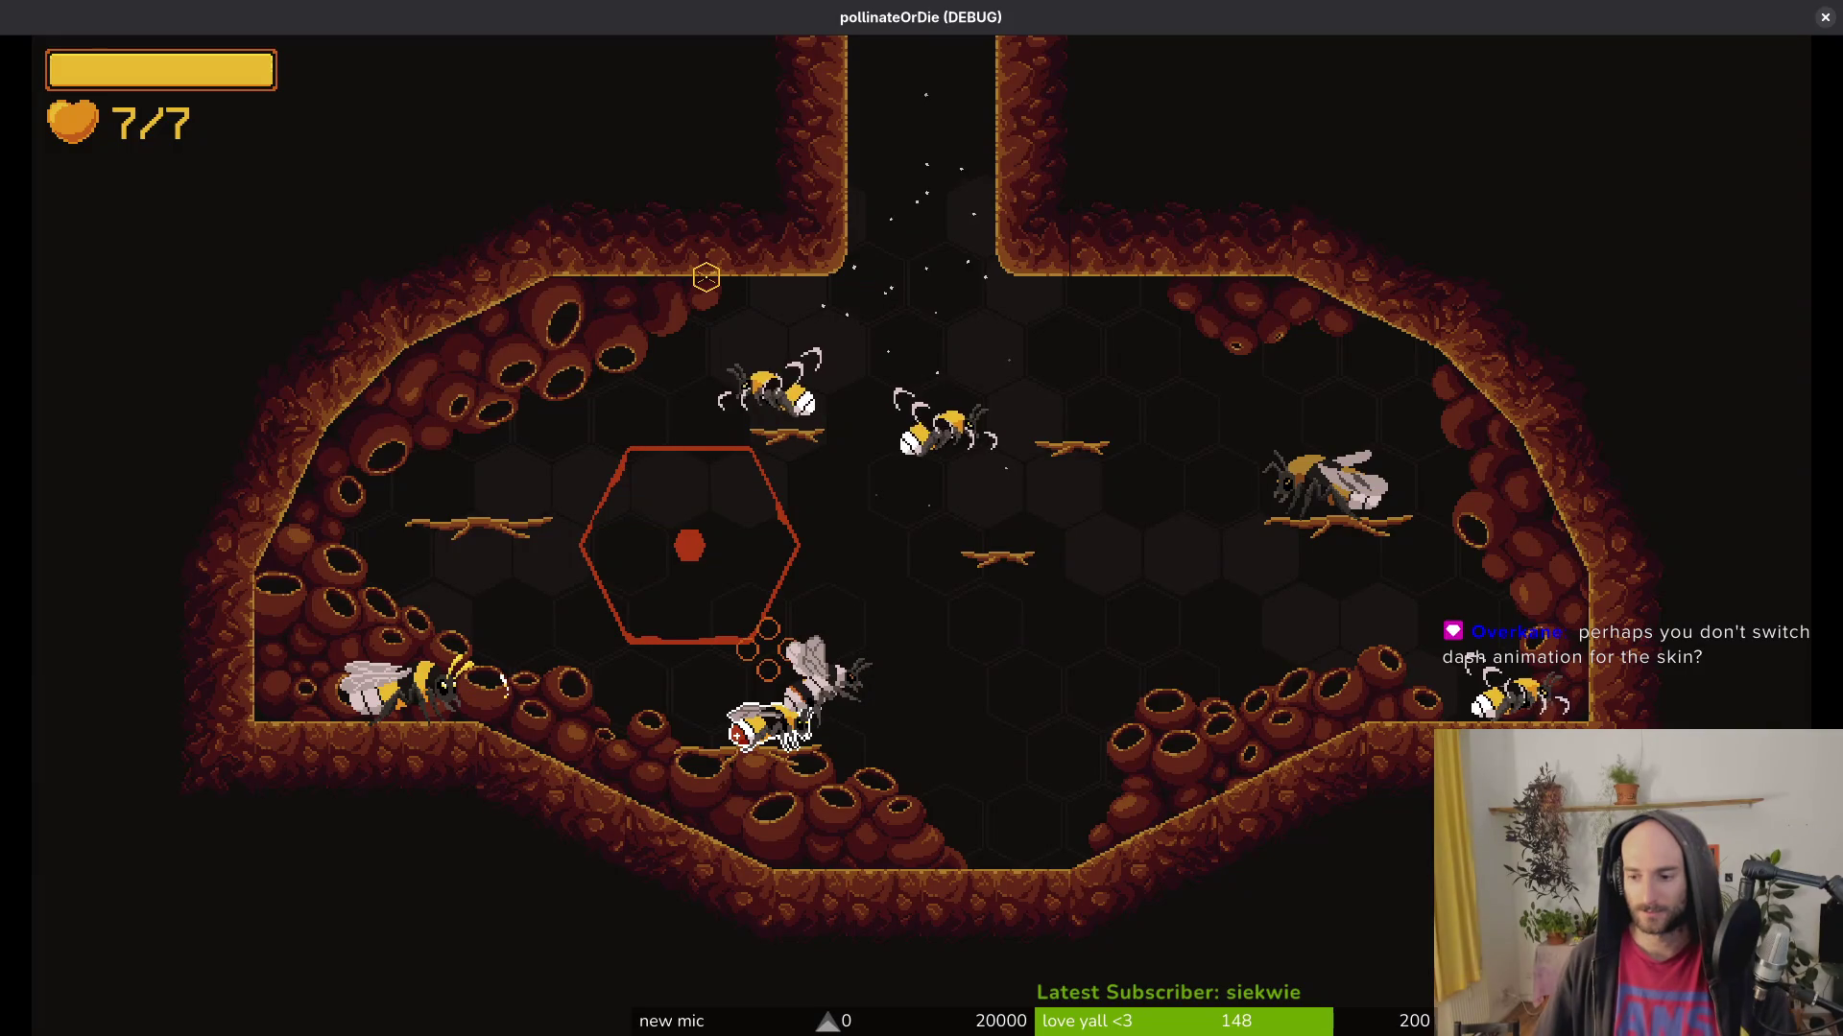
- Stop the running game, switch to the spider scene and quick-open the platforms image
key("F8")
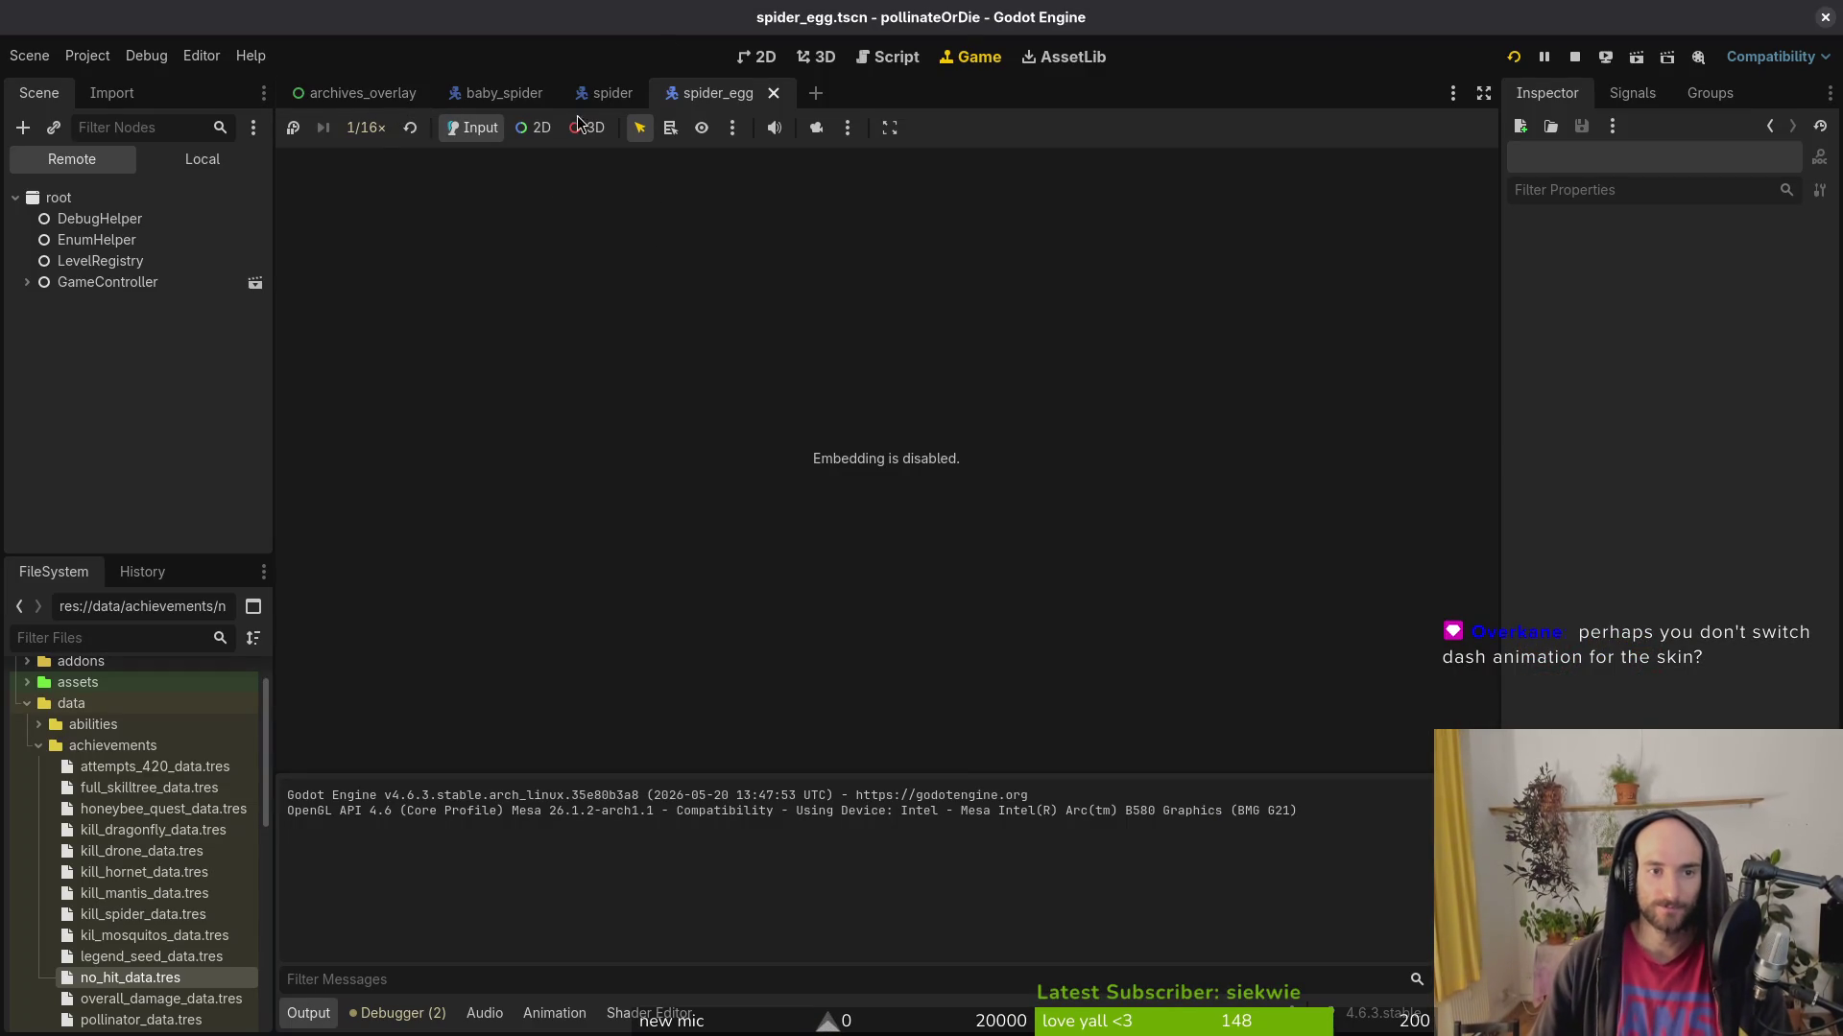
left_click(600, 96)
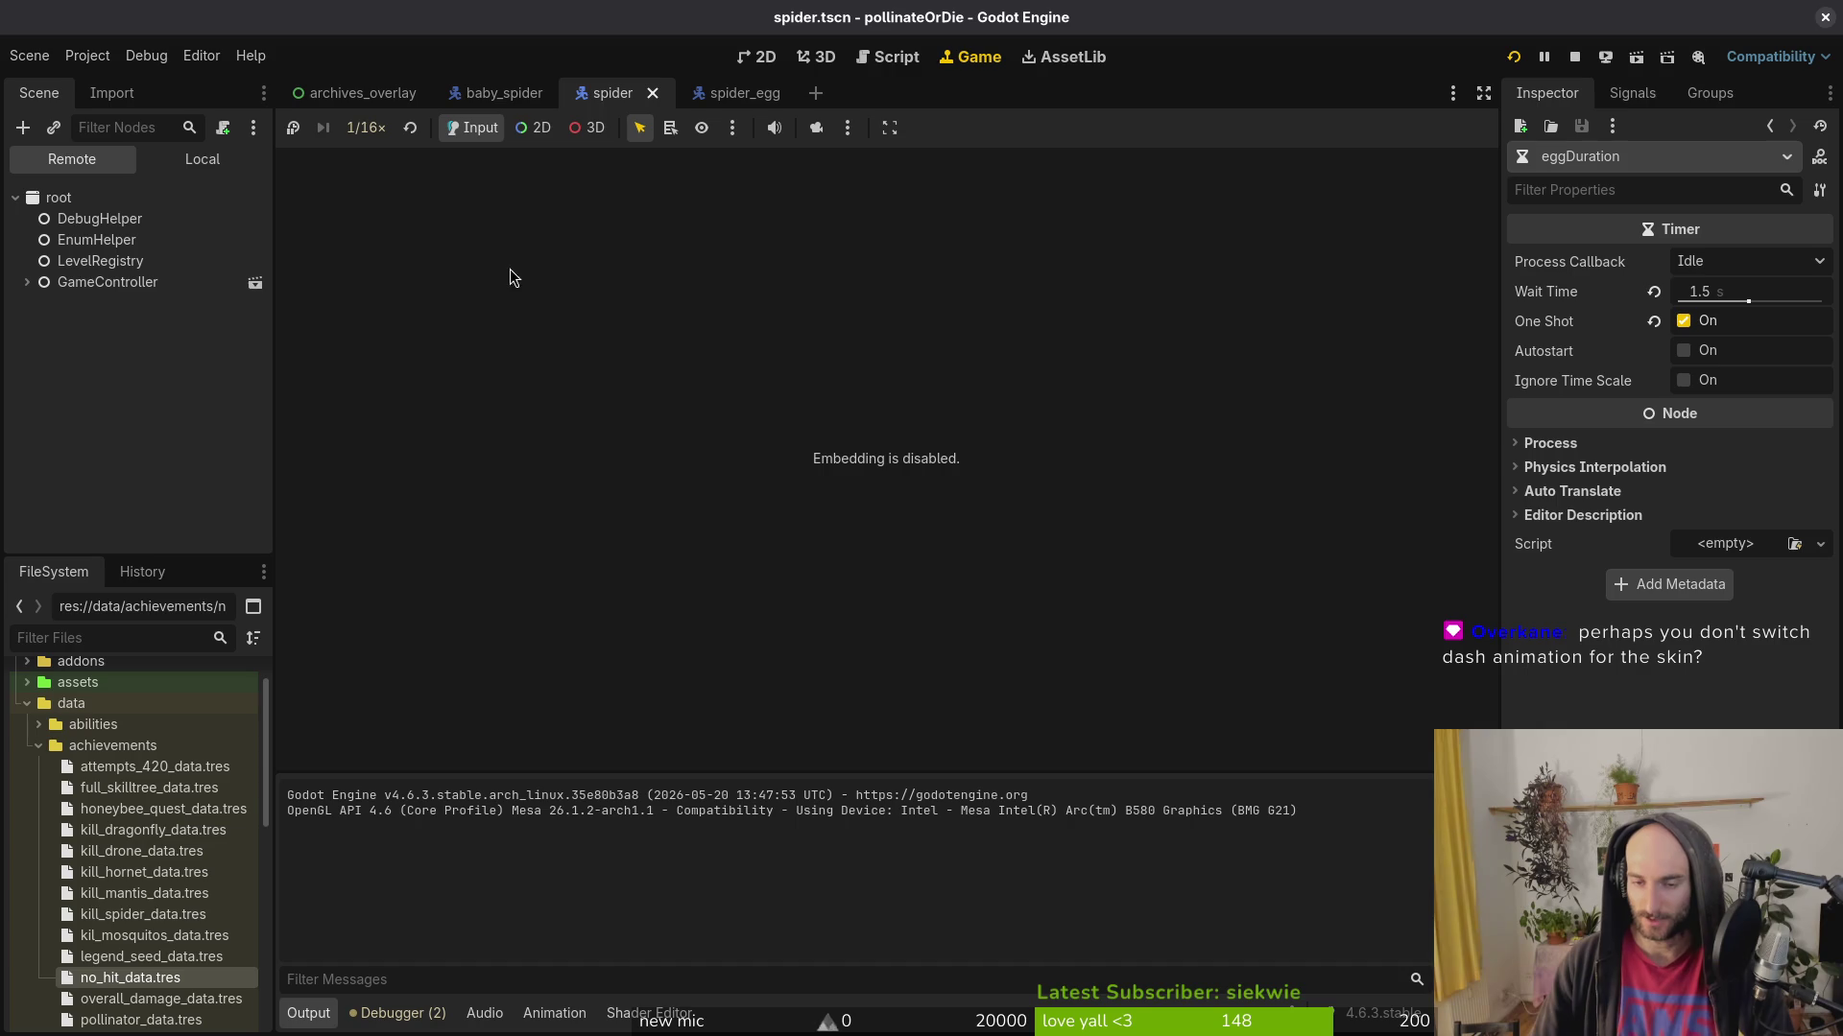
key("shift+alt+o")
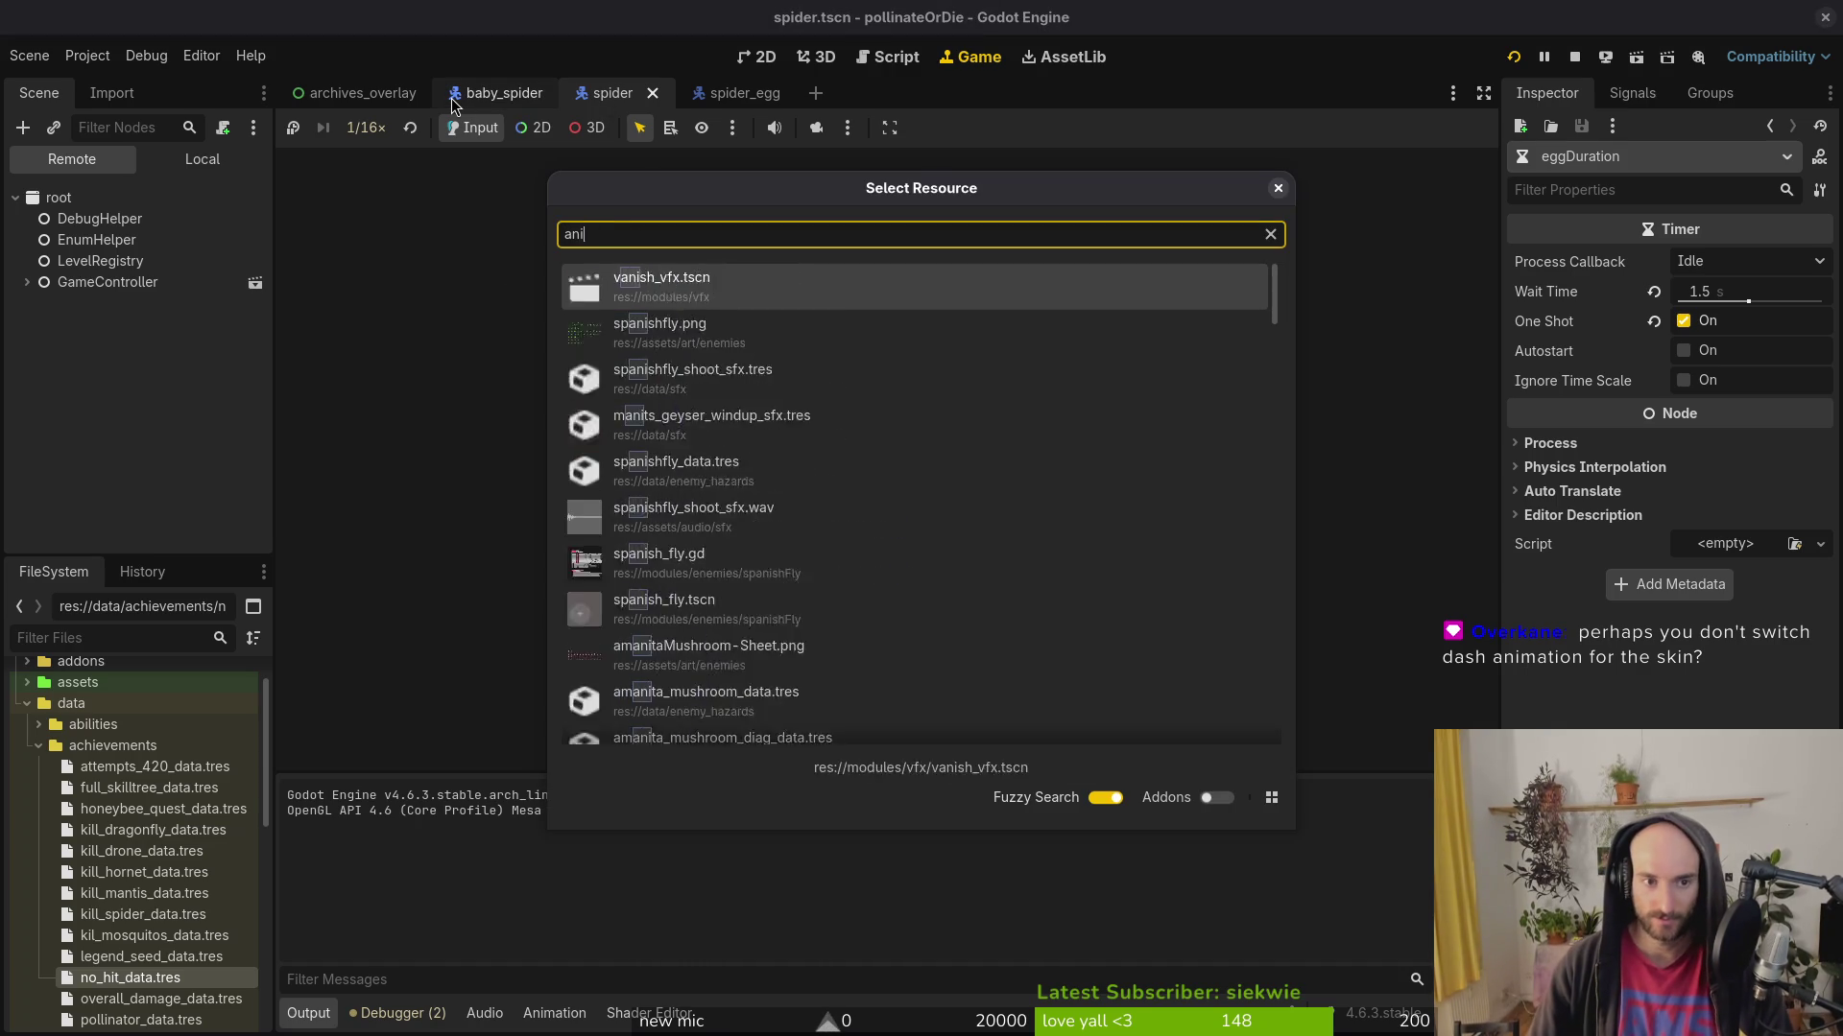
type("plats")
key("Return")
- Quick-open player.tscn in its own editor tab
key("shift+alt+o")
type("pla")
key("Down")
key("Return")
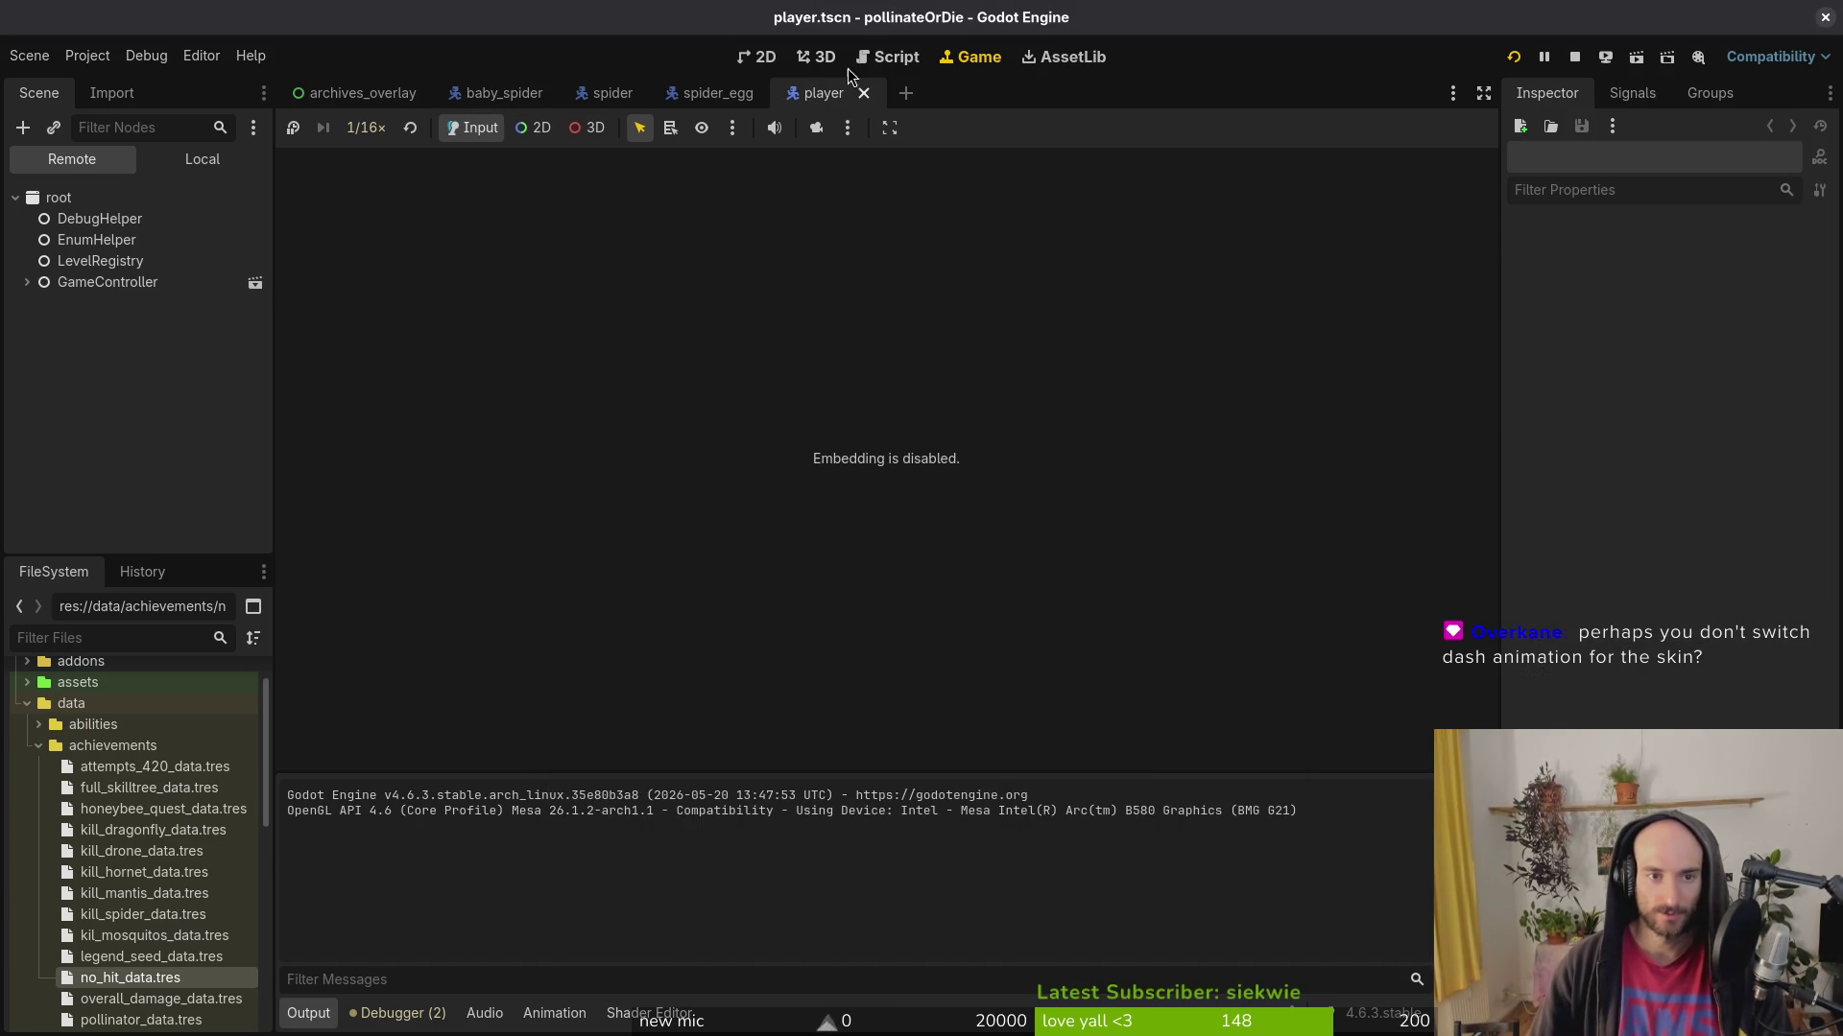
- In the local scene tree, expand Sprite2D and select its AnimationPlayer
left_click(209, 165)
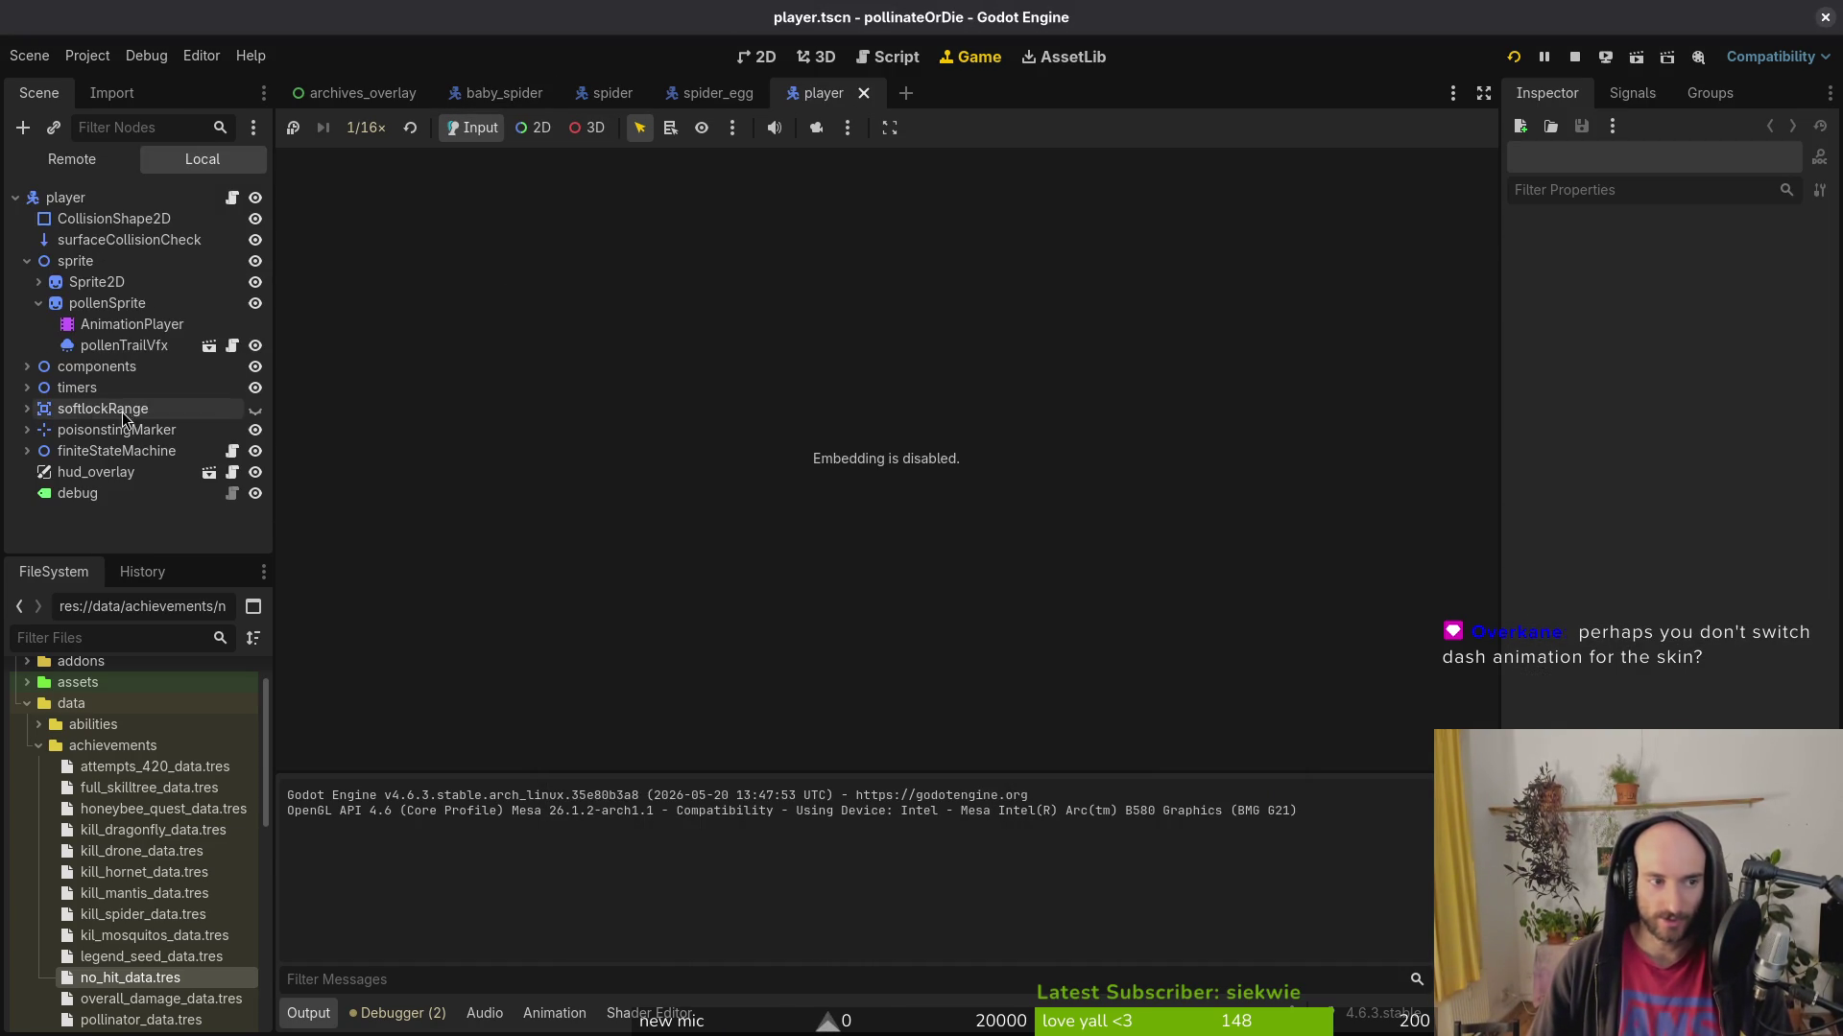
left_click(39, 303)
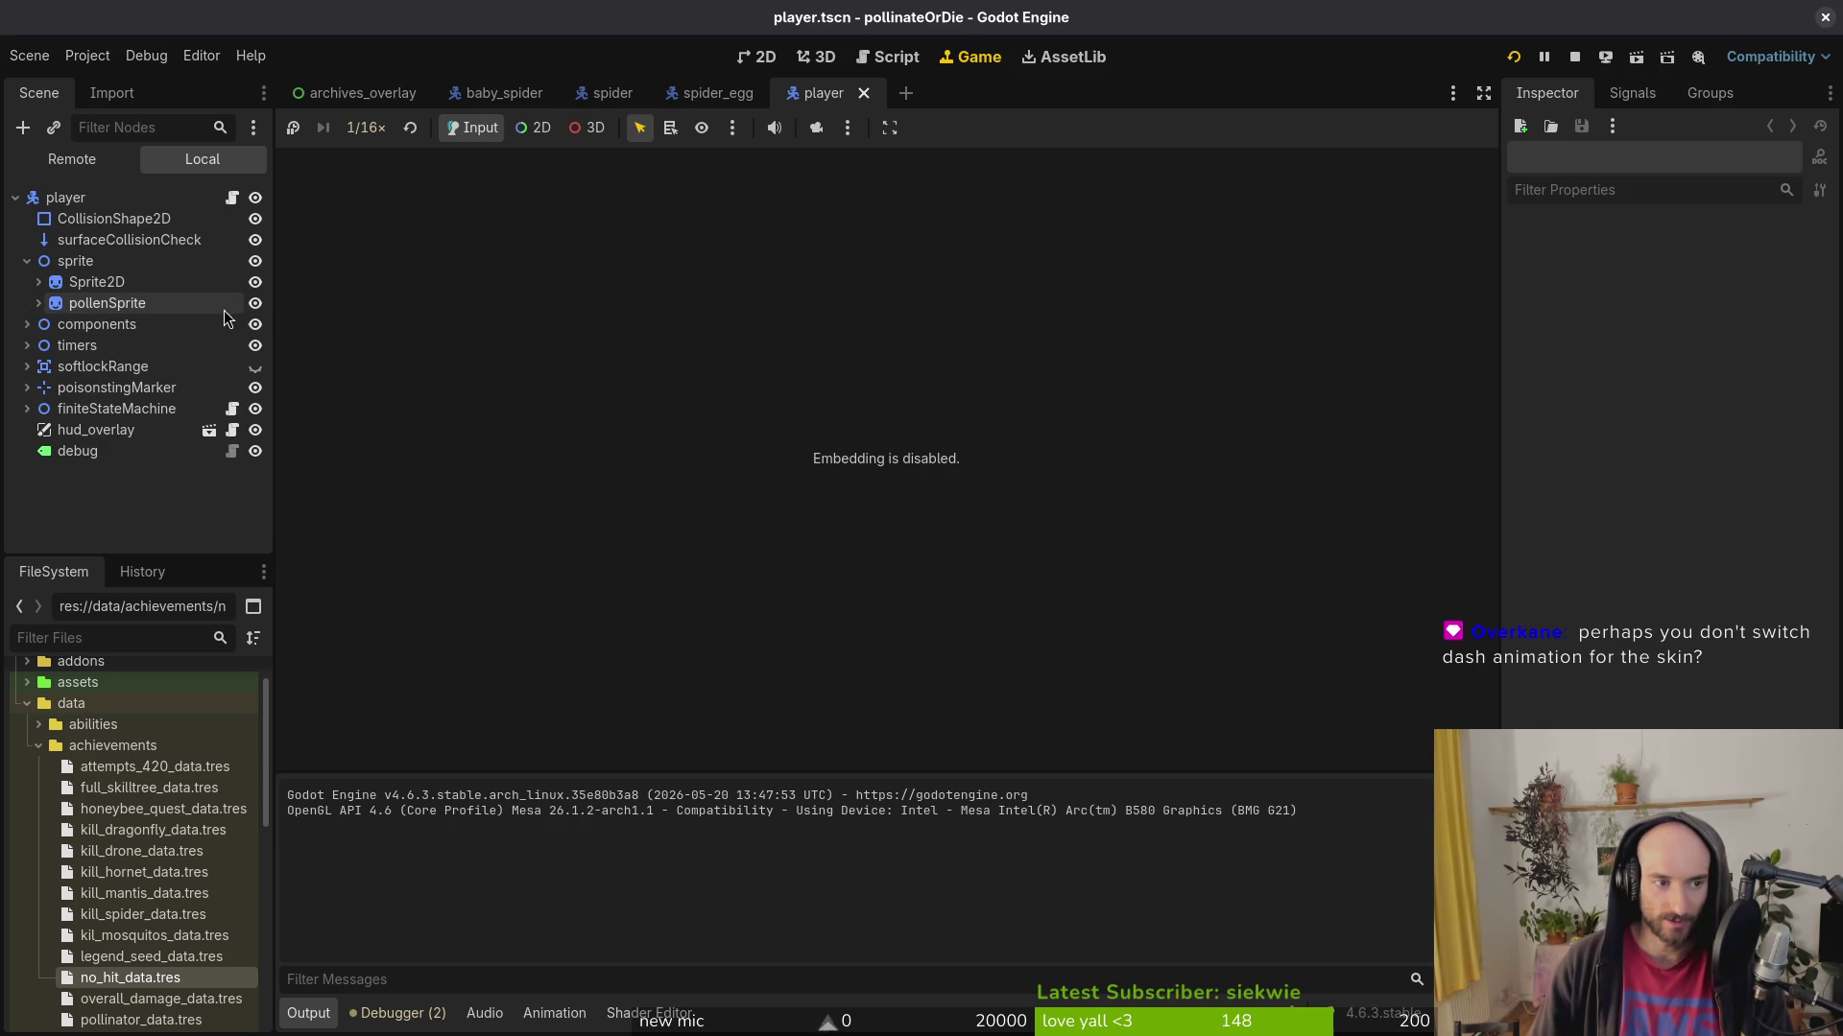
left_click(39, 282)
left_click(73, 303)
- Load the dash animation and inspect its frame-1 keyframe value
left_click(671, 605)
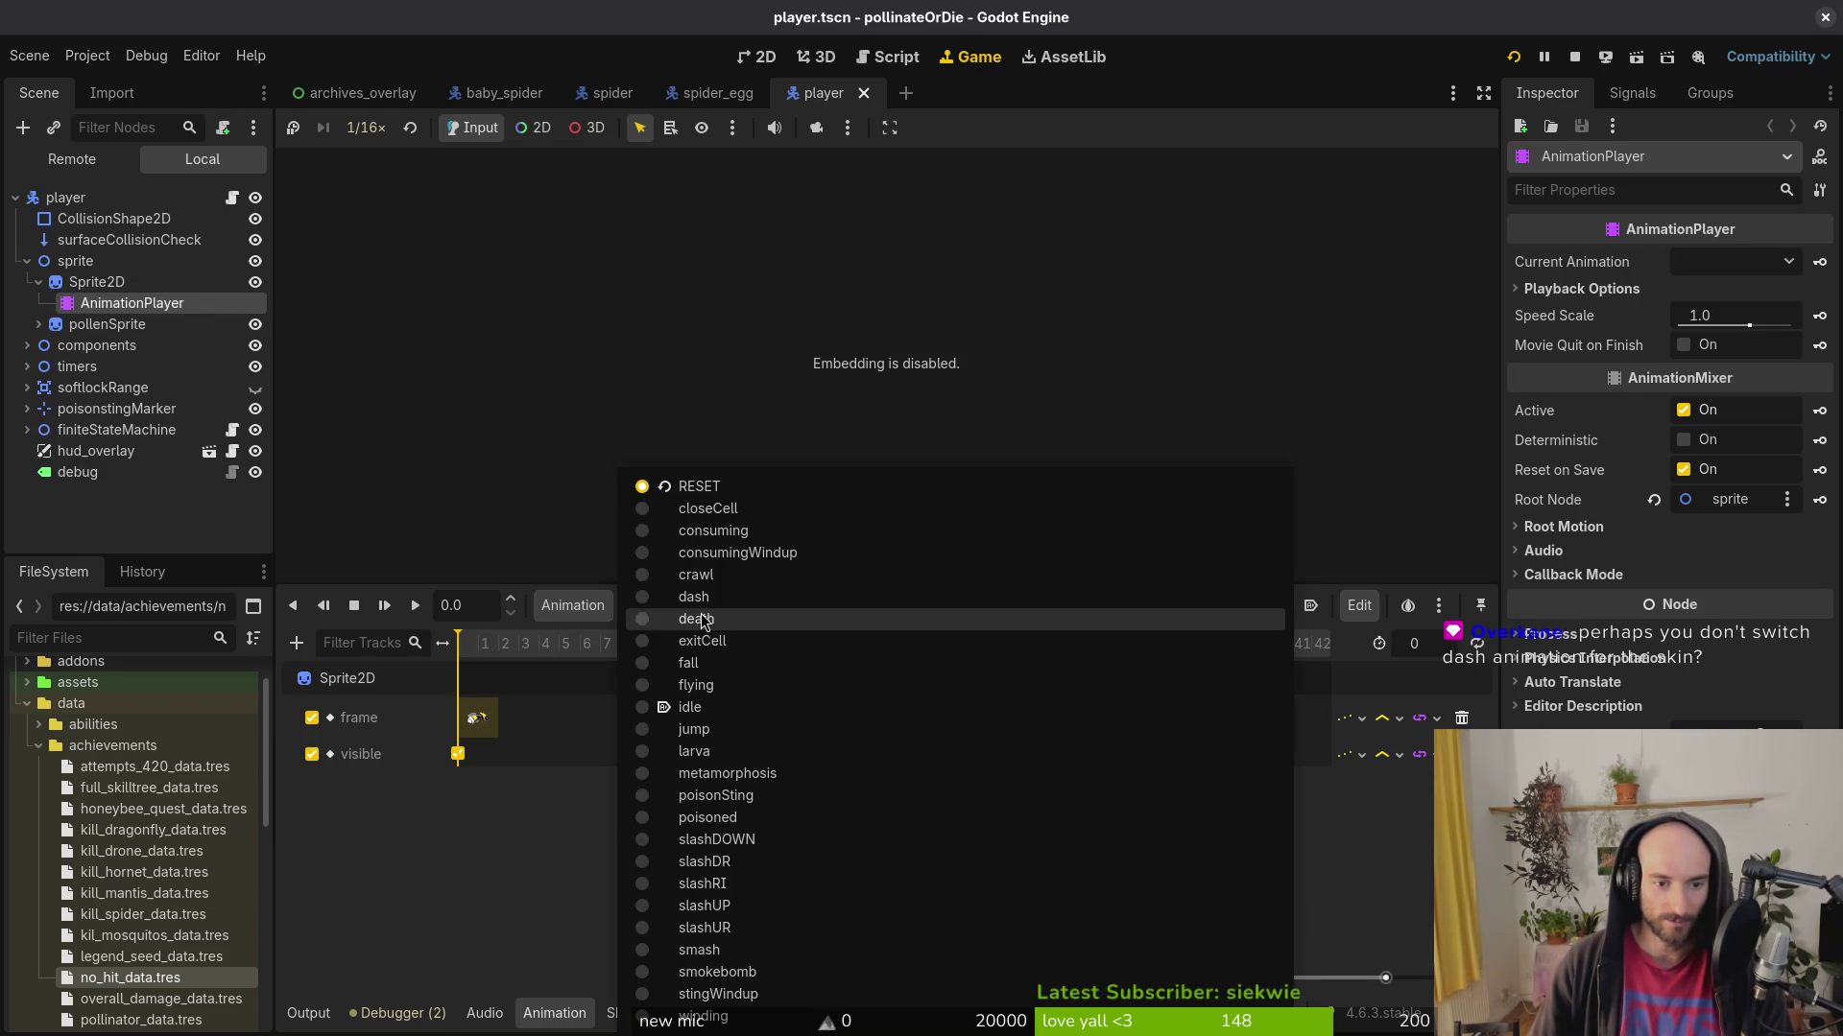
left_click(758, 597)
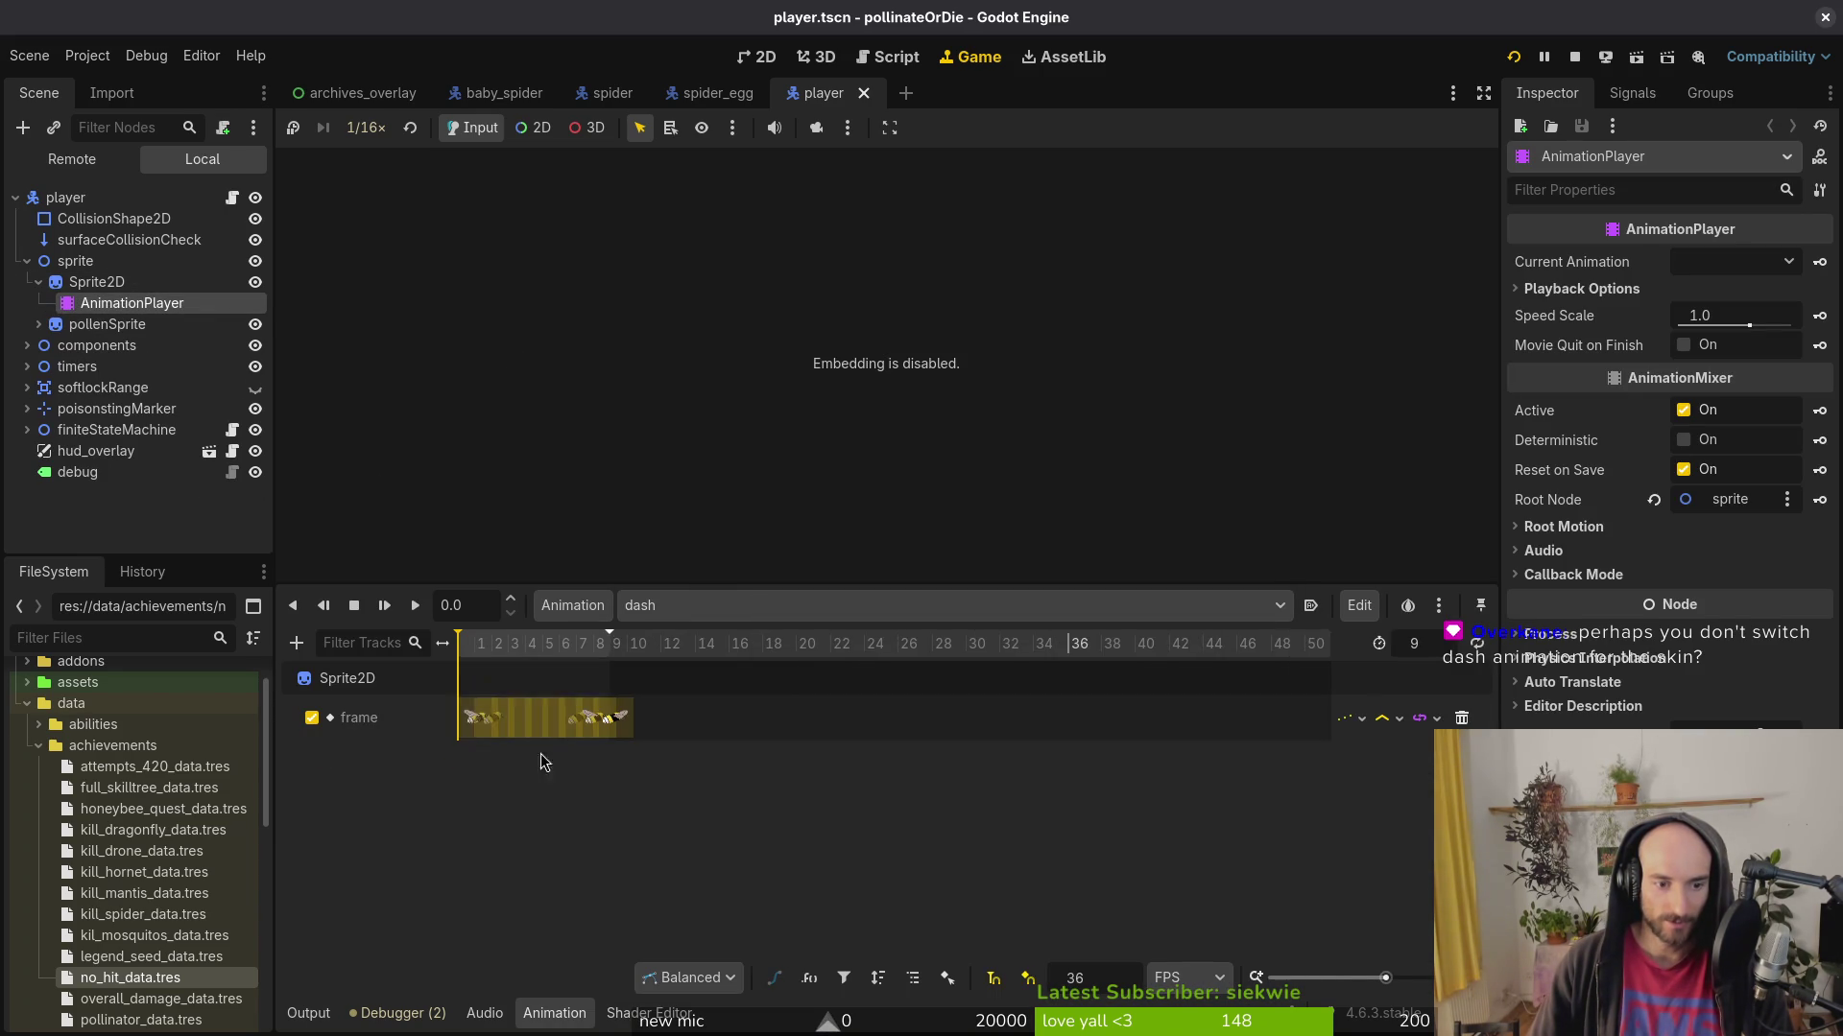
left_click(489, 645)
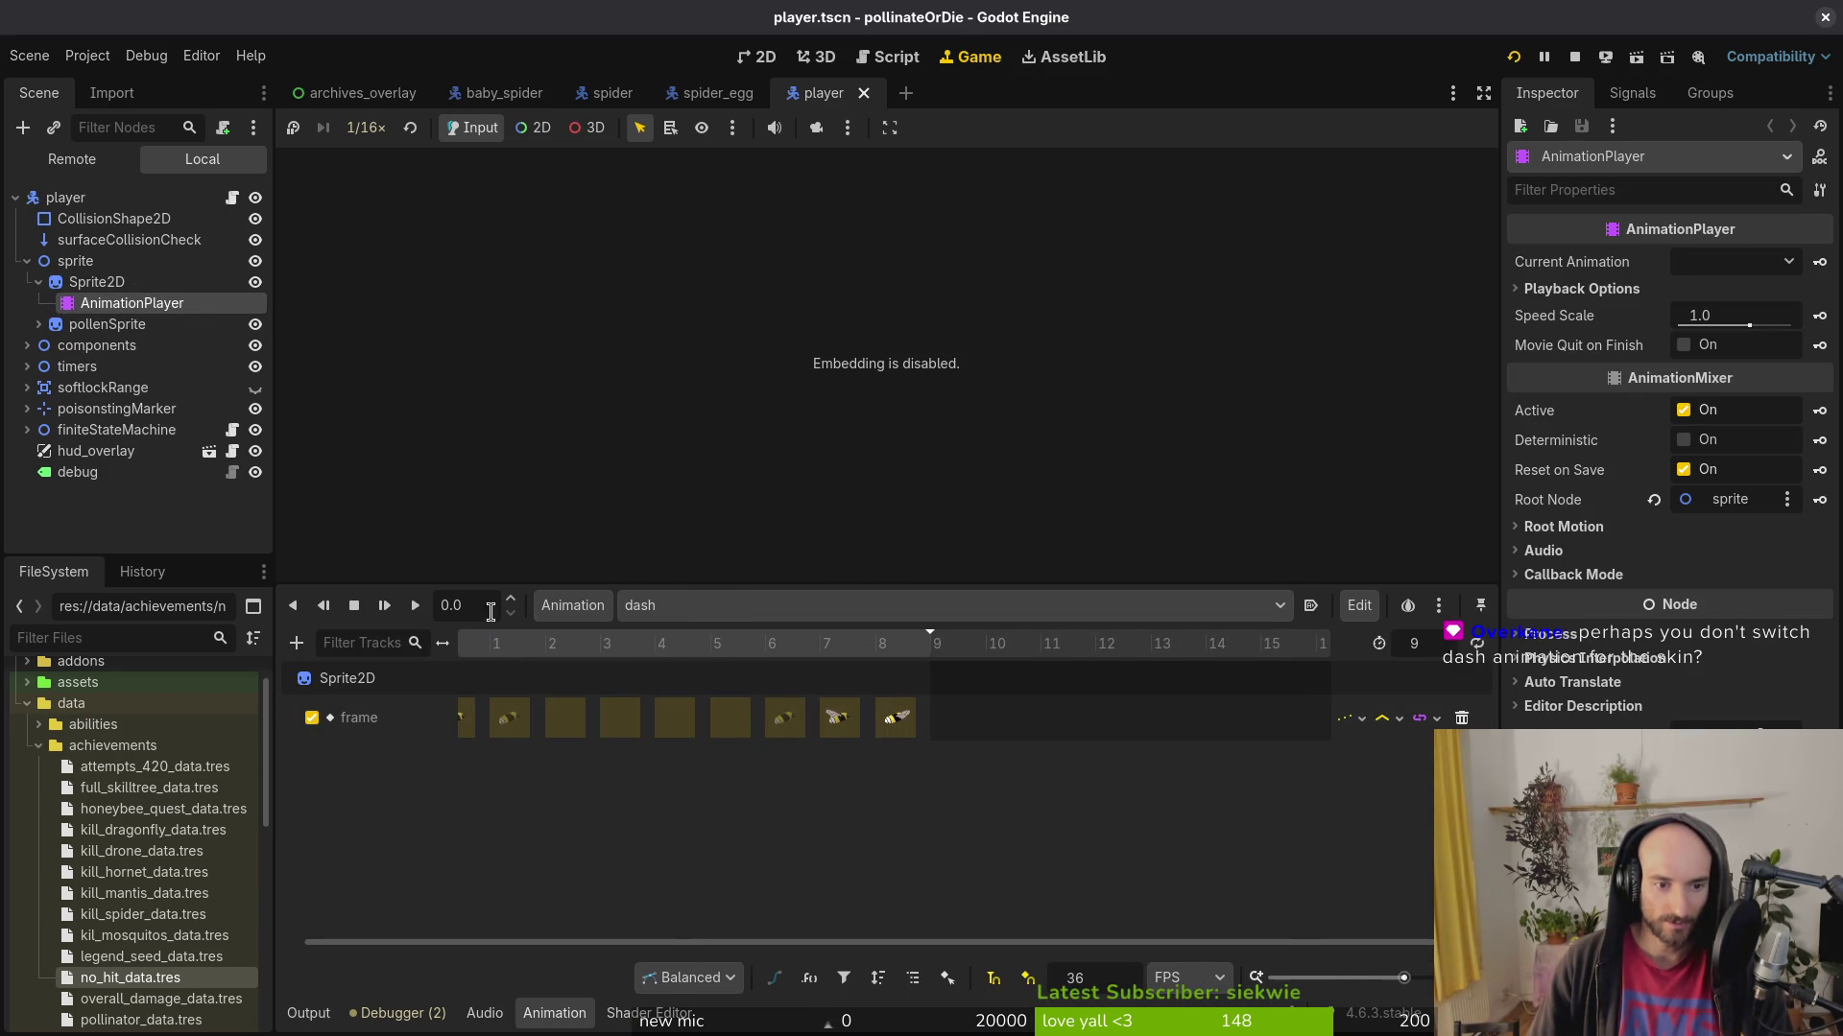
left_click(696, 606)
left_click(444, 888)
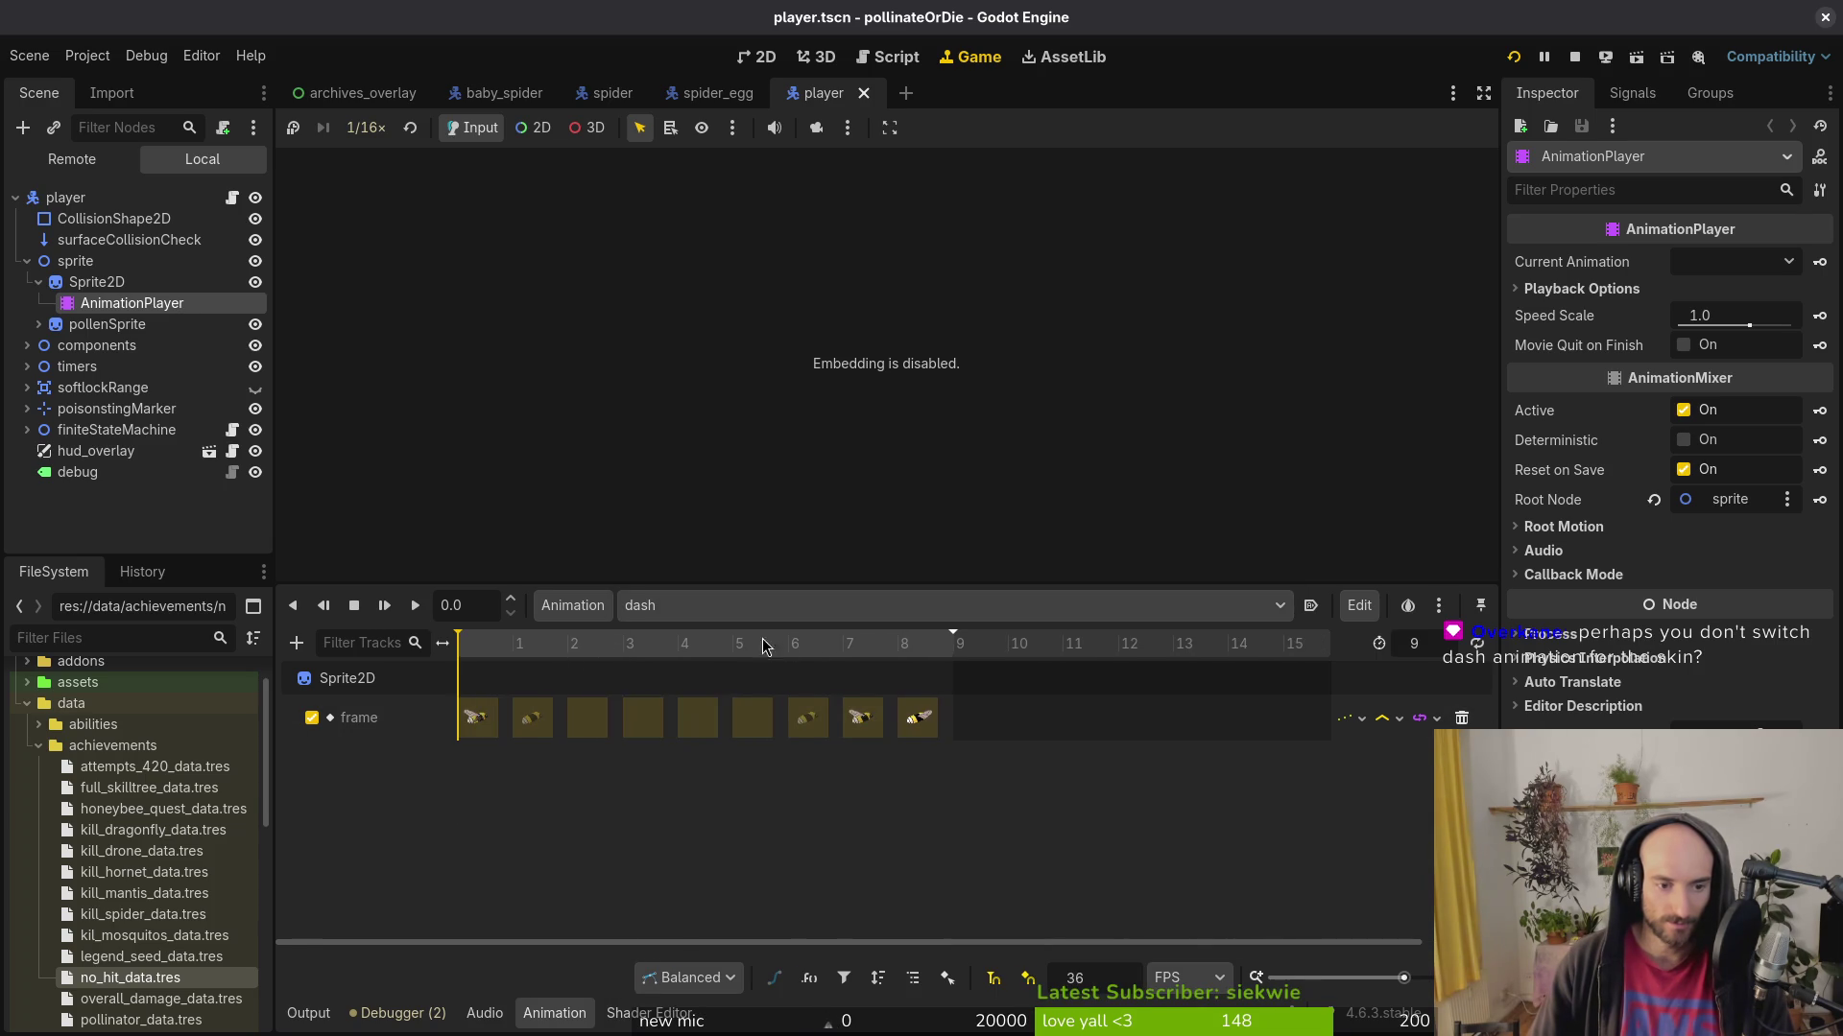
scroll(866, 729, "up", 5)
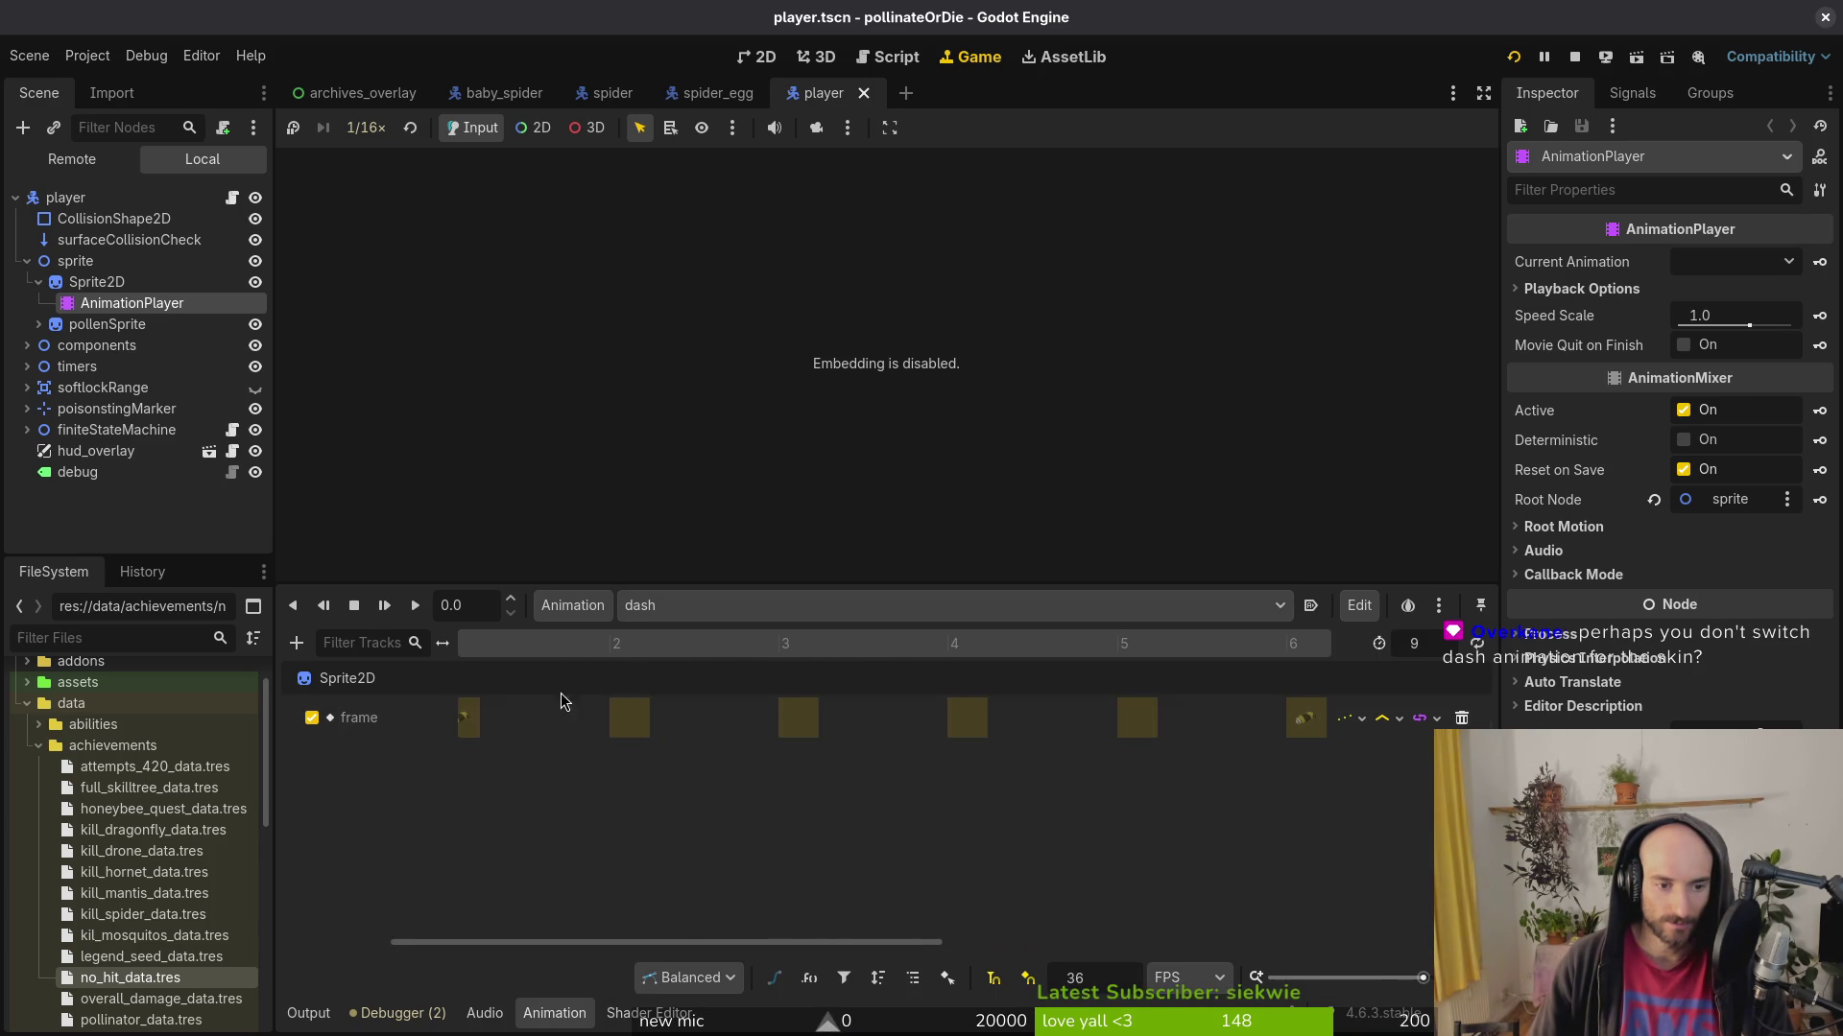
left_click(645, 720)
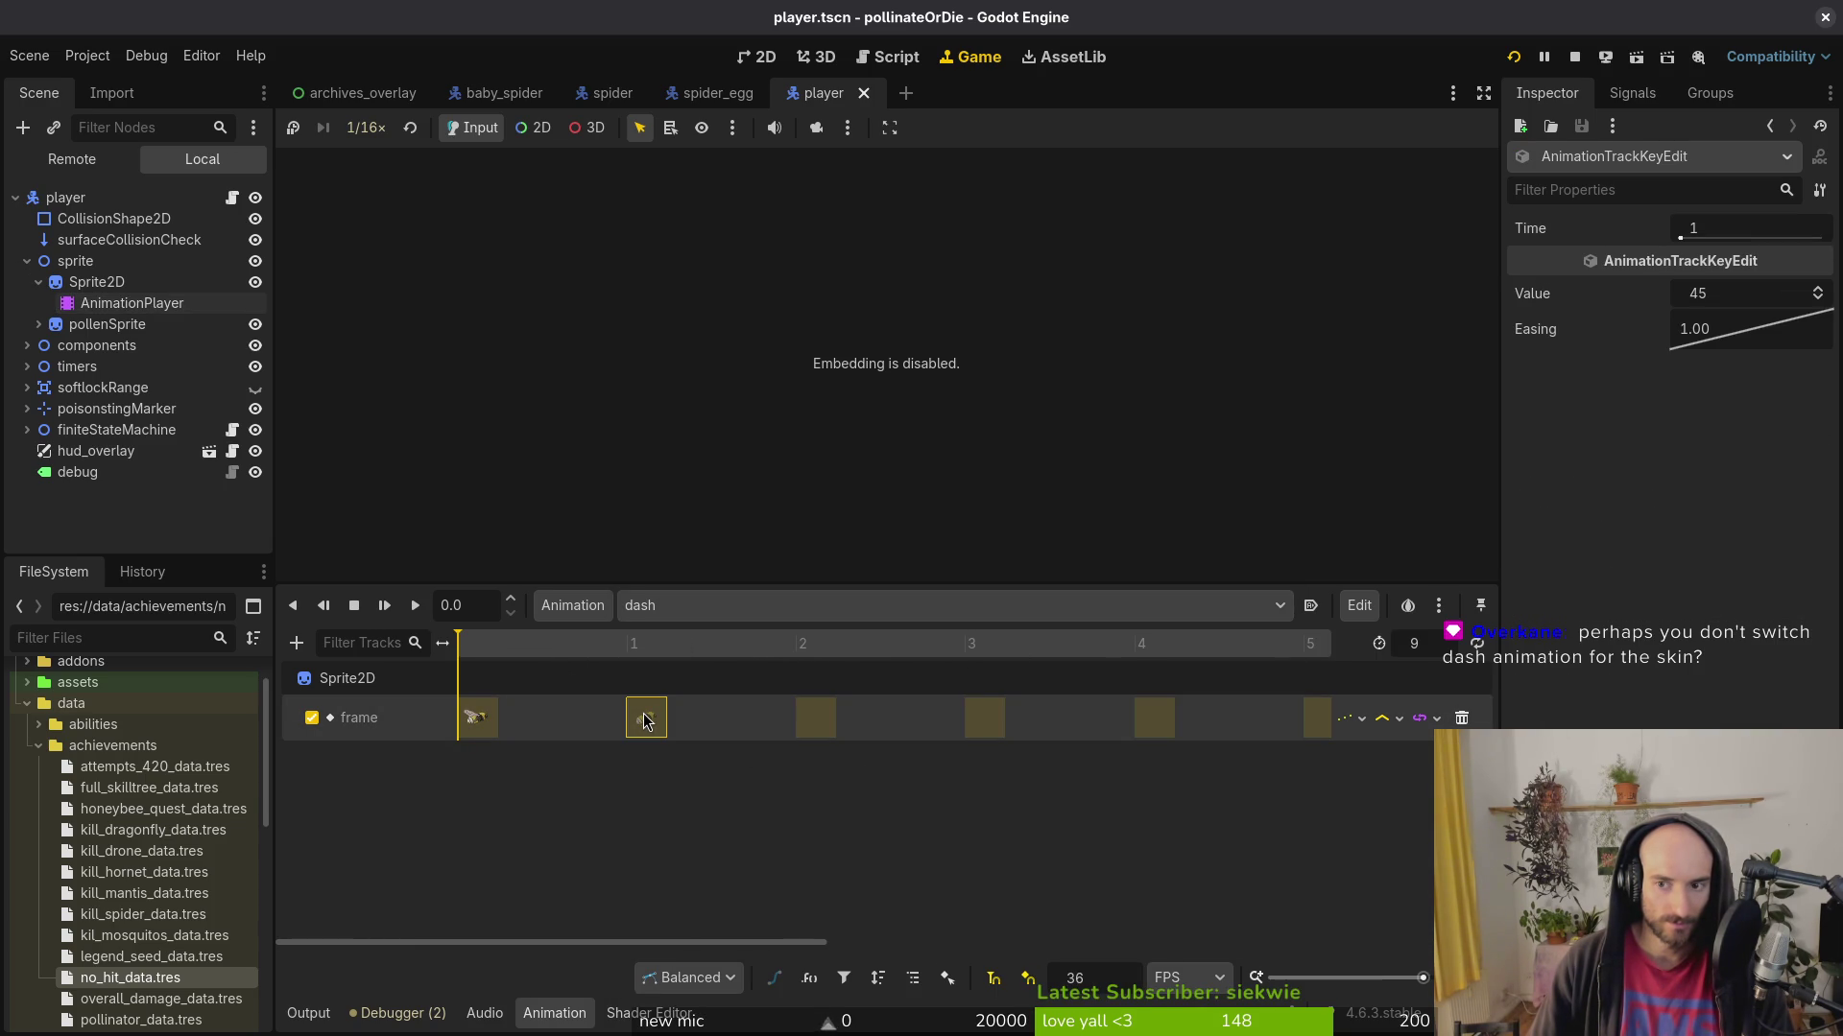
left_click(619, 818)
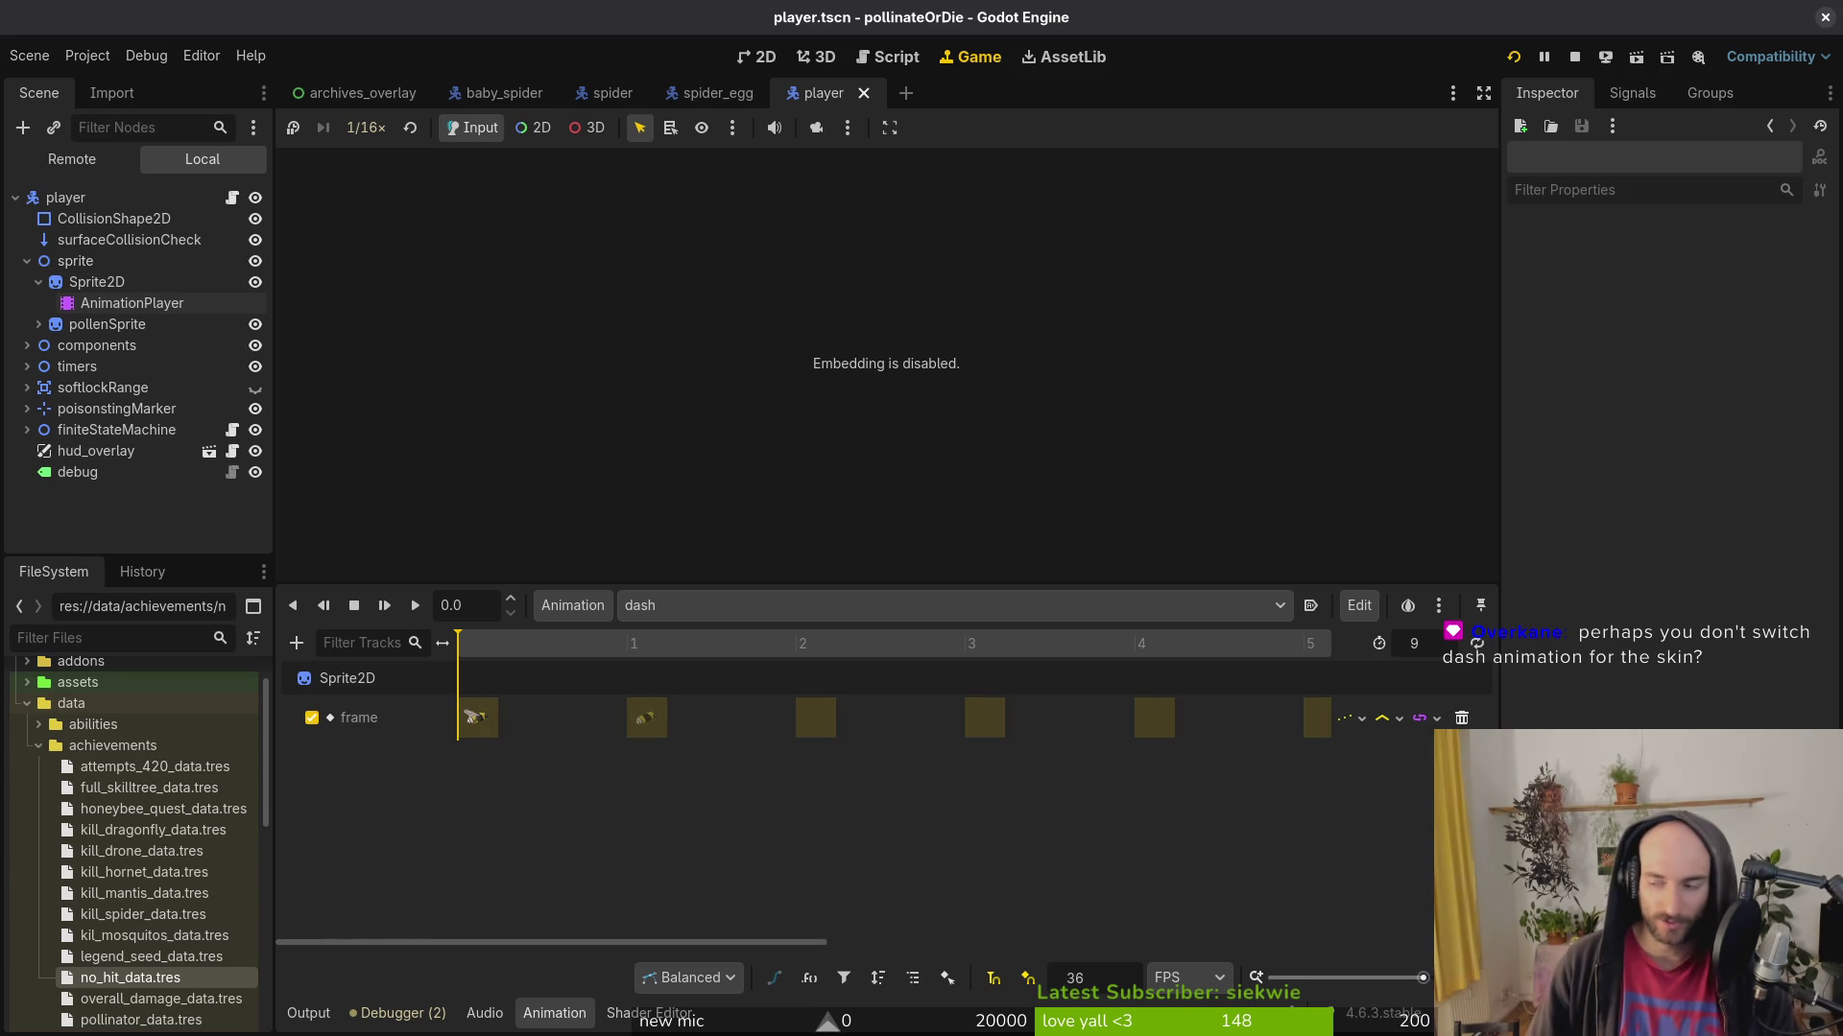
key("alt+Tab")
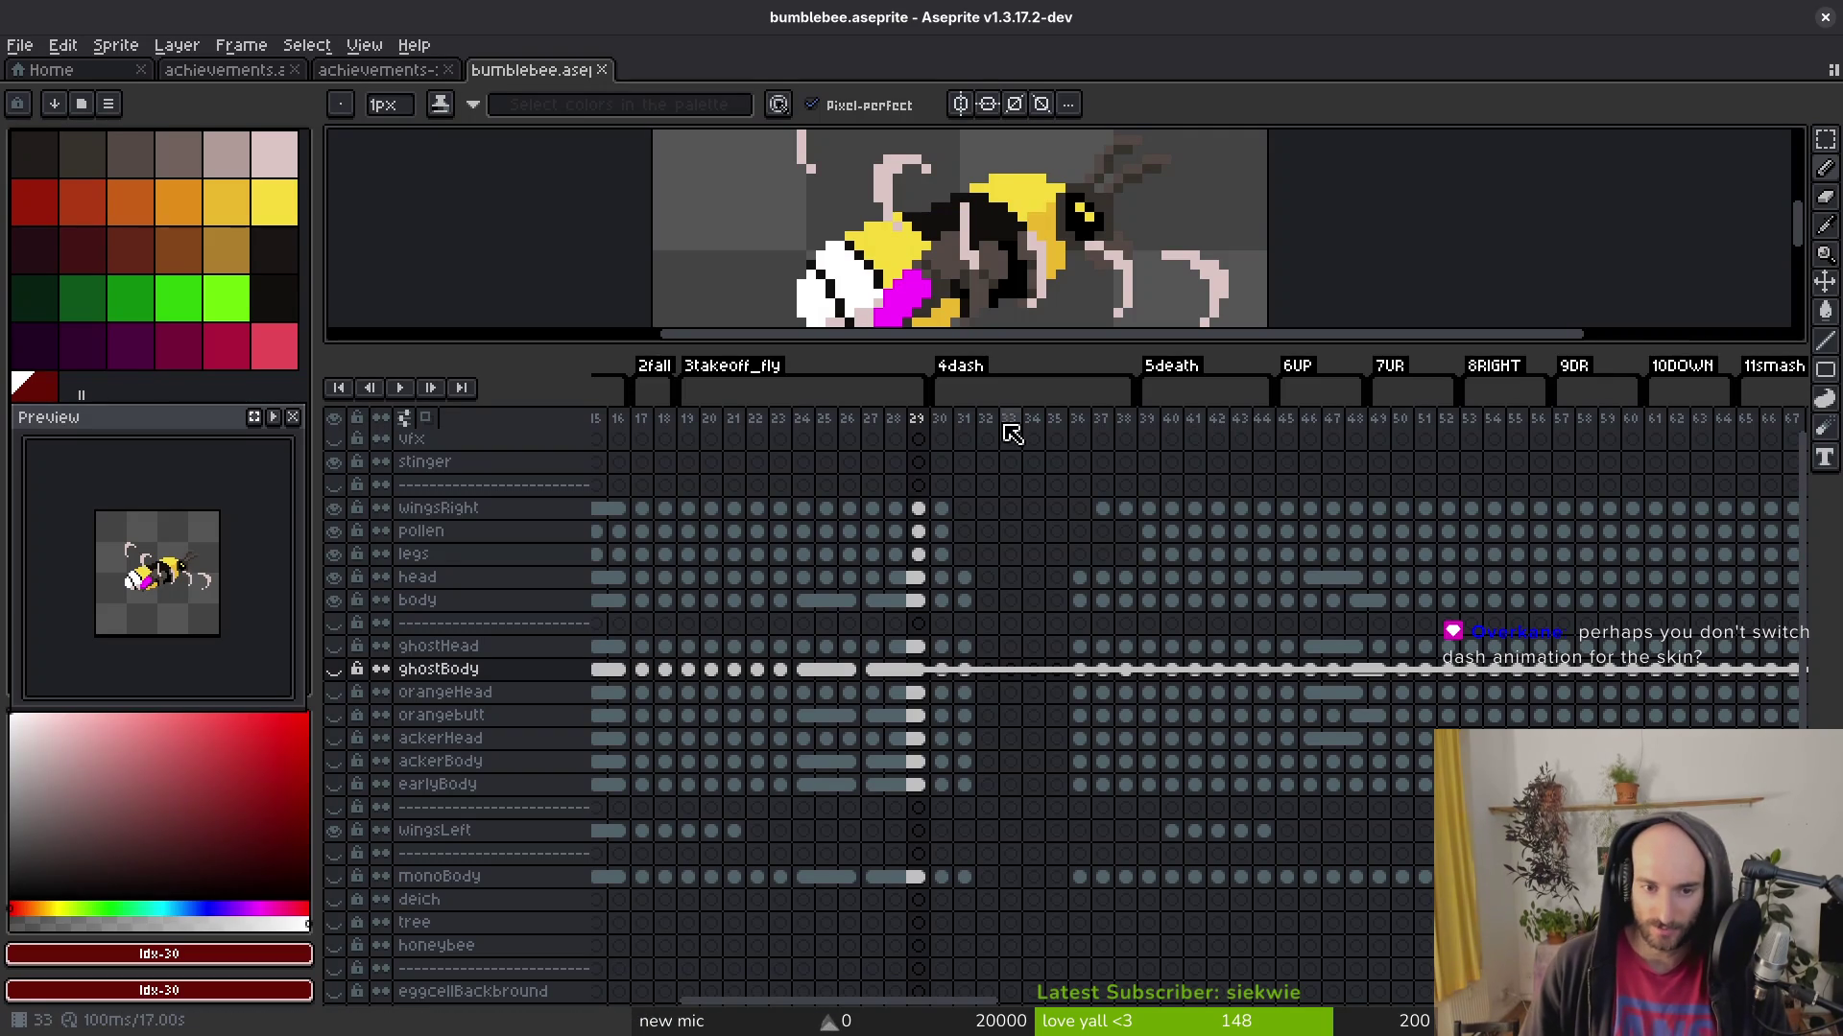
- Step through the bee's dash frames, settling on frame 30
key("Right")
key("Right")
key("Right")
scroll(1098, 465, "down", 1)
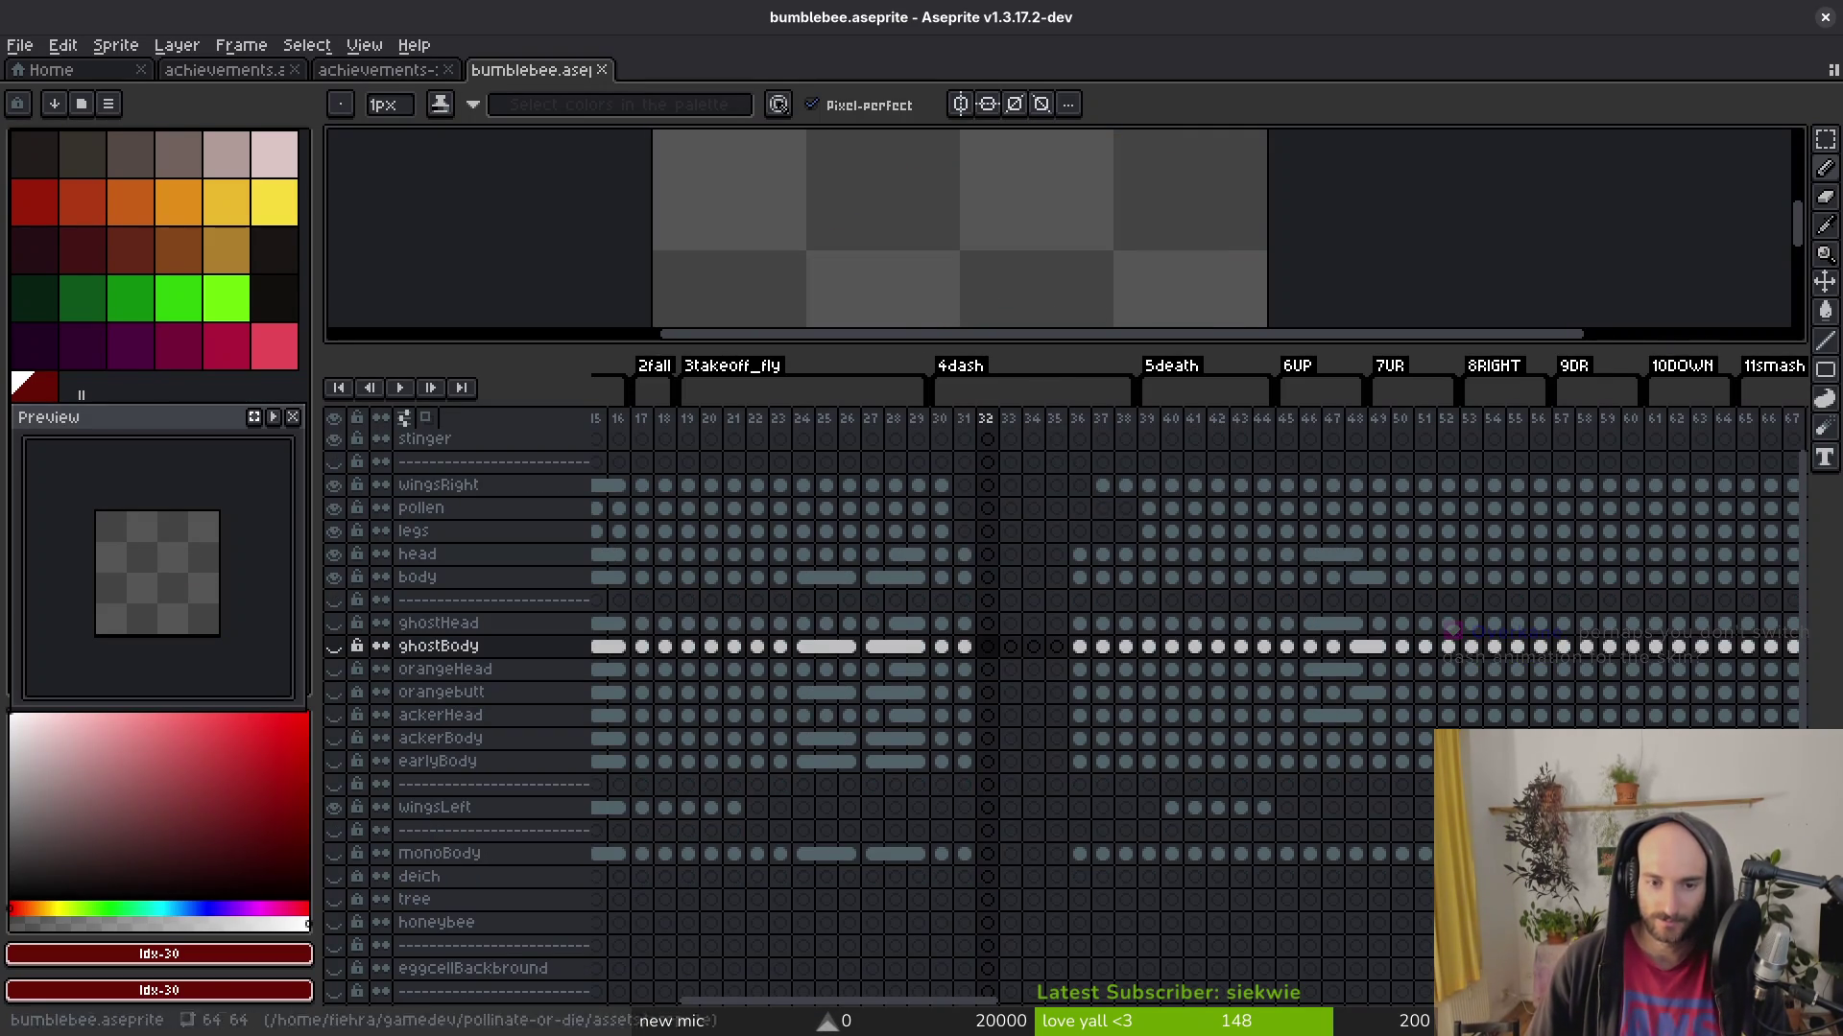
scroll(1068, 252, "down", 2)
key("Left")
key("Left")
key("Right")
key("Left")
key("Right")
key("Right")
key("Left")
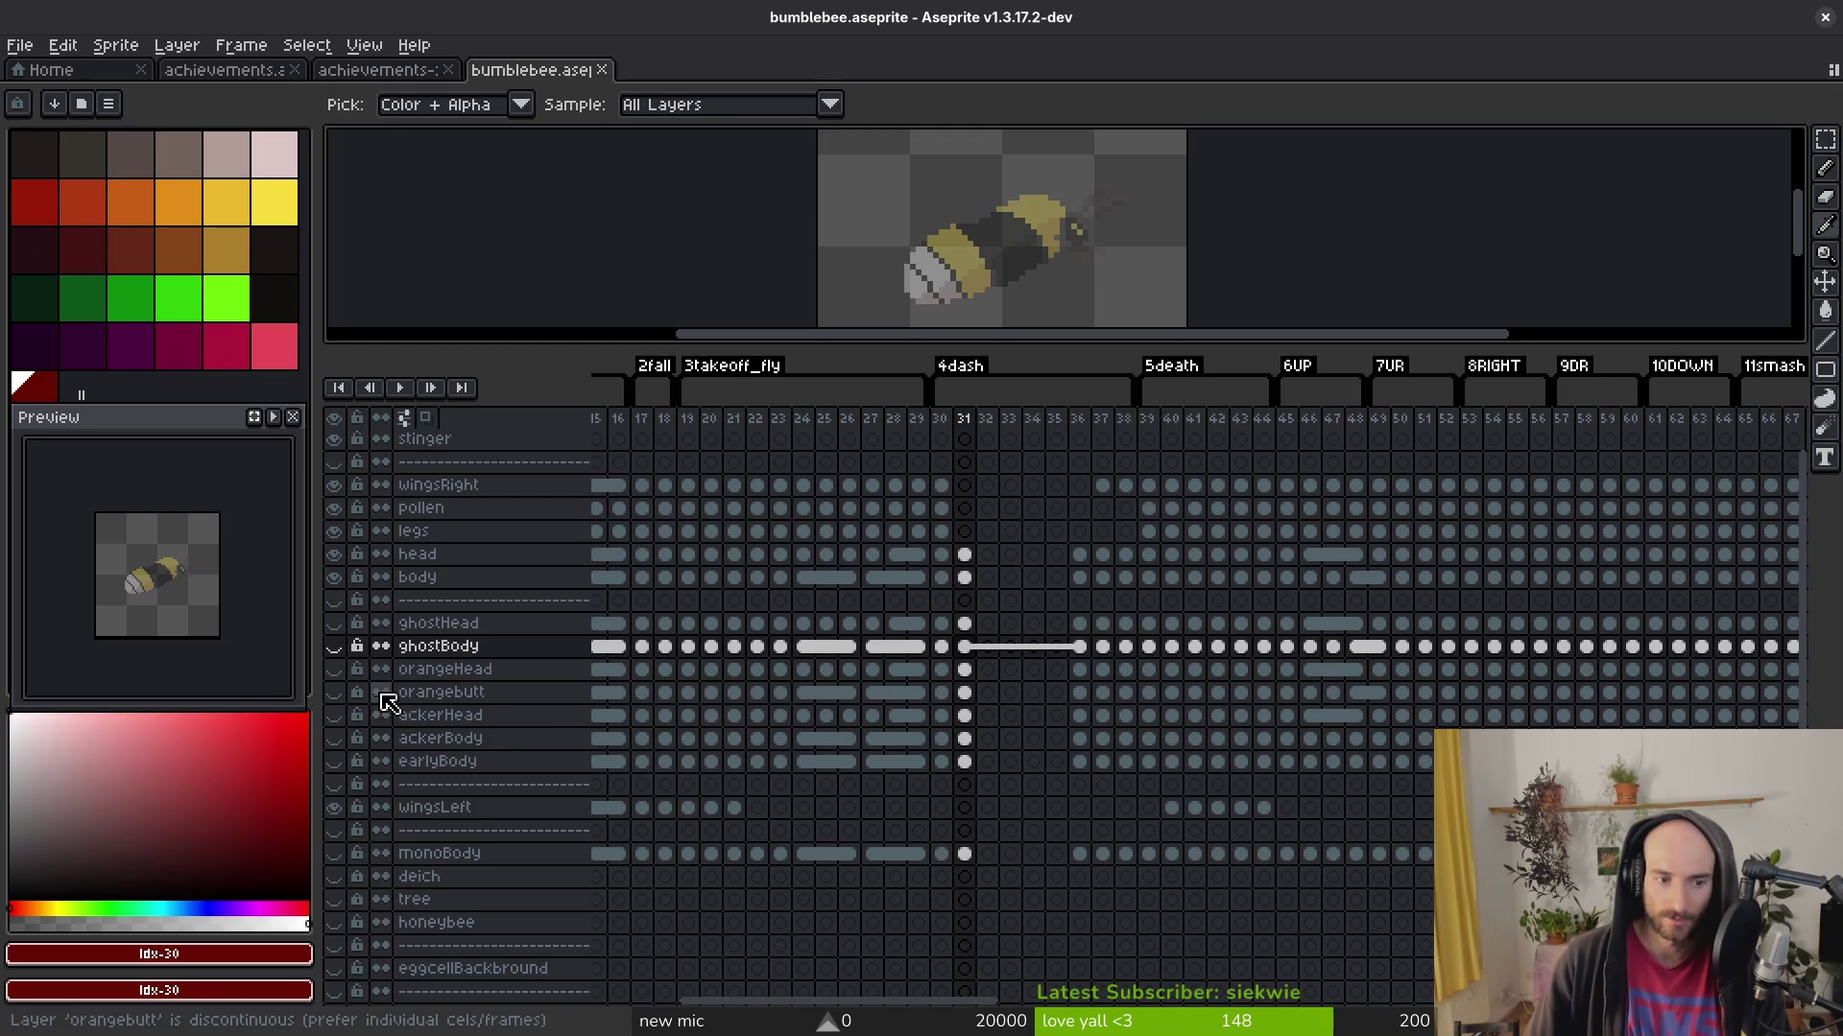
- Show the ghostBody layer and hide the body layer on the dash frames
left_click(334, 646)
left_click(334, 578)
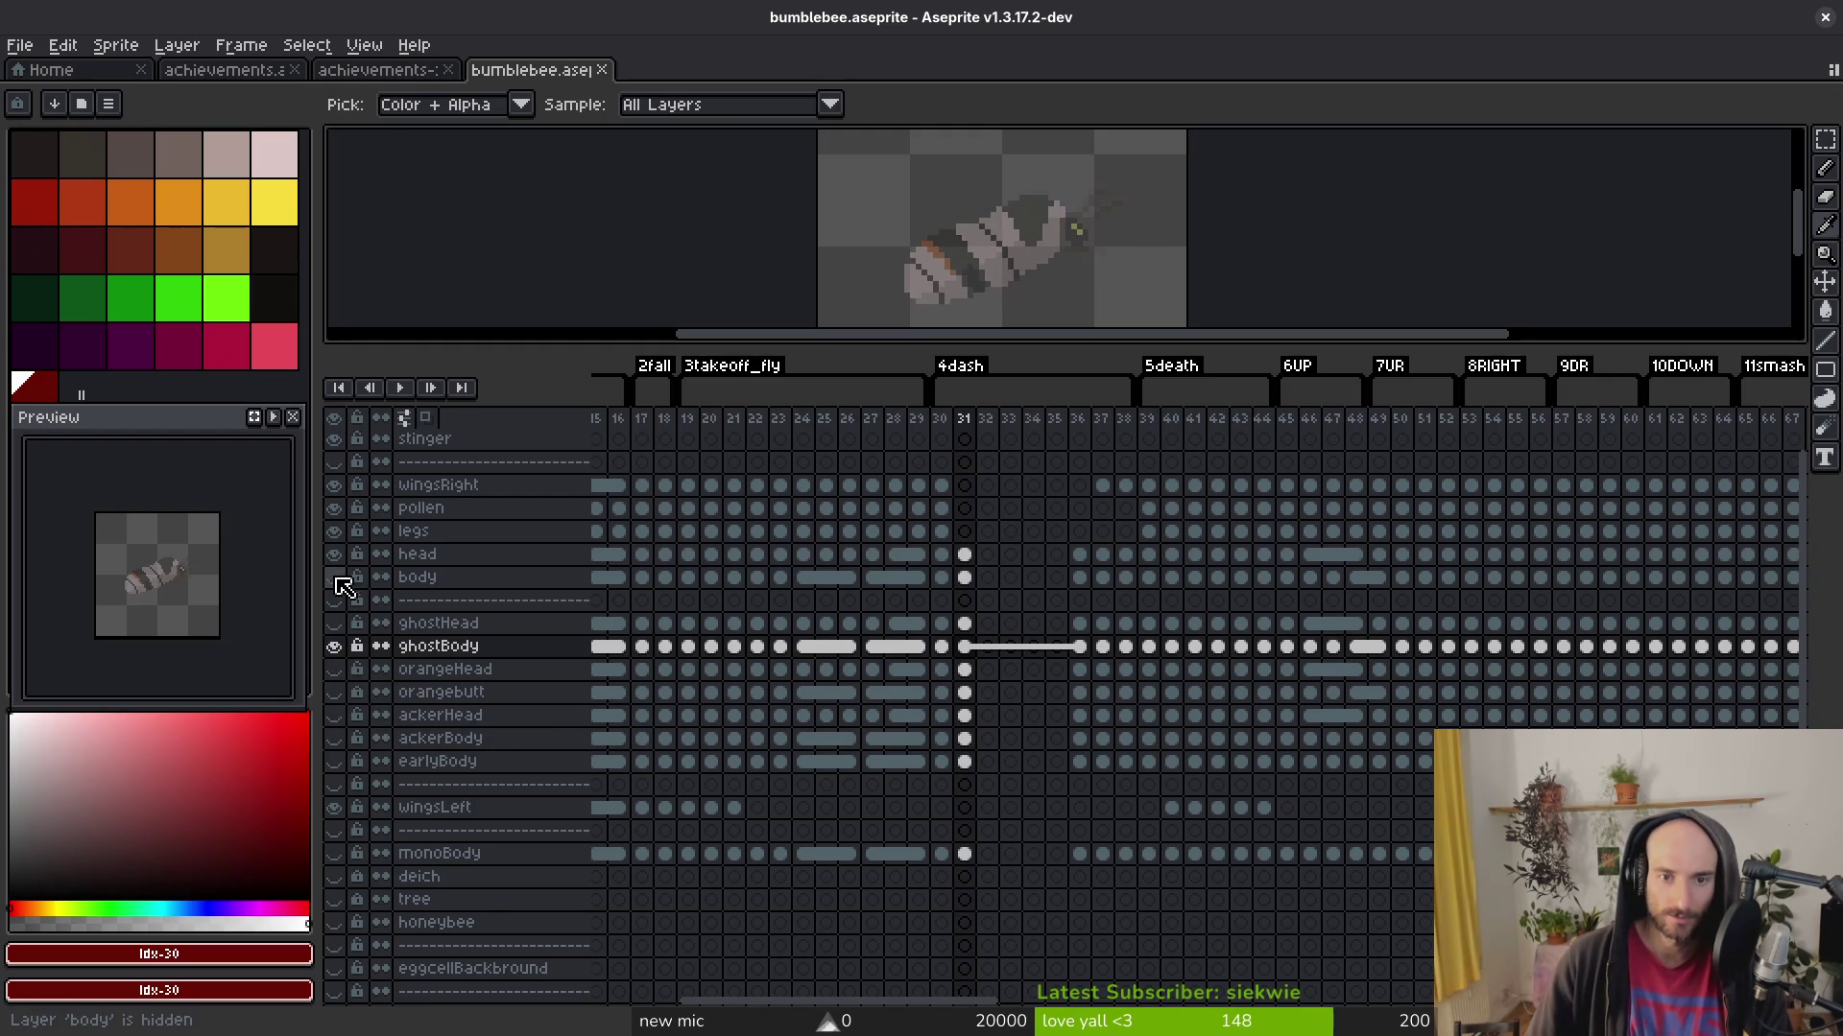
key("b")
scroll(1036, 211, "down", 2)
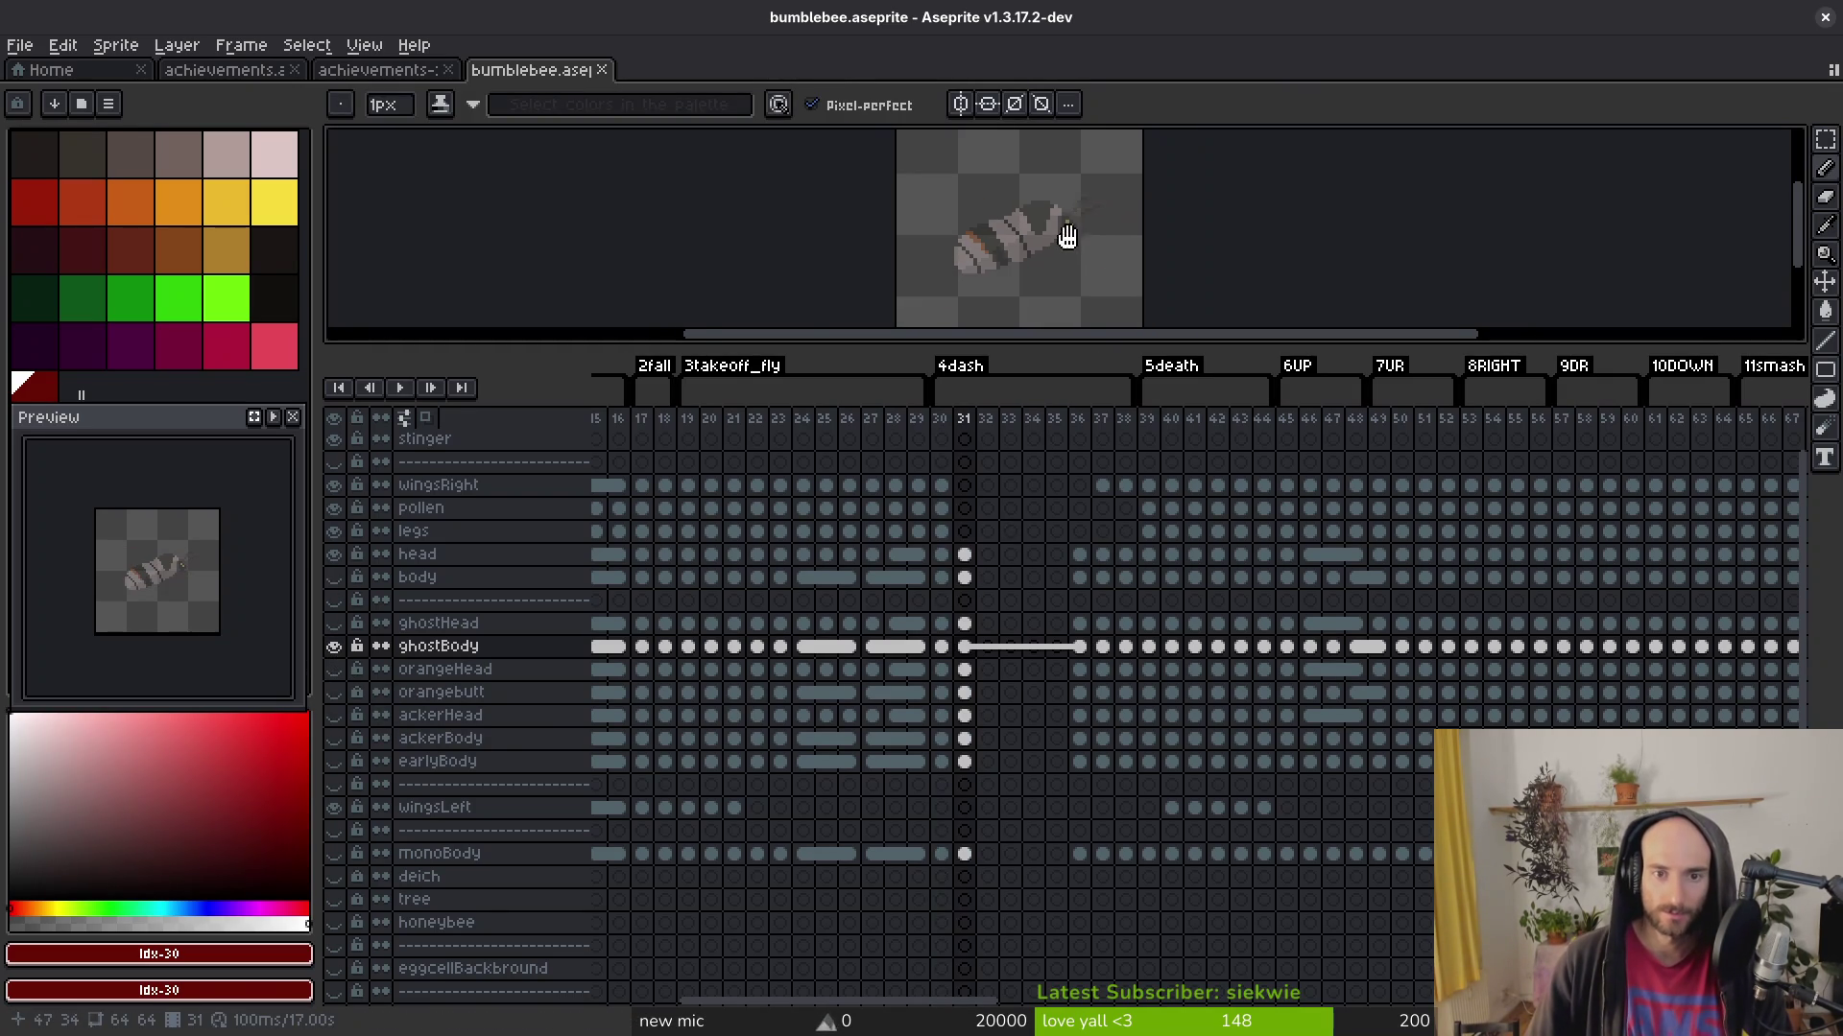
key("i")
key("Left")
key("b")
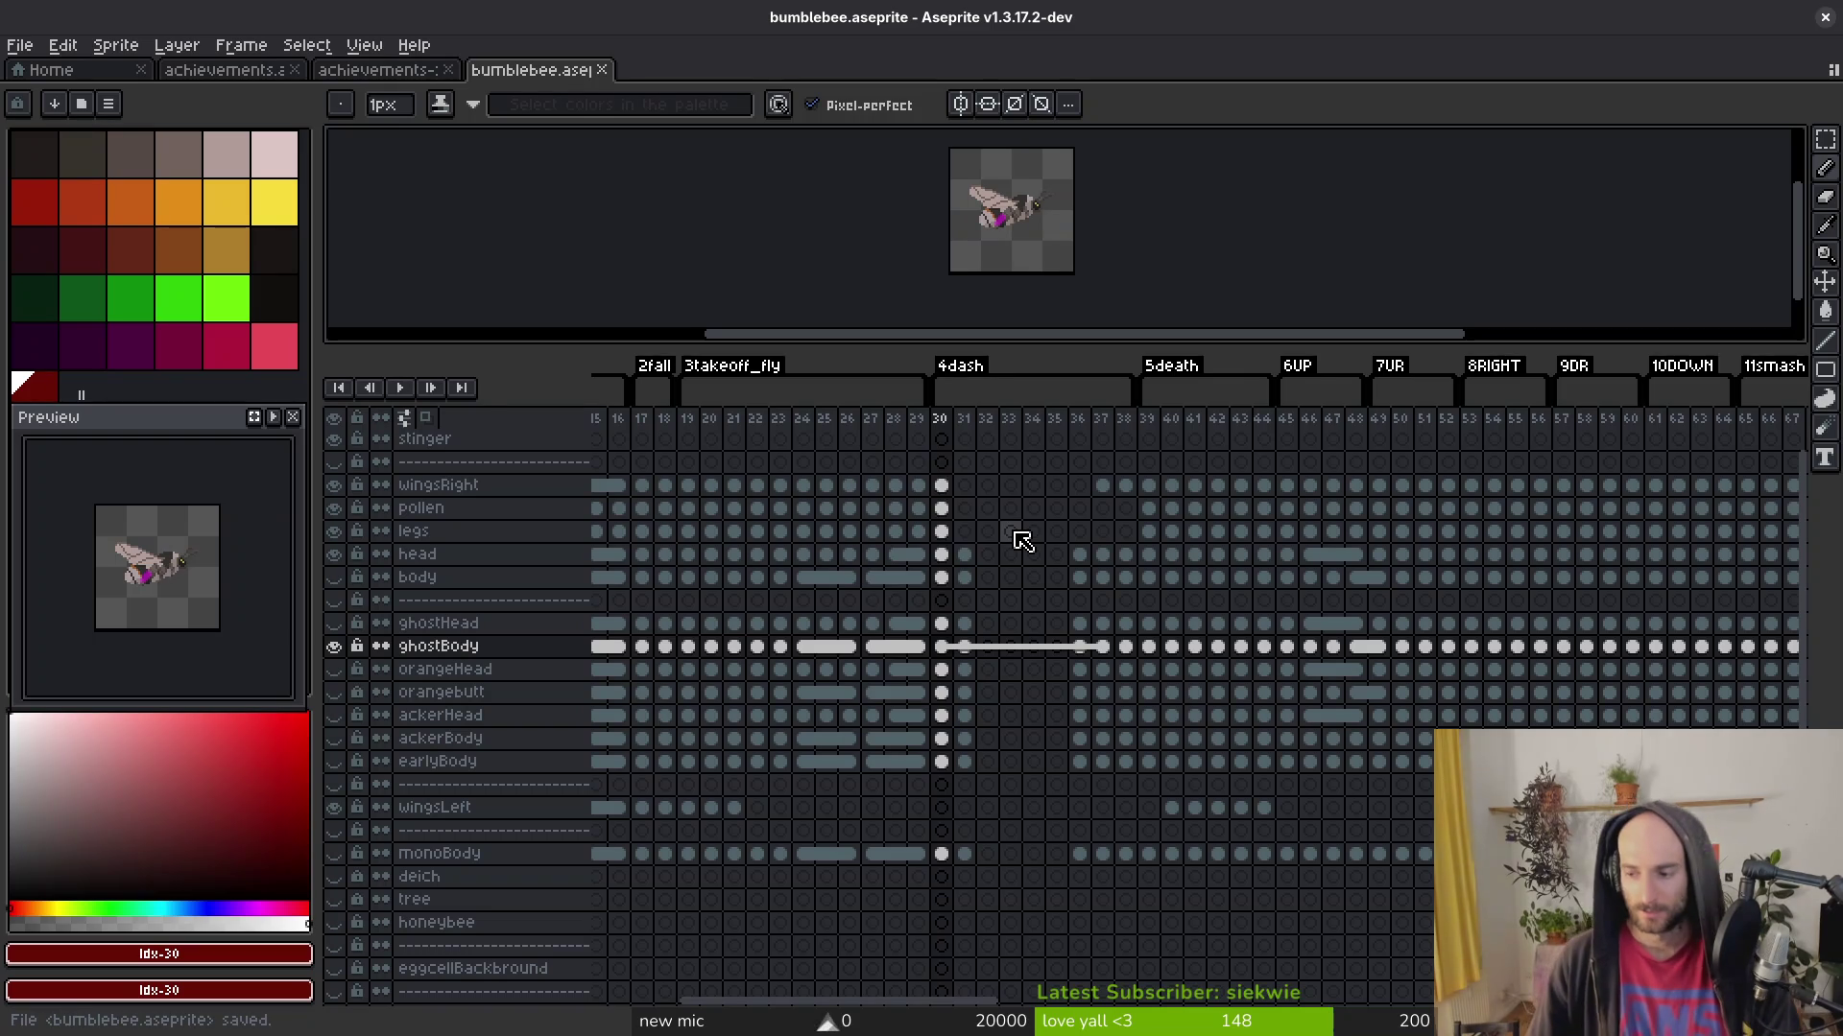
key("alt+Tab")
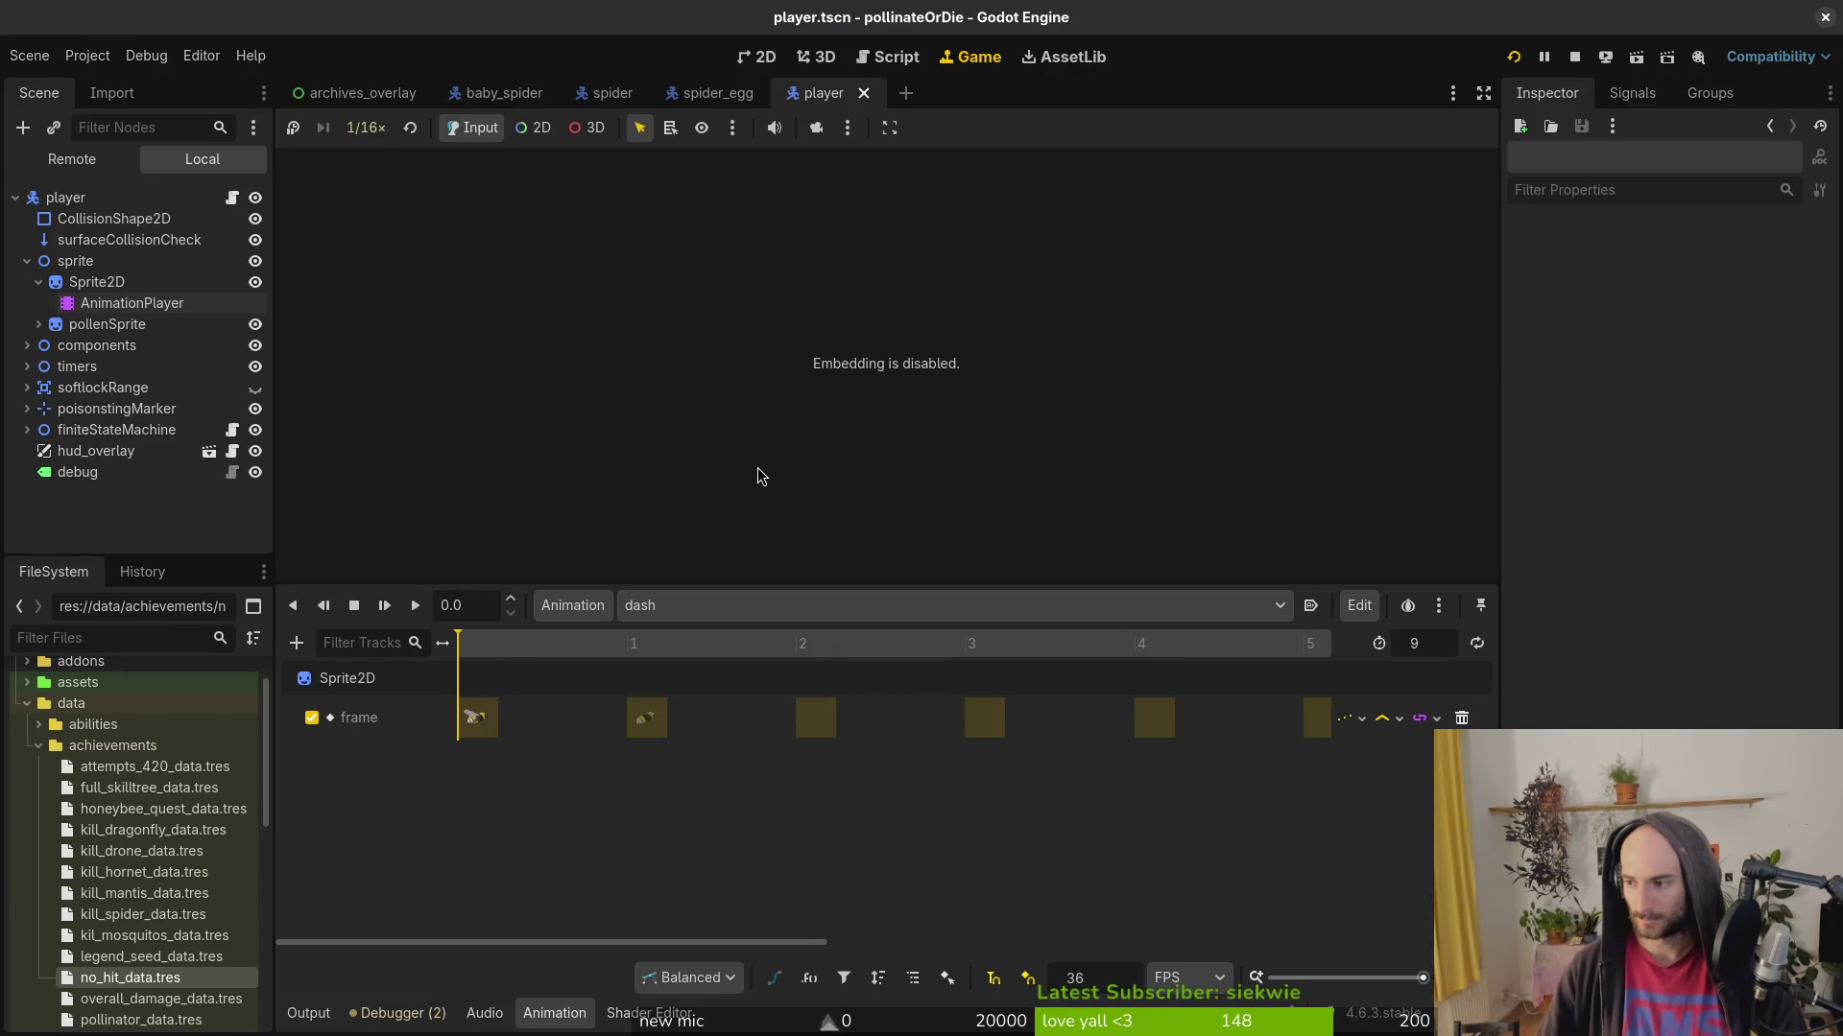
- Open crawling.gd, jump to line 49's _rotate_player, then to the file end
key("alt+Tab")
key("alt+Tab")
type("cral")
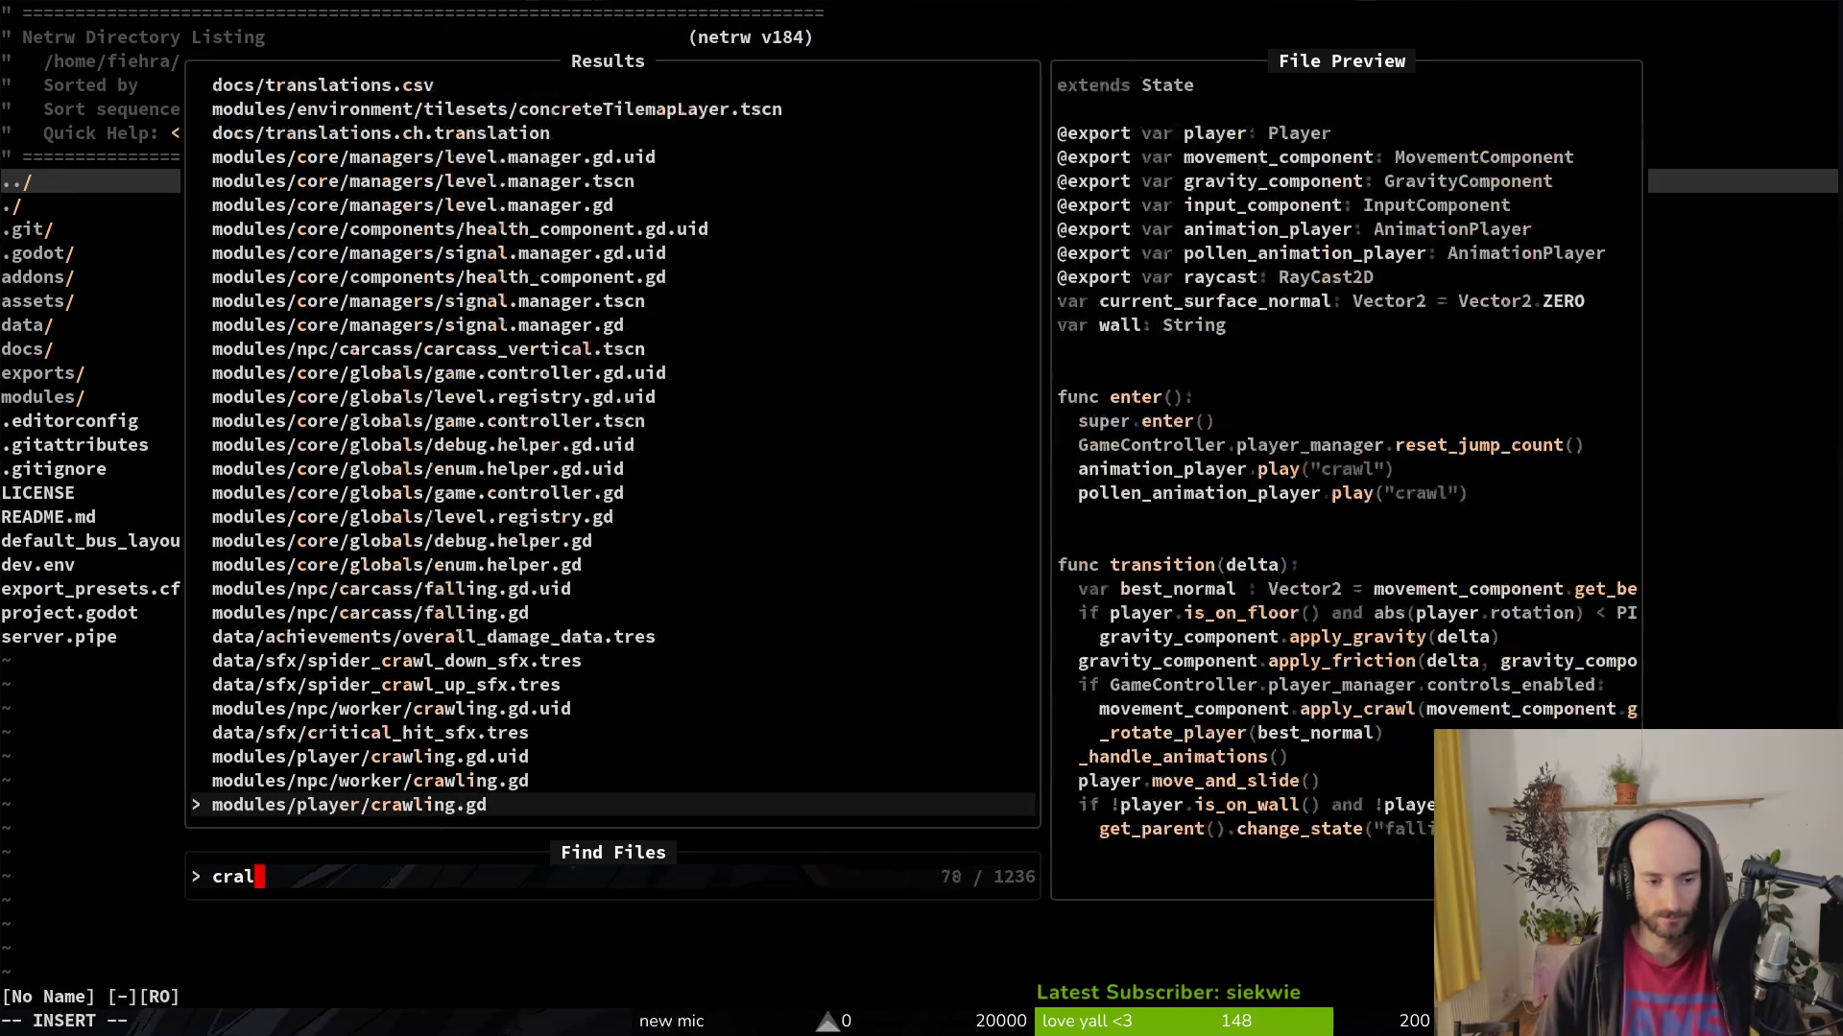
type("w")
key("Return")
key("4")
key("9")
key("G")
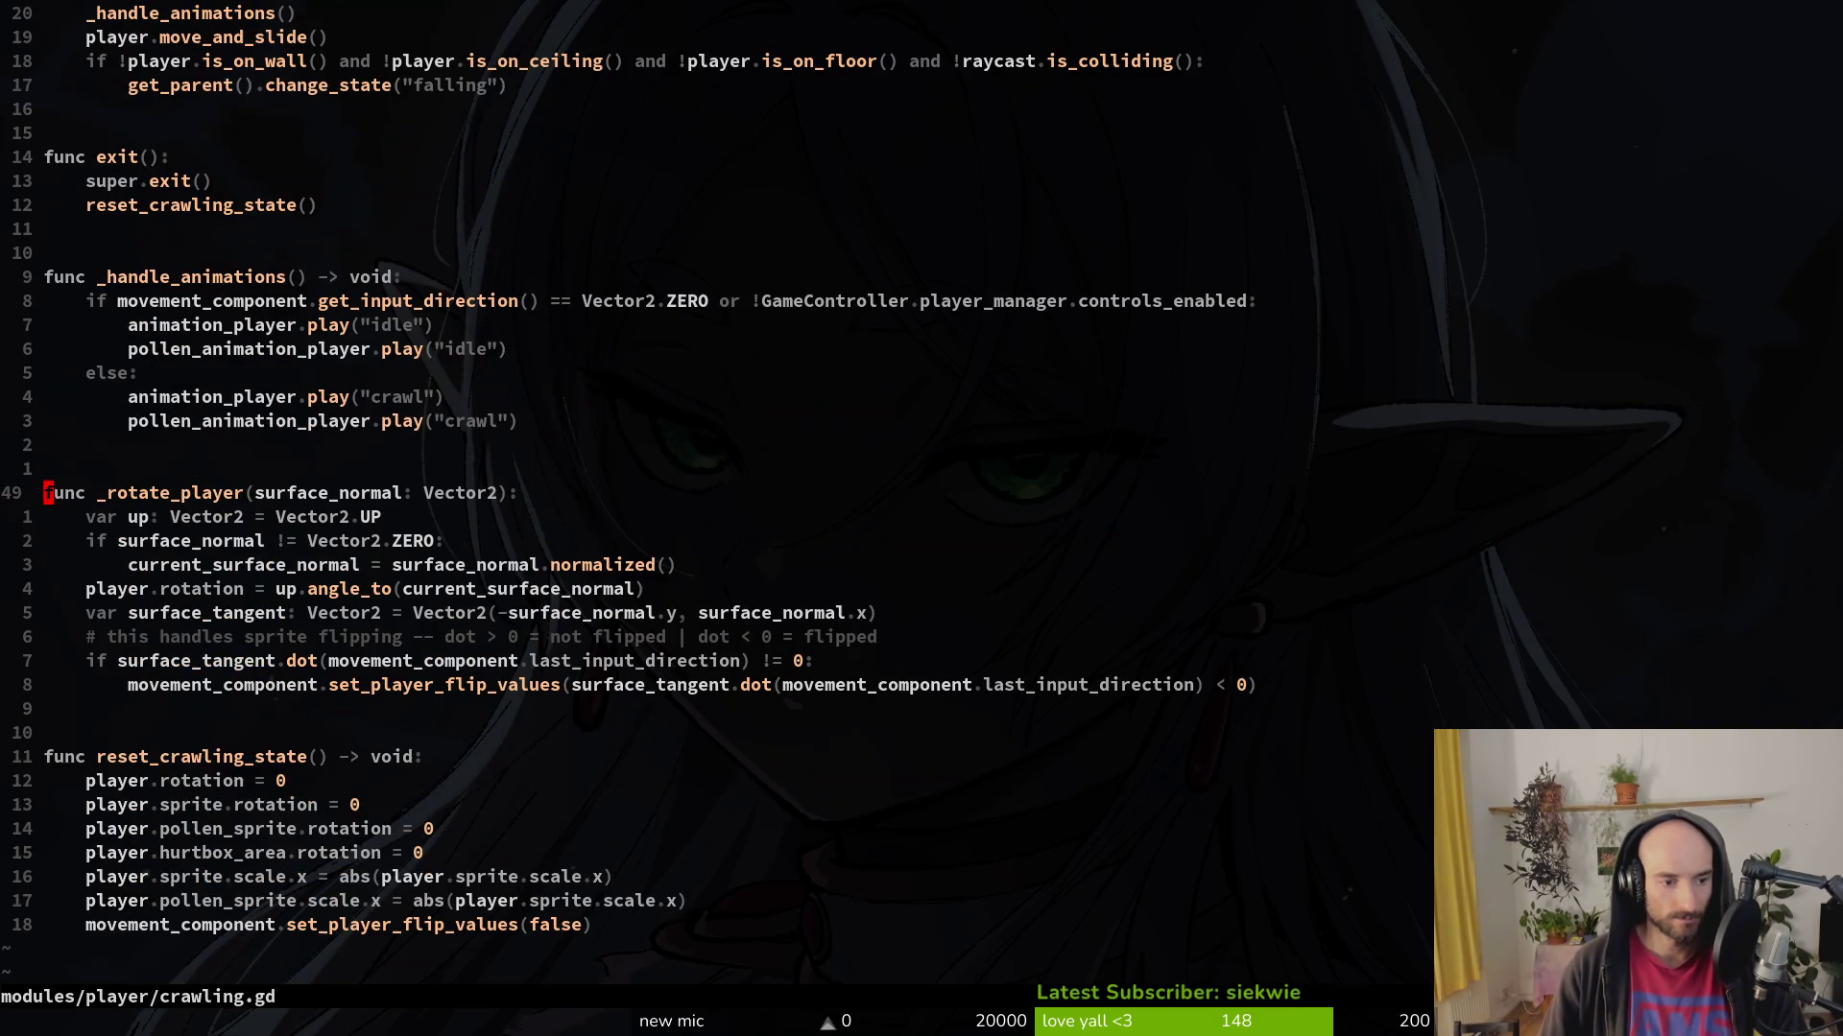
key("G")
- Open dashing.gd, jump to line 28 and search the file for 'sprite'
key("space")
key("f")
key("f")
type("dashing")
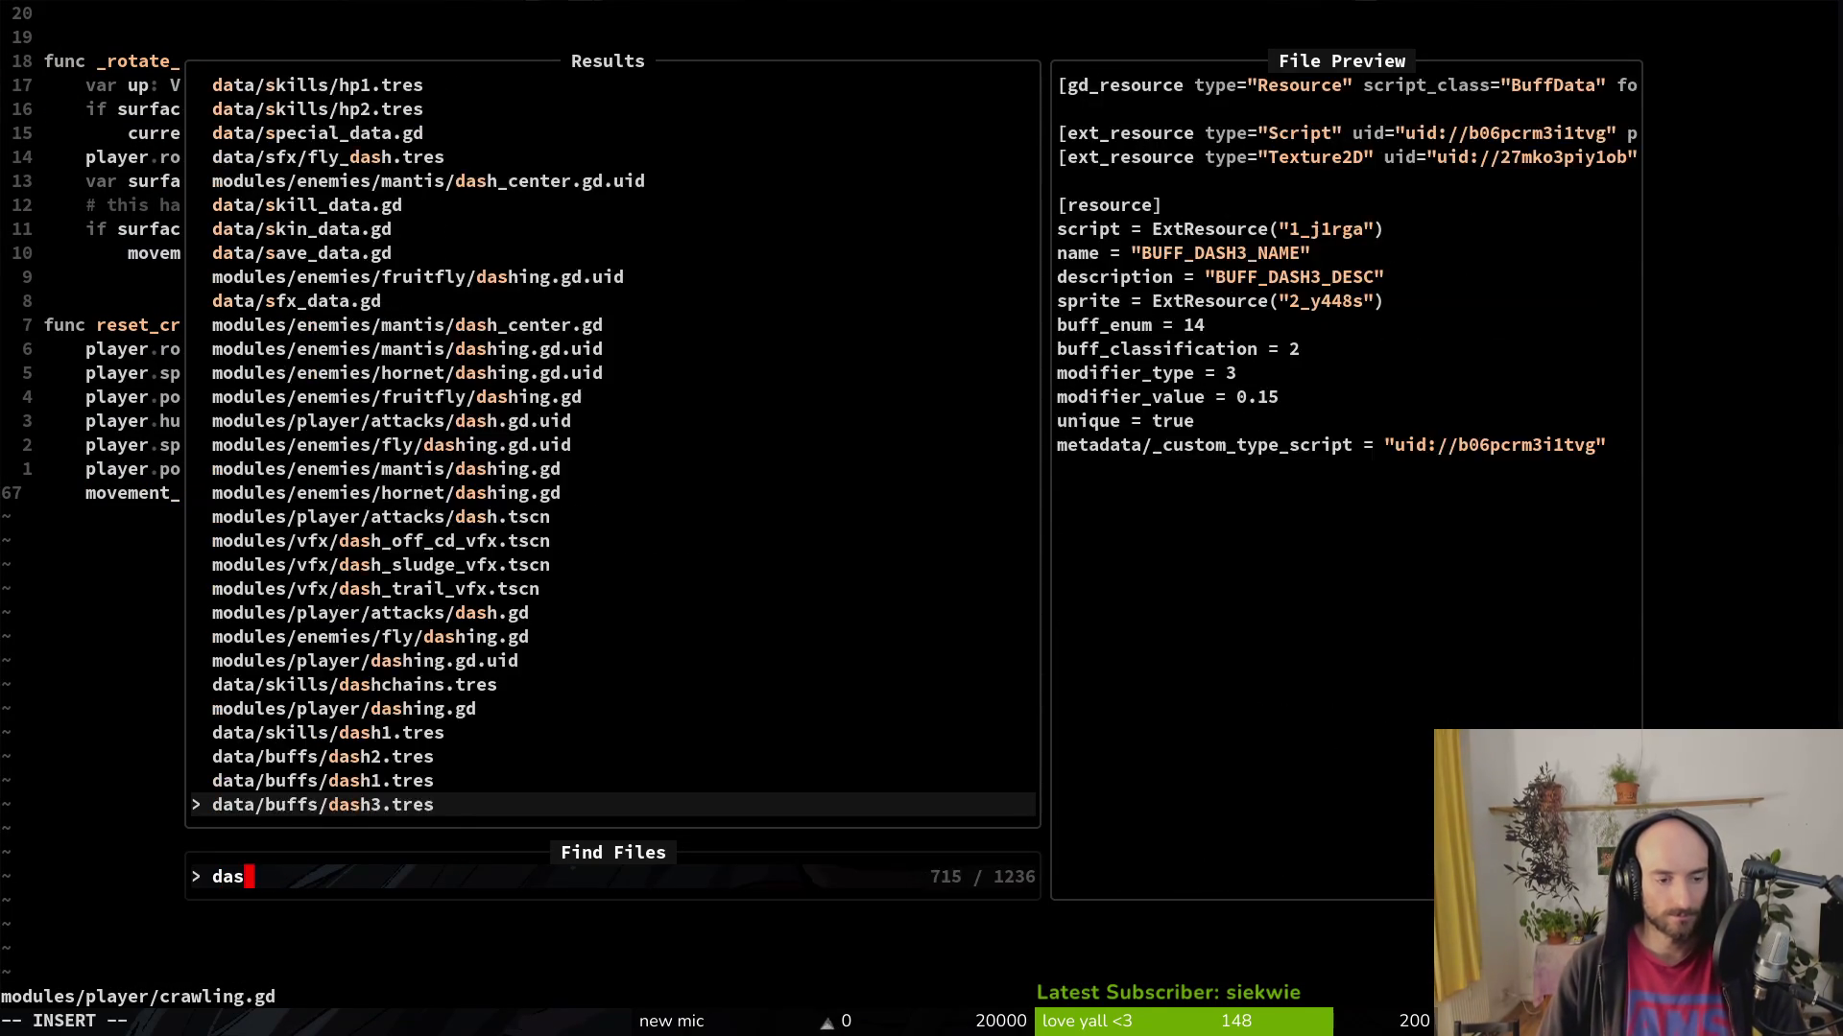
key("Return")
key("2")
key("8")
key("j")
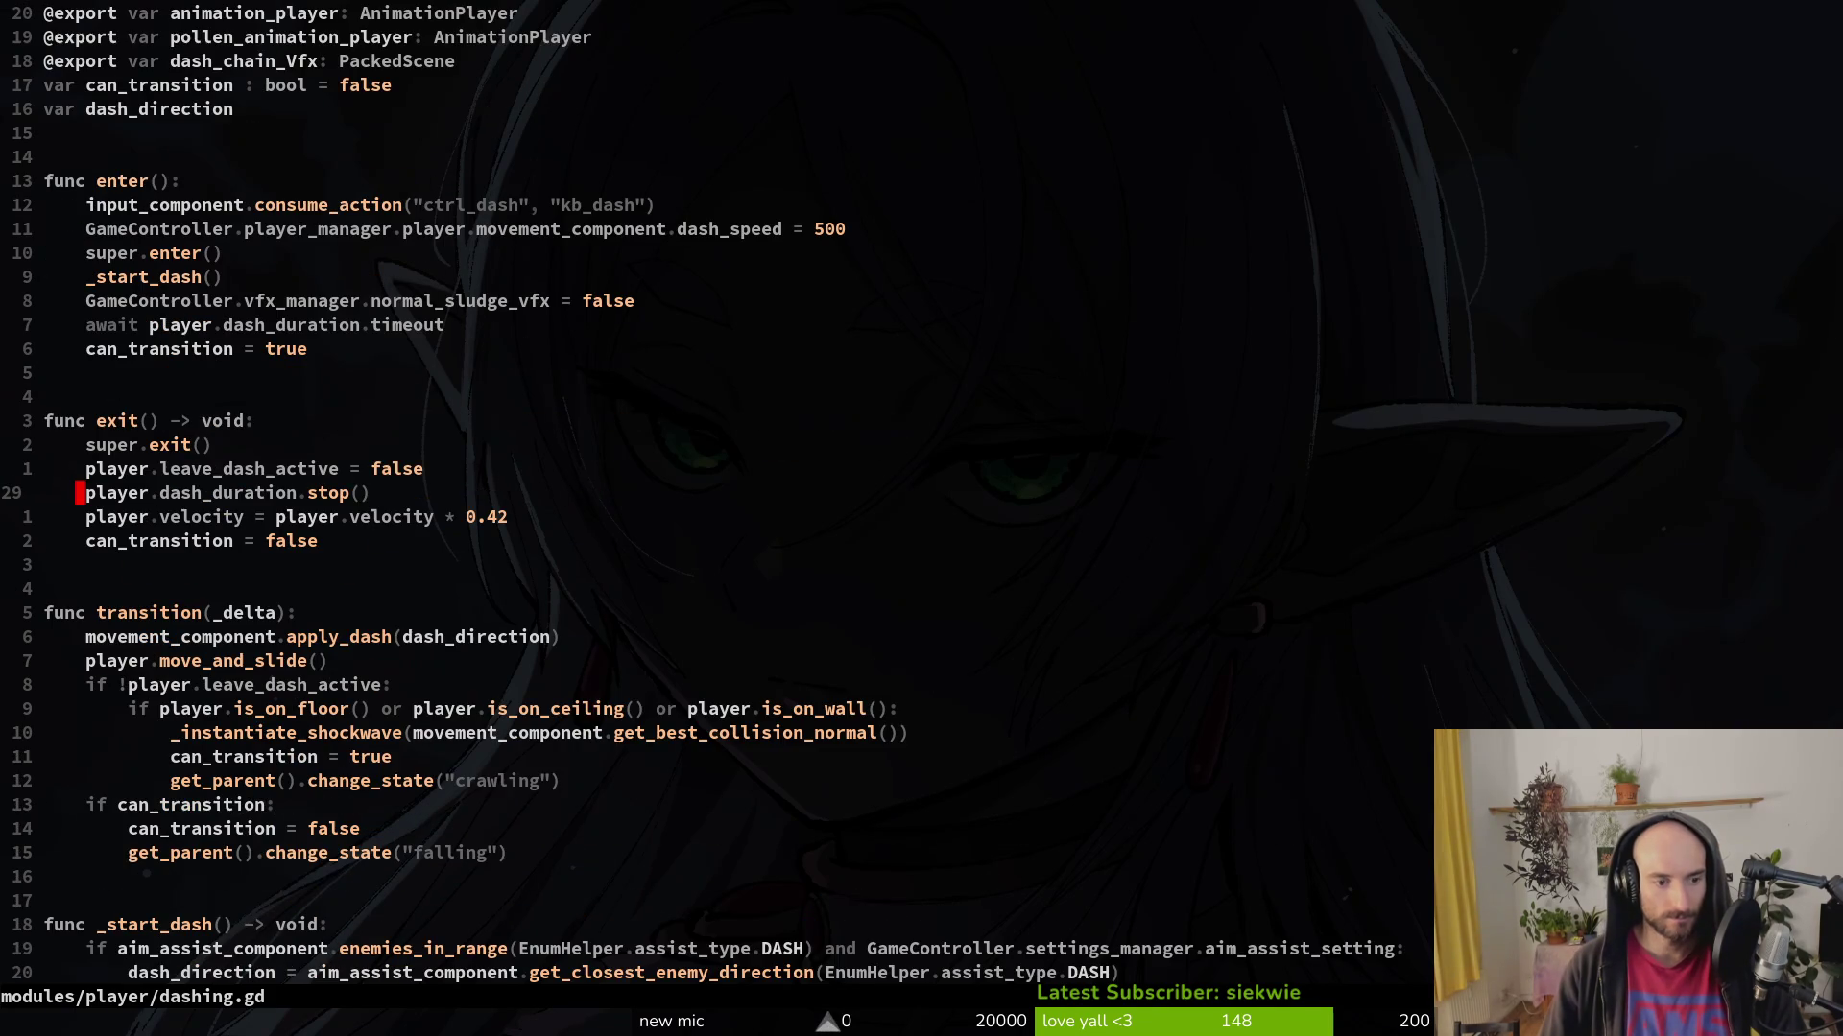
key("ctrl+d")
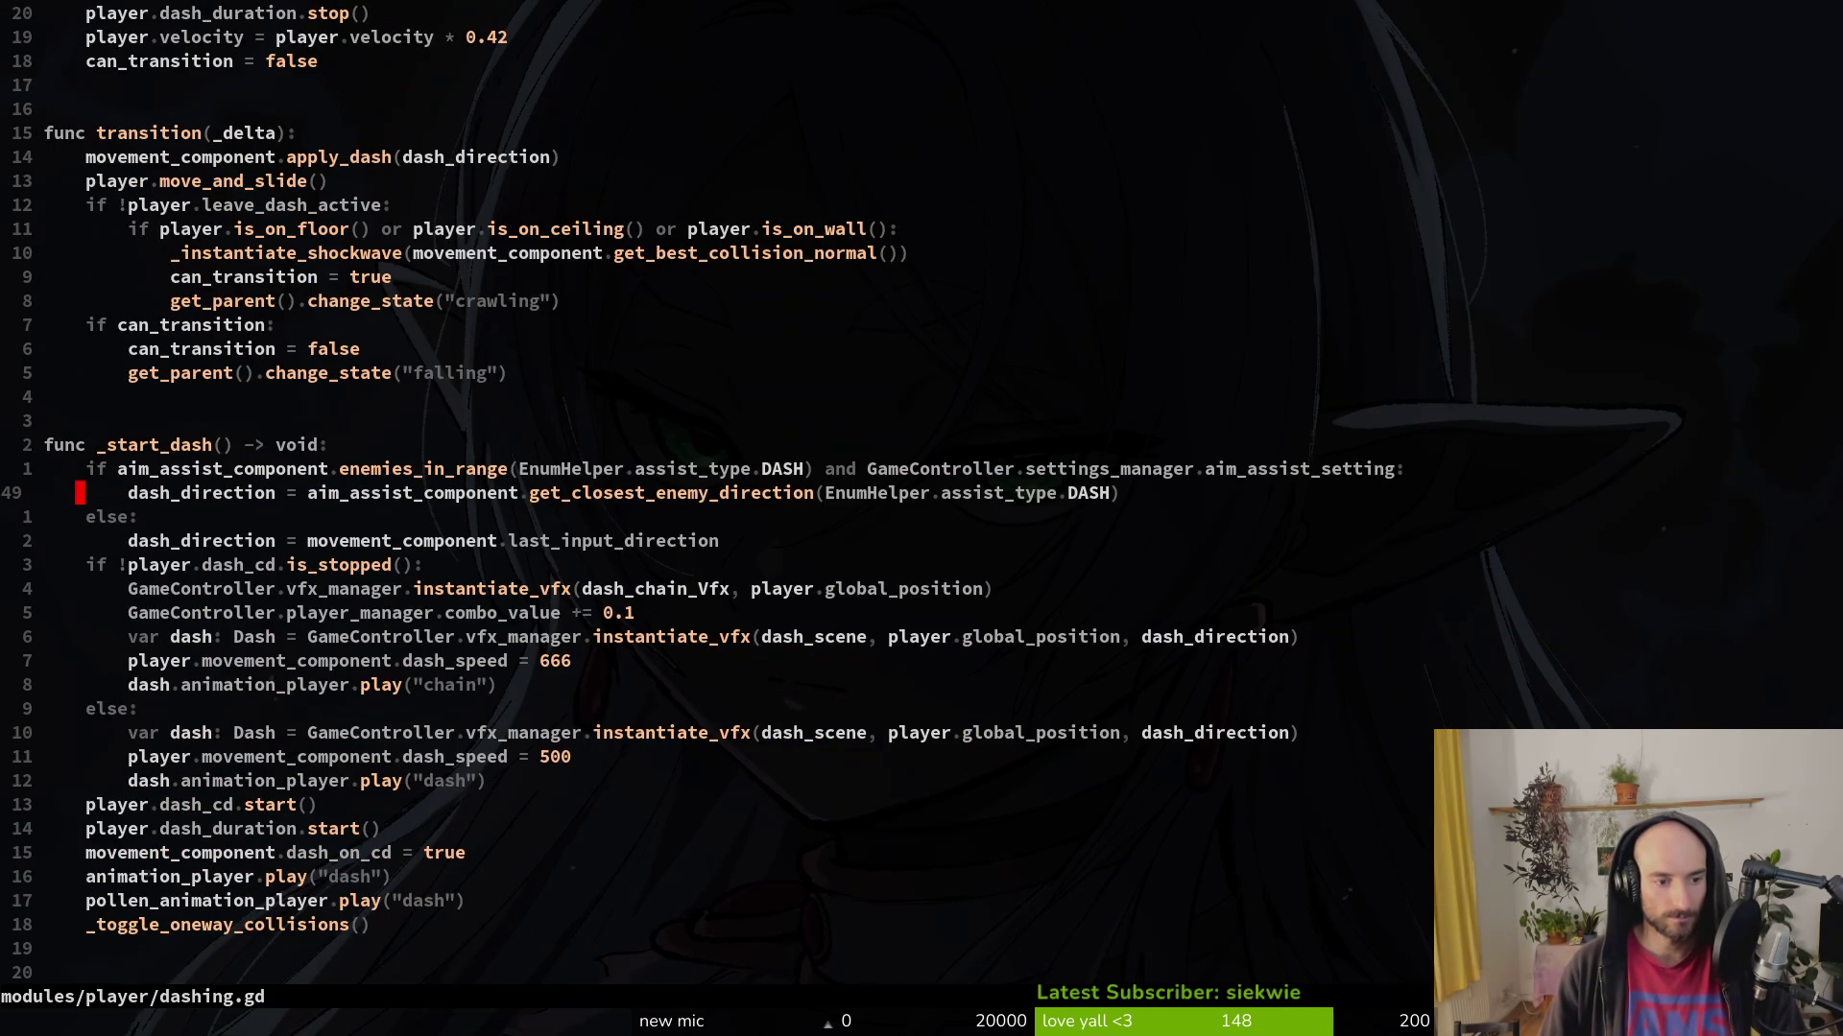
key("ctrl+d")
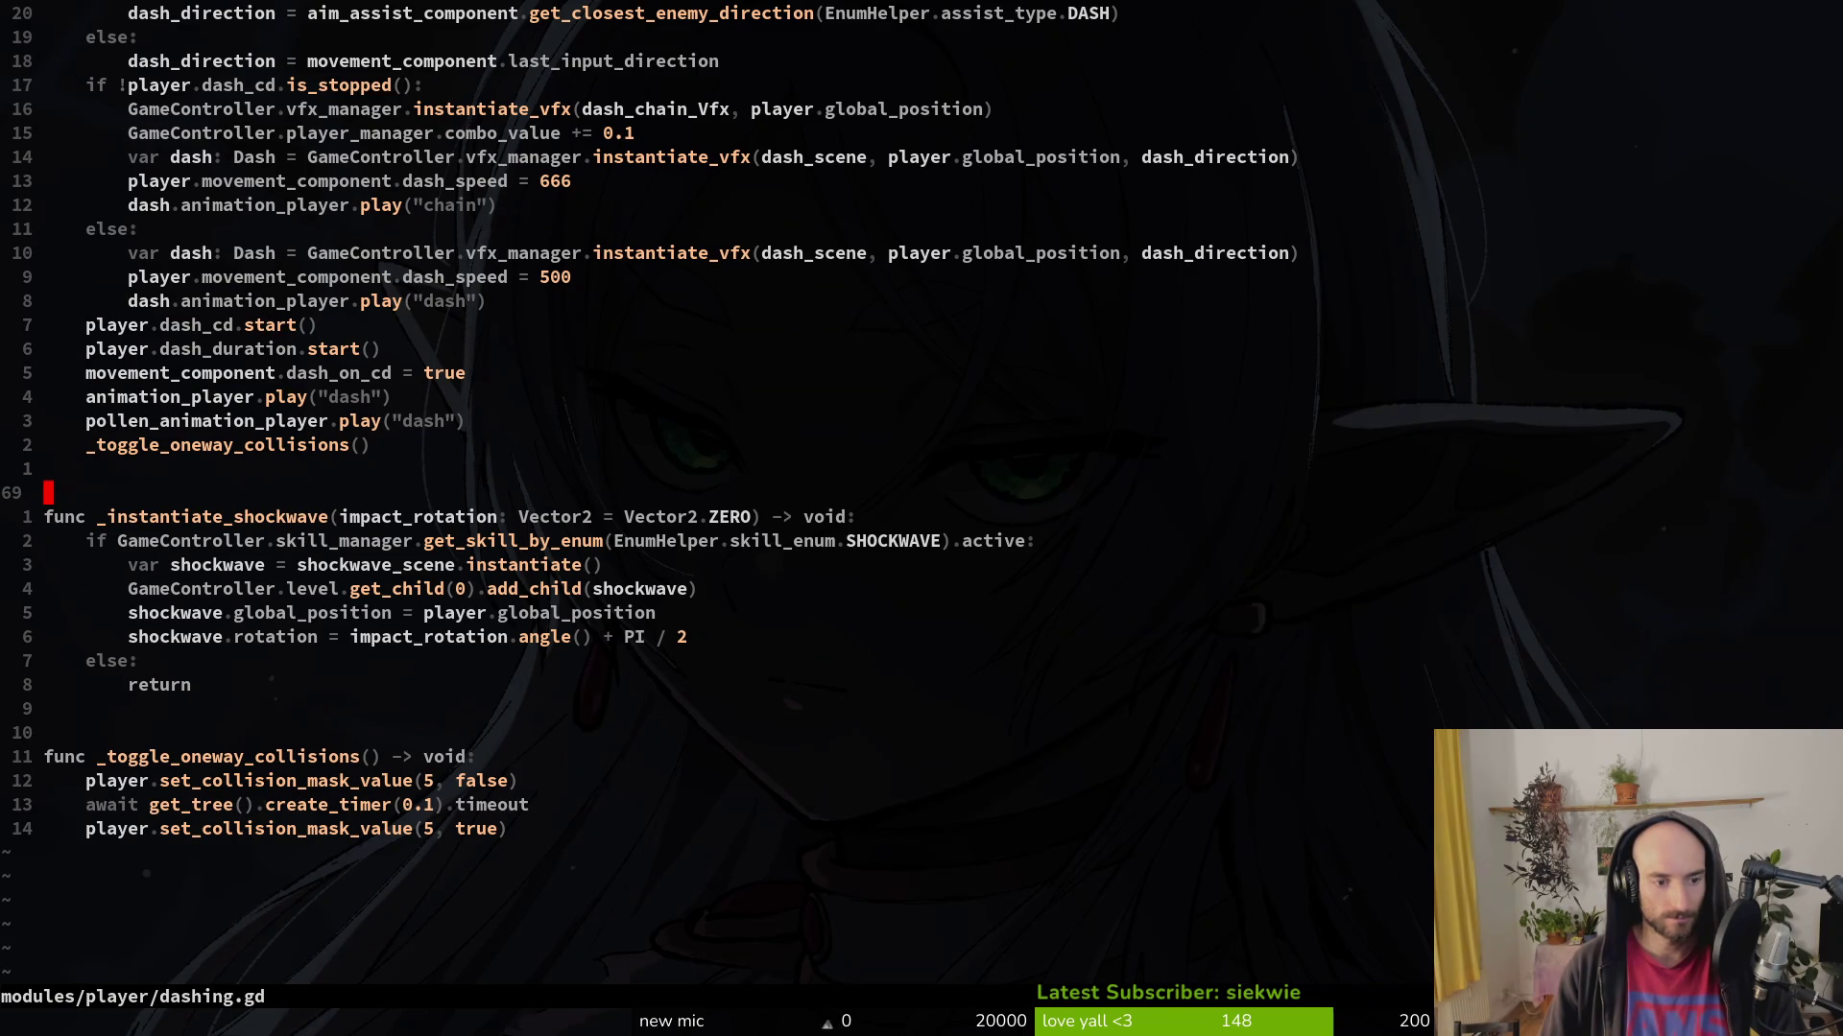
type("handl")
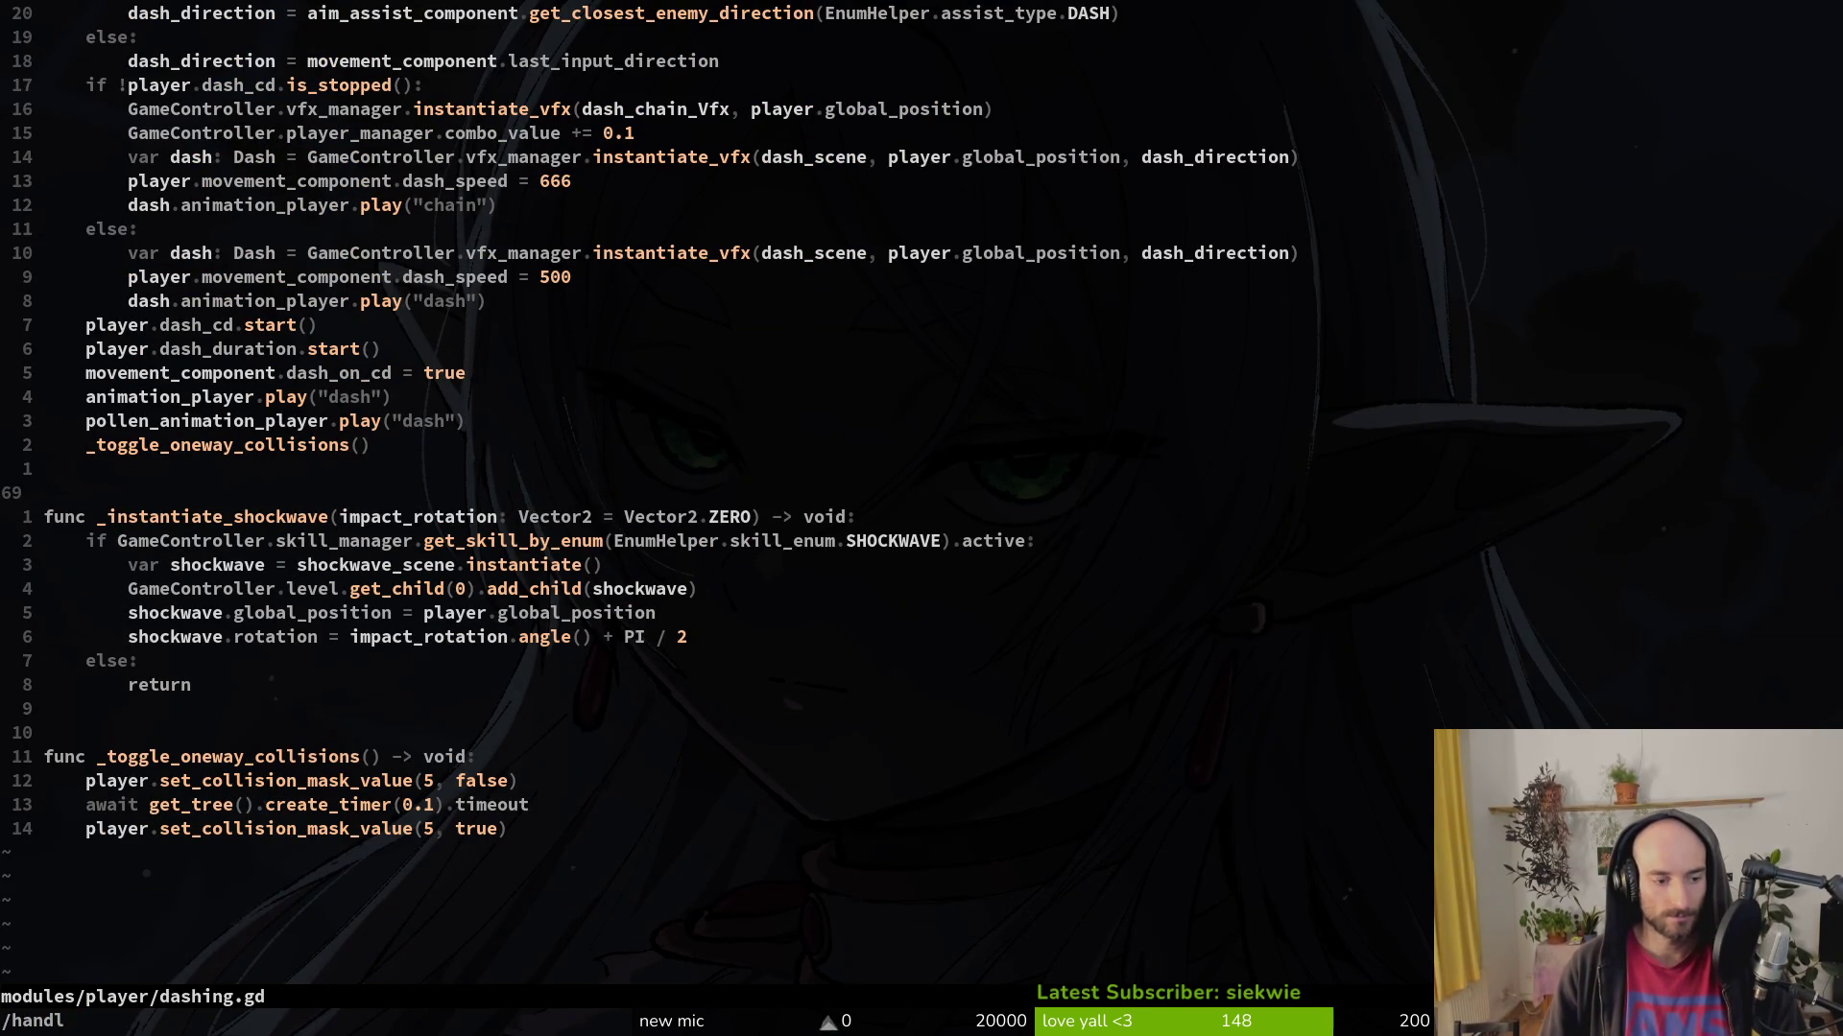
key("BackSpace")
key("BackSpace")
key("BackSpace")
type("sprite")
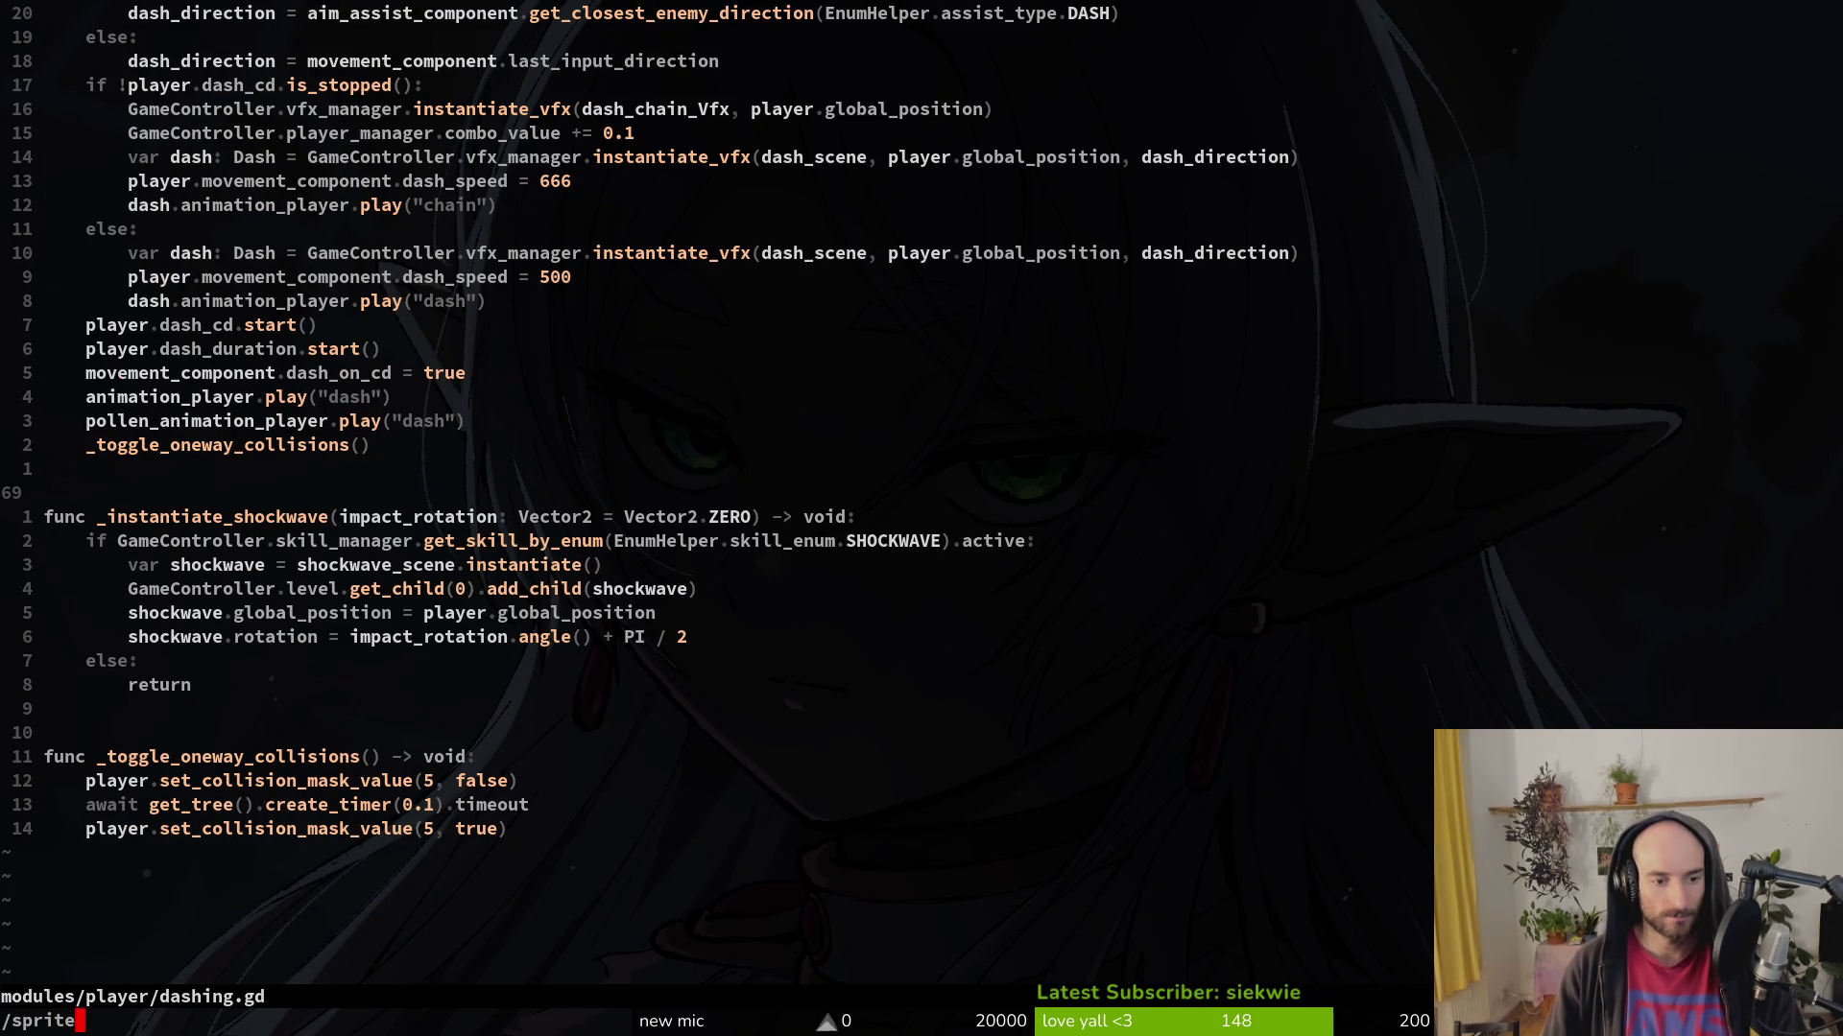
key("ctrl+u")
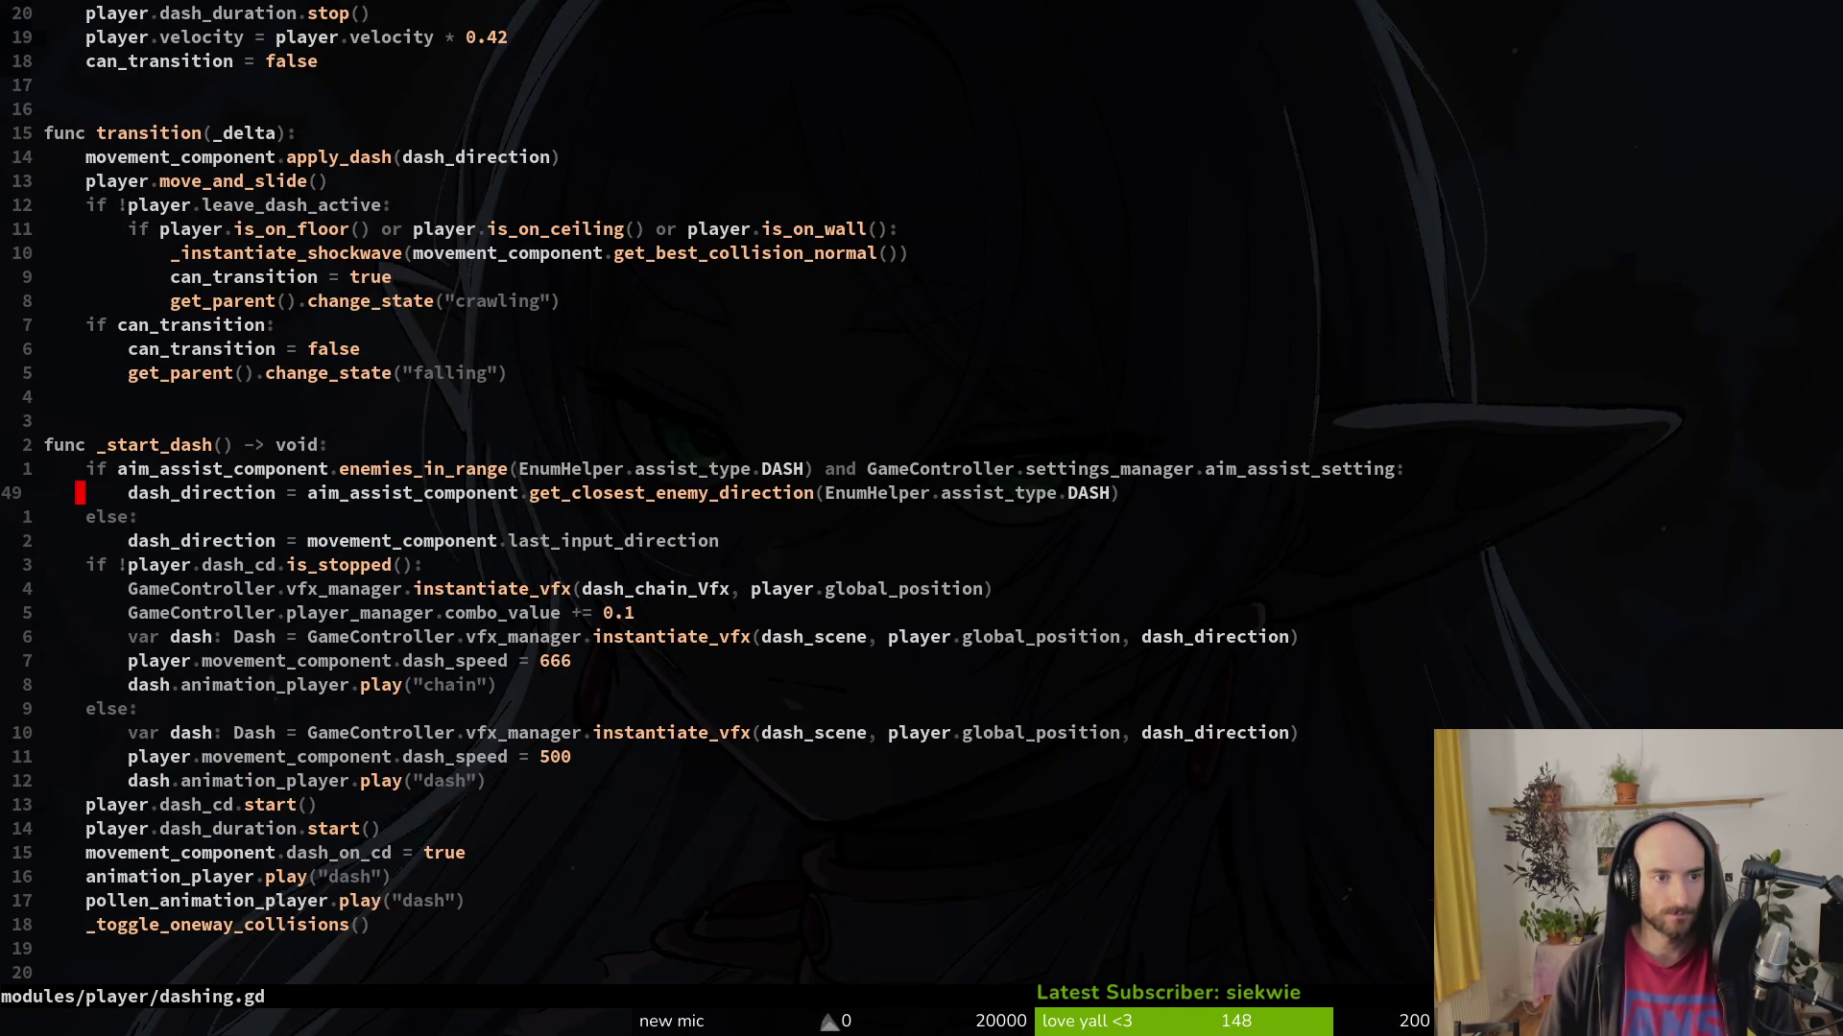
- Open movement_component.gd through the project file finder
key("space")
key("f")
key("f")
key("Escape")
key("space")
key("f")
key("f")
type("moveco")
key("Return")
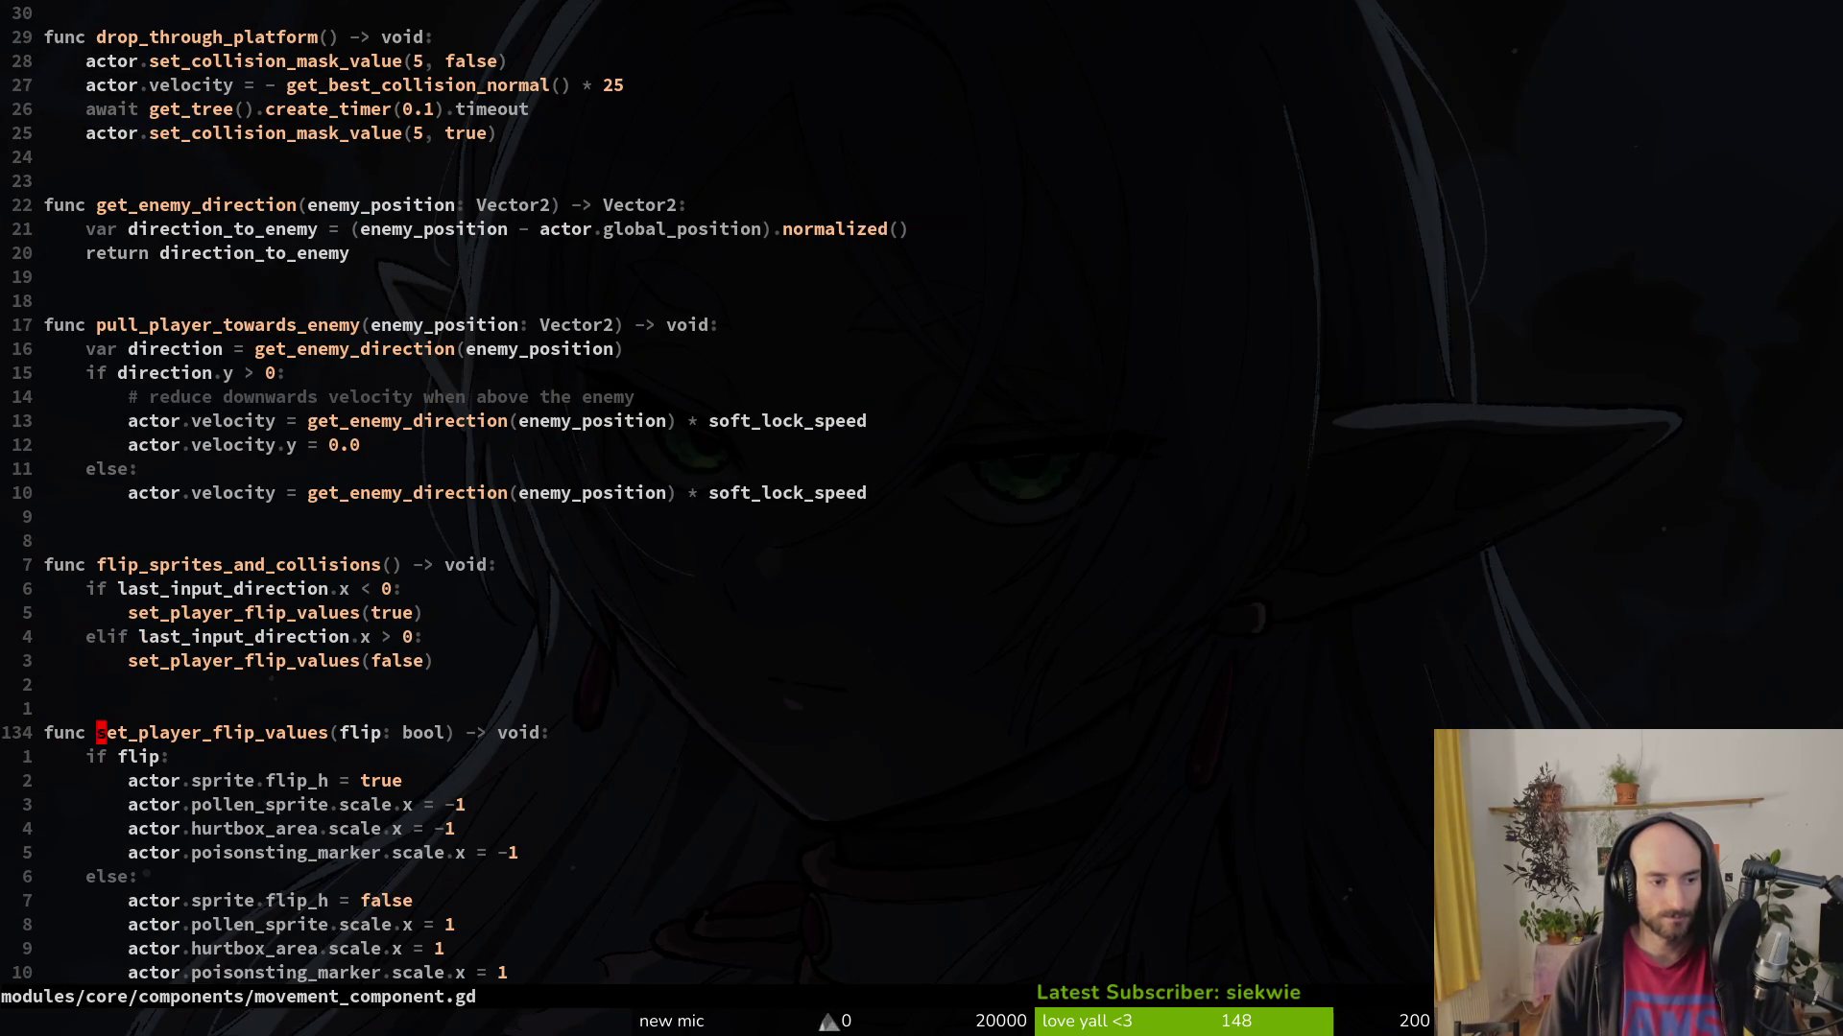
- Save movement_component.gd and switch over to dashing.gd
type(":w")
key("Return")
key("ctrl+6")
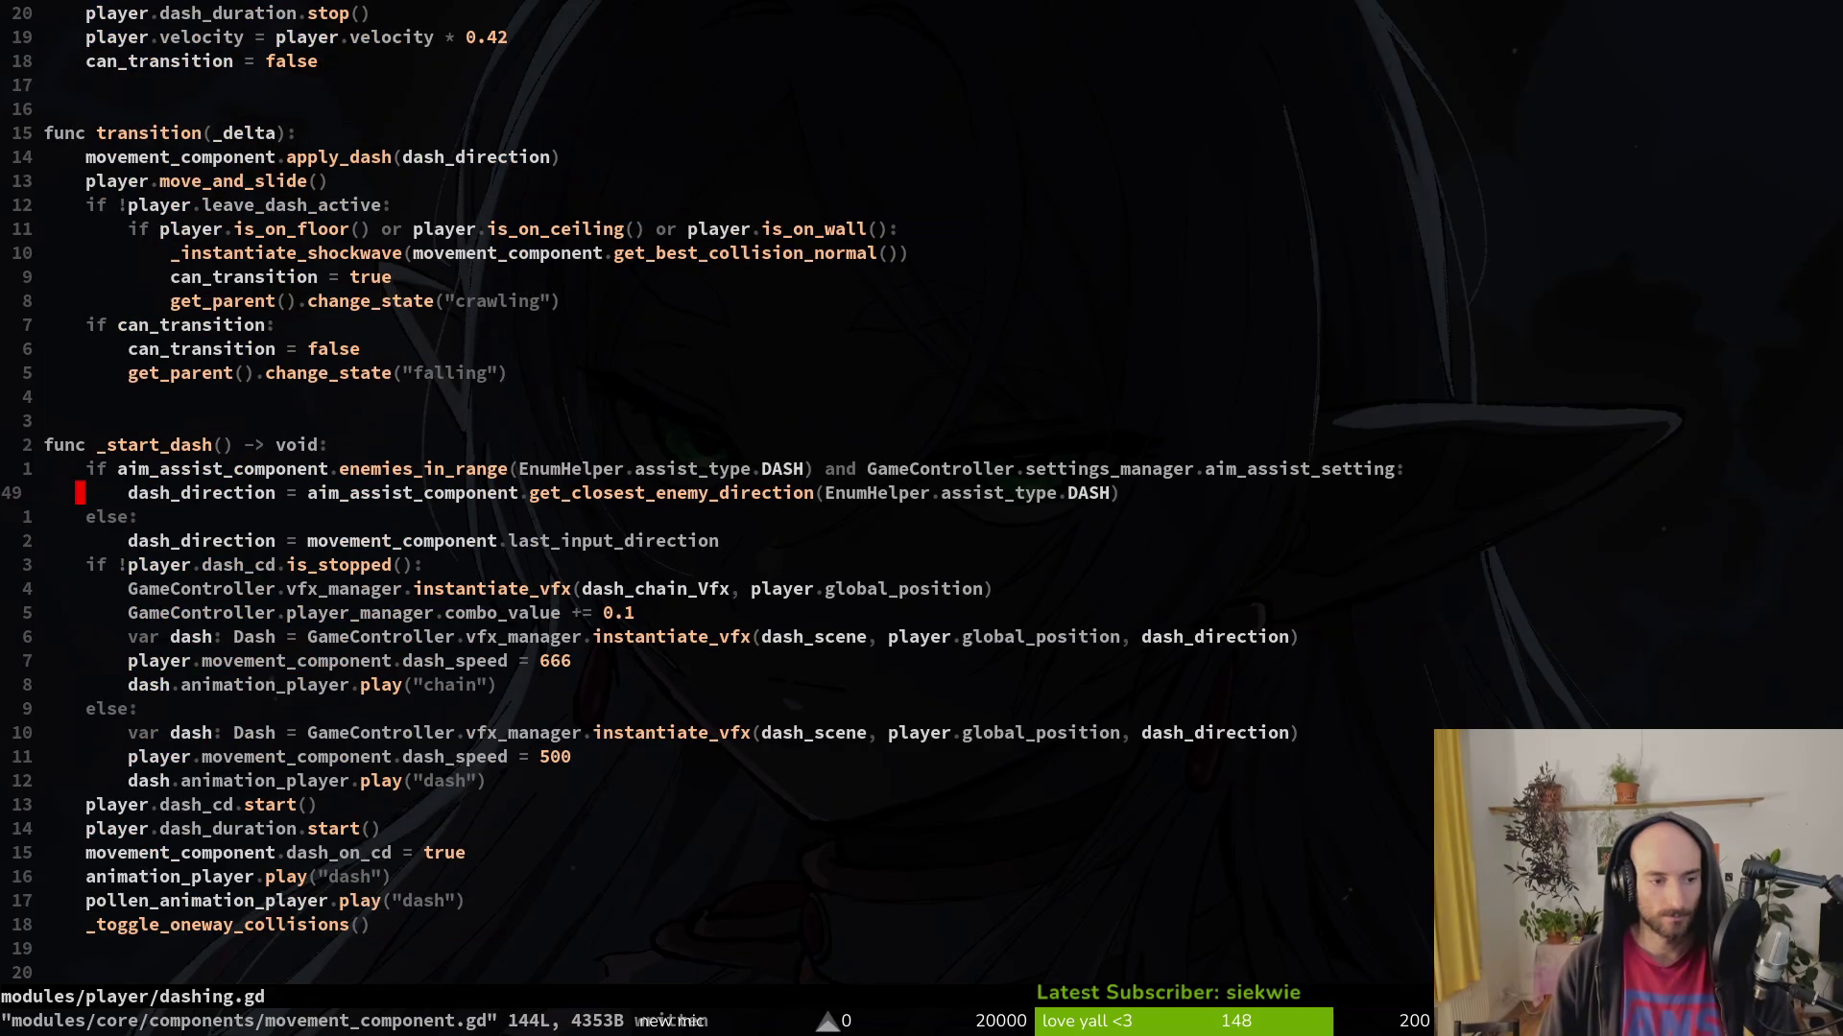
key("ctrl+6")
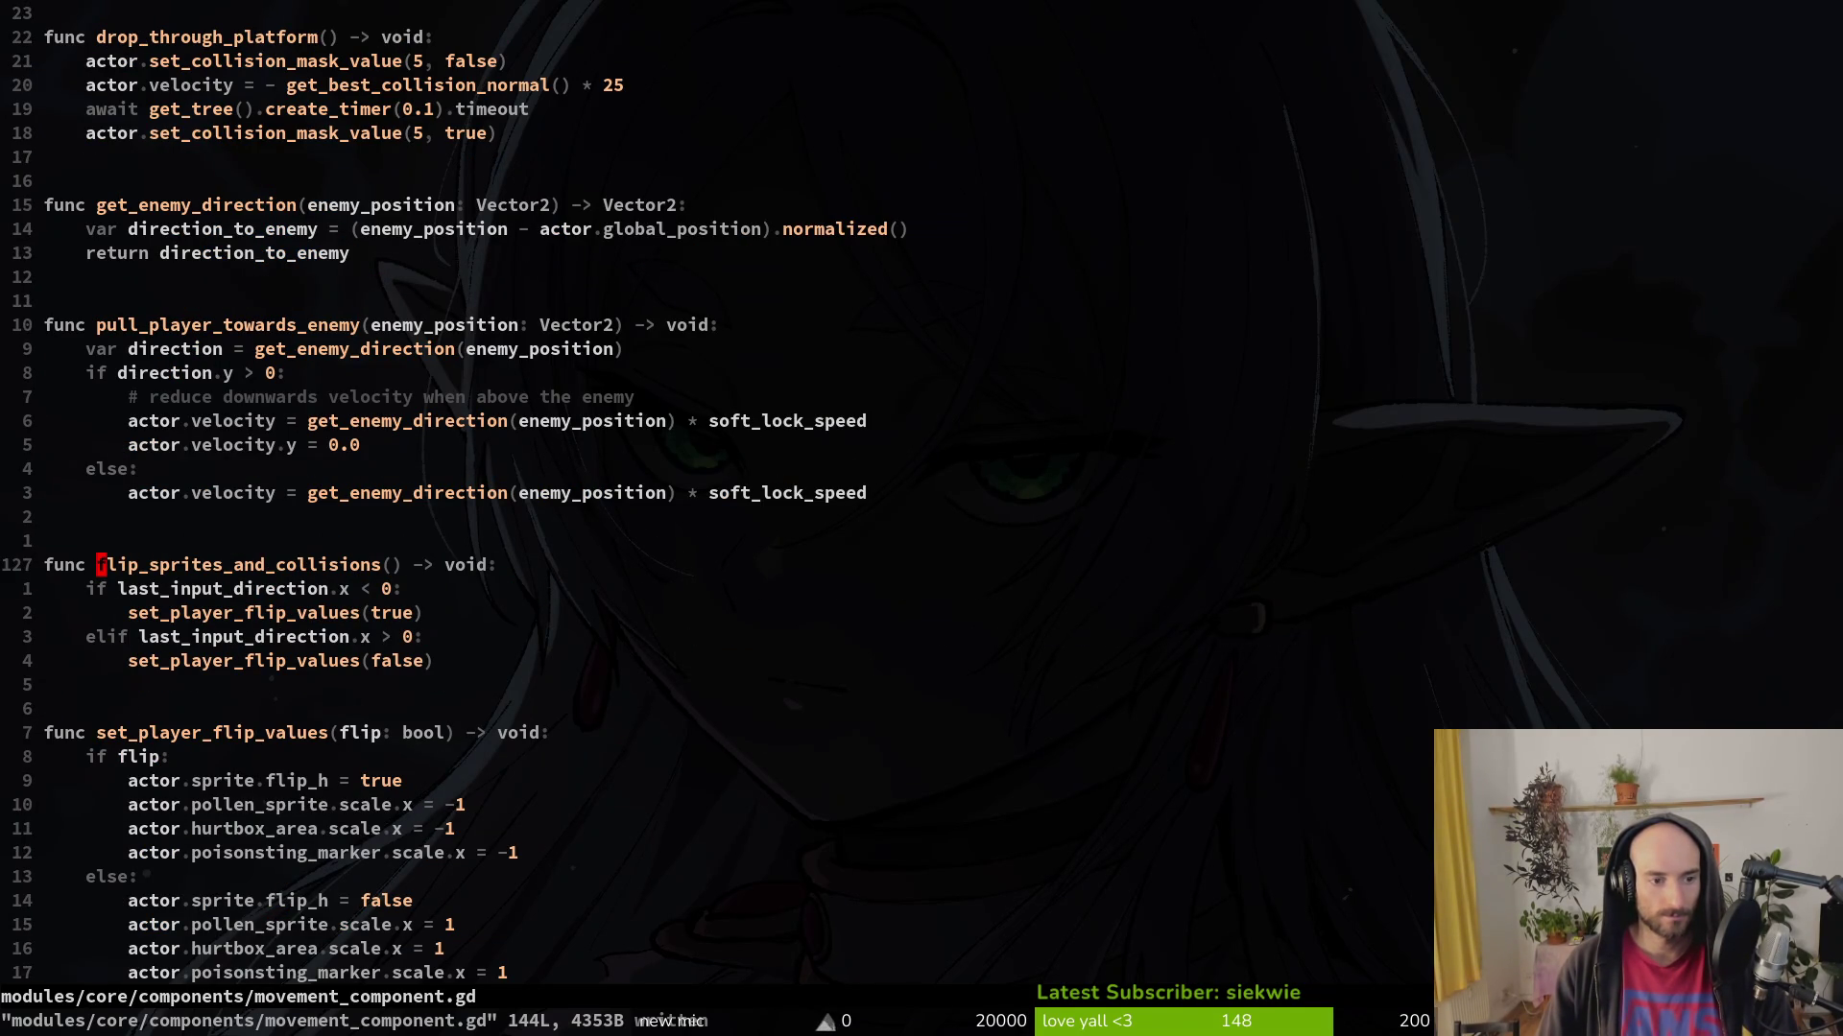
type("v")
type(":w")
key("Return")
key("ctrl+6")
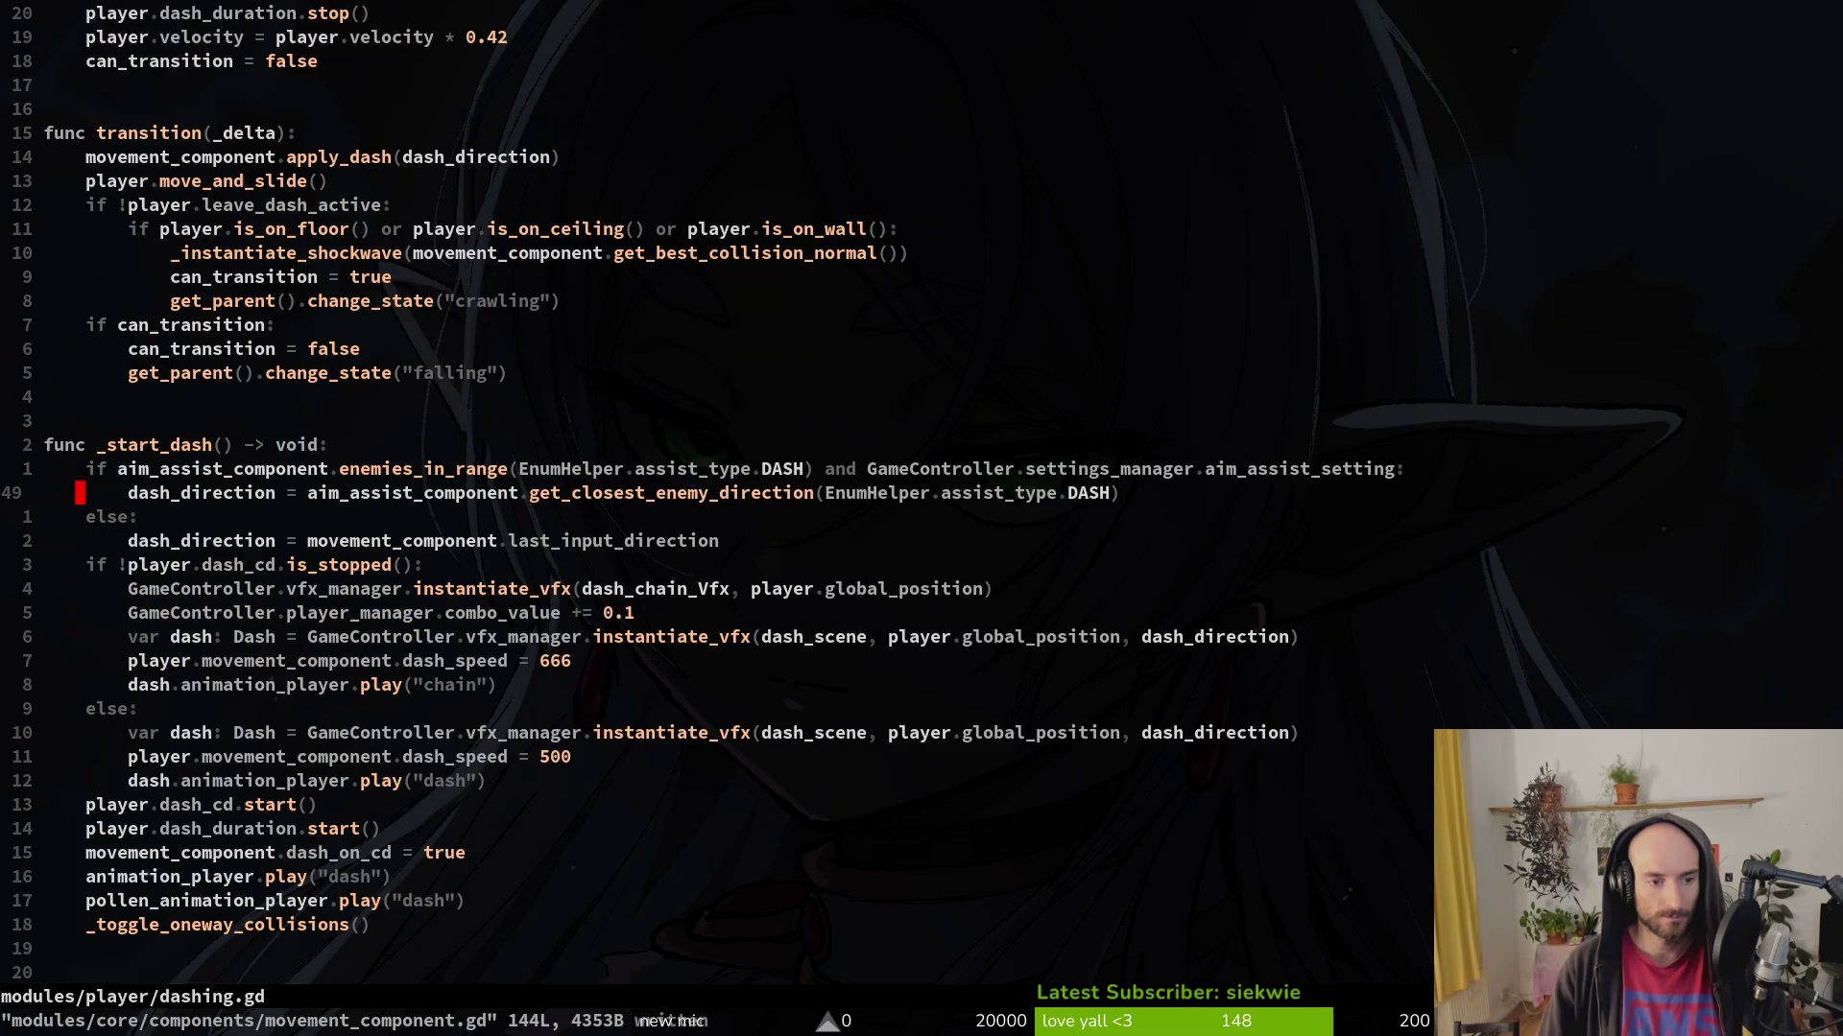
- Paste flip_sprites_and_collisions as an indented line in _start_dash and add ()
key("p")
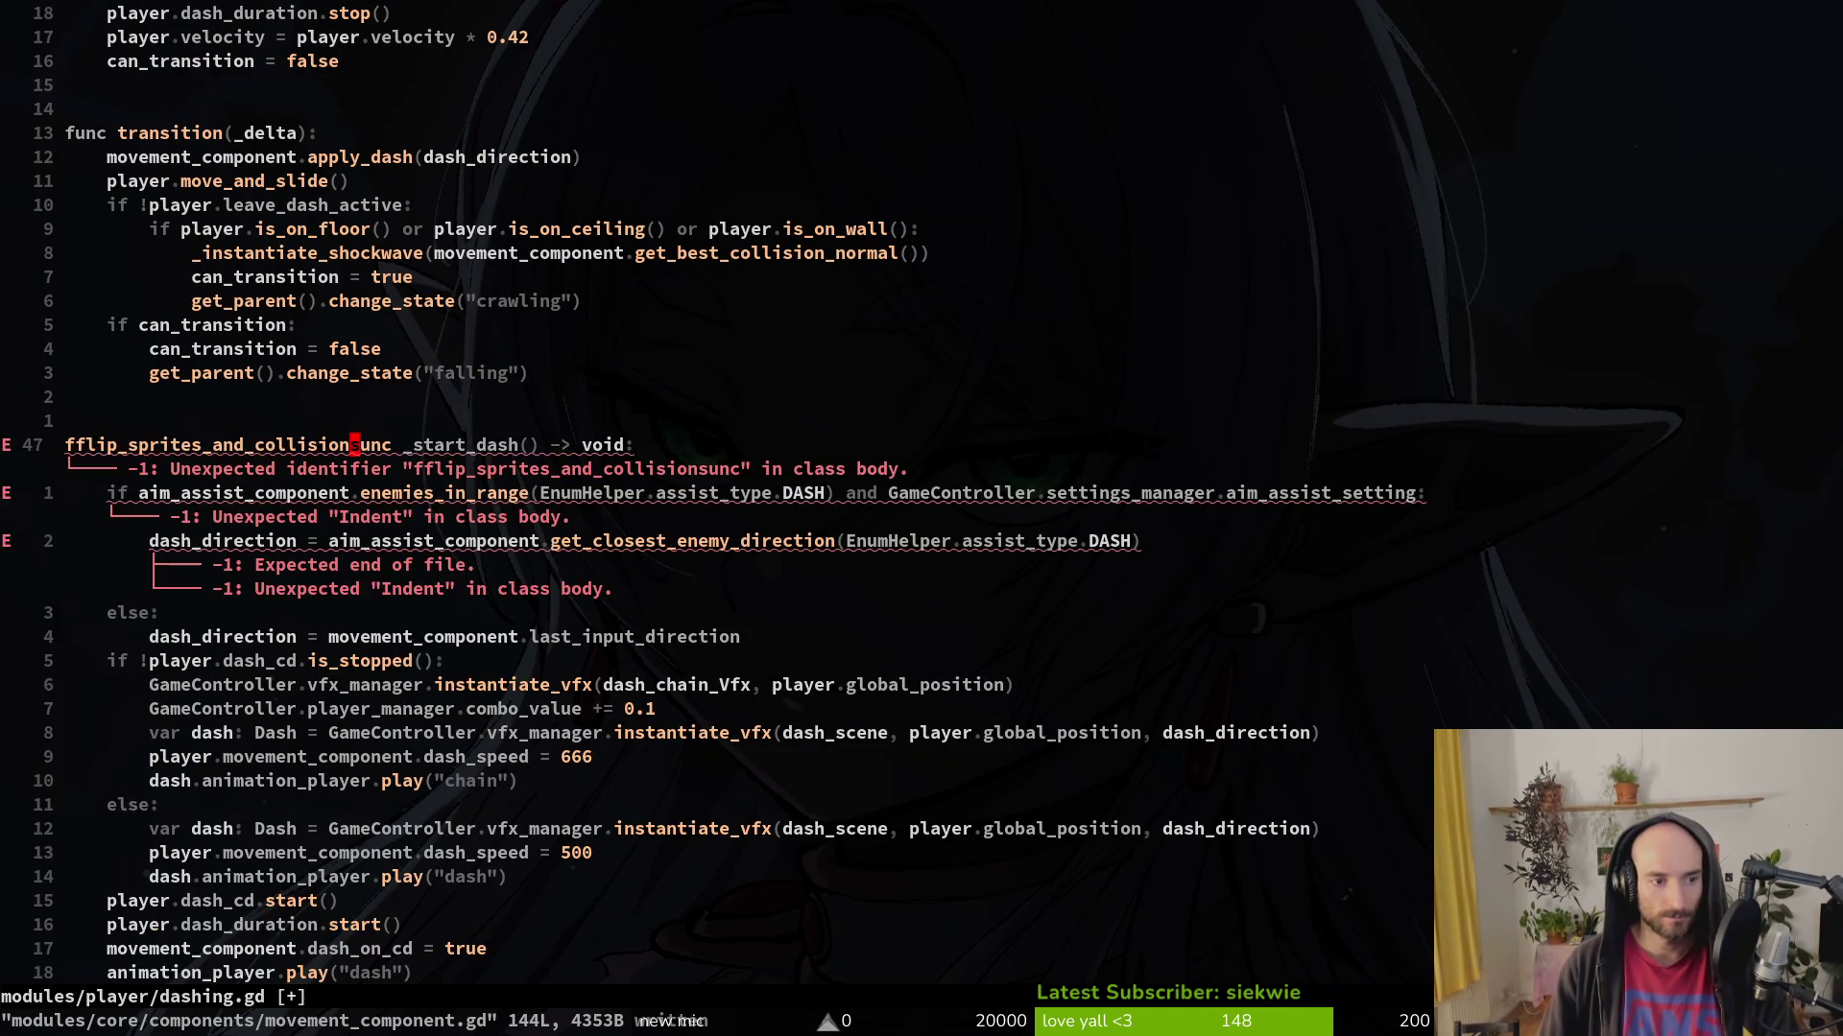
key("u")
key("p")
key("V")
key("Escape")
key("V")
key("greater")
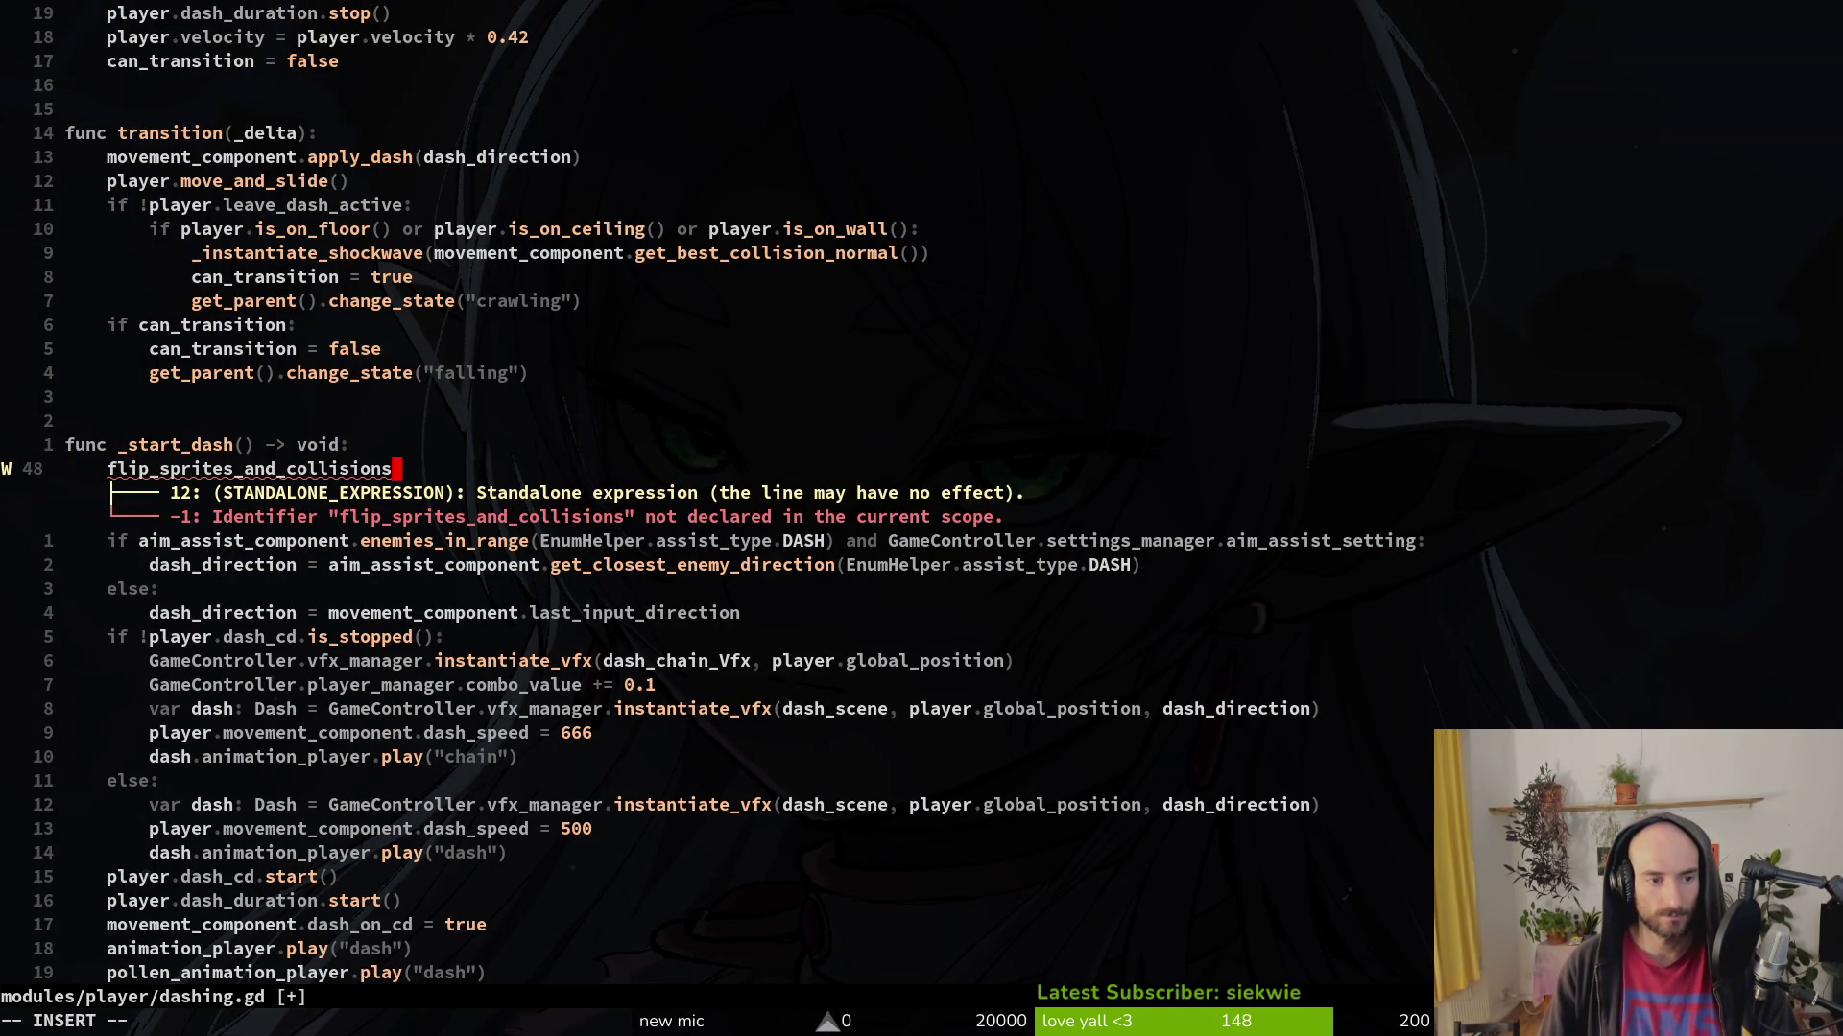
type("()")
key("Escape")
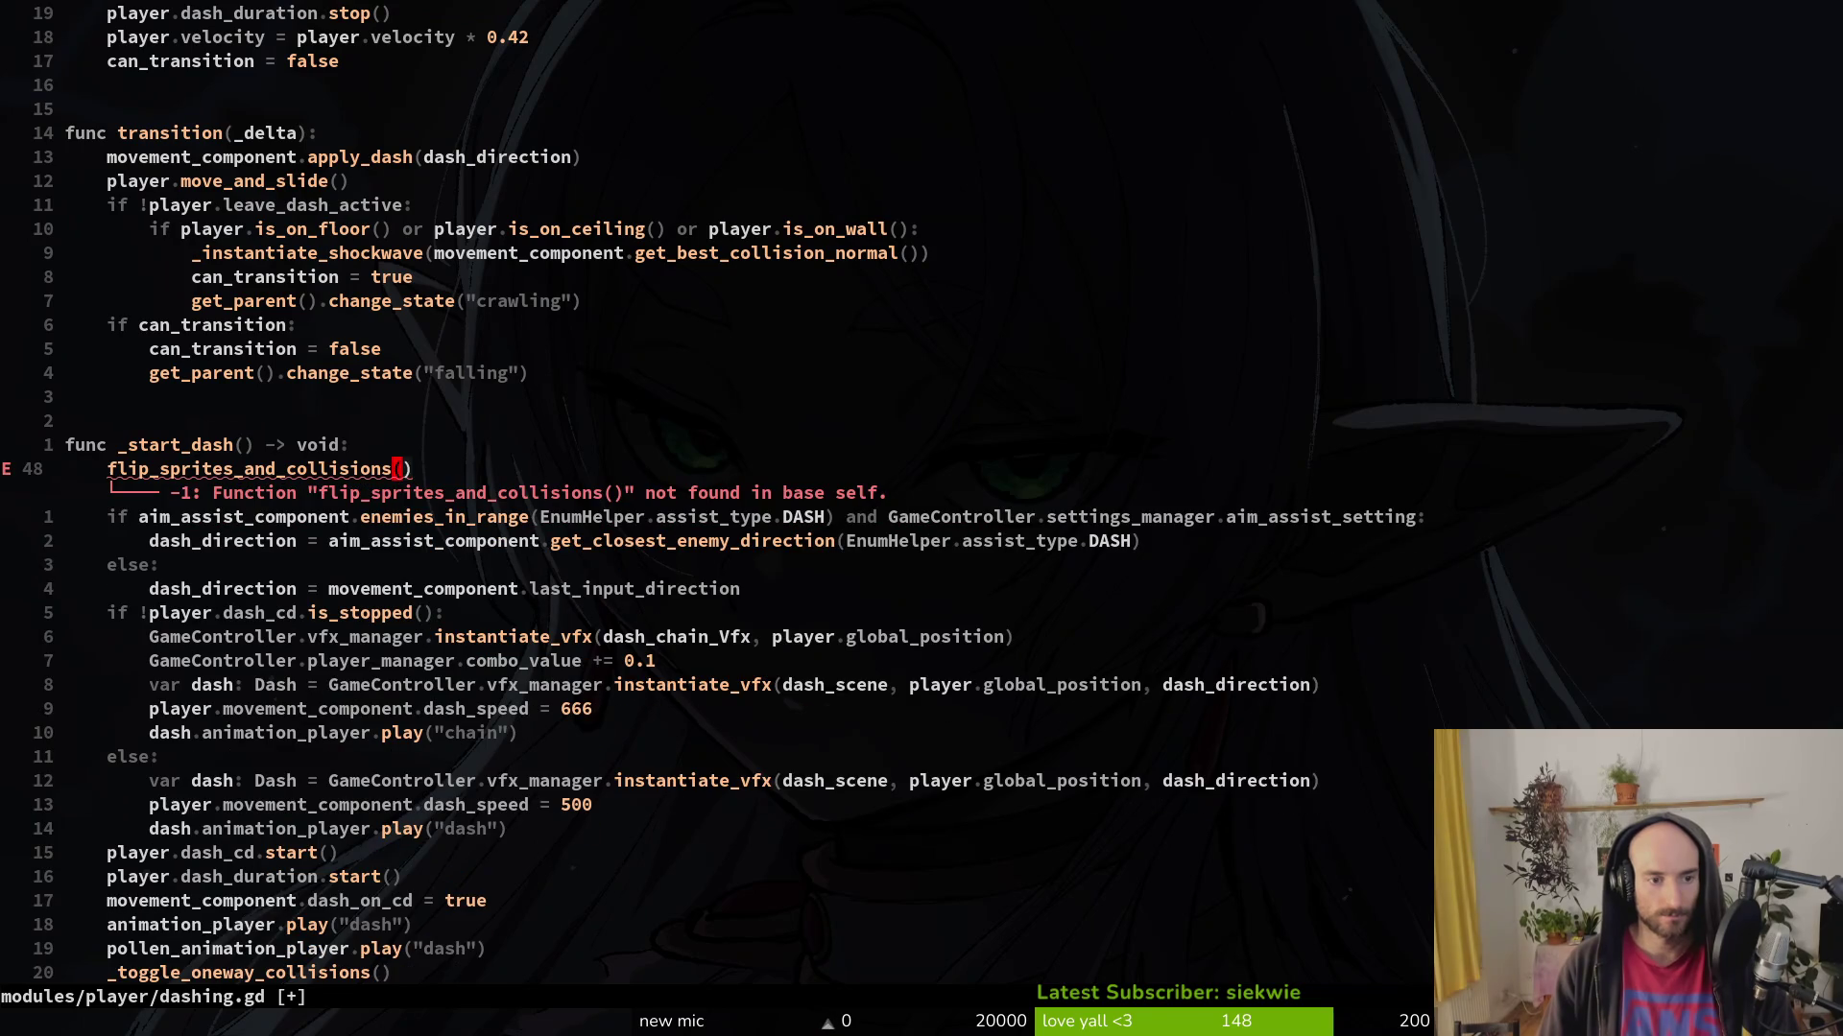
- Prefix the call with 'movement_component.' and save dashing.gd
type("movement_component.")
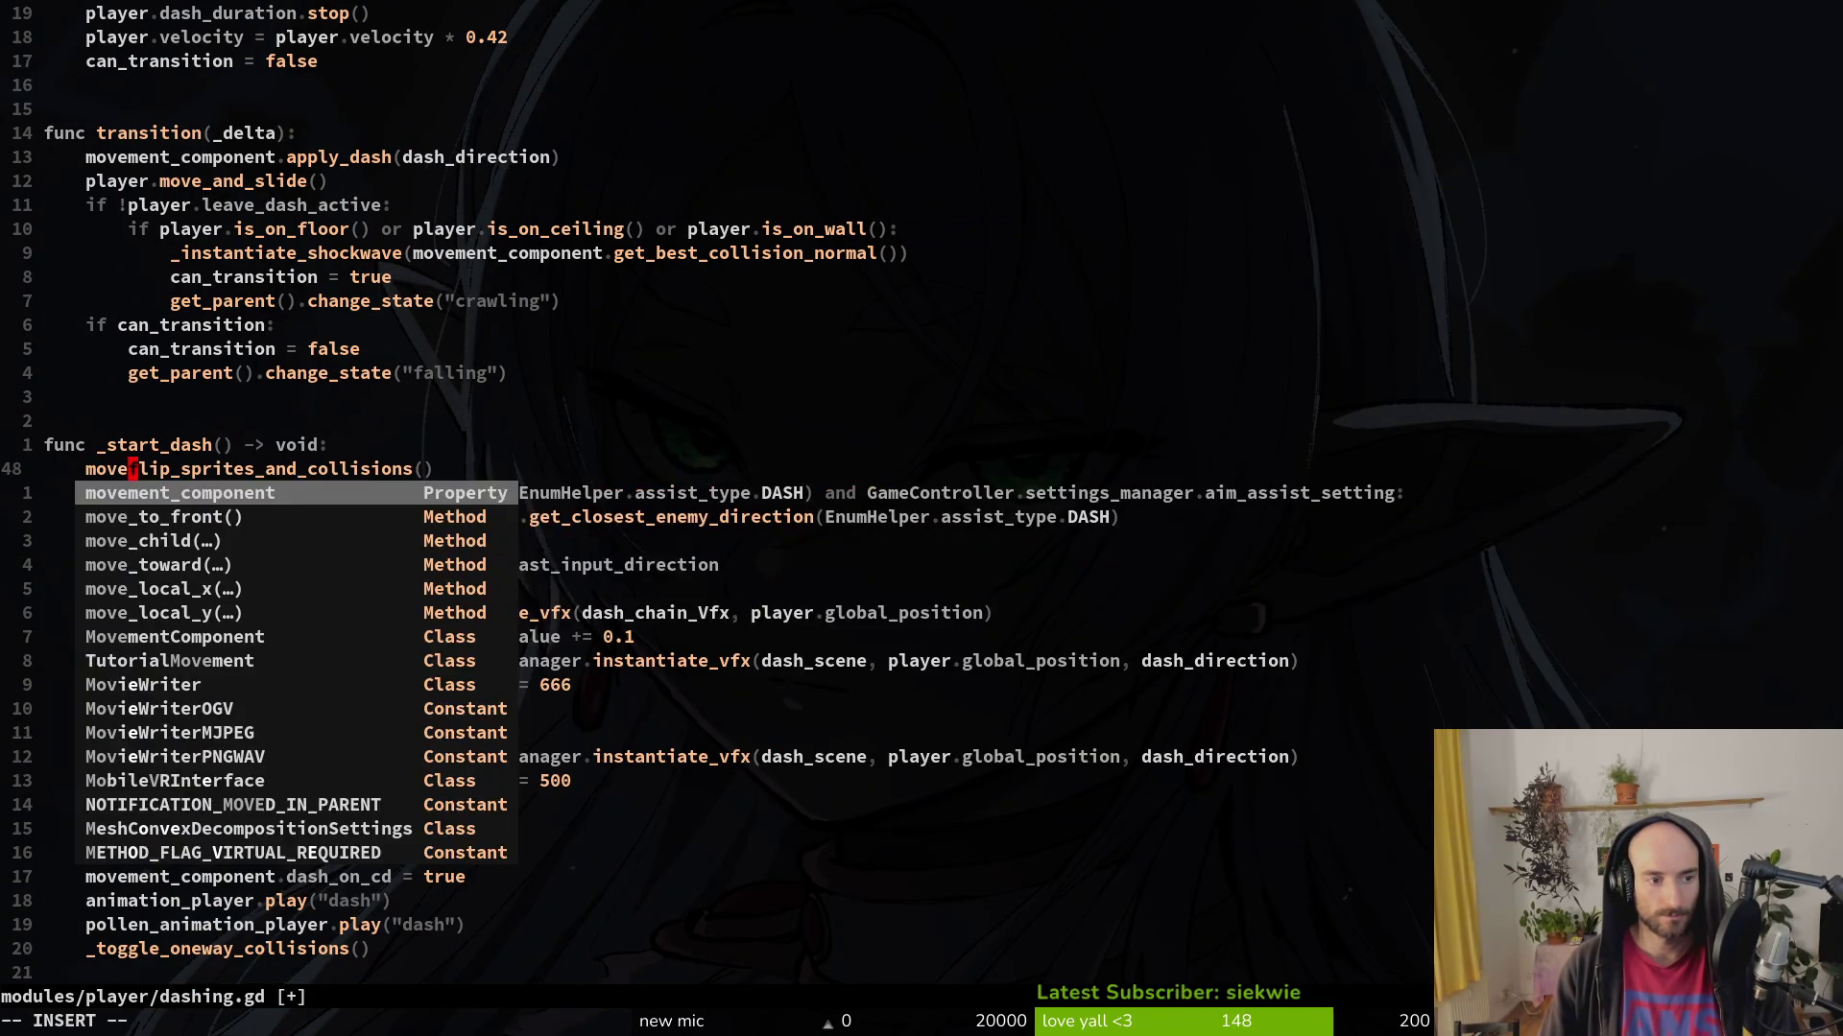
key("Escape")
type(":w")
key("Return")
- Move the call line down below the dash_direction line
key("shift+v")
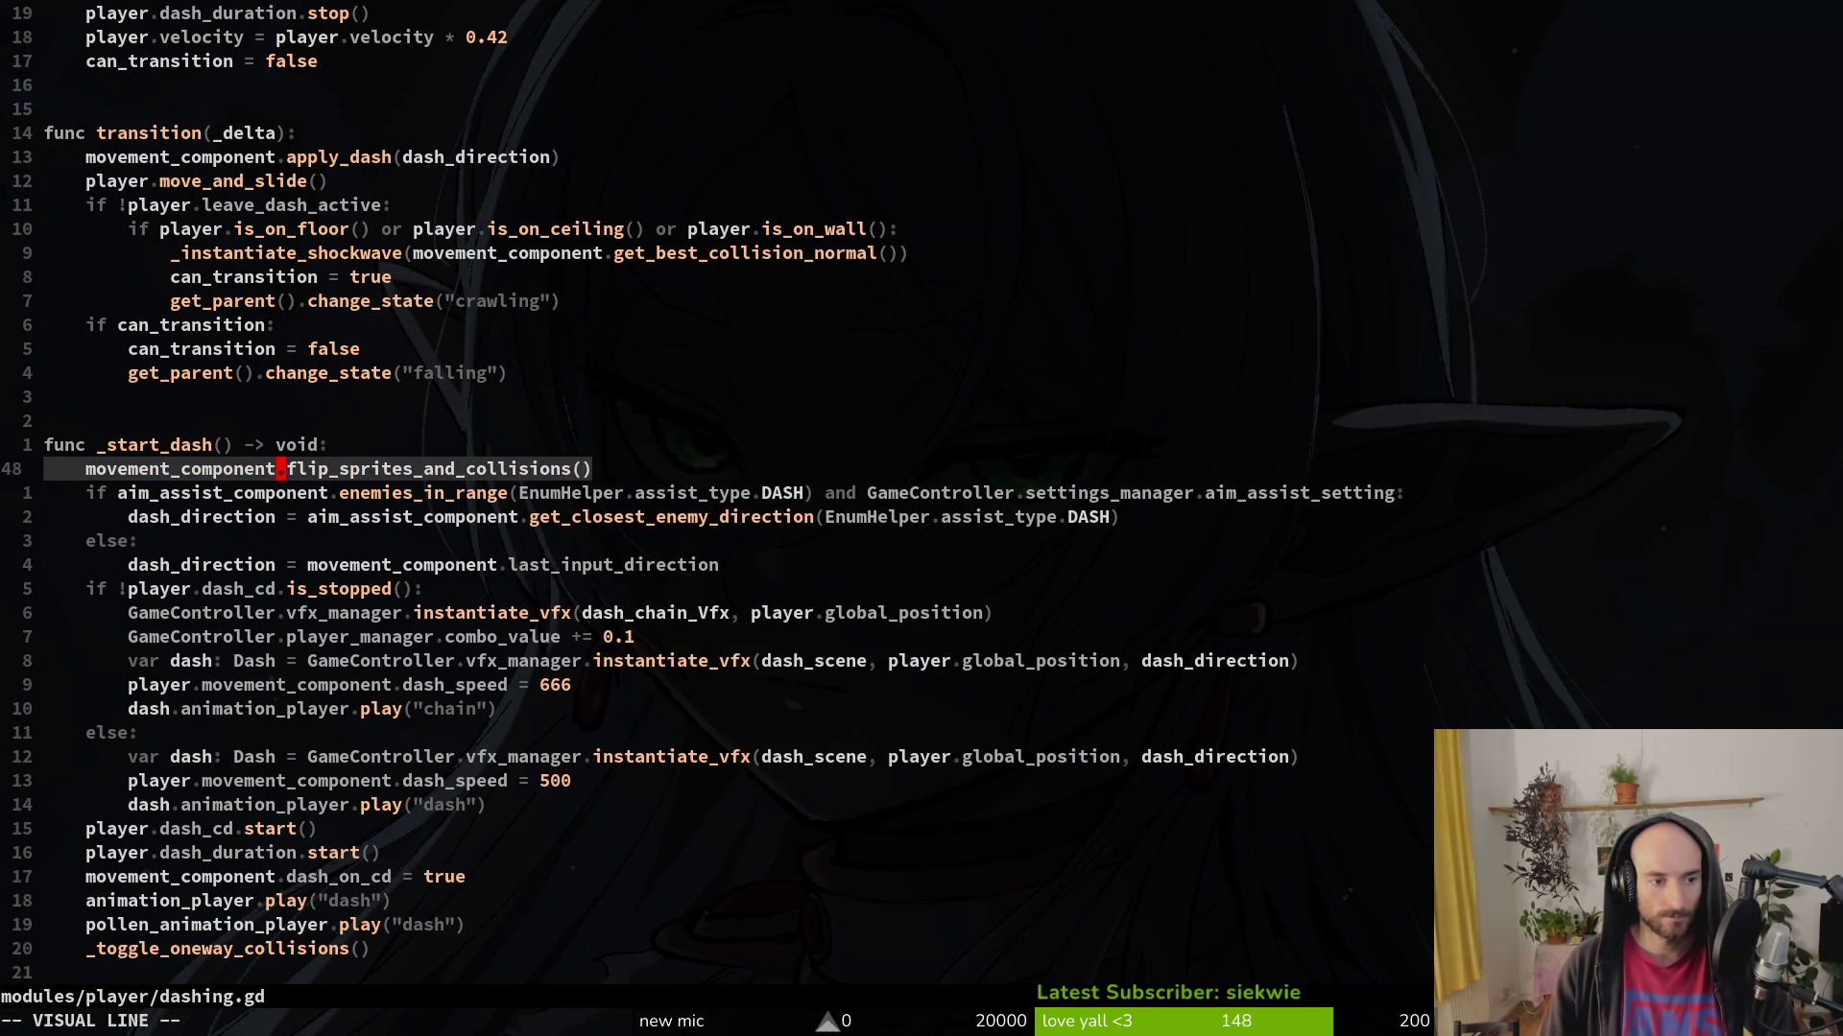
key("shift+j")
key("shift+j")
key("shift+j")
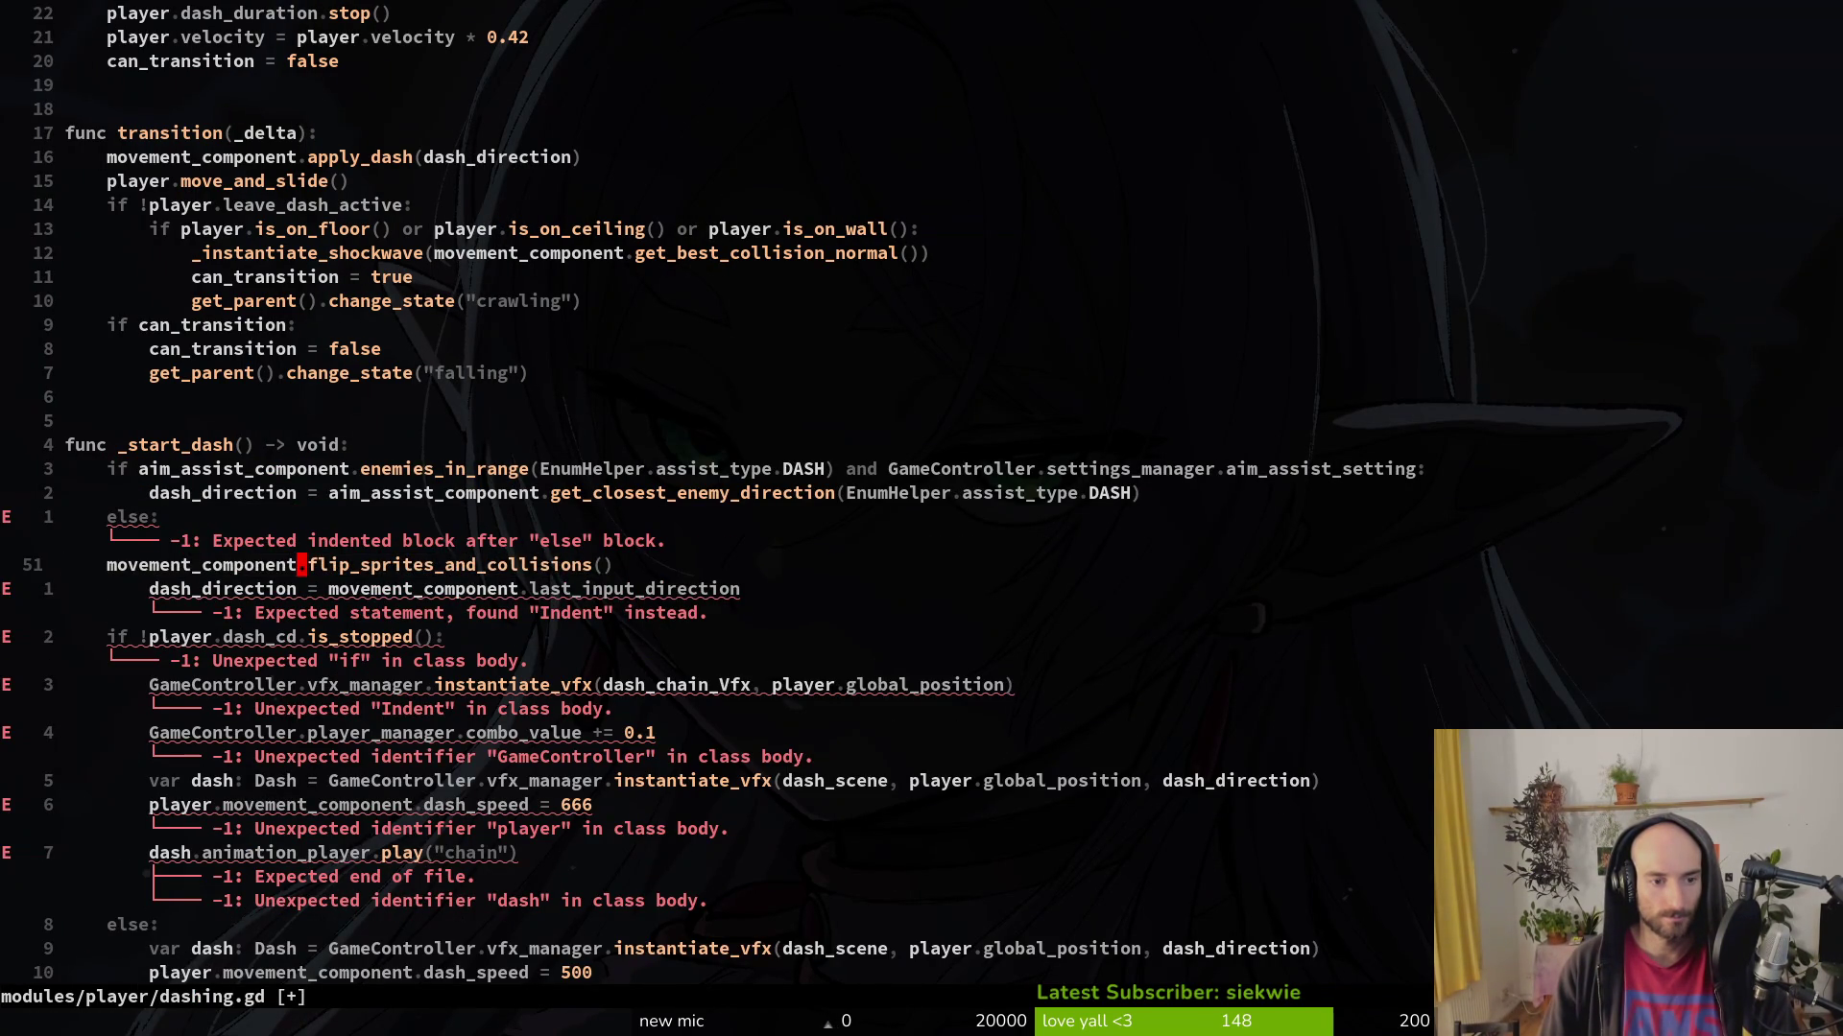
key("shift+j")
key("Escape")
key("shift+v")
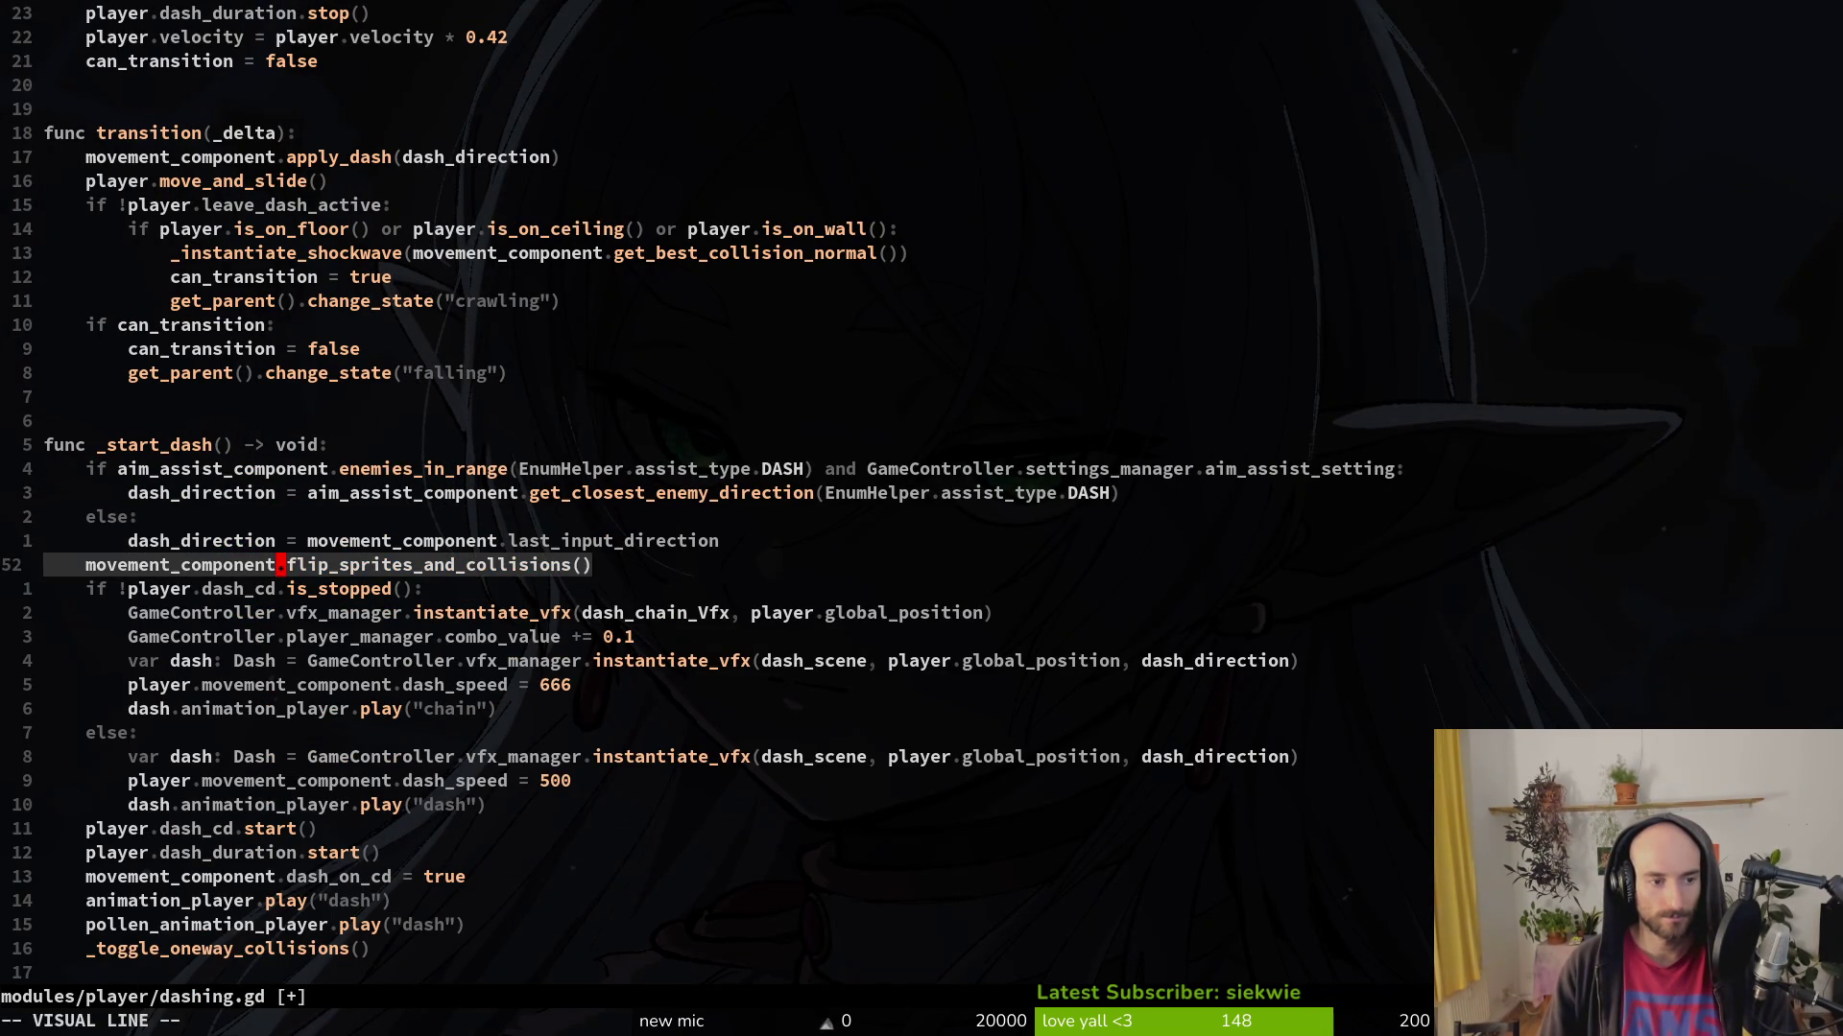
key("braceright")
key("greater")
key("u")
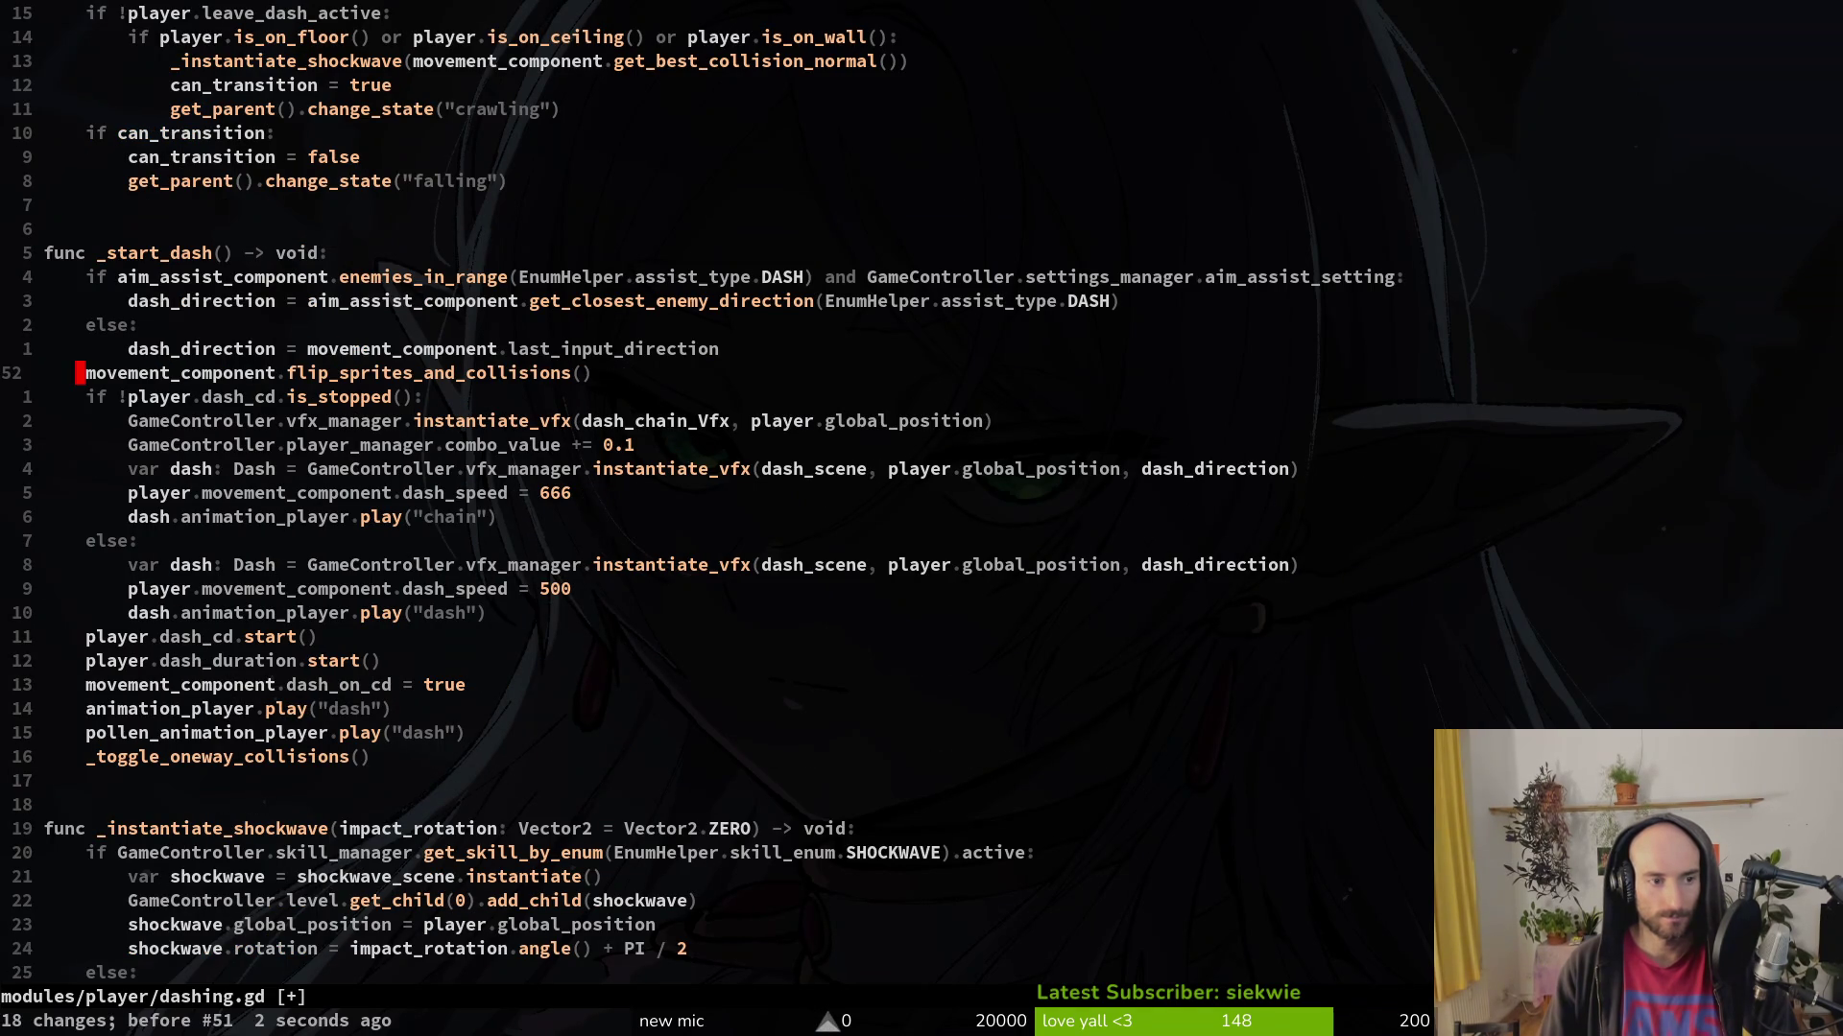
- Indent the flip_sprites_and_collisions call one level
key("shift+v")
key("greater")
key("shift+v")
key("Escape")
key("k")
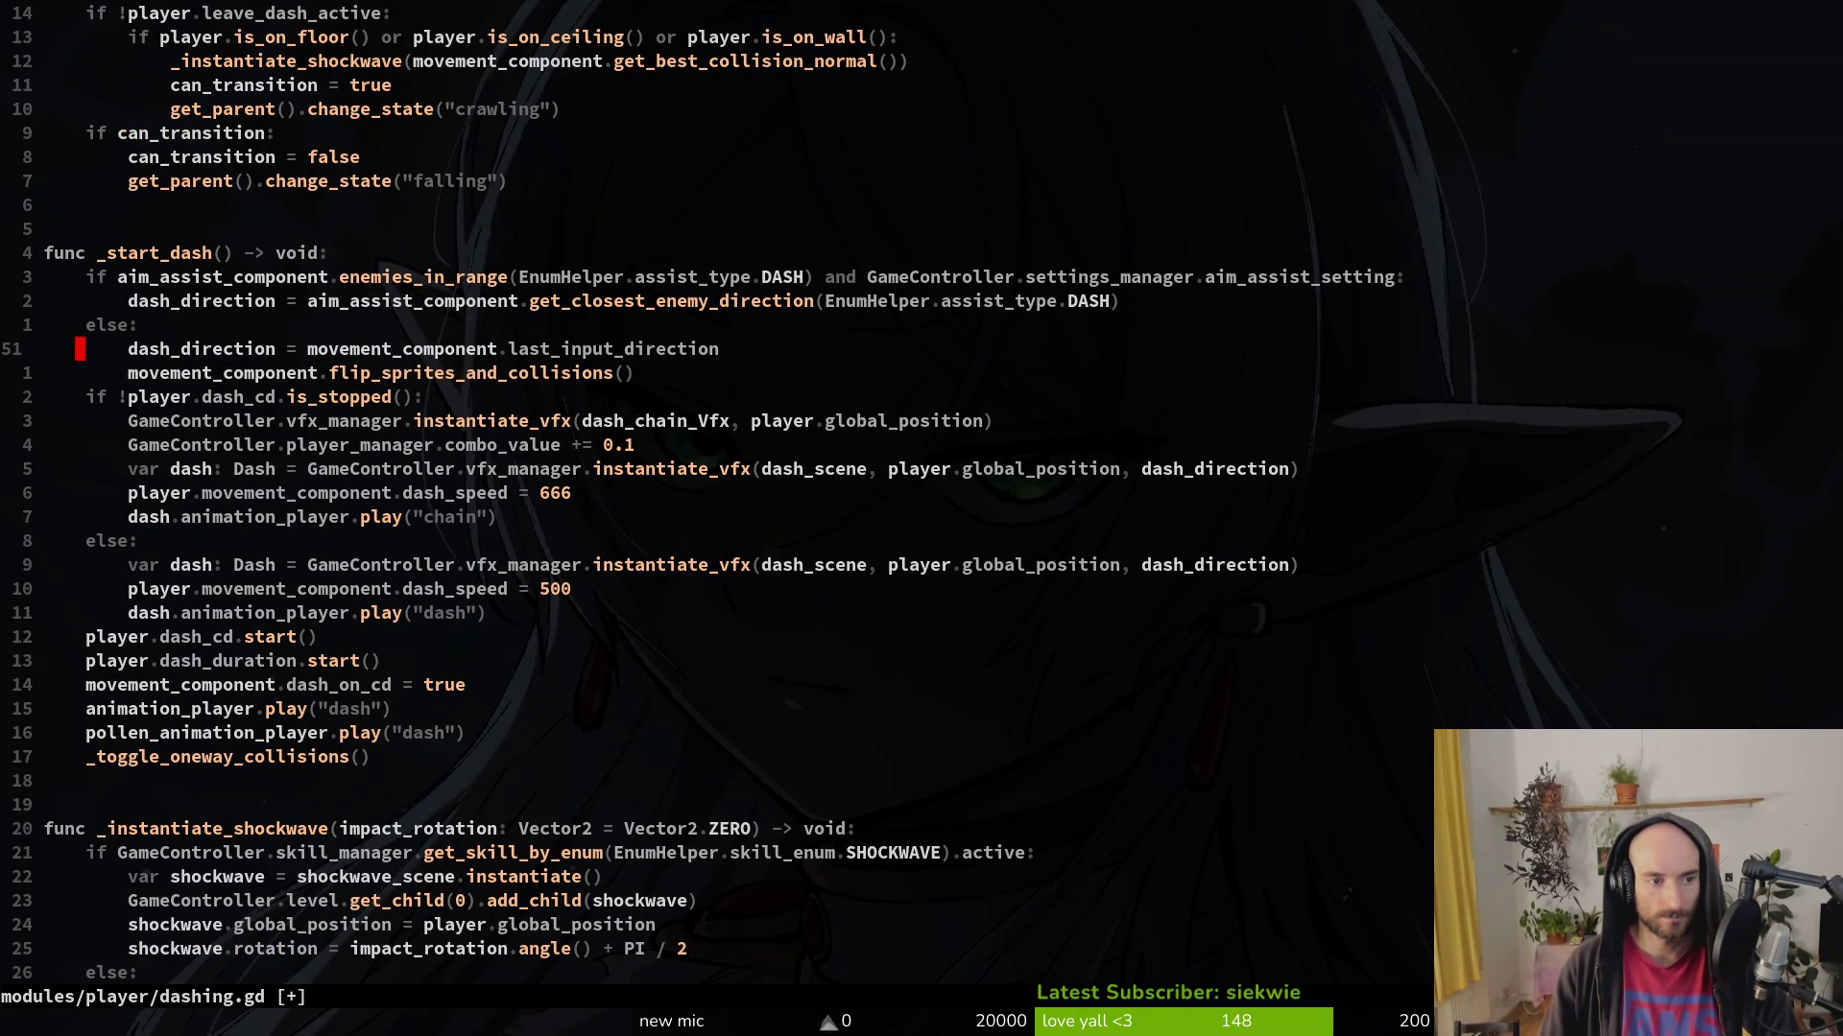
key("shift+v")
key("j")
key("Escape")
key("k")
key("shift+v")
key("Escape")
- Dedent the call and move it below the if/else block
key("shift+v")
key("less")
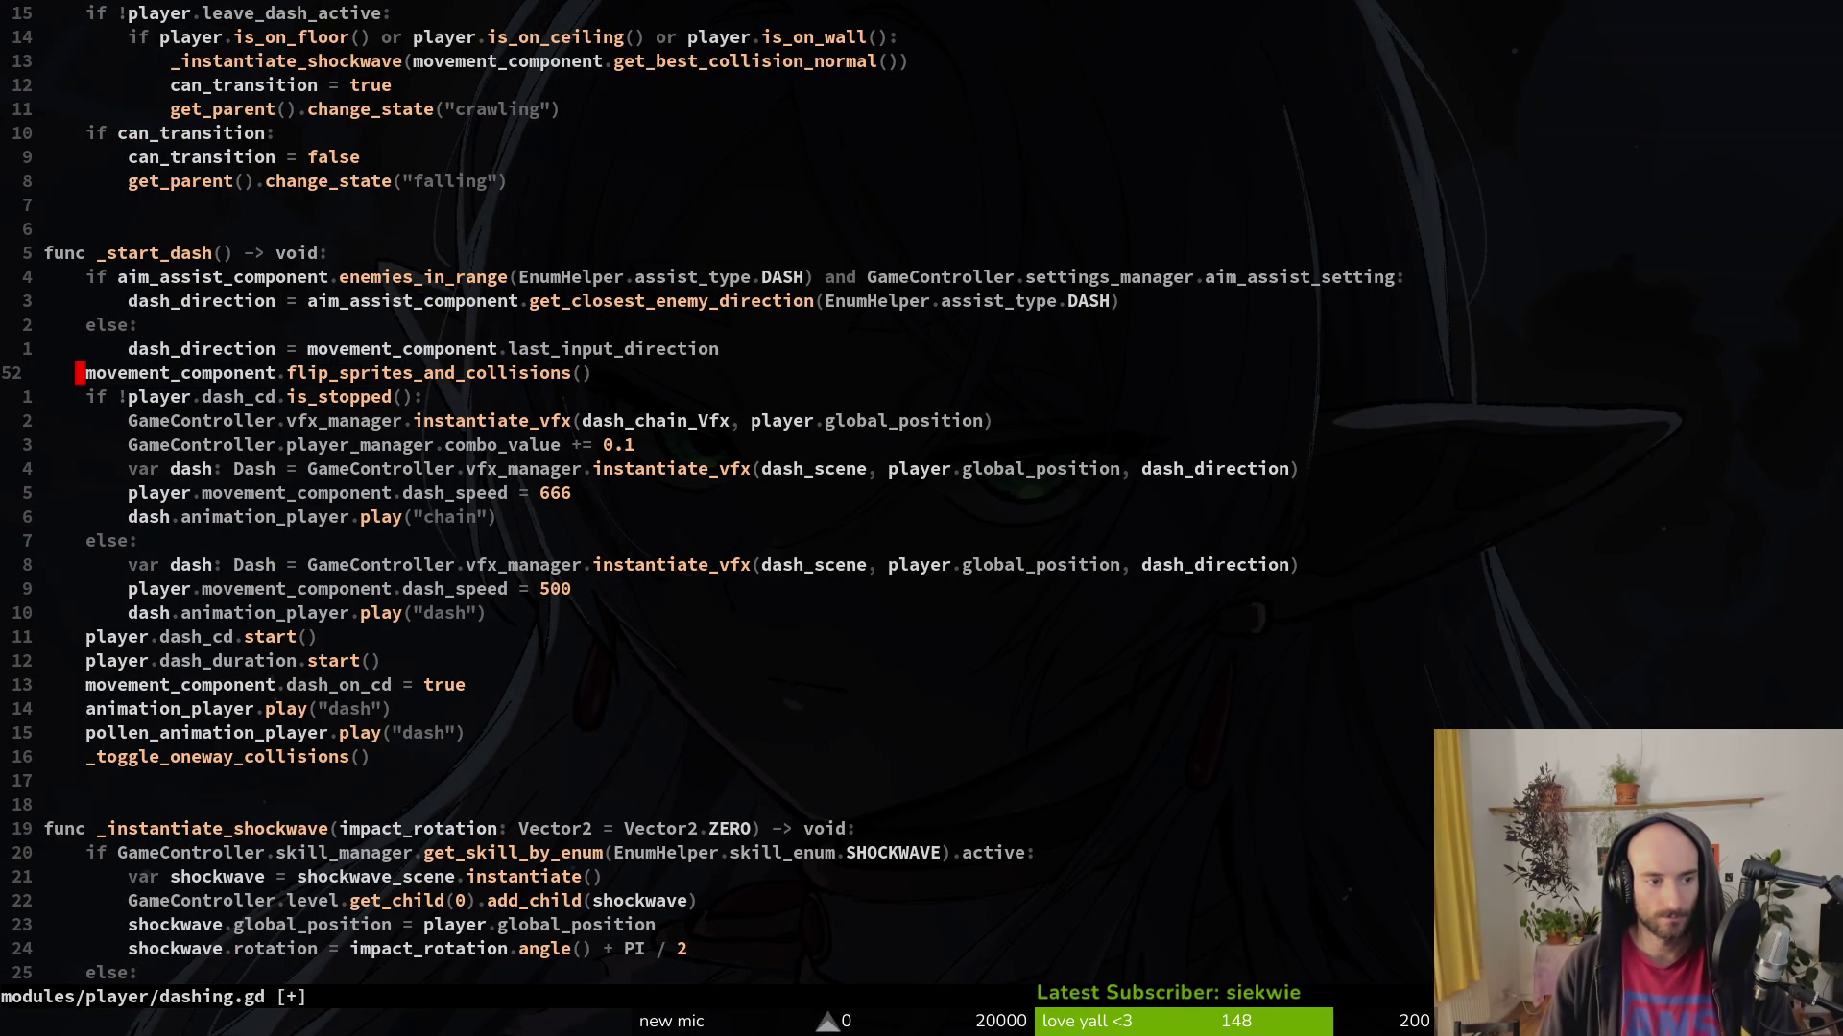
key("shift+v")
key("J")
key("J")
key("J")
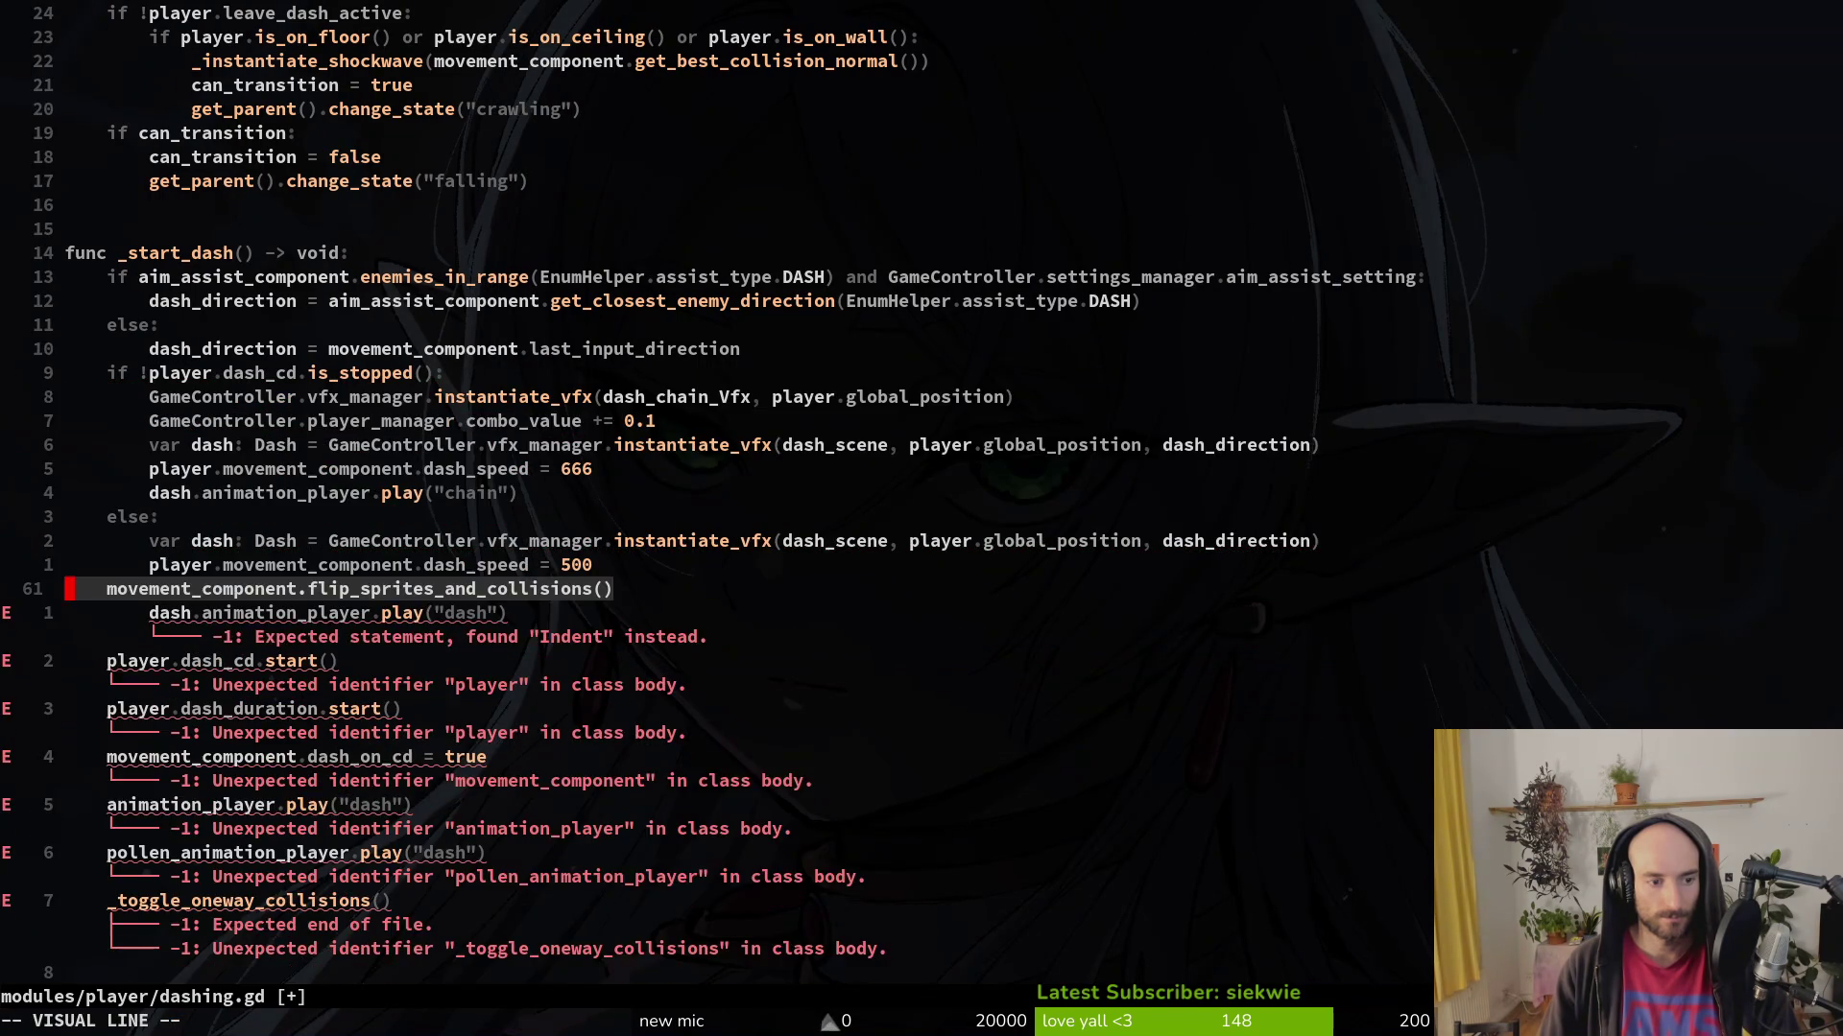
key("Escape")
key("alt+Tab")
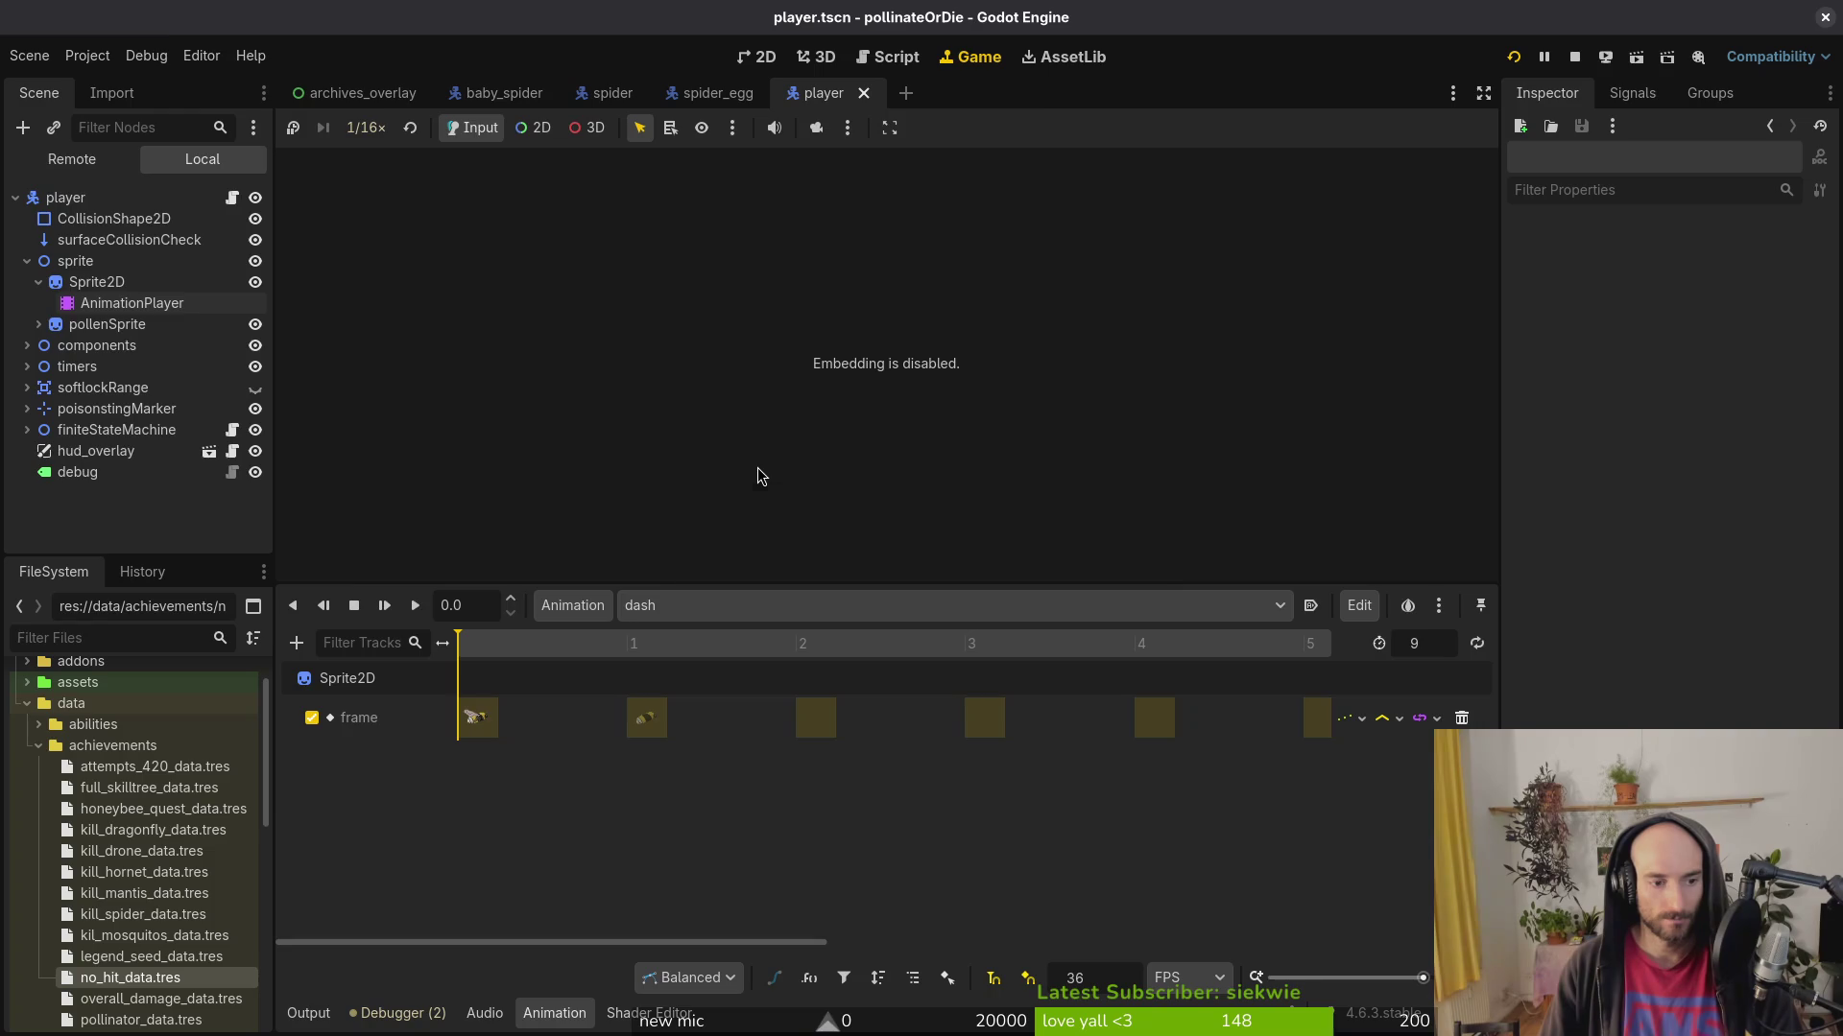
- Run the game from the main menu and set the Game view speed to 1/16×
key("F5")
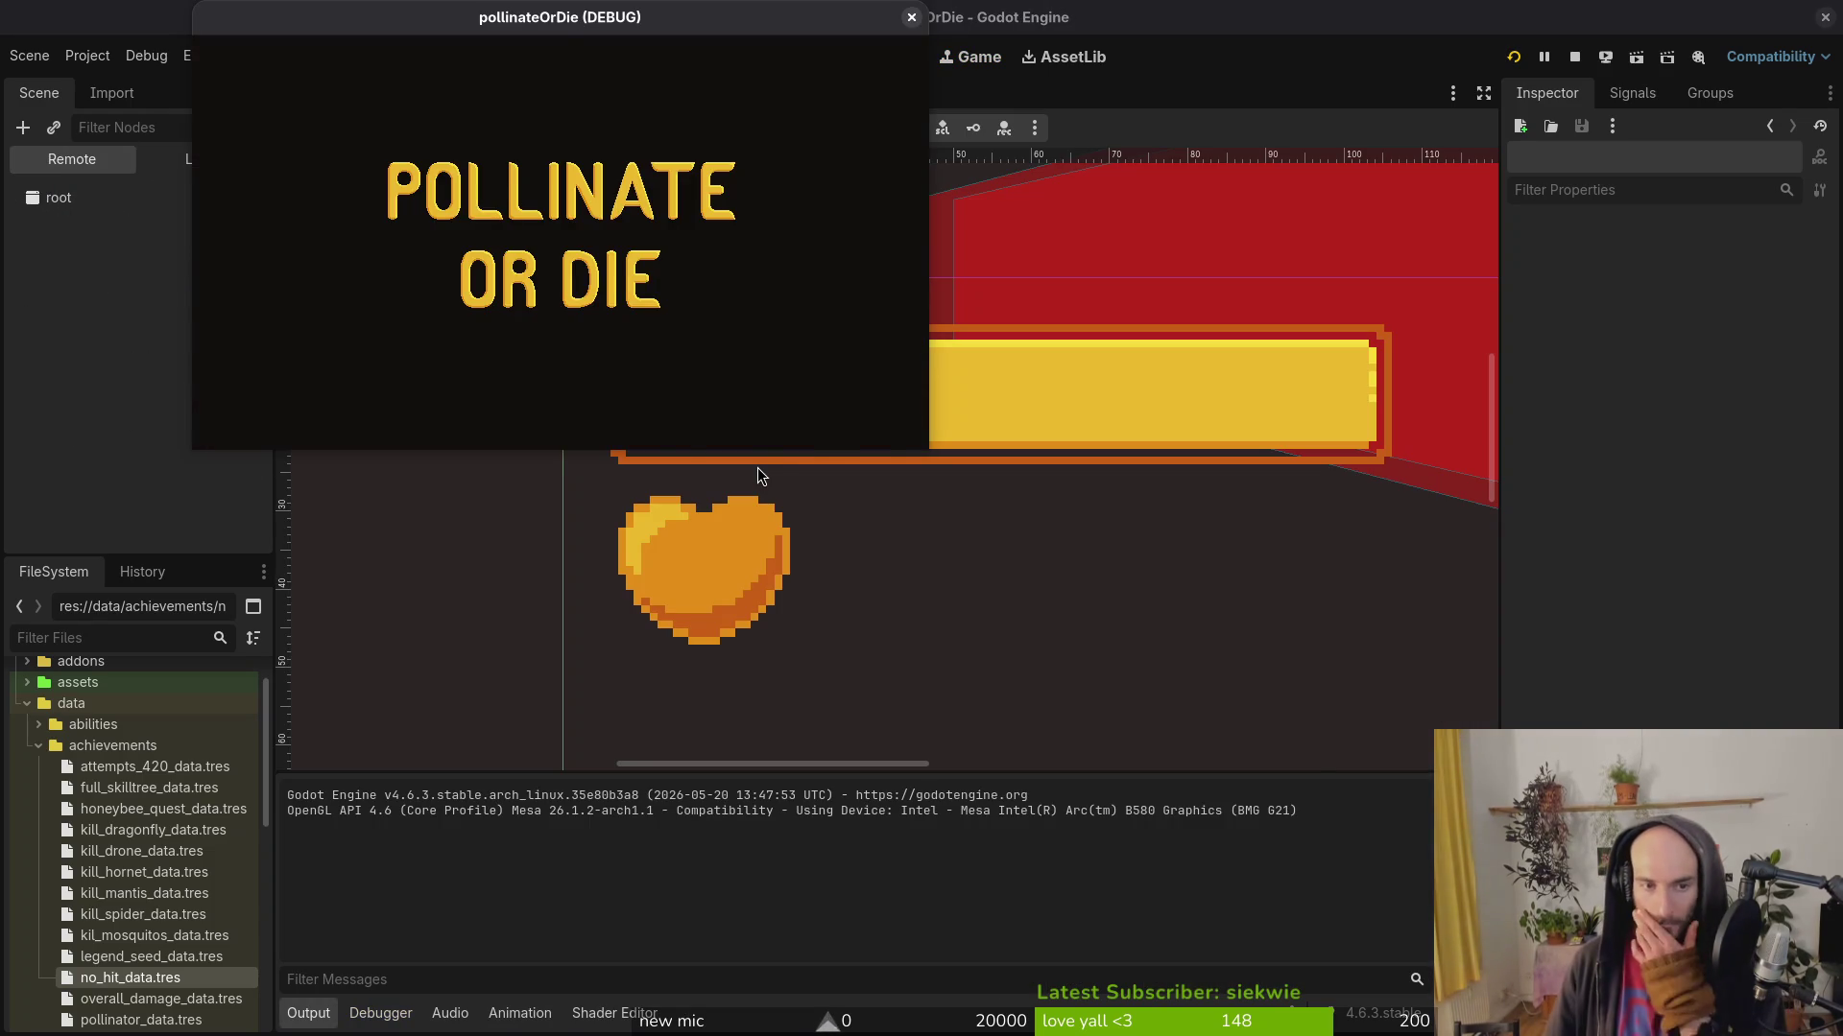
key("Return")
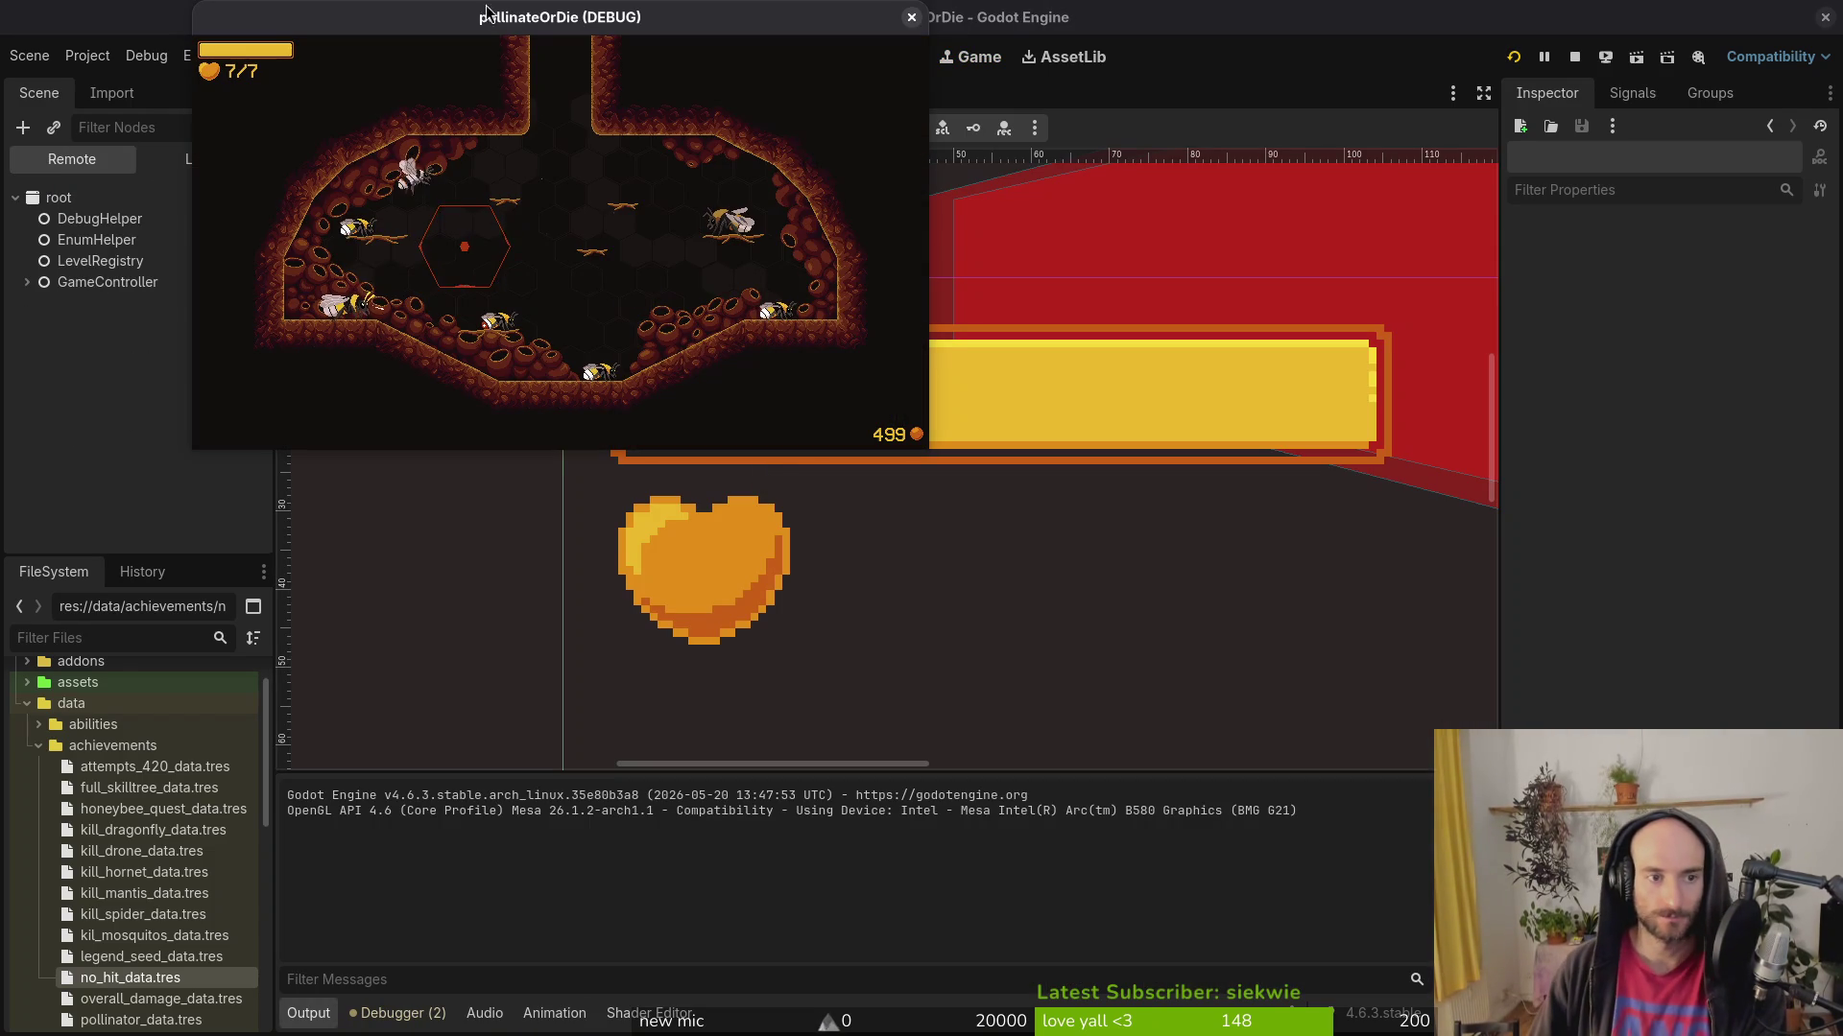
left_click(1259, 75)
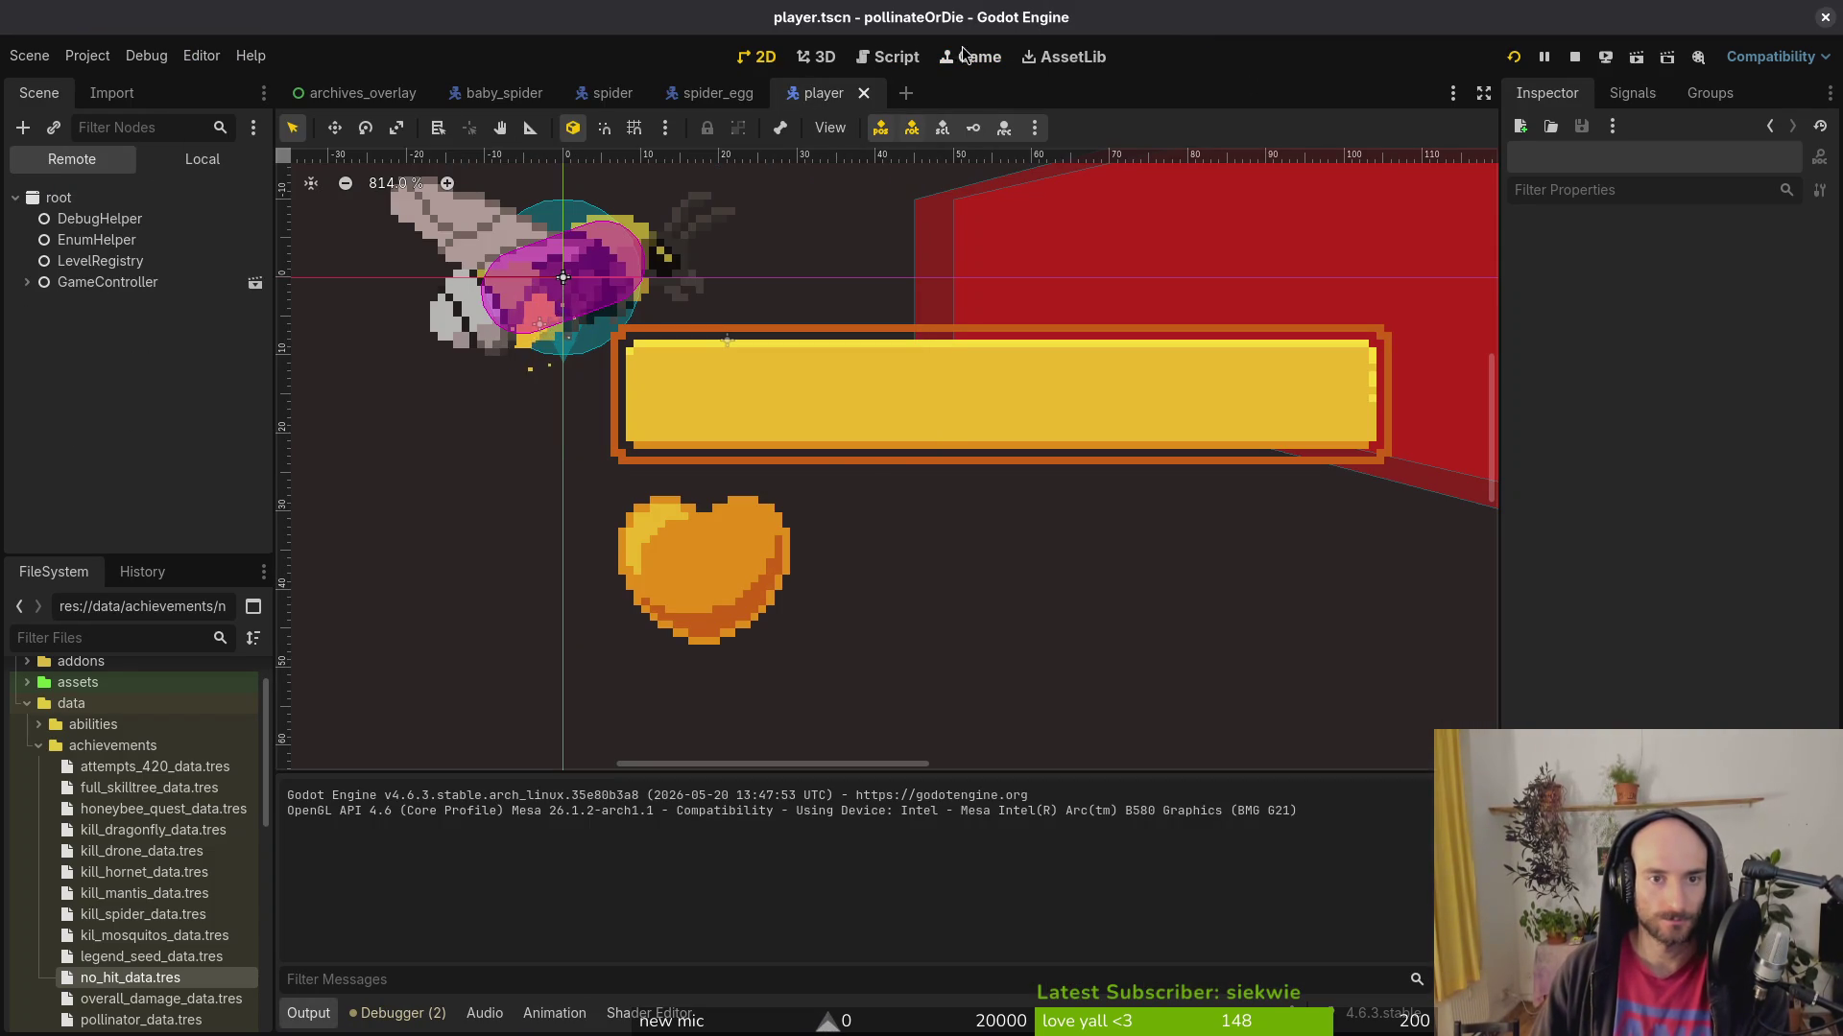
left_click(955, 53)
left_click(361, 131)
left_click(392, 168)
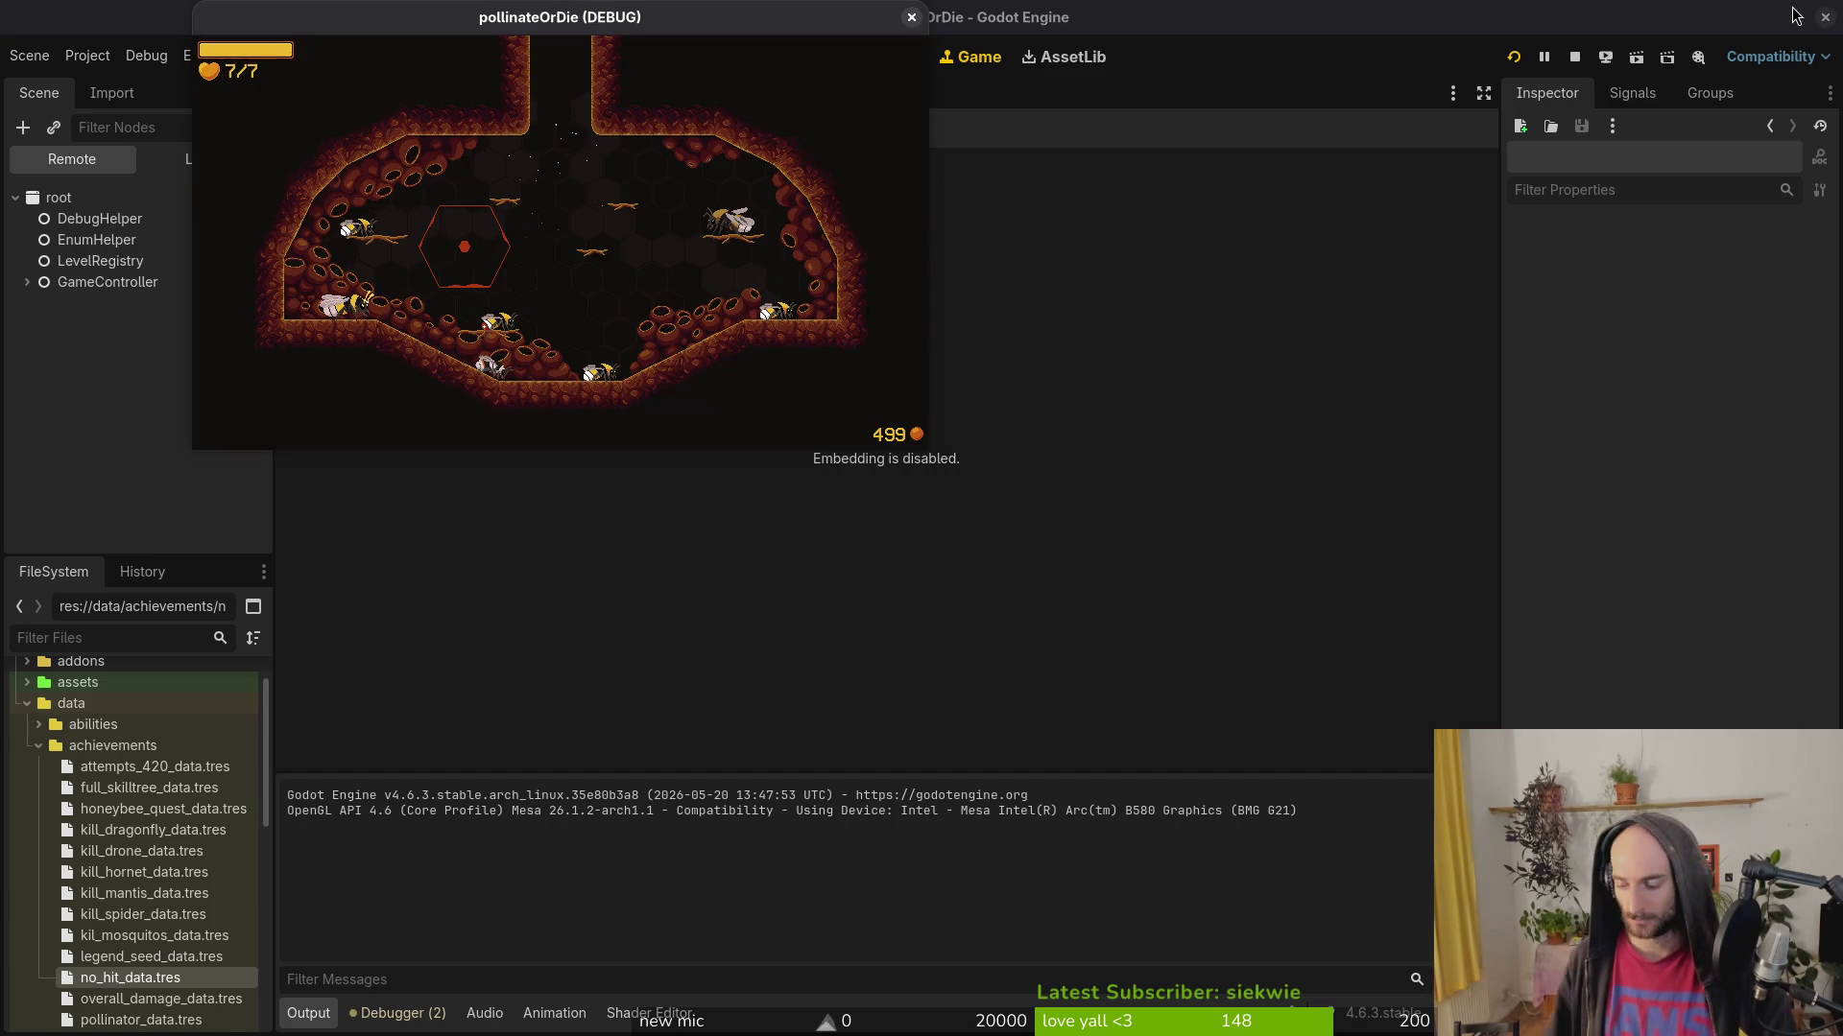
- Play-test the dash full screen, then close the game and search resources
double_click(754, 20)
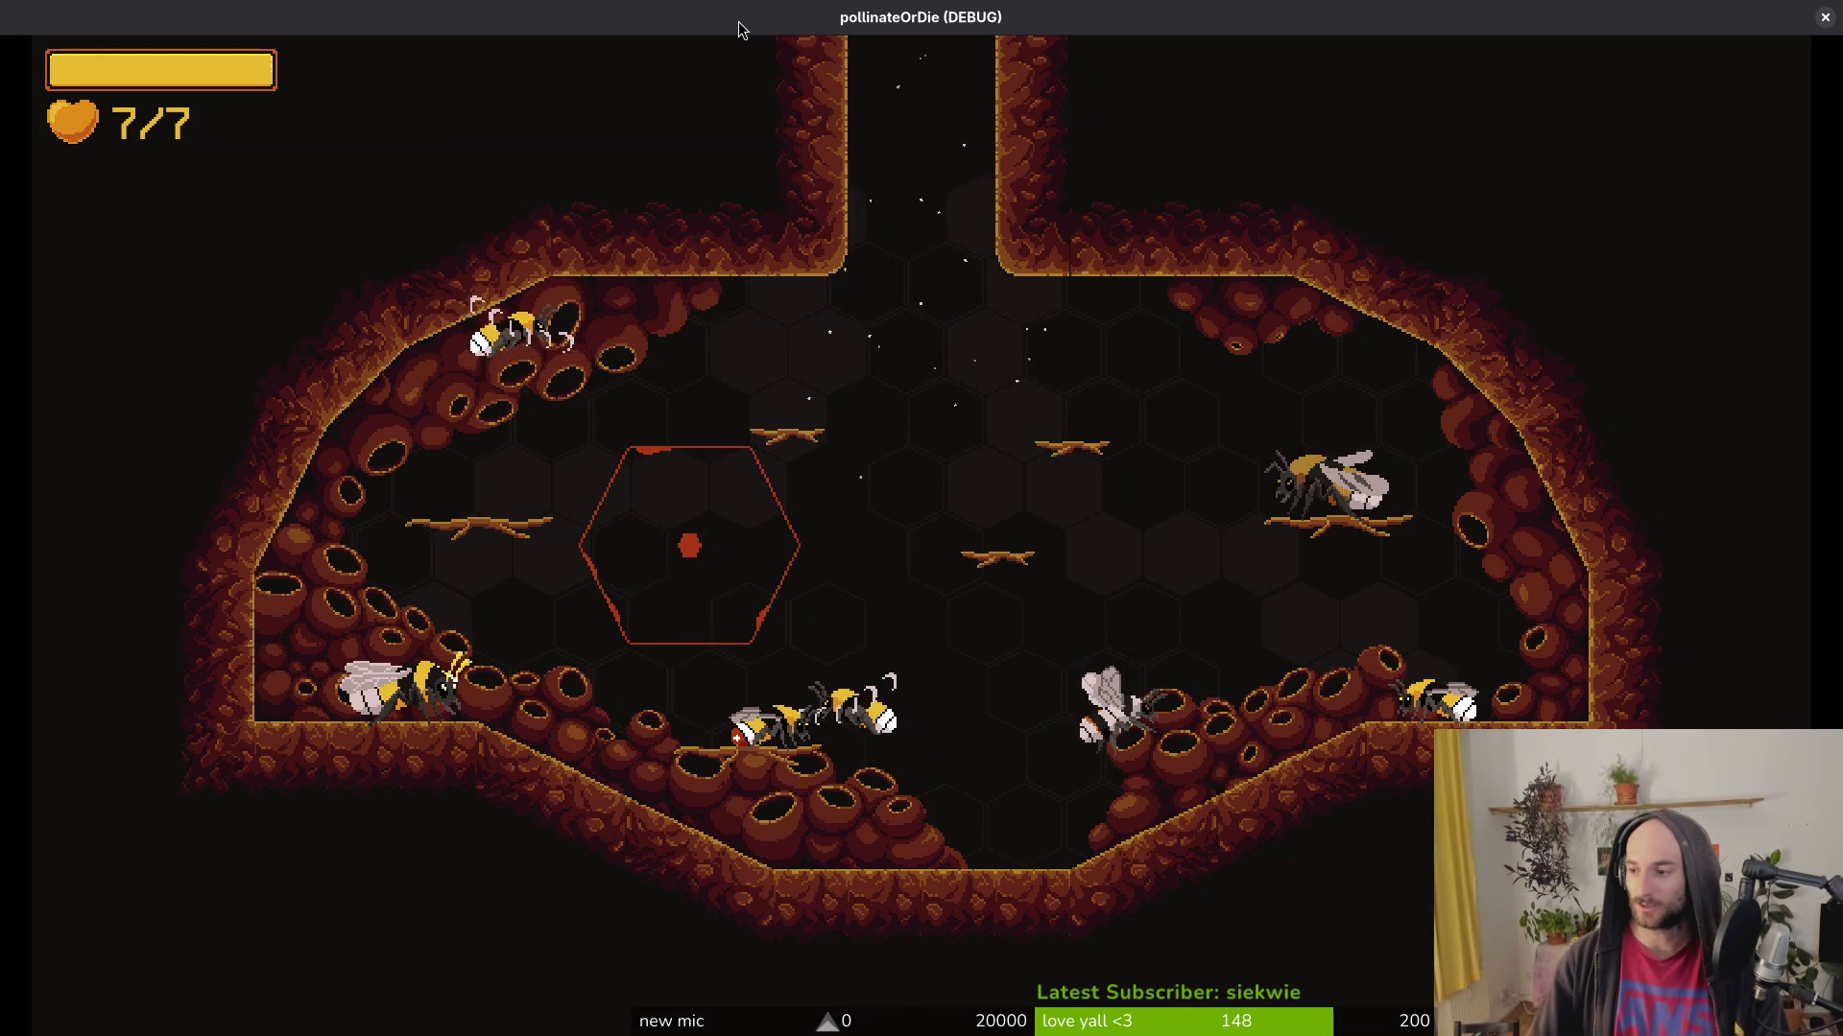
key("F8")
key("alt+shift+o")
- Open dash.tscn from the search and frame its Sprite2D in the viewport
type("dashts")
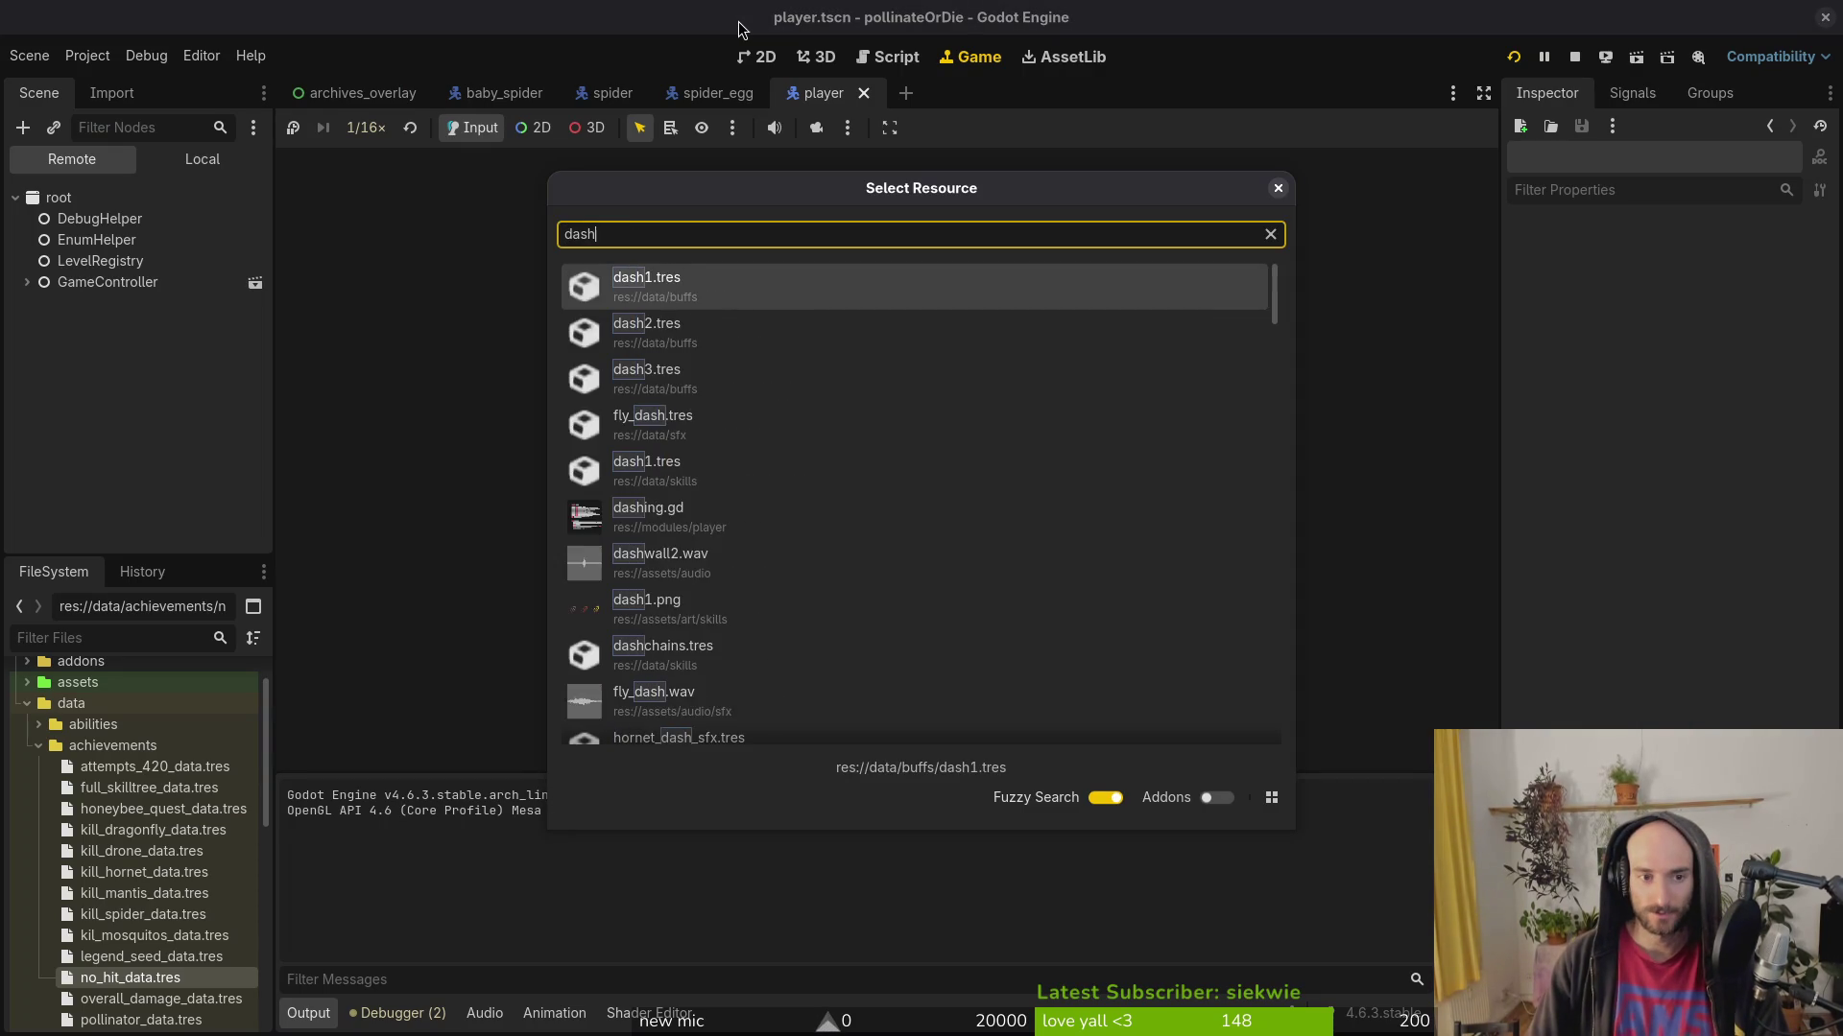
key("Down")
key("Down")
key("Return")
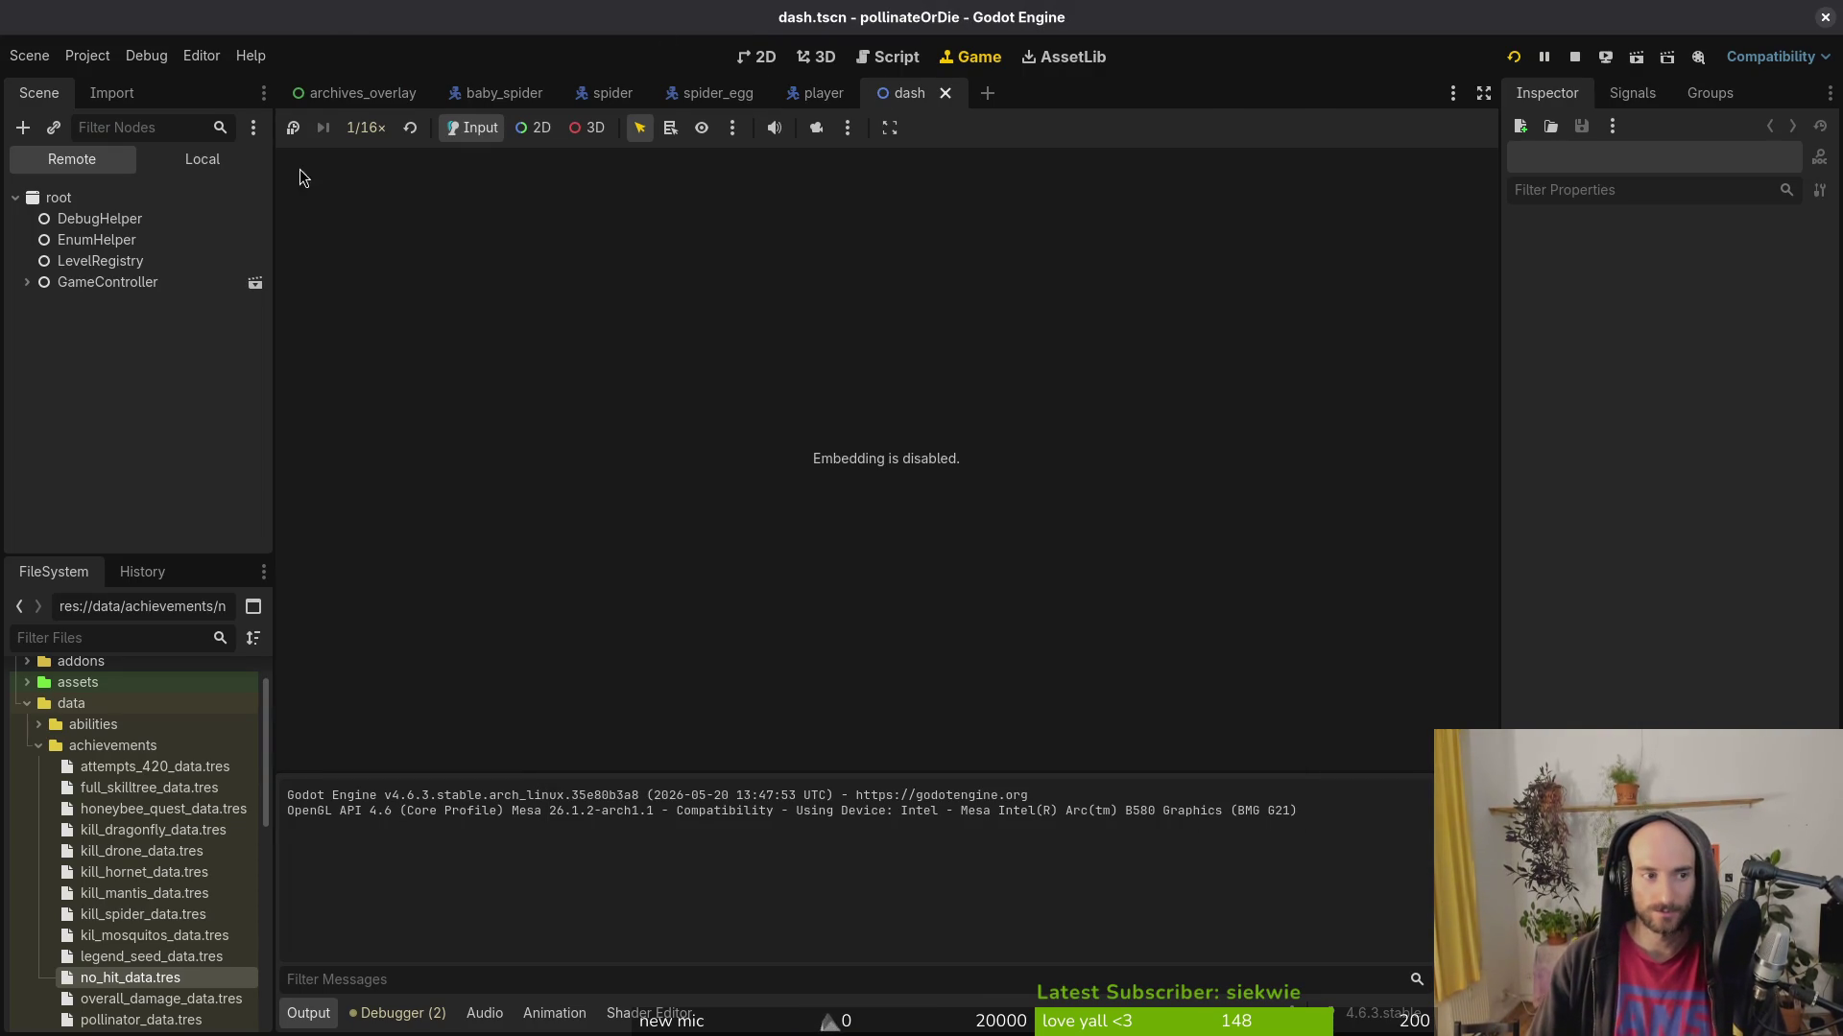
left_click(79, 220)
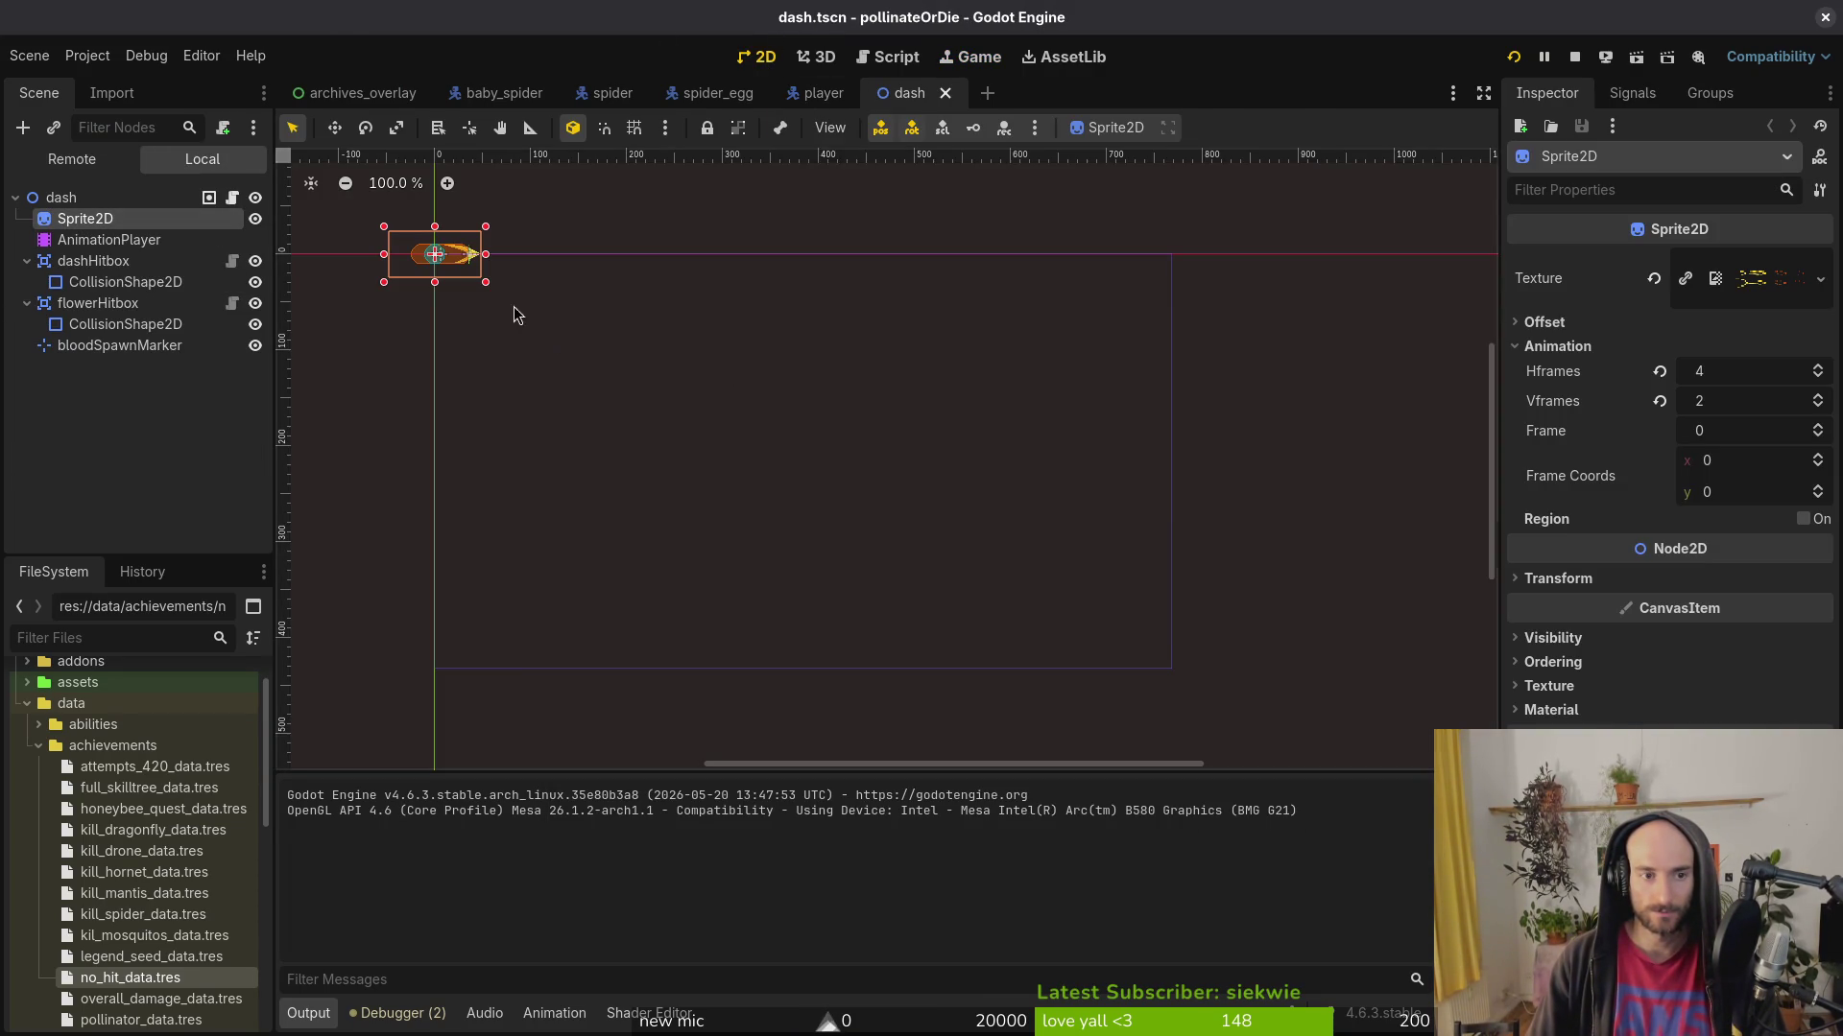
key("f")
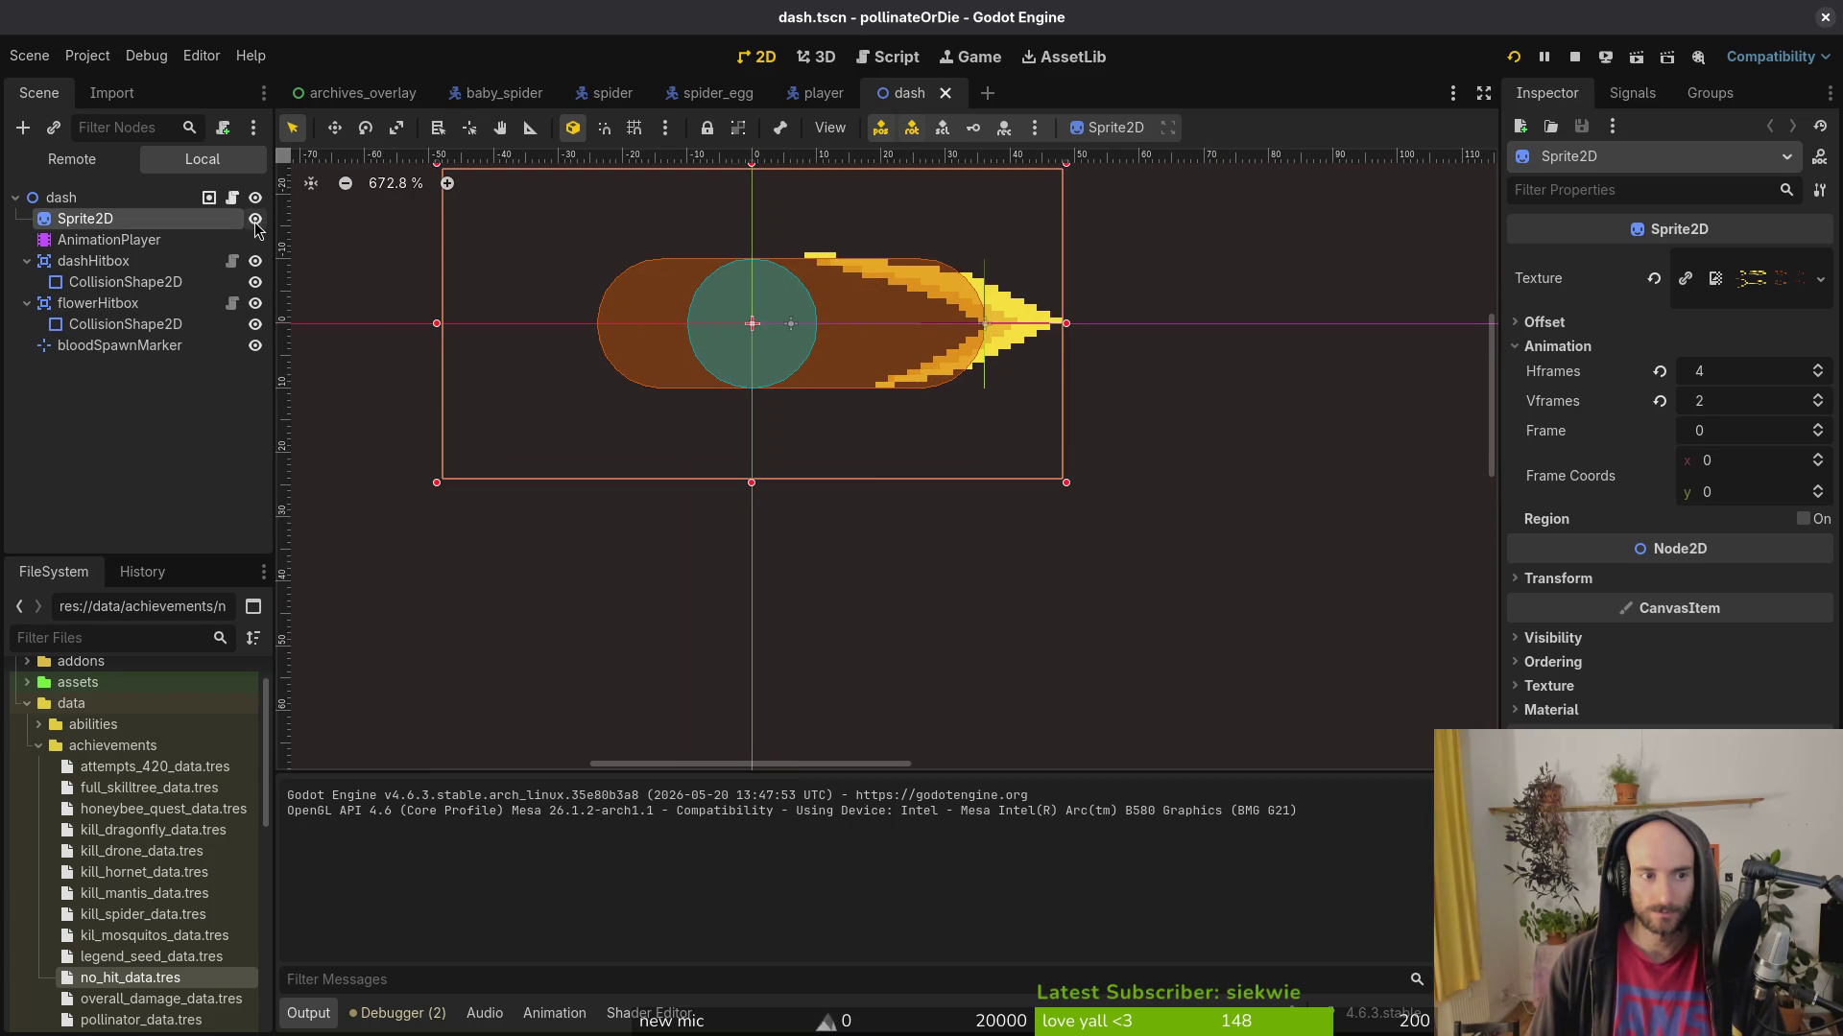
- Preview the chain animation on the AnimationPlayer, return to dash, and save the scene
left_click(142, 241)
left_click(673, 608)
left_click(776, 671)
left_click(749, 605)
left_click(753, 682)
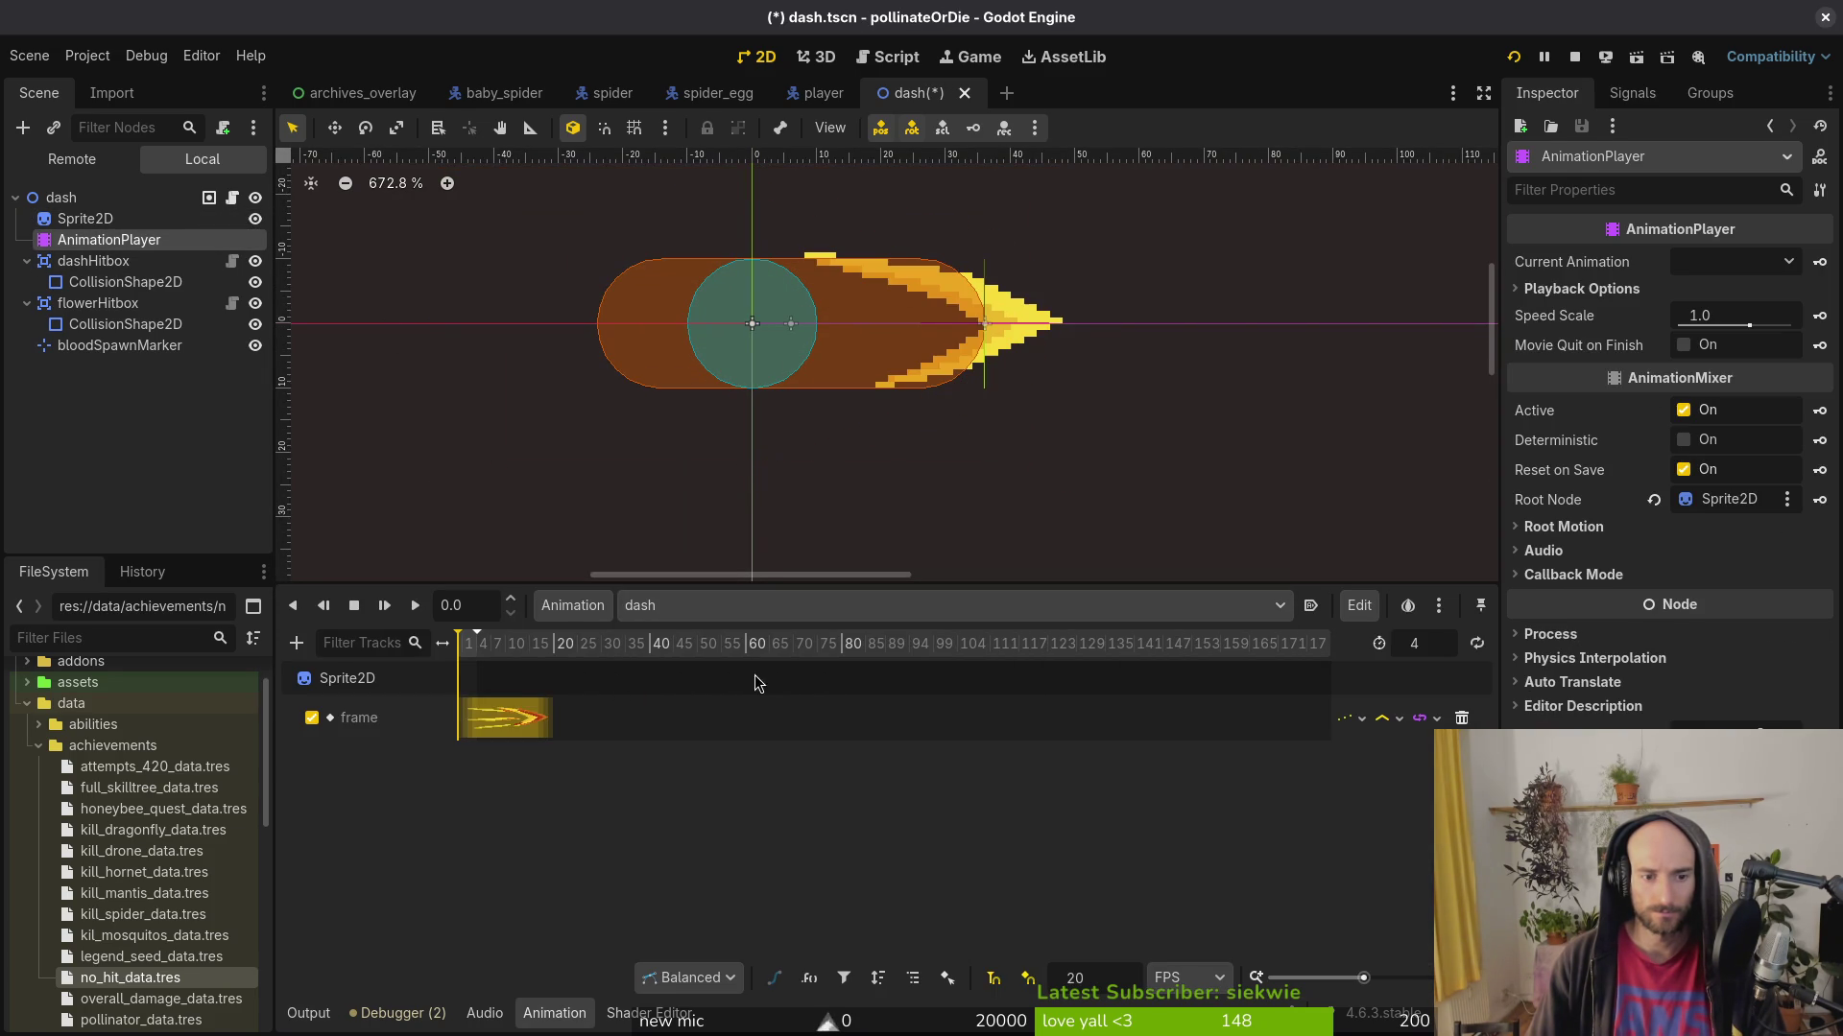
scroll(524, 716, "up", 3, "ctrl")
scroll(524, 716, "up", 2, "ctrl")
key("ctrl+s")
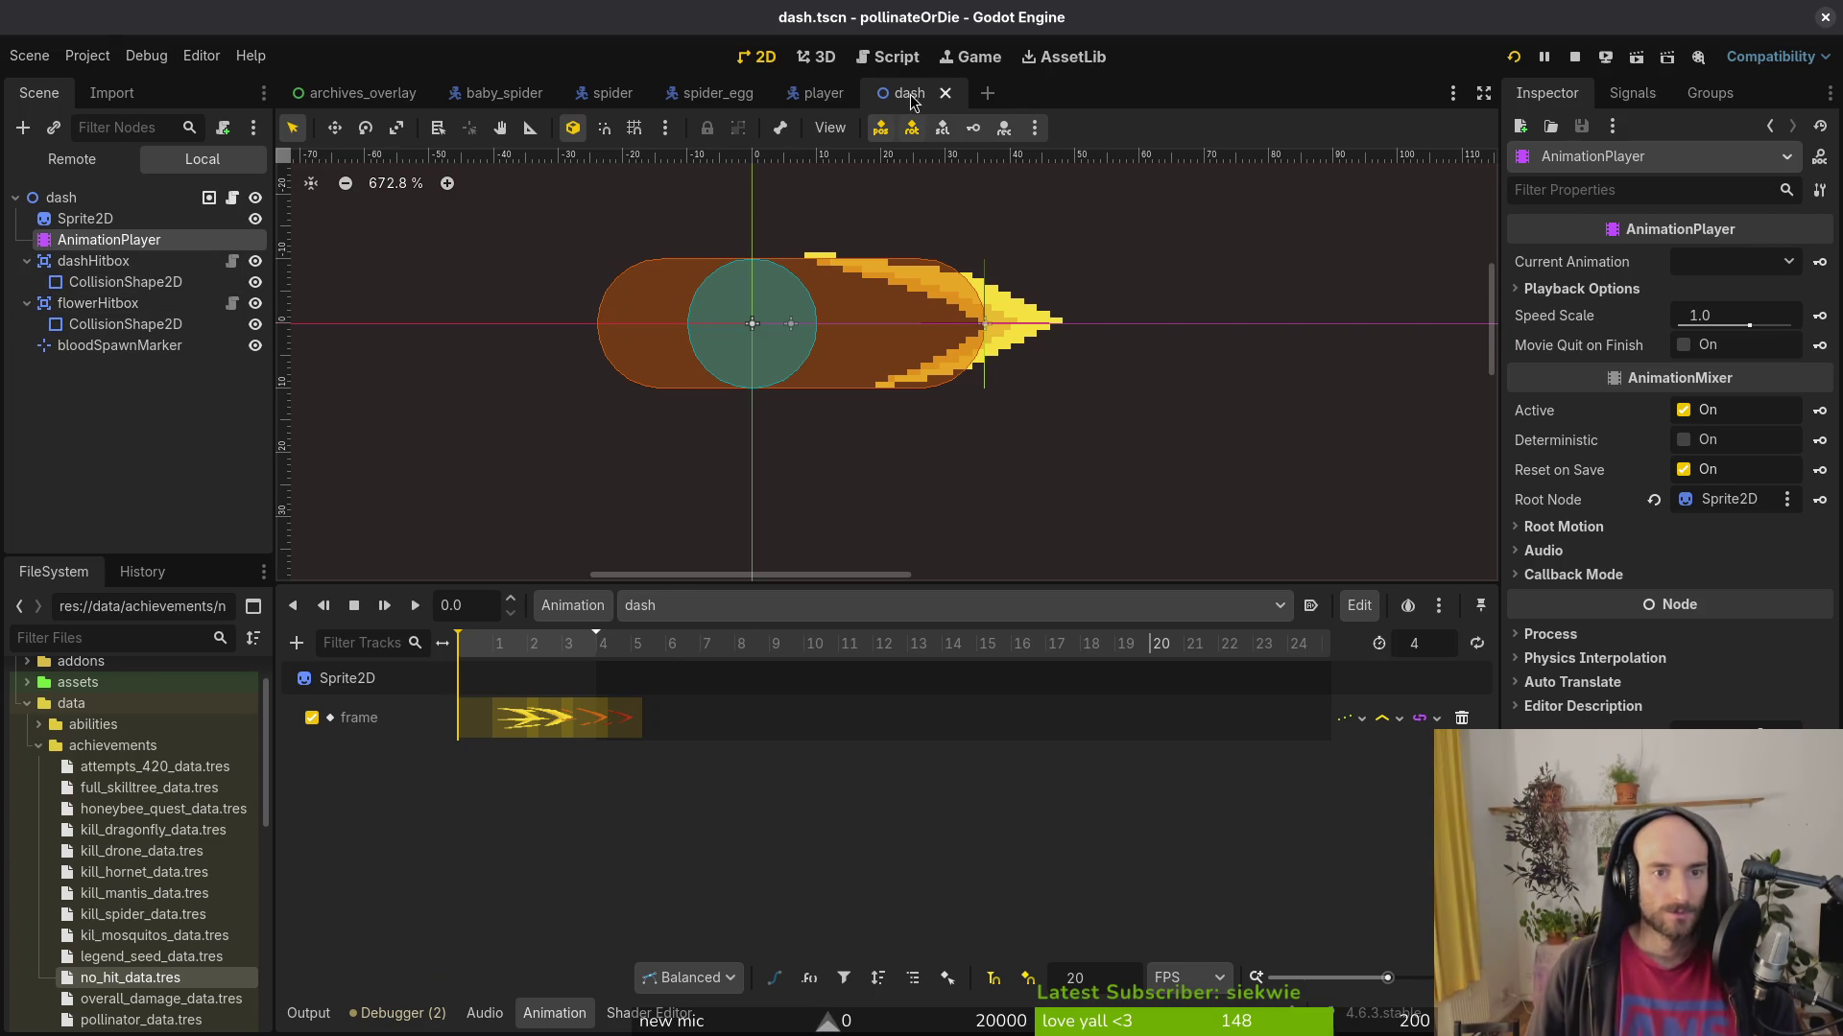
- Switch to the running game, then reselect the dash root and preview chain and dash again
key("alt+Tab")
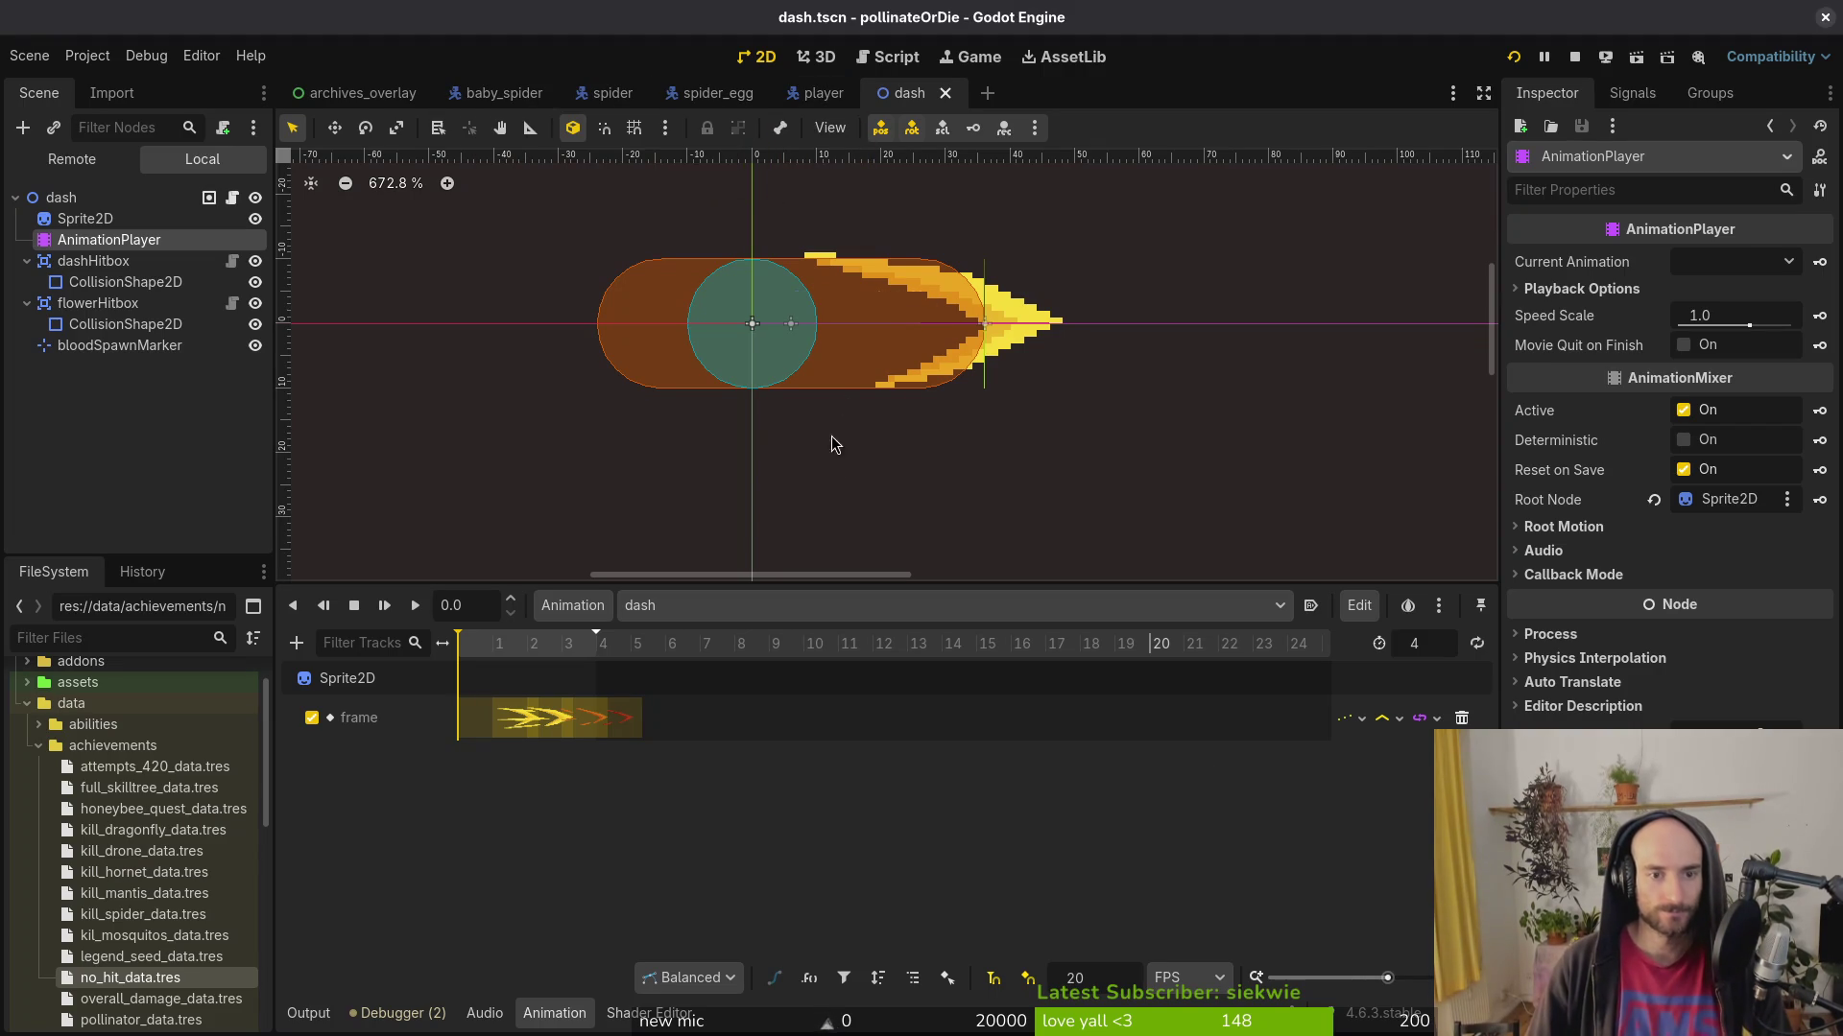
left_click(85, 220)
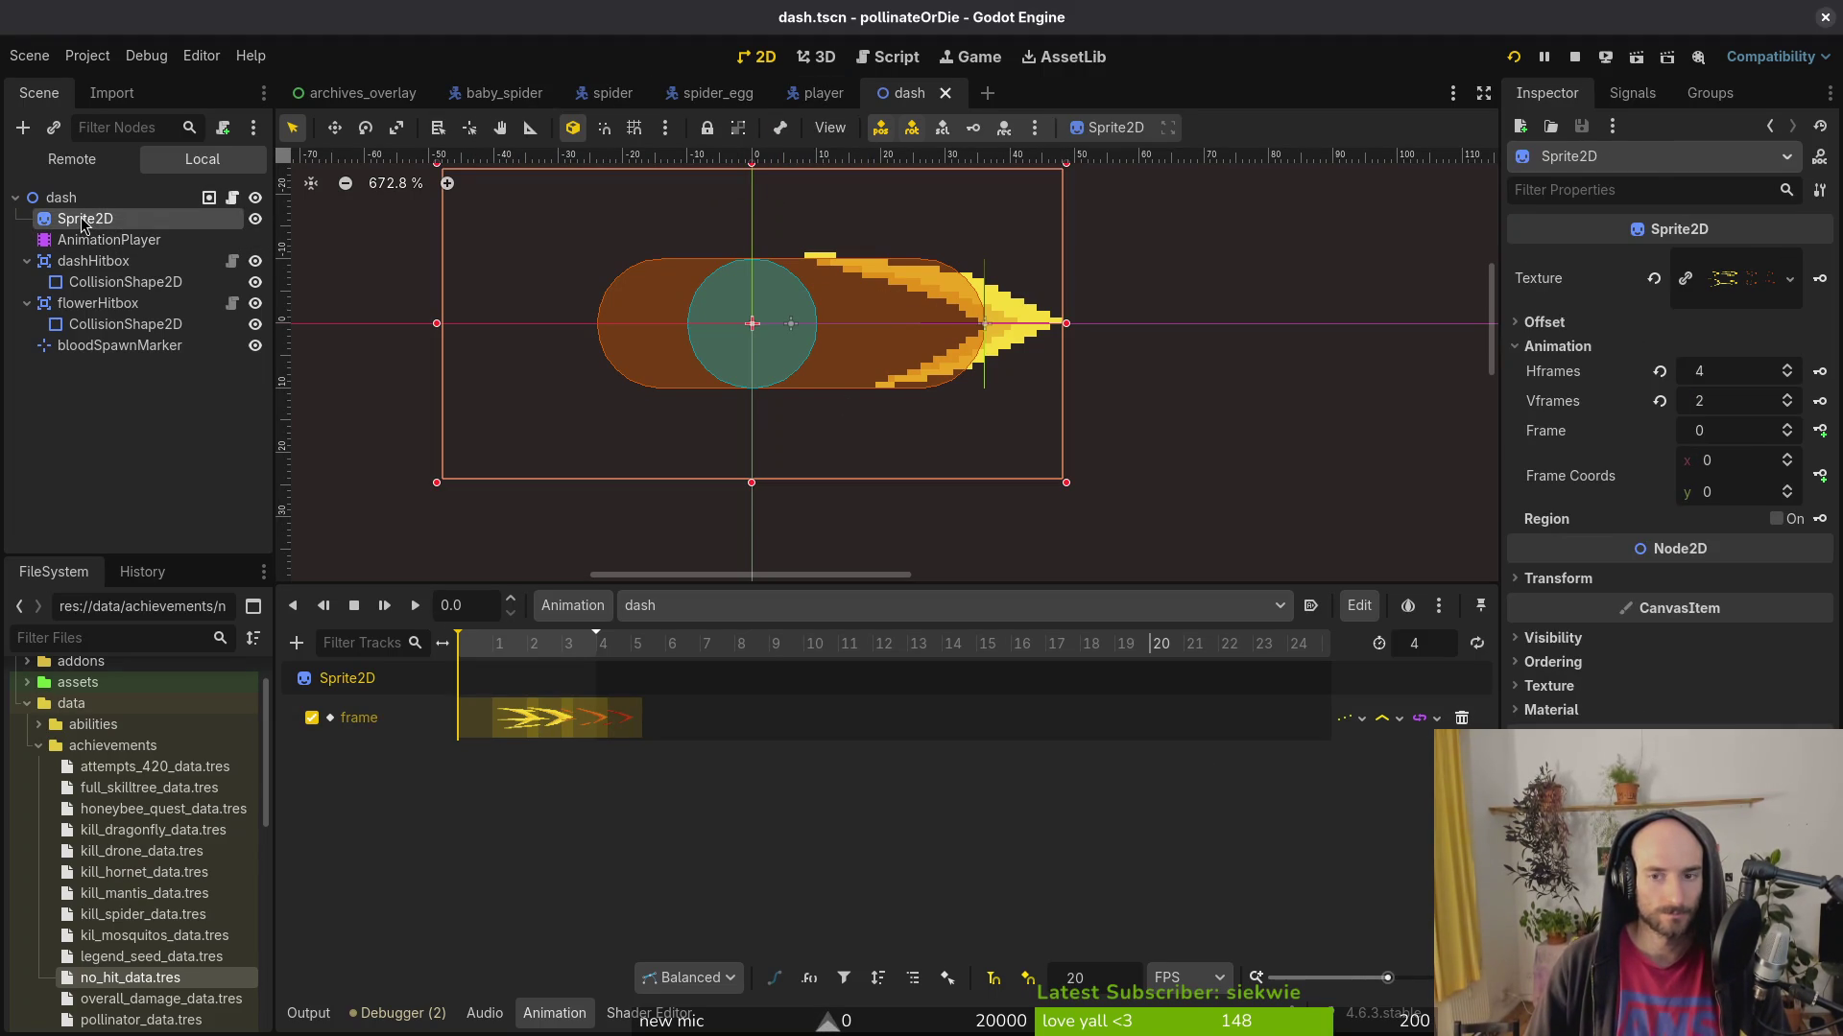
left_click(75, 198)
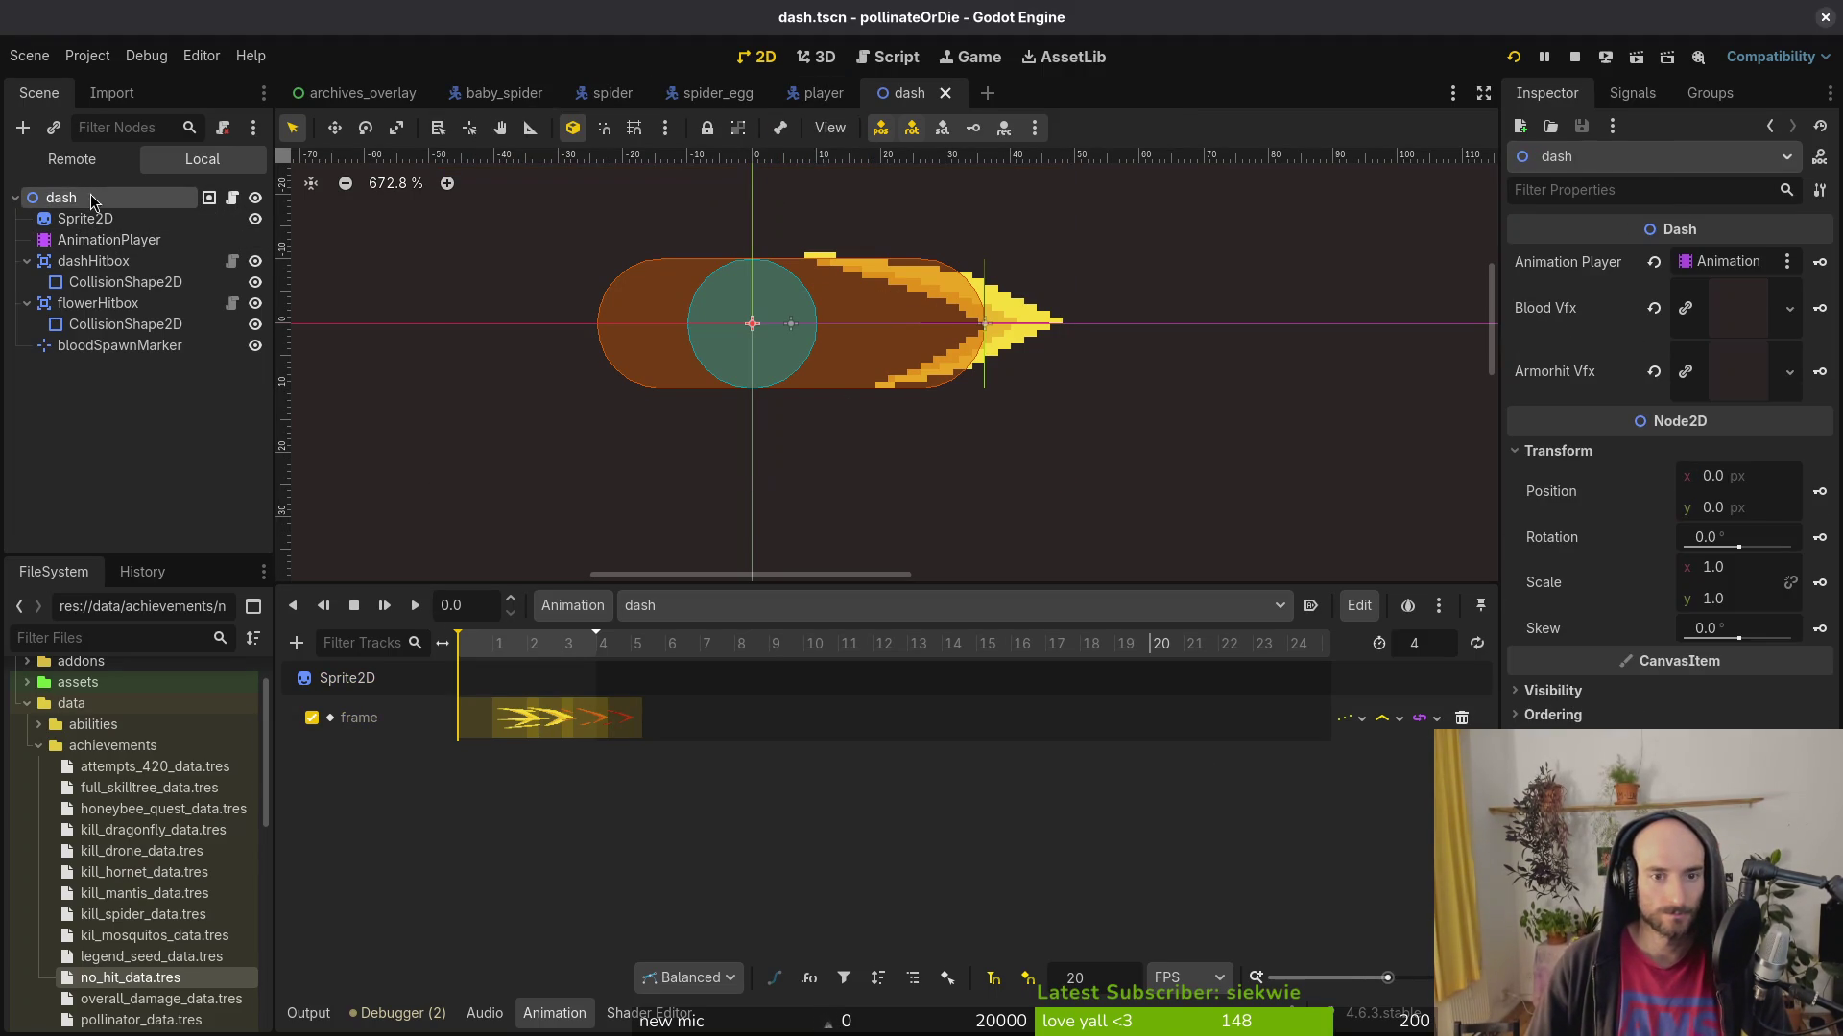
left_click(749, 610)
left_click(724, 672)
scroll(593, 731, "up", 5, "ctrl")
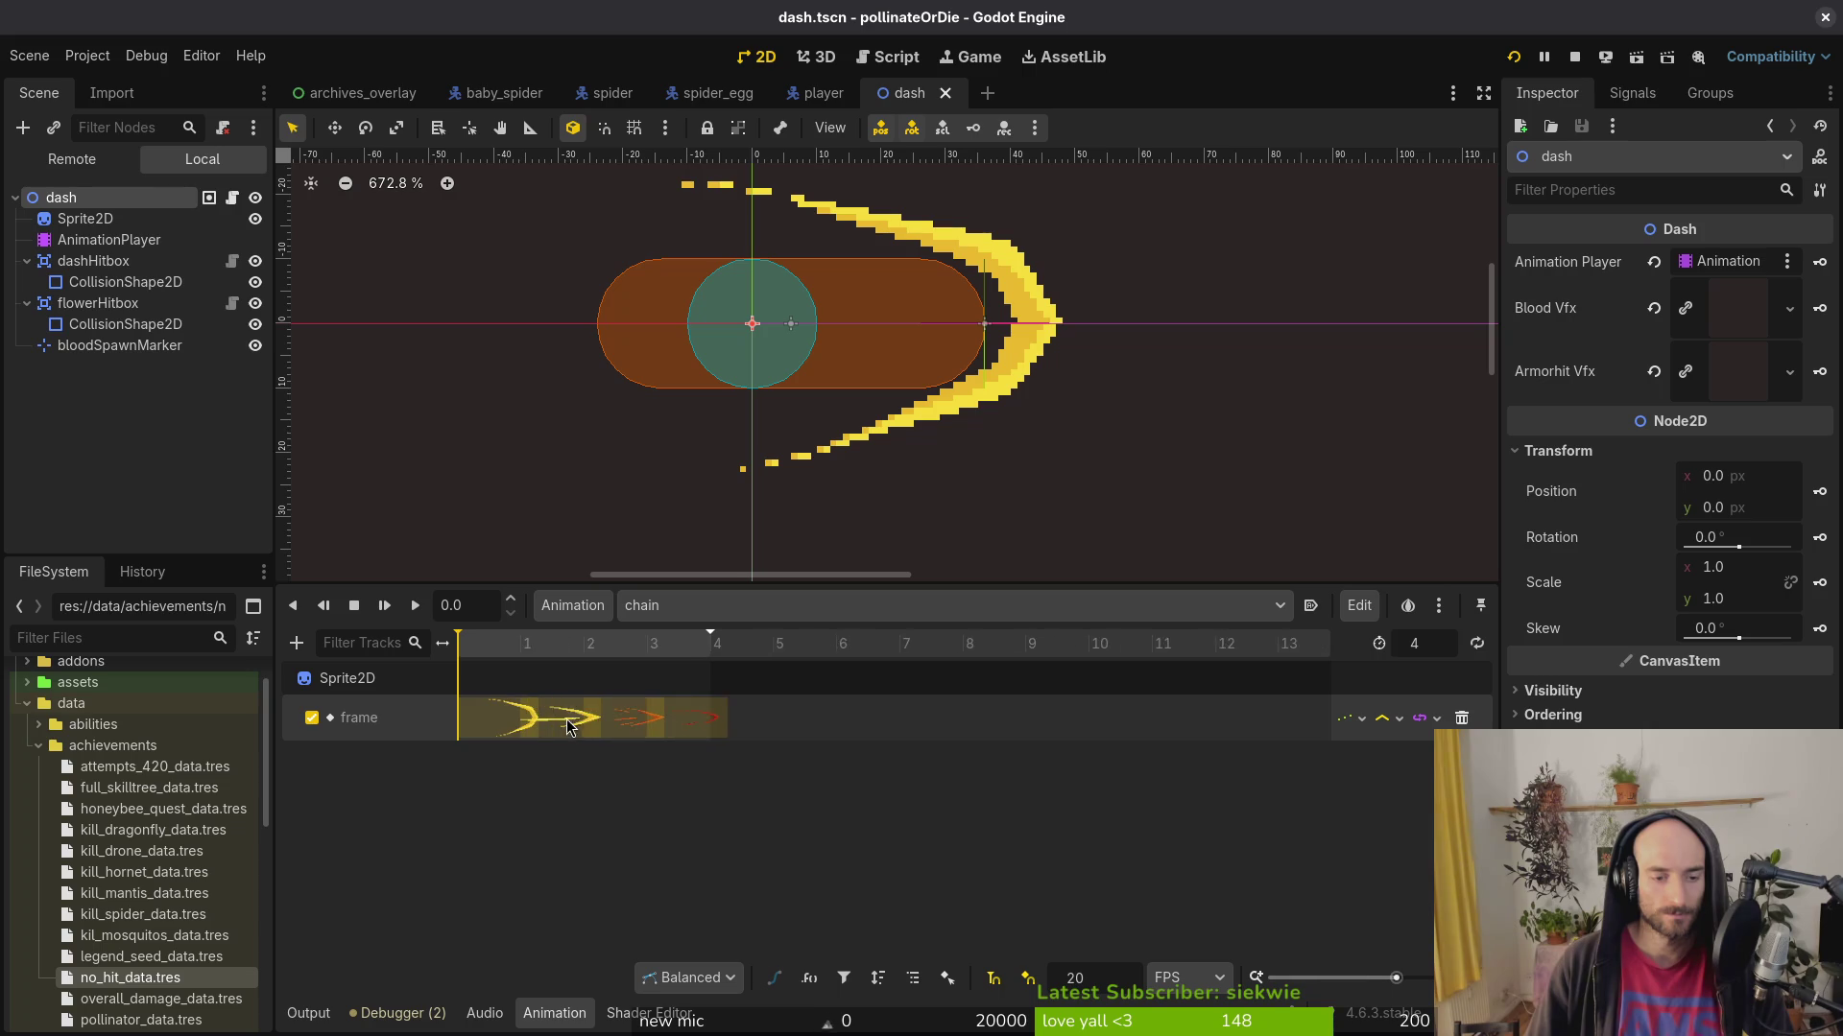
scroll(619, 715, "down", 5, "ctrl")
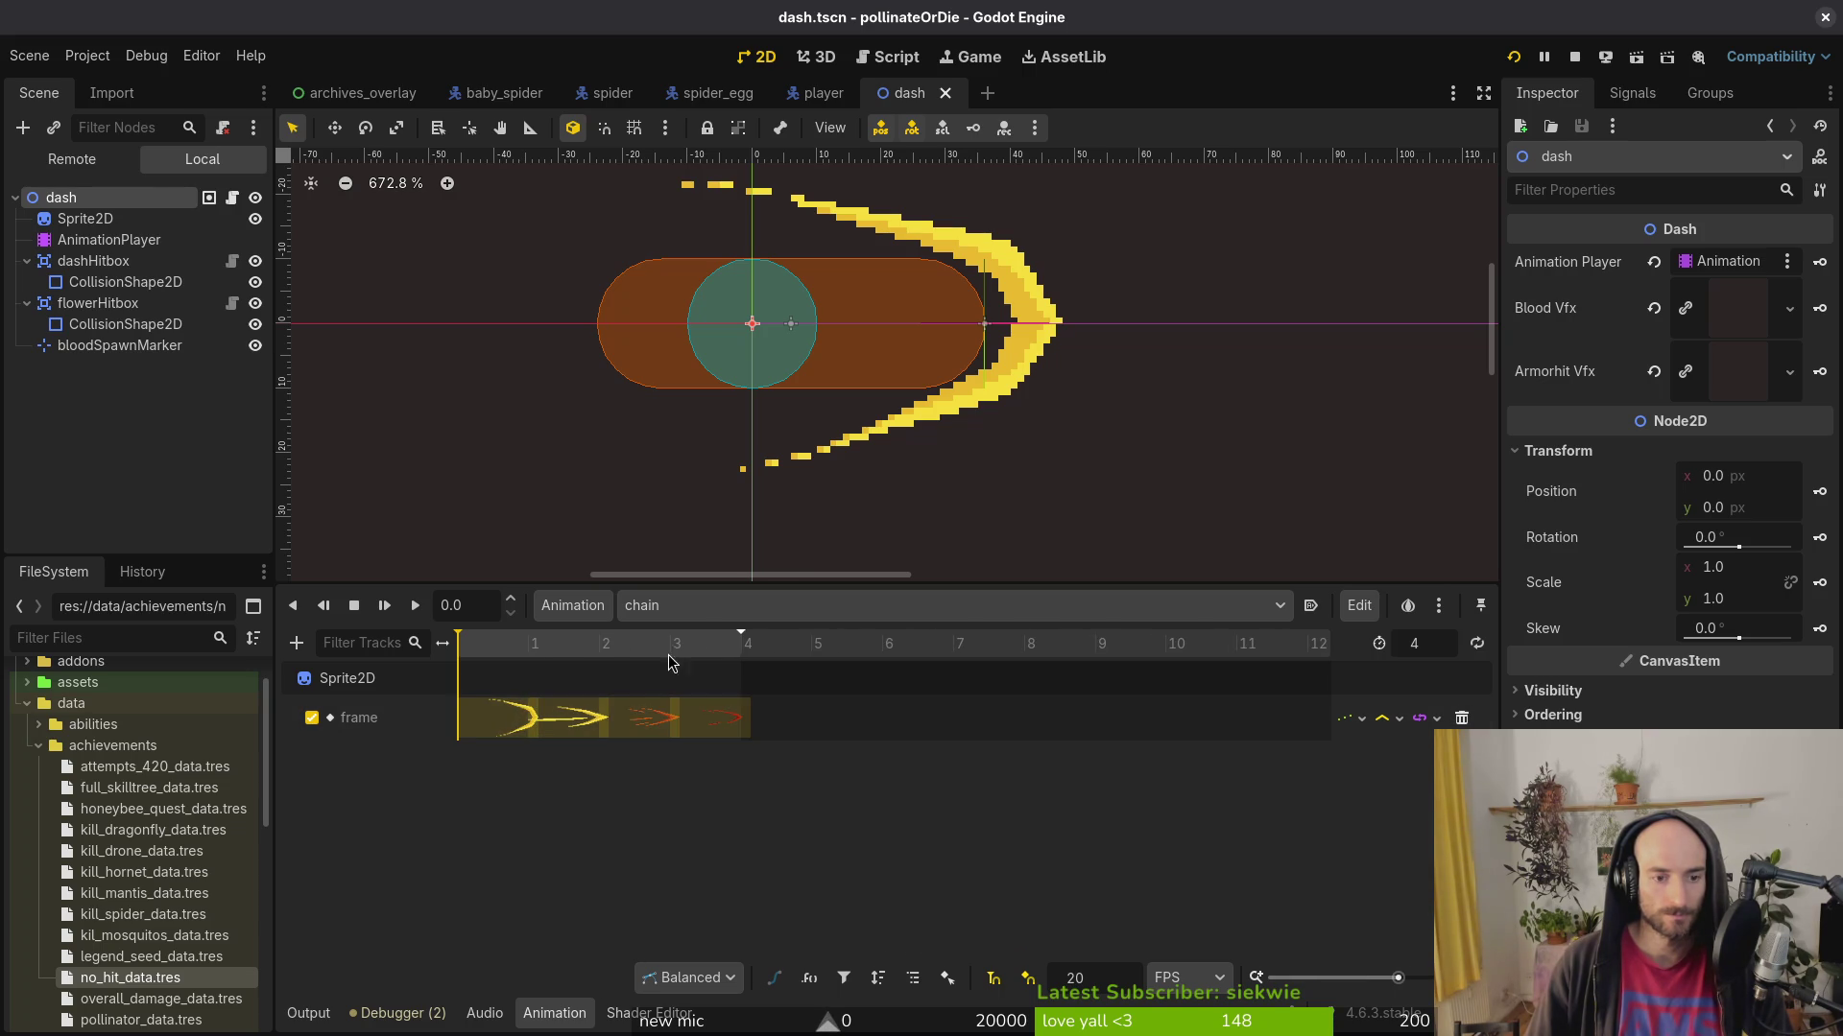
left_click(727, 607)
left_click(712, 685)
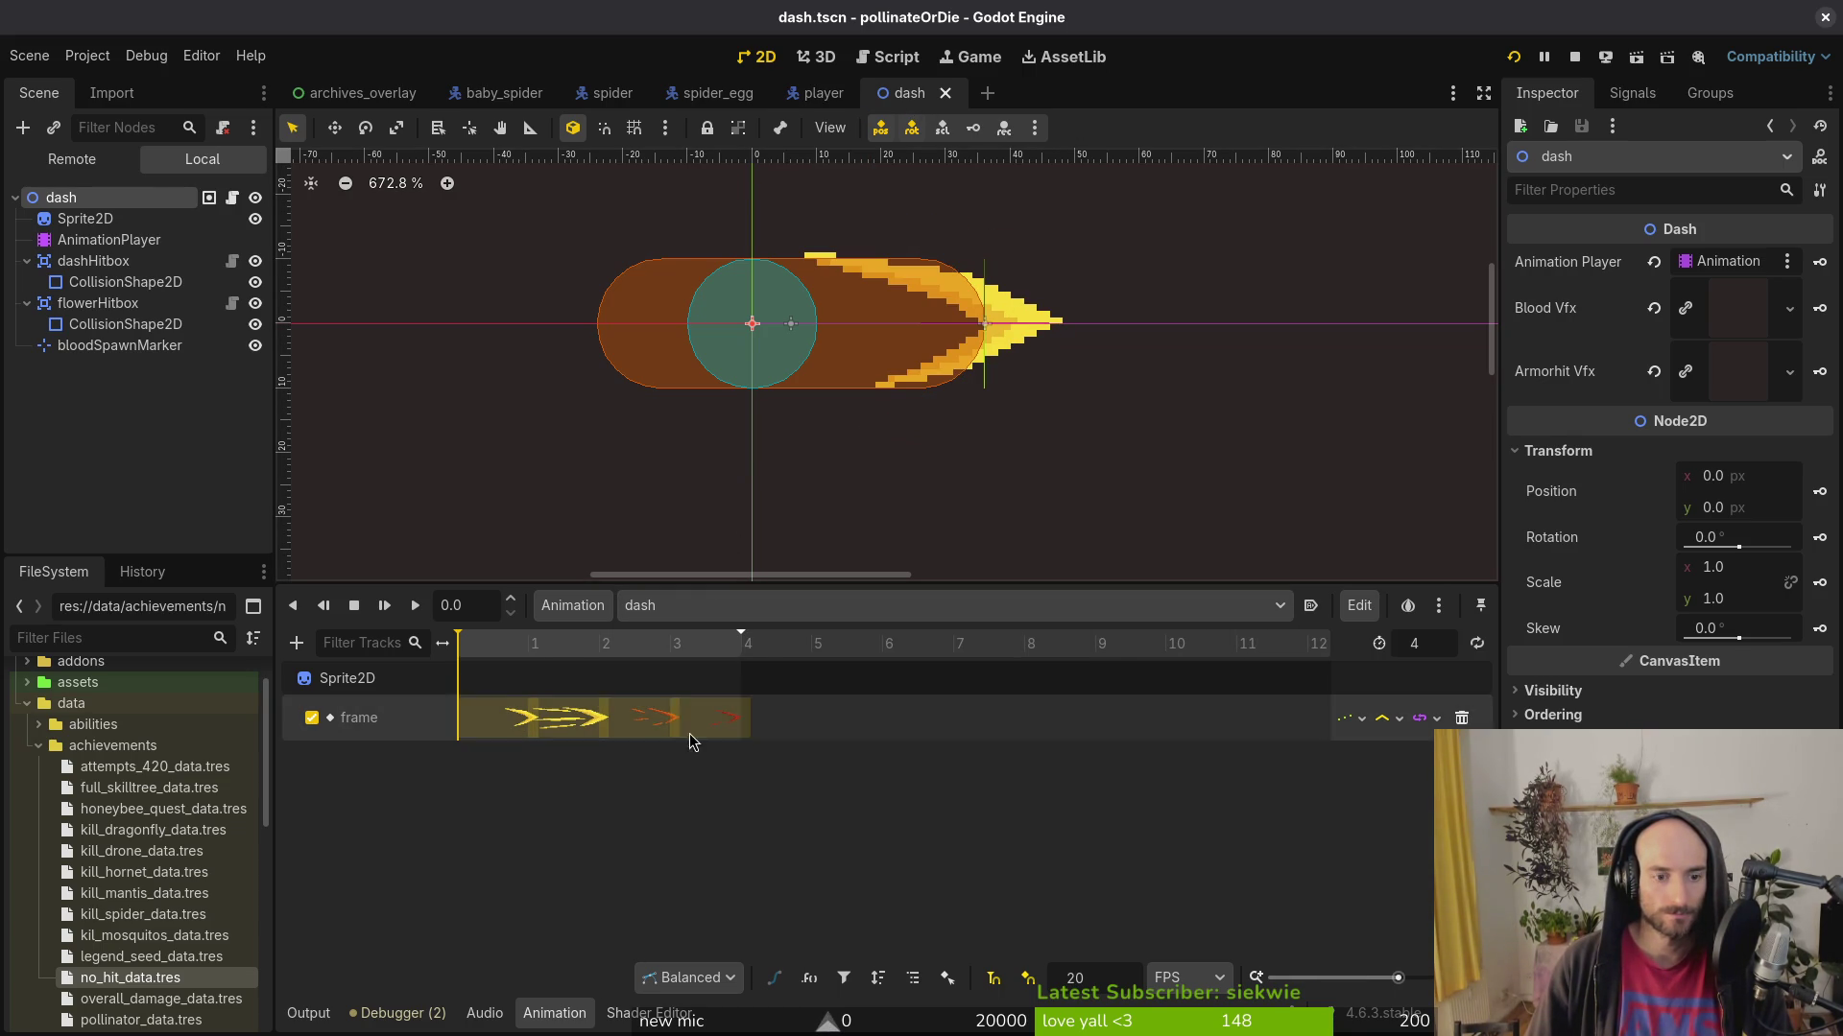
- Settle on the dash animation, then bring up player.tscn with its sprite's AnimationPlayer selected
left_click(674, 605)
left_click(701, 664)
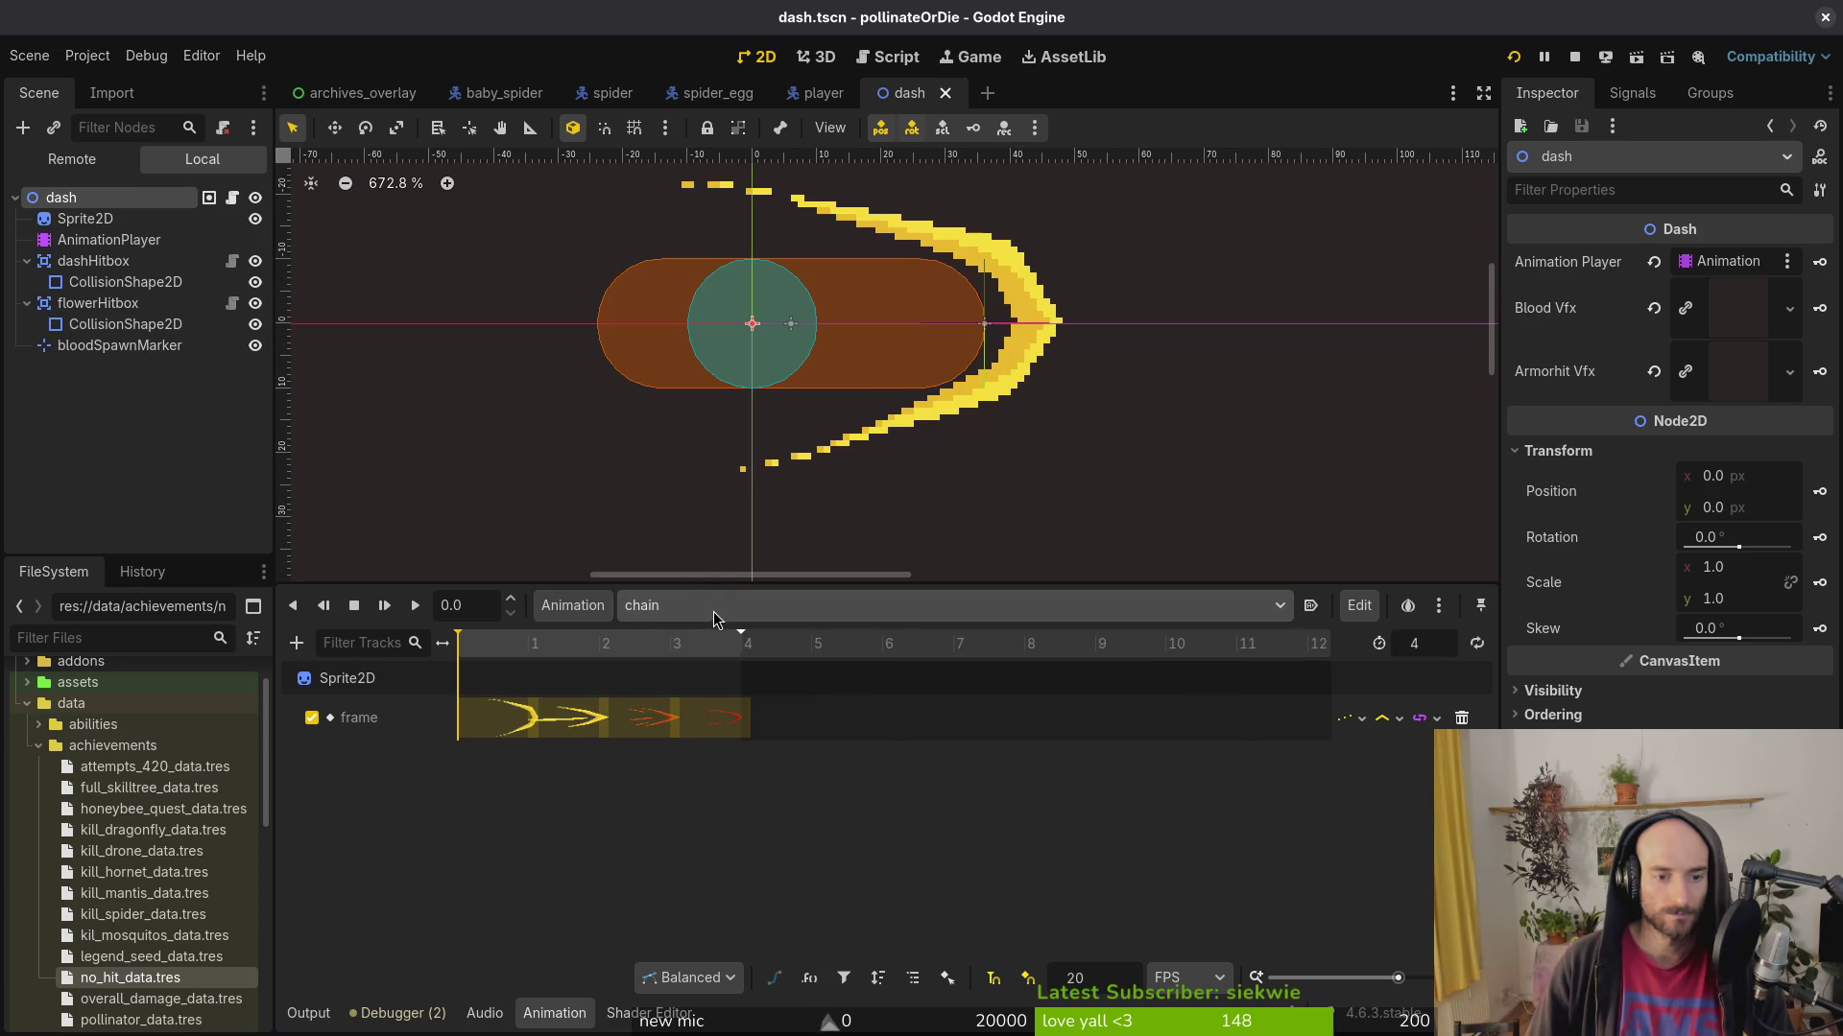
left_click(712, 613)
left_click(701, 686)
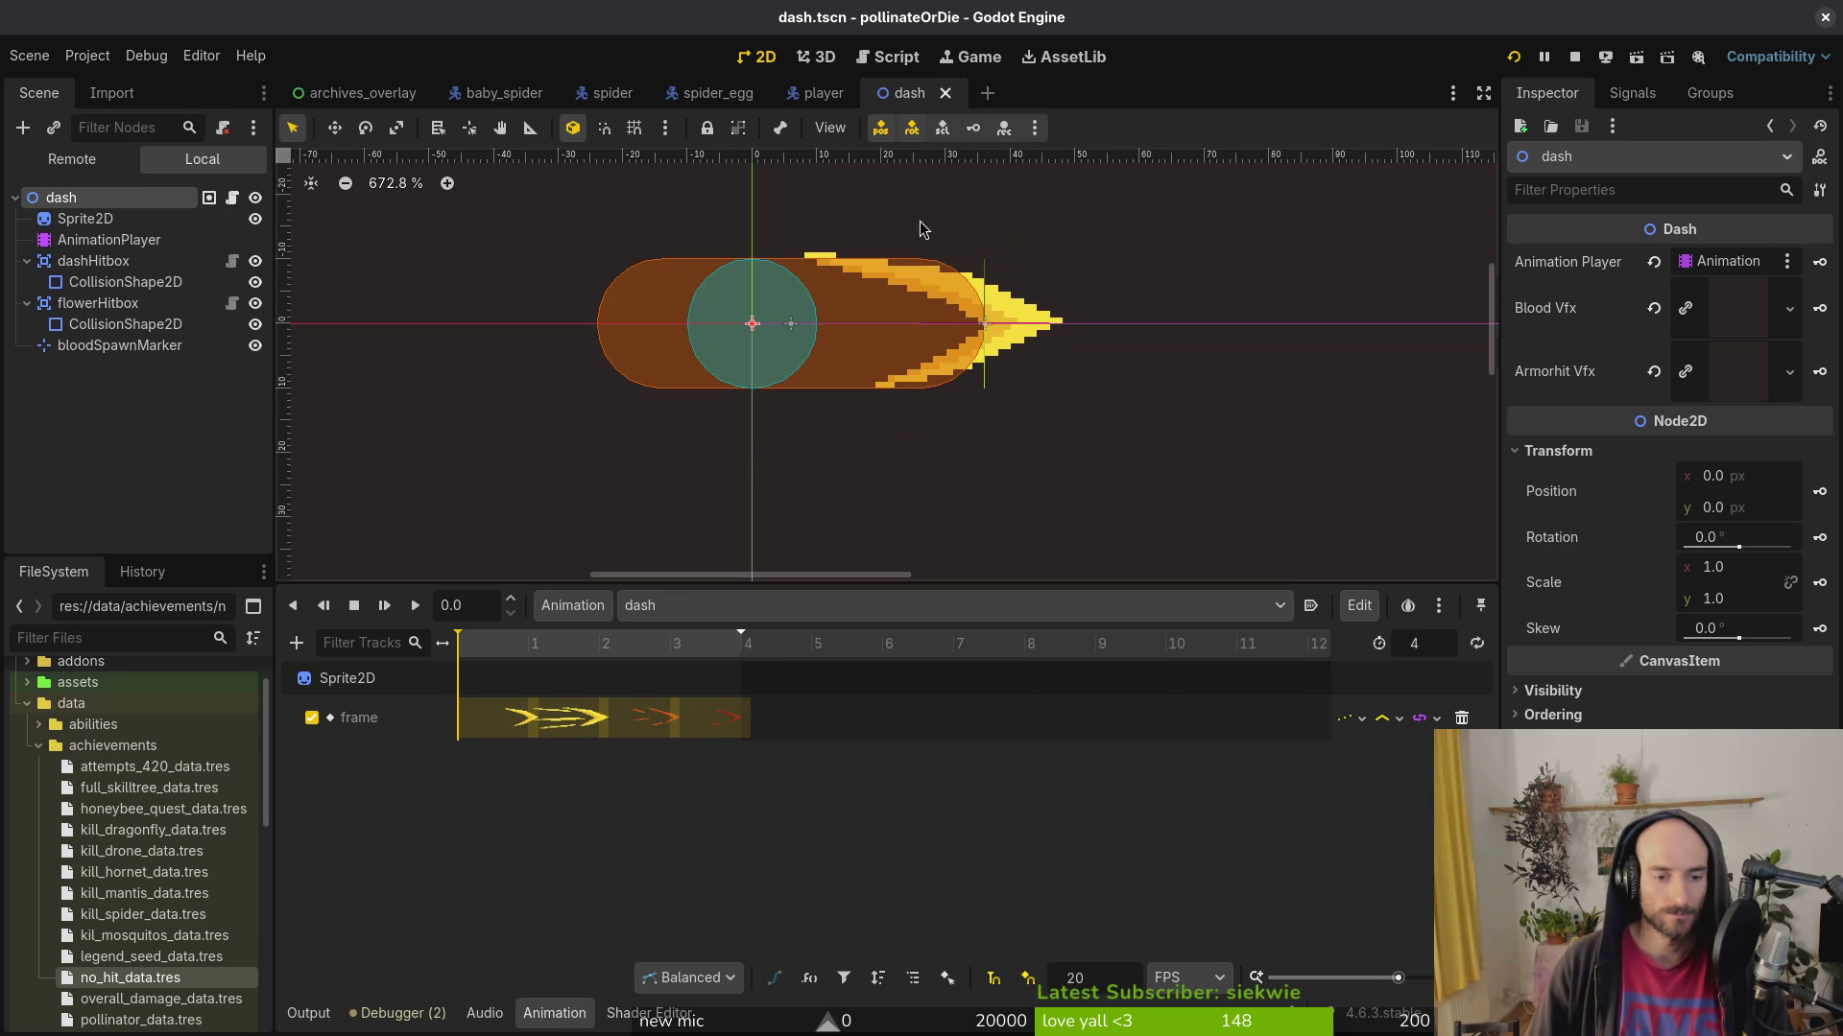
left_click(822, 94)
left_click(132, 302)
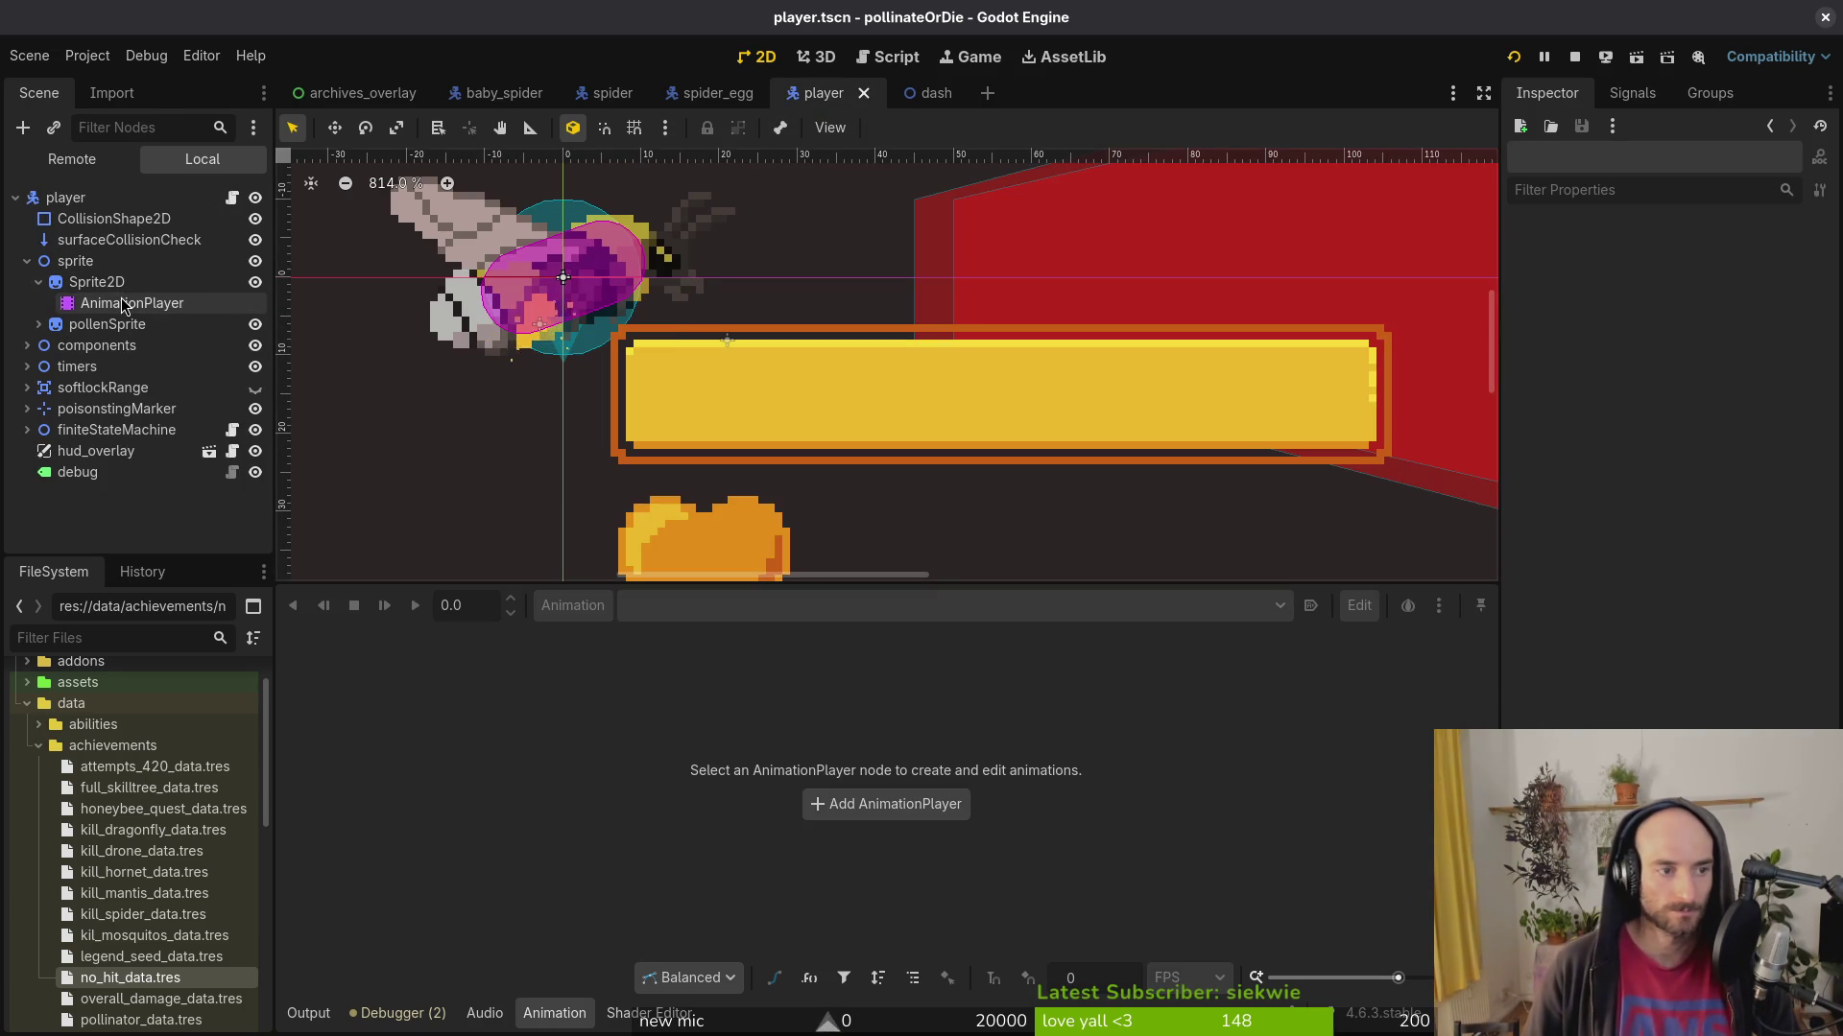
- Show the dash animation on pollenSprite's AnimationPlayer and save player.tscn
left_click(96, 346)
left_click(39, 324)
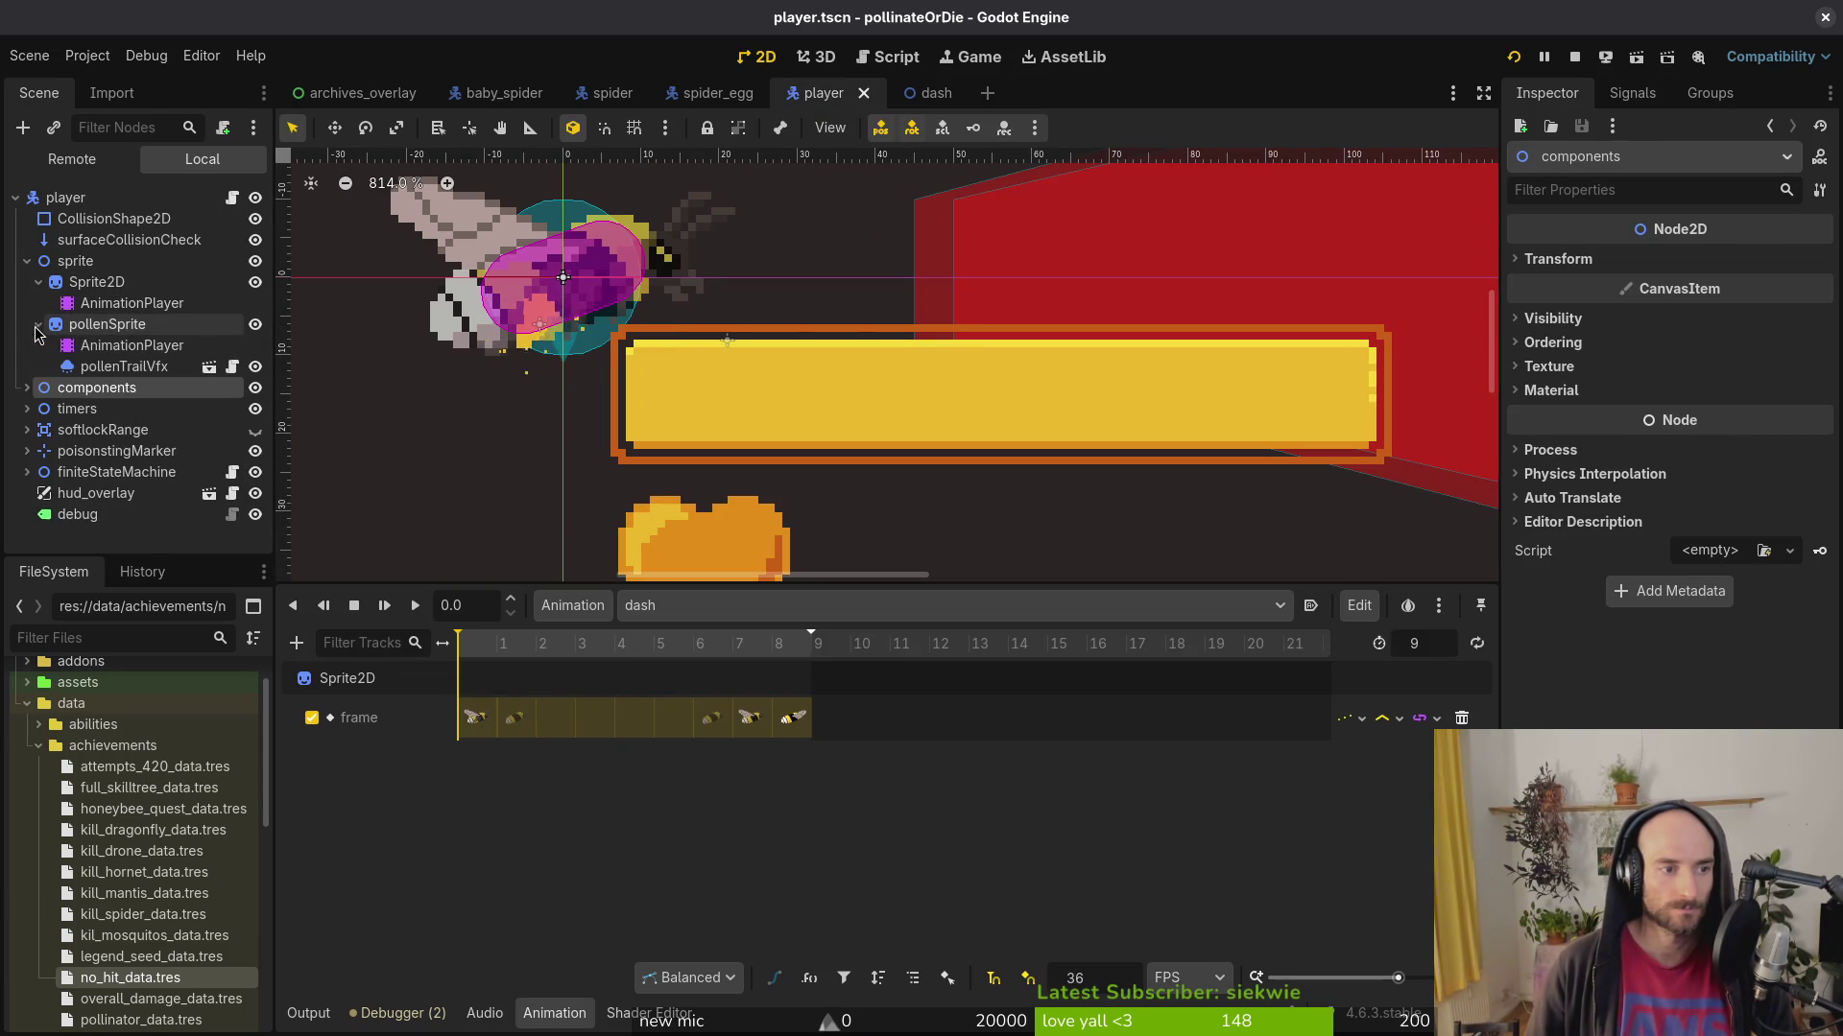
left_click(82, 348)
left_click(81, 347)
left_click(124, 367)
left_click(758, 606)
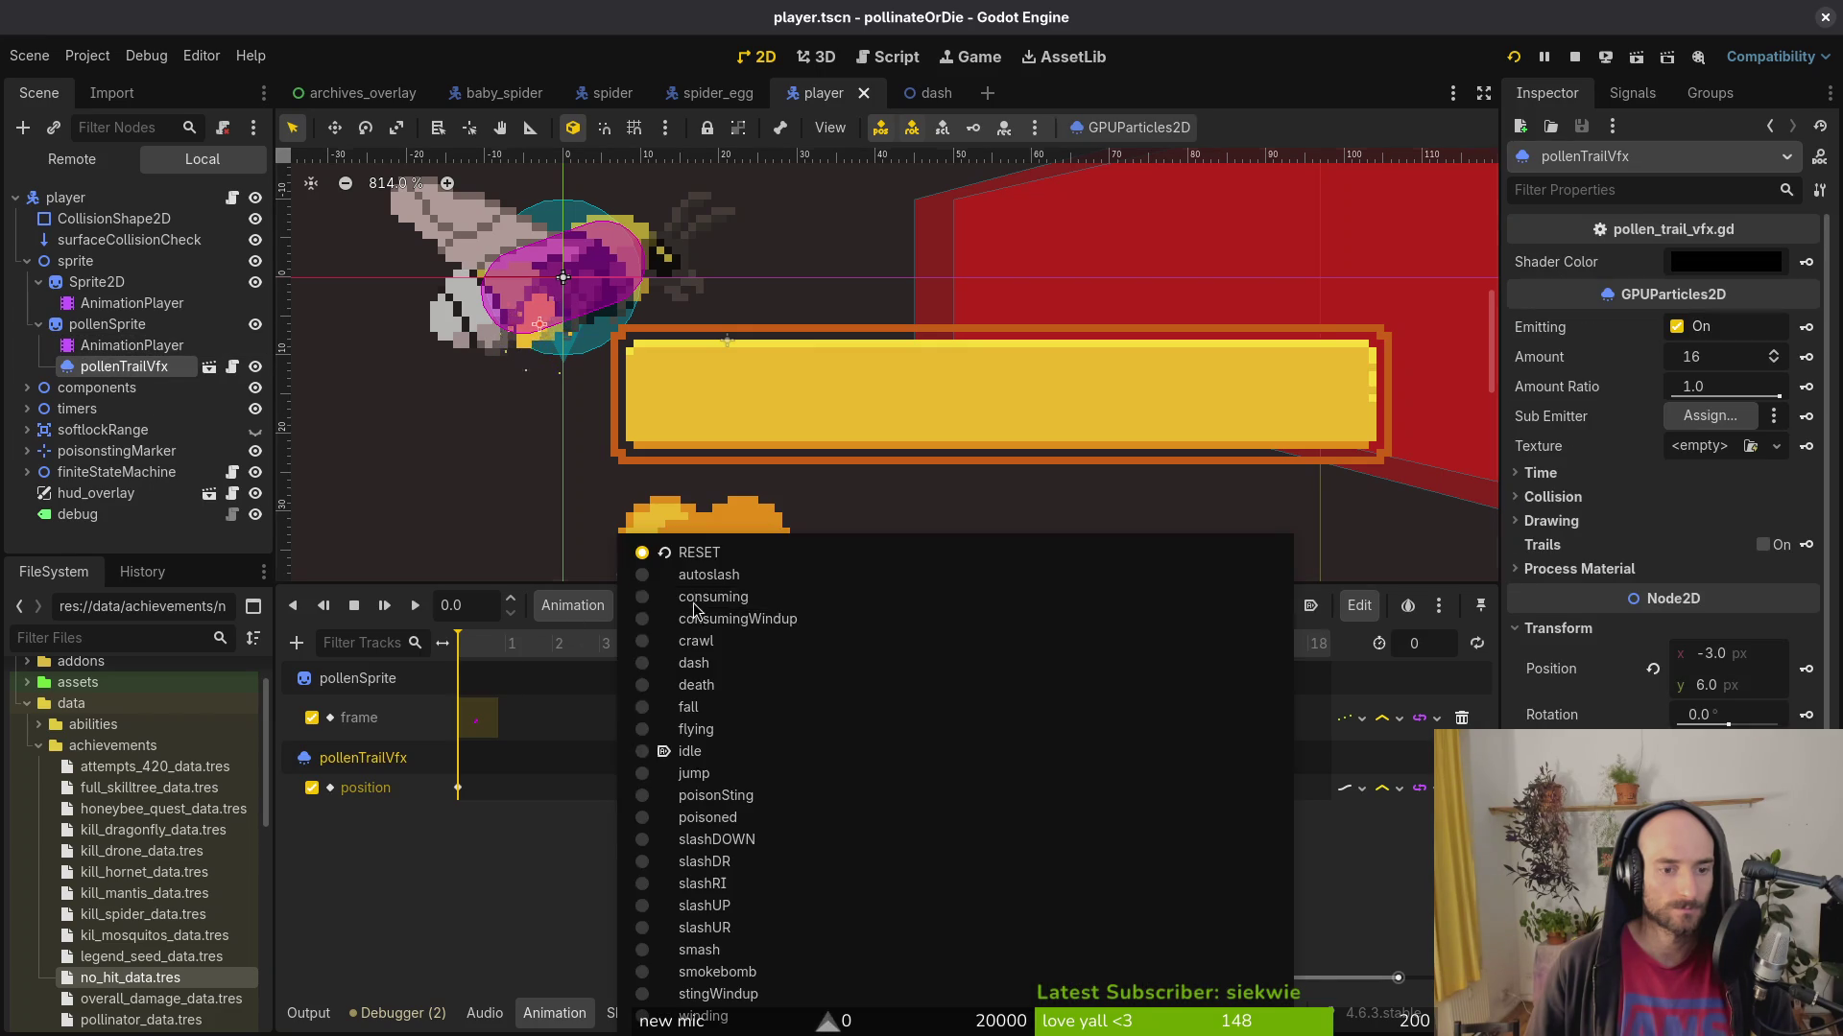
left_click(758, 662)
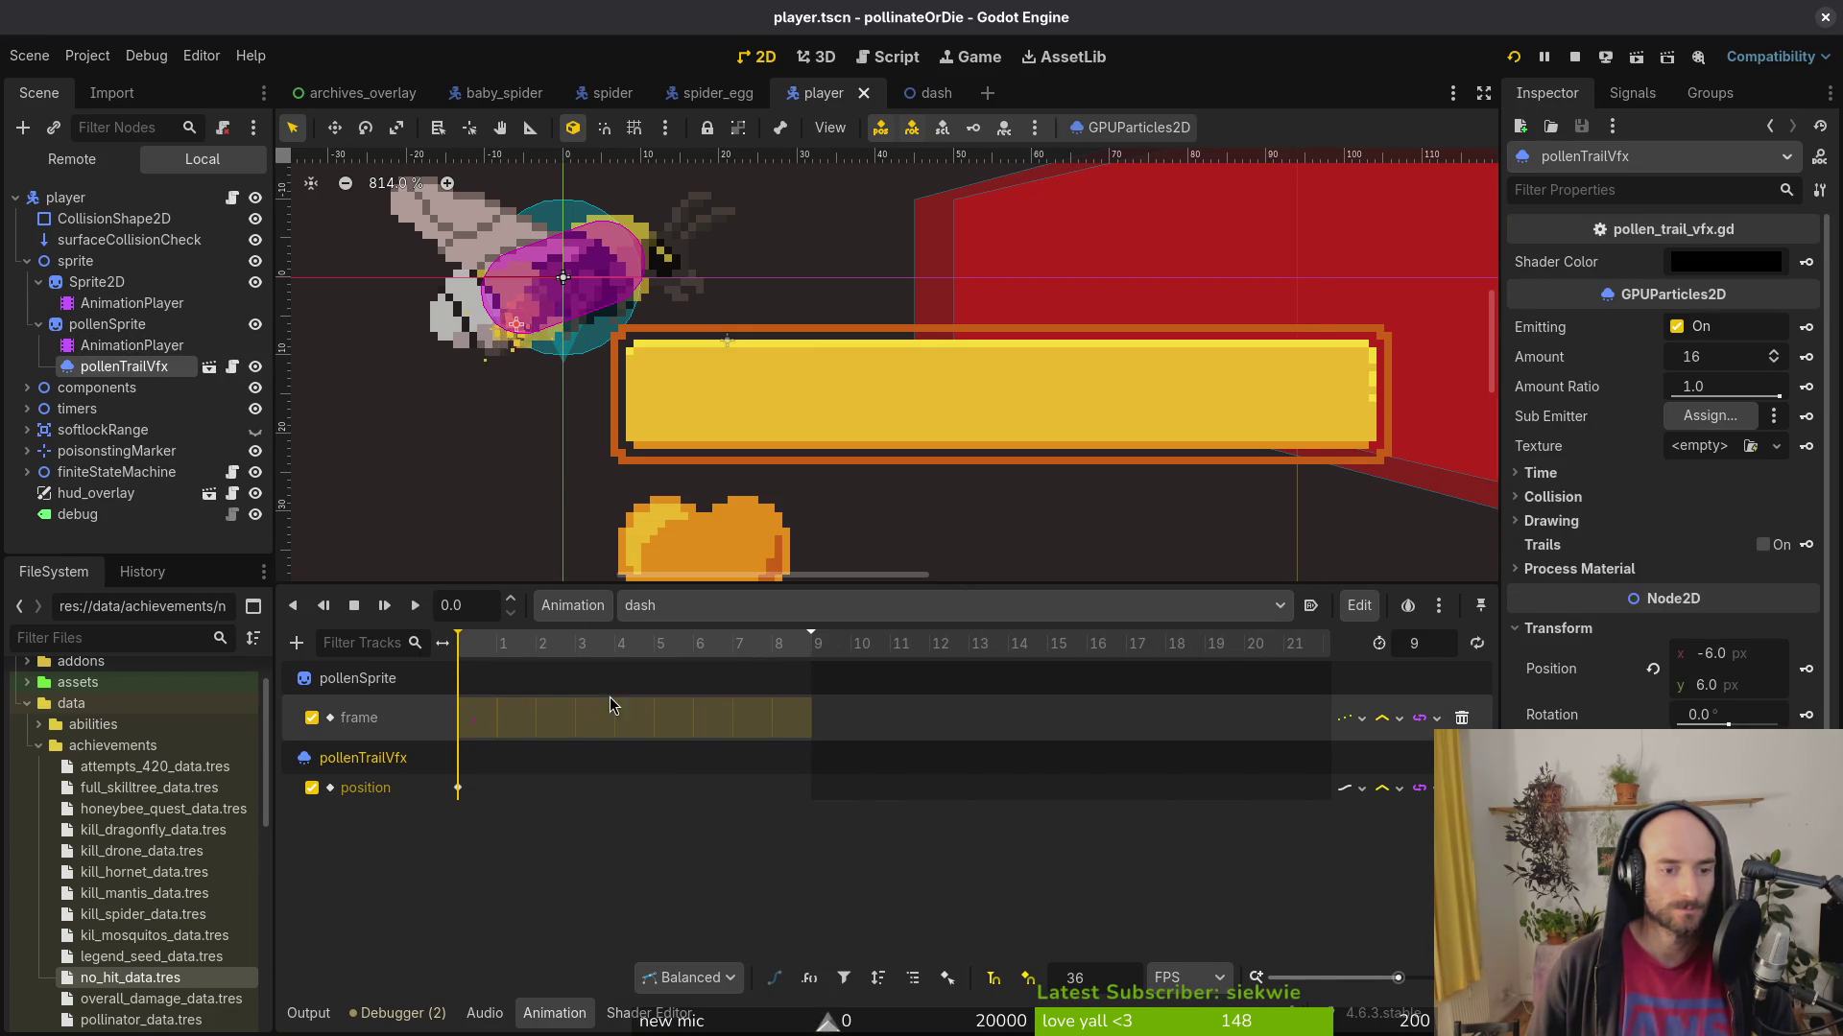
scroll(576, 744, "up", 2)
key("ctrl+s")
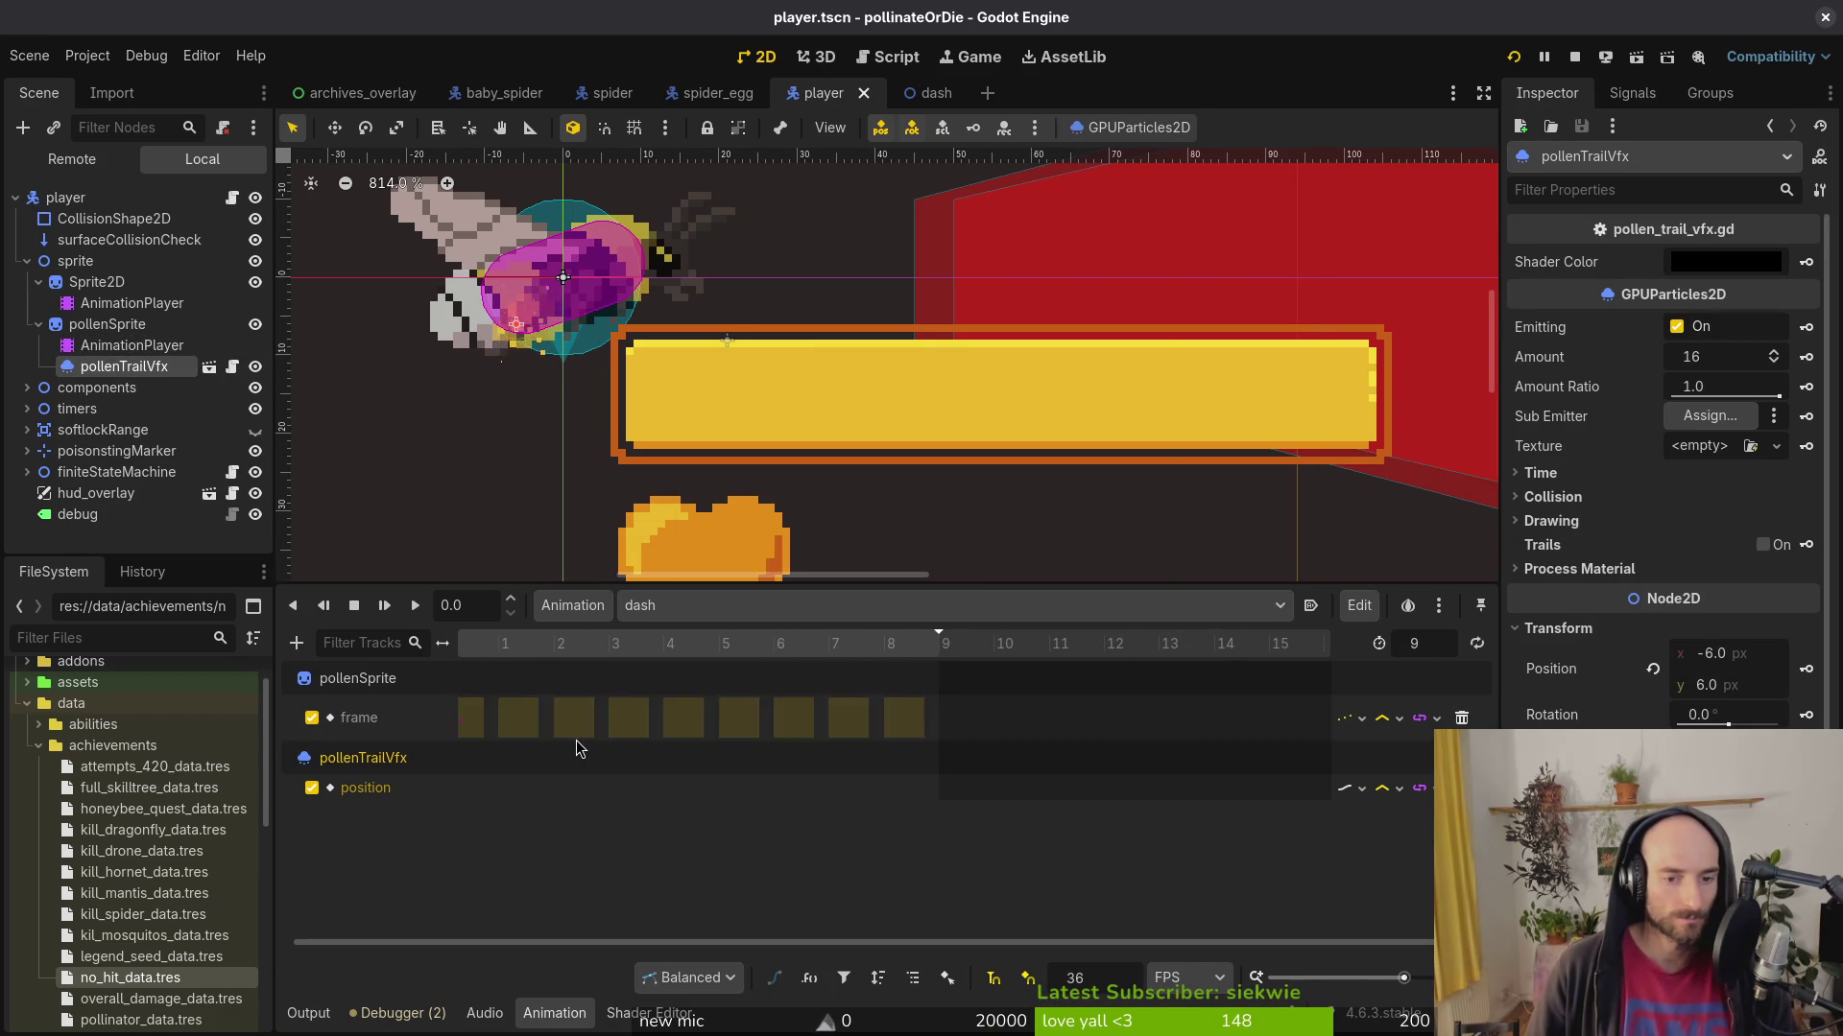
- Inspect the player sprite's dash frame keys, including frame 47, then collapse Sprite2D
left_click(38, 324)
left_click(132, 302)
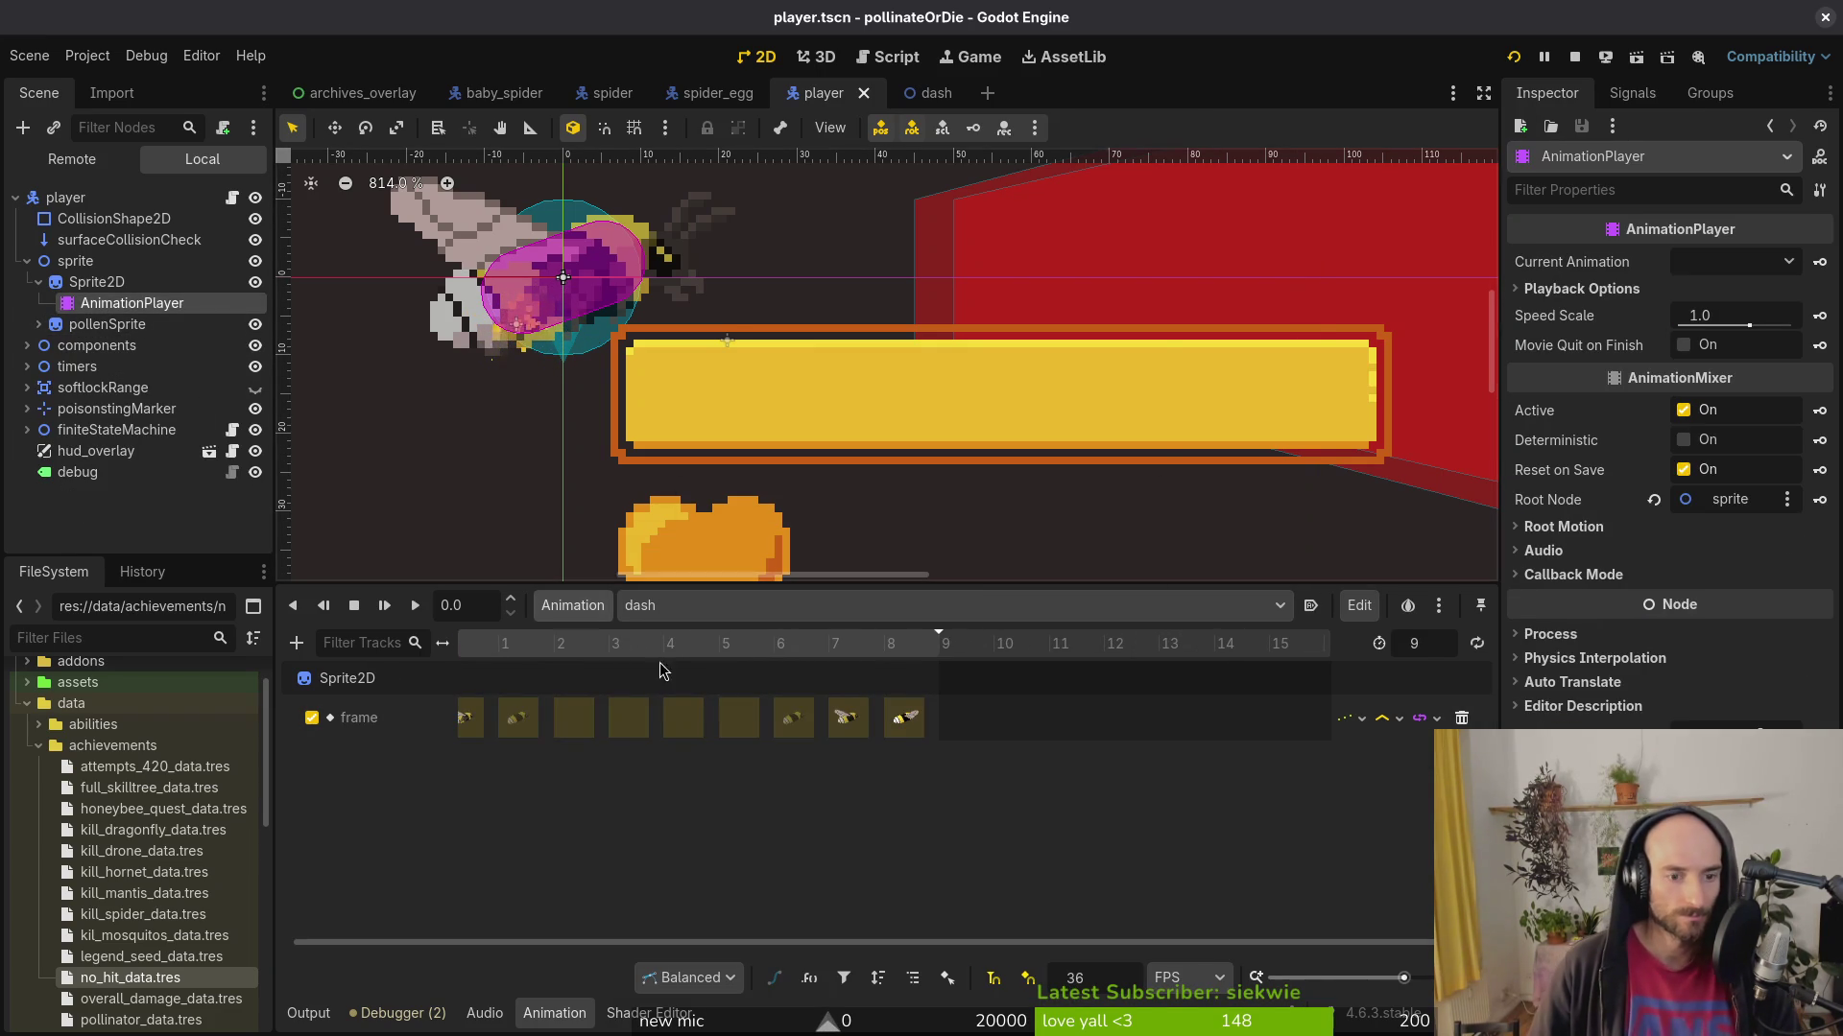
left_click(512, 725)
left_click(576, 726)
left_click(641, 725)
left_click(633, 828)
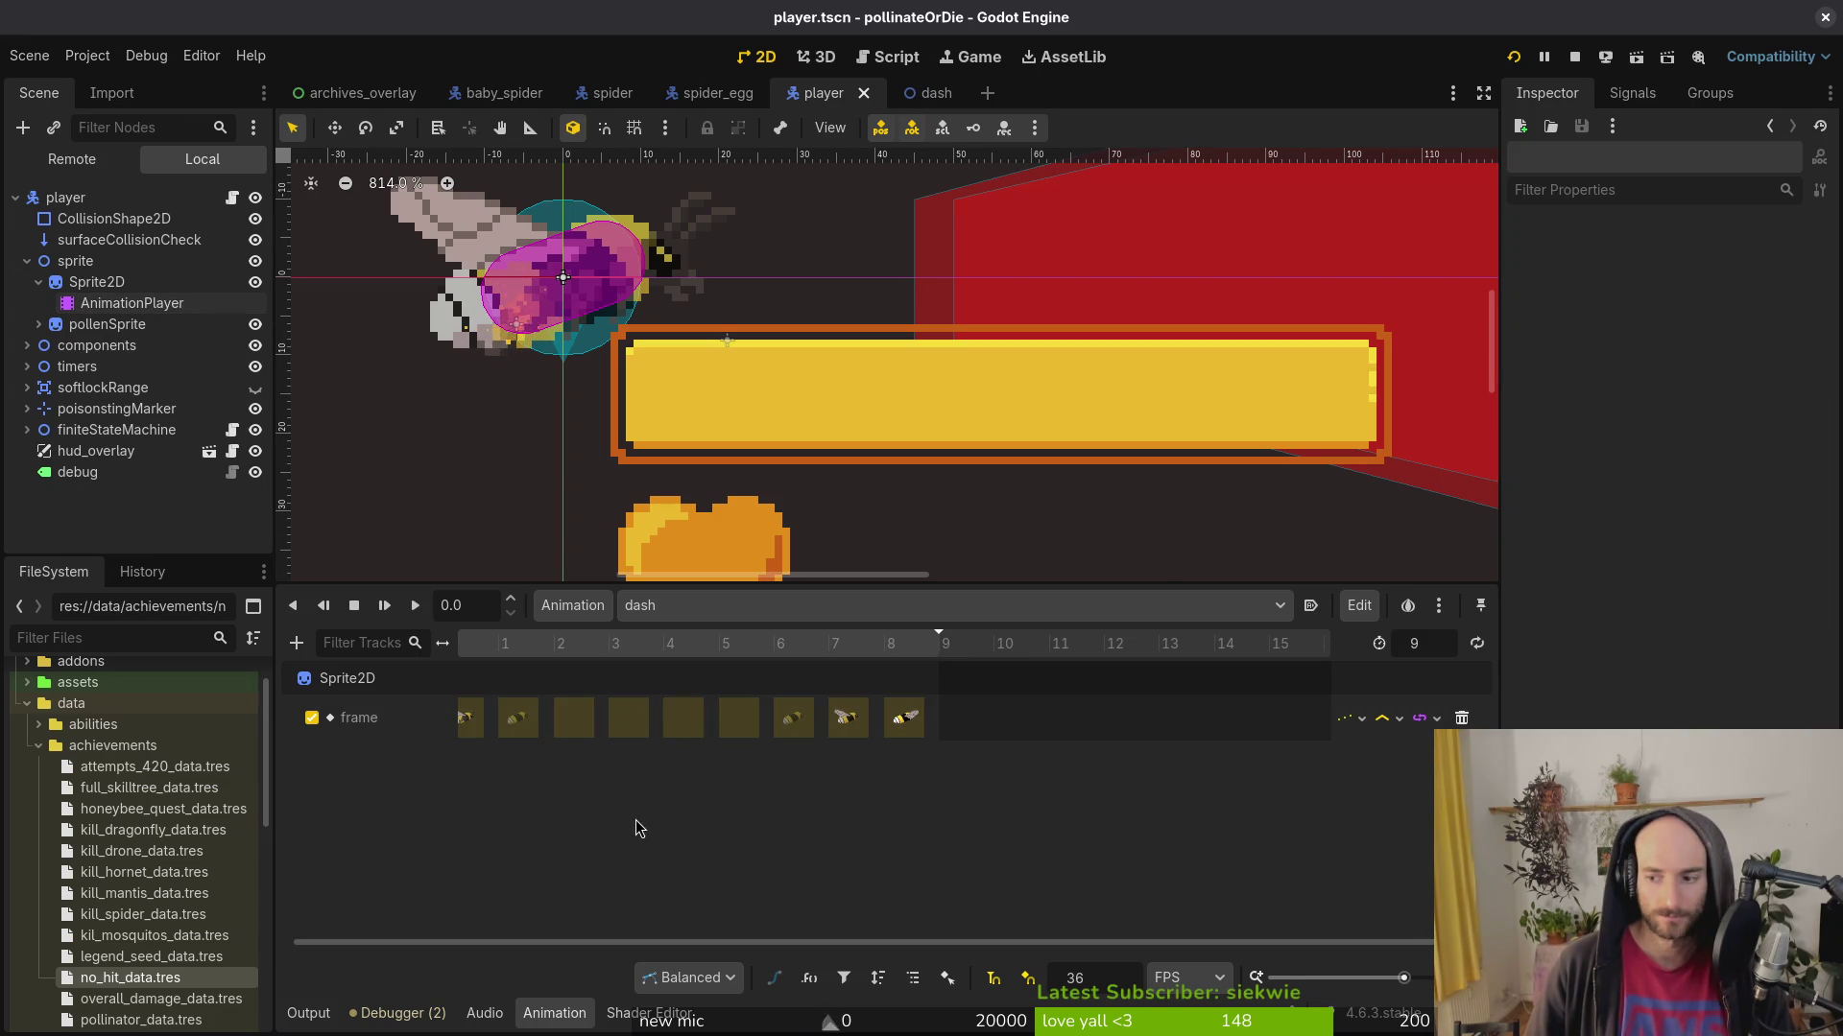
left_click(39, 282)
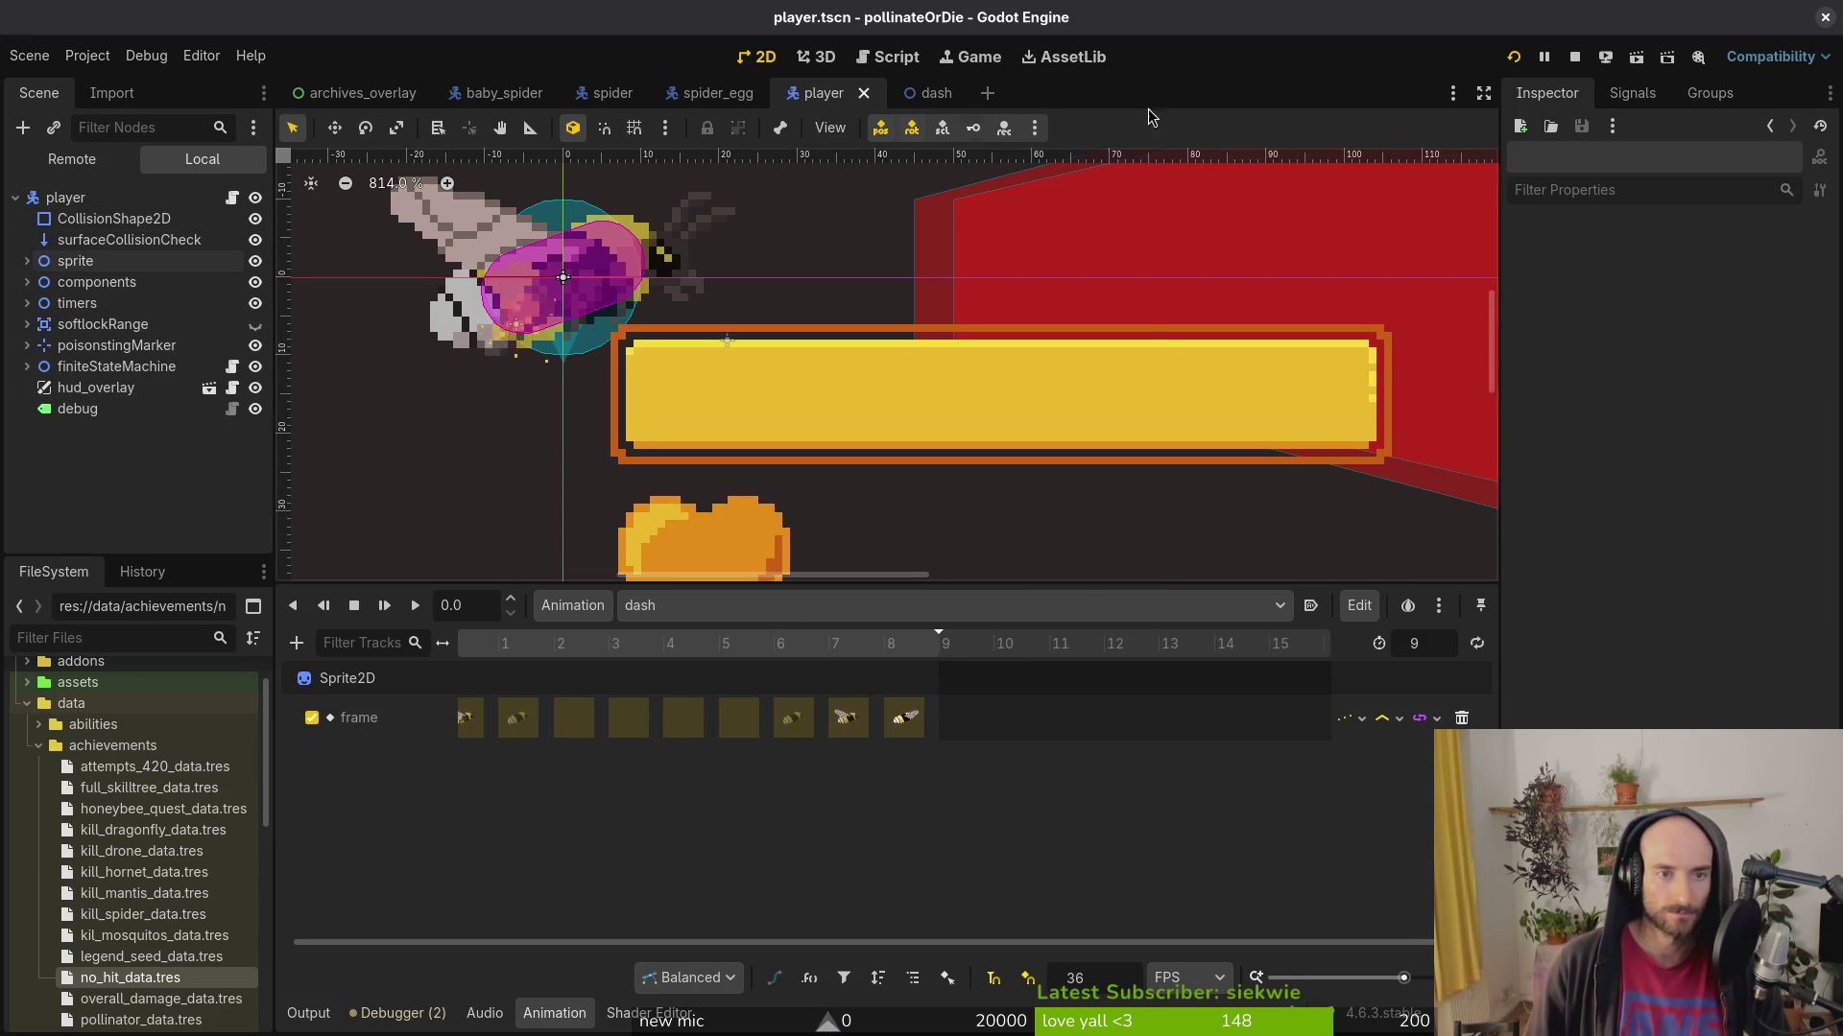
- Quit Vim on dashing.gd and stage the file through tig status
key("alt+Tab")
type(":q")
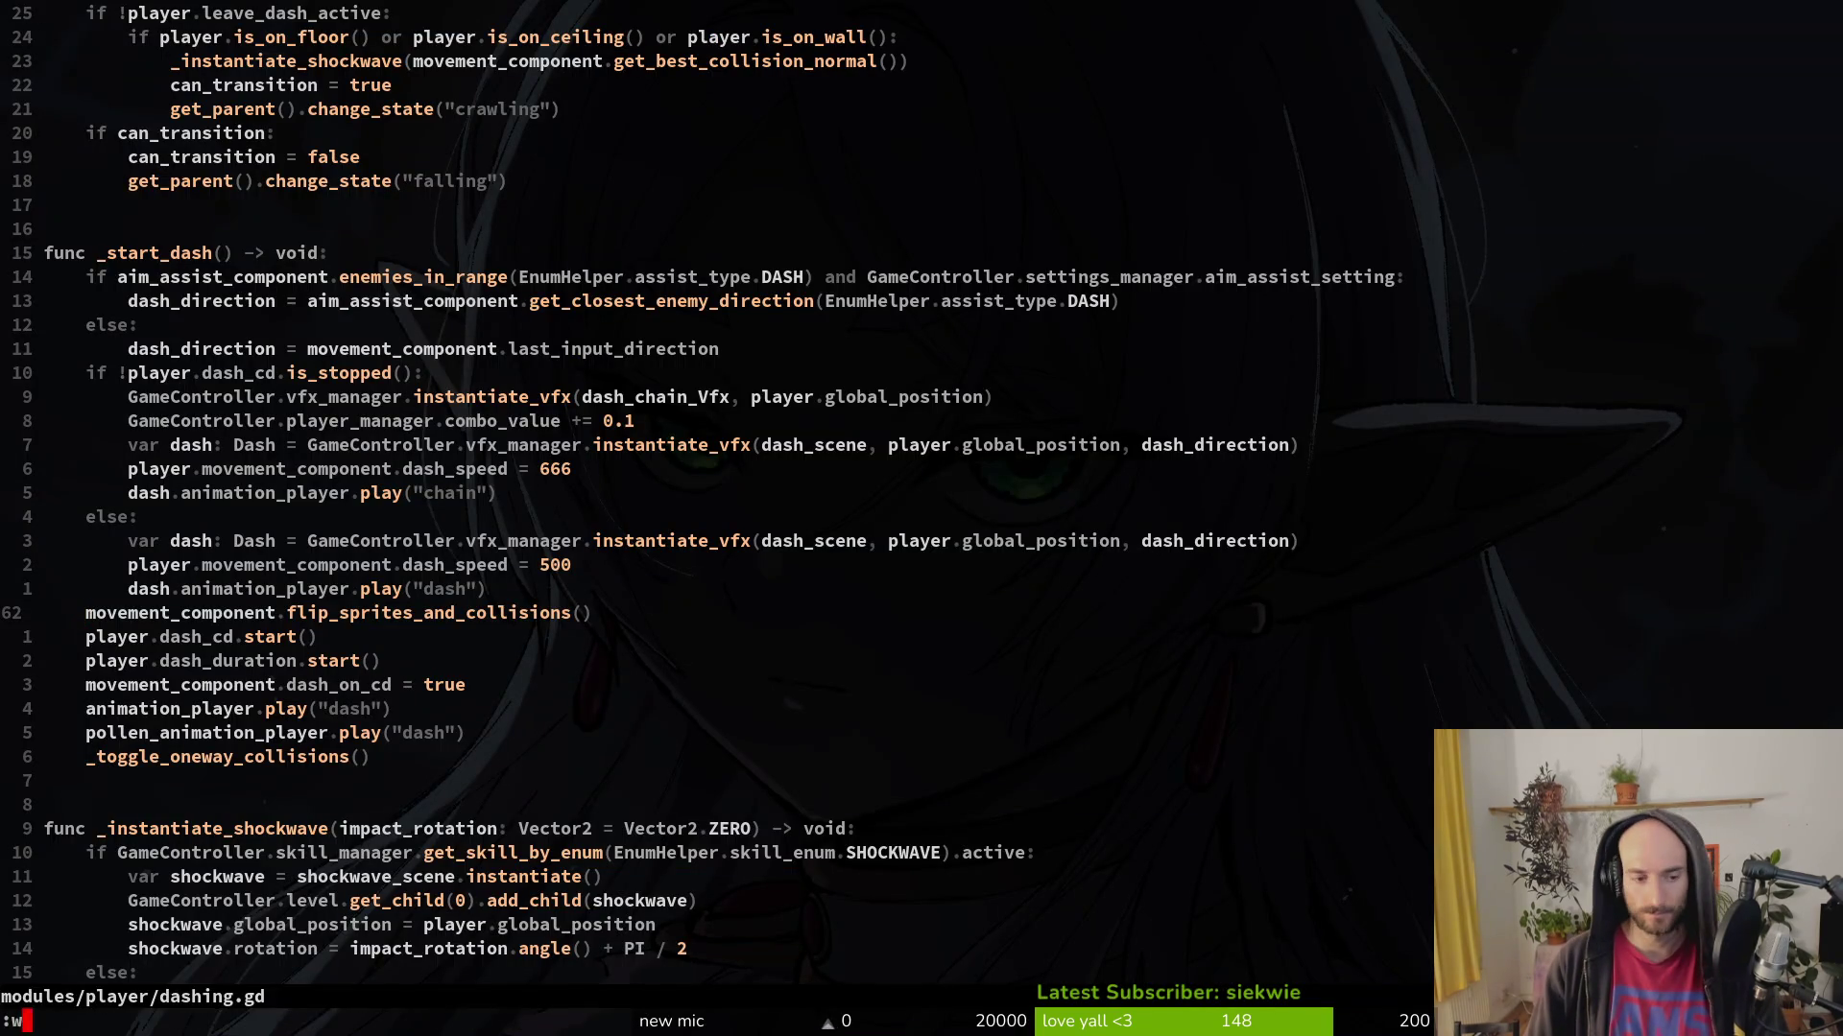
key("Return")
type("tig status")
key("Return")
key("Down")
key("Down")
- Commit with a message about the player sprite not flipping when dashing, and git push
type("uqgit commit -m ")
type("hand")
key("BackSpace")
key("BackSpace")
key("BackSpace")
type("handled p")
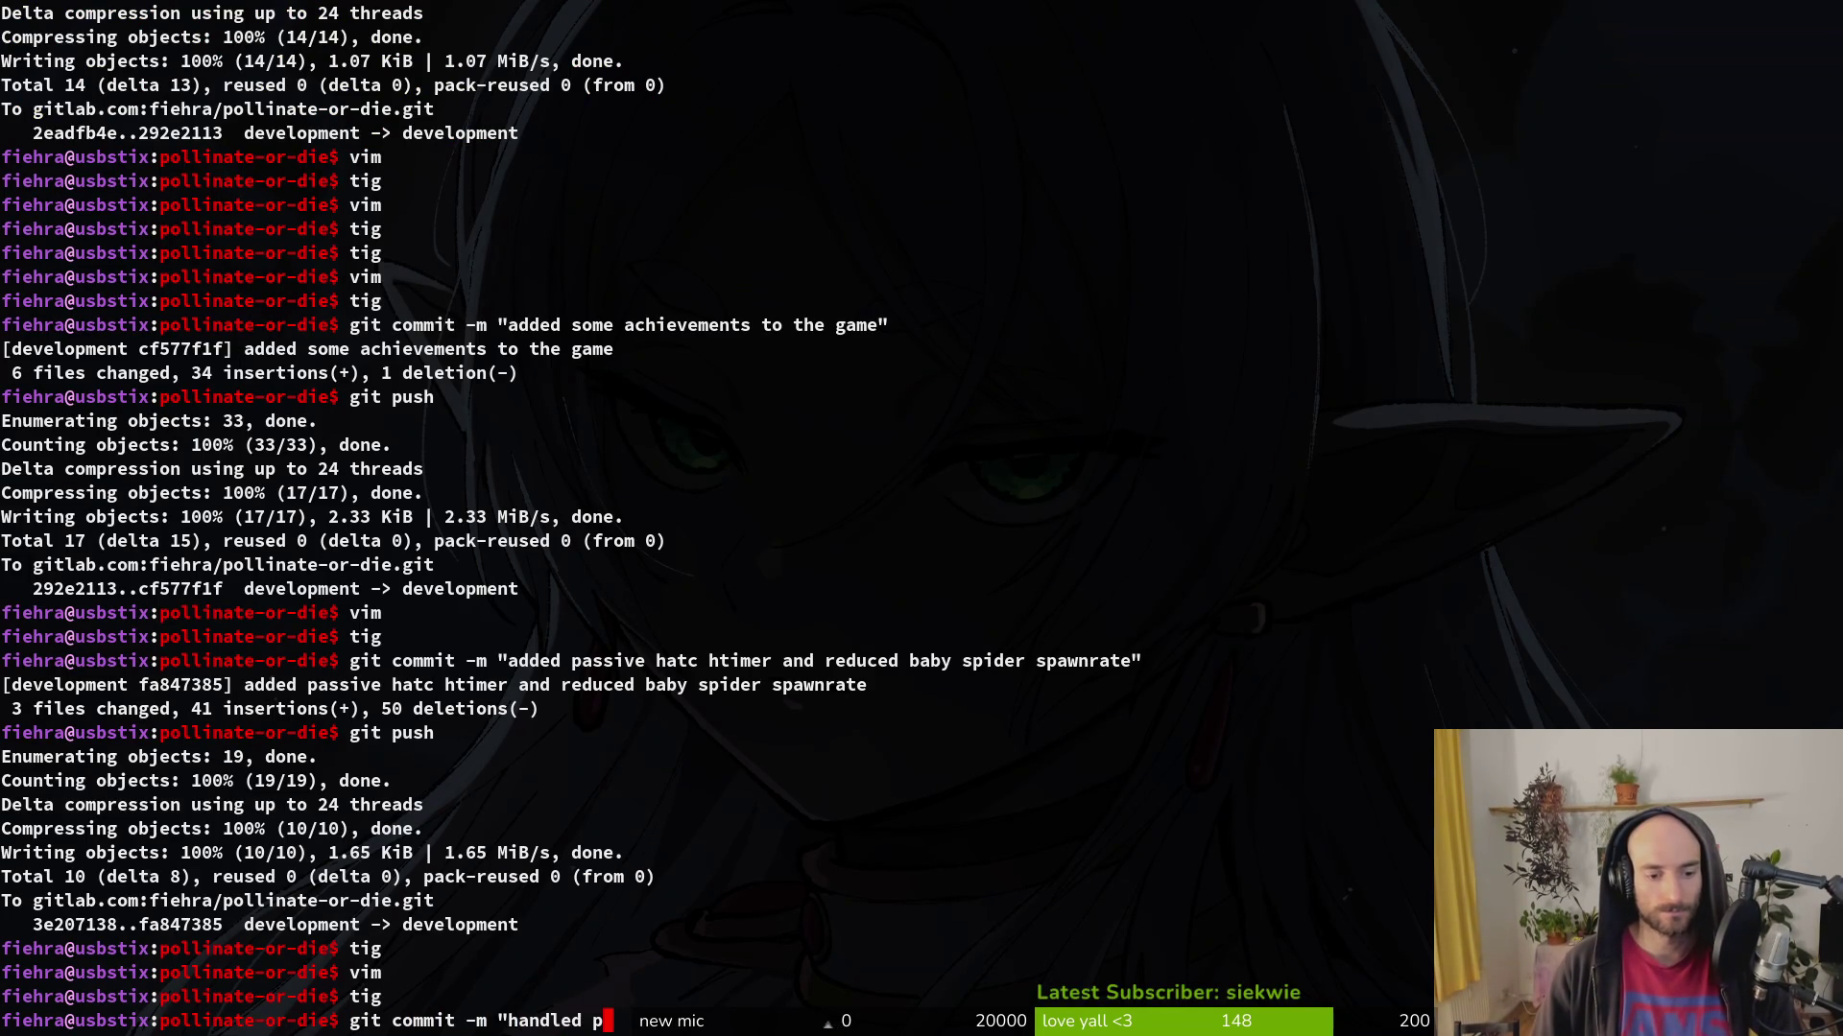
type("layer darite not being")
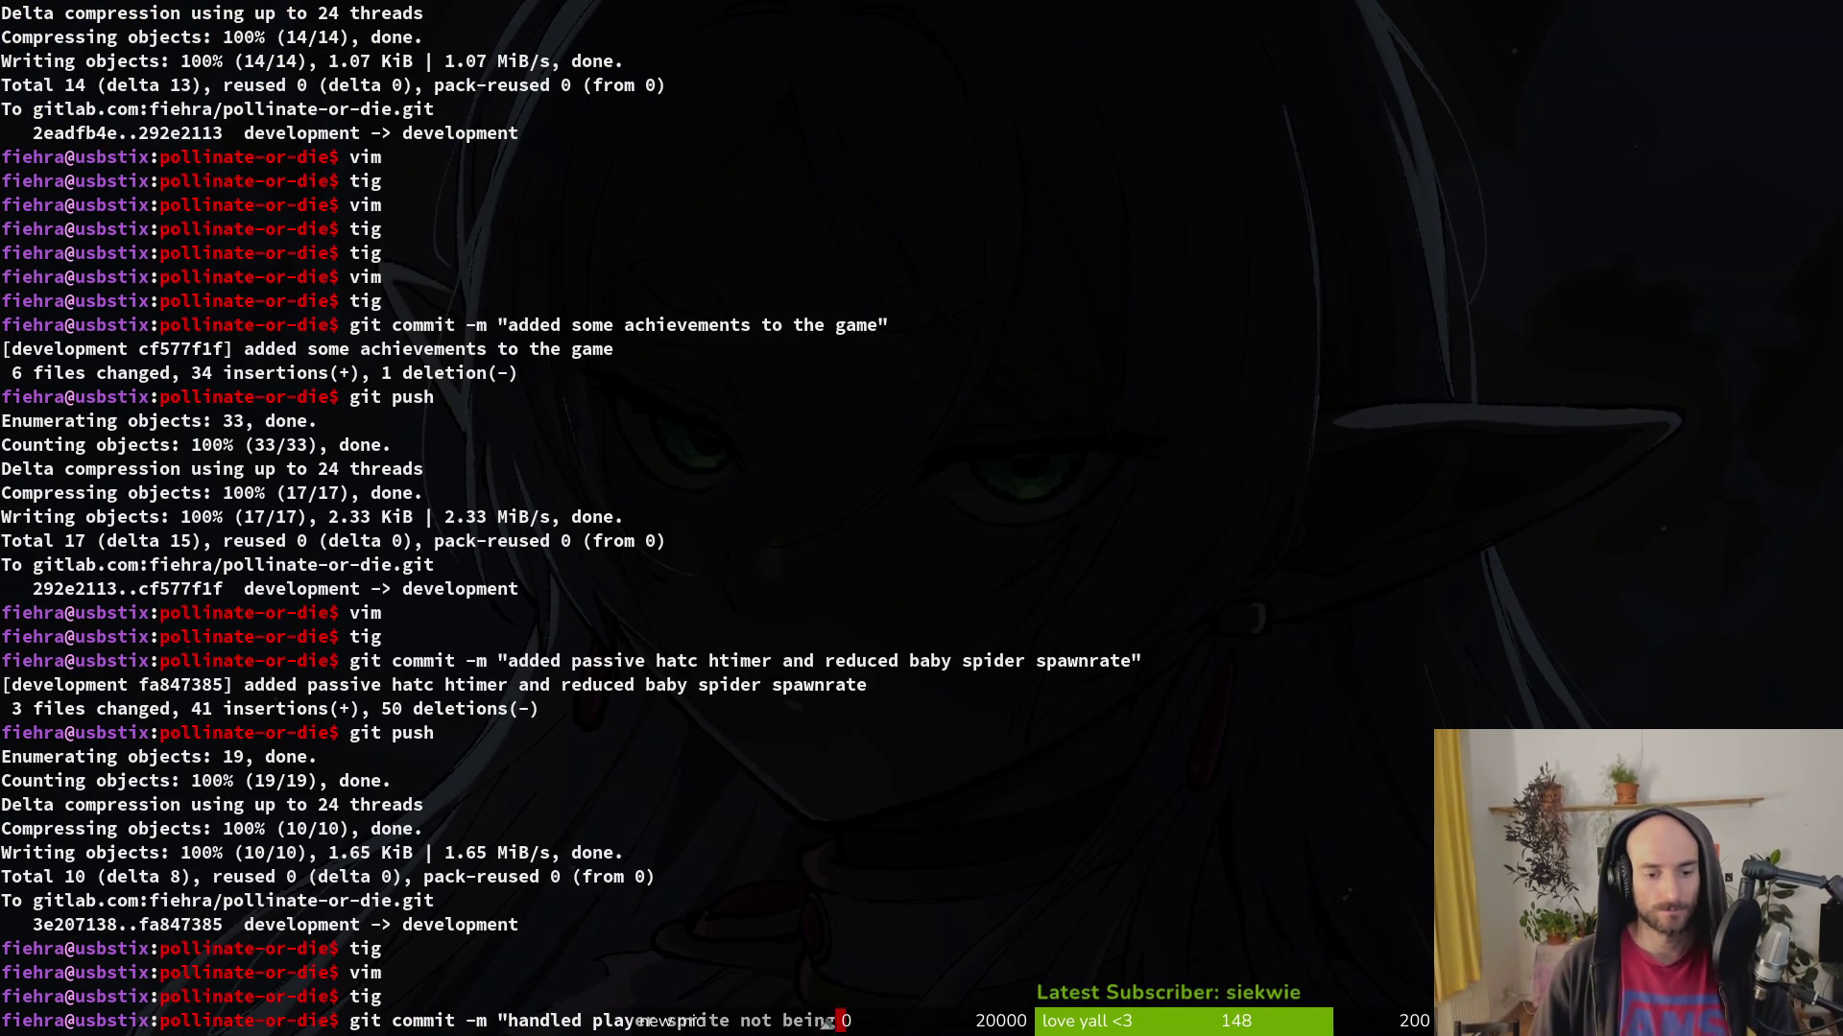
type(" flipped when")
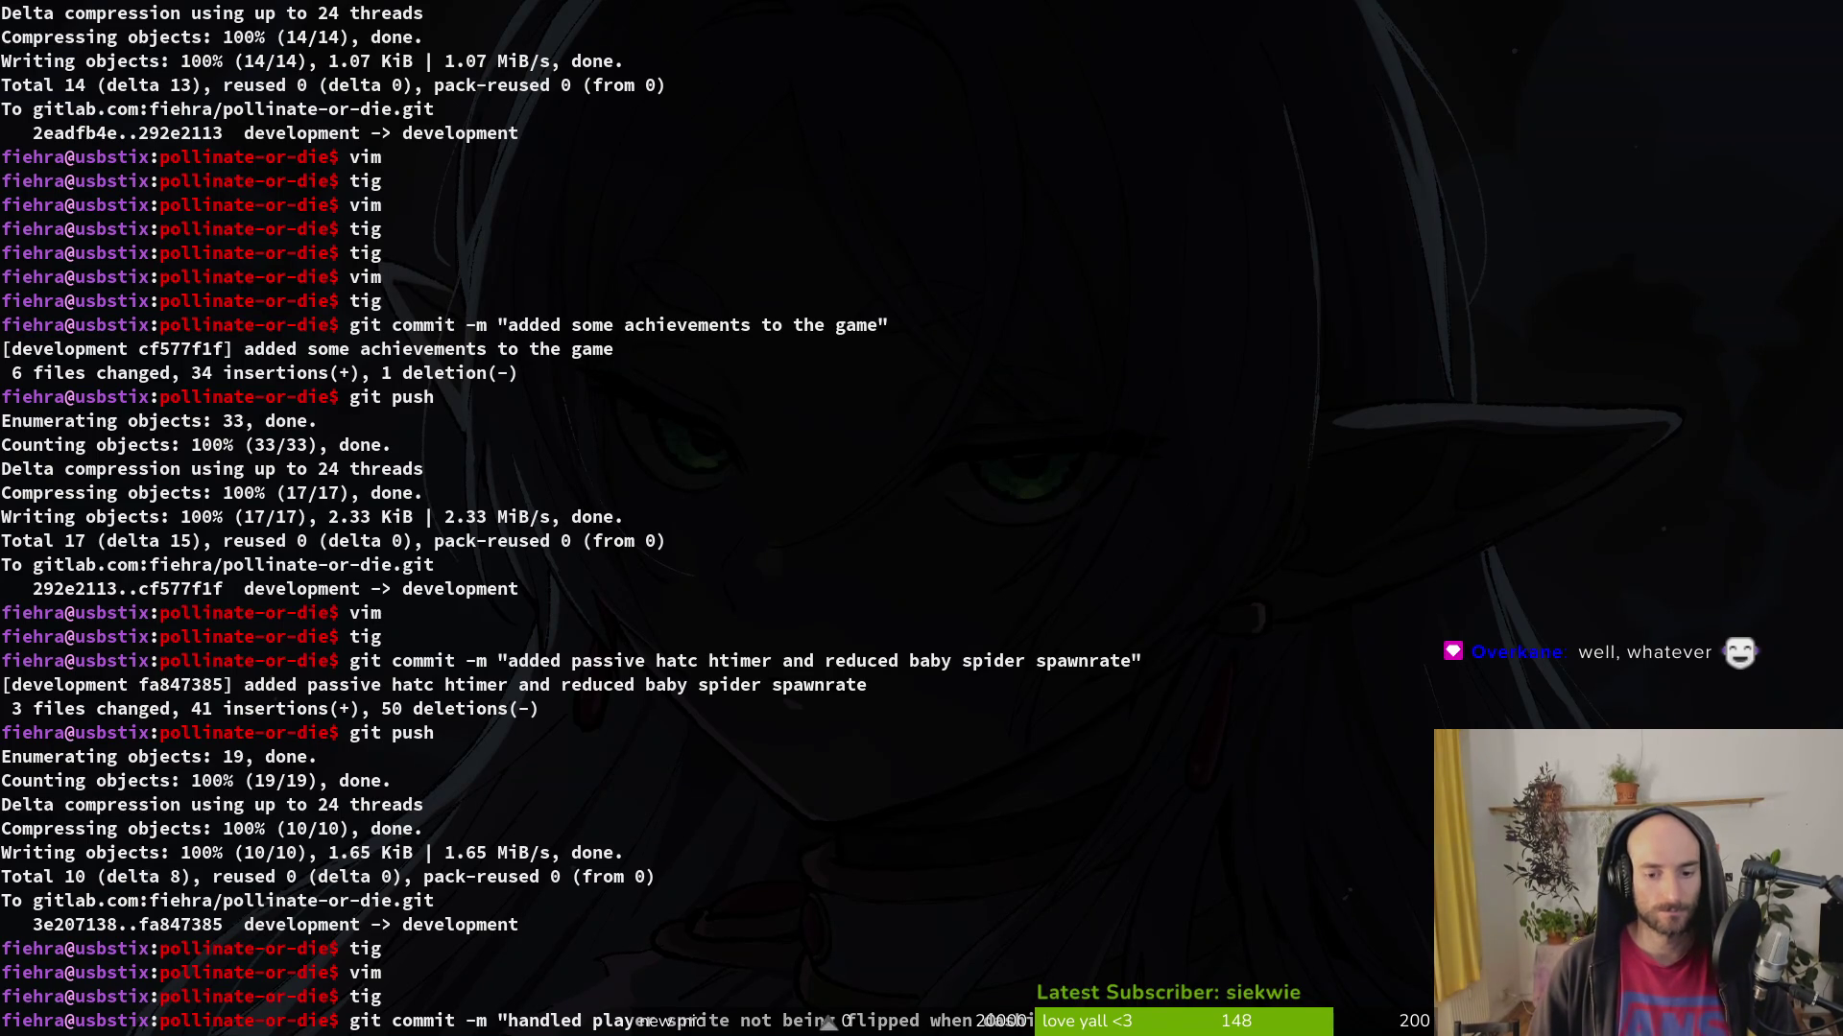
key("Return")
type("git push")
key("Return")
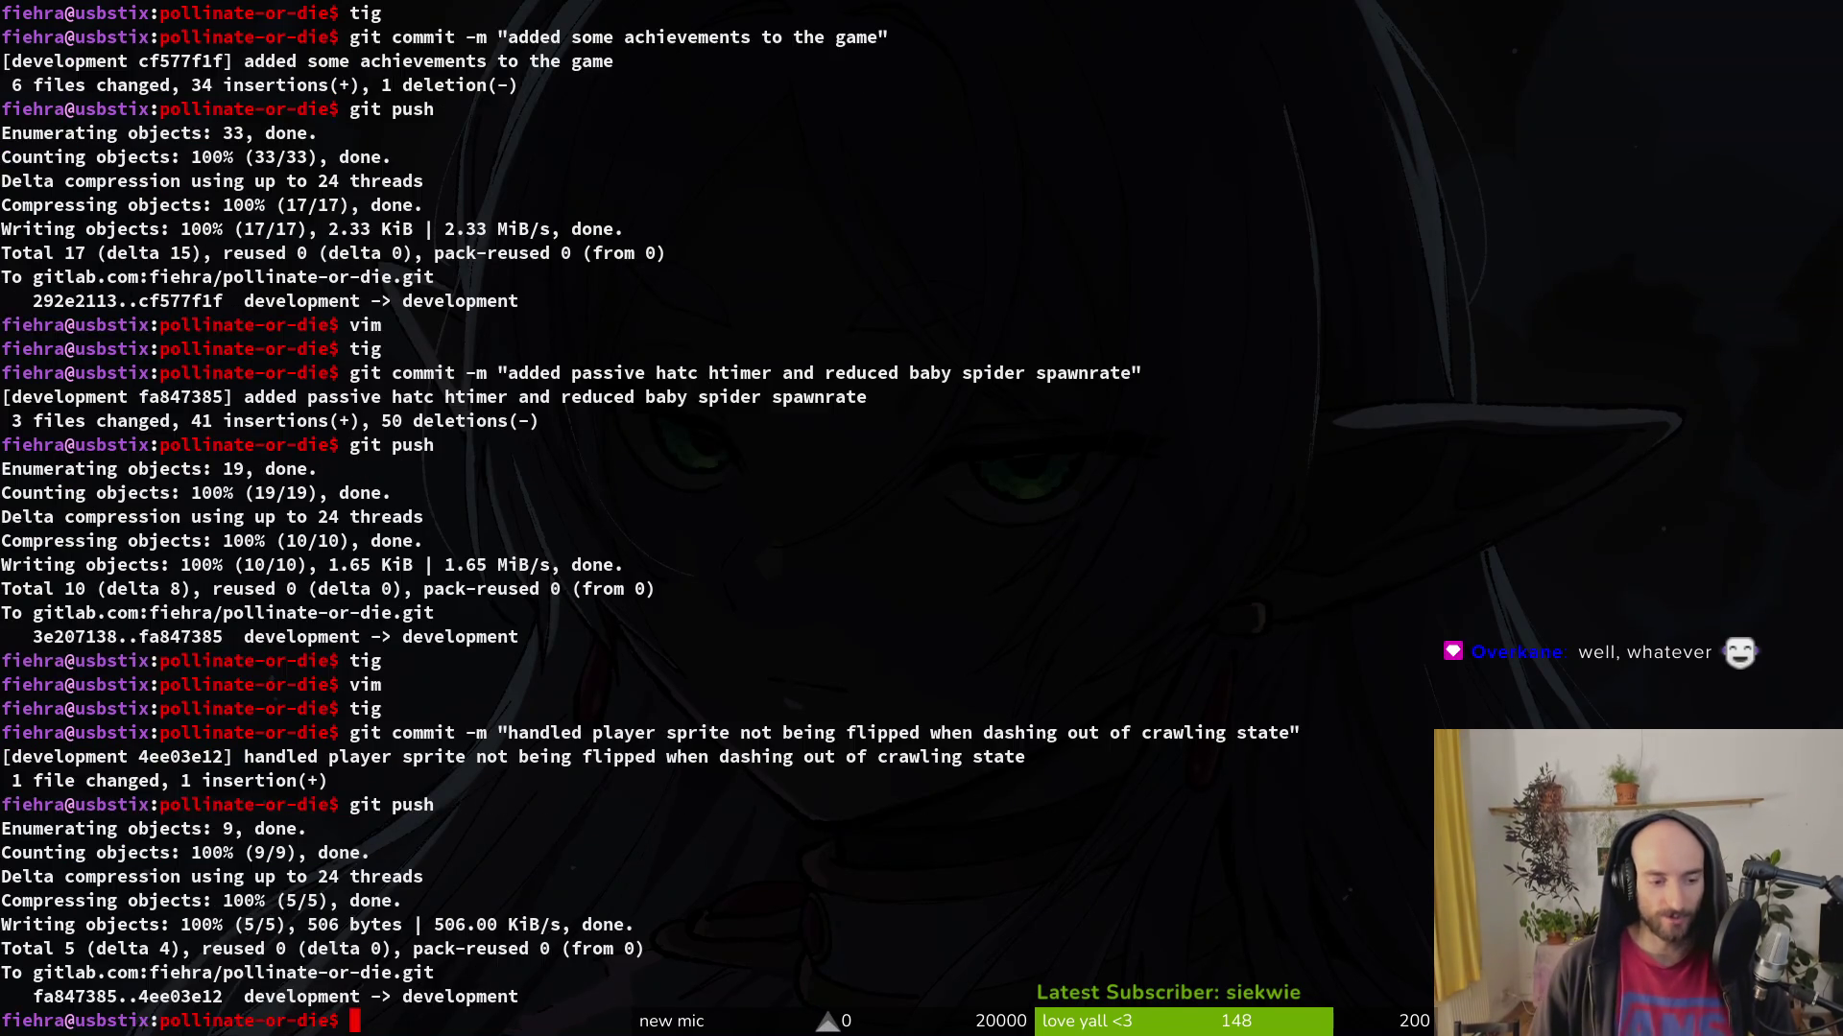
key("alt+Tab")
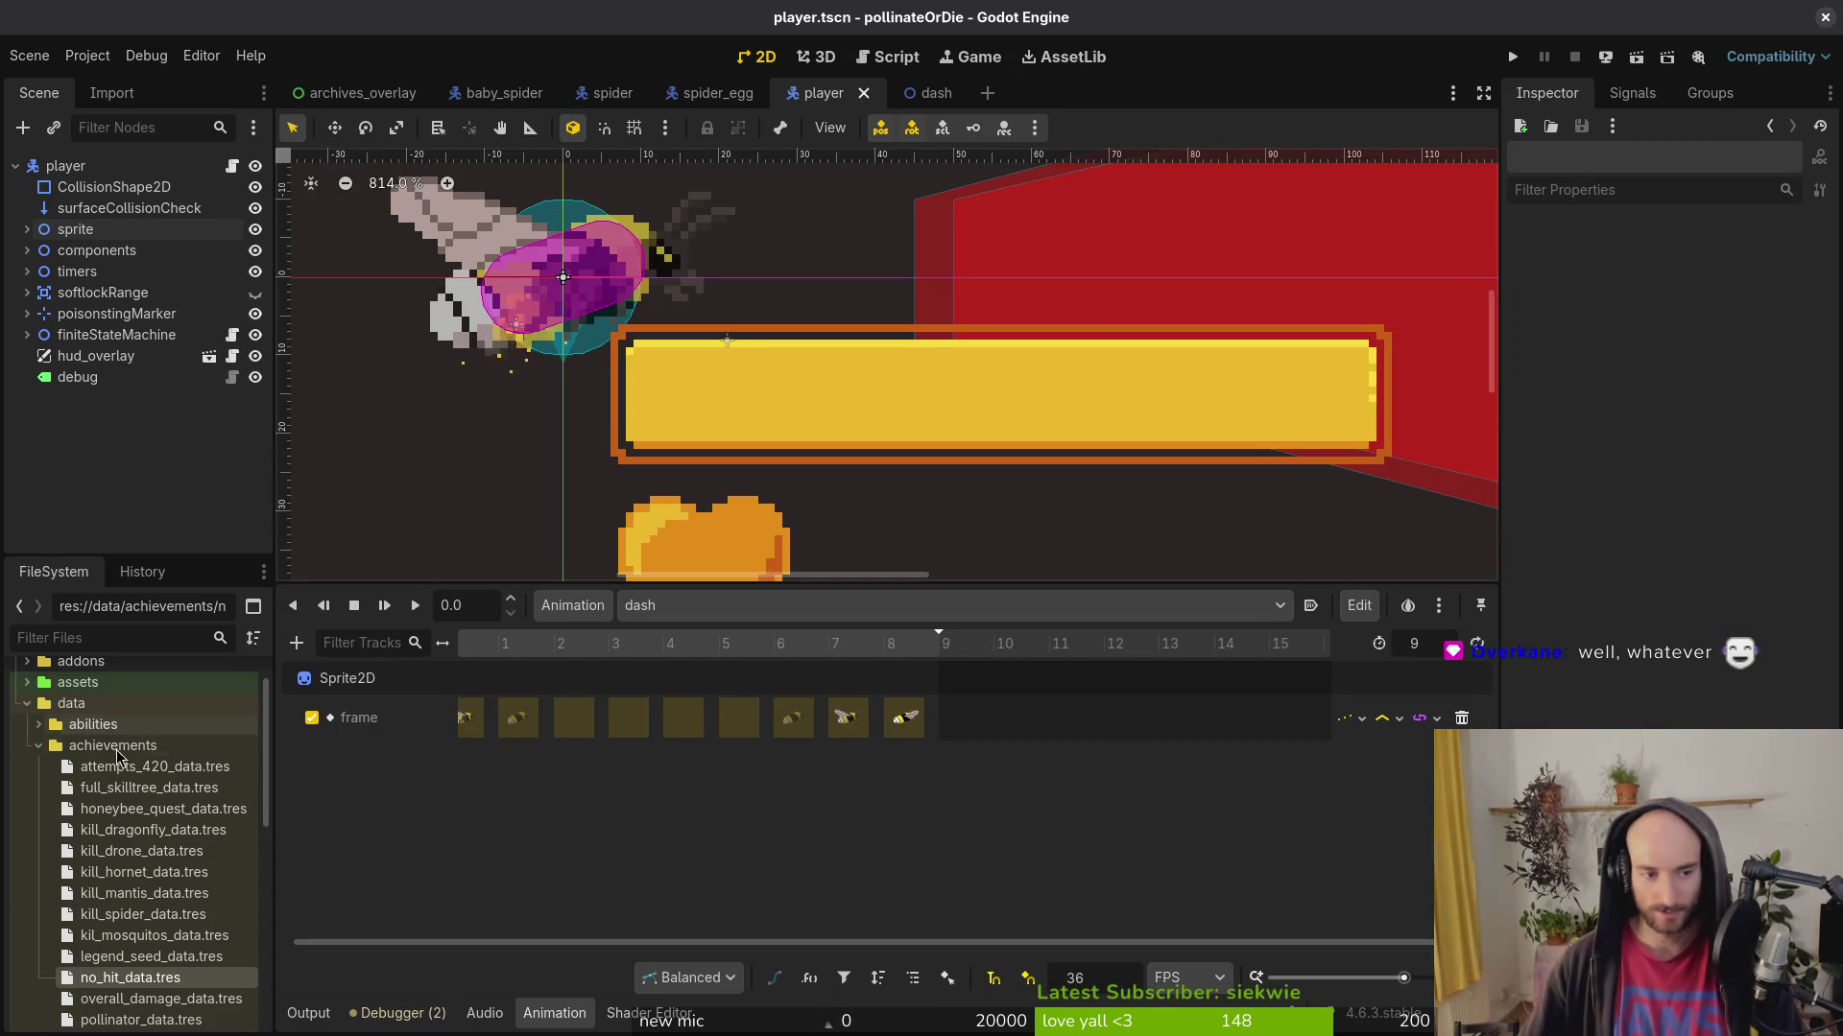
- In a full-screen terminal, cd into gamedev/pollinate-or-die/ and launch nvim there
scroll(173, 806, "down", 4)
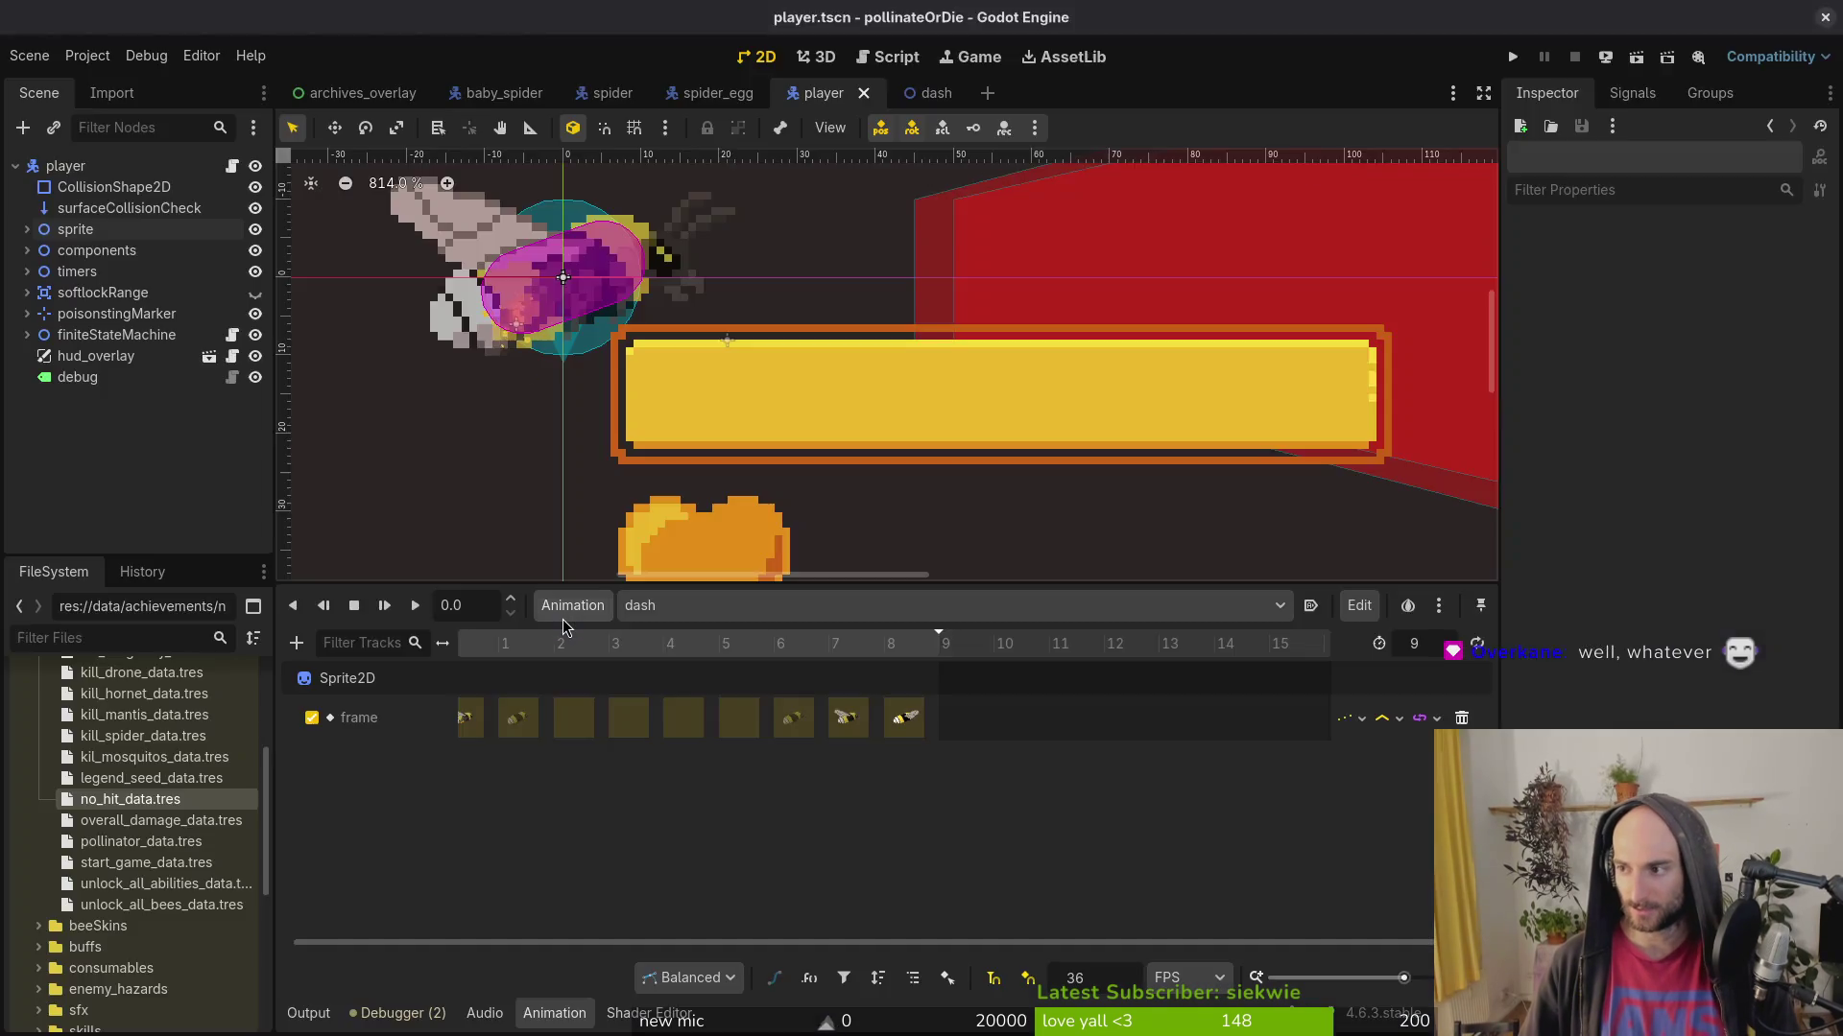
key("super+Return")
type("cd gamedev/pollinate-or-die/")
key("Return")
type("nvim .")
key("Return")
- Open enum.helper.gd via the file finder and move to ATTEMPTS420 in the achievement enum
type("enhel")
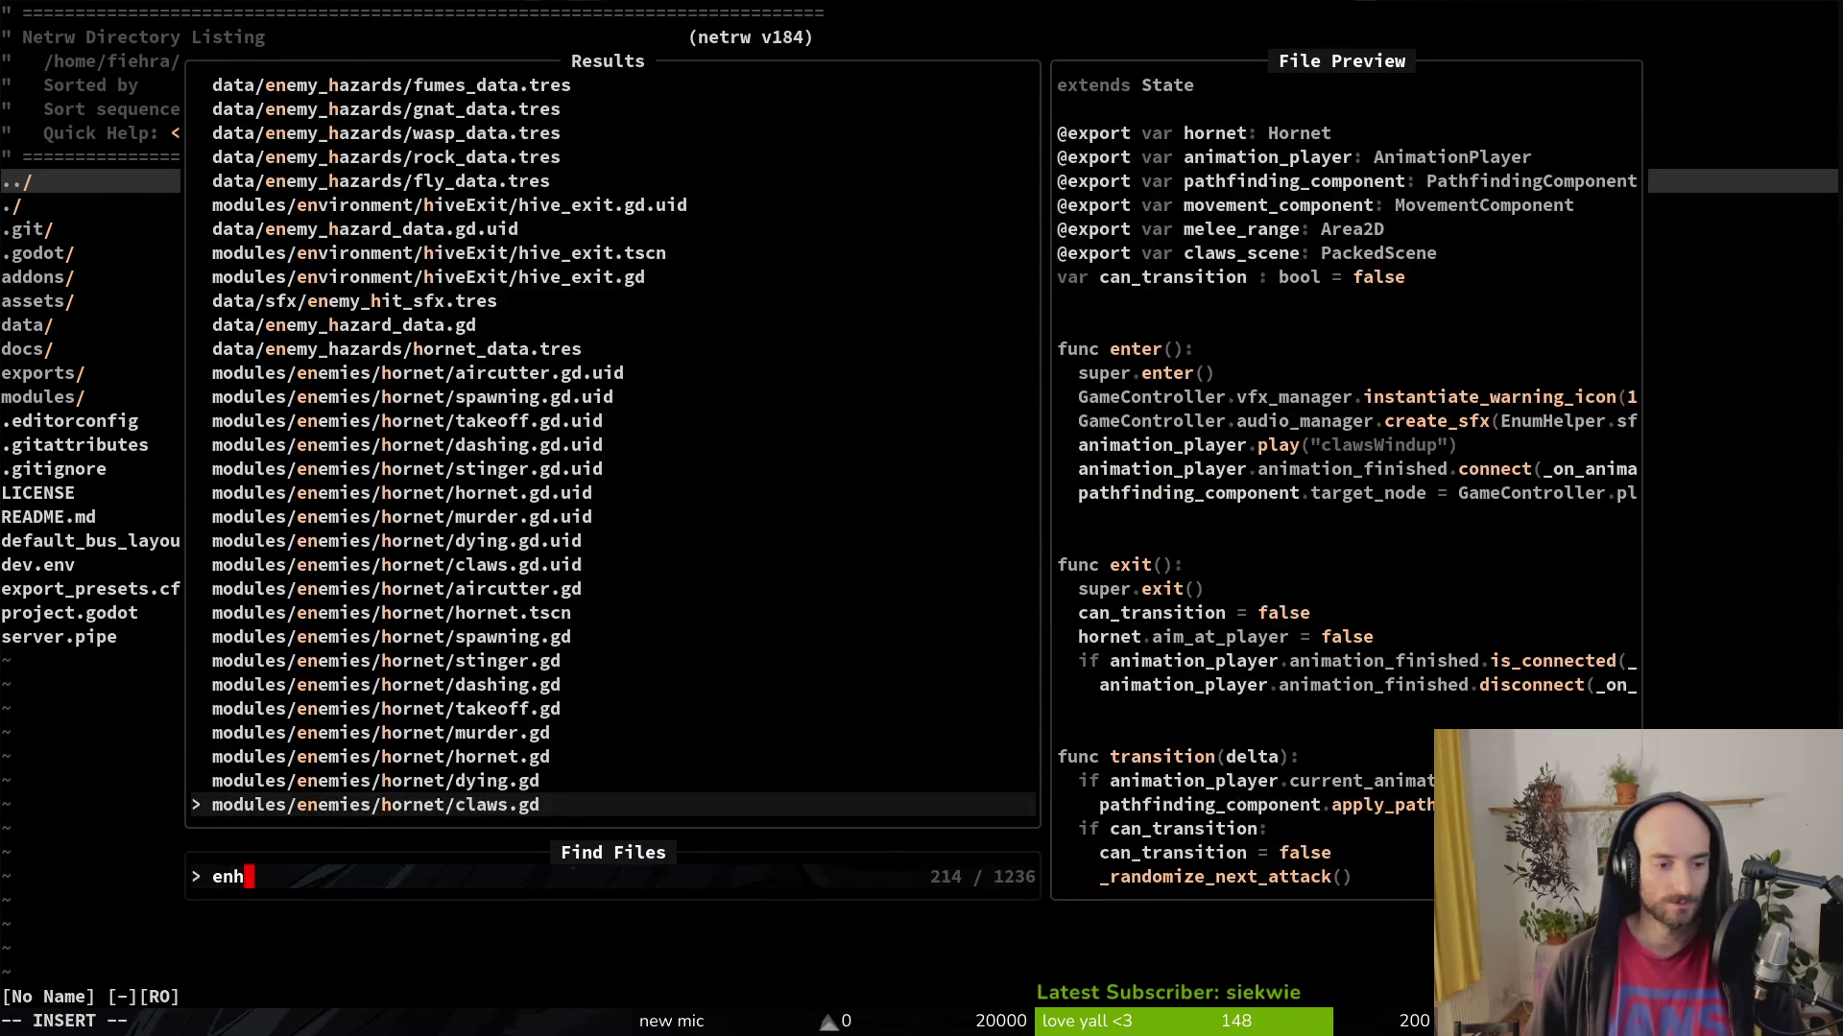
key("Return")
key("k")
key("k")
key("k")
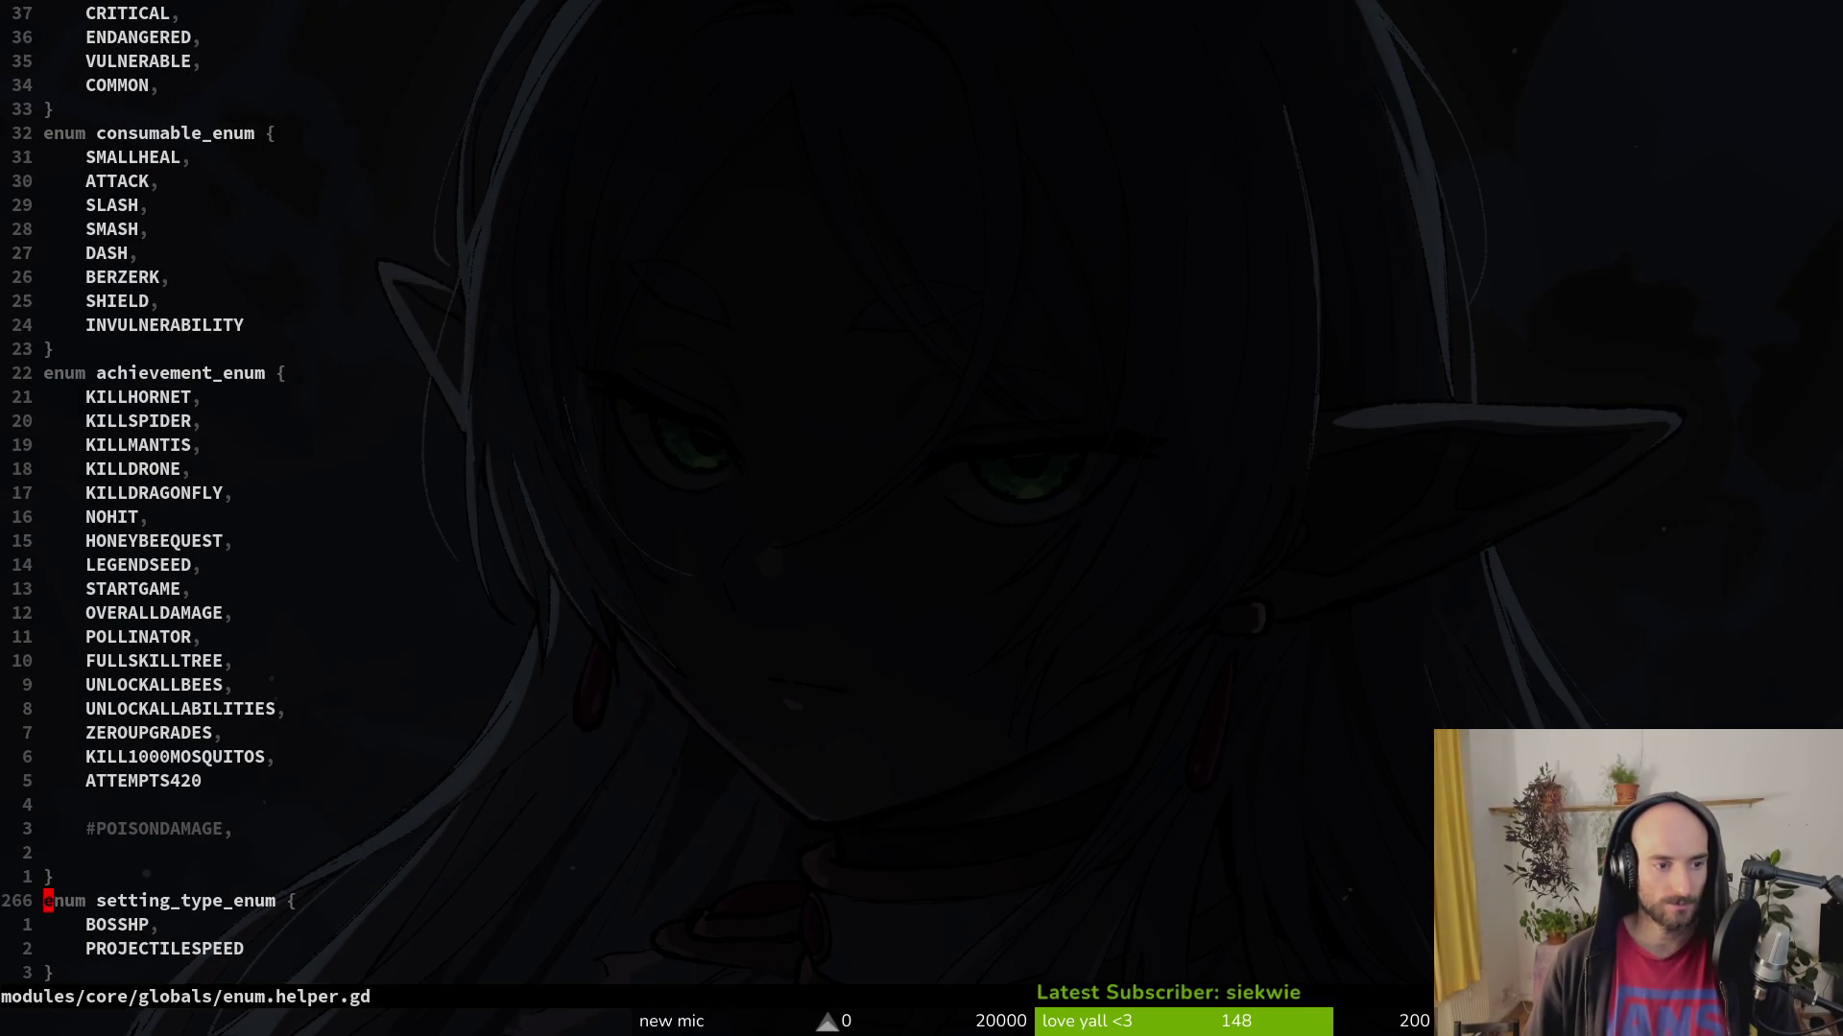
key("k")
key("k")
key("k")
key("j")
key("k")
key("j")
key("j")
key("j")
key("j")
key("j")
key("j")
key("j")
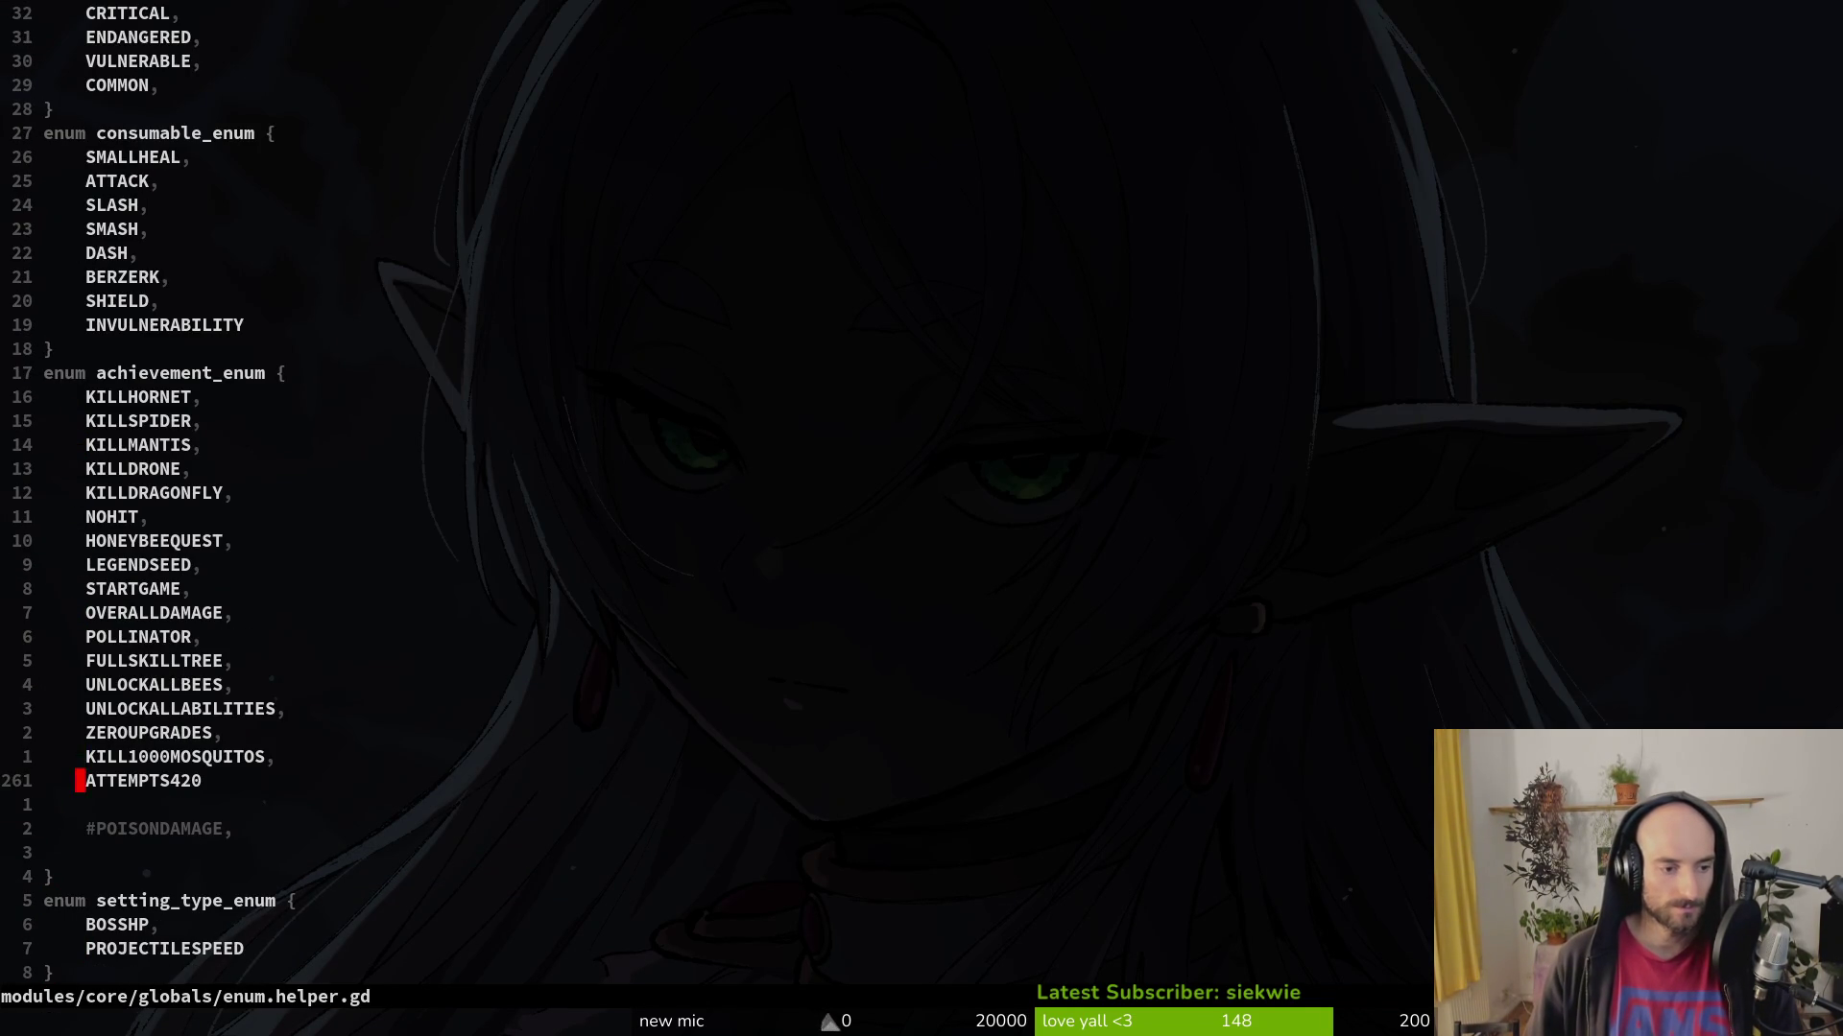
- Add an indented TRAGEDY entry with a trailing comma below ATTEMPTS420 and :write the file
key("o")
key("Tab")
type("WITNESSTRA")
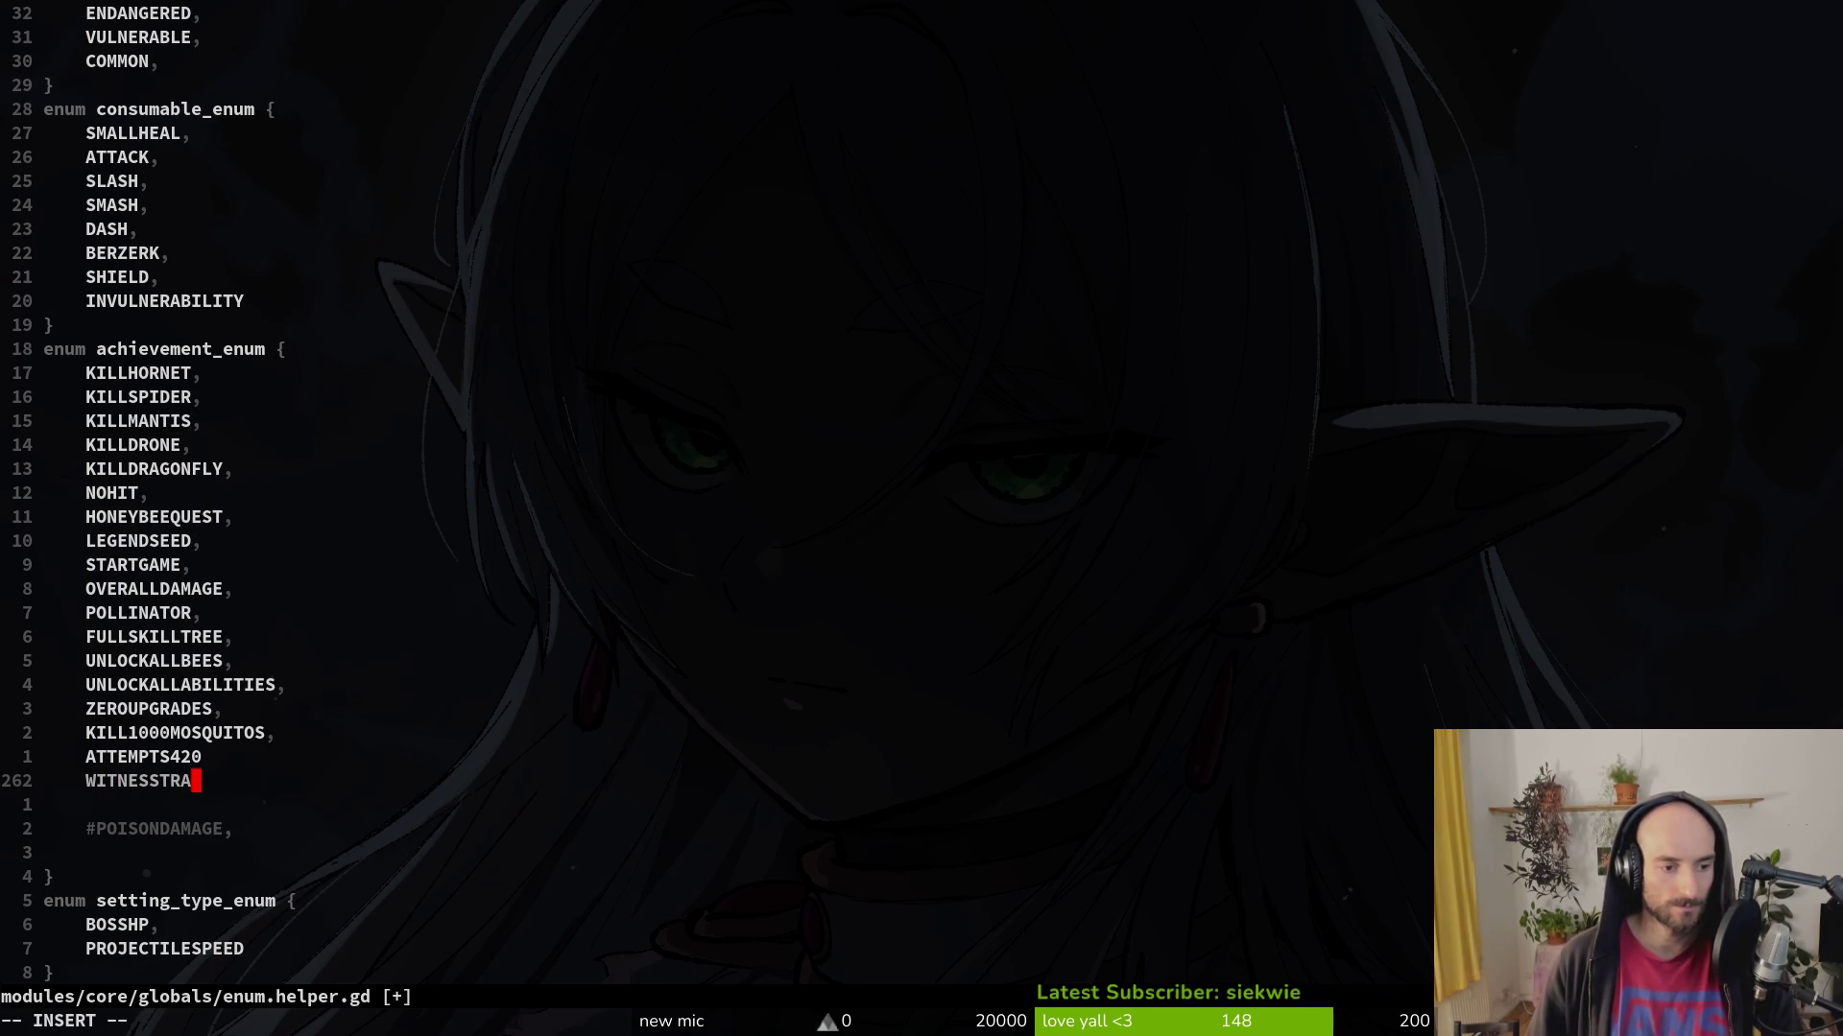
key("BackSpace")
key("BackSpace")
key("BackSpace")
type("TRAGEDI")
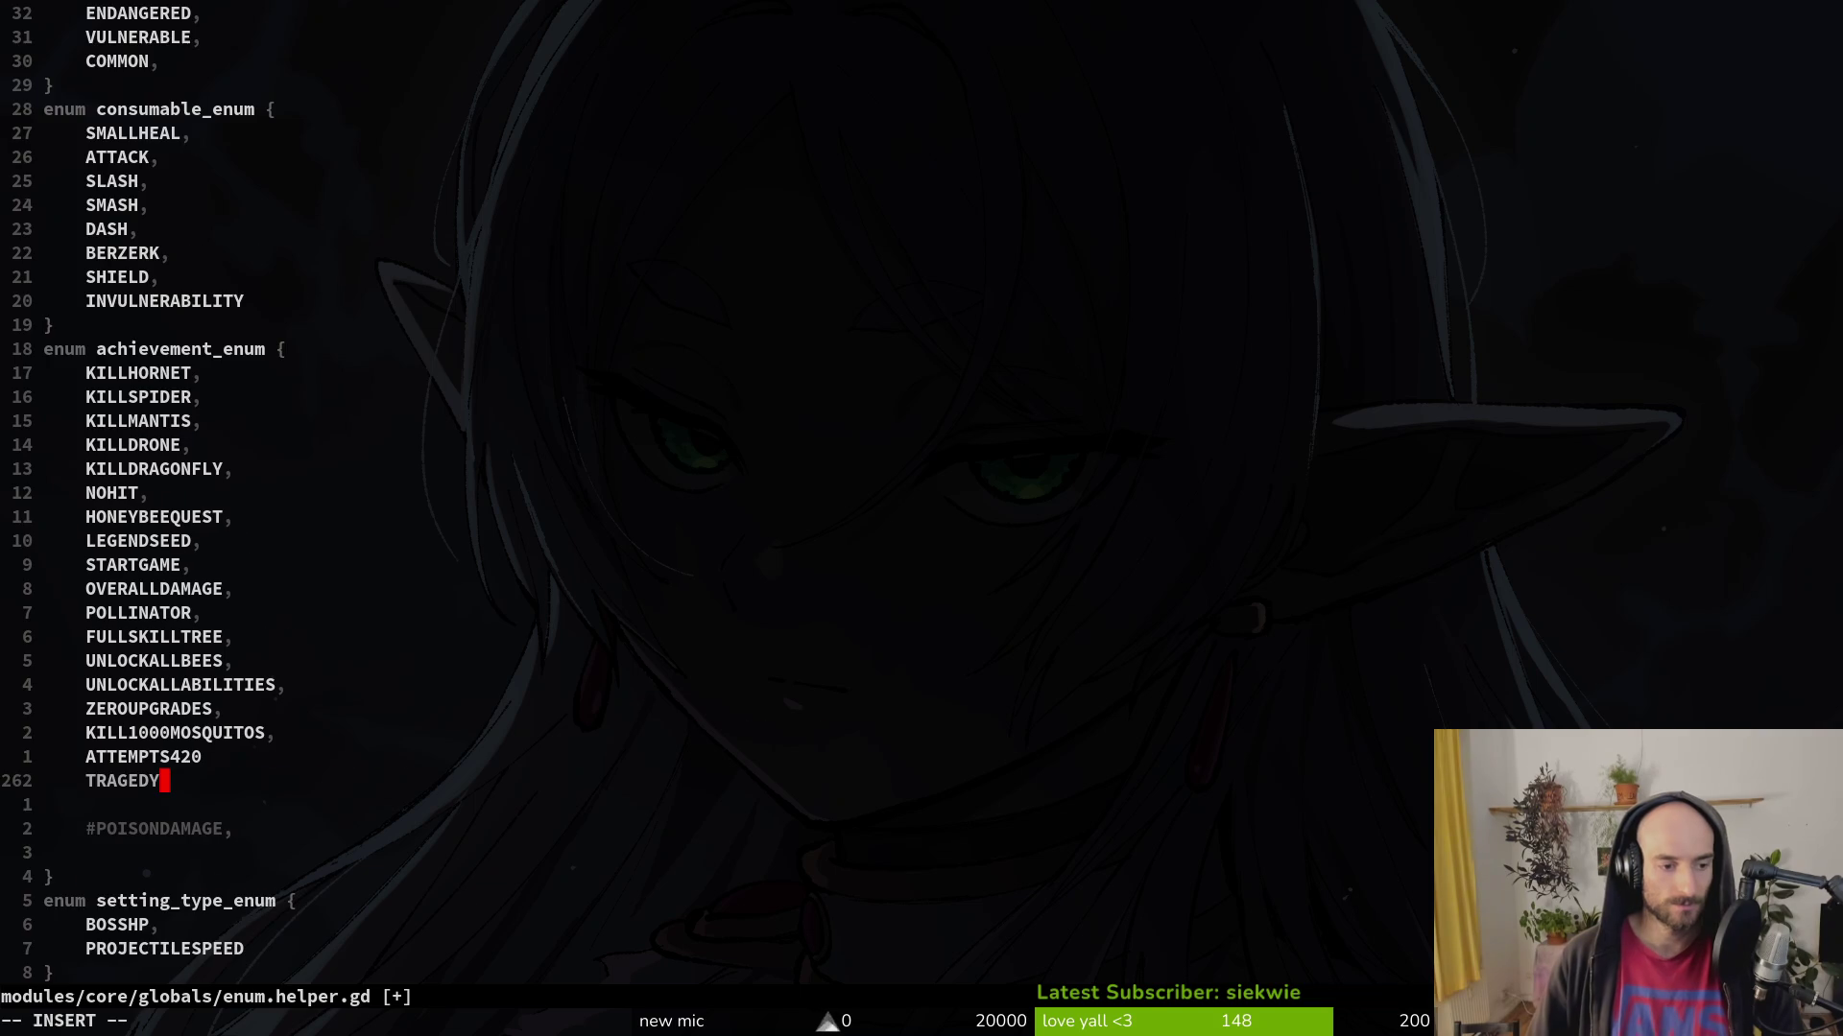
key("Escape")
type("kA,")
key("Escape")
type(":write")
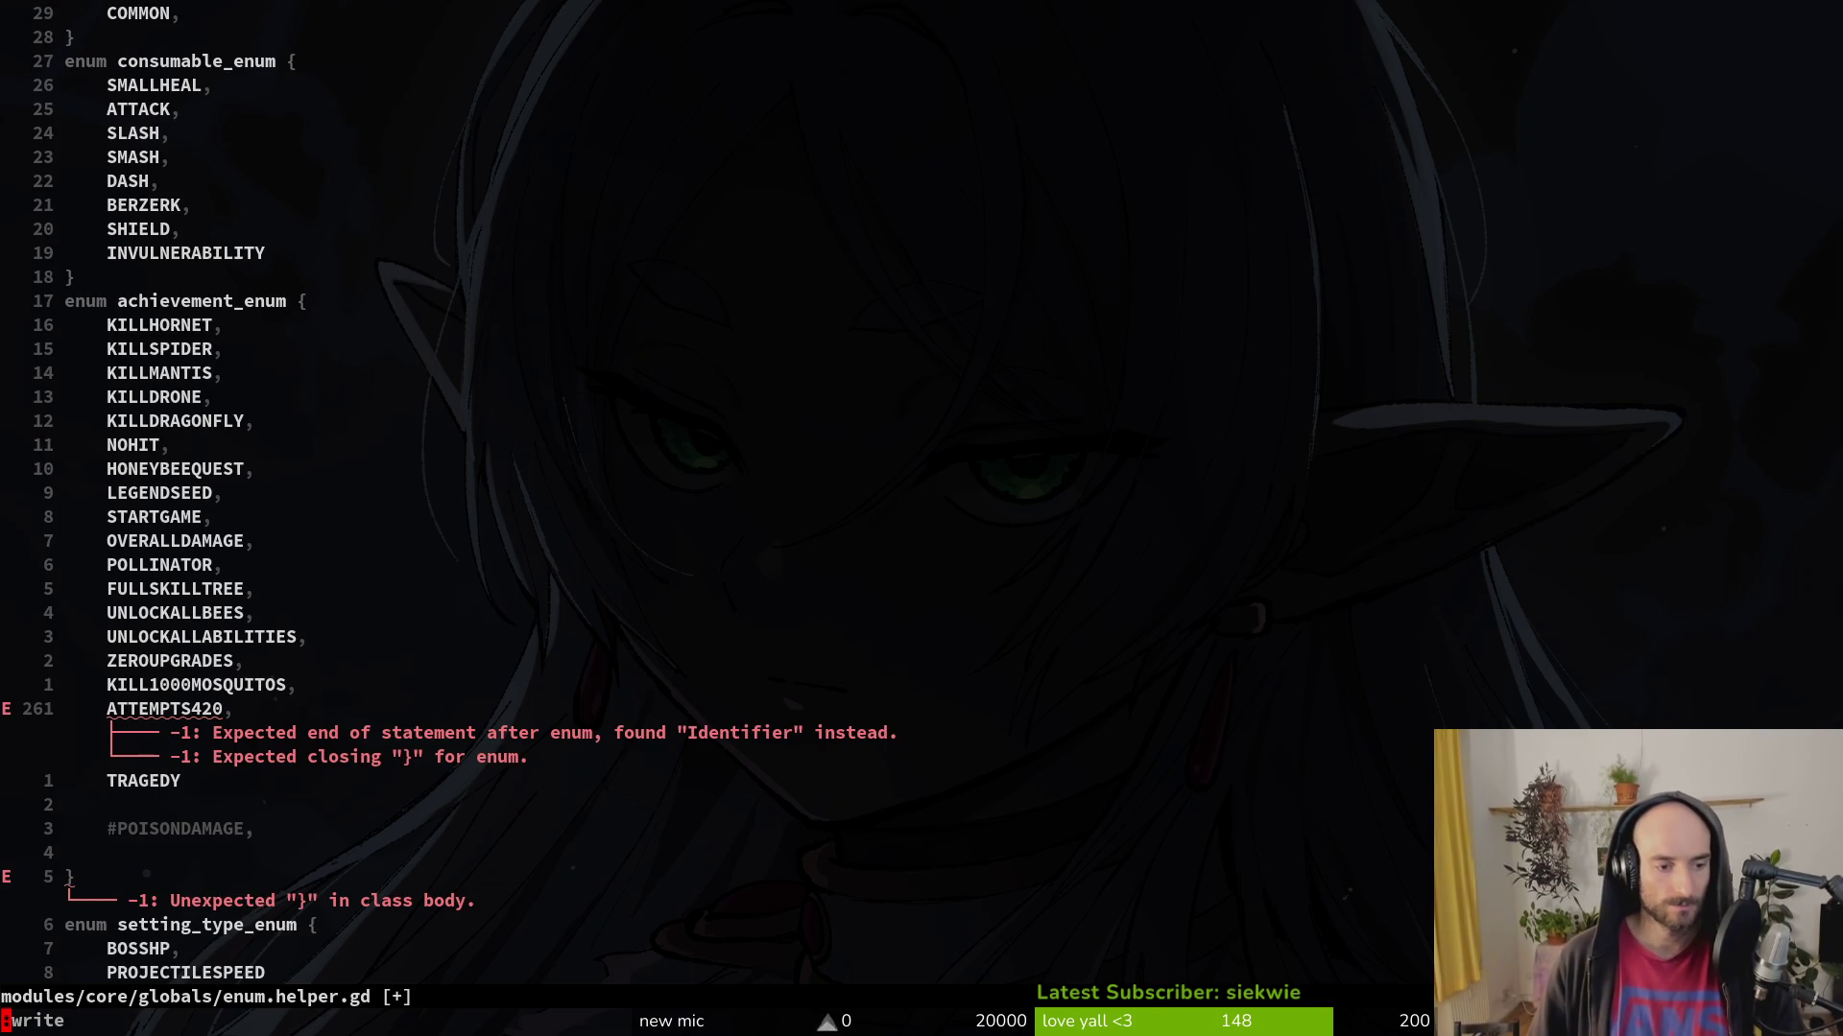
key("Return")
key("space")
- Open hornet.gd through the file finder and skim down the script
key("f")
key("f")
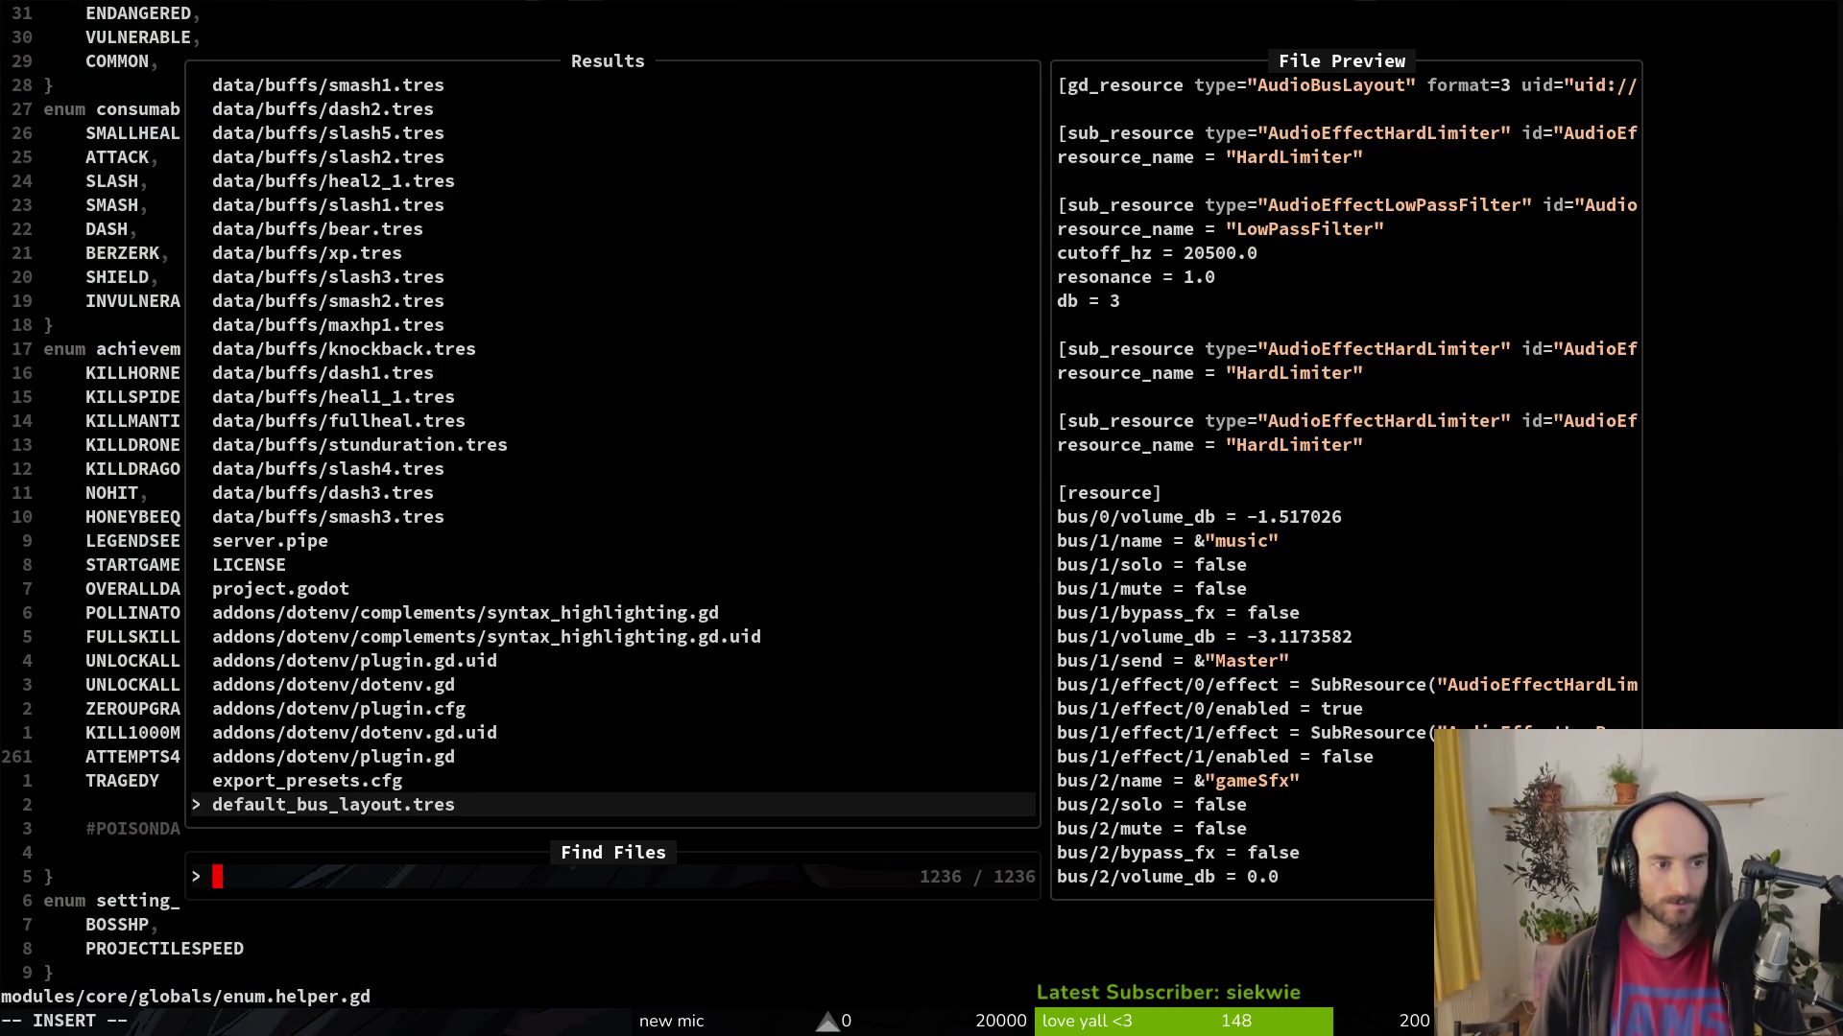
type("ho")
type("r")
type("net/horne")
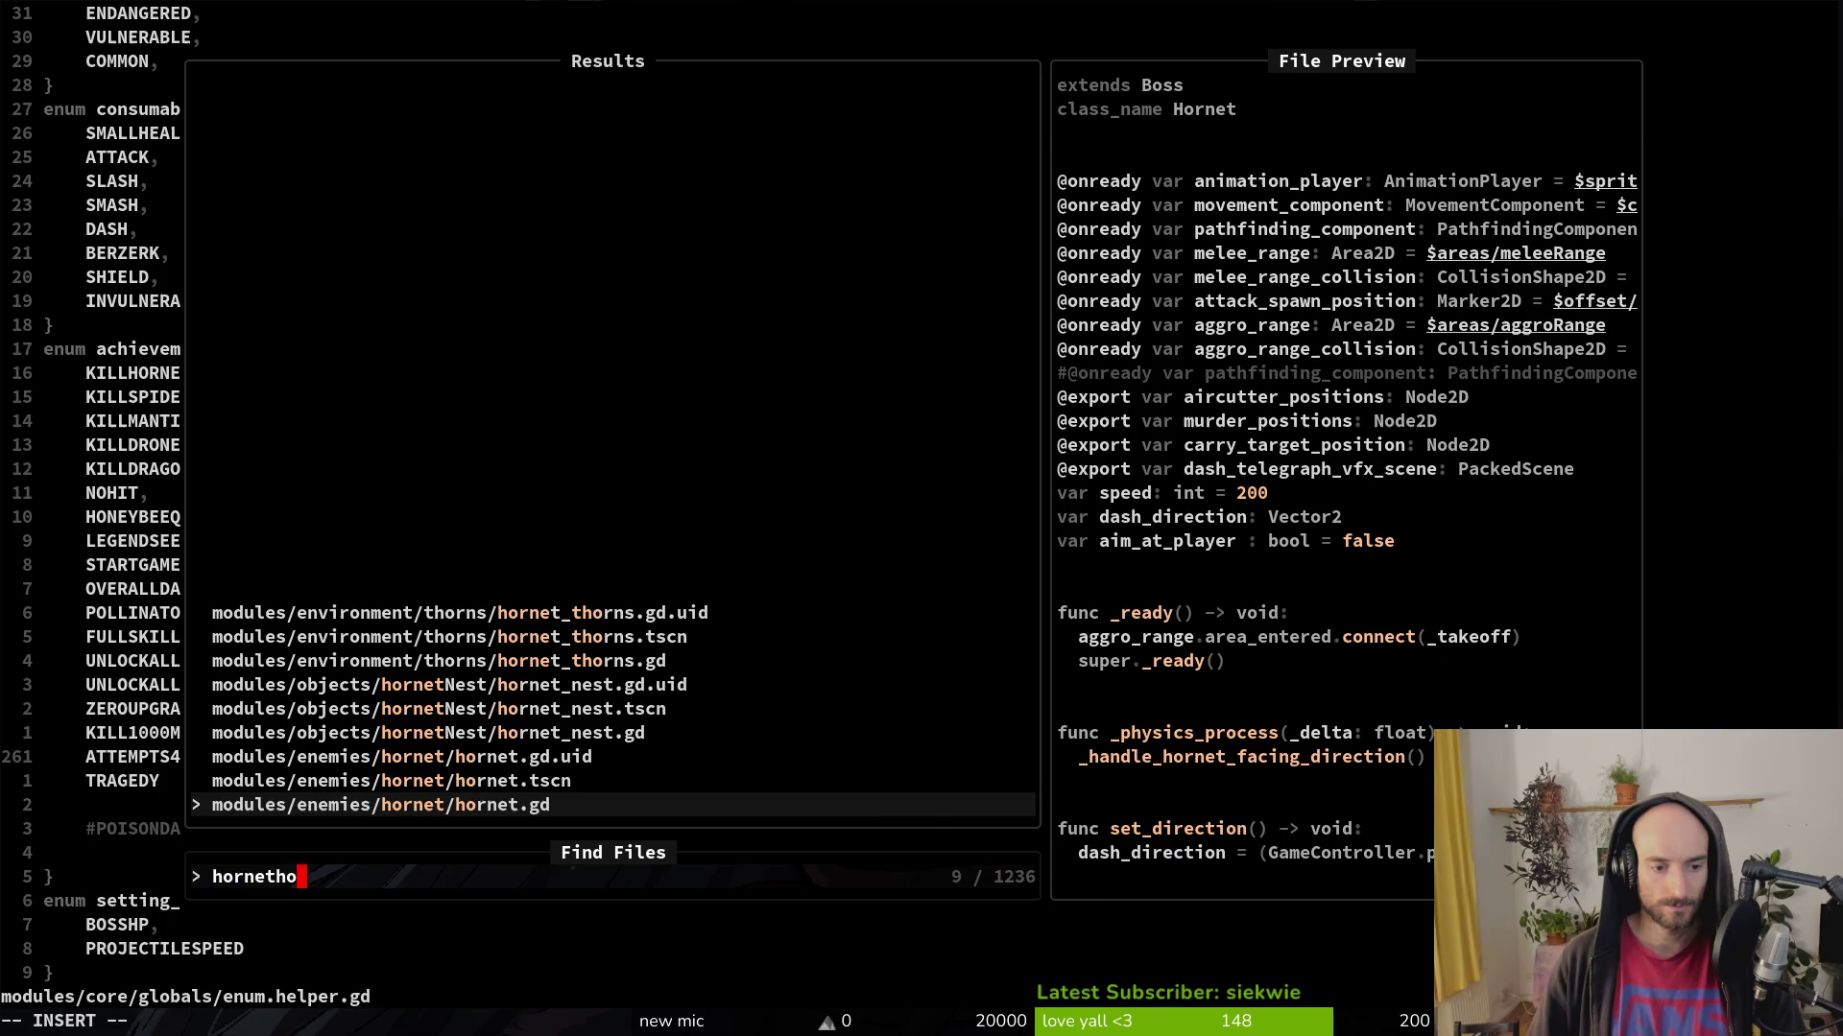
key("Return")
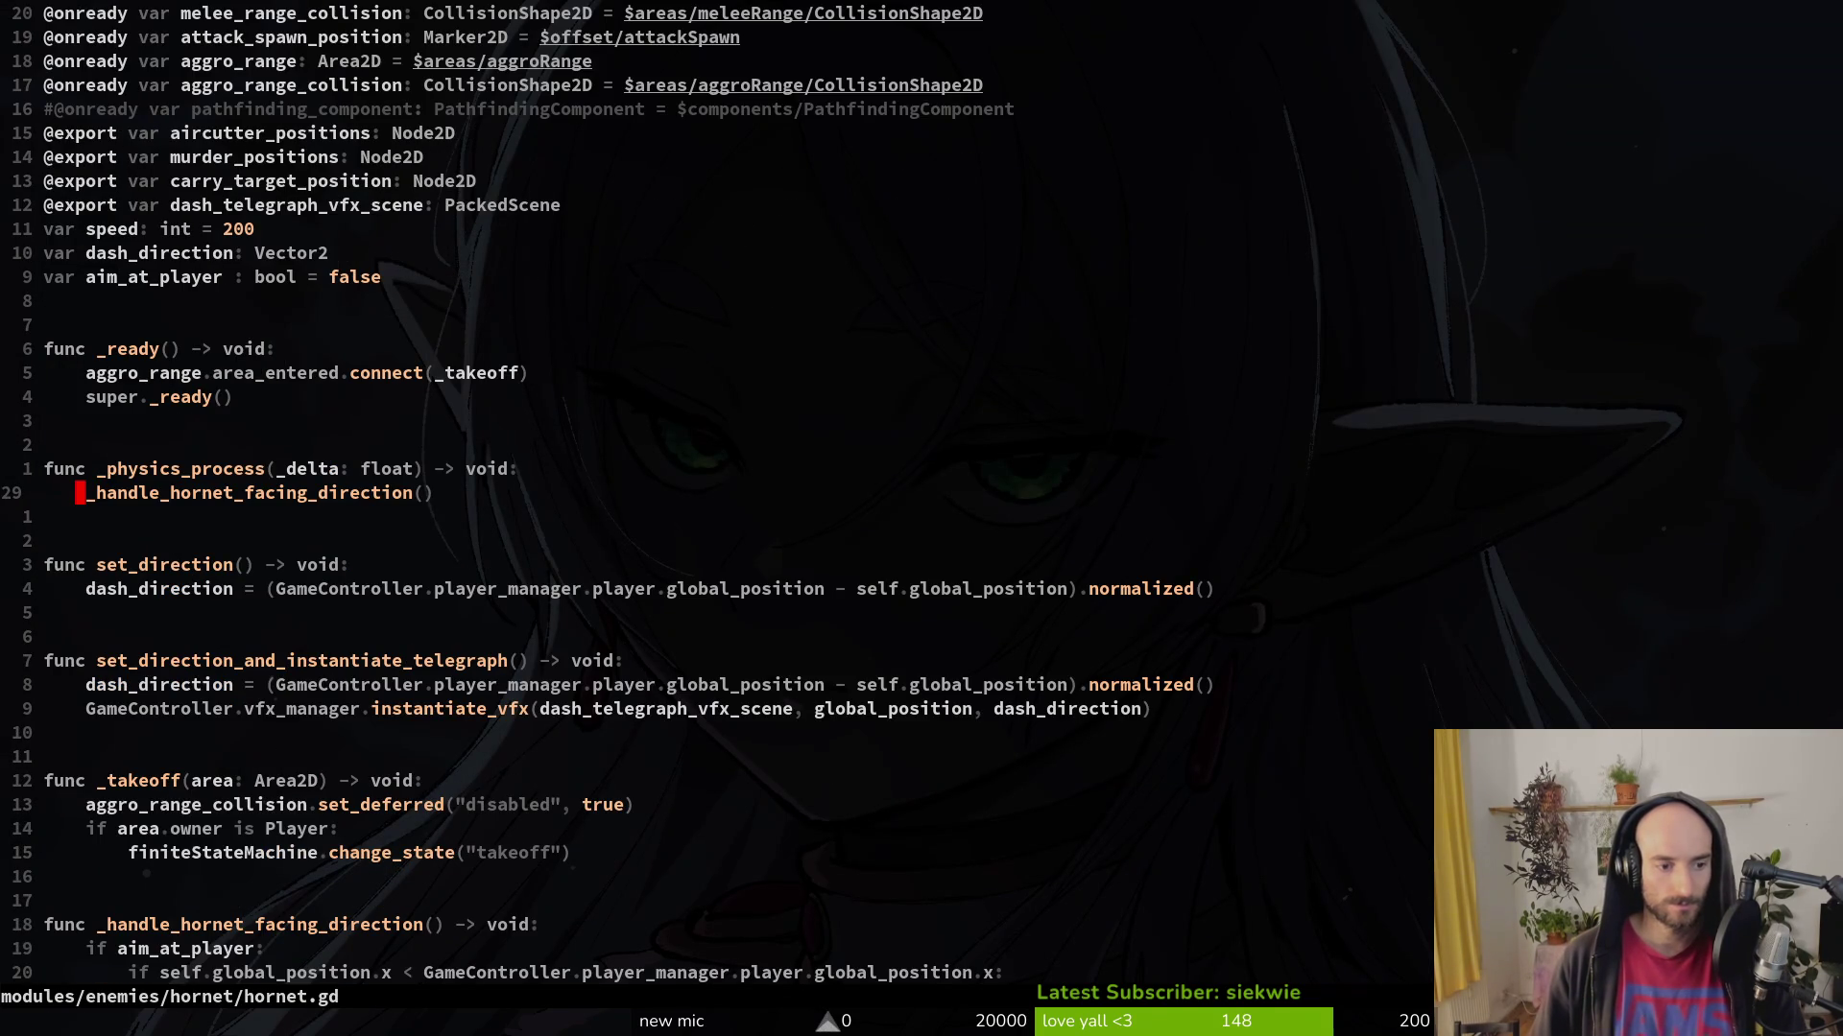
key("ctrl+d")
- Open arena_hornet.gd and move to the line inside the player-death handler
key("space")
type("fare")
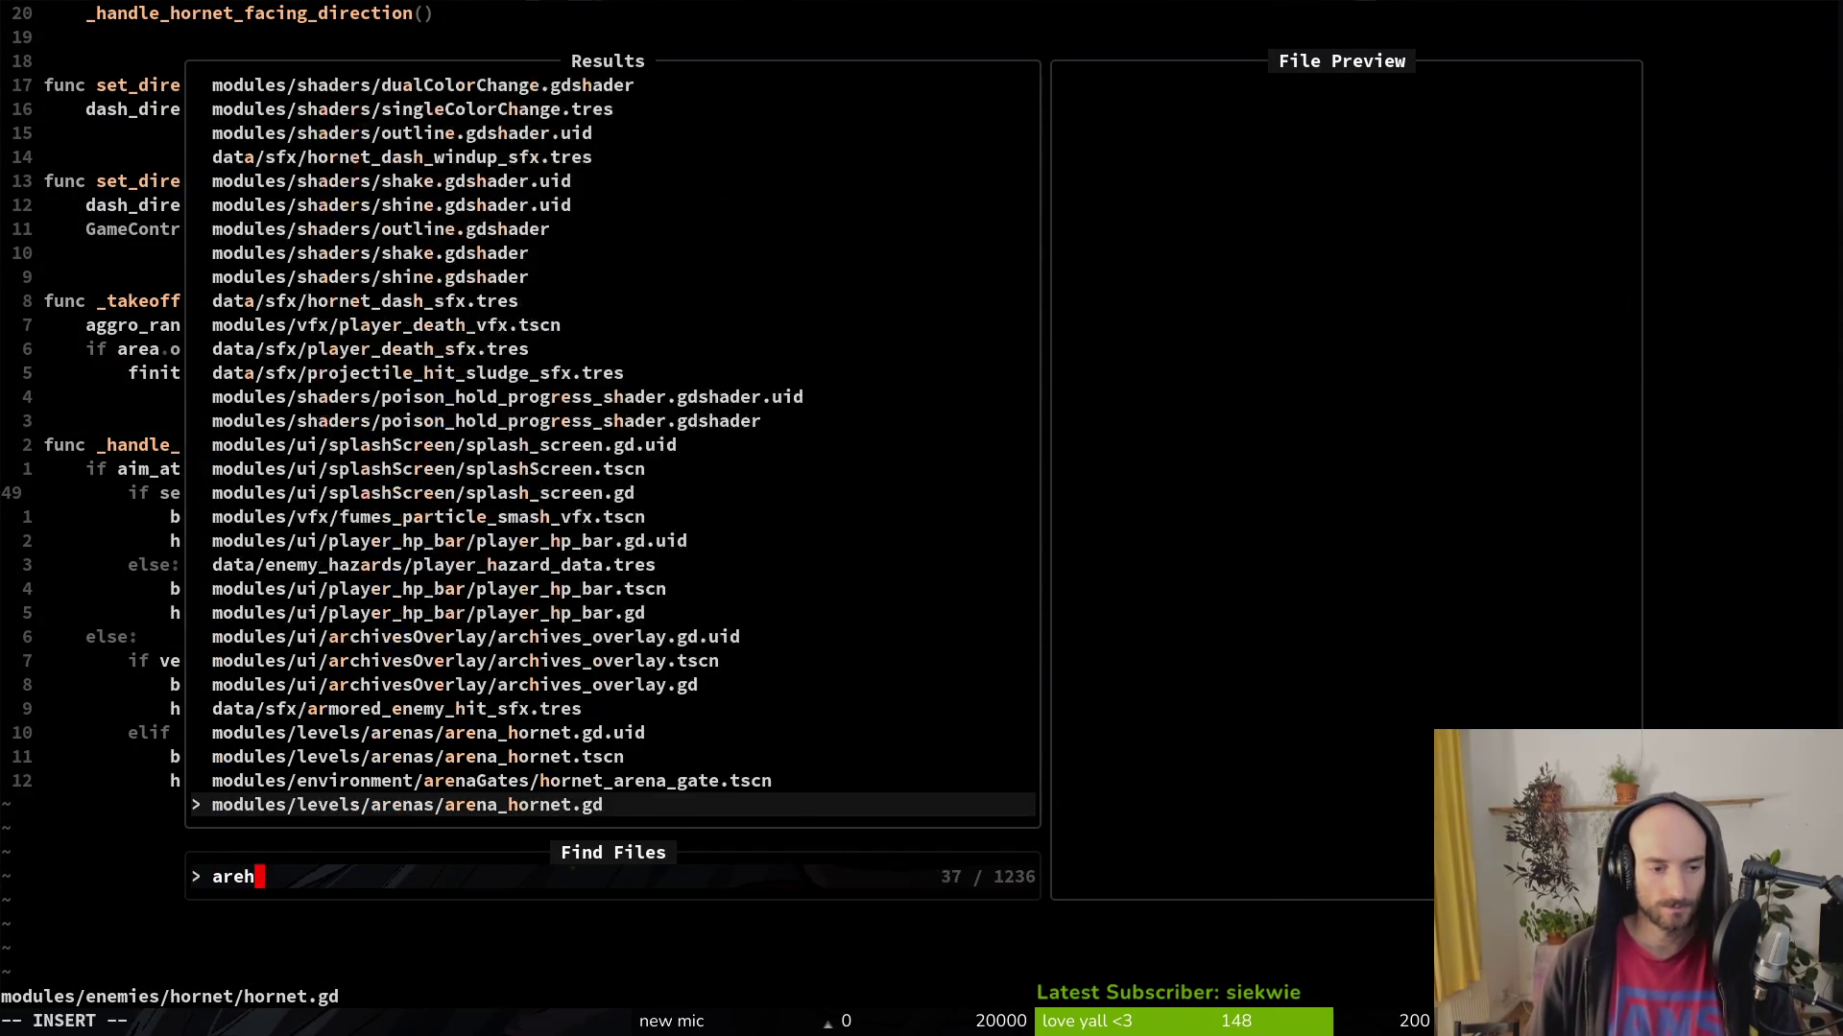
type("hor")
key("Return")
key("1")
key("6")
key("j")
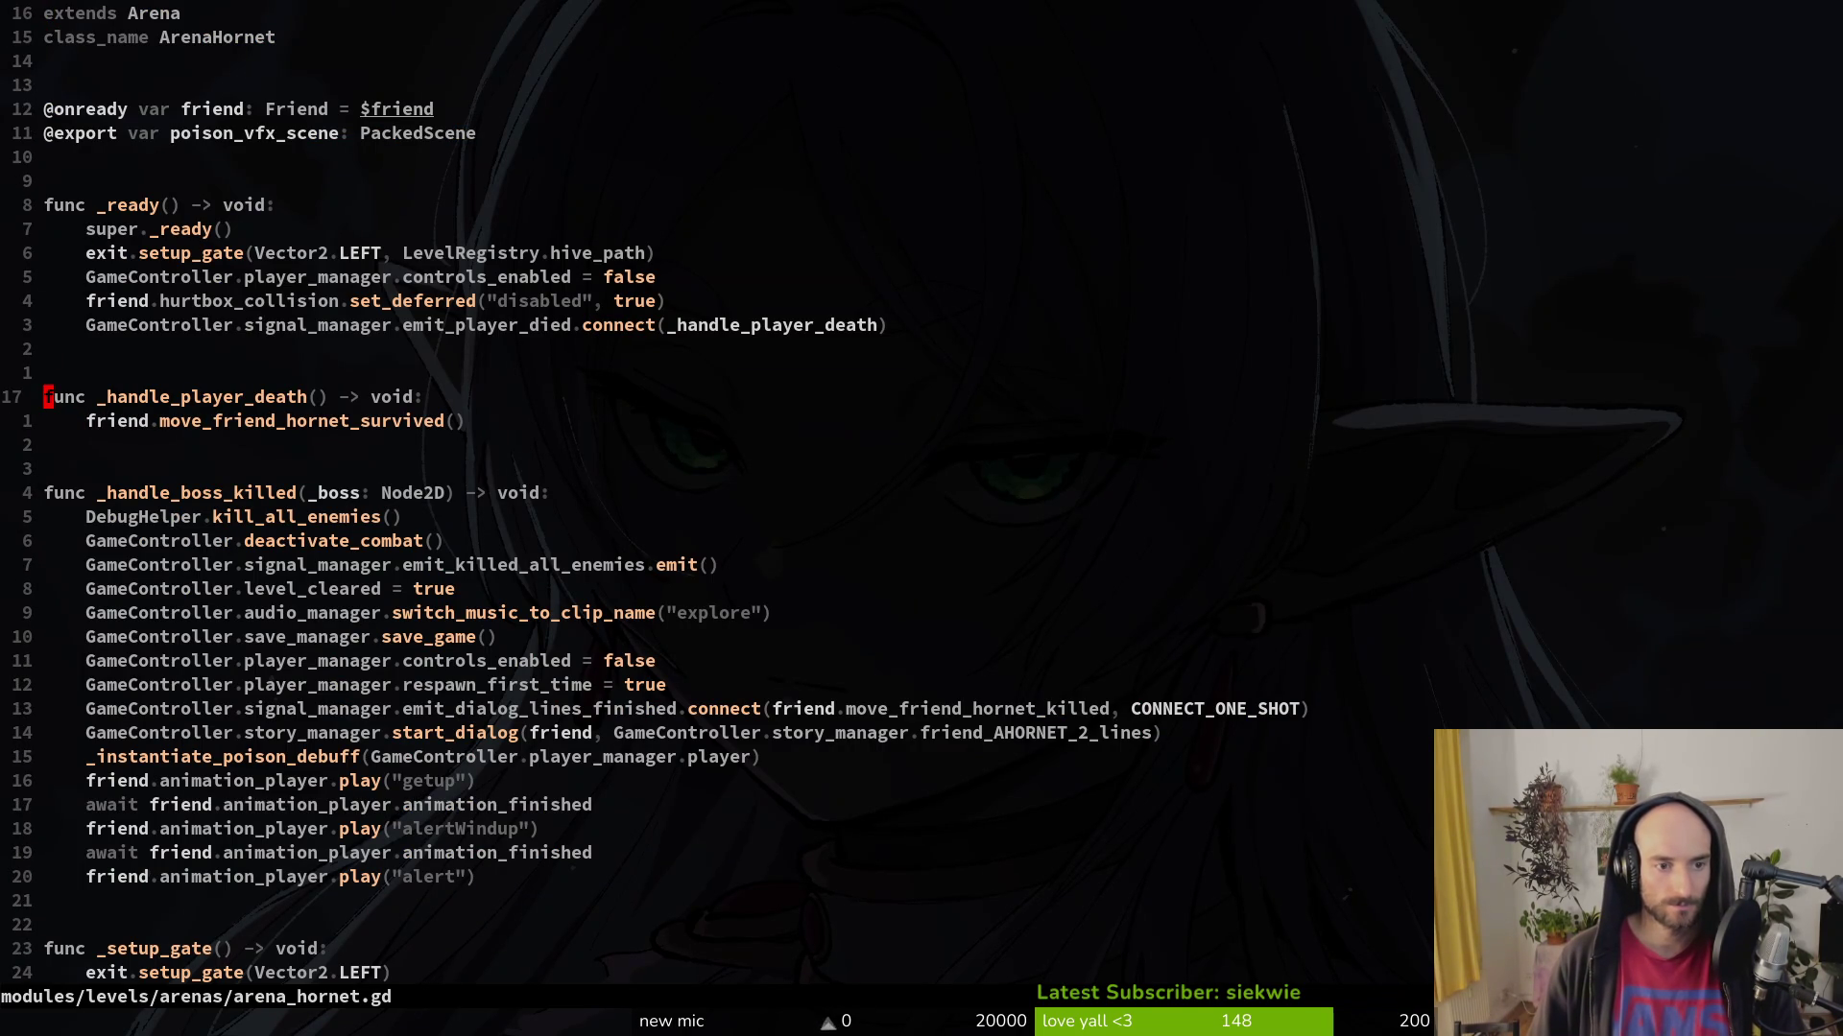
key("j")
key("shift+v")
key("Escape")
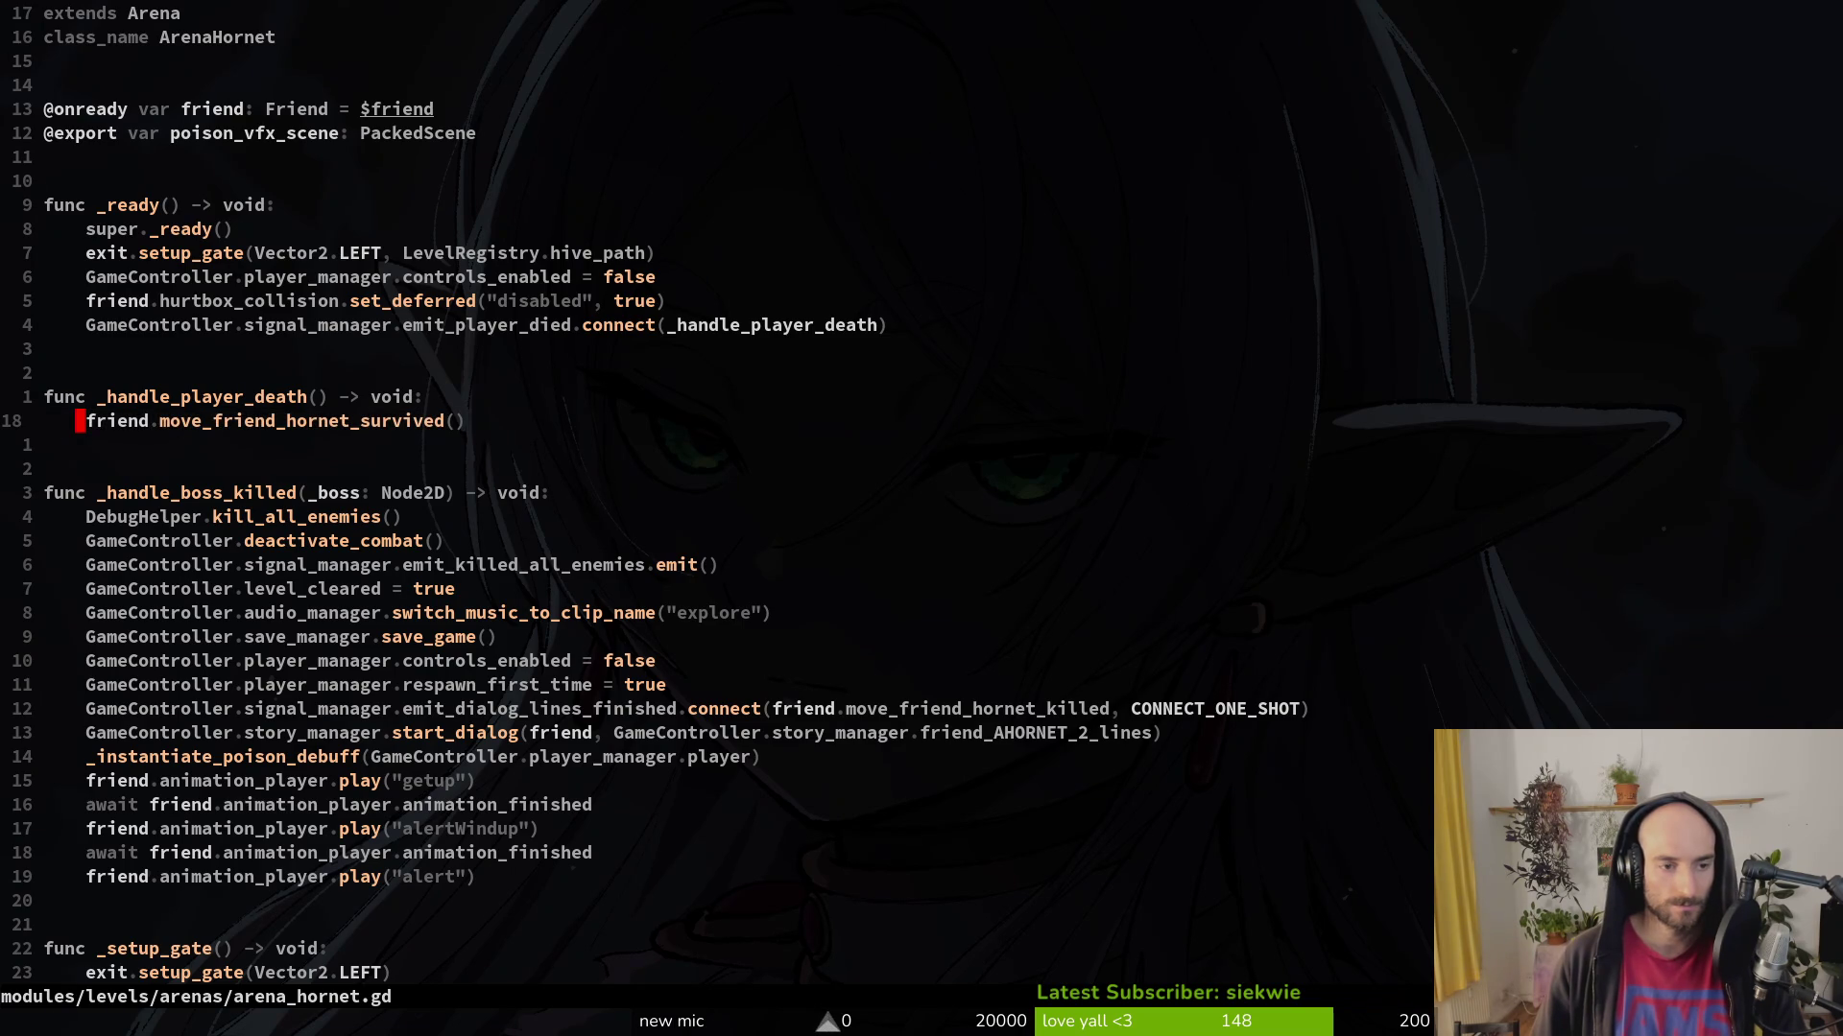
- Insert GameController.achievement_manager.unlock_achievement(EnumHelper.achievement_enum.TRAGEDY) using autocompletion
key("shift+o")
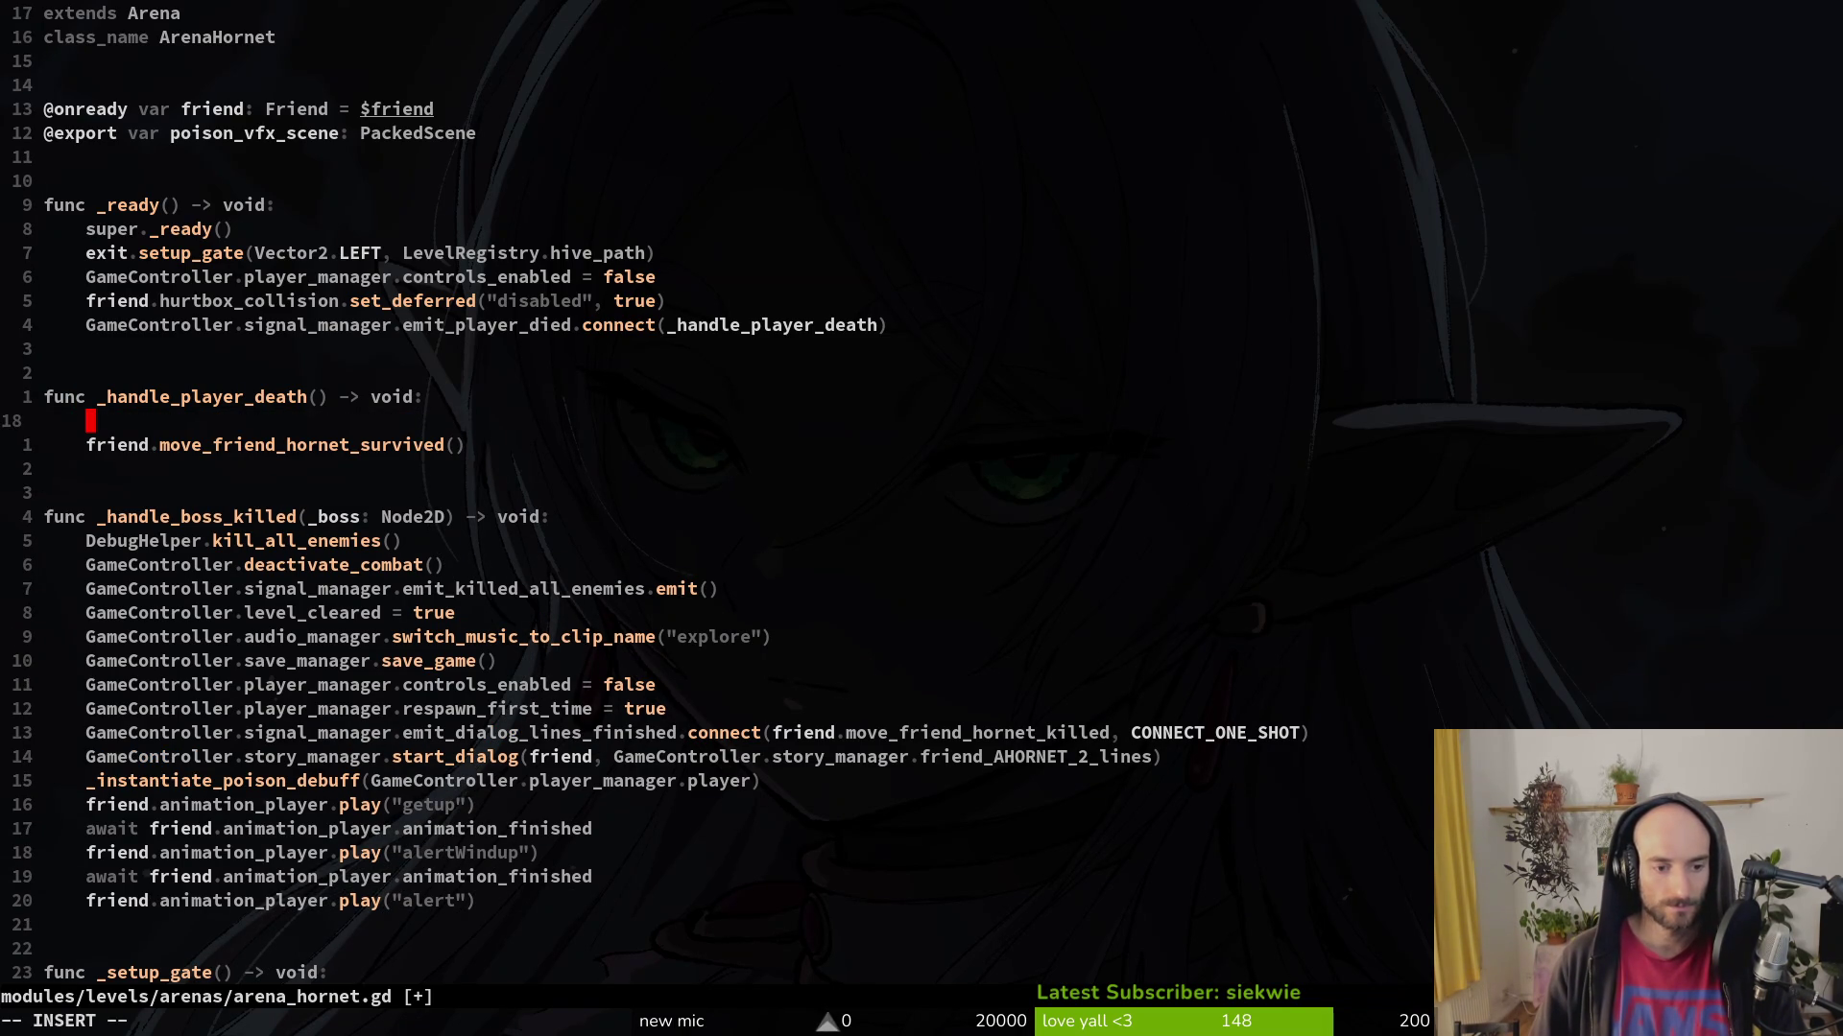
type("Ga")
key("Tab")
type(".ac")
key("Tab")
type(".un")
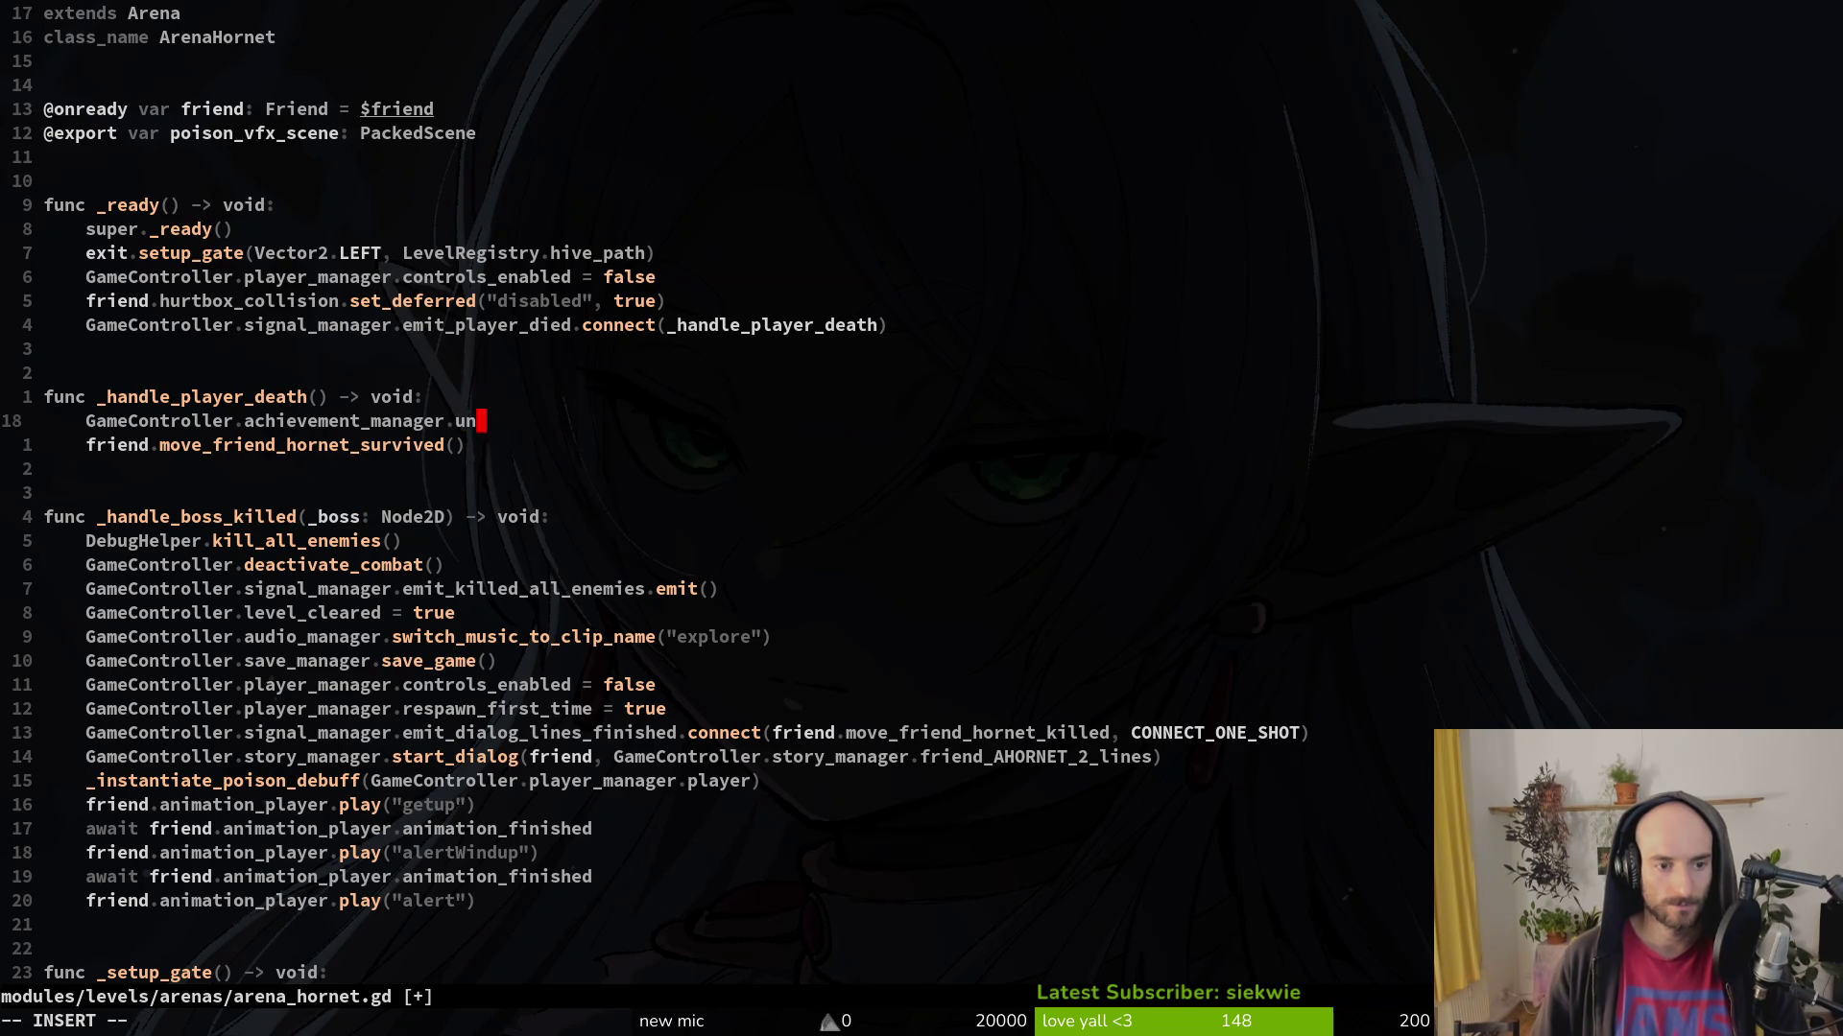
key("Tab")
type("En")
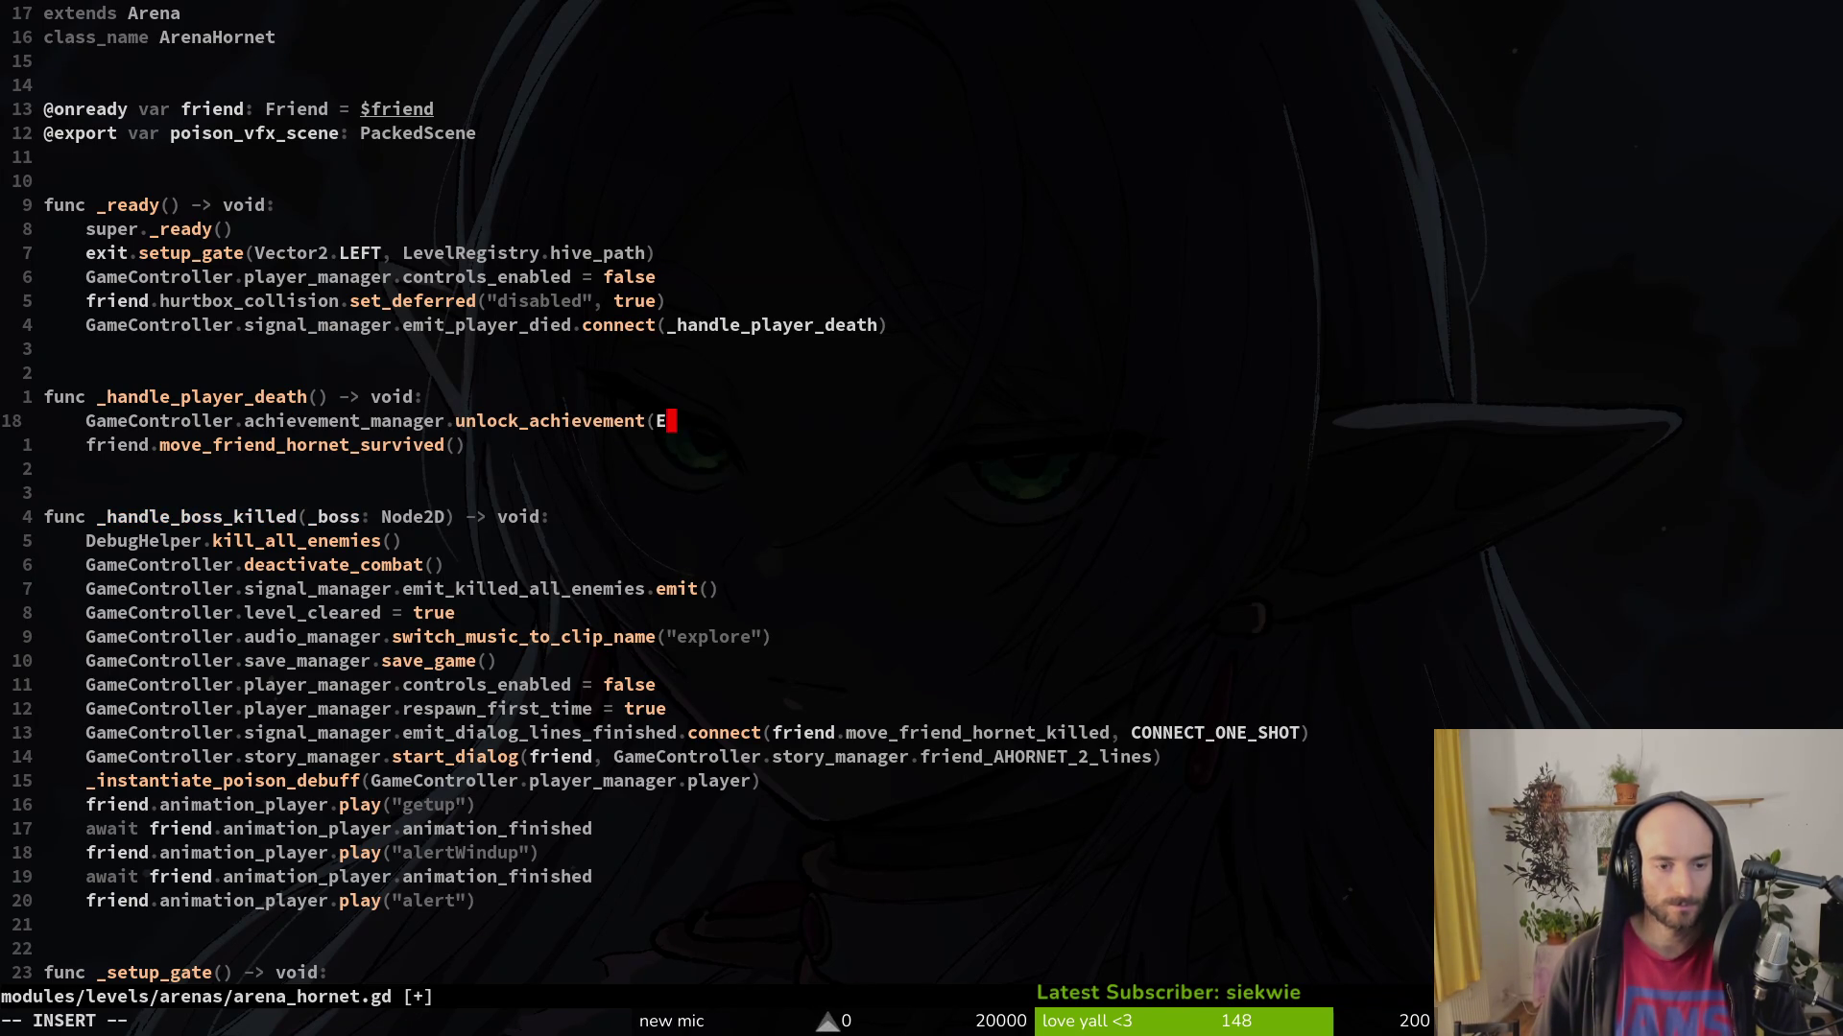
key("ctrl+n")
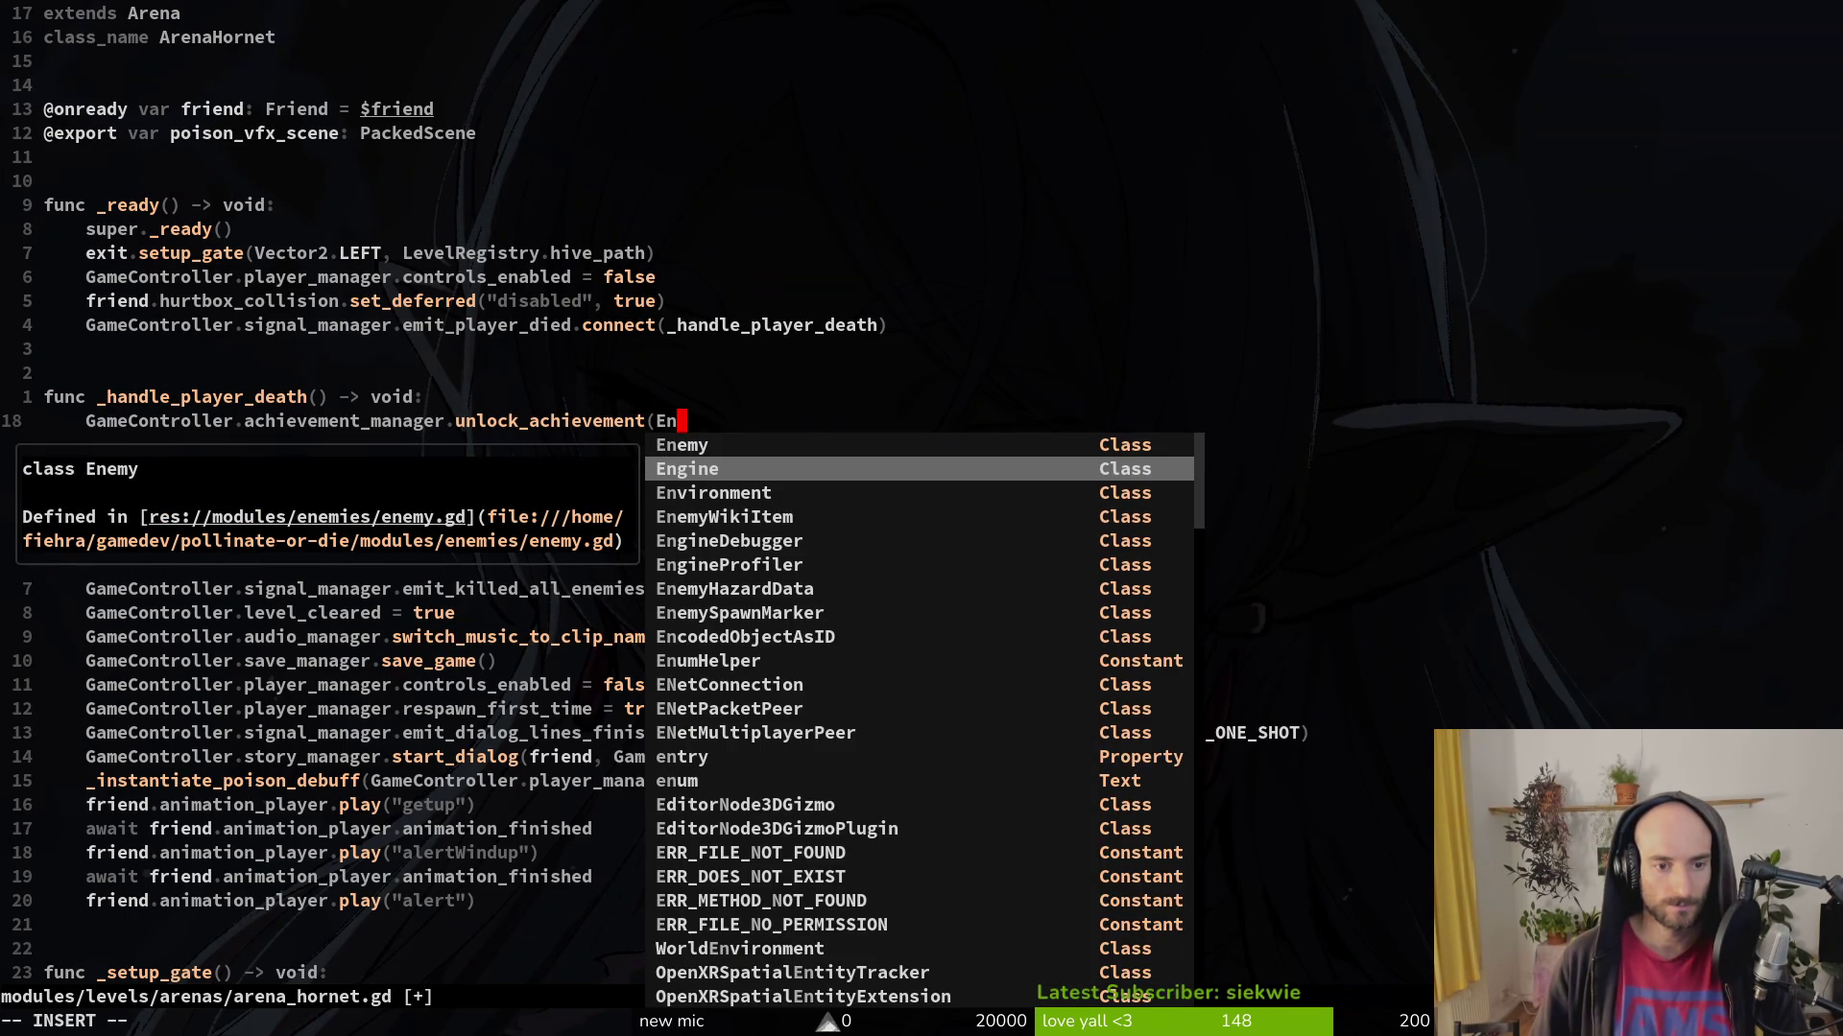
type("um")
key("Tab")
type(".ach")
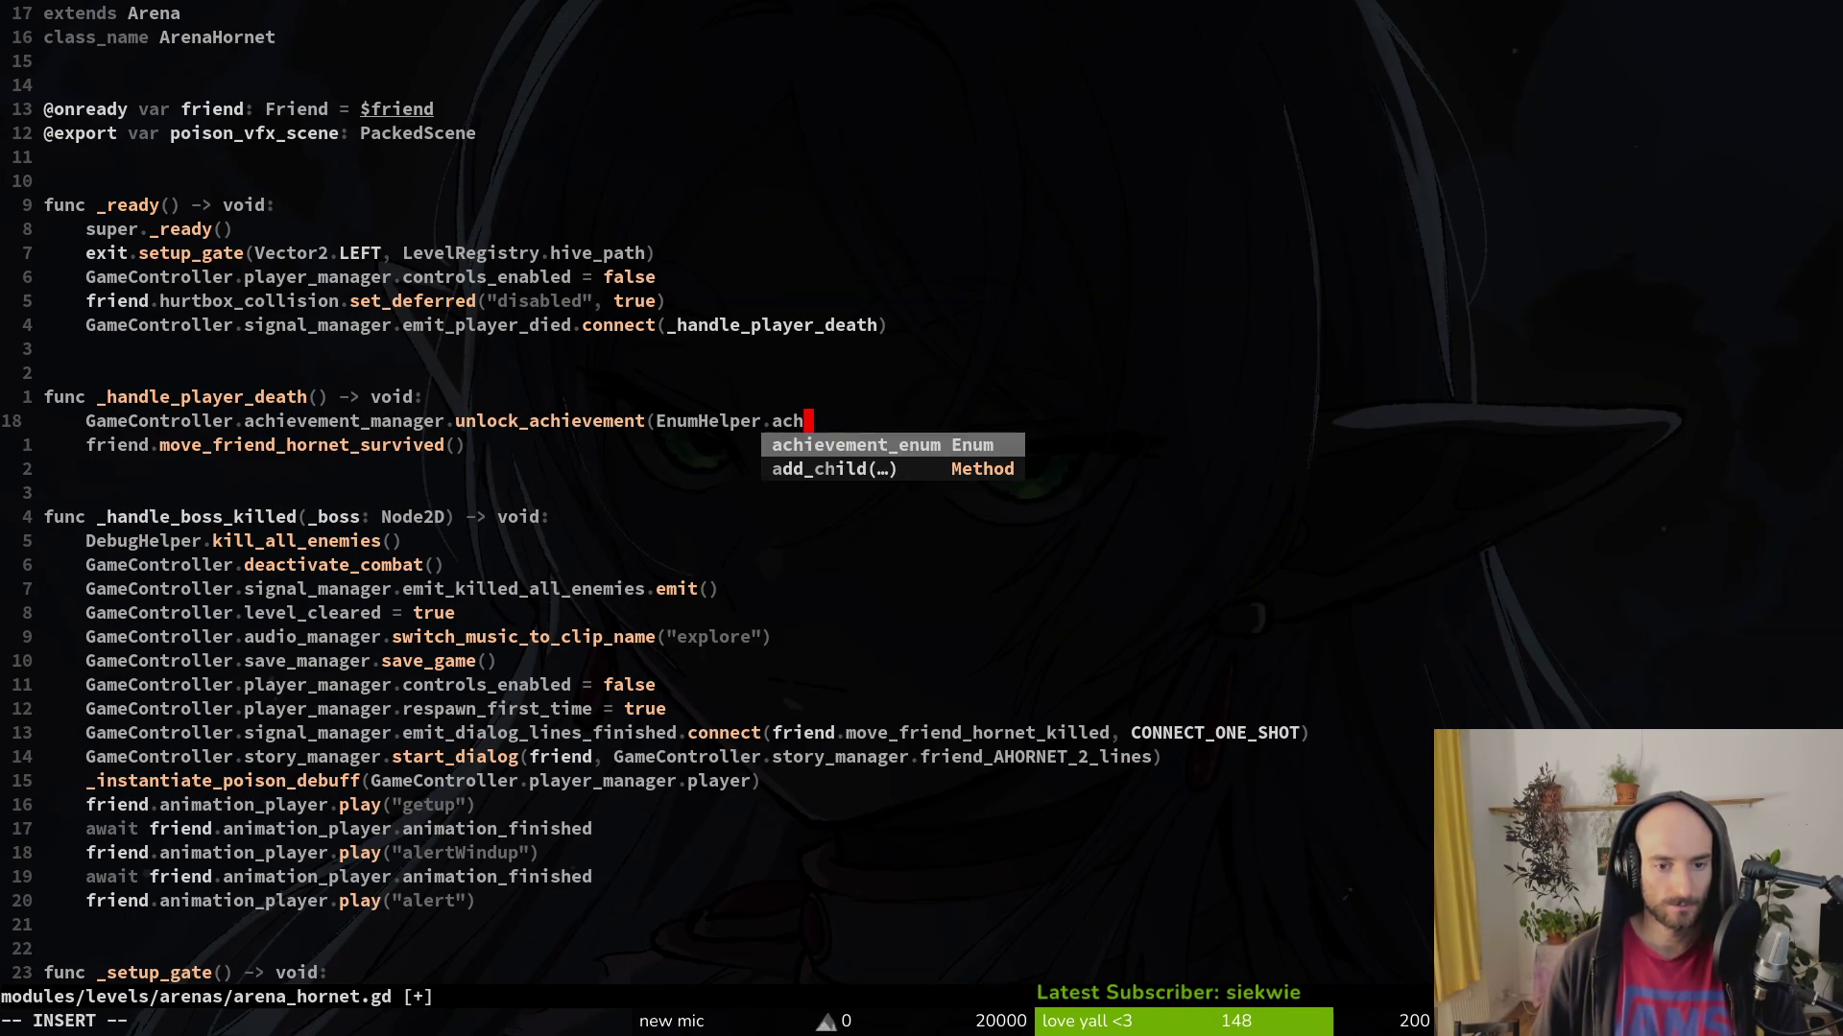
key("Tab")
type(".")
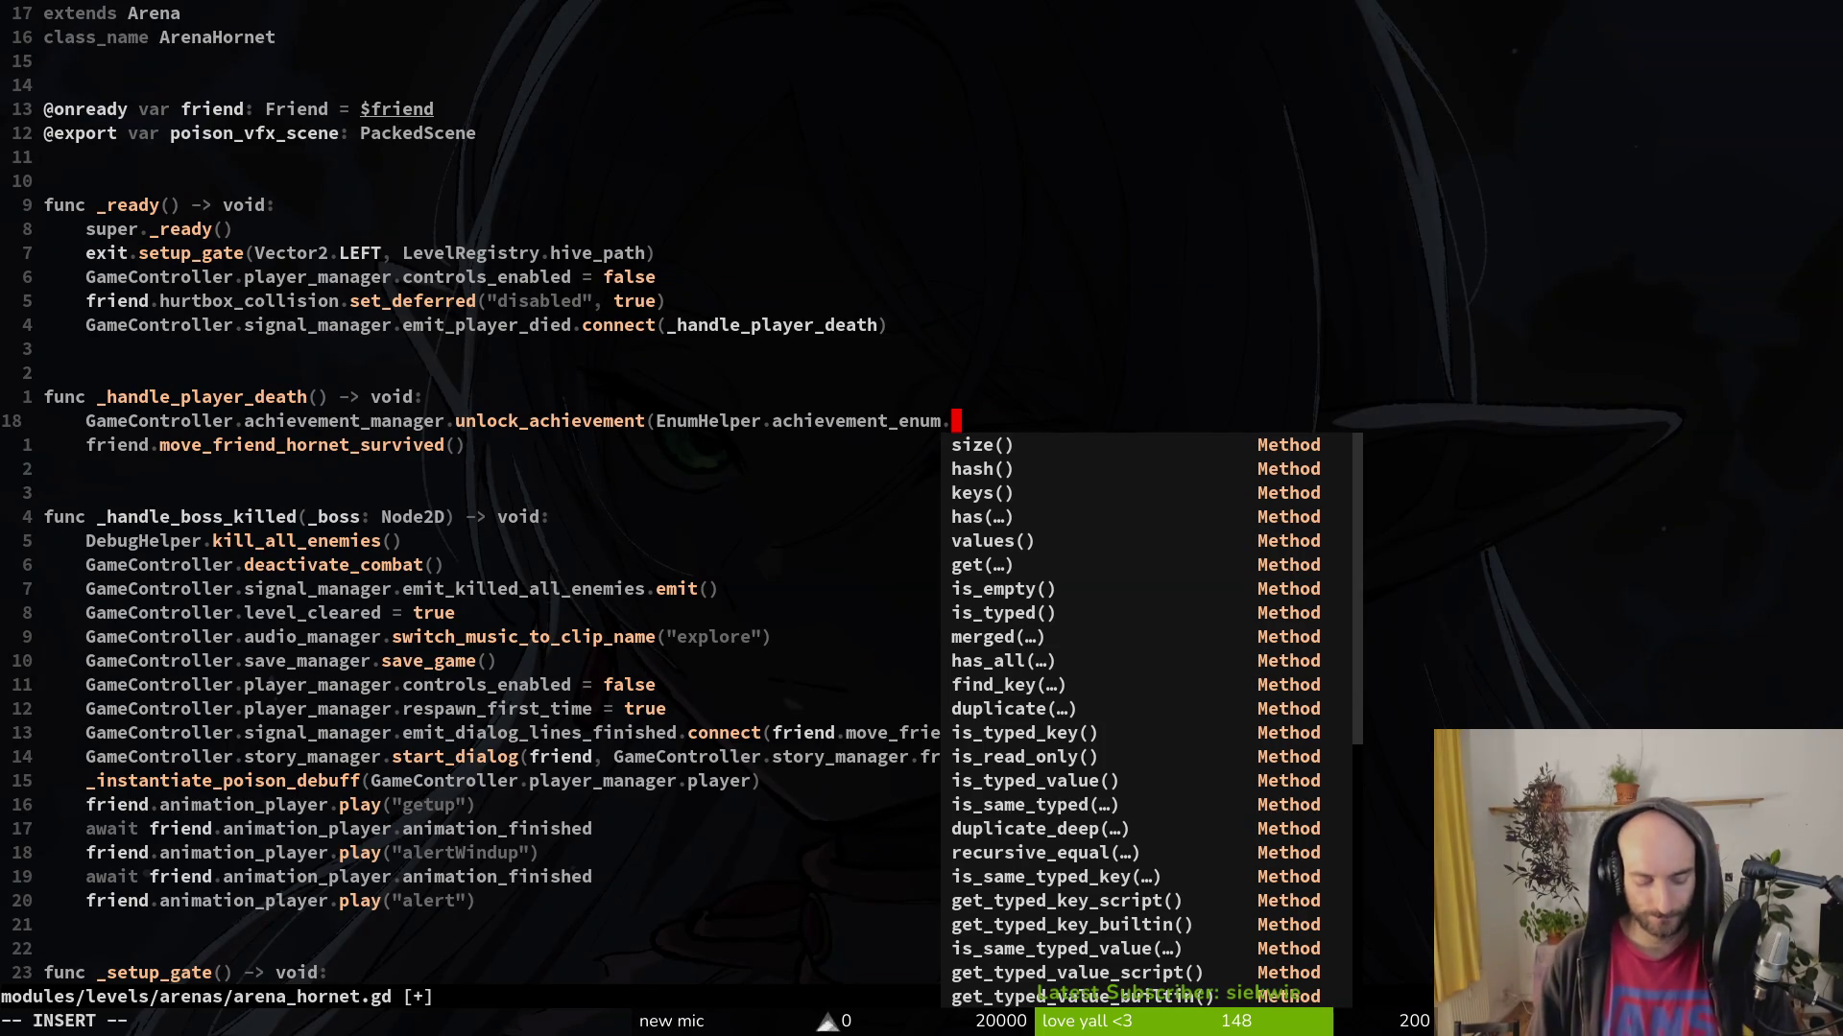
type("TR")
key("Tab")
- Save arena_hornet.gd with :write, then close it with :wq
key("Escape")
type(":write")
key("Return")
type(":wq")
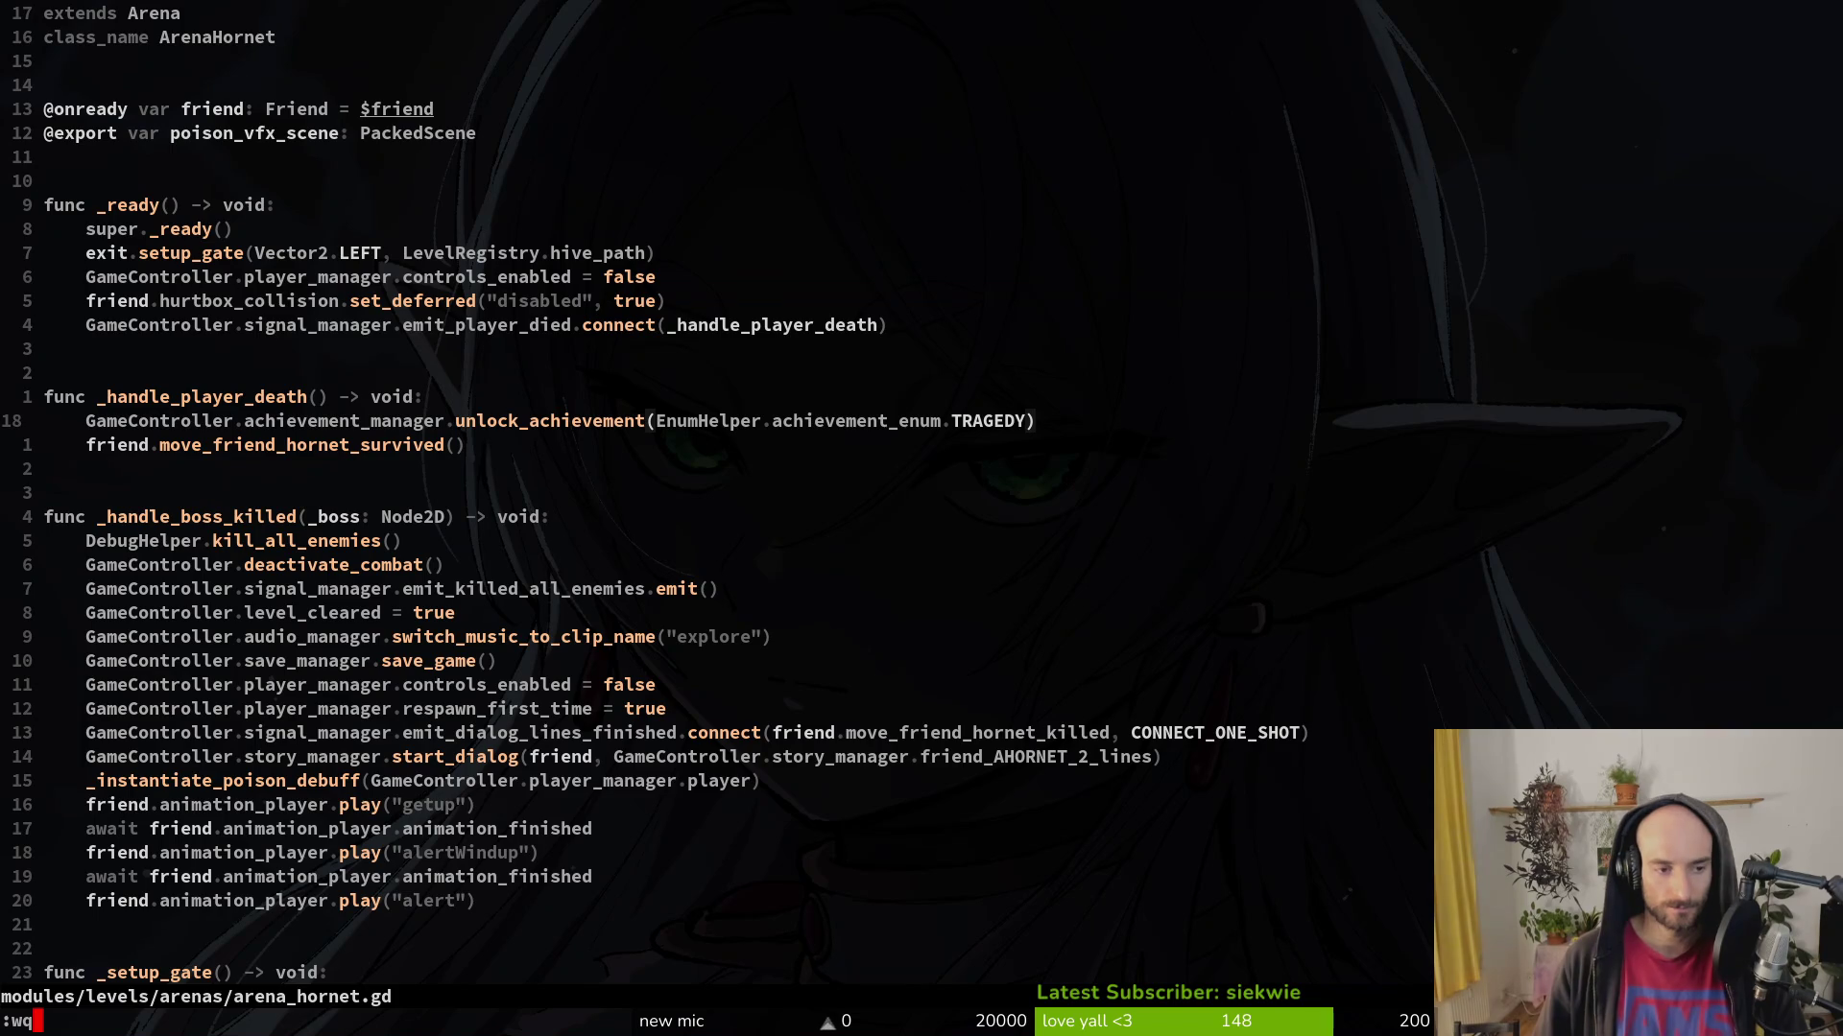
key("Return")
key("alt+Tab")
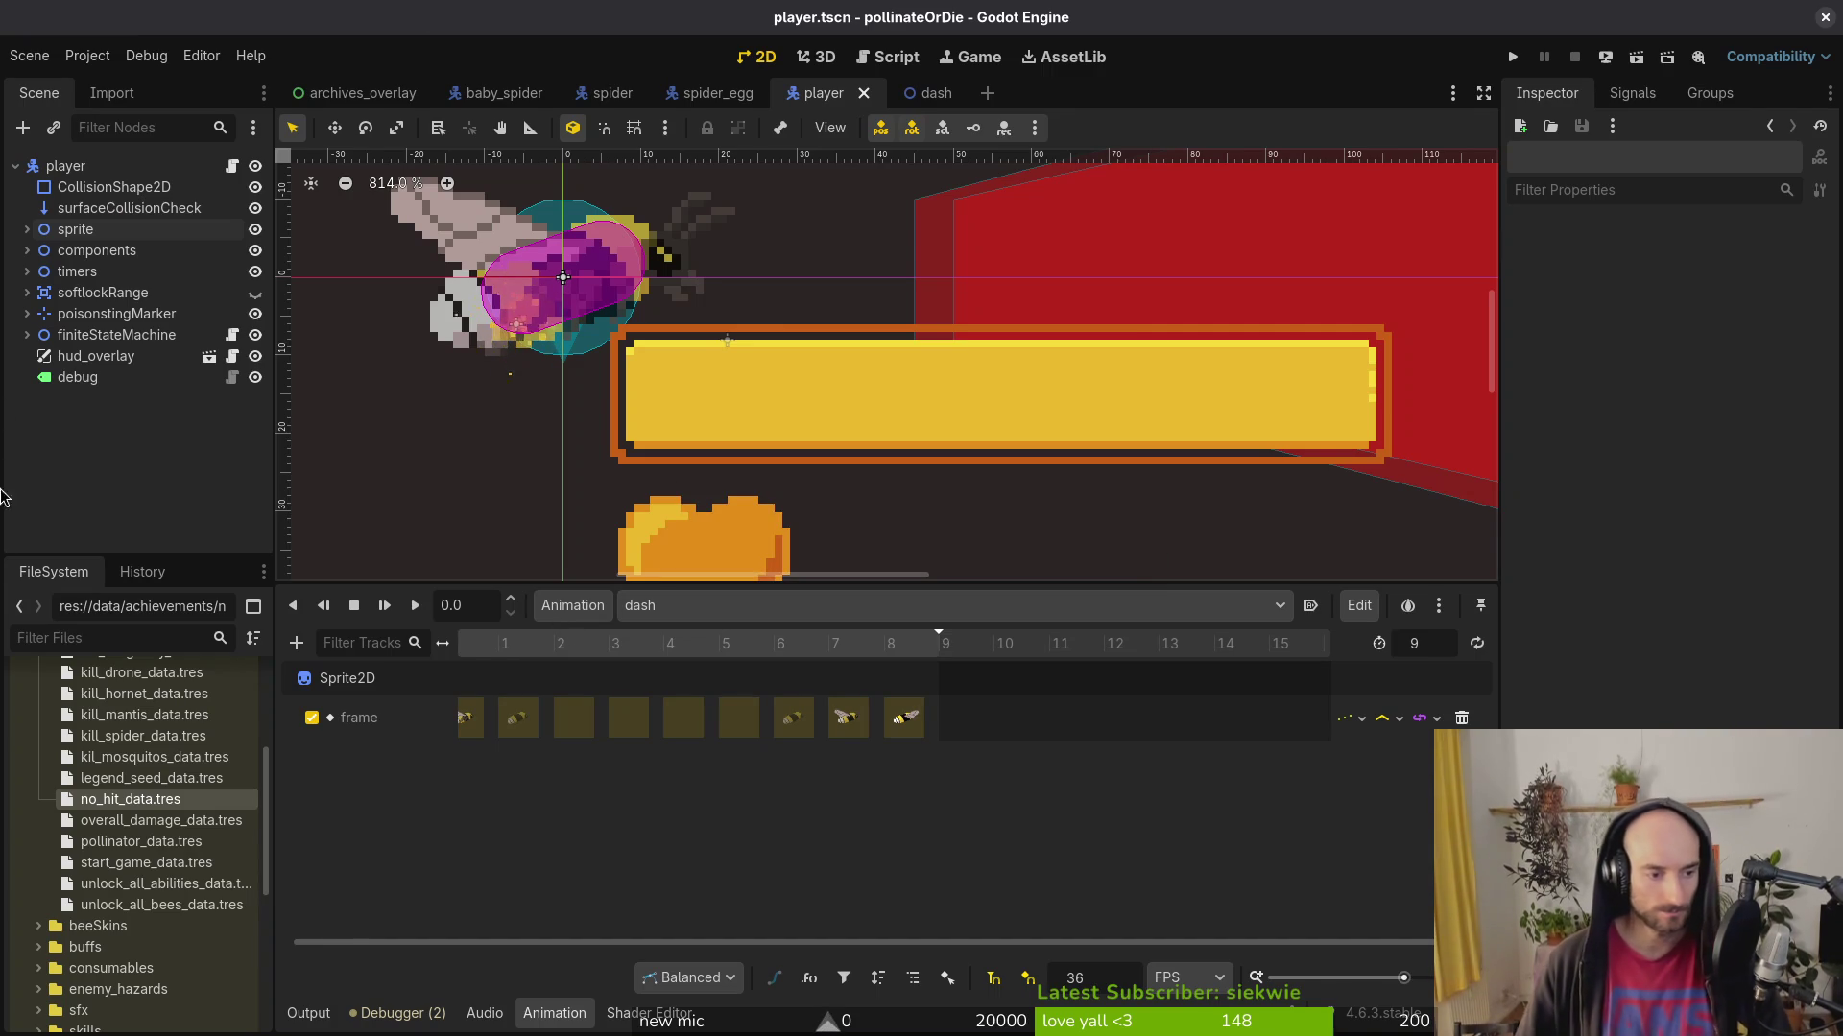
- Create a new AchievementData resource from achievement_data.gd's context menu
scroll(97, 972, "down", 3)
scroll(97, 971, "down", 6)
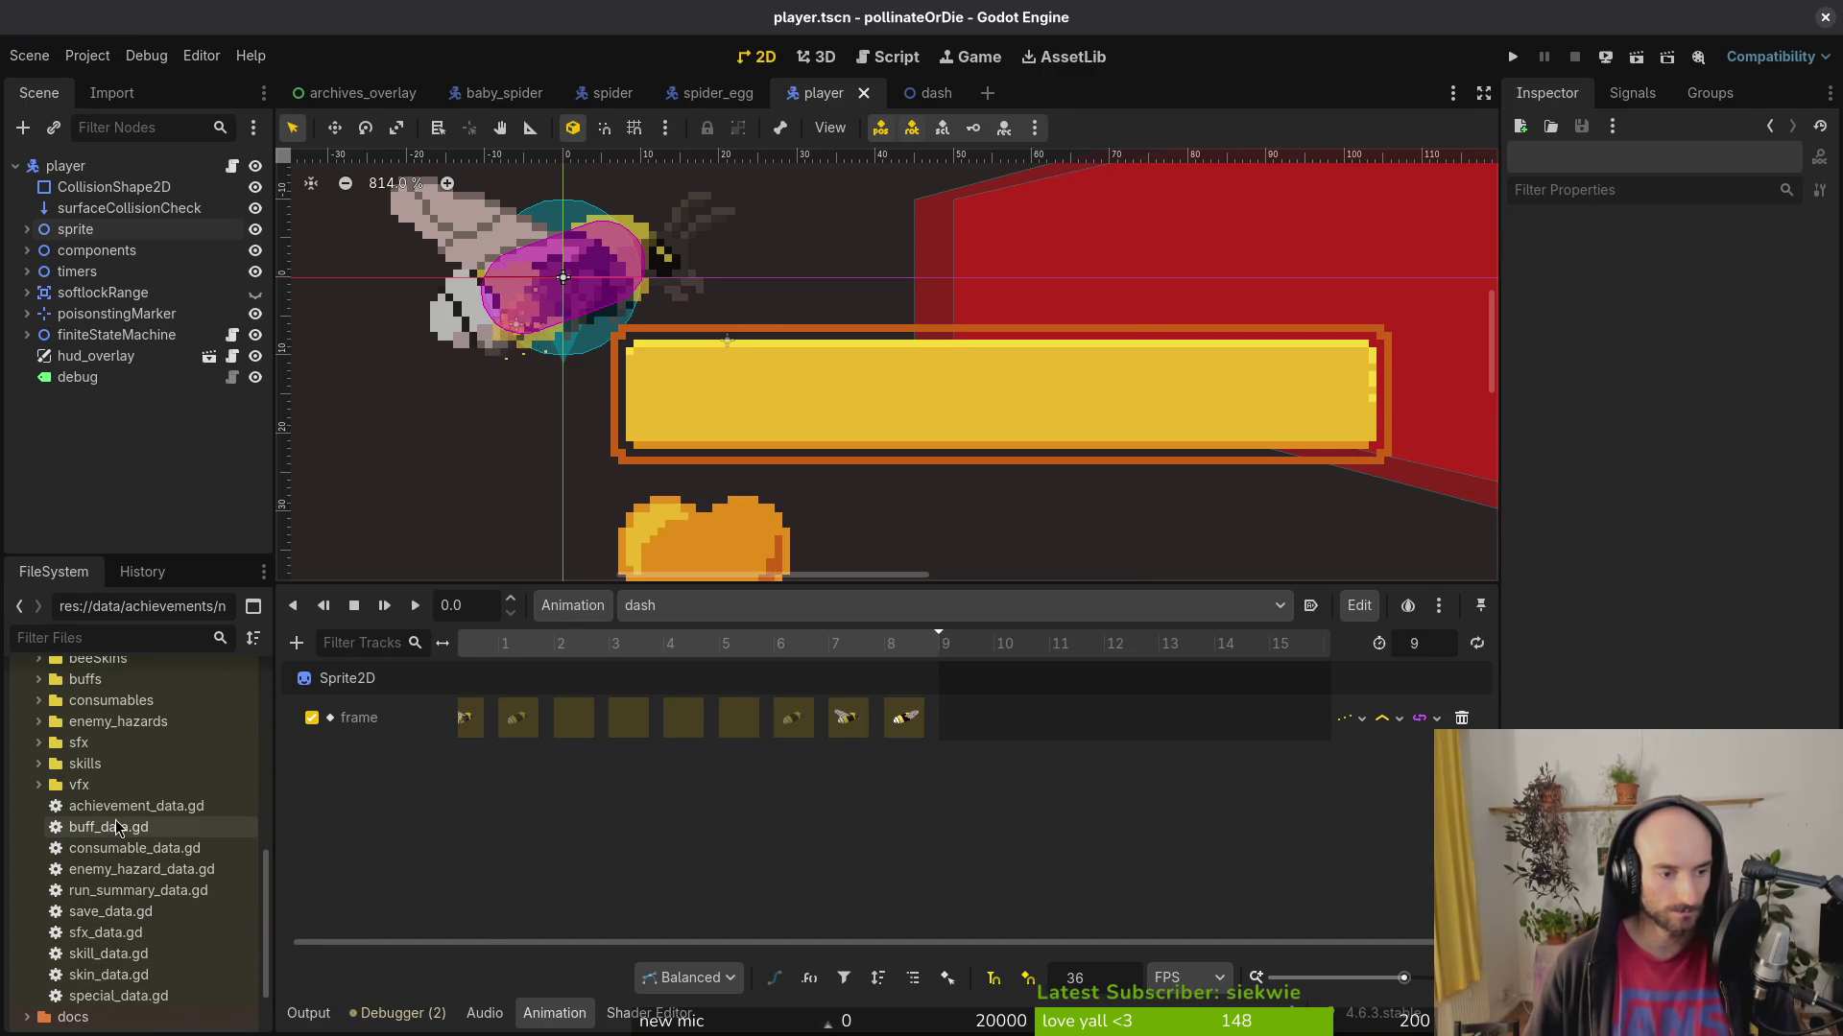
right_click(140, 806)
mouse_move(301, 755)
left_click(553, 821)
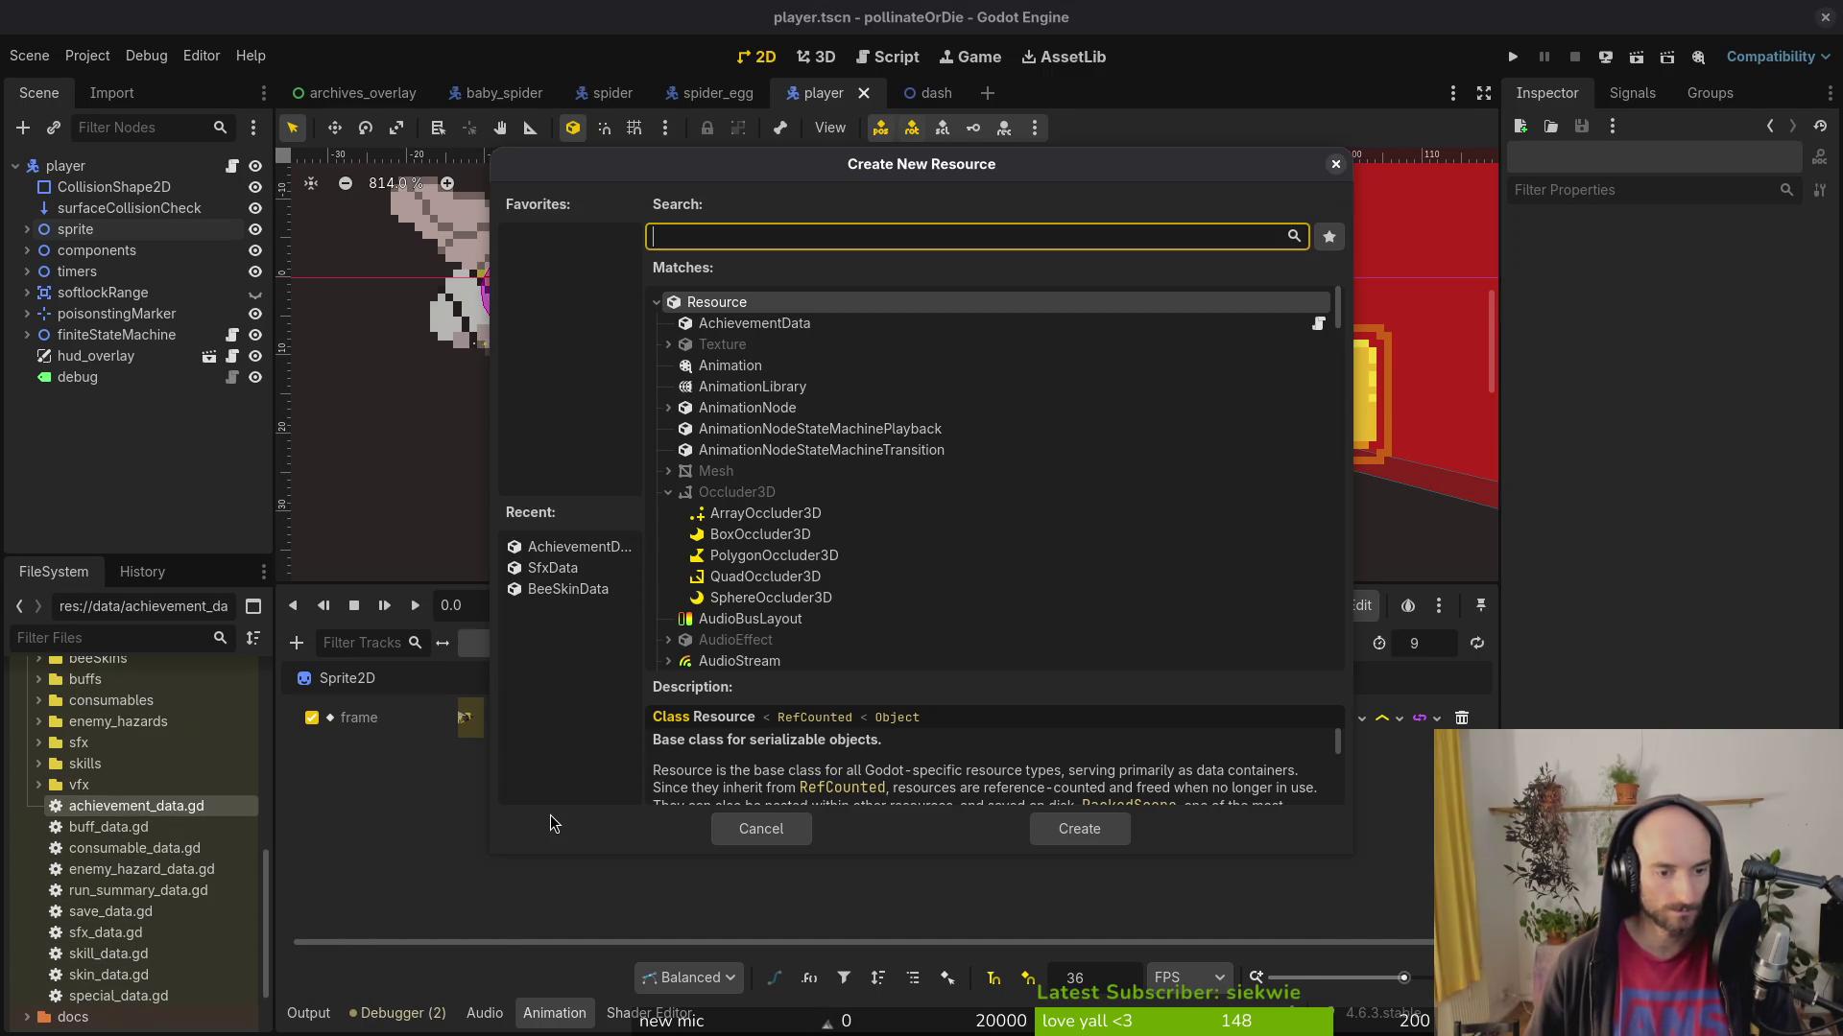
key("Down")
key("Return")
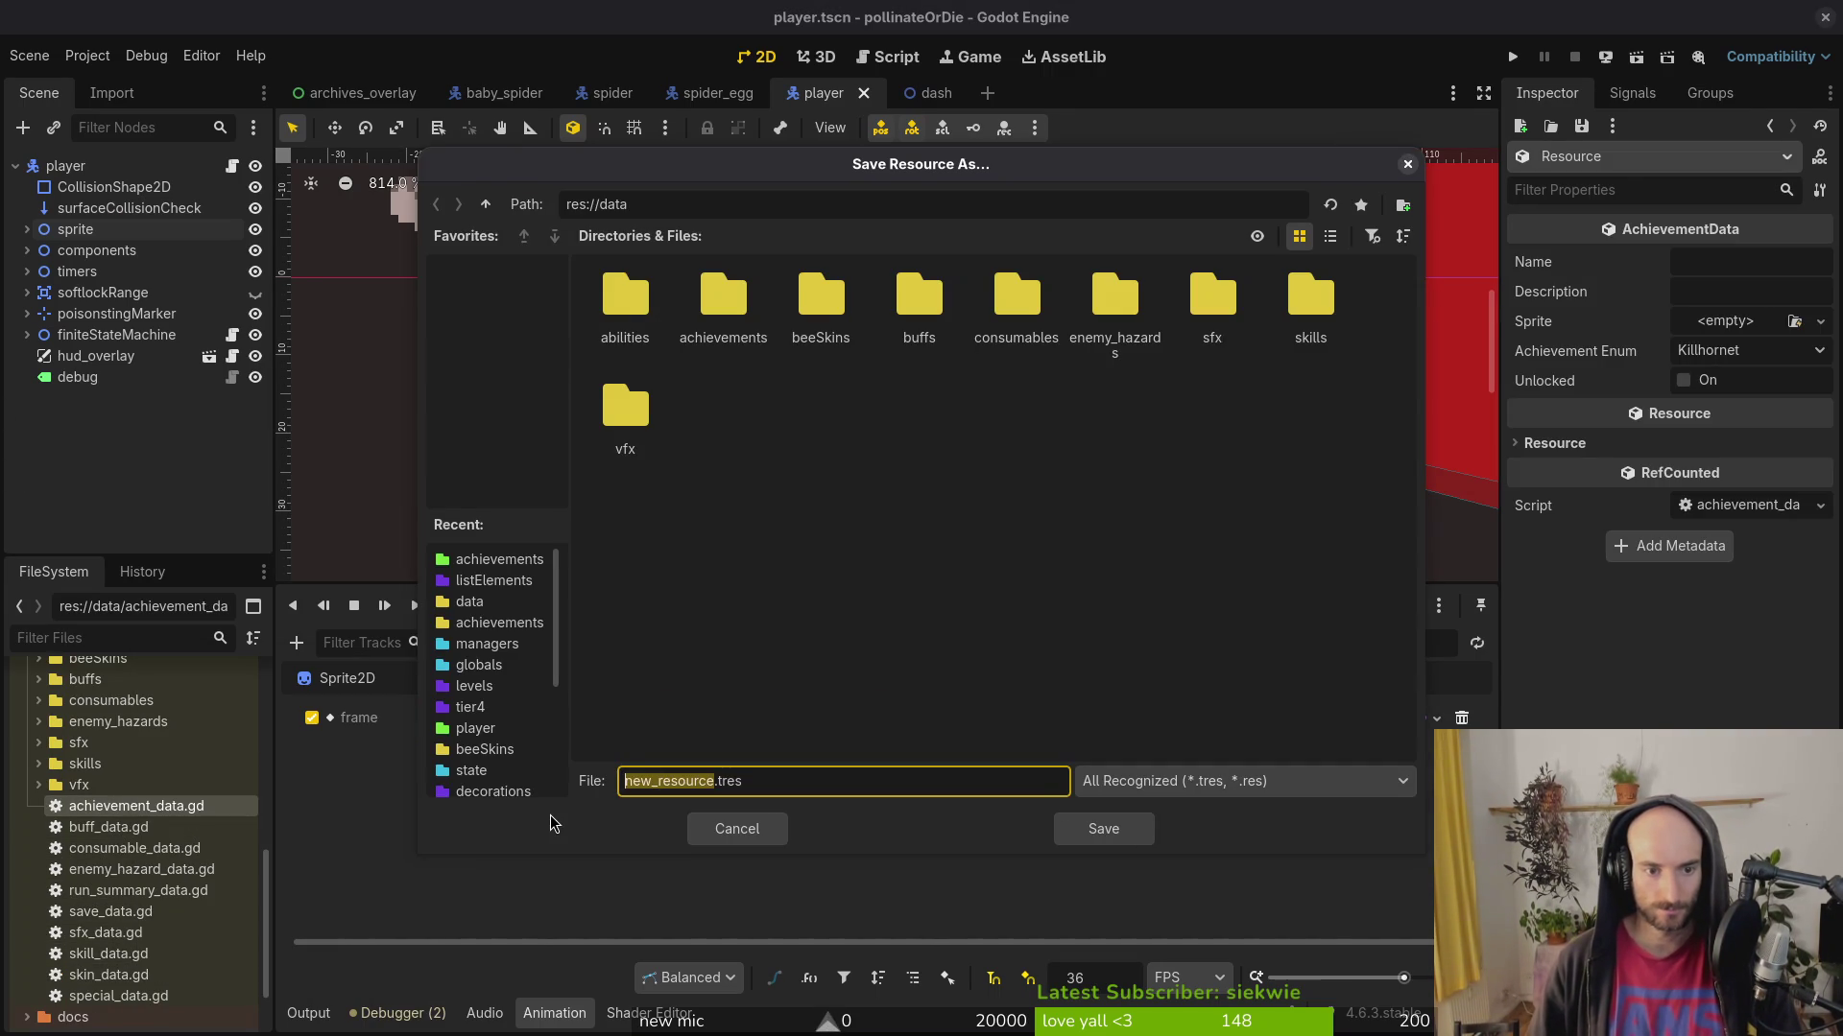
- Save it as tragedy_data.tres and move it into the achievements folder
type("tragedy_data")
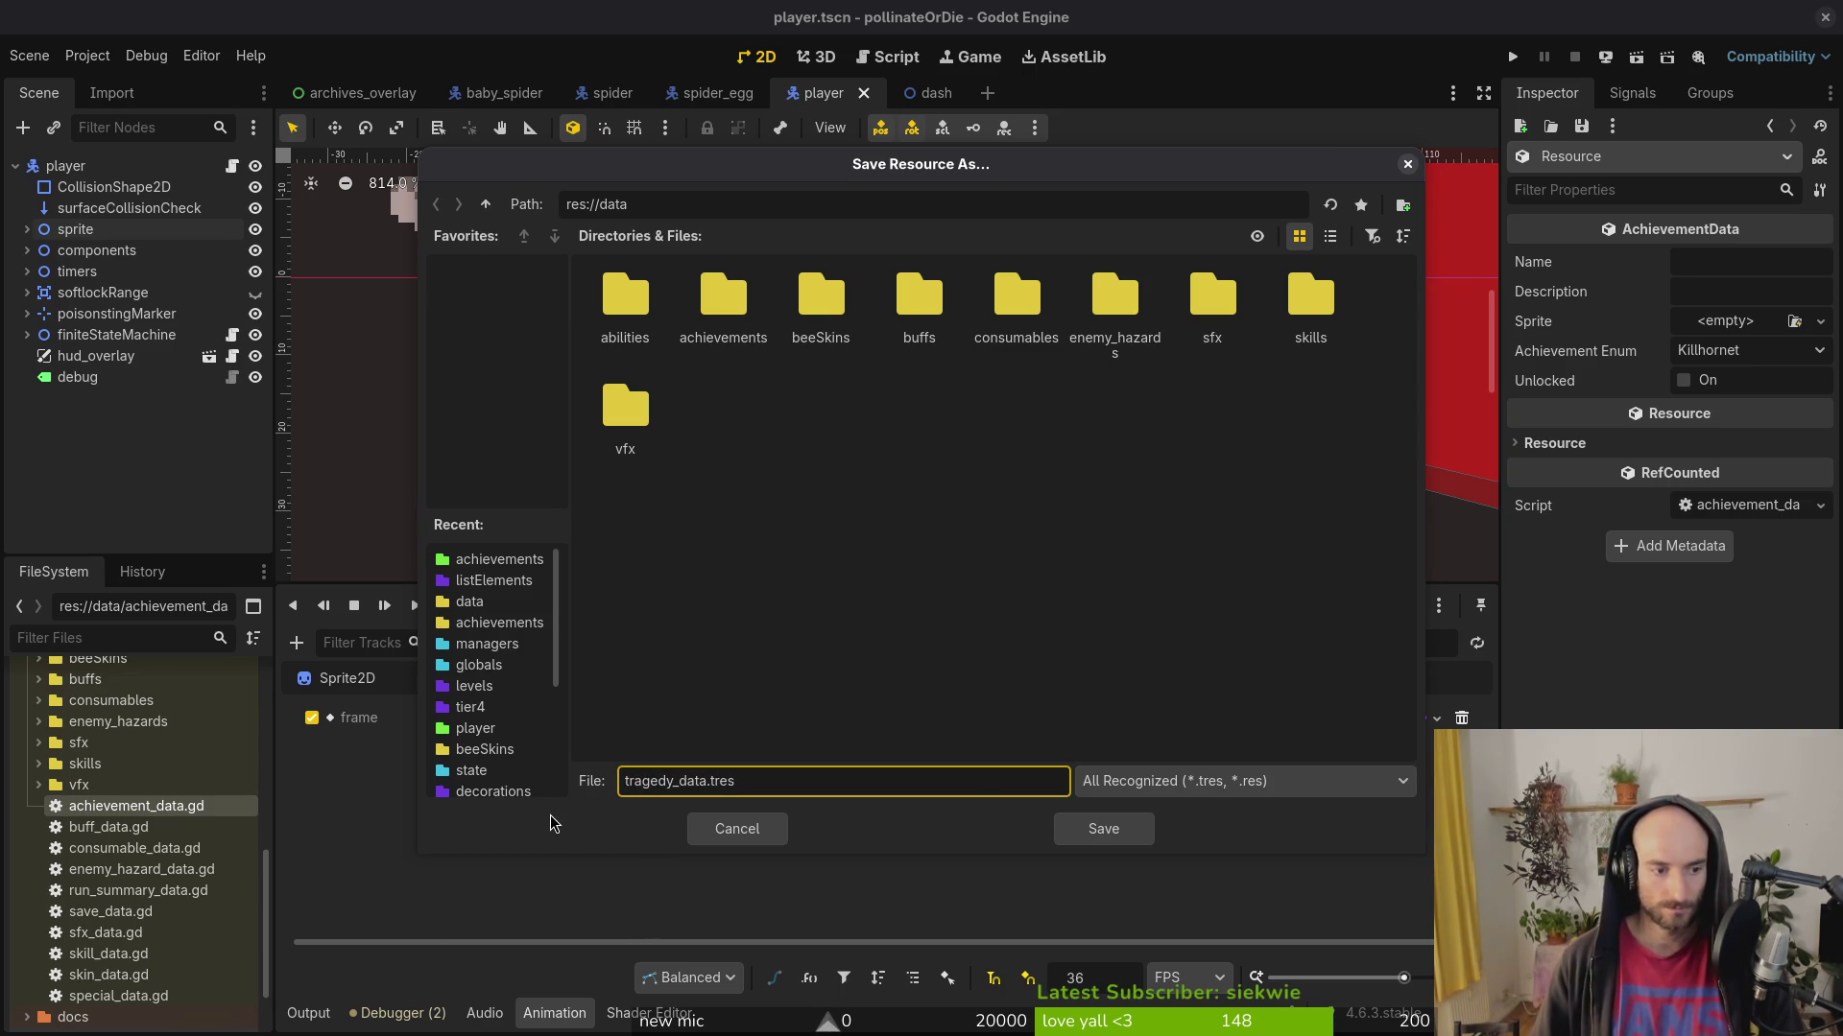
left_click(1104, 828)
mouse_move(115, 1020)
left_mouse_down()
mouse_move(149, 719)
mouse_move(158, 825)
mouse_move(154, 768)
left_mouse_up()
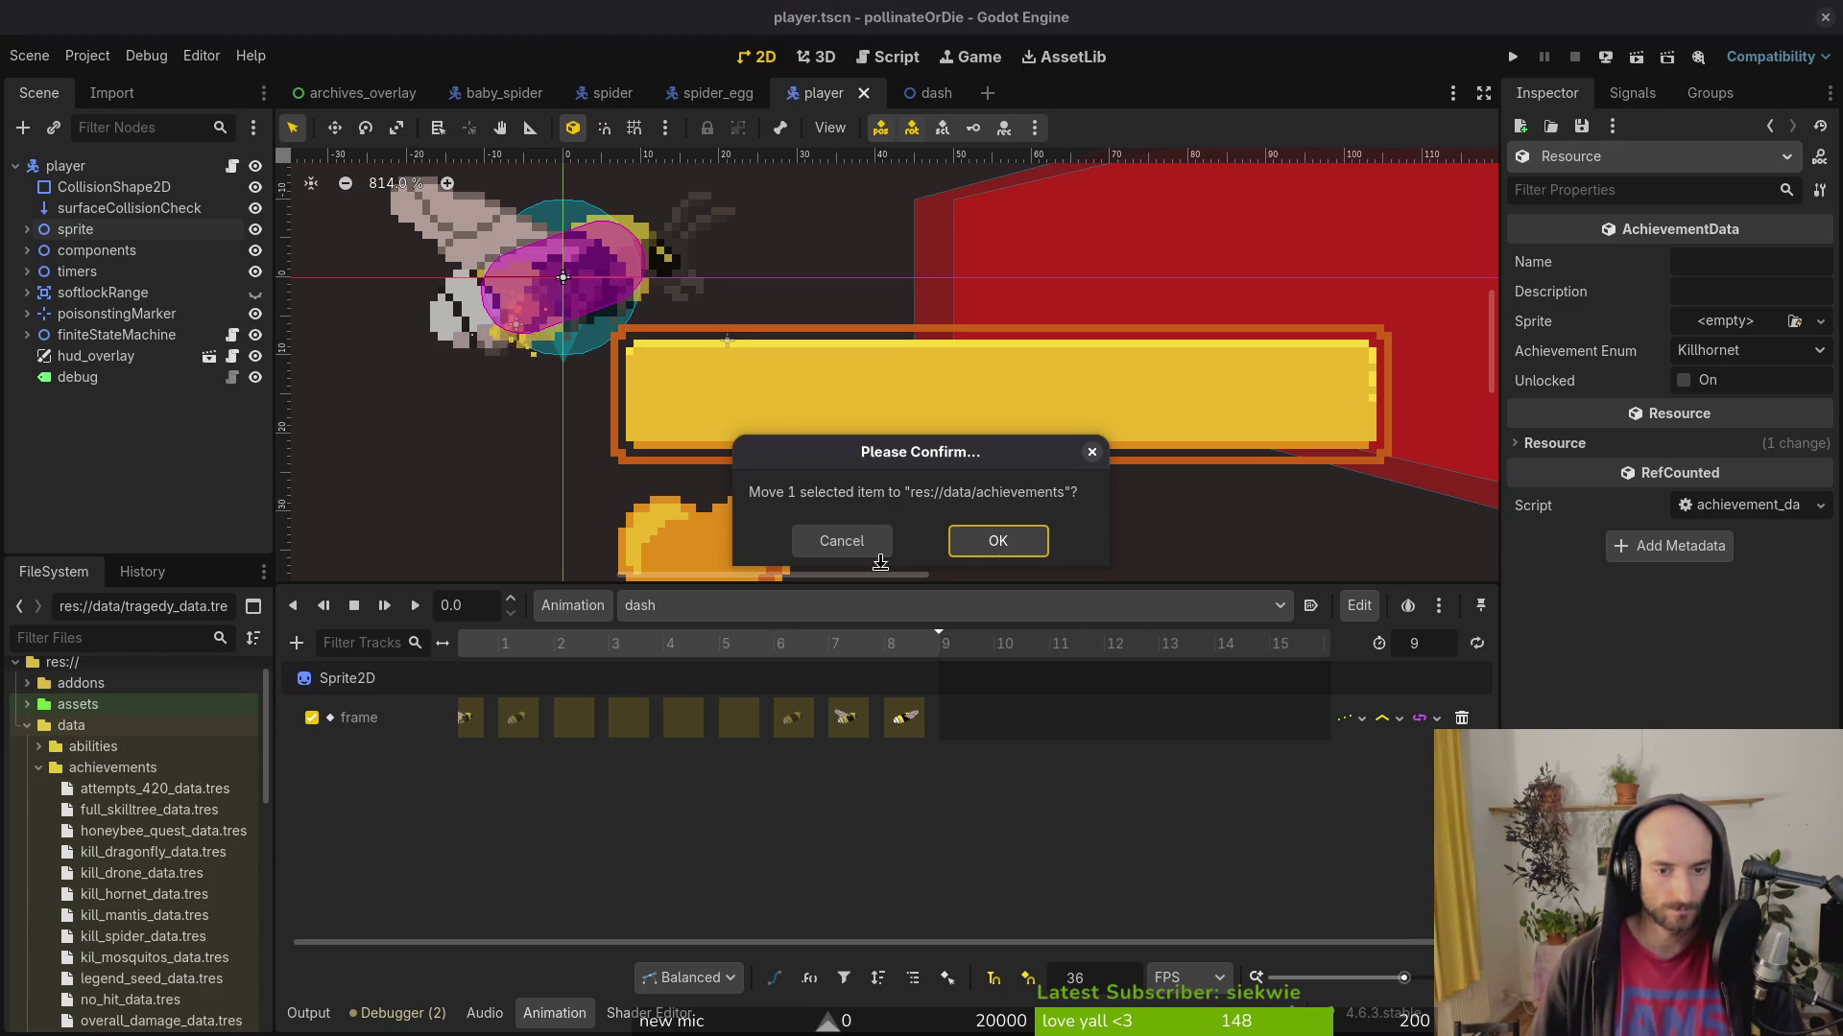
left_click(1008, 542)
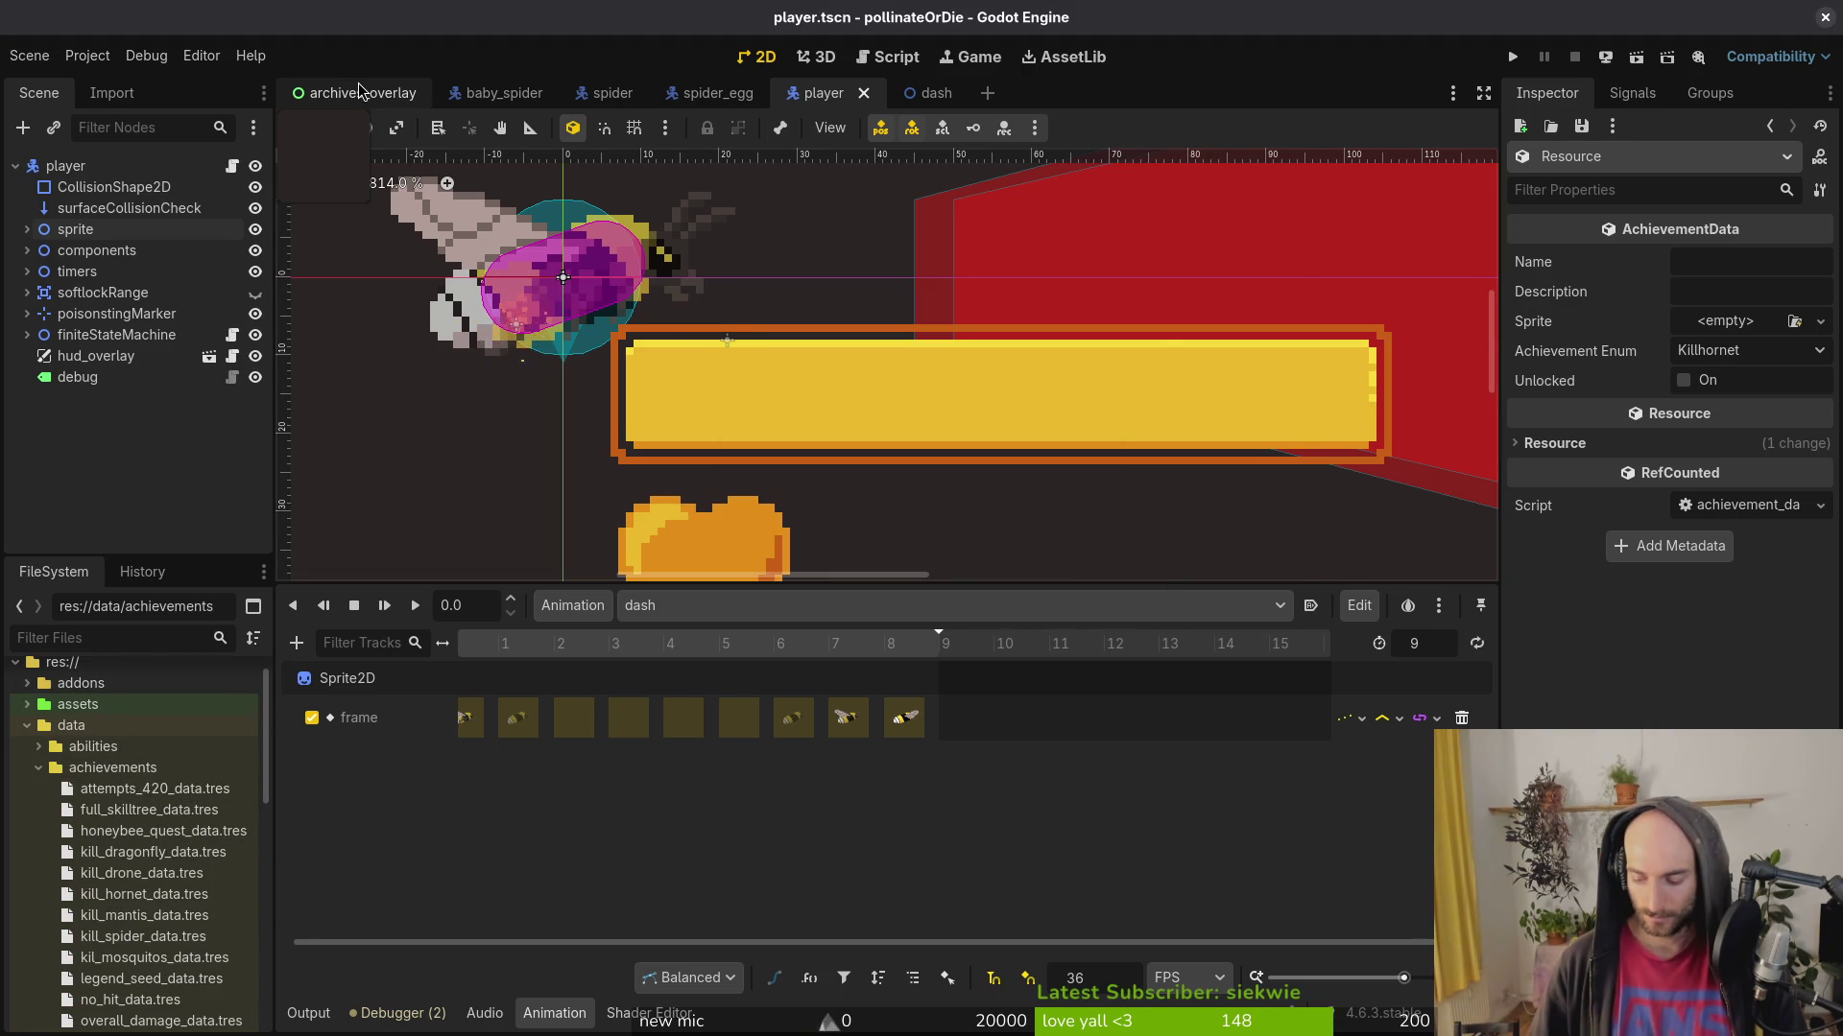
- Open the achievement_manager scene using the quick file finder
key("shift+alt+o")
type("ahci")
key("BackSpace")
key("BackSpace")
key("BackSpace")
type("achievement_manager")
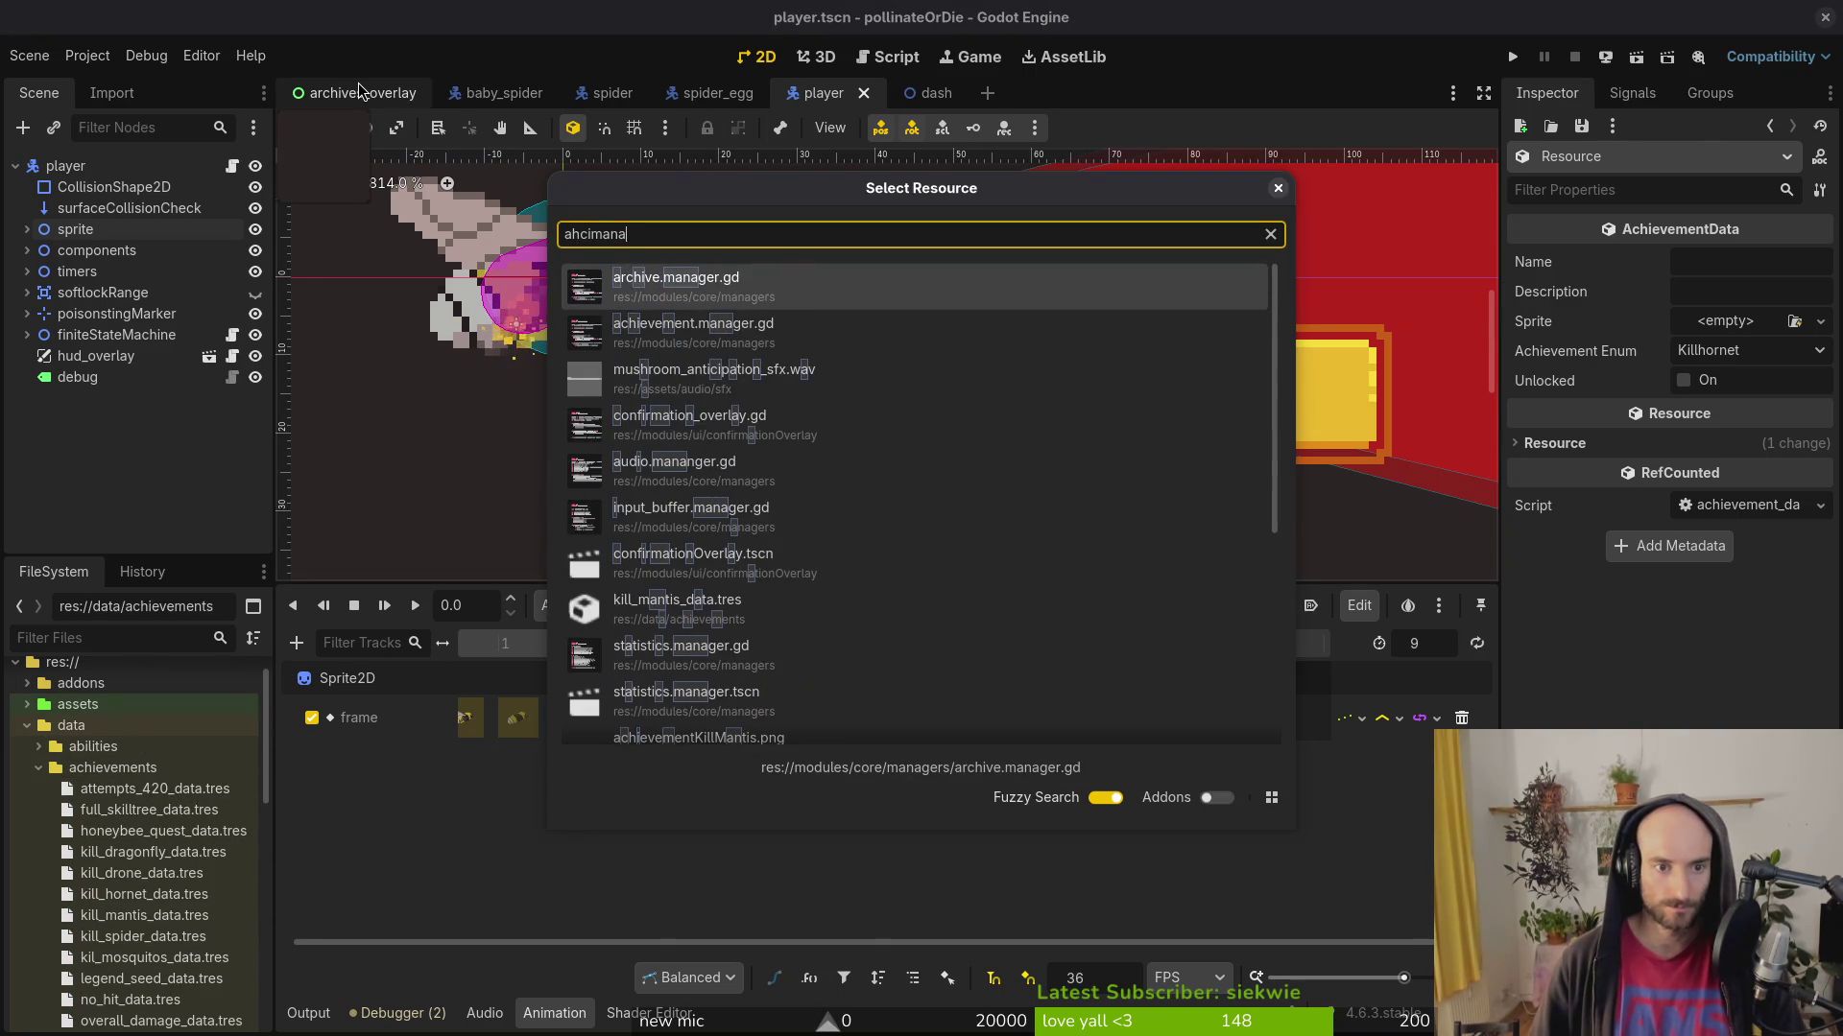
key("Return")
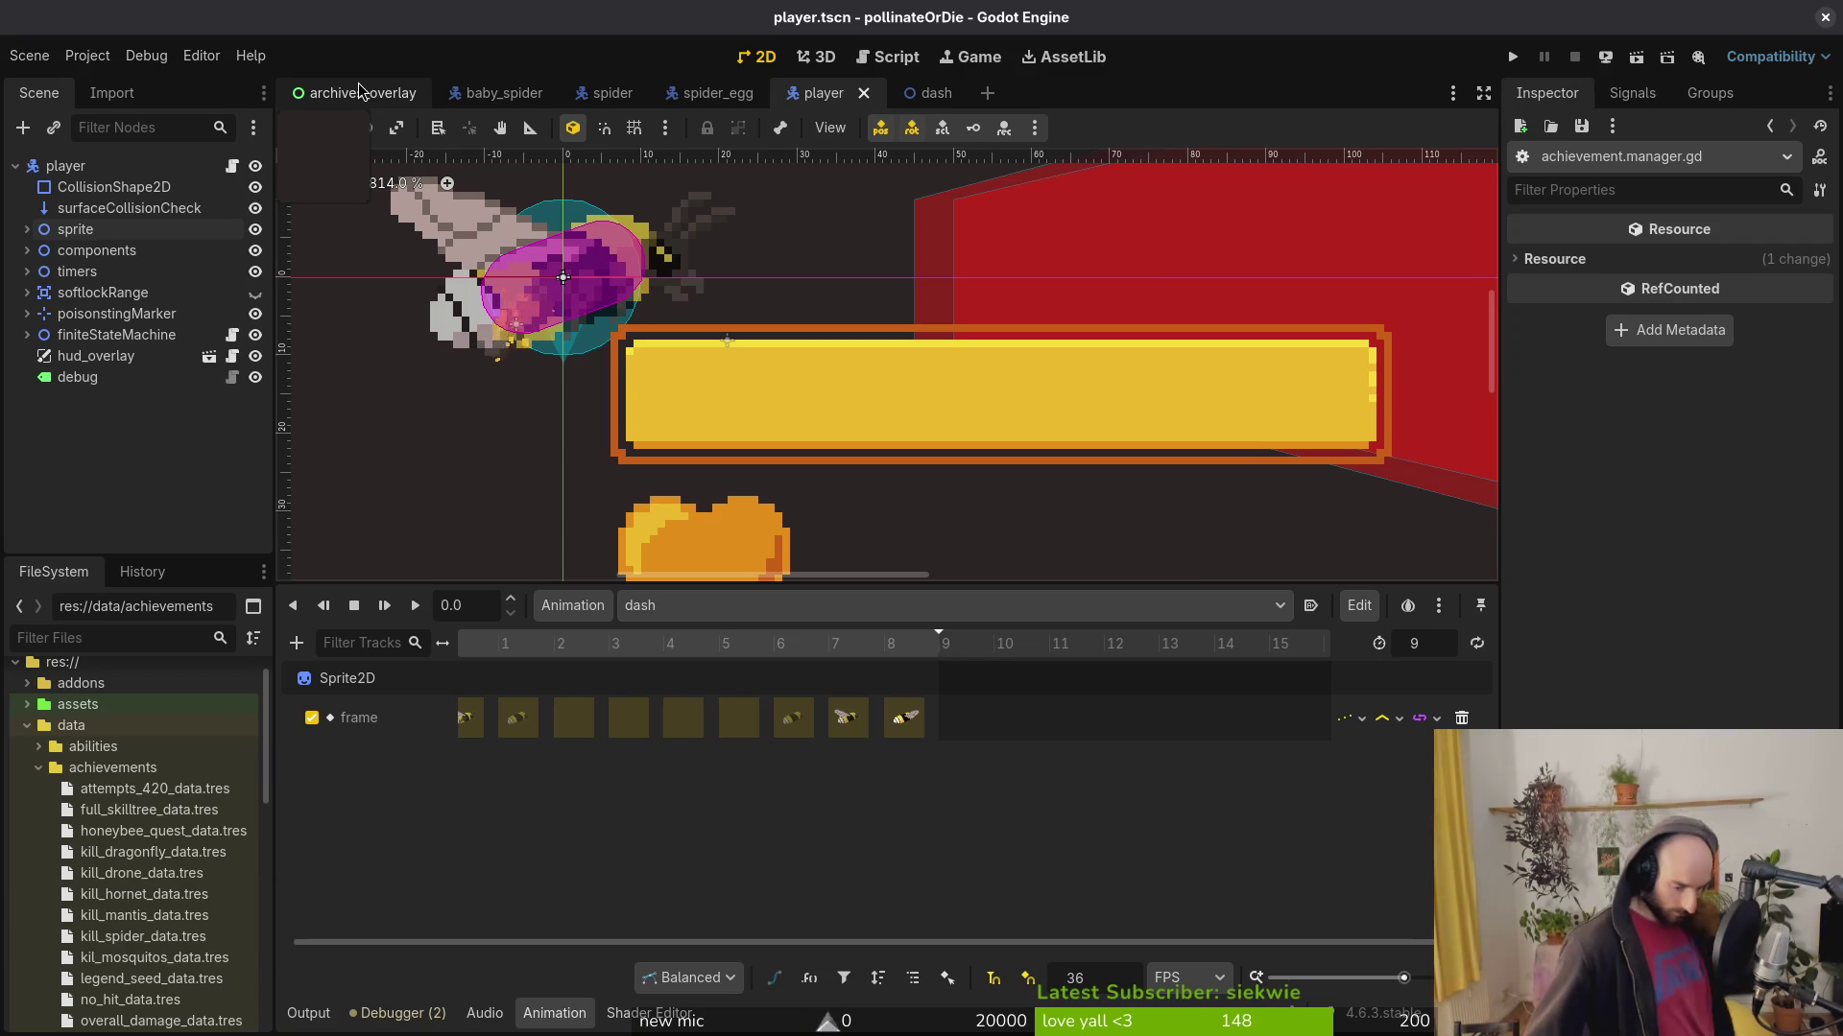
key("shift+alt+o")
type("archivemanager")
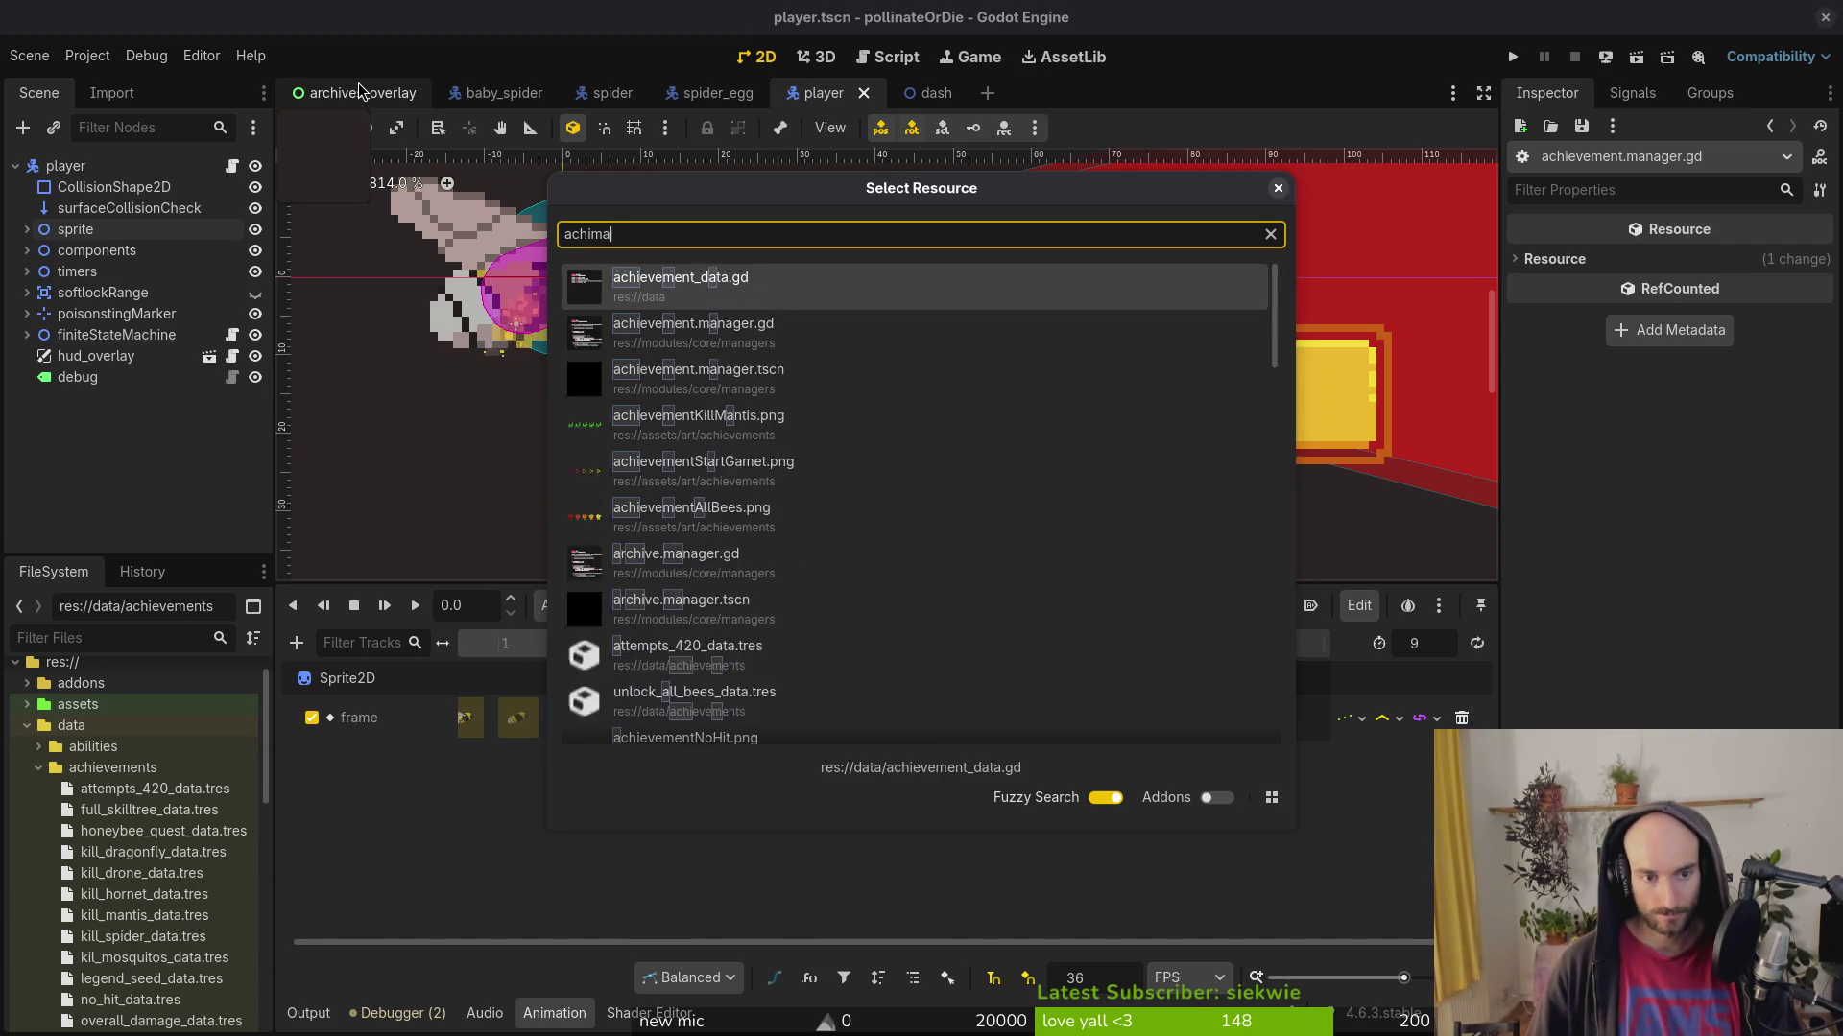
key("Return")
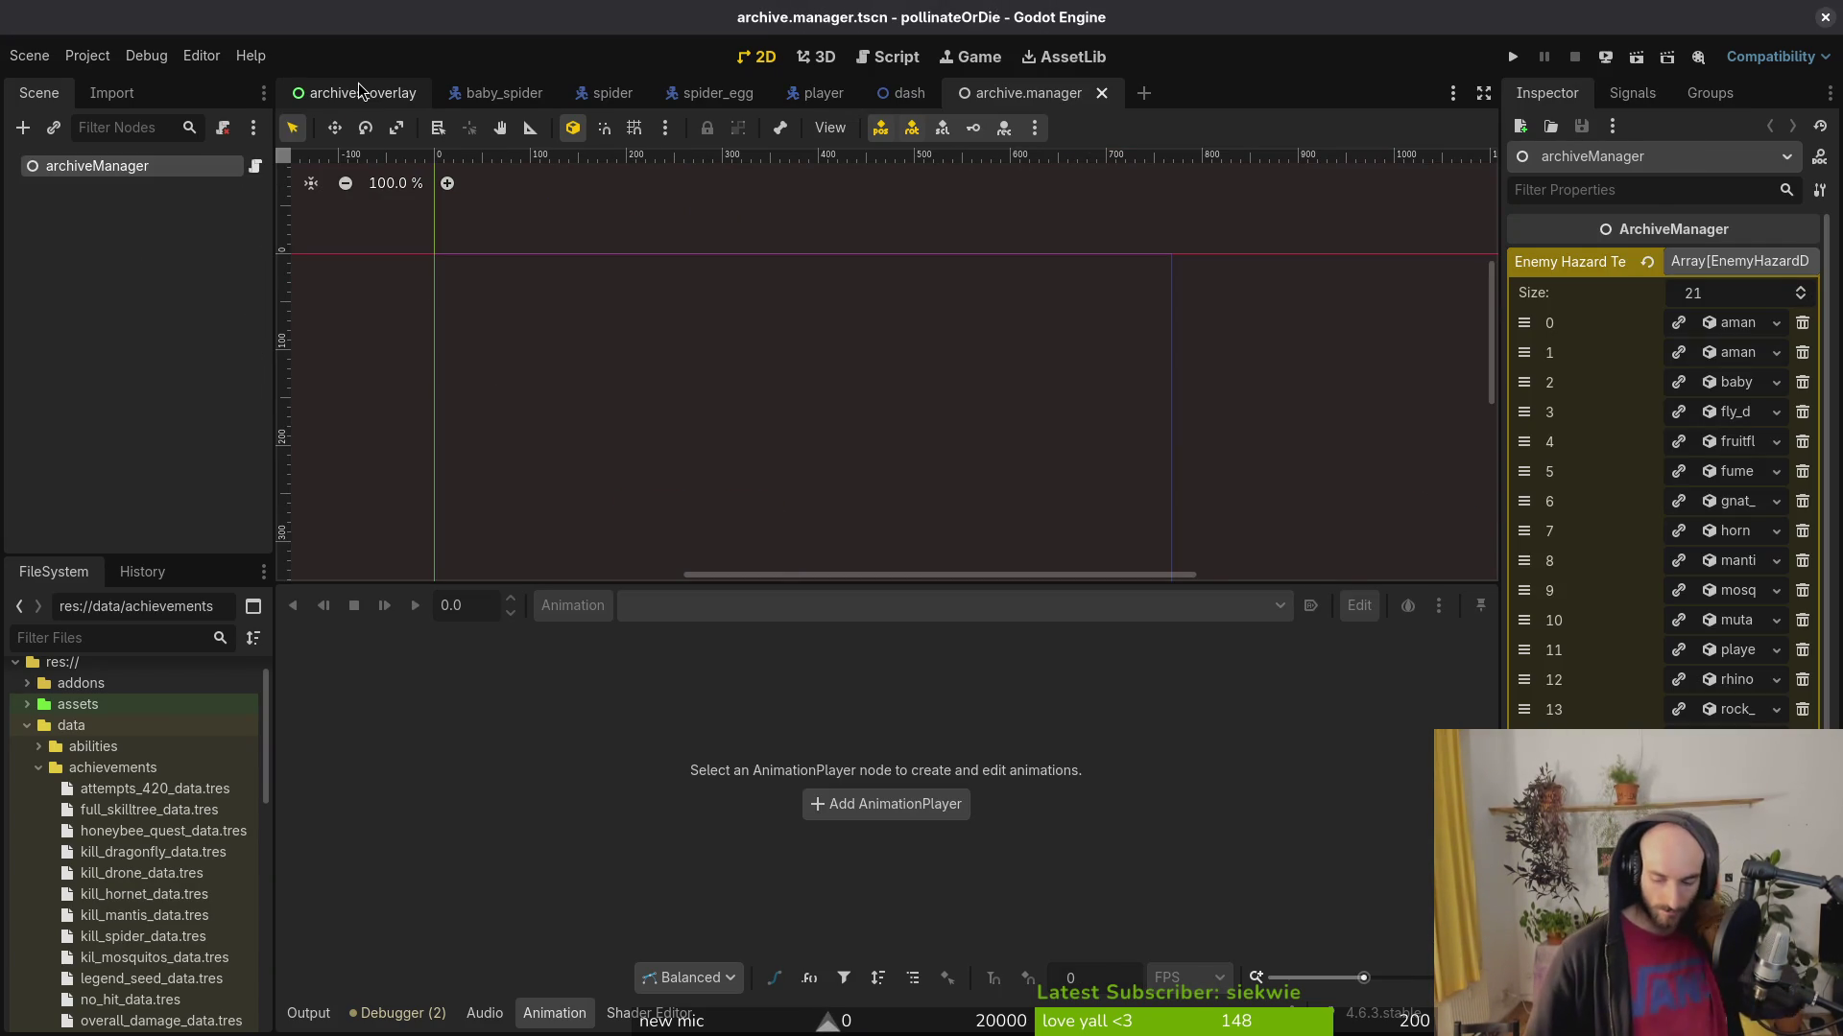
key("alt+shift+o")
type("ach")
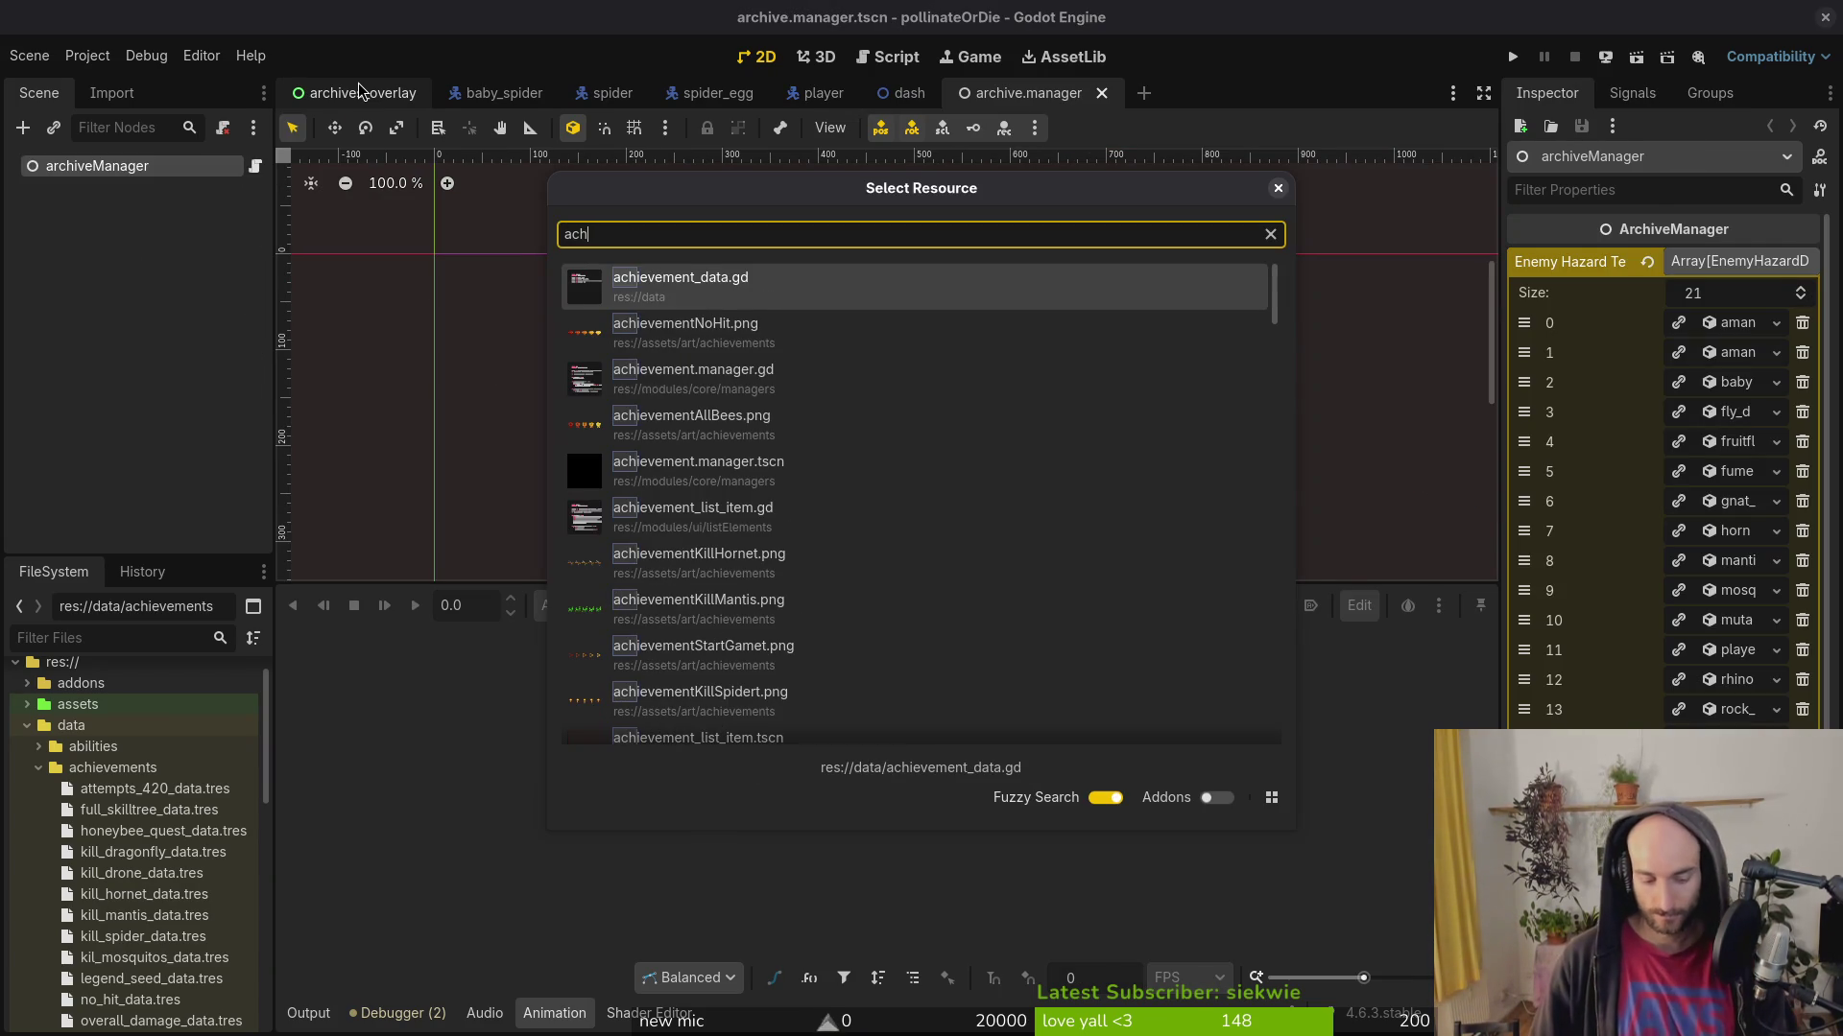
type("ievement")
key("Down")
key("Down")
key("Return")
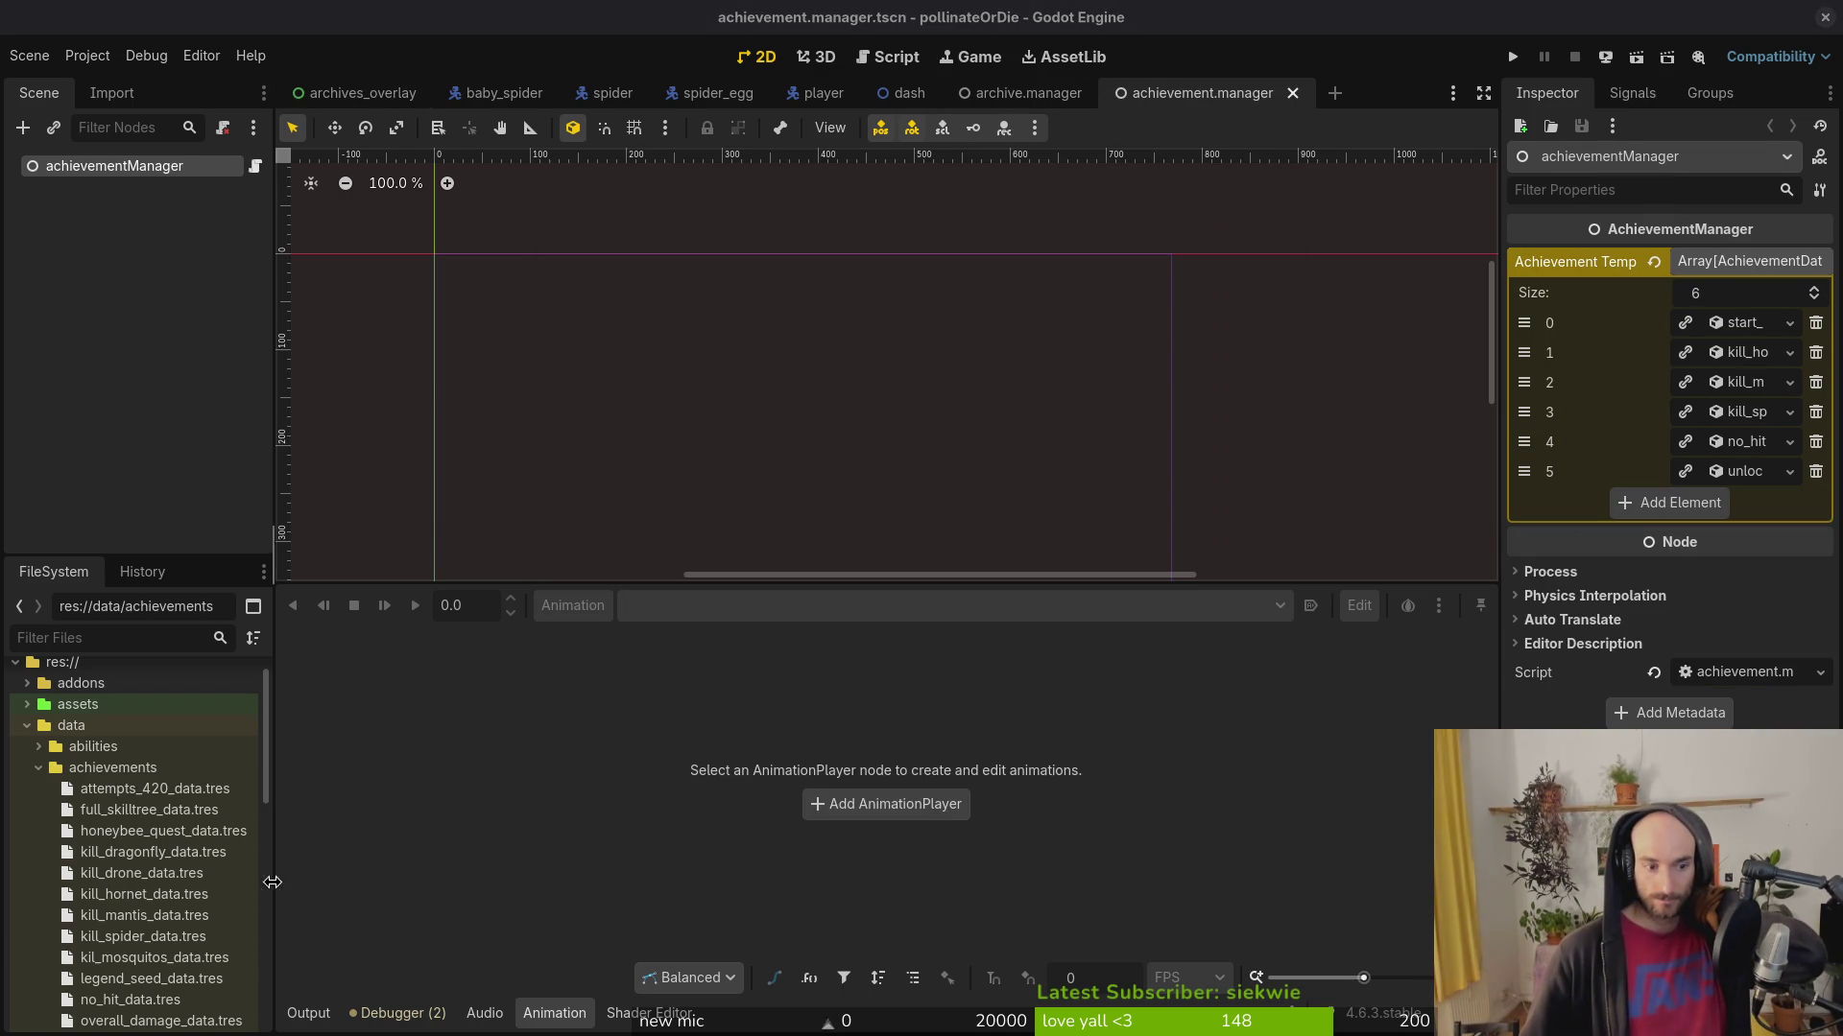
- Drag tragedy_data.tres into the Achievement Templates array and check the new seventh entry
scroll(141, 862, "down", 4)
left_click(141, 862)
mouse_move(129, 909)
left_mouse_down()
mouse_move(1409, 637)
mouse_move(1709, 509)
left_mouse_up()
left_click(1733, 505)
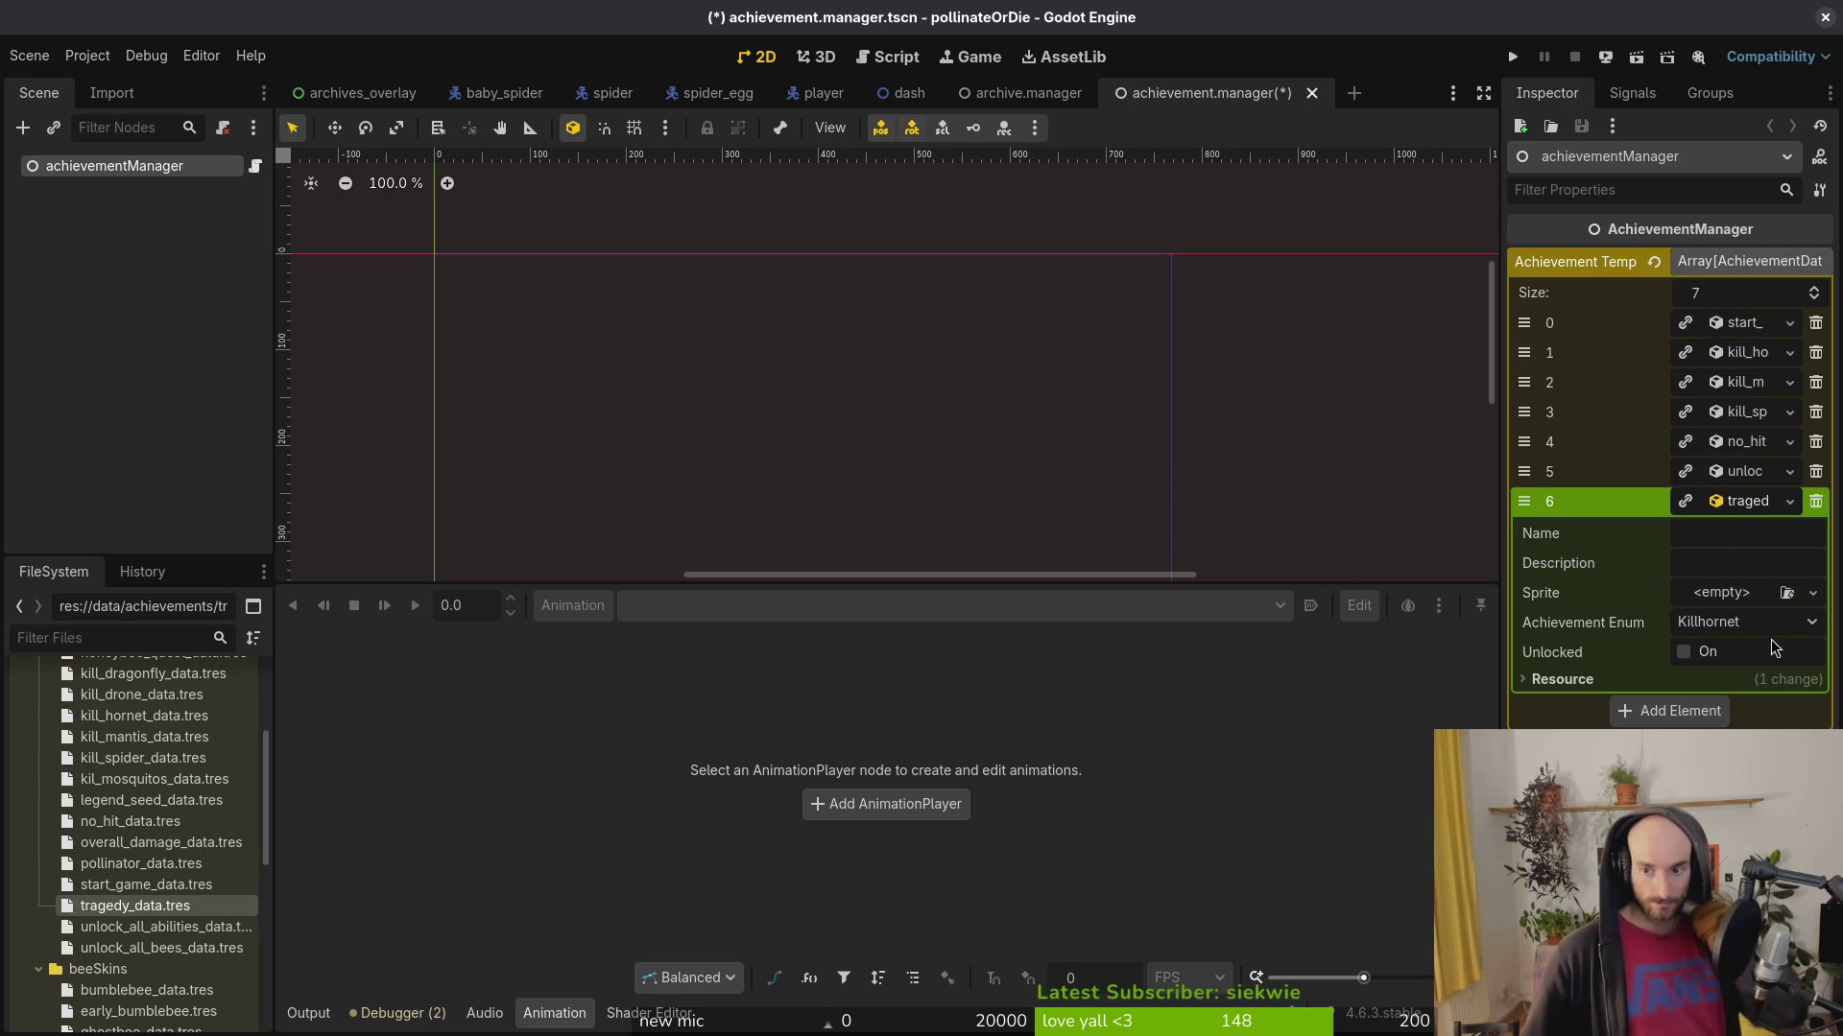
left_click(1745, 505)
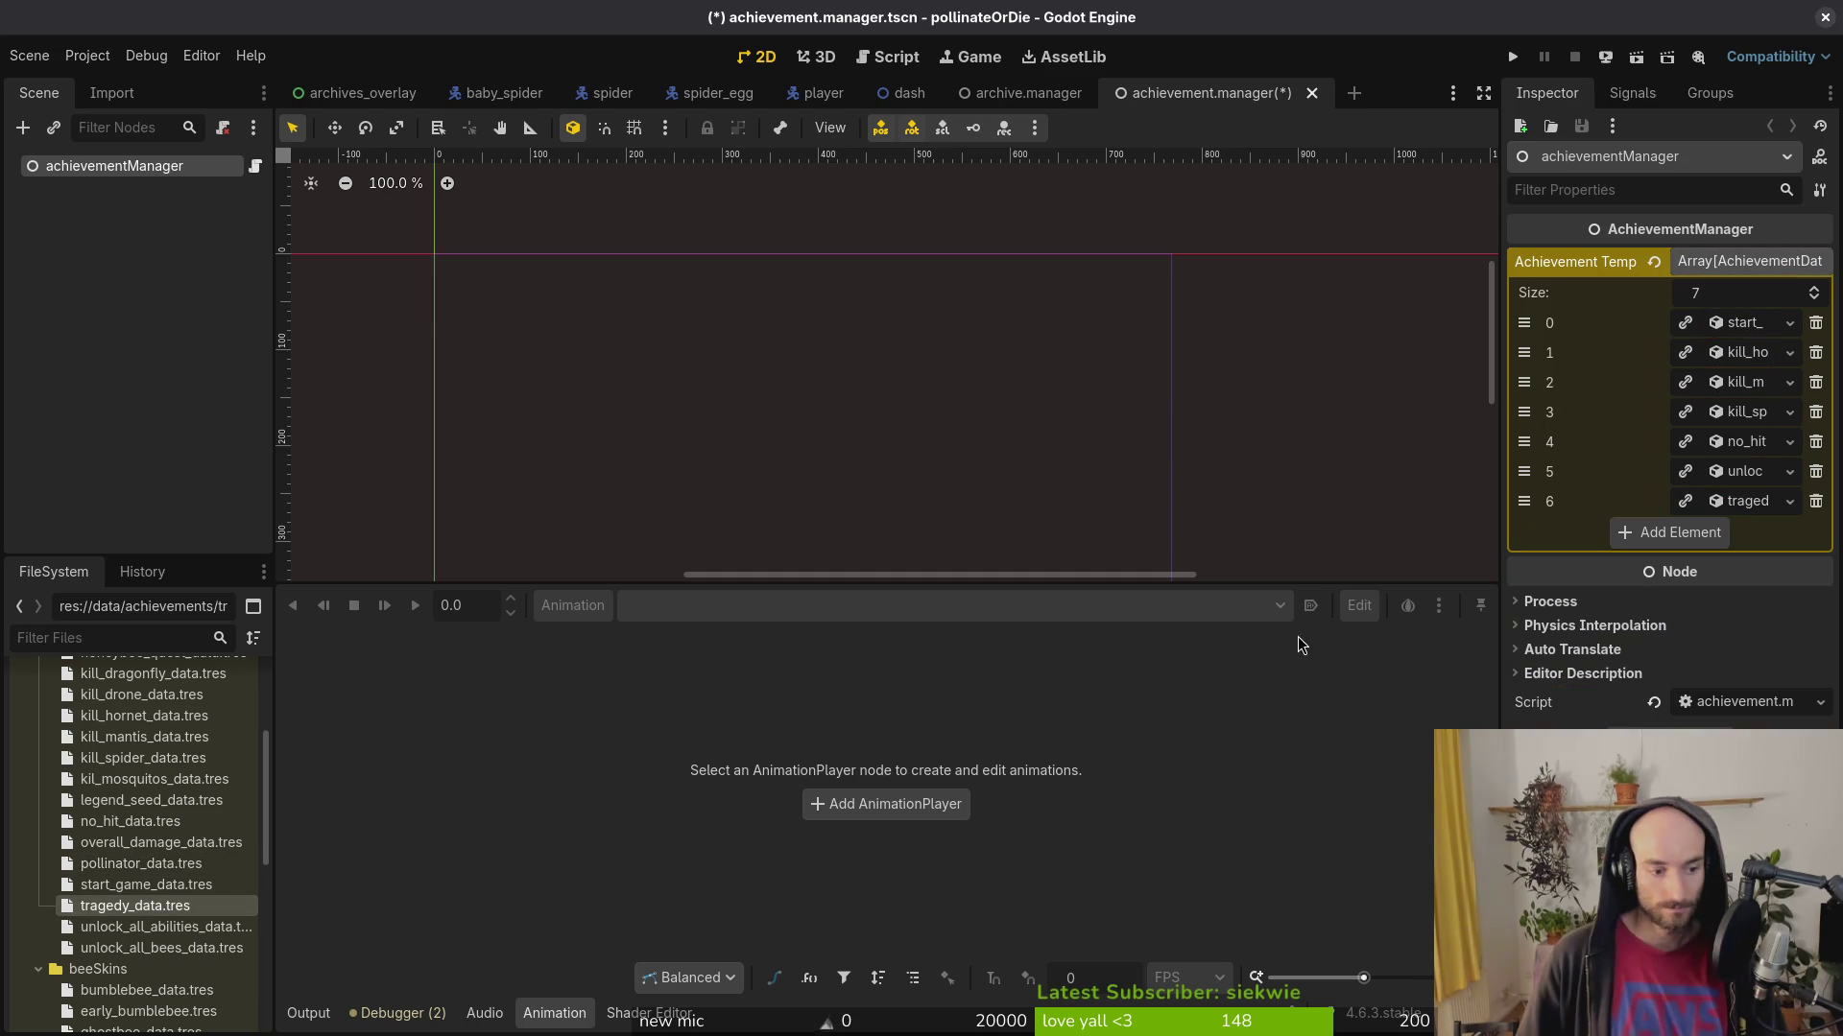
left_click(168, 907)
key("super")
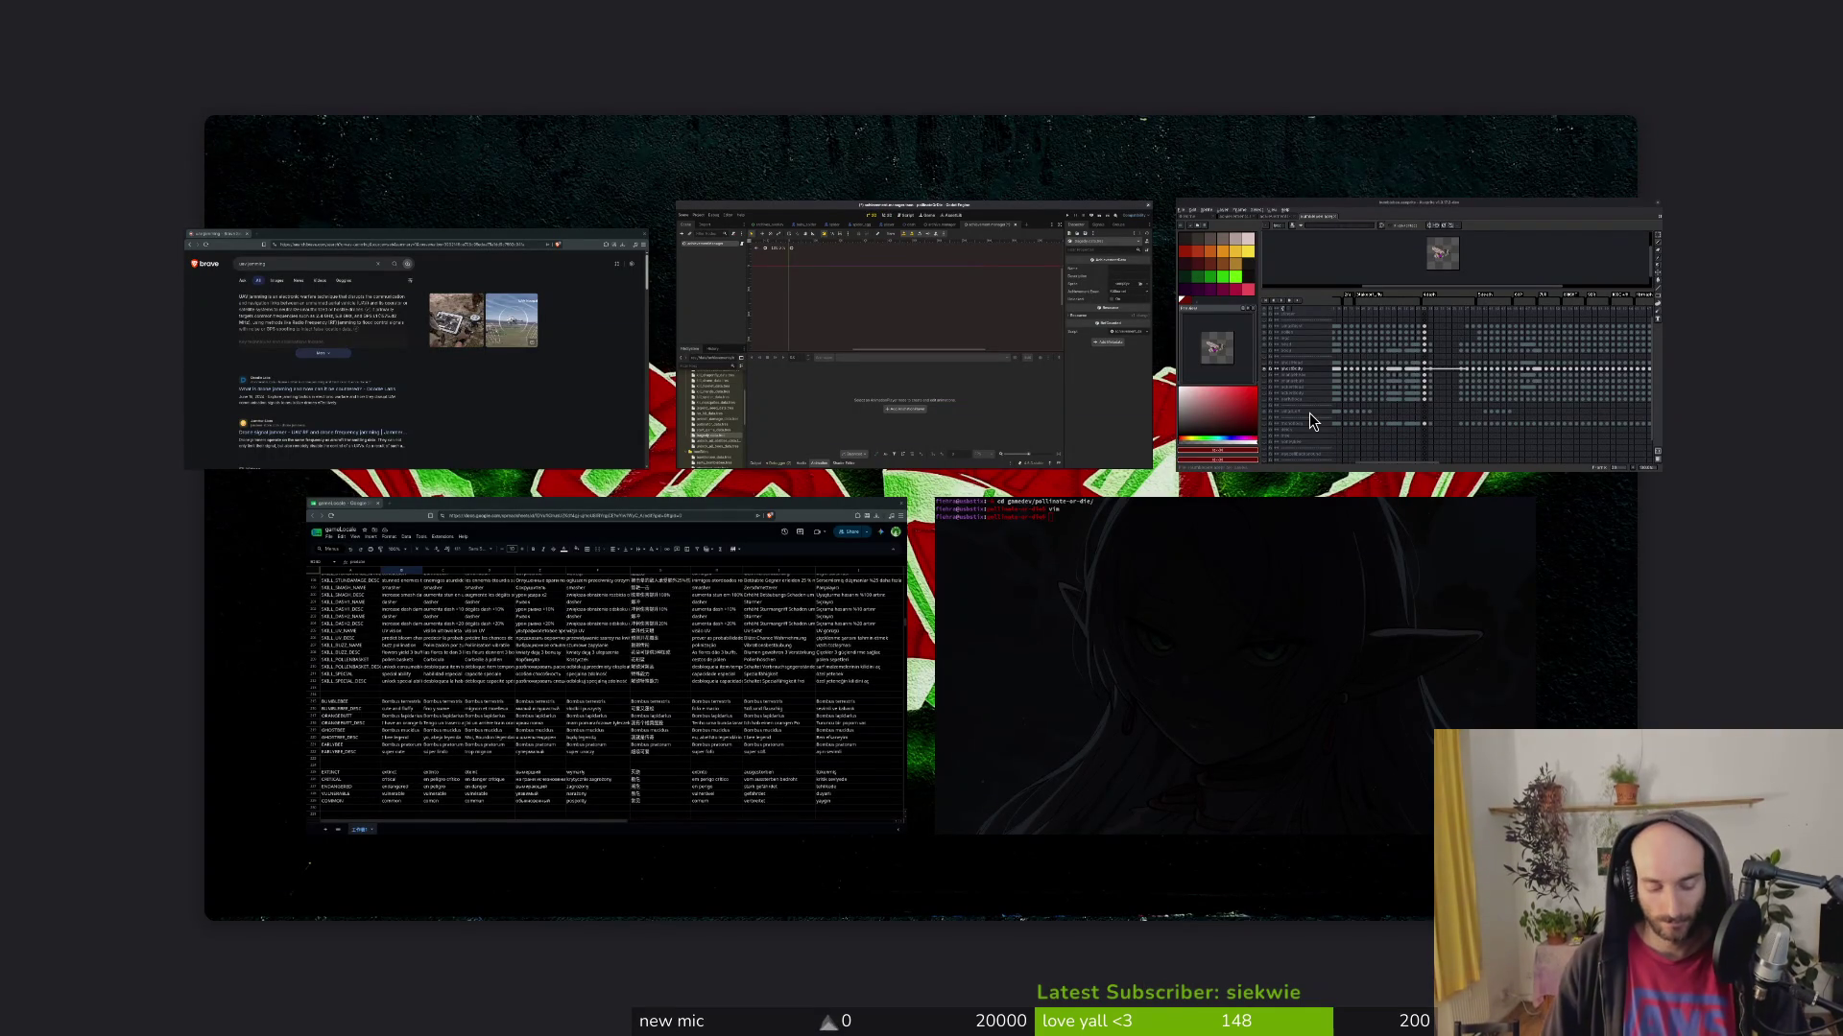
- In Aseprite, close the bumblebee sprite and achievements sheet tabs
left_click(1309, 412)
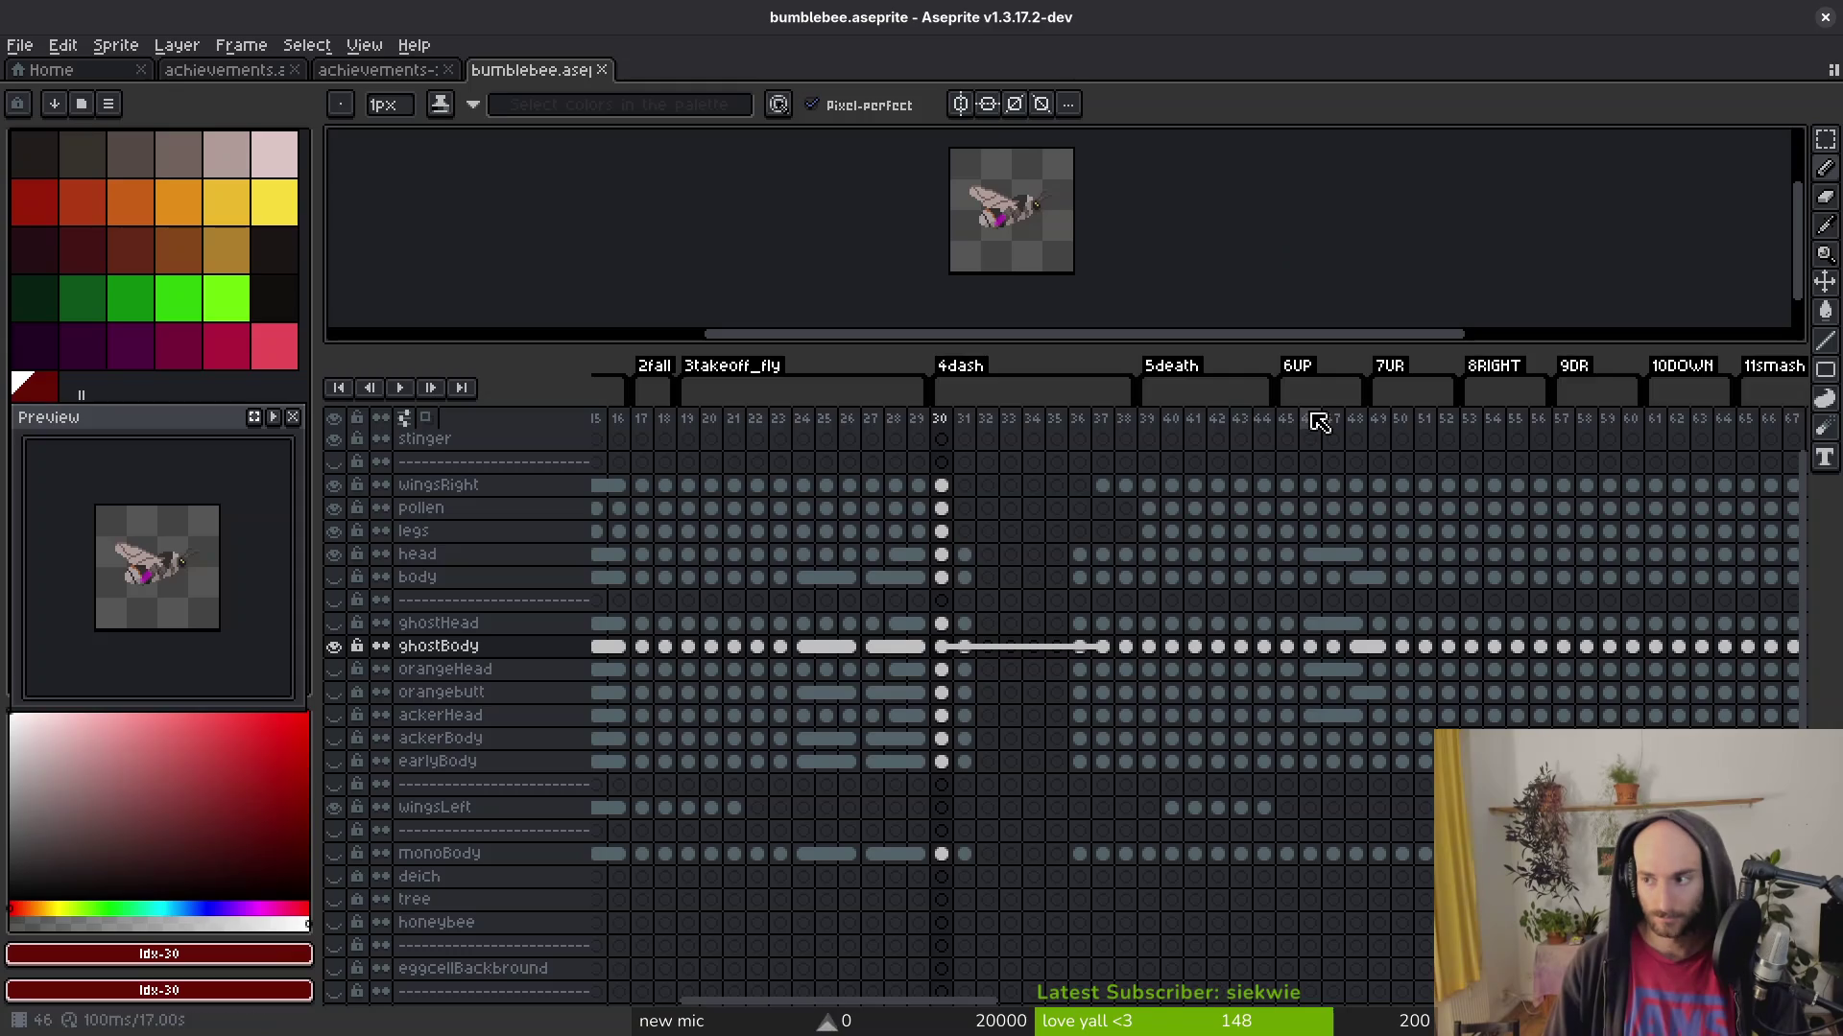
left_click(602, 70)
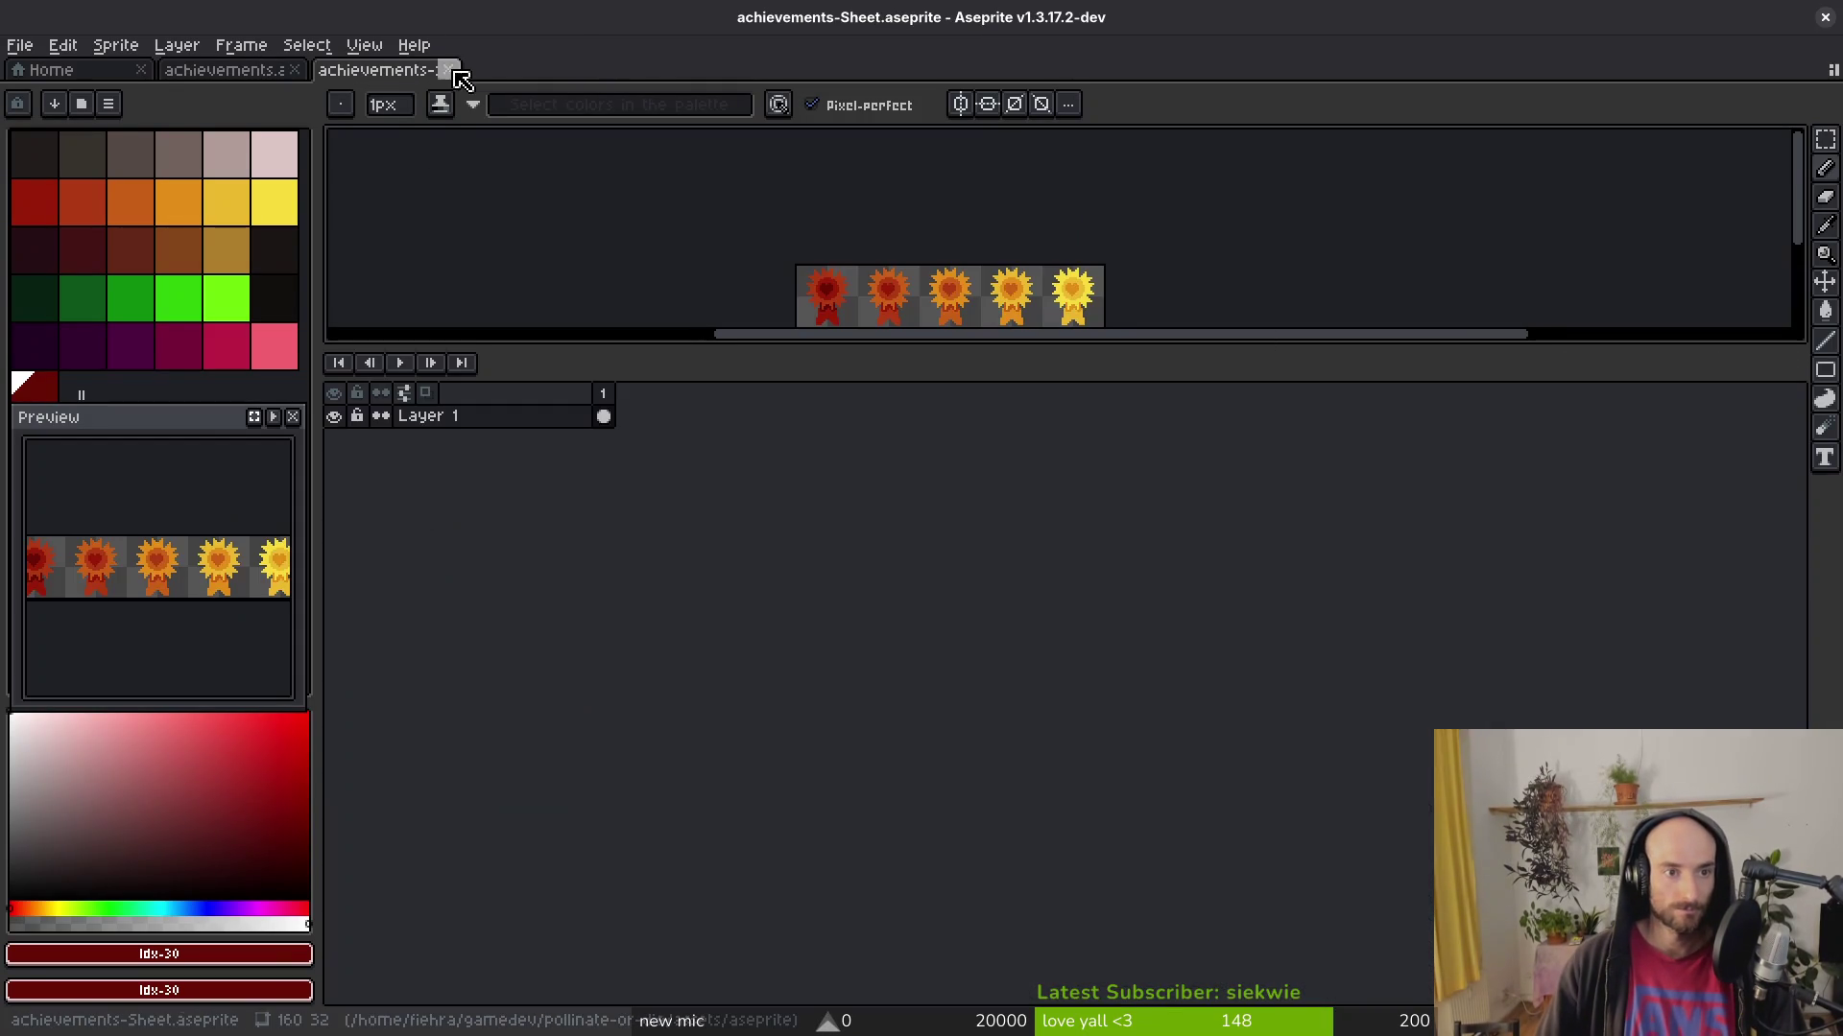
key("ctrl+w")
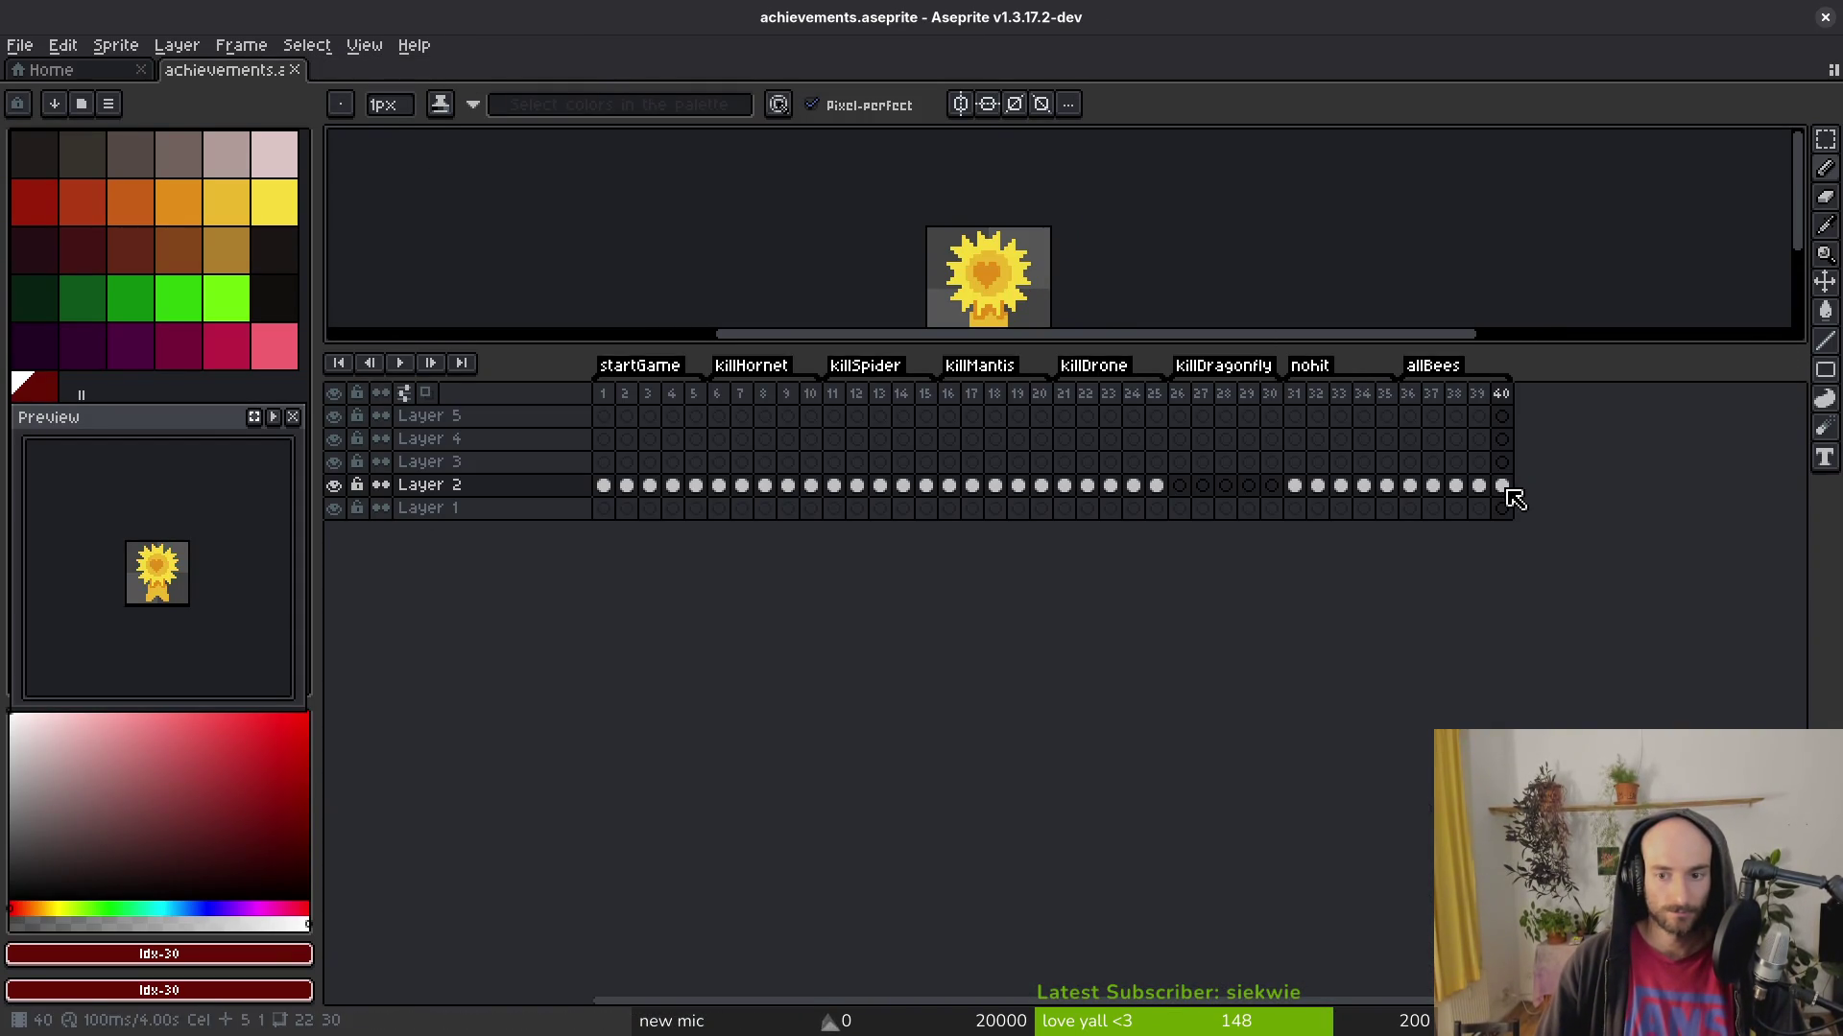
- Append five empty frames 41–45 and tag them tragedy
key("alt+b")
key("alt+b")
key("alt+b")
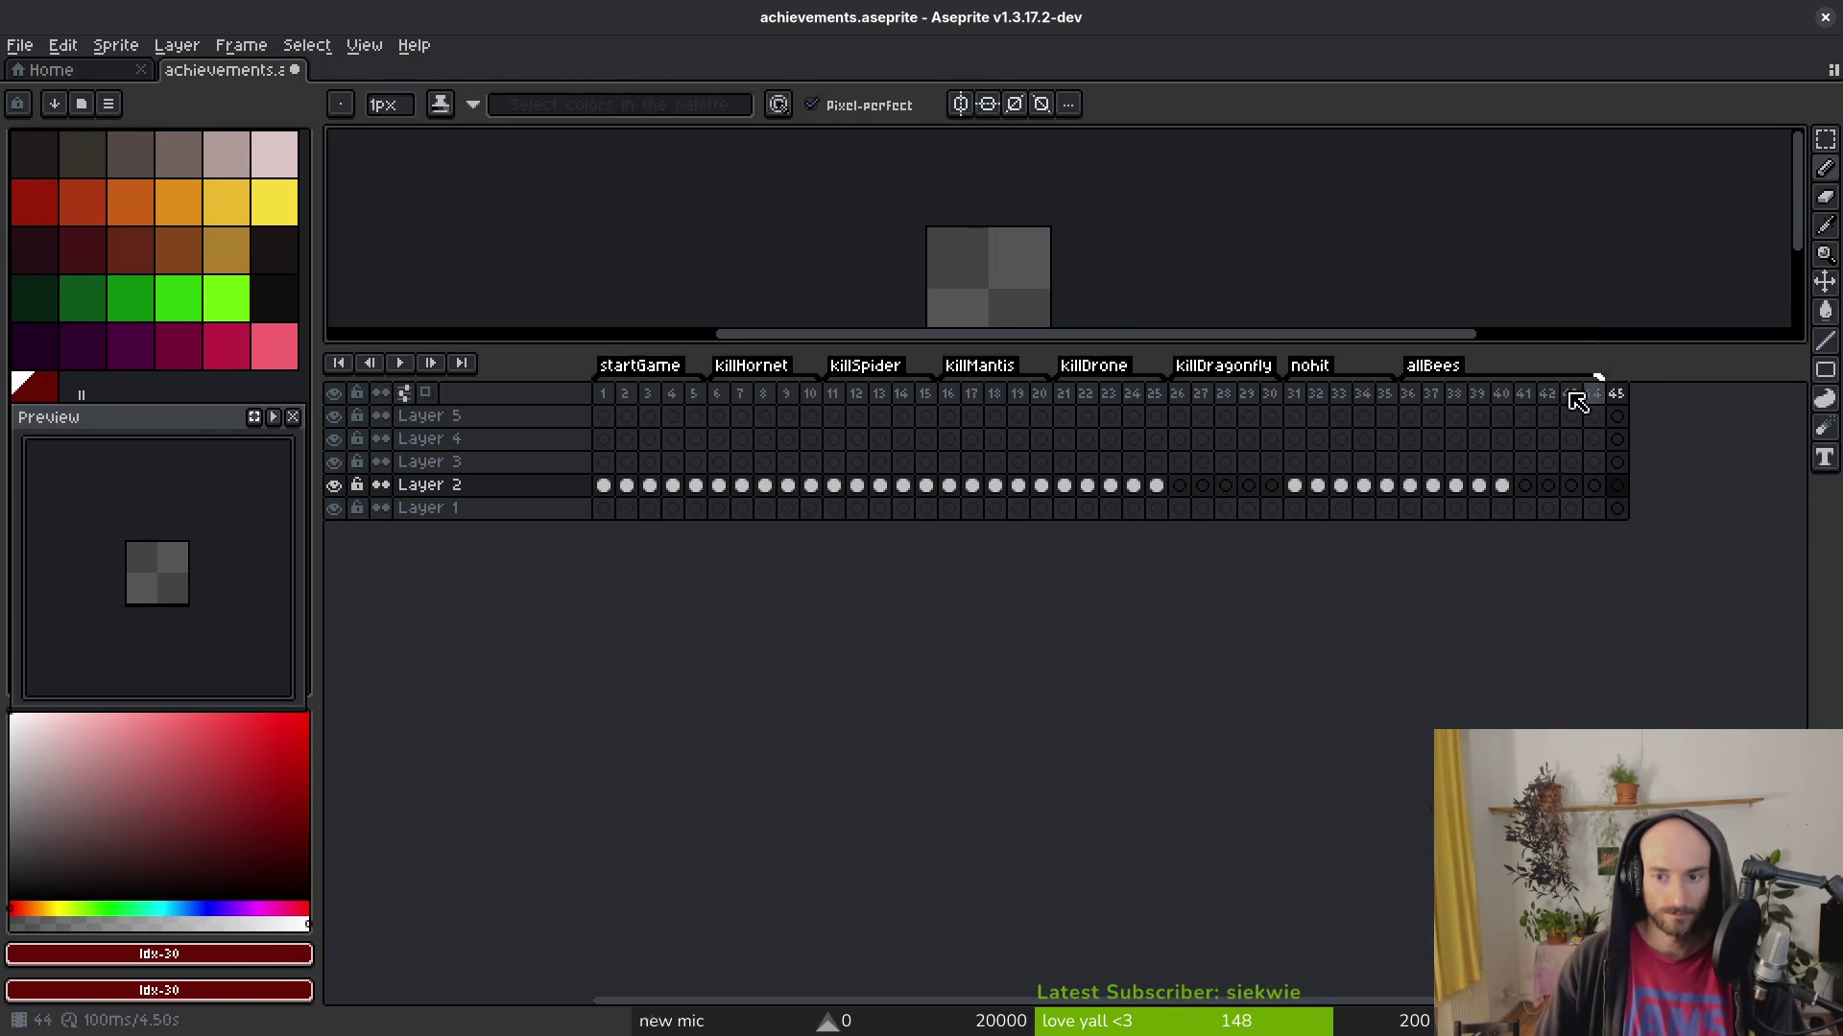
left_click_drag(1520, 396, 1625, 402)
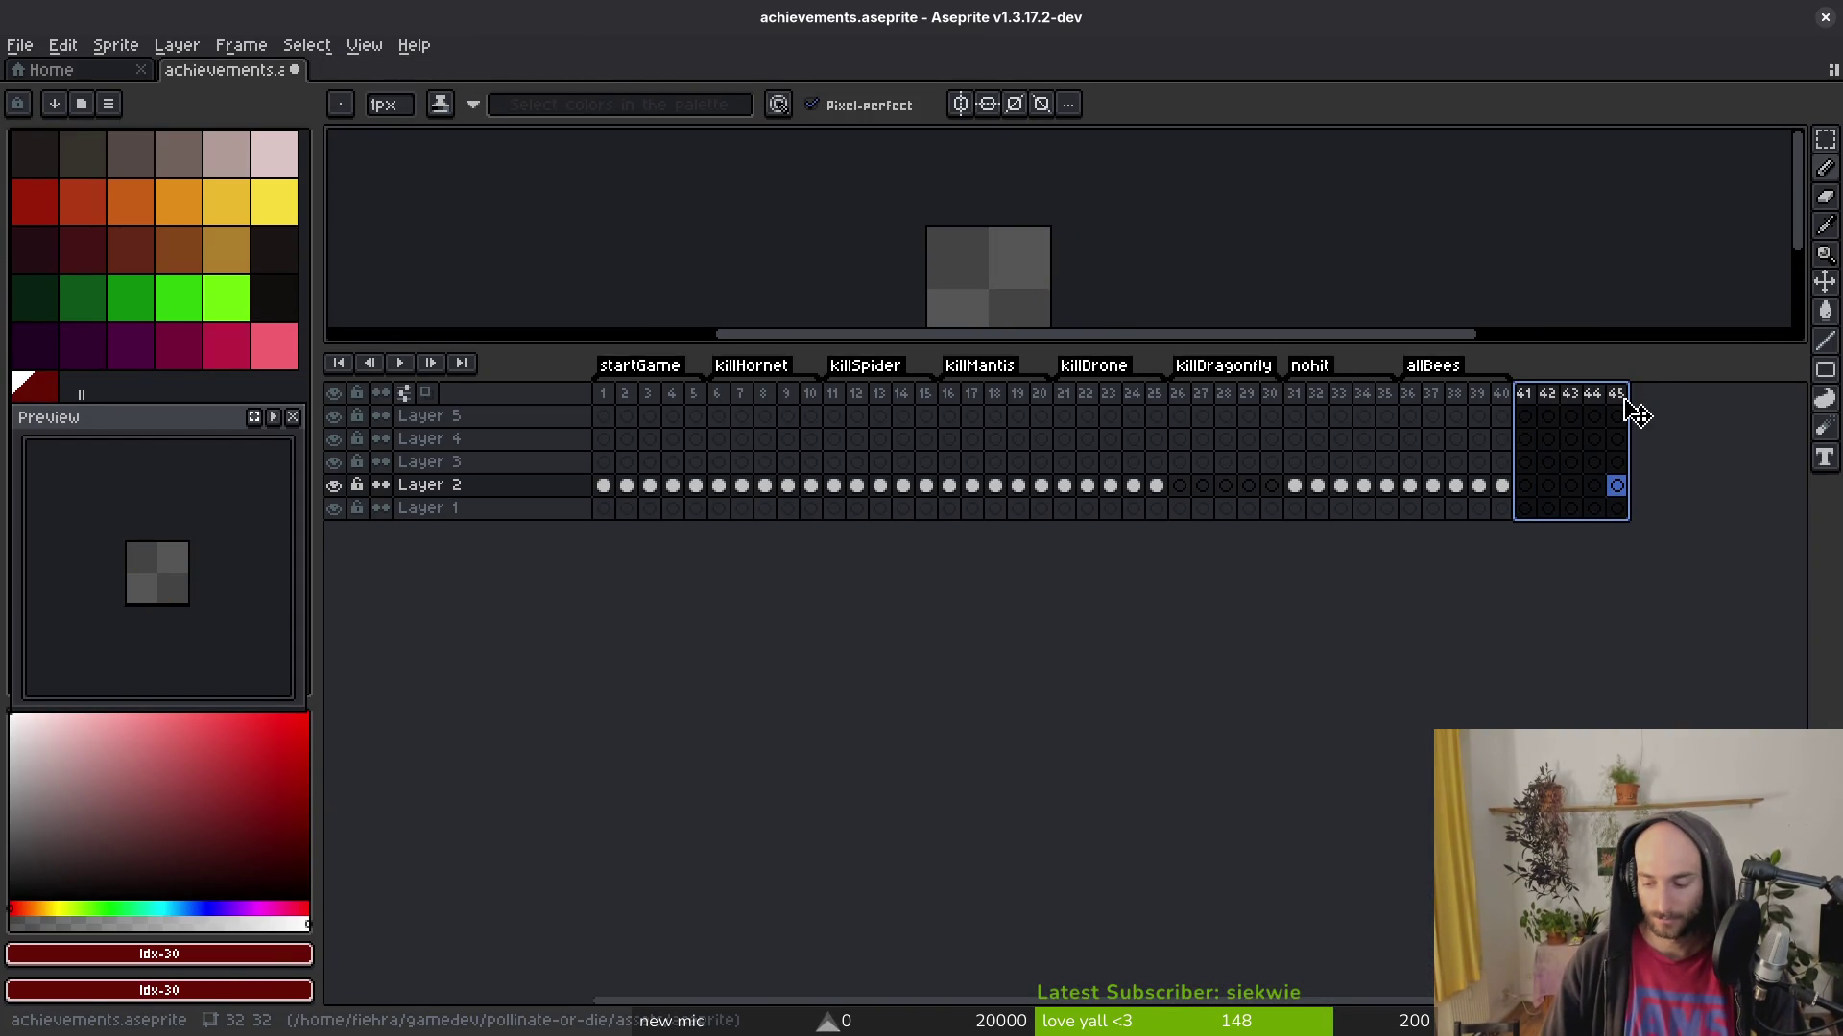
key("F2")
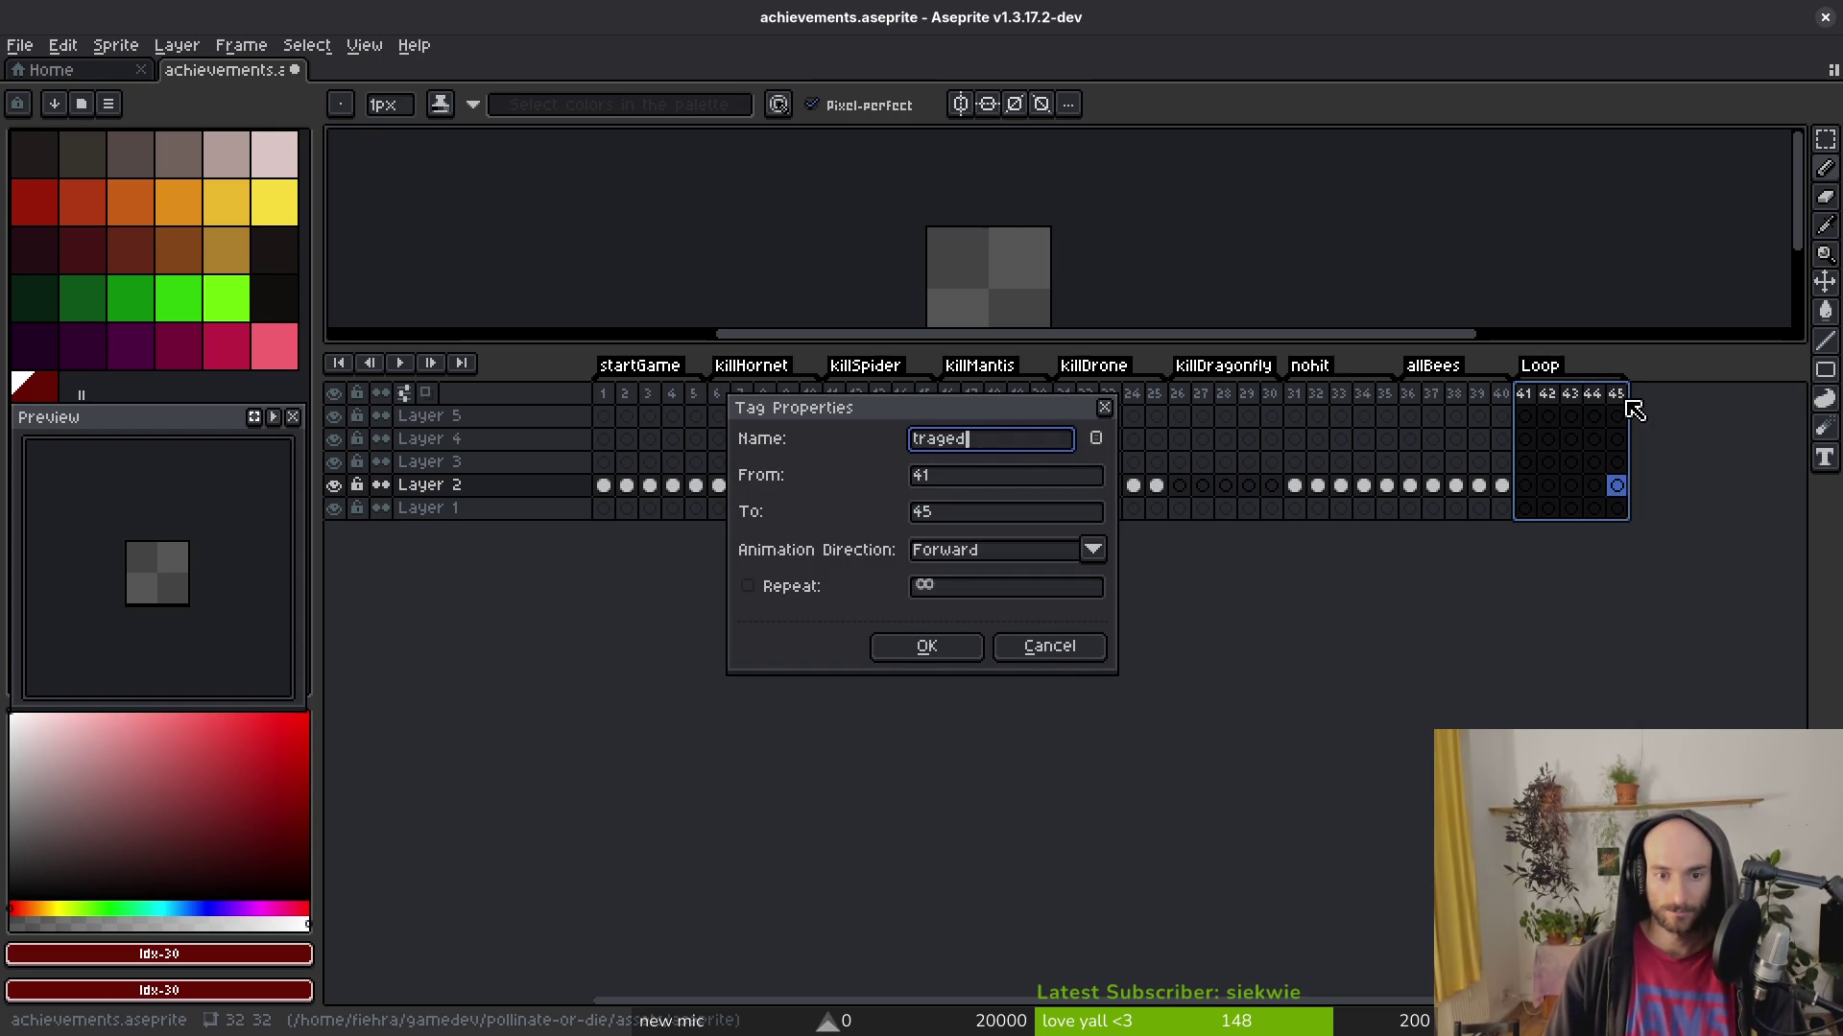
type("dy")
key("Return")
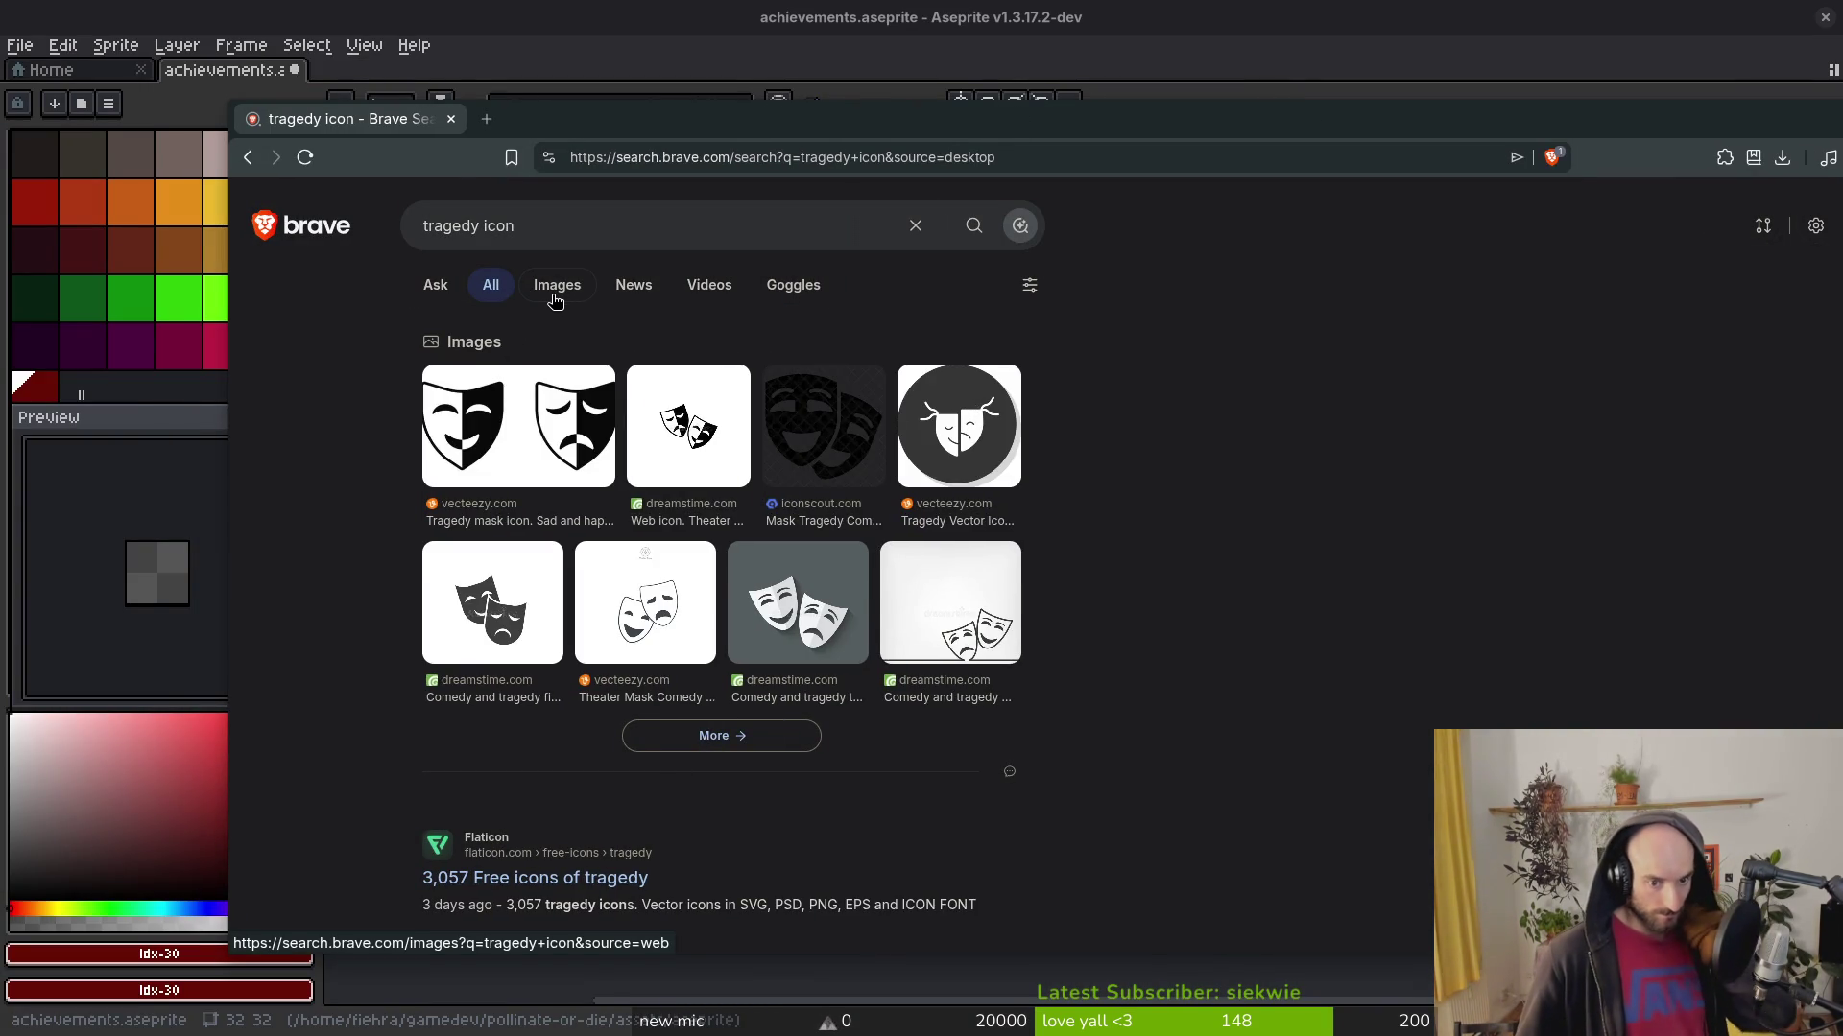
- Browse the tragedy icon image results, then search images for 'death icon'
left_click(555, 301)
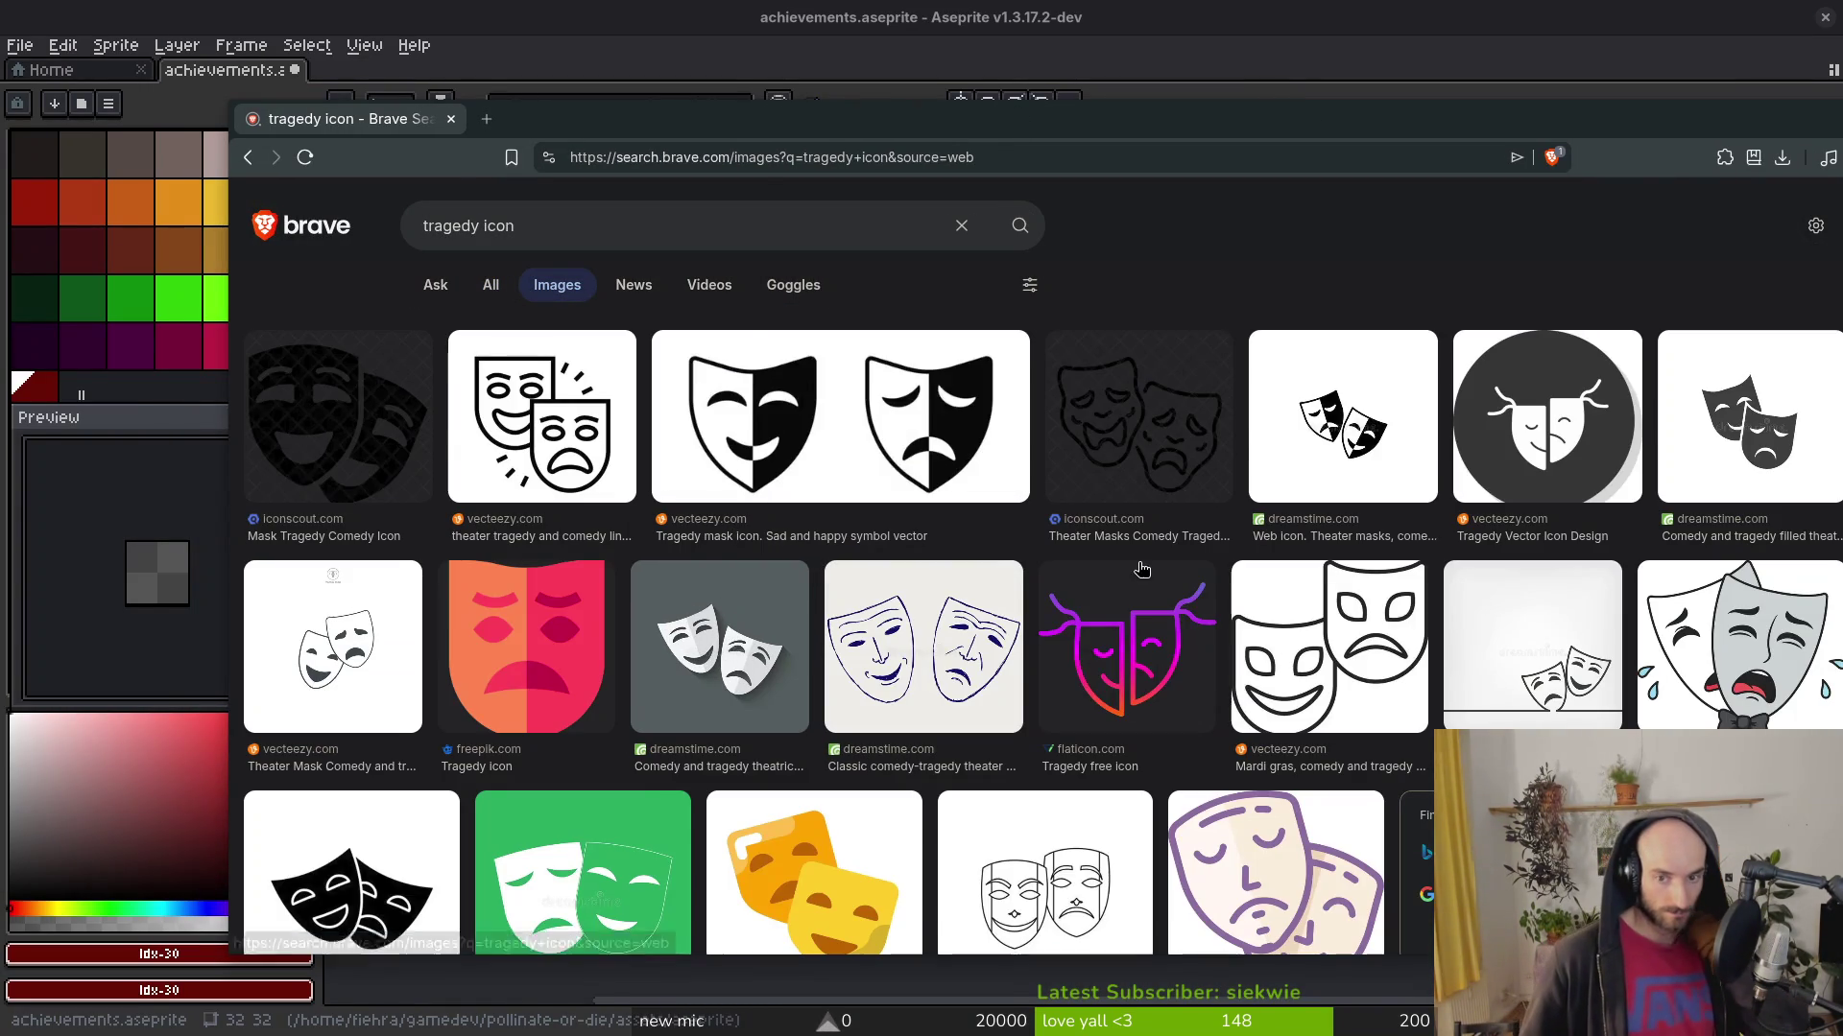
scroll(1142, 568, "down", 12)
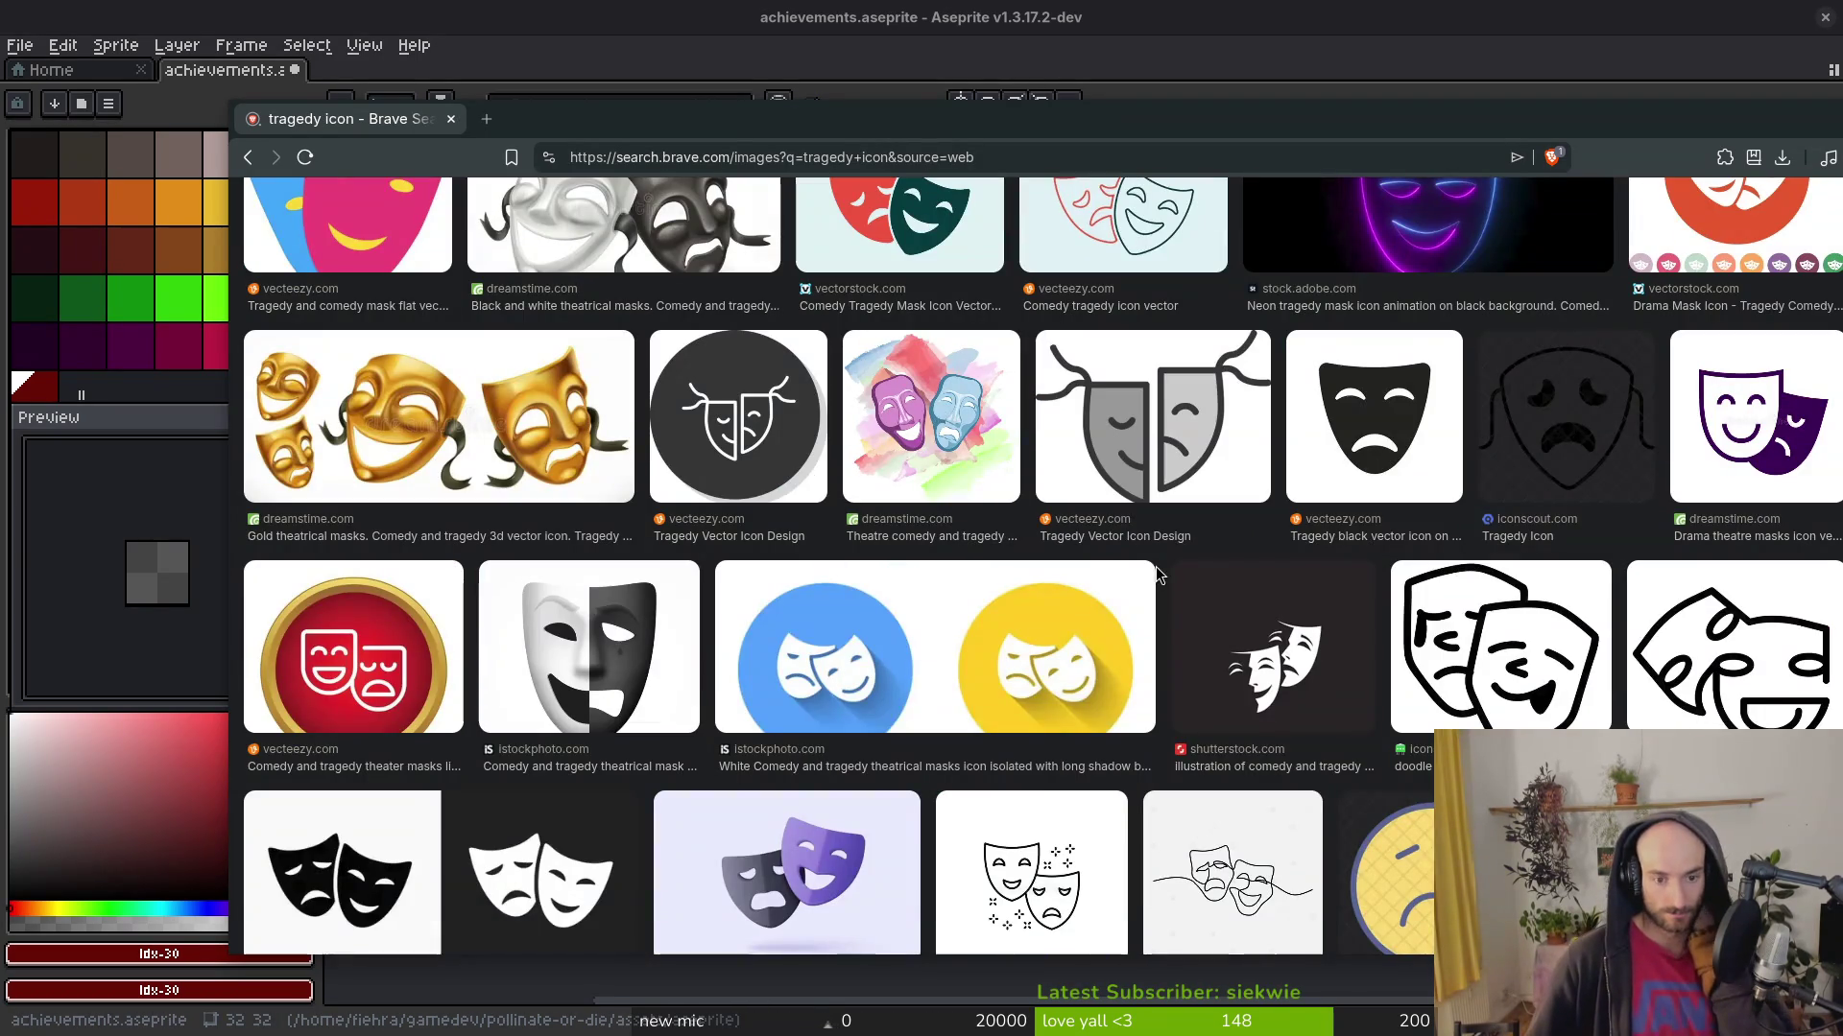
scroll(1155, 573, "down", 5)
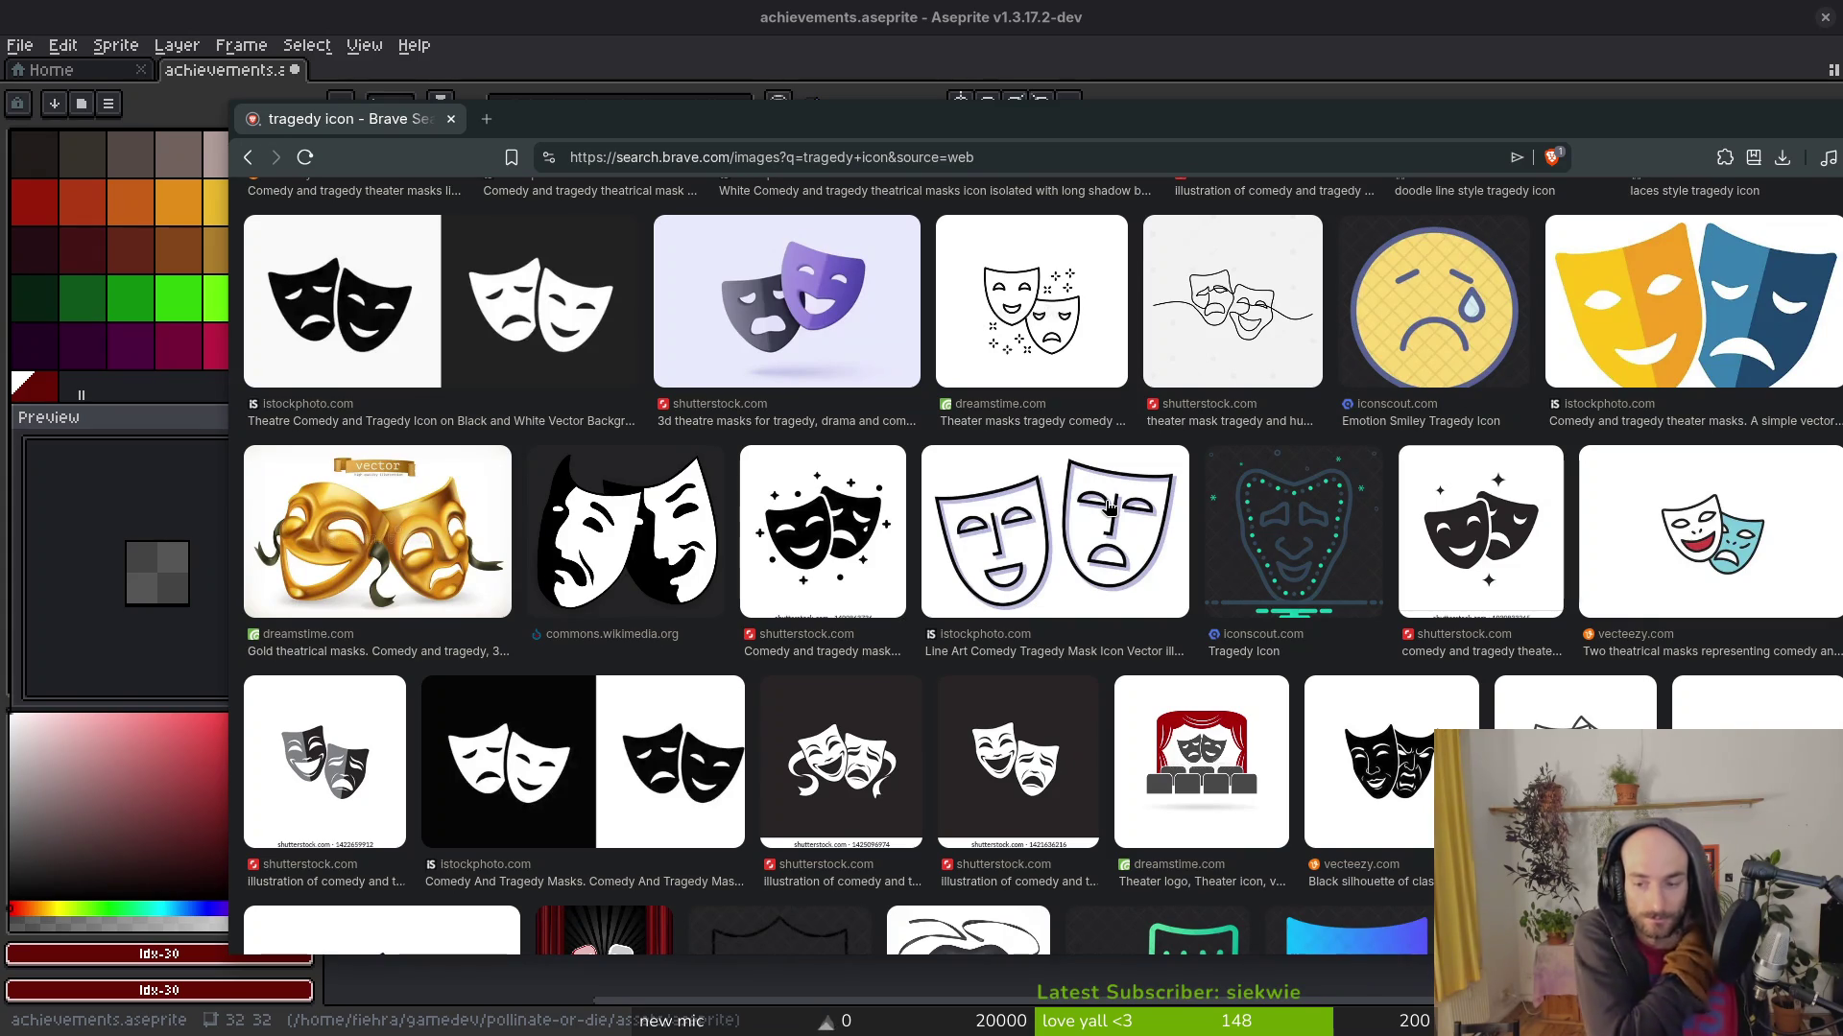
scroll(1236, 447, "up", 10)
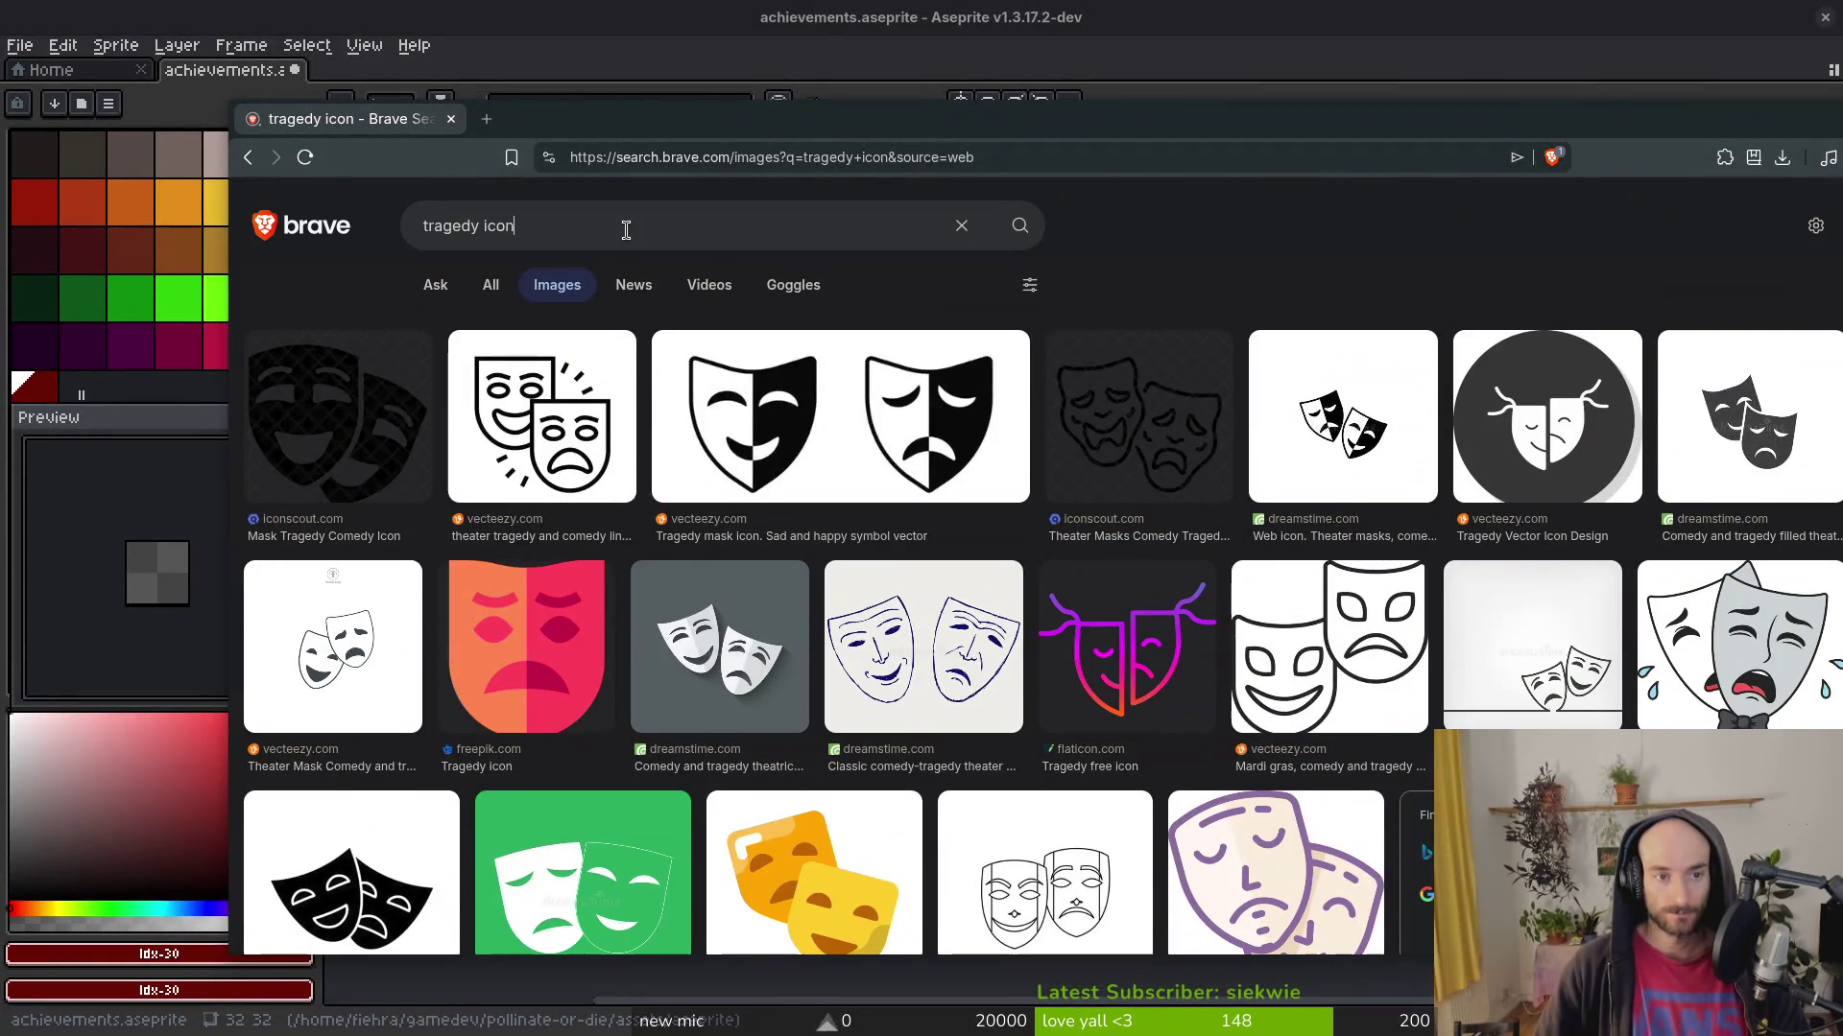
left_click(625, 230)
type("death icon")
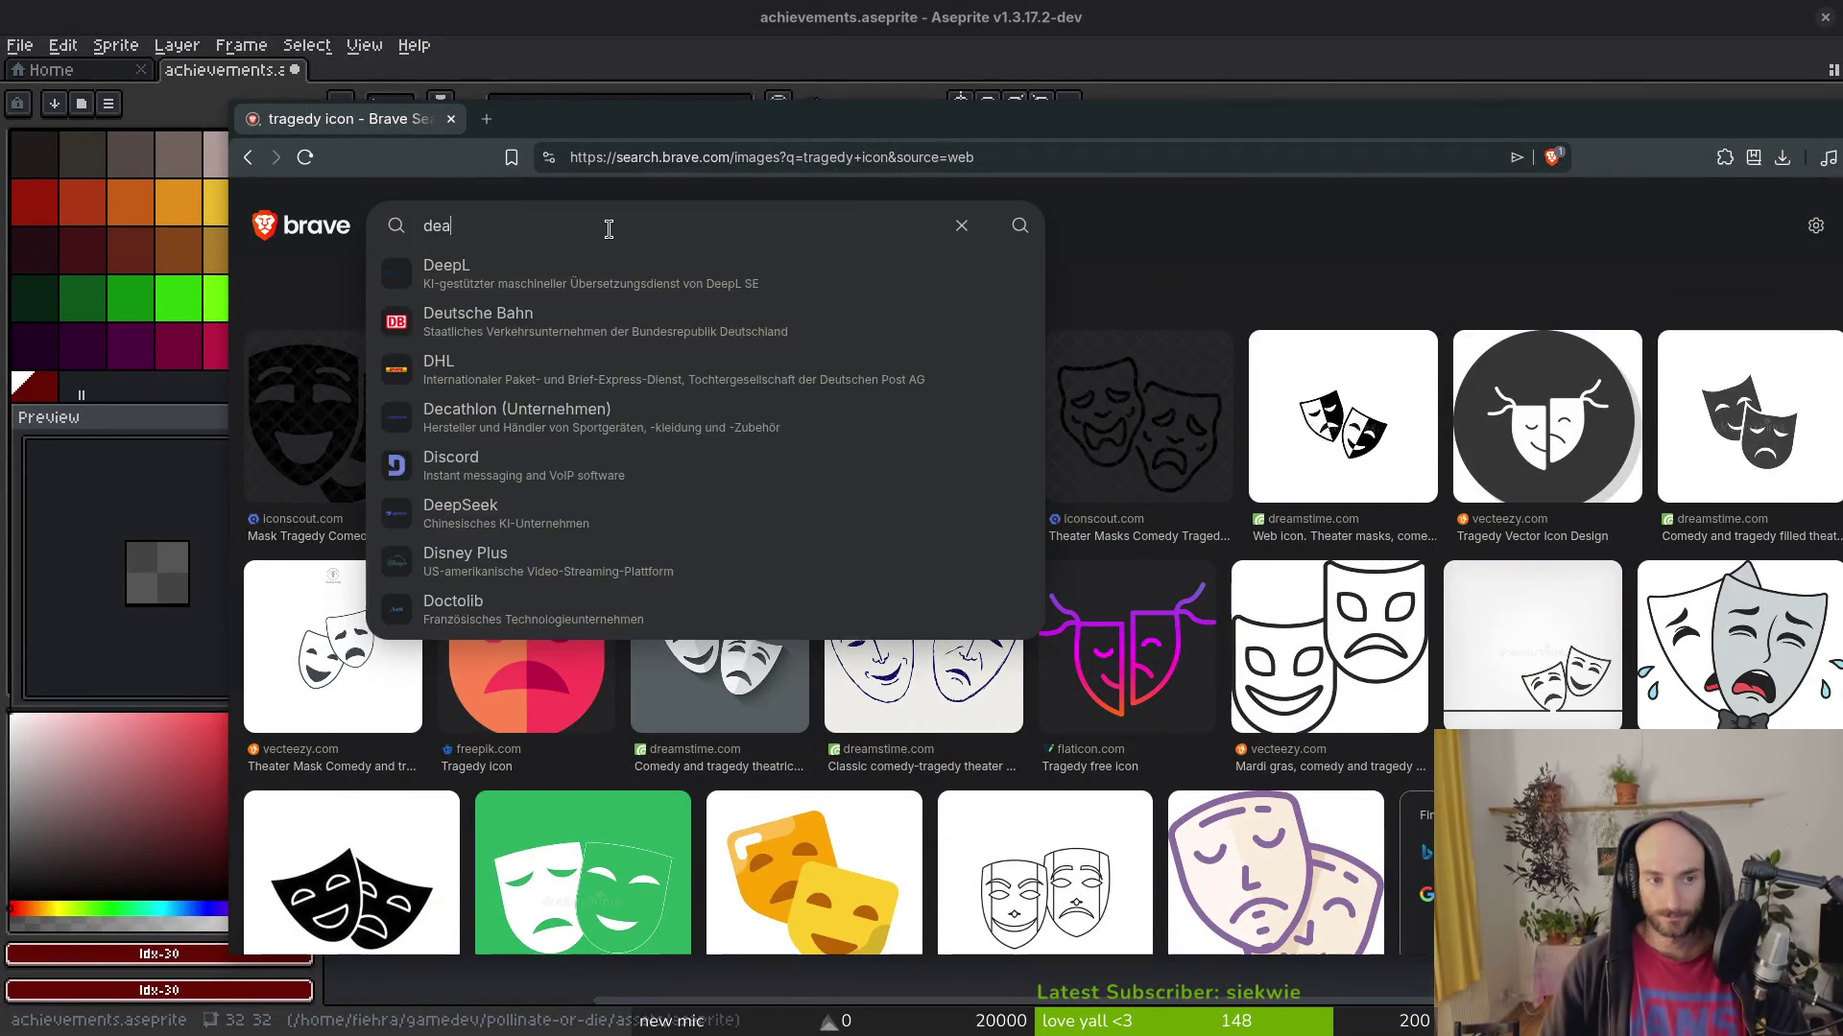
key("Return")
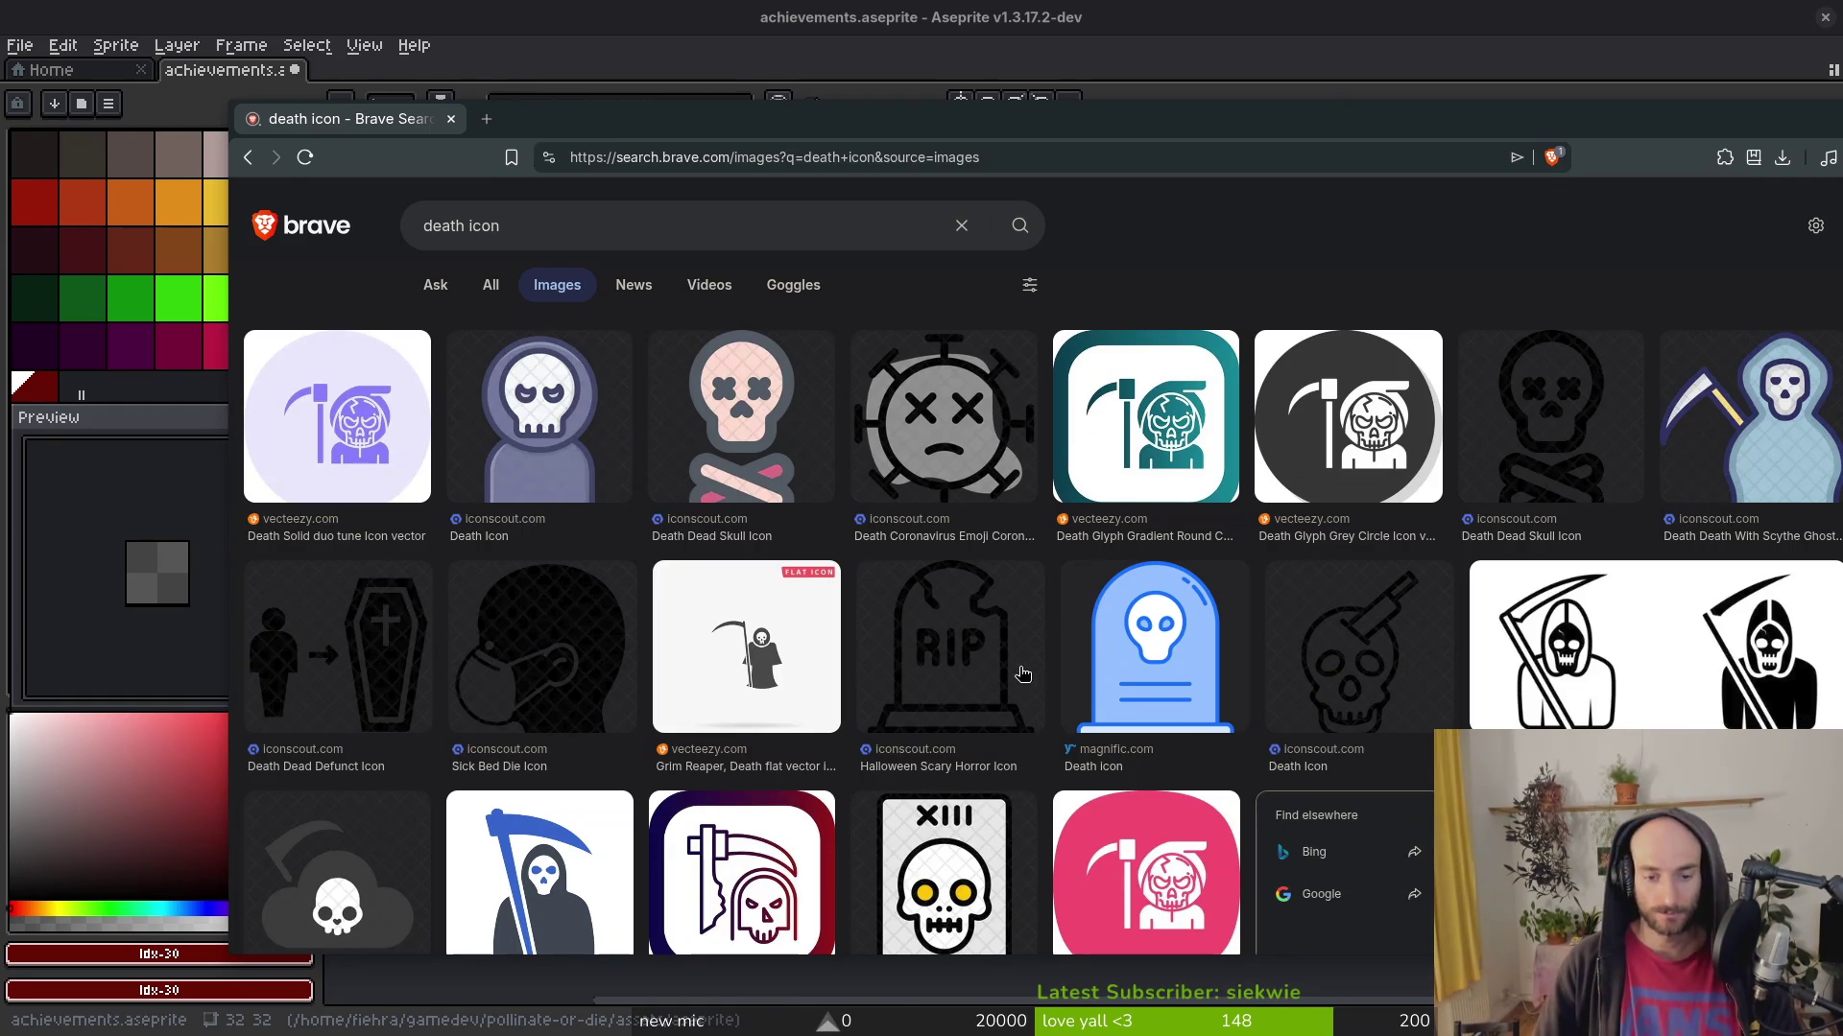
- Replace the query and run an image search for 'massacre icon'
left_click(555, 227)
key("ctrl+a")
key("BackSpace")
type("t")
key("BackSpace")
key("Escape")
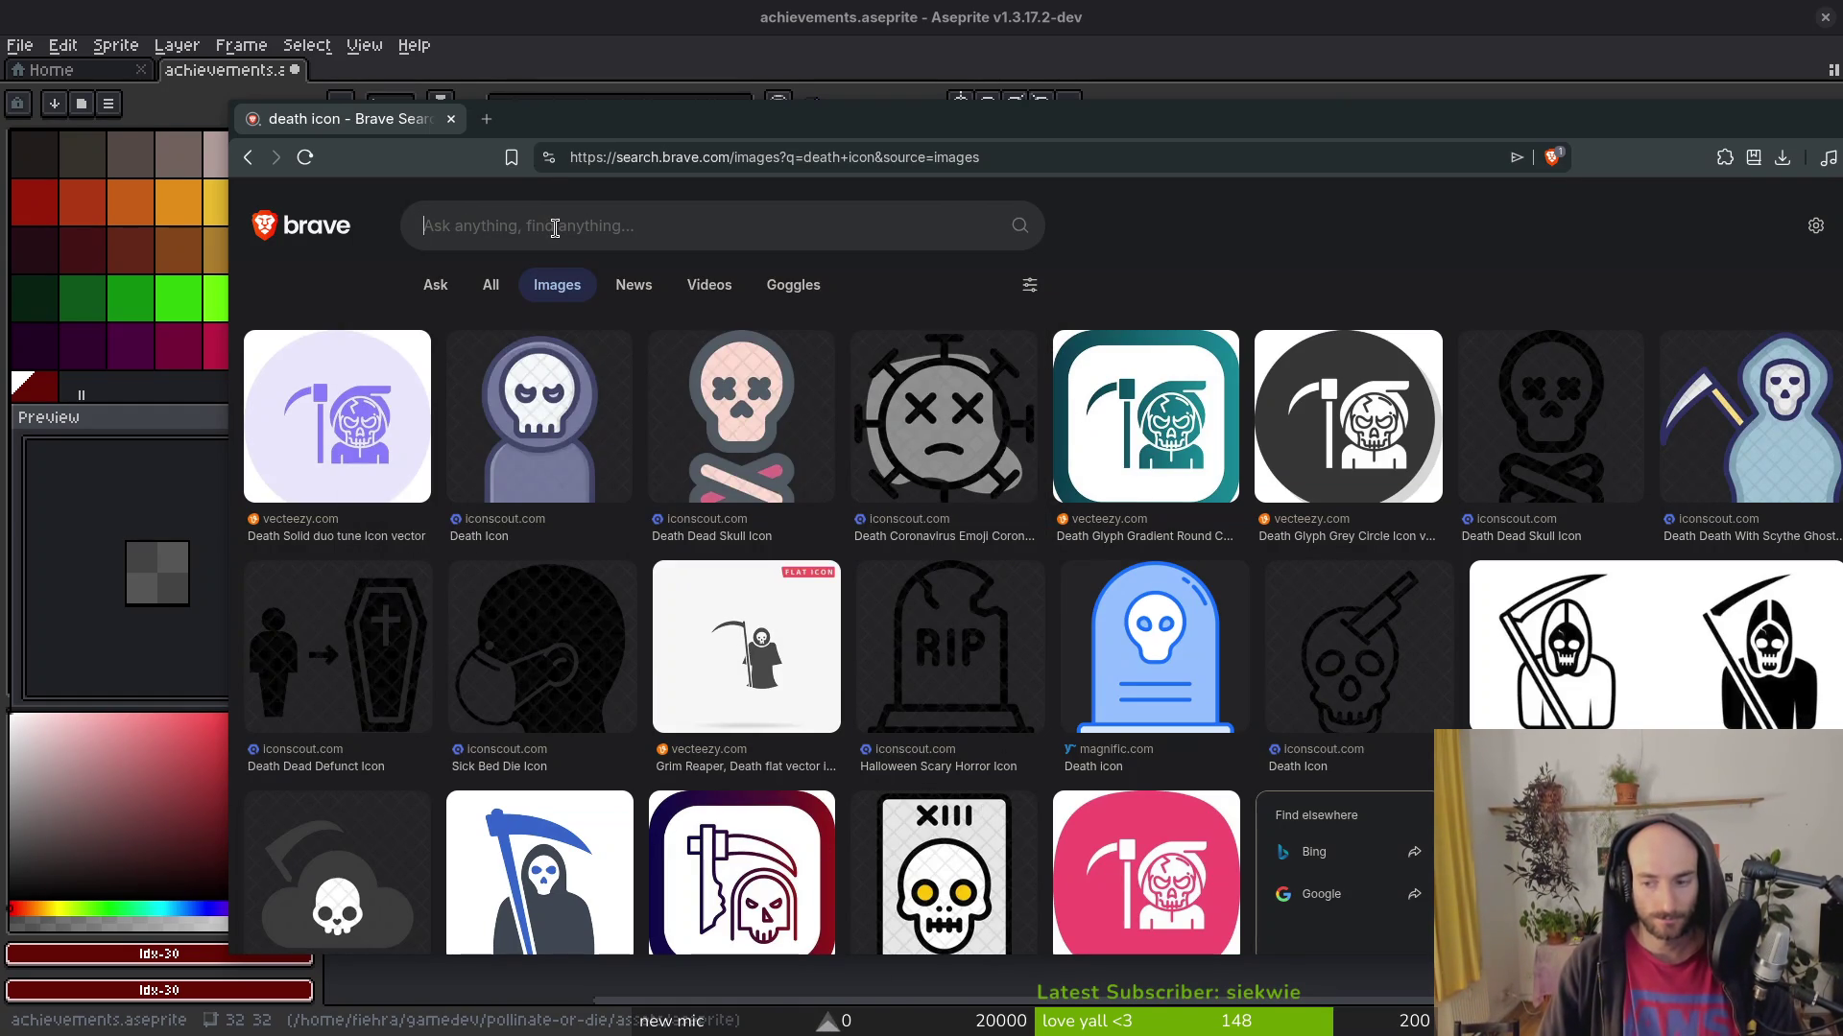
type("massacr")
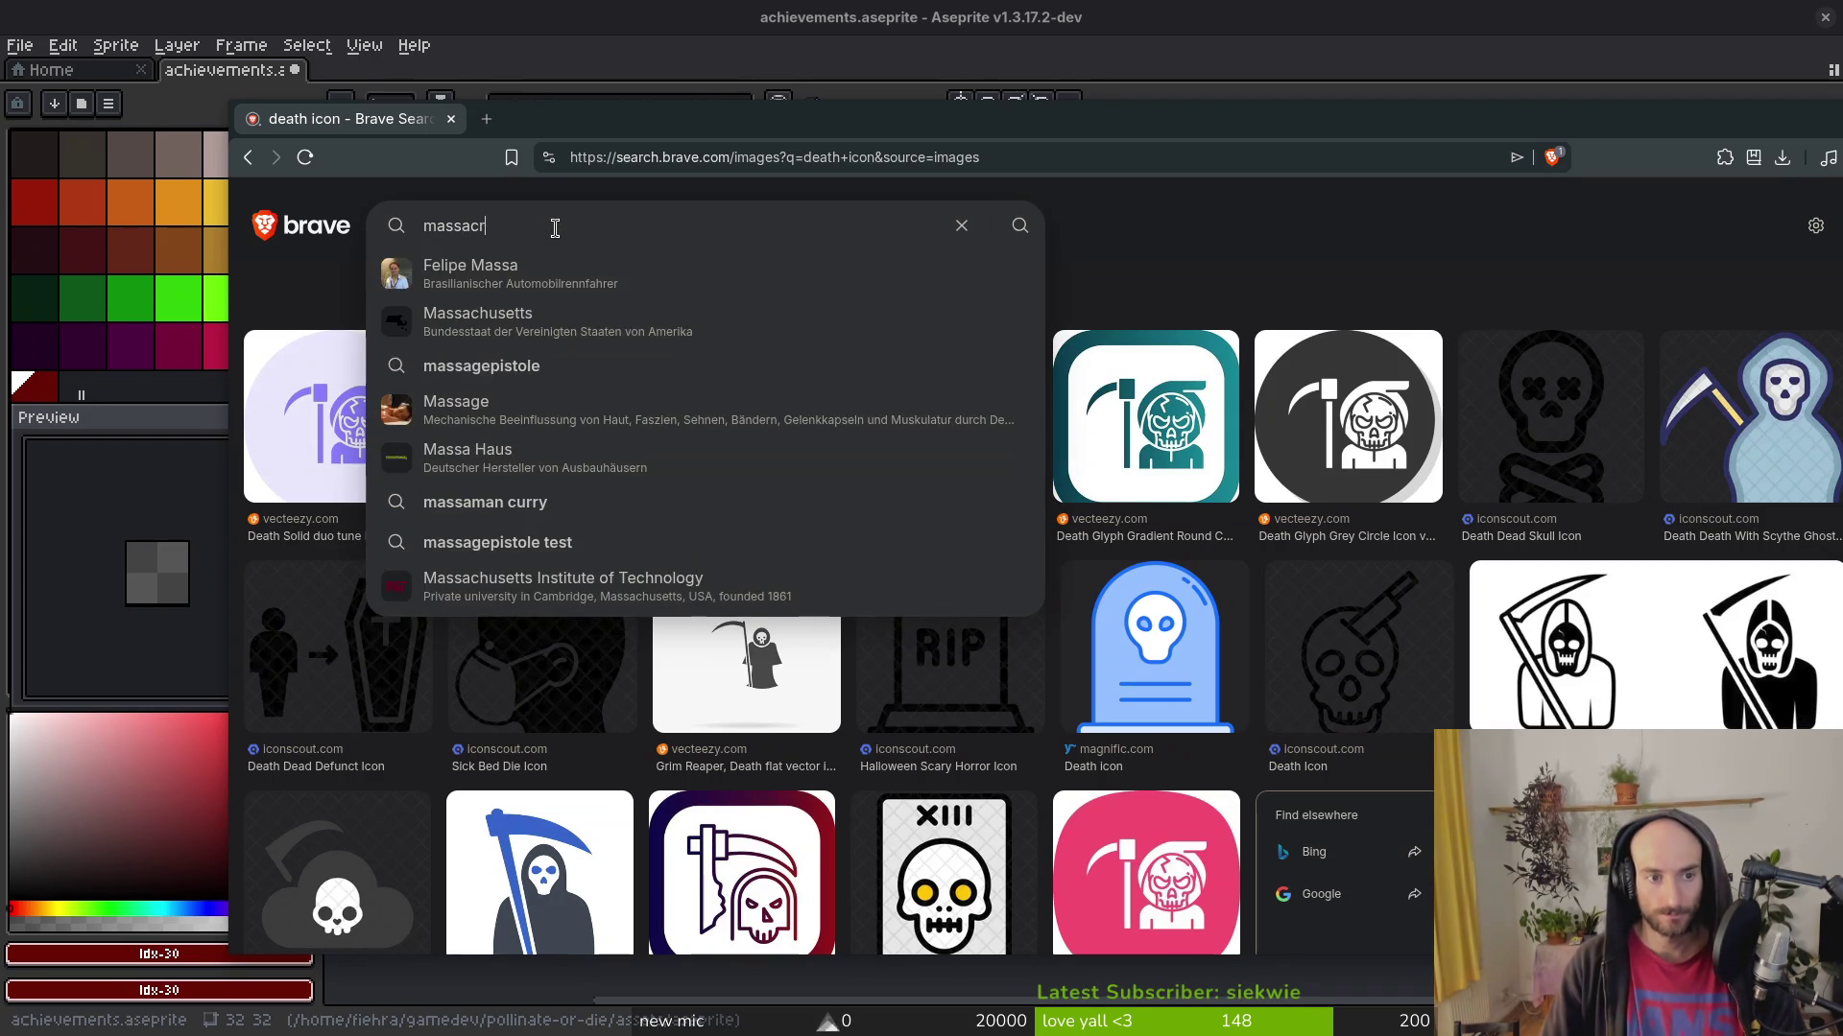
type("e icon")
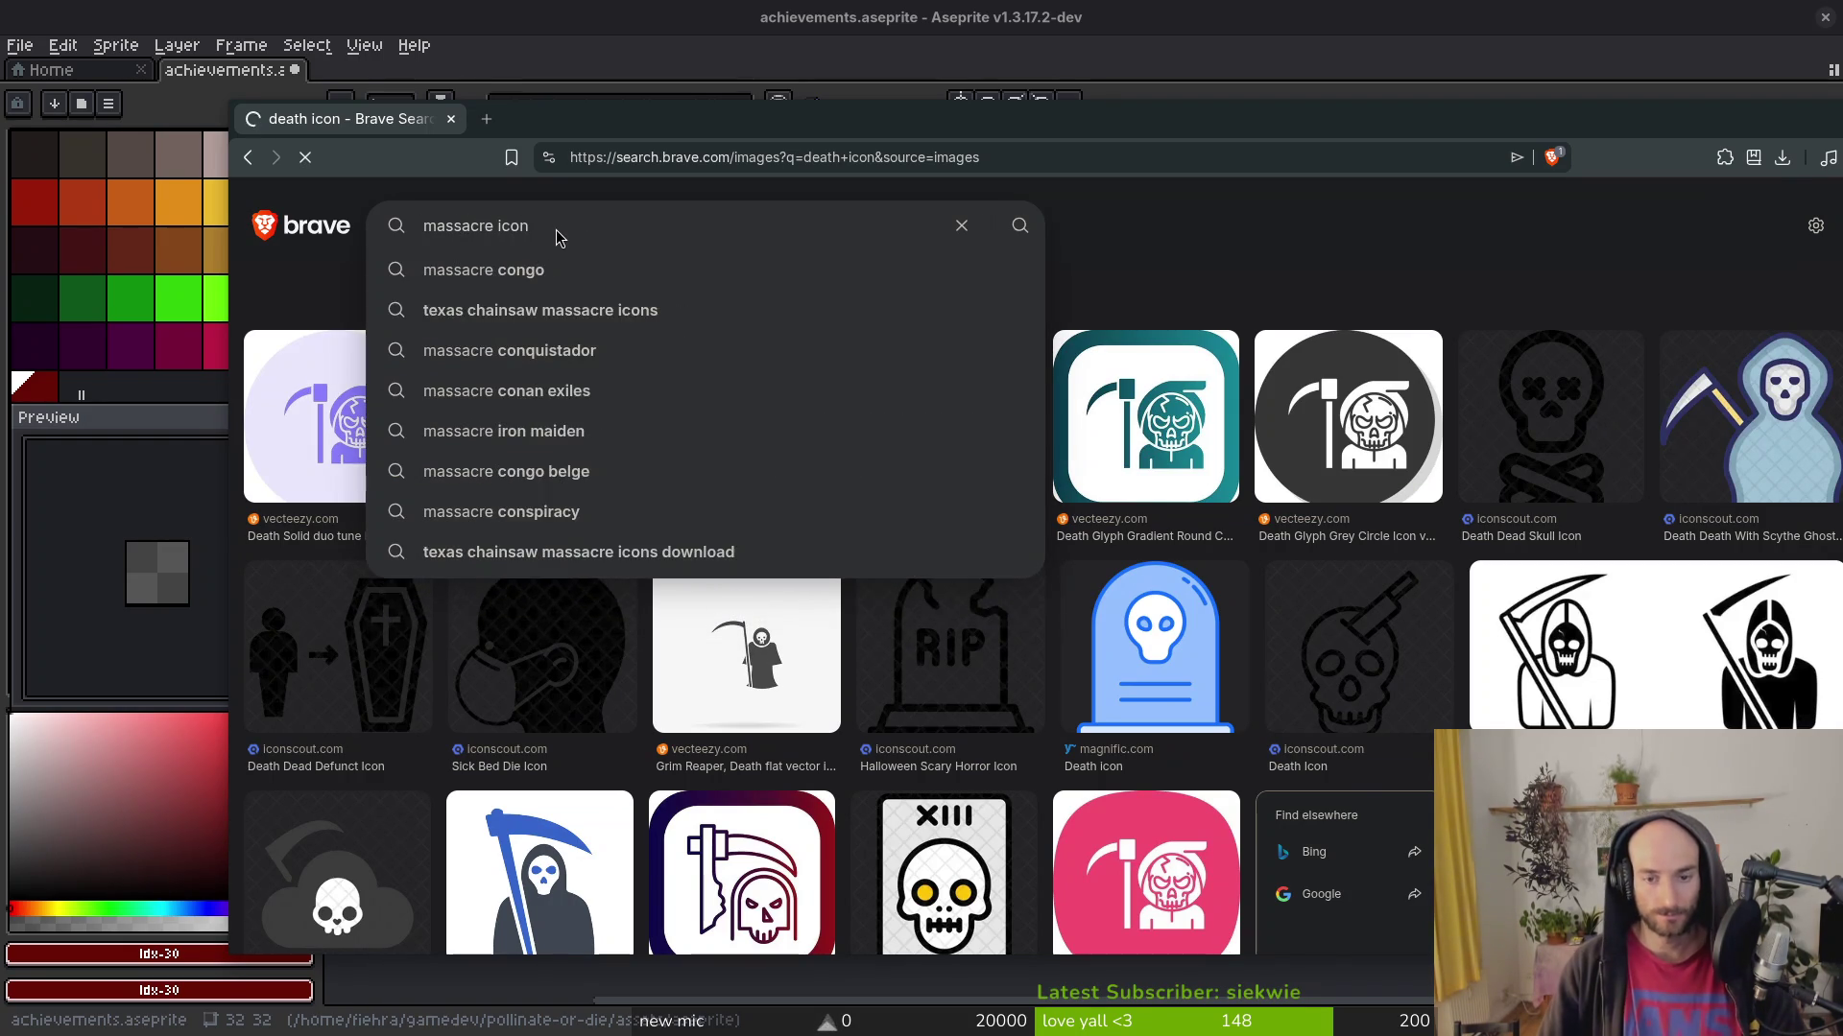
key("Return")
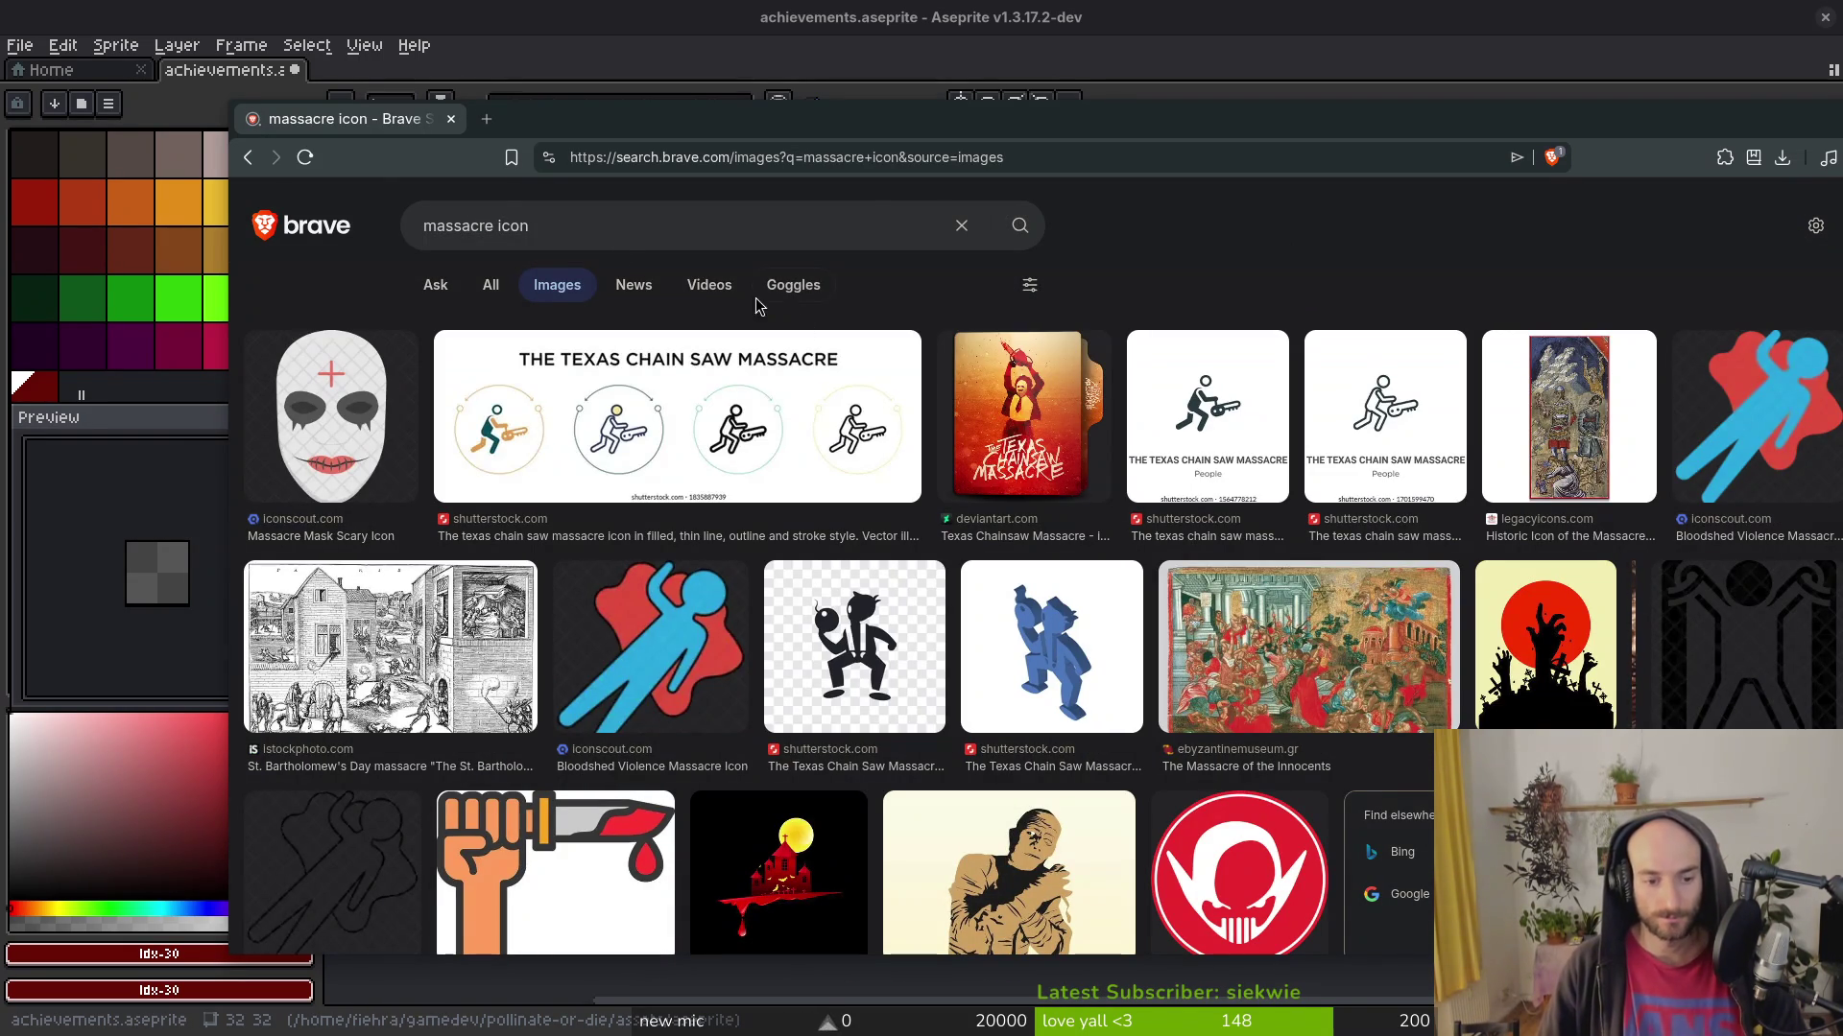
- Run an image search for 'blood icon' and look through the results
left_click(587, 233)
key("ctrl+a")
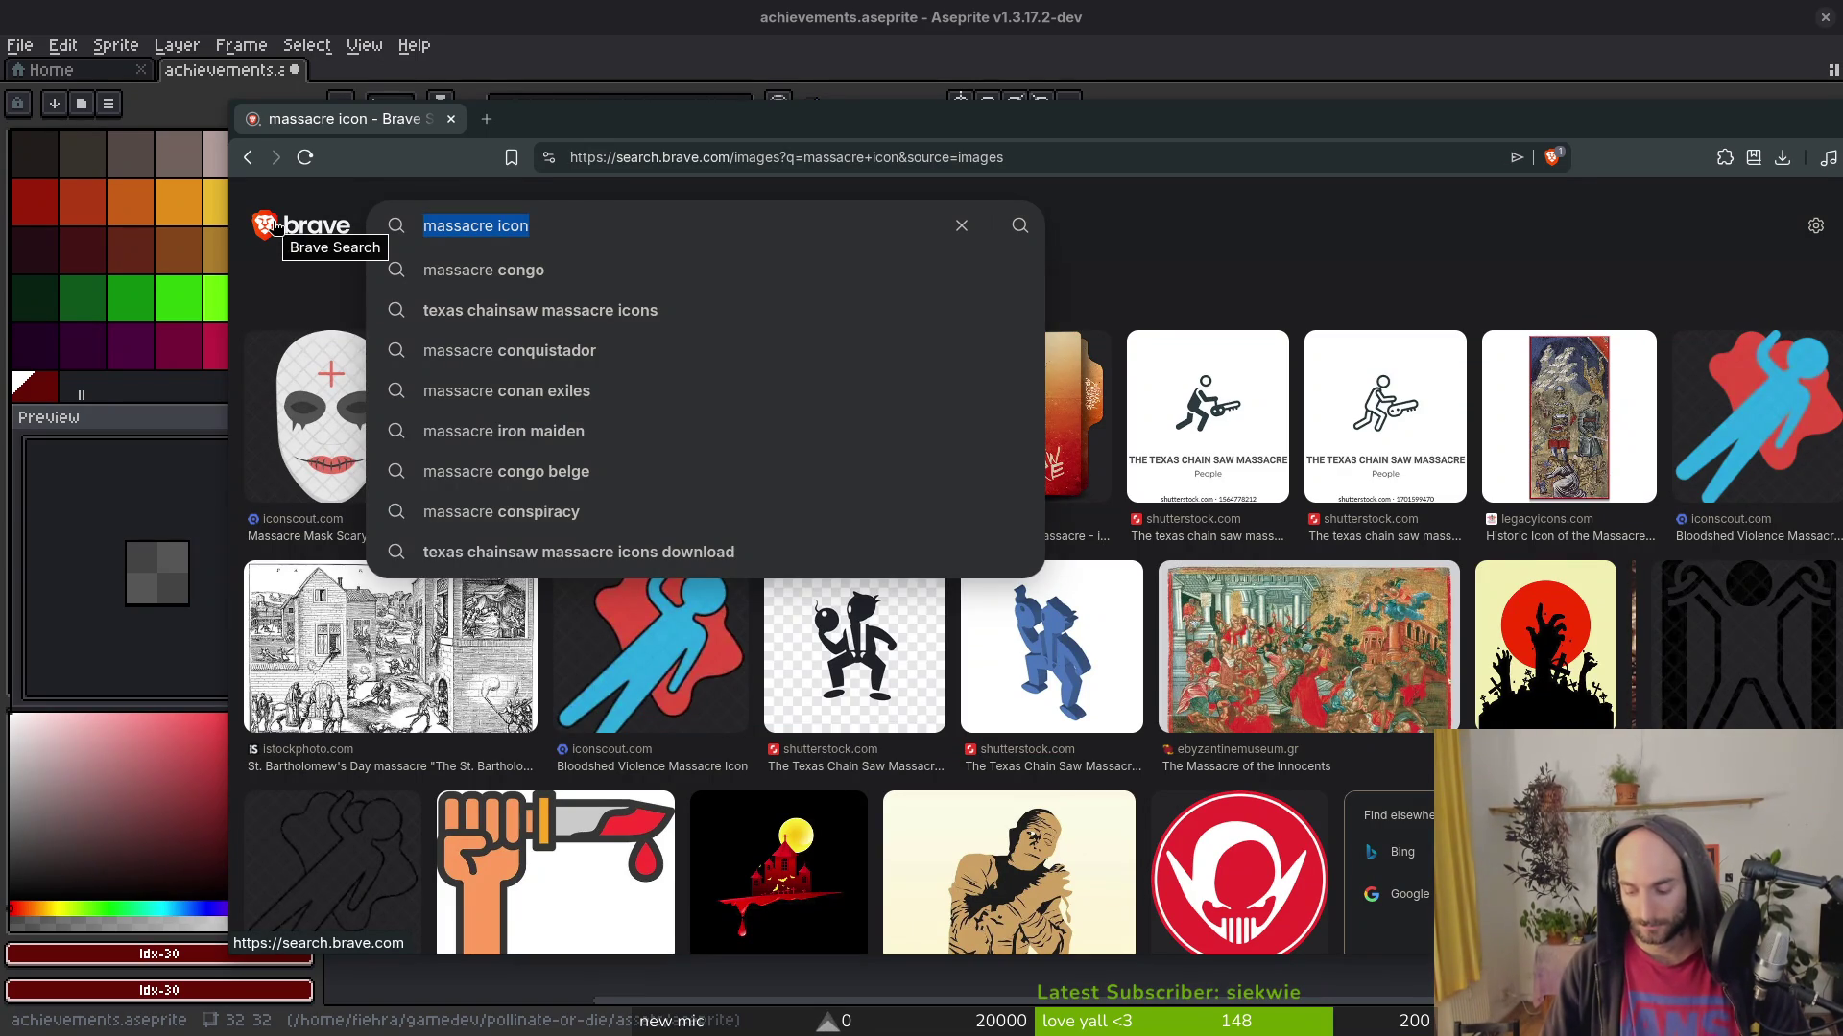
type("blood icon")
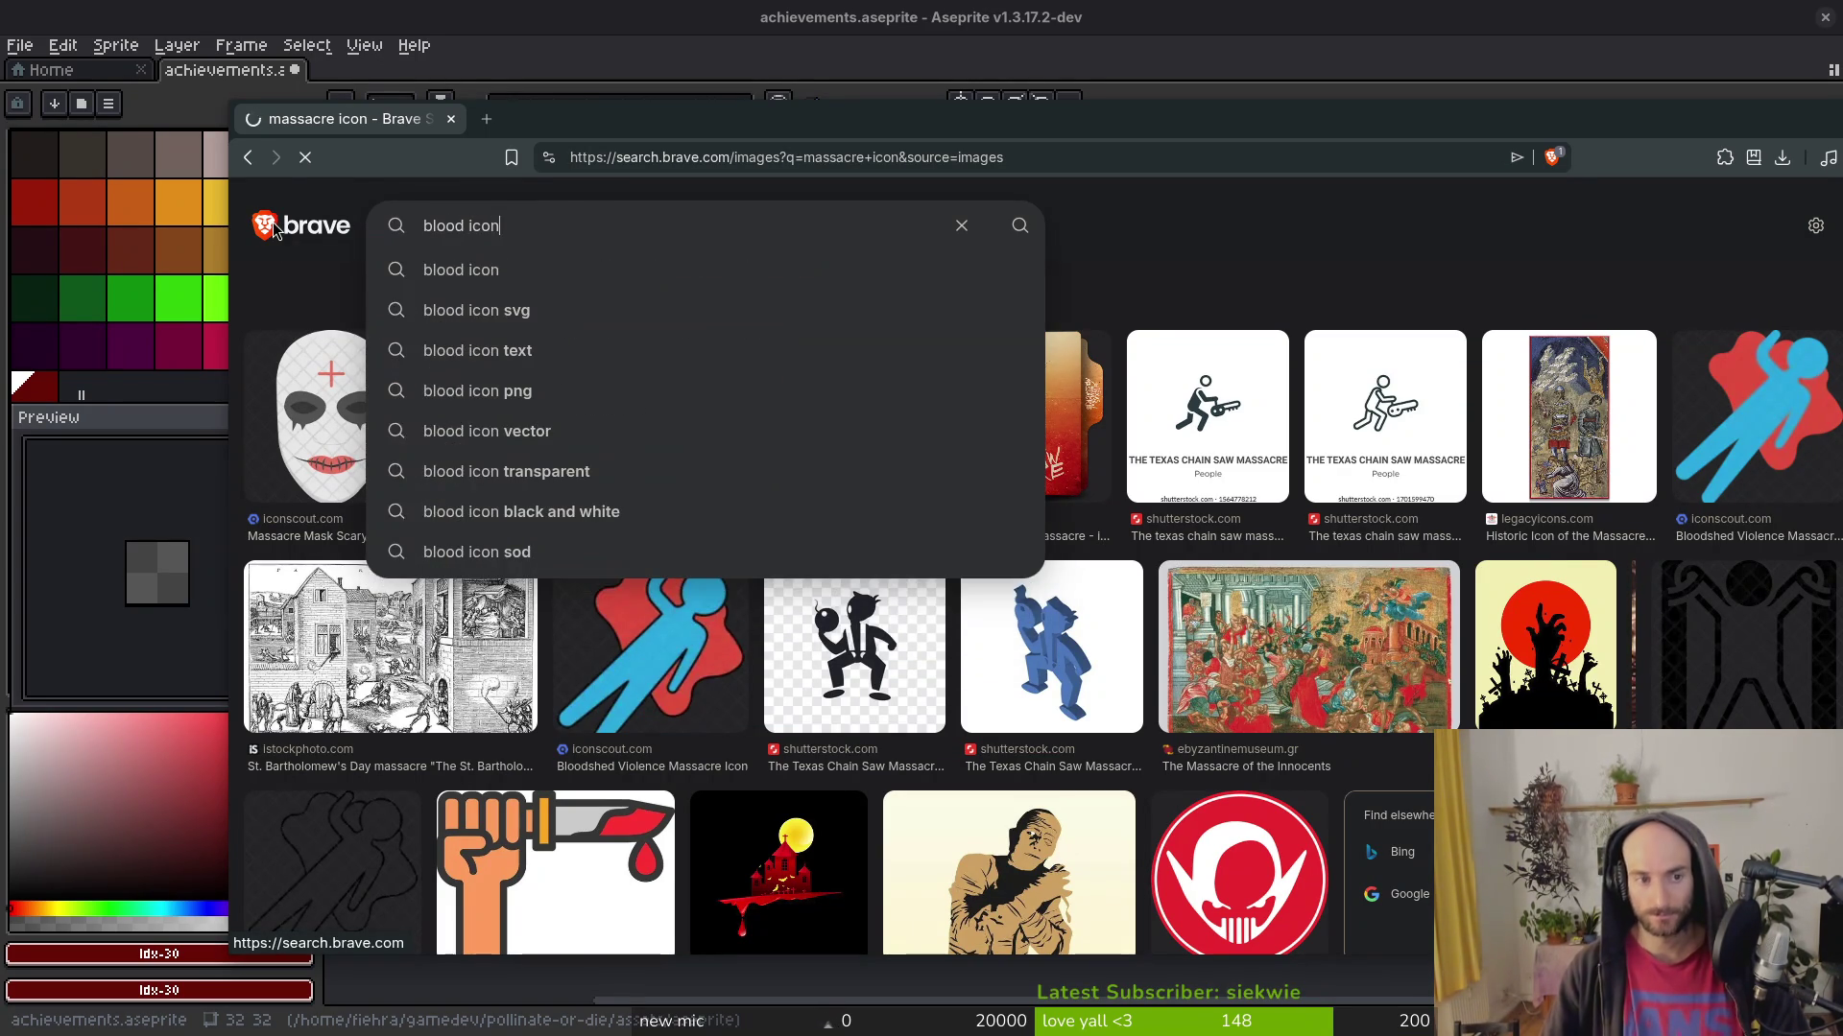
key("Return")
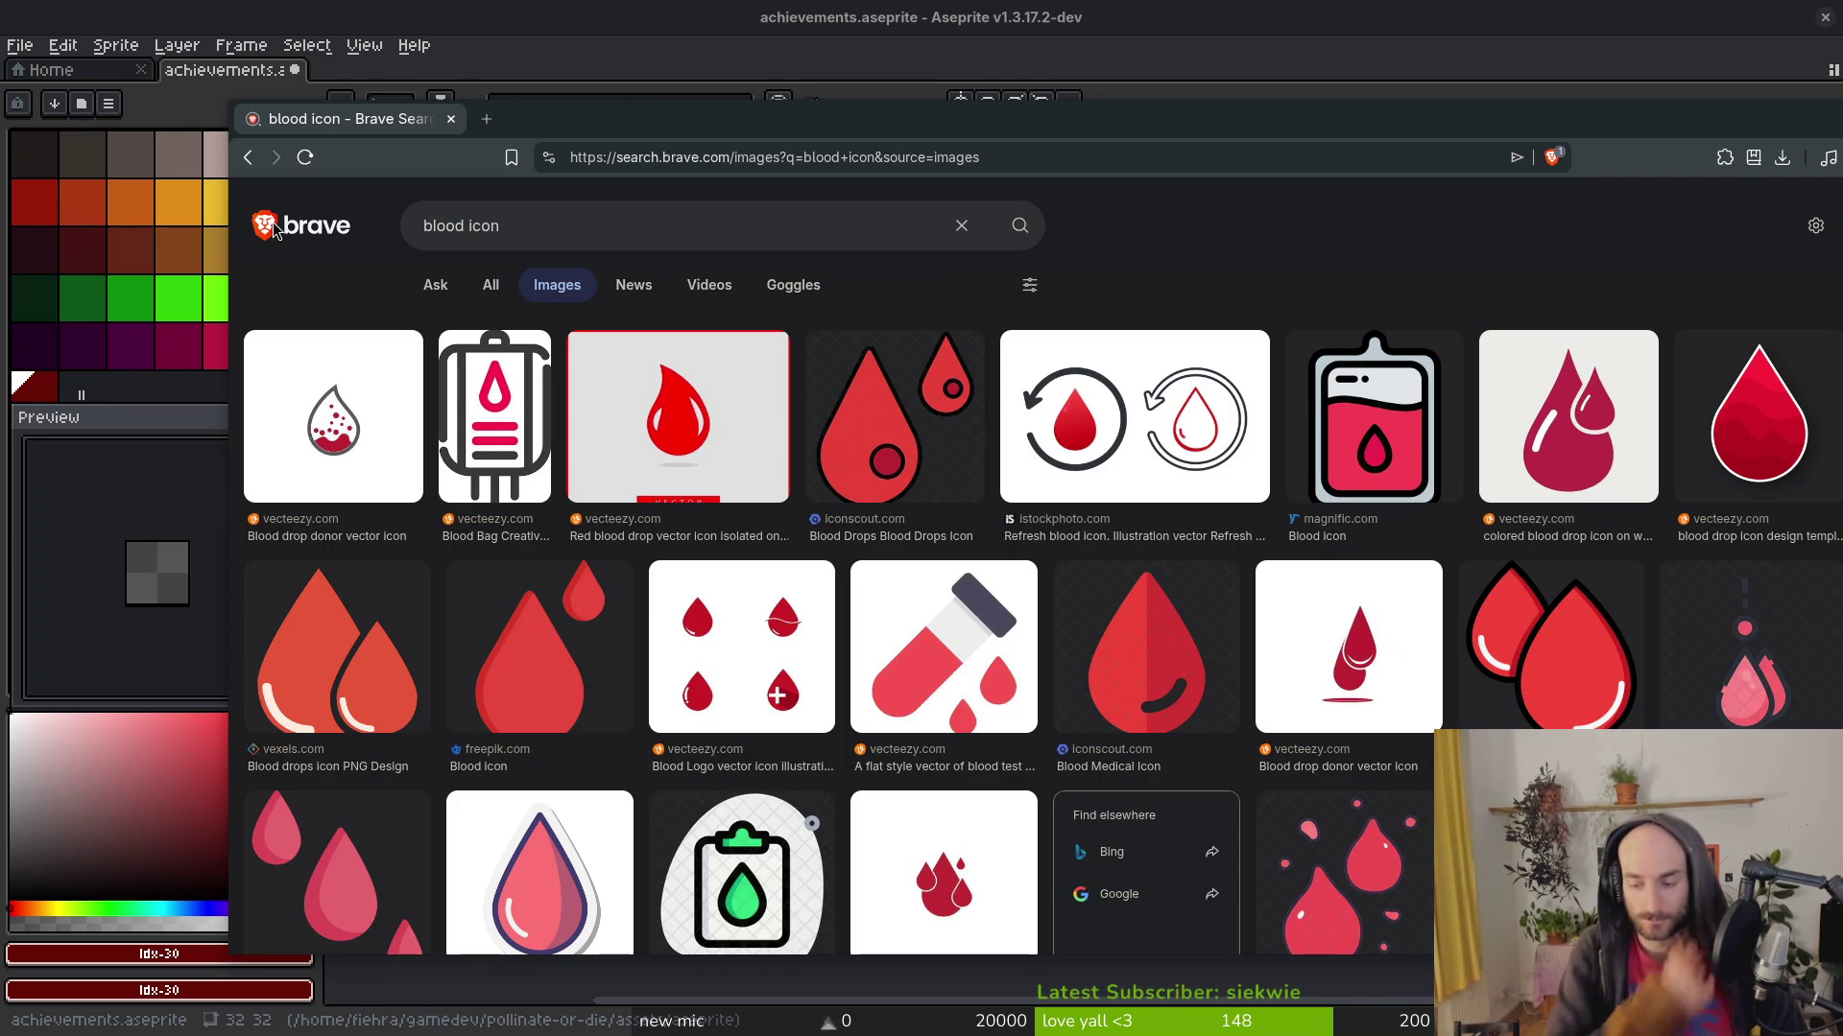
left_click(555, 220)
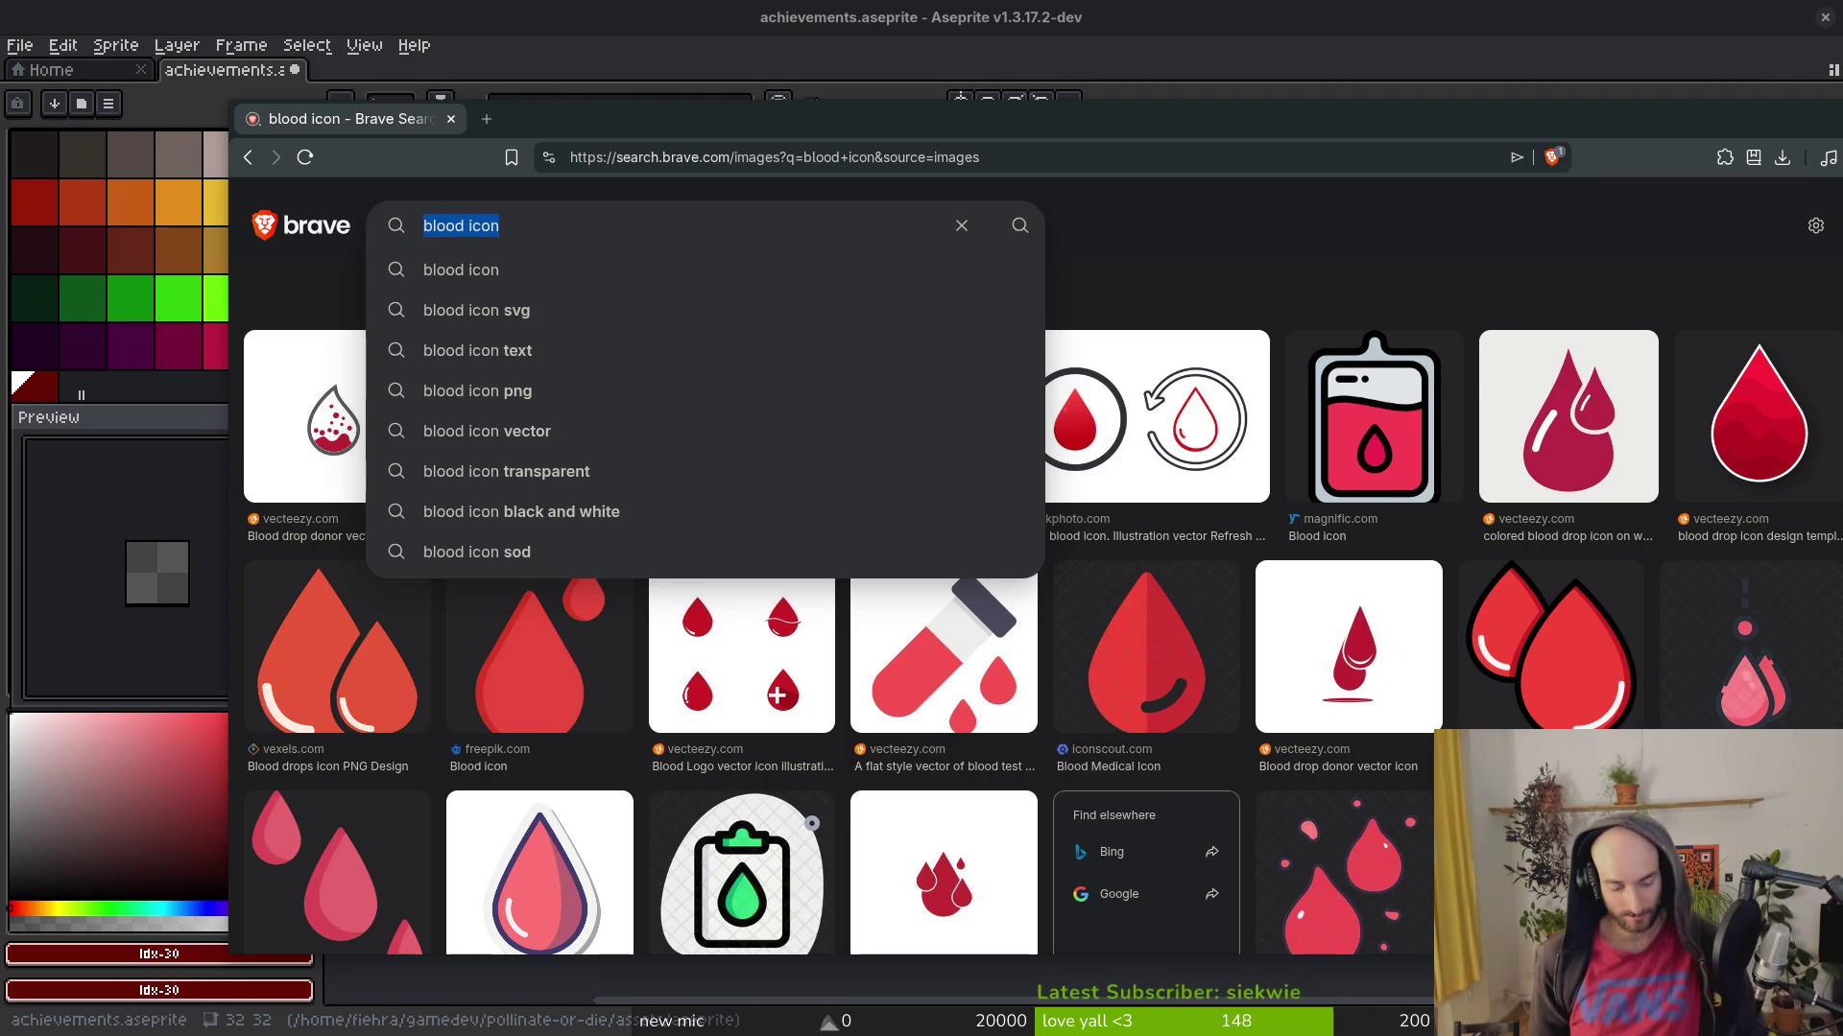
- Open the saint11.art pixel-art tutorials page in a new tab
key("ctrl+t")
type("saint")
key("Return")
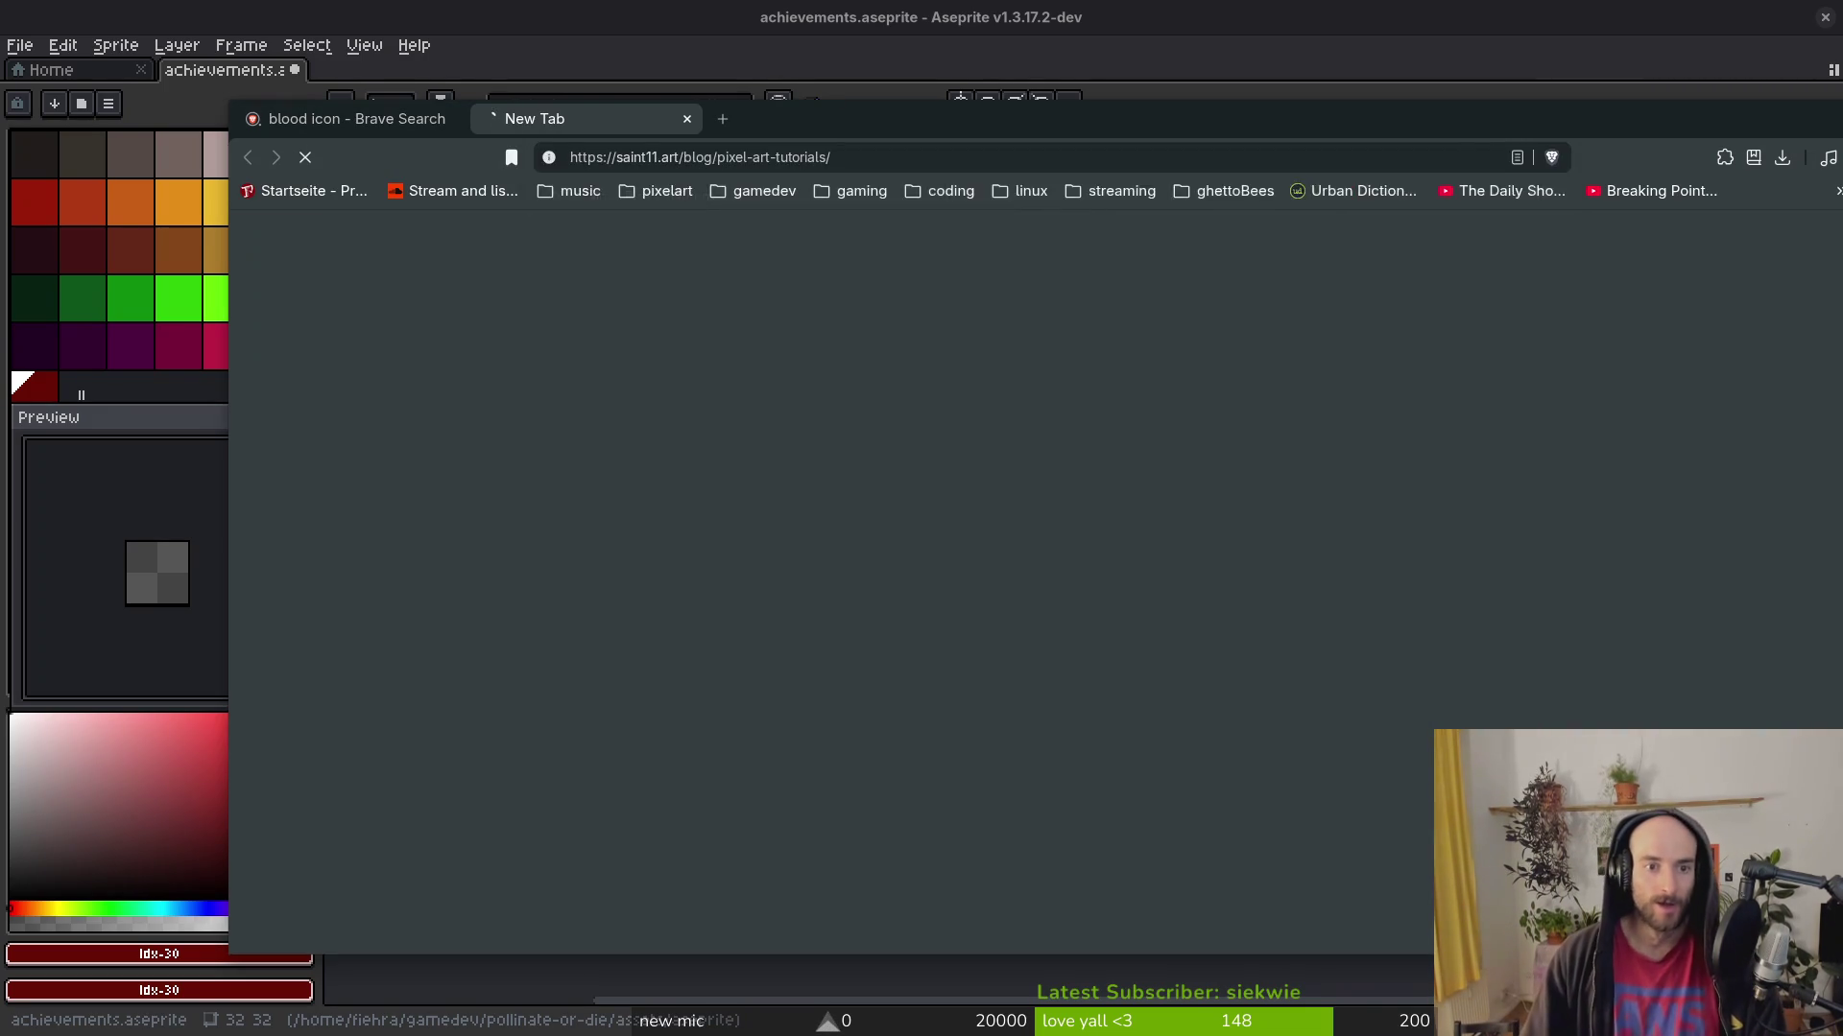
- Reset the Saint11 tutorials page zoom back to 100%
scroll(758, 544, "down", 5)
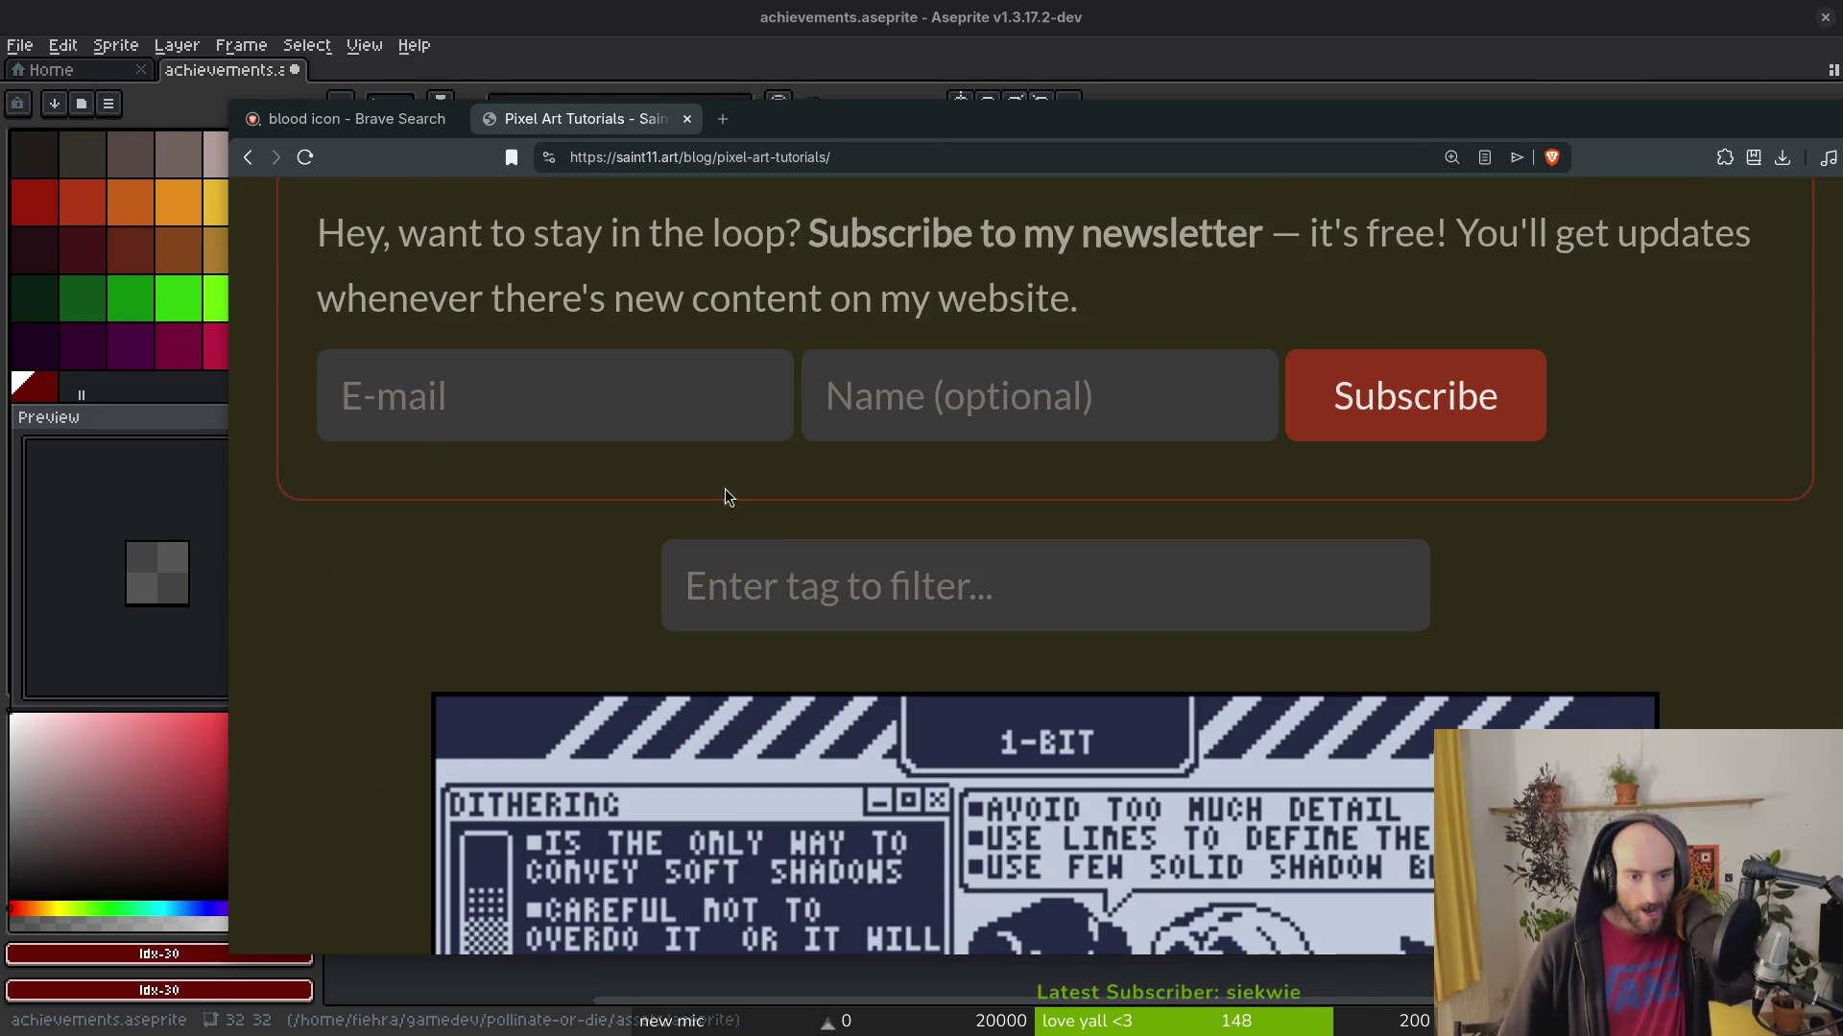
left_click(1451, 156)
left_click(1518, 197)
- Scroll through the tutorial panels from Blood and Guts down to Firearm Design
scroll(1286, 737, "down", 10)
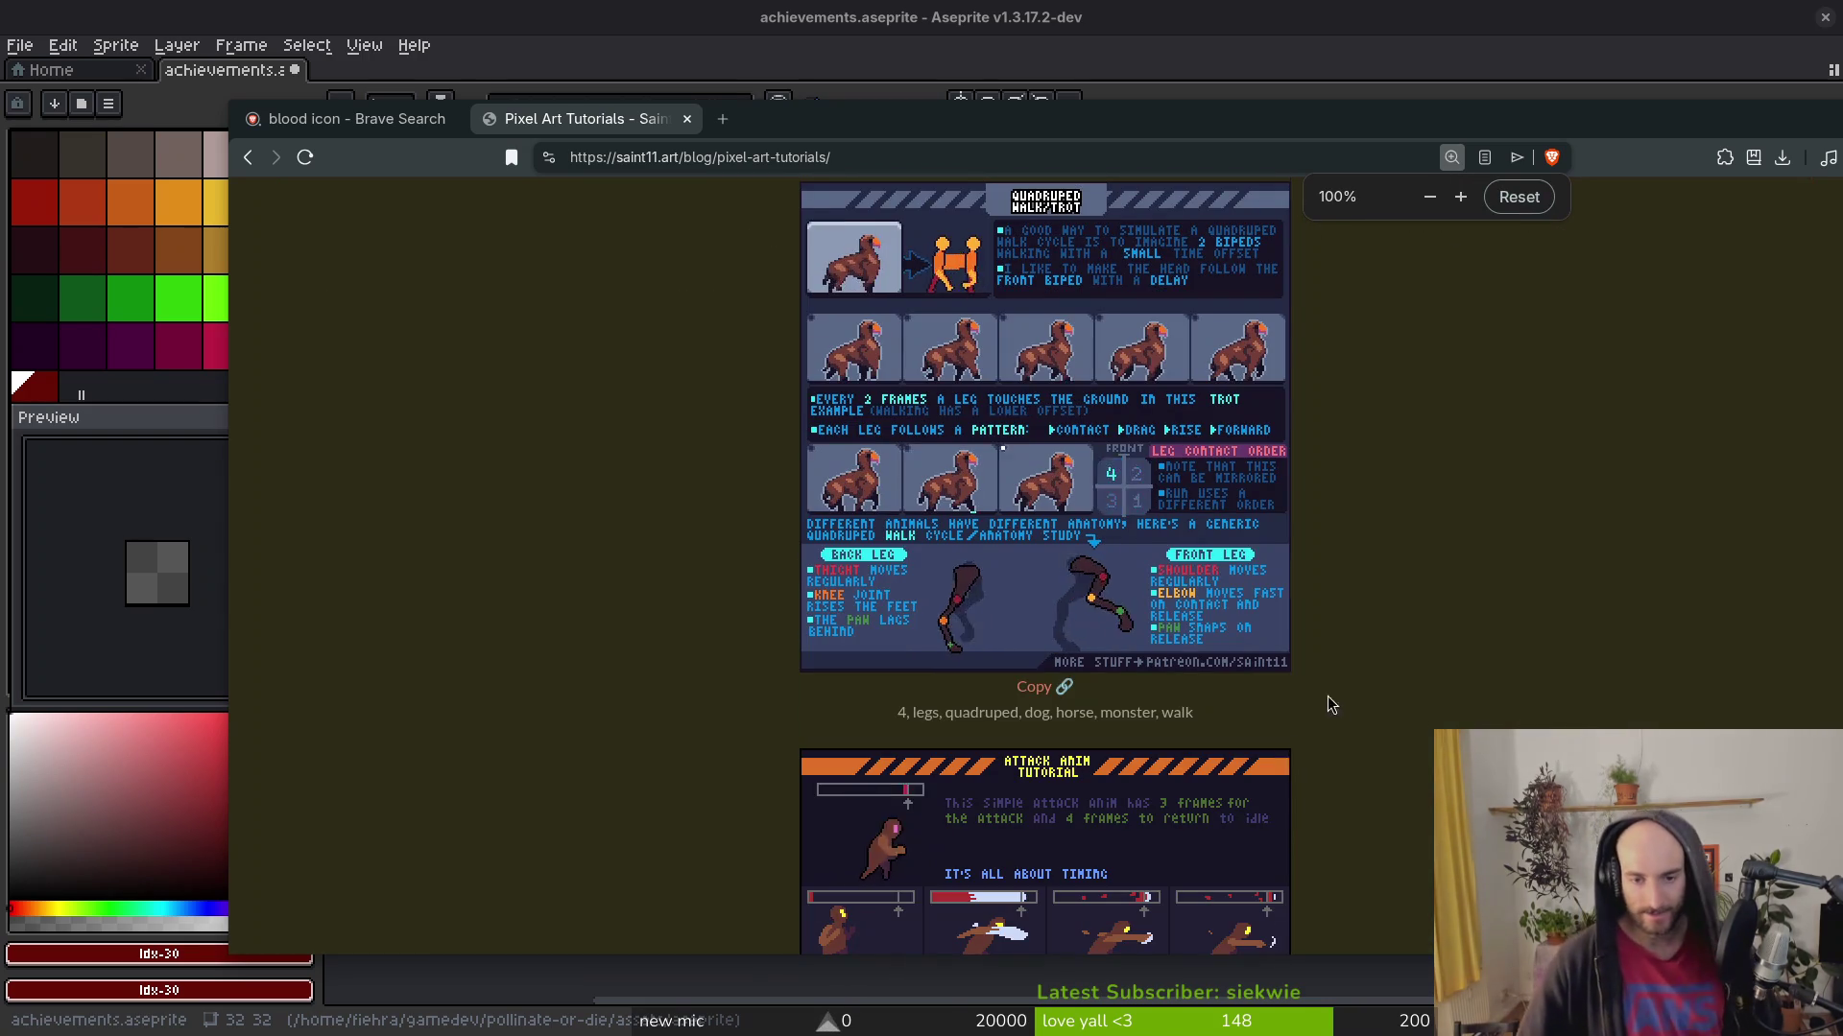
scroll(1320, 703, "down", 5)
scroll(1334, 735, "down", 3)
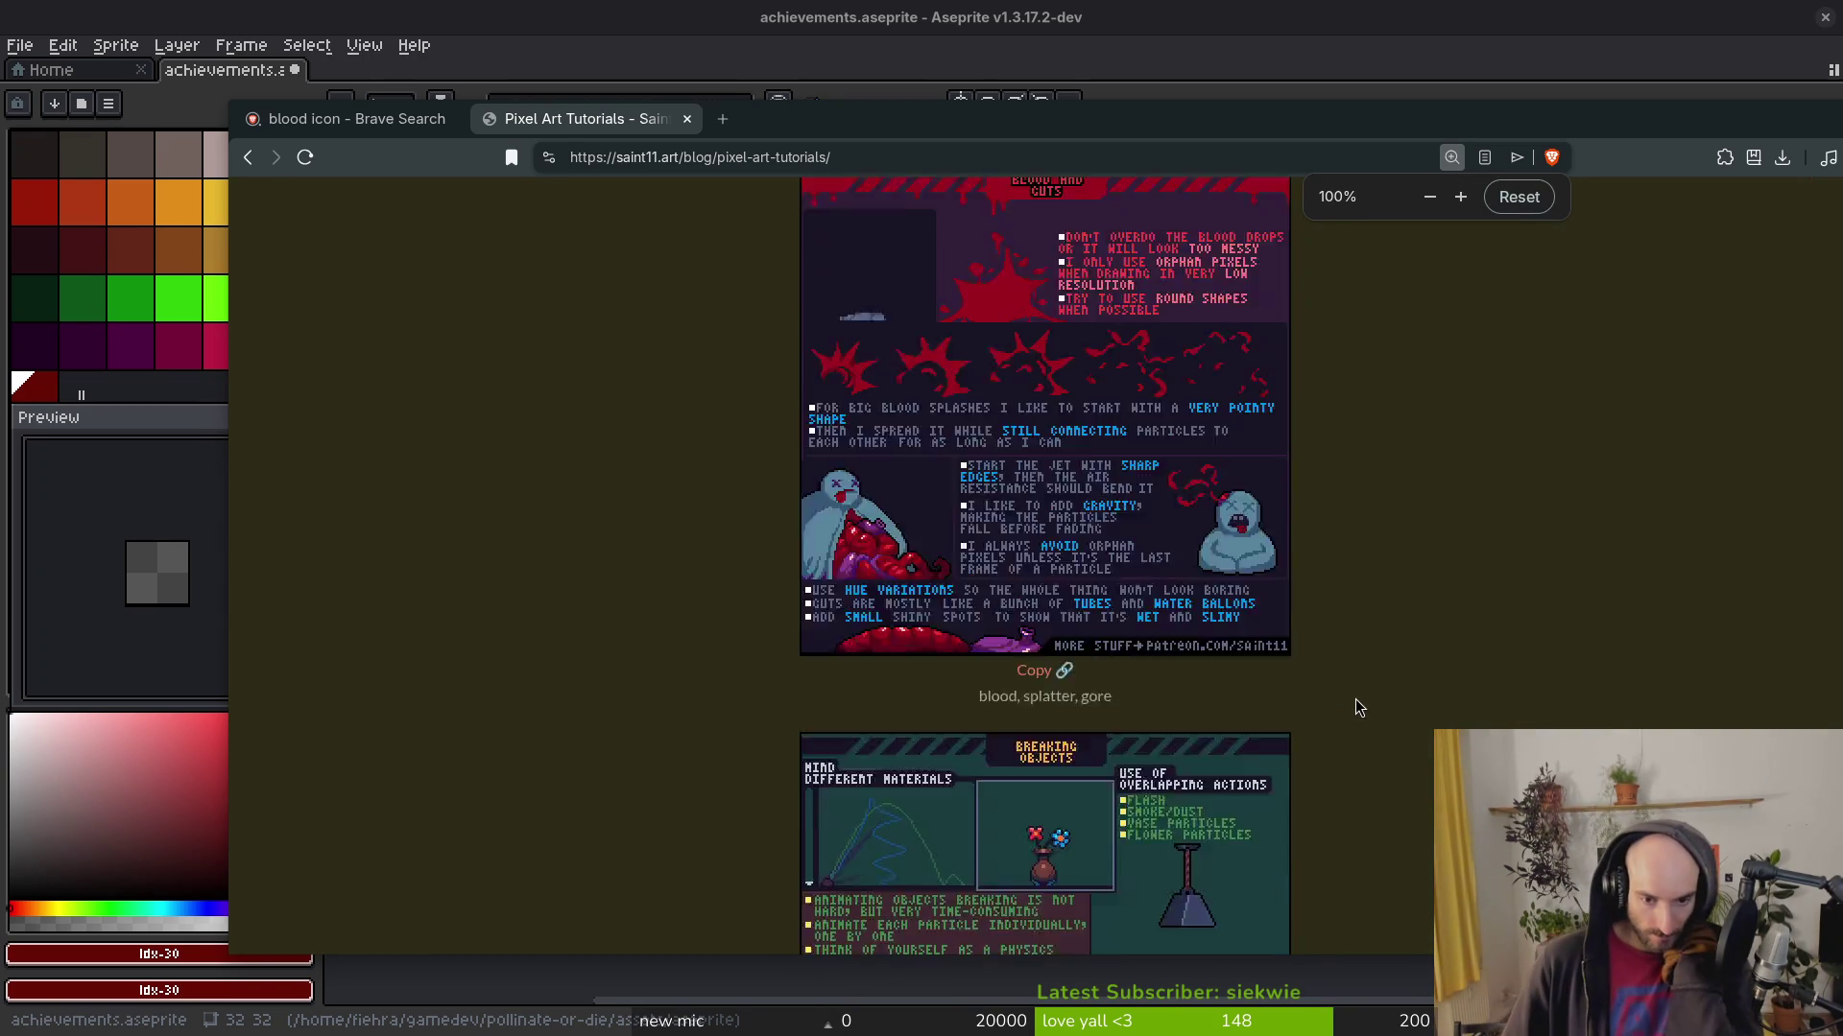
scroll(1348, 704, "down", 2)
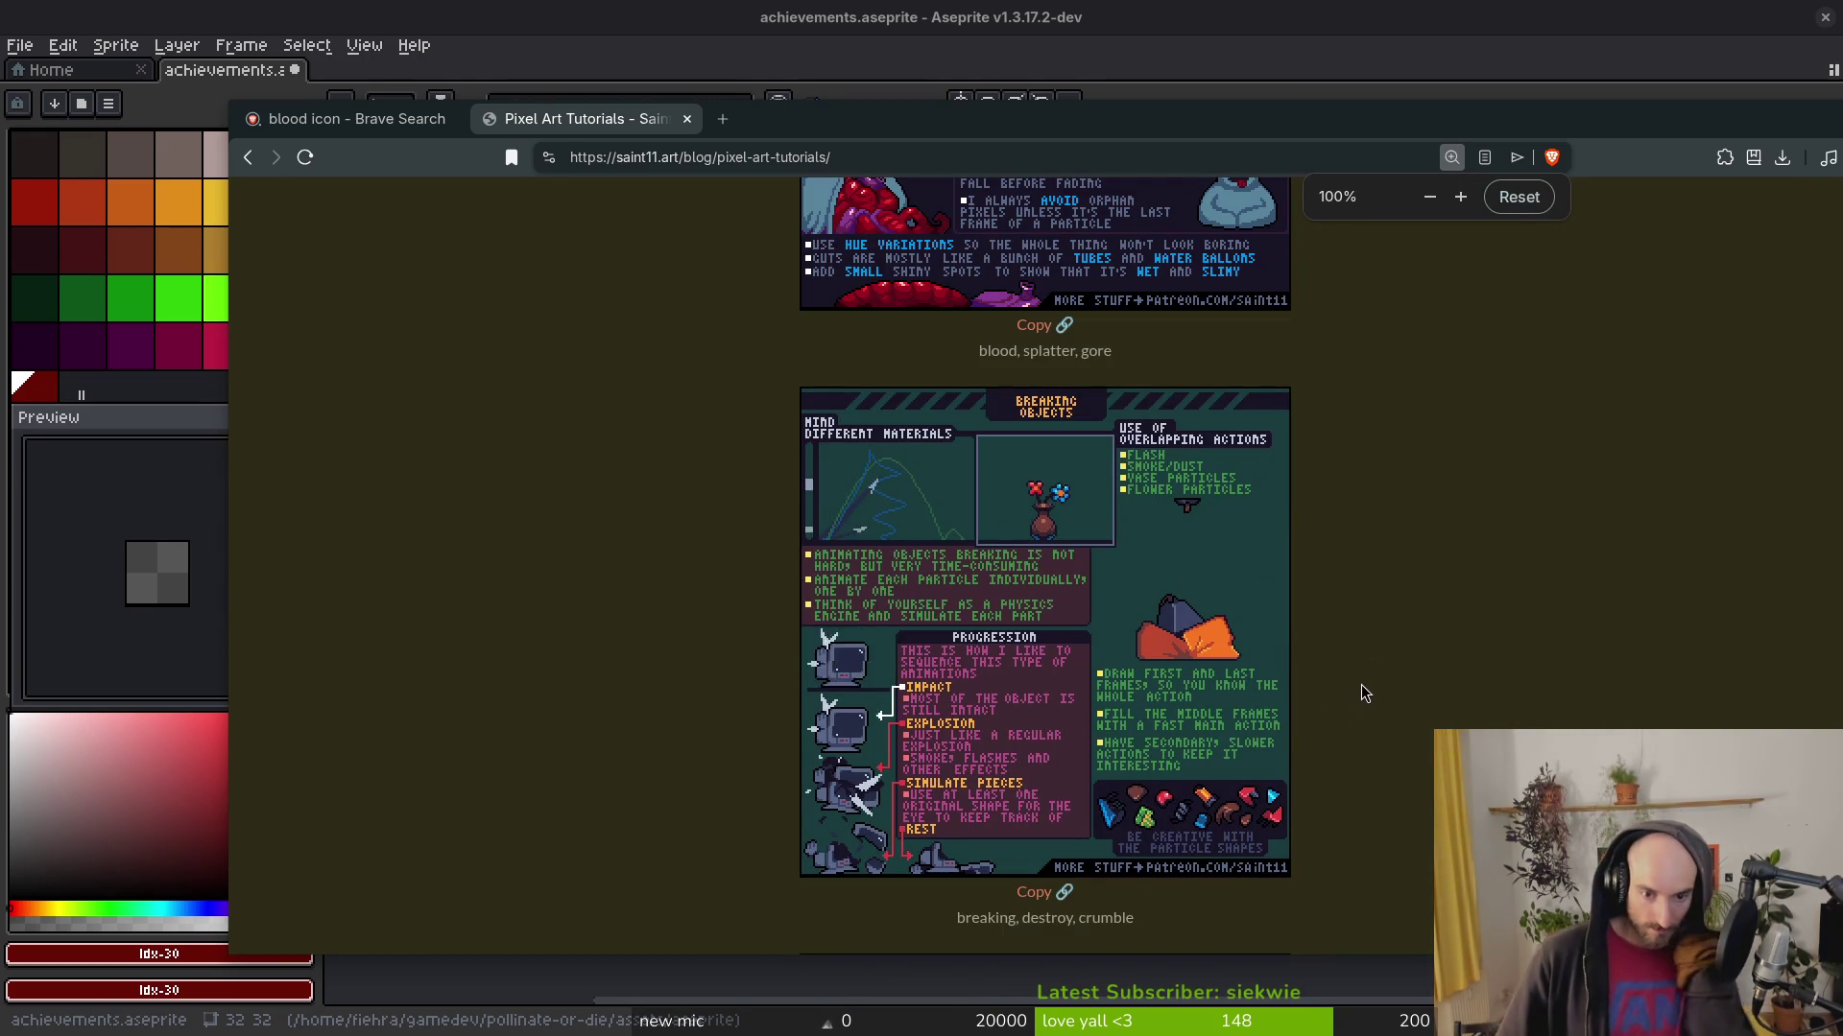
scroll(1351, 670, "down", 3)
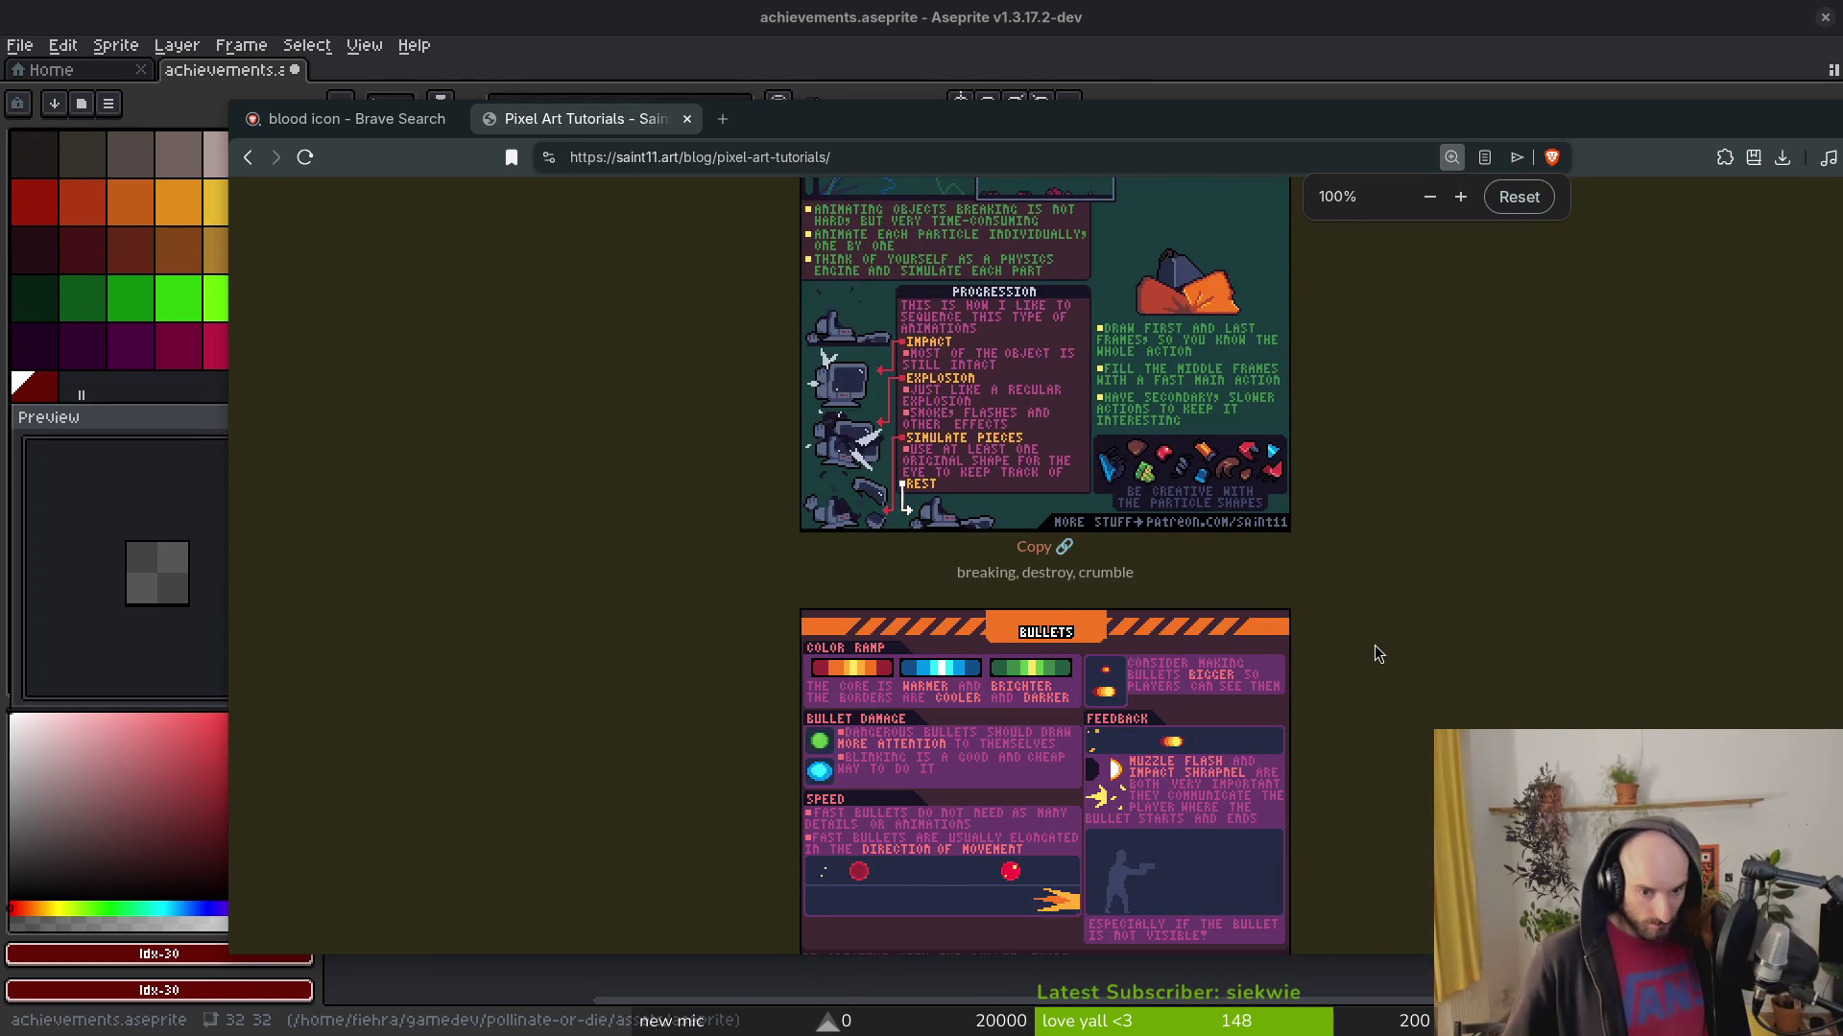
scroll(1374, 643, "down", 2)
scroll(1378, 642, "down", 2)
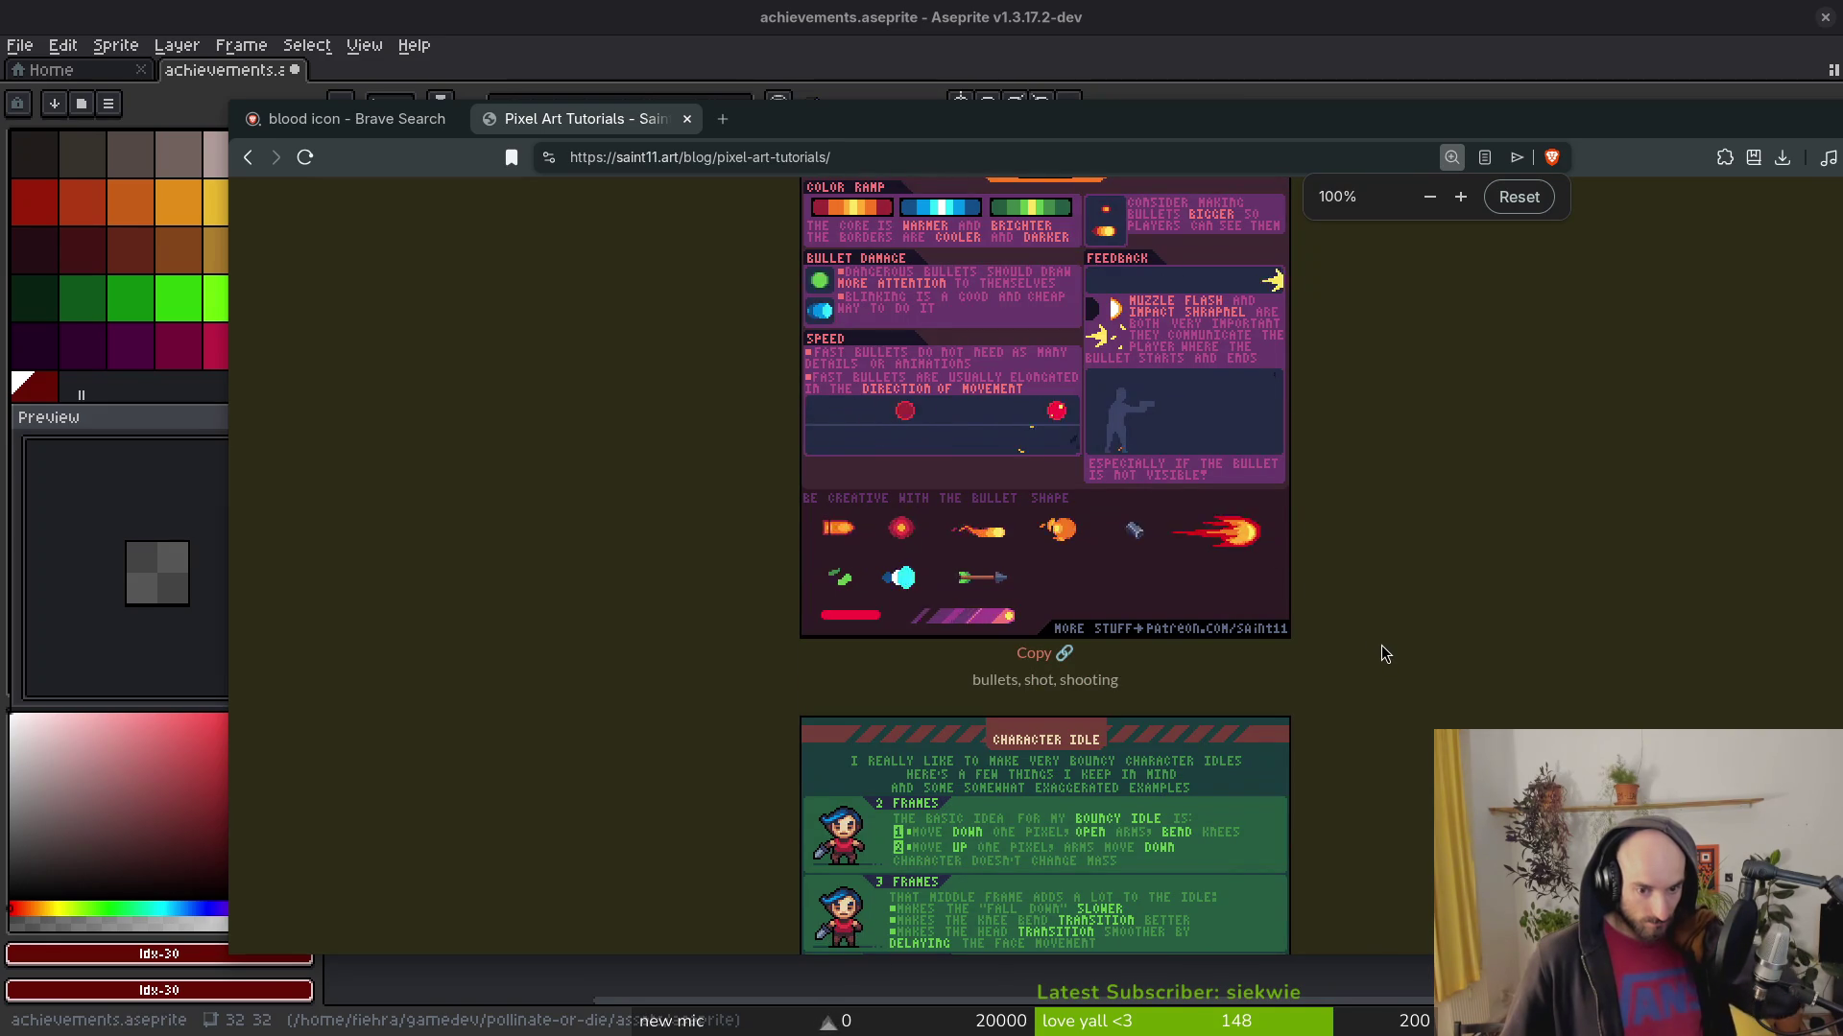
scroll(1396, 615, "down", 15)
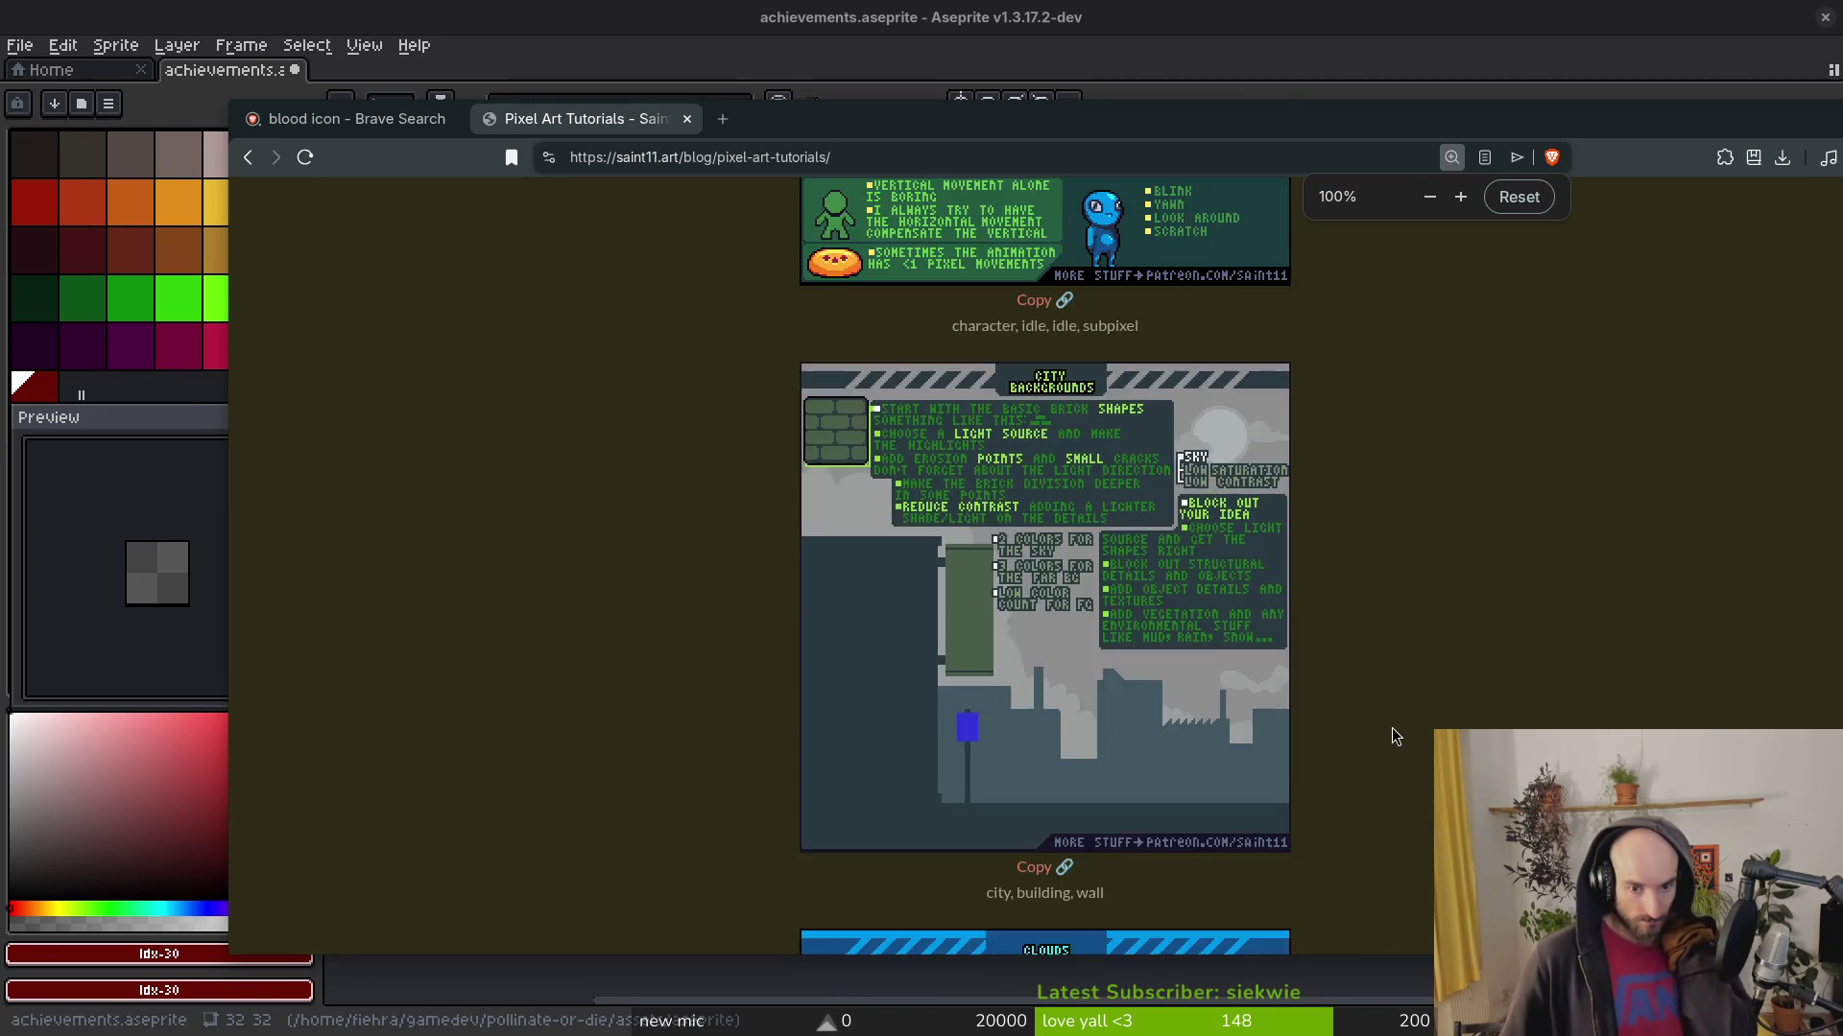
scroll(1350, 735, "down", 3)
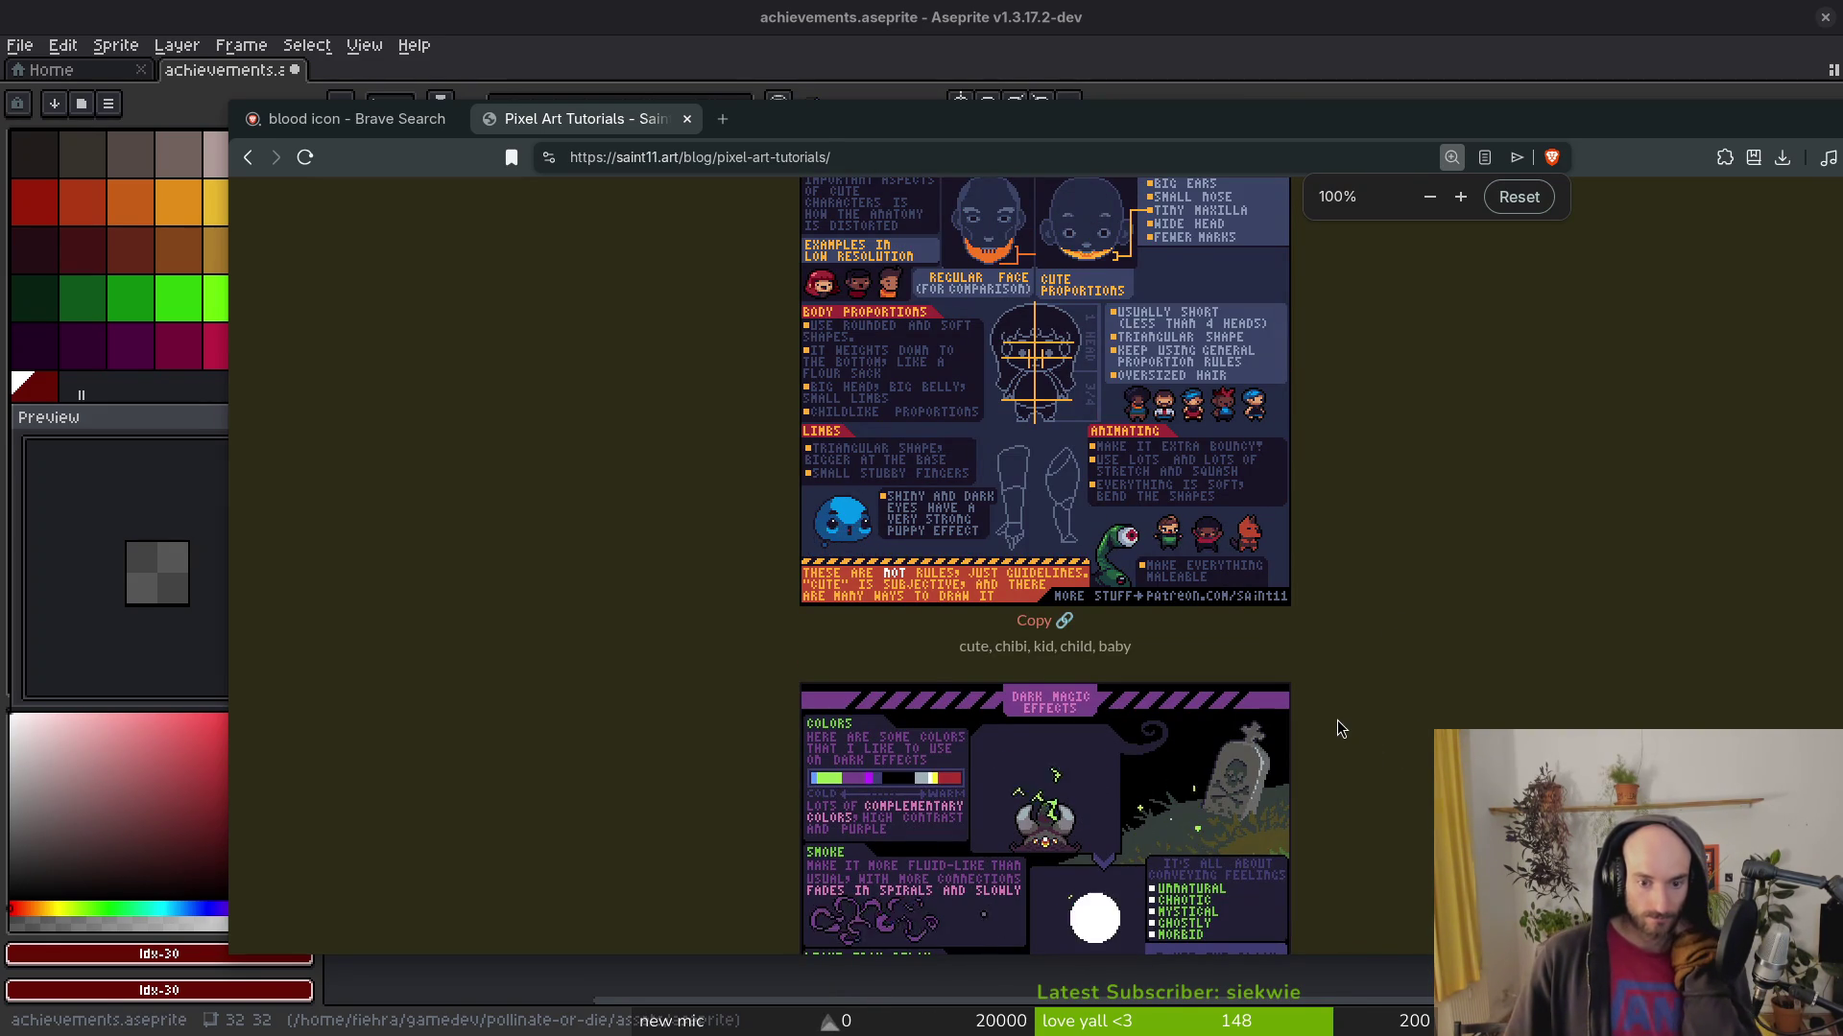
scroll(1344, 710, "down", 4)
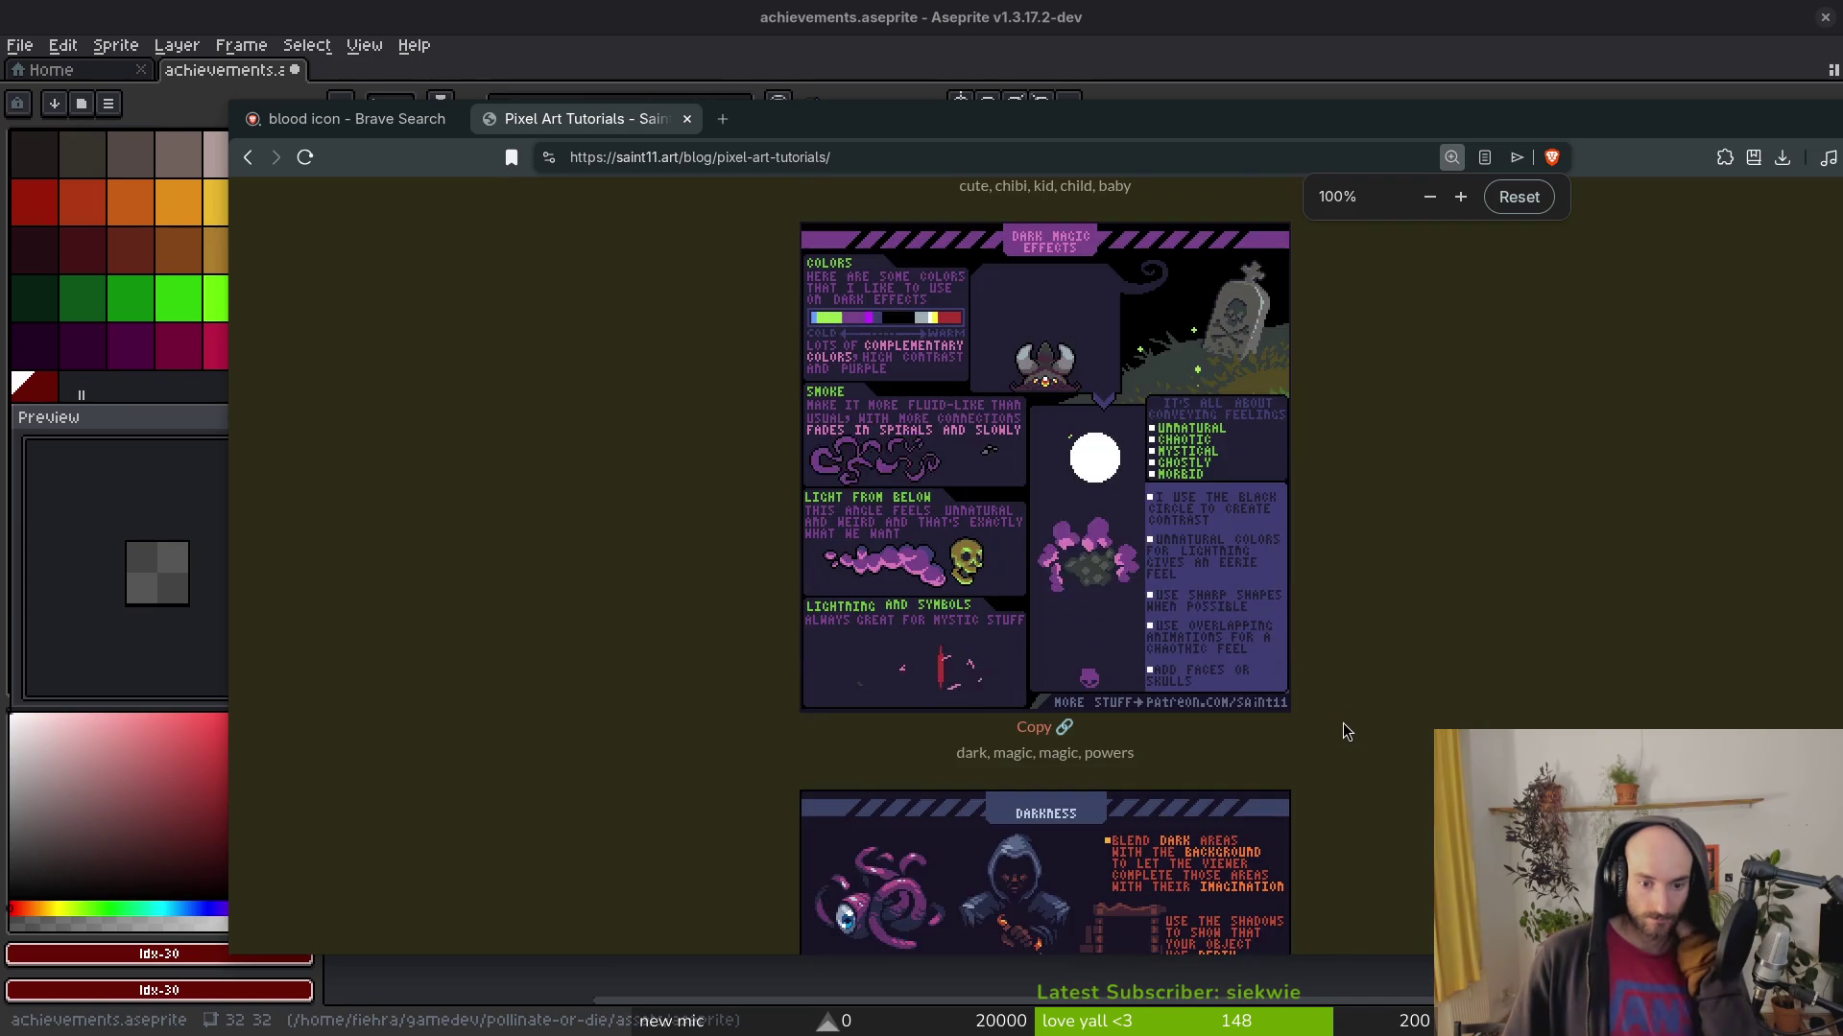
scroll(1346, 718, "down", 4)
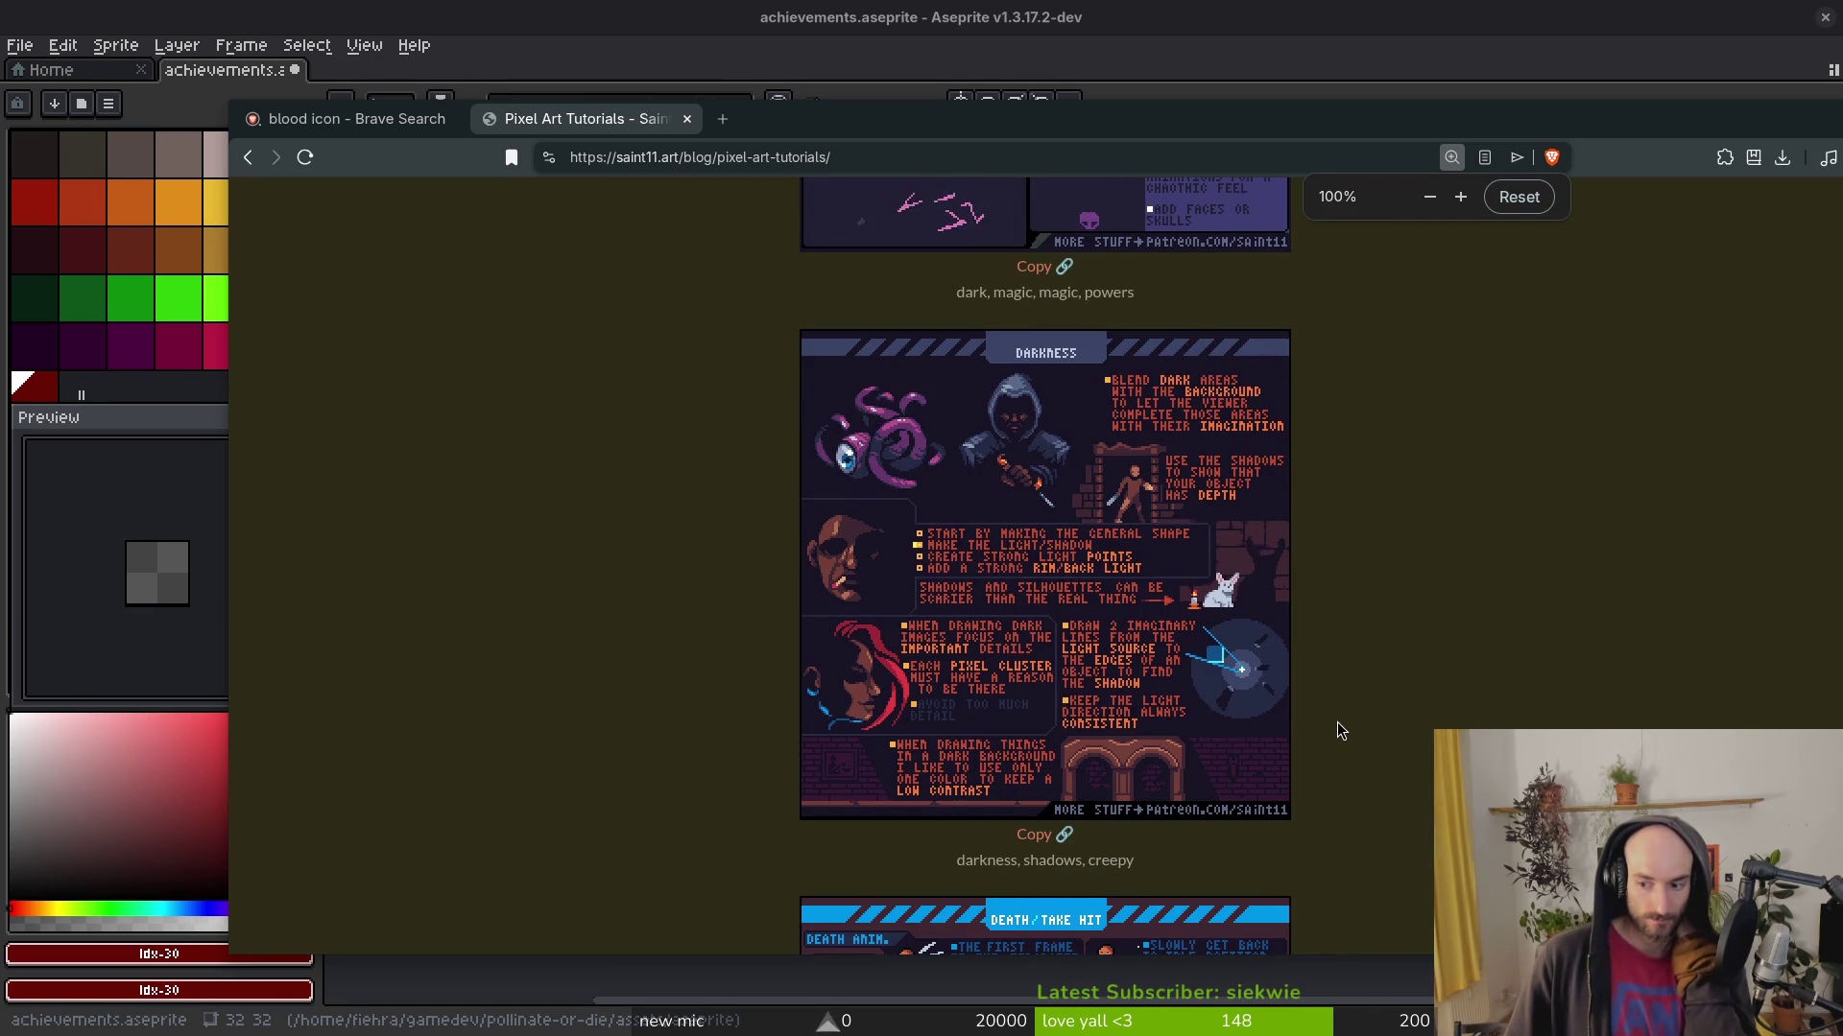
scroll(1339, 722, "down", 4)
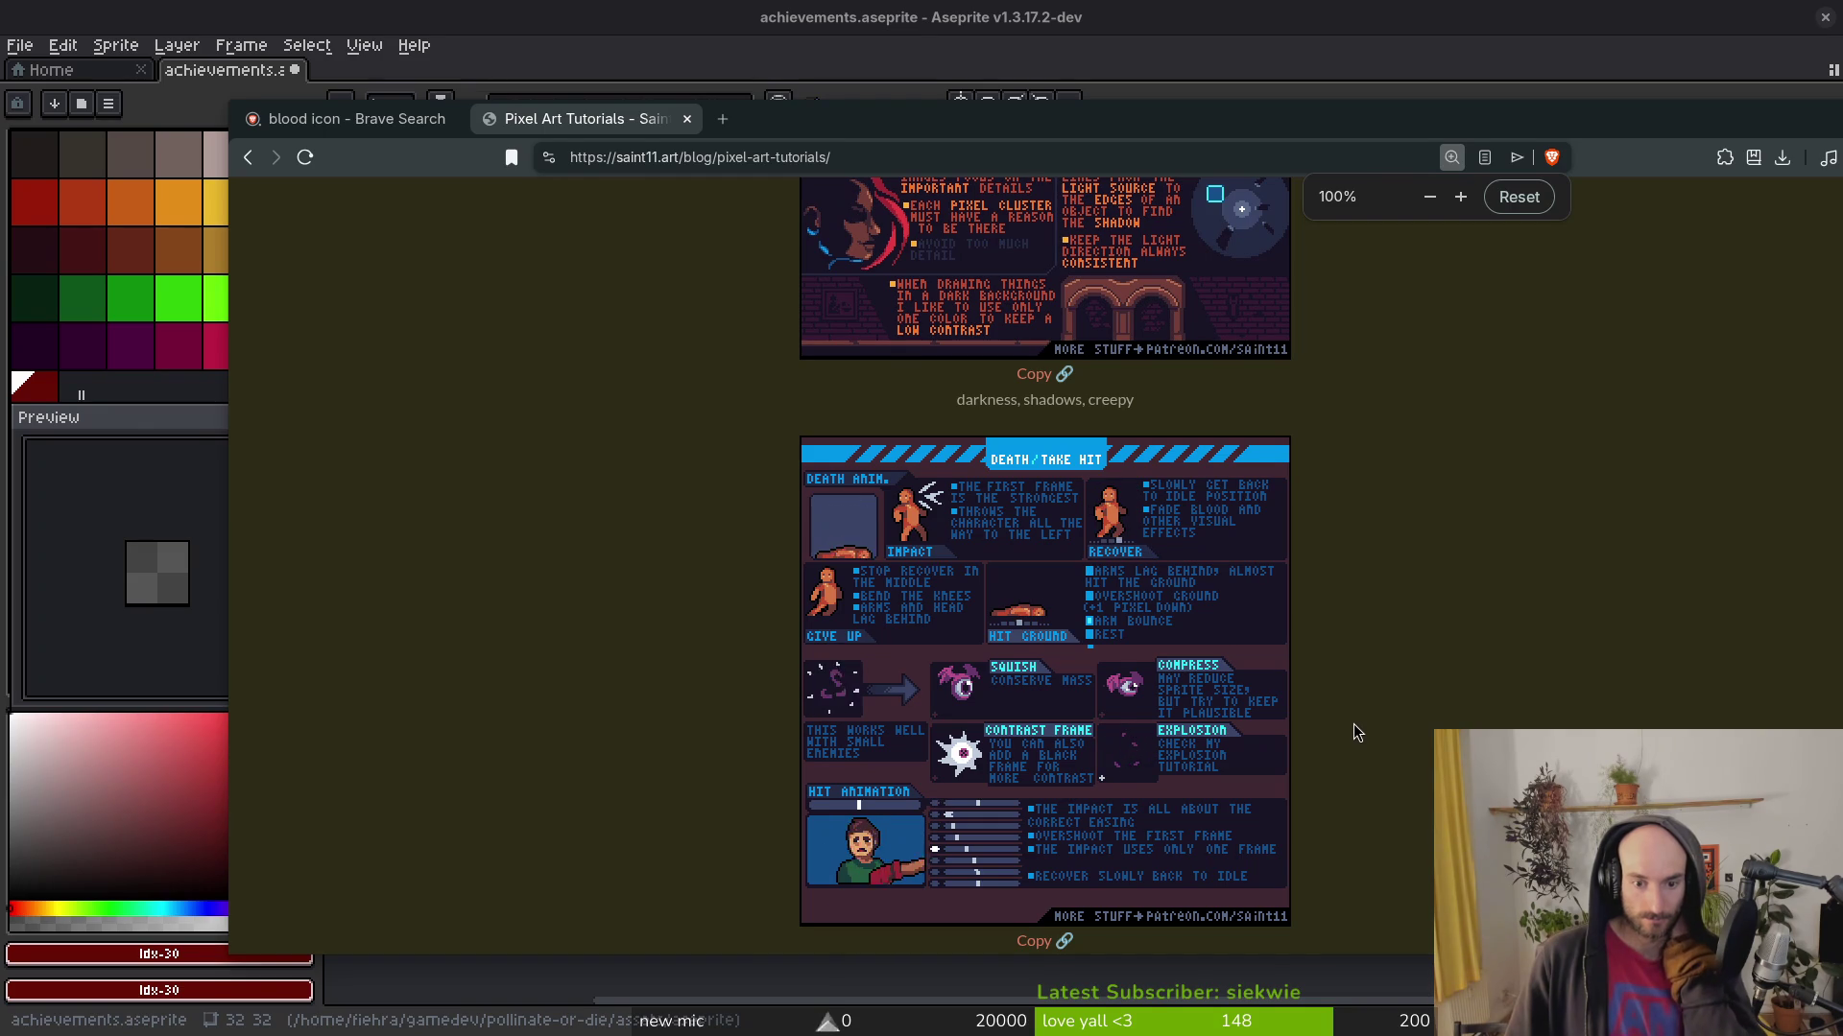
scroll(1384, 700, "down", 4)
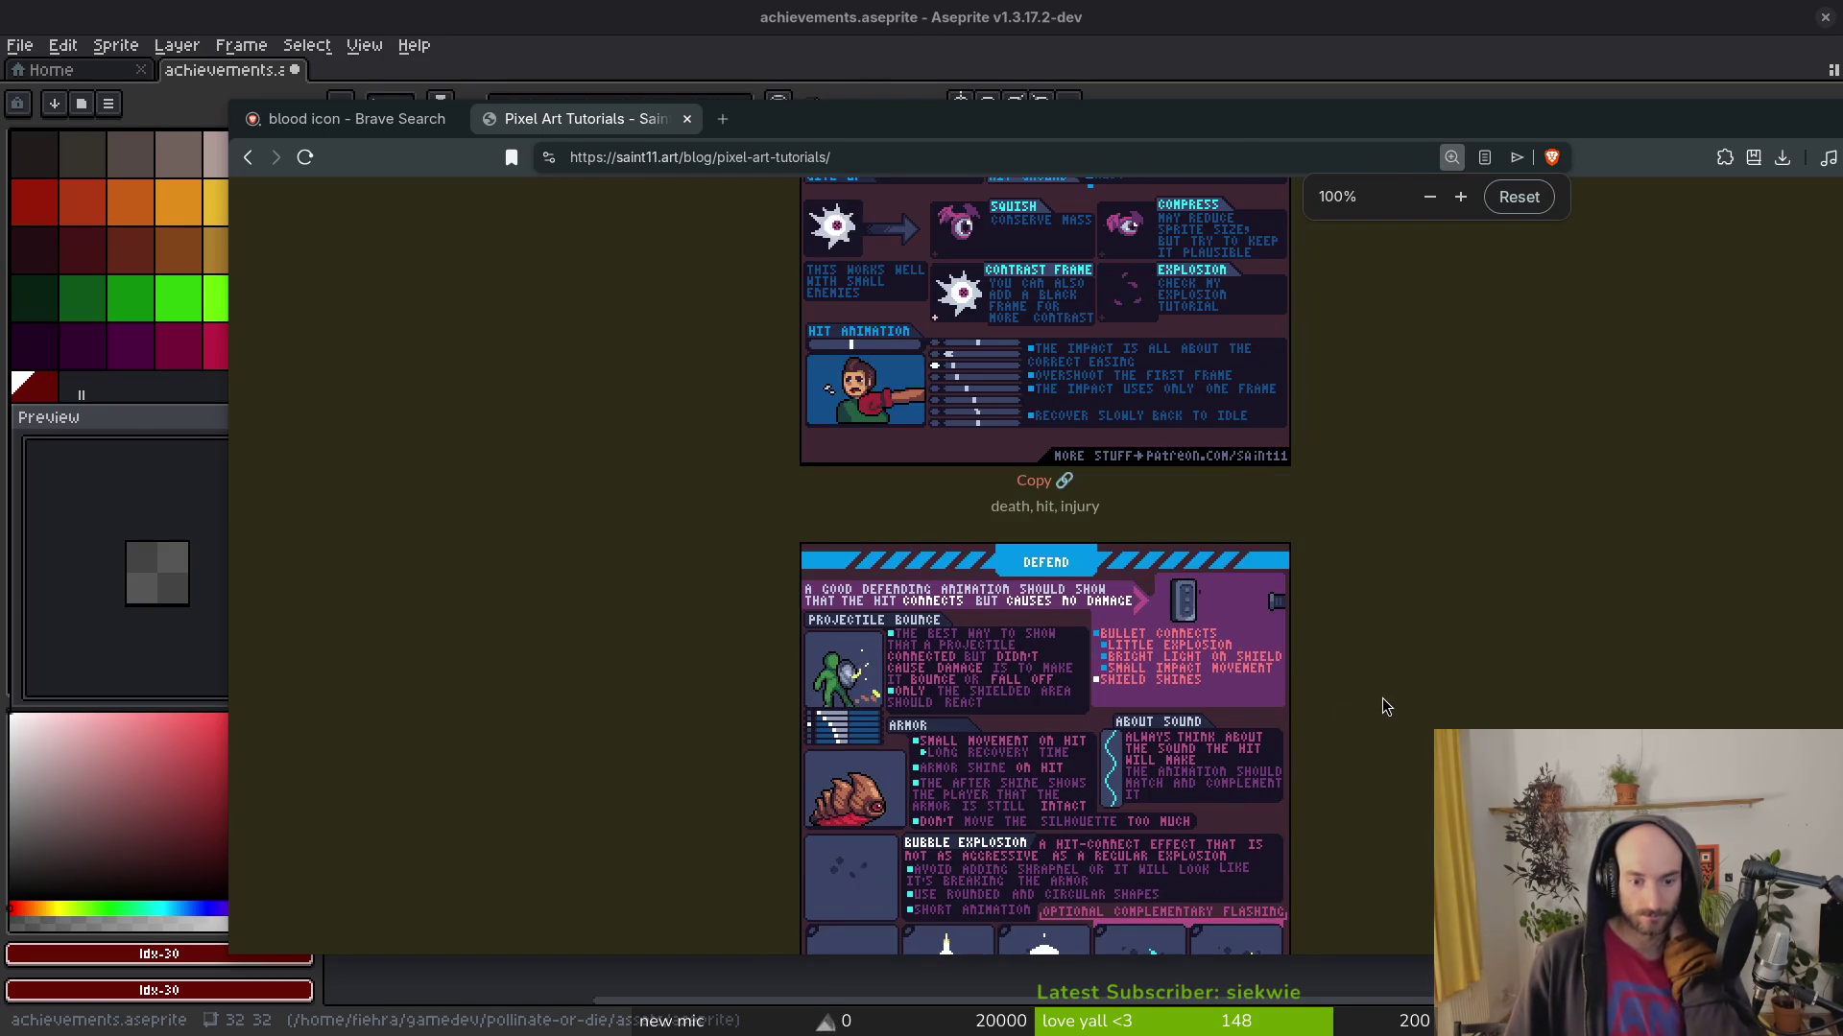
scroll(1382, 699, "down", 2)
scroll(1391, 695, "down", 3)
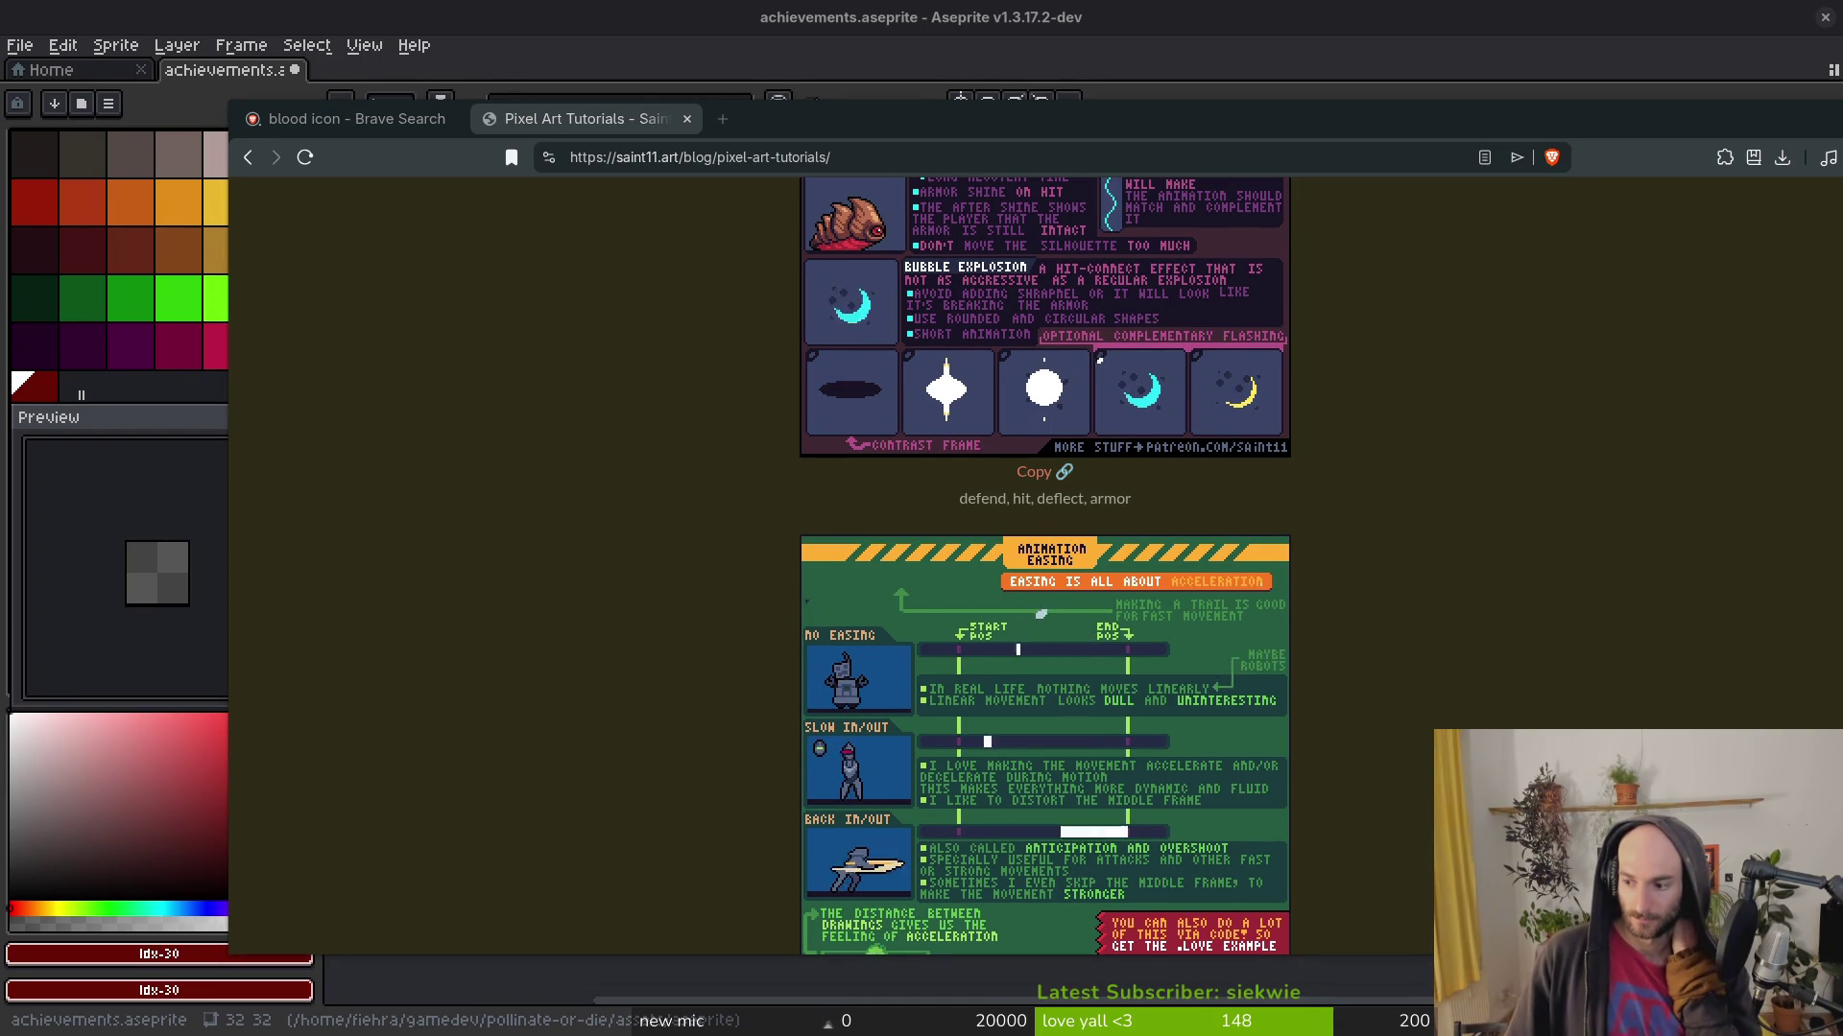
scroll(859, 721, "down", 4)
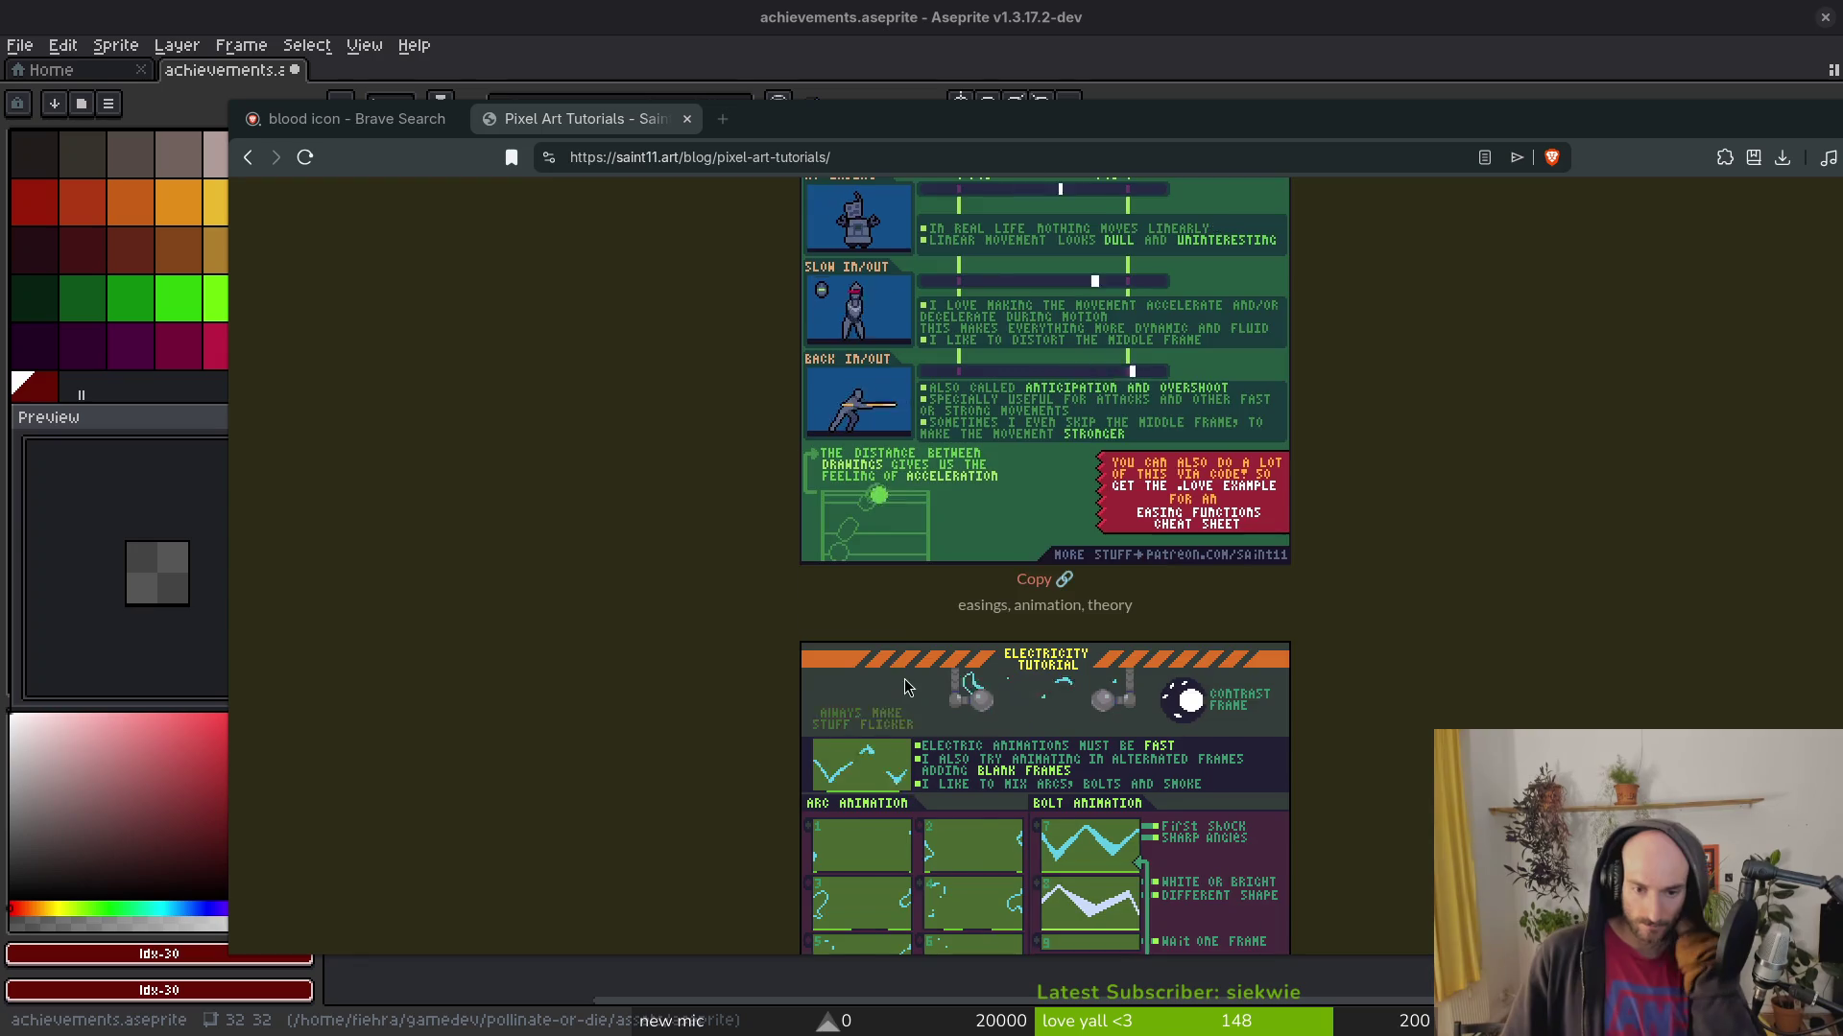
scroll(921, 691, "down", 6)
scroll(921, 691, "down", 1)
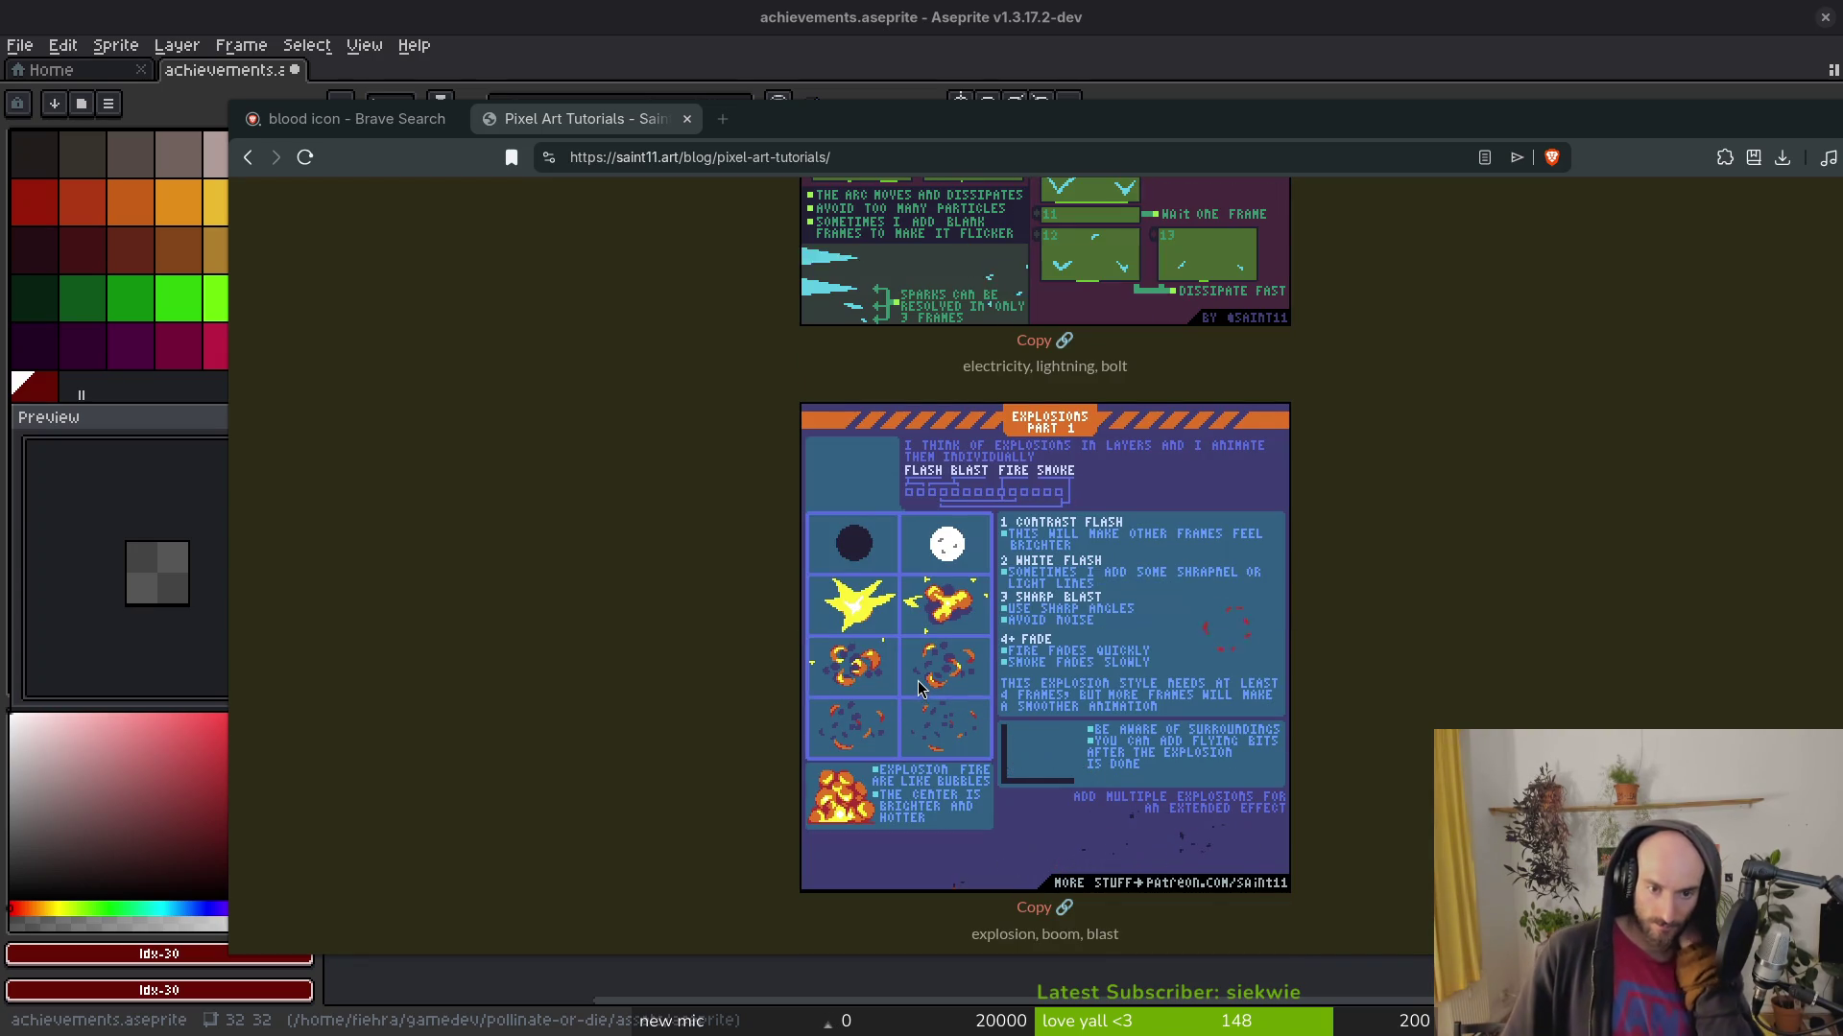
scroll(933, 660, "down", 4)
scroll(952, 653, "down", 5)
scroll(975, 637, "down", 4)
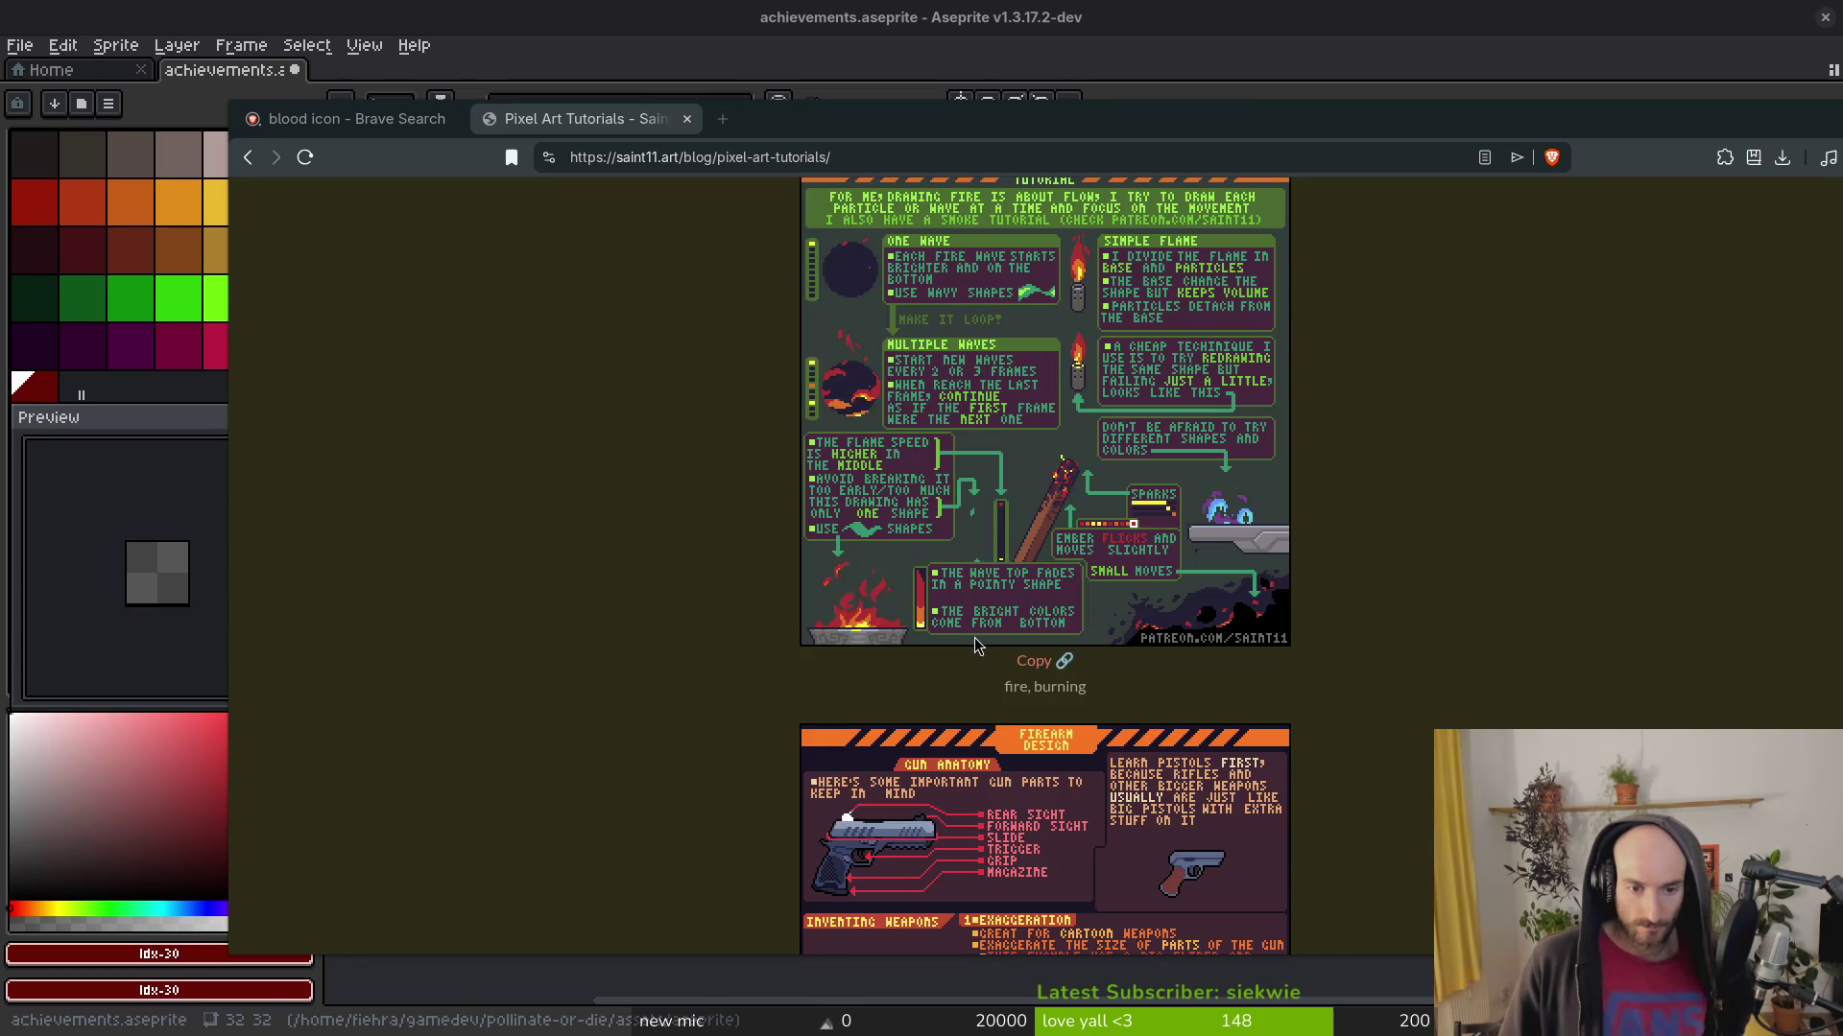
scroll(968, 641, "down", 4)
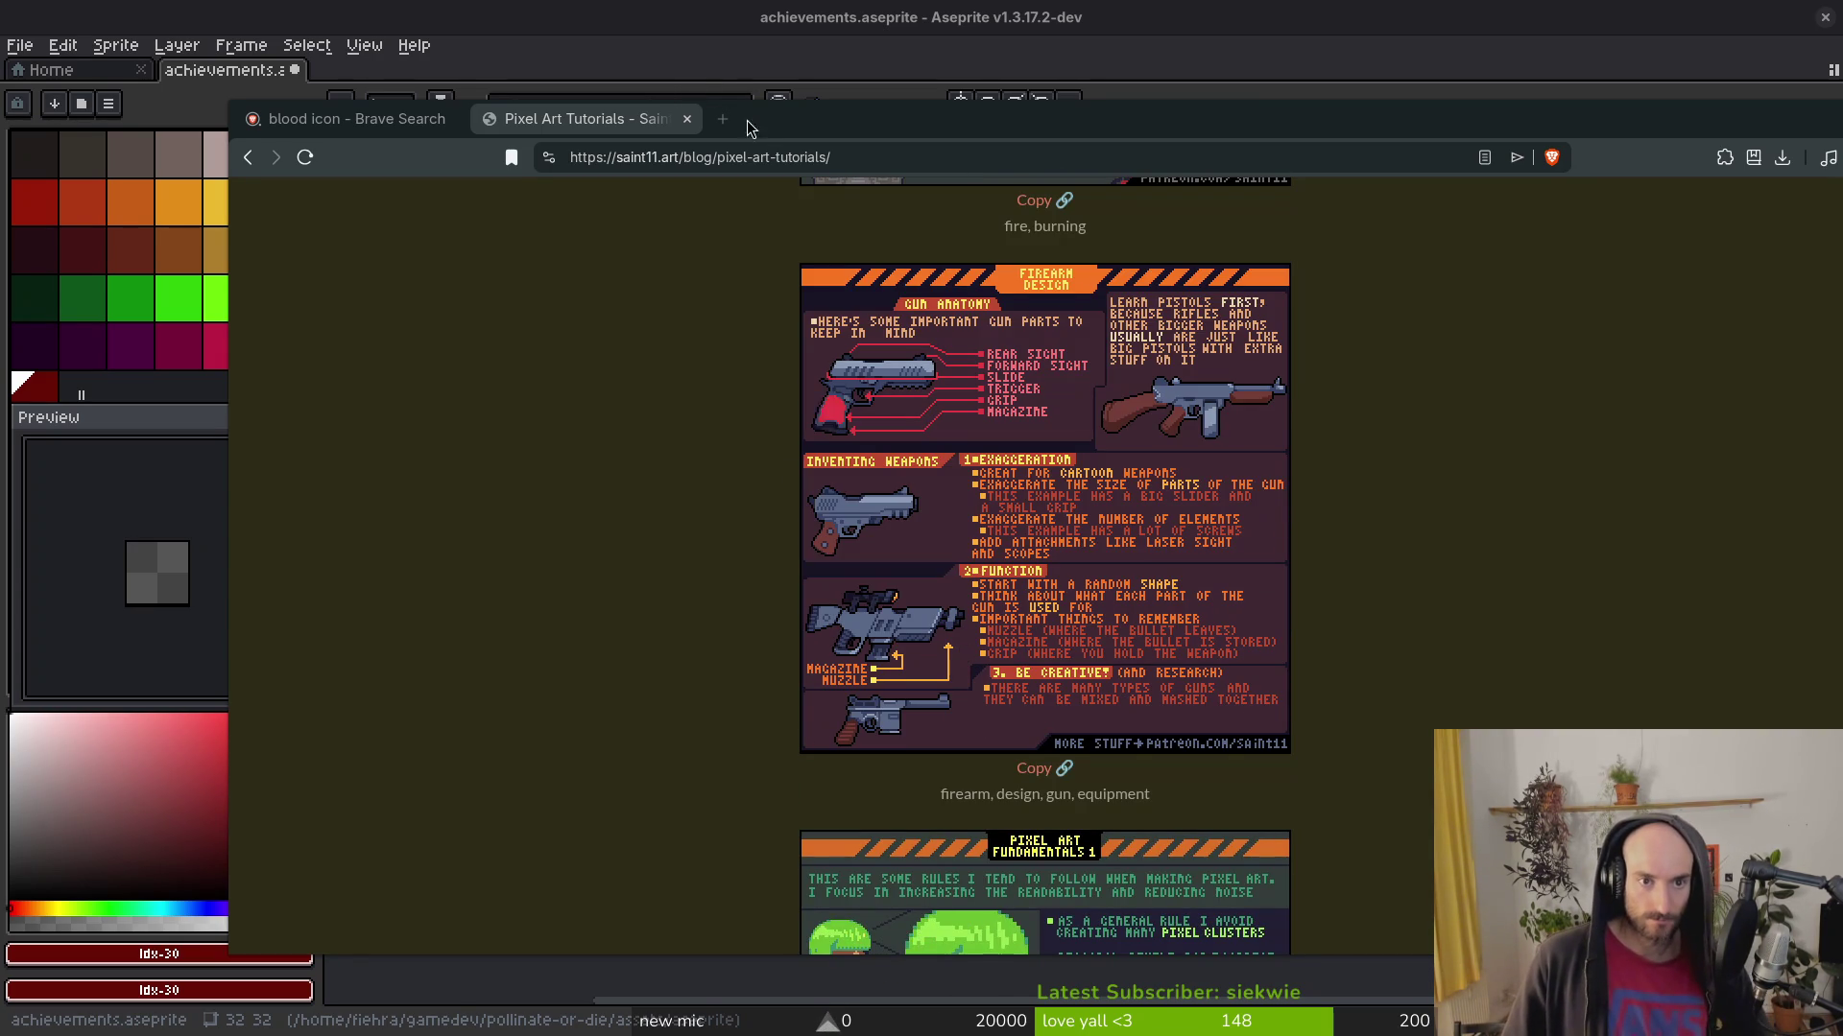
left_click(722, 118)
- Search for 'RIP icon' and show only image results
type("RIP icon")
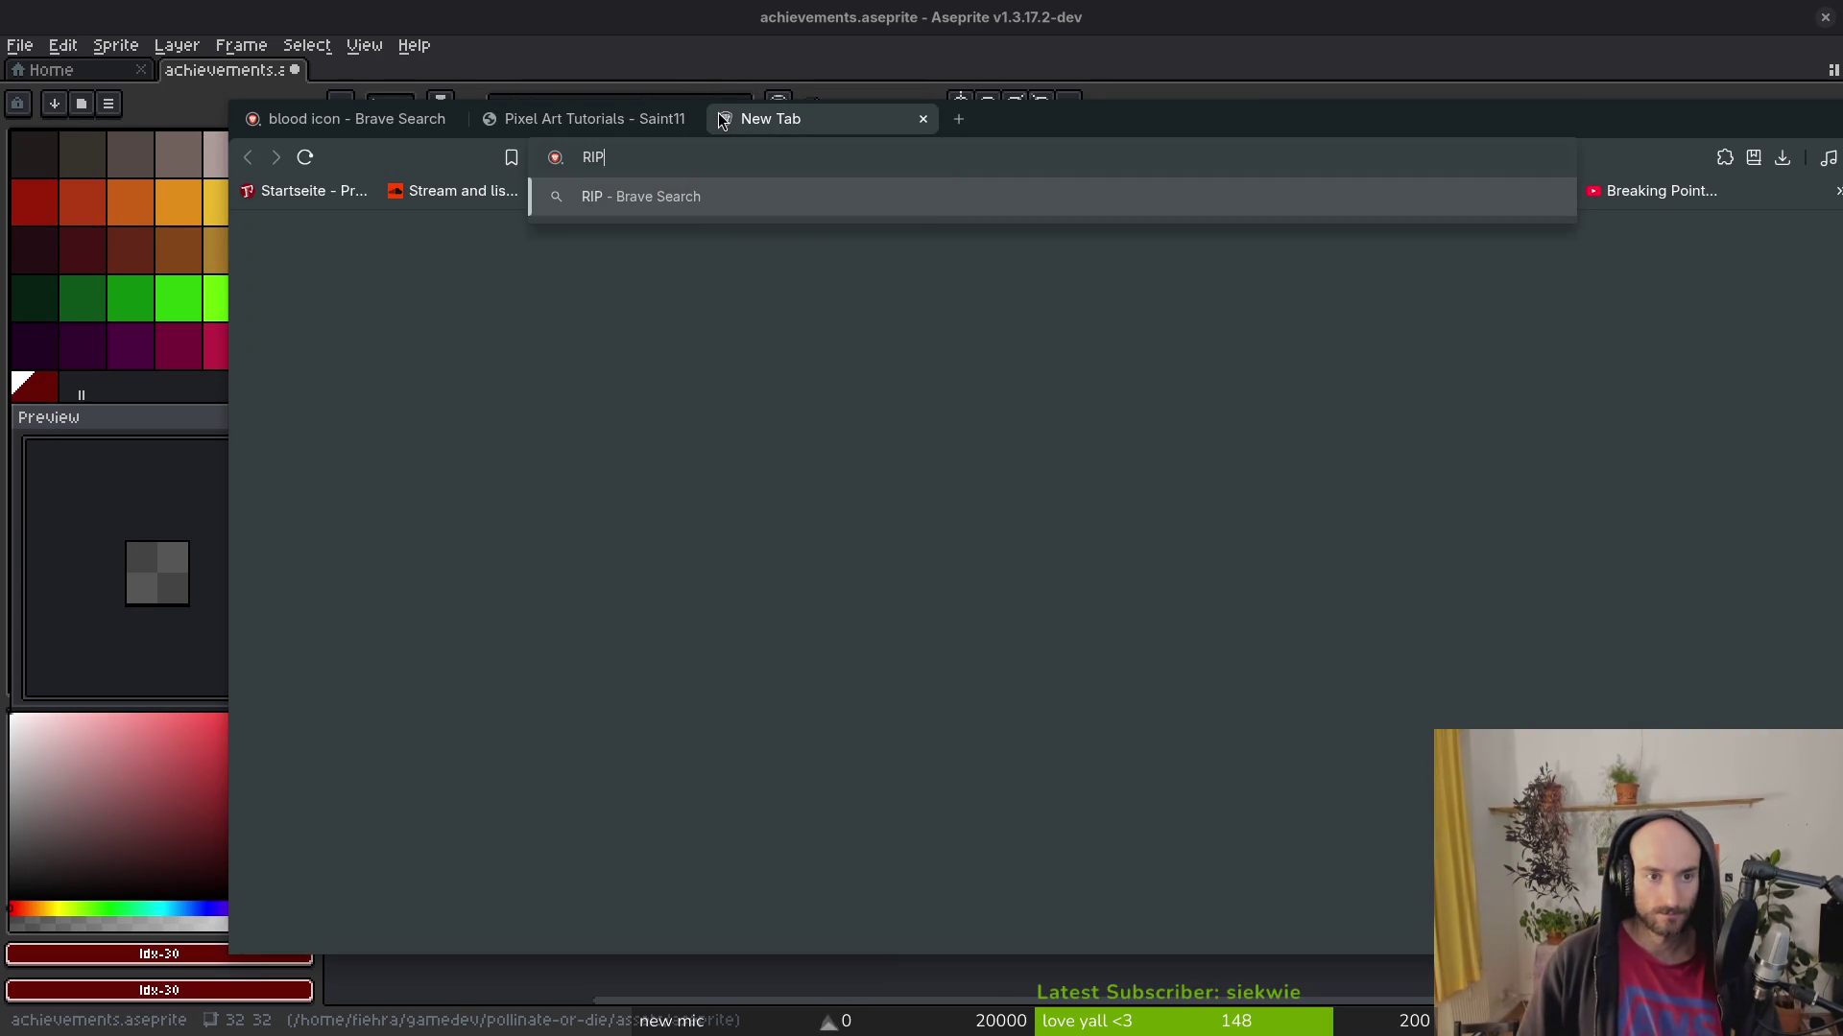
key("Return")
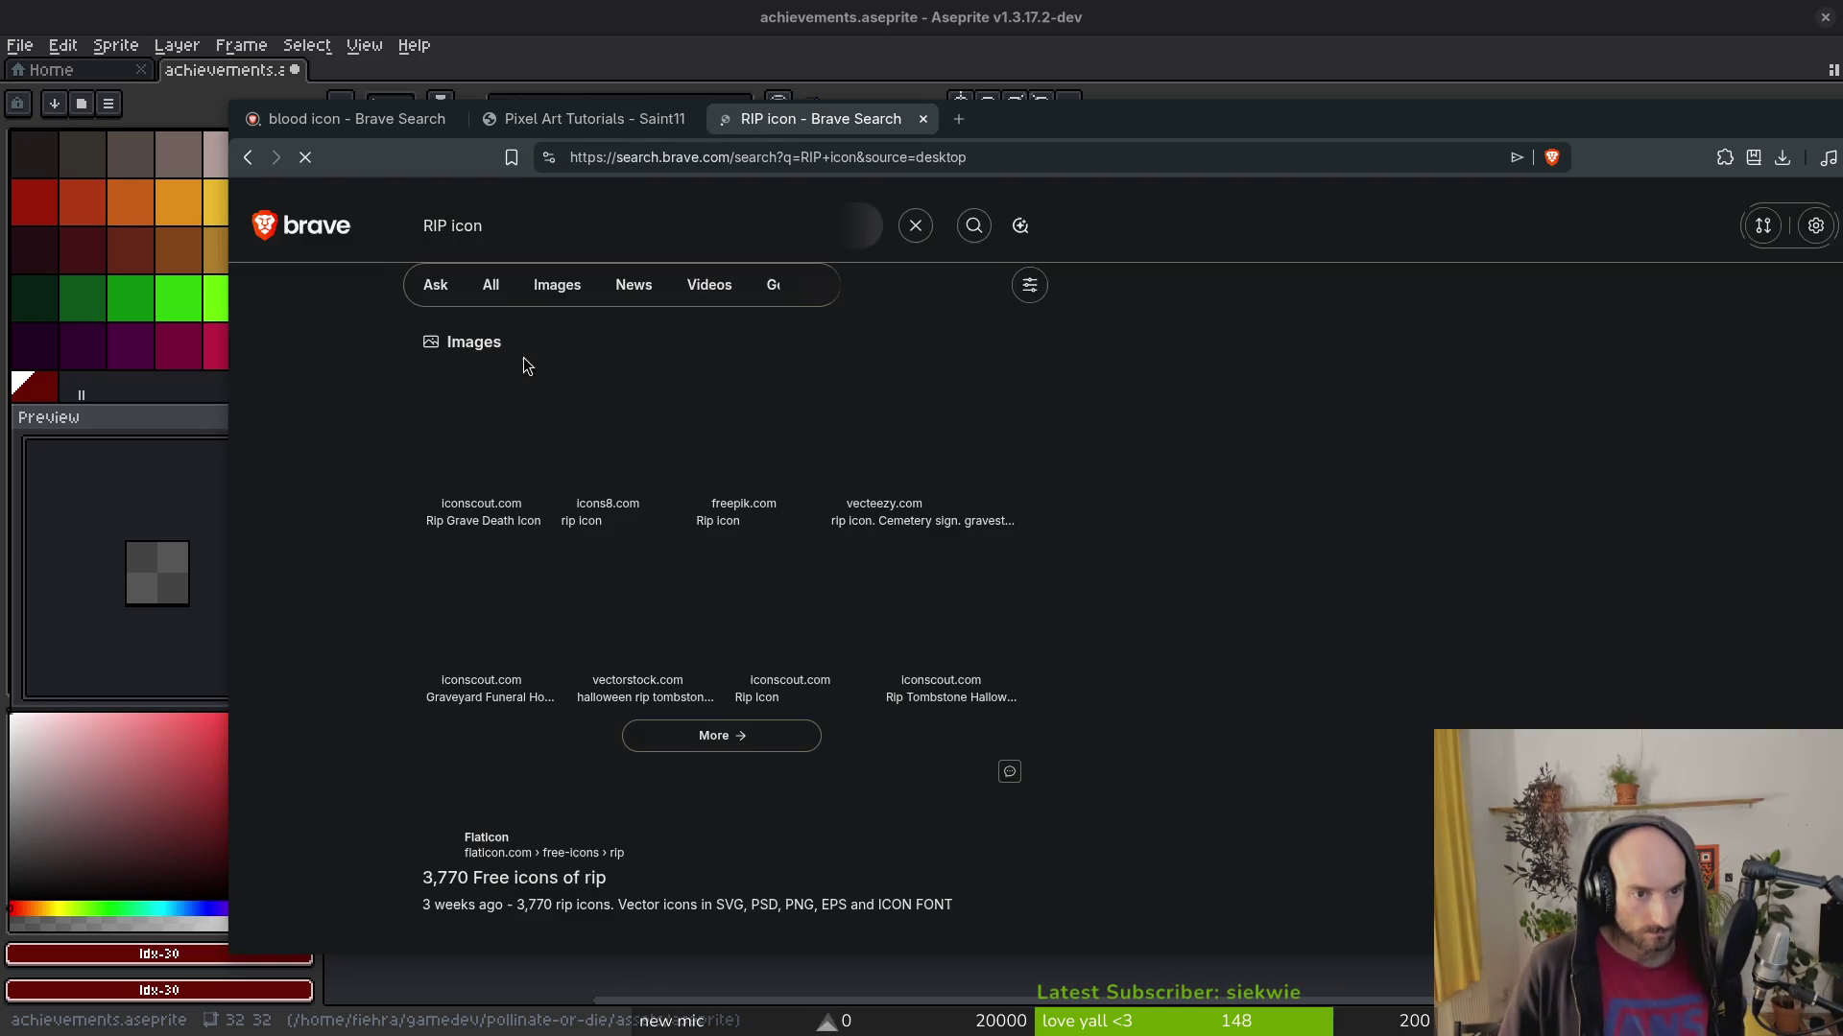
left_click(547, 288)
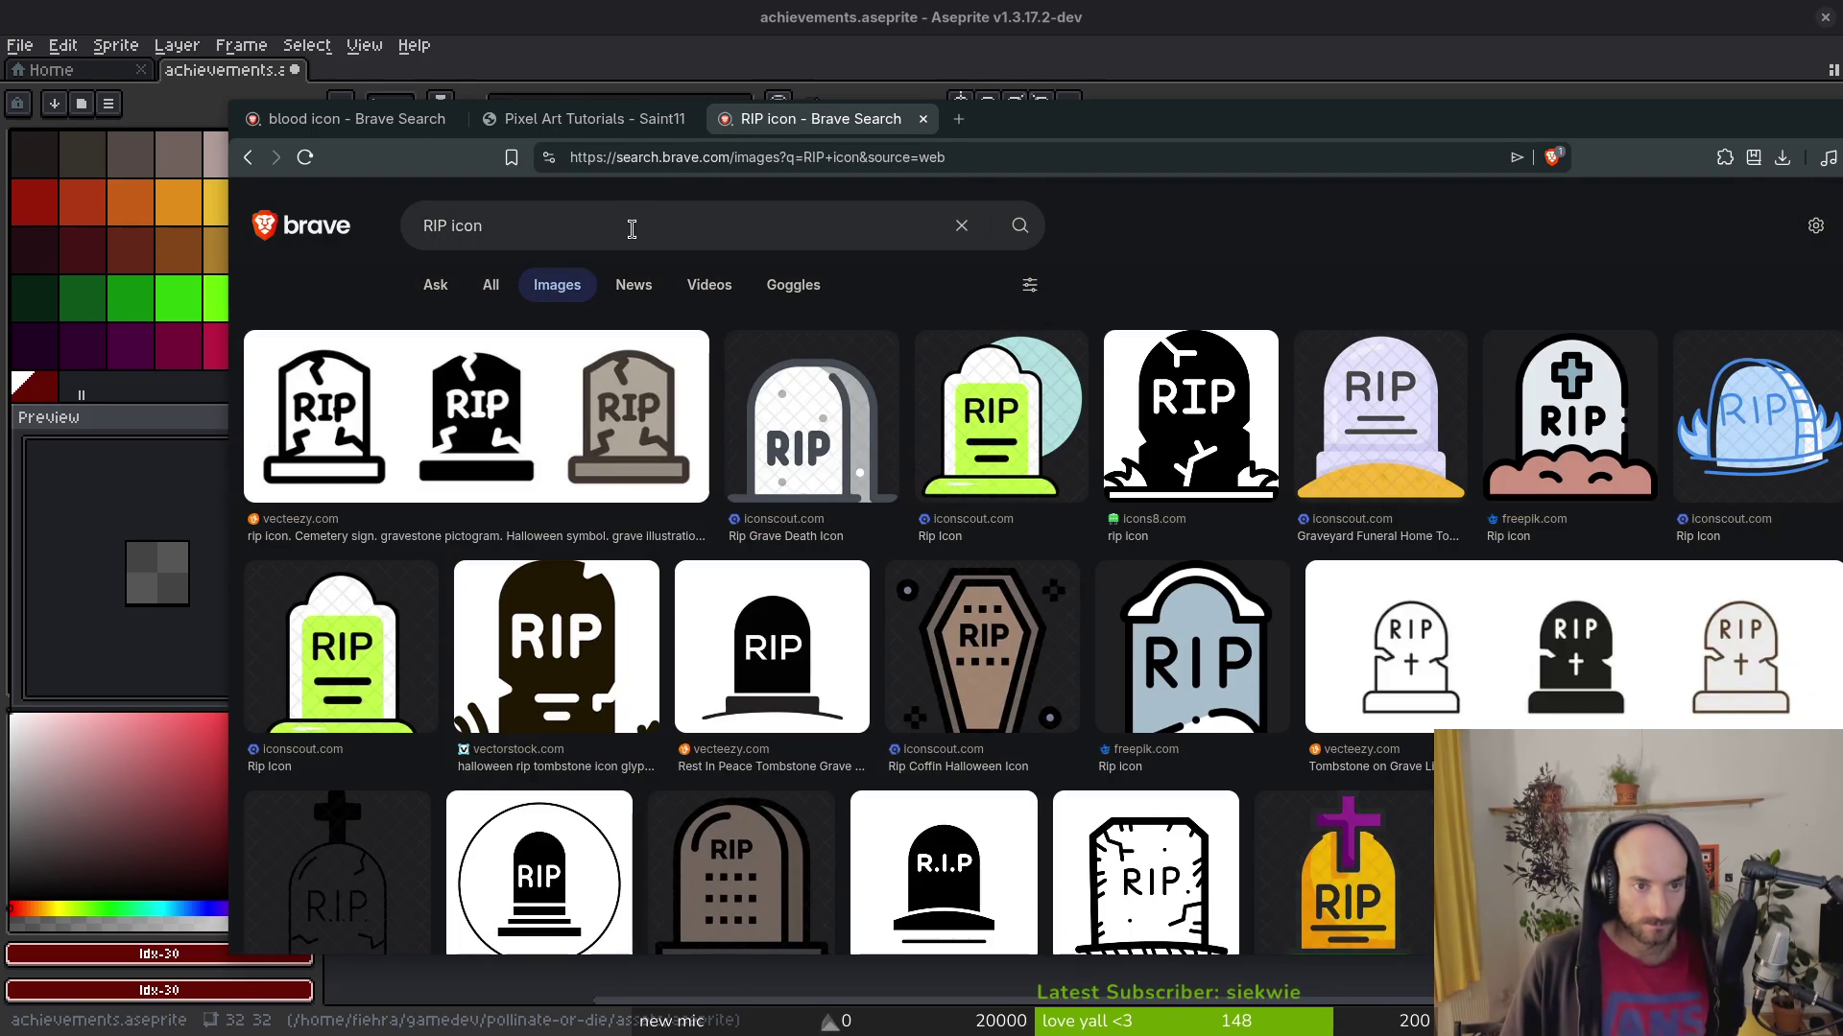
- Search images for 'funeral icon', preview the vectorstock icon set and scroll the results
left_click(573, 226)
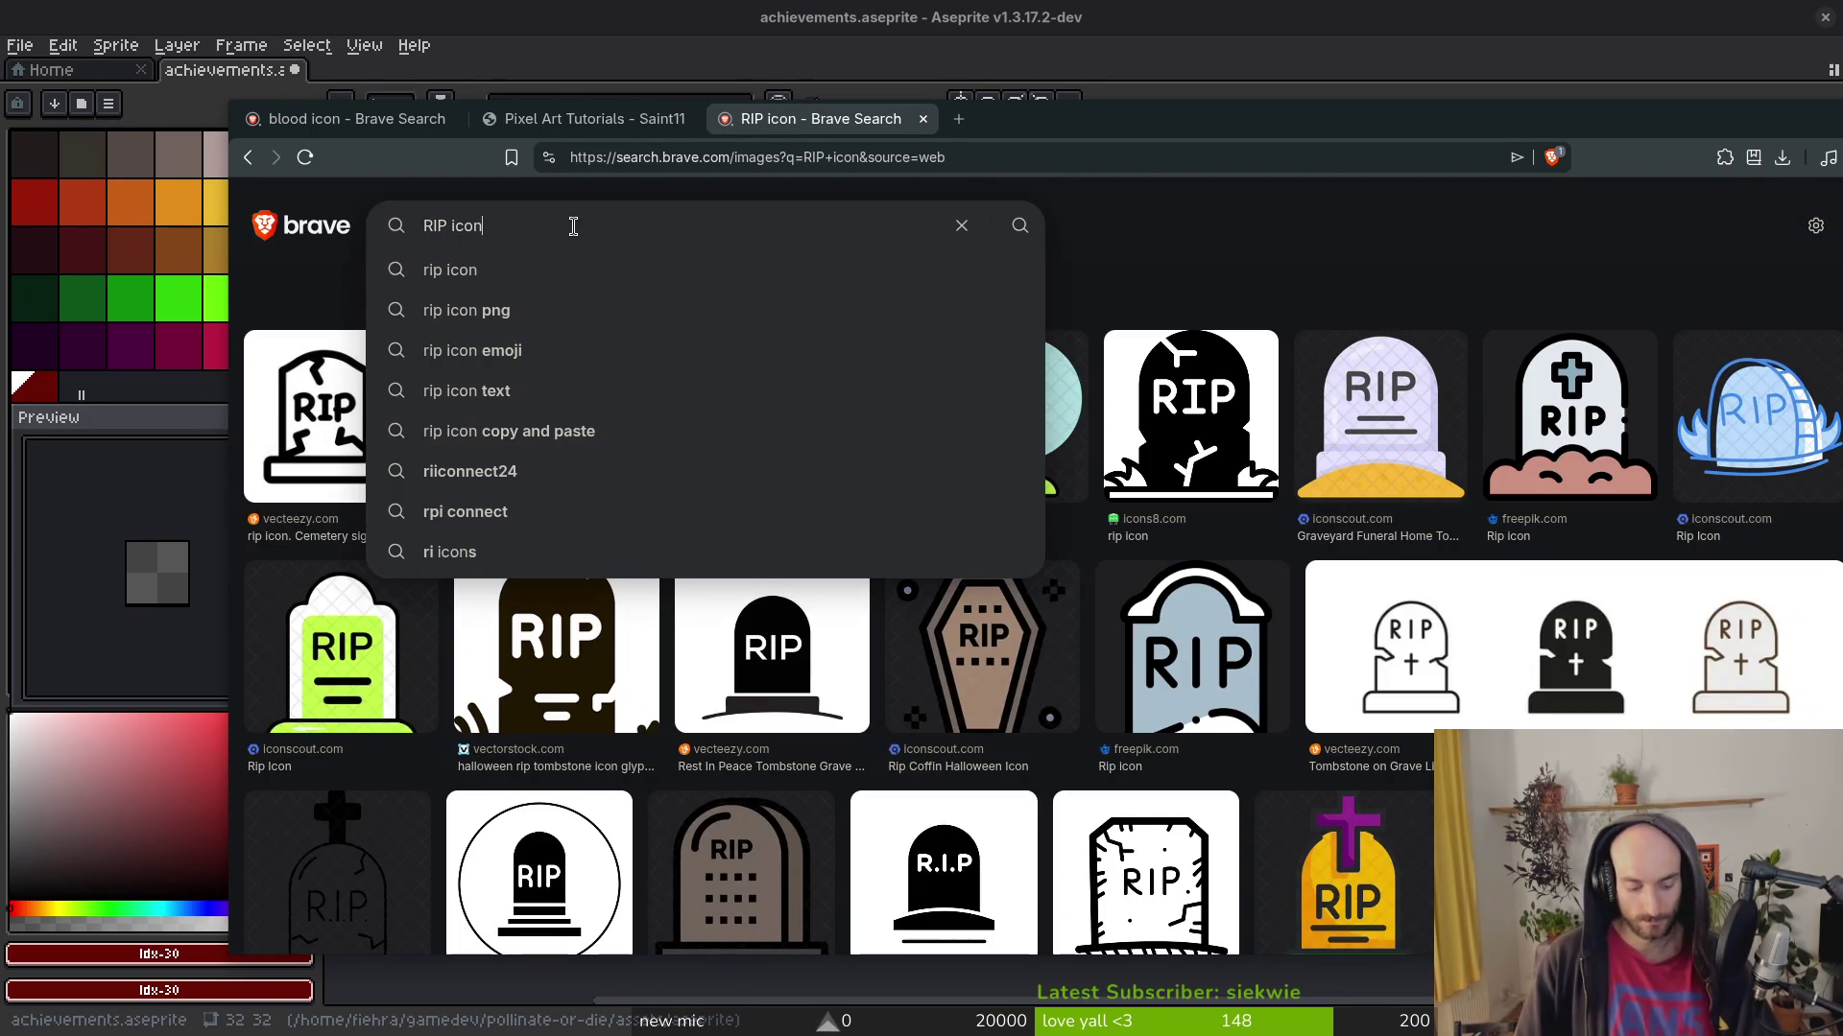
key("ctrl+a")
type("funeral icon")
key("Return")
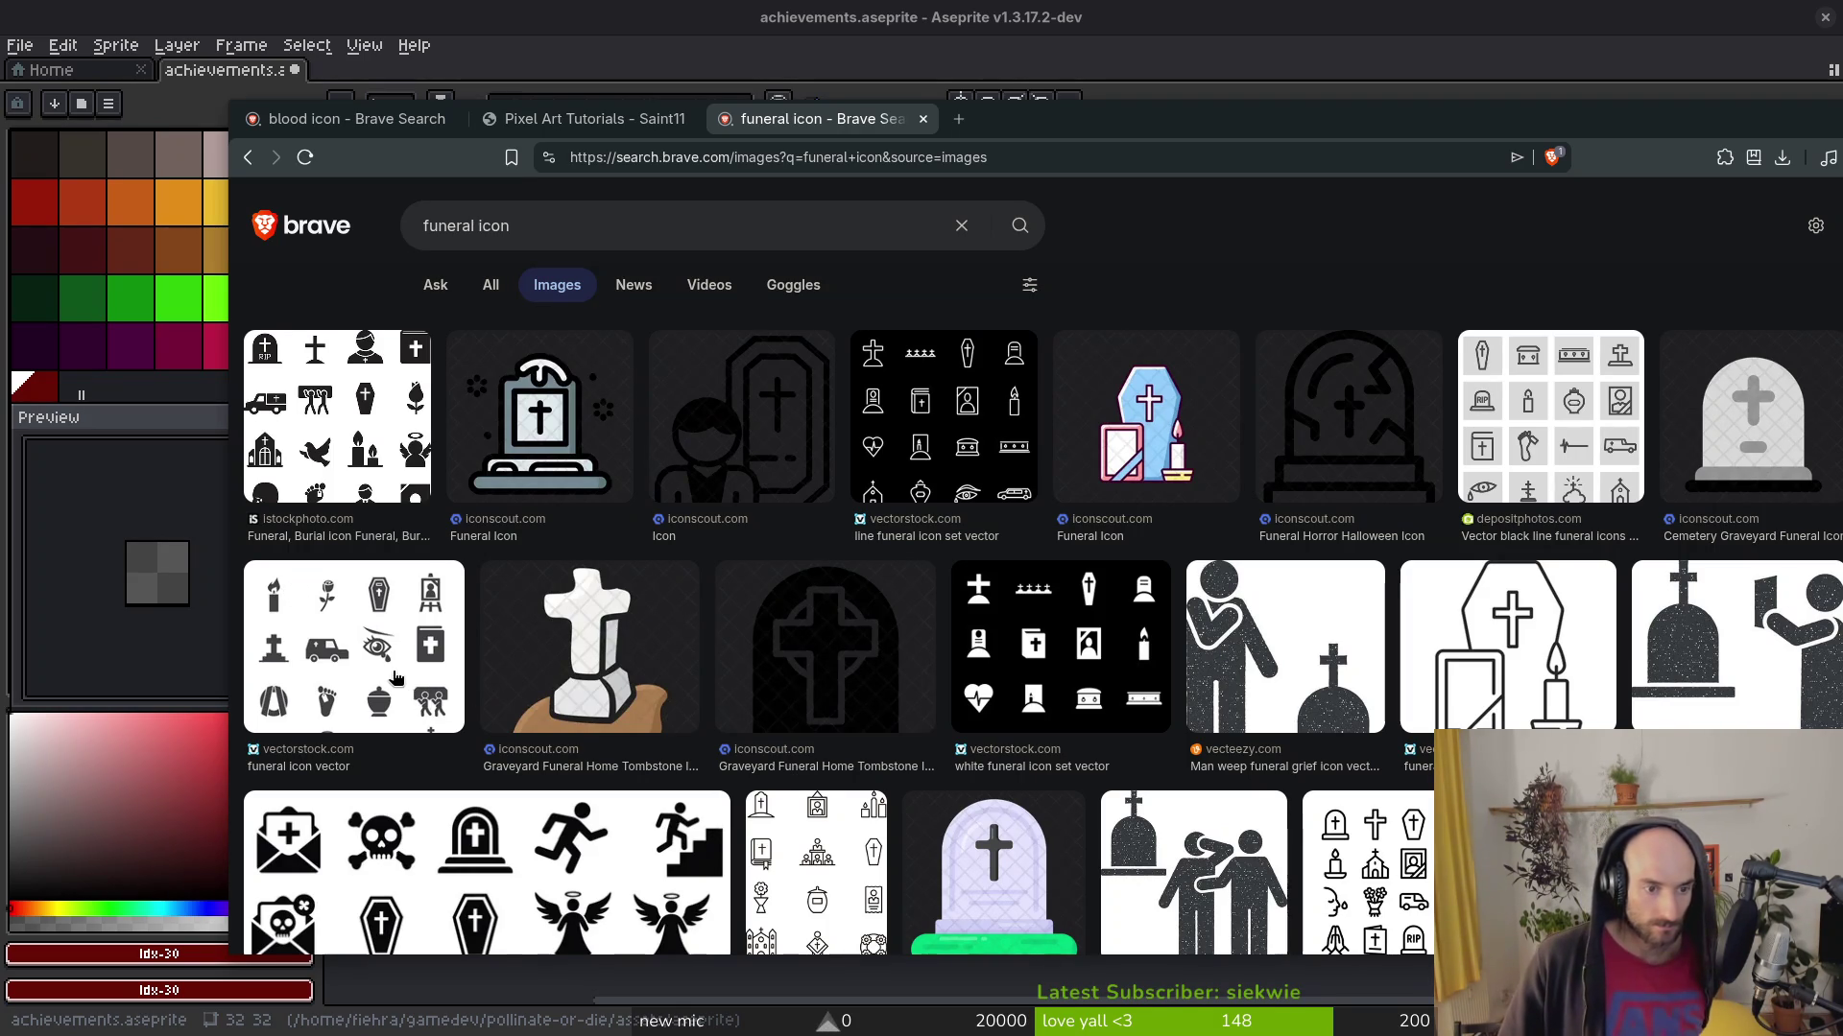
left_click(397, 682)
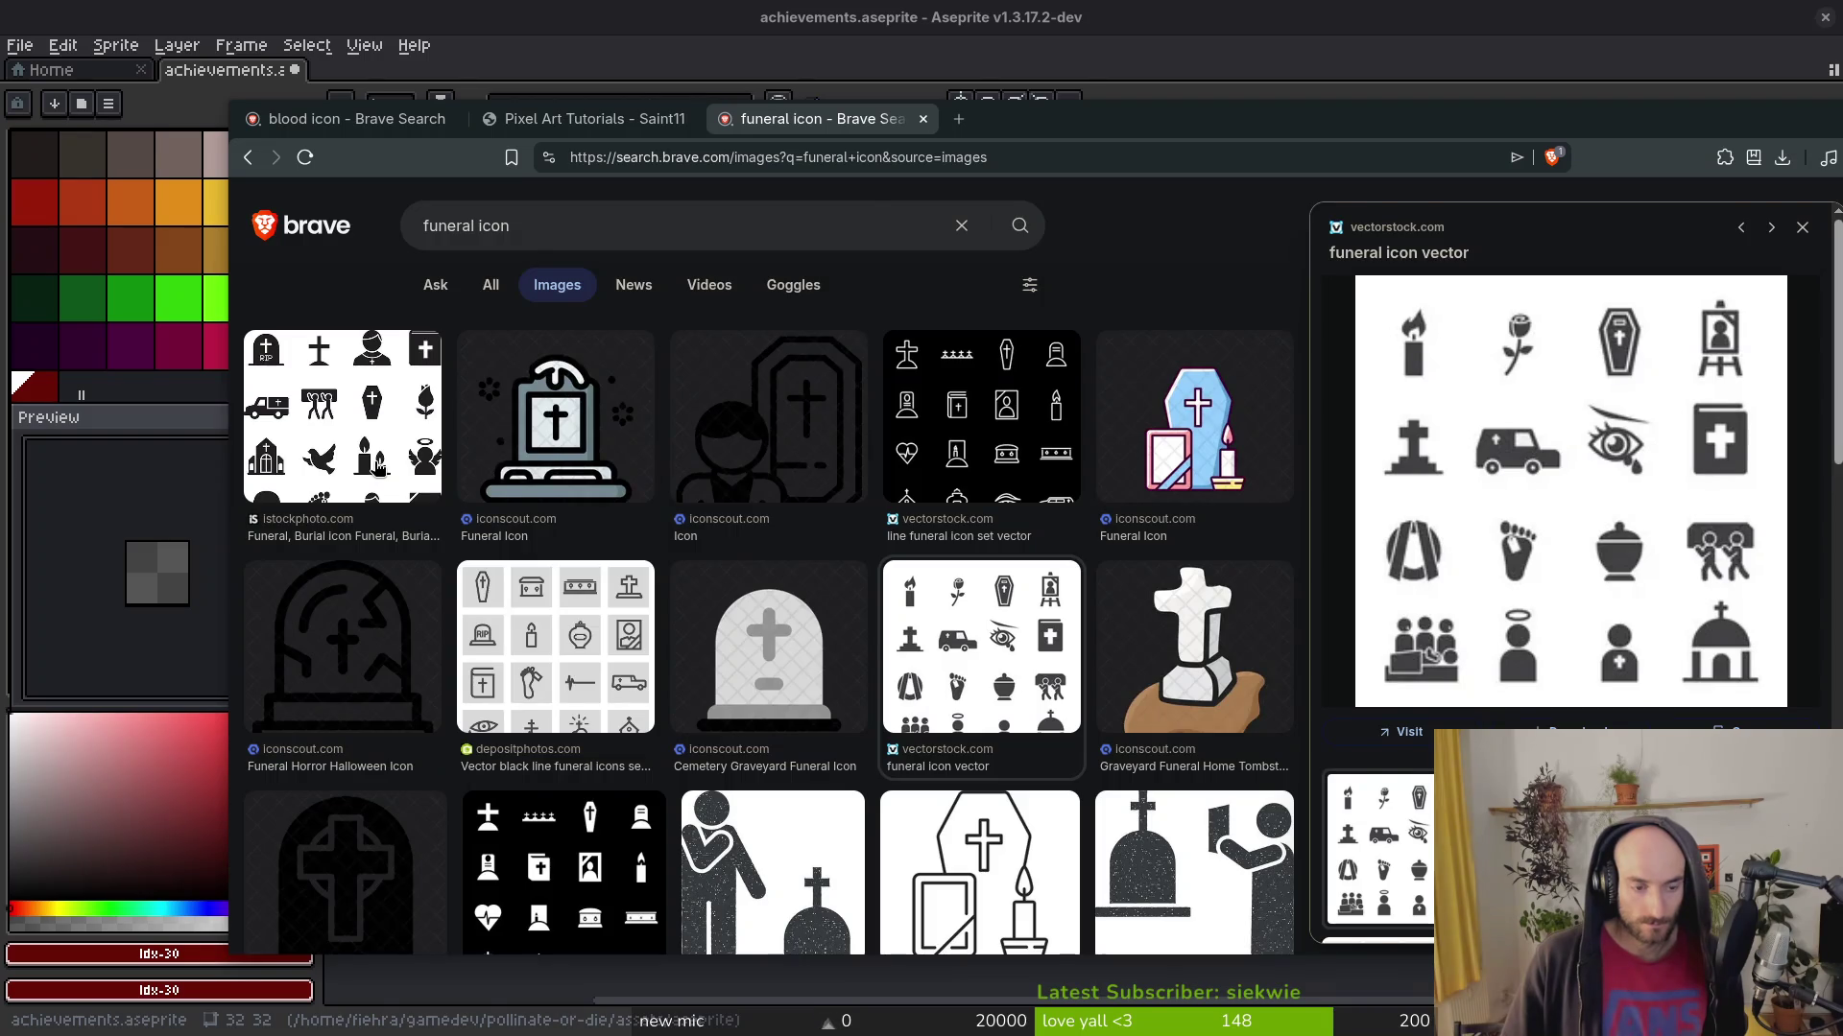
scroll(442, 625, "down", 3)
scroll(484, 649, "down", 3)
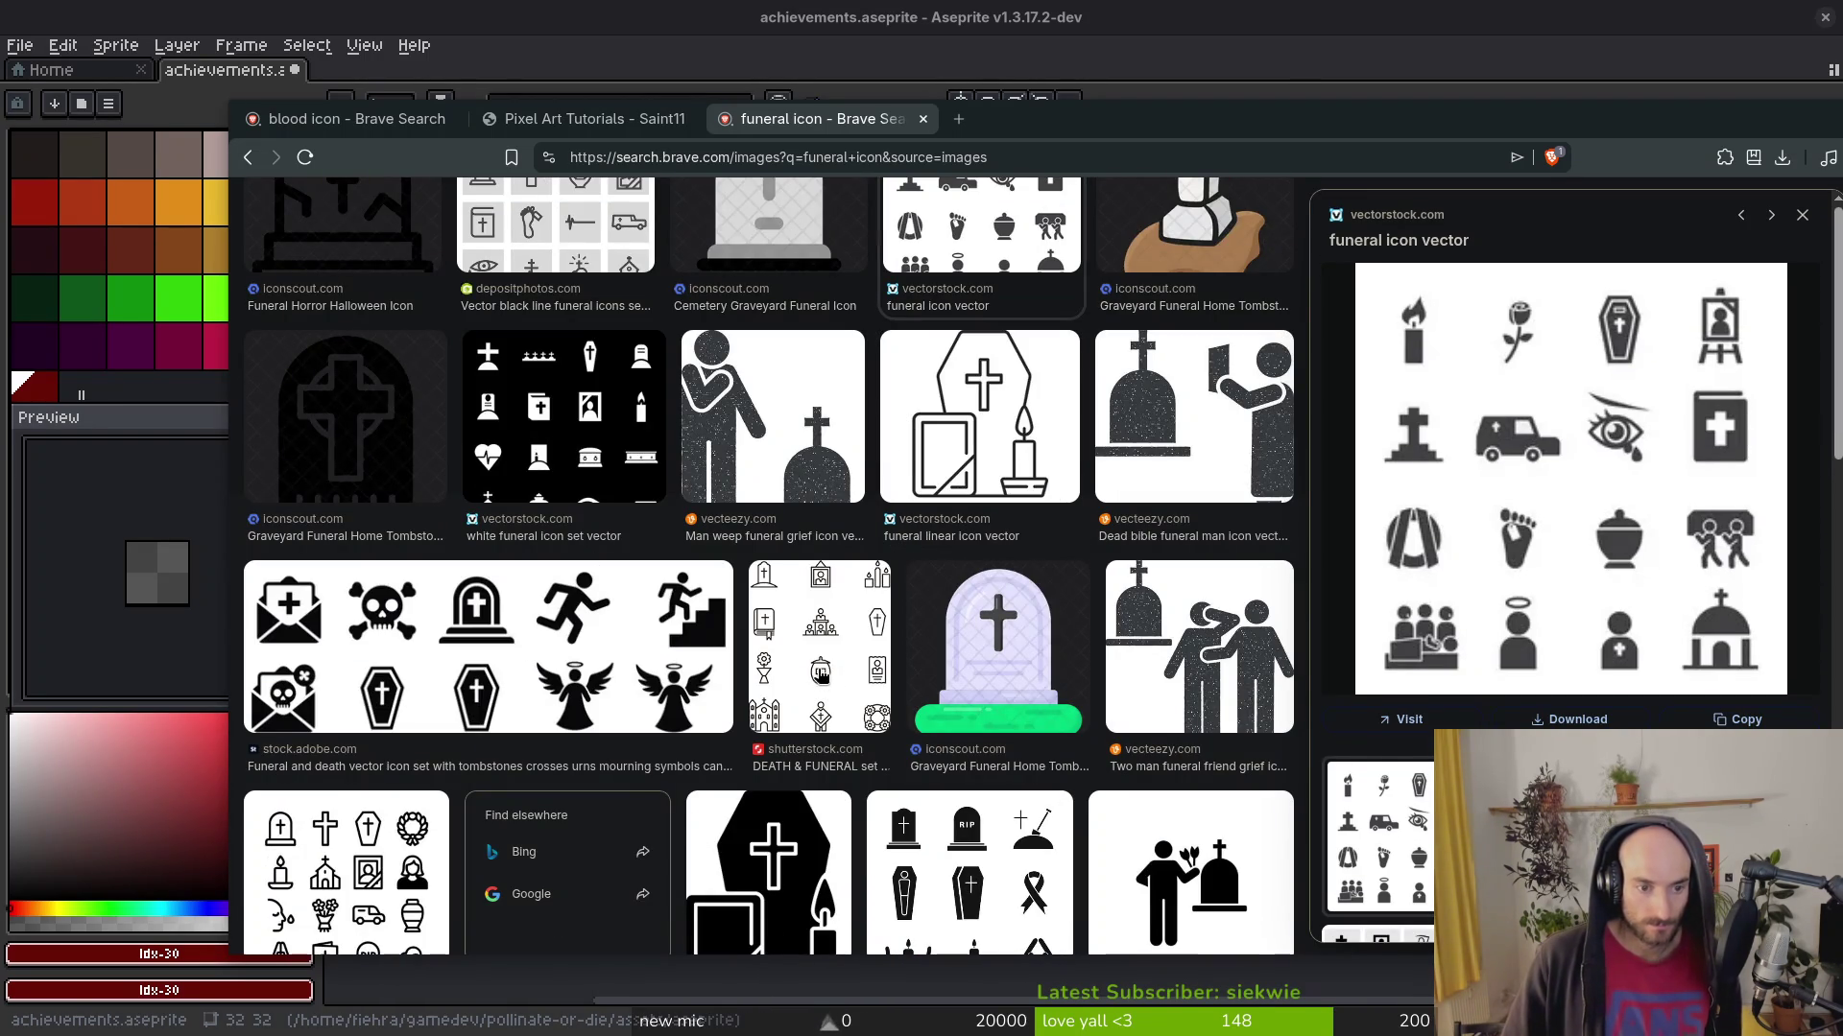
scroll(499, 675, "down", 2)
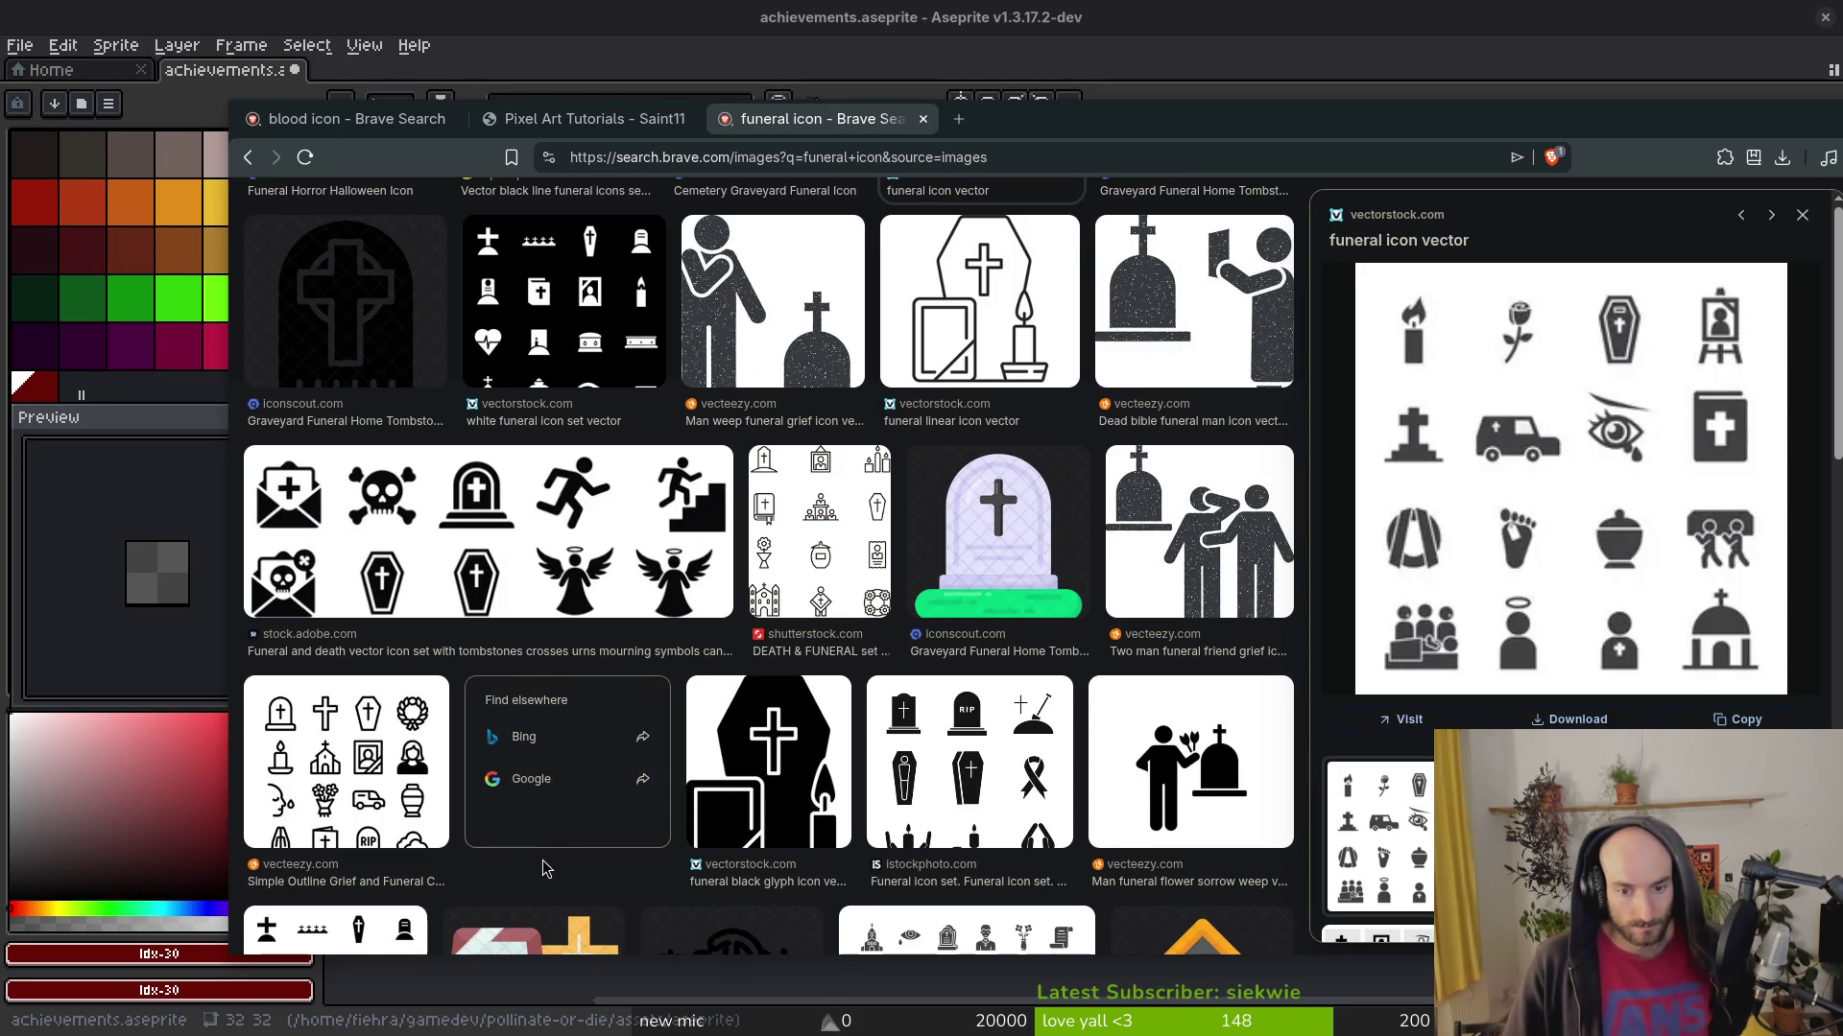
scroll(740, 789, "down", 3)
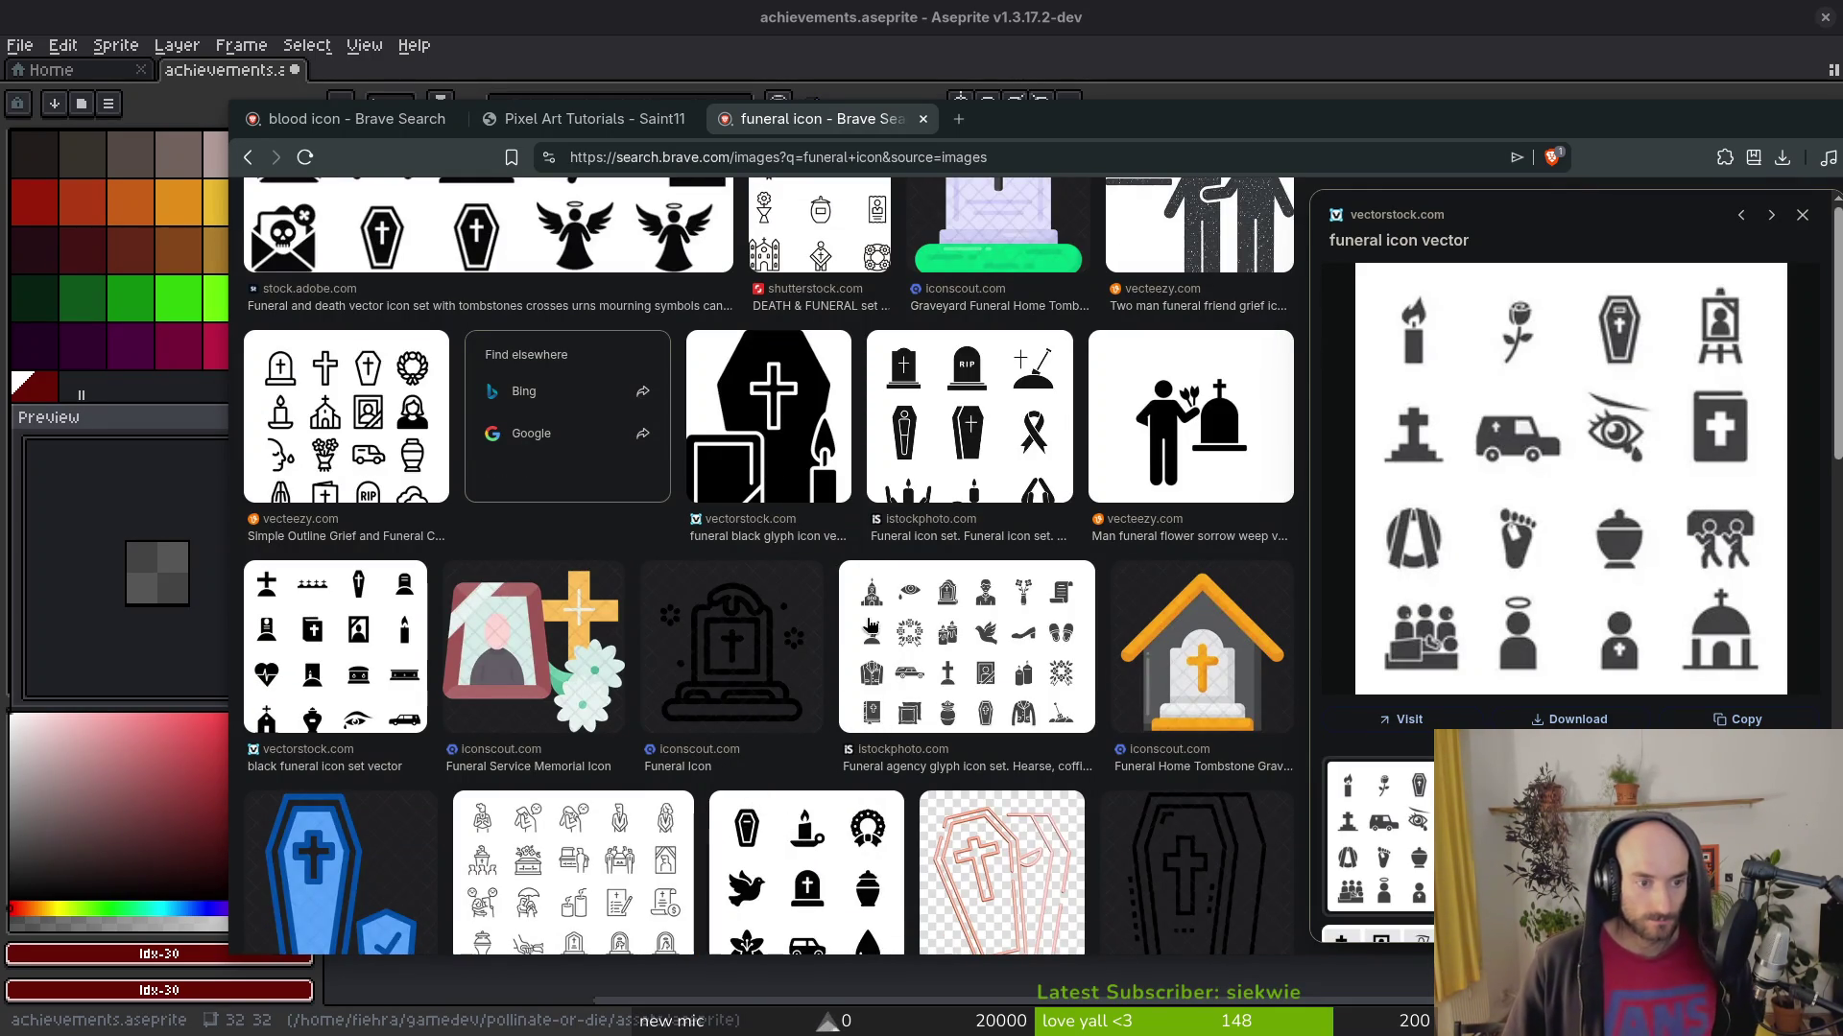
scroll(863, 653, "down", 1)
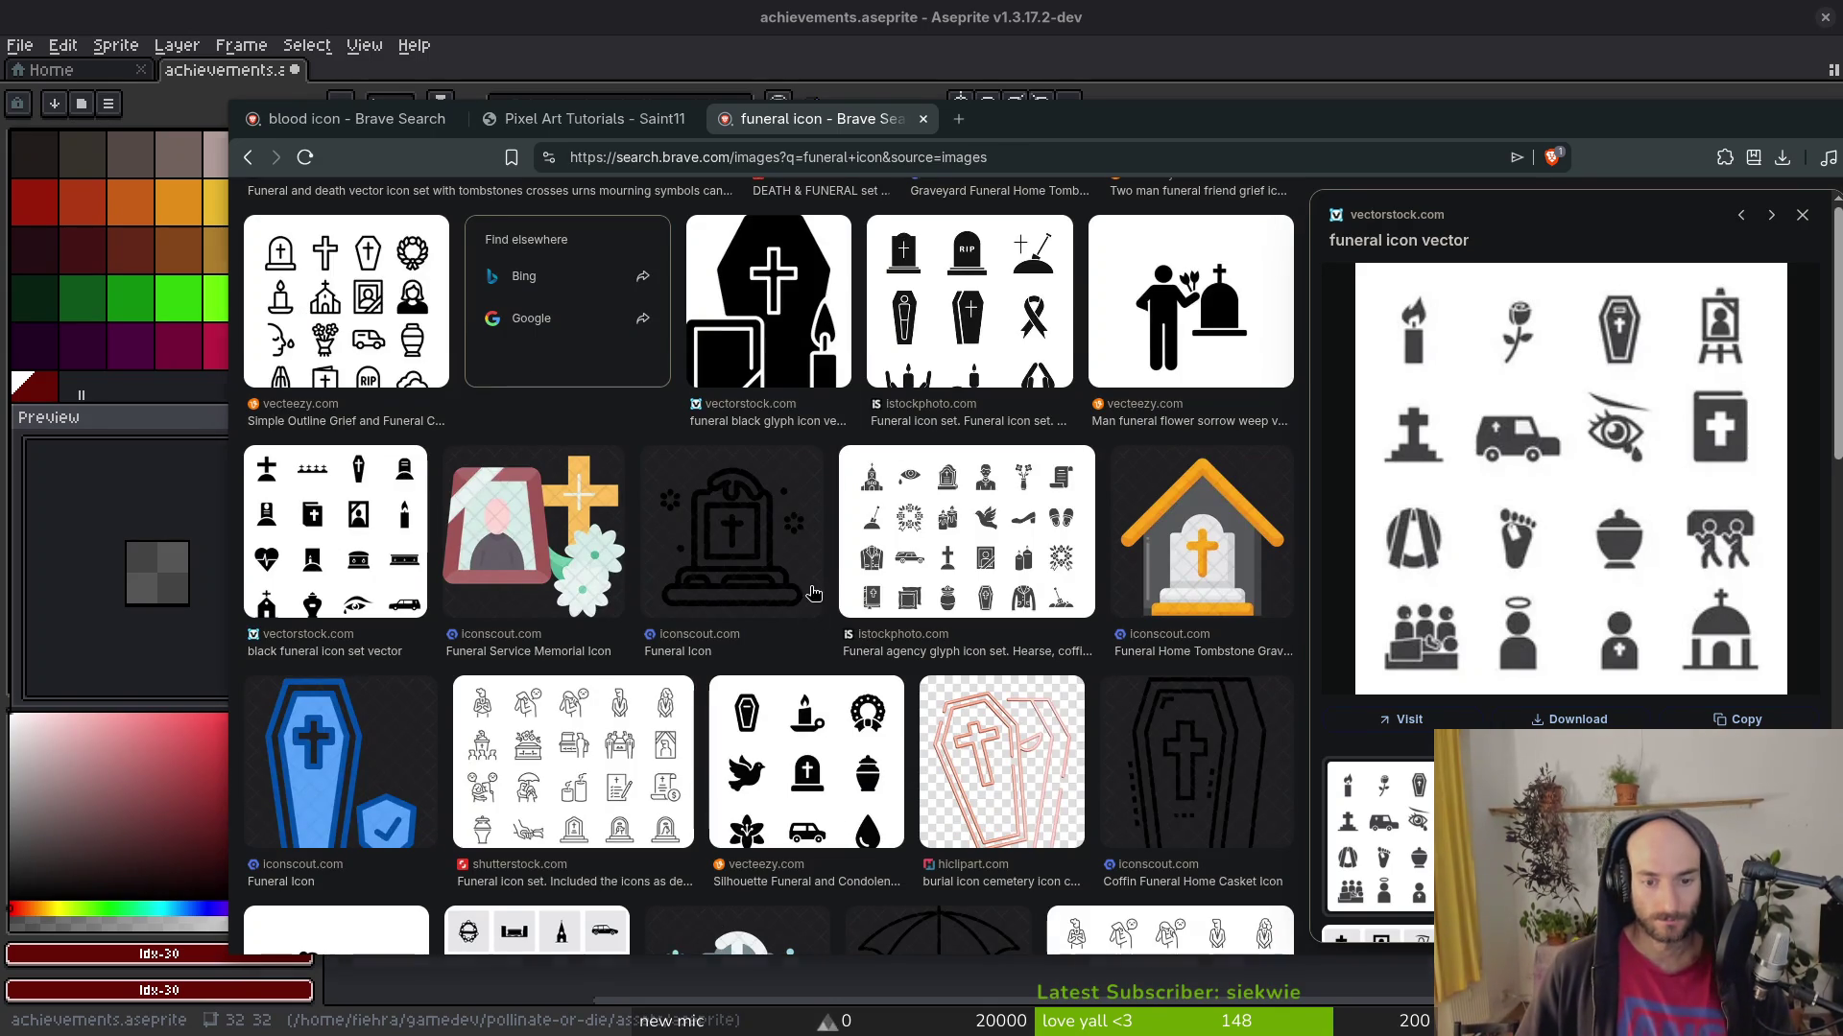
key("alt+Tab")
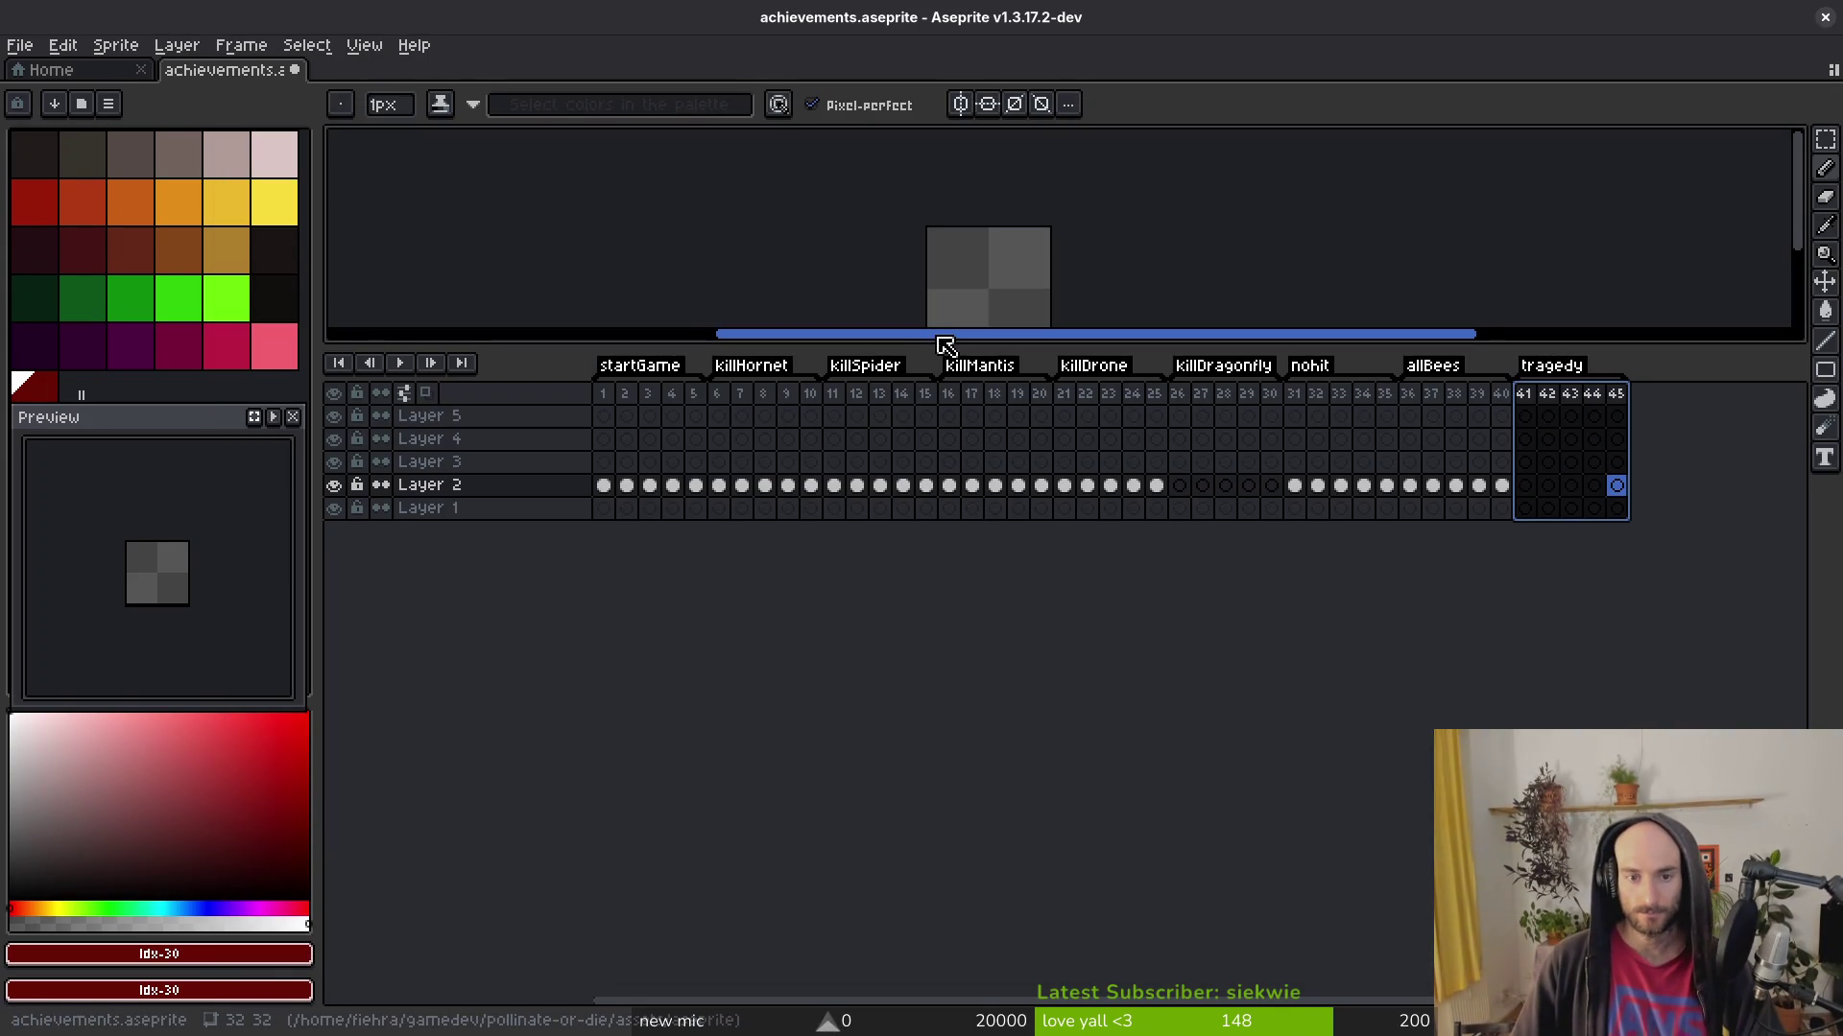
- Pick yellow and draw the coffin's bottom bar
left_click_drag(938, 353, 937, 789)
scroll(967, 456, "up", 4)
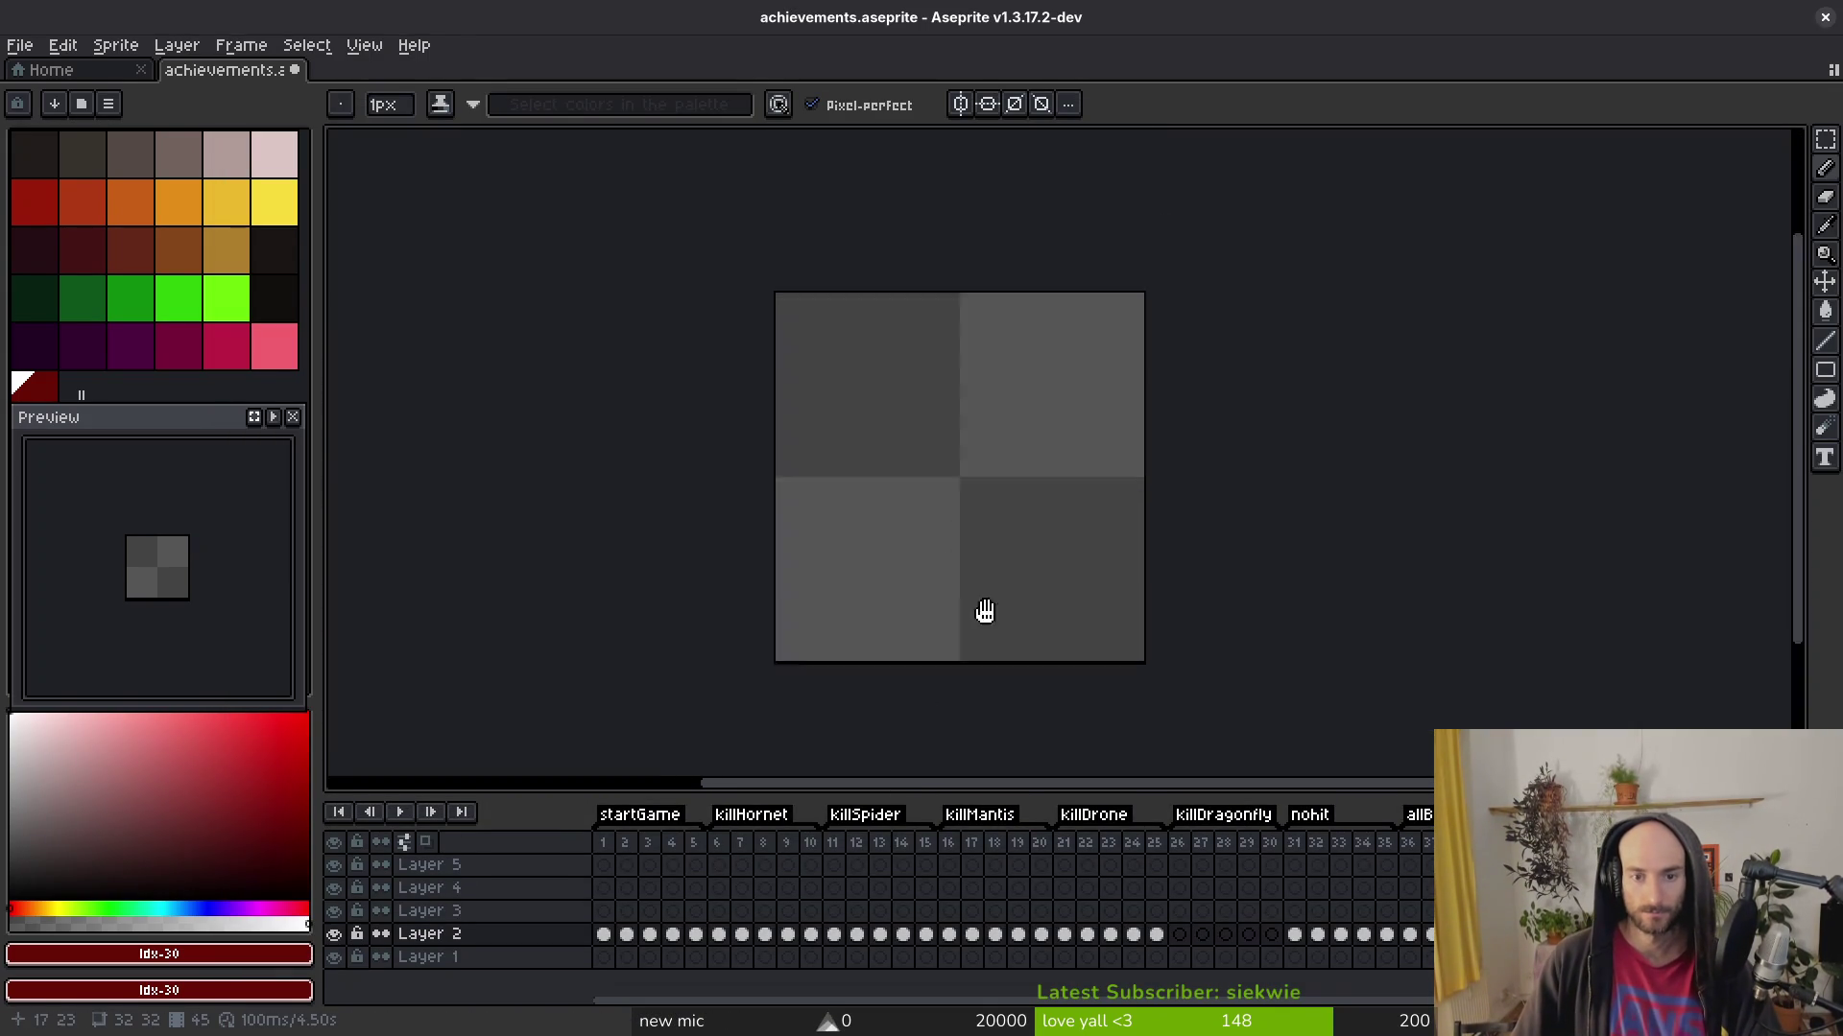
left_click(223, 197)
left_click(916, 599)
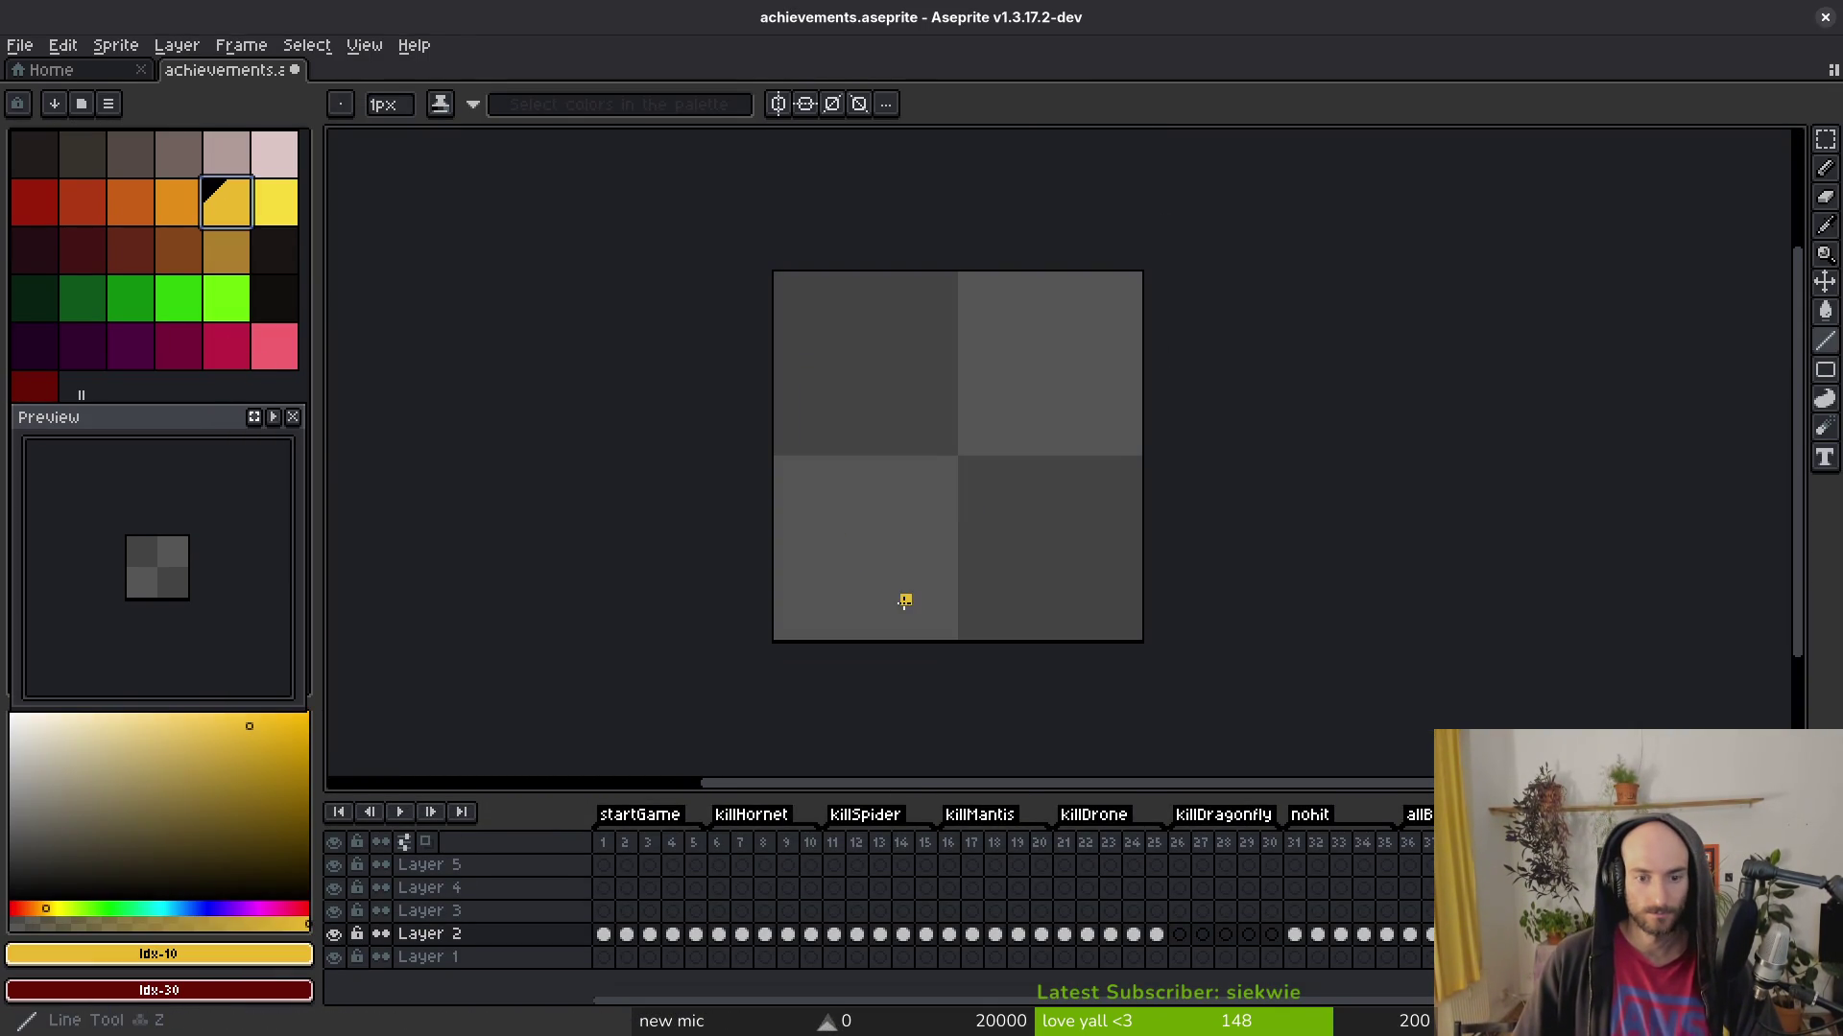
left_click(990, 602, "shift")
left_click_drag(926, 607, 1002, 600)
- Draw the stepped yellow left side of the coffin and clean up stray pixels
left_click(906, 600)
left_click(906, 611)
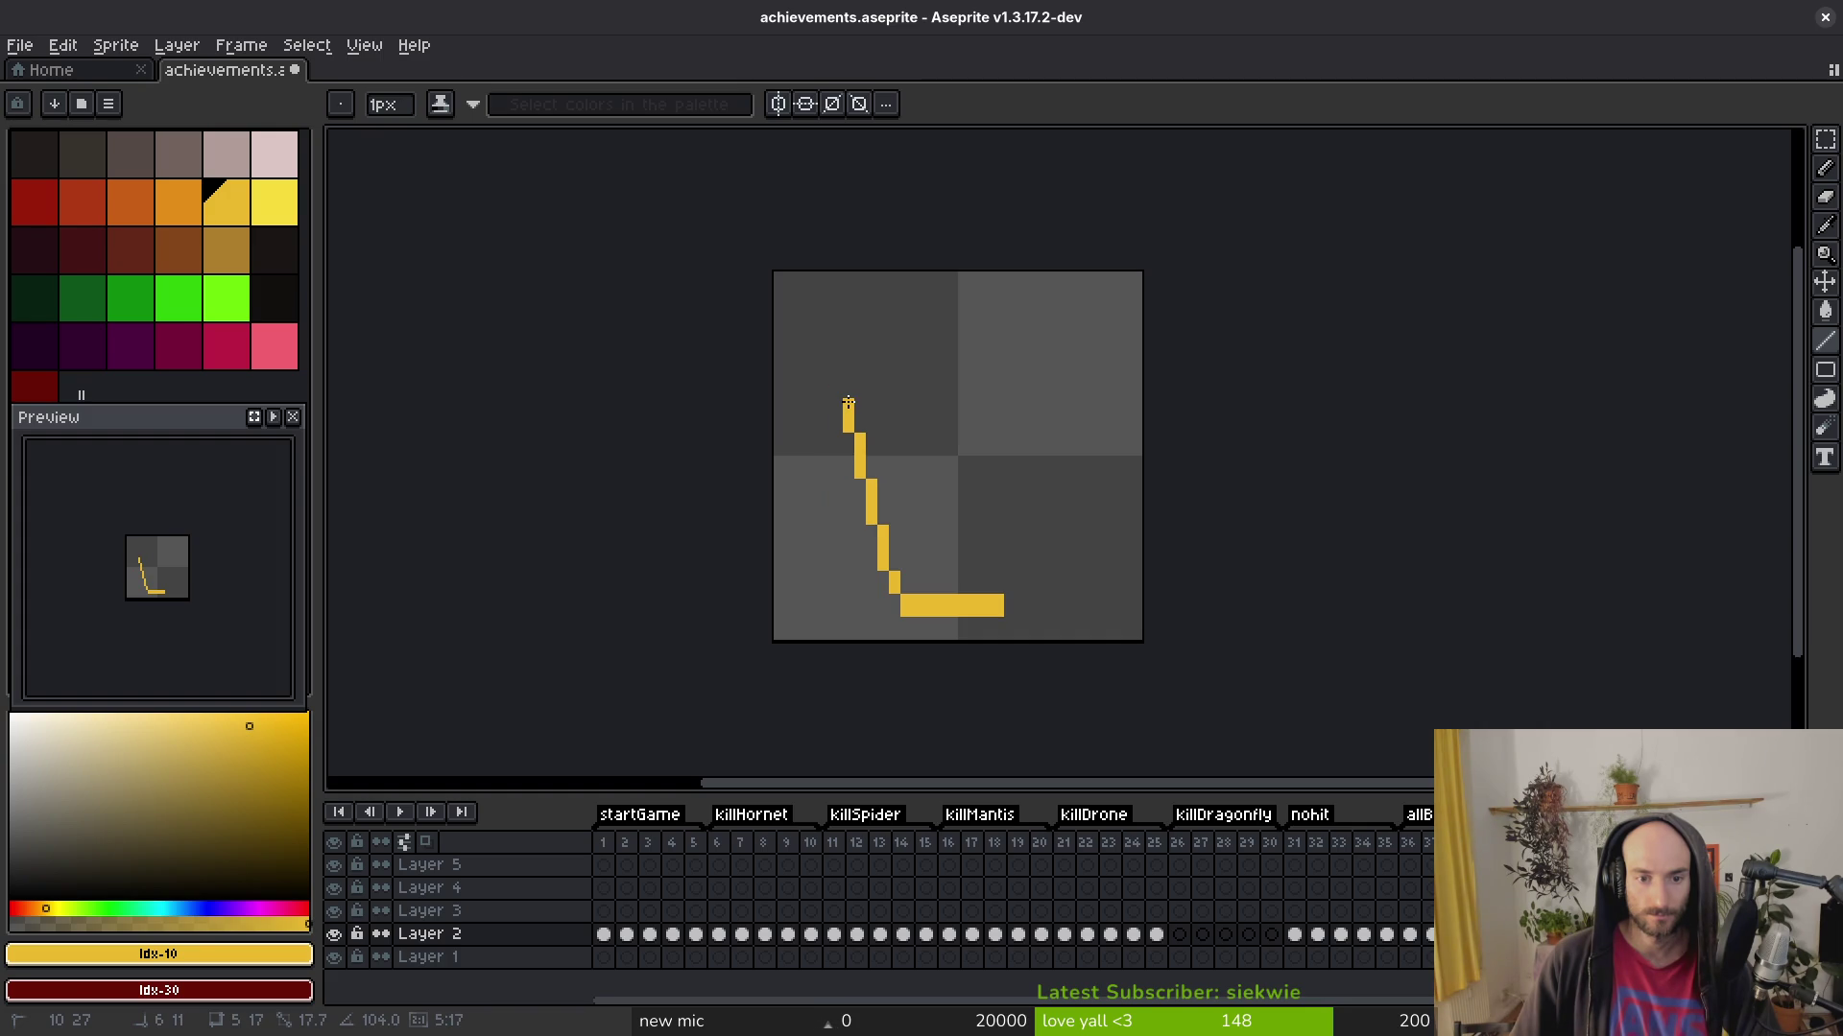
left_click(859, 401)
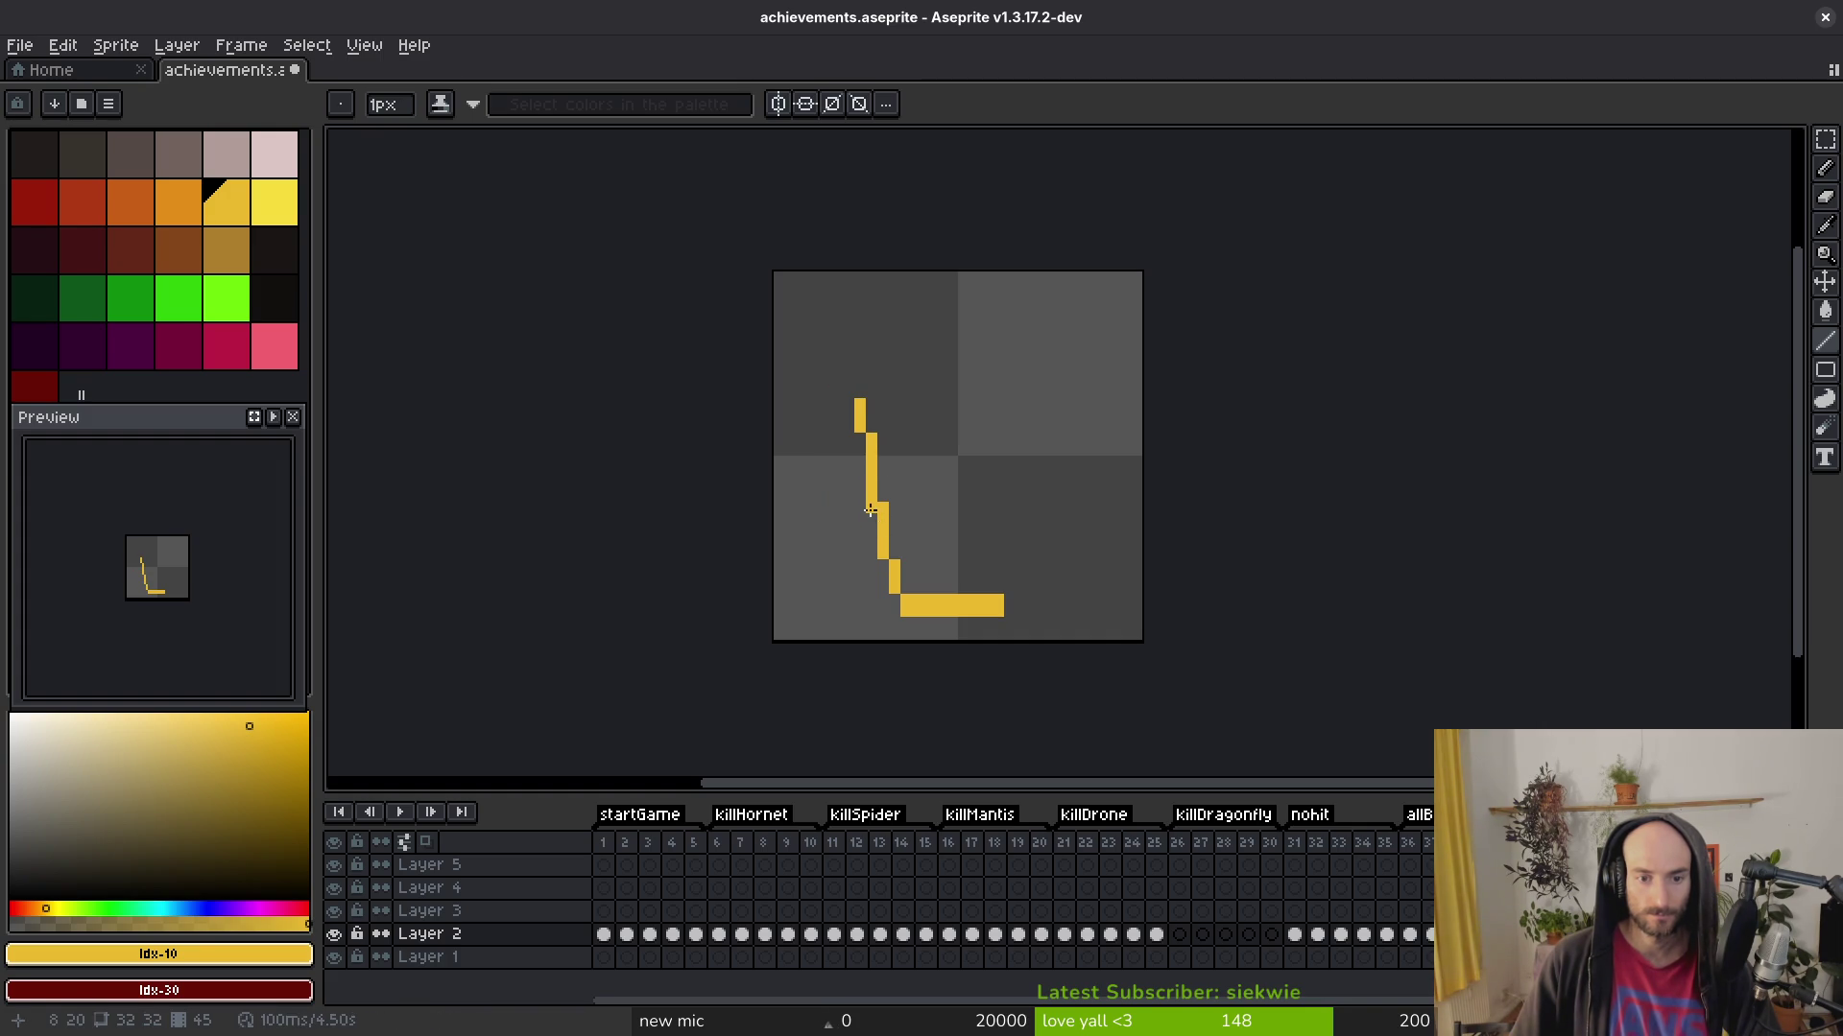
left_click_drag(859, 465, 859, 437)
key("ctrl+z")
key("ctrl+z")
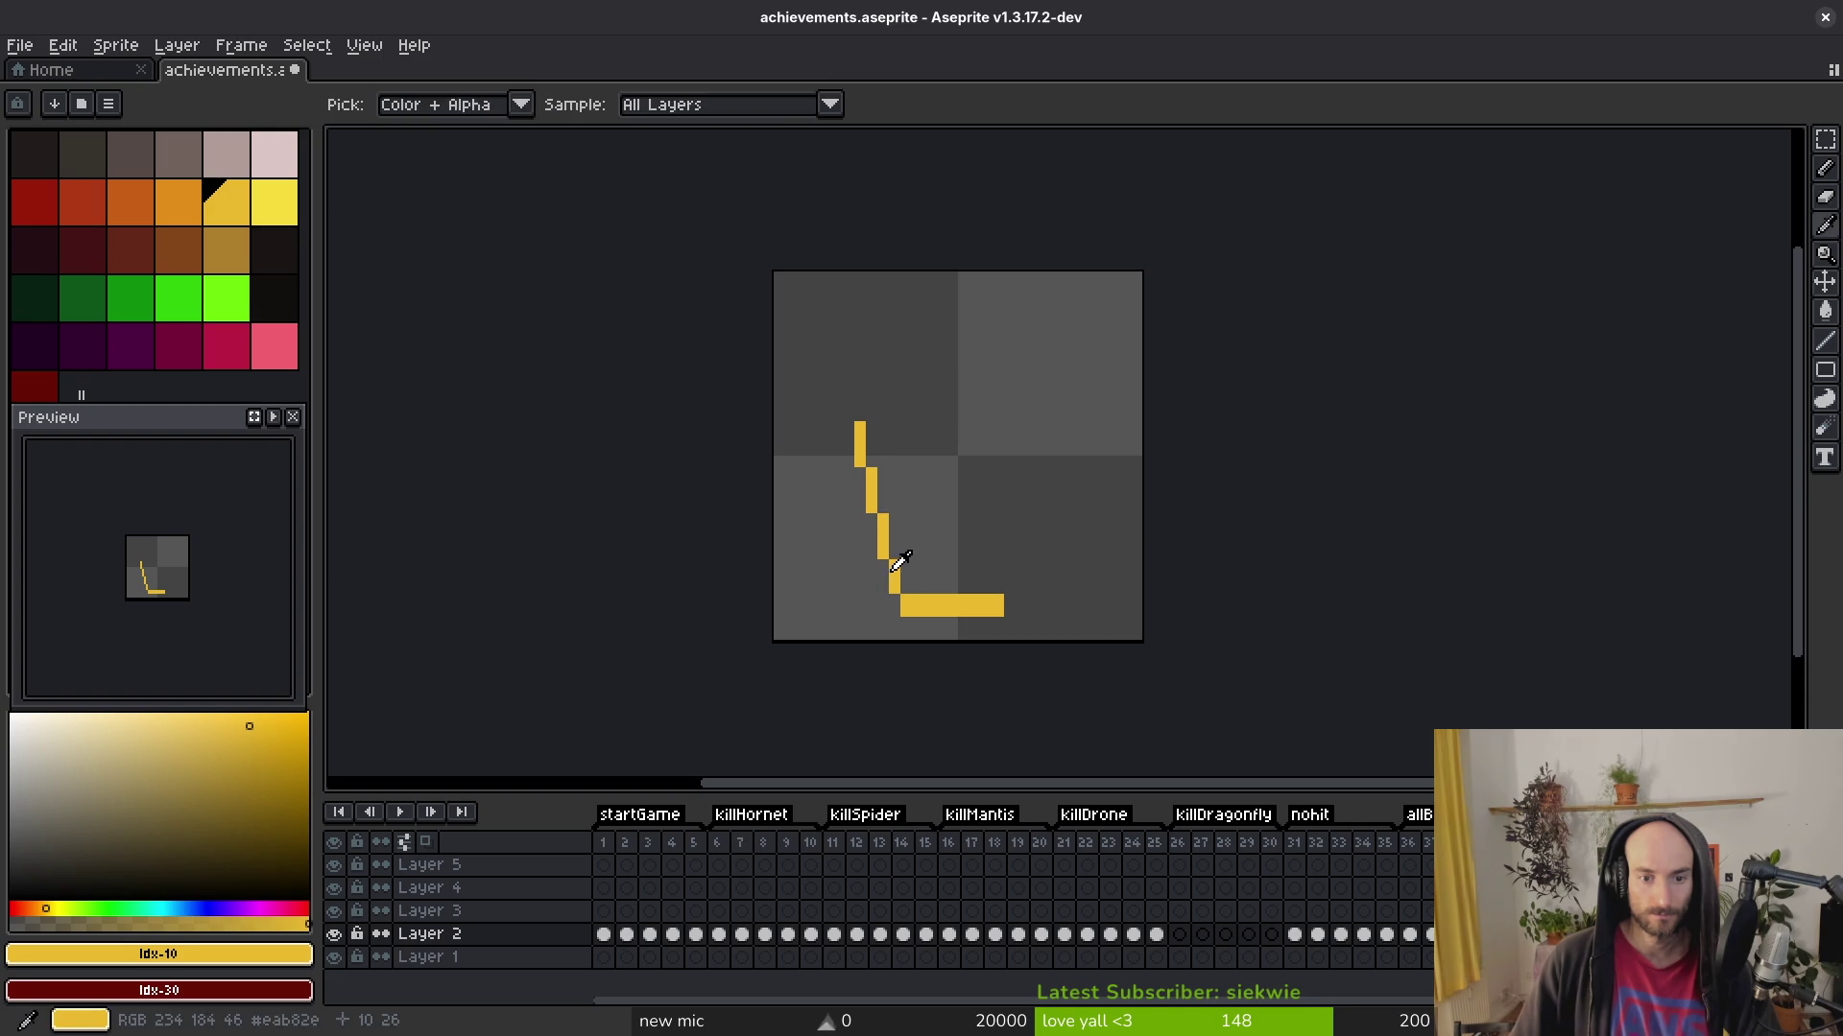
left_click(883, 547, "alt")
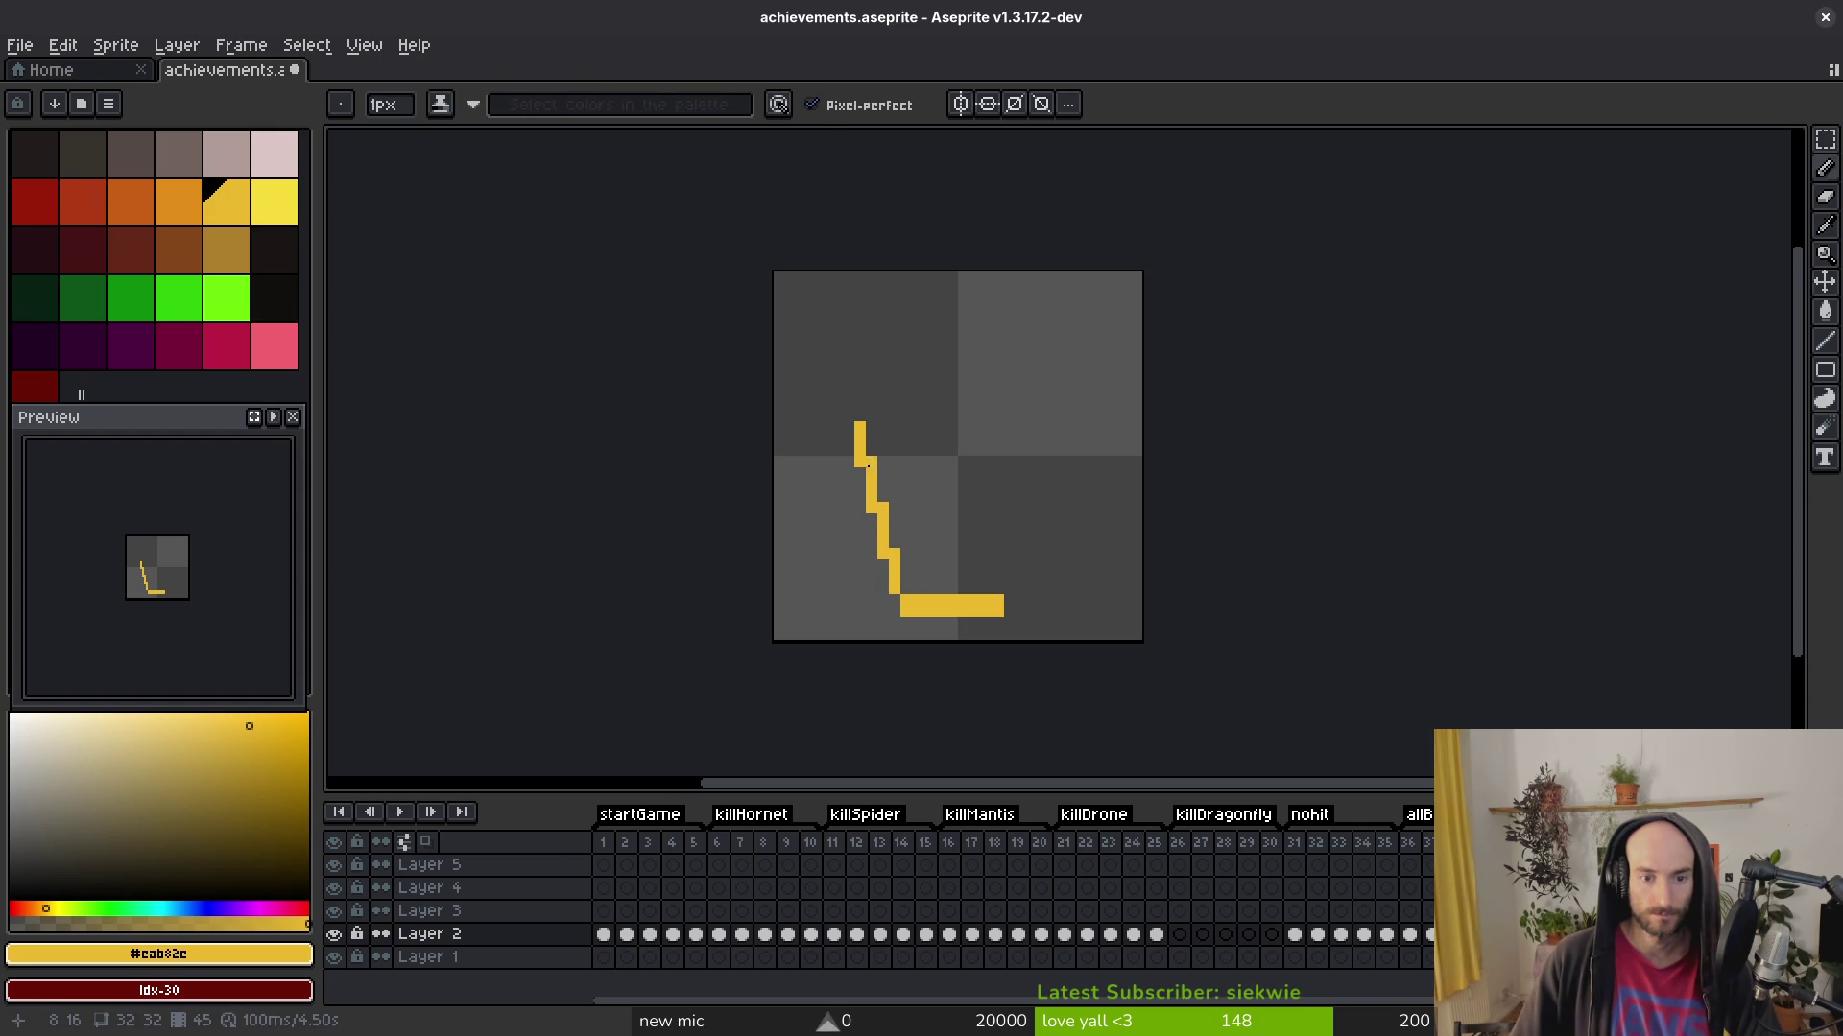
key("e")
left_click(859, 463)
left_click(870, 508)
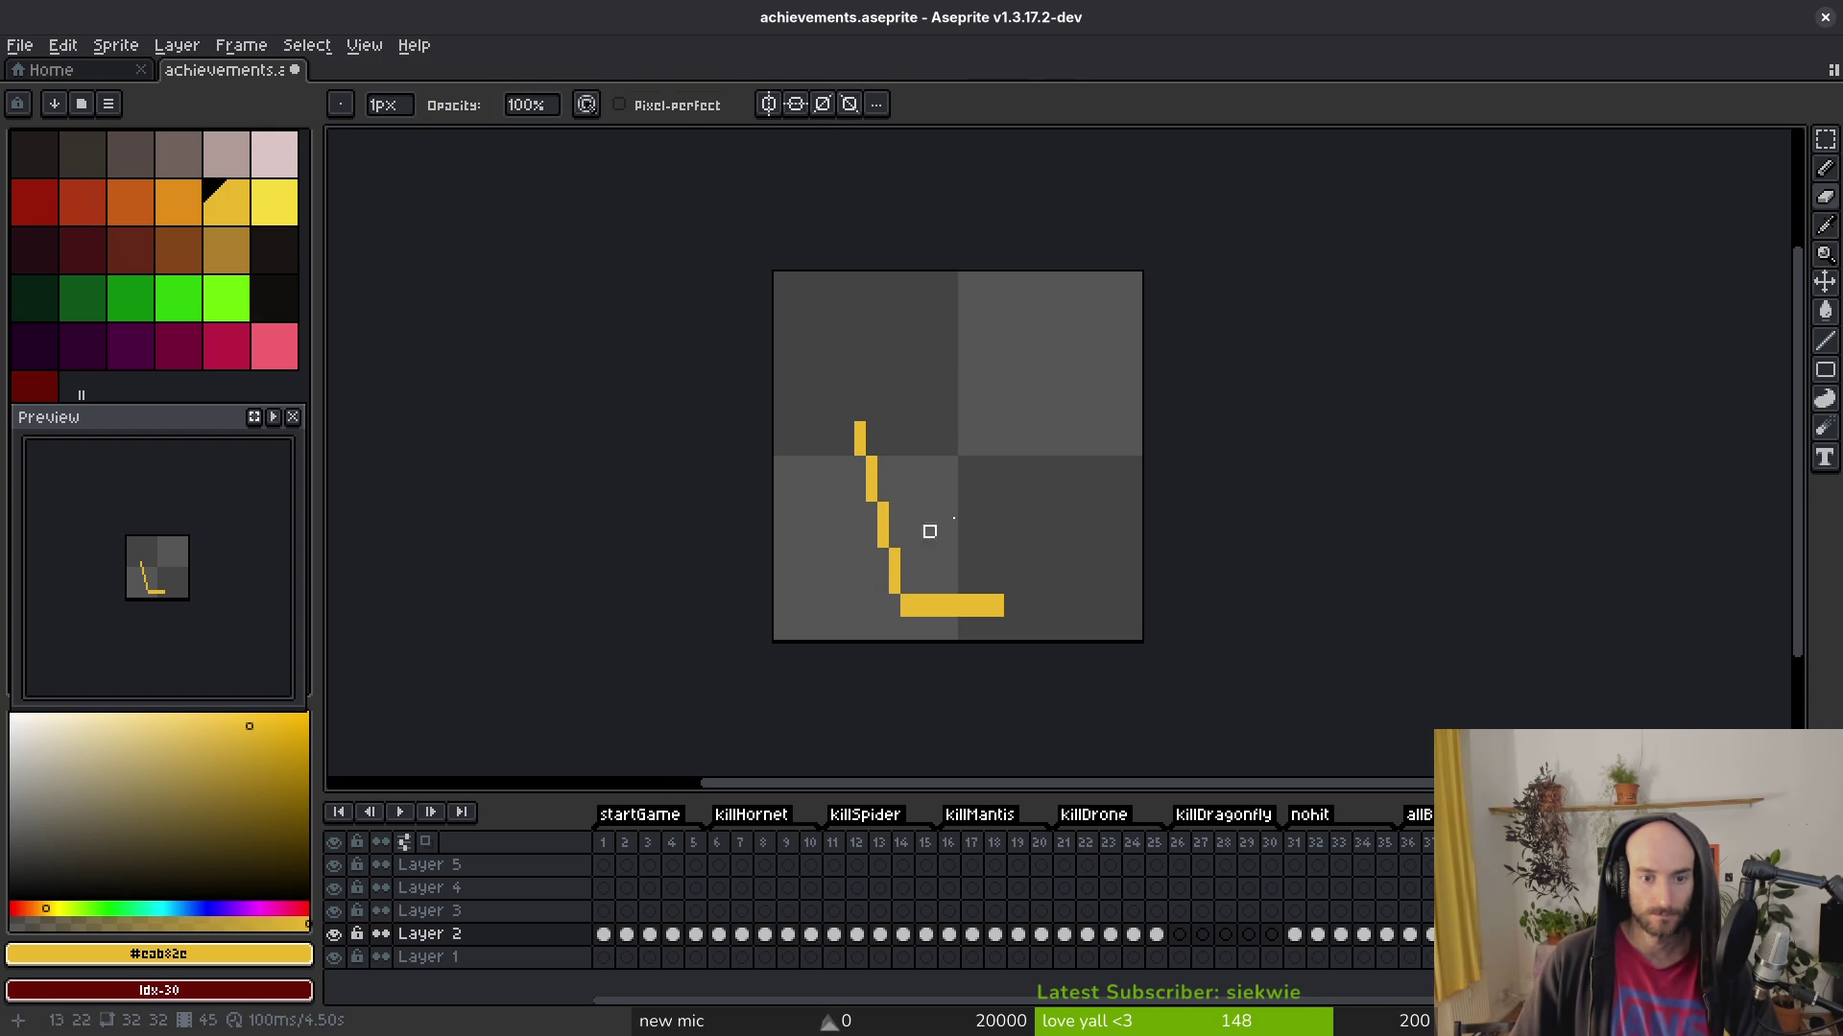
key("b")
left_click(859, 415)
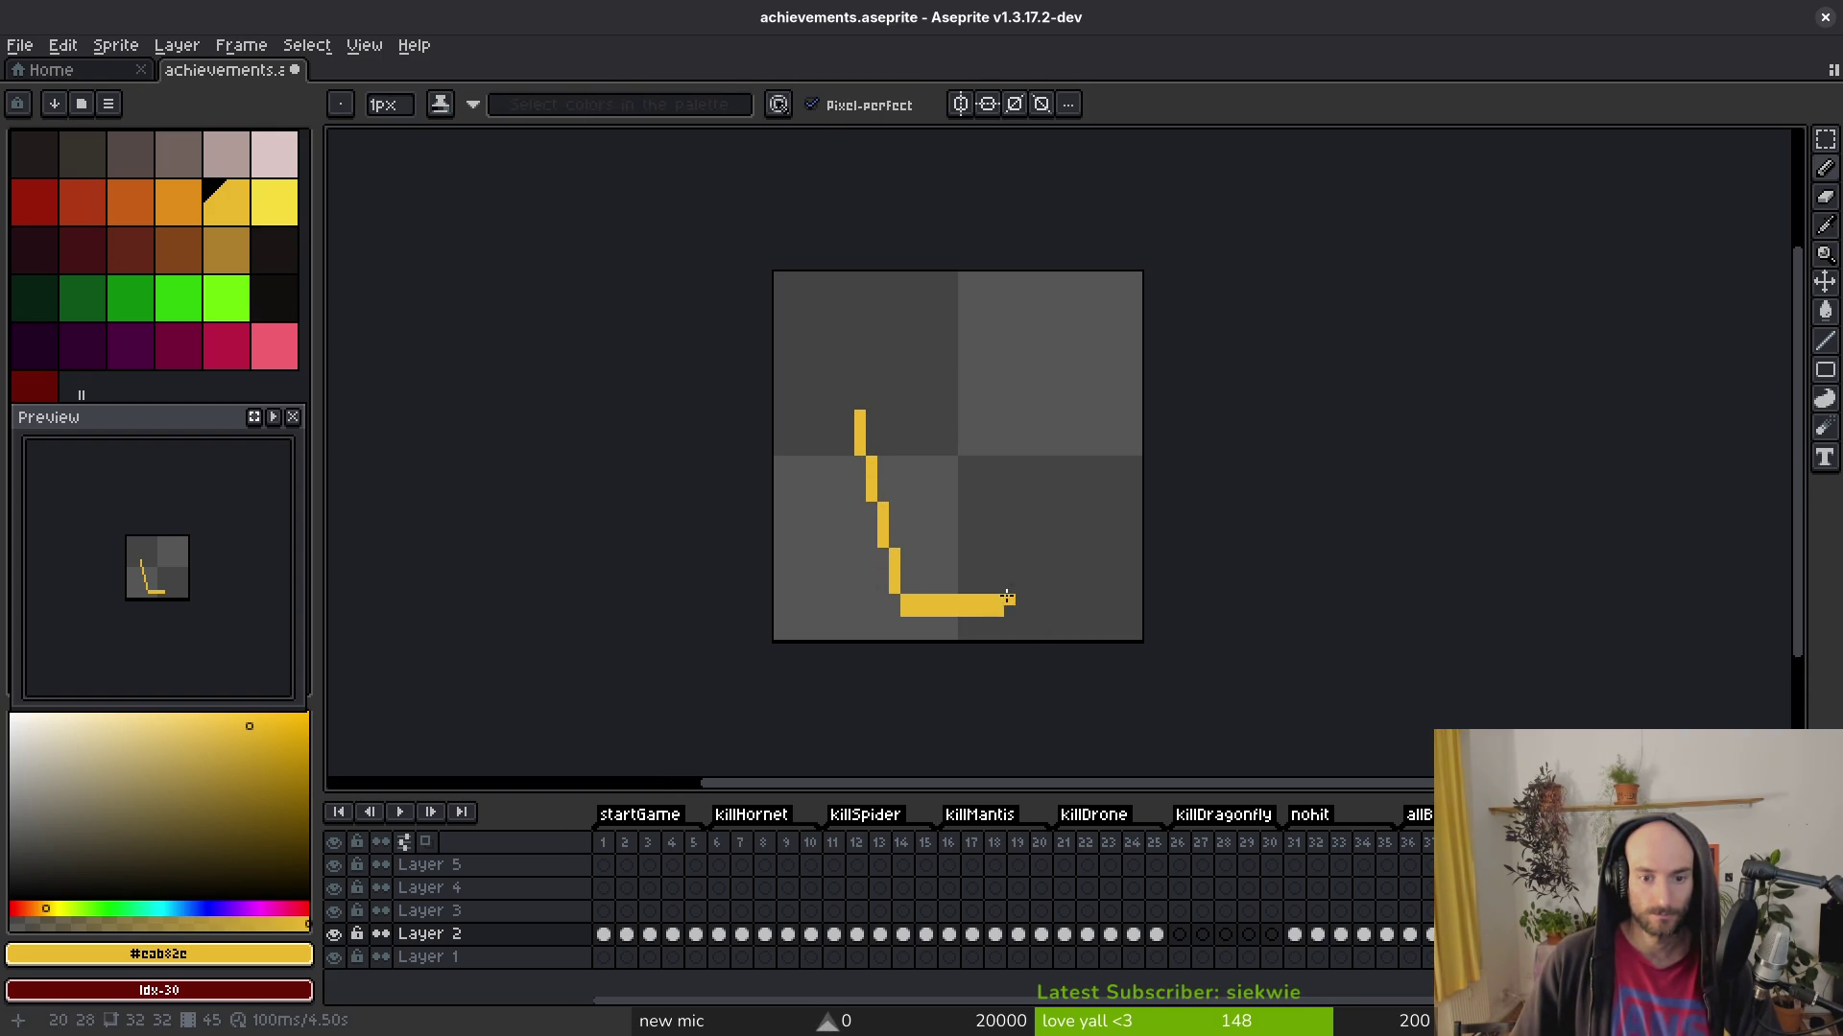
- Duplicate the left side and rotate it 180° to form the right side
key("m")
left_click_drag(818, 395, 950, 595)
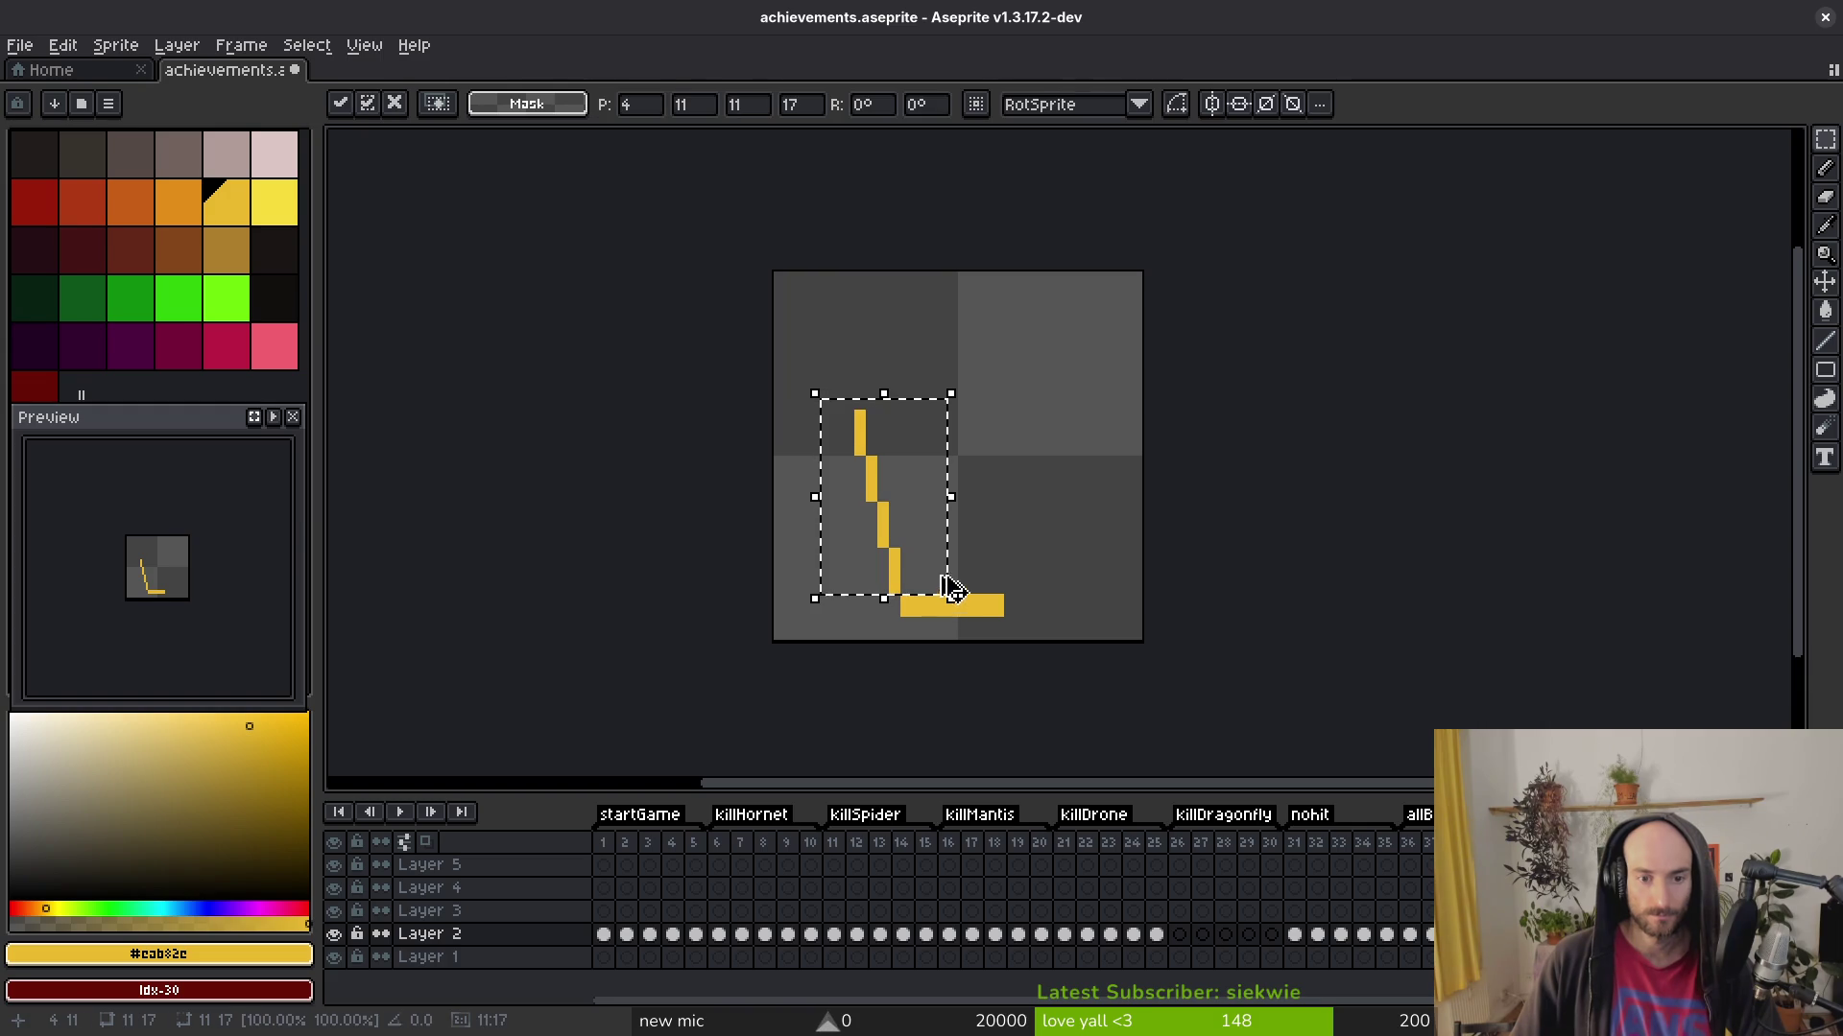
mouse_move(894, 554)
left_mouse_down("ctrl")
mouse_move(1032, 543)
mouse_move(1039, 559)
left_mouse_up("ctrl")
key("ctrl+r")
key("ctrl+r")
key("Return")
key("l")
- Draw the top-left slope and top bar, and start the top-right slope
scroll(871, 378, "up", 3)
mouse_move(849, 431)
left_mouse_down()
mouse_move(962, 296)
mouse_move(928, 298)
left_mouse_up()
left_click_drag(941, 269, 1148, 270)
left_click_drag(1193, 431, 1127, 295)
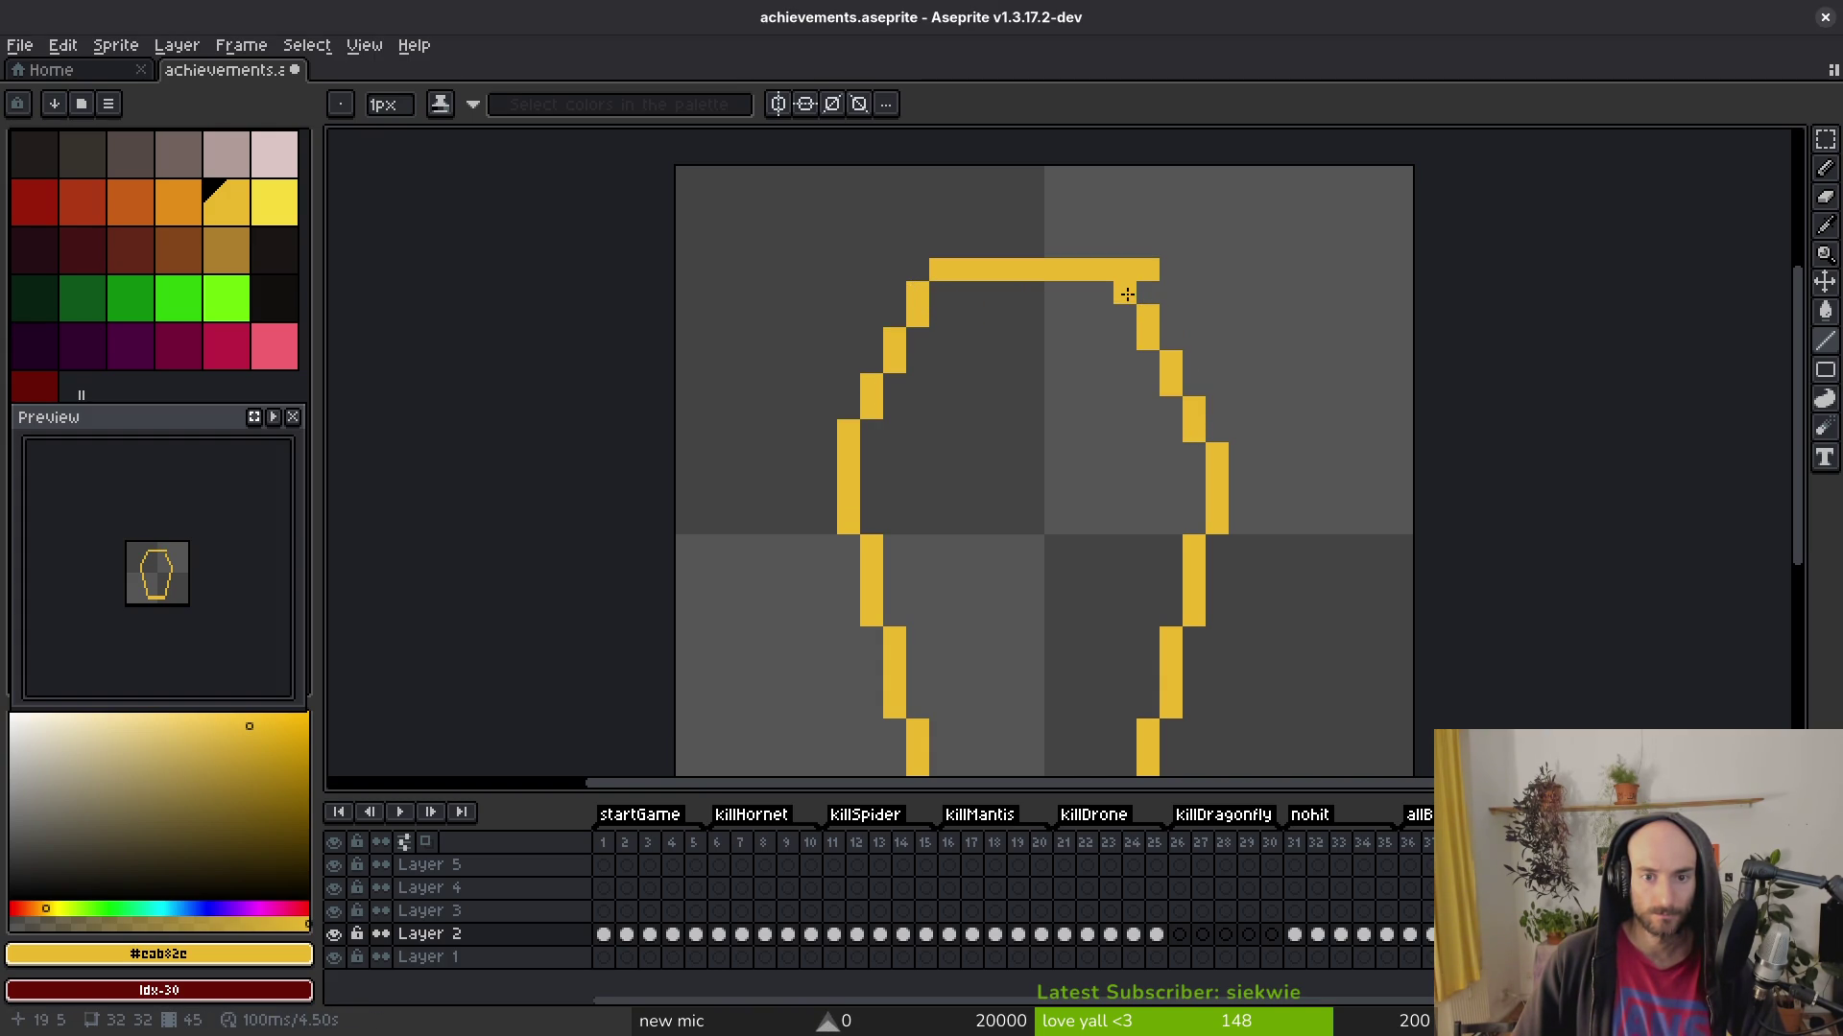
- Undo the misplaced right slope and redraw it up to the top bar
key("ctrl+z")
left_click_drag(1213, 423, 1158, 278)
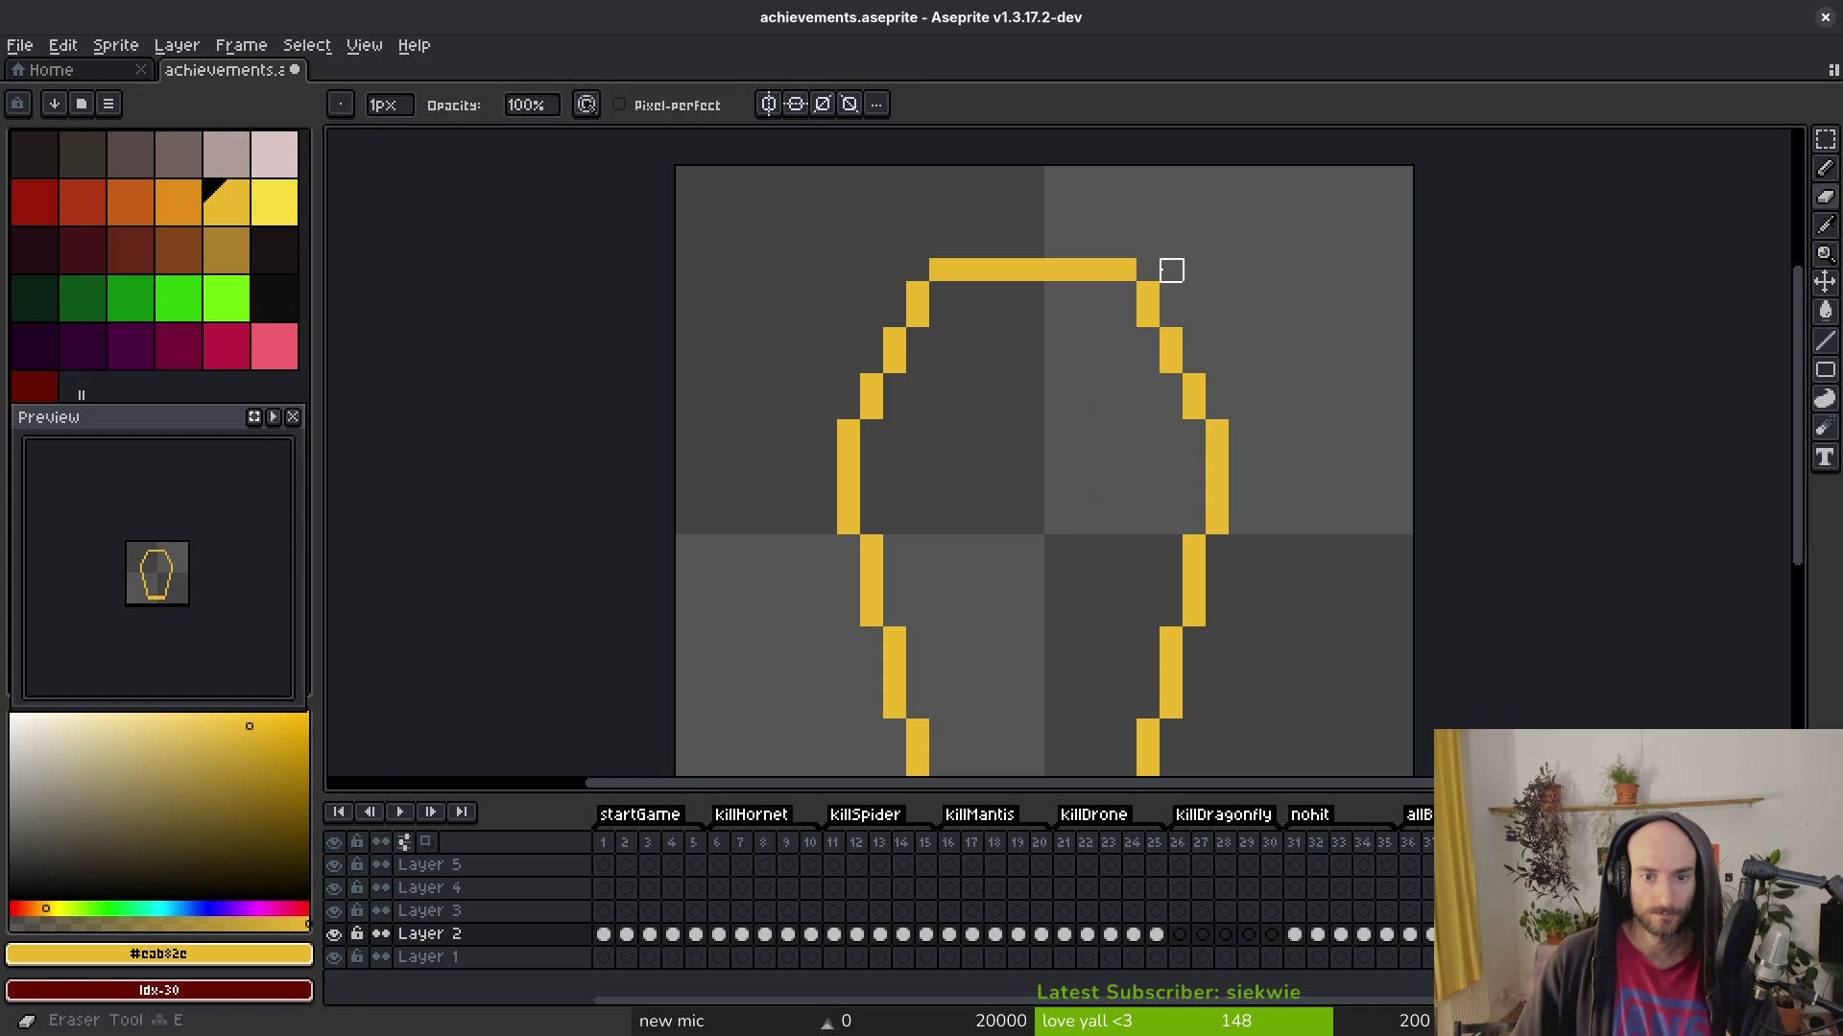
scroll(1152, 288, "down", 6)
scroll(1094, 461, "up", 4)
scroll(1093, 462, "up", 2)
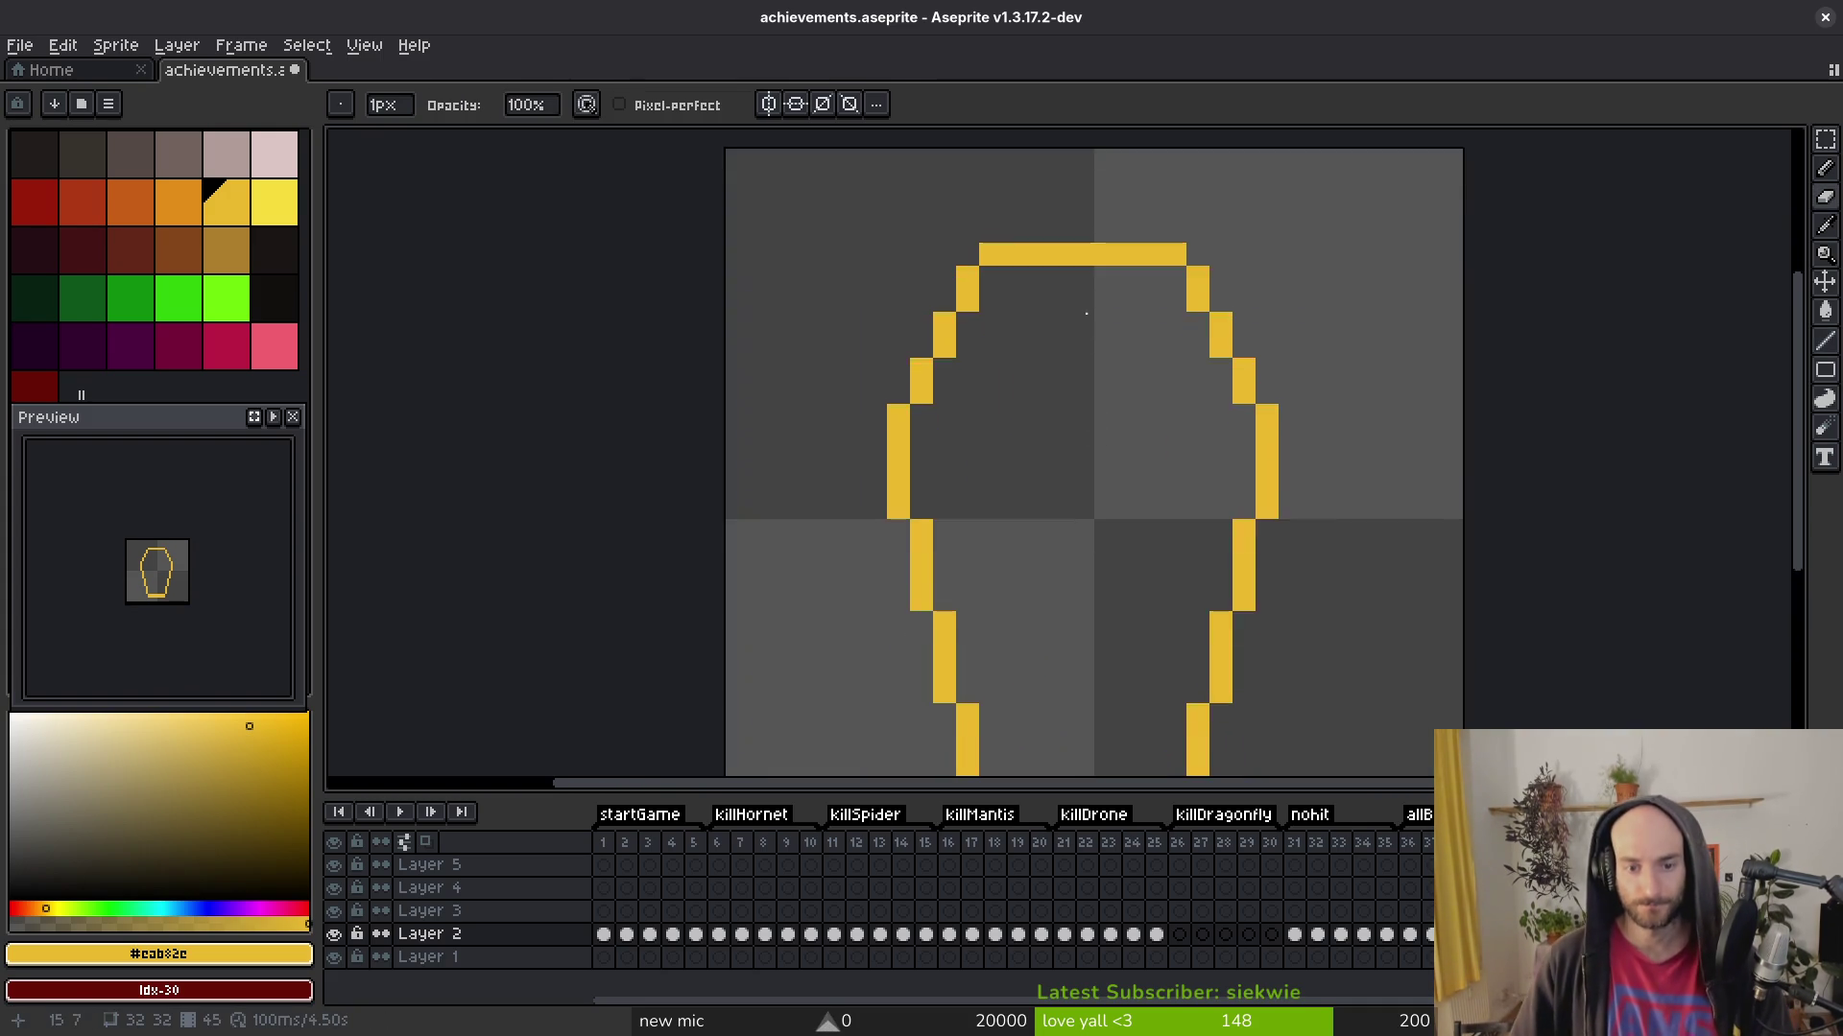
scroll(1085, 331, "down", 2)
- Shift the coffin's left half outward and raise its top half one pixel
key("m")
mouse_move(969, 259)
left_mouse_down()
mouse_move(1078, 569)
mouse_move(1076, 535)
mouse_move(1057, 535)
left_mouse_up()
key("ctrl+d")
scroll(1044, 411, "up", 4)
left_click_drag(785, 264, 1337, 527)
key("ctrl+d")
scroll(1258, 576, "down", 3)
scroll(1056, 418, "down", 1)
mouse_move(1056, 417)
left_mouse_down()
mouse_move(1357, 535)
mouse_move(1355, 551)
left_mouse_up()
left_click_drag(1254, 522, 1264, 501)
key("ctrl+d")
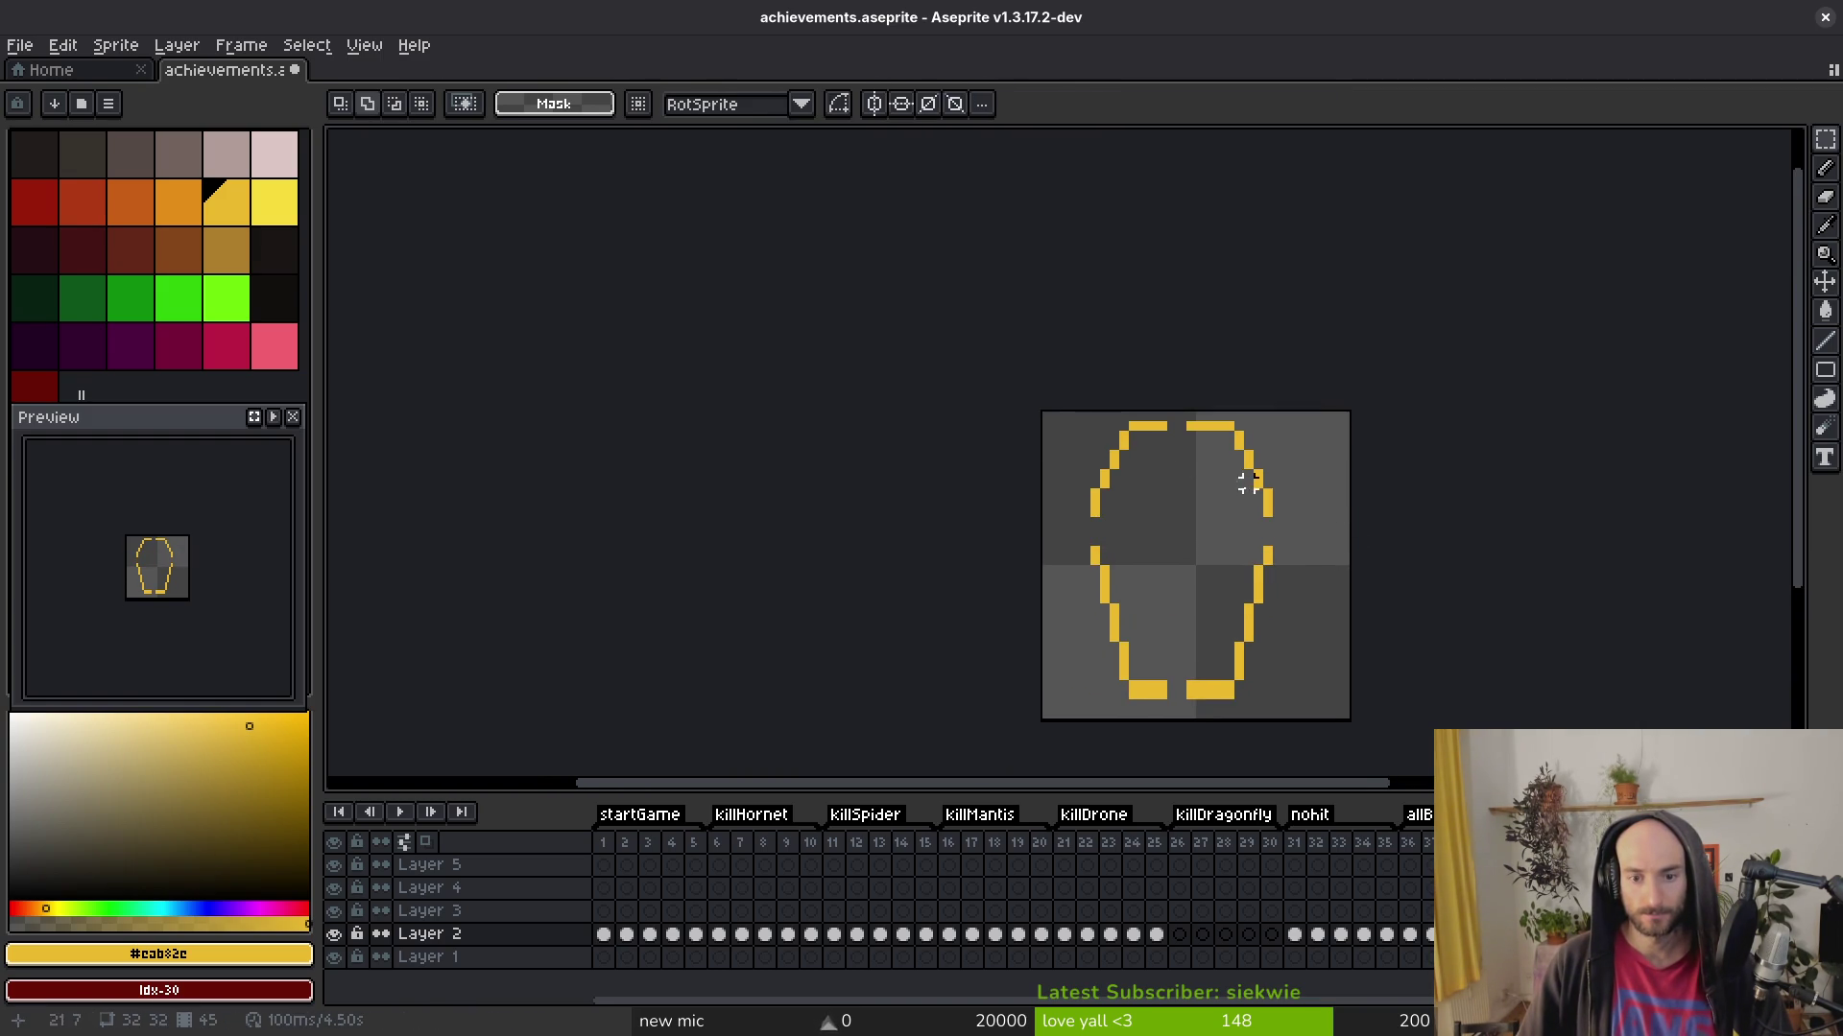
- Move the right quarters two pixels right and nudge the lower-left part one pixel right
left_click_drag(1171, 415, 1298, 514)
key("ctrl+d")
mouse_move(1172, 523)
left_mouse_down()
mouse_move(1305, 722)
mouse_move(1279, 691)
left_mouse_up()
key("ctrl+d")
left_click_drag(1046, 542, 1305, 722)
left_click(1181, 519)
mouse_move(1180, 518)
left_mouse_down()
mouse_move(1357, 719)
mouse_move(1293, 683)
left_mouse_up()
key("ctrl+d")
left_click_drag(1046, 531, 1182, 710)
left_click(1180, 708)
key("Right")
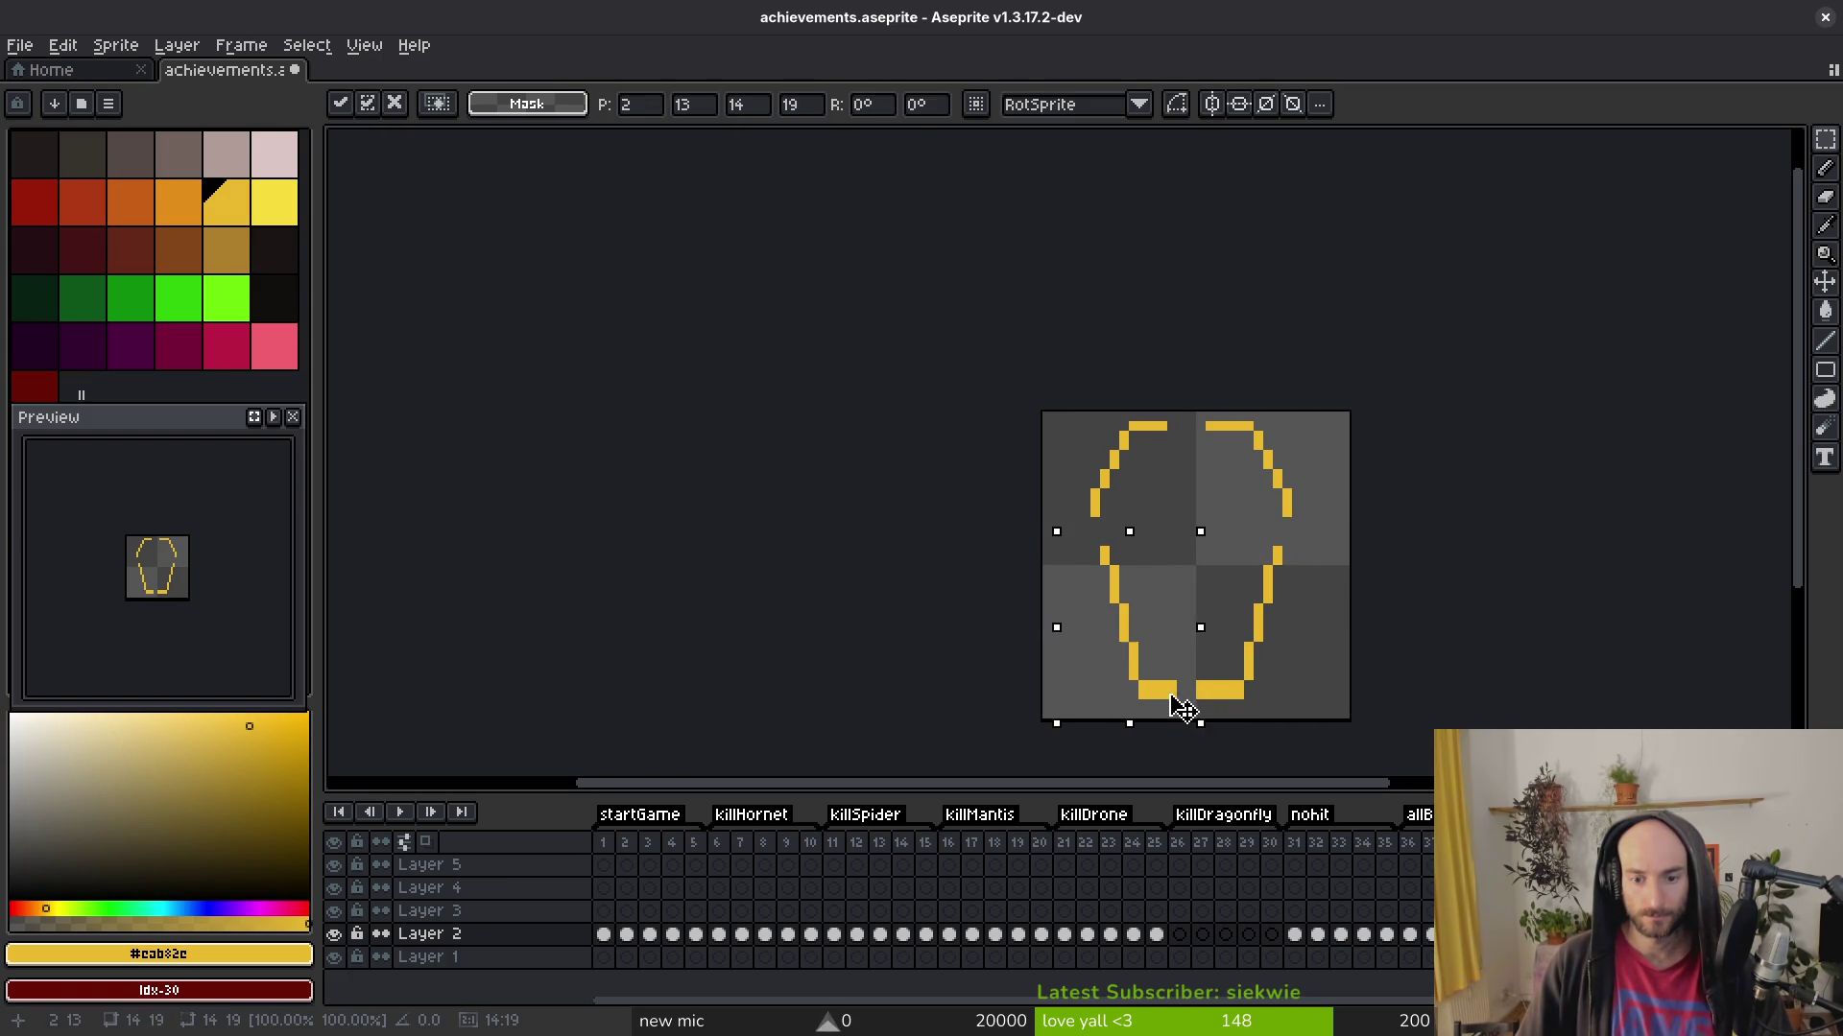
key("ctrl+d")
- Extend the left side one pixel and fill the top-bar gap, then bring up the funeral references
key("b")
scroll(1267, 540, "up", 1)
scroll(1267, 541, "up", 1)
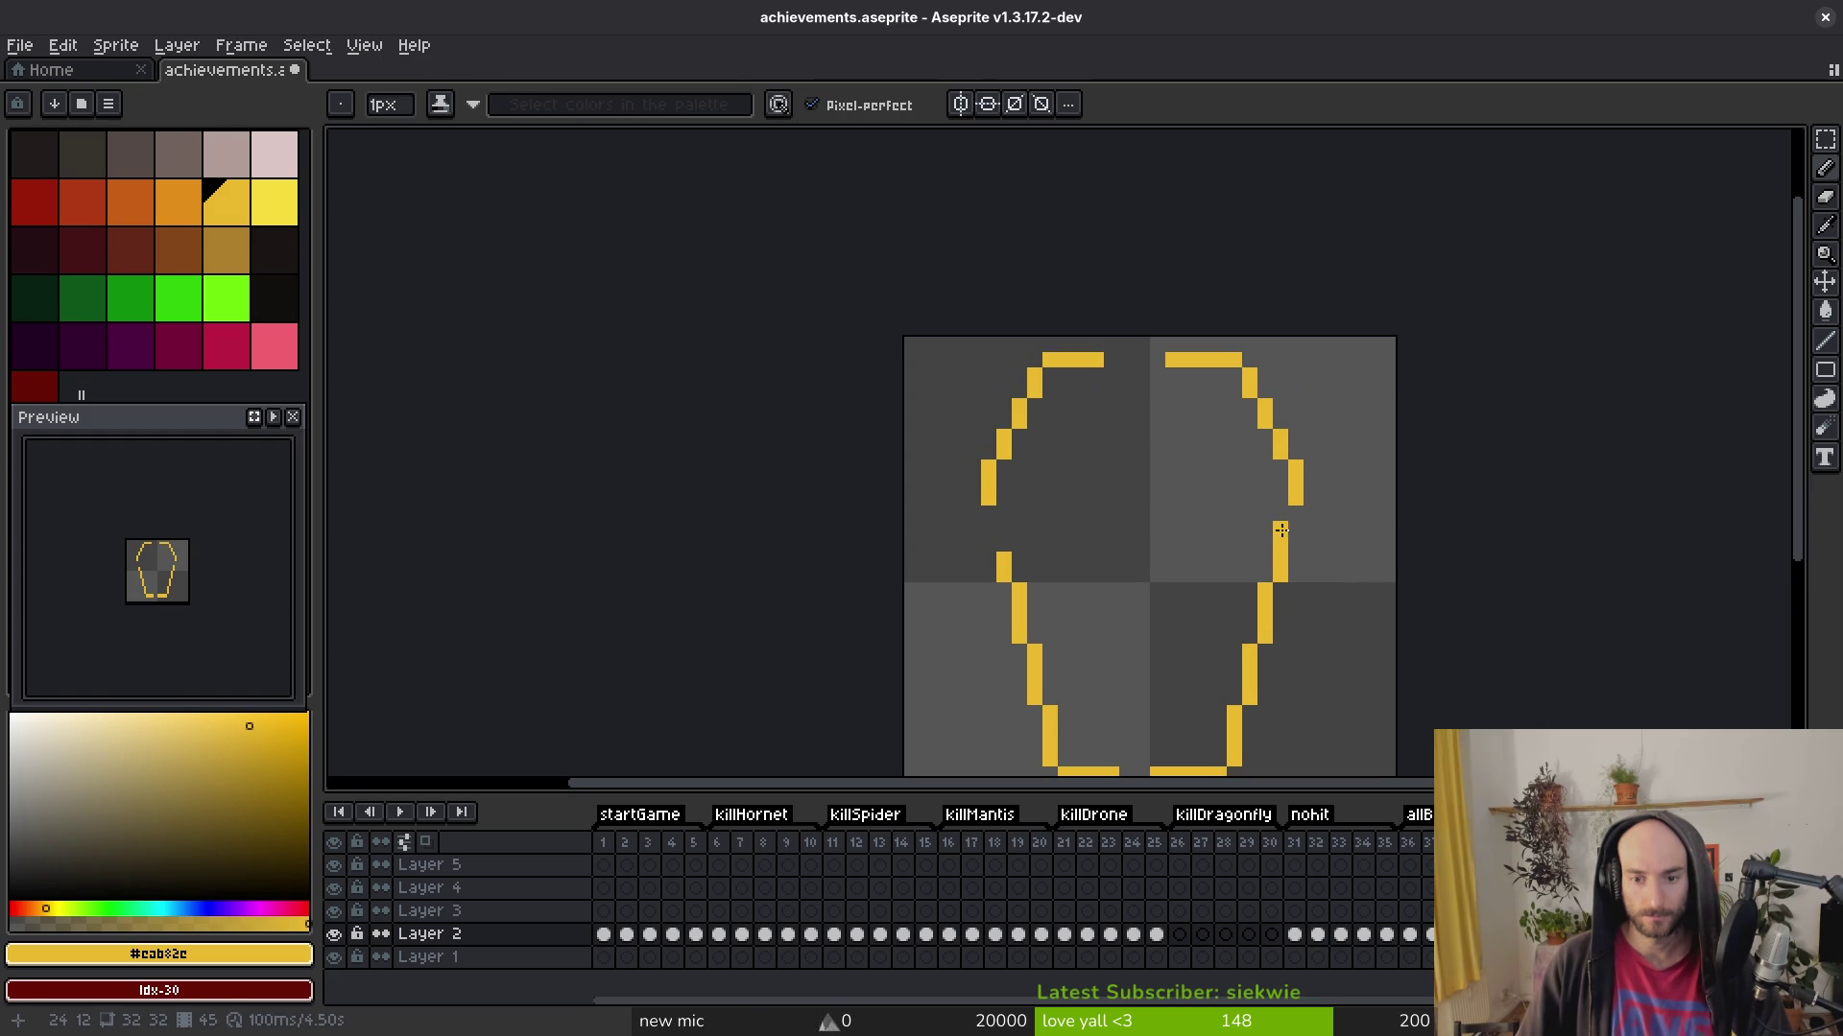
left_click(1001, 543)
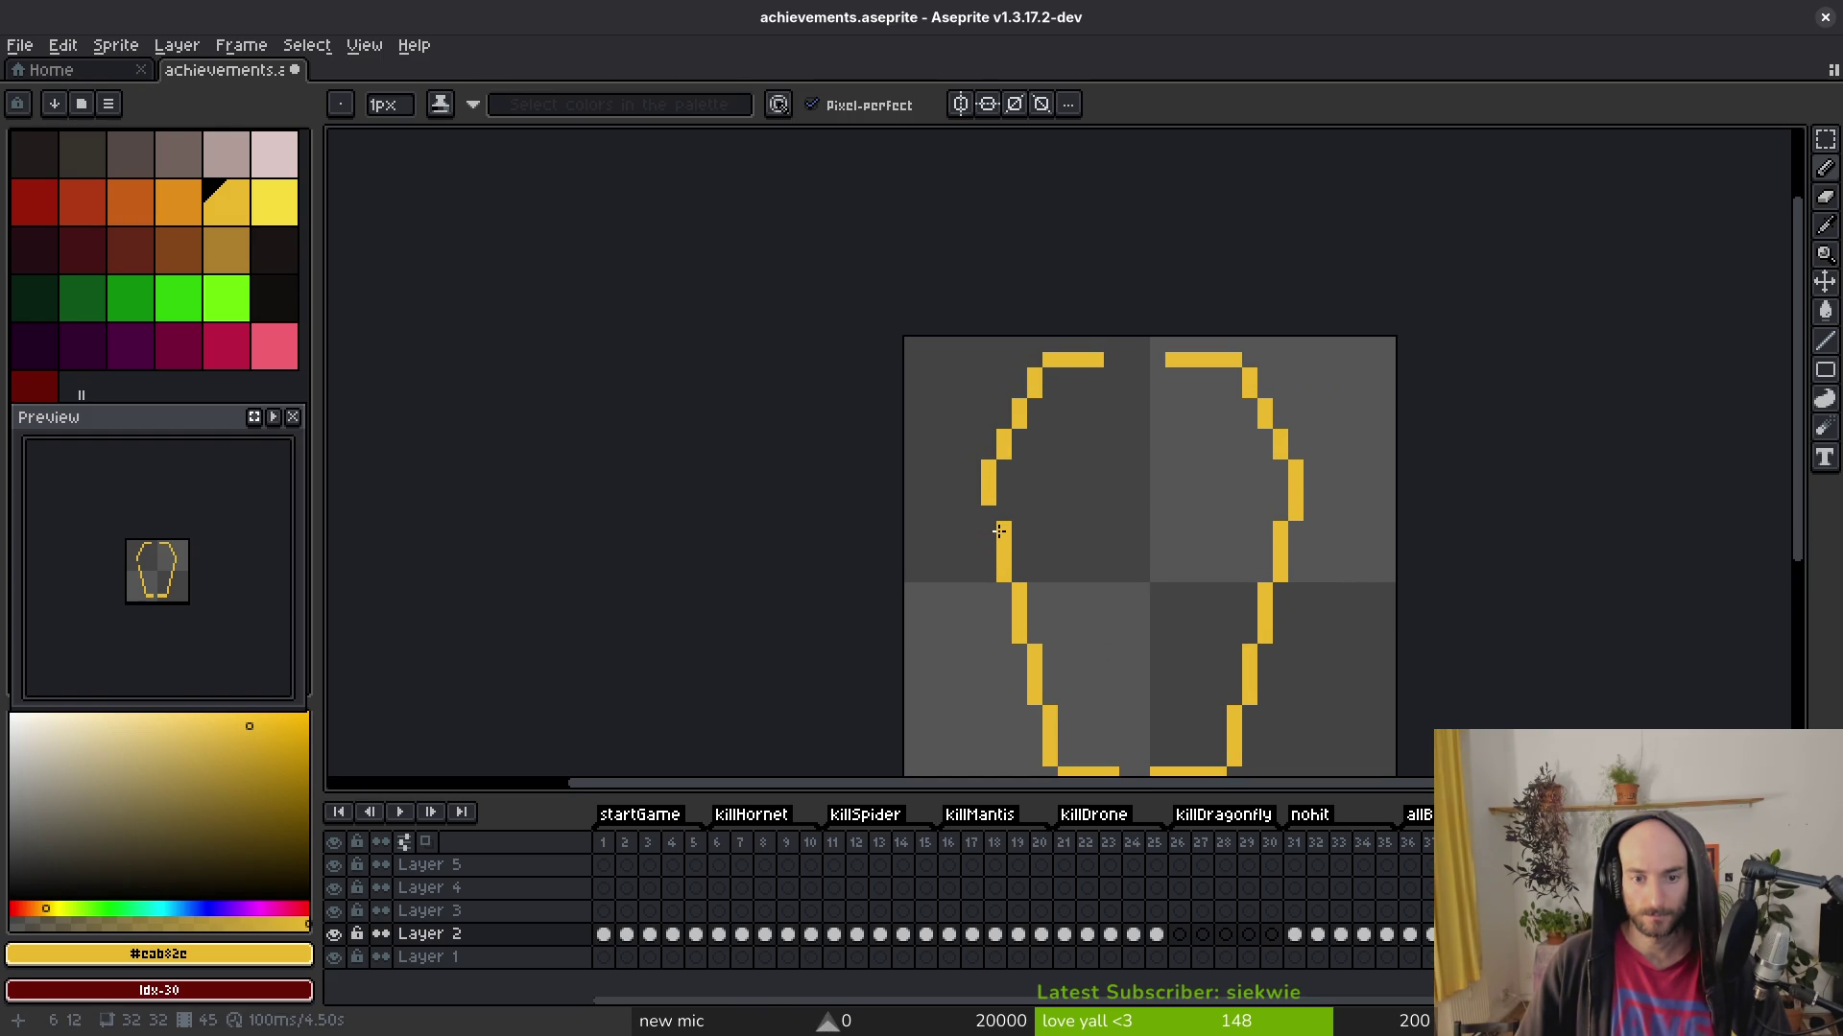
scroll(994, 517, "down", 3)
scroll(1115, 444, "up", 3)
left_click_drag(1114, 432, 1160, 434)
scroll(1161, 513, "down", 4)
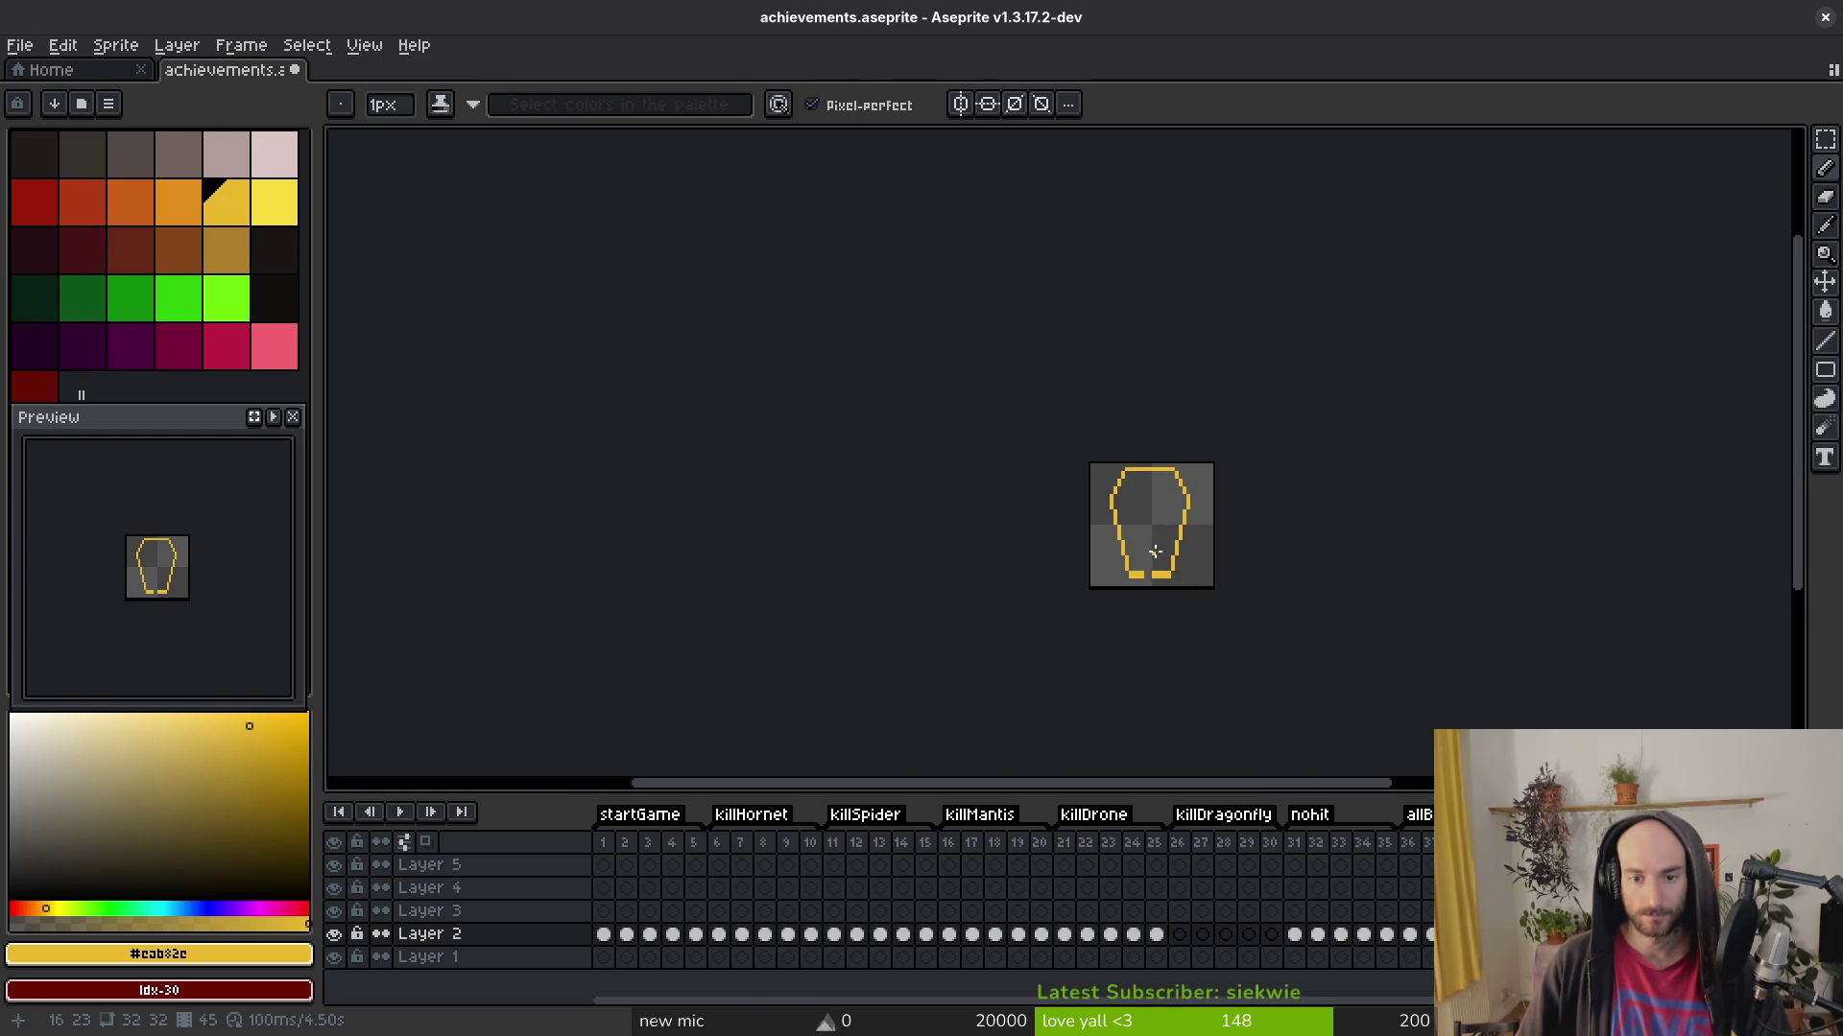
key("alt+Tab")
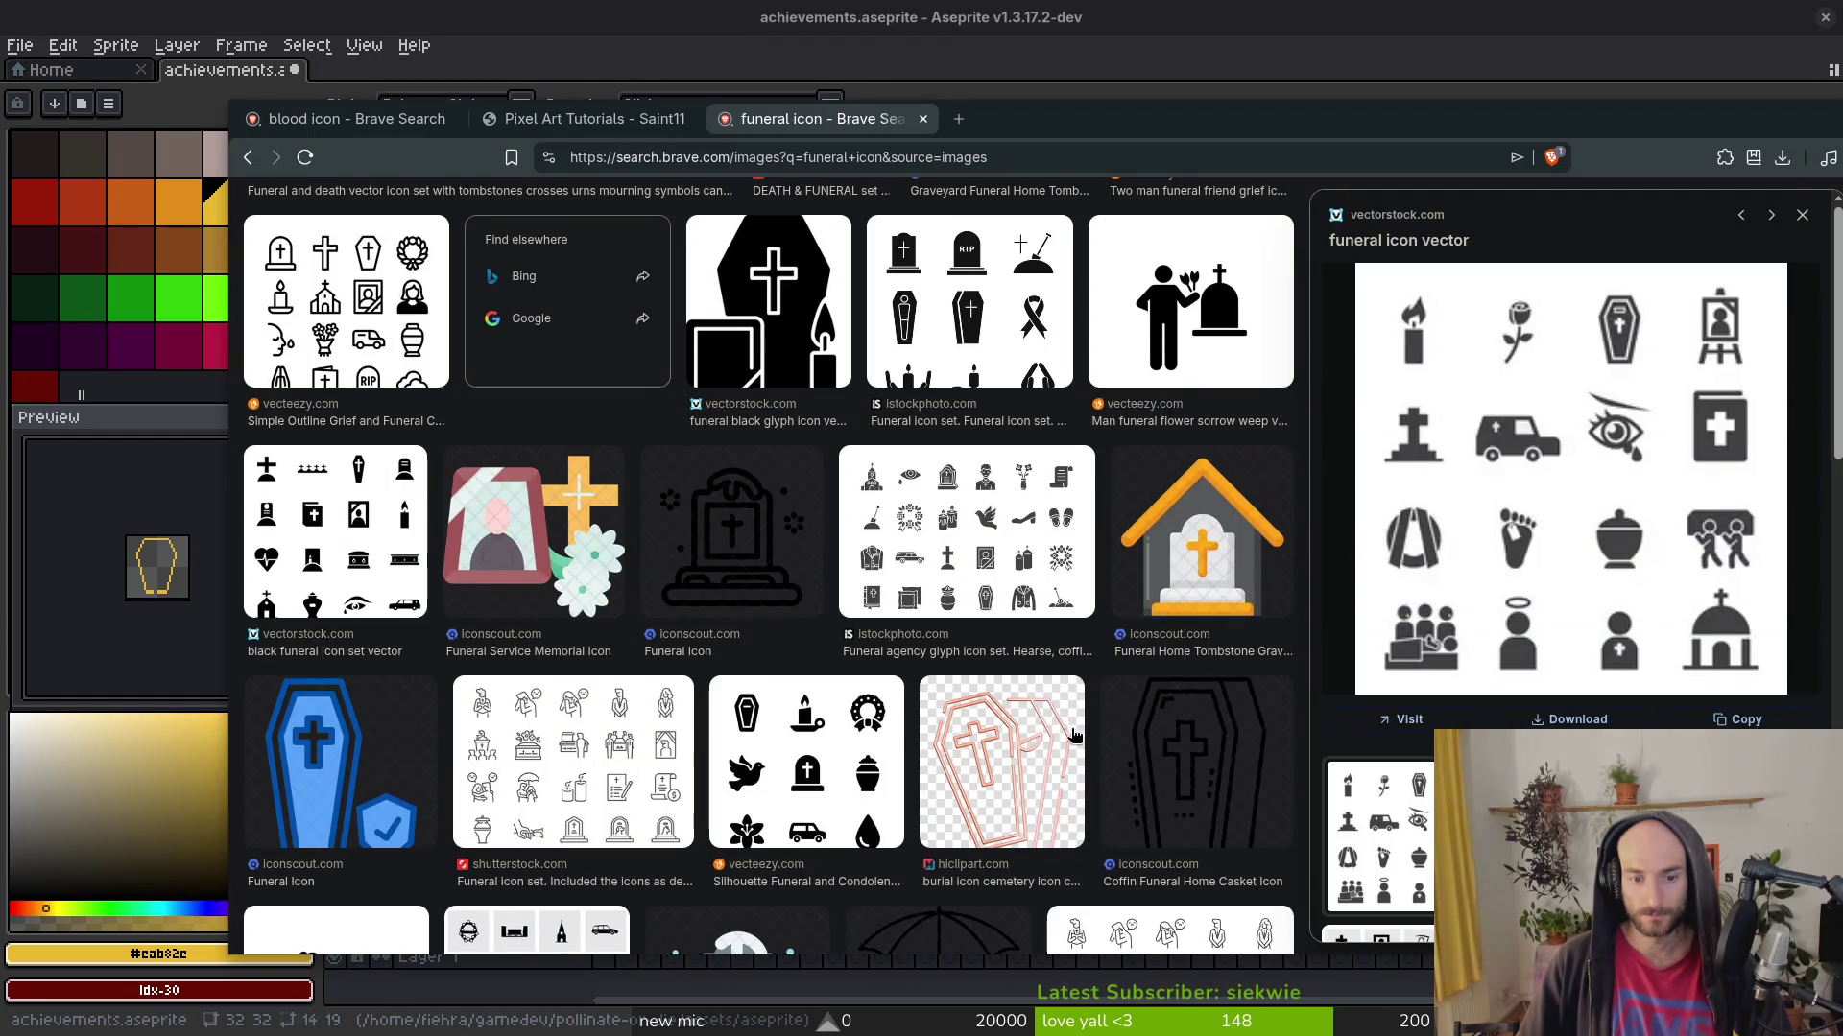
- Back in the sprite, draw inner diagonals inside the top-right and top-left corners
key("alt+Tab")
scroll(1157, 576, "up", 4)
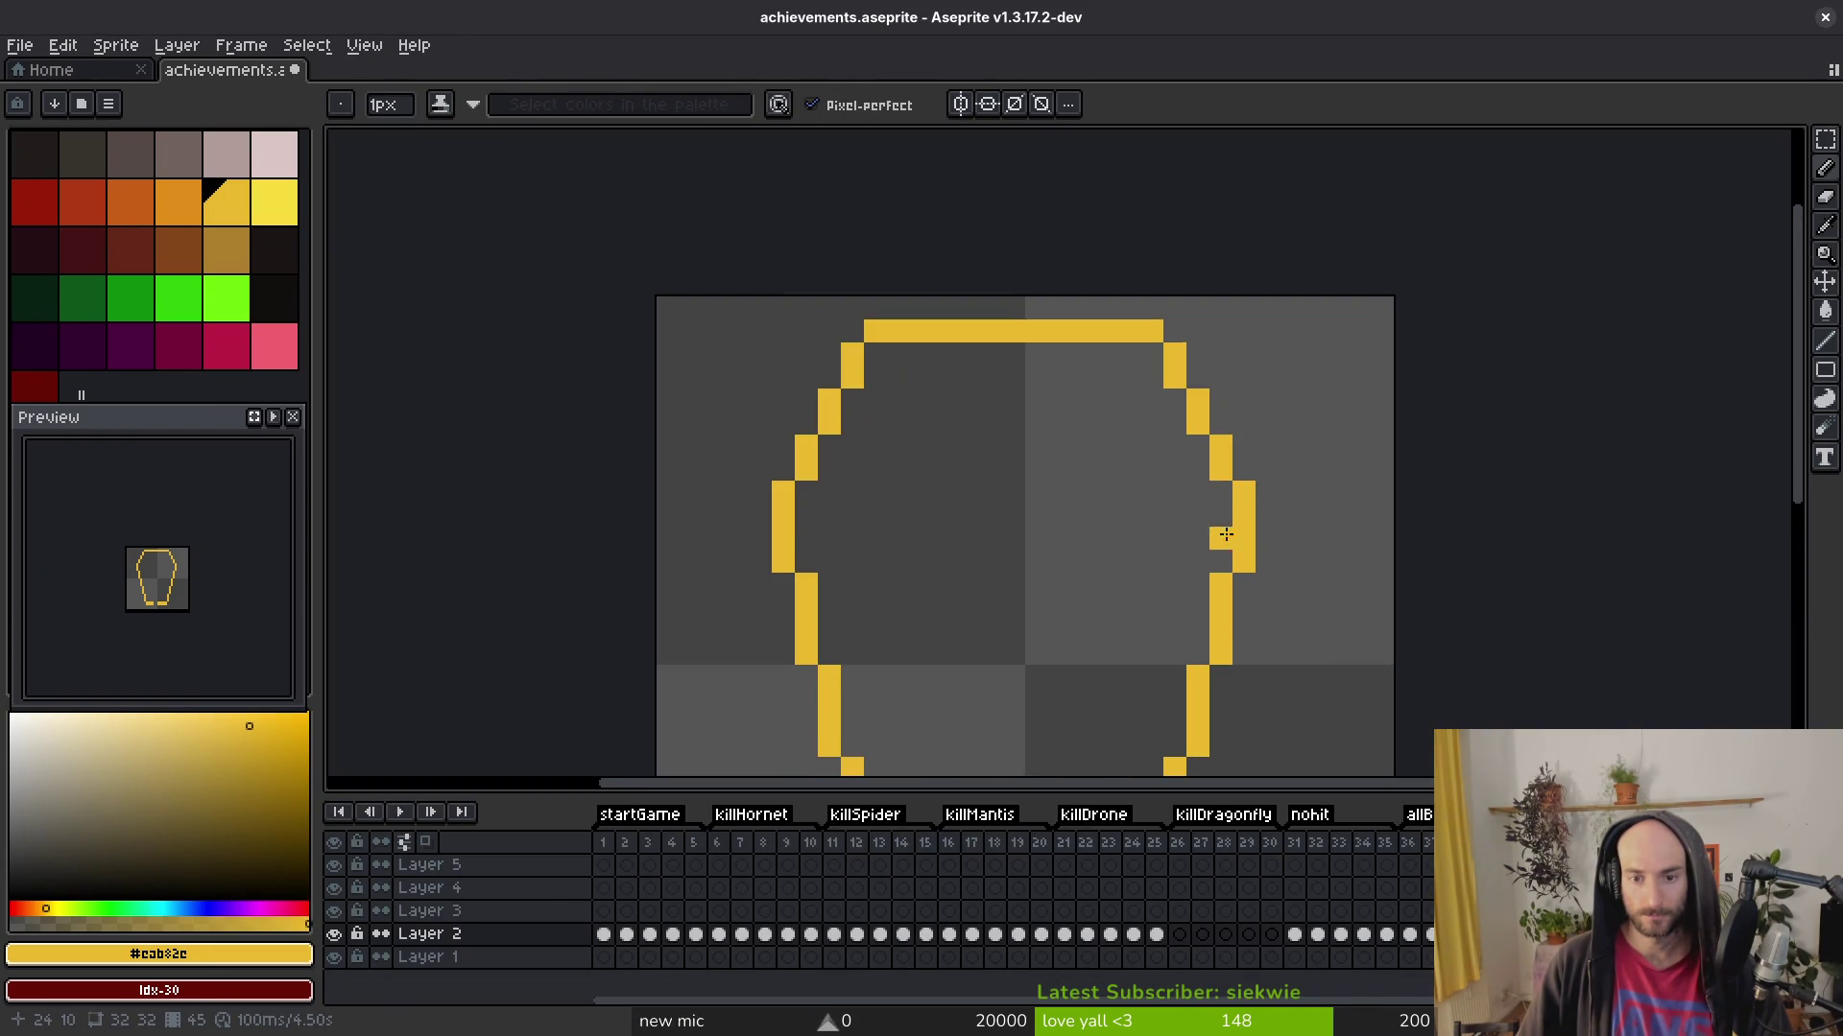
left_click_drag(1174, 425, 1105, 358)
left_click(1013, 378)
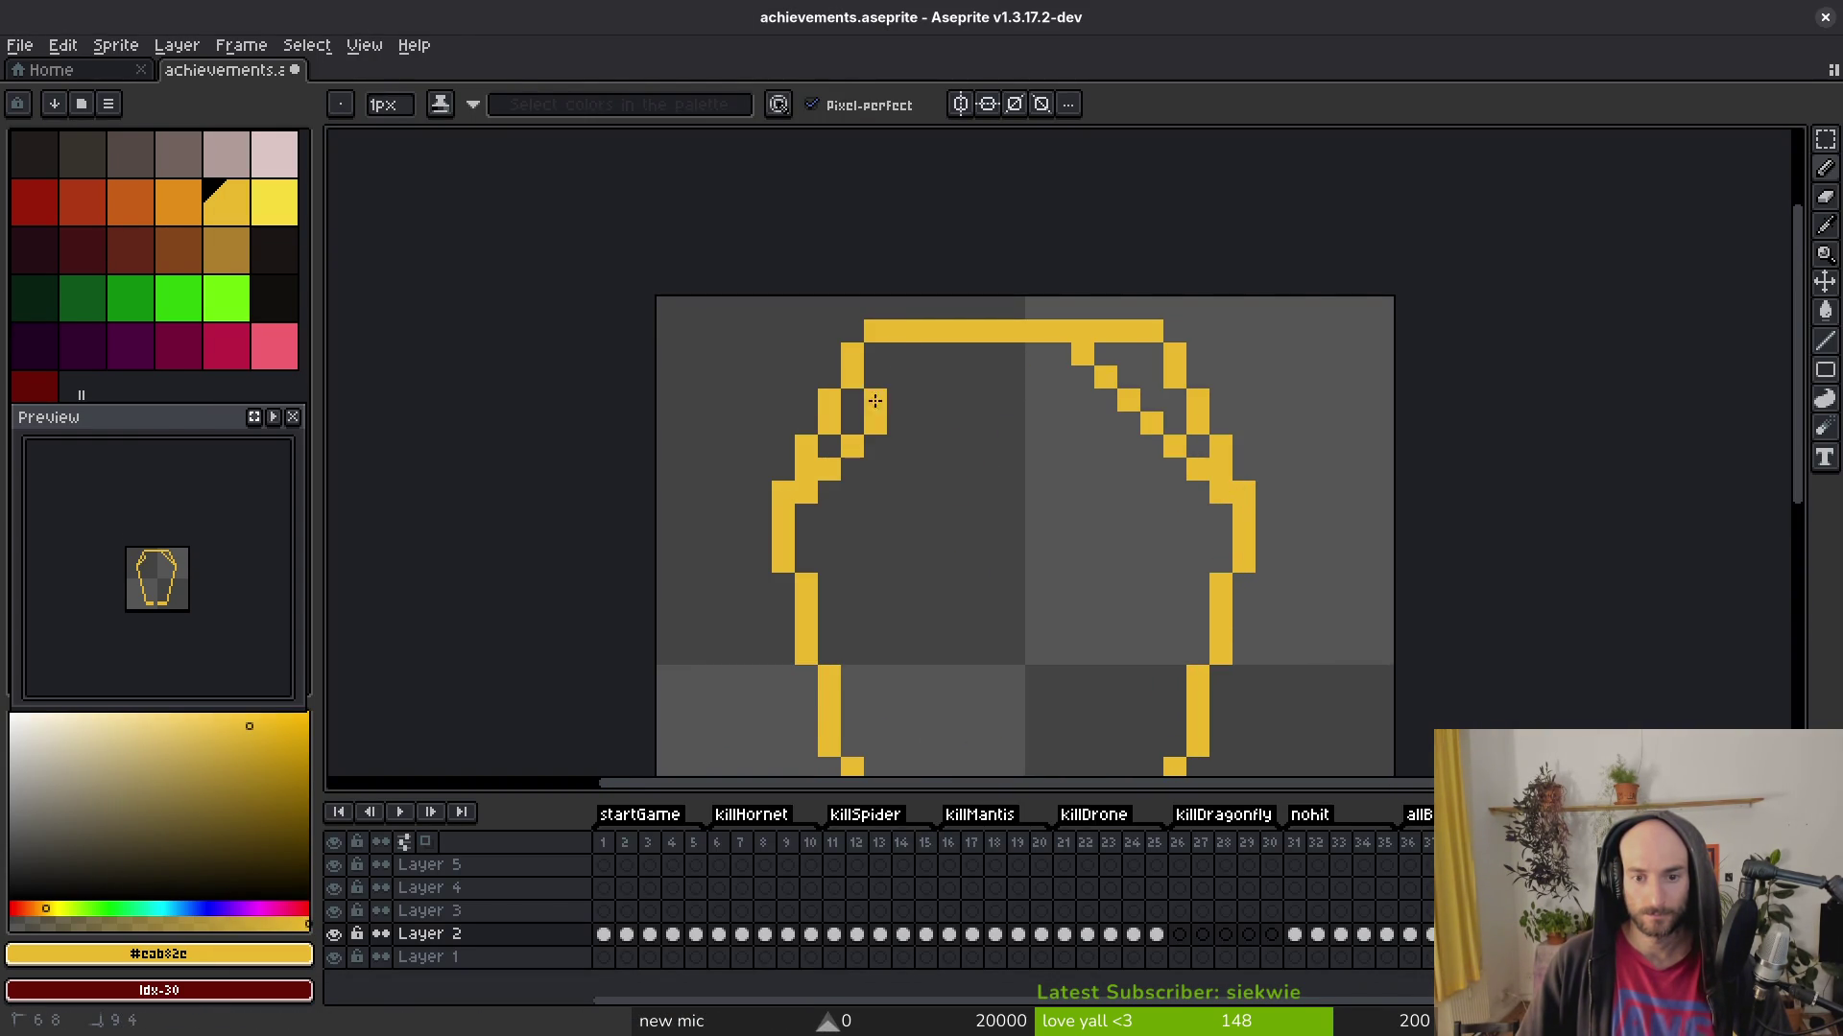
left_click(920, 377)
left_click(943, 353)
- Erase the old inner diagonal pixels, add a right-slope pixel and fill the bottom-bar gap
key("e")
mouse_move(921, 354)
left_mouse_down()
mouse_move(897, 376)
mouse_move(851, 370)
mouse_move(1172, 329)
mouse_move(1267, 516)
mouse_move(1123, 354)
mouse_move(960, 355)
left_mouse_up()
key("g")
key("b")
left_click(1063, 333)
scroll(1043, 516, "down", 4)
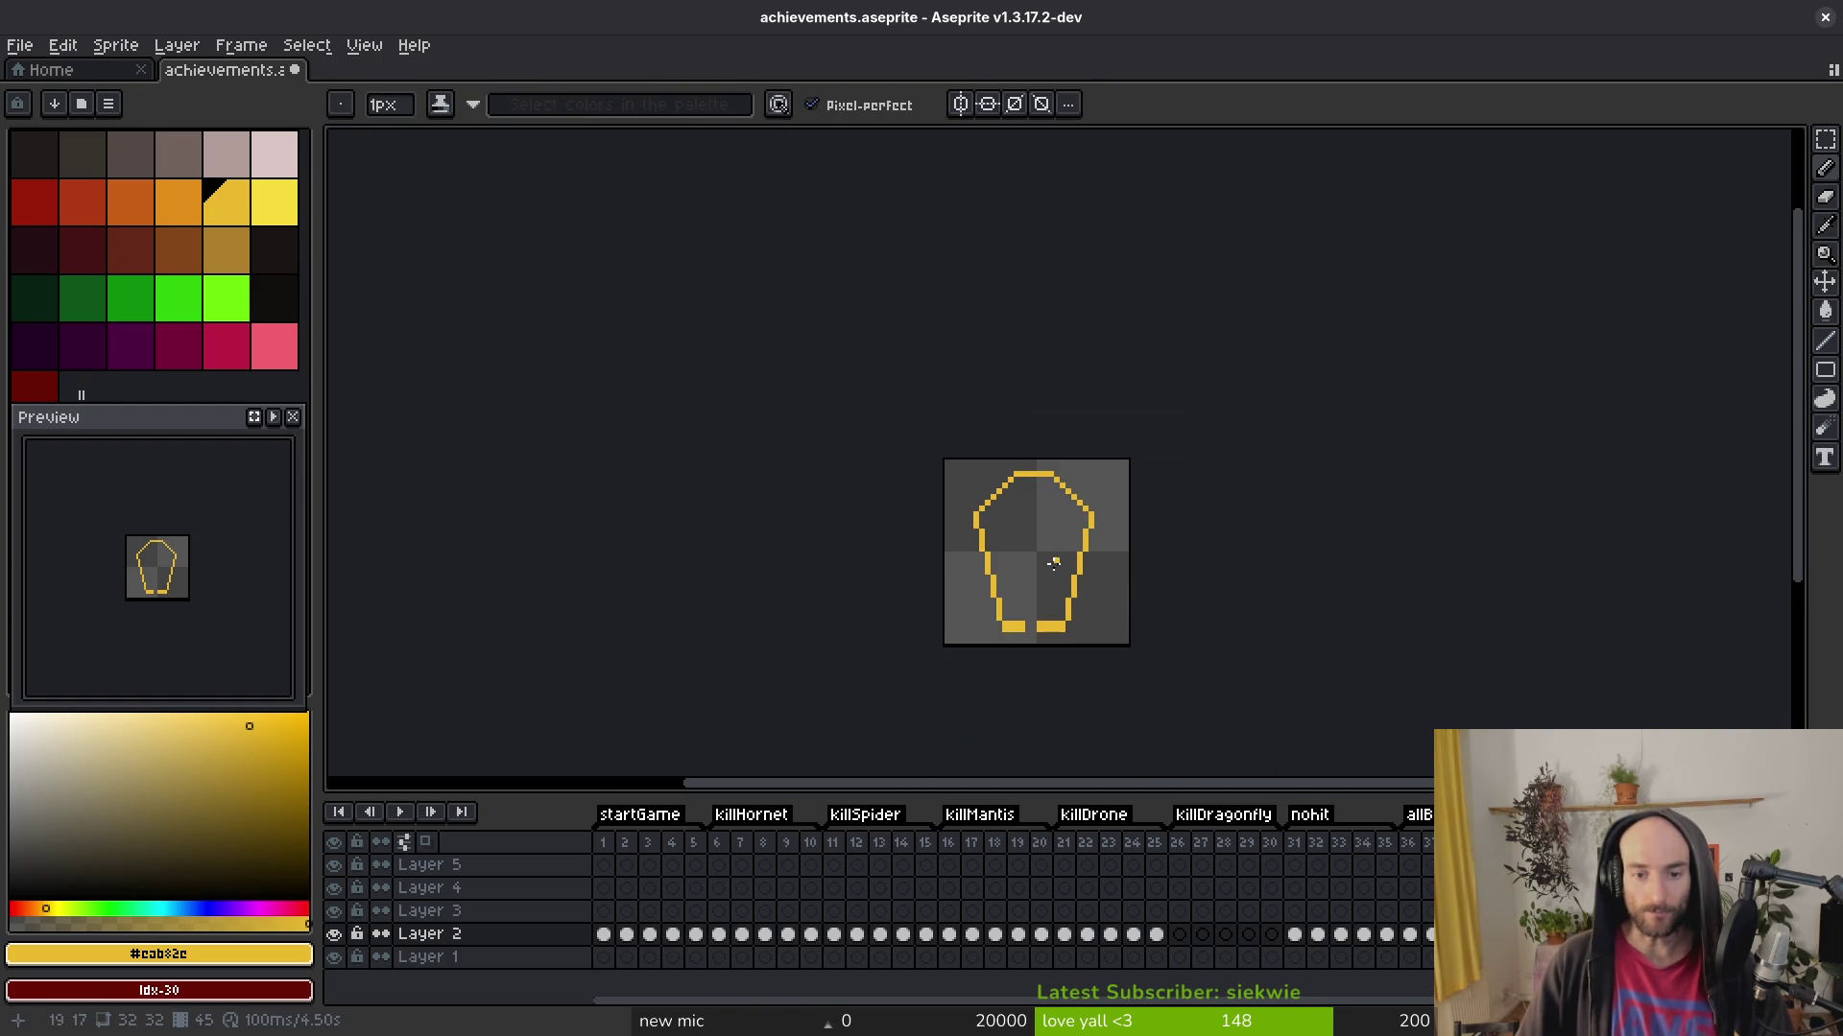
scroll(1008, 595, "up", 3)
left_click_drag(1058, 681, 1119, 662)
- Compare the coffin sprite against the funeral icon references
key("e")
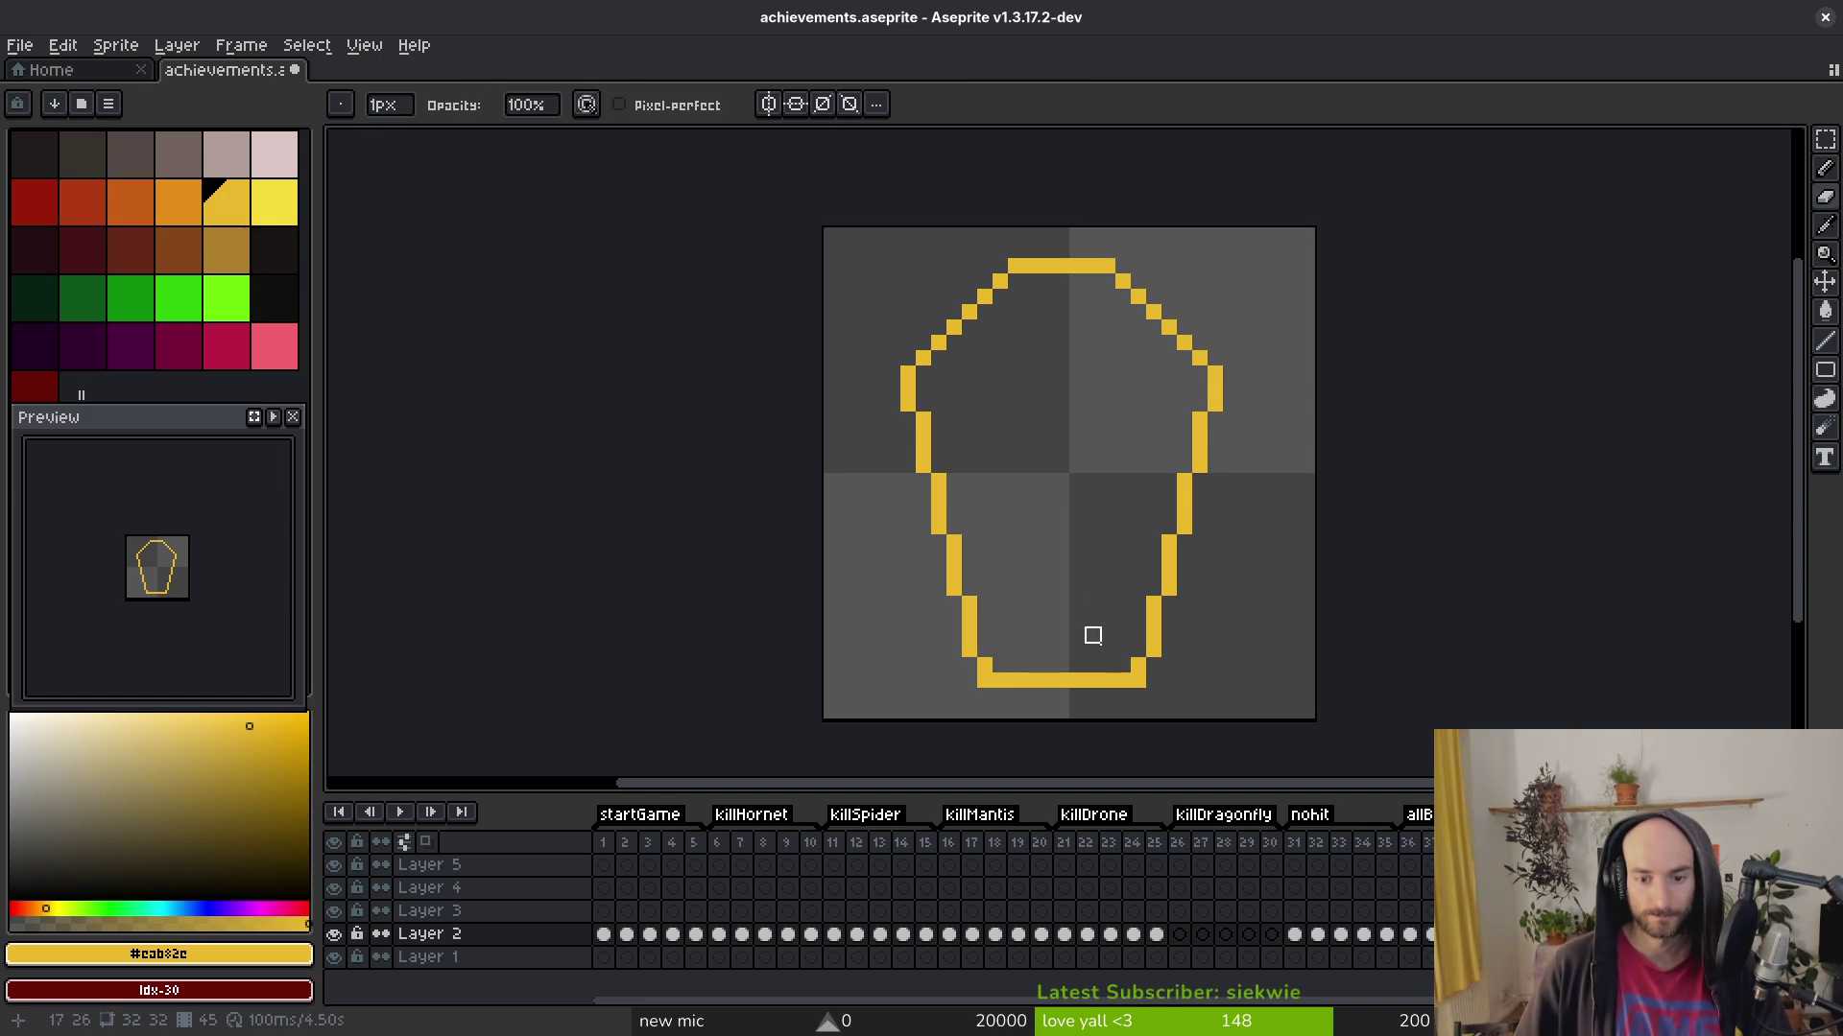
scroll(1090, 605, "down", 4)
scroll(1133, 625, "up", 3)
key("alt+Tab")
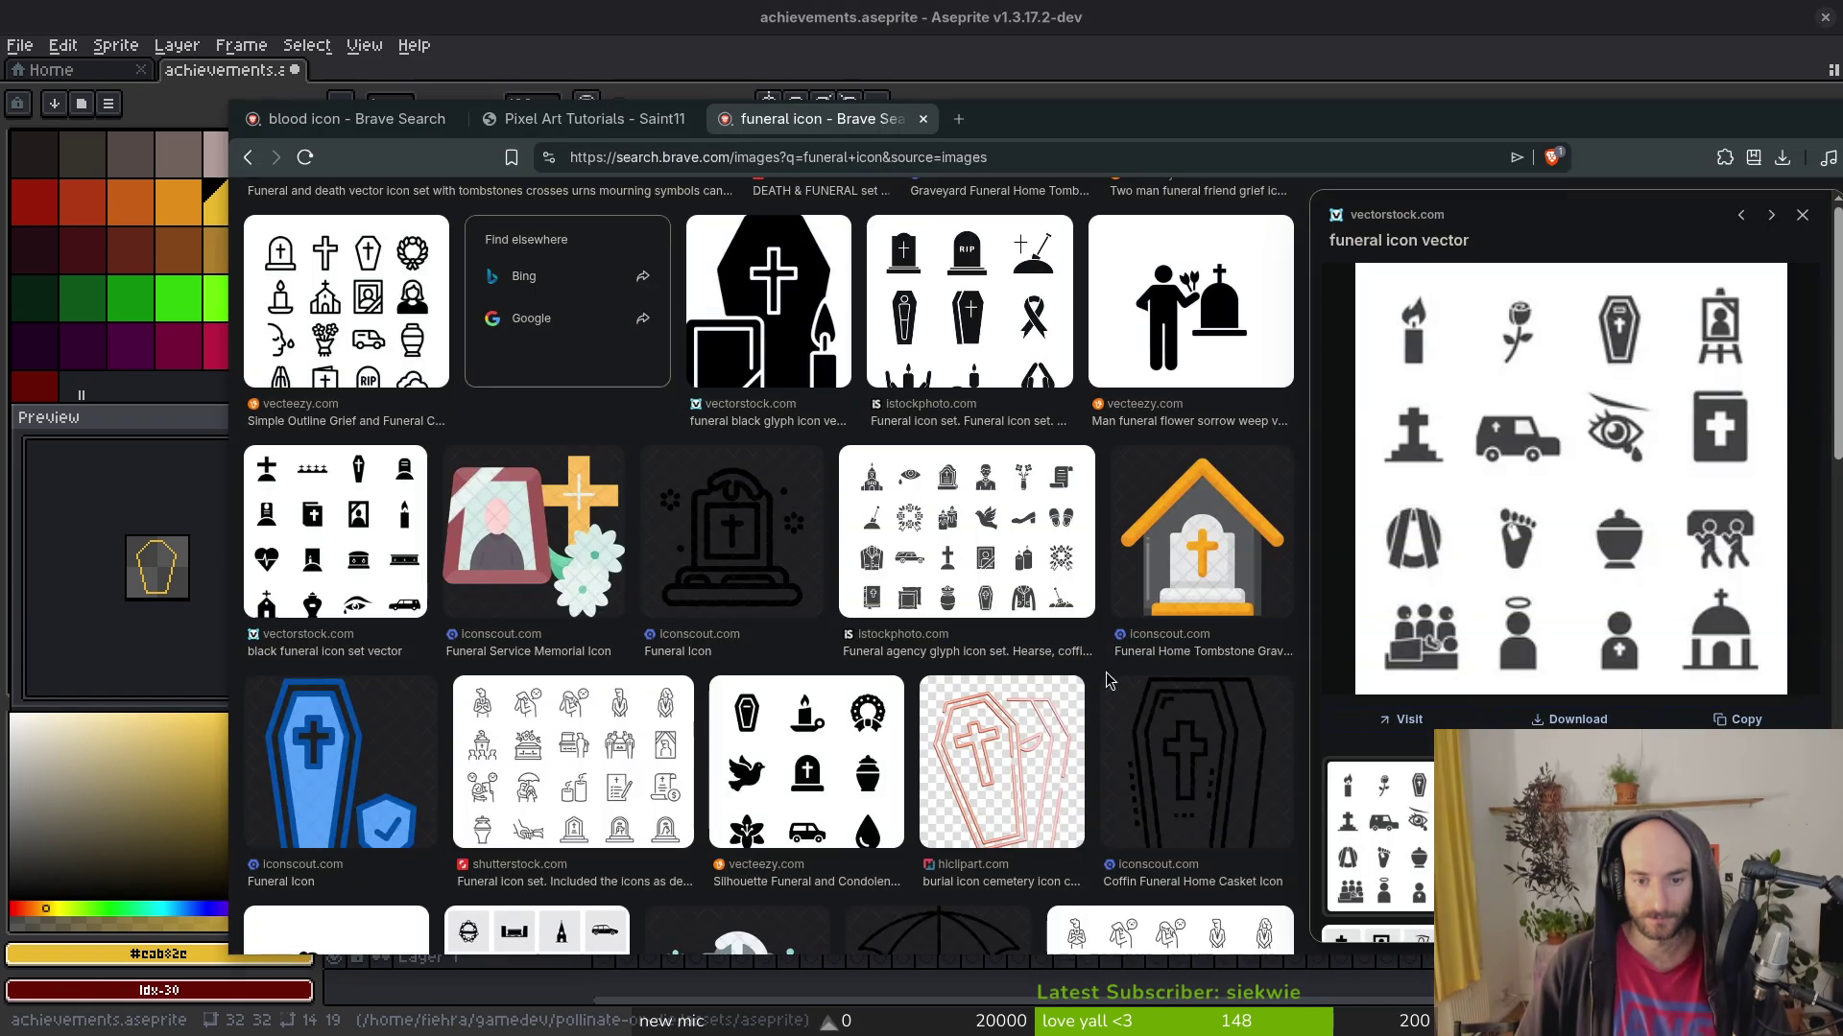
key("alt+Tab")
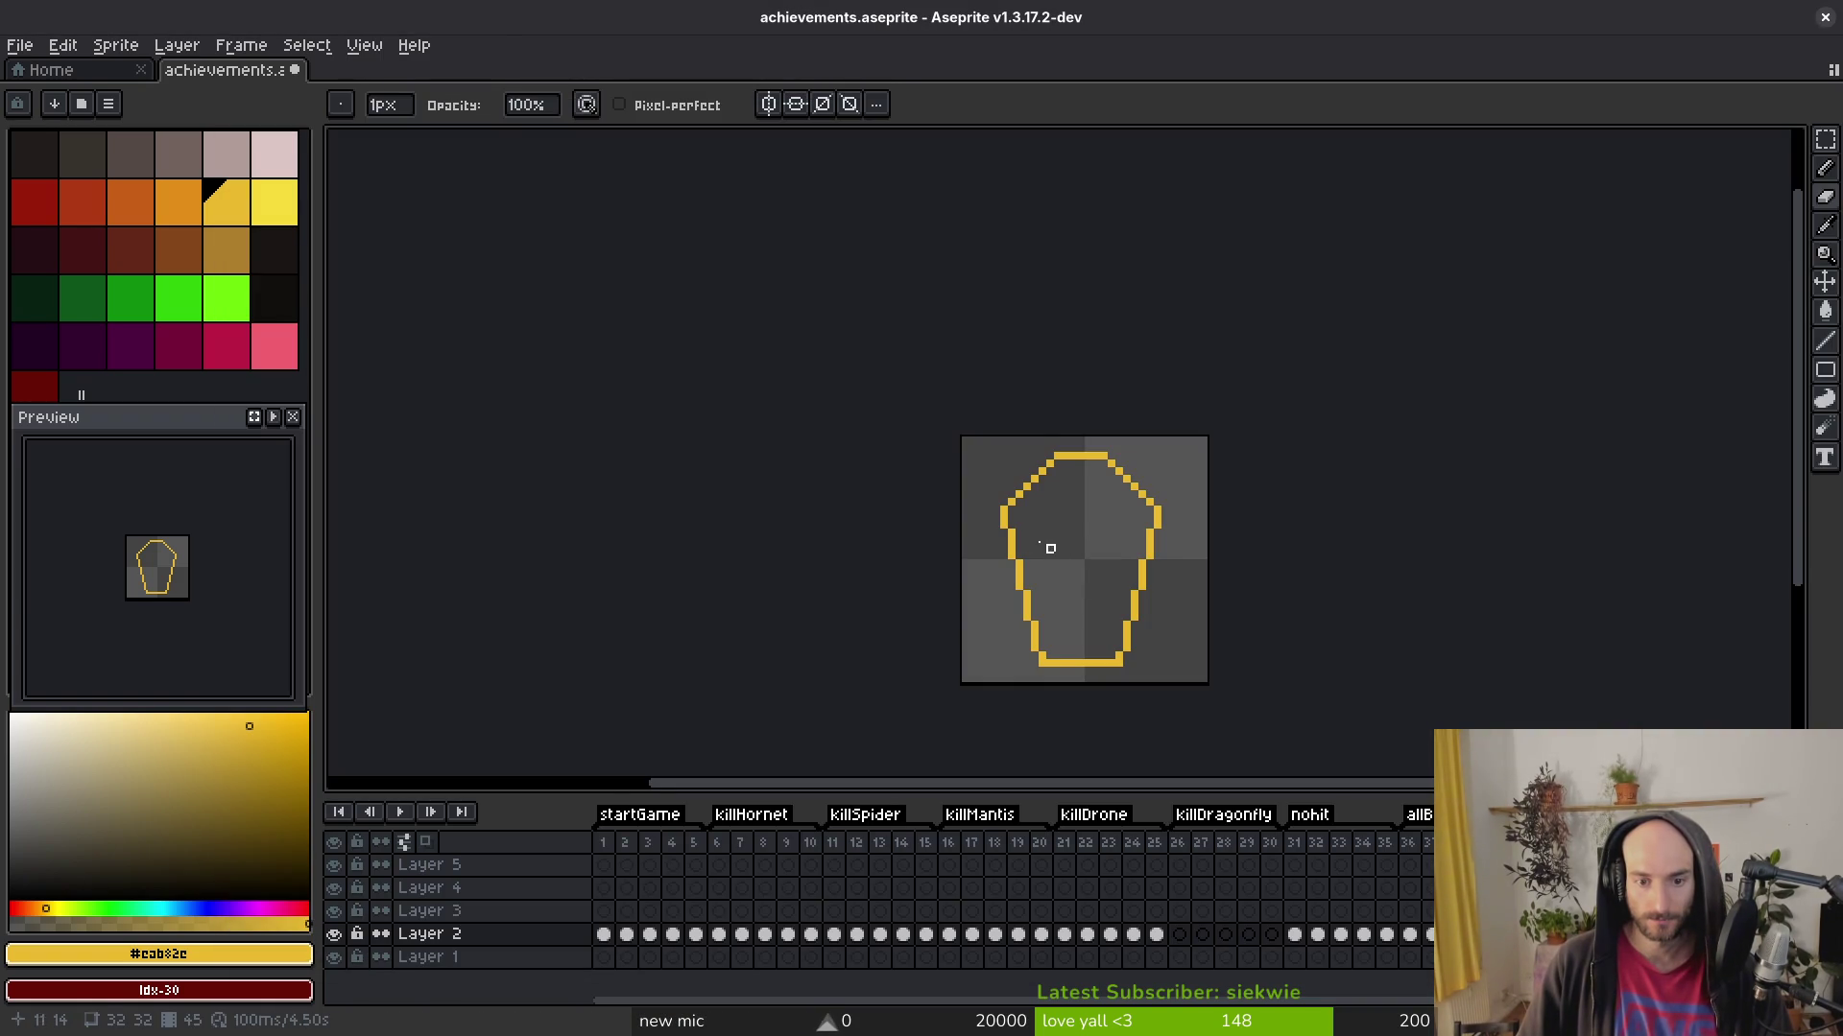
scroll(1057, 548, "up", 2)
key("b")
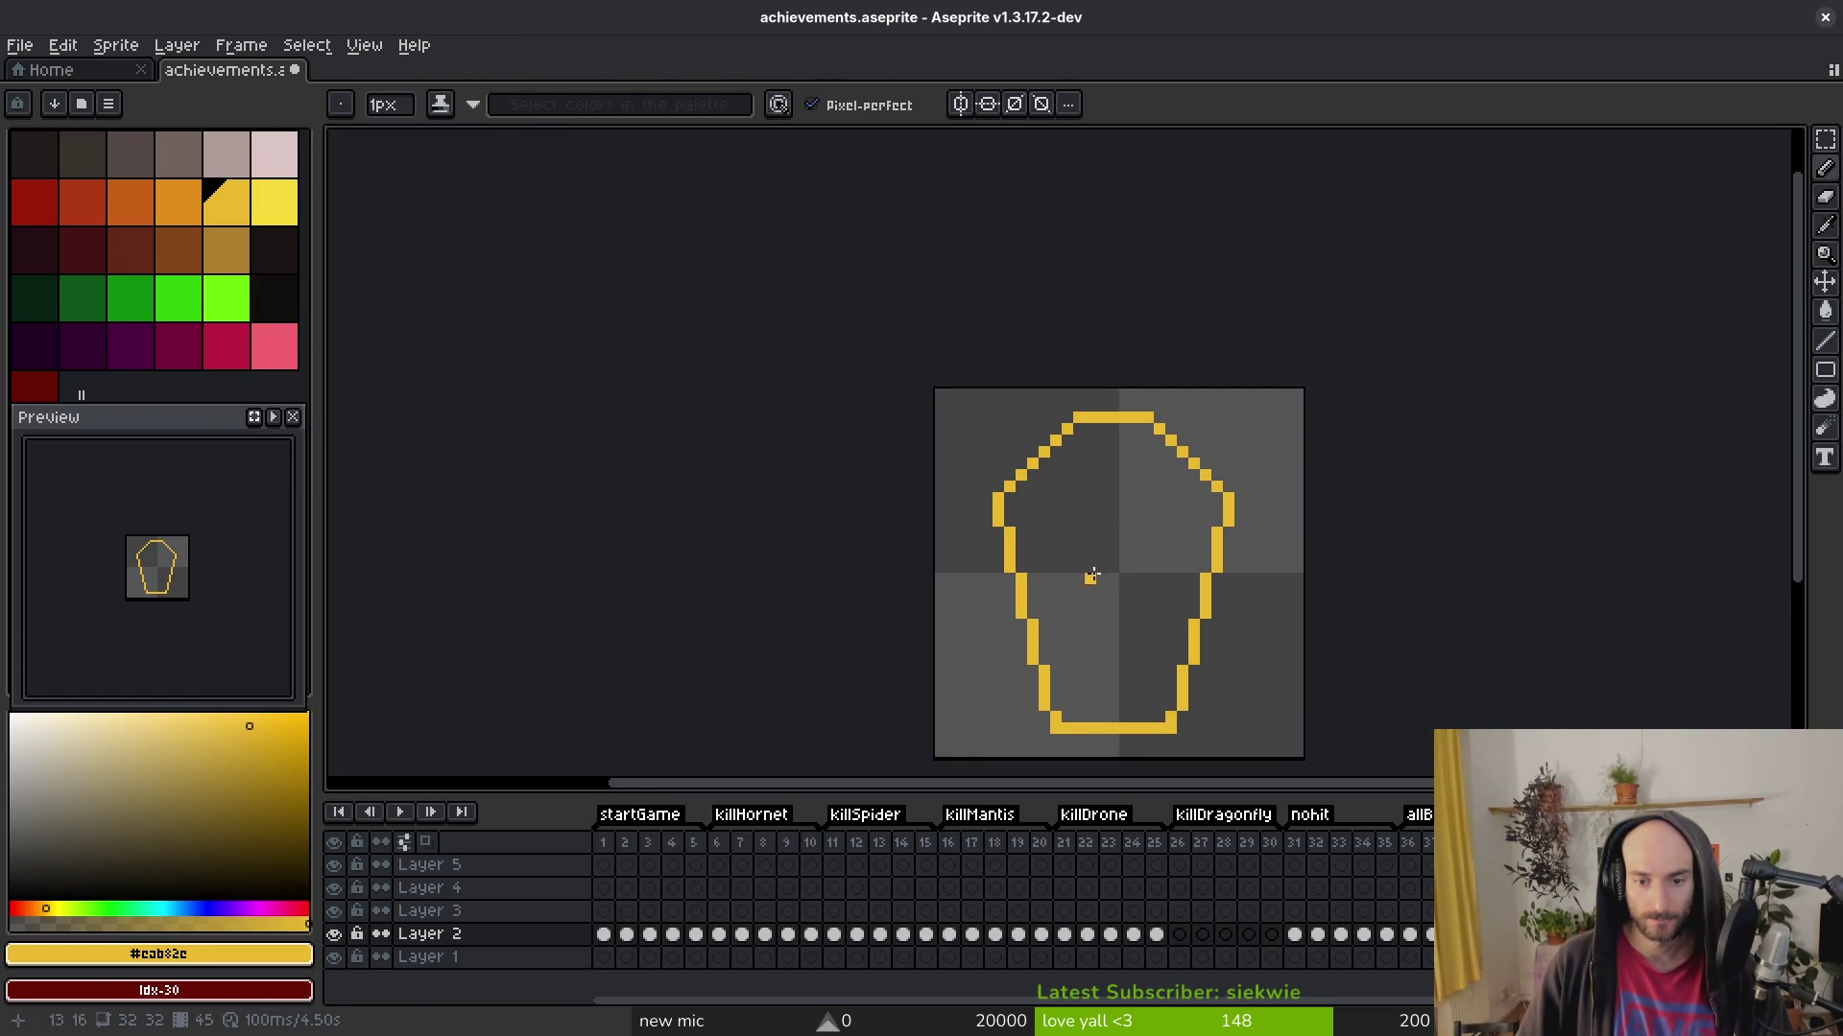
scroll(1123, 546, "up", 1)
key("alt+Tab")
key("alt+Tab")
- Draw the inner outline along the top, left side, bottom and right of the coffin
left_click_drag(1127, 502, 1098, 441)
mouse_move(958, 430)
left_mouse_down()
mouse_move(1041, 338)
mouse_move(1118, 341)
mouse_move(1203, 430)
left_mouse_up()
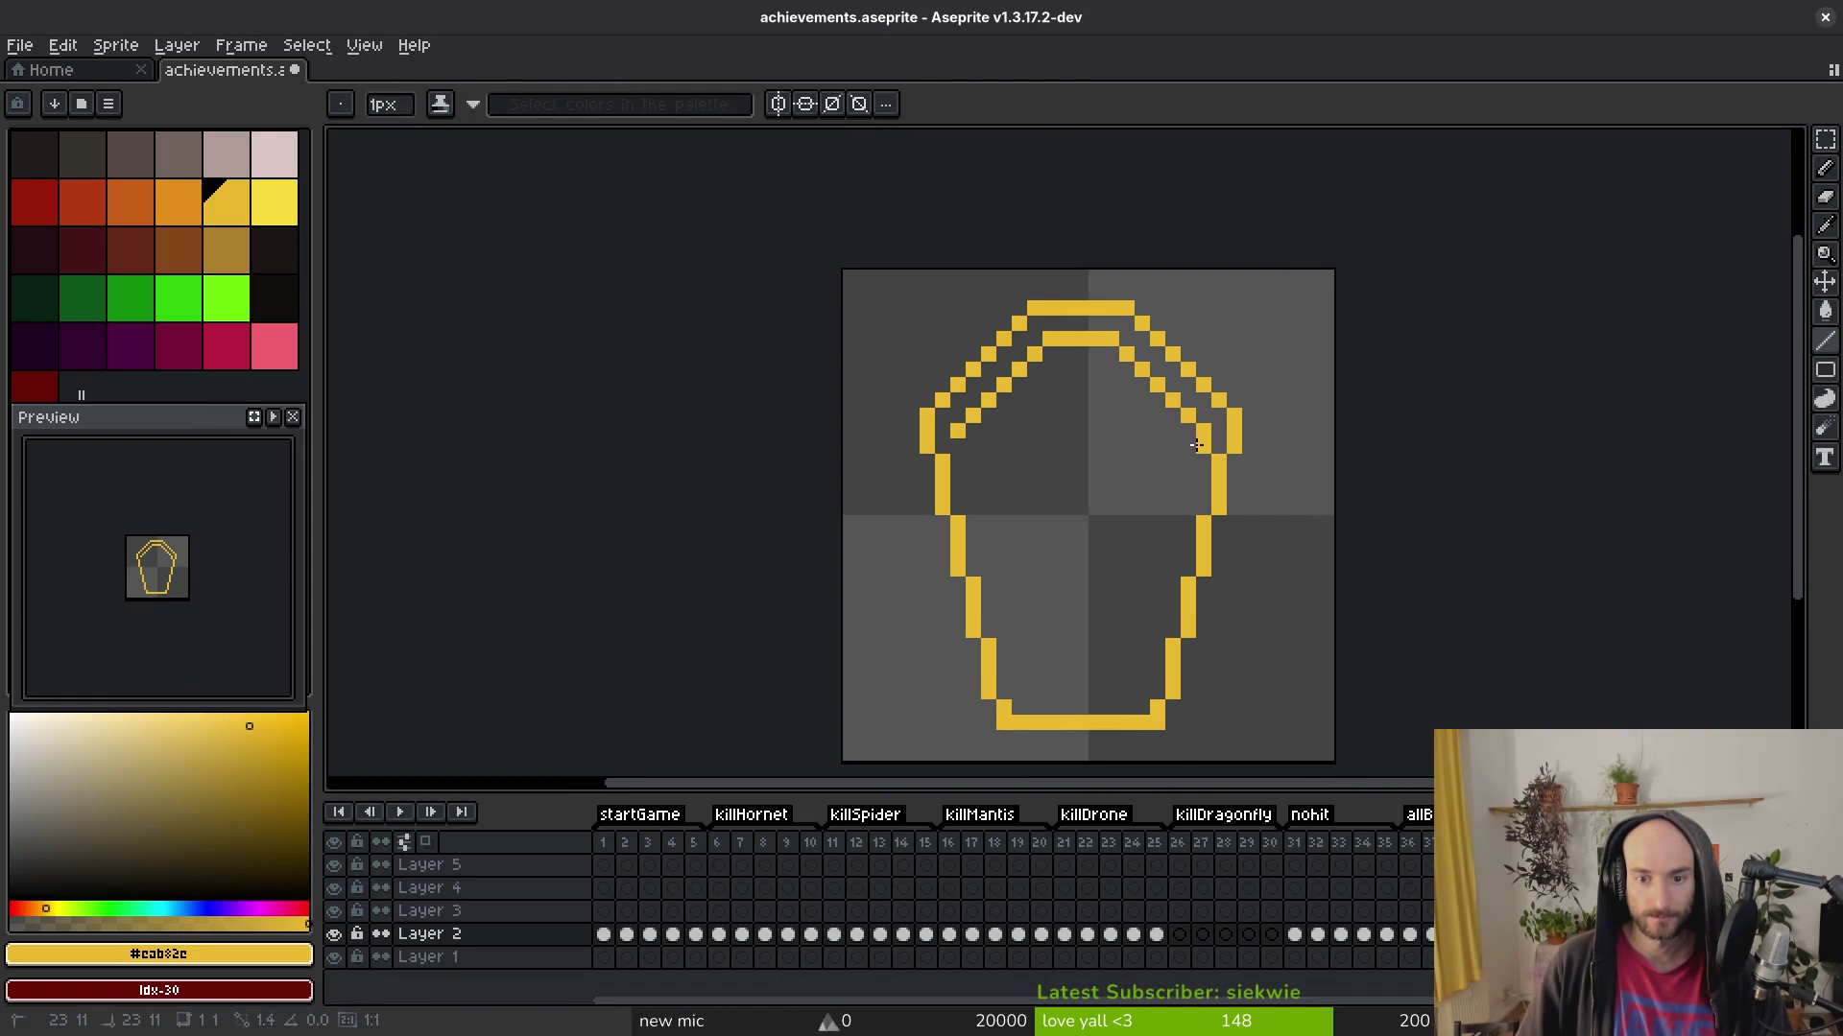
mouse_move(960, 437)
left_mouse_down()
mouse_move(974, 579)
mouse_move(1023, 698)
mouse_move(1021, 677)
mouse_move(1128, 688)
mouse_move(1189, 459)
left_mouse_up()
left_click(1127, 676)
- Draw a yellow cross with a thickened vertical stroke and a horizontal arm
scroll(1103, 557, "down", 1)
scroll(1068, 437, "up", 1)
left_click_drag(1084, 418, 1083, 461)
left_click_drag(1086, 546, 1086, 549)
left_click_drag(1100, 419, 1100, 549)
left_click(1069, 480)
mouse_move(1054, 451)
left_mouse_down()
mouse_move(1127, 451)
mouse_move(1133, 468)
mouse_move(1052, 467)
left_mouse_up()
scroll(1087, 487, "down", 5)
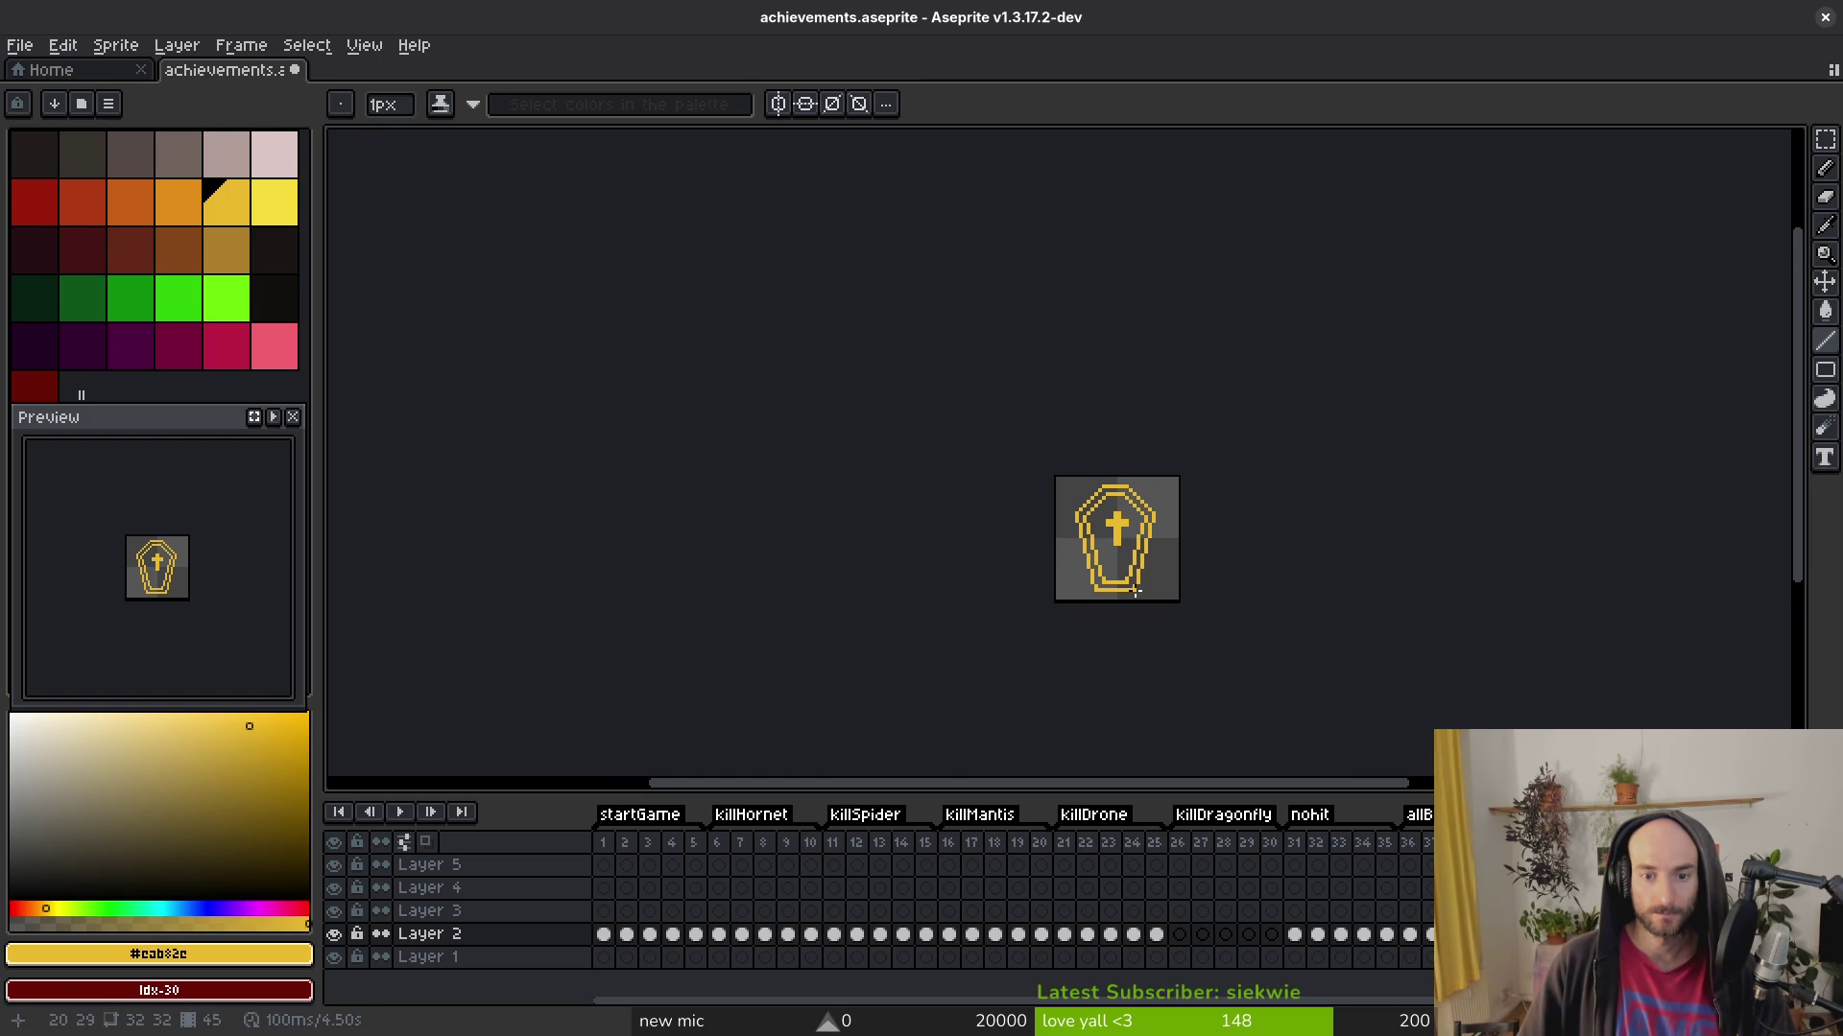
scroll(1119, 542, "up", 5)
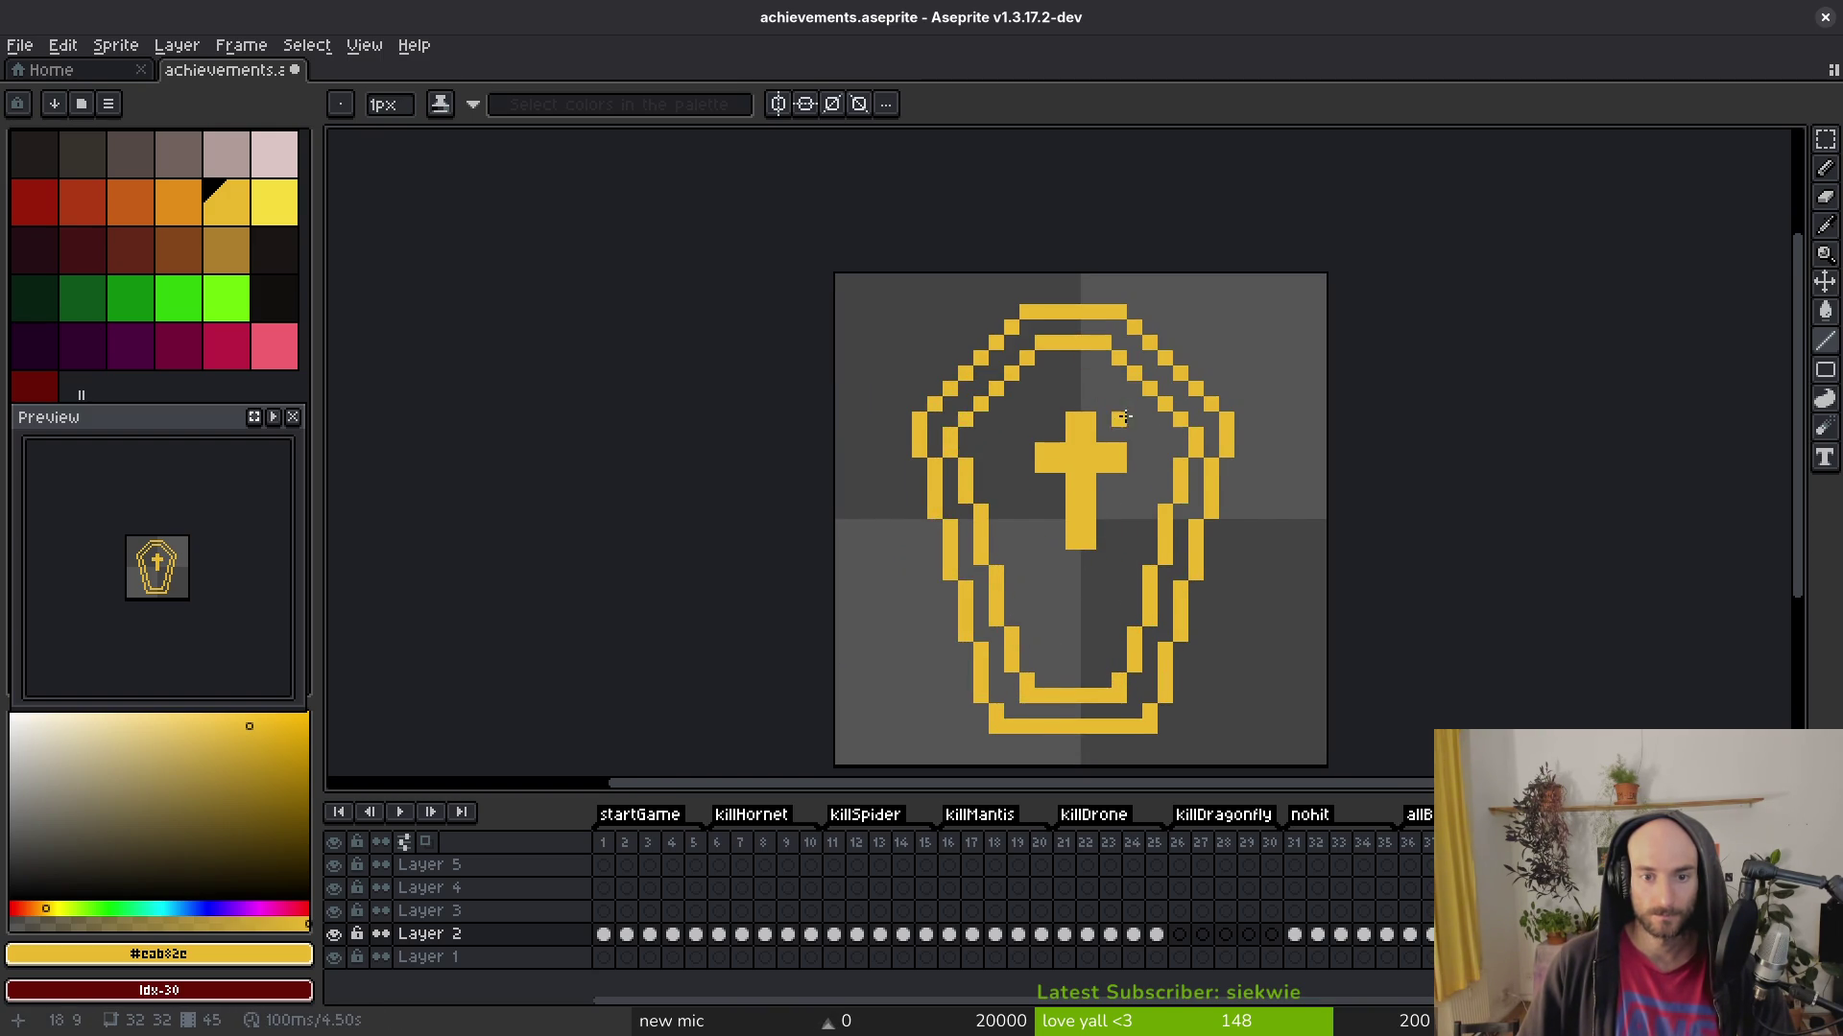
- Select the coffin's right half and shift it one pixel right
key("m")
left_click_drag(1053, 587, 1216, 734)
left_click_drag(1142, 414, 1281, 629)
left_click_drag(1096, 277, 1173, 353)
mouse_move(1280, 305)
left_mouse_down()
mouse_move(1151, 429)
mouse_move(1181, 436)
left_mouse_up()
key("ctrl+d")
key("b")
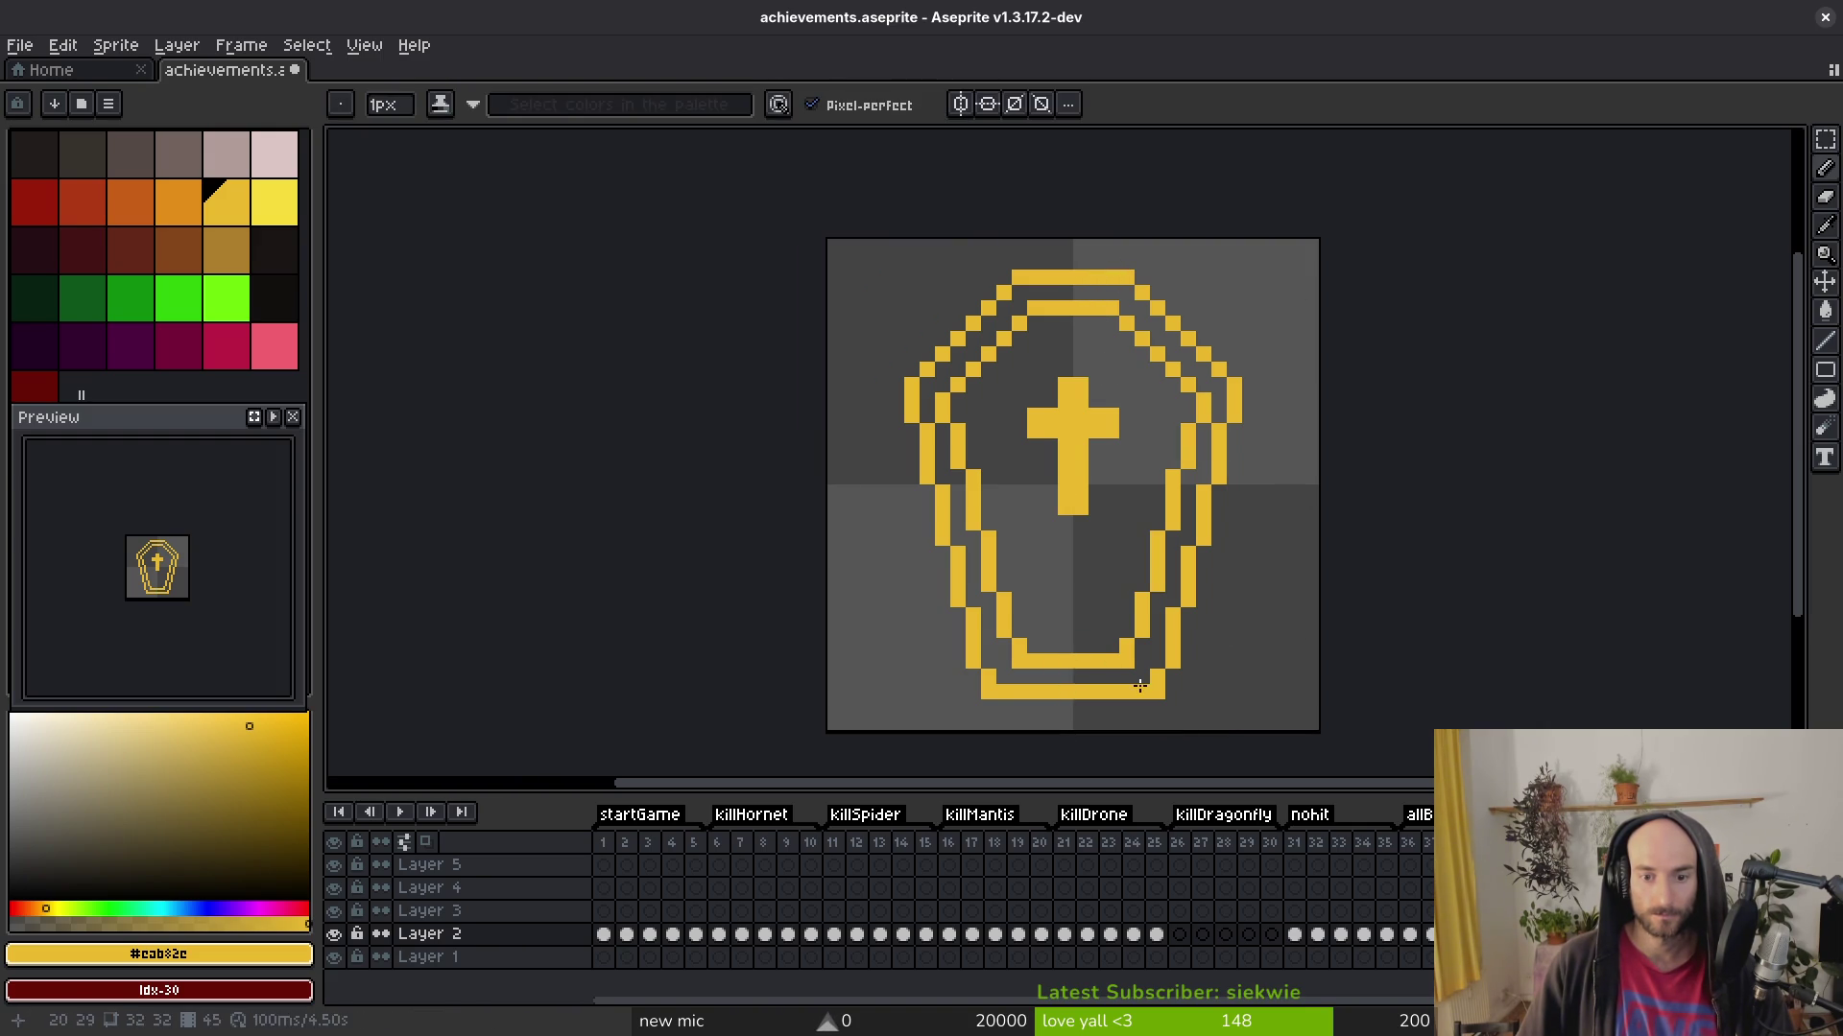
- Draw a new rounded bottom outline in the outline yellow, filling its bottom-right corner
key("i")
key("b")
mouse_move(989, 703)
left_mouse_down()
mouse_move(1003, 721)
mouse_move(1157, 706)
mouse_move(999, 691)
left_mouse_up()
key("e")
key("i")
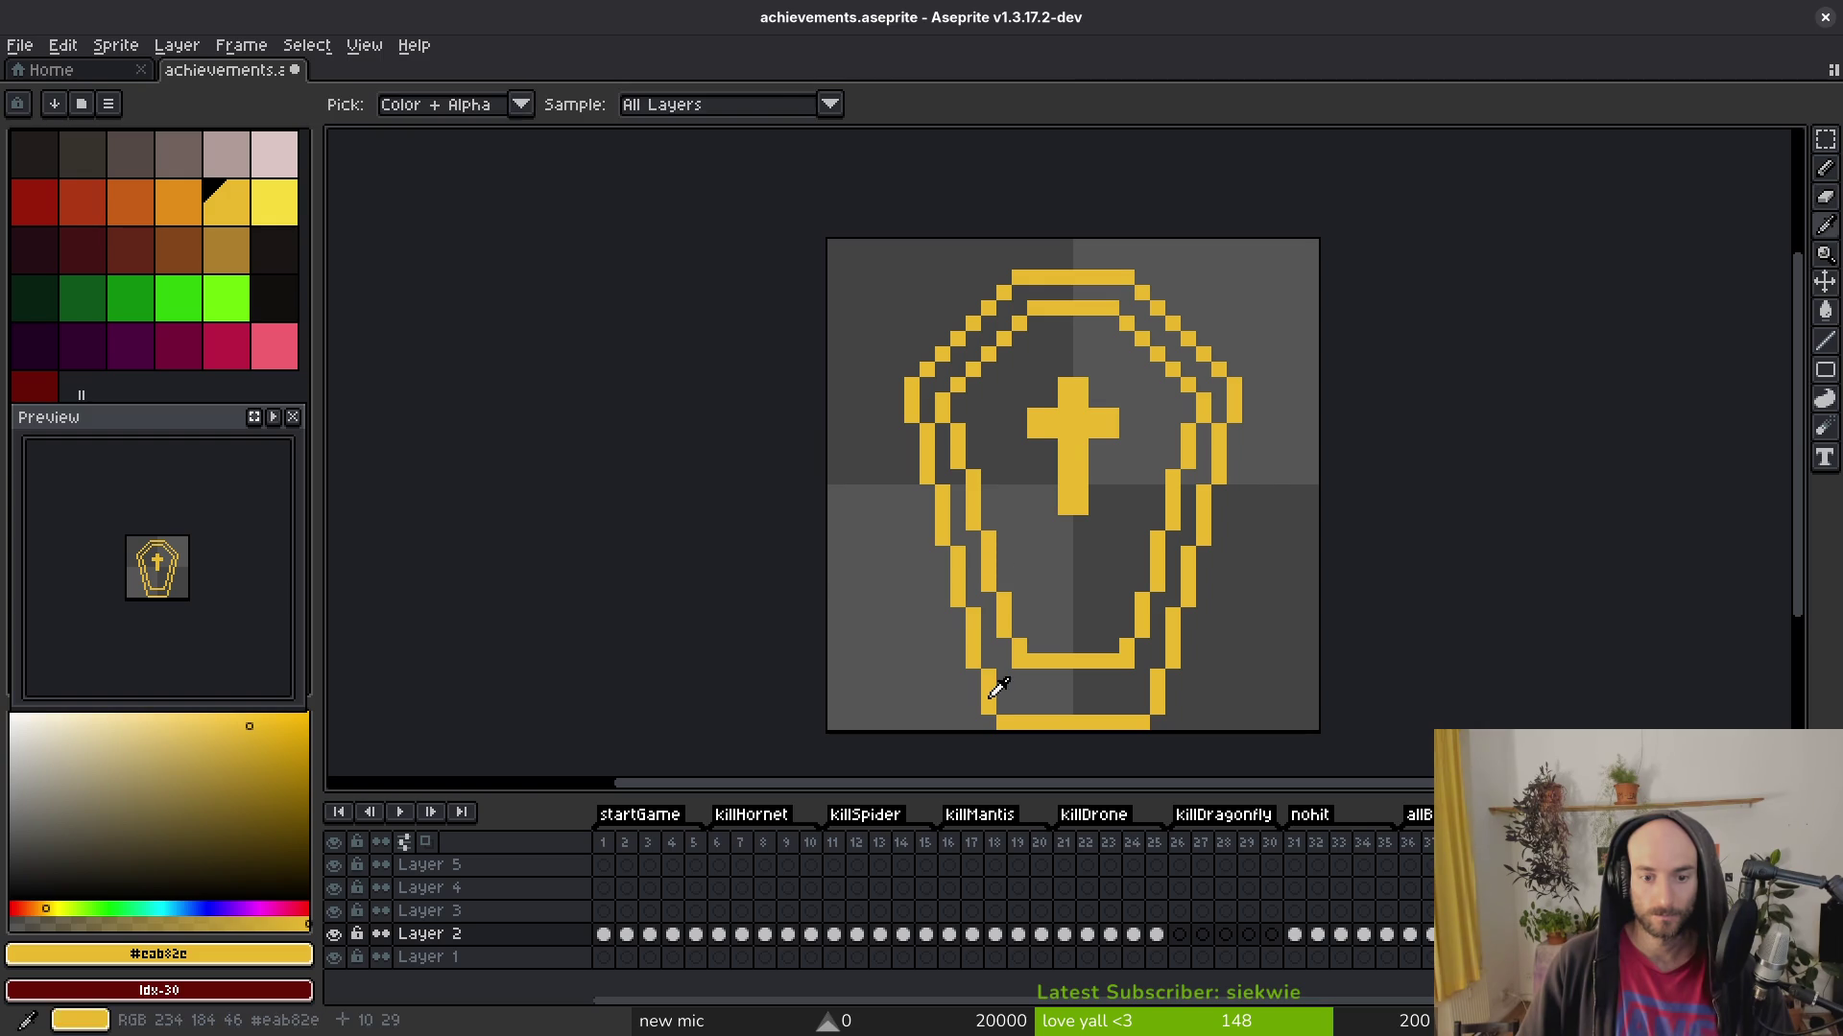
key("b")
left_click(1157, 722)
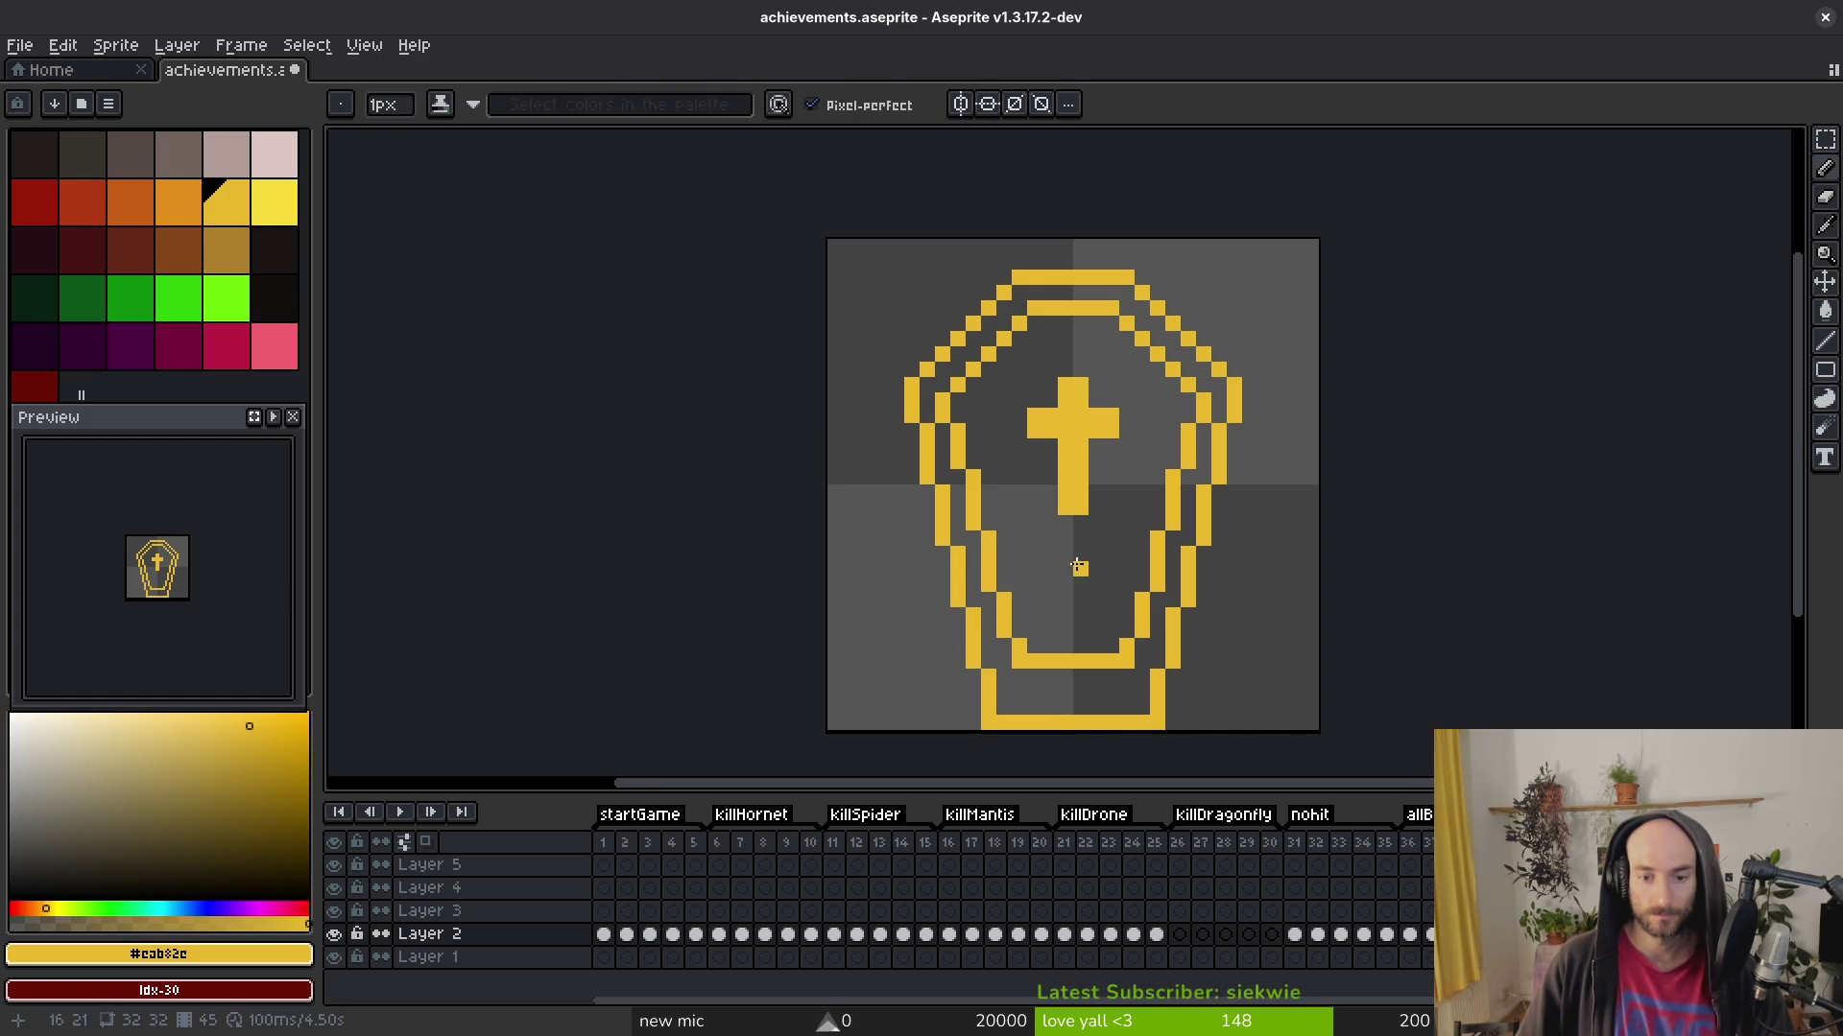
- Add an inner U-shaped line along the bottom and erase stray pixels on both sides
scroll(1080, 567, "down", 3)
scroll(1085, 633, "up", 3)
mouse_move(1028, 654)
left_mouse_down()
mouse_move(1147, 659)
mouse_move(1147, 635)
left_mouse_up()
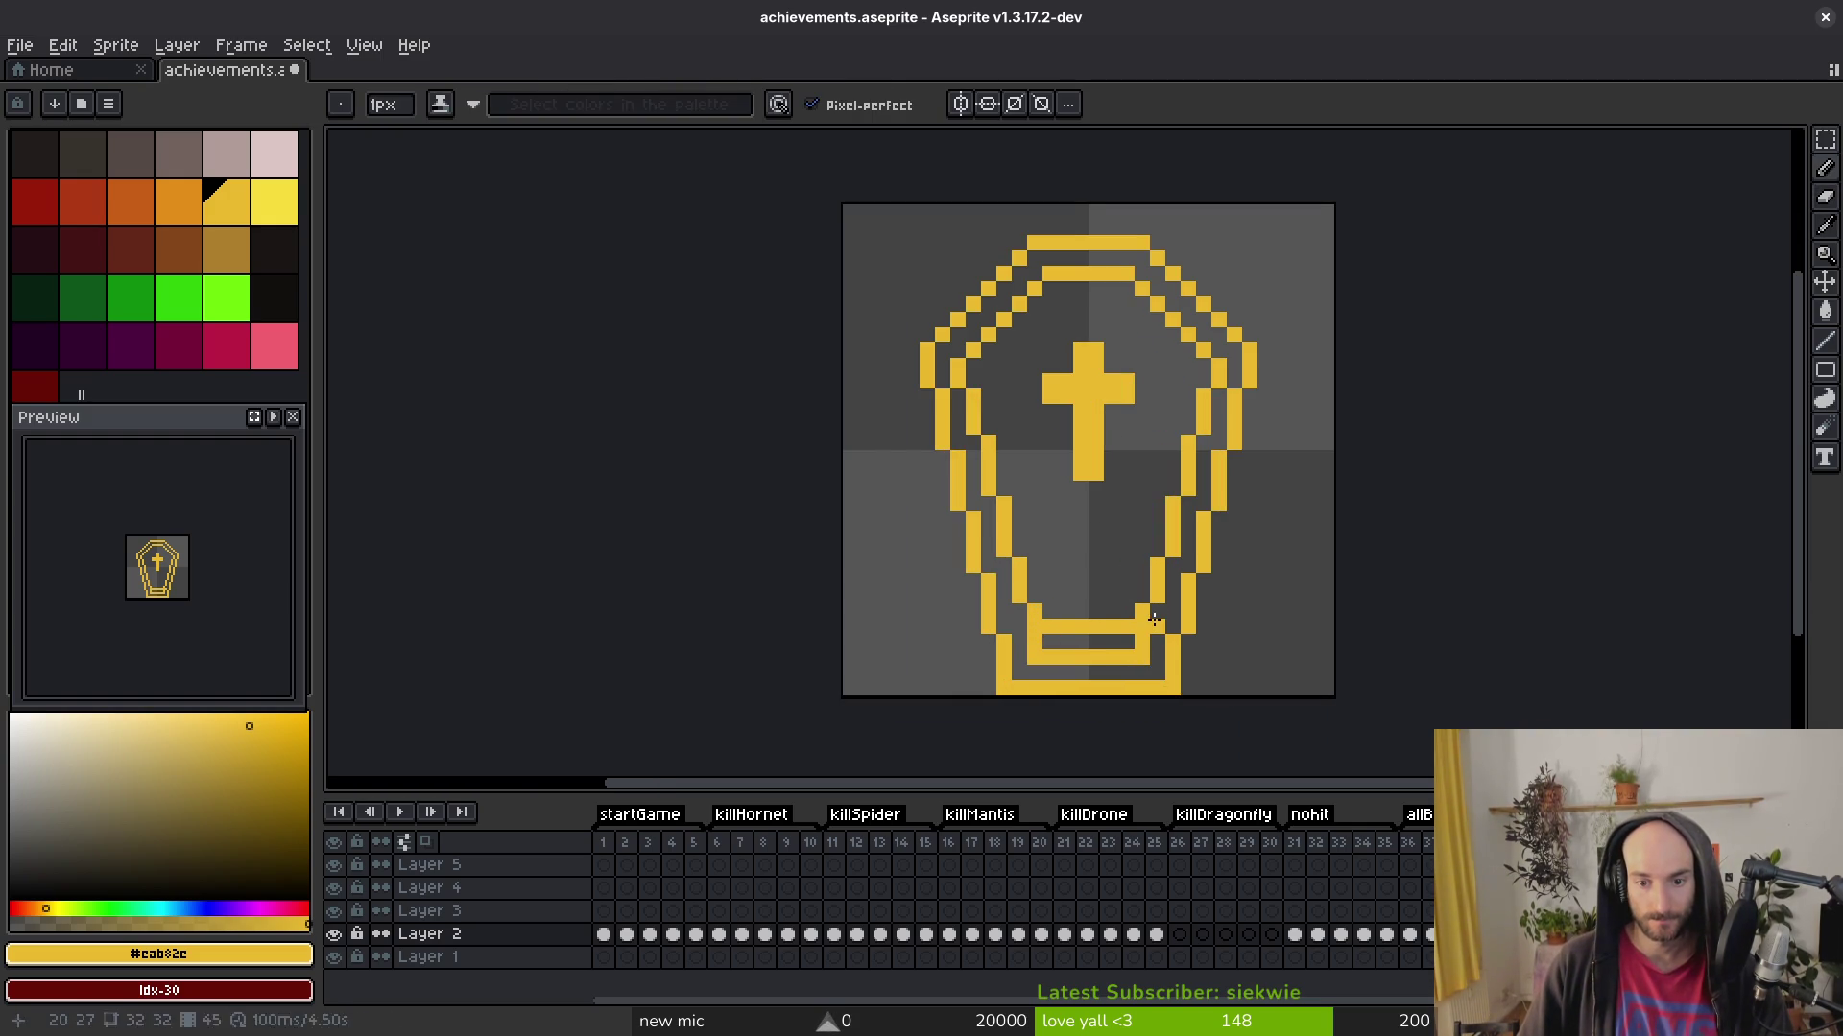
key("e")
left_click_drag(1142, 626, 1142, 611)
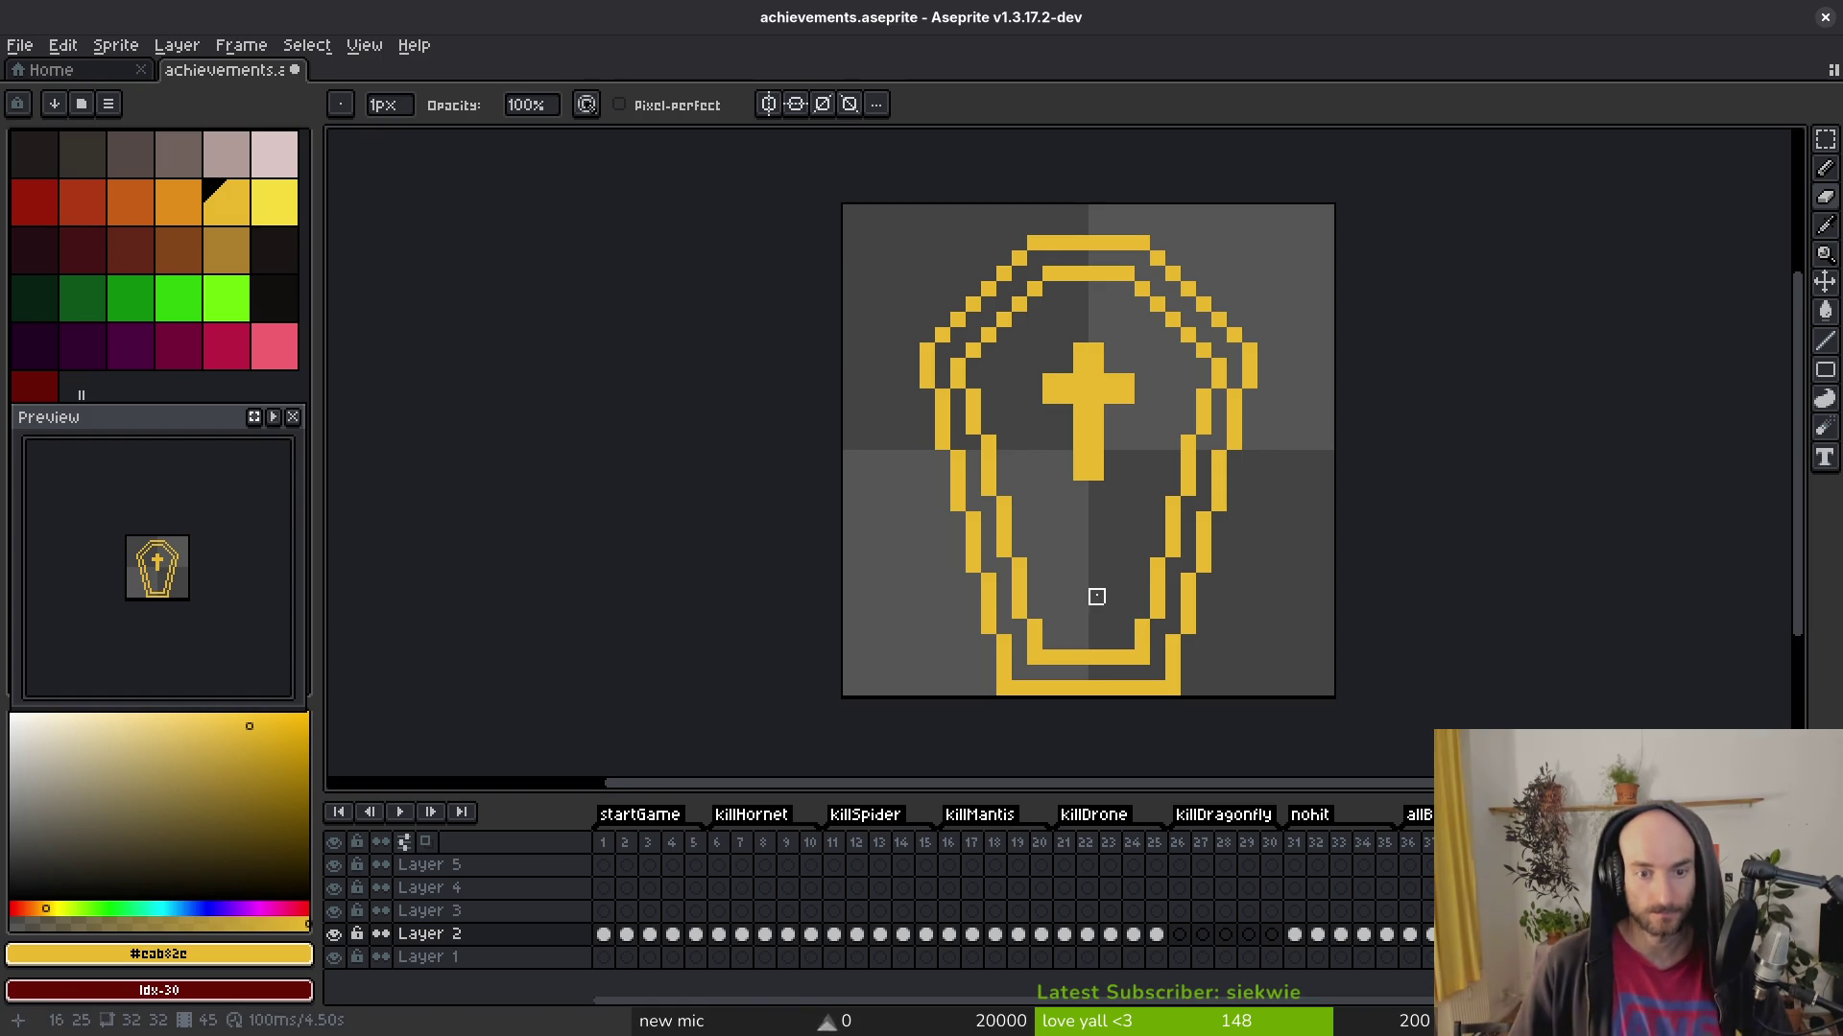
scroll(1003, 476, "down", 1)
scroll(938, 440, "up", 3)
left_click_drag(1053, 555, 1041, 536)
- Select the coffin's top half and move it up one pixel
key("b")
key("x")
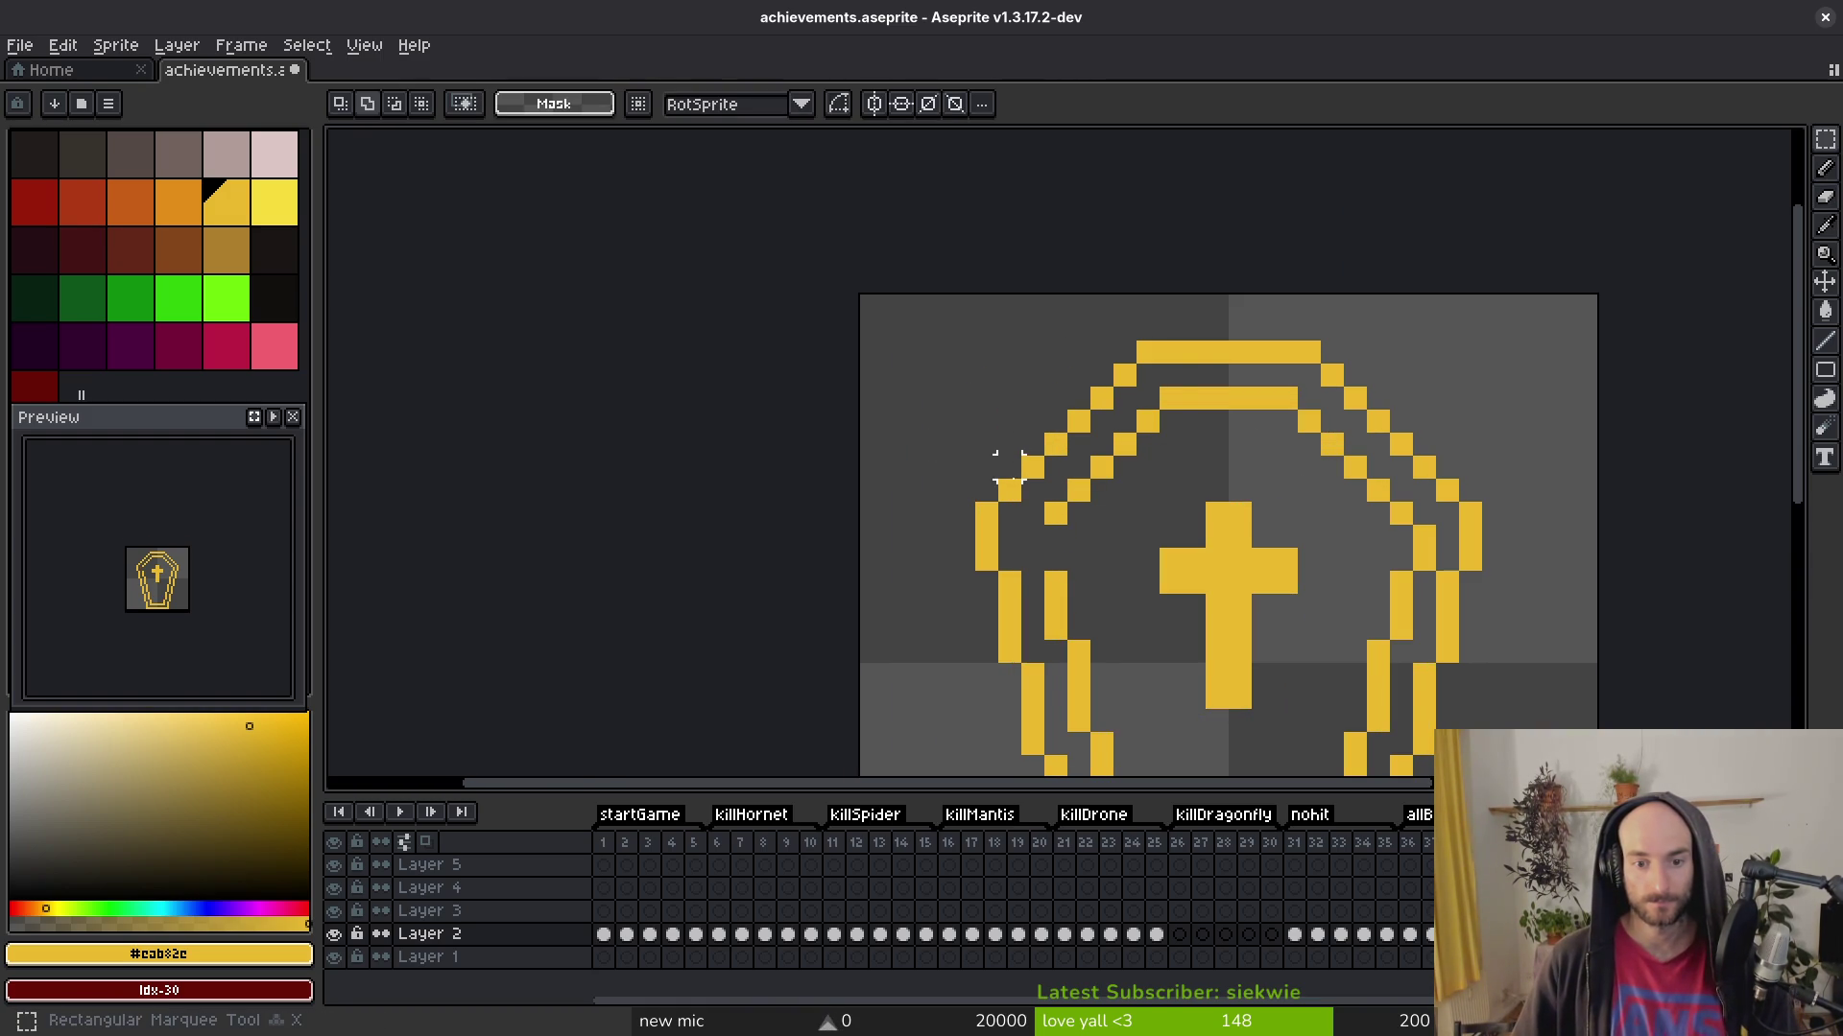
left_click_drag(861, 305, 1526, 528)
left_click_drag(1391, 485, 1391, 463)
left_click(1148, 513)
scroll(1238, 511, "down", 5)
scroll(1180, 576, "up", 2)
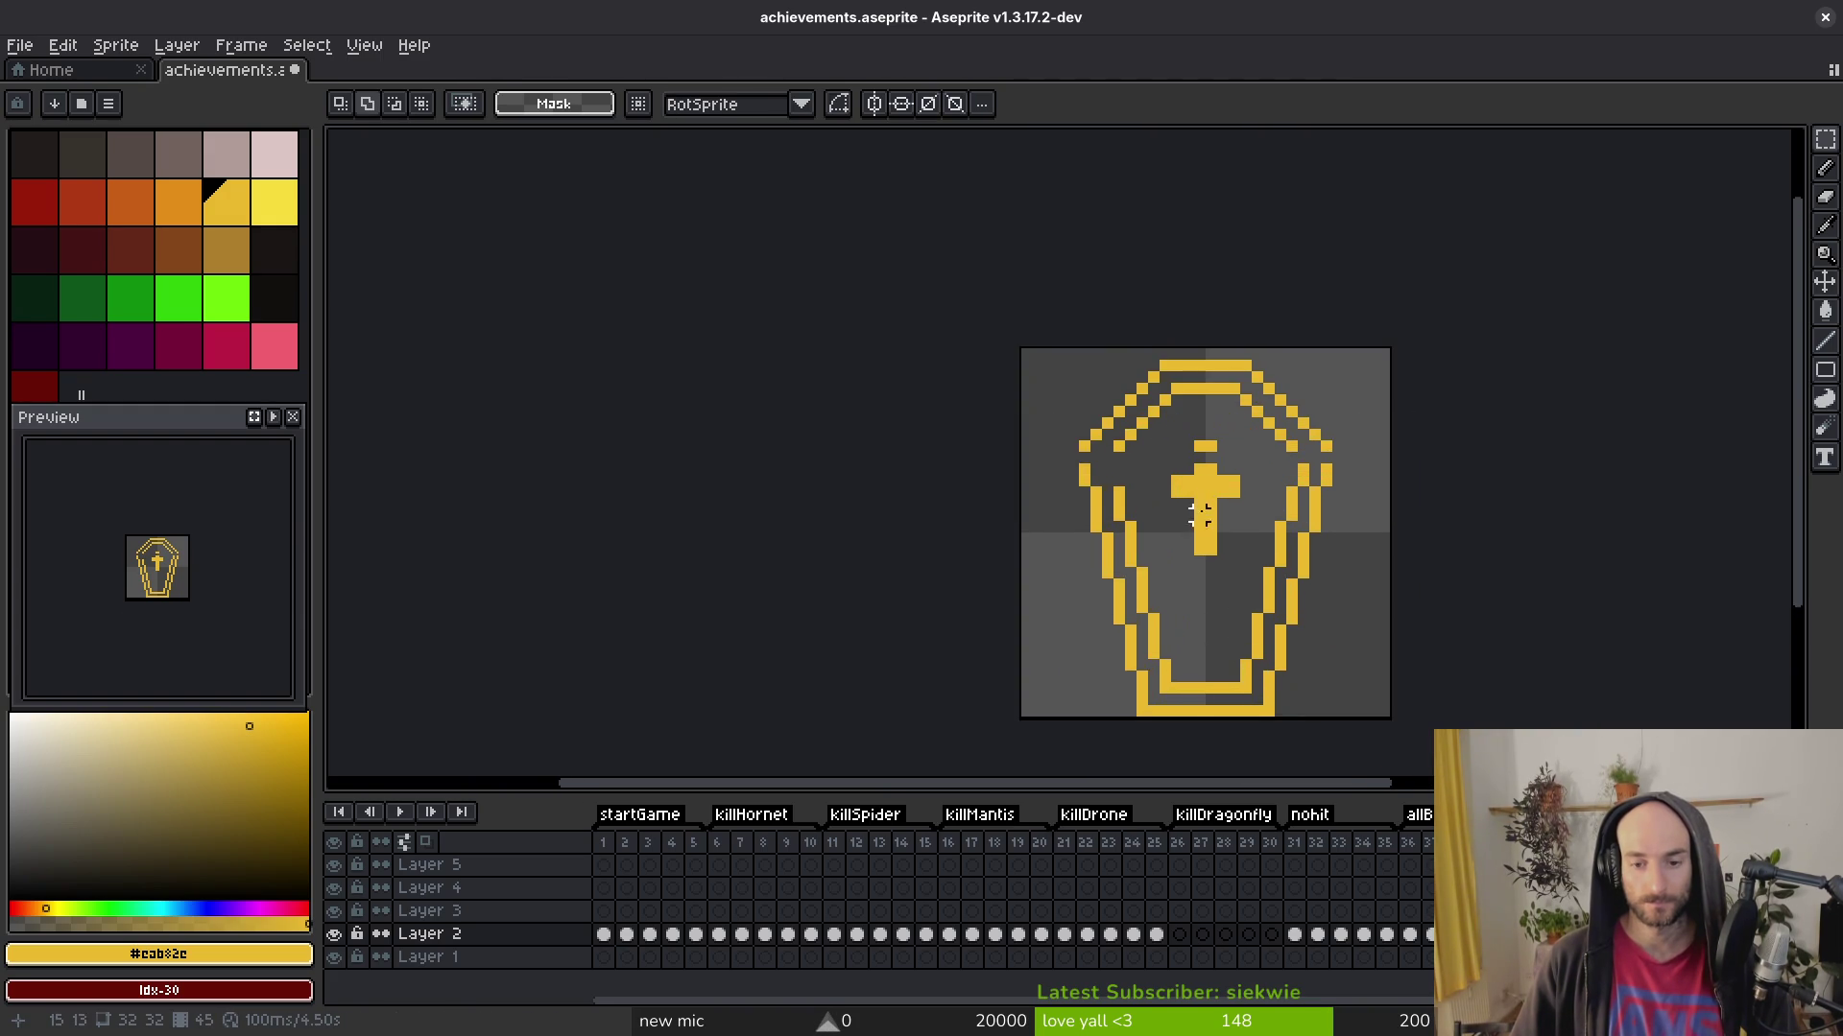
scroll(1118, 634, "up", 3)
- Raise the bottom row one pixel and widen the inner outline's bottom row
mouse_move(1070, 581)
left_mouse_down()
mouse_move(1381, 600)
mouse_move(1193, 506)
mouse_move(1340, 558)
mouse_move(1300, 519)
left_mouse_up()
left_click(1302, 542)
key("b")
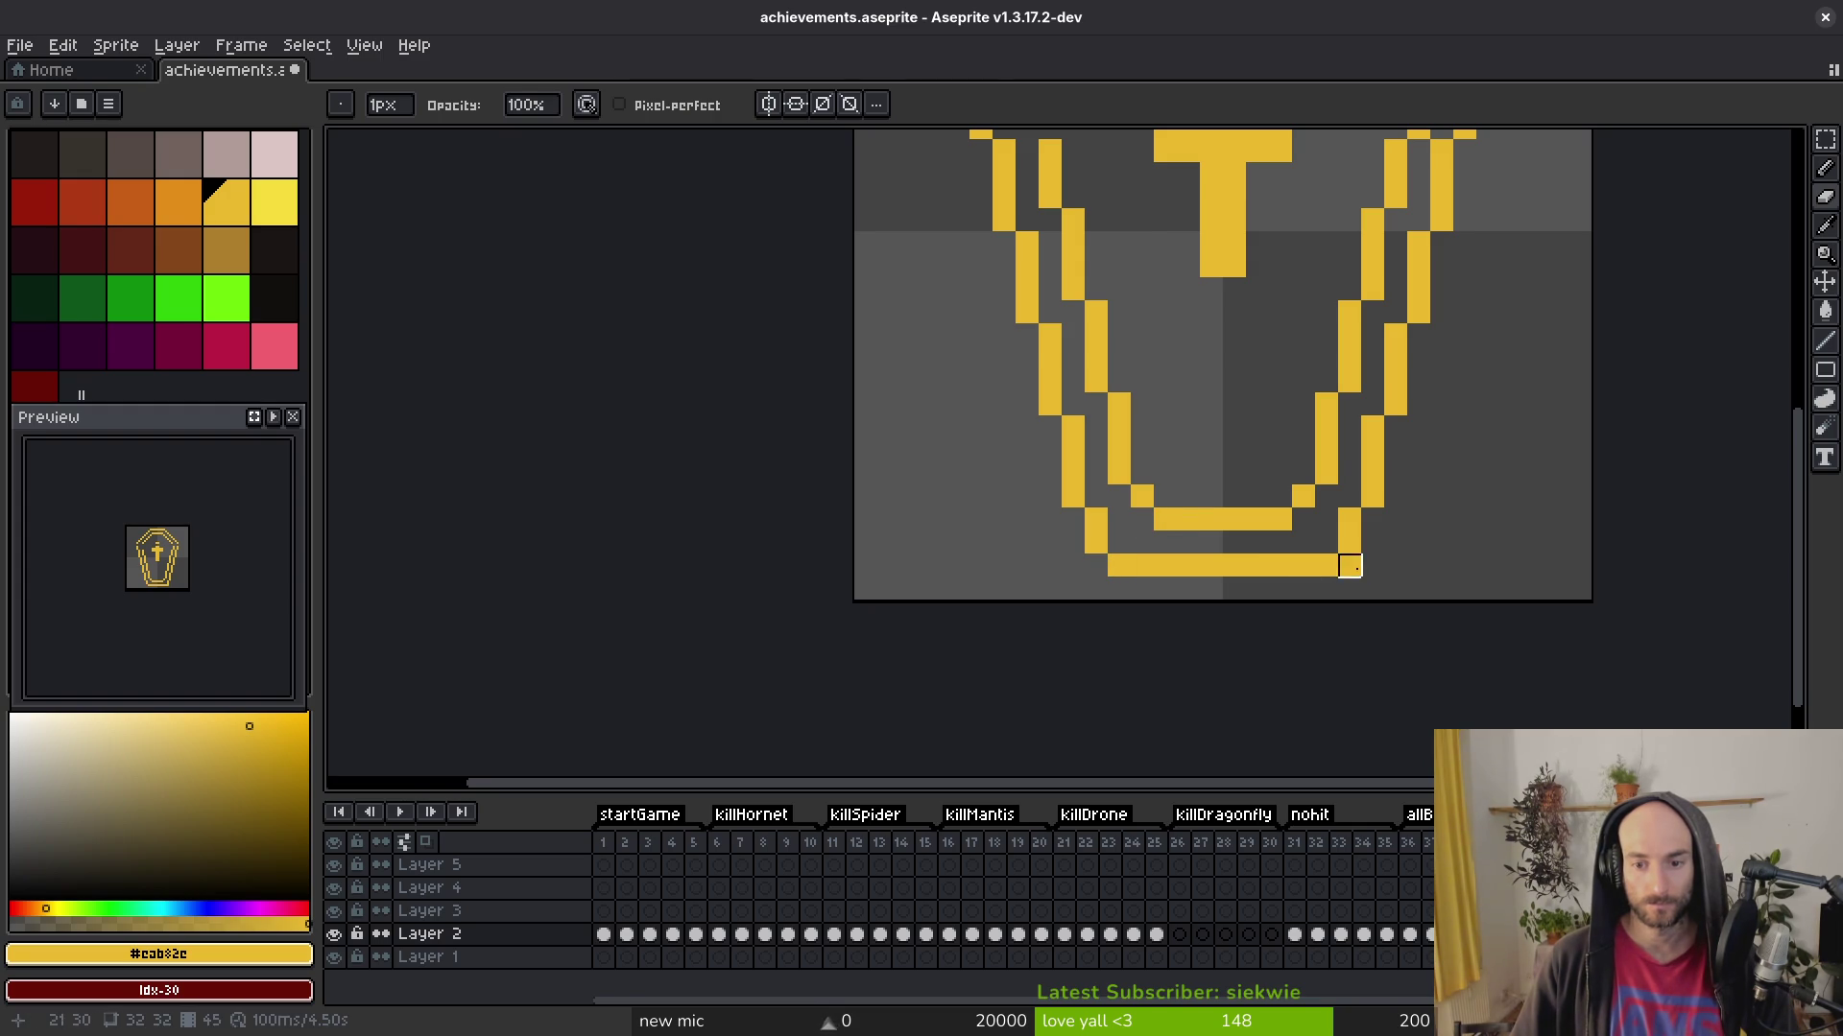
key("b")
left_click_drag(1142, 519, 1304, 519)
left_click(1188, 498)
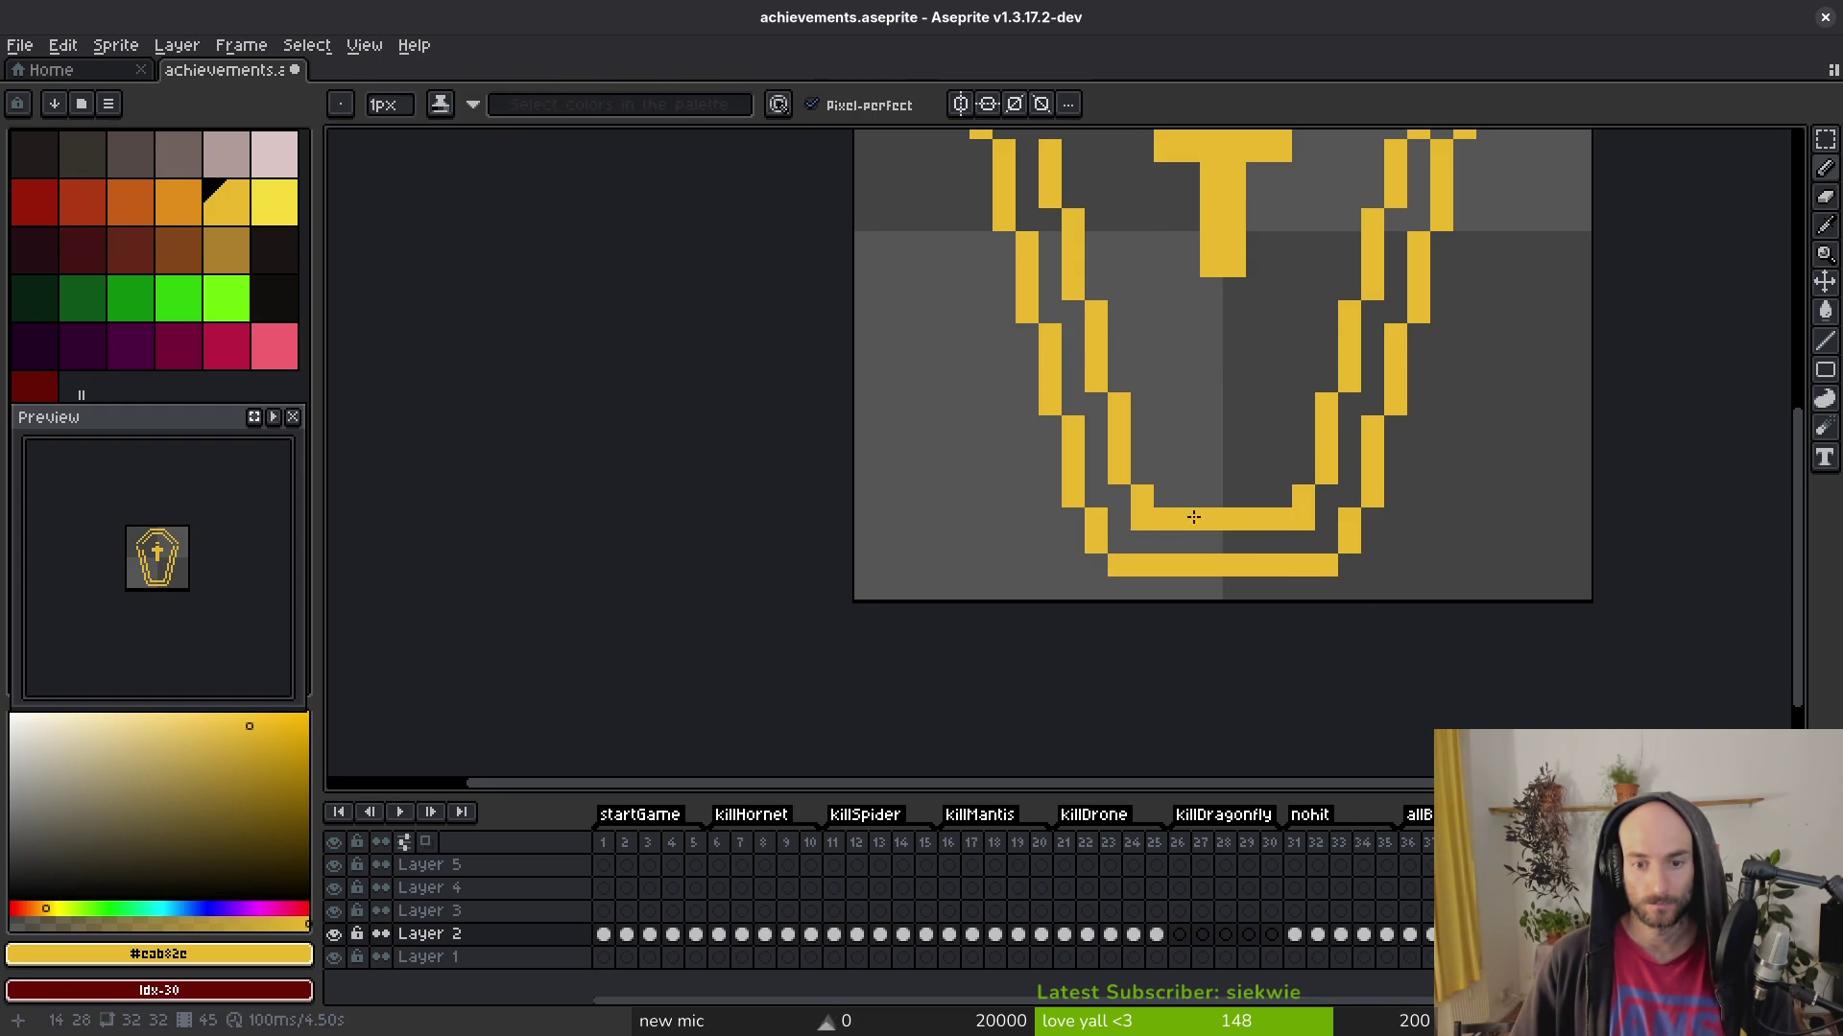
- Review the finished double outline, then bring the funeral icon references to the front
scroll(1209, 528, "down", 6)
scroll(1238, 499, "up", 4)
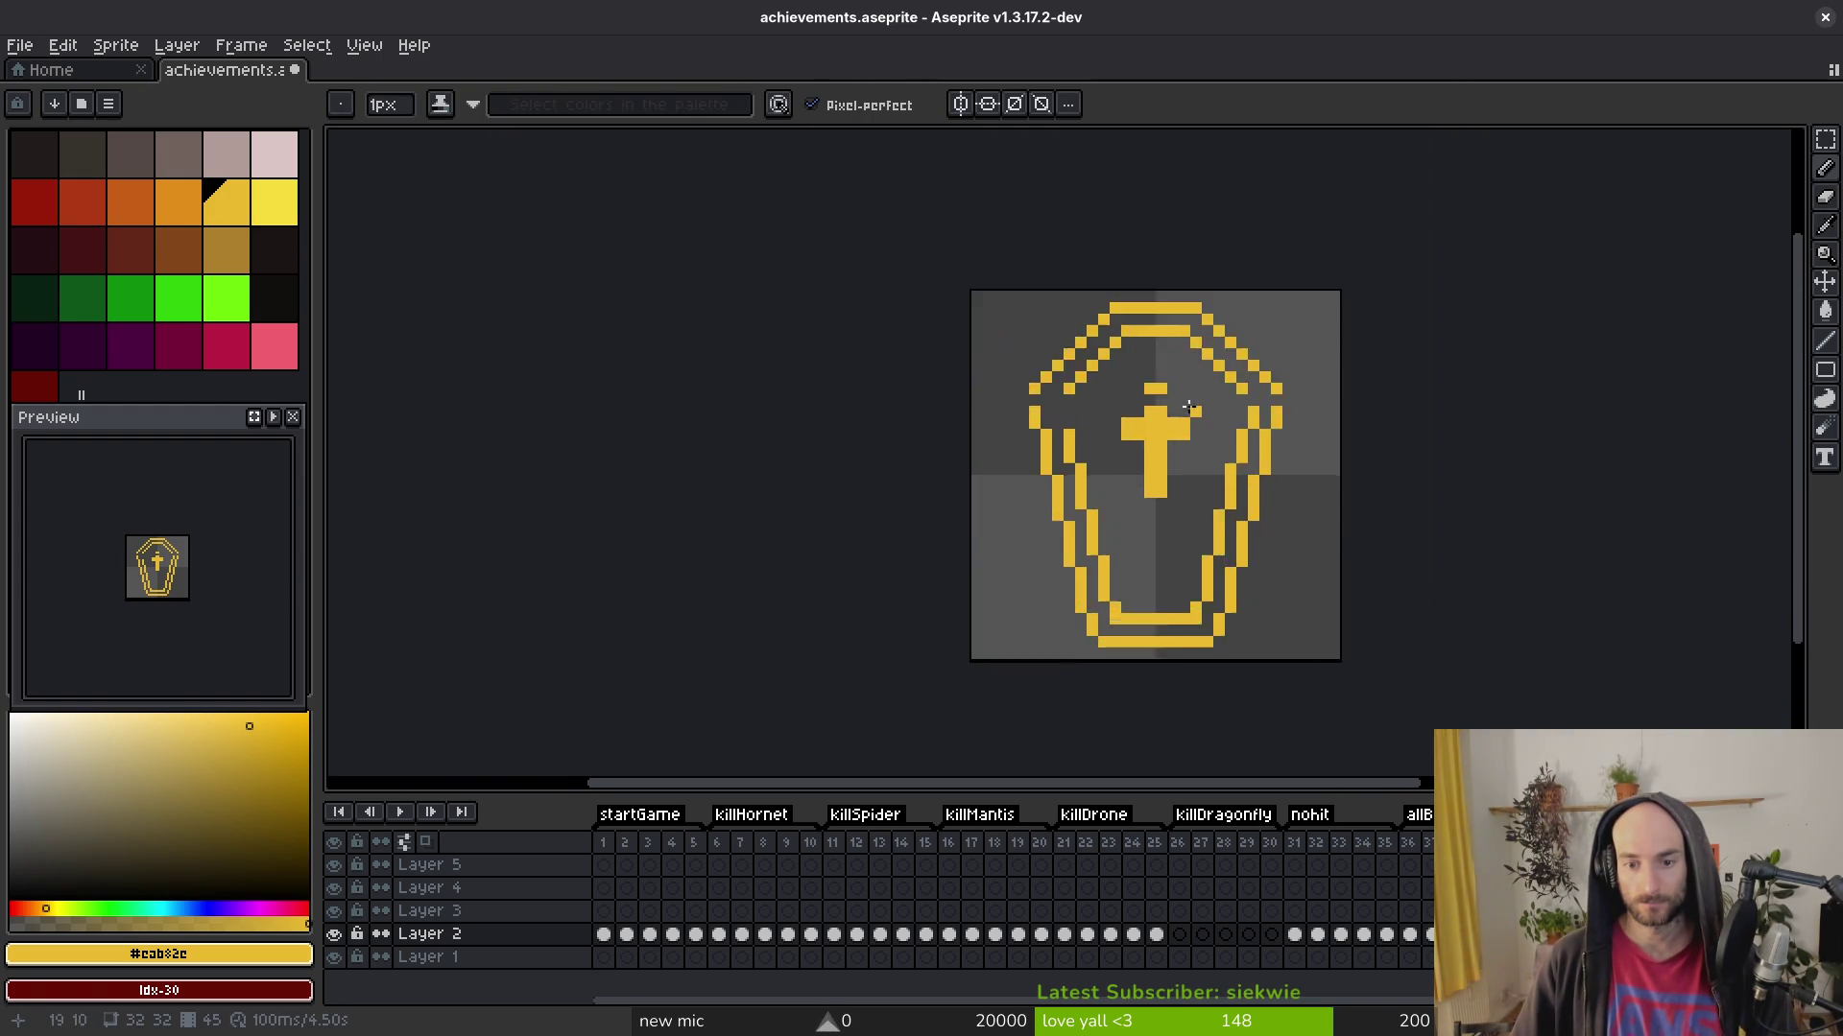
scroll(1207, 420, "up", 1)
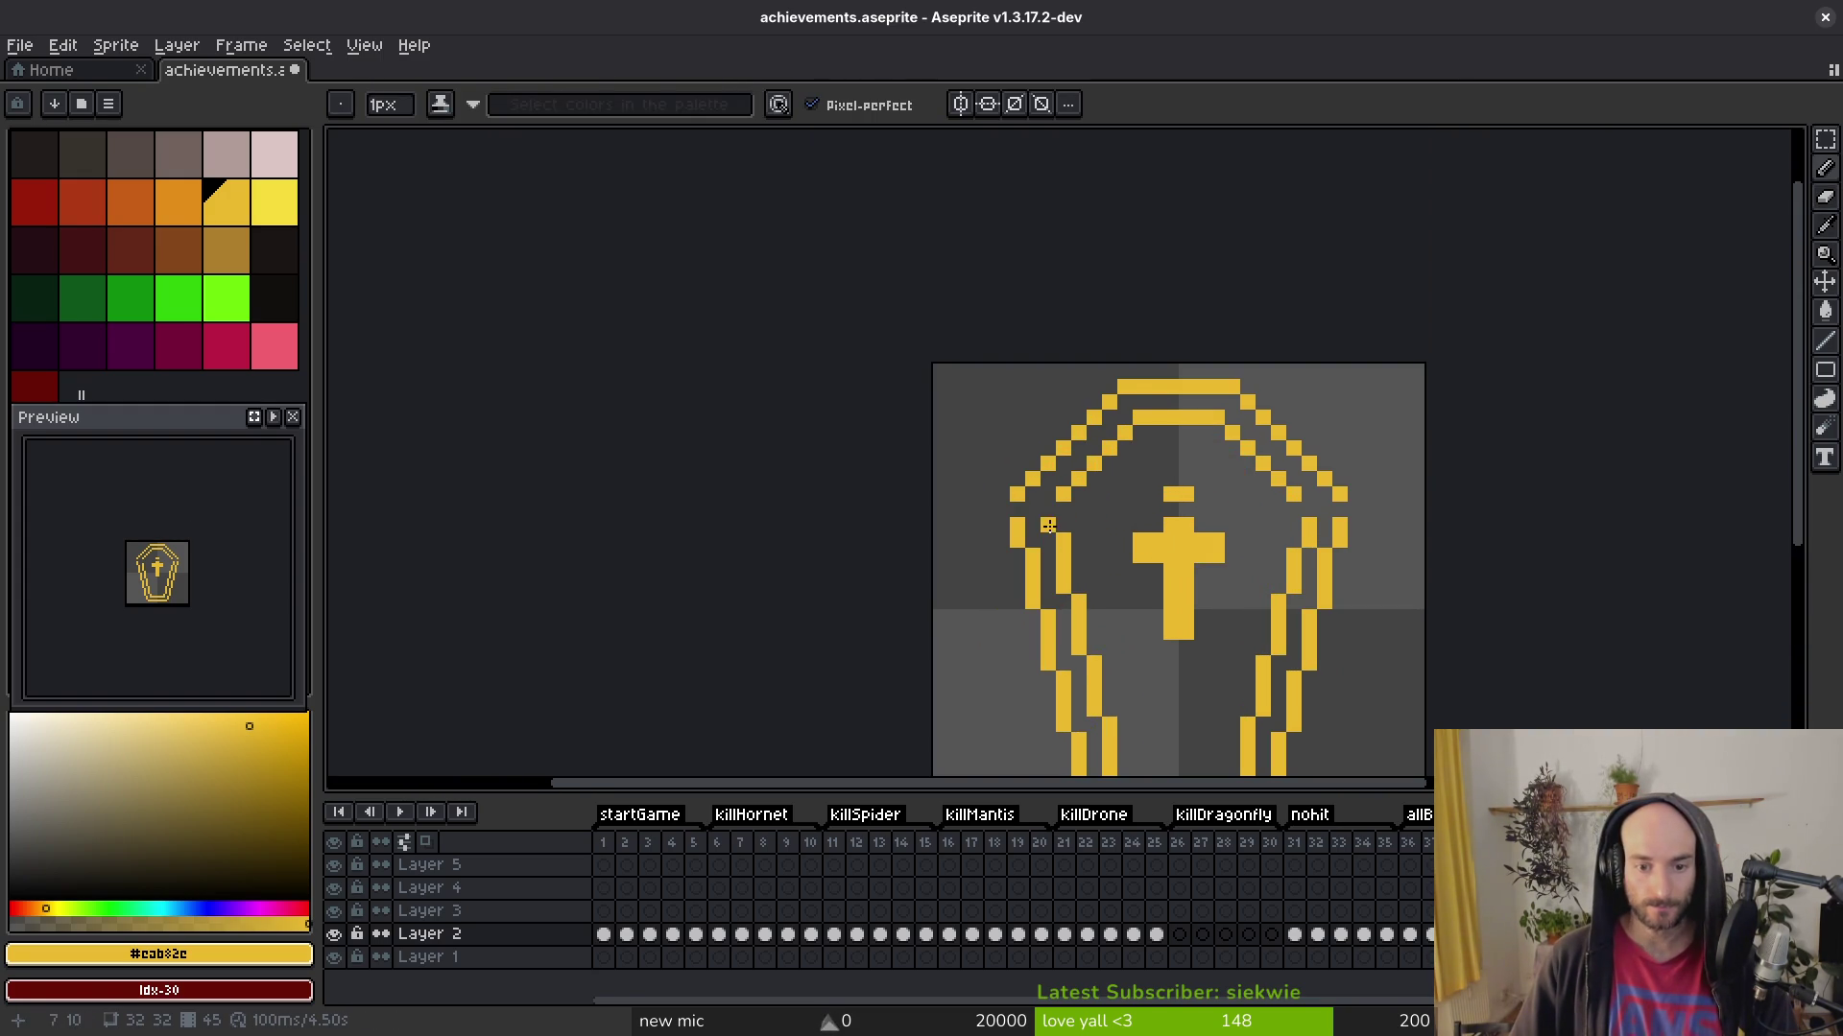
key("e")
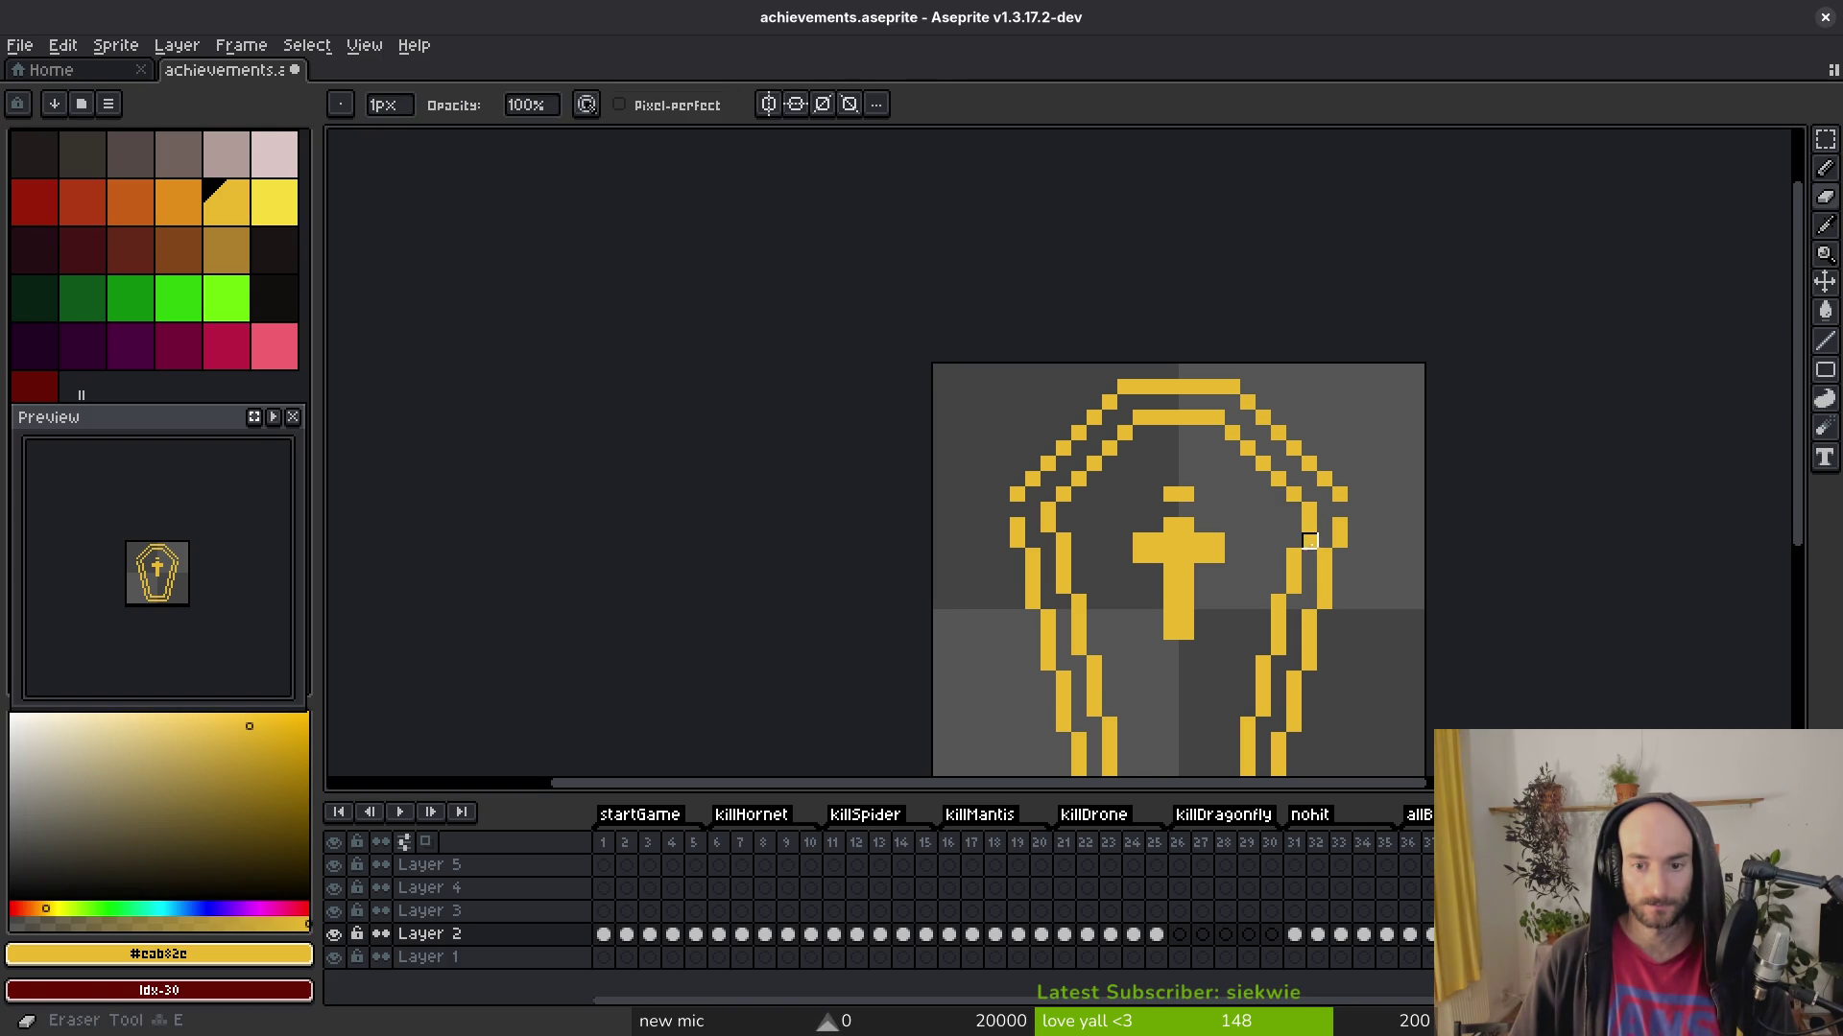
key("b")
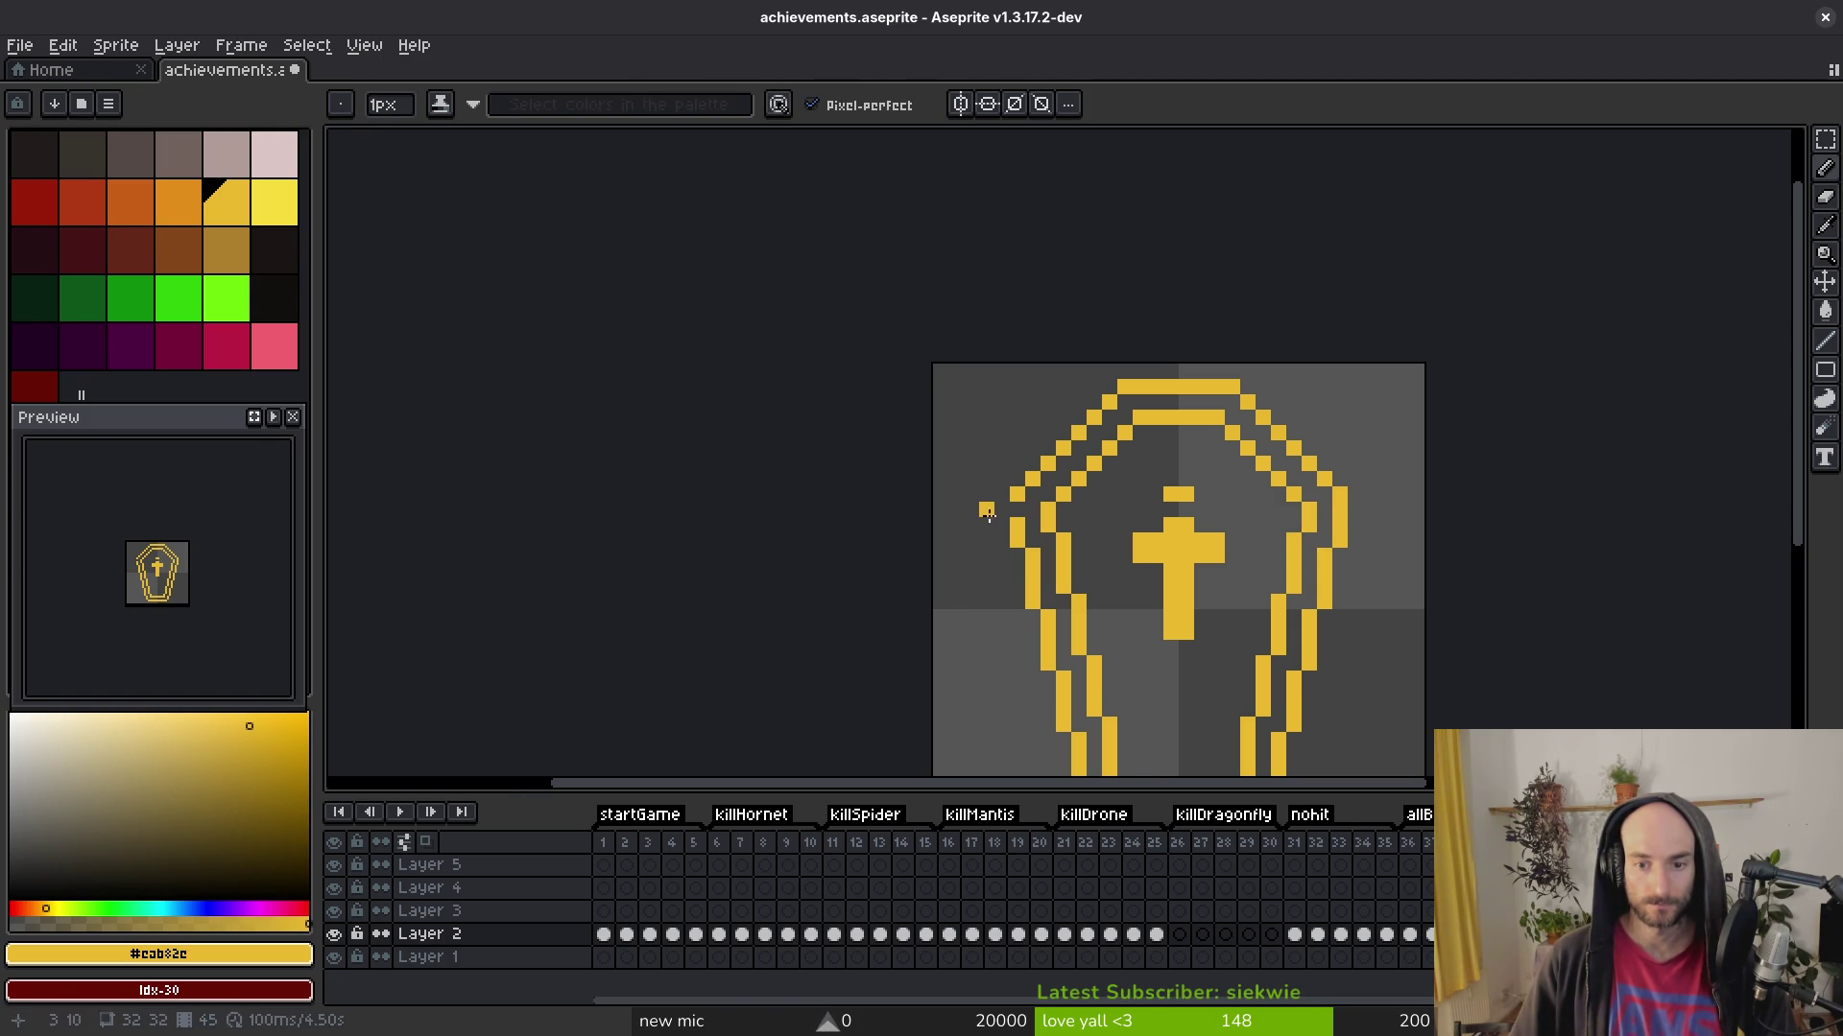
scroll(1138, 593, "down", 4)
scroll(1161, 630, "up", 3)
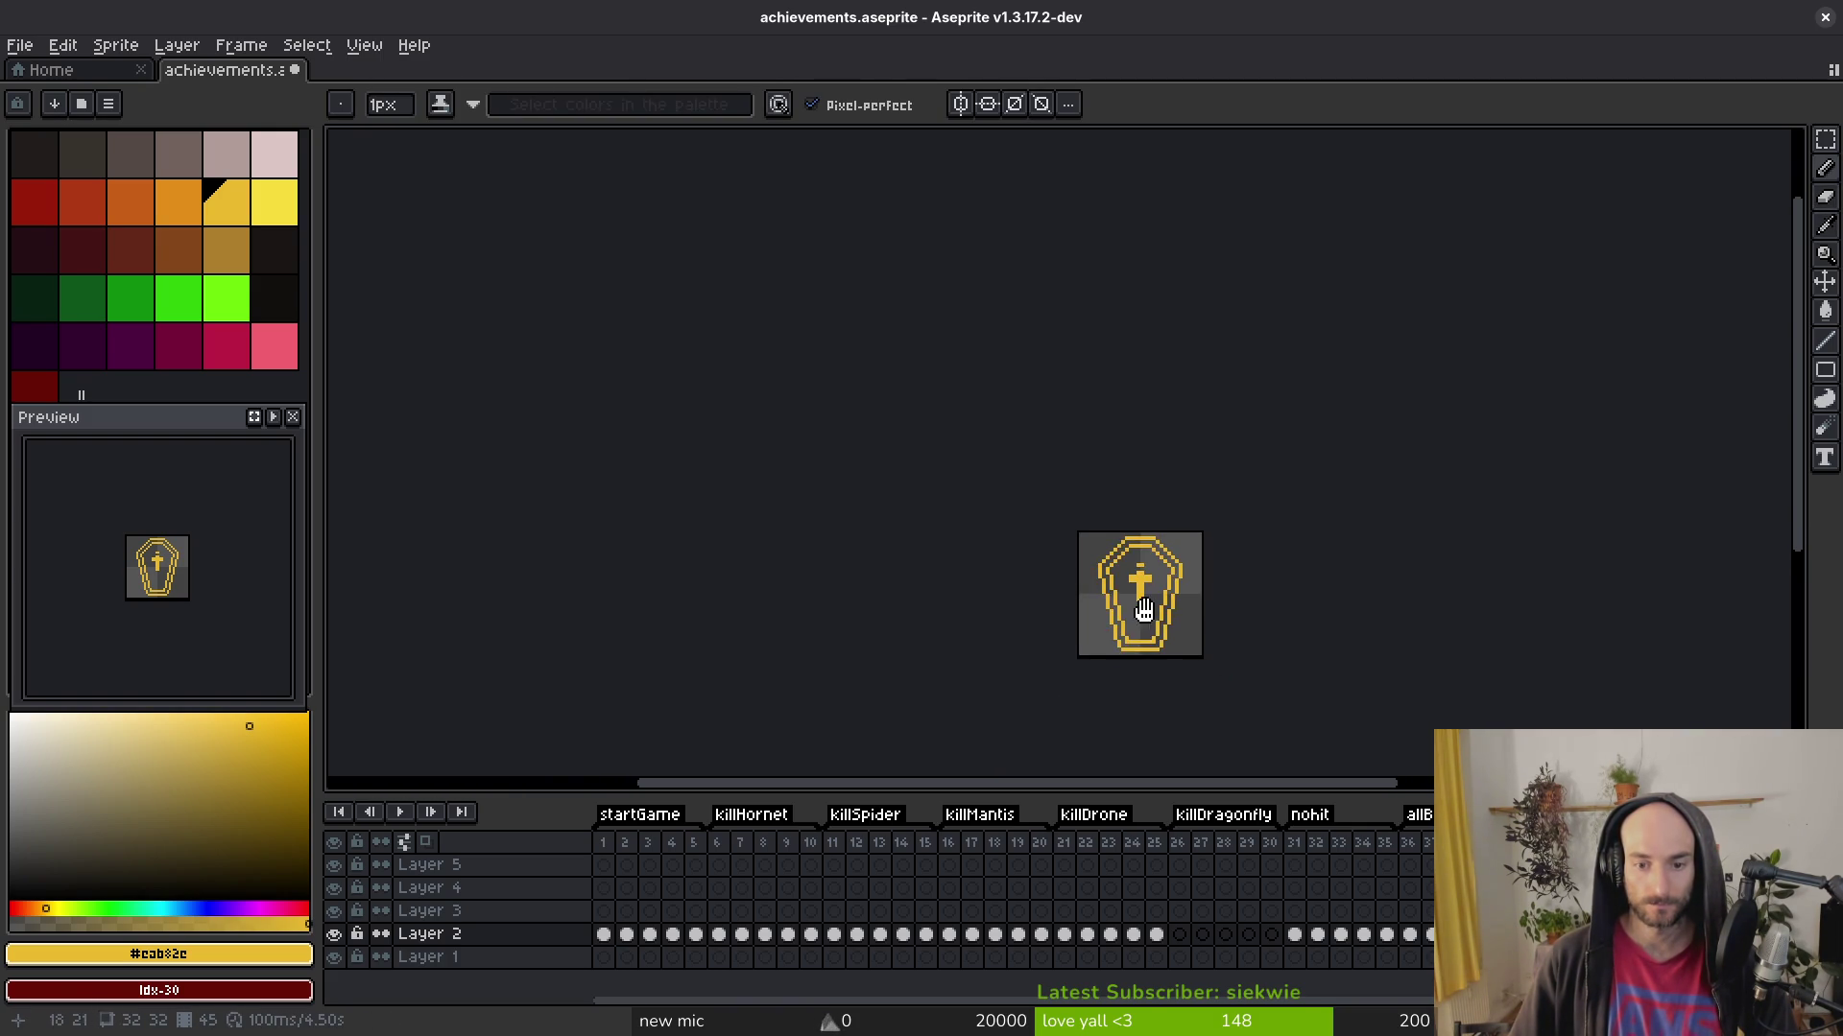
scroll(1130, 526, "down", 1)
scroll(1164, 553, "up", 1)
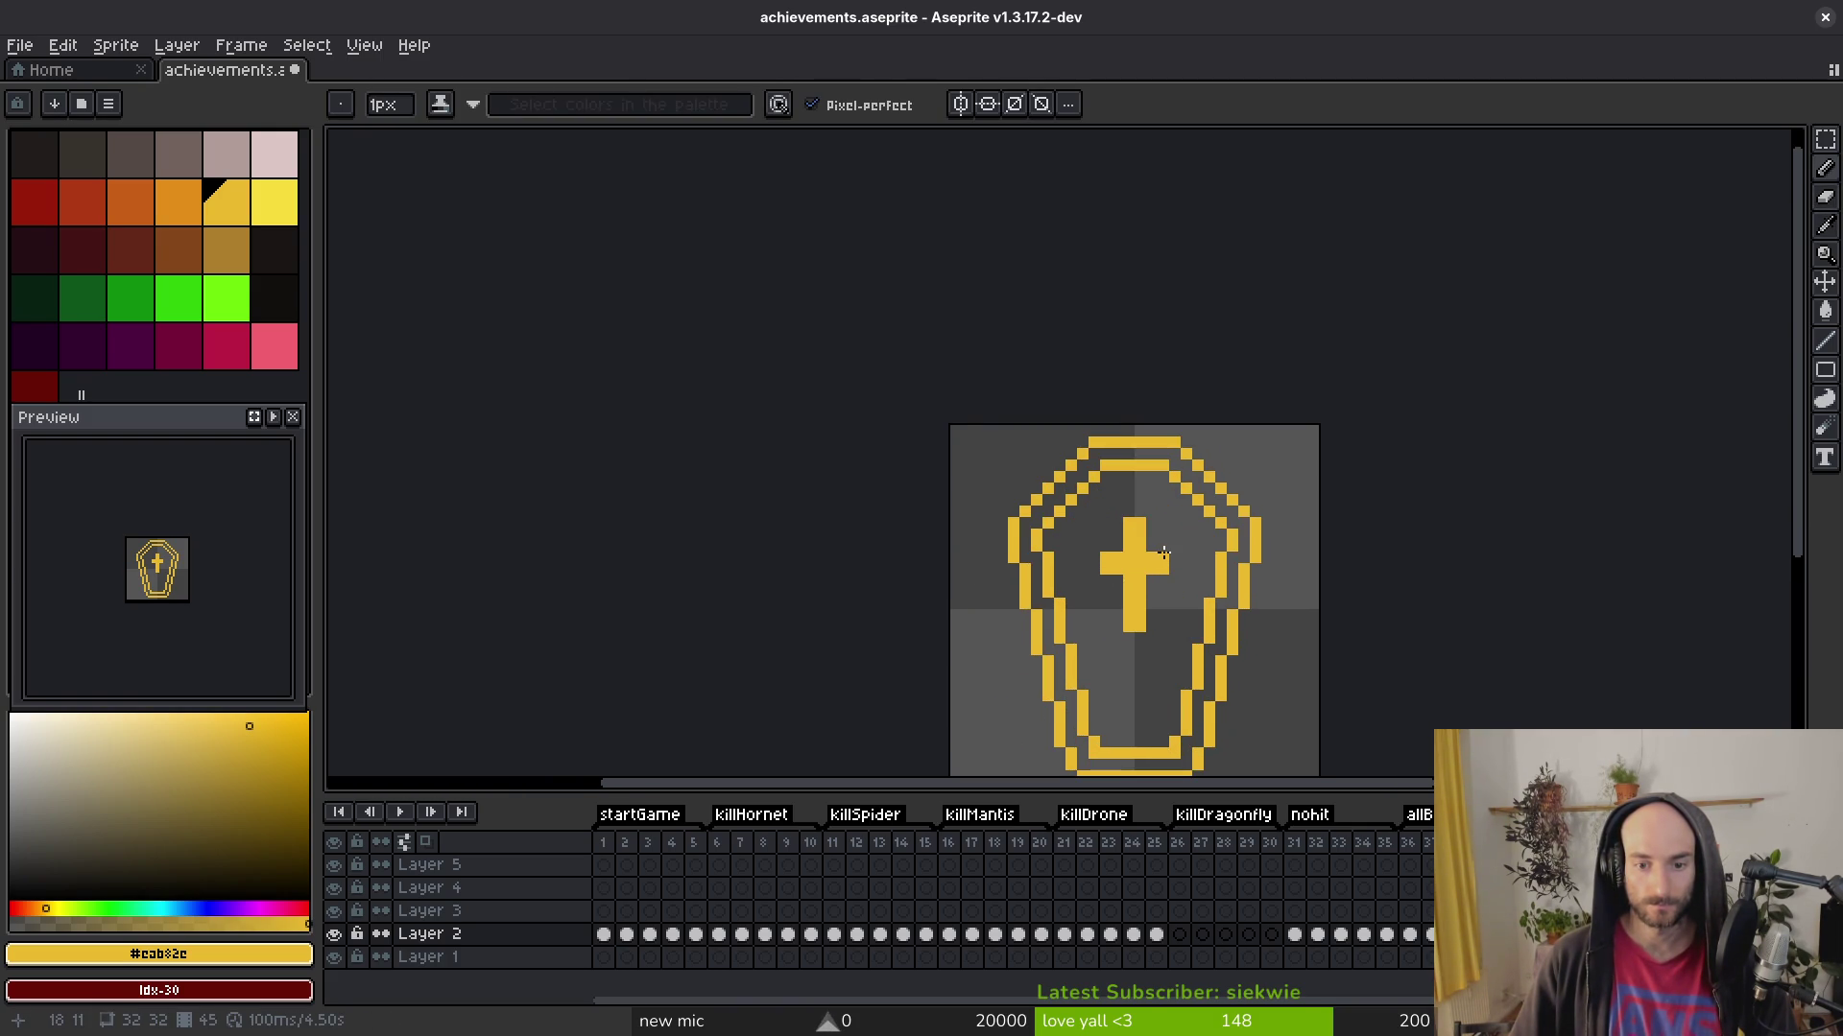
key("alt+Tab")
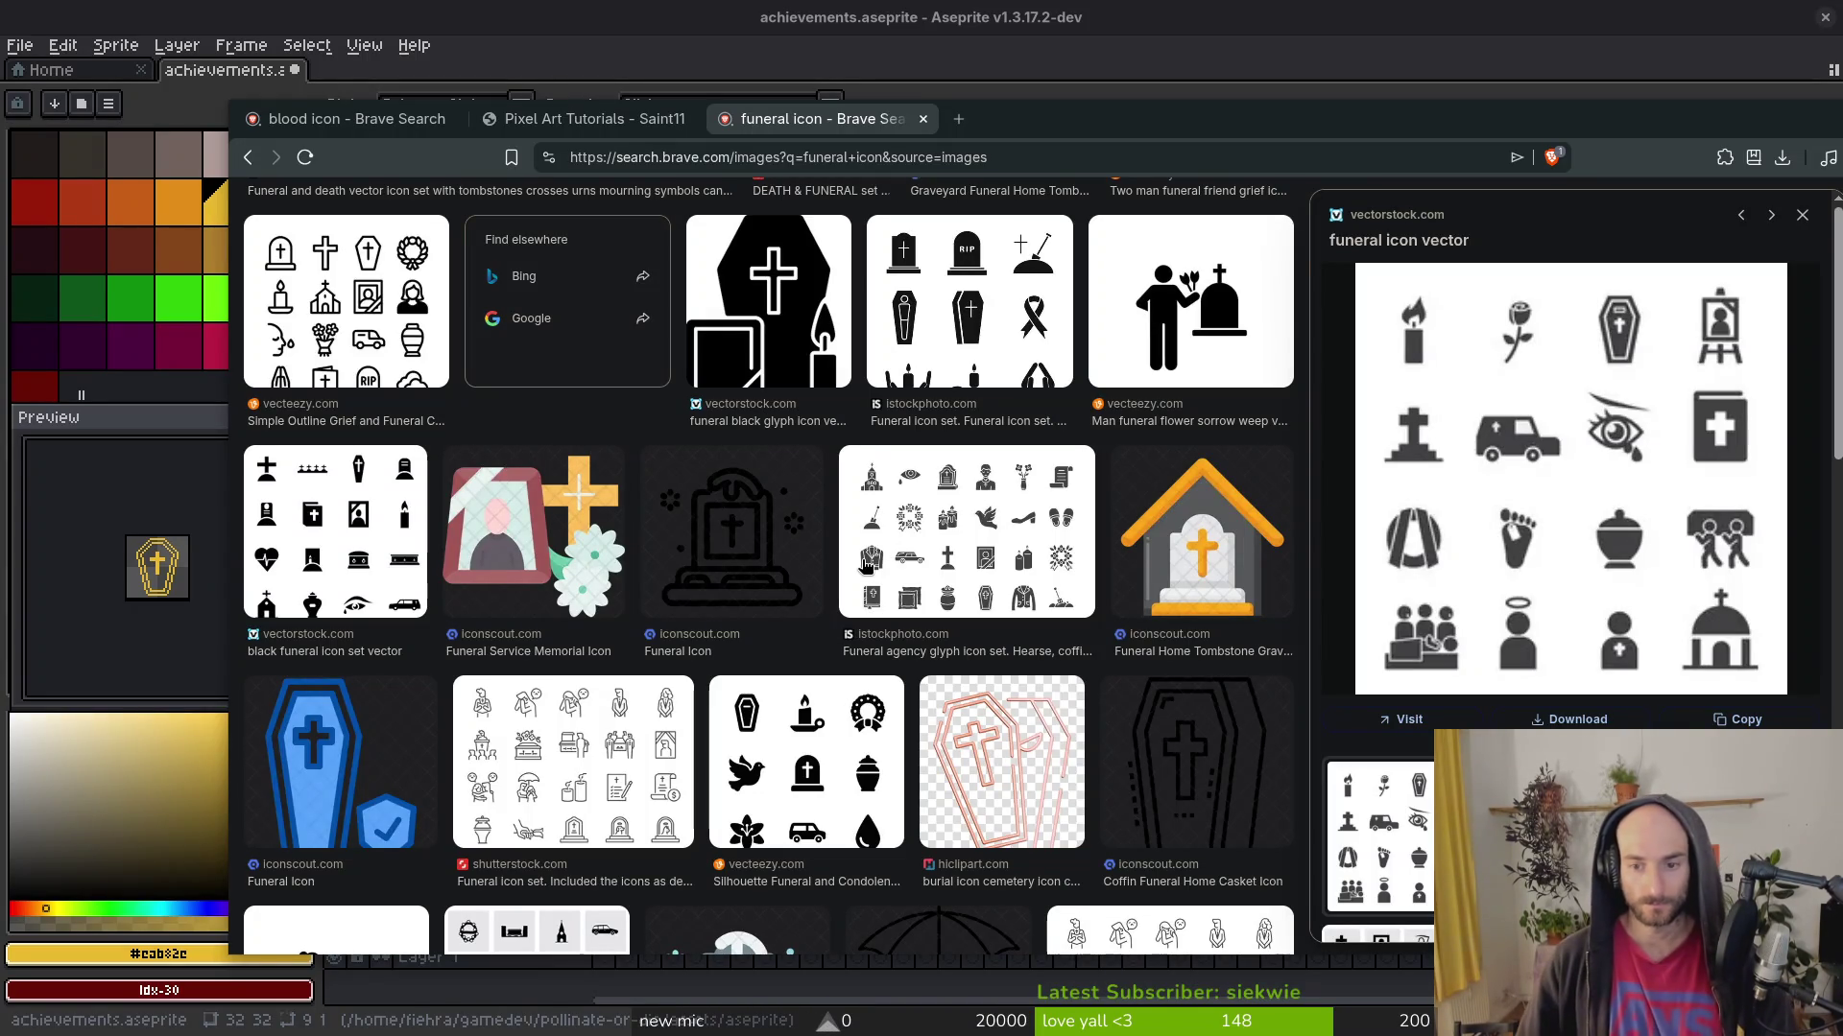
- Close the vectorstock preview, browse more coffin and tombstone icons, and return to Aseprite
scroll(1179, 451, "up", 10)
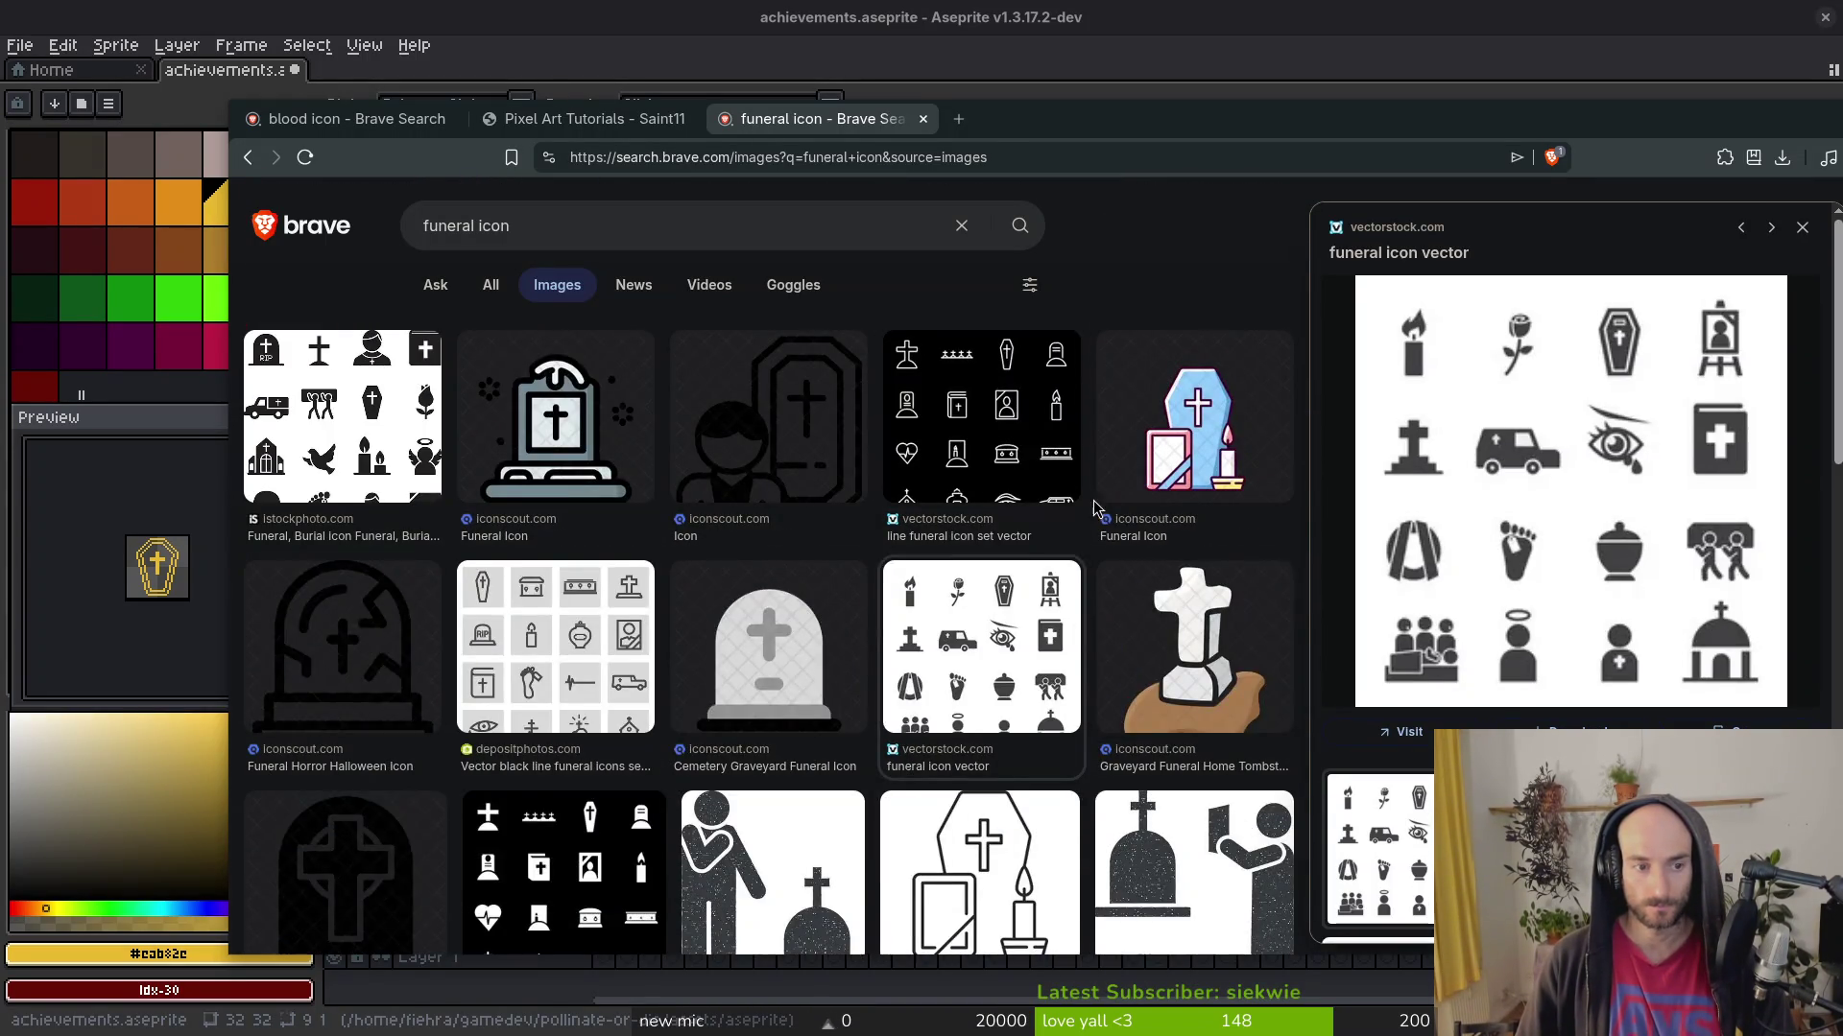
key("Escape")
scroll(1132, 725, "down", 2)
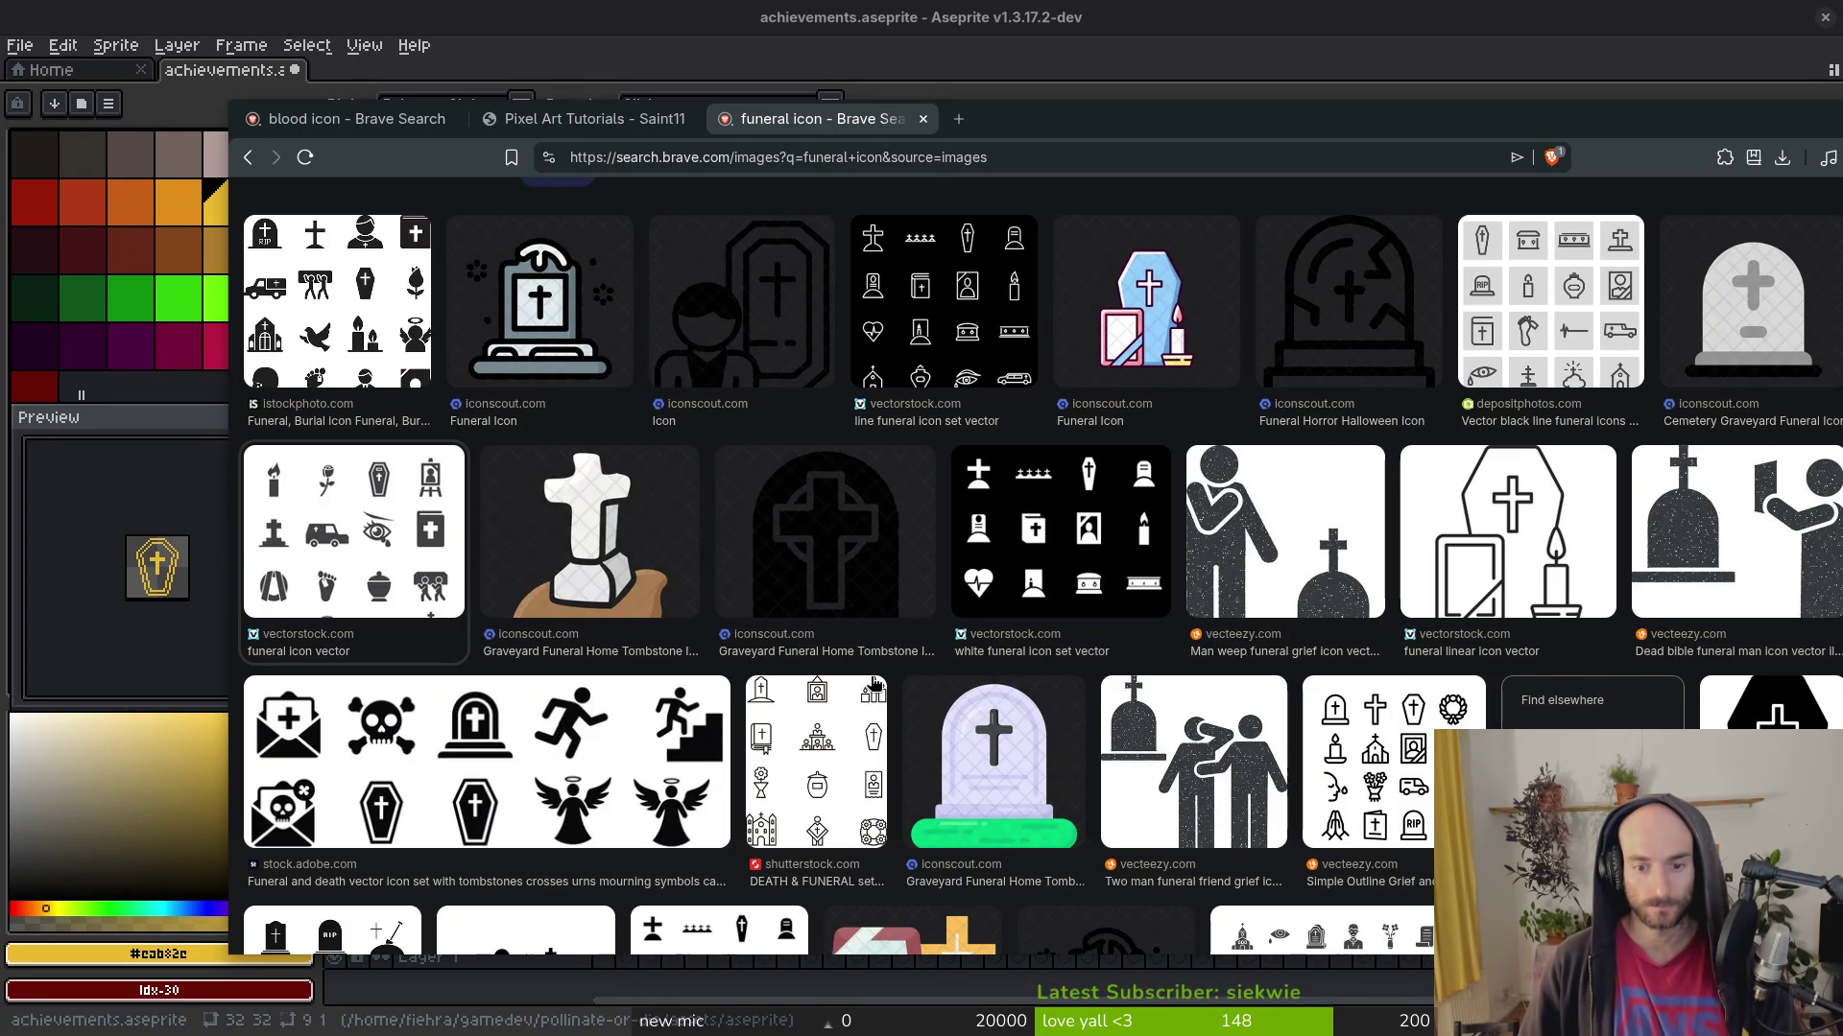
scroll(878, 681, "down", 3)
scroll(891, 669, "down", 1)
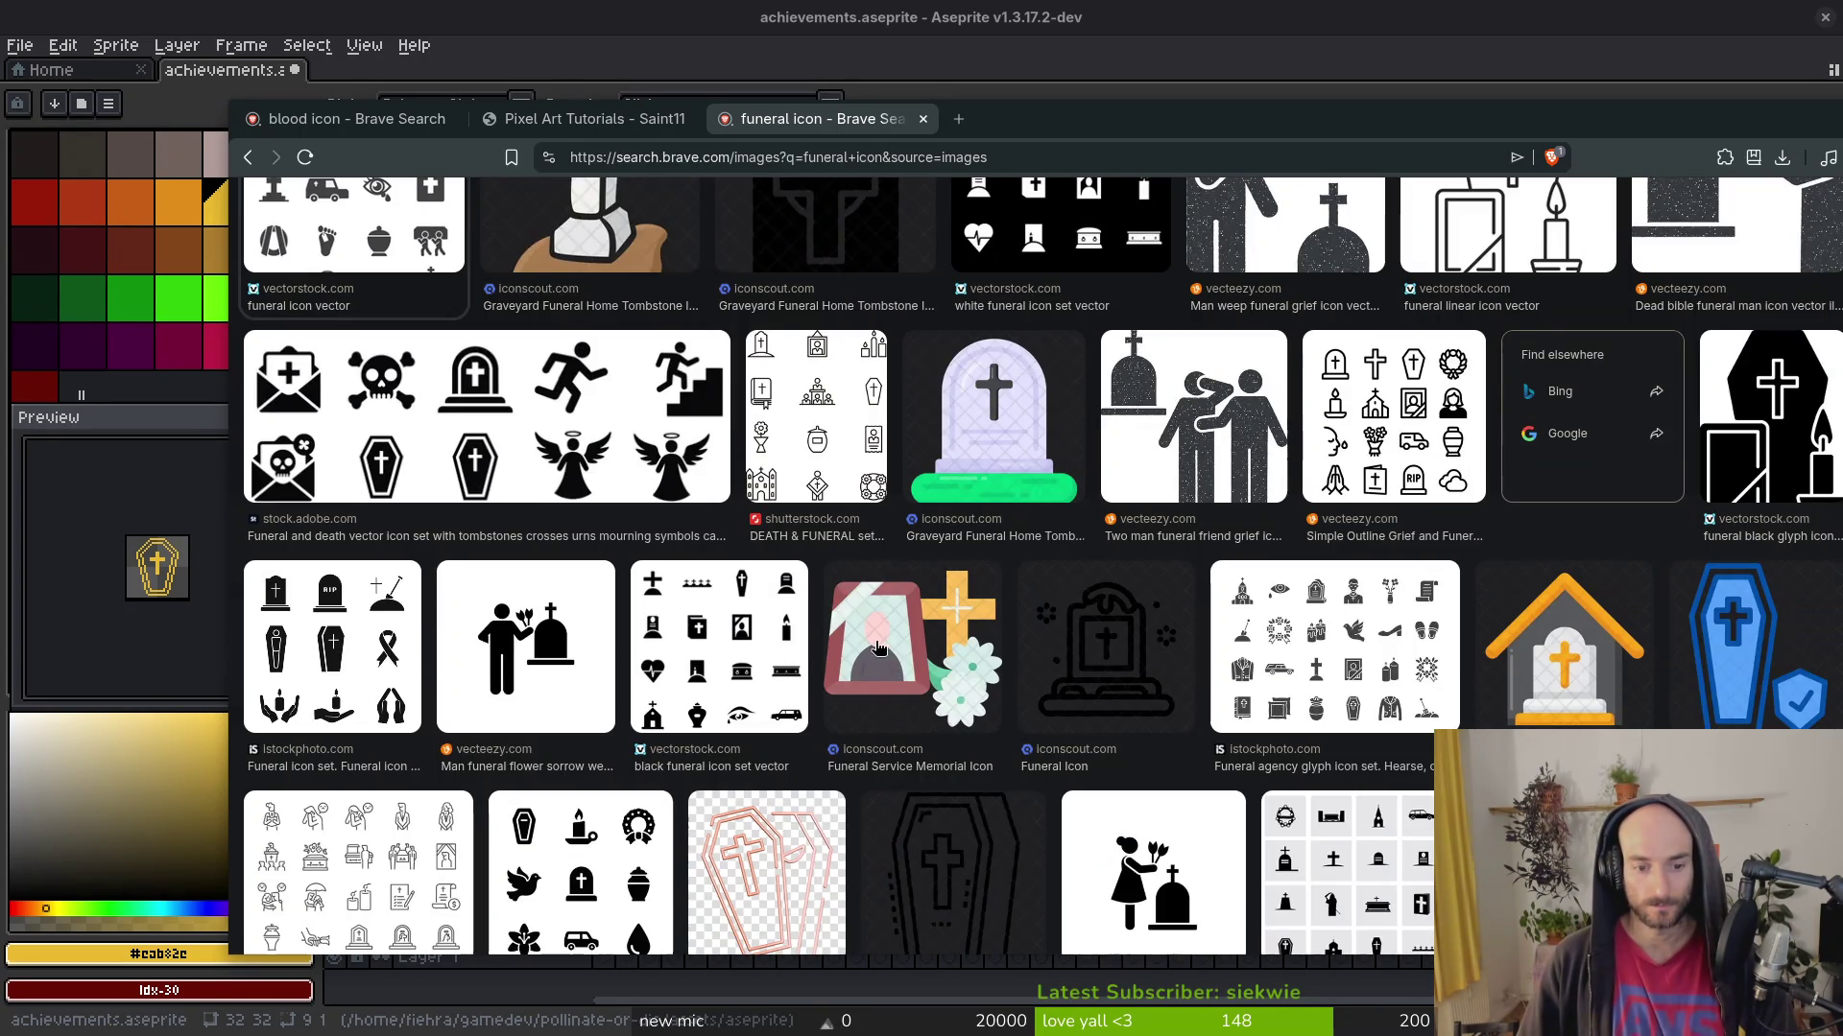
key("alt+Tab")
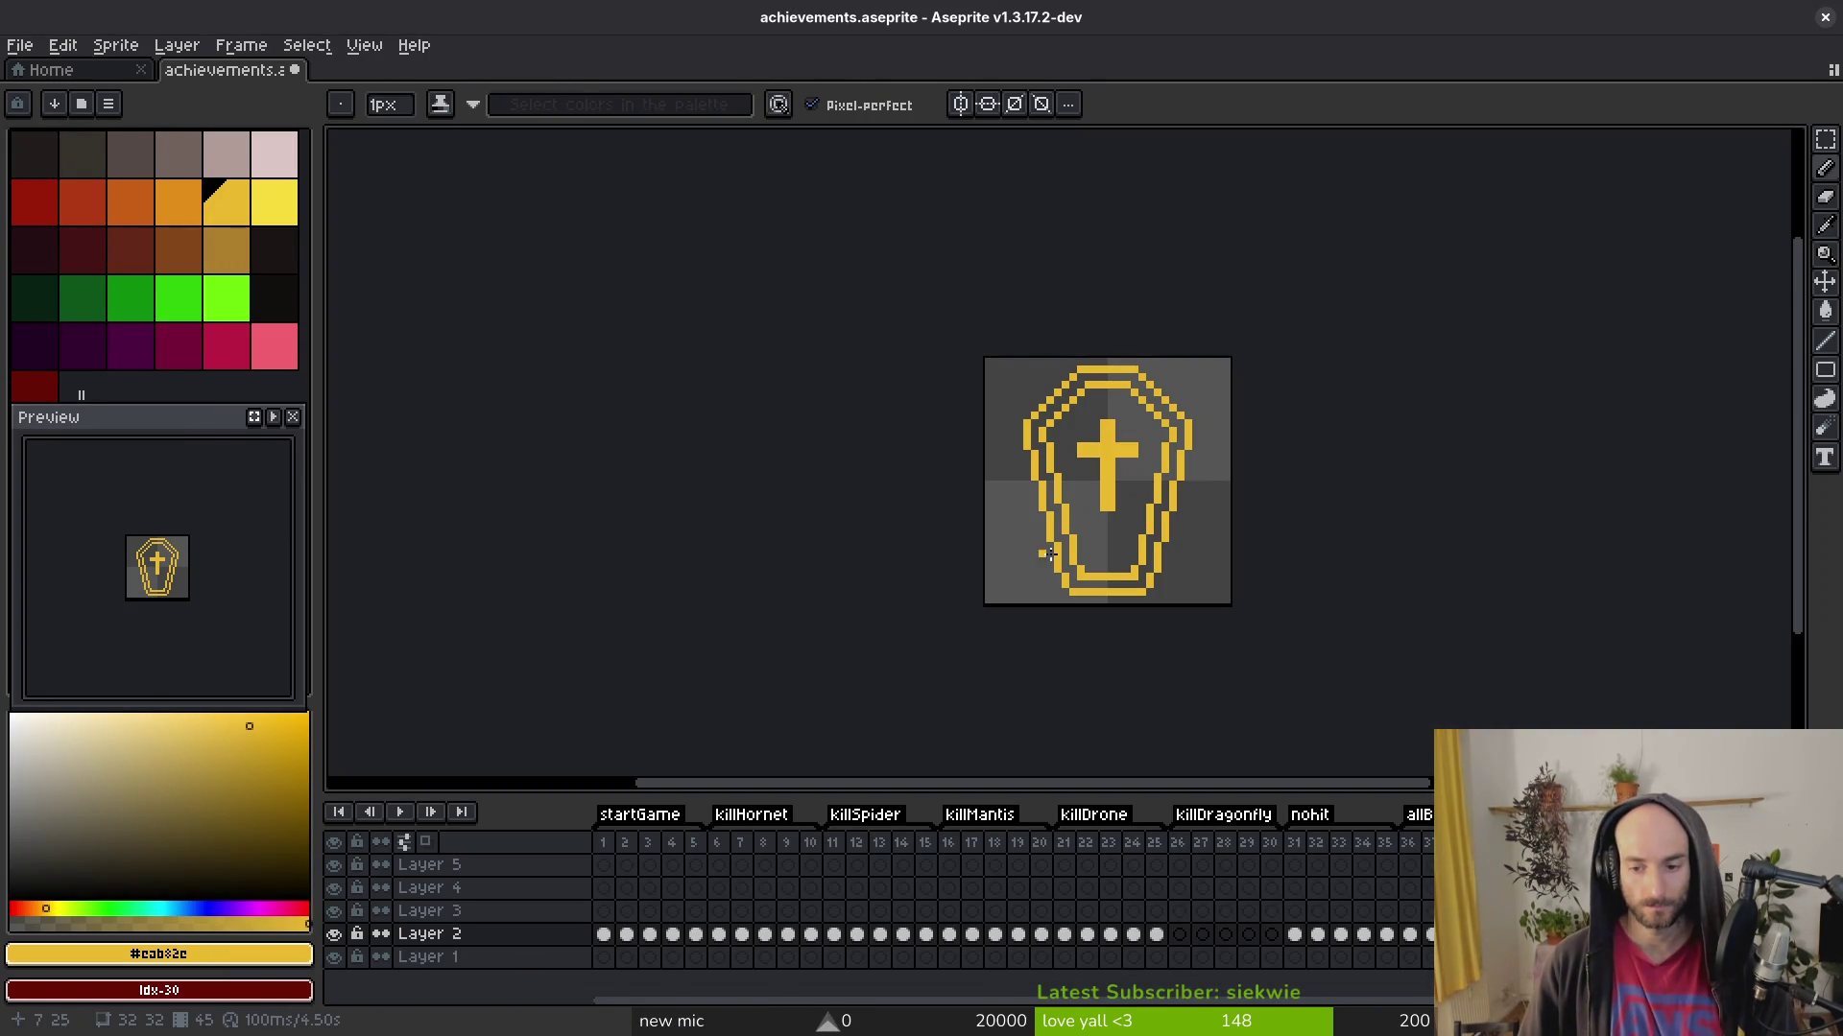
- Bucket-fill the coffin's cross with a brighter yellow
left_click(274, 202)
scroll(1133, 498, "up", 2)
key("g")
left_click(1104, 429)
scroll(1097, 470, "down", 3)
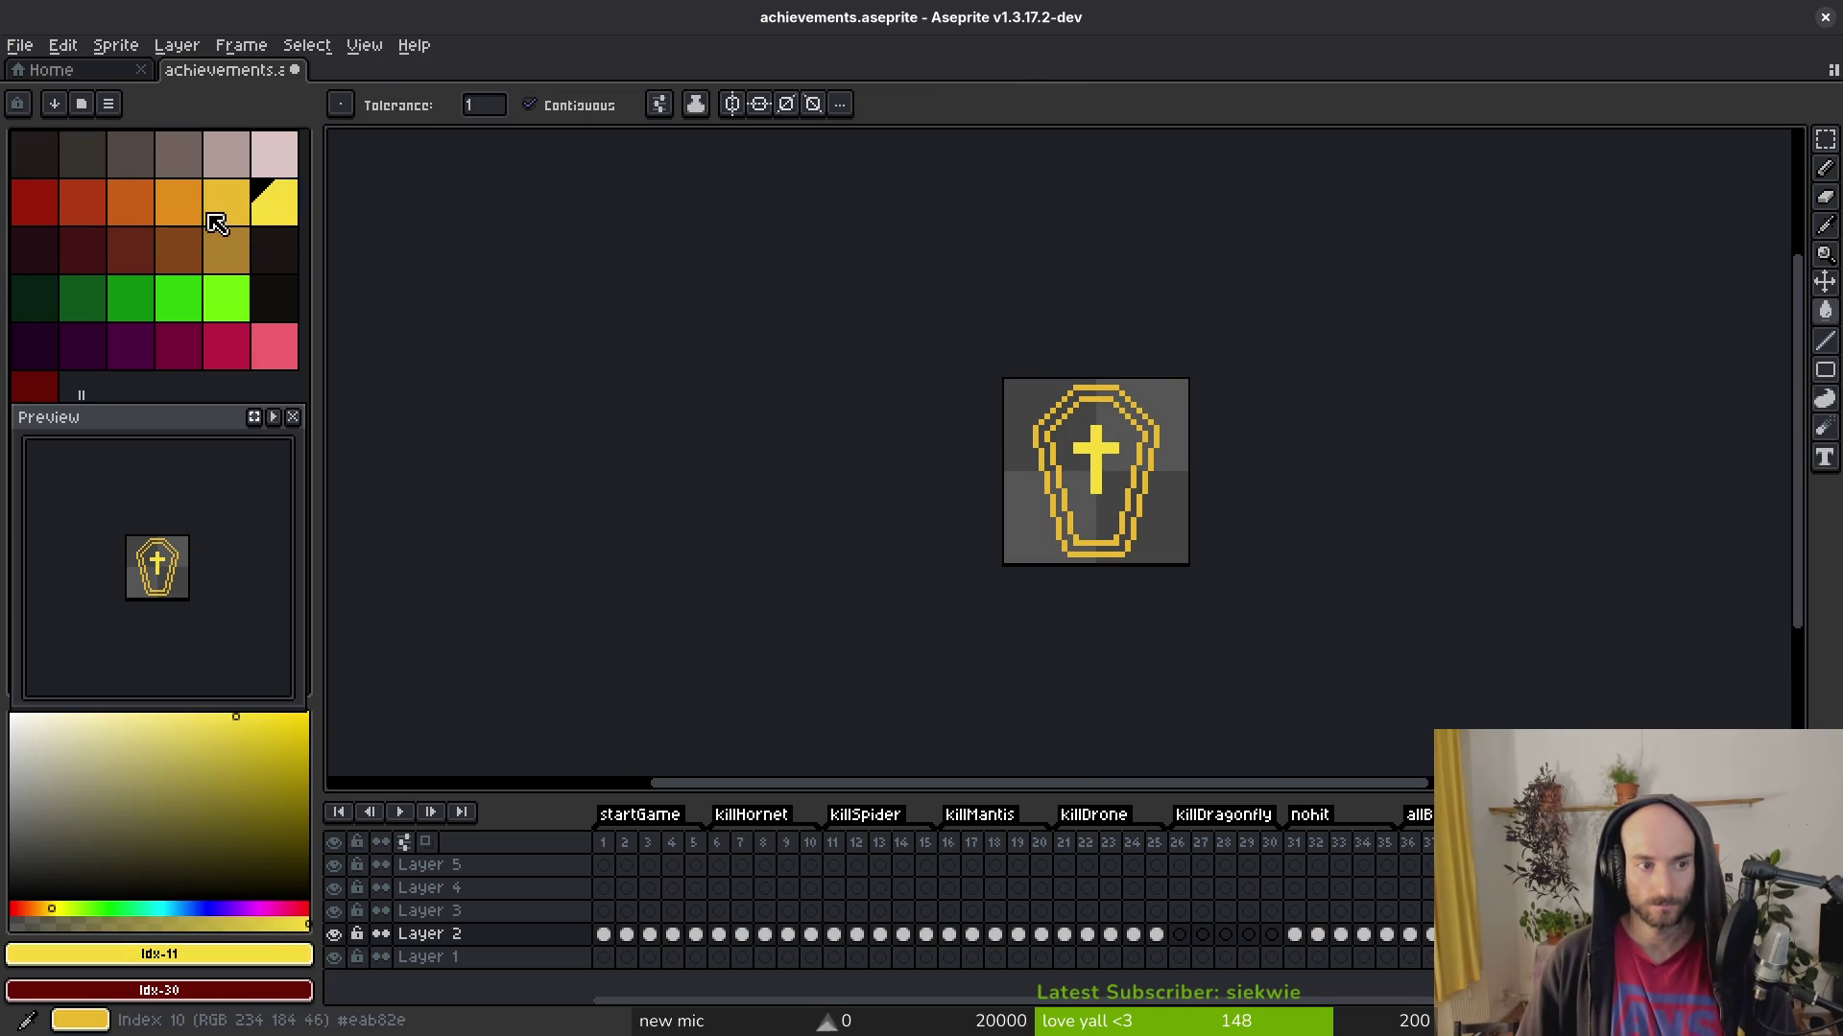
- Replace the yellow outline colour with orange across the sprite using Replace Color
left_click(179, 201)
scroll(1142, 475, "up", 2)
key("i")
left_click(1155, 485)
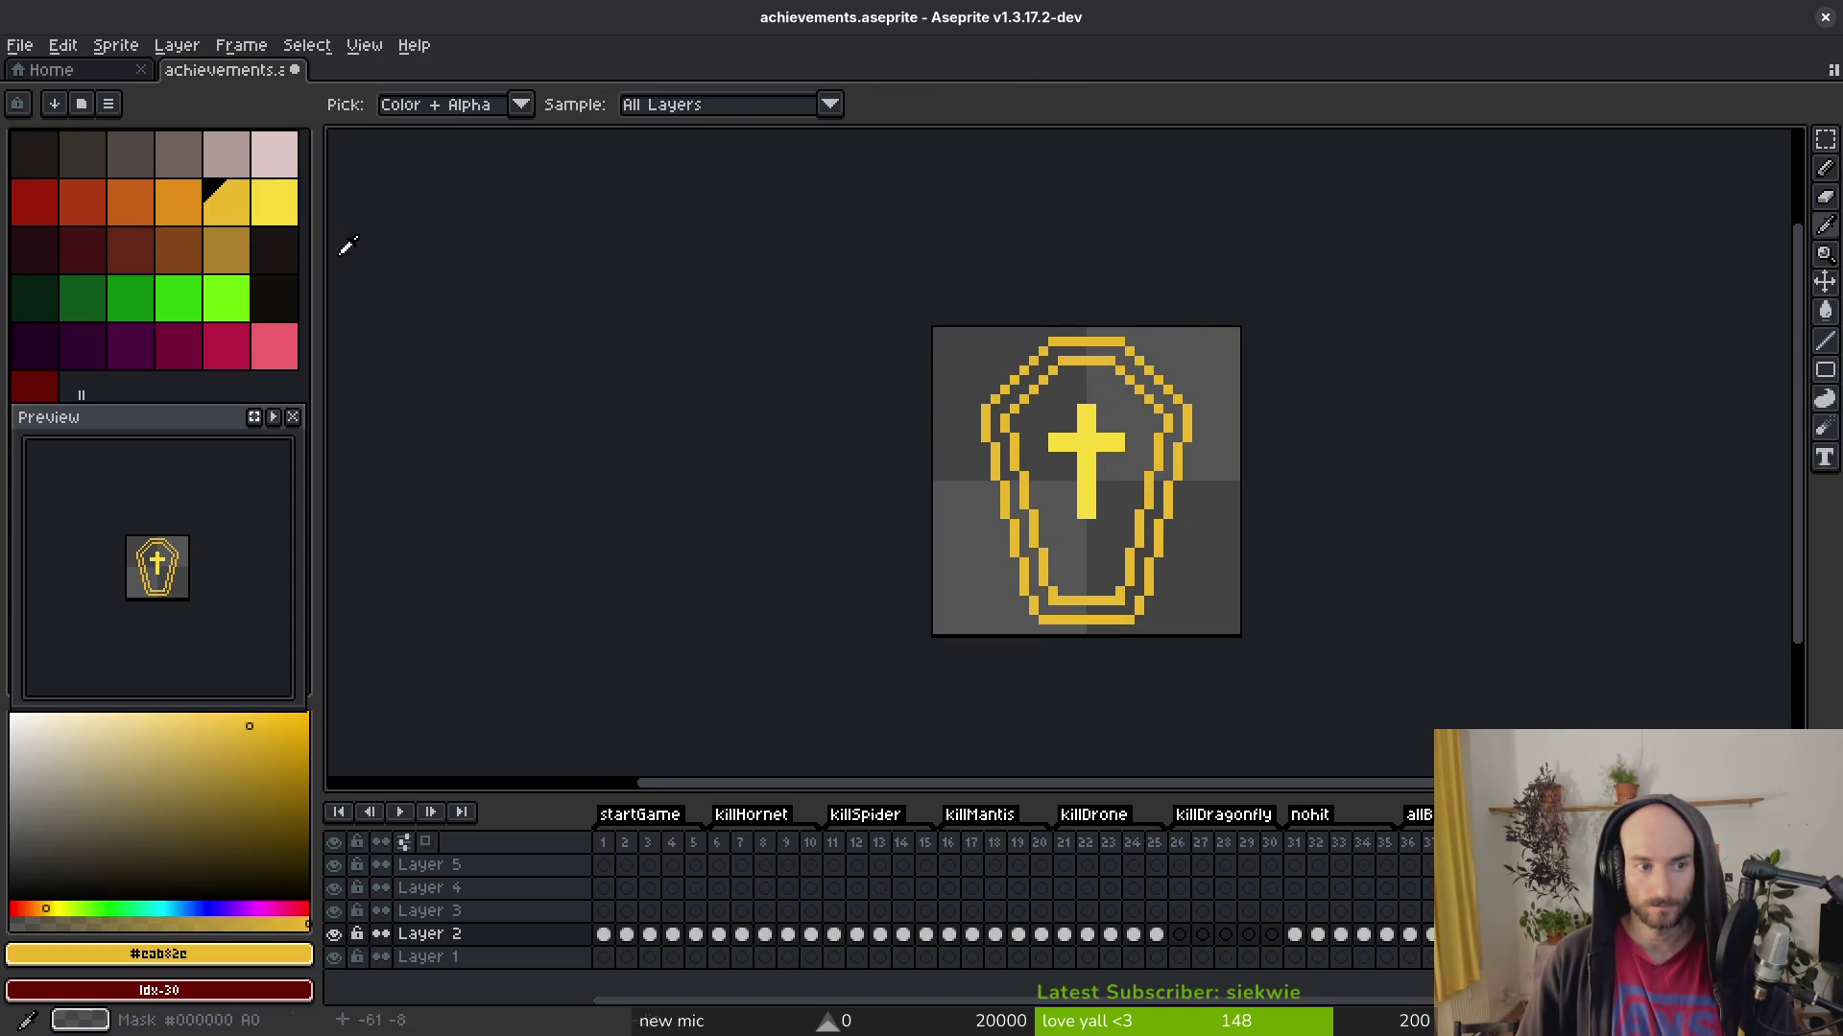
right_click(179, 202)
key("shift+r")
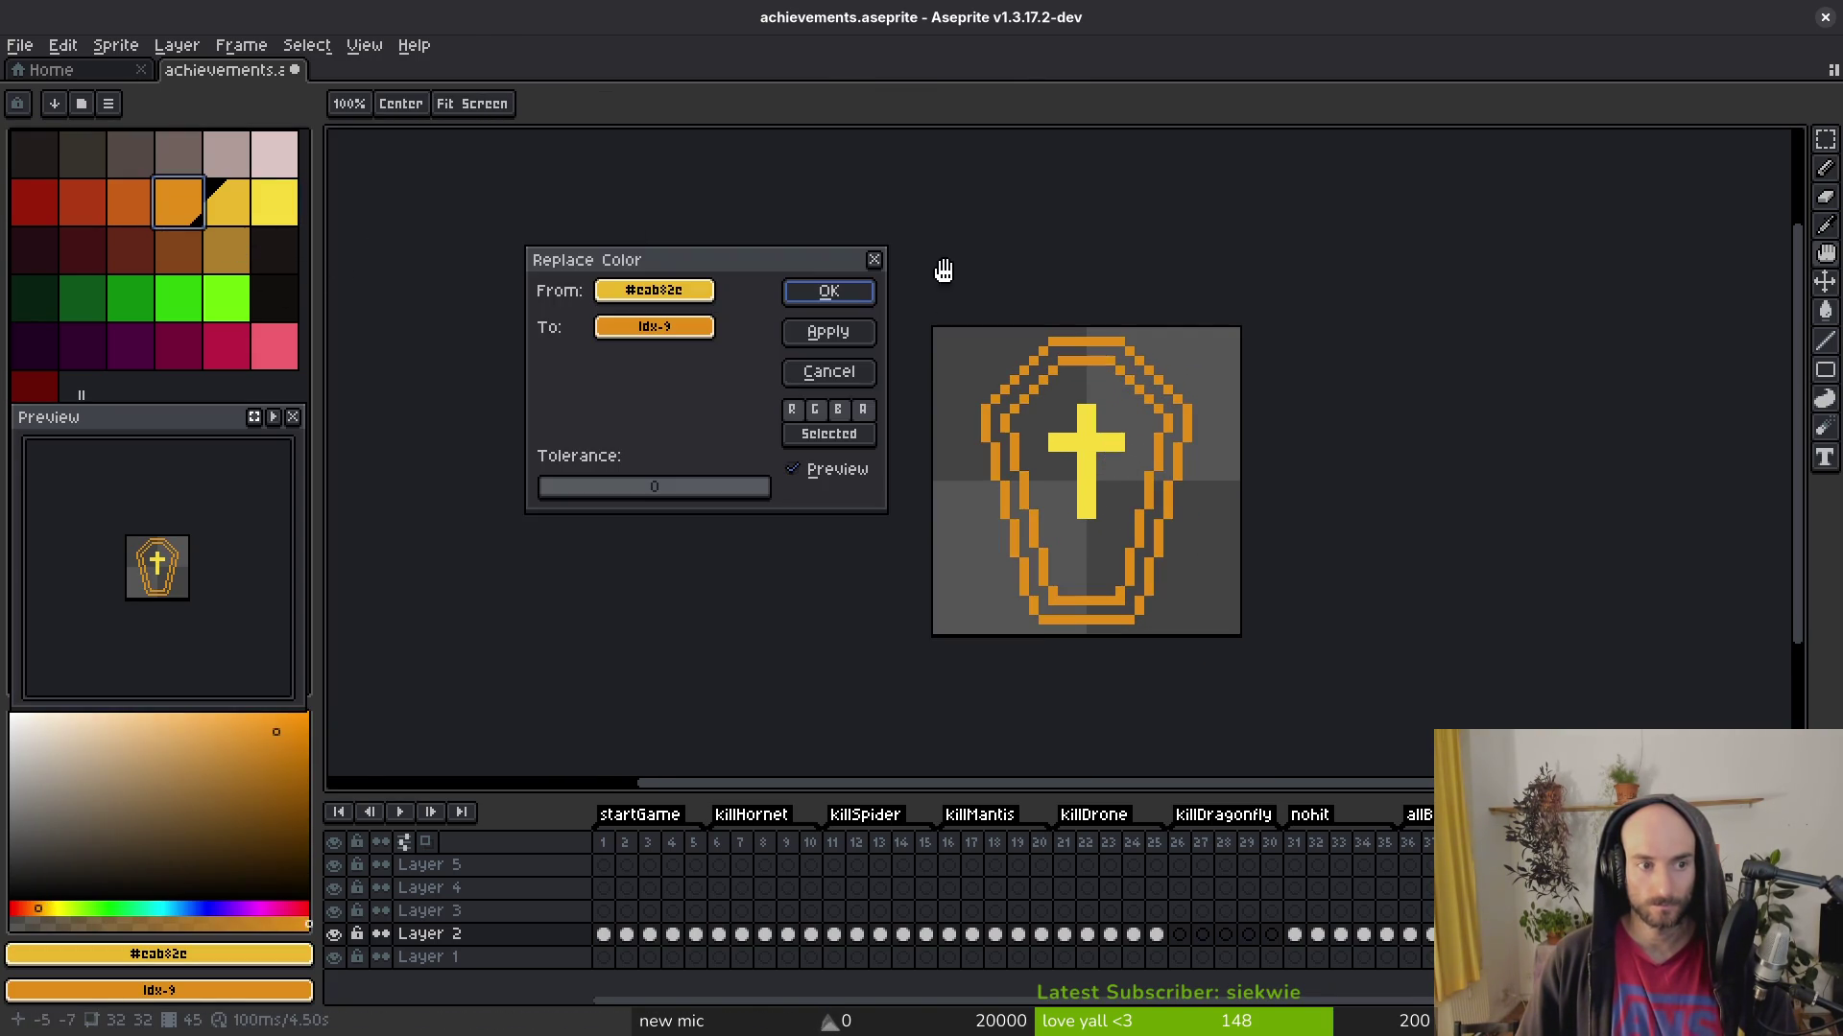
left_click(825, 371)
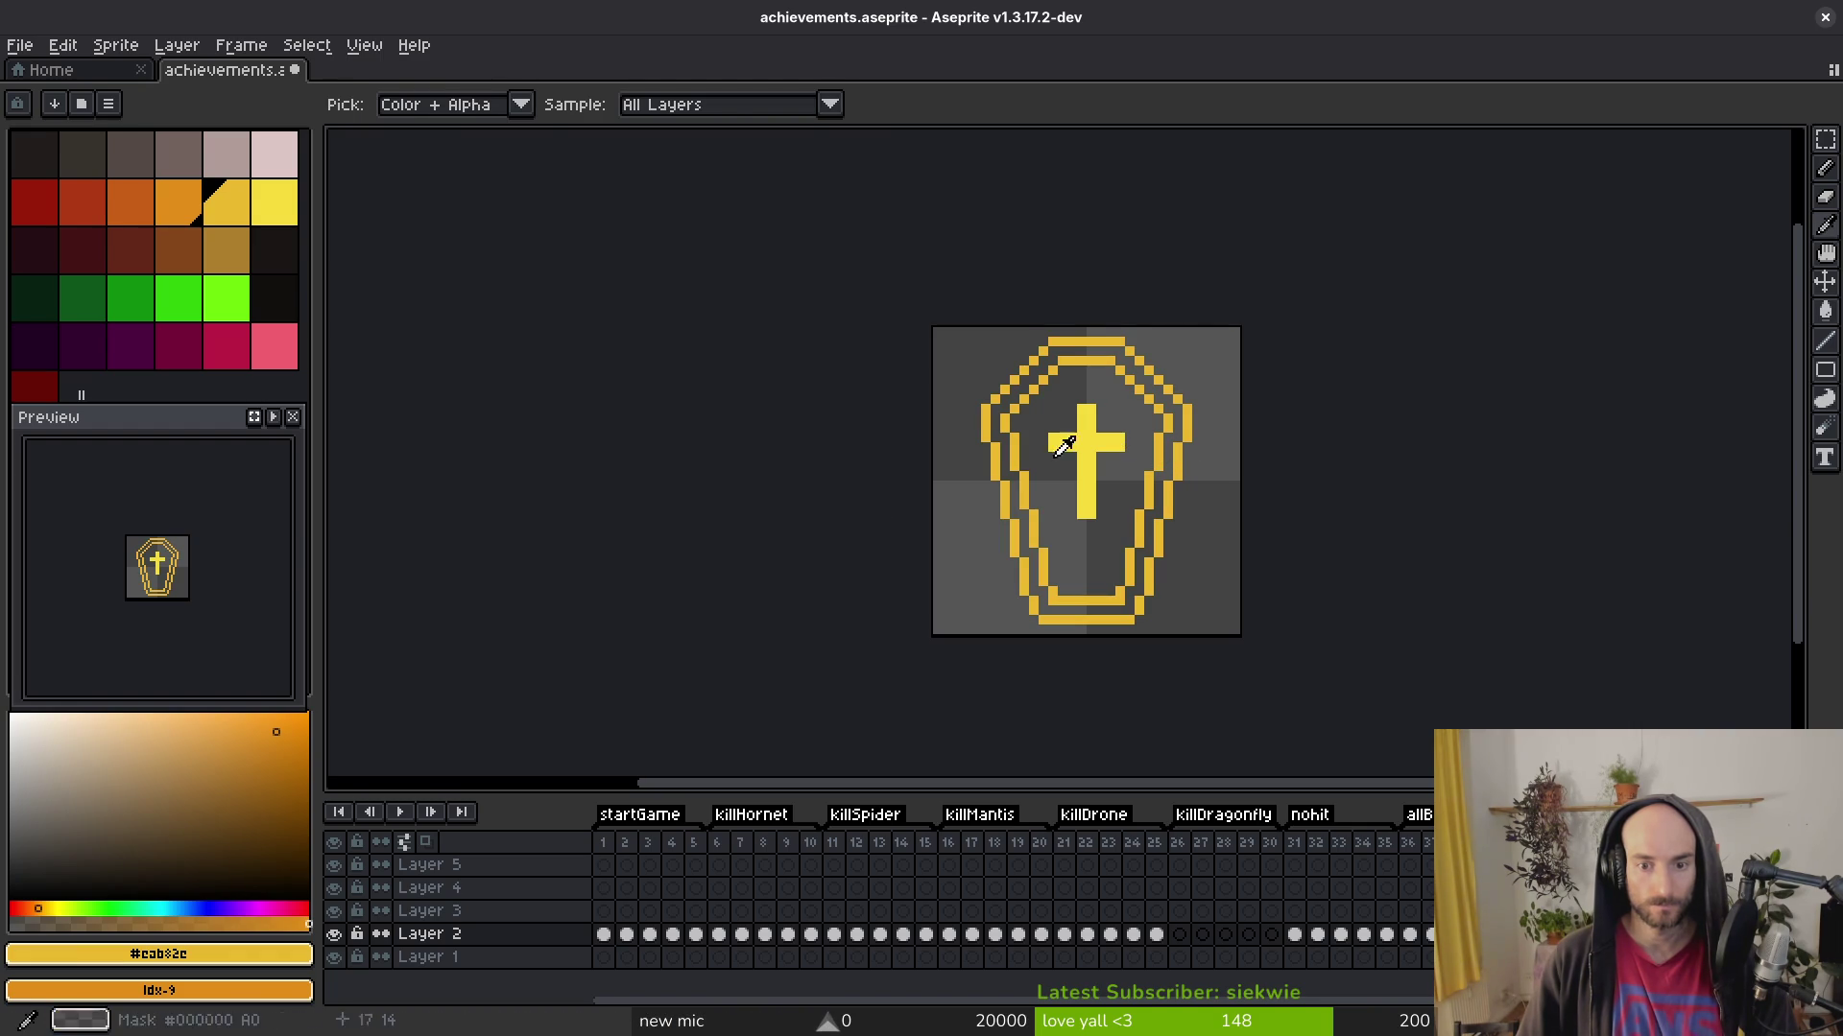
key("shift+r")
left_click(863, 296)
- Fill the outer outline yellow, trying and undoing a yellow middle outline
key("g")
left_click(238, 210)
scroll(1175, 466, "up", 3)
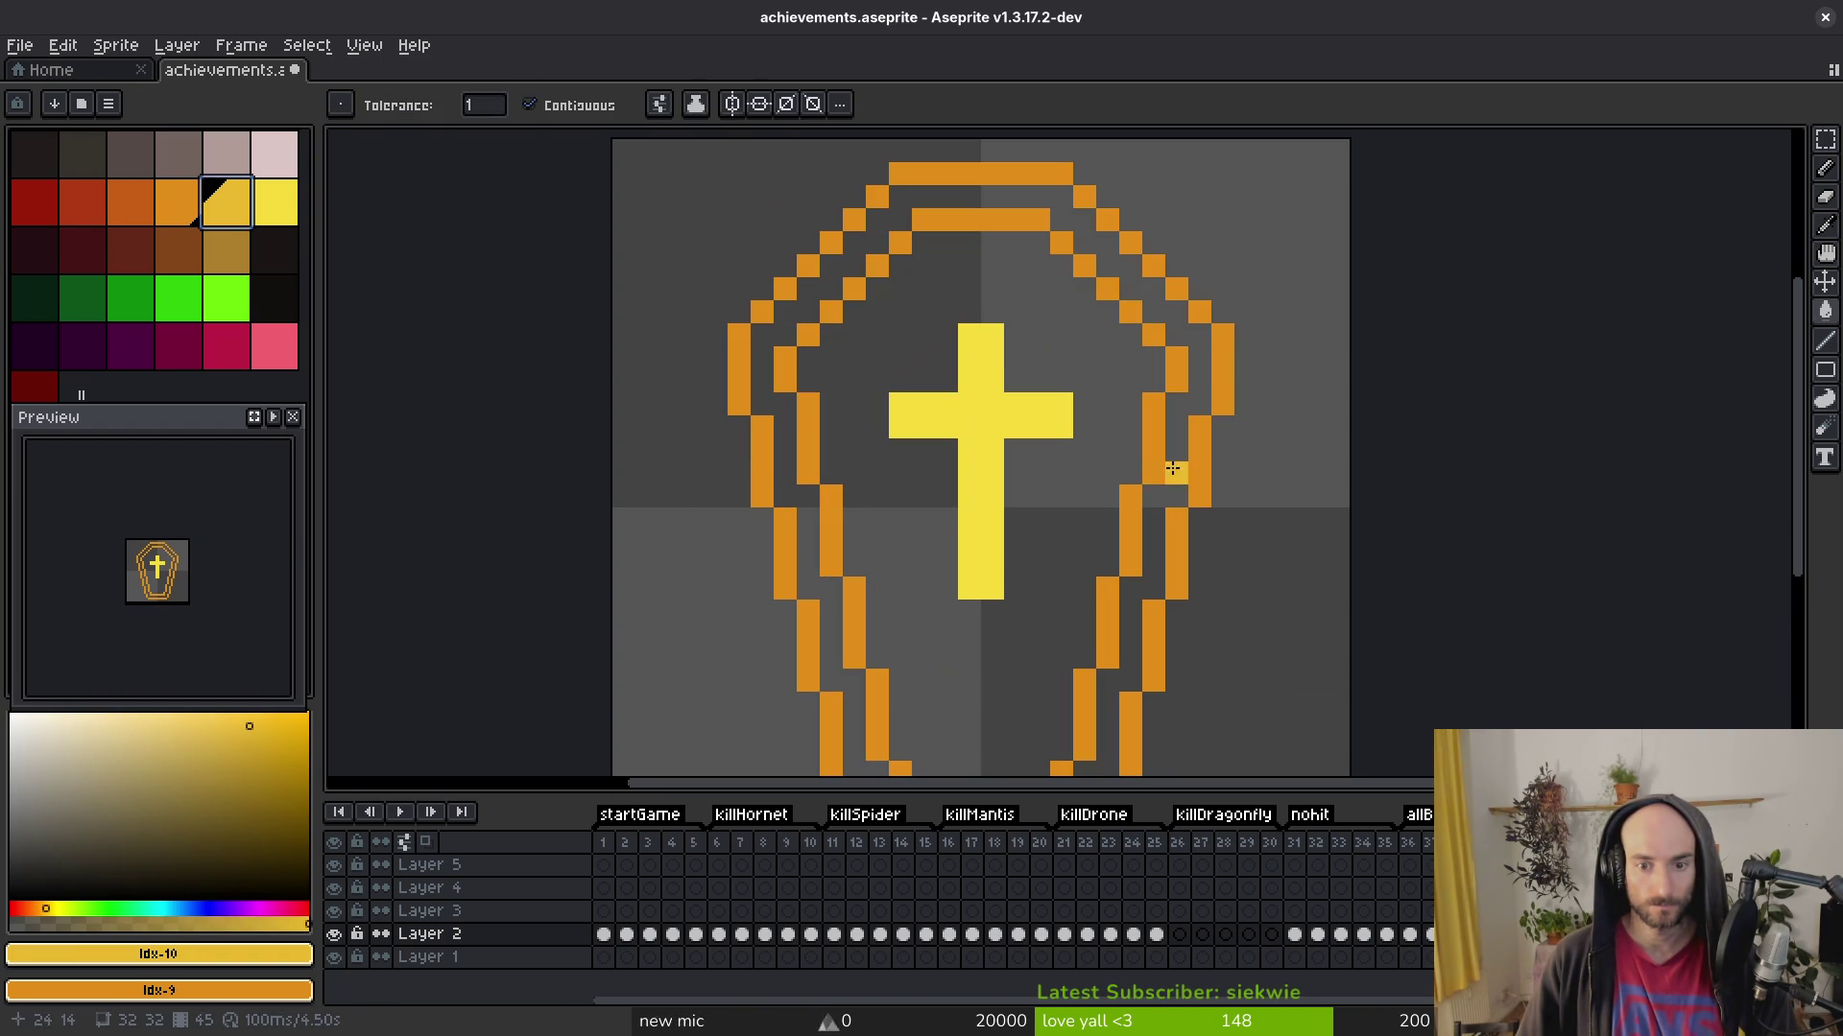
left_click(1158, 468)
left_click(1161, 485)
key("ctrl+z")
key("ctrl+y")
key("ctrl+z")
key("ctrl+y")
scroll(1190, 509, "down", 3)
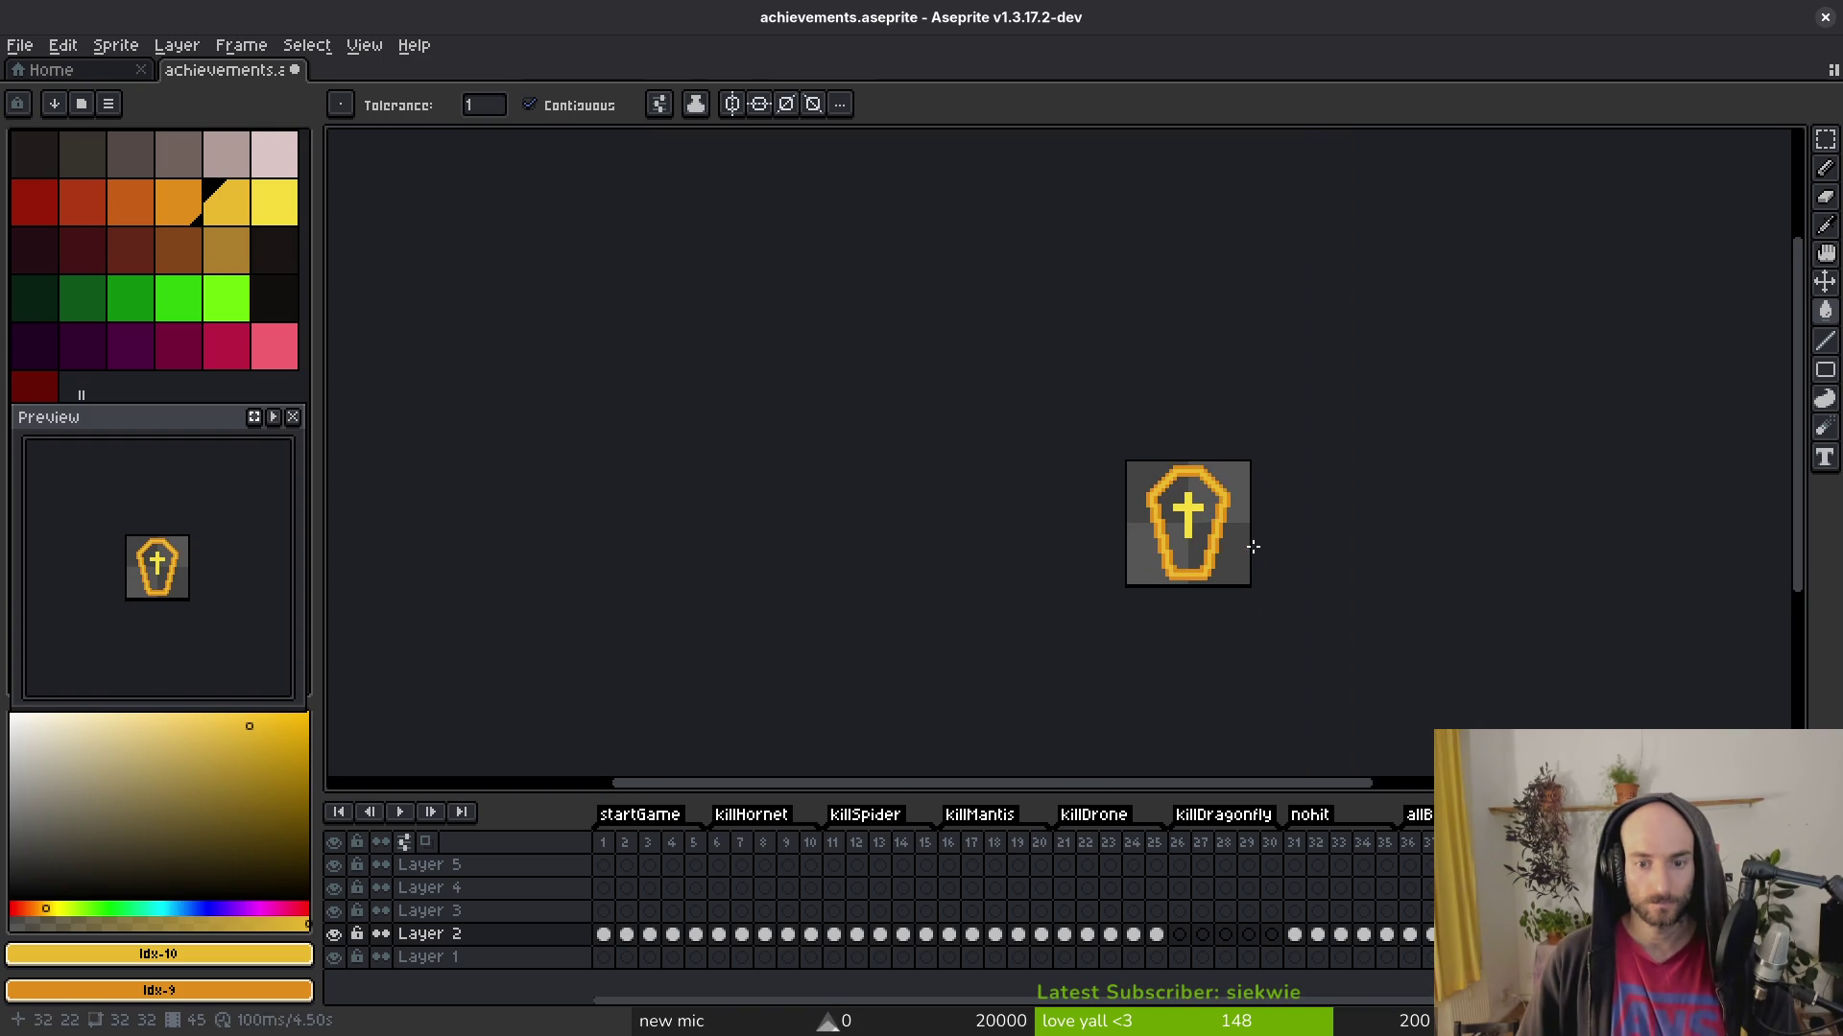
key("ctrl+z")
scroll(1220, 514, "up", 1)
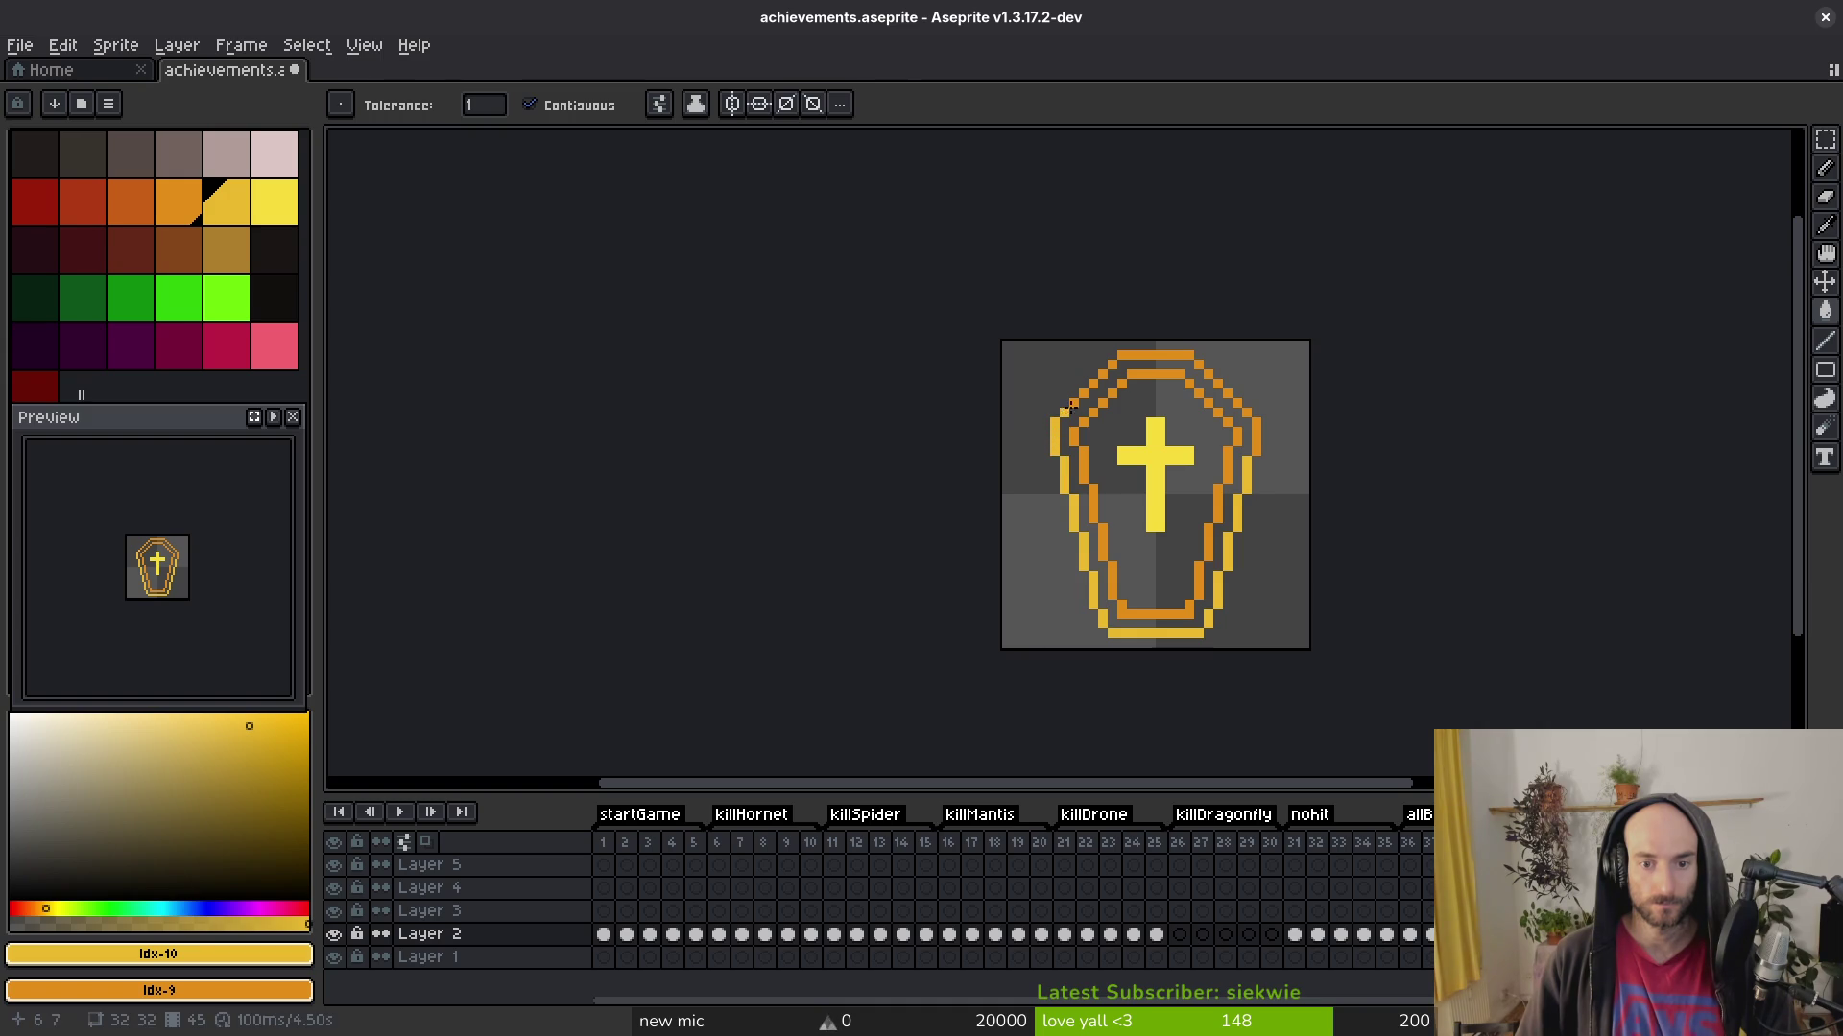
key("b")
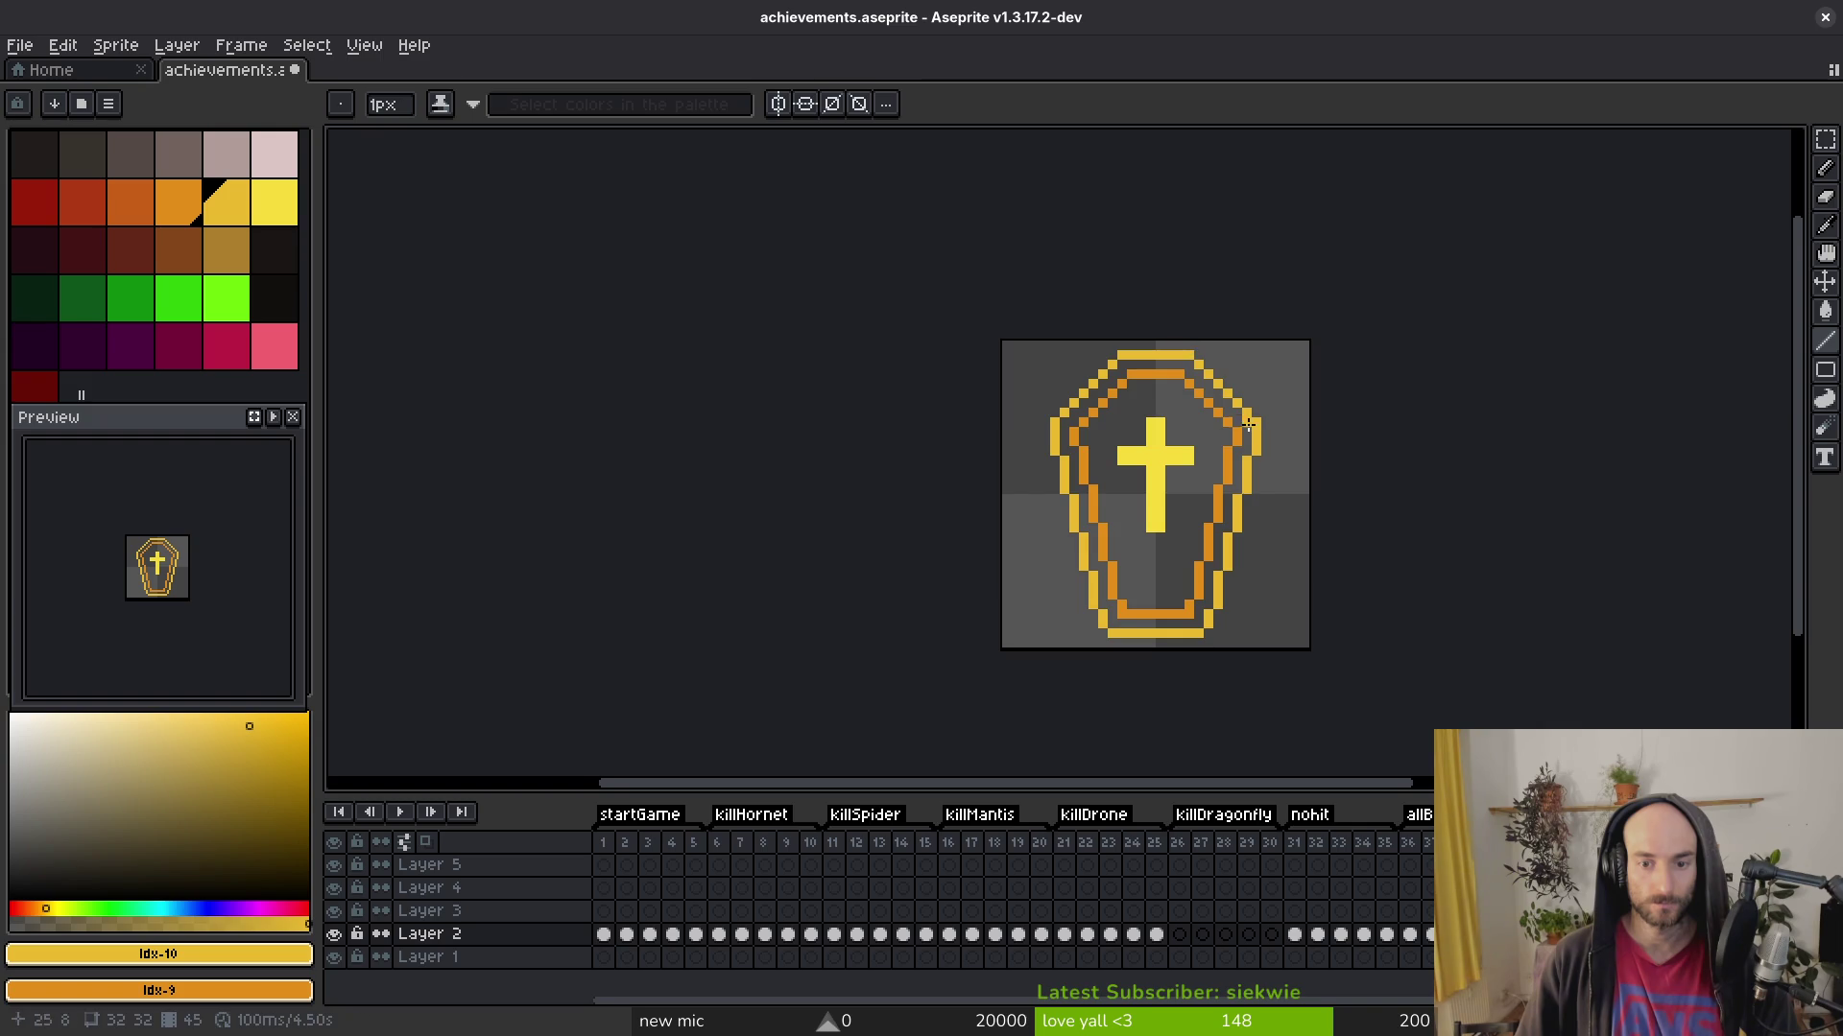
- Save achievements.aseprite with the yellow outer and orange inner outline
scroll(1243, 537, "down", 3)
key("ctrl+s")
scroll(1214, 557, "down", 3)
scroll(1214, 556, "up", 3)
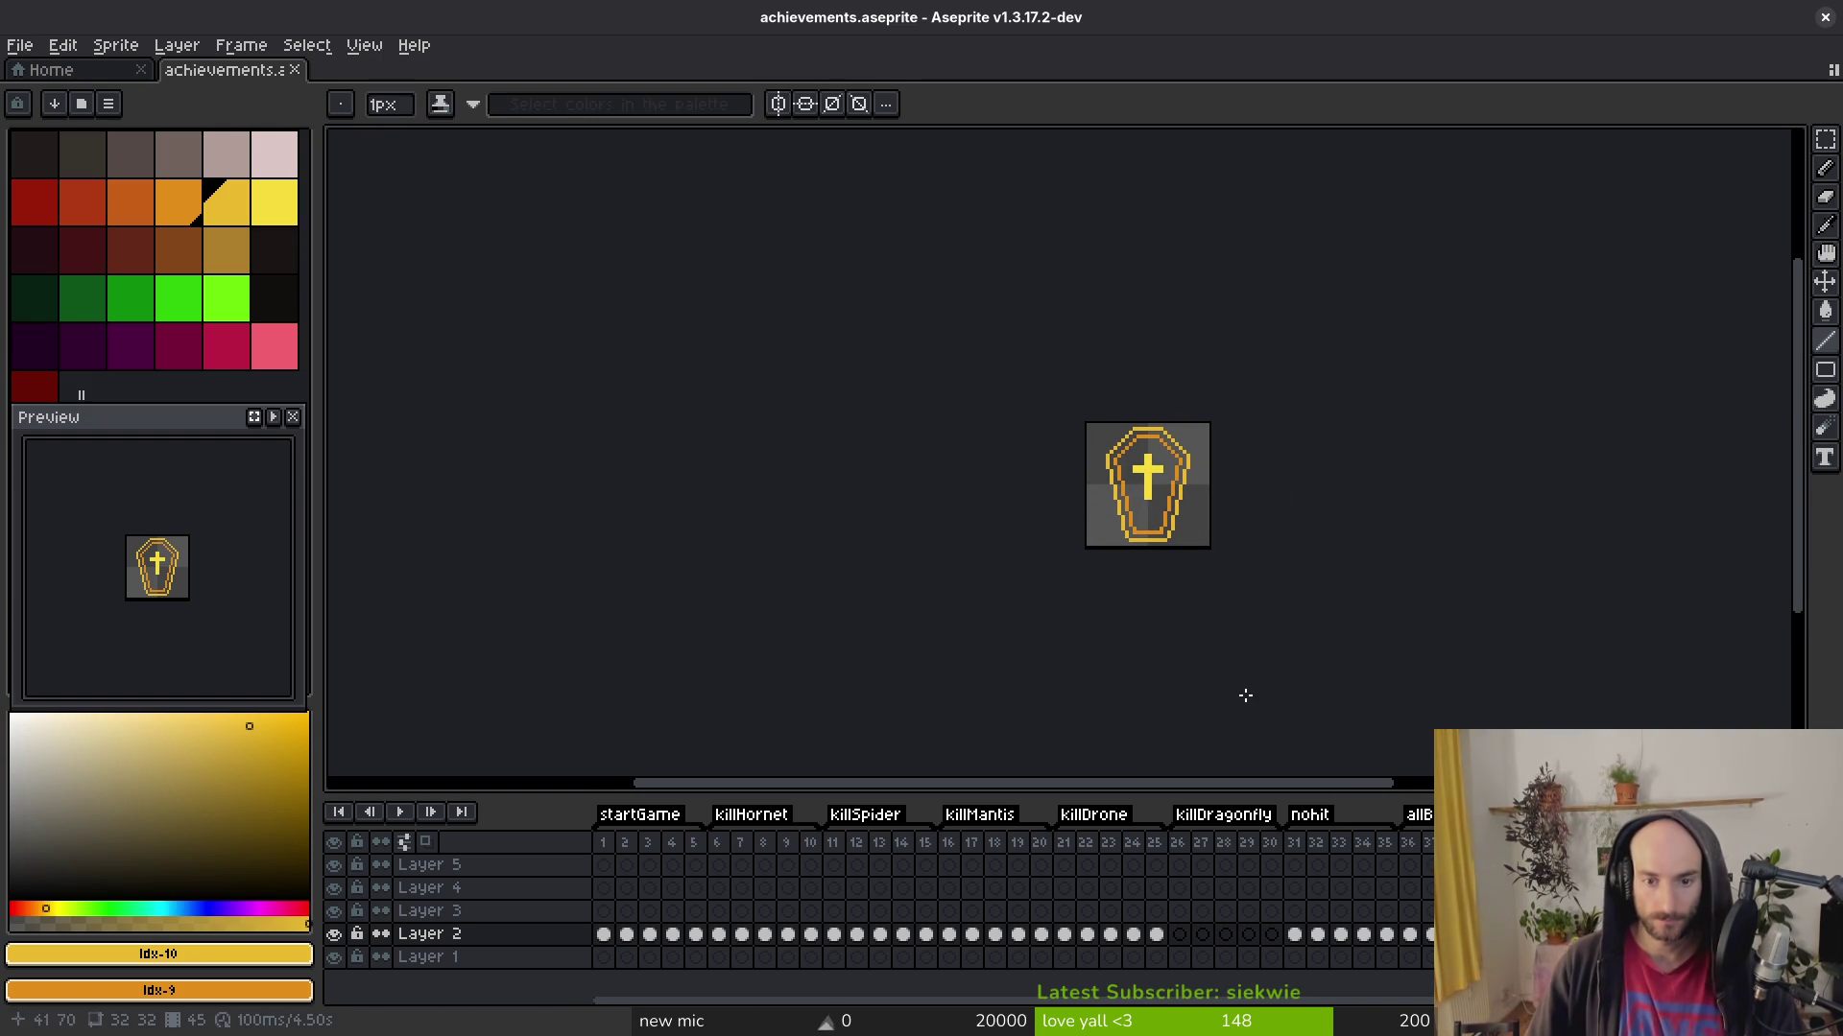
scroll(1191, 581, "up", 2)
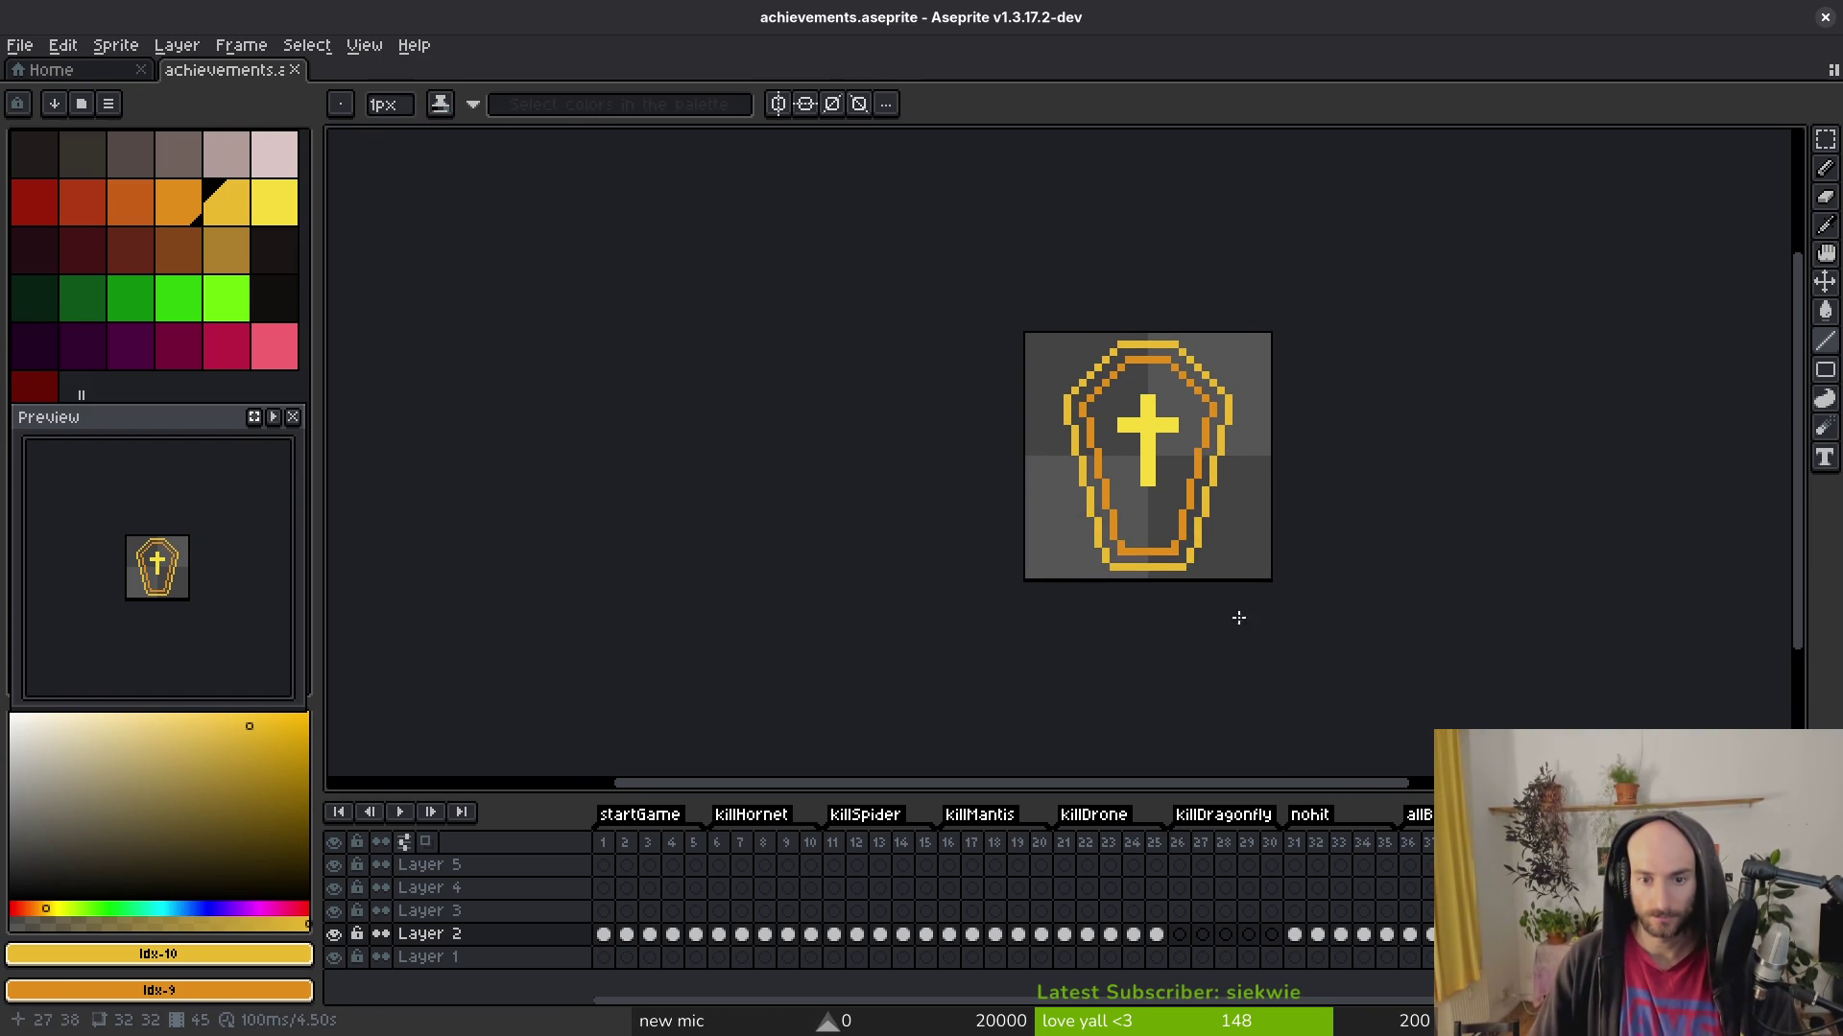
scroll(1100, 421, "up", 2)
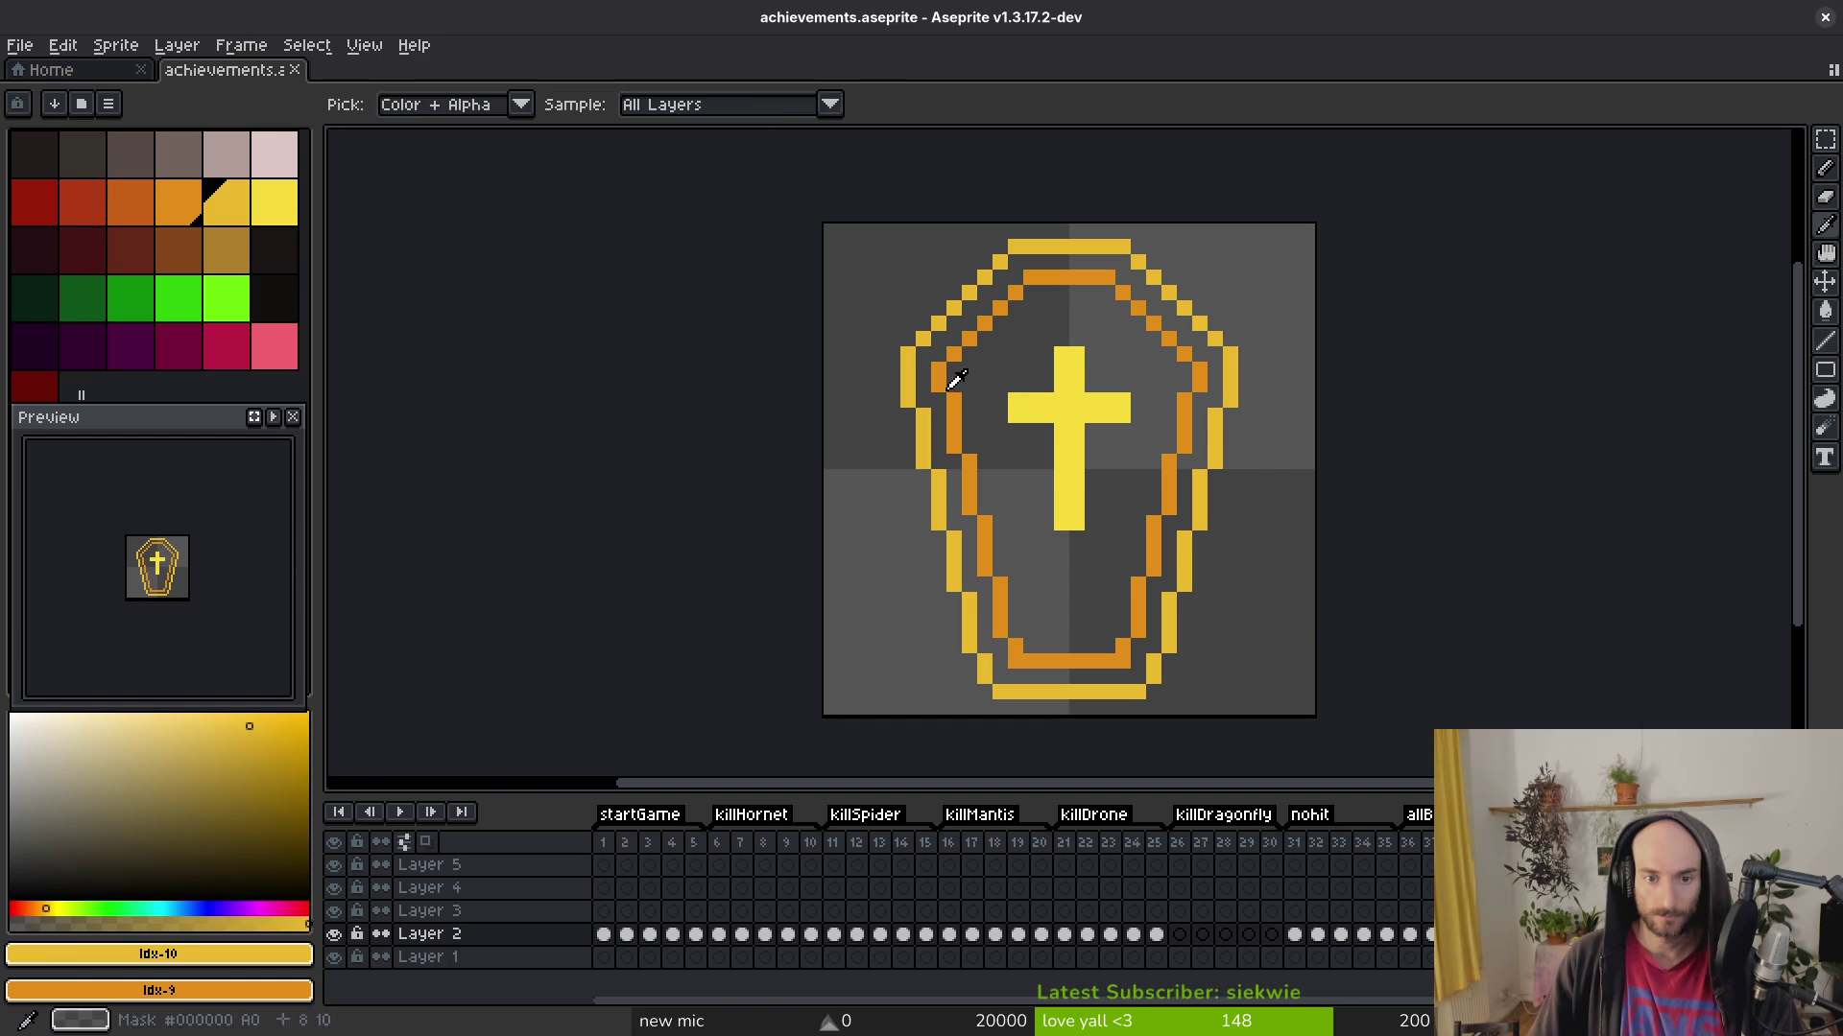
- Fill the cross with the outline orange, then with a darker orange
left_click(954, 371, "alt")
key("g")
left_click(1069, 432)
left_click(130, 200)
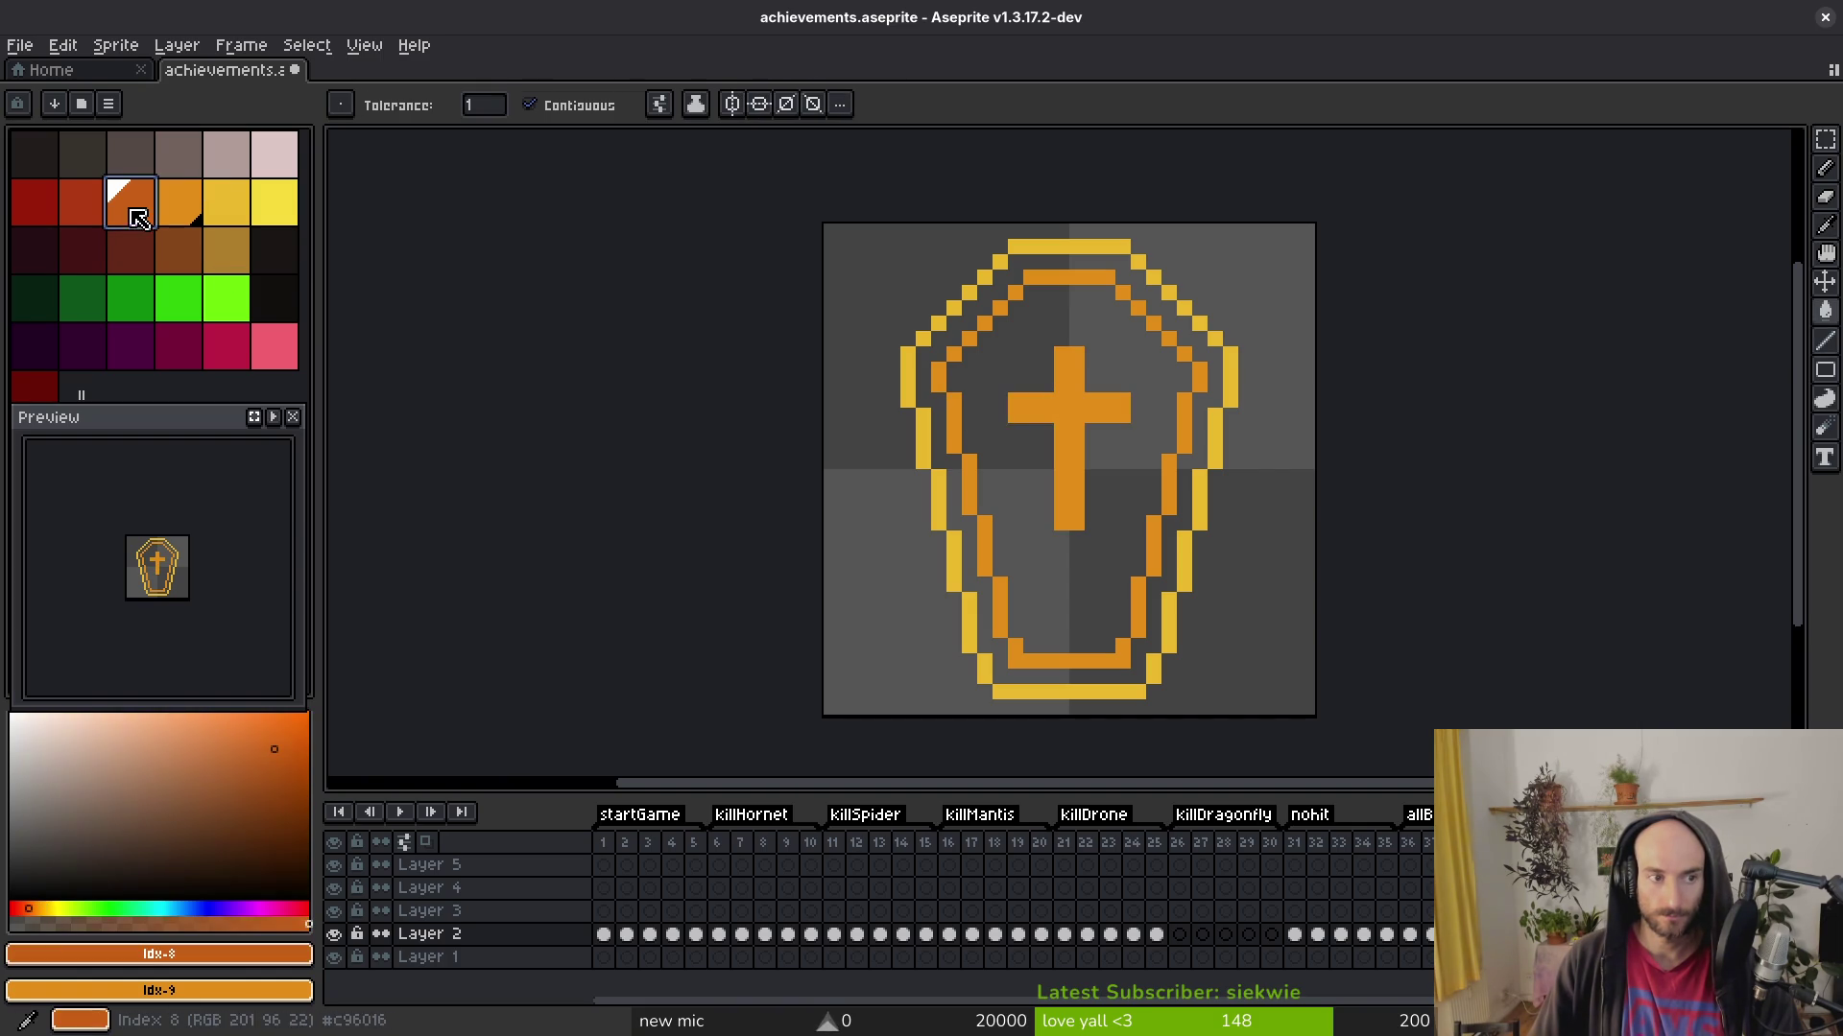
left_click(1069, 412)
scroll(1099, 453, "down", 3)
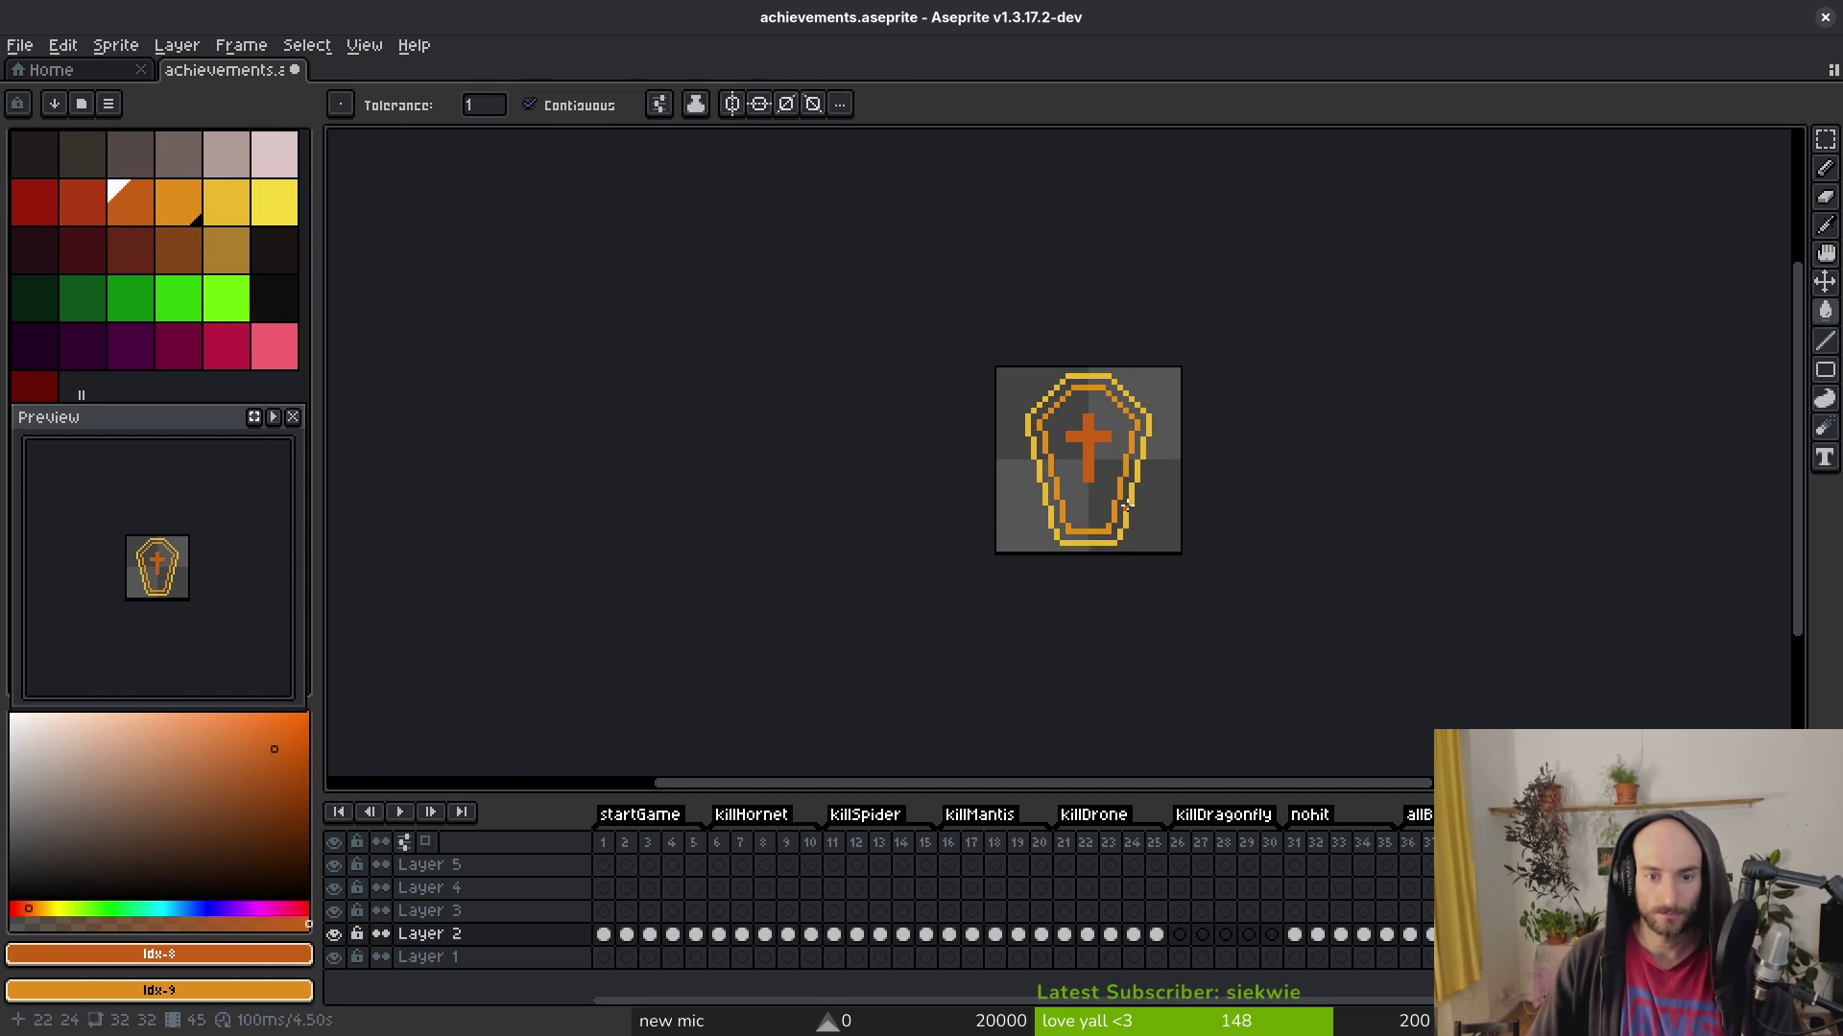
key("ctrl+z")
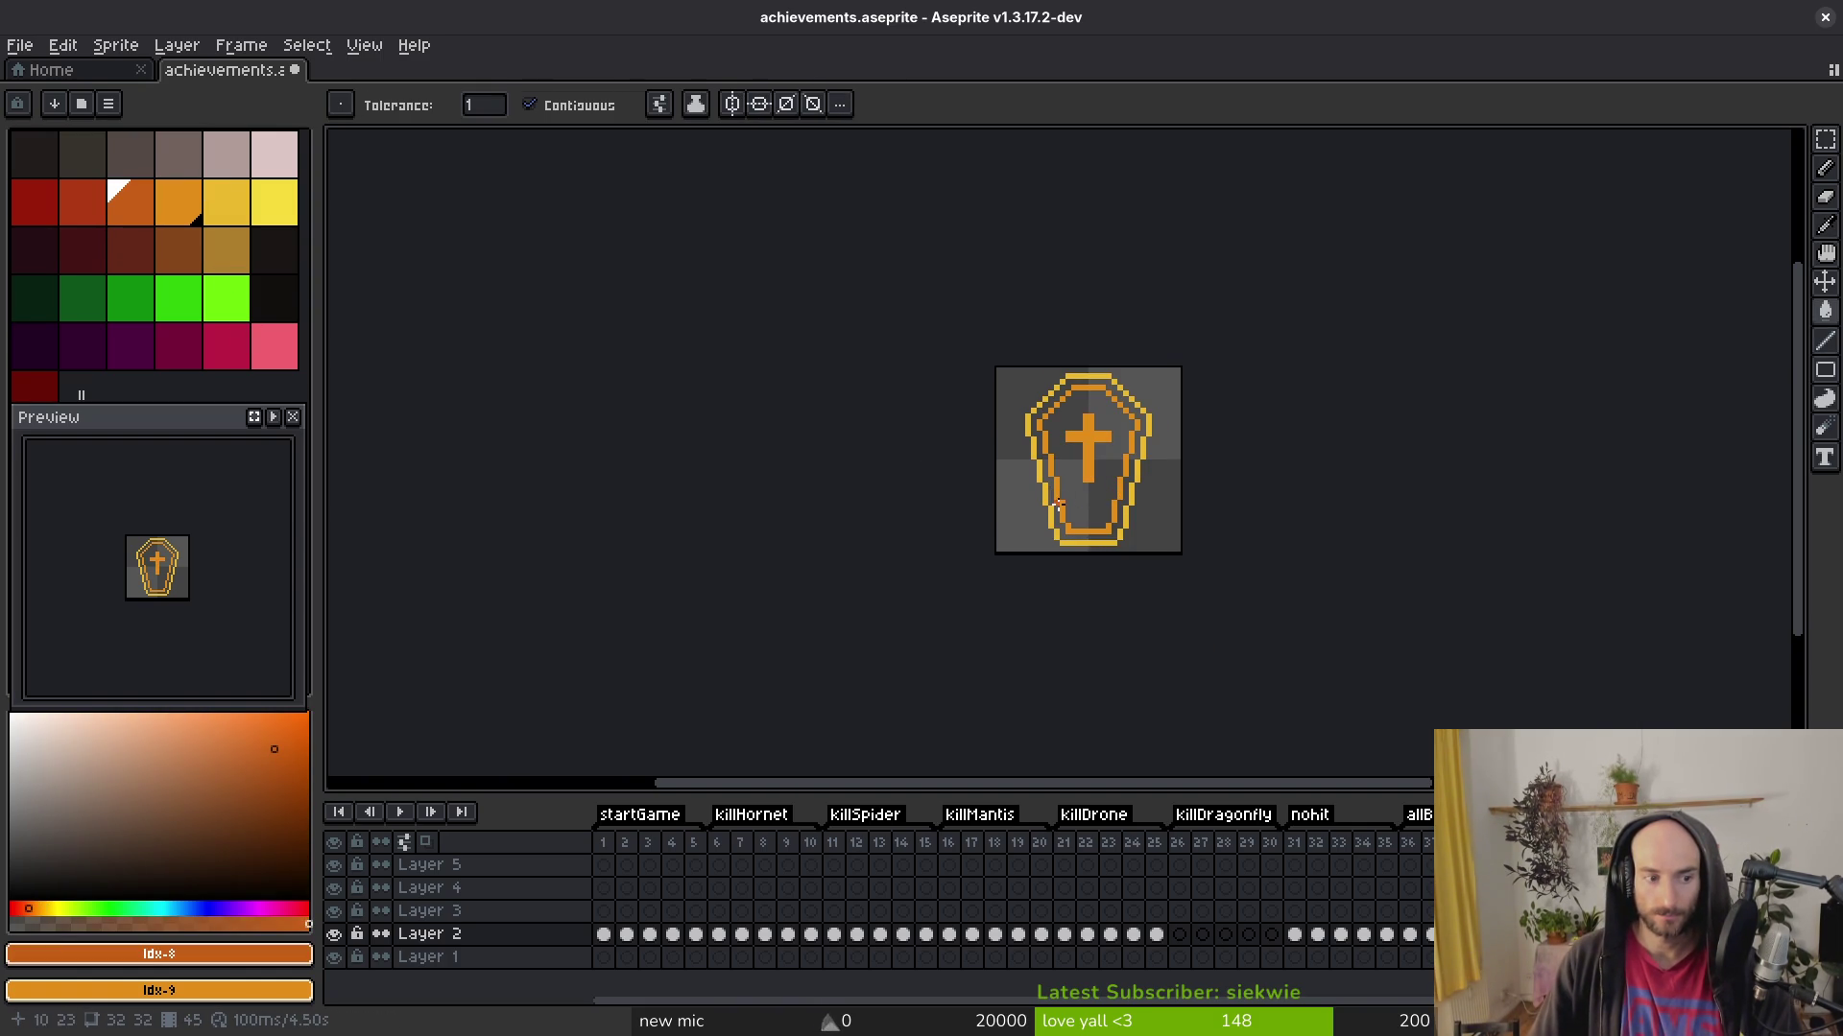
key("ctrl+y")
scroll(1199, 509, "up", 5)
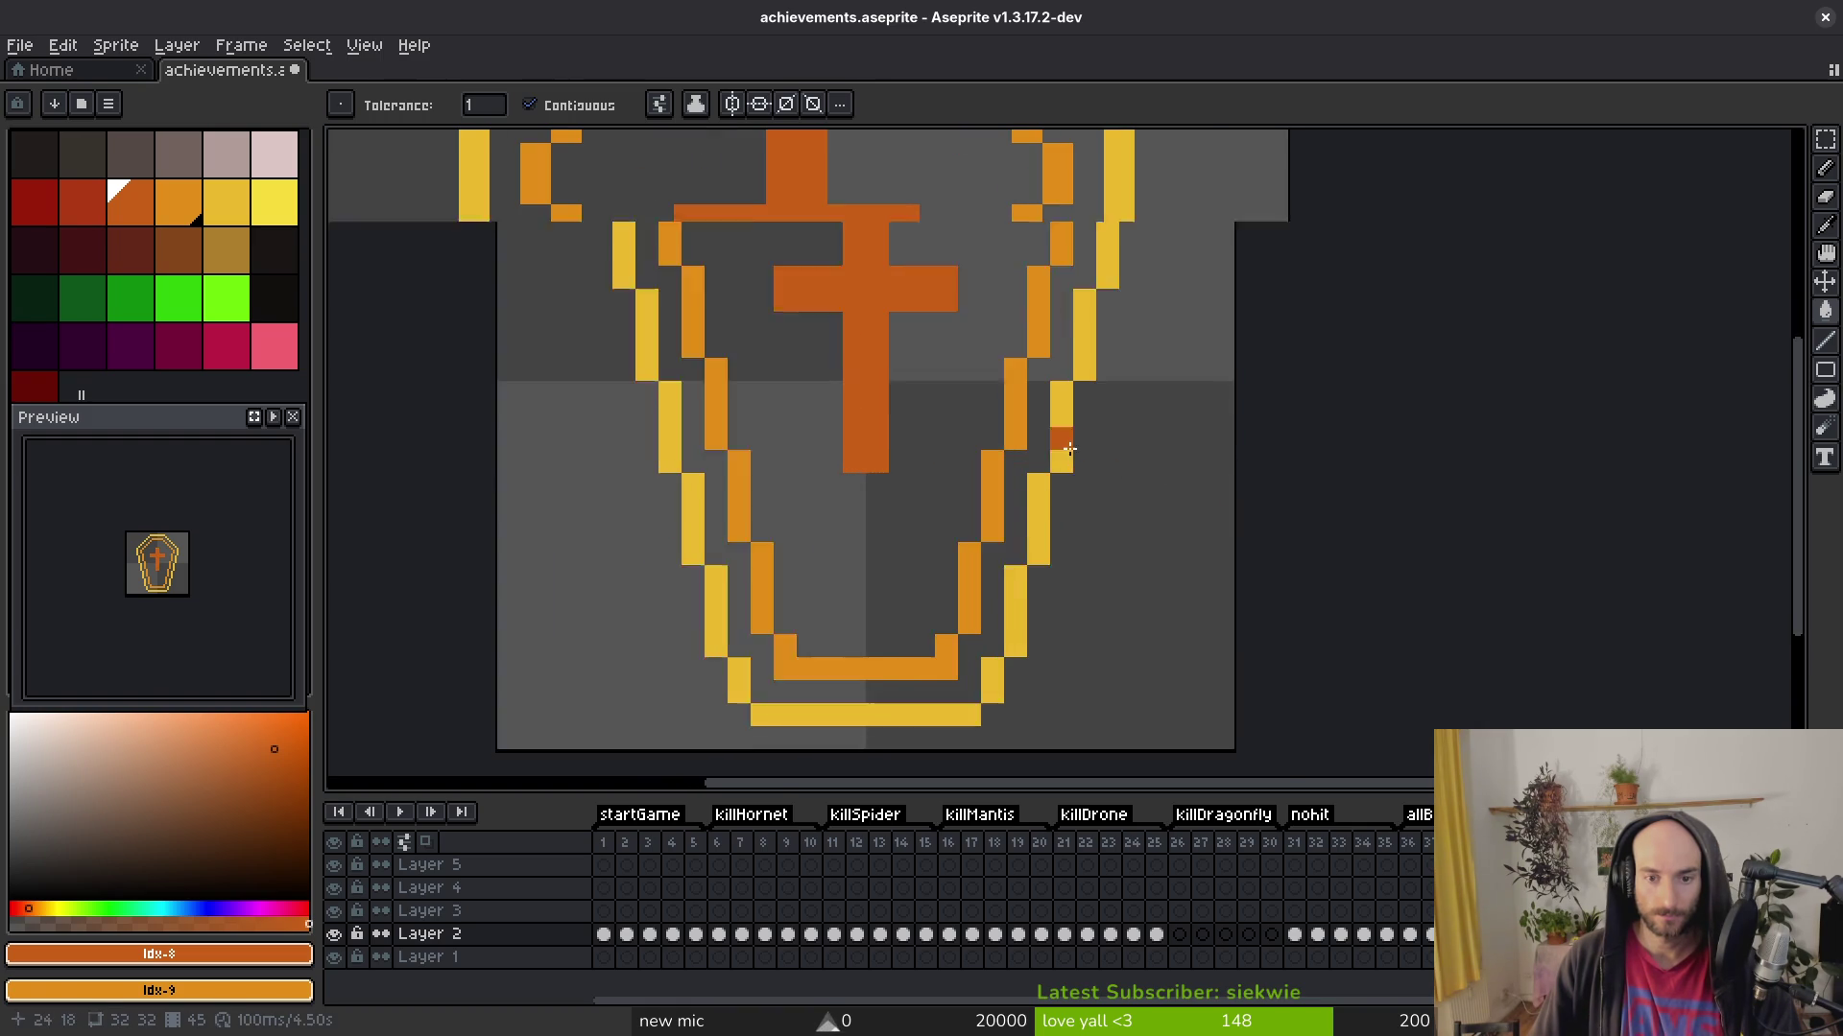
- Replace the inner outline's orange with bright yellow
left_click(1003, 394, "alt")
right_click(275, 201)
key("shift+r")
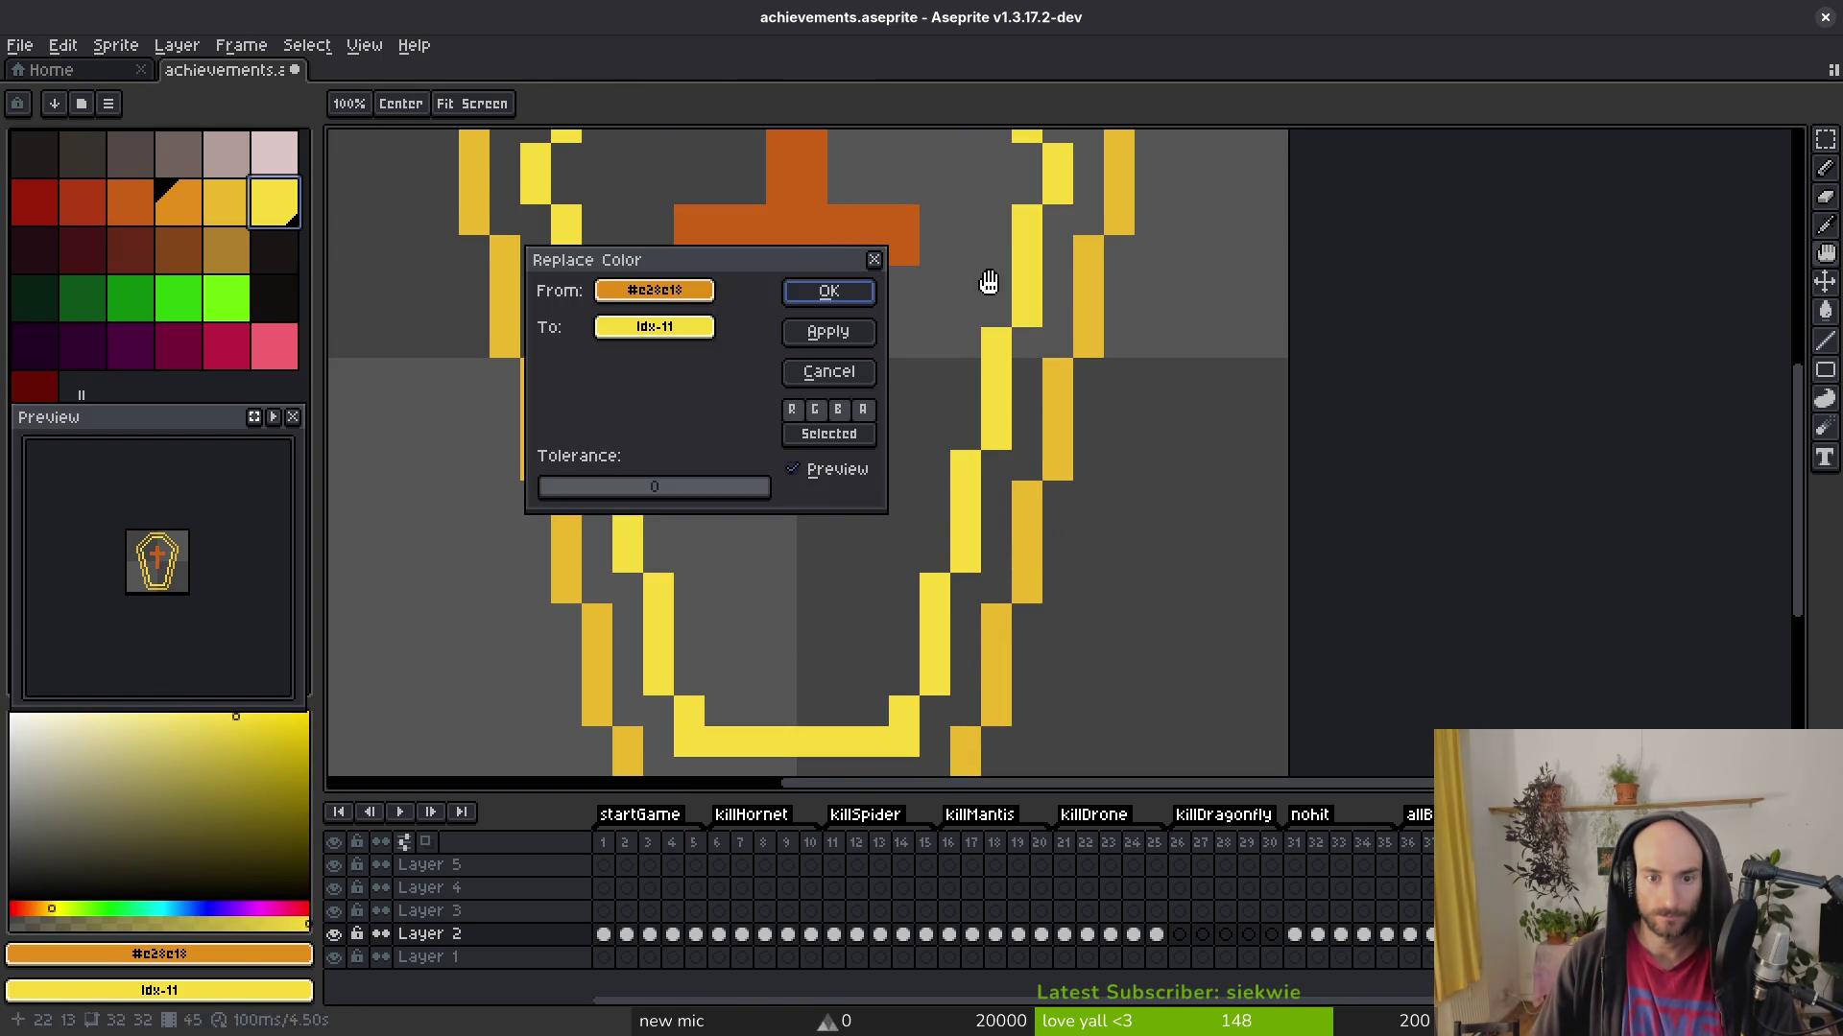
left_click(859, 300)
- Recolour the cross's dark orange to the palette's mid orange and save the file
scroll(992, 428, "down", 4)
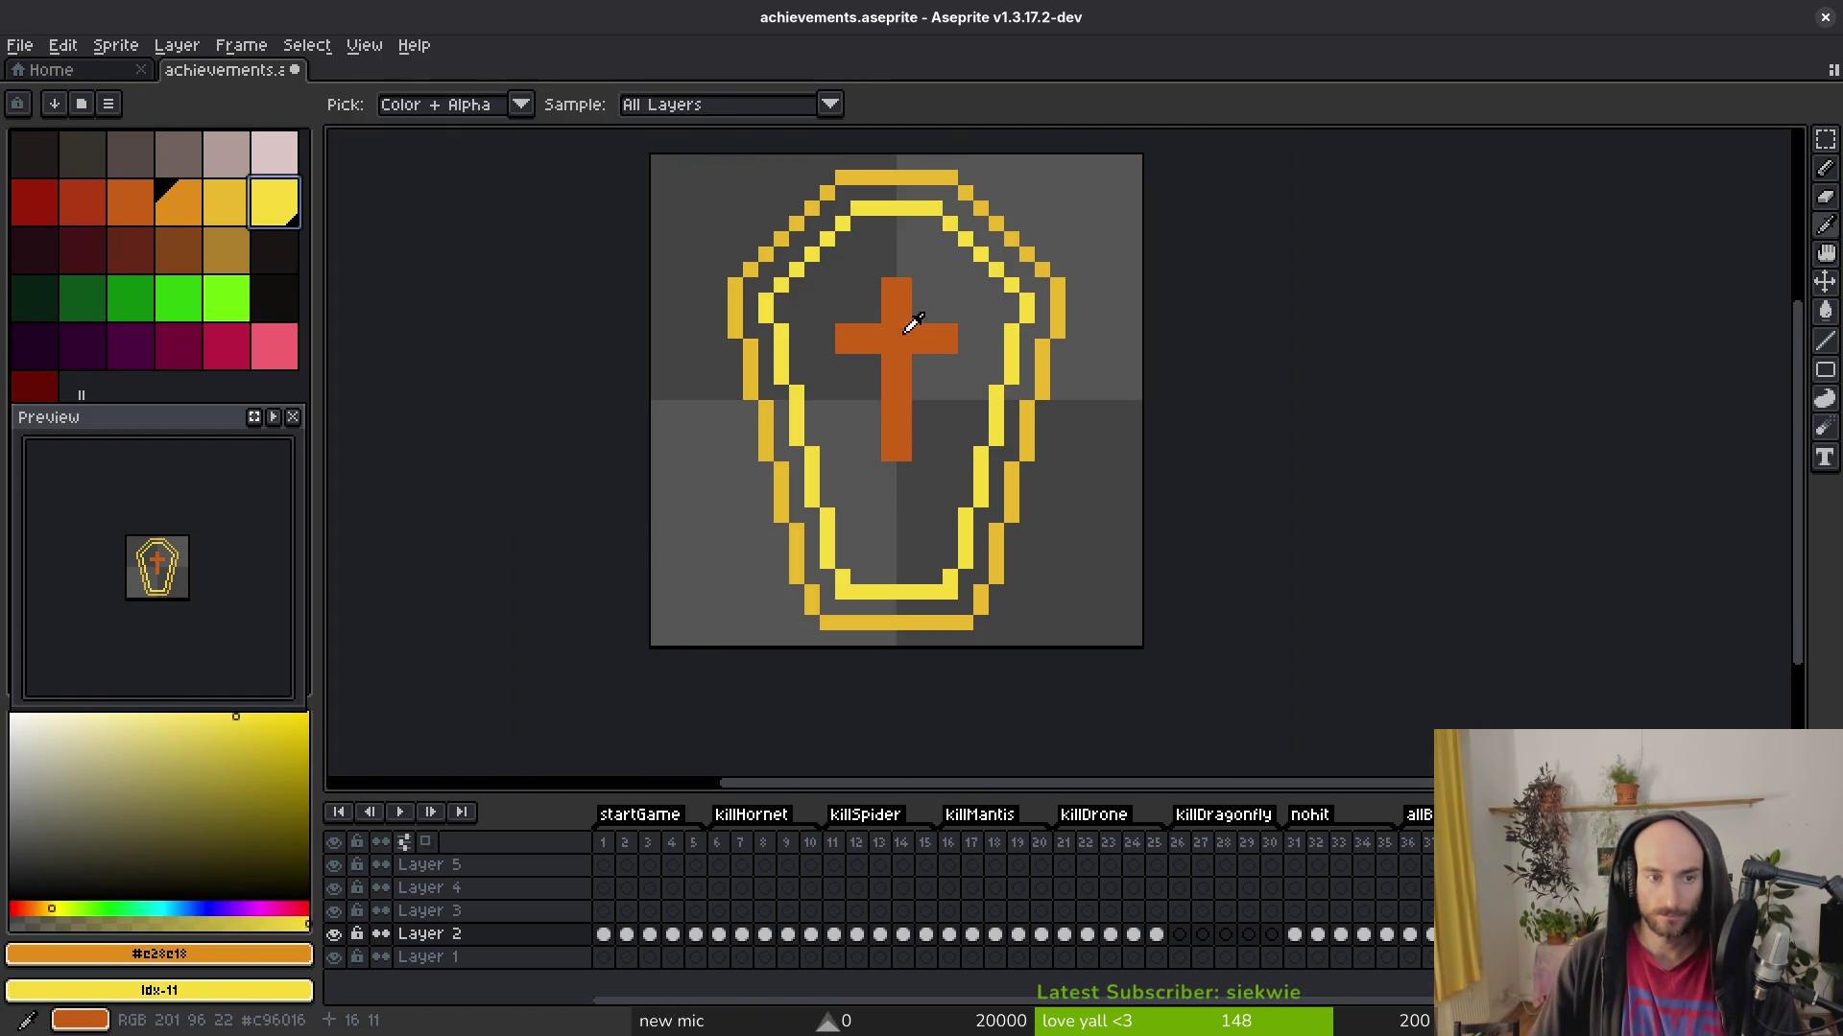
left_click(913, 308, "alt")
right_click(187, 213)
key("shift+r")
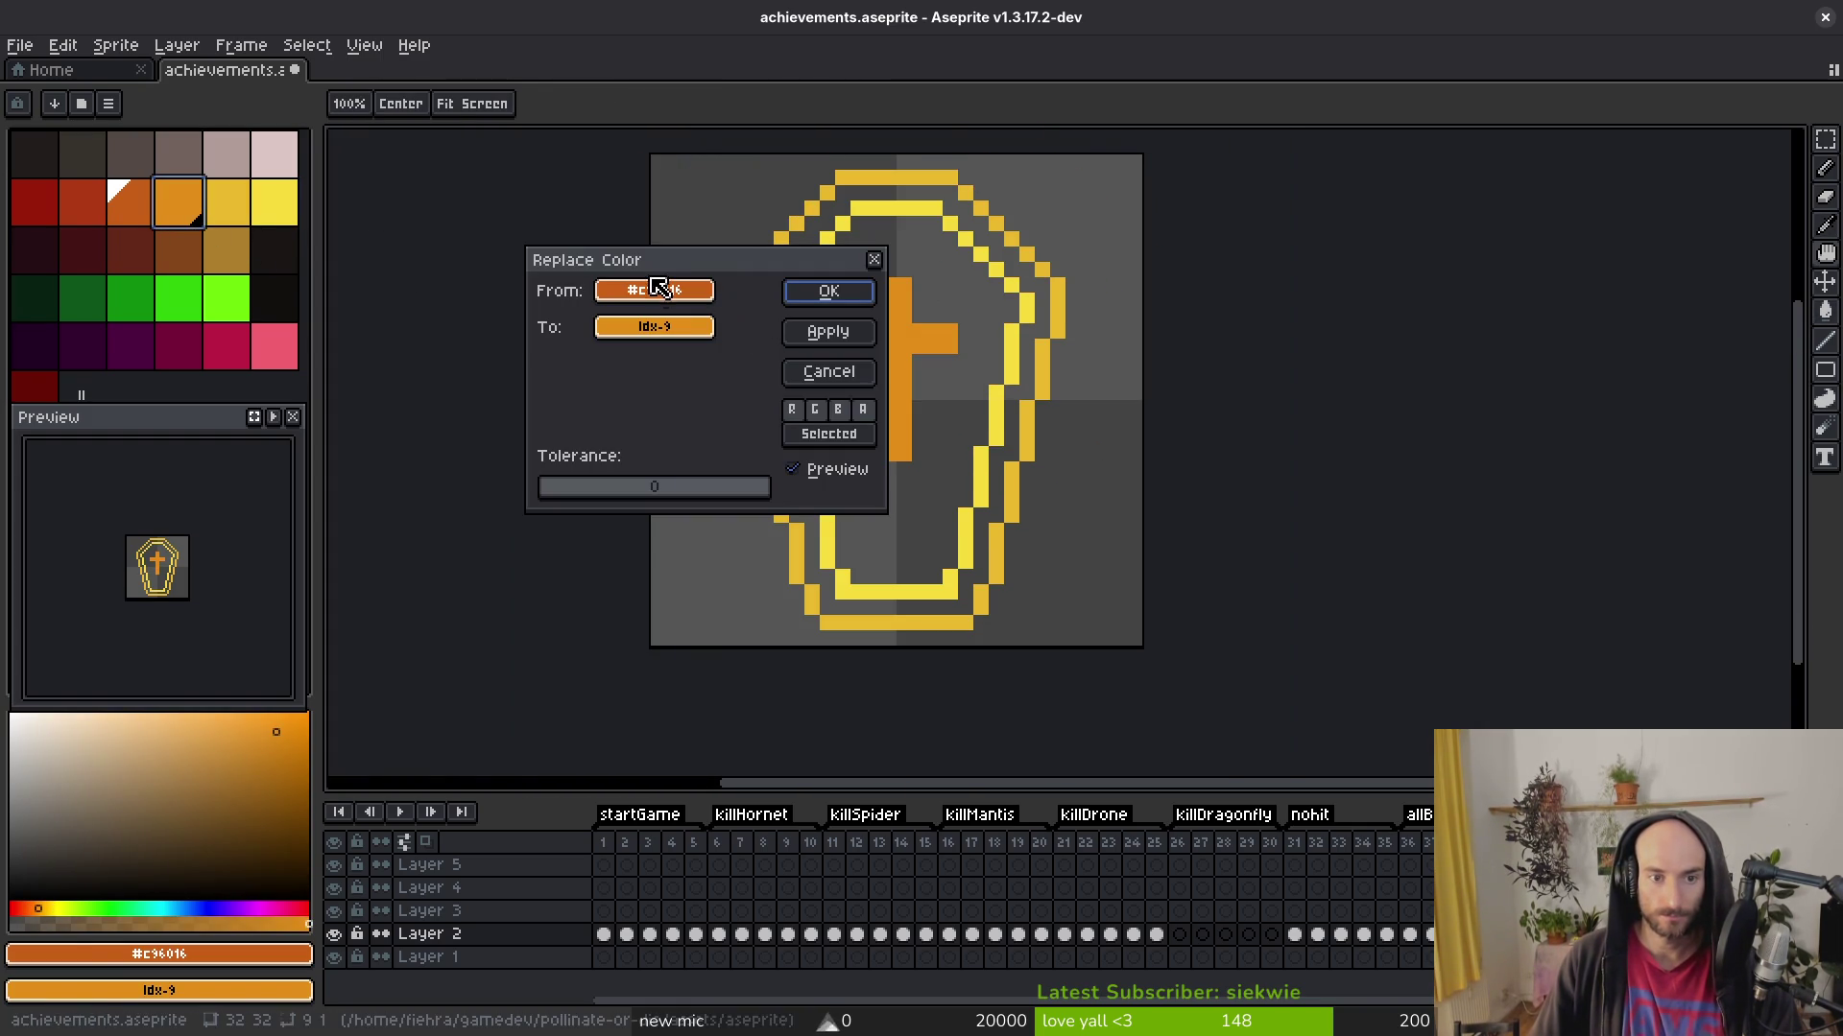
left_click(826, 366)
left_click(922, 429)
key("ctrl+s")
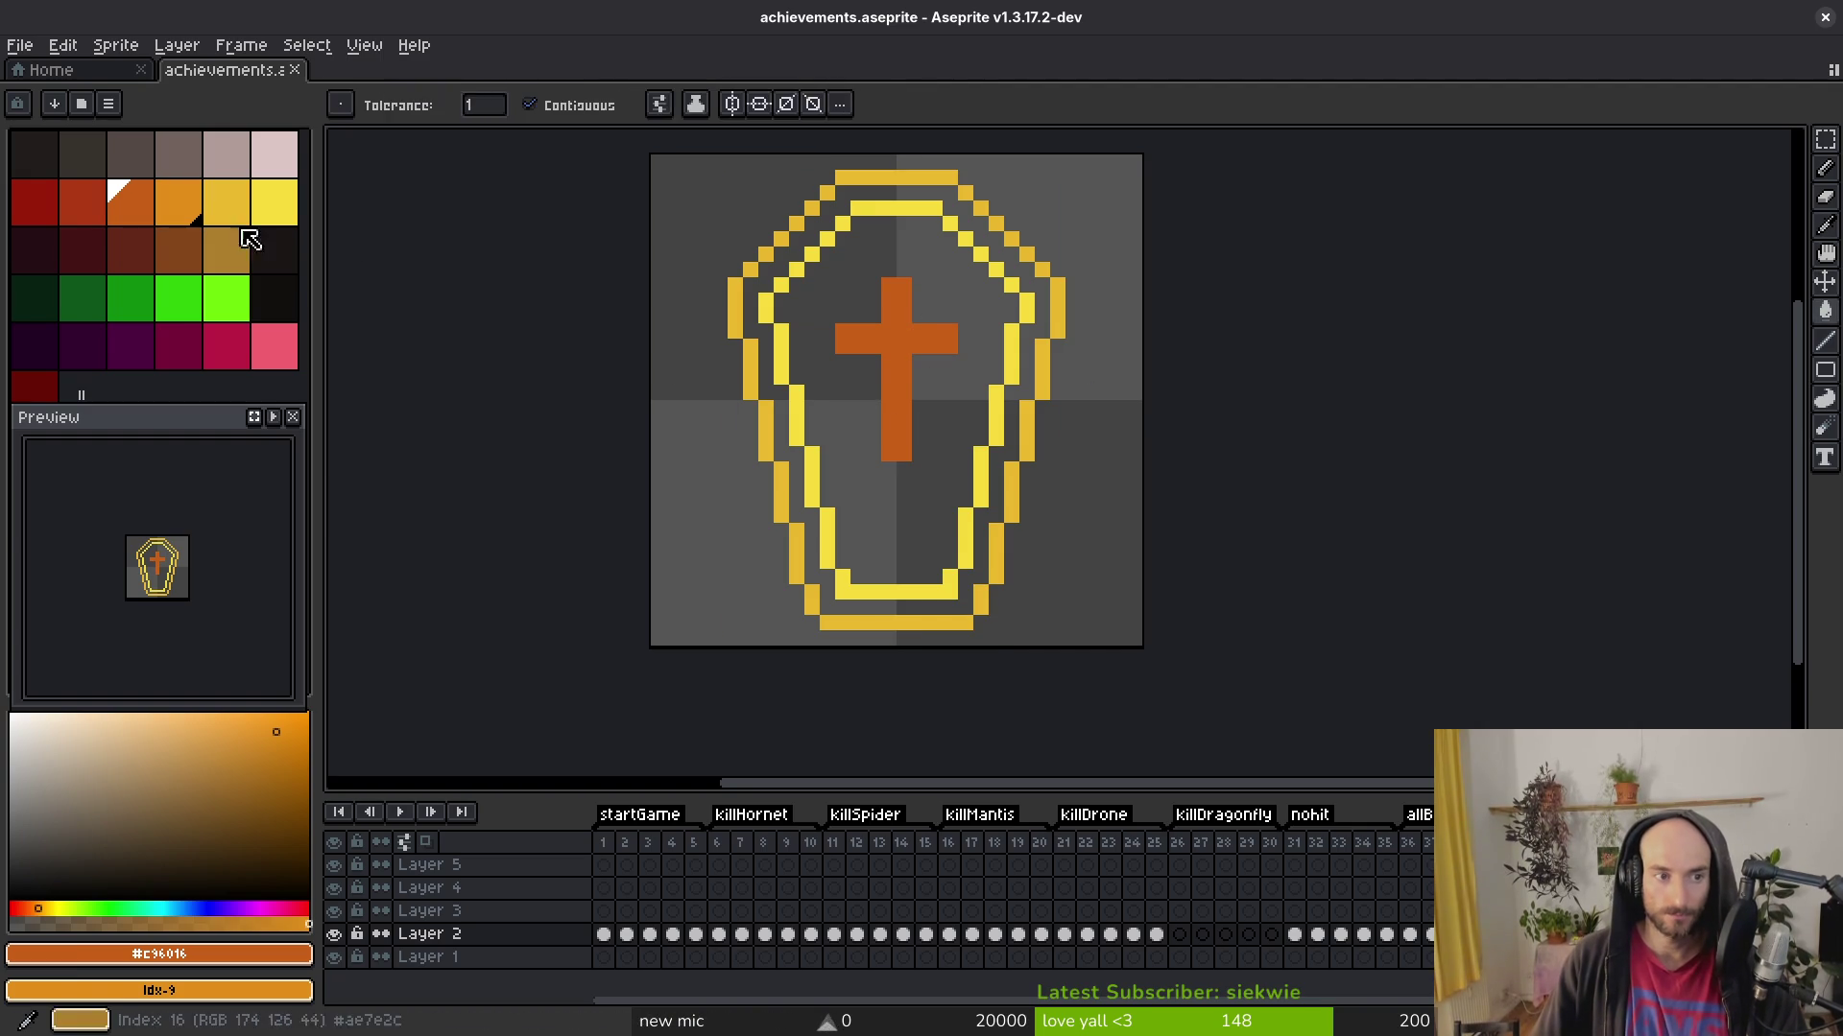
key("shift+r")
left_click(823, 291)
key("ctrl+s")
scroll(997, 384, "down", 3)
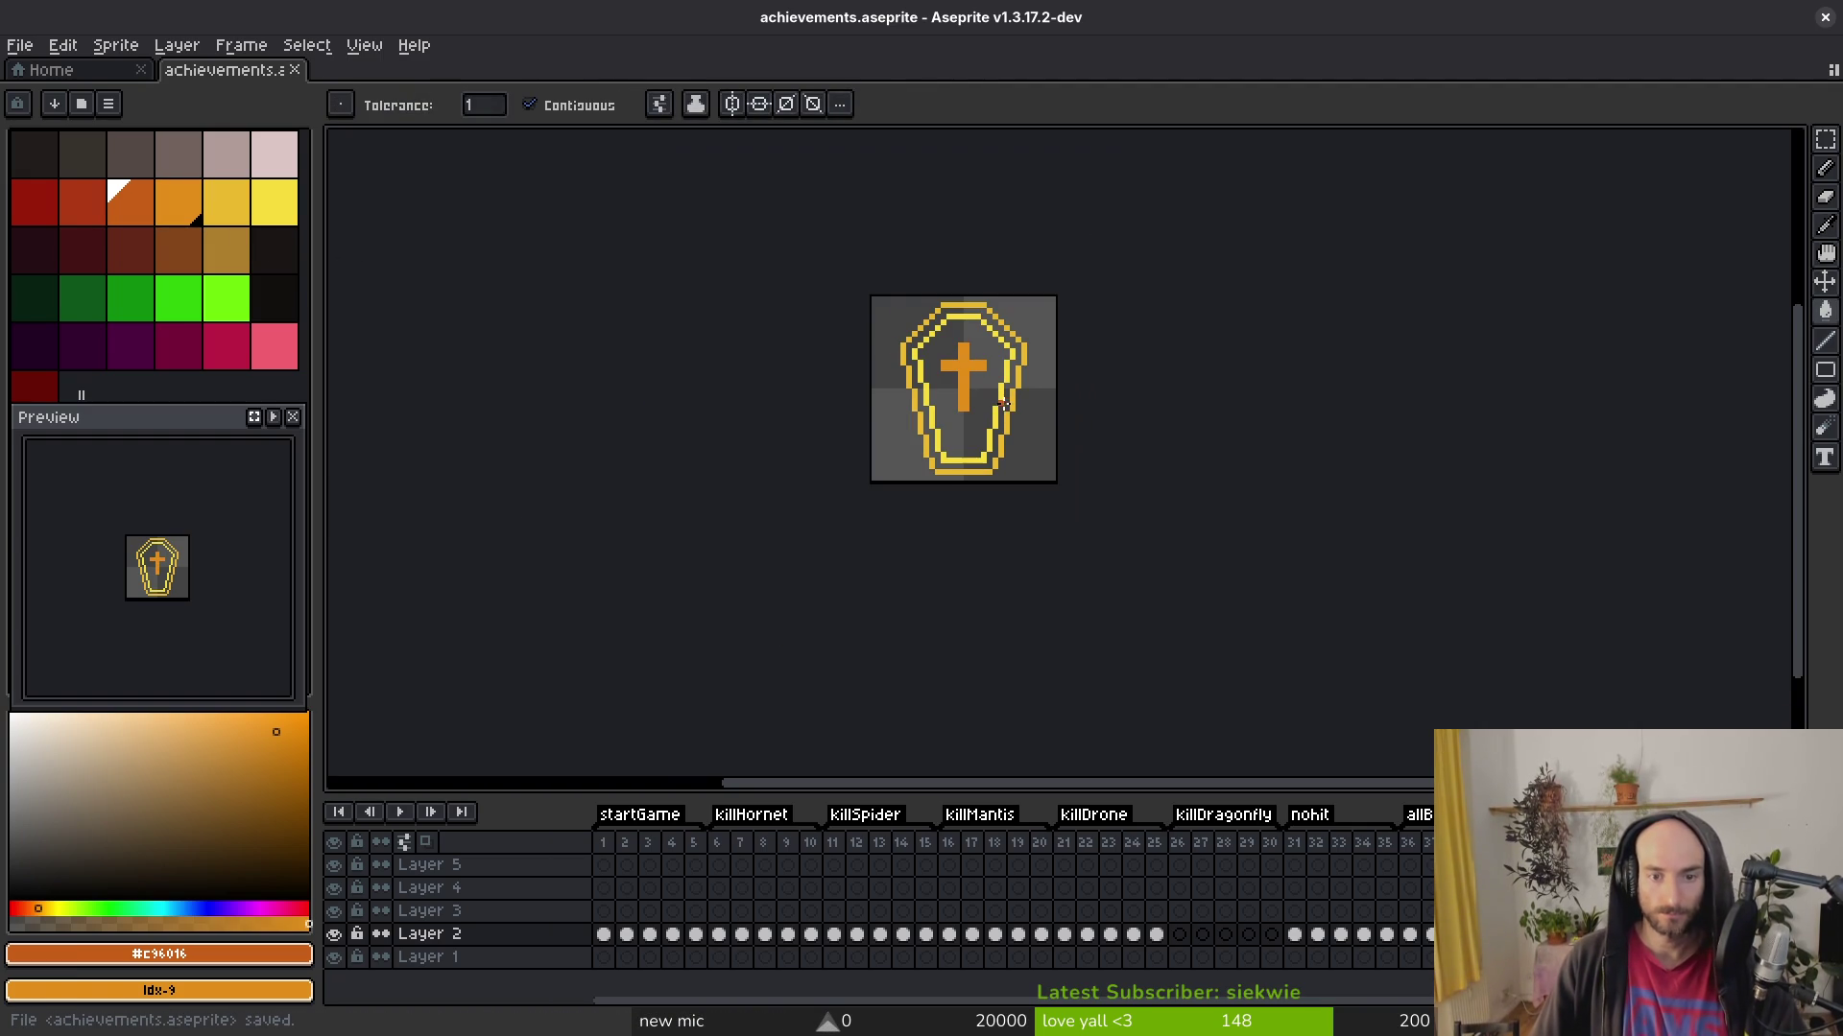
left_click_drag(1001, 407, 974, 401)
- Compare neighbouring frames, then replace the cross orange with a darker orange
key("v")
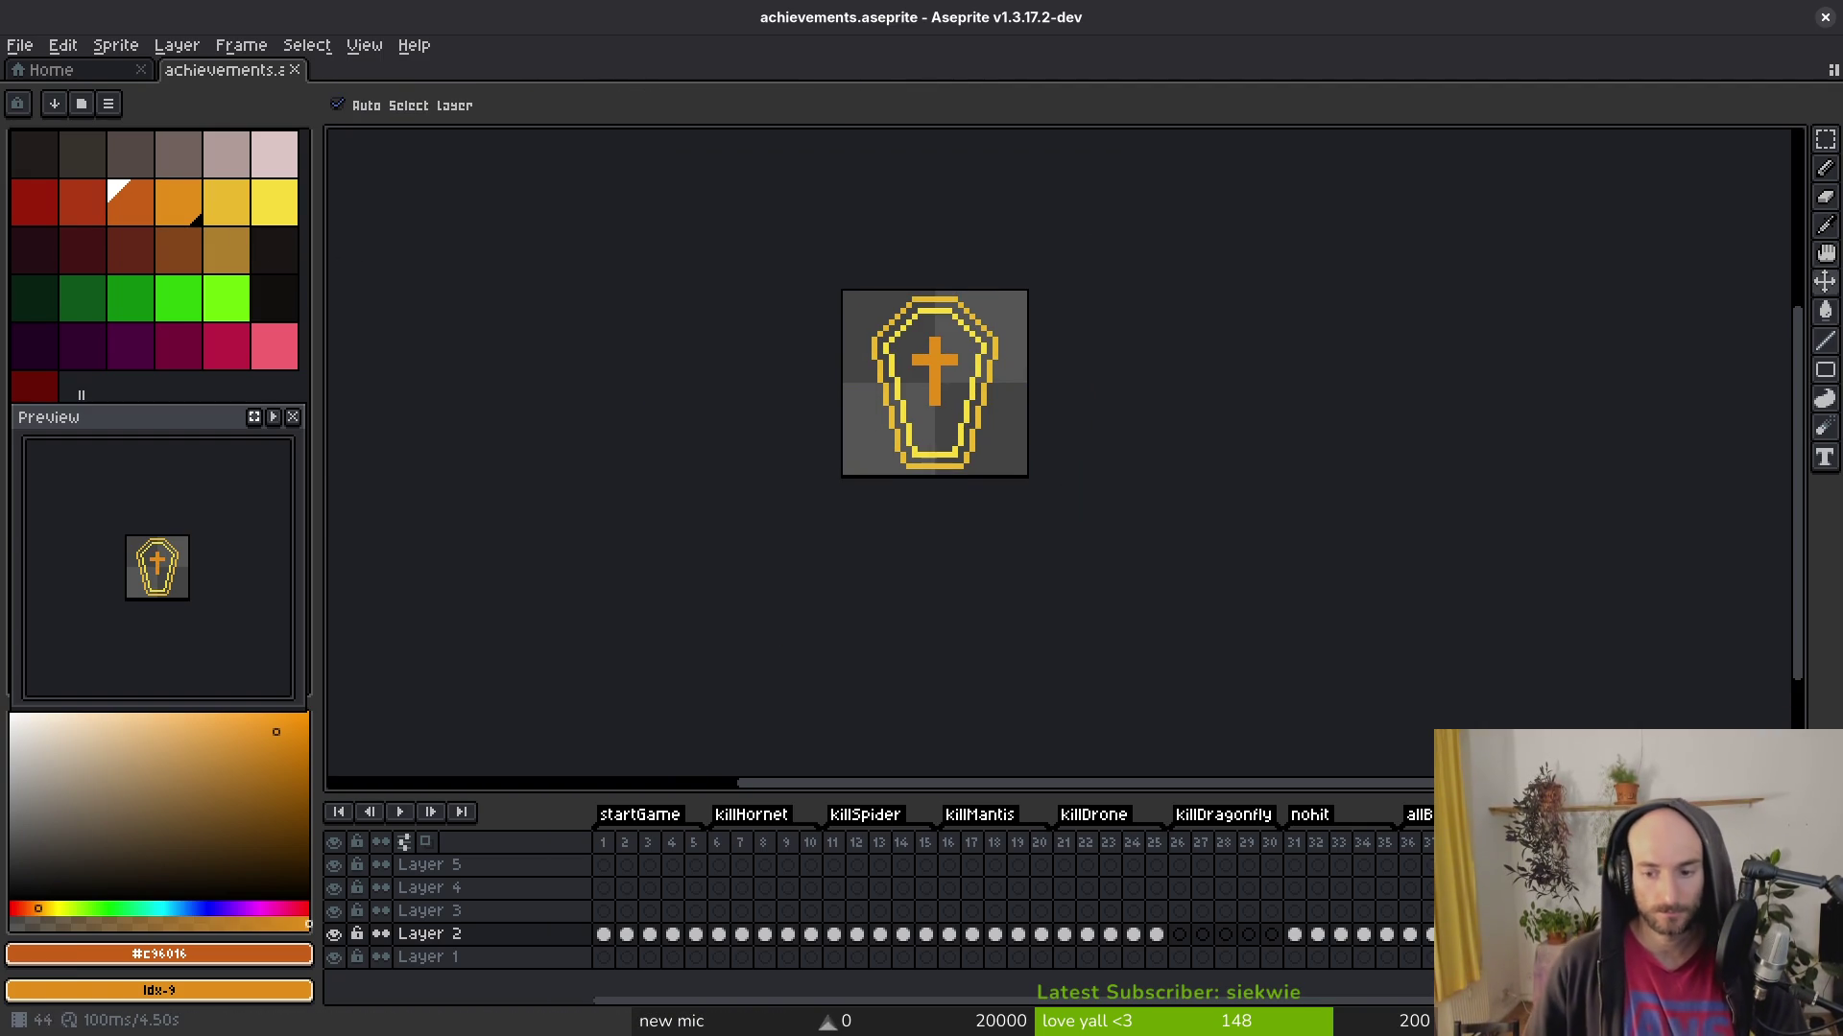
key("Left")
key("Left")
key("Left")
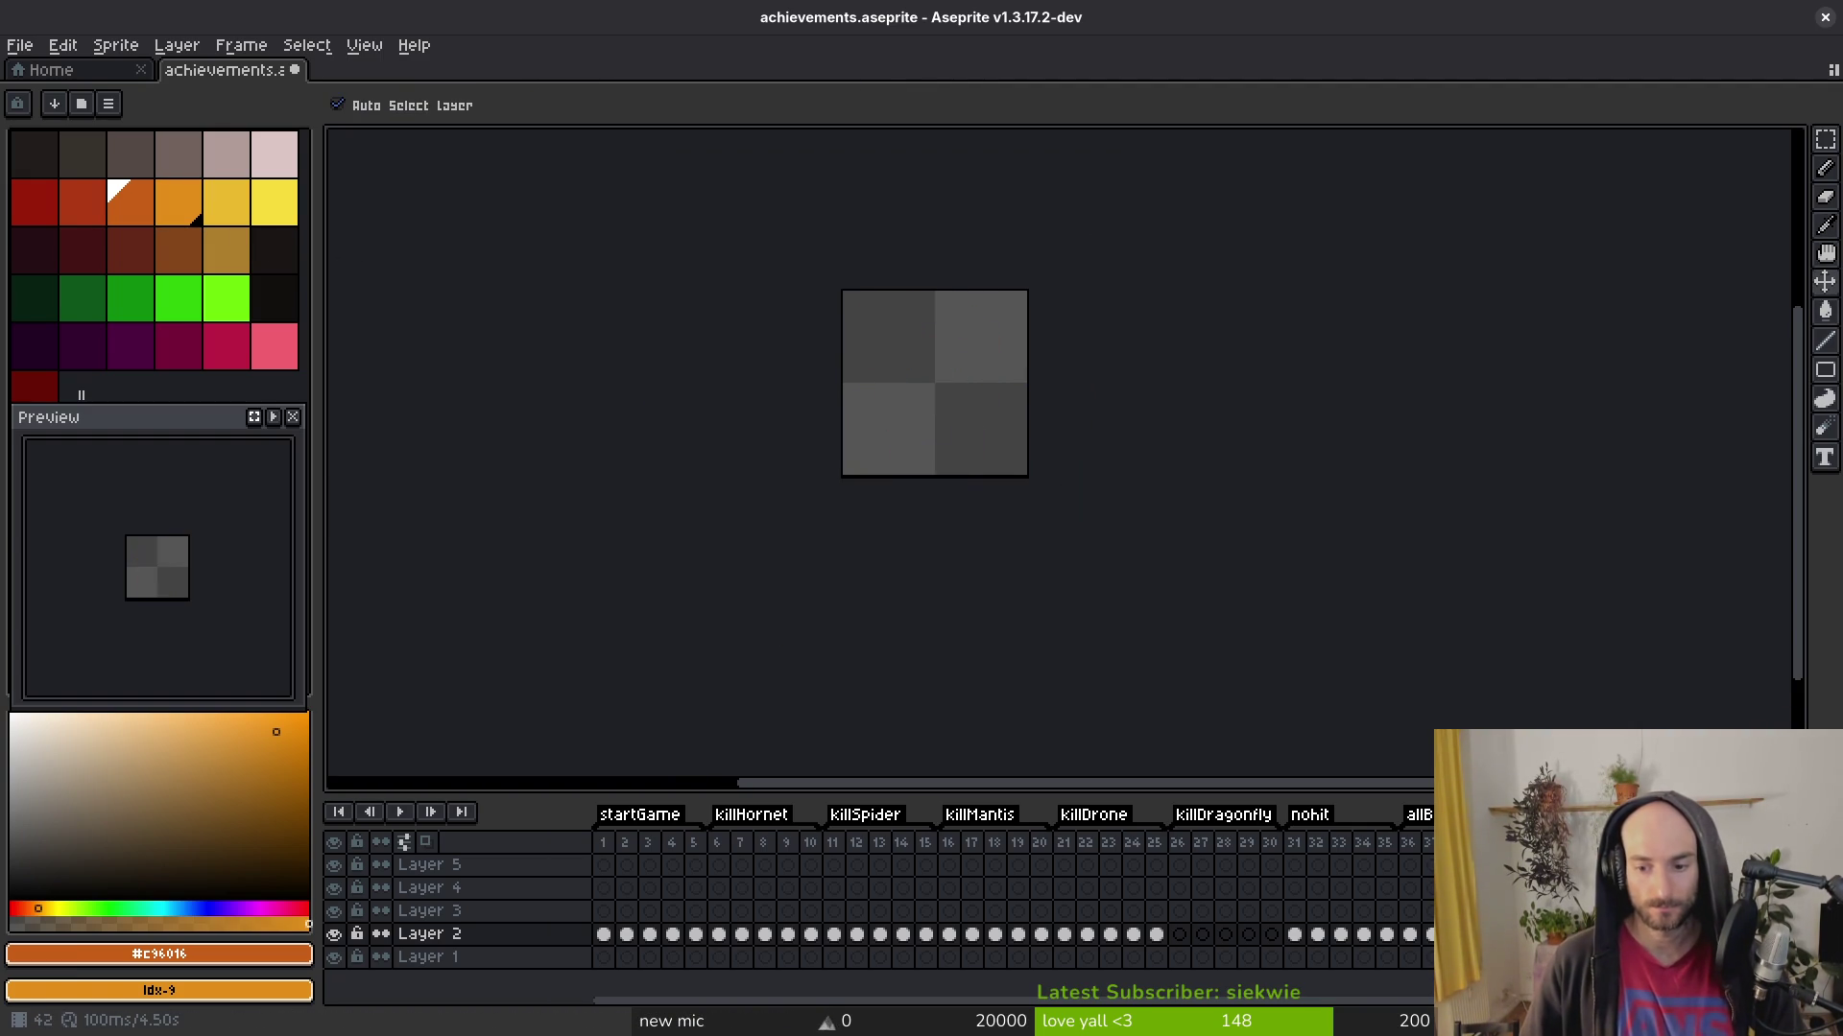
key("g")
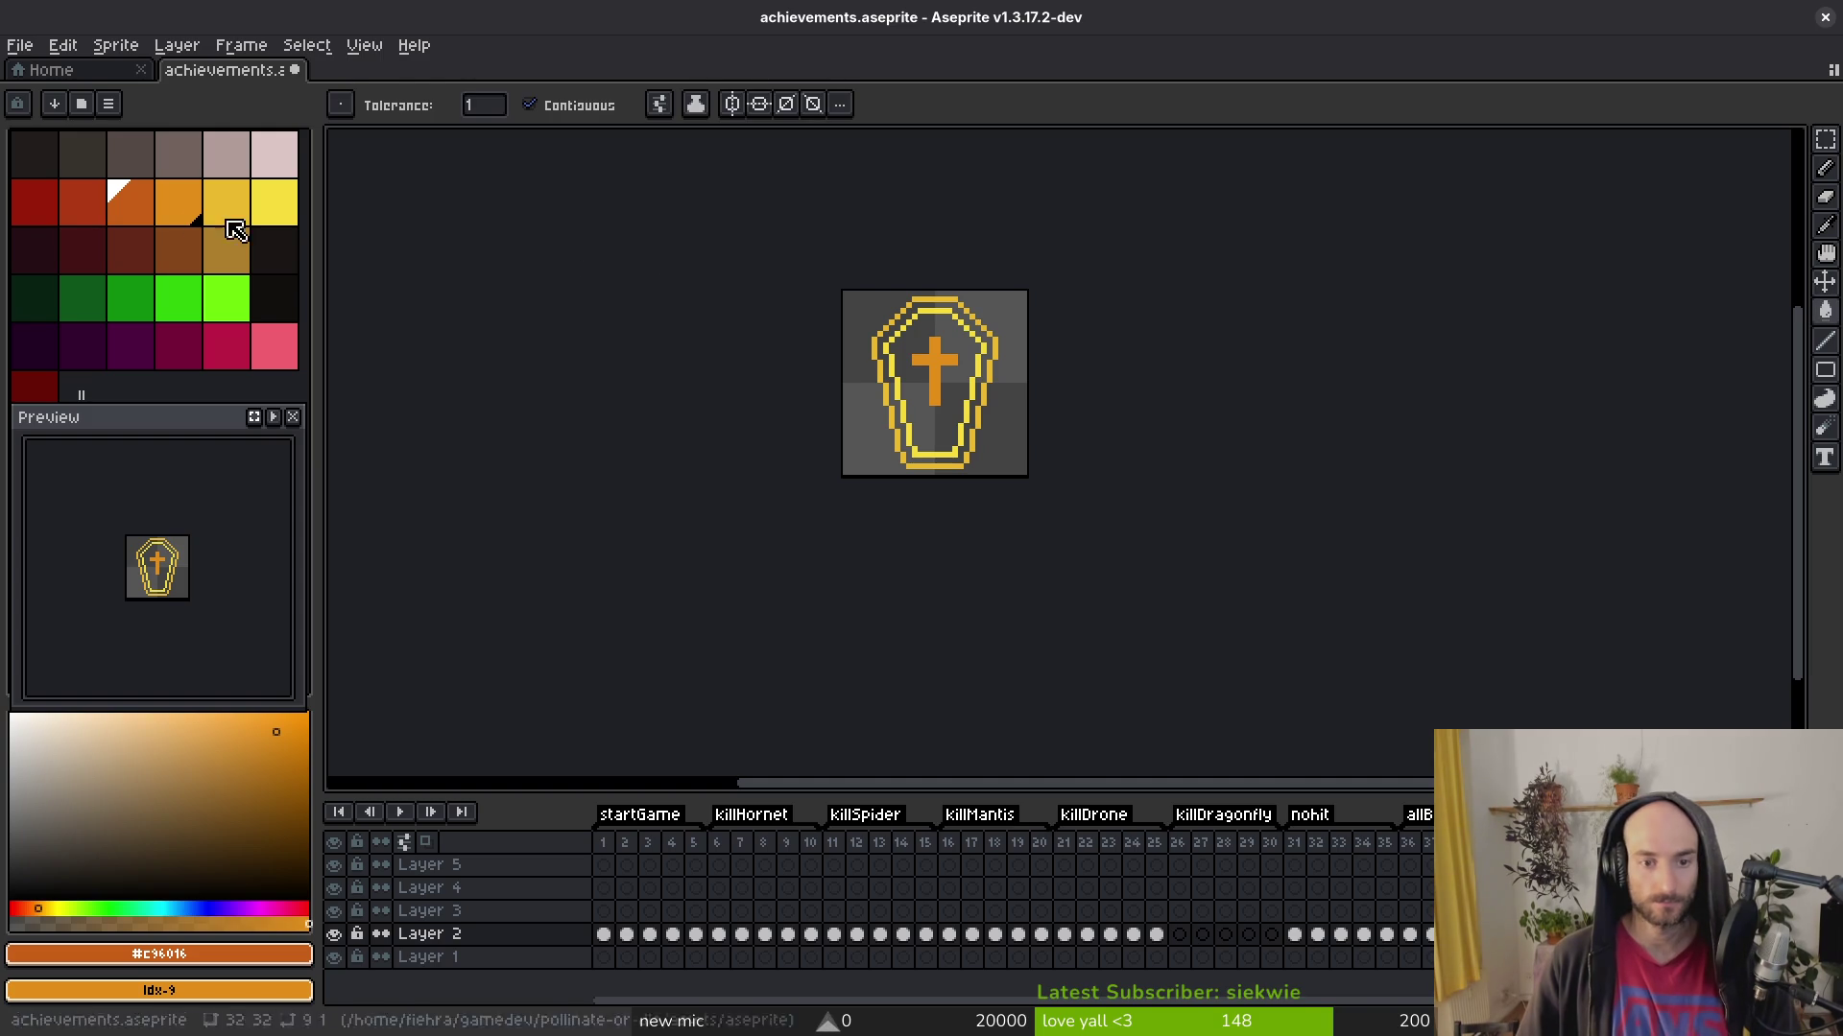
scroll(876, 284, "up", 2)
left_click(972, 413, "alt")
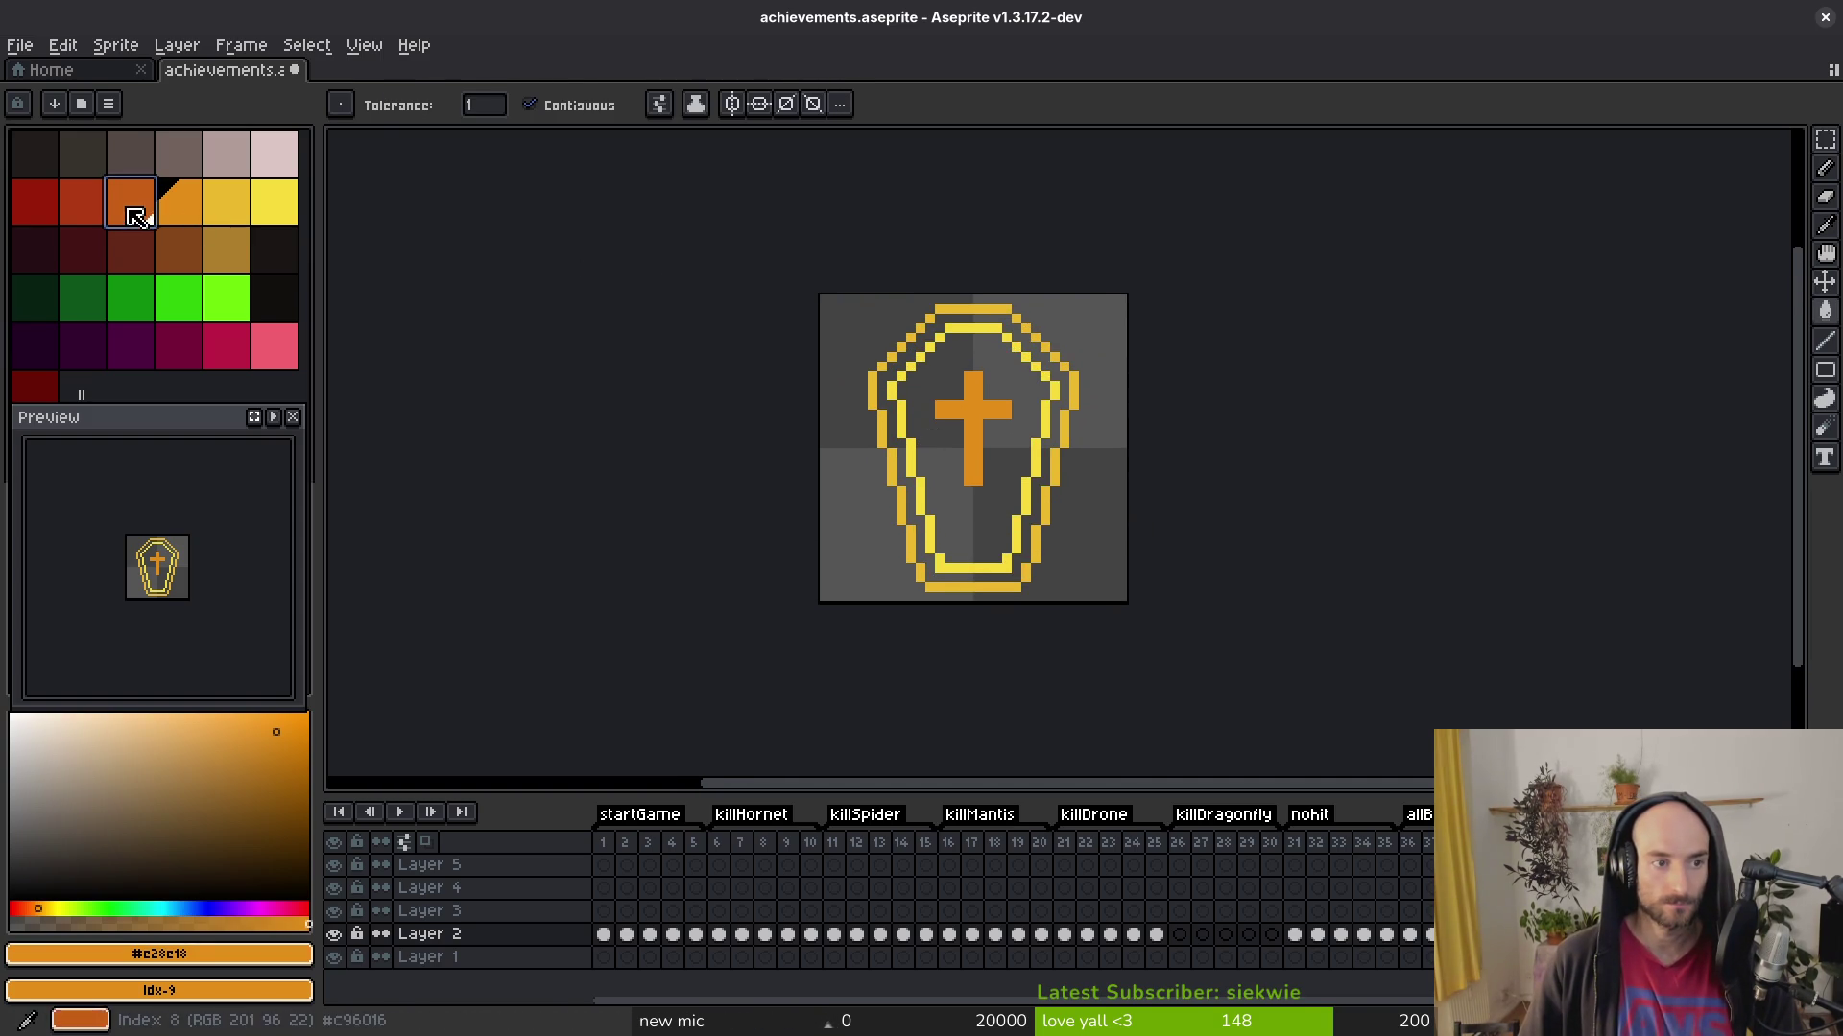
right_click(135, 217)
key("shift+r")
key("Return")
- Turn the outer outline orange and darken the inner yellow, then undo the outline changes
left_click(226, 219)
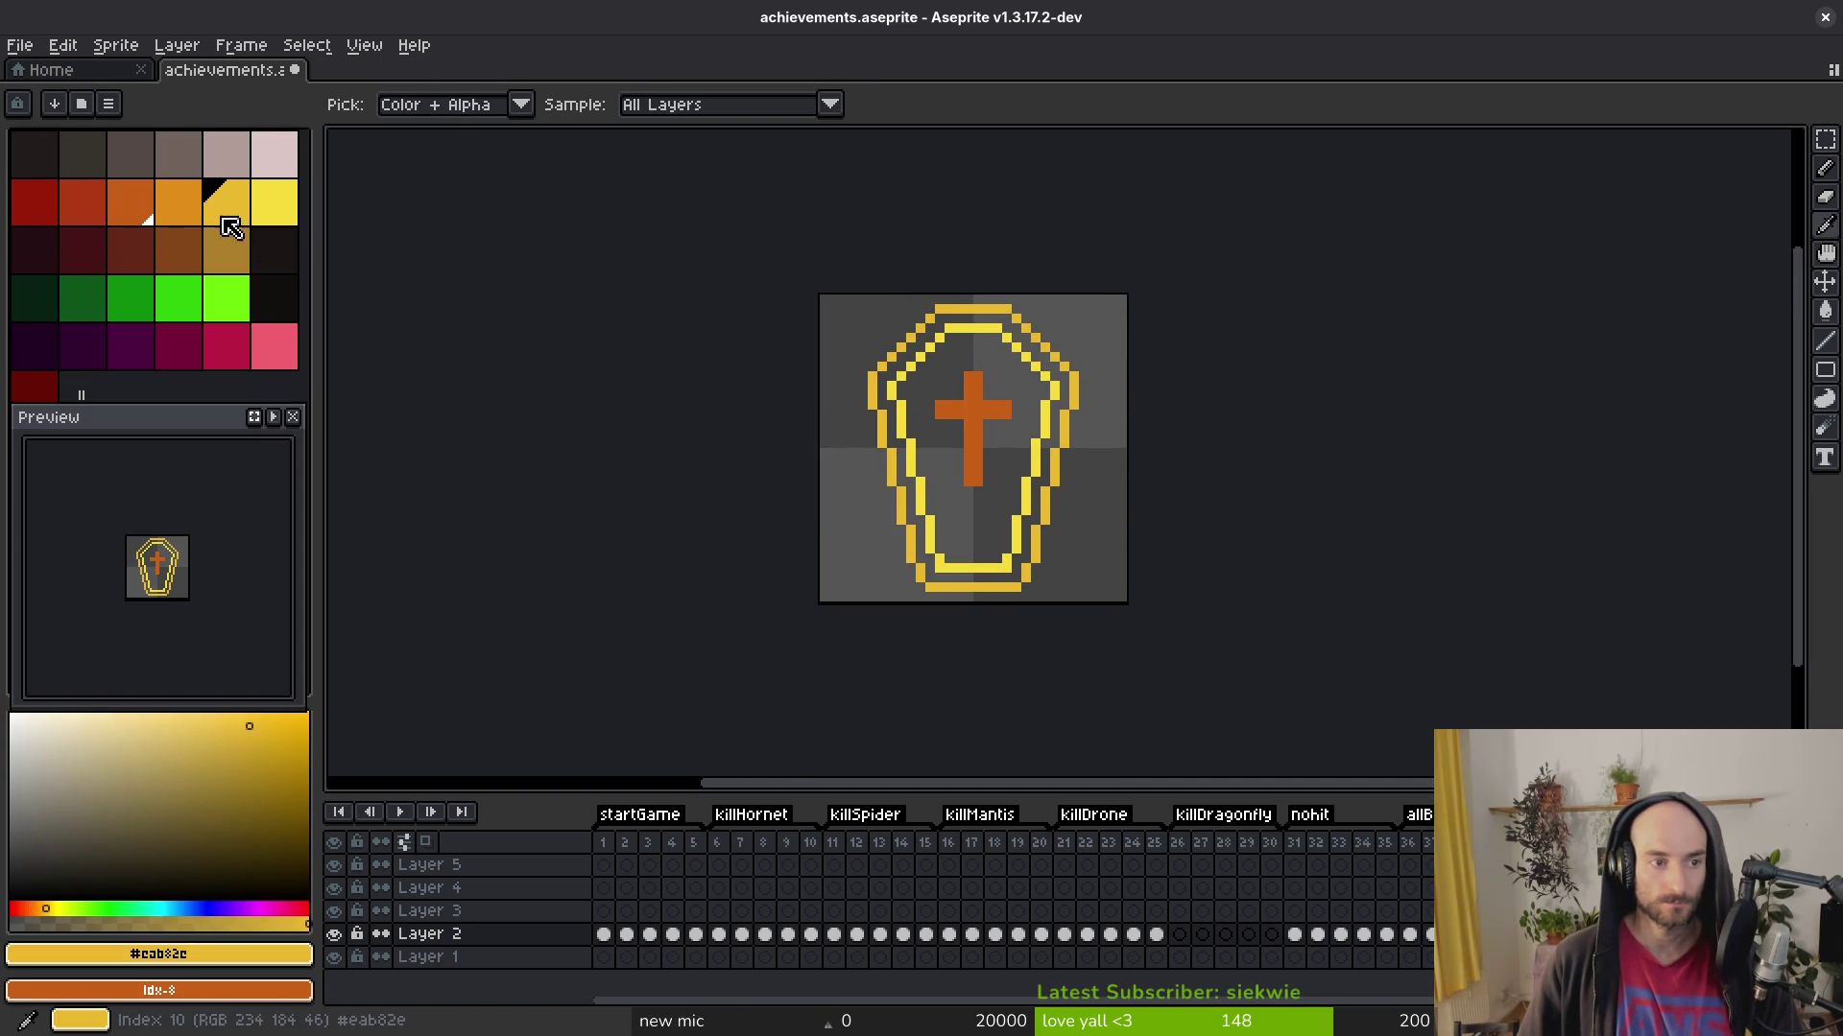
right_click(179, 203)
key("shift+r")
key("Return")
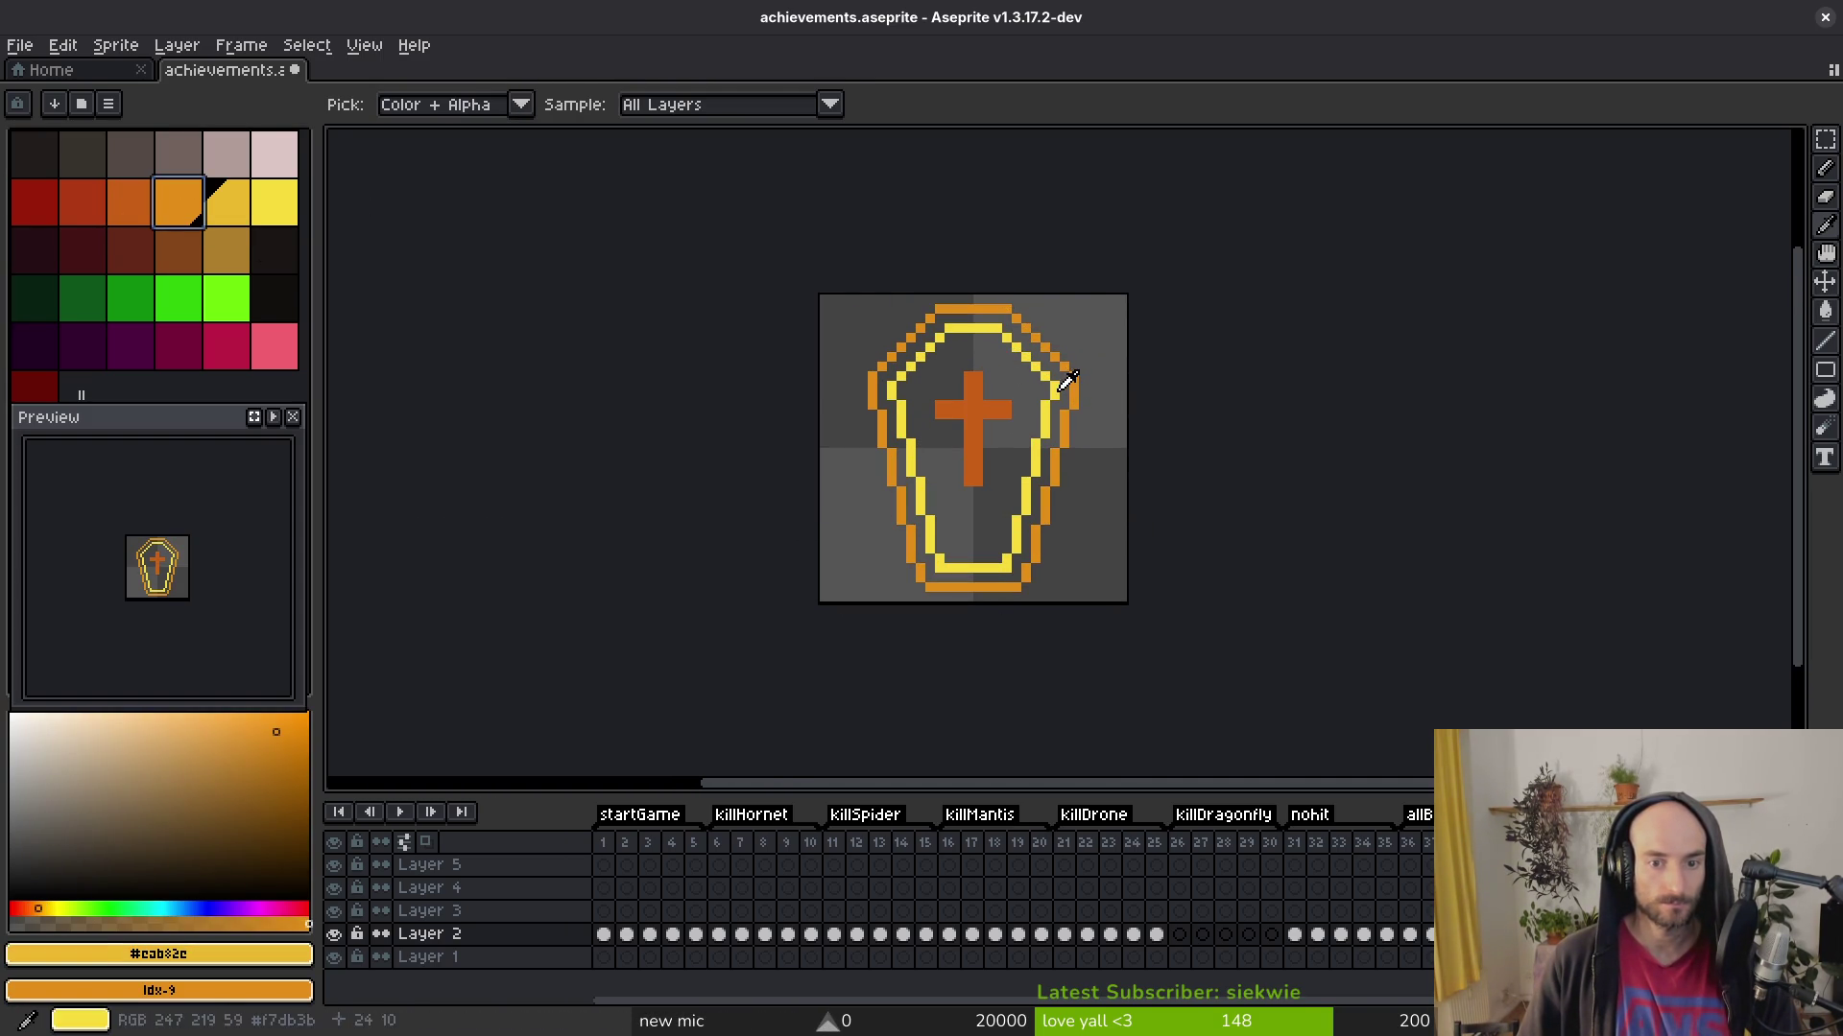
left_click(1067, 381, "alt")
right_click(226, 204)
key("shift+r")
key("Return")
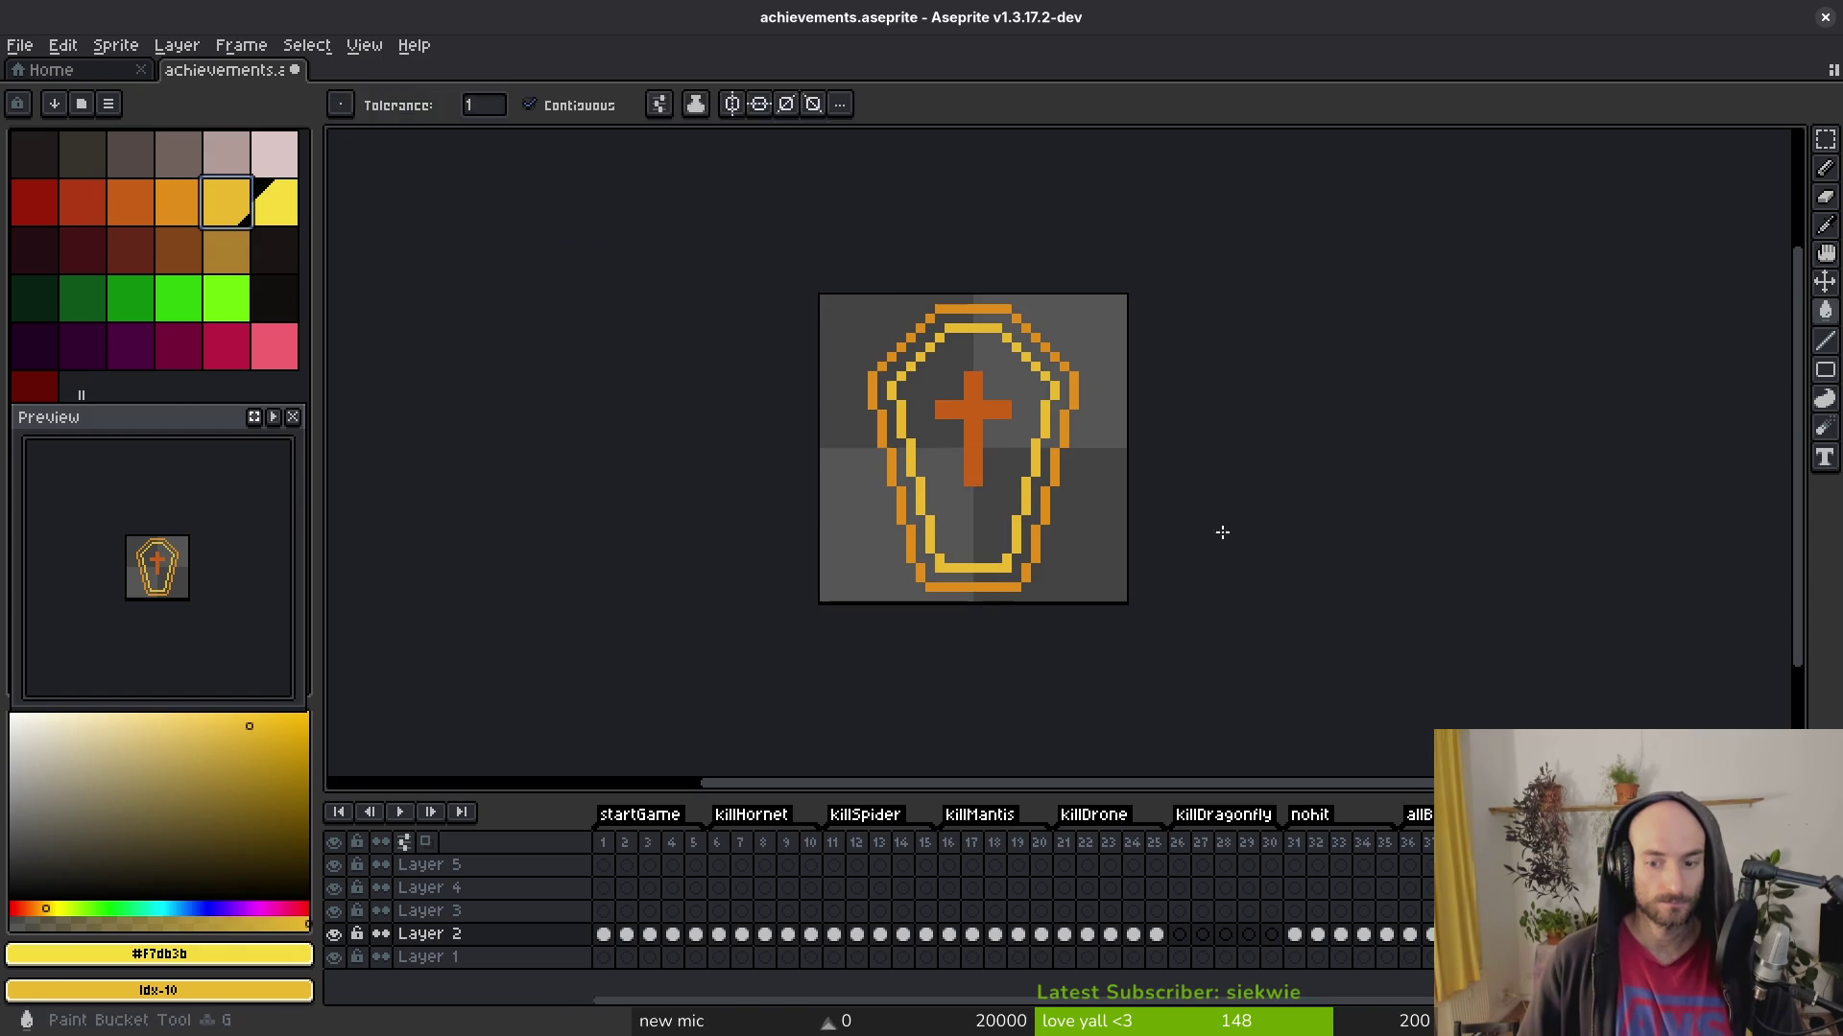
key("ctrl+z")
key("ctrl+z")
key("ctrl+z")
- Try a red cross with orange outer and inner outlines, then undo the trial
left_click(972, 412, "alt")
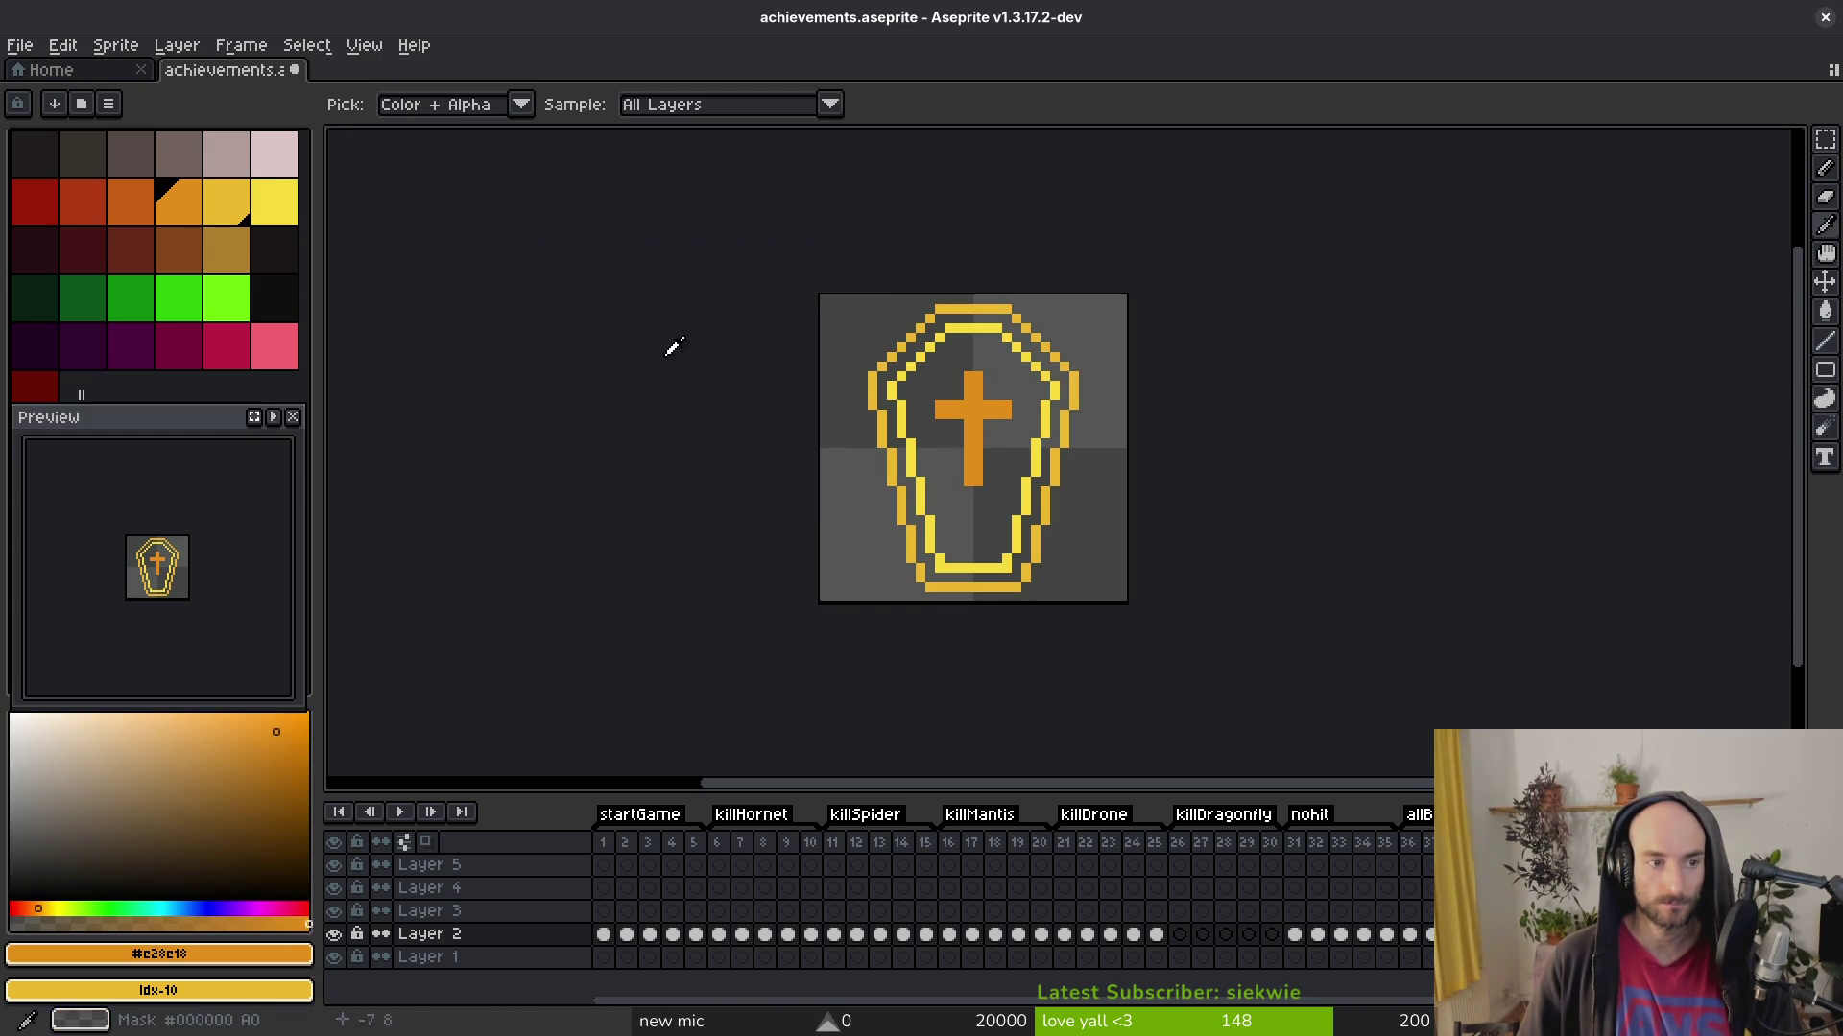
right_click(69, 198)
key("shift+r")
left_click(835, 301)
left_click(1079, 378, "alt")
right_click(130, 203)
key("shift+r")
left_click(827, 295)
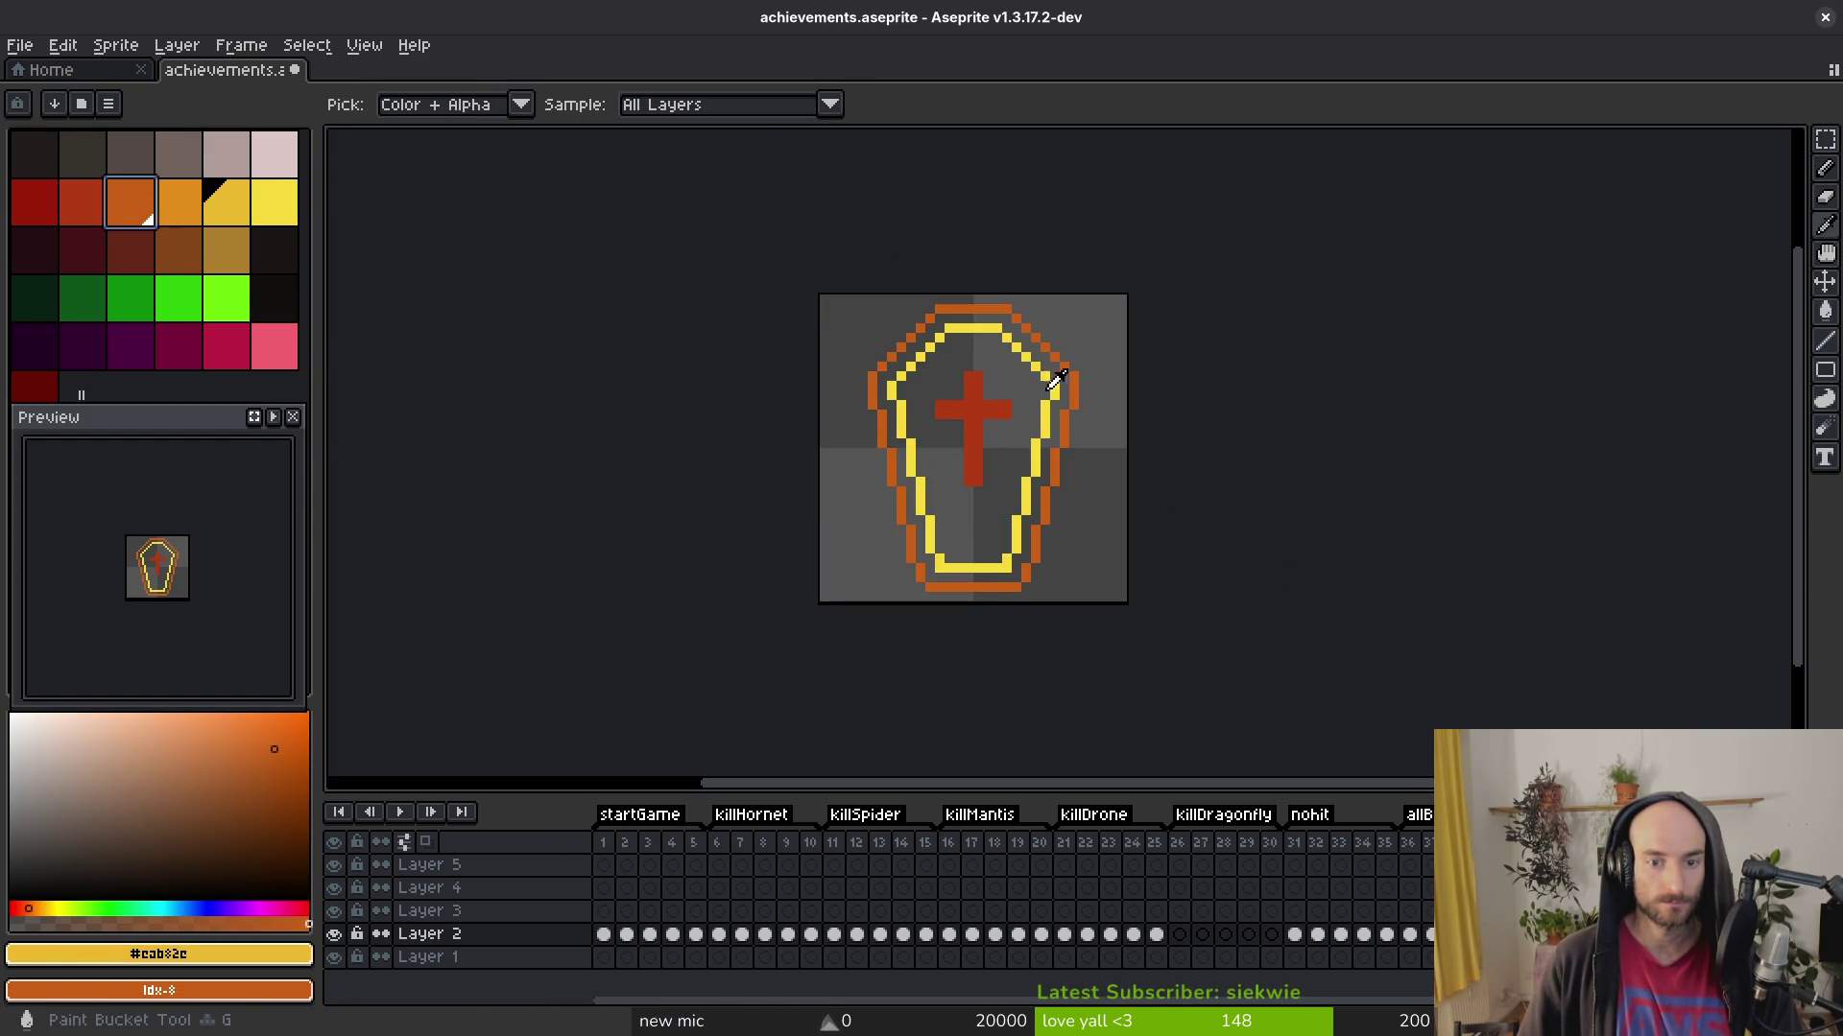
left_click(1052, 382, "alt")
right_click(192, 213)
key("shift+r")
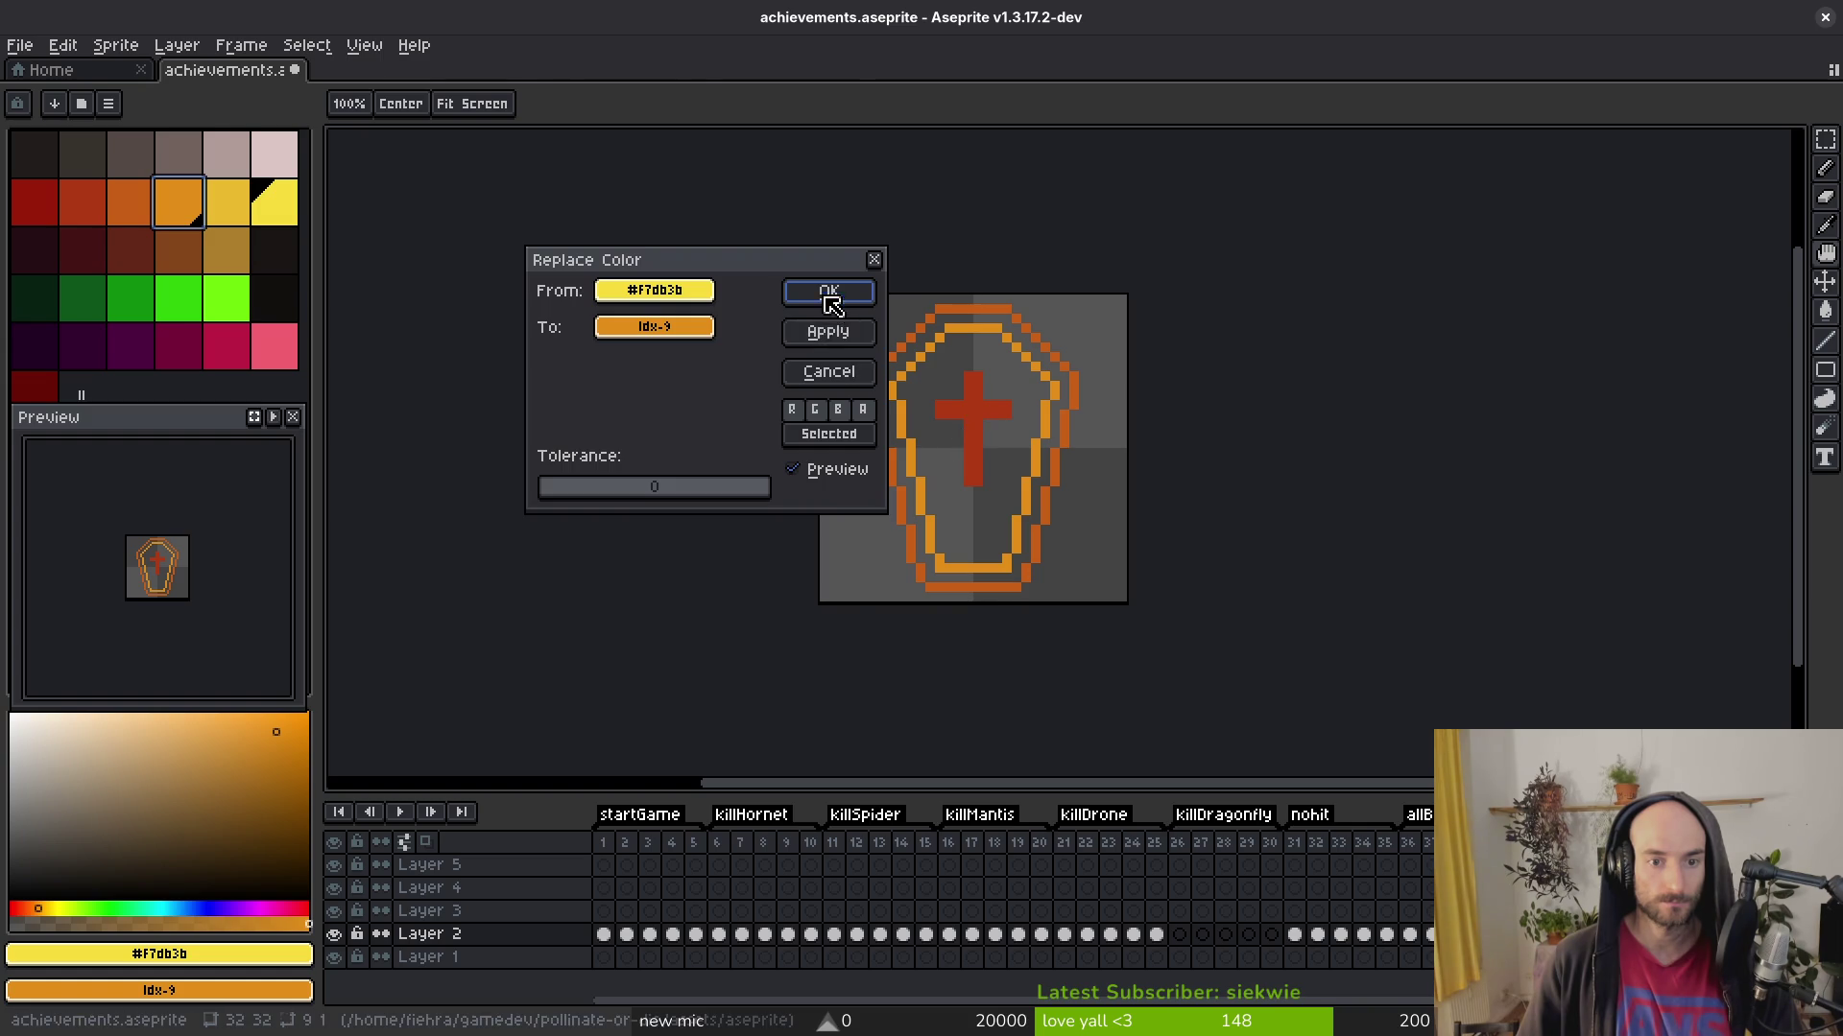
left_click(831, 303)
key("ctrl+z")
key("ctrl+z")
key("ctrl+z")
- Try a red cross, red-orange outer outline and orange inner outline
left_click(988, 408, "alt")
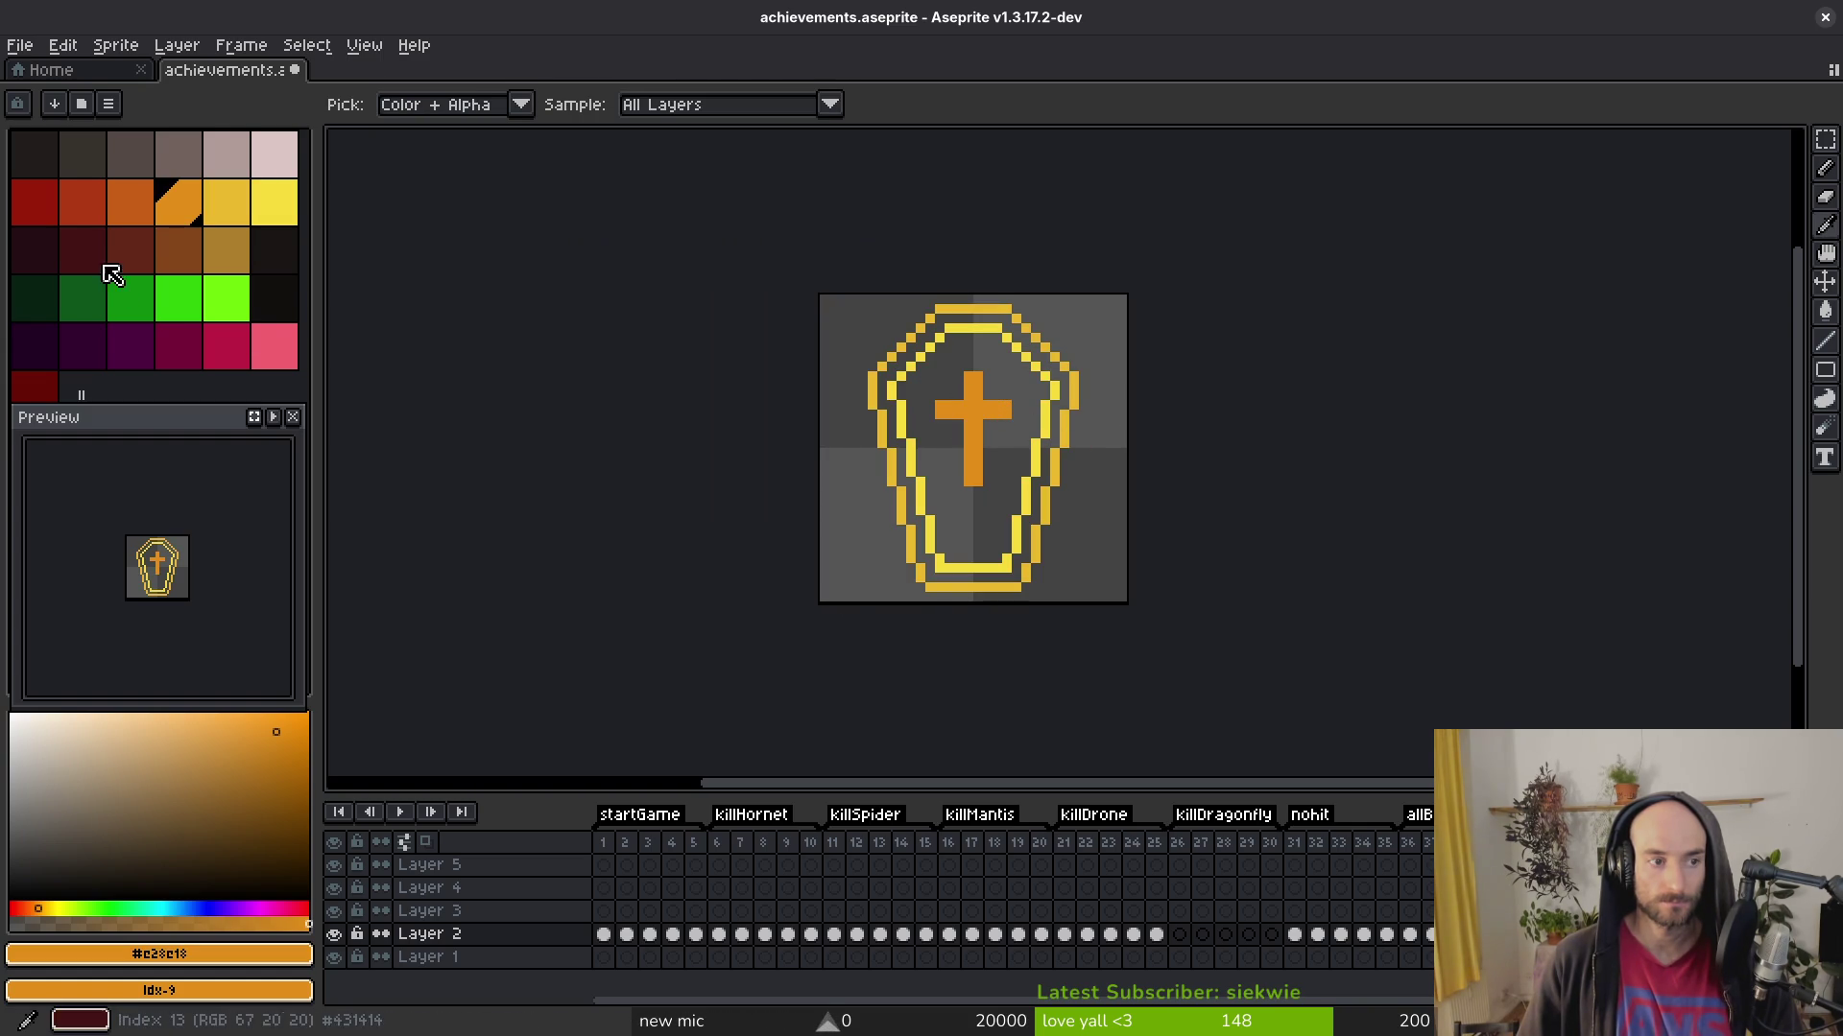
right_click(34, 201)
key("shift+r")
left_click(815, 293)
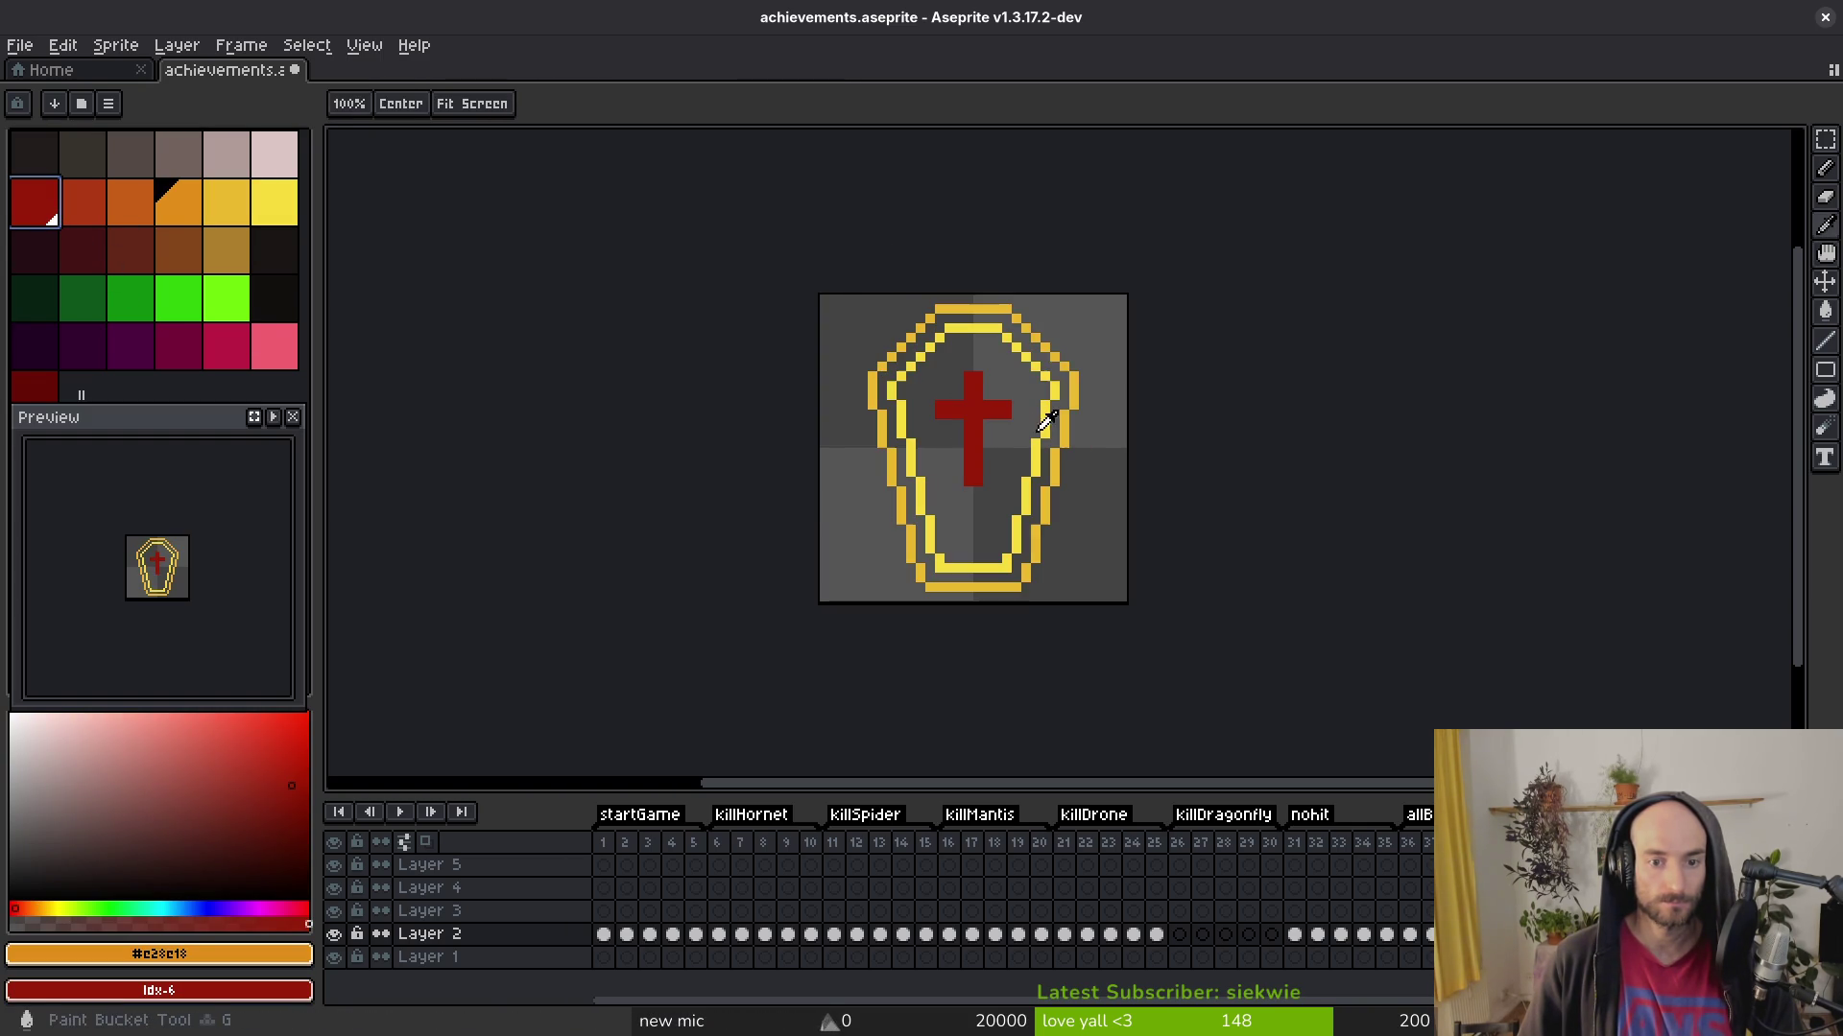
left_click(1077, 377, "alt")
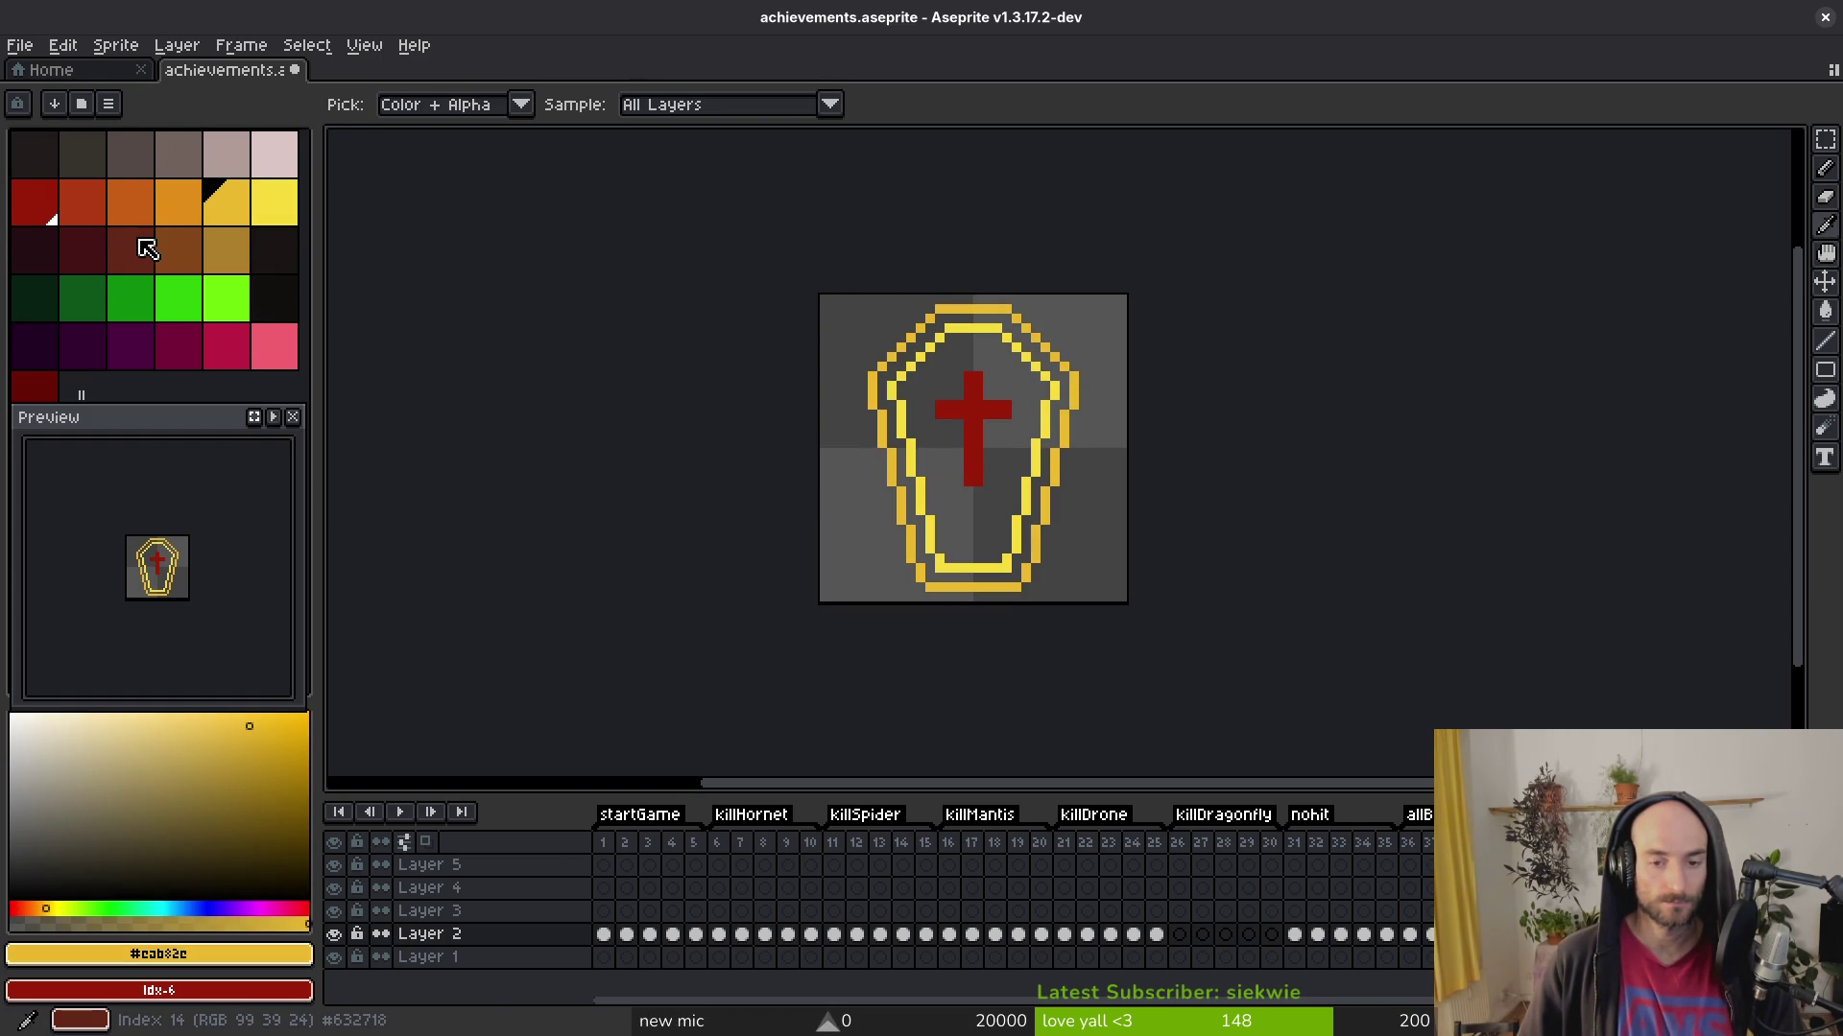
right_click(103, 222)
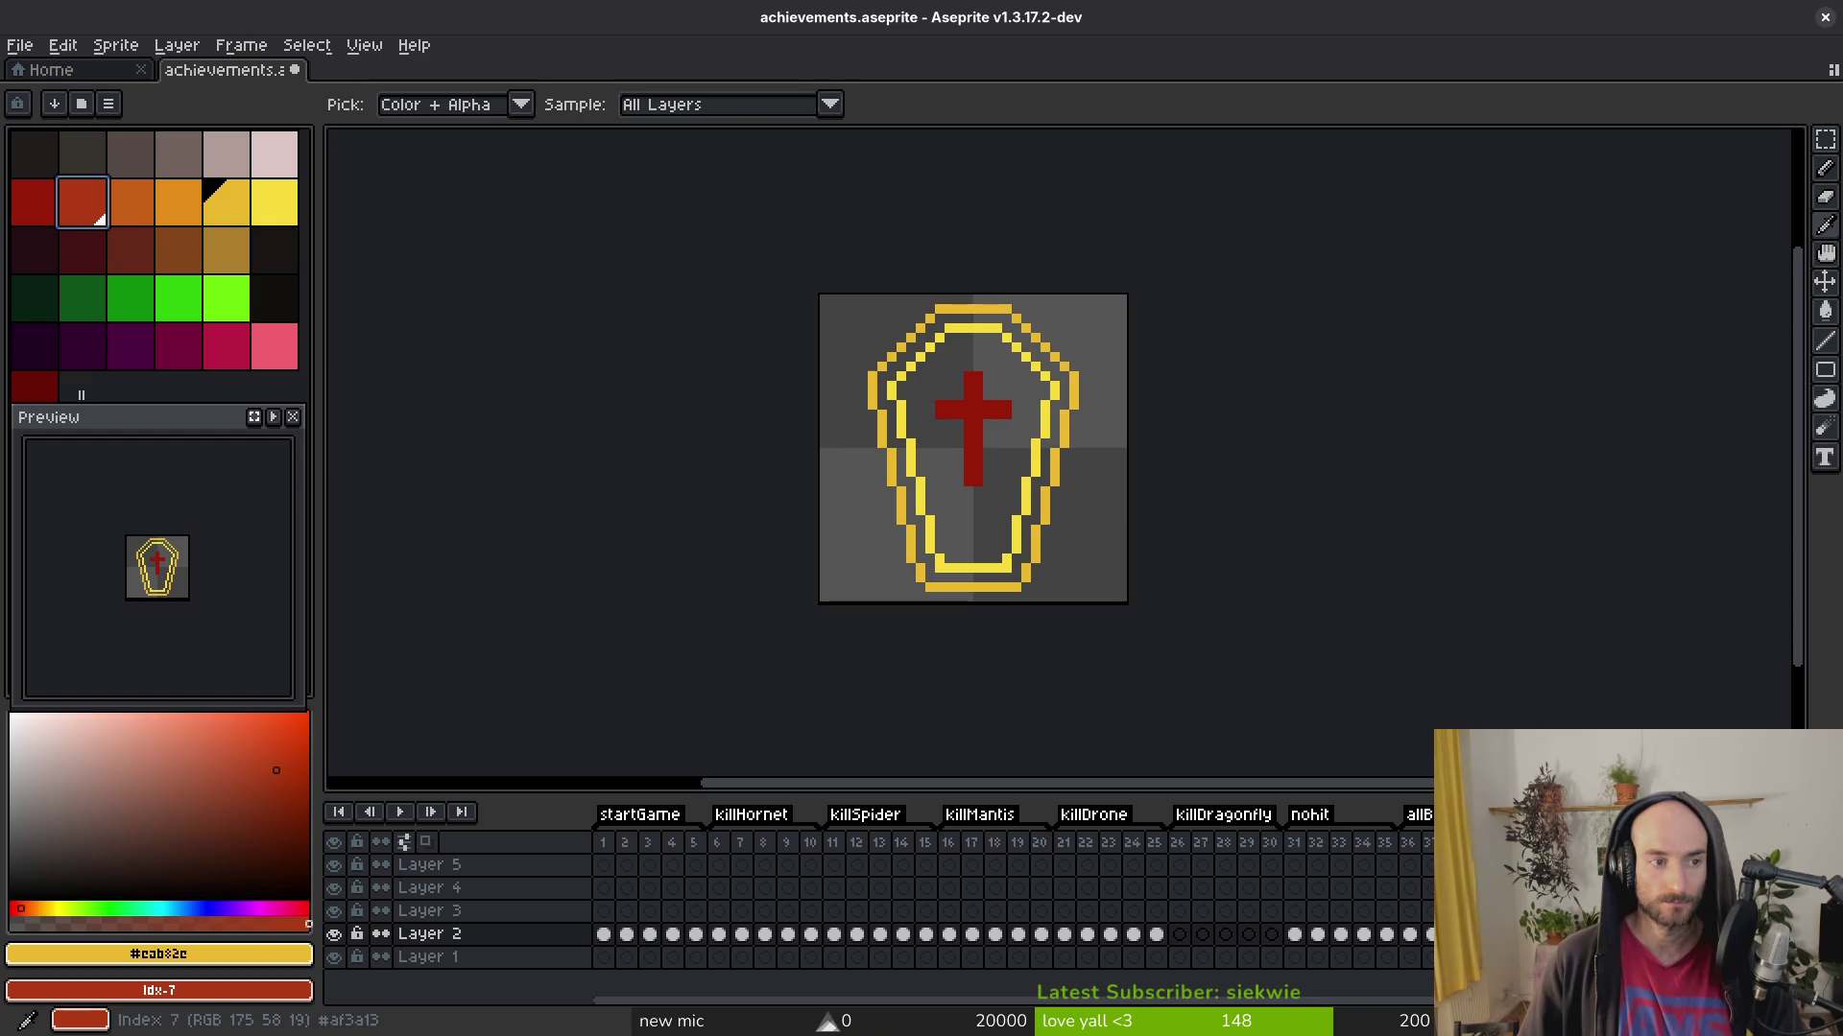
key("shift+r")
left_click(829, 294)
left_click(994, 326, "alt")
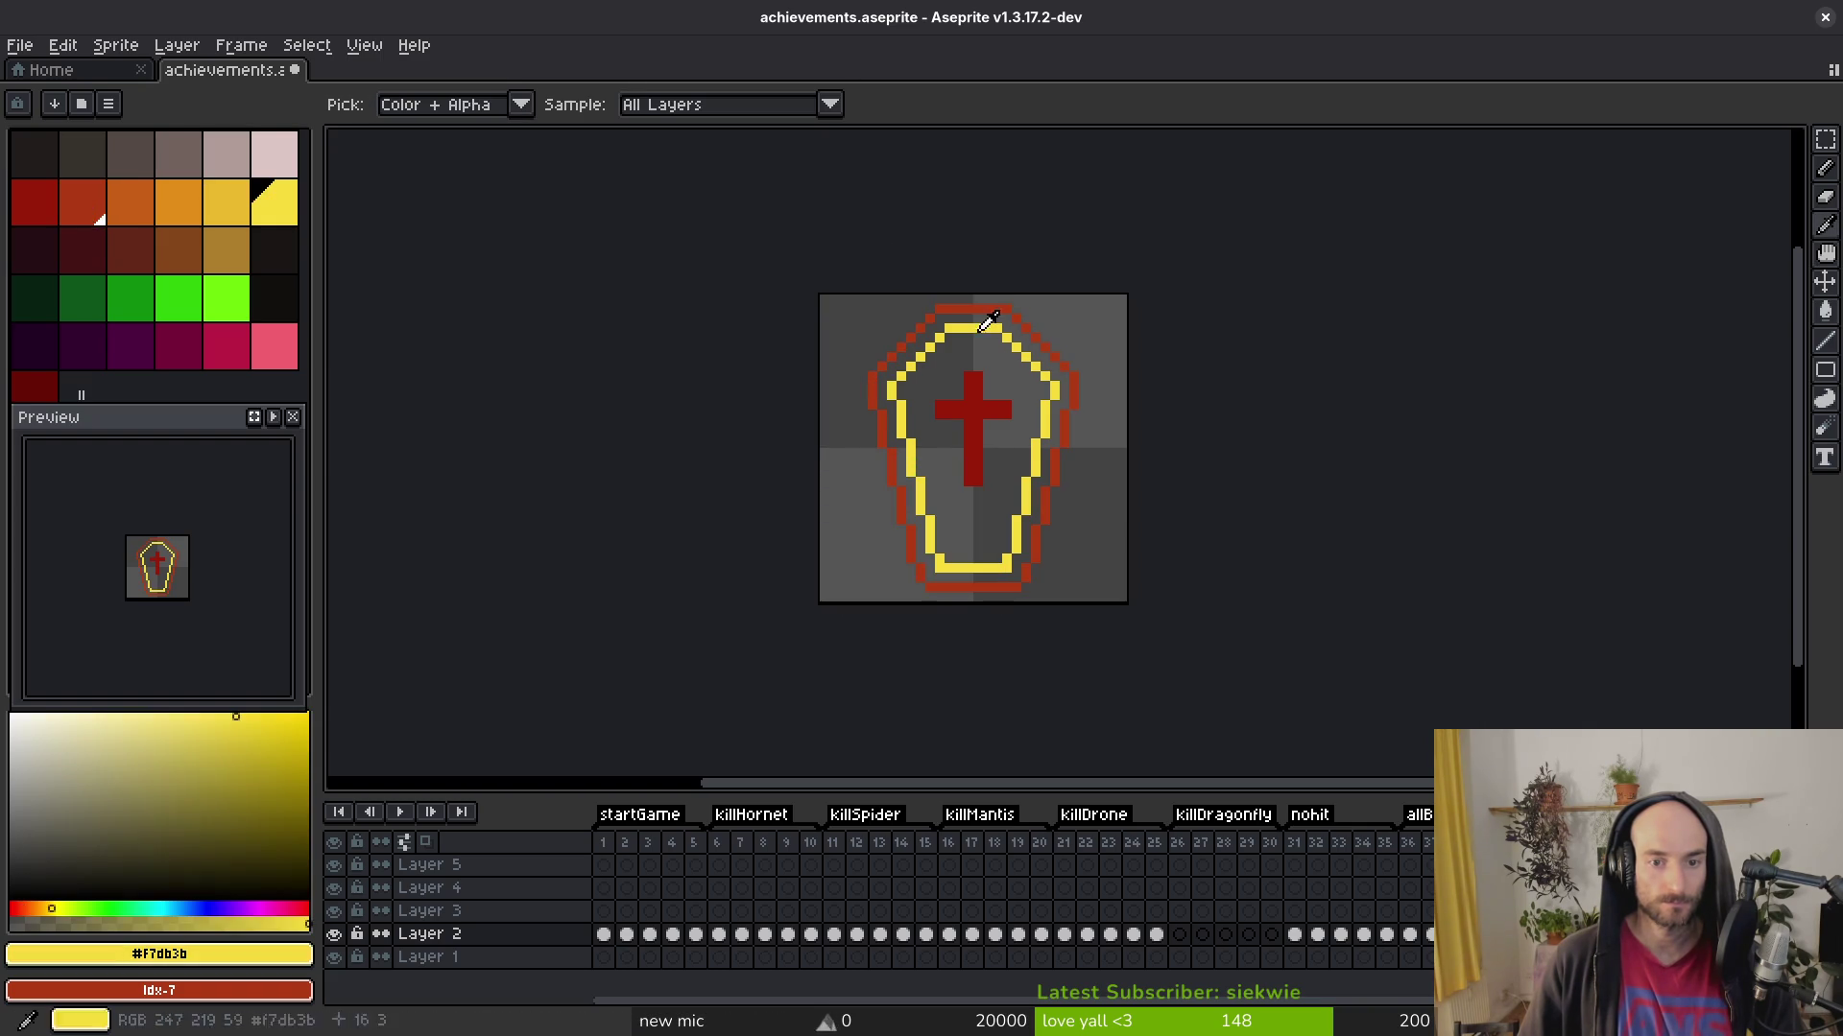
right_click(132, 204)
key("shift+r")
left_click(831, 293)
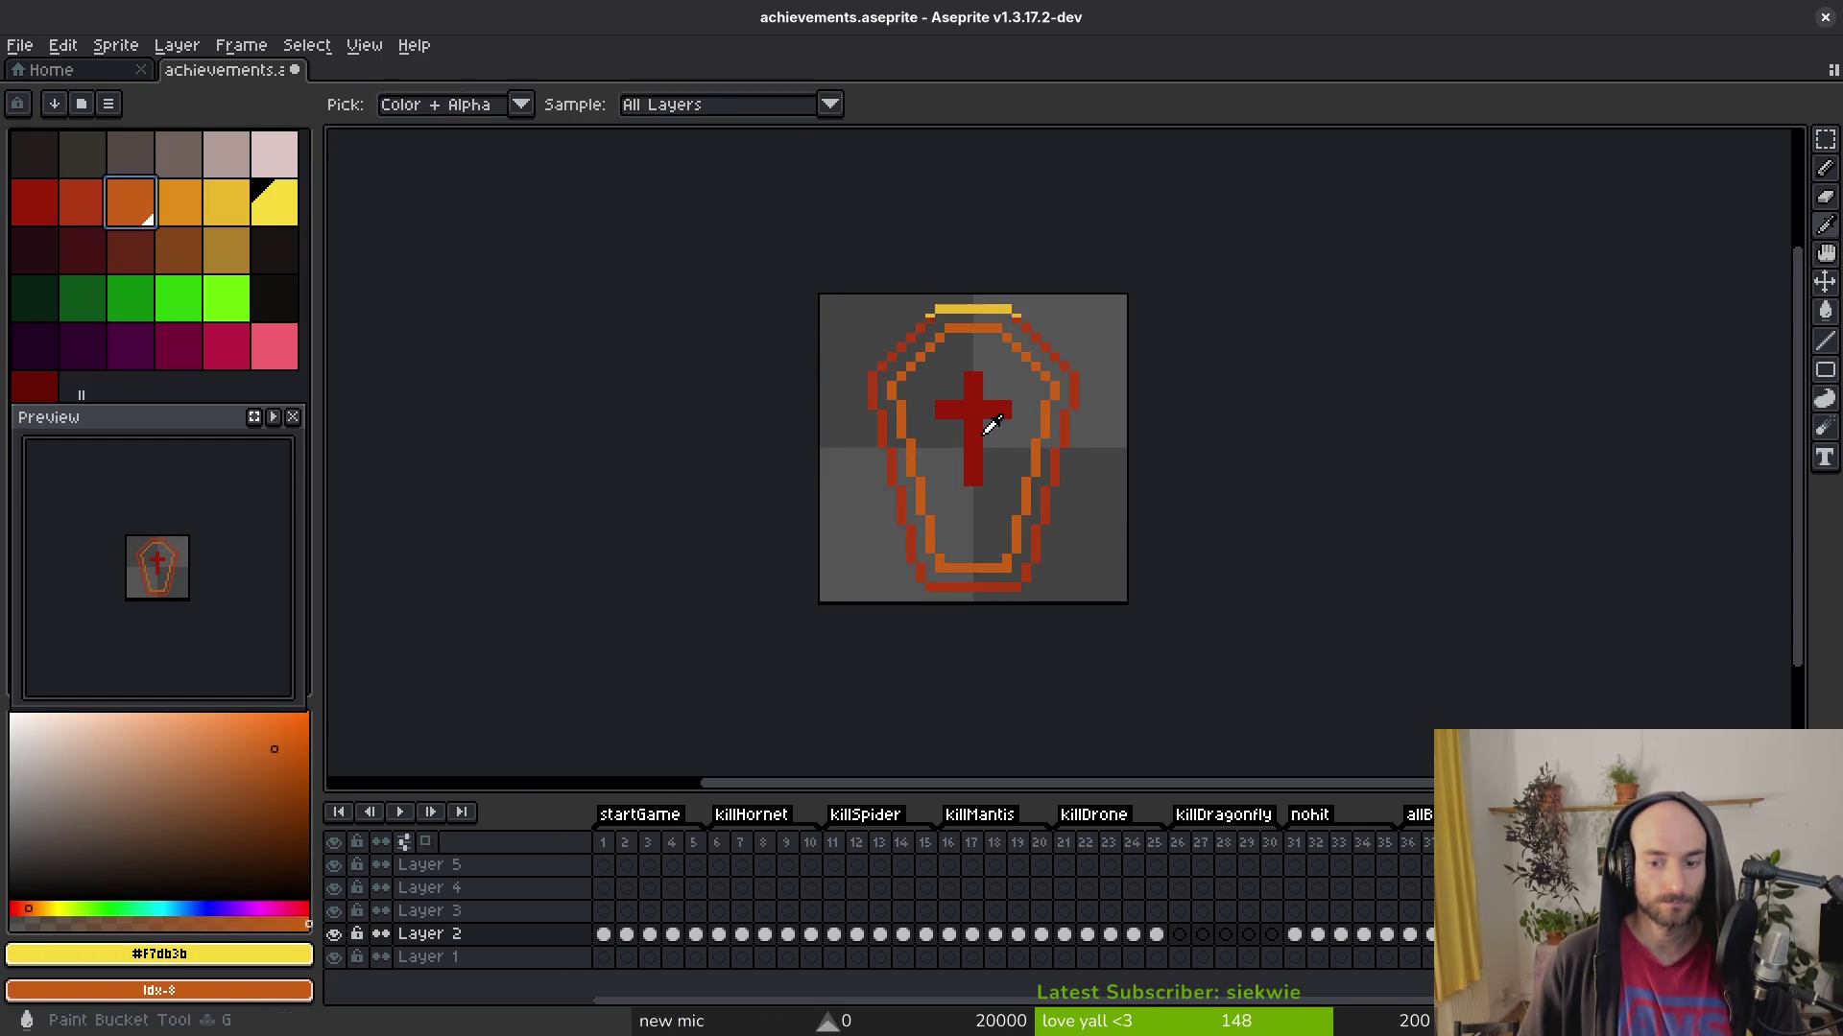
- Try a dark red cross with red and red-orange outlines, save, and return to frame 1
left_click(1007, 422, "alt")
right_click(43, 393)
key("shift+r")
left_click(823, 288)
left_click(1020, 309, "alt")
right_click(38, 203)
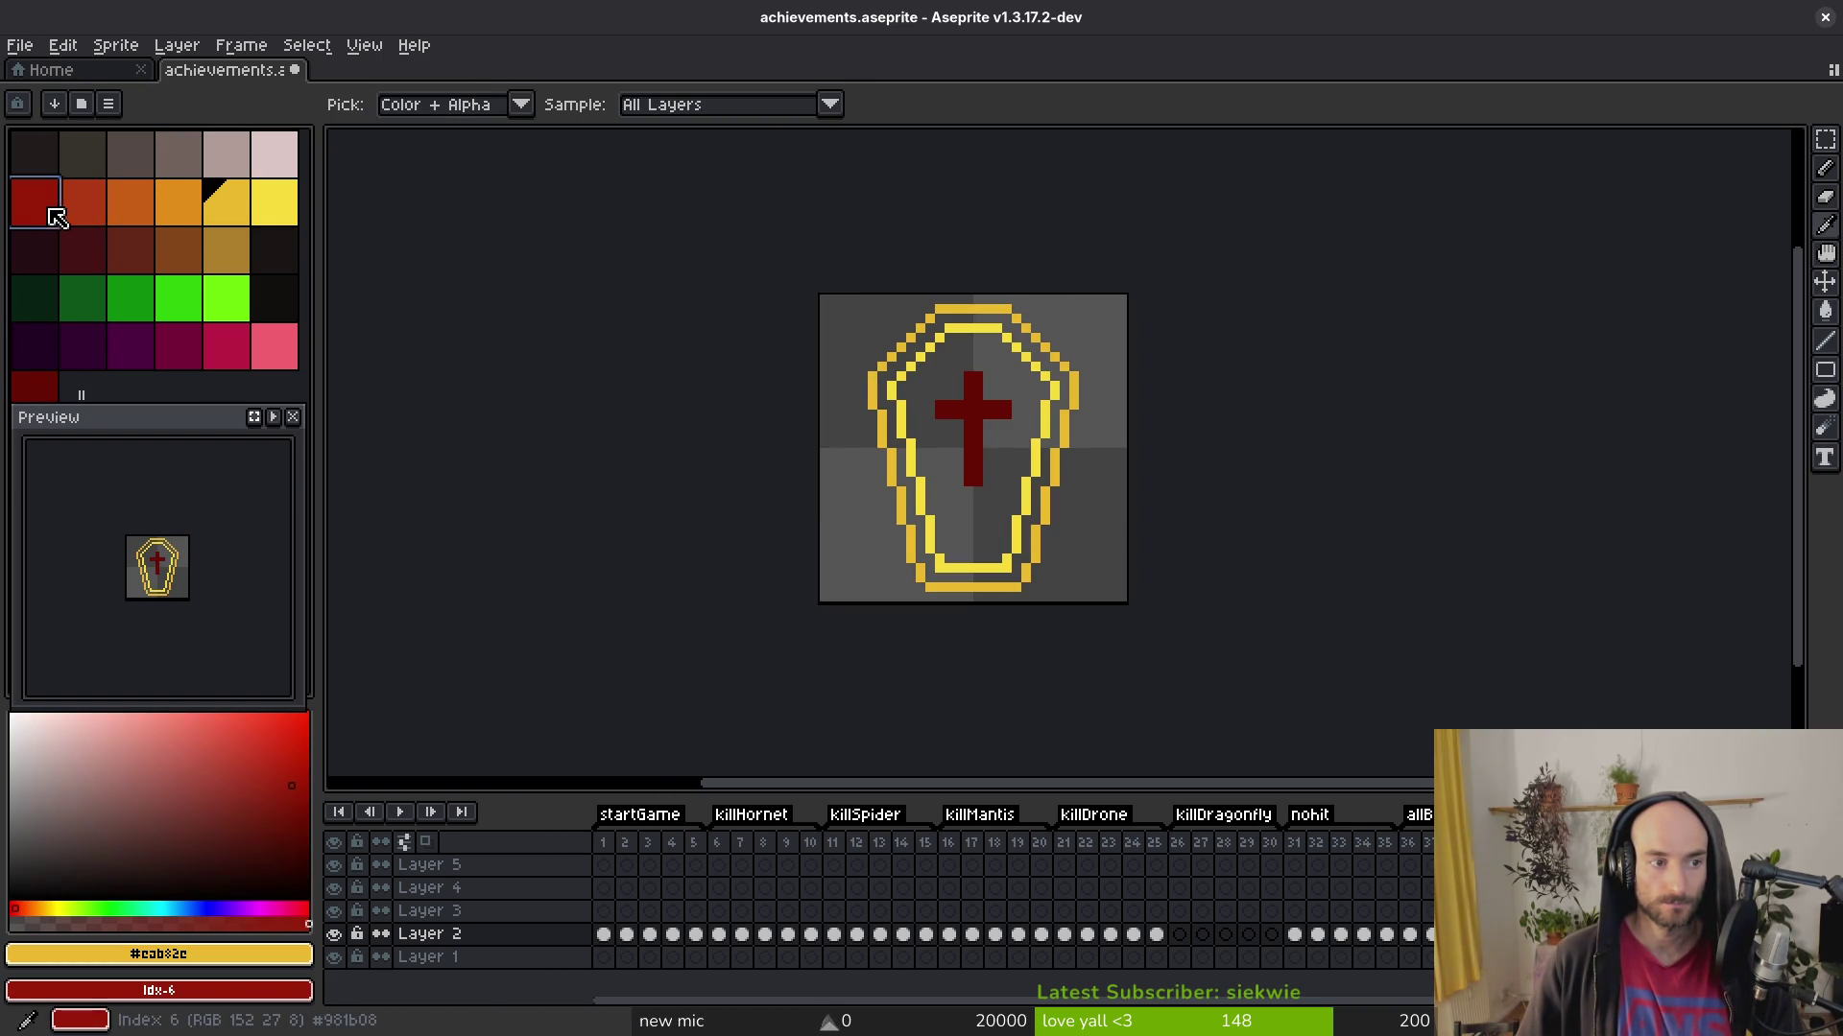
key("shift+r")
left_click(823, 292)
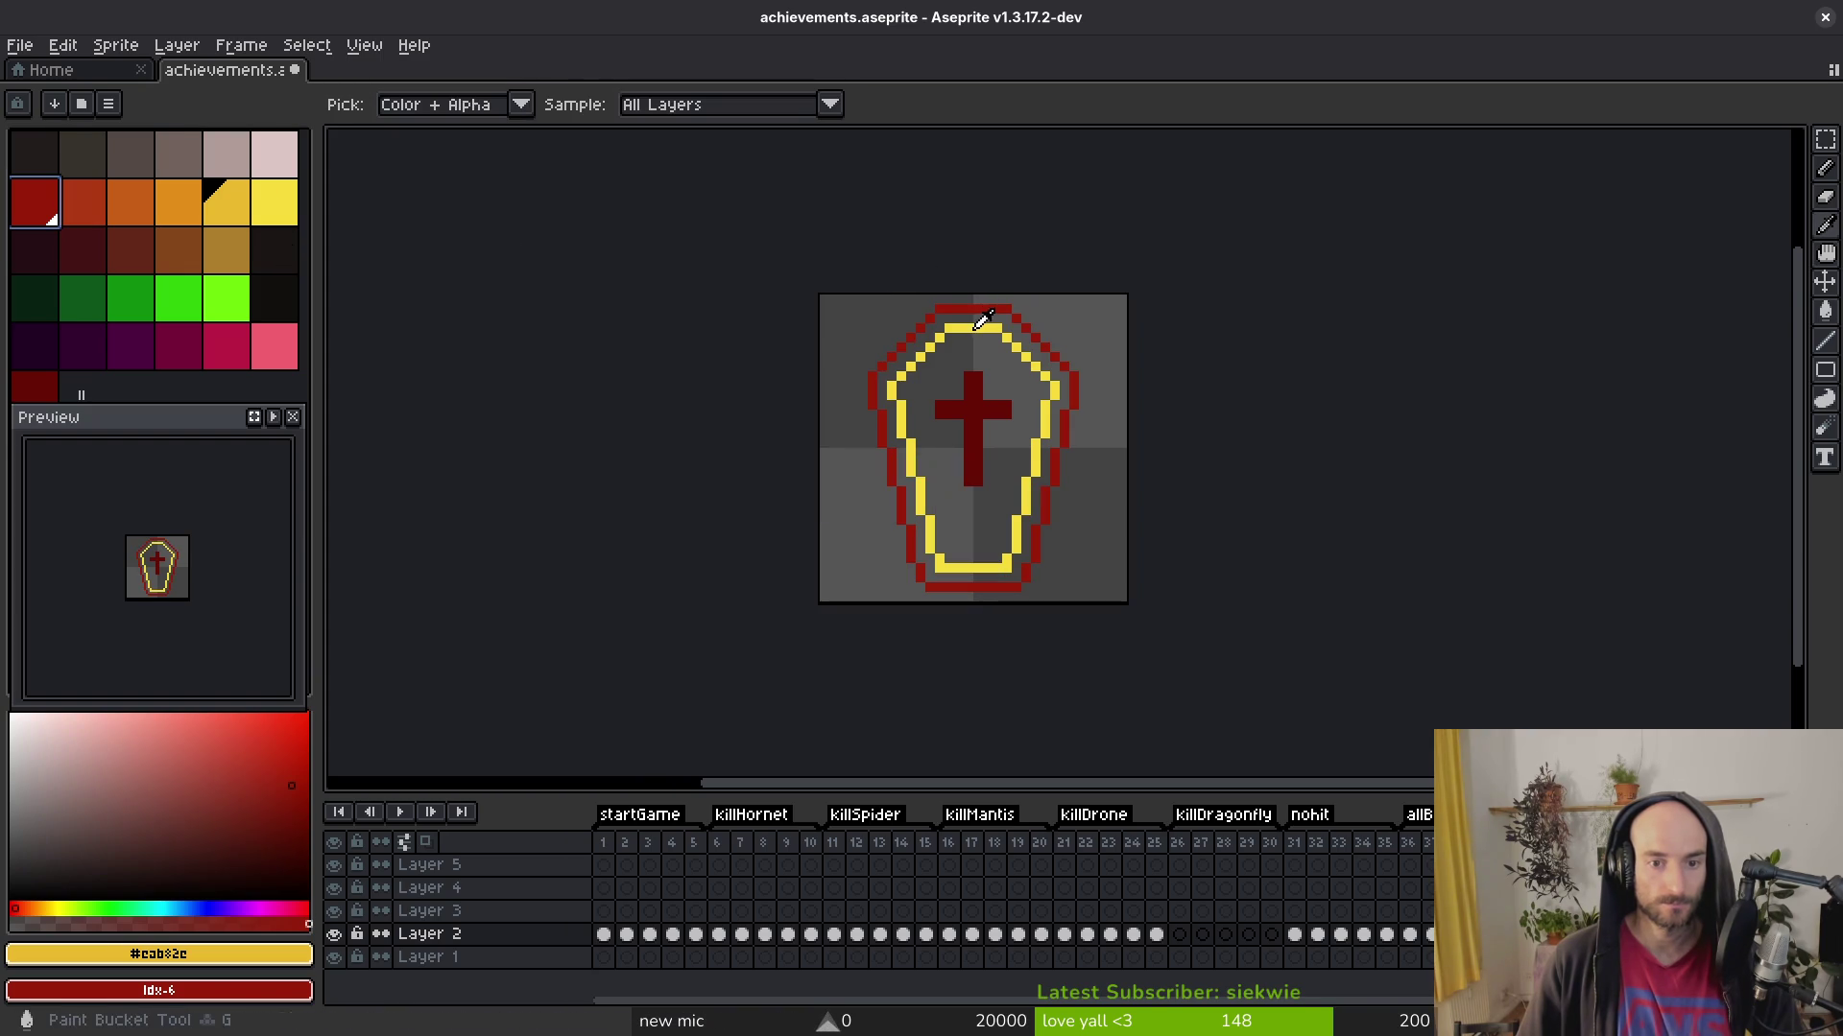
left_click(274, 202)
right_click(82, 201)
key("shift+r")
left_click(828, 291)
key("ctrl+s")
key("Return")
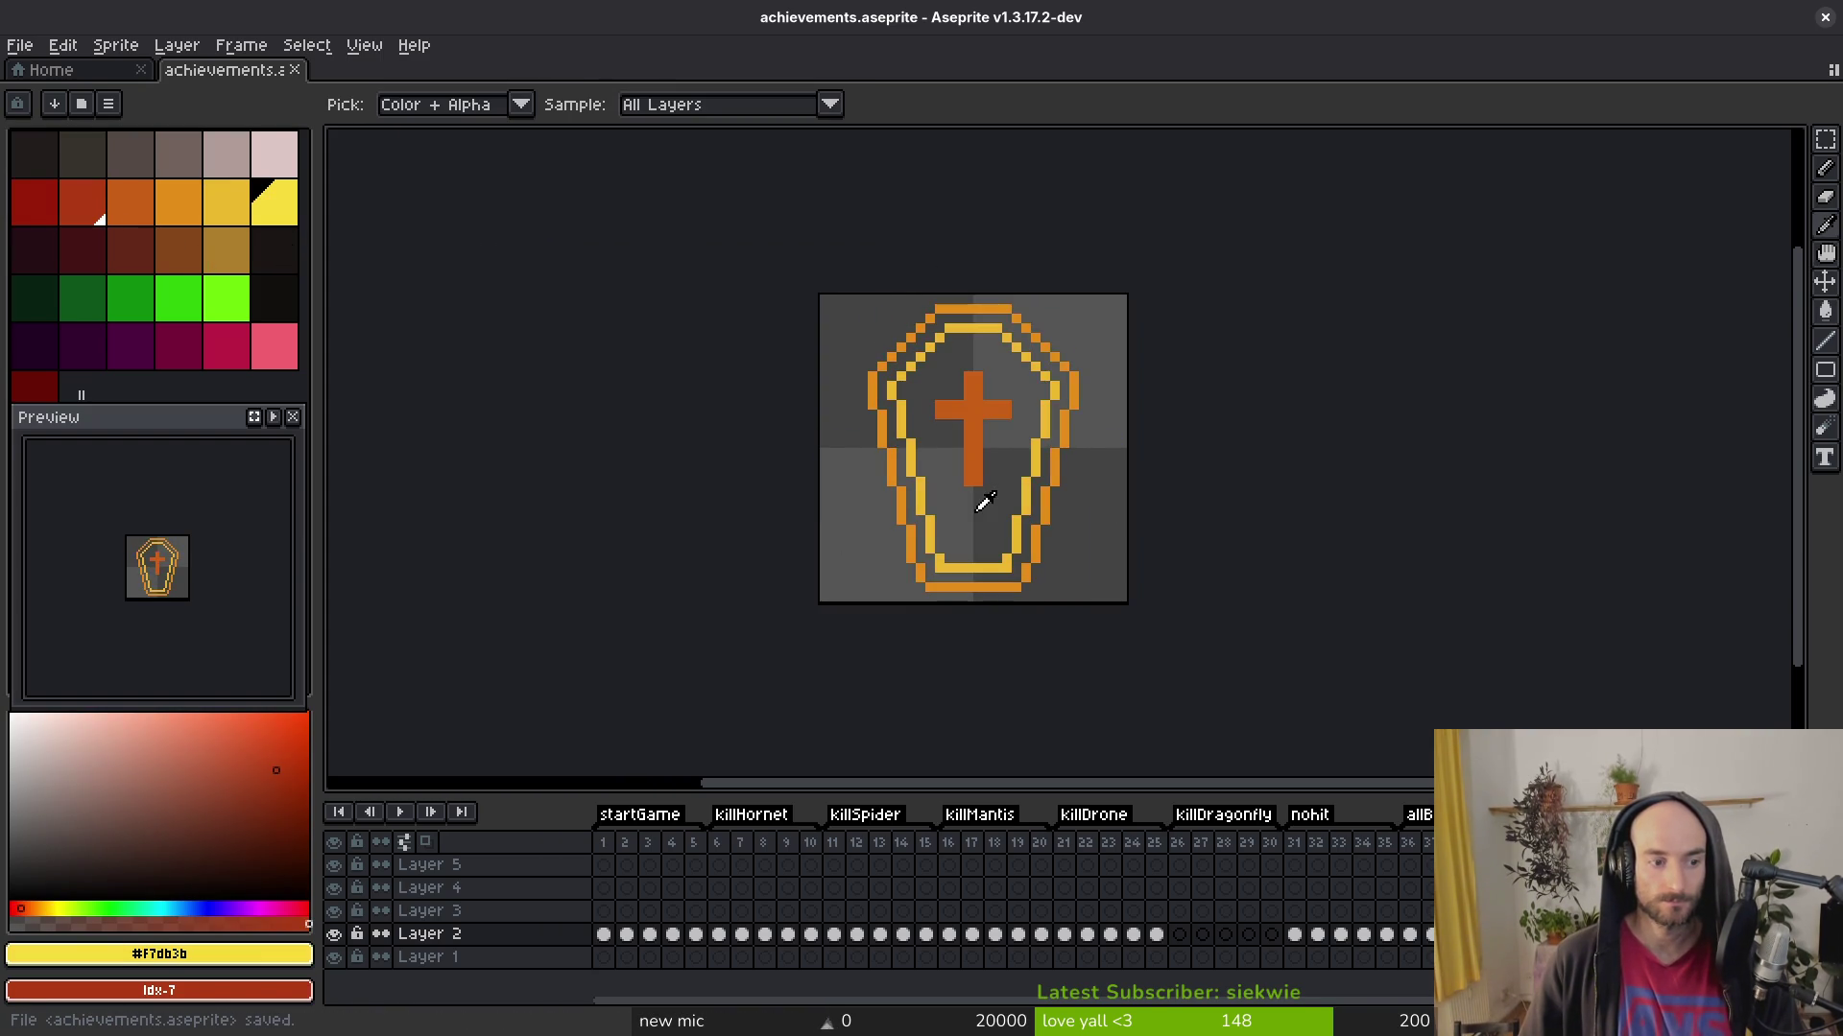
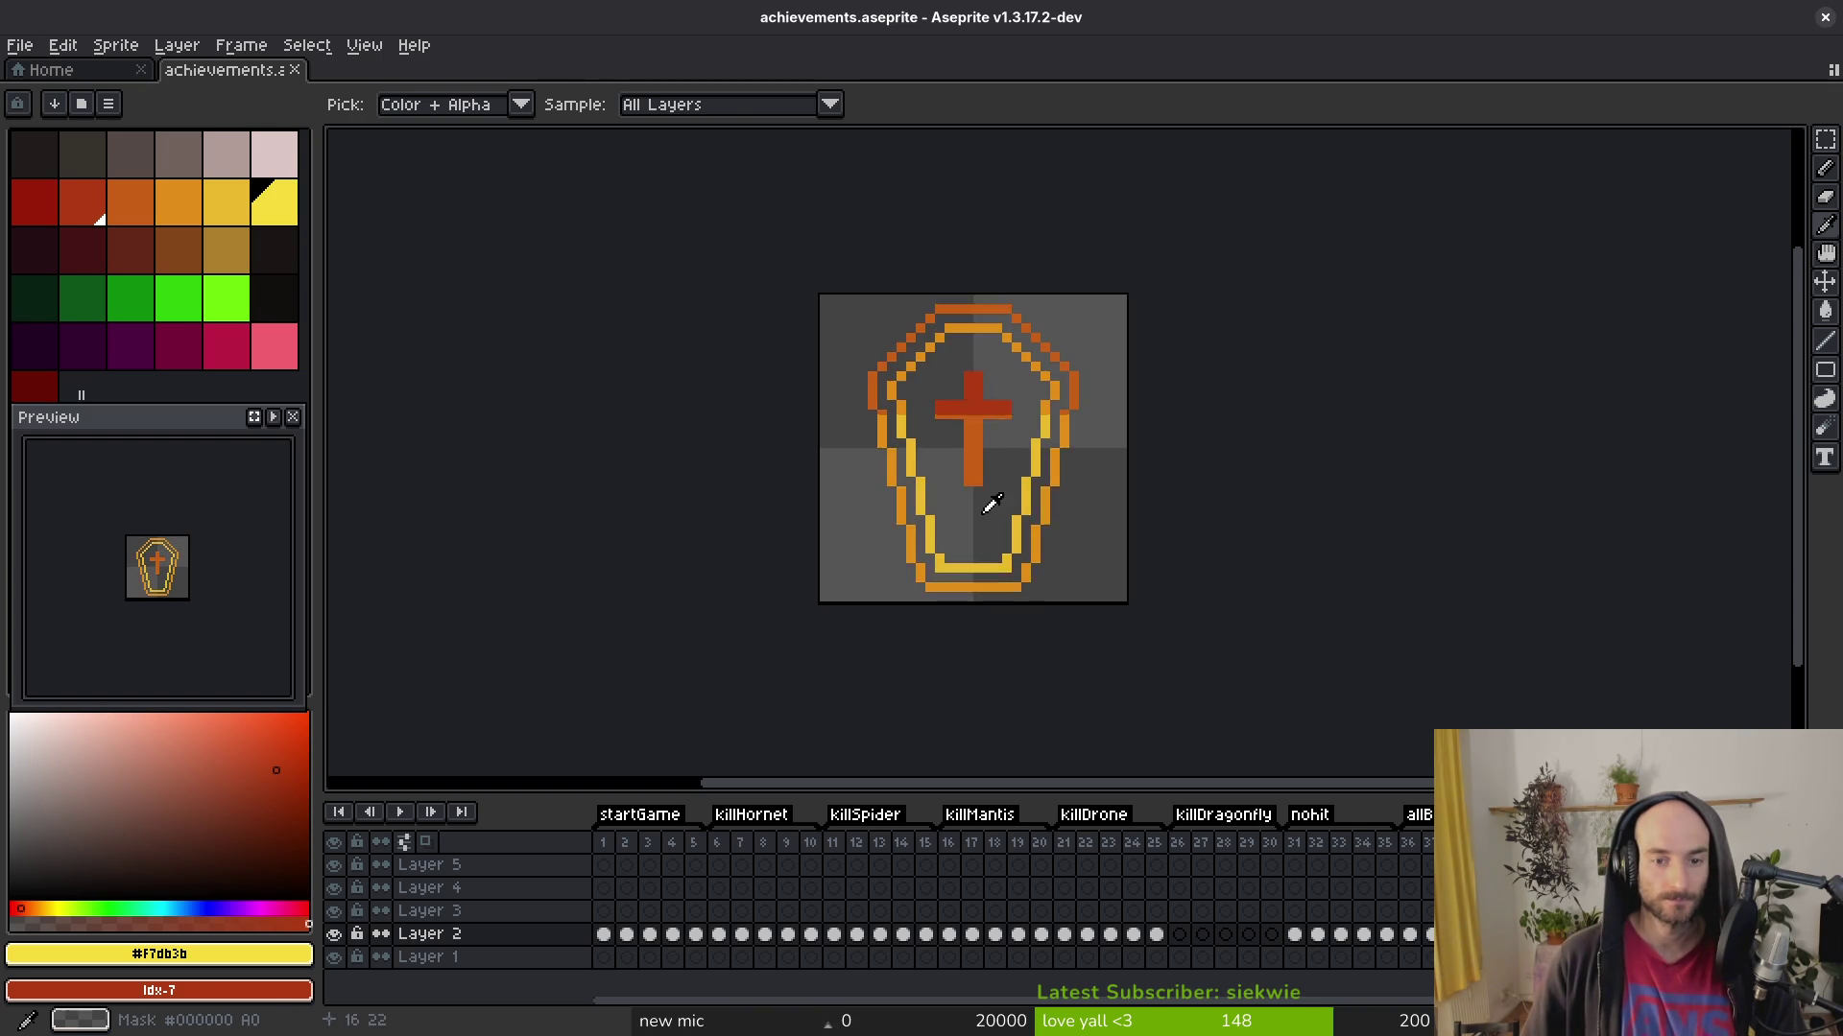
- Marquee-select the bottom part of the coffin, then clear the selection
key("w")
scroll(1017, 519, "down", 5)
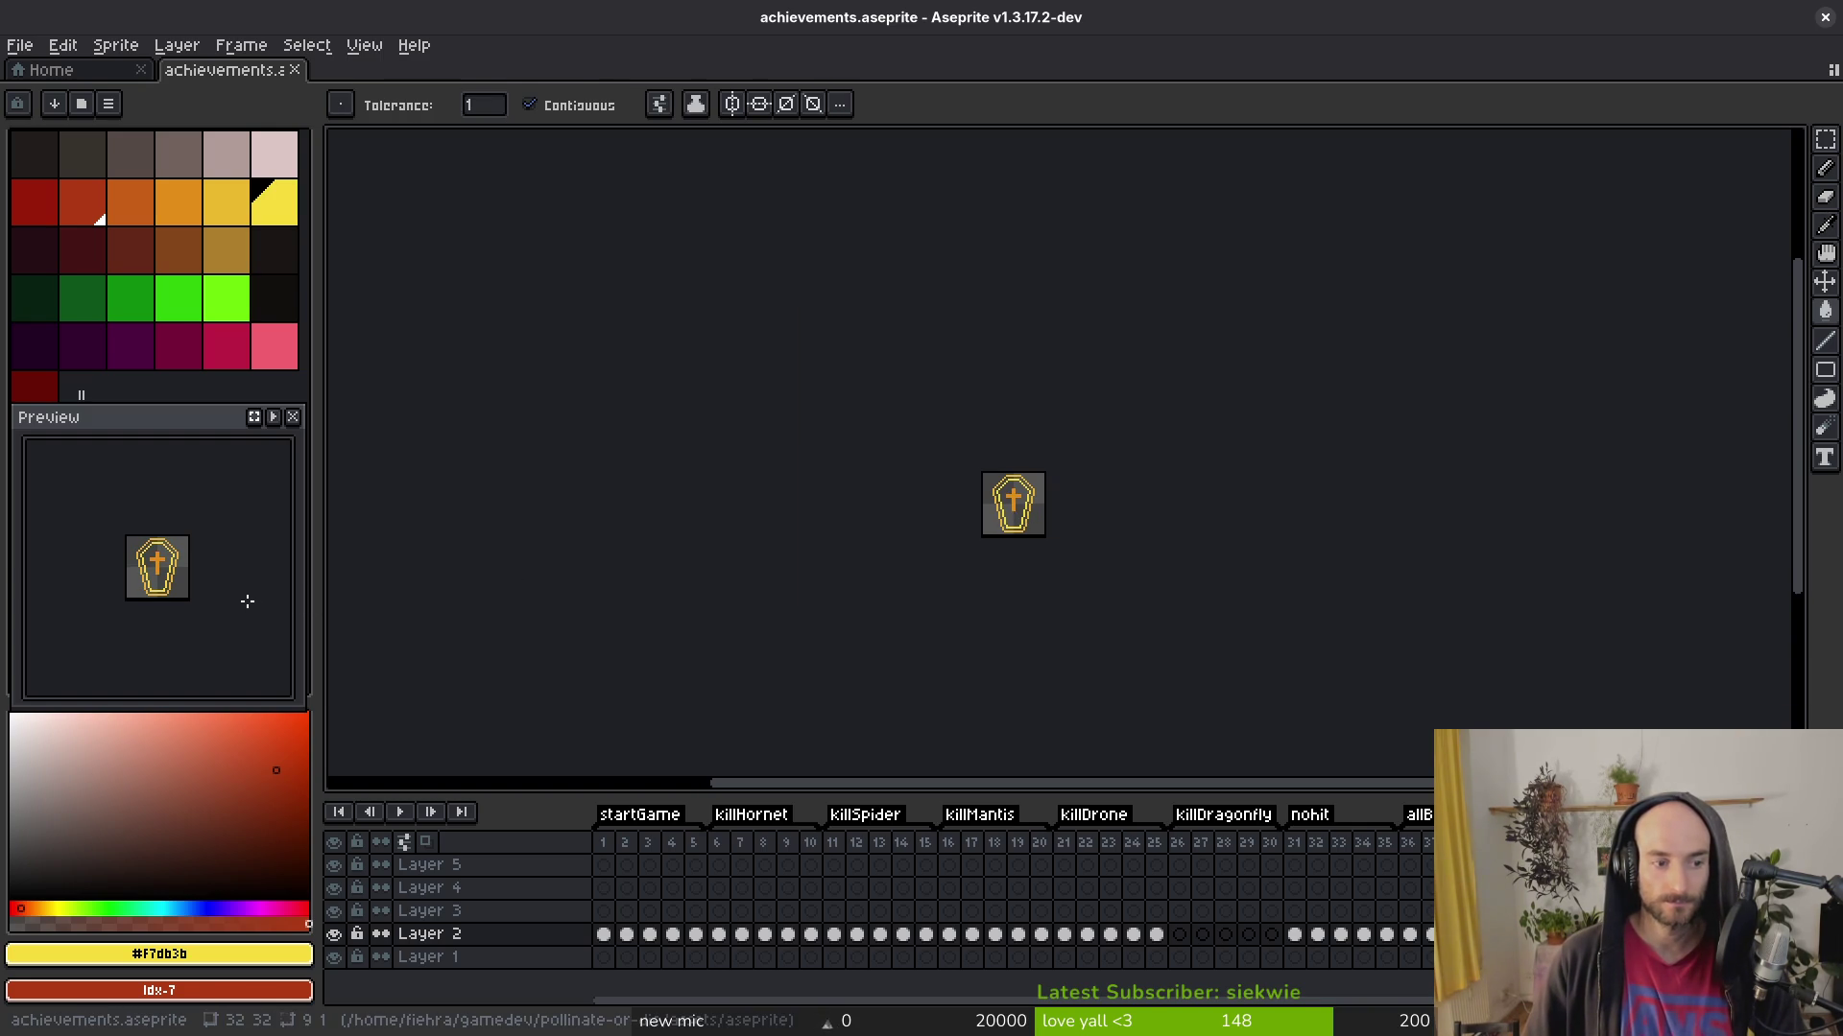
scroll(1033, 527, "up", 5)
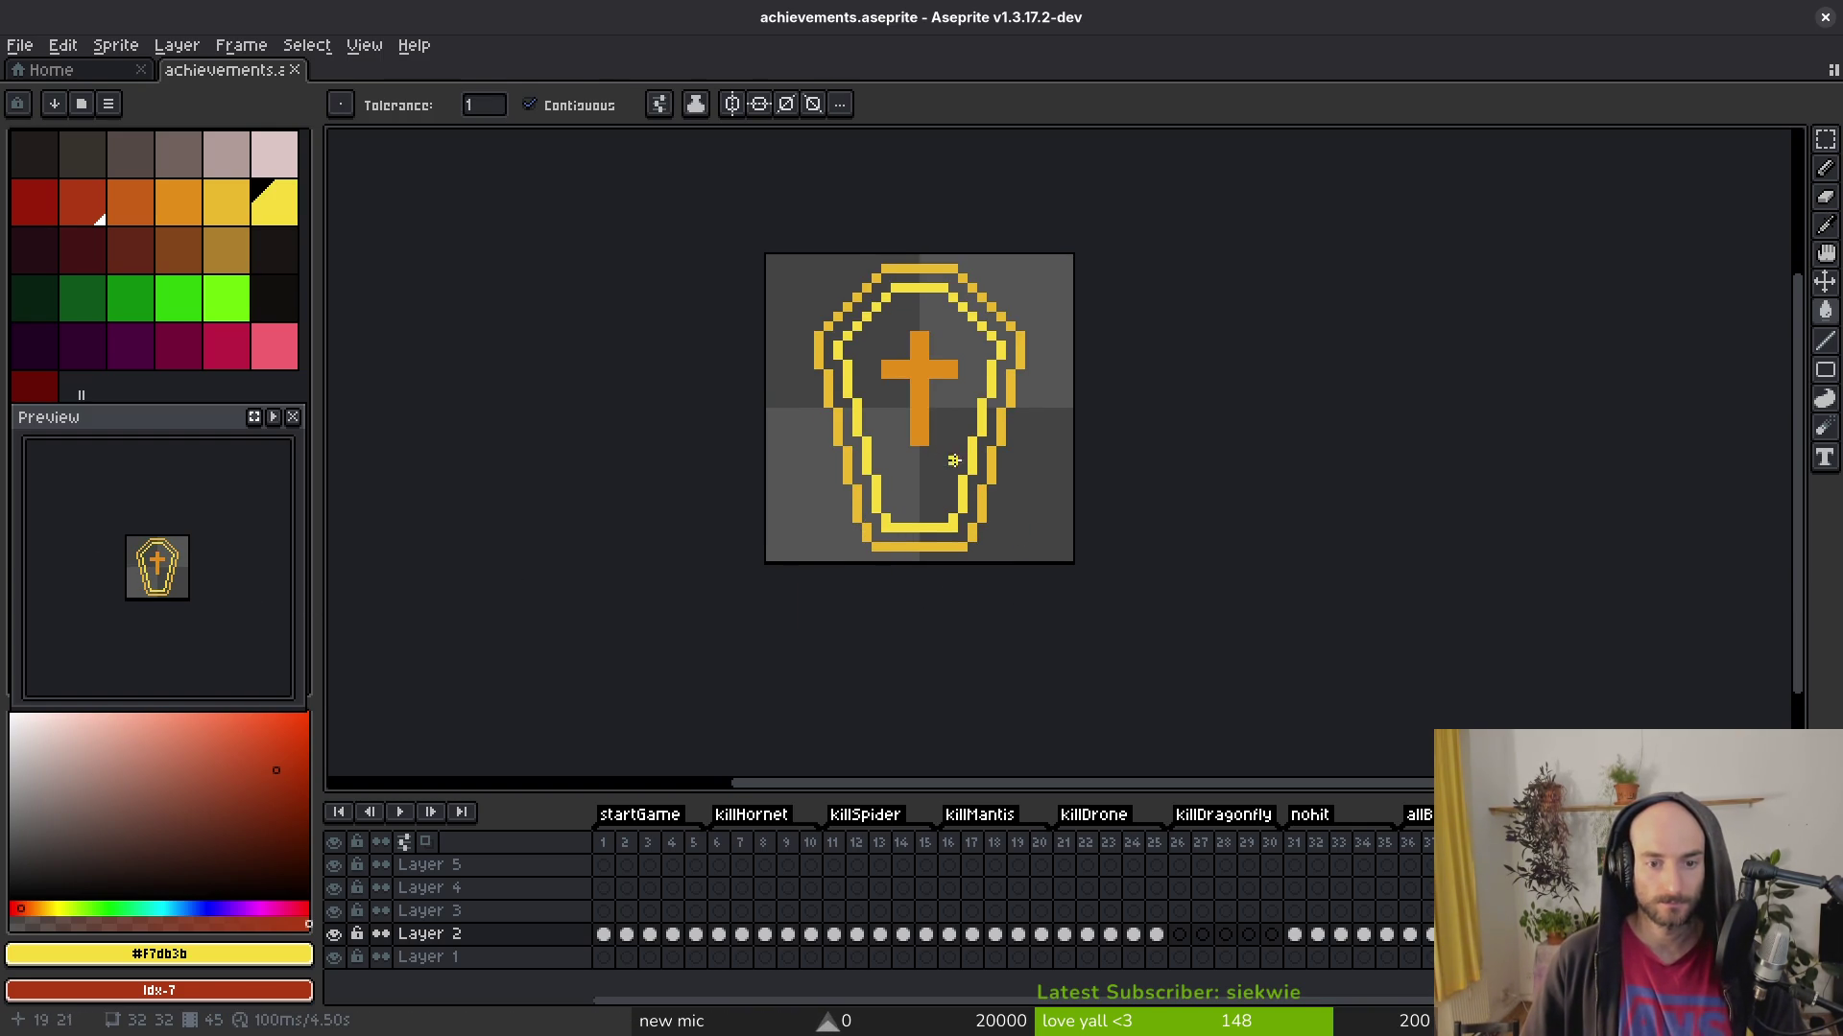
scroll(962, 451, "up", 1)
key("m")
left_click_drag(767, 498, 1110, 595)
left_click(966, 571)
key("ctrl+d")
- Select the coffin's top section, nudge it one pixel, drop it and deselect
scroll(987, 546, "down", 4)
scroll(950, 455, "up", 2)
scroll(1037, 449, "up", 2)
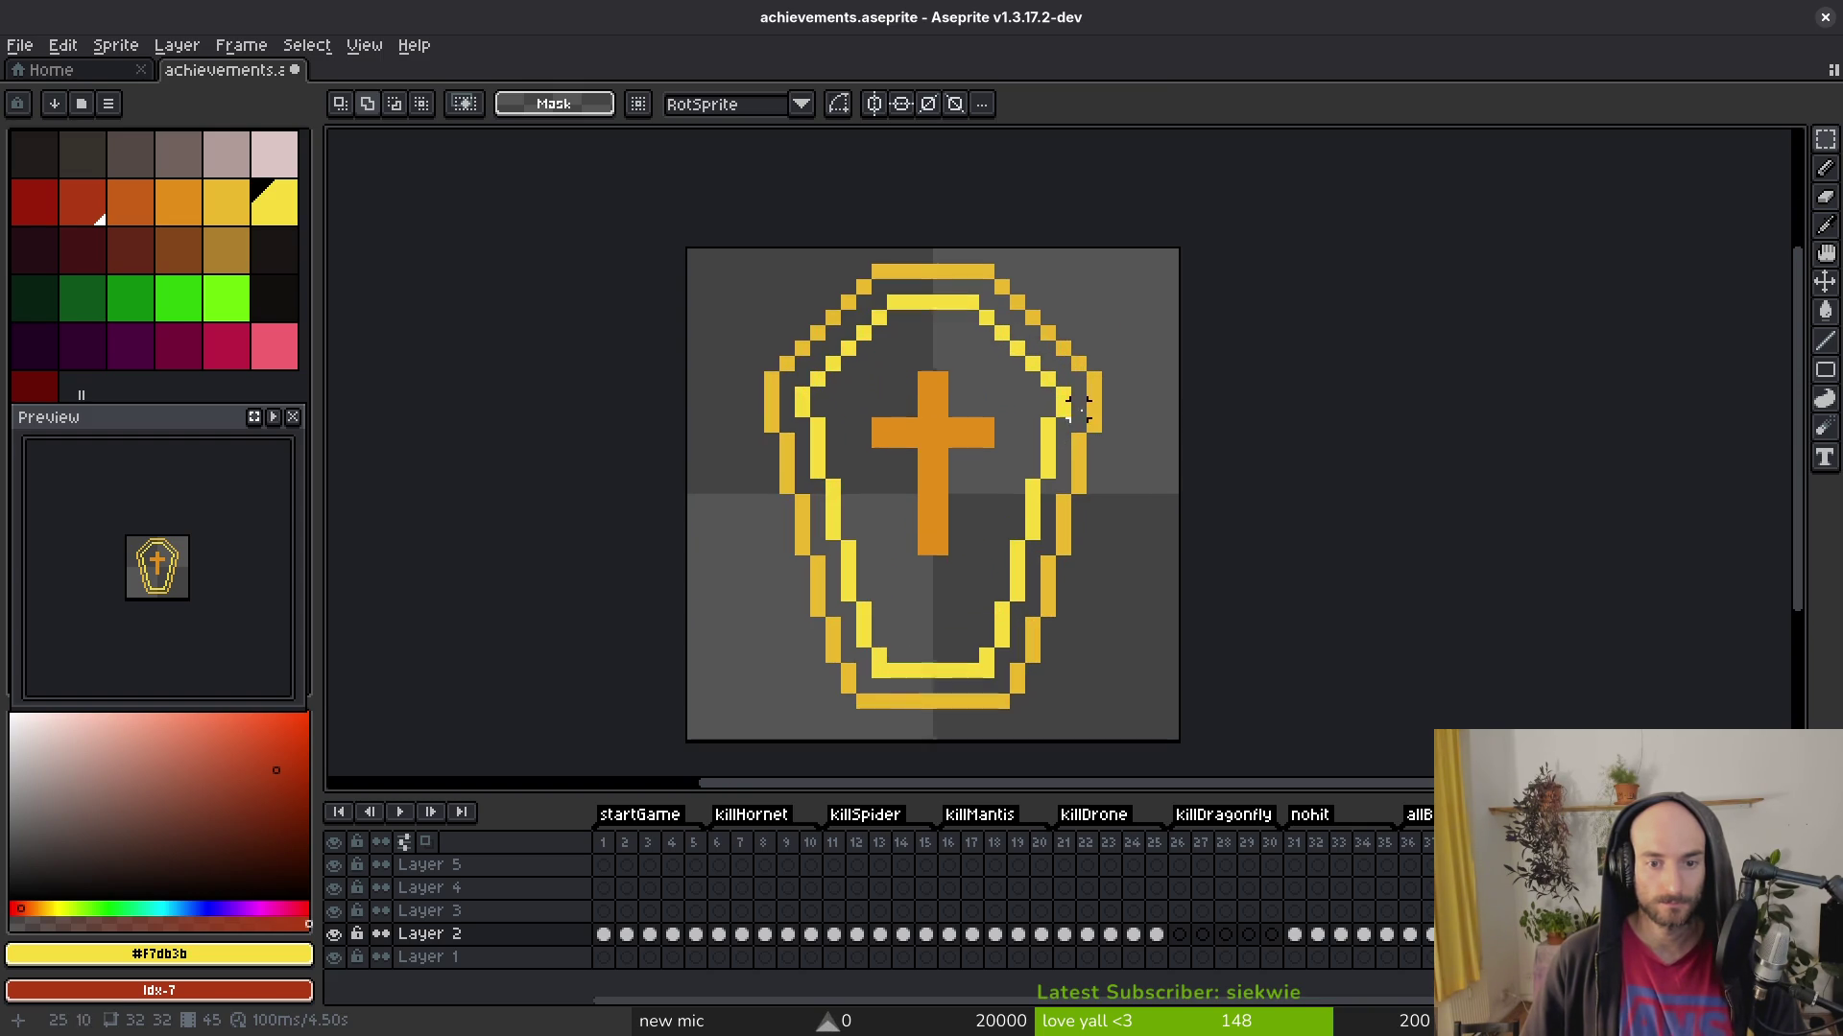
mouse_move(724, 254)
left_mouse_down()
mouse_move(1119, 331)
mouse_move(1152, 377)
left_mouse_up()
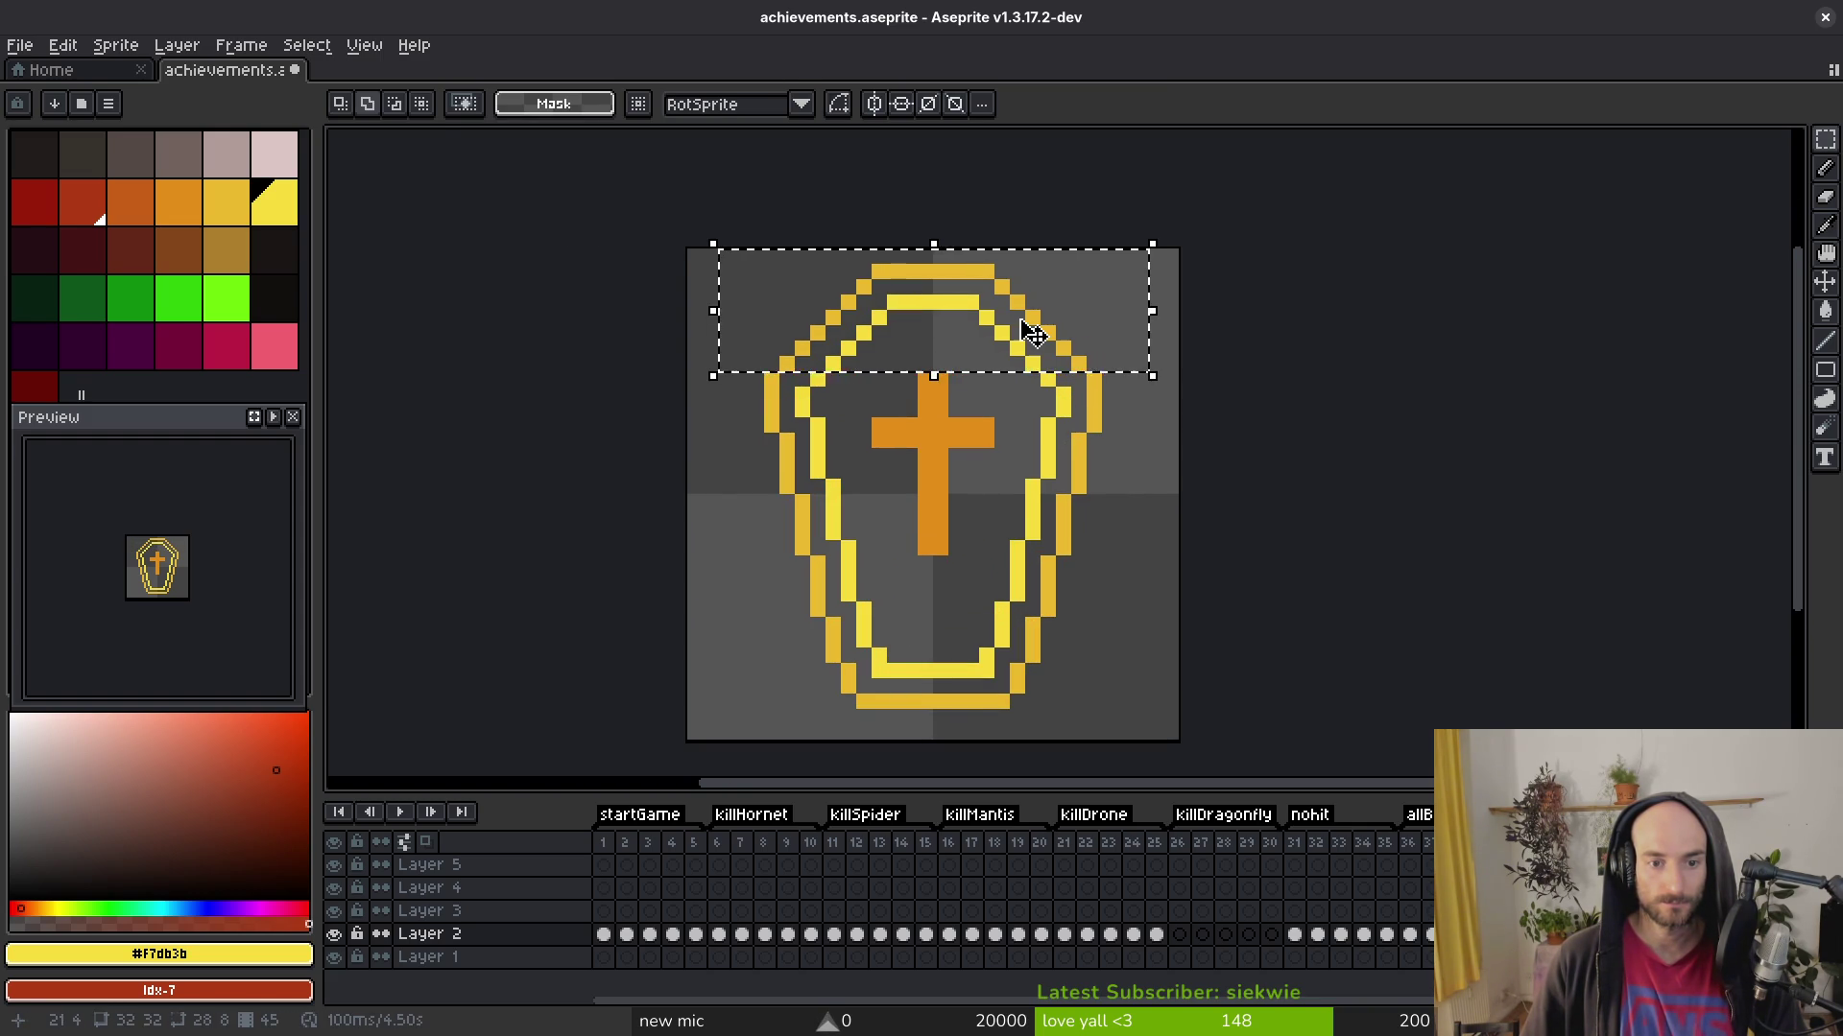
key("Down")
key("Down")
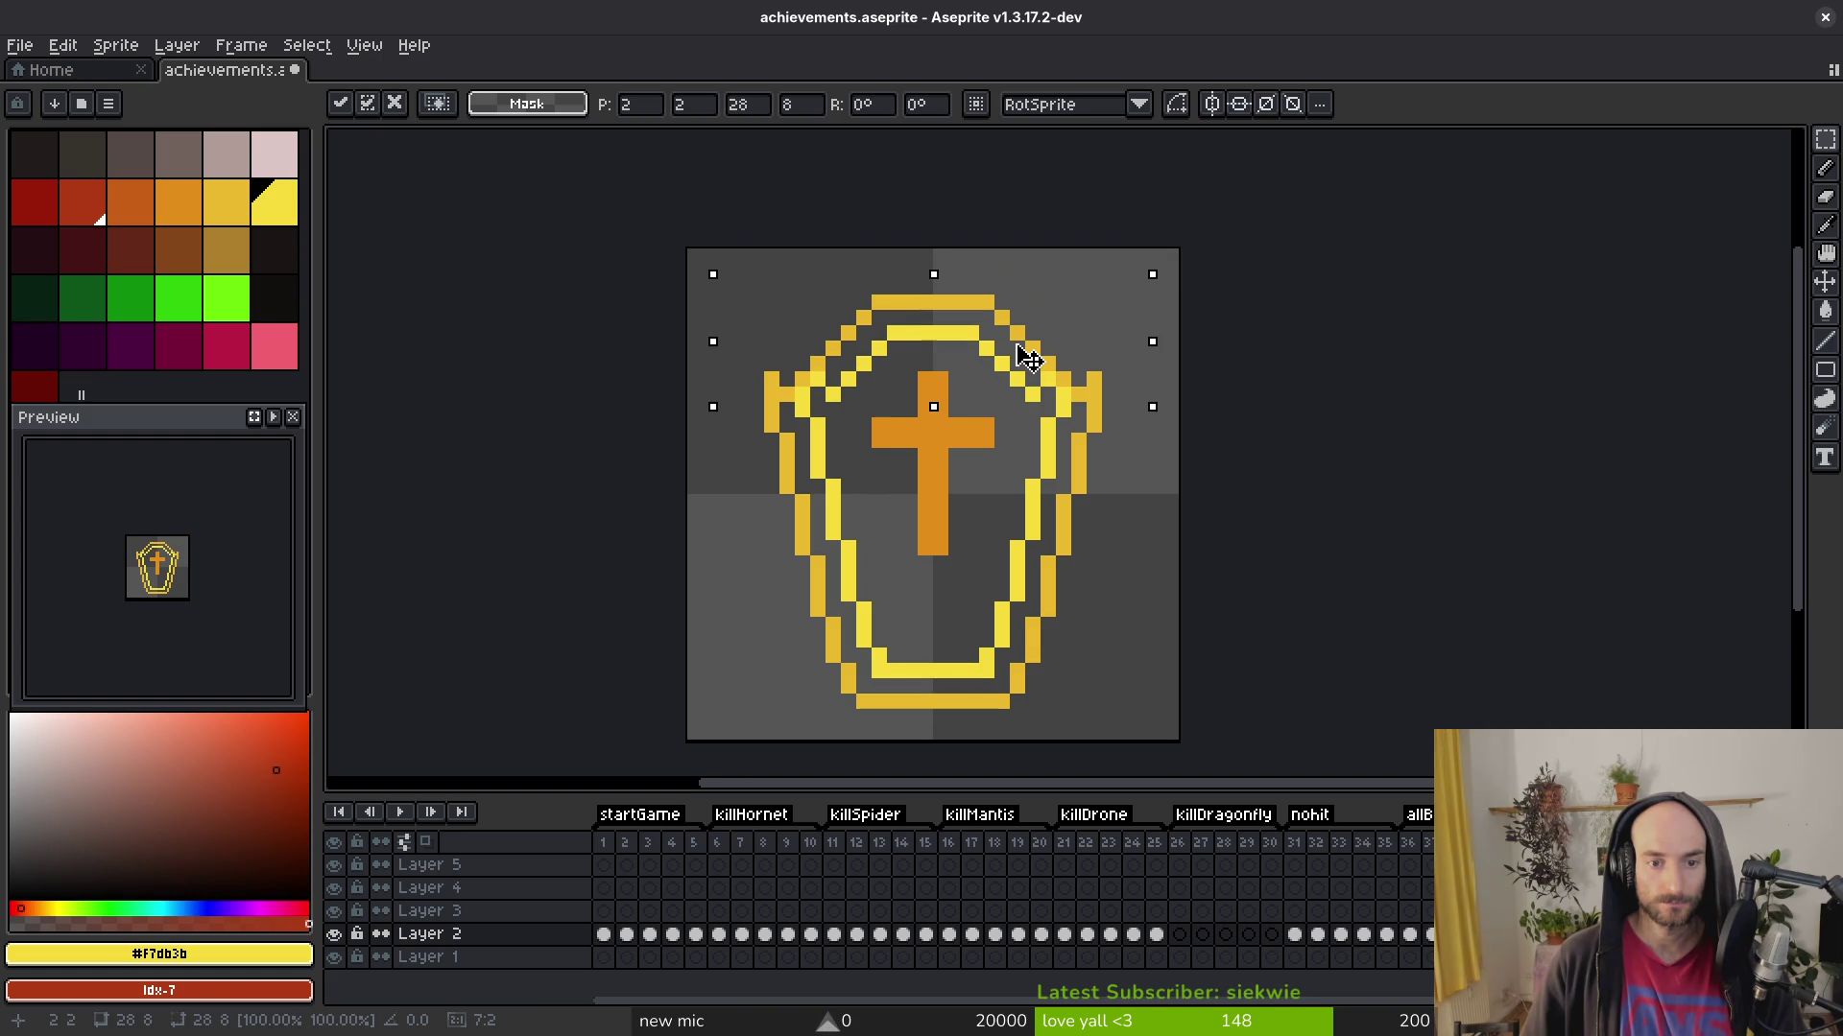
key("Up")
key("Return")
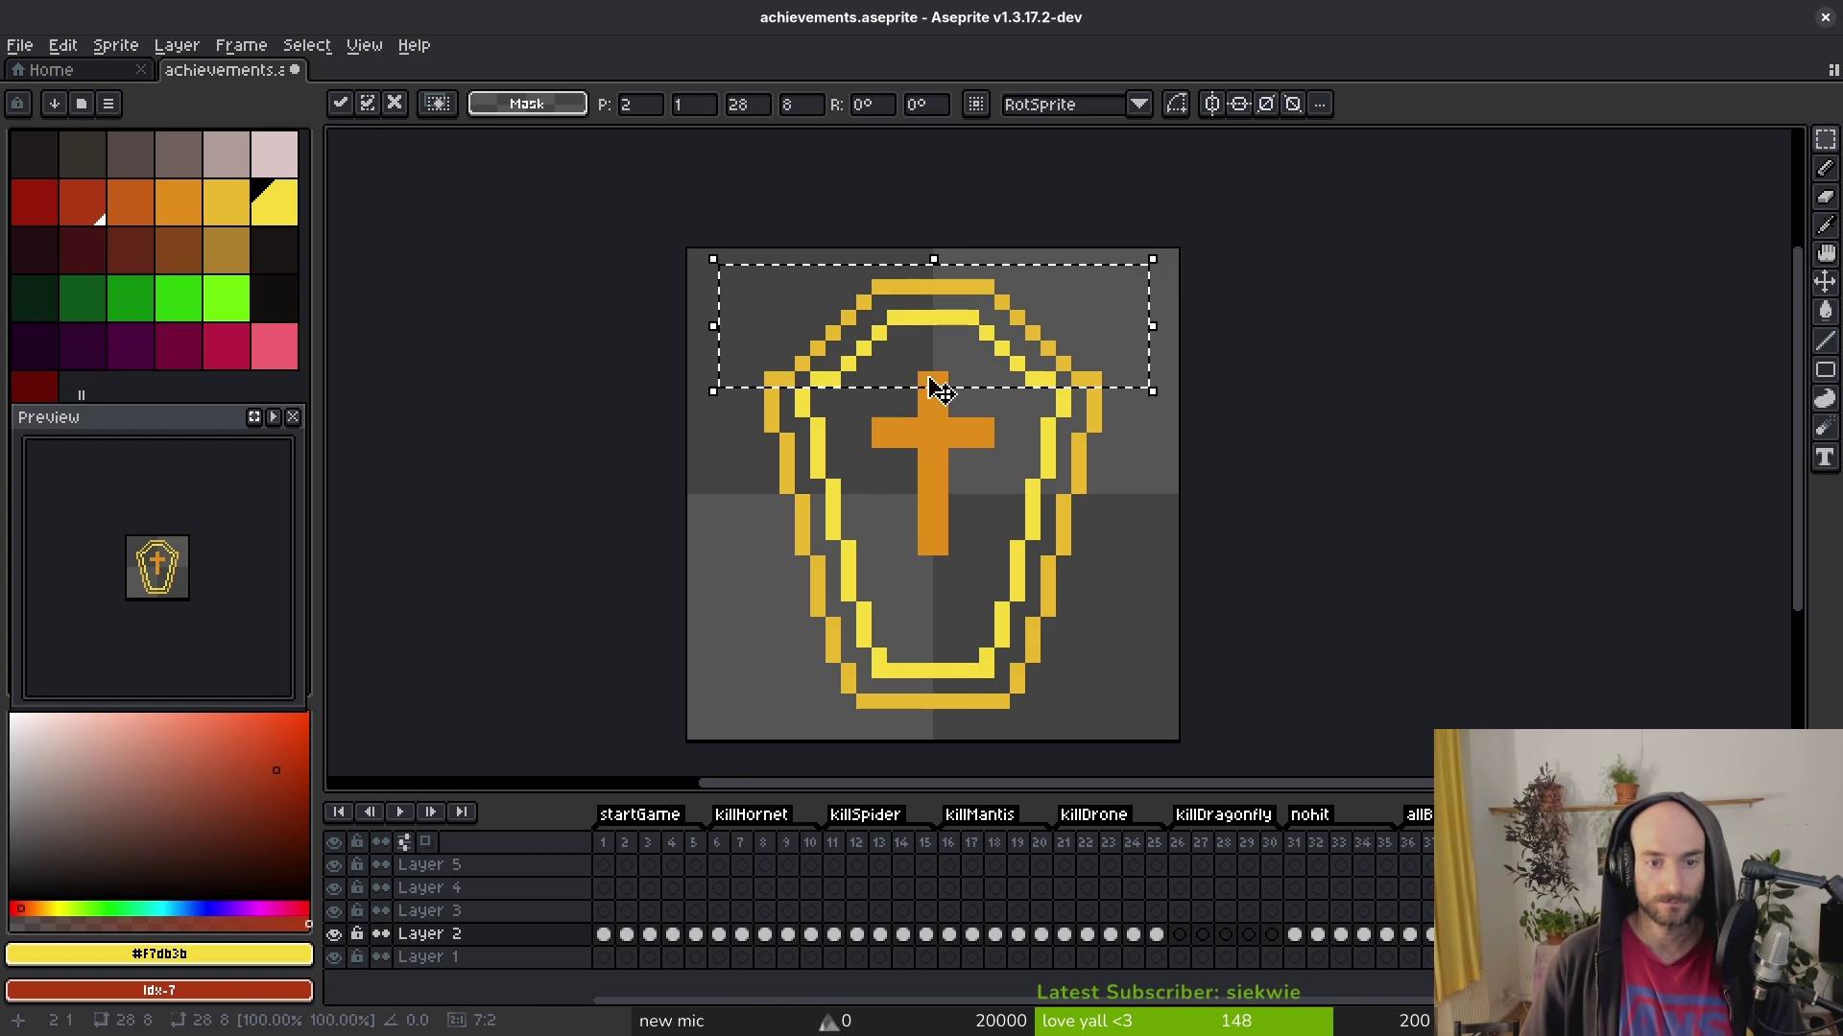
key("ctrl+d")
- Draw a column of darker gold pixels on the coffin side and erase a stray gold column
key("i")
key("b")
key("e")
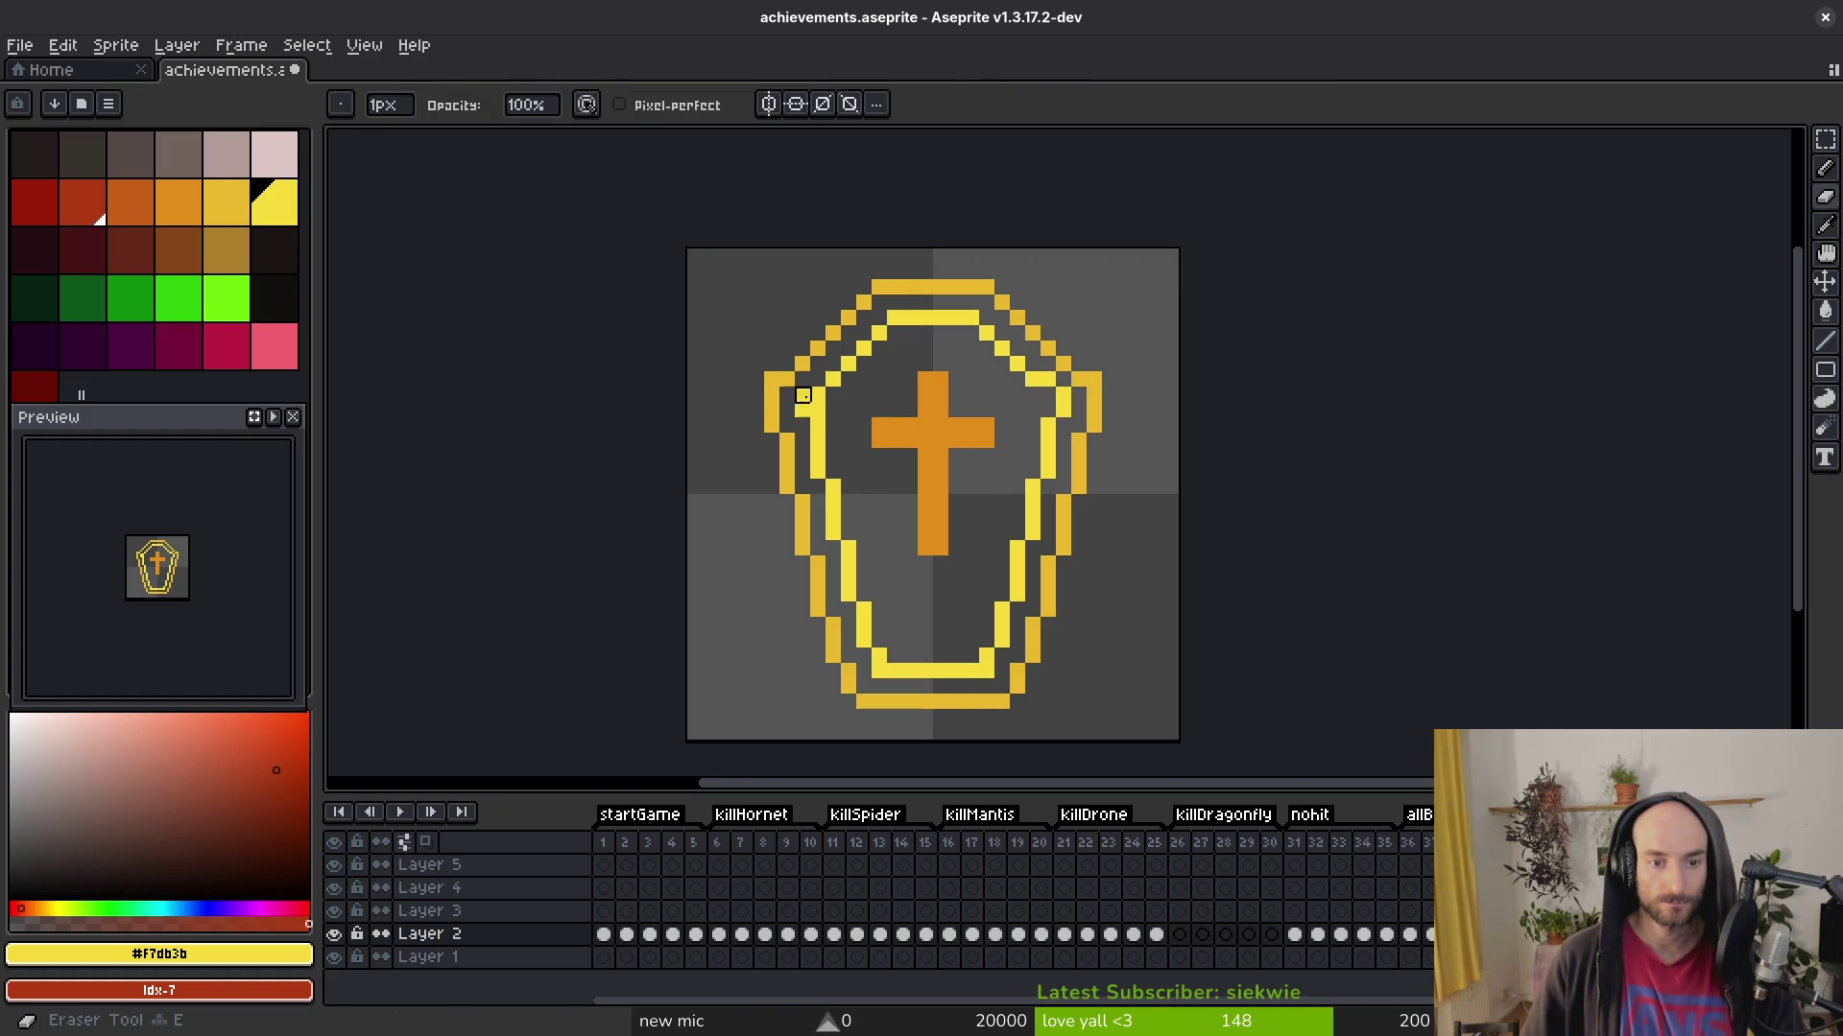
left_click(787, 403, "alt")
key("b")
left_click_drag(787, 384, 772, 434)
key("e")
scroll(910, 487, "down", 4)
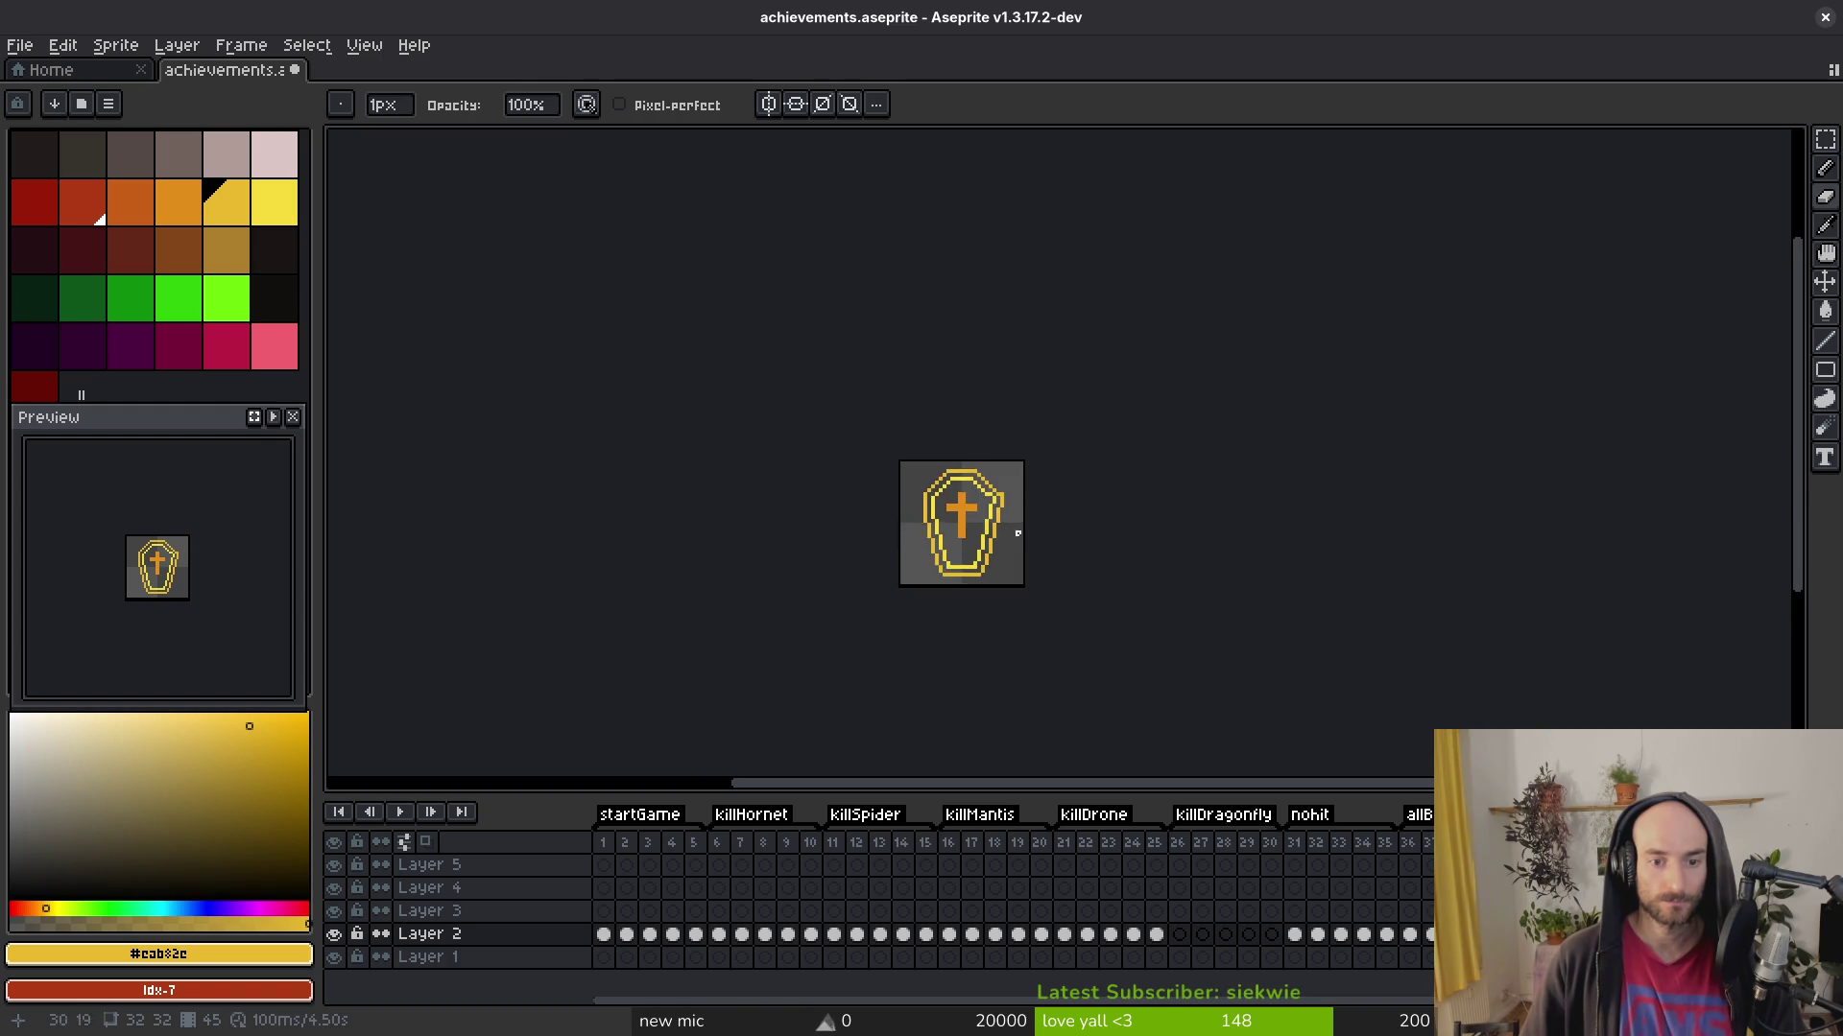
scroll(910, 487, "up", 4)
left_click_drag(941, 487, 940, 549)
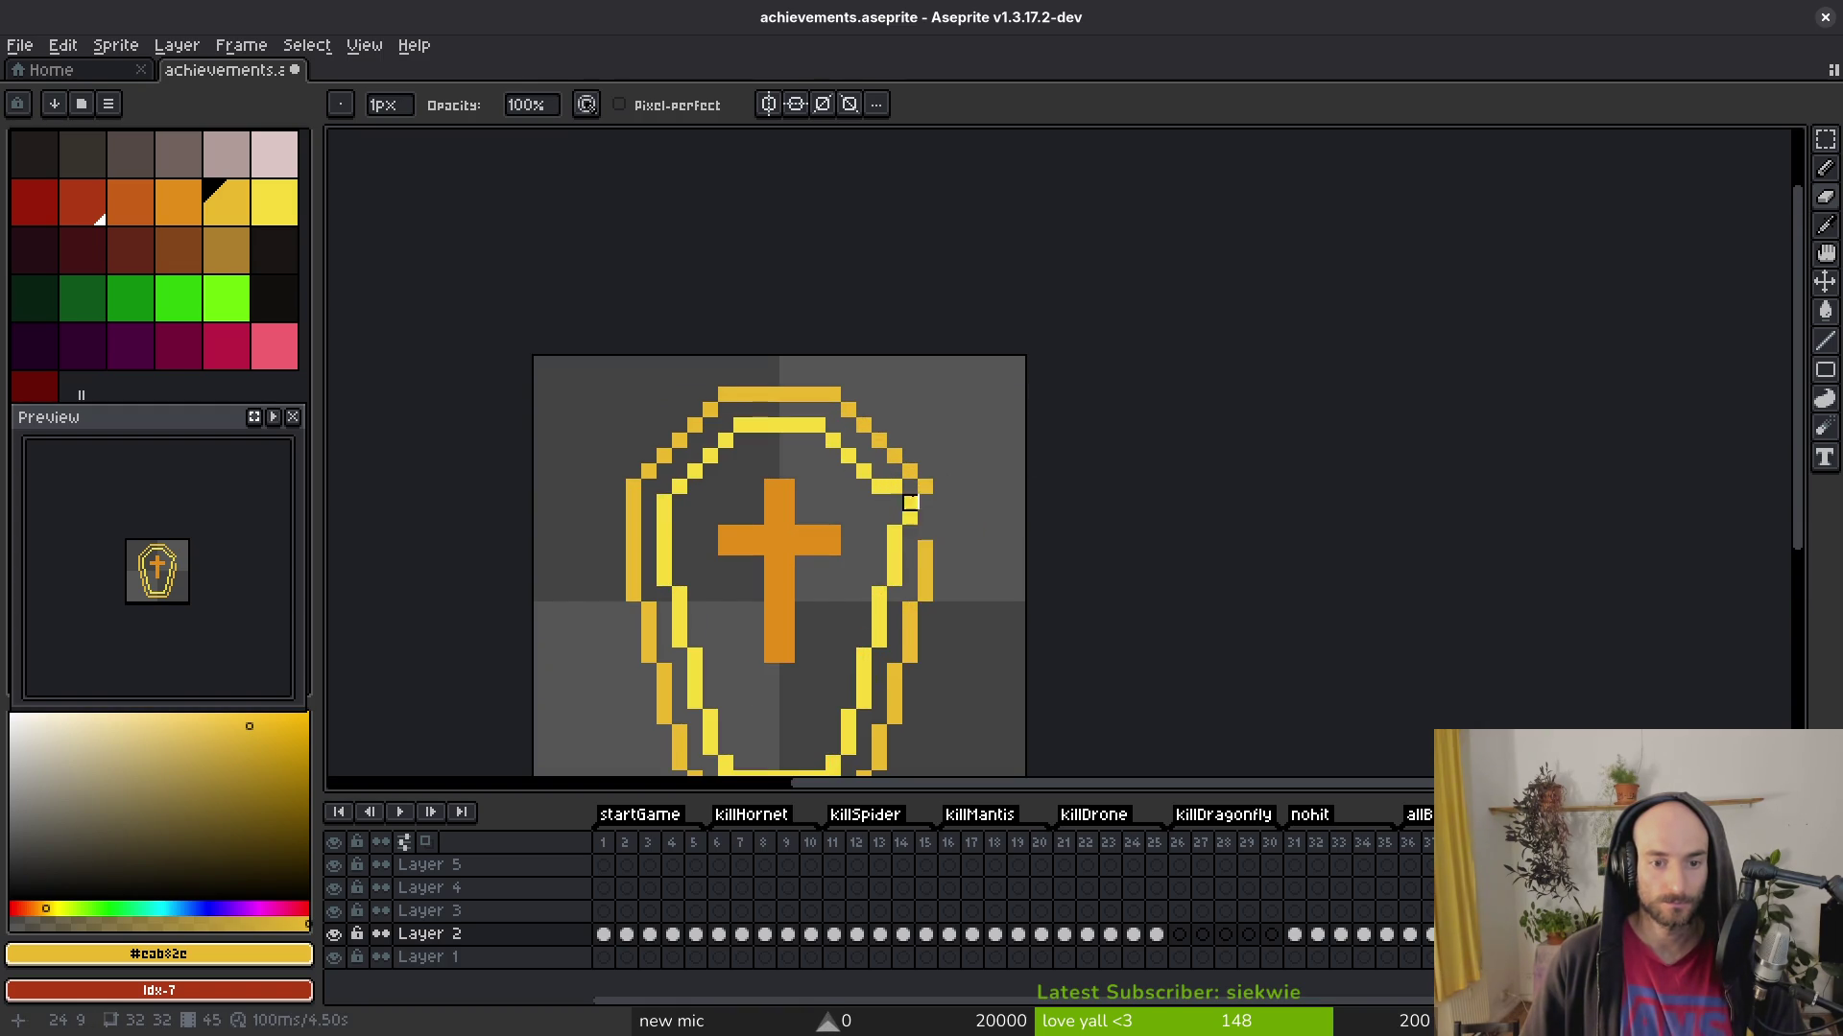
- Touch up the coffin's outline pixels with bright yellow and darker gold
left_click(880, 486, "alt")
key("b")
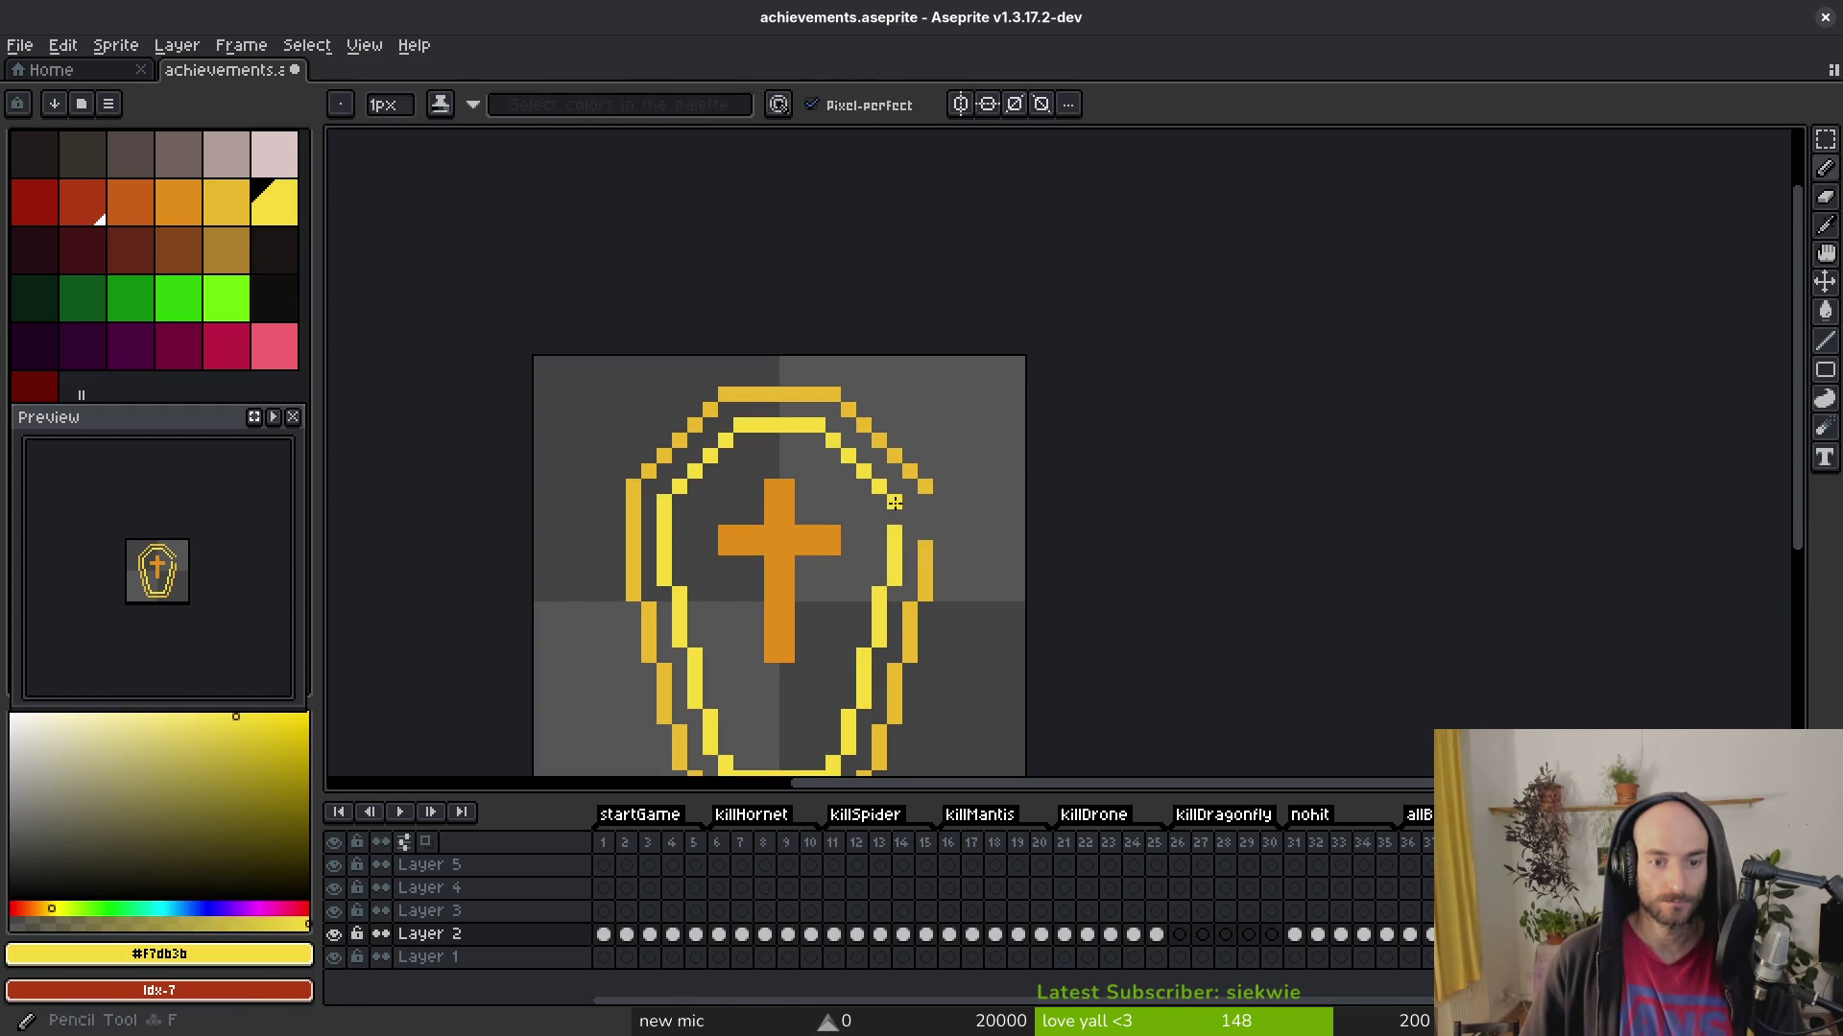
left_click(925, 496, "alt")
scroll(934, 529, "down", 5)
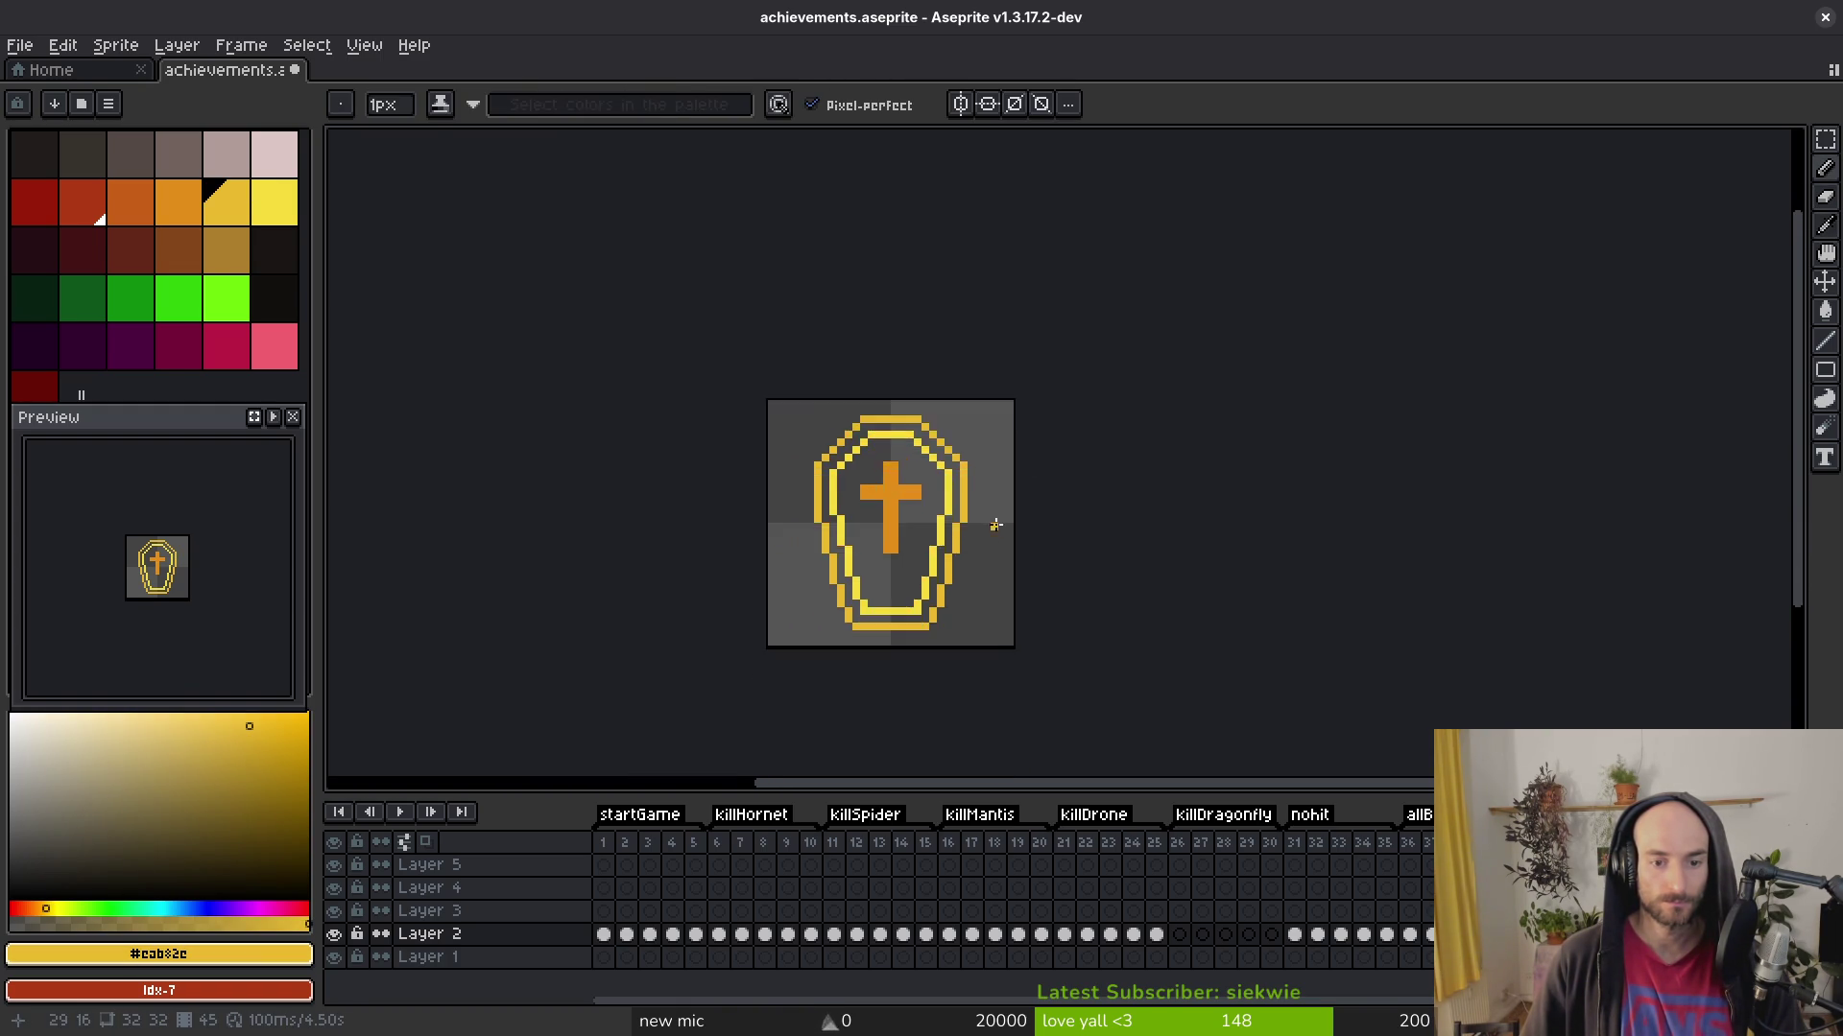
scroll(971, 564, "up", 5)
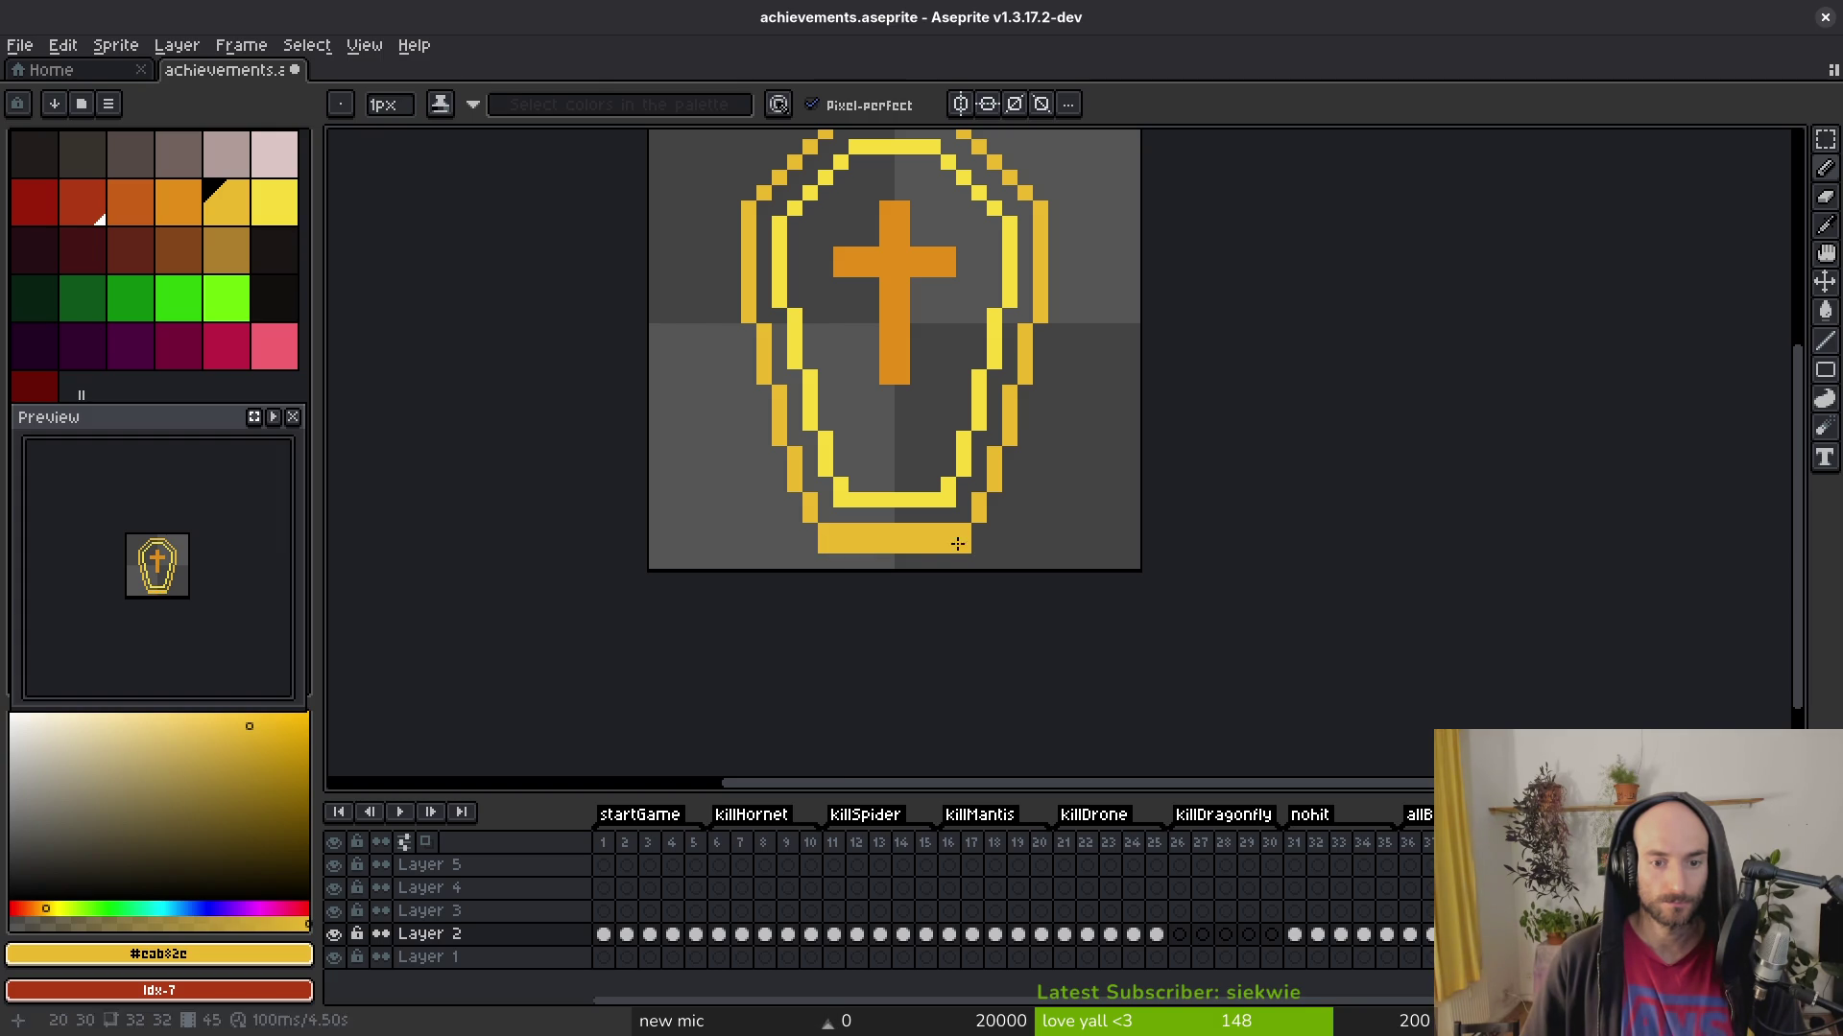
key("e")
scroll(840, 561, "down", 5)
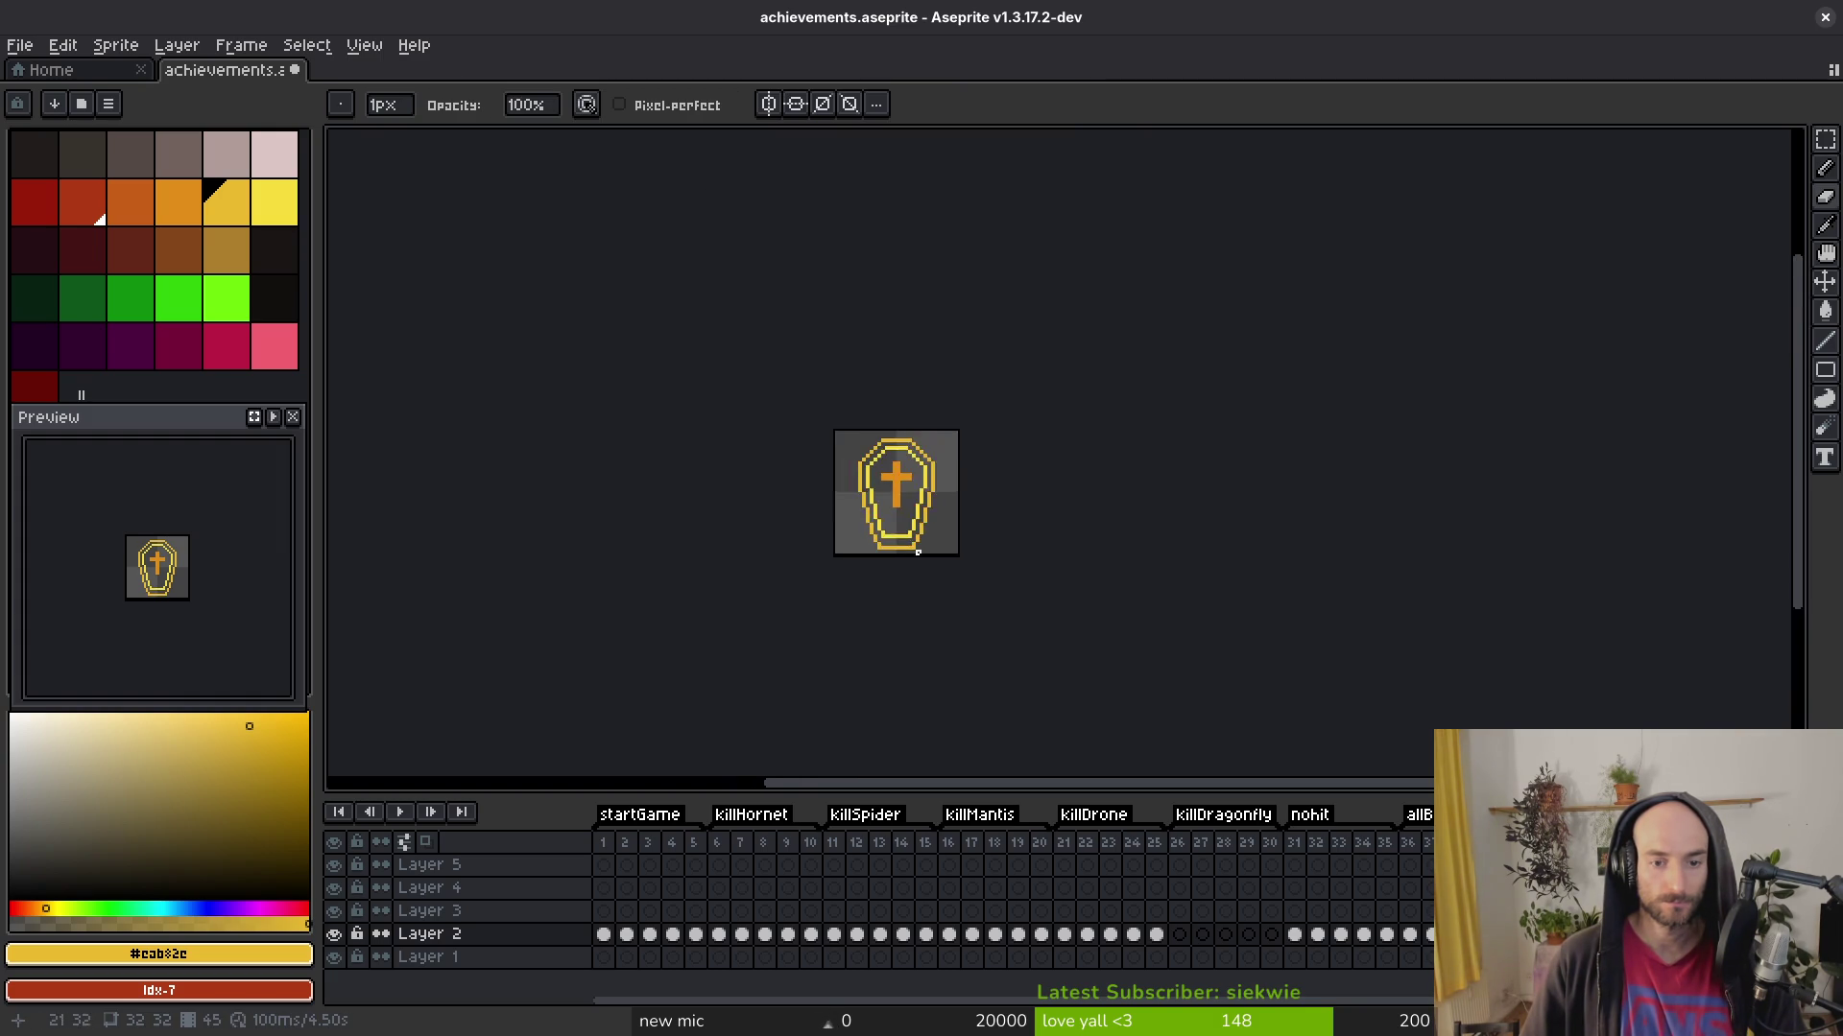
scroll(876, 485, "up", 5)
key("b")
left_click(876, 485, "alt")
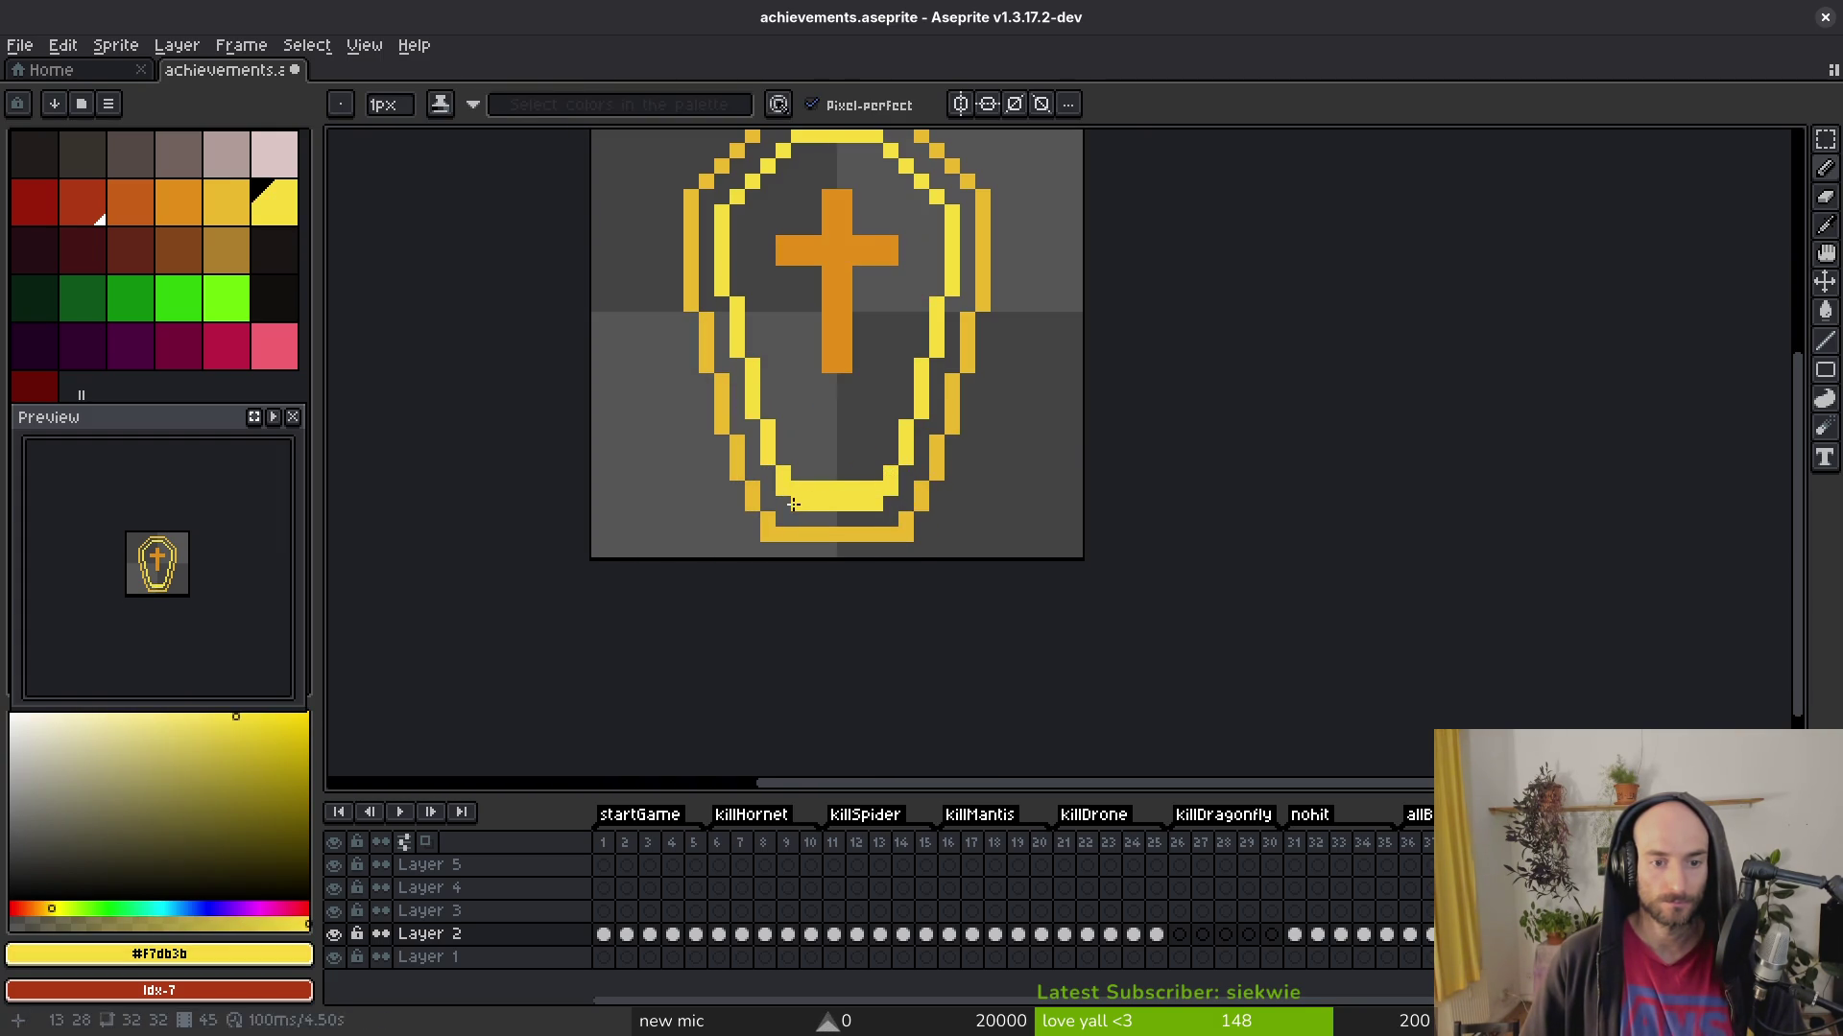
key("e")
scroll(921, 546, "down", 4)
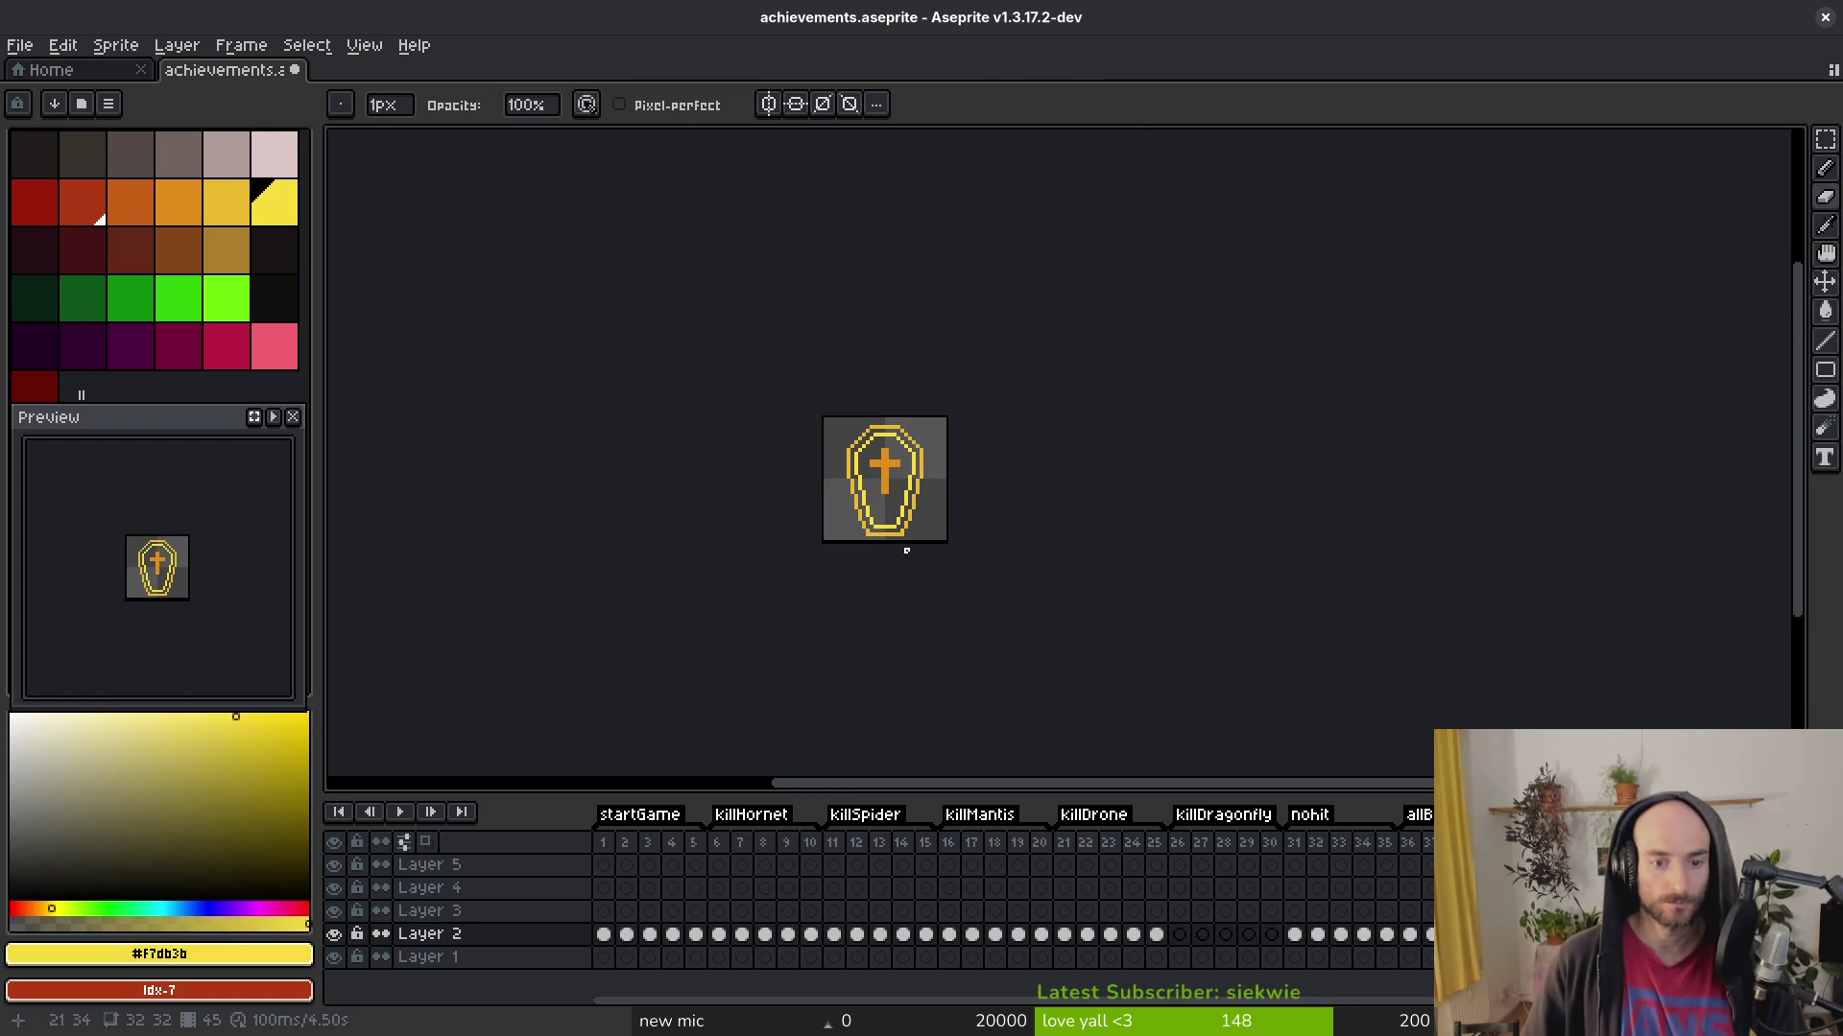
- Save achievements.aseprite and sample the orange of the cross
key("ctrl+s")
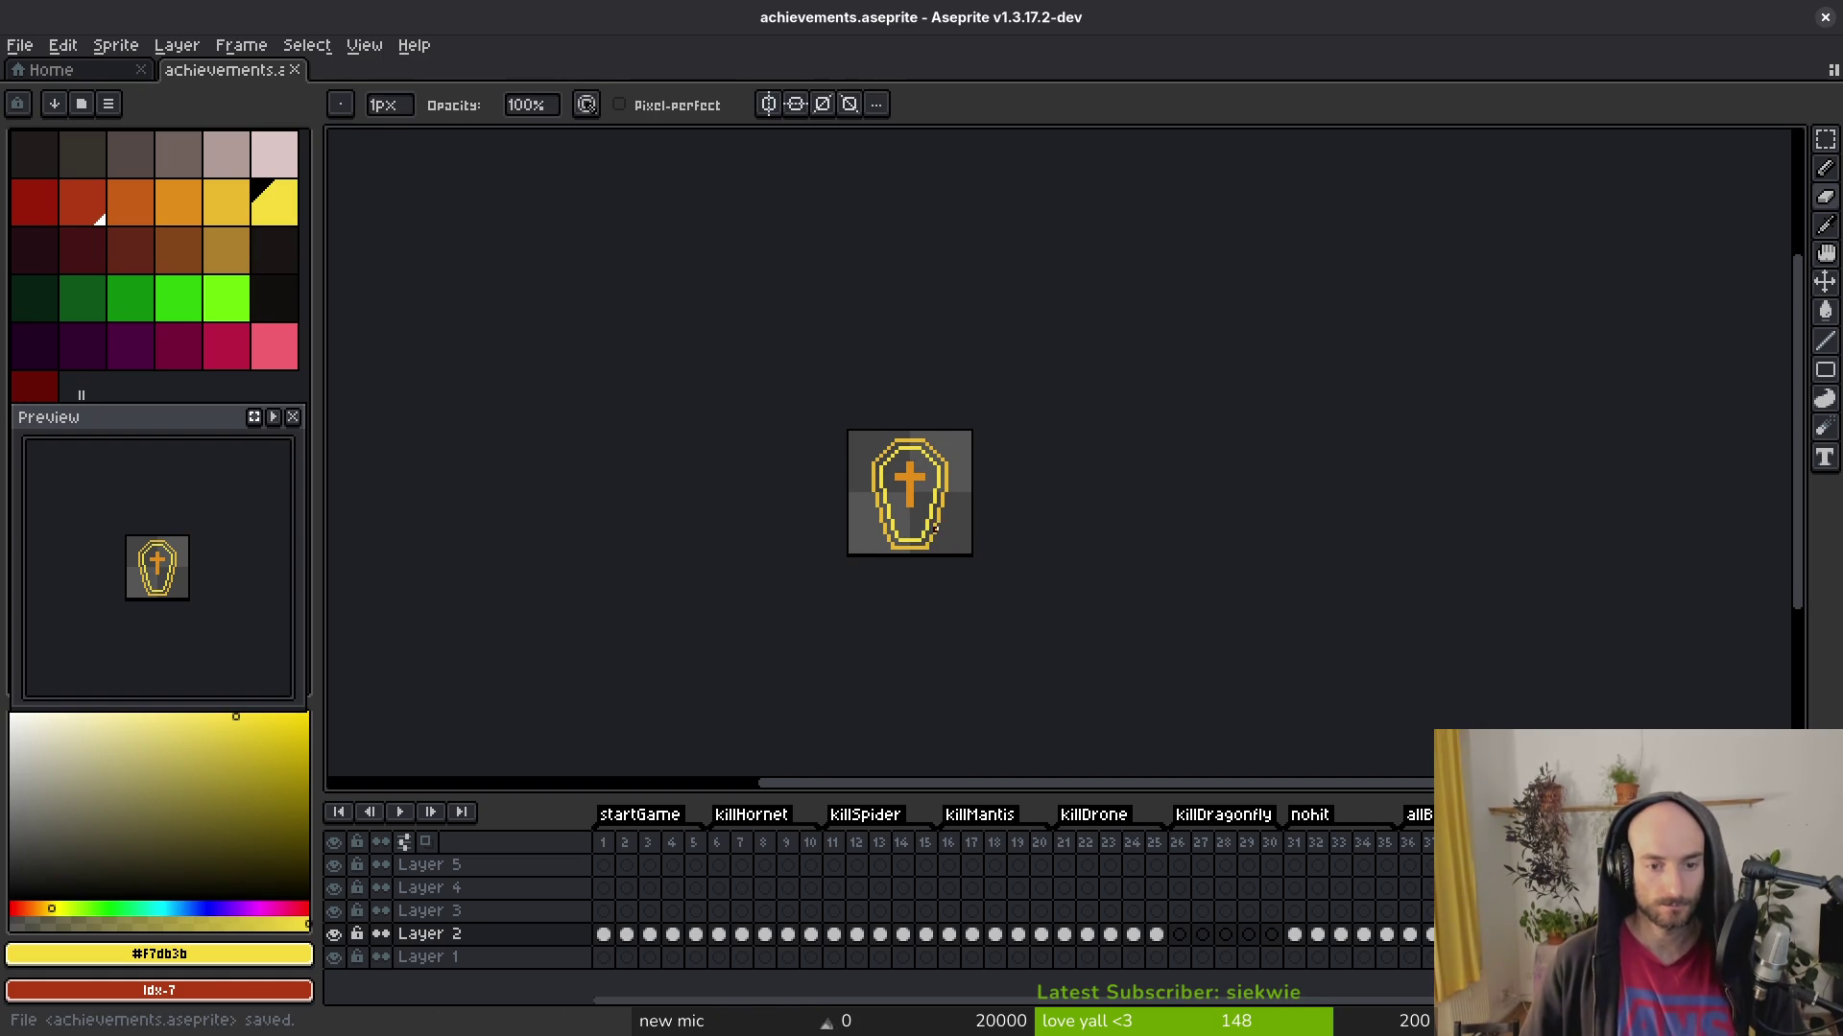
scroll(957, 540, "up", 2)
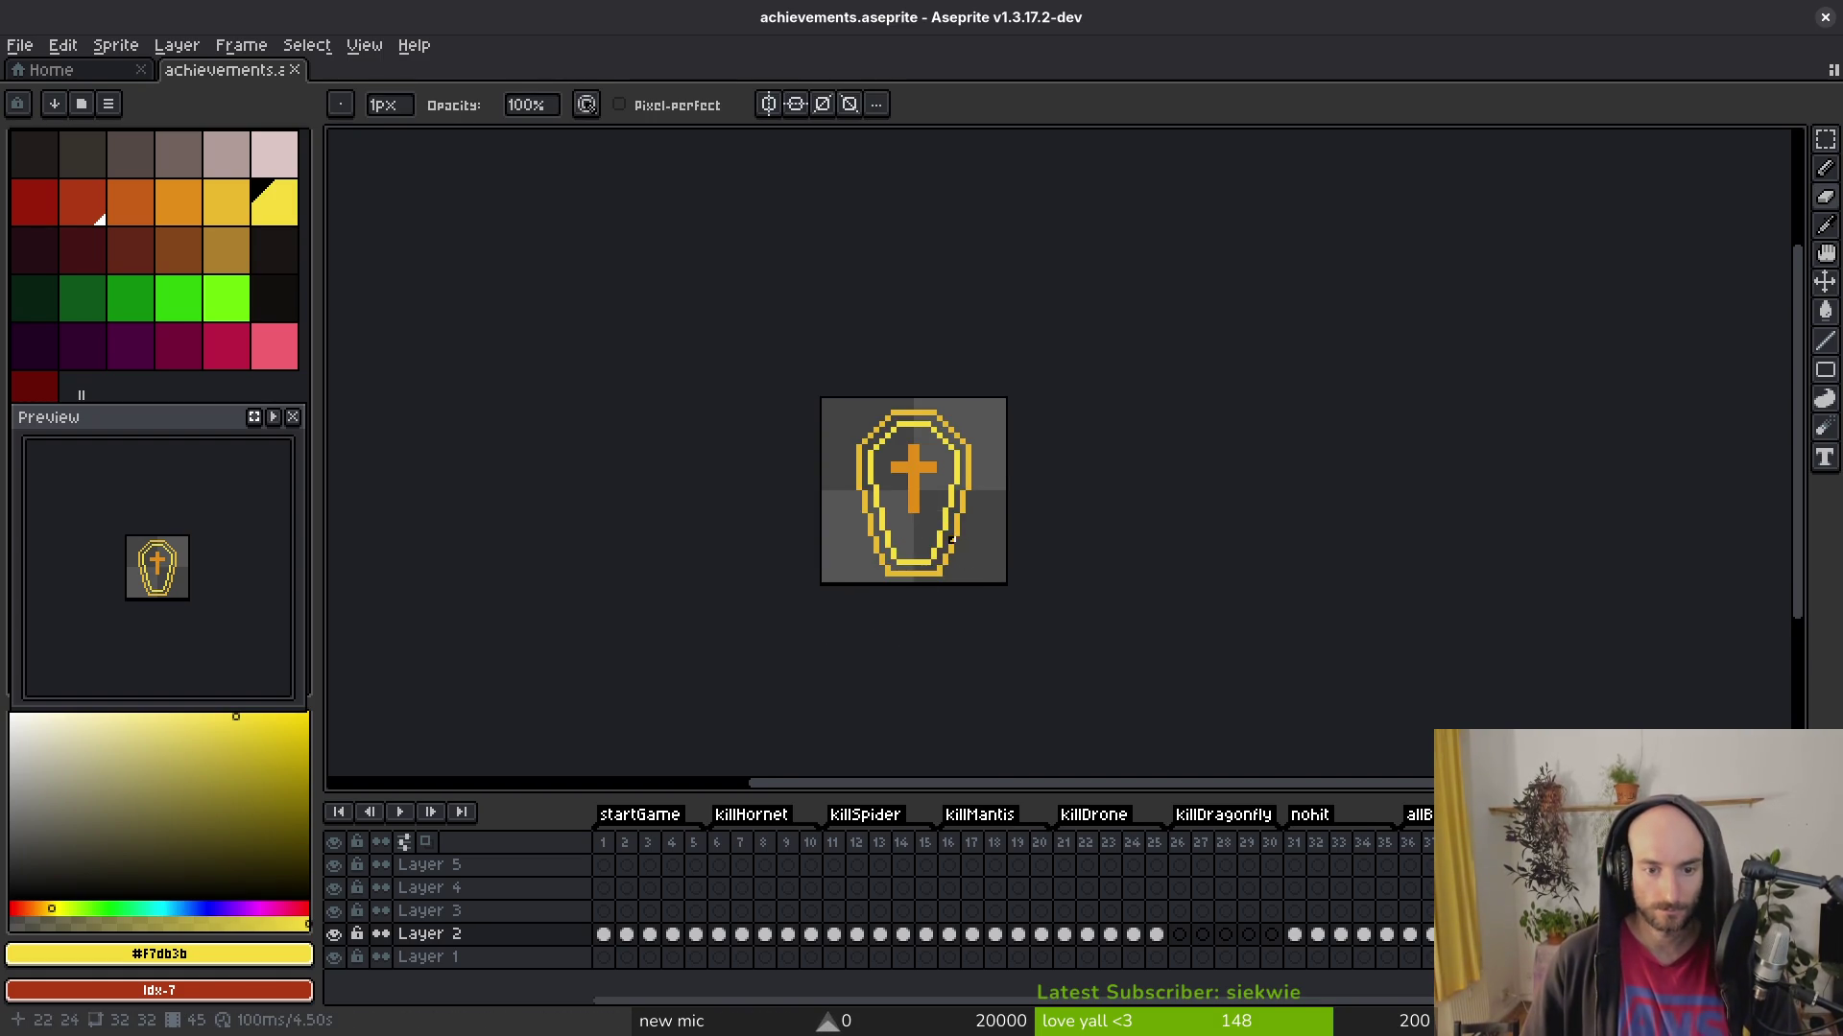
scroll(957, 545, "up", 2)
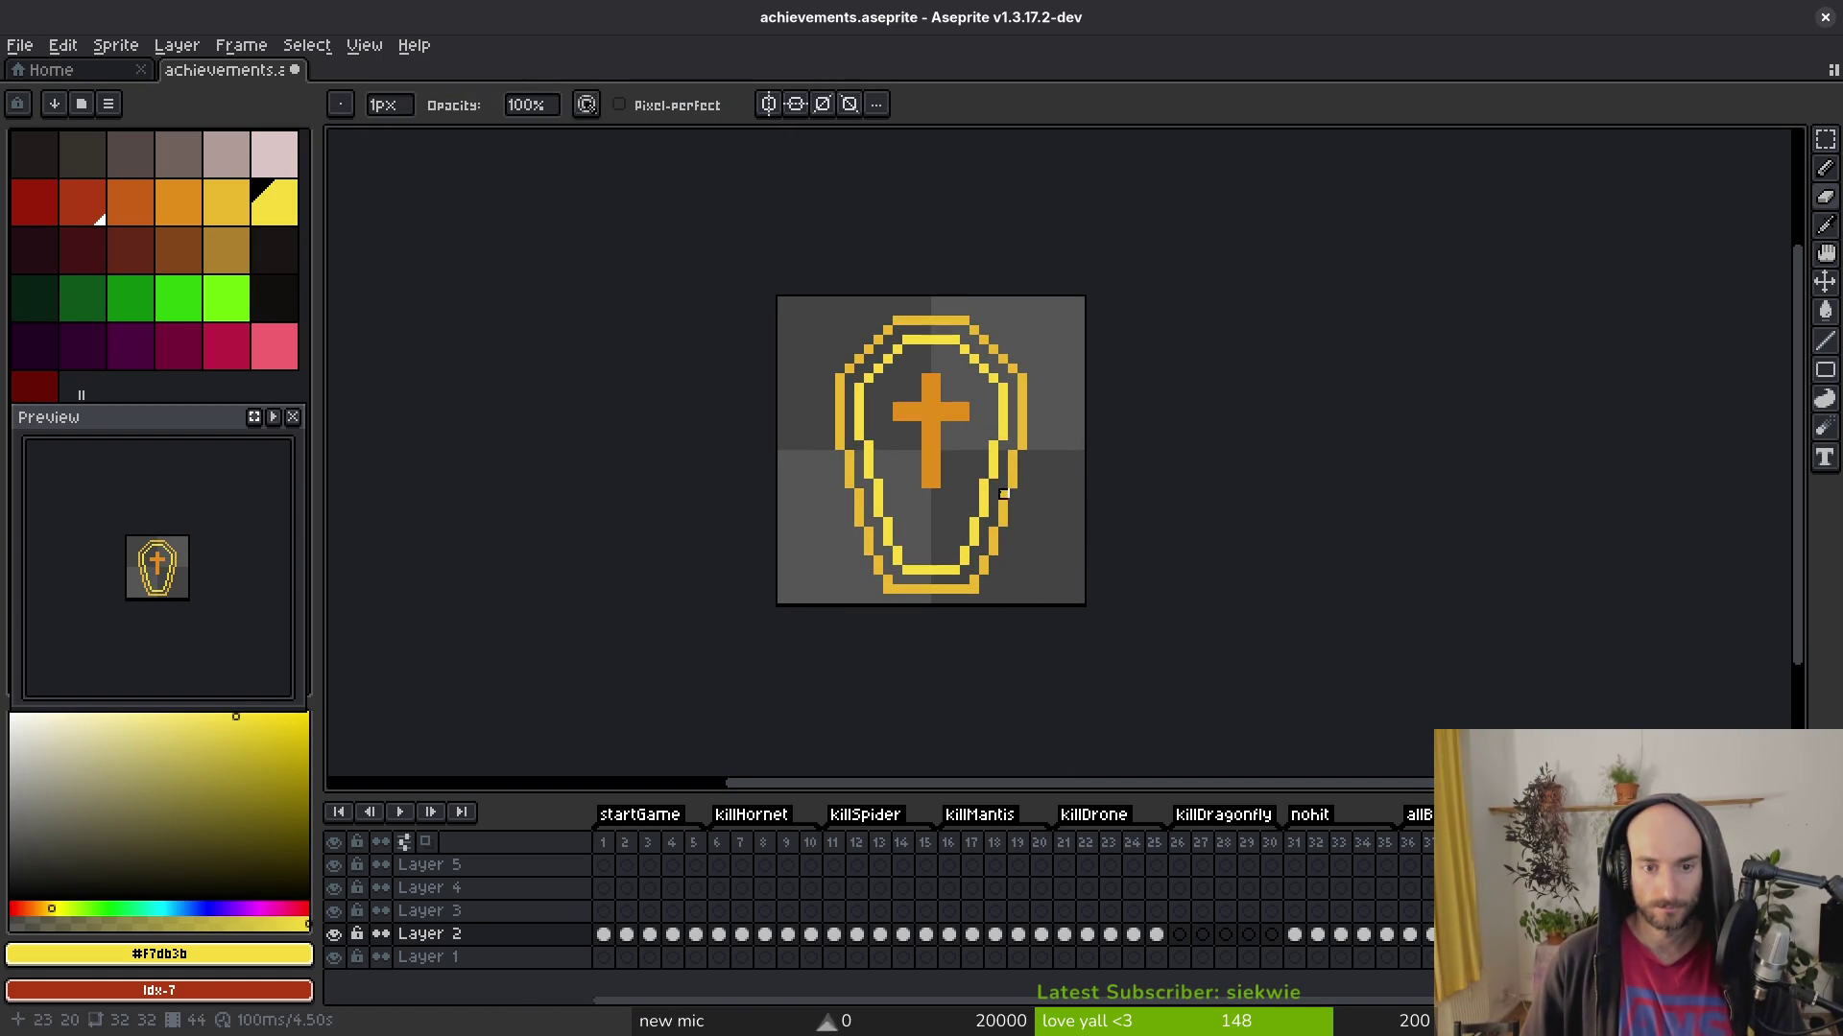
scroll(952, 424, "up", 2)
left_click(902, 400, "alt")
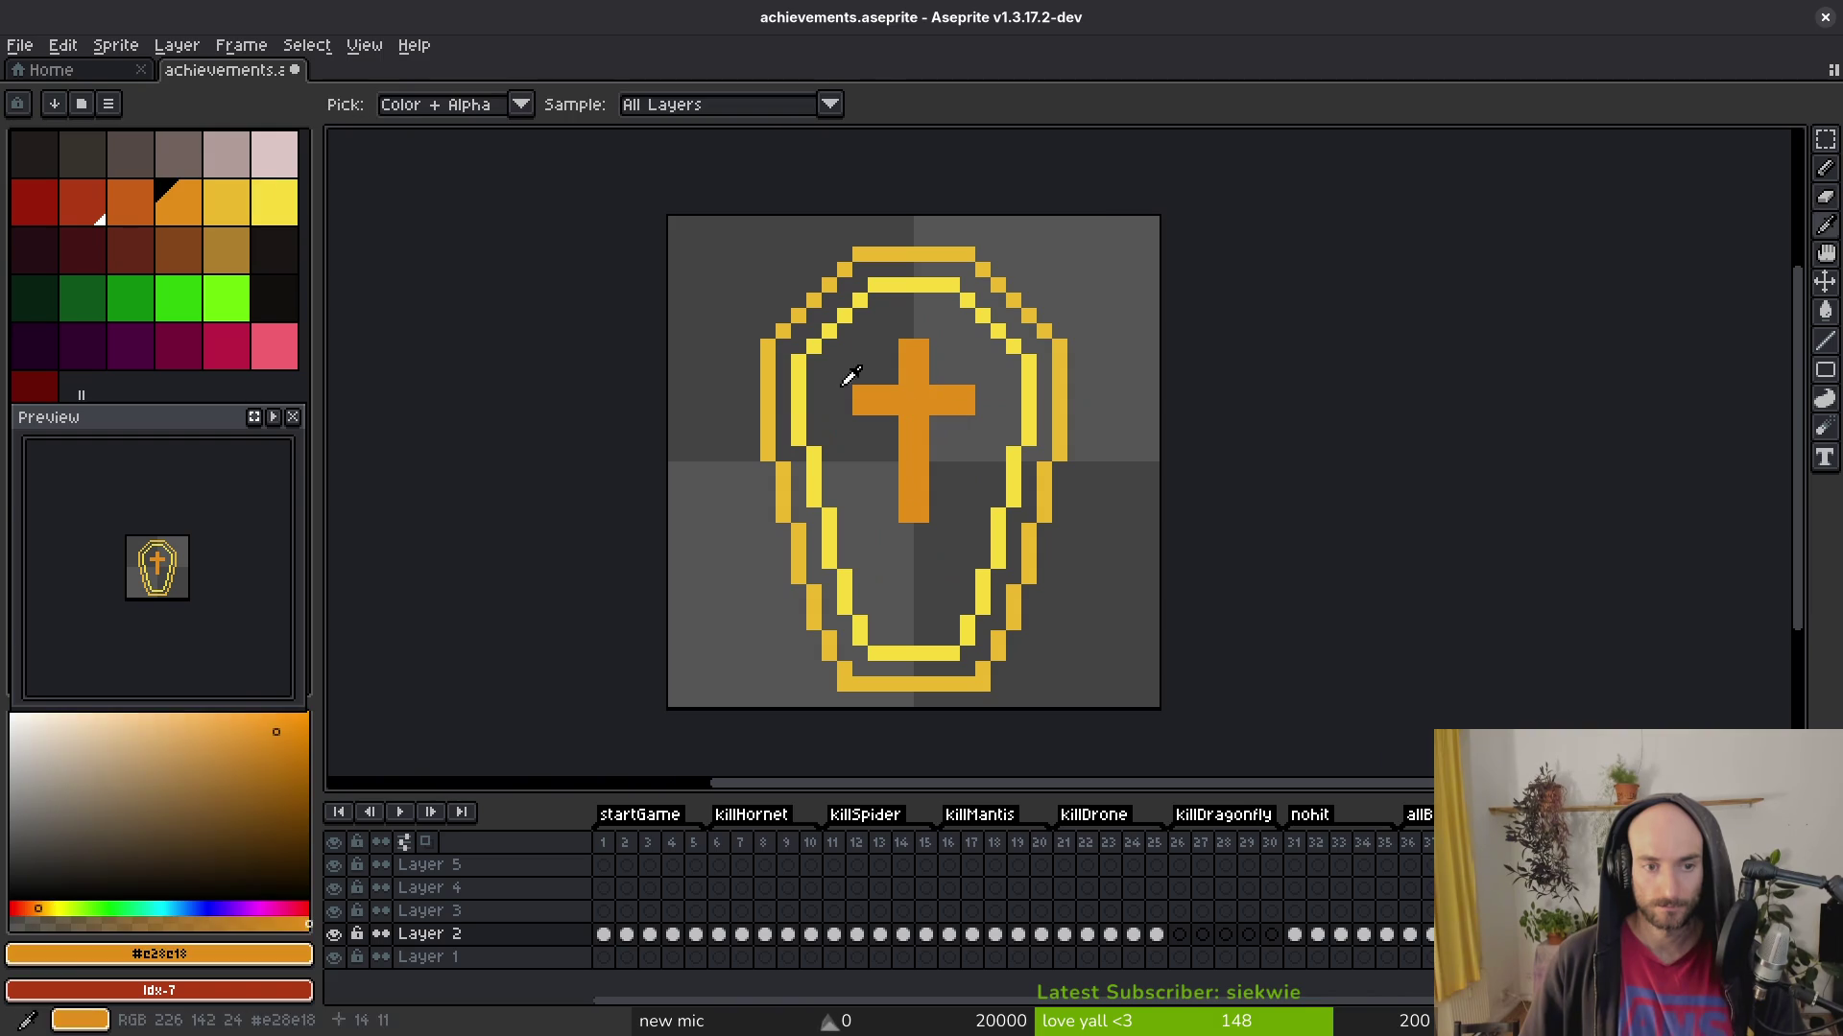
- Recolour the cross from orange to dark orange, undoing the extra outline swaps
right_click(138, 218)
key("shift+r")
key("Return")
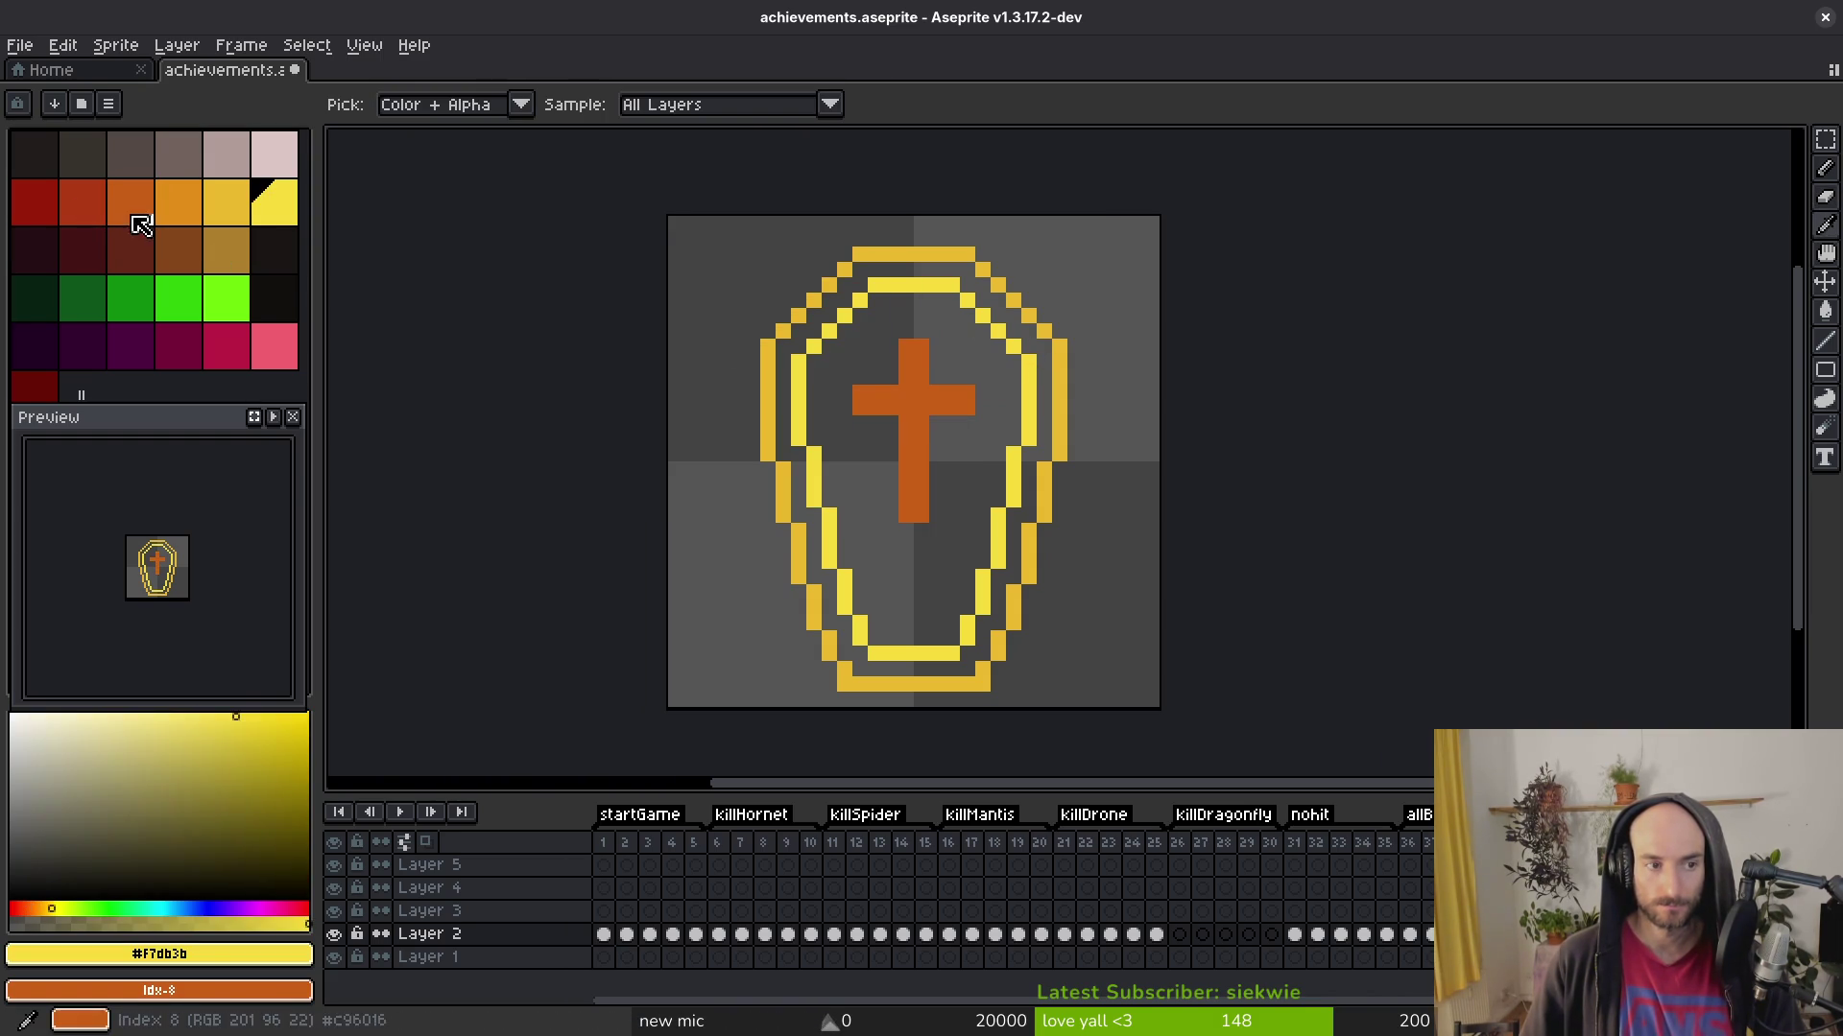
right_click(164, 213)
key("shift+r")
left_click(830, 293)
key("shift+r")
key("Escape")
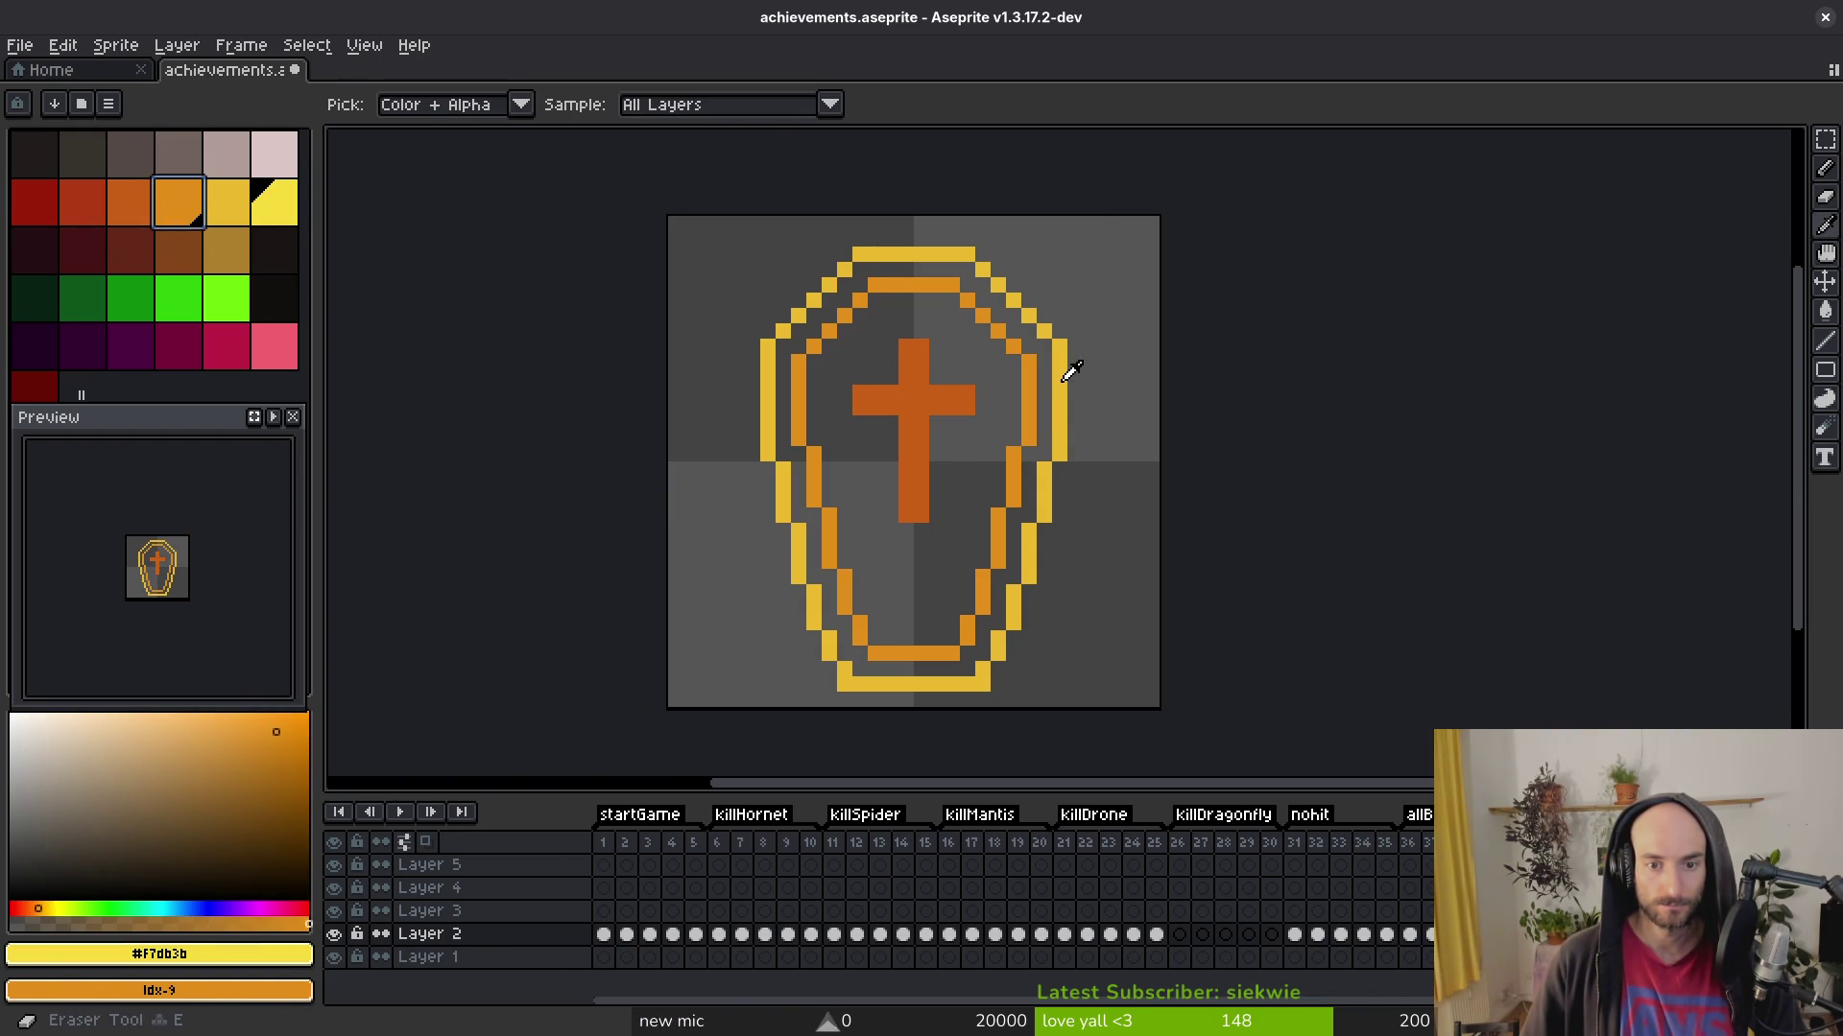
left_click(226, 202)
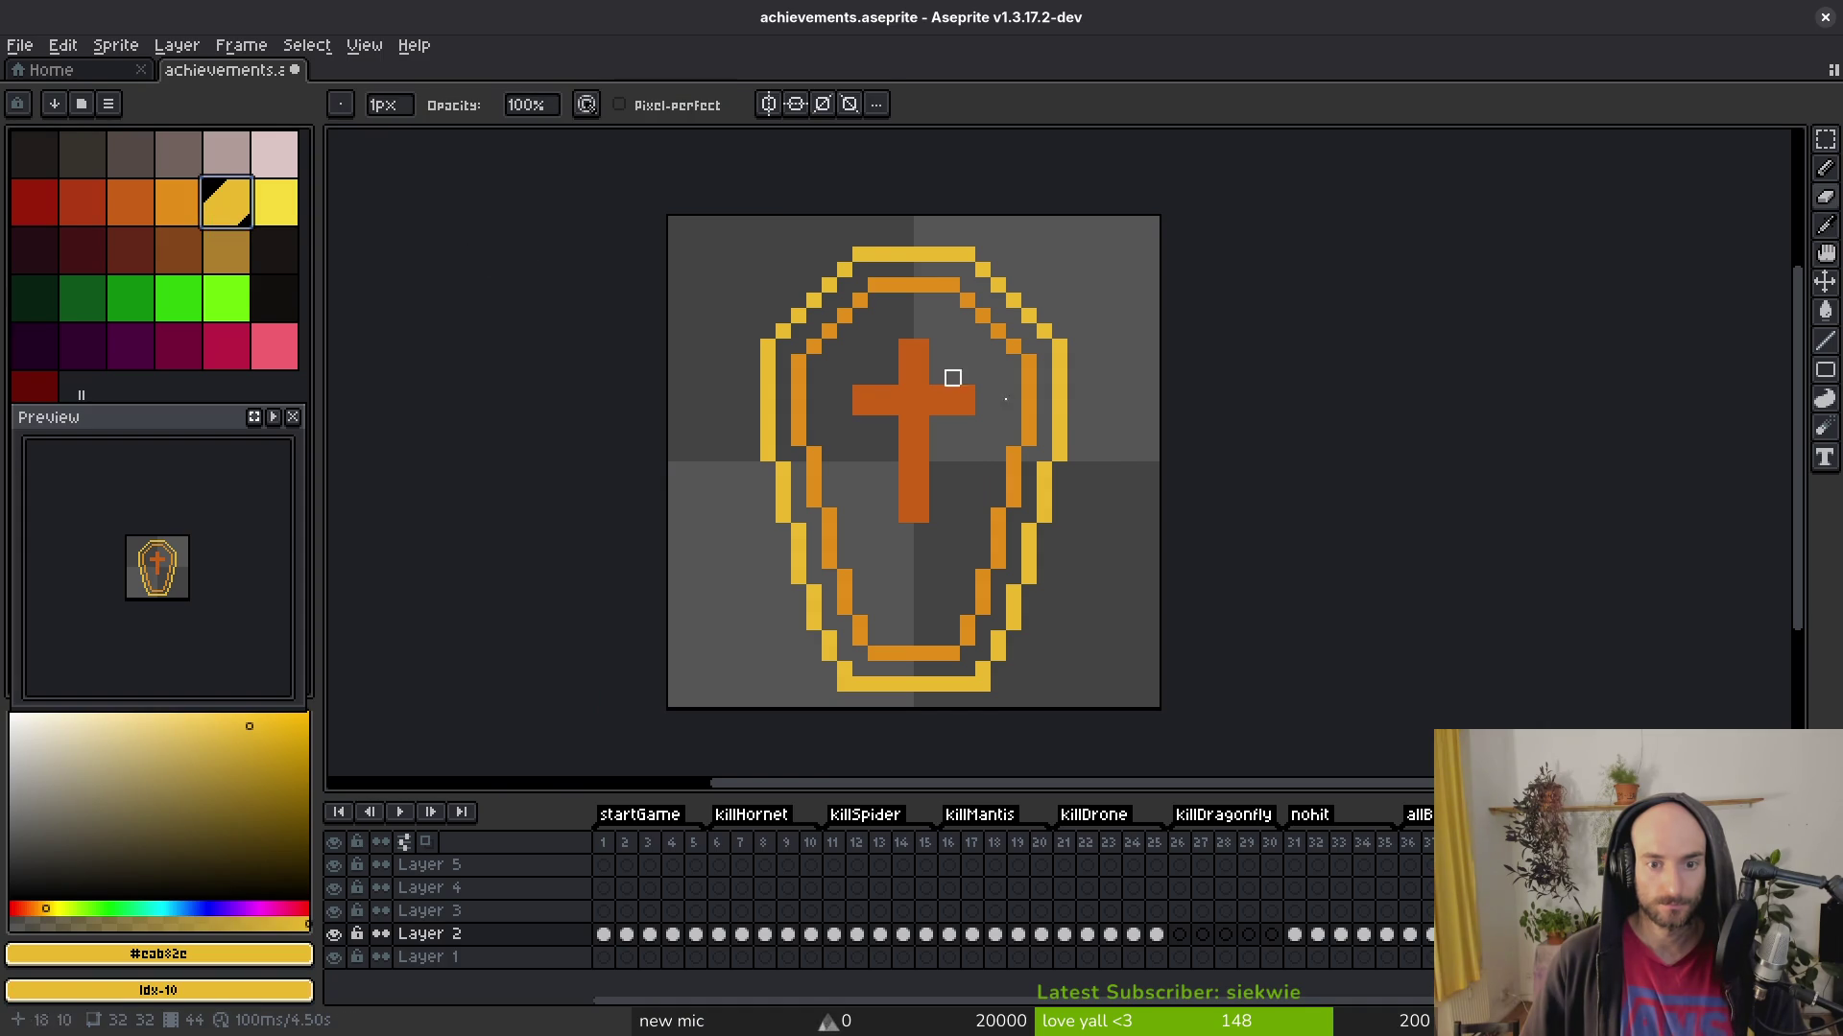
key("ctrl+z")
key("ctrl+z")
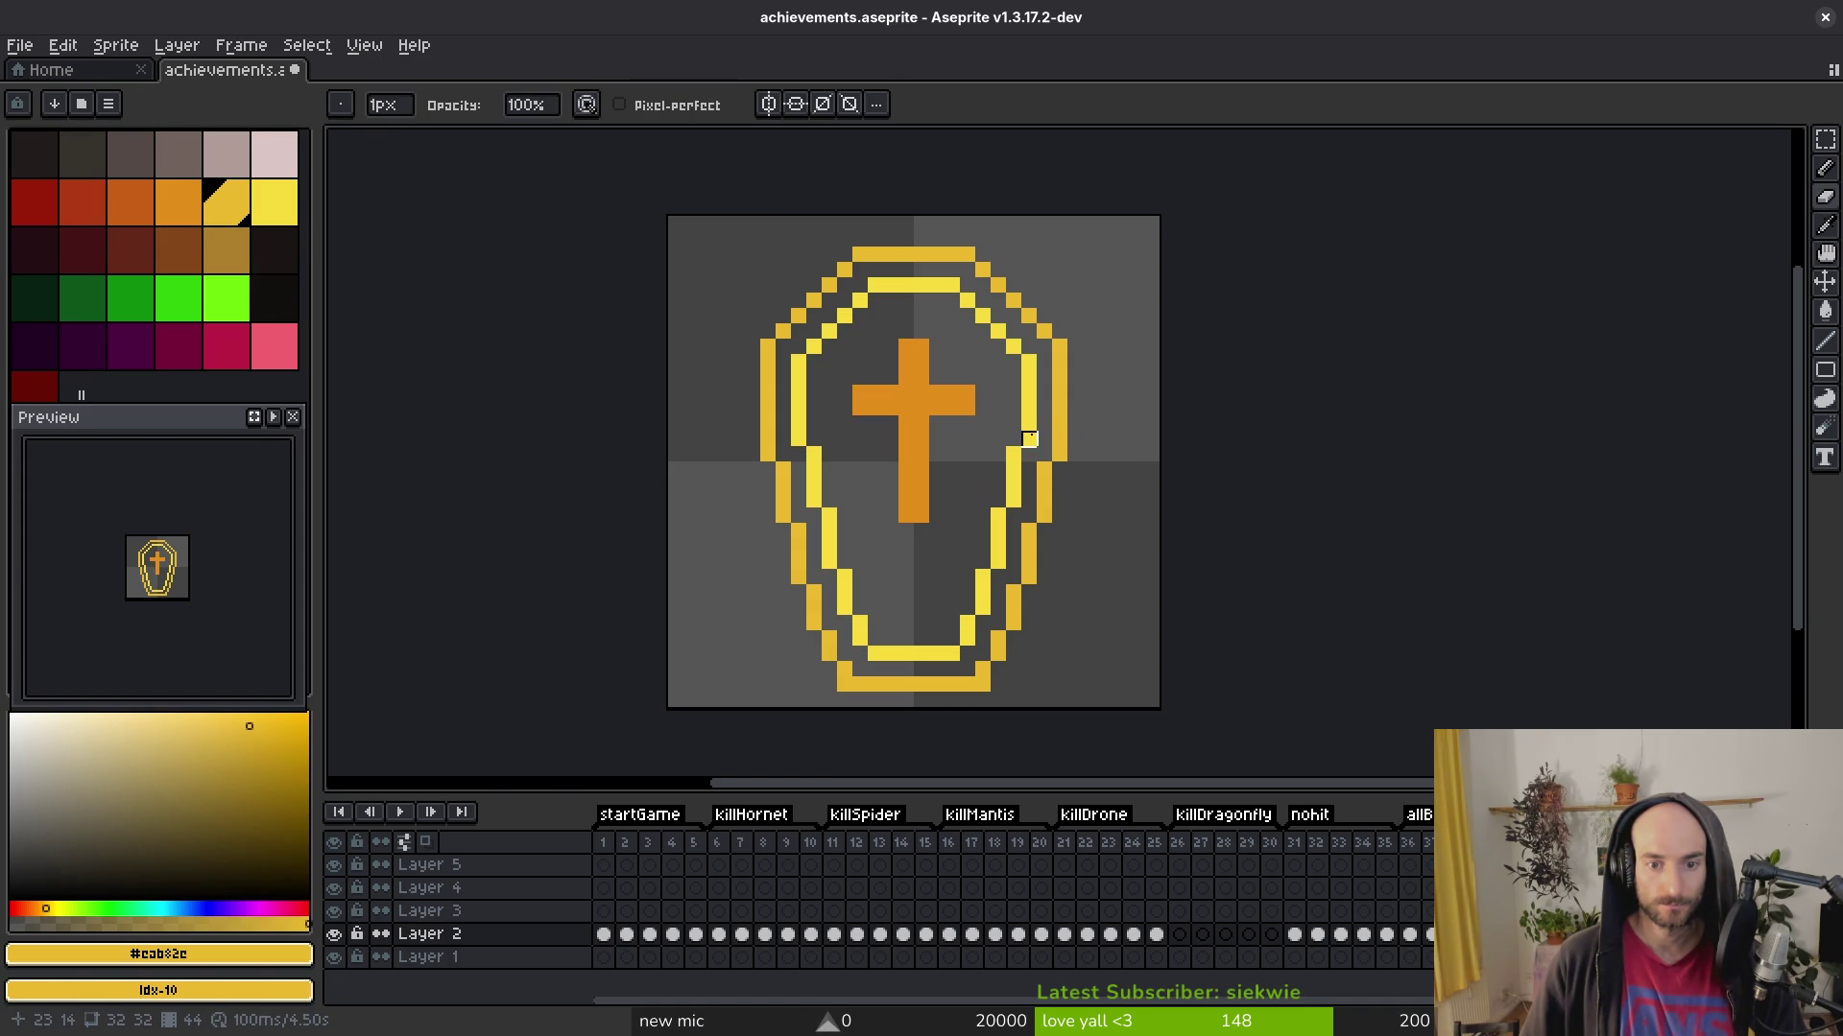
key("ctrl+y")
- Recolour the outer outline orange and replace the bright yellow outline with gold
key("i")
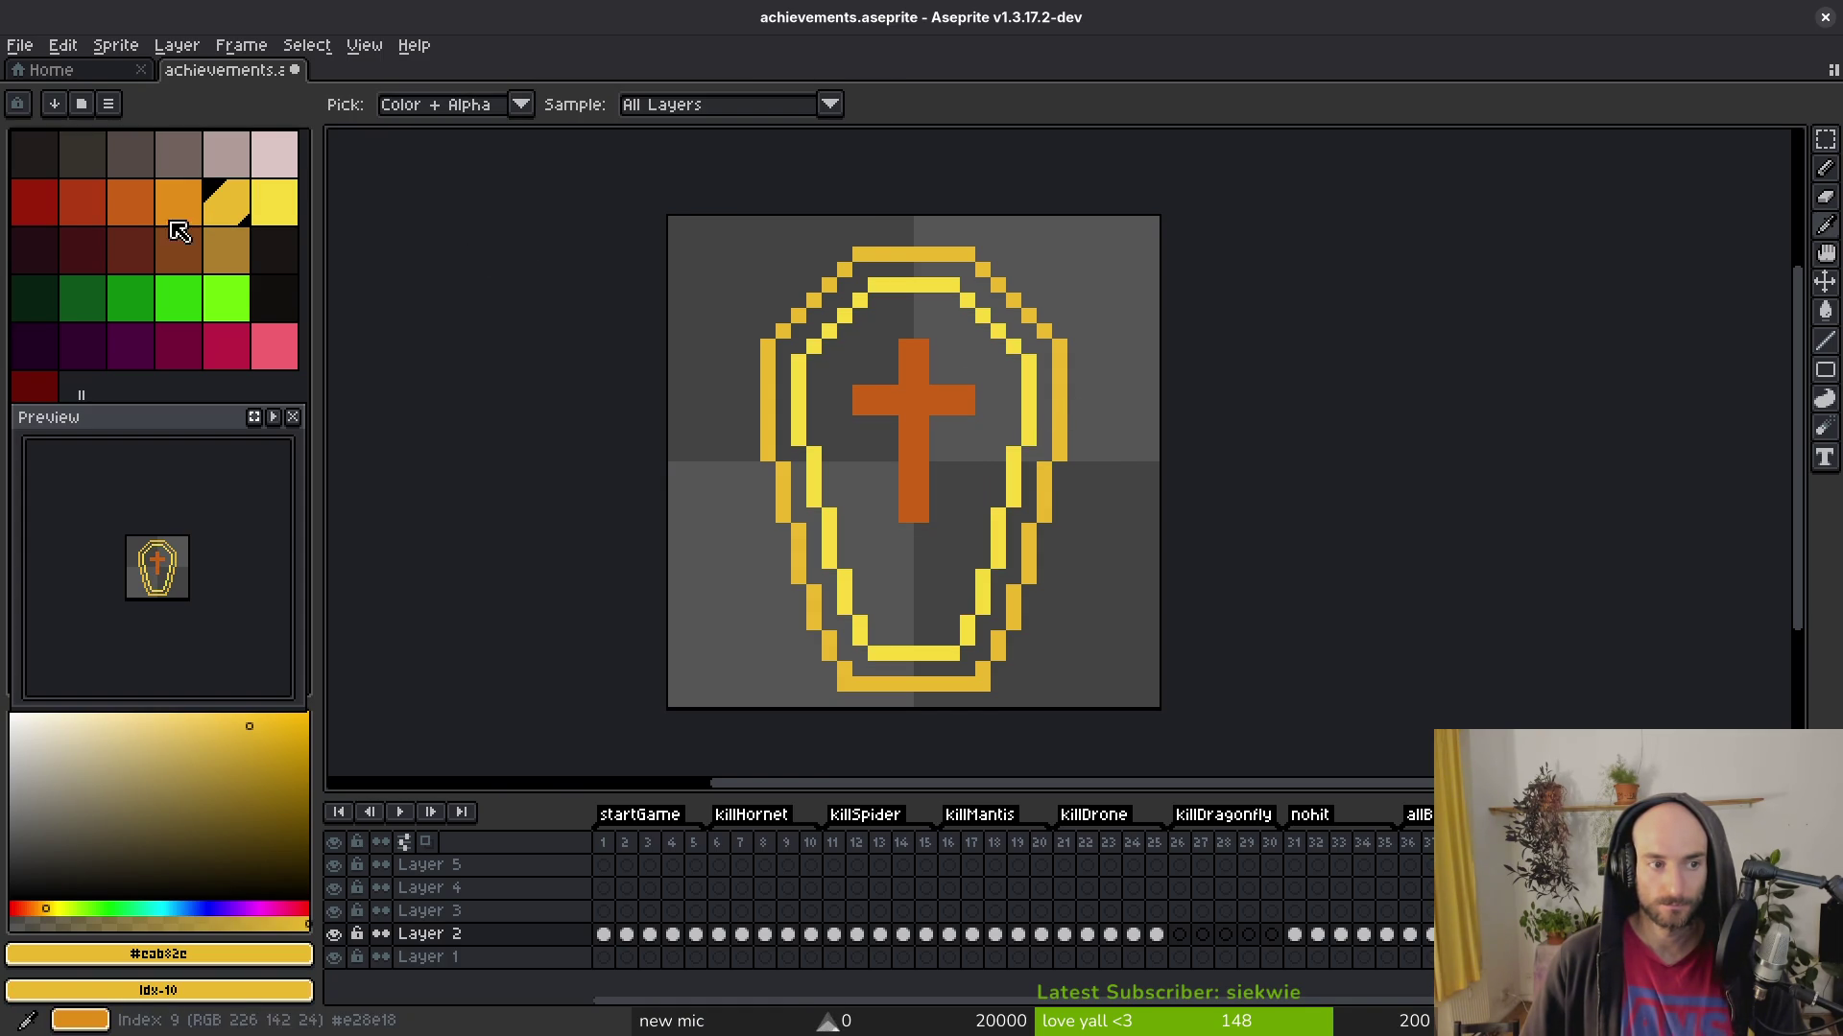
right_click(175, 215)
key("shift+r")
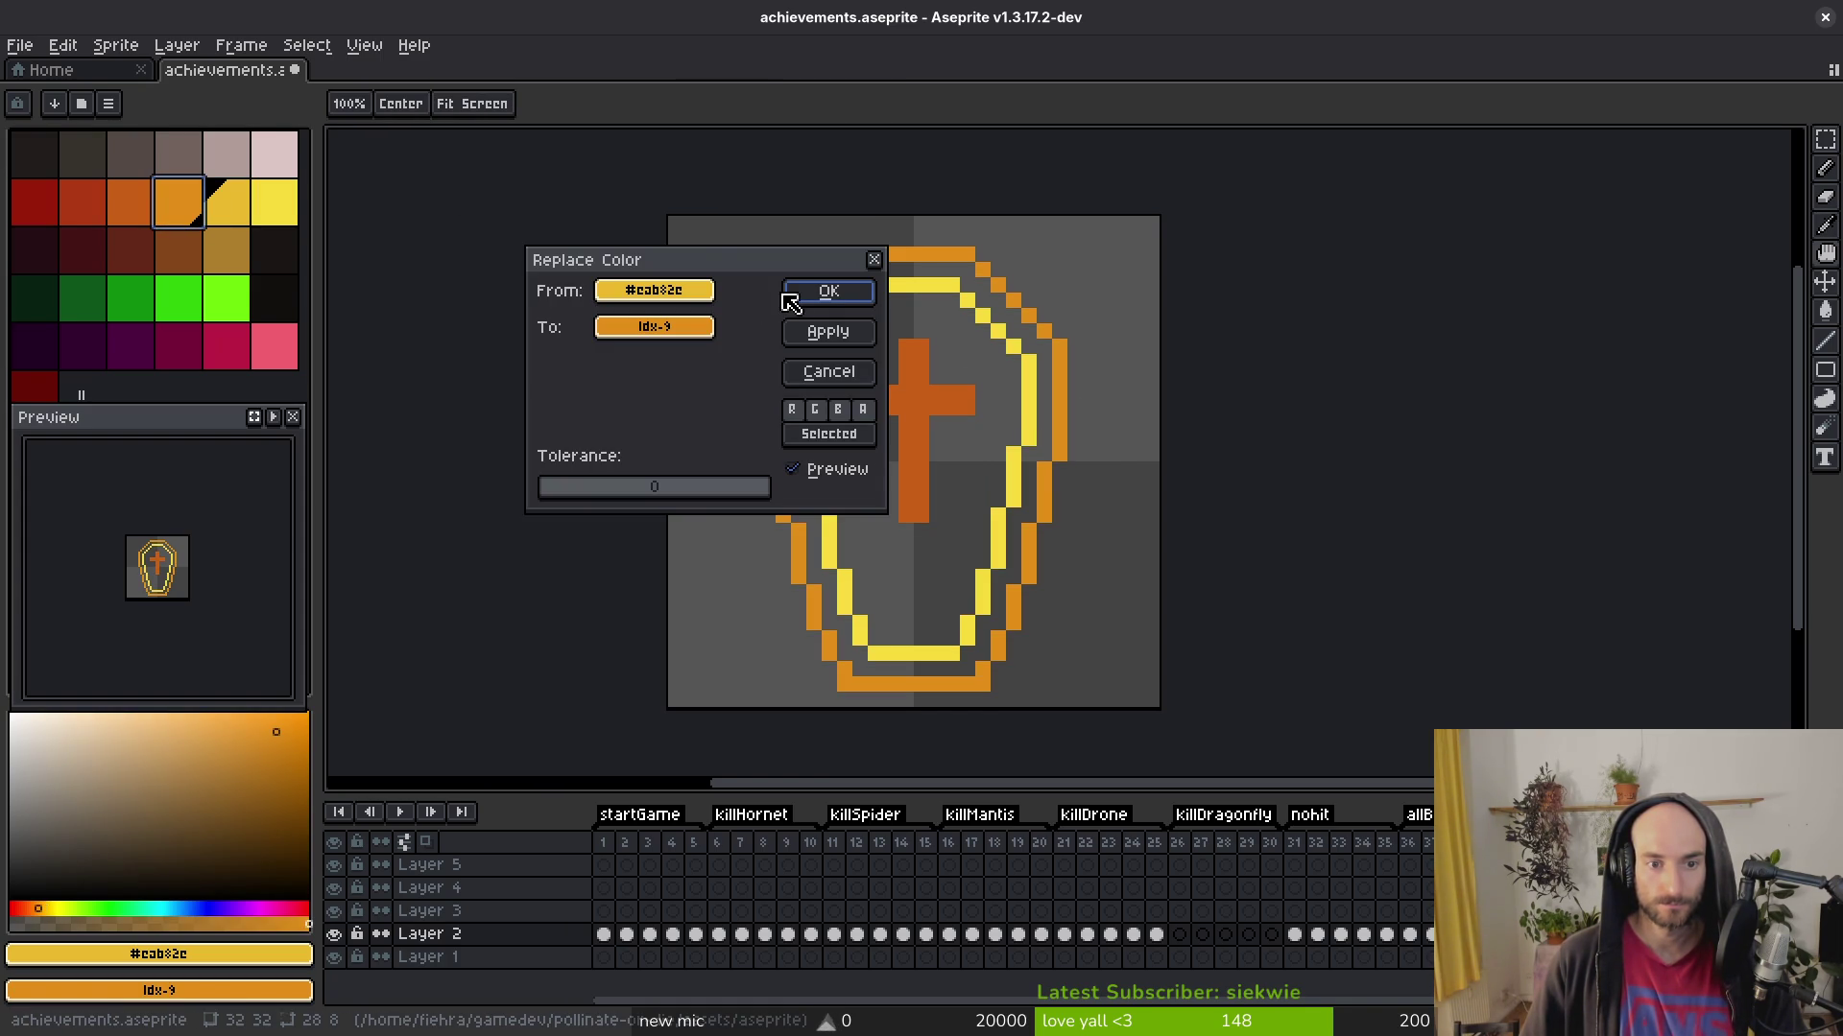
left_click(801, 294)
left_click(1040, 411)
right_click(236, 197)
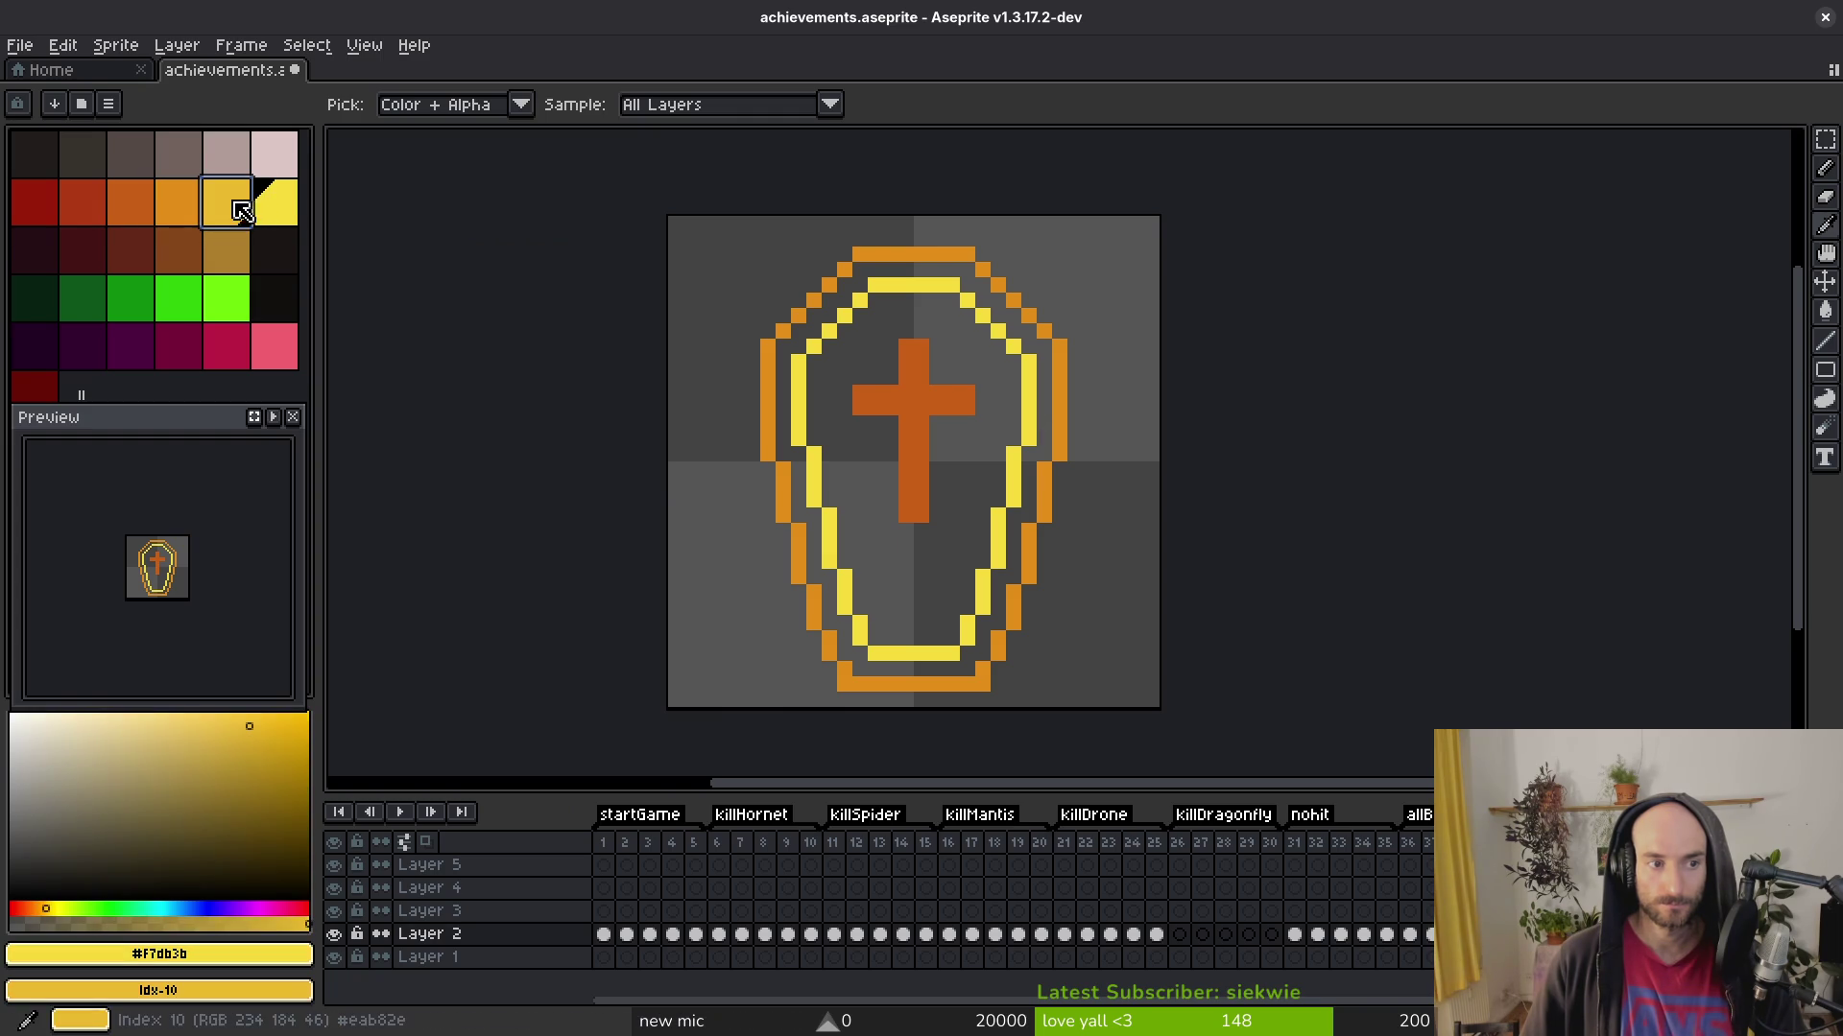
key("shift+r")
left_click(864, 295)
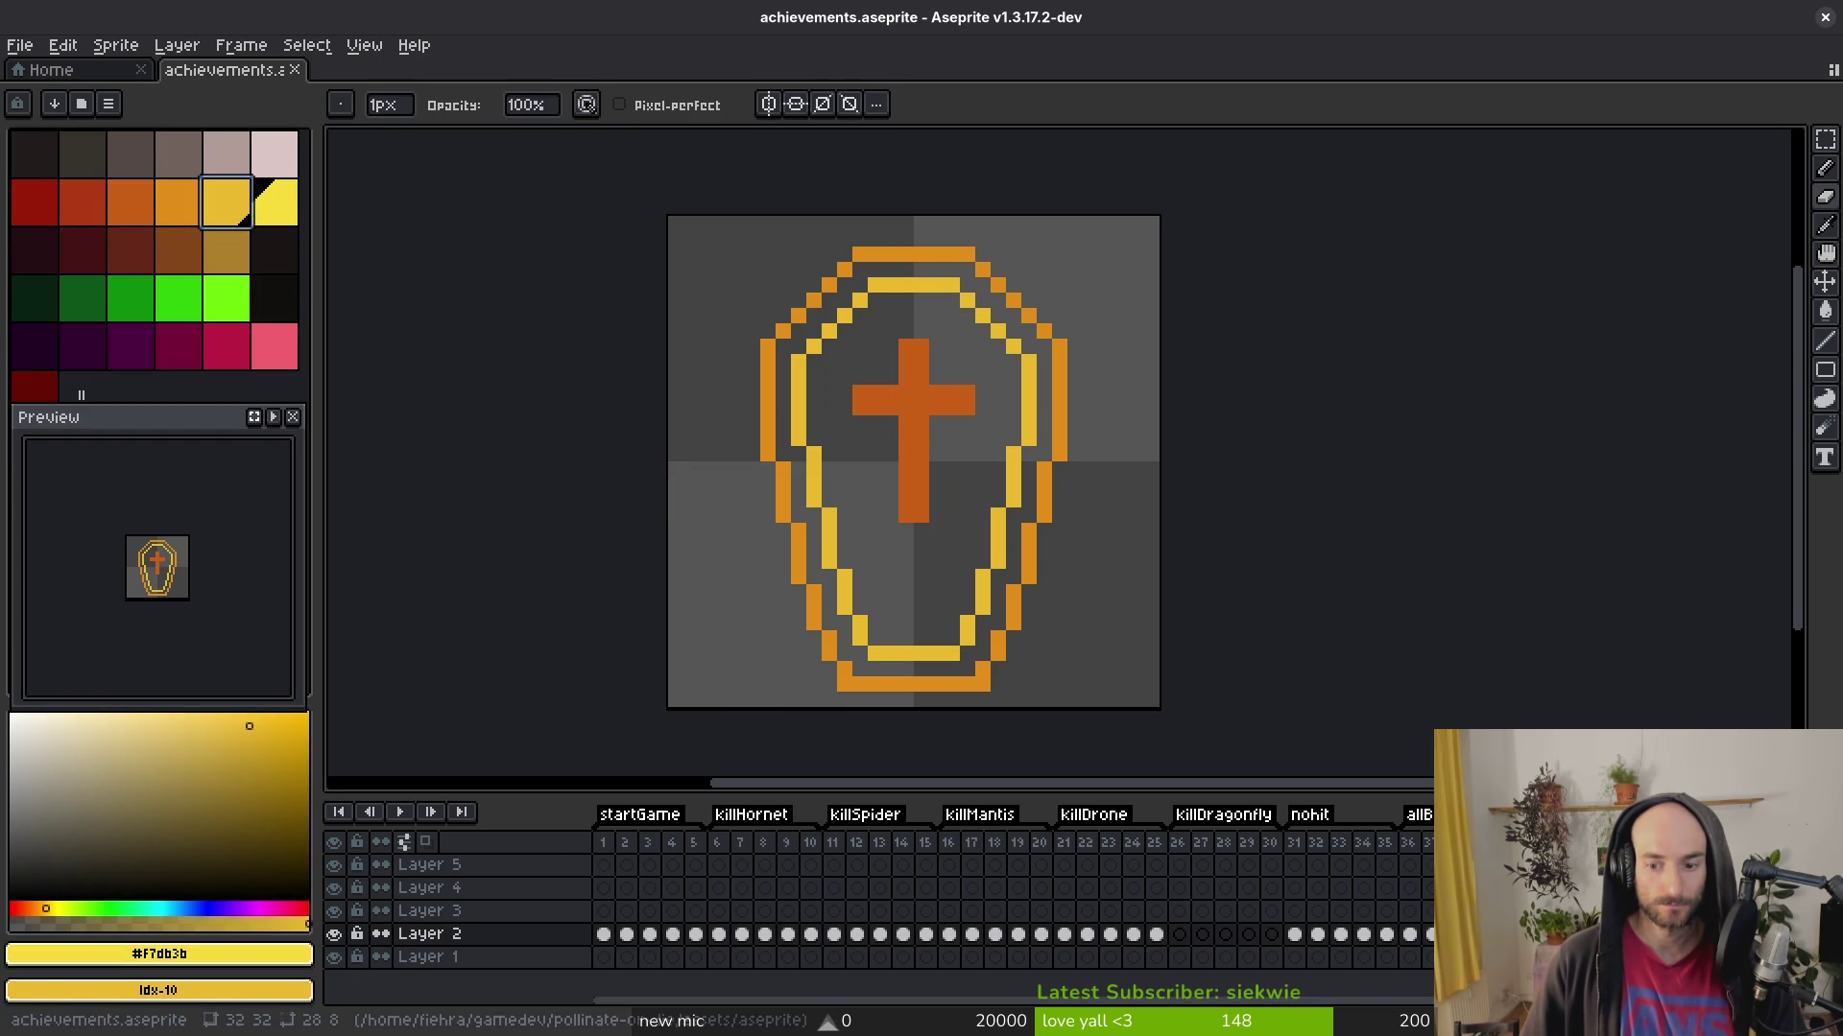
- Review the animation frames, restore the coffin, and paste a copy into frame 43
key("Delete")
key("Left")
key("Right")
key("Left")
key("Right")
key("Left")
key("Left")
key("Right")
key("Right")
key("Left")
key("Right")
key("Left")
key("Right")
key("ctrl+z")
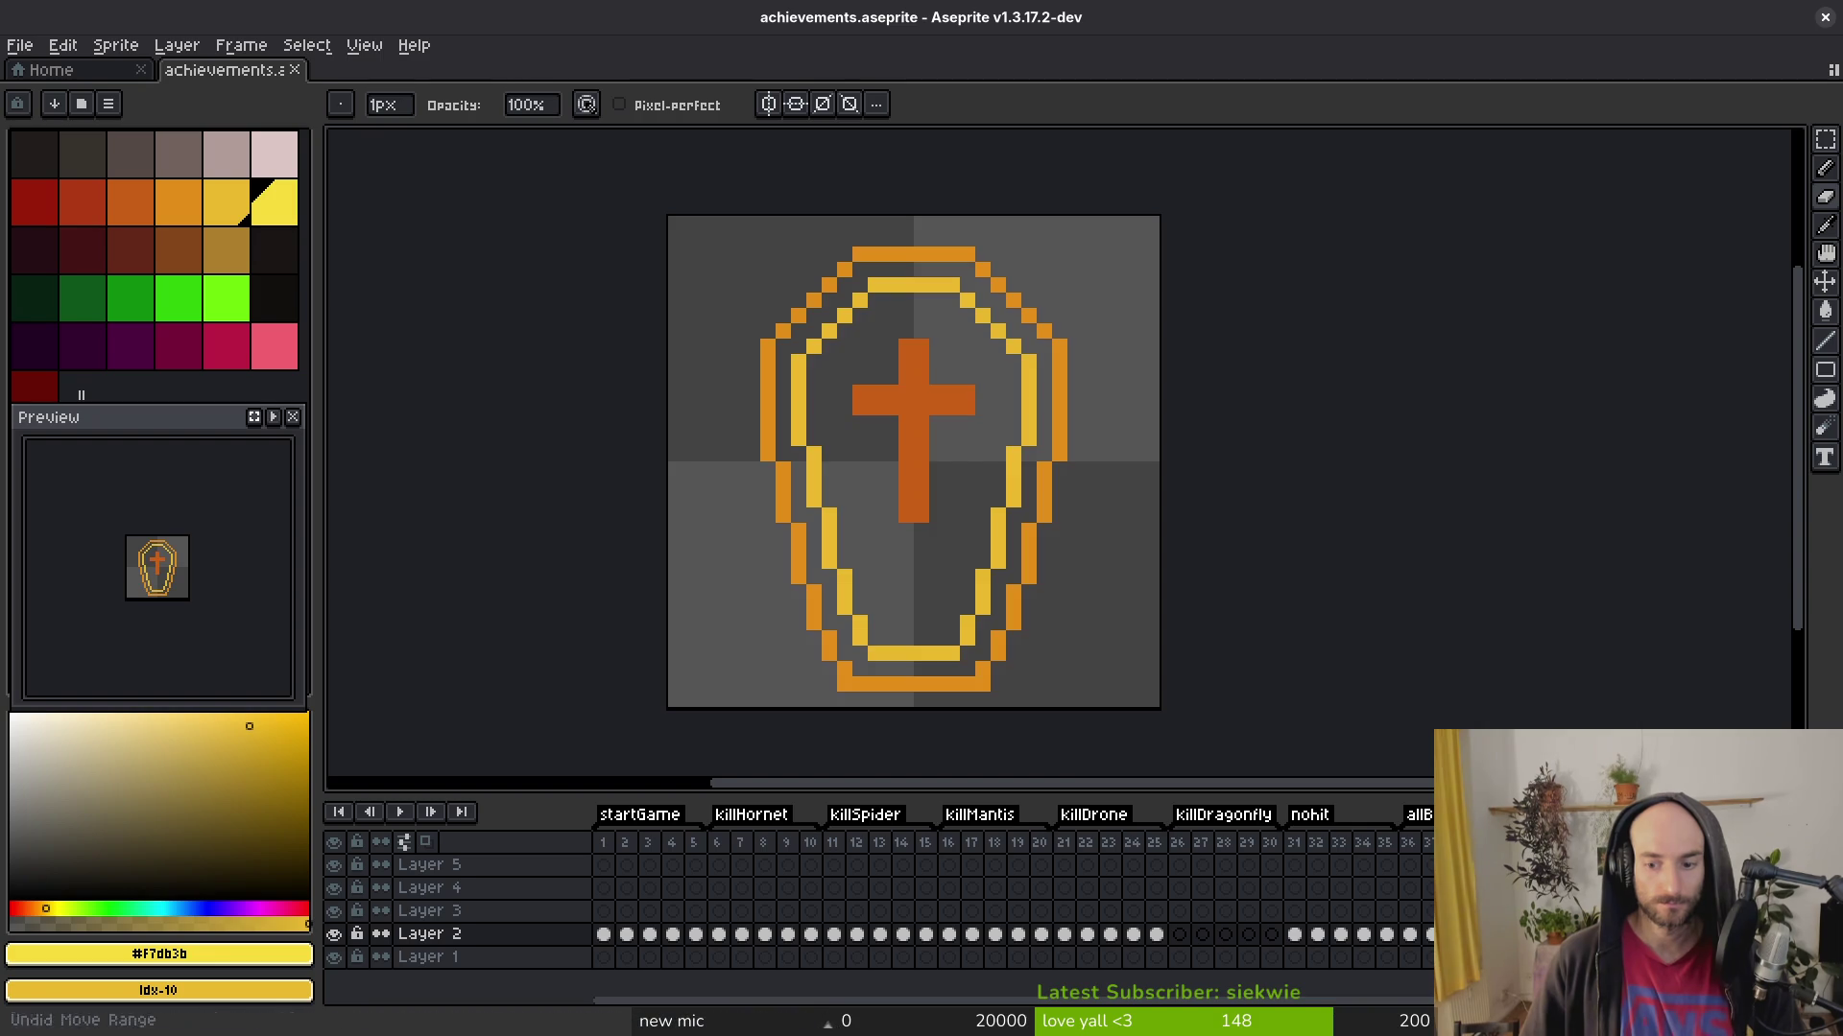
key("Left")
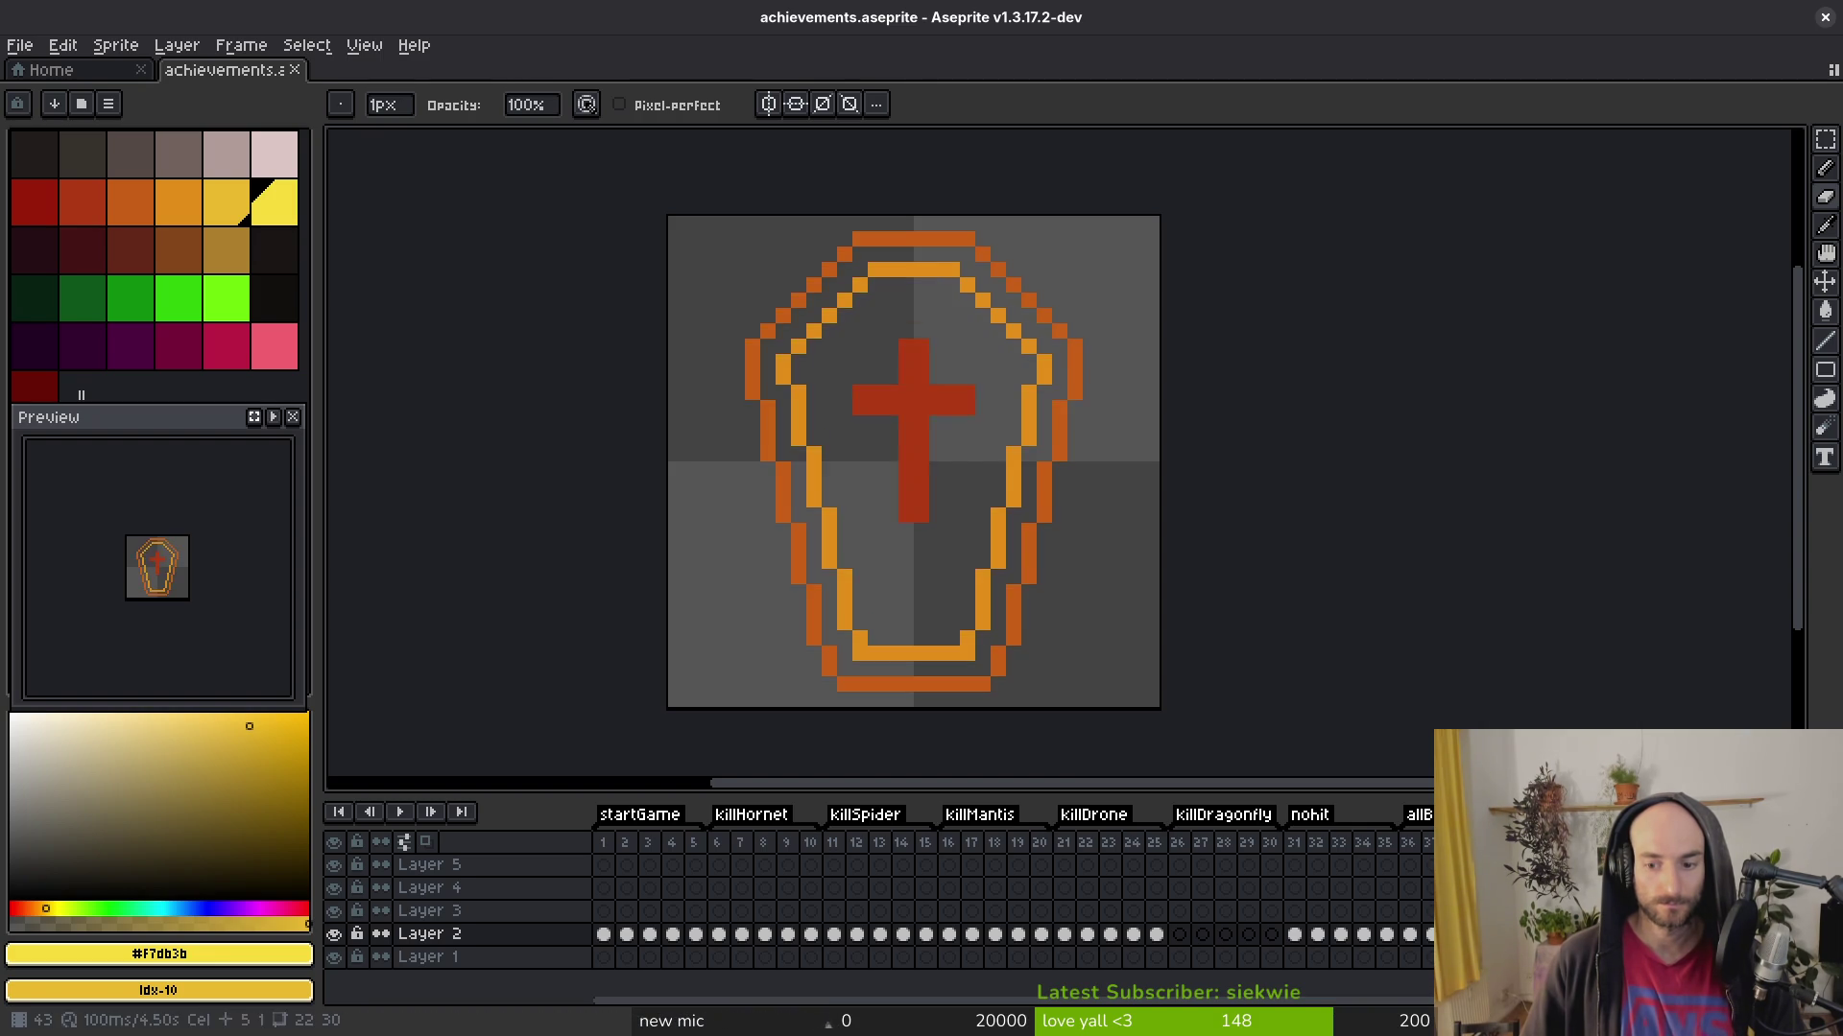
key("ctrl+v")
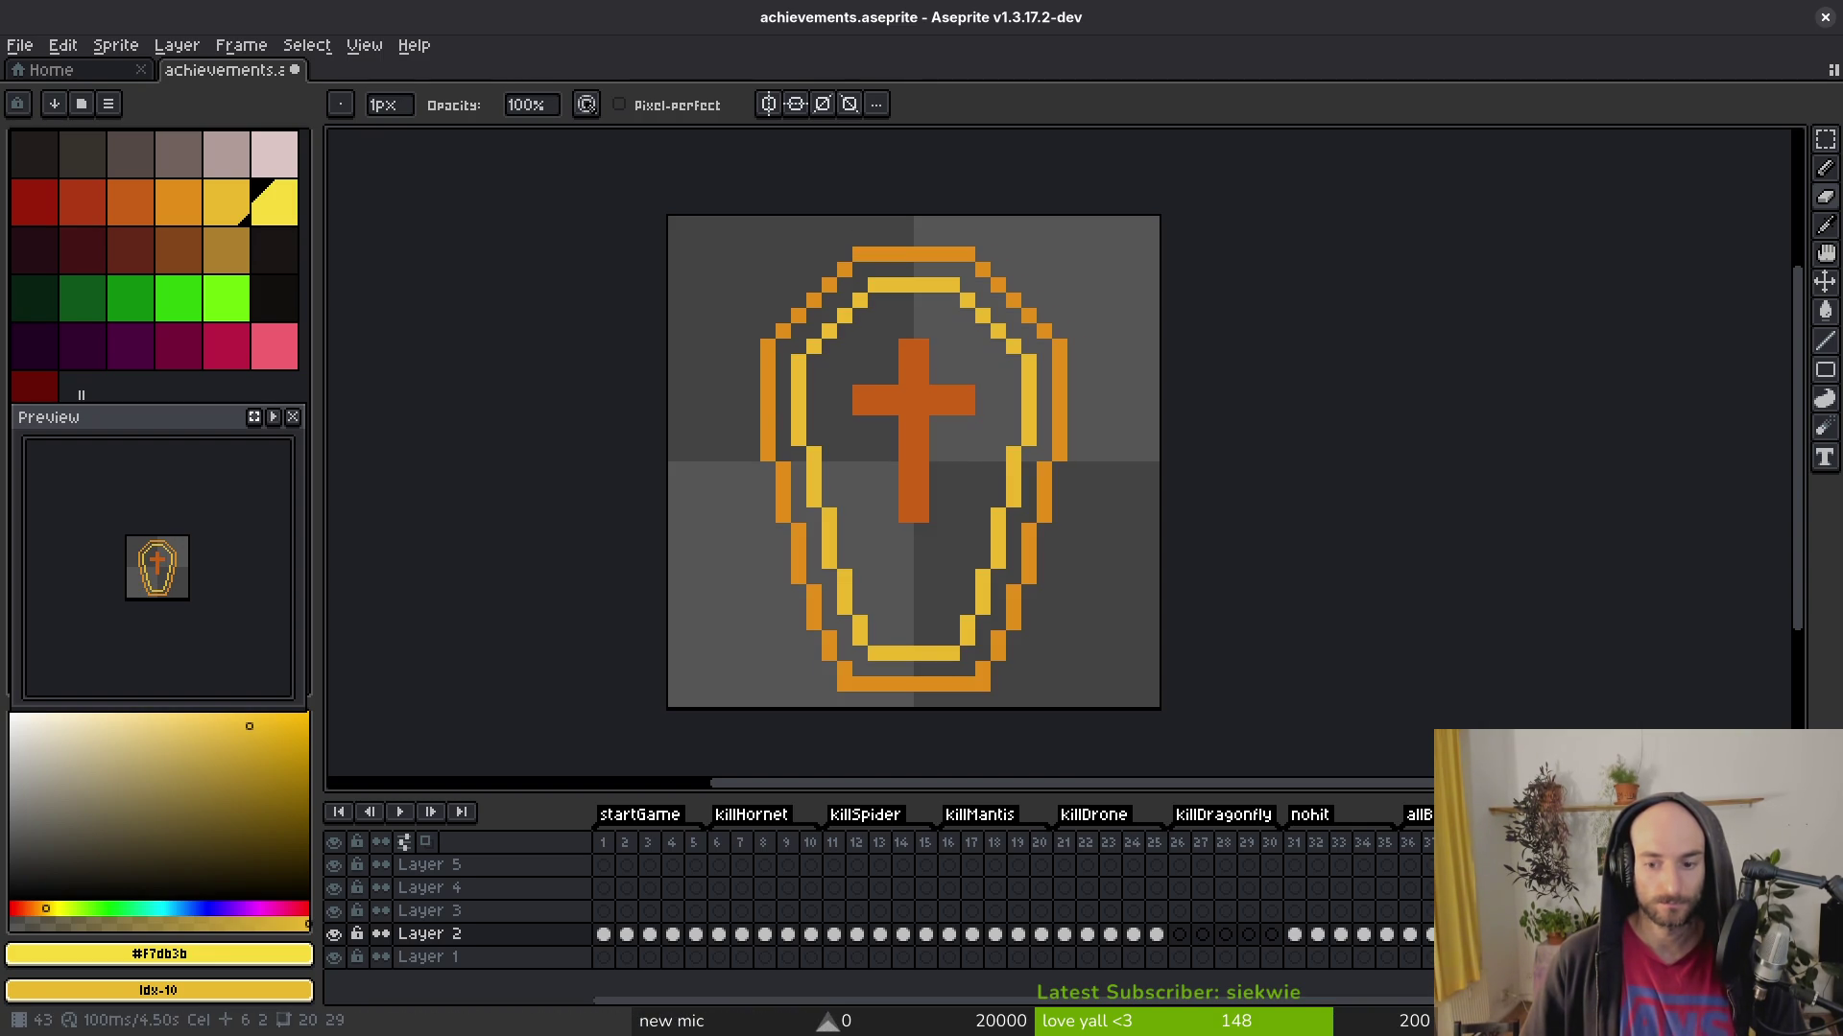
- Recolour the copied coffin's cross, ring and yellow ring with new palette colours
left_click(926, 383, "alt")
right_click(70, 193)
key("shift+r")
left_click(852, 291)
left_click(1068, 392)
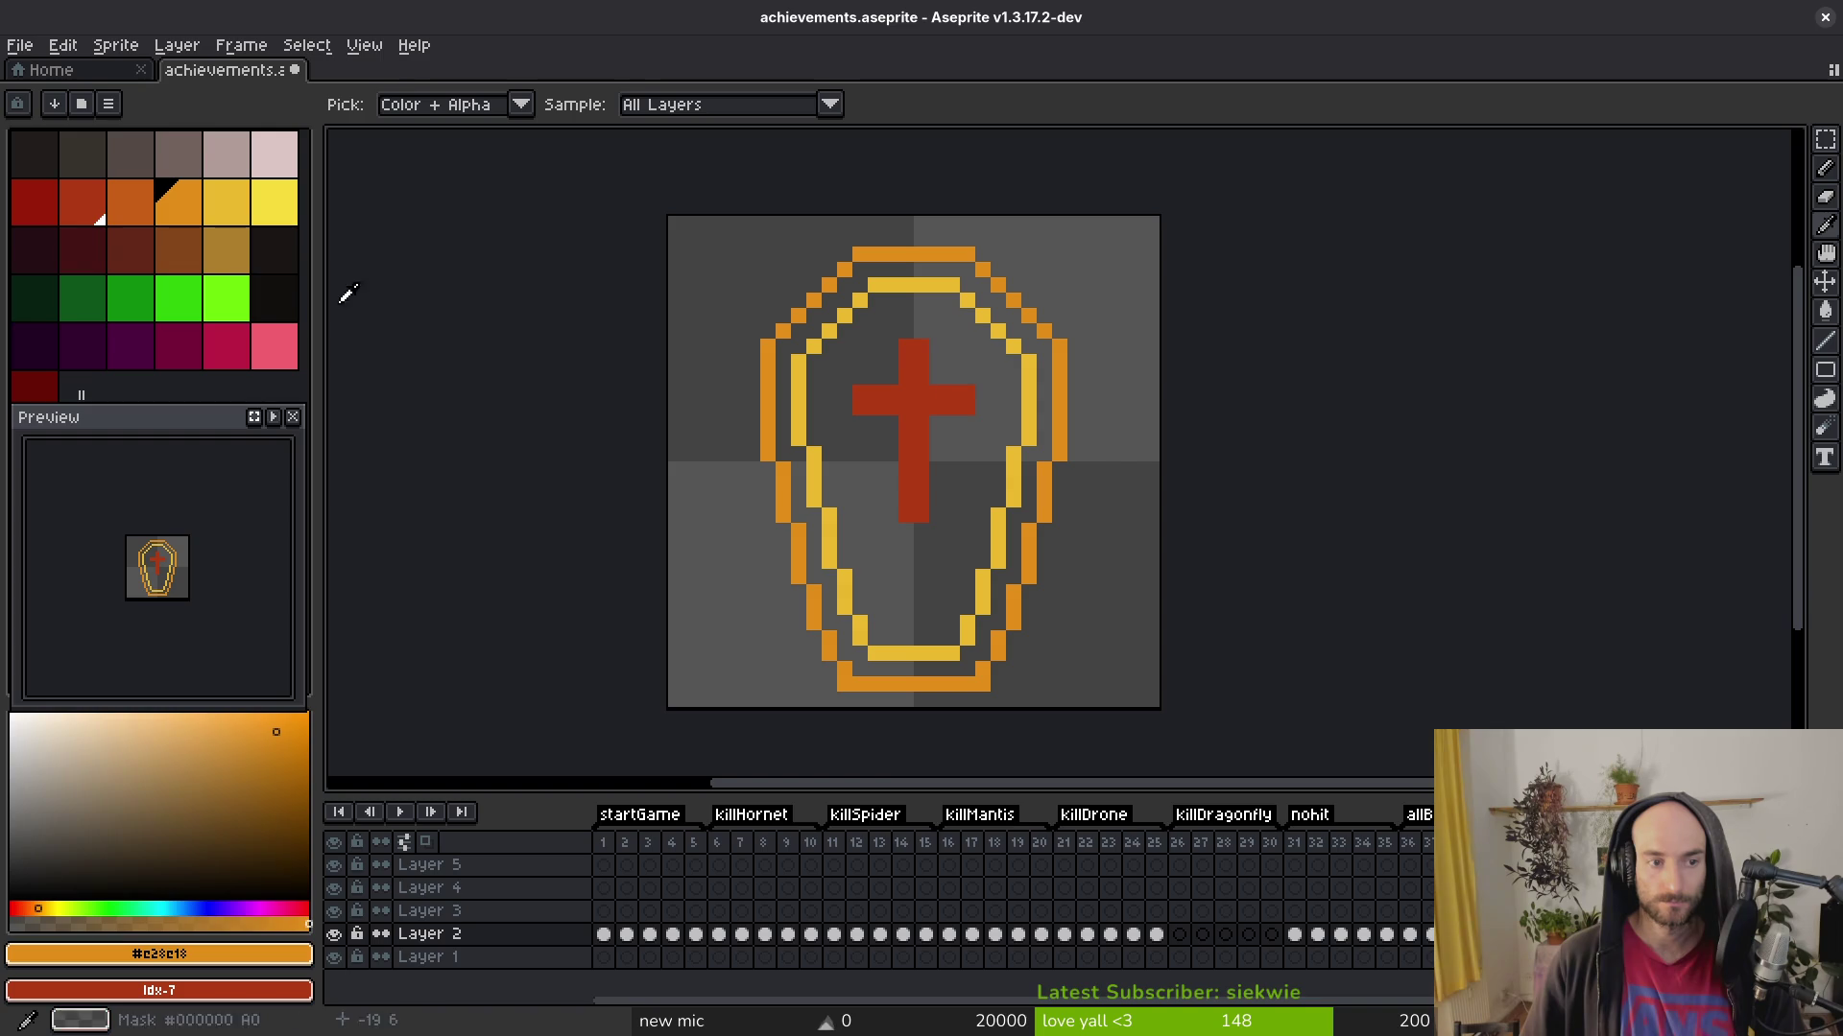
right_click(137, 213)
key("shift+r")
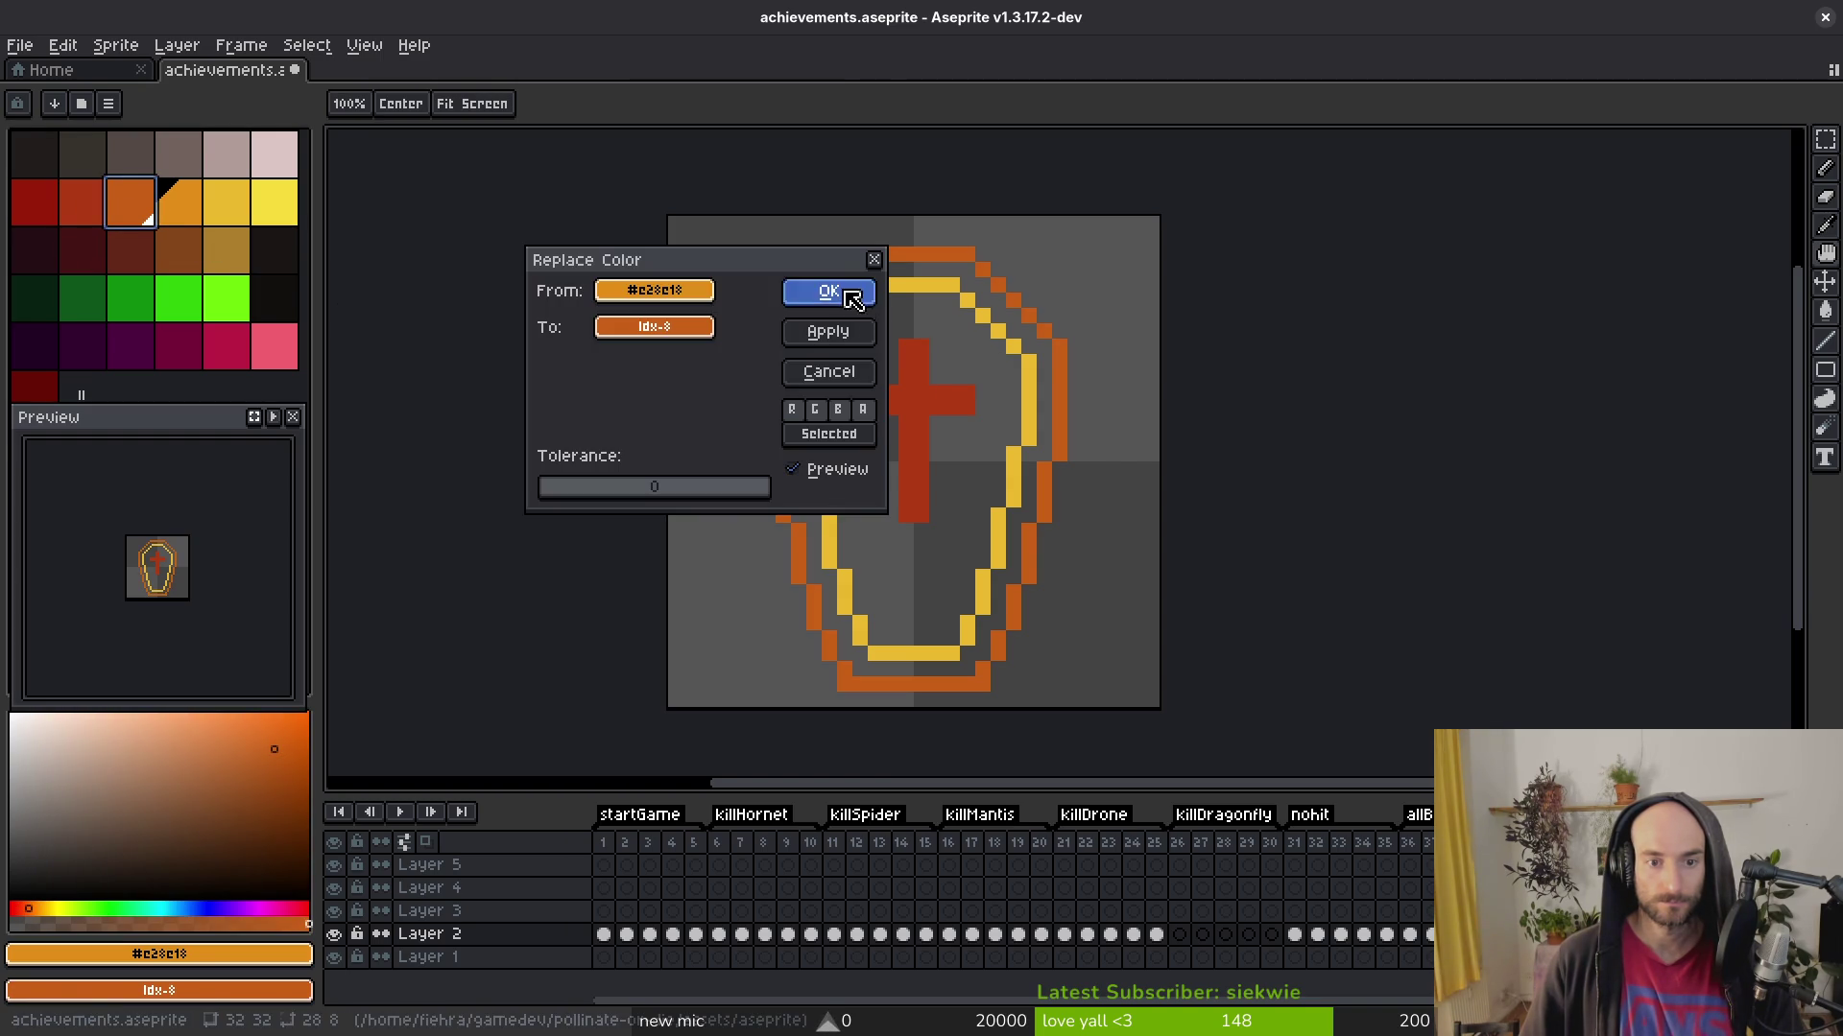
left_click(851, 291)
left_click(1027, 374)
right_click(182, 206)
key("shift+r")
left_click(835, 293)
- Try a red cross and new outer and yellow ring colours, undoing some of them
left_click(946, 423)
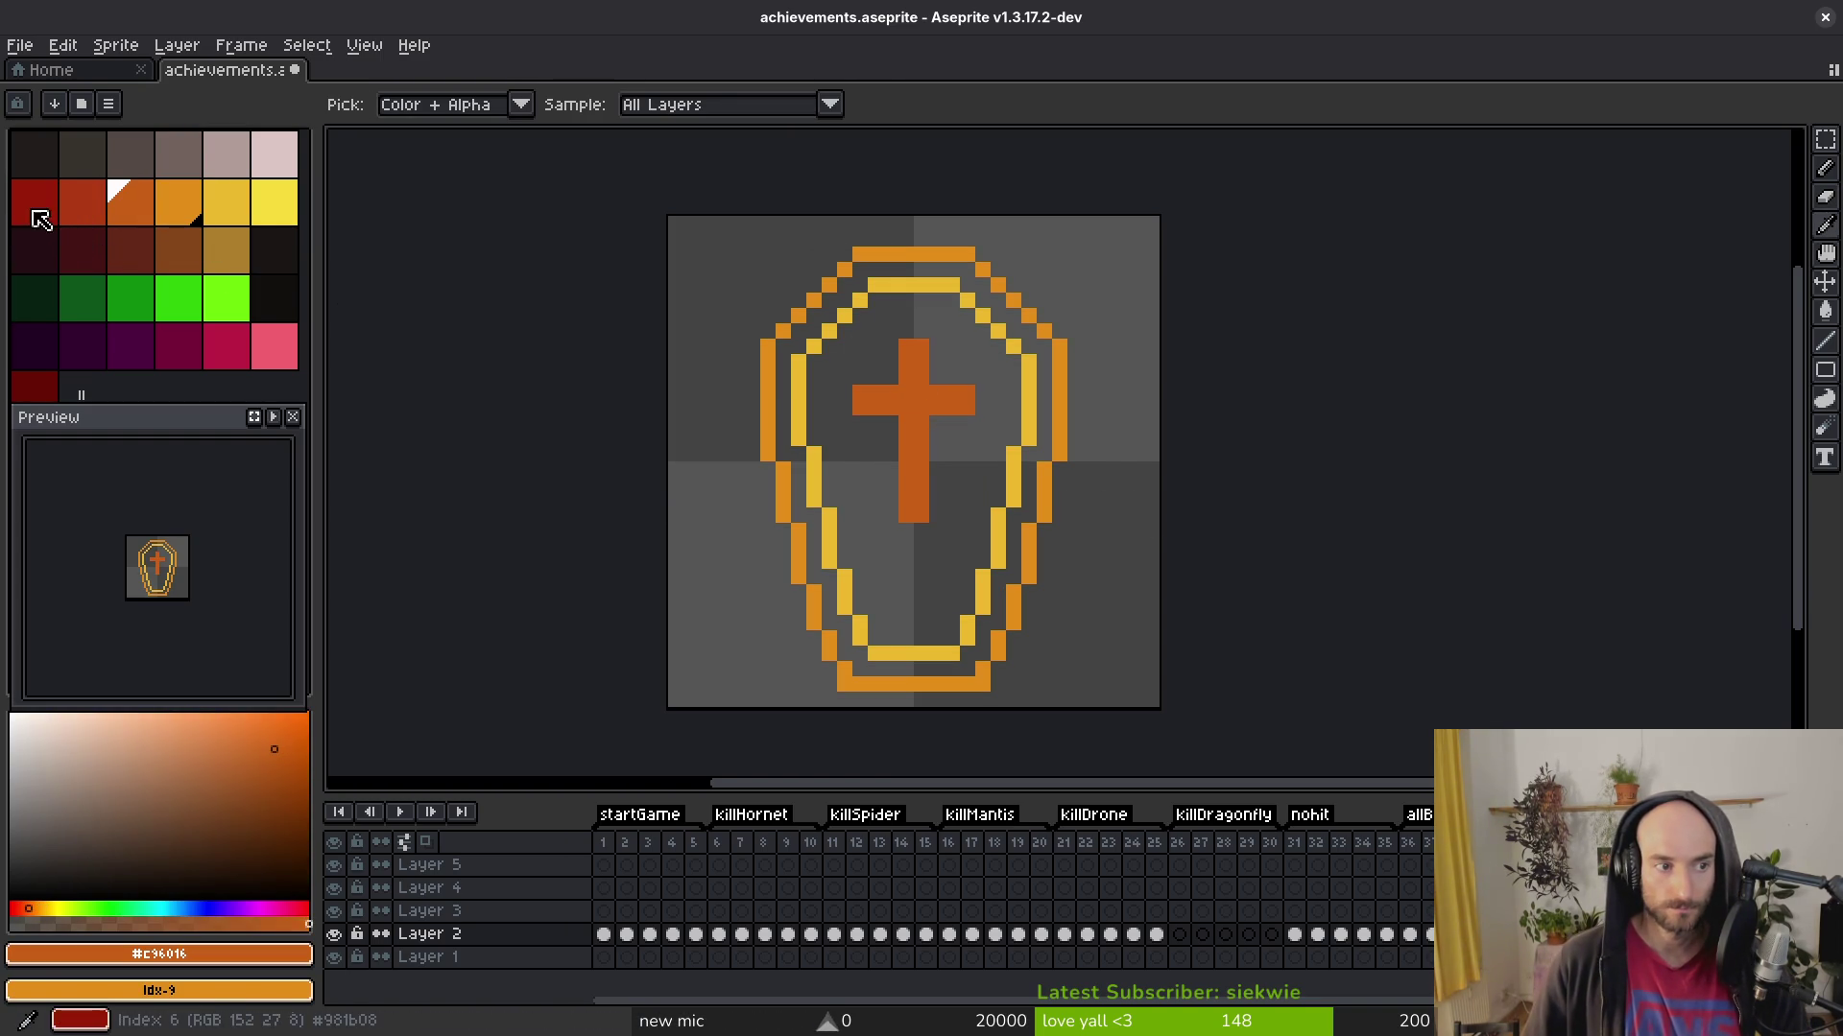
right_click(34, 209)
key("shift+r")
left_click(826, 291)
key("ctrl+z")
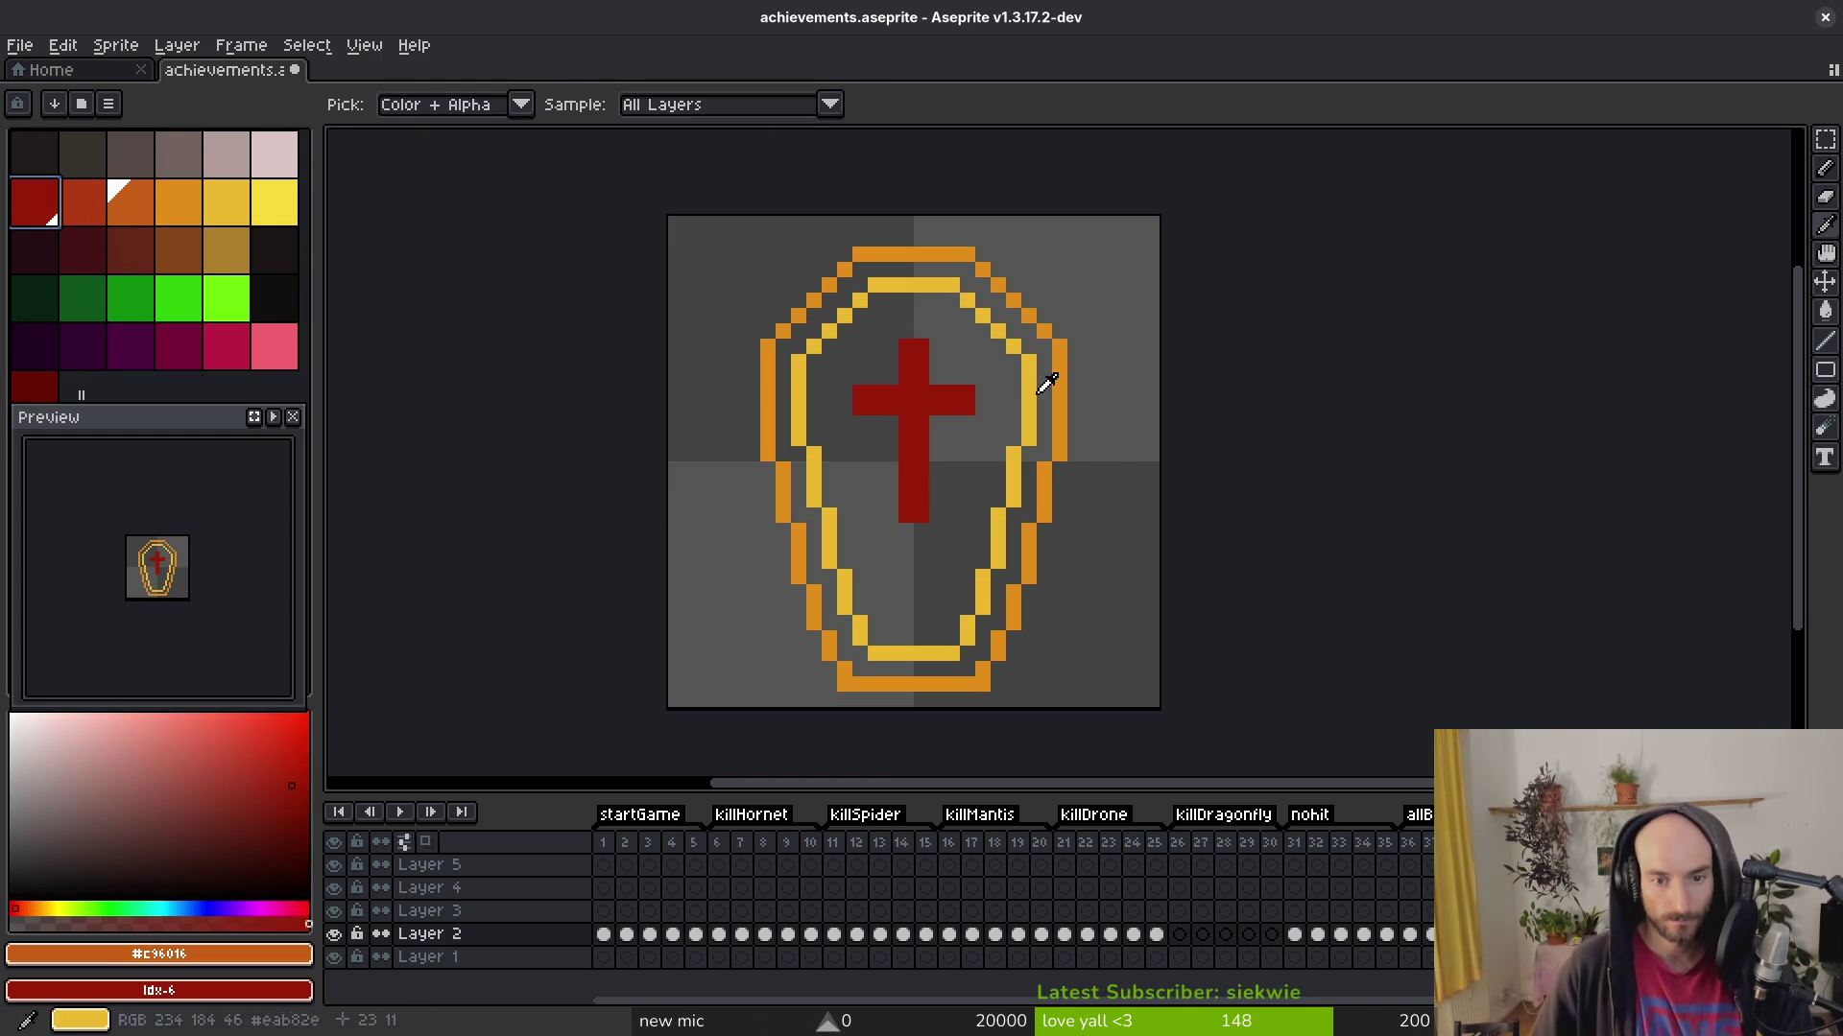
left_click(1060, 394)
right_click(92, 202)
key("shift+r")
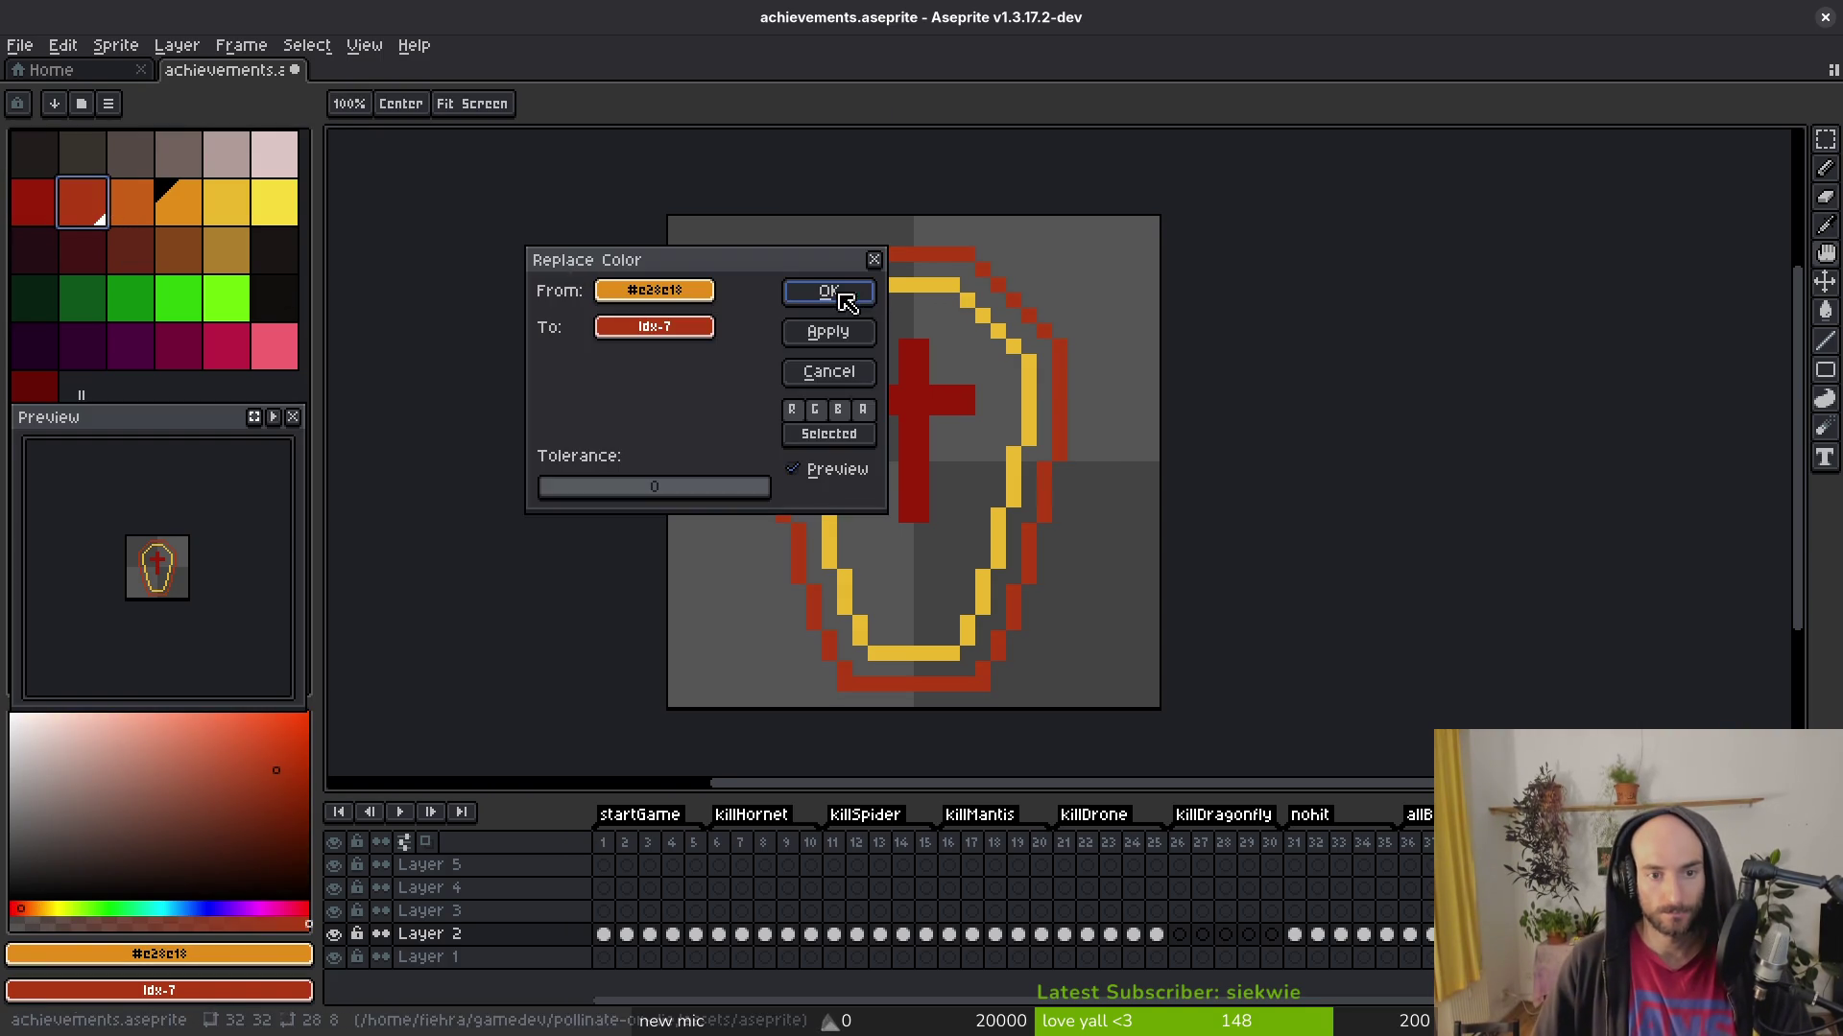
left_click(829, 291)
key("i")
left_click(1033, 384)
right_click(140, 217)
key("shift+r")
left_click(832, 288)
key("ctrl+z")
key("ctrl+z")
- Turn the cross dark red, the outer ring red and the inner ring orange
left_click(921, 384)
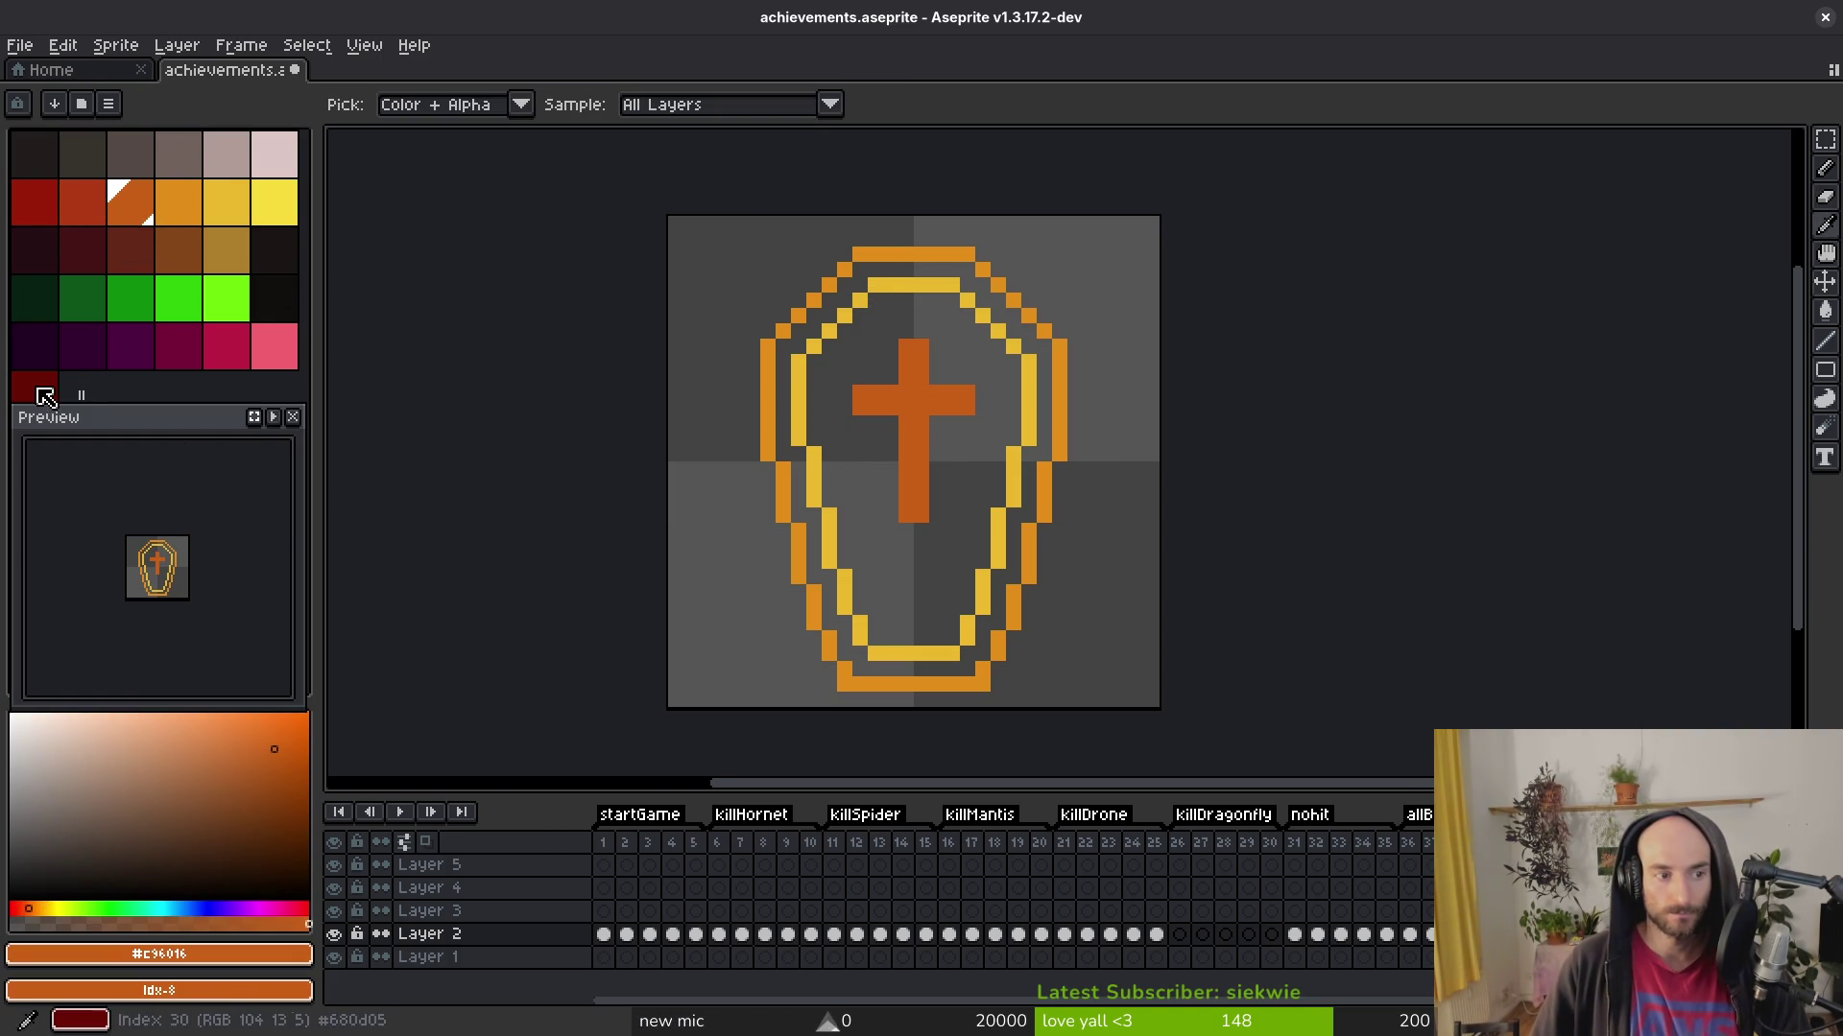
right_click(34, 384)
key("shift+r")
left_click(828, 291)
left_click(1073, 361)
right_click(35, 202)
key("shift+r")
left_click(831, 288)
left_click(981, 324)
right_click(83, 201)
key("shift+r")
left_click(818, 293)
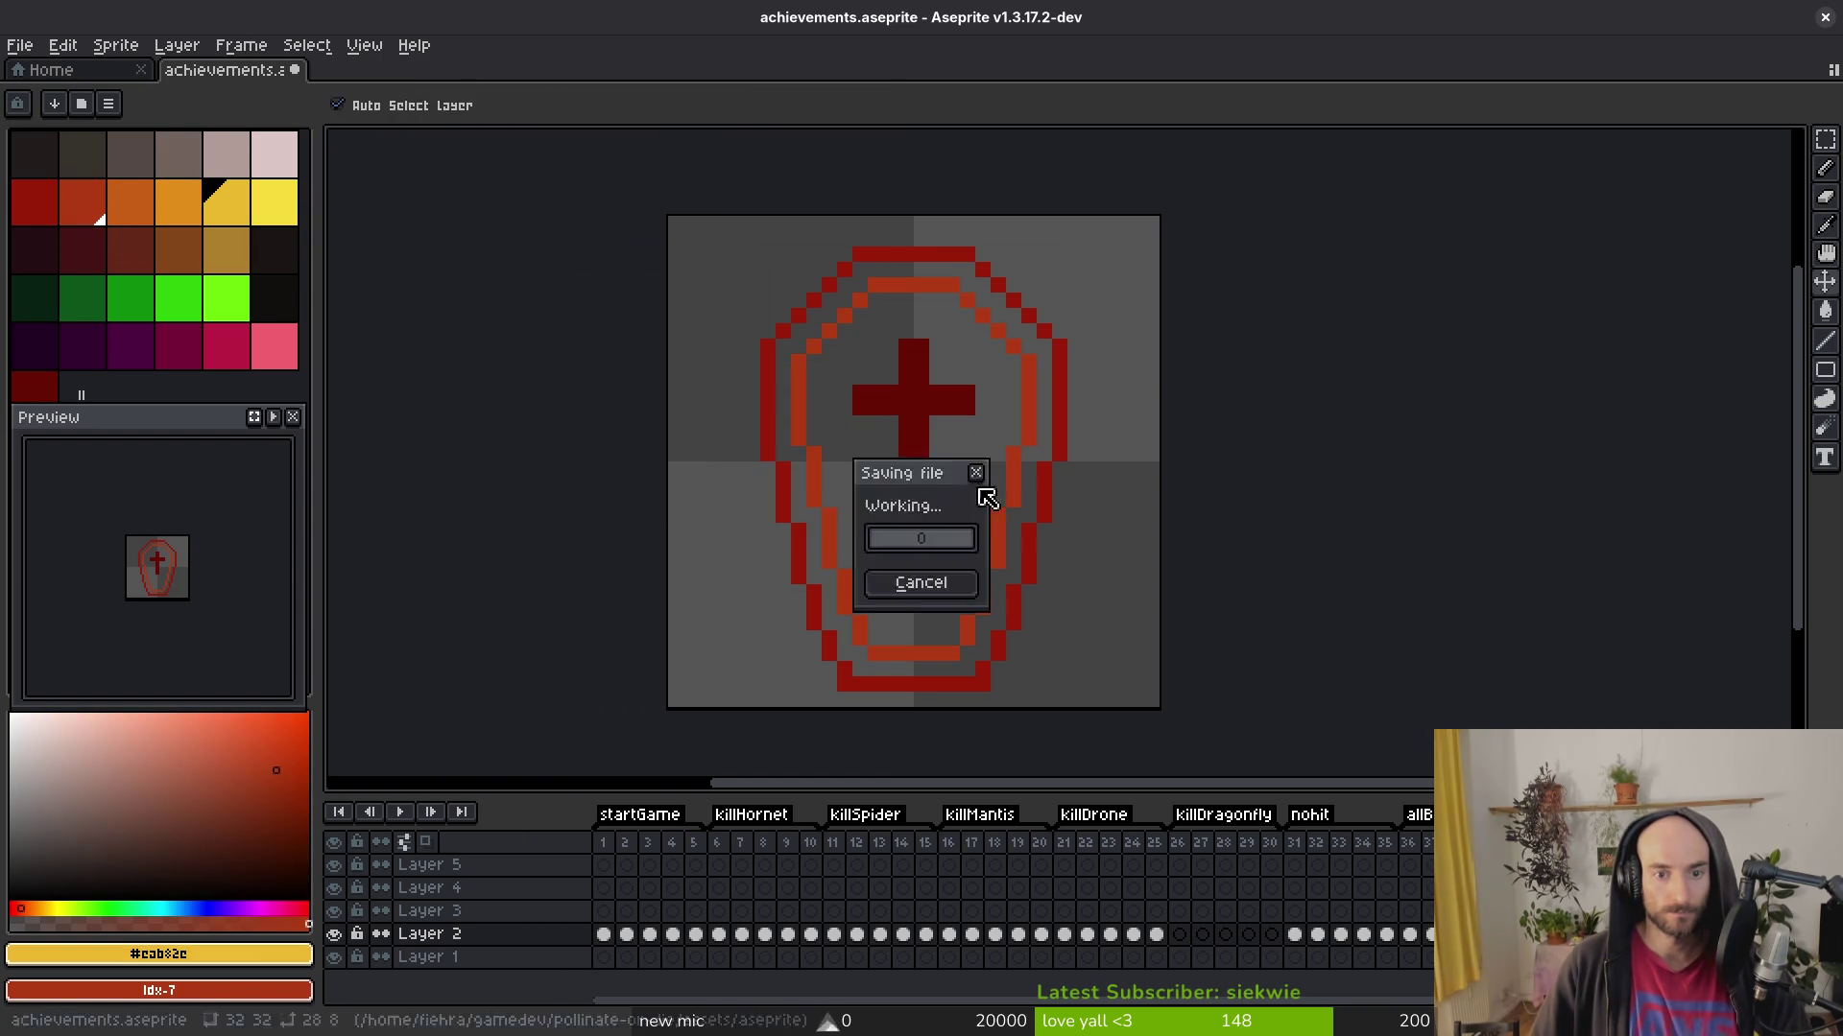
- Save the achievements sprite and begin exporting the sprite sheet
key("ctrl+s")
key("ctrl+z")
key("ctrl+z")
key("ctrl+z")
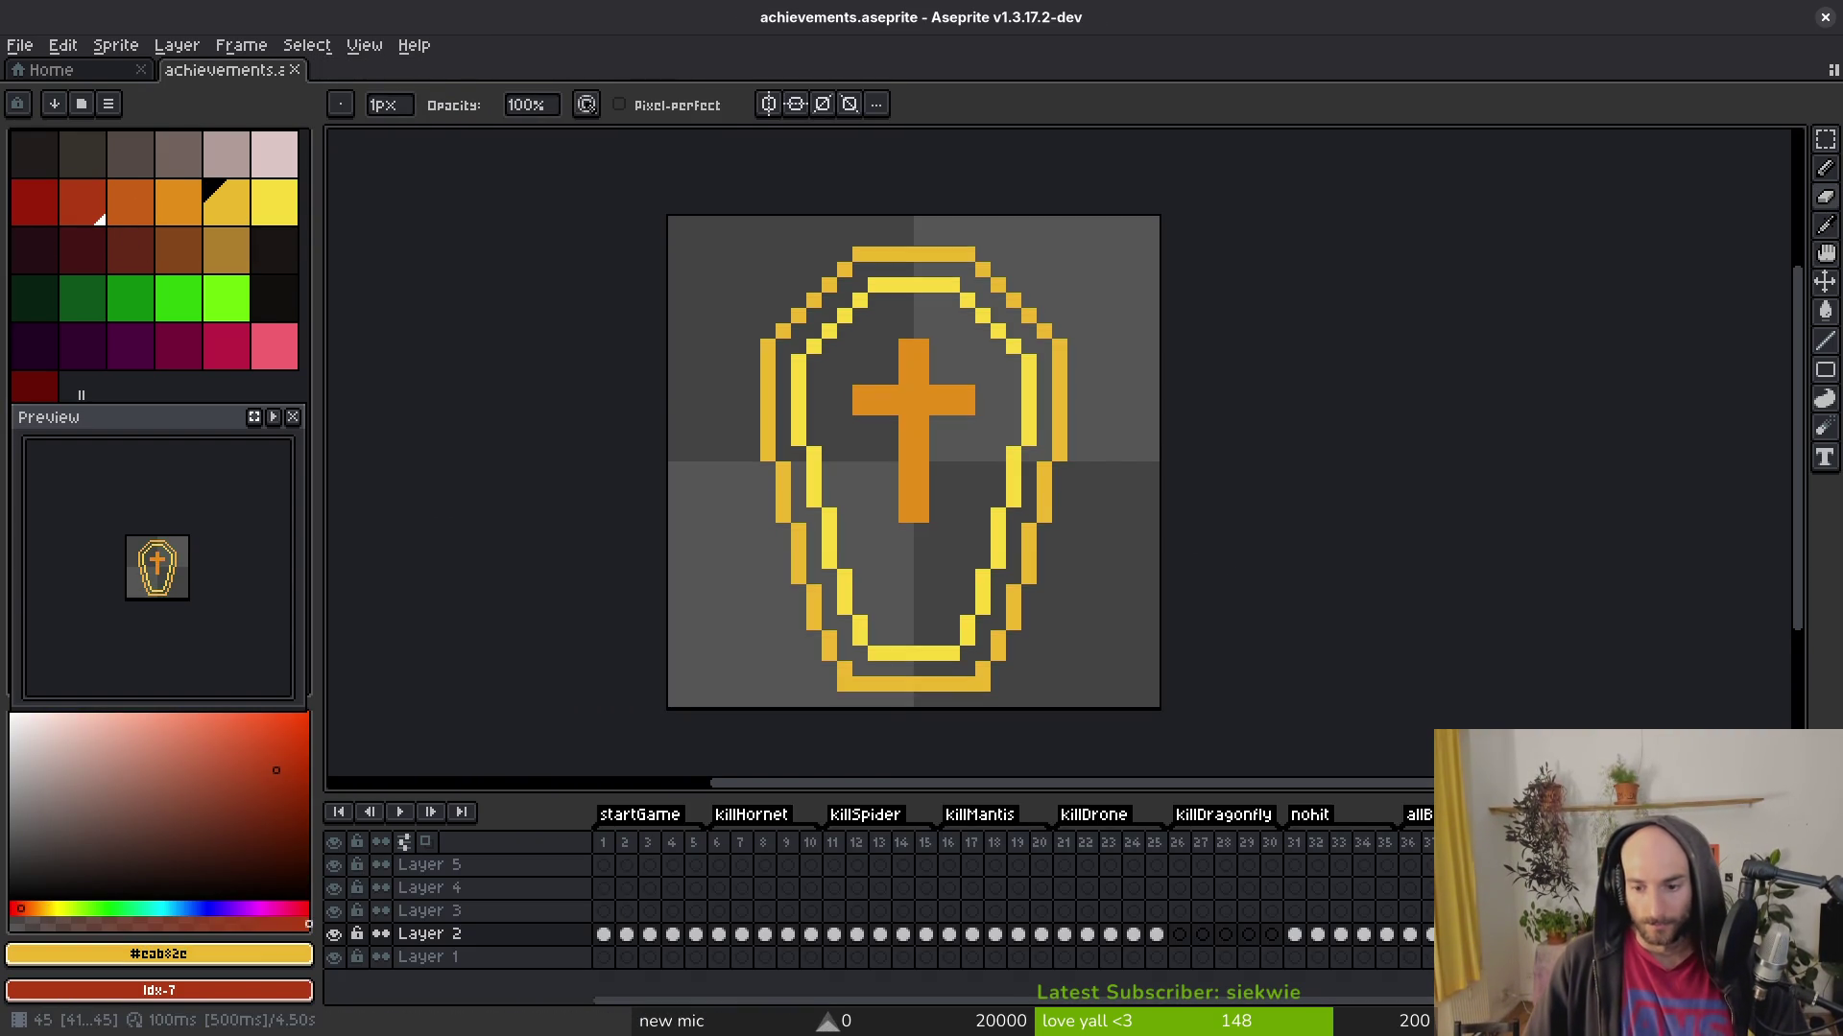
key("ctrl+e")
- Export the sprite sheet as achievementTragedy.png in the art/achievements folder
left_click(781, 407)
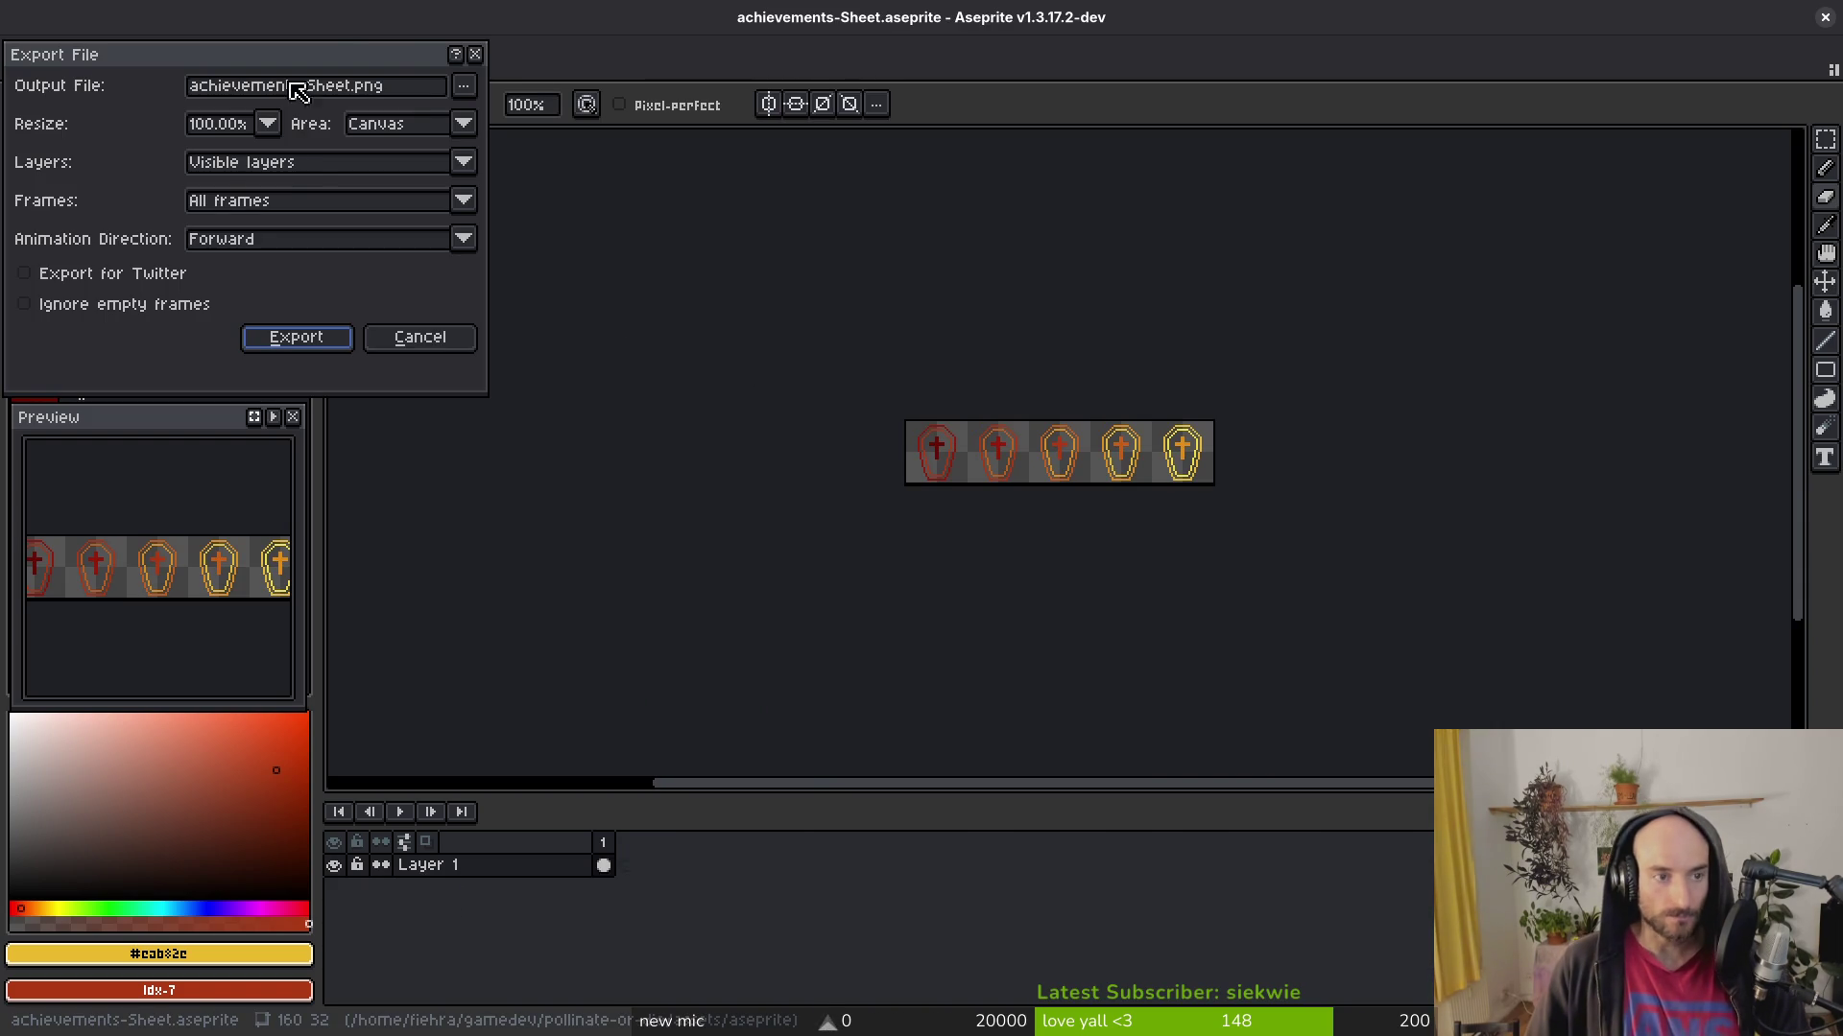
left_click(464, 86)
left_click(523, 116)
left_click(199, 120)
double_click(185, 218)
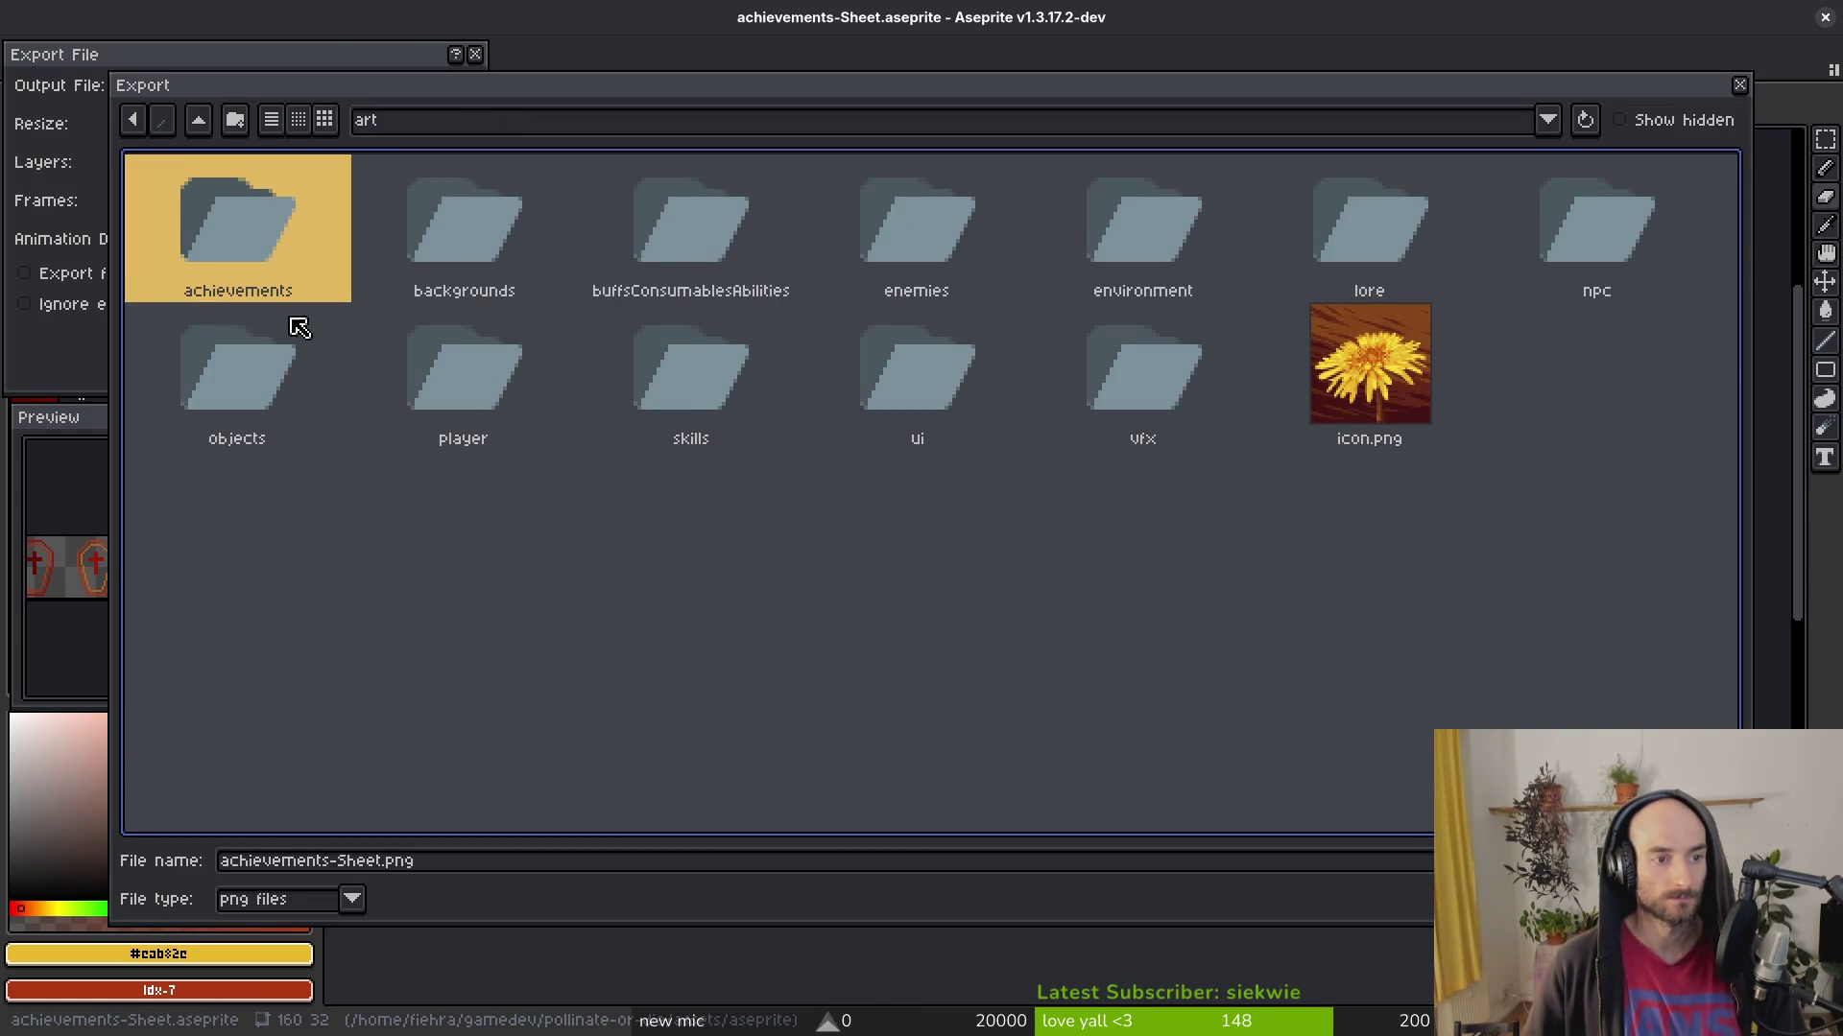
double_click(238, 216)
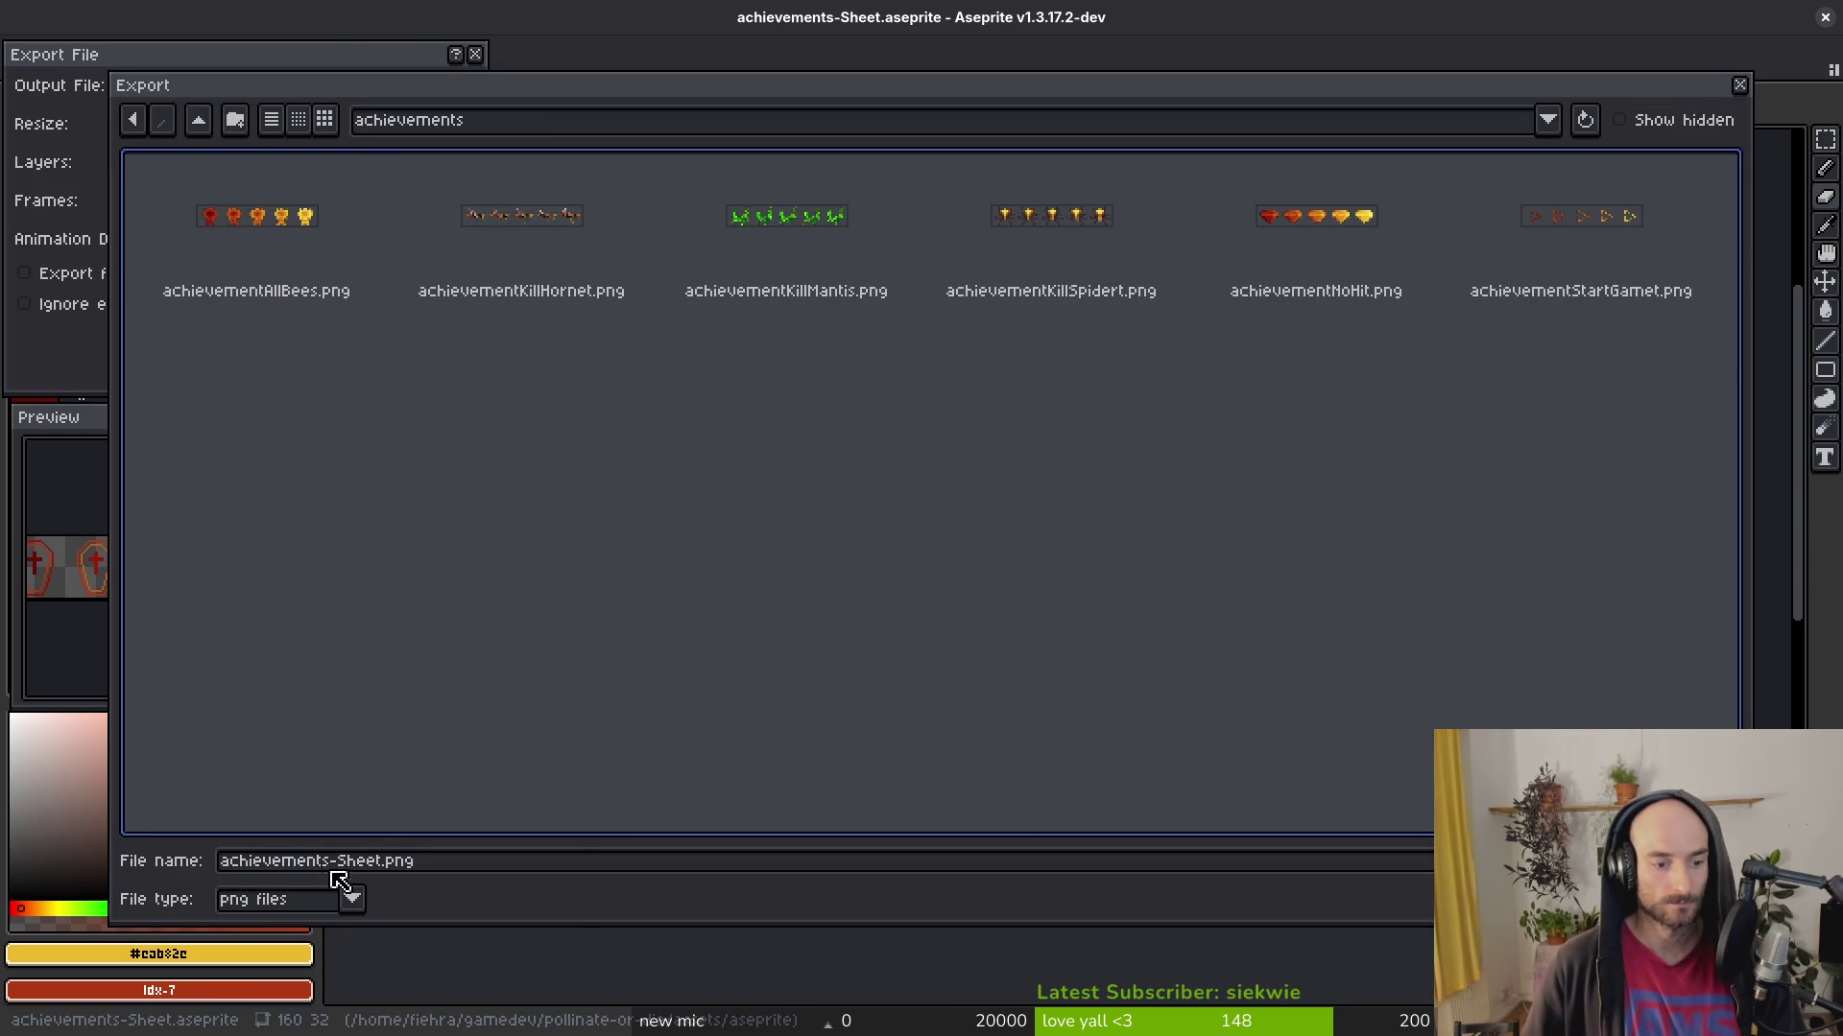
left_click_drag(328, 867, 380, 864)
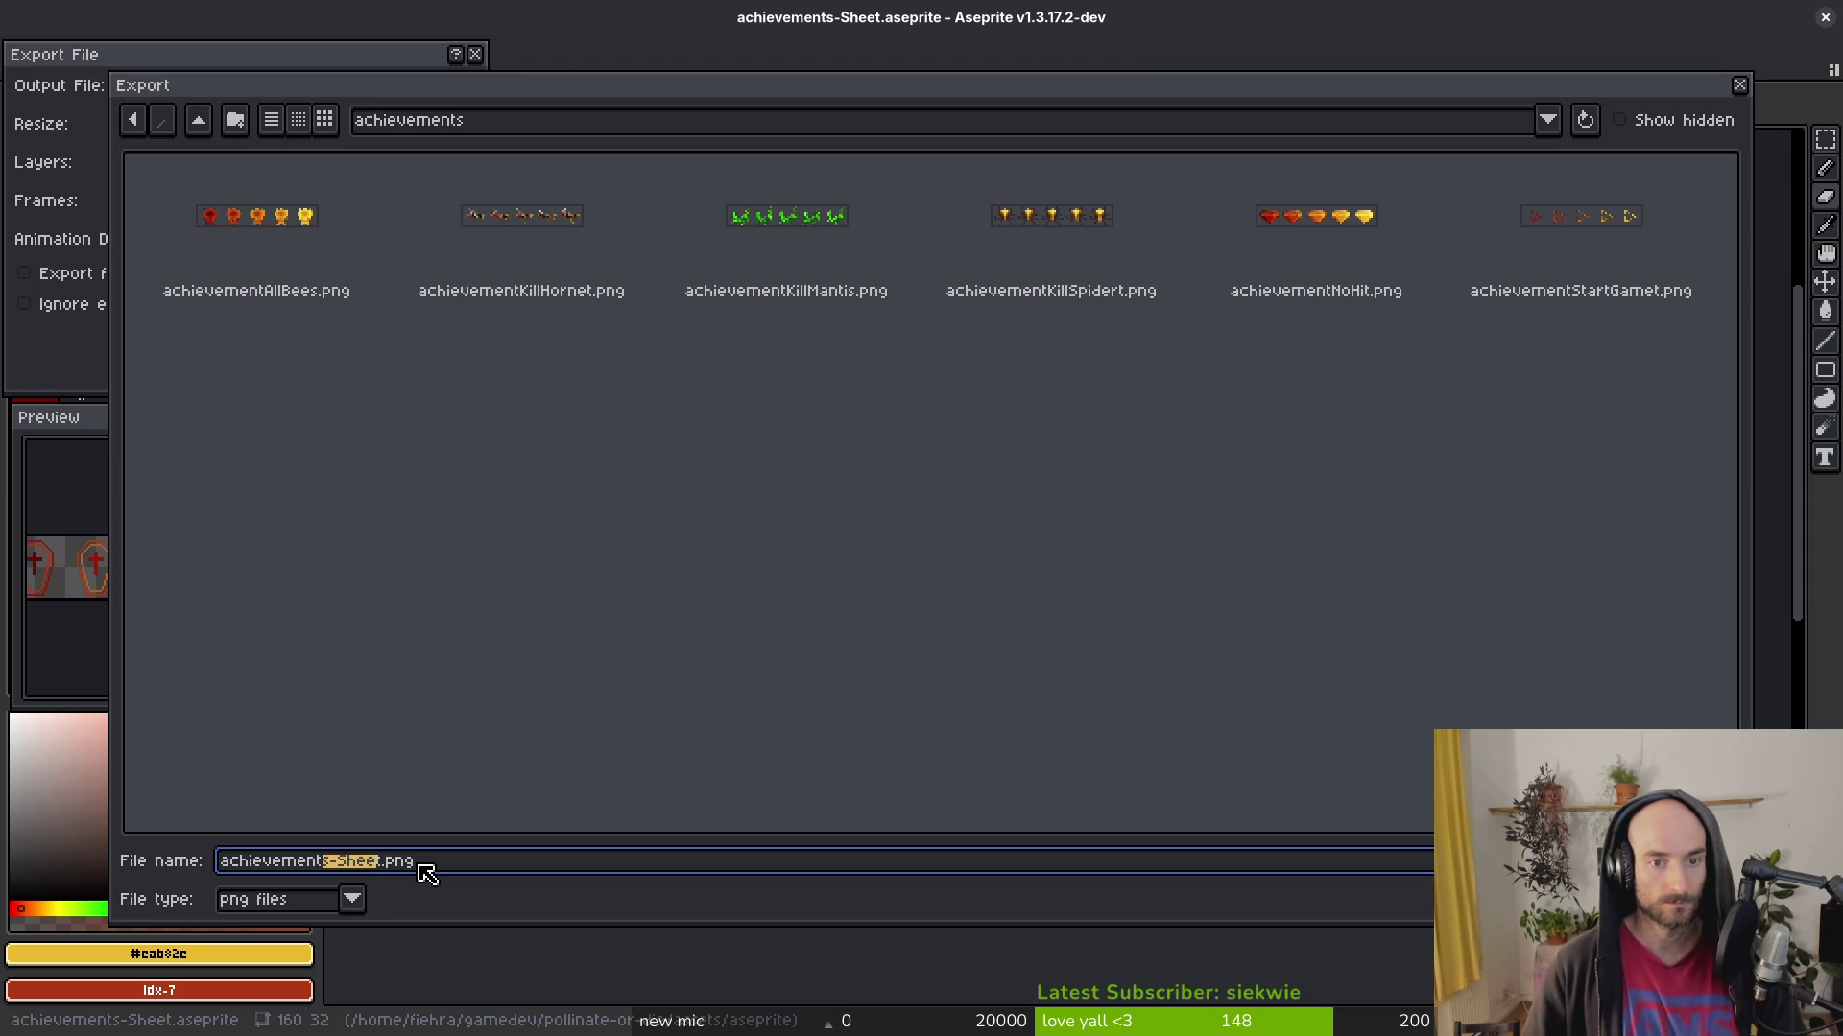
key("BackSpace")
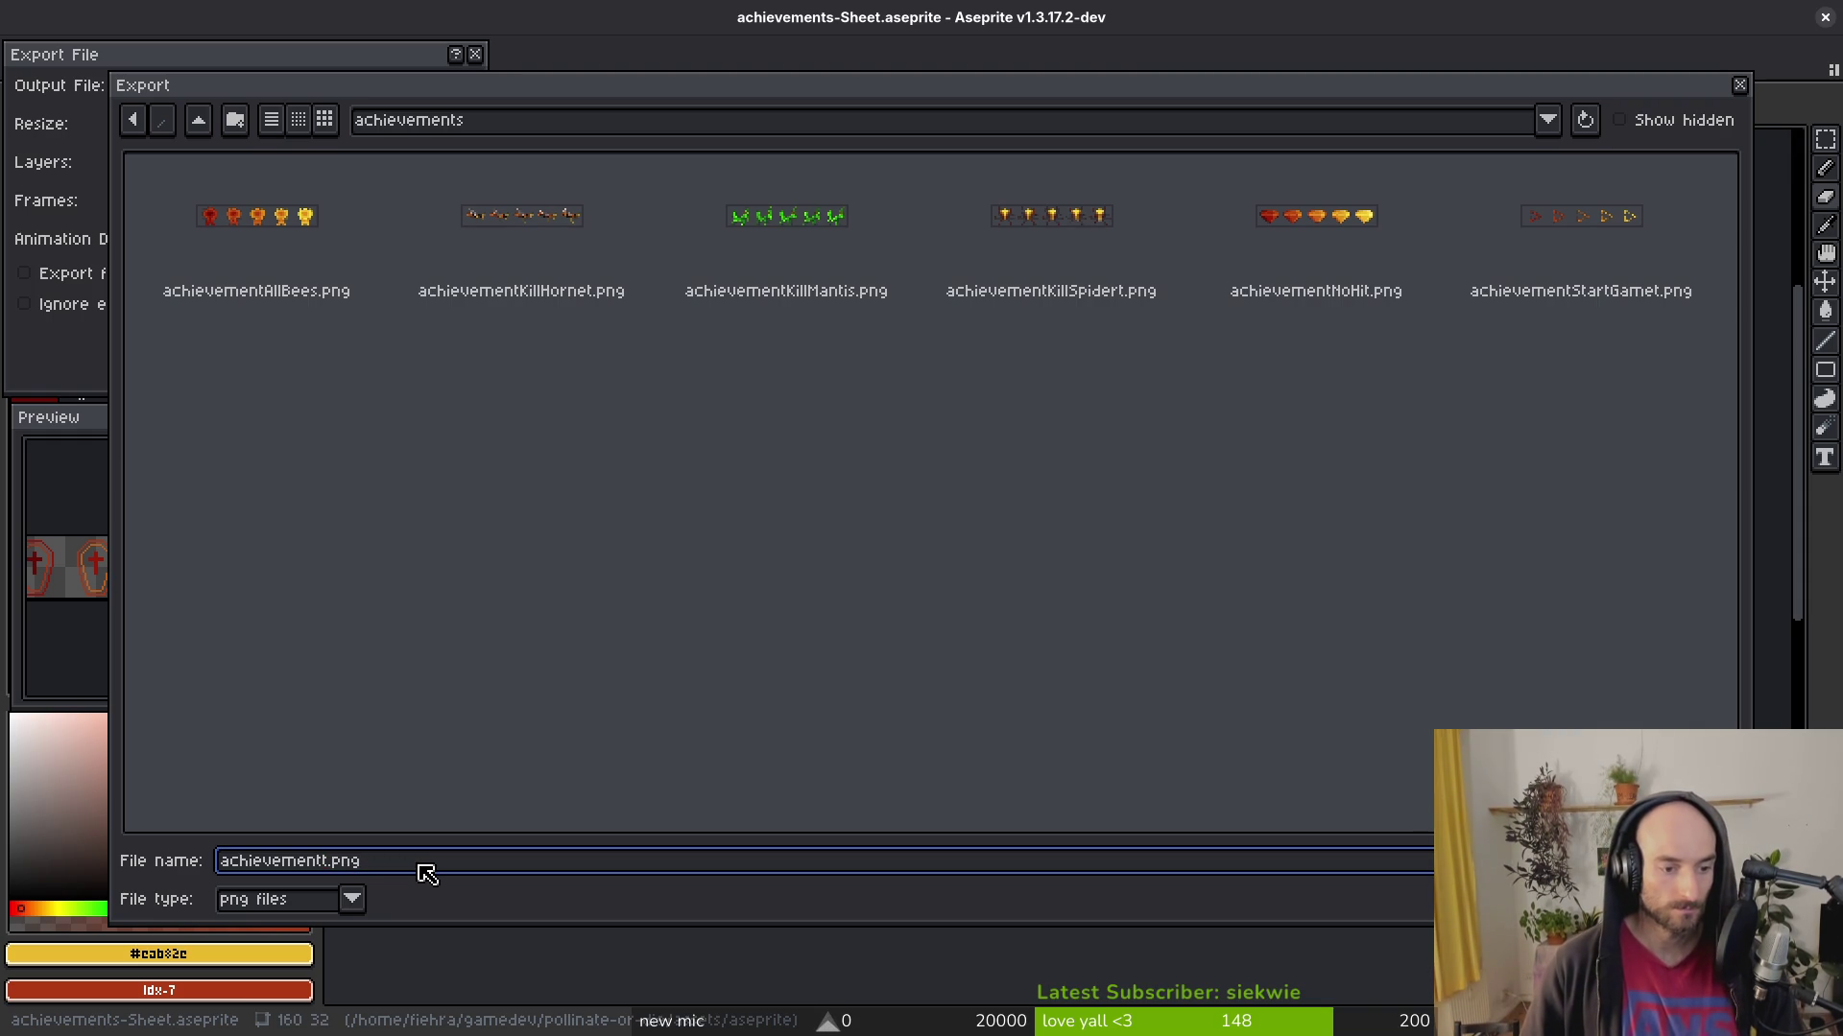
type("Tragedy")
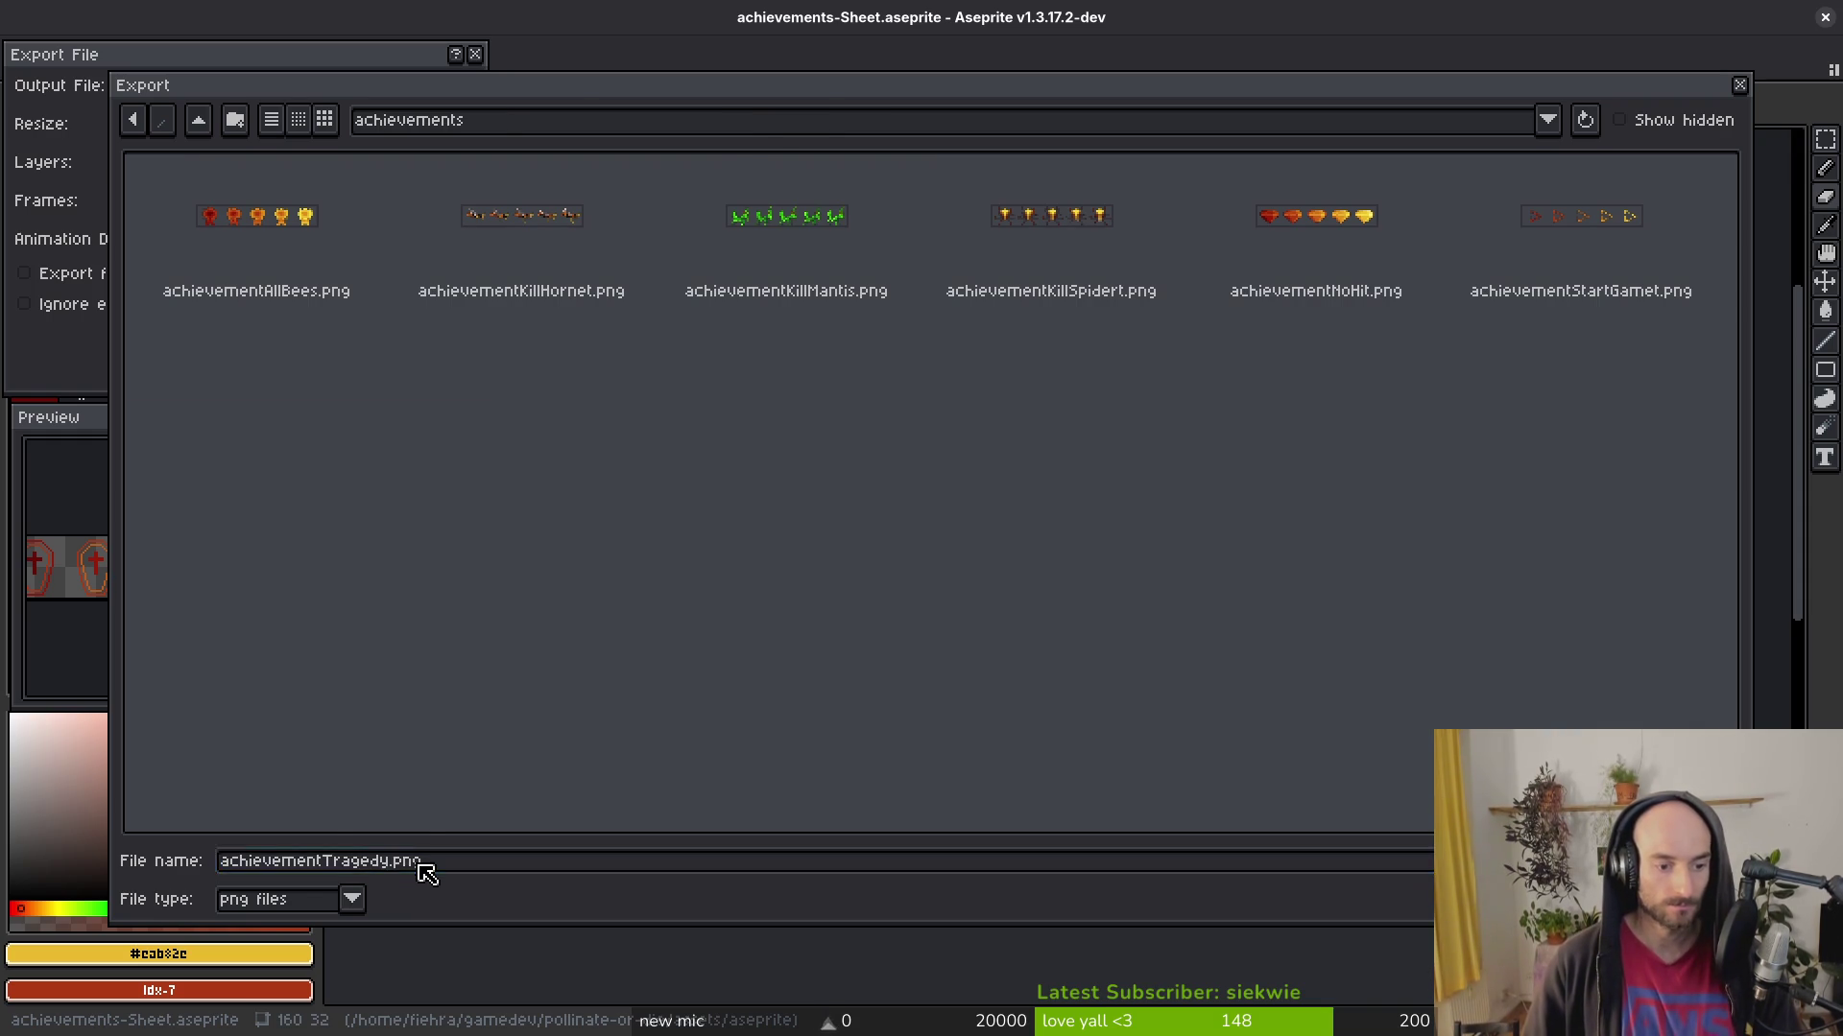
key("Return")
key("Return")
- Close the generated sheet without saving, close the sprite, and quit Aseprite
key("ctrl+w")
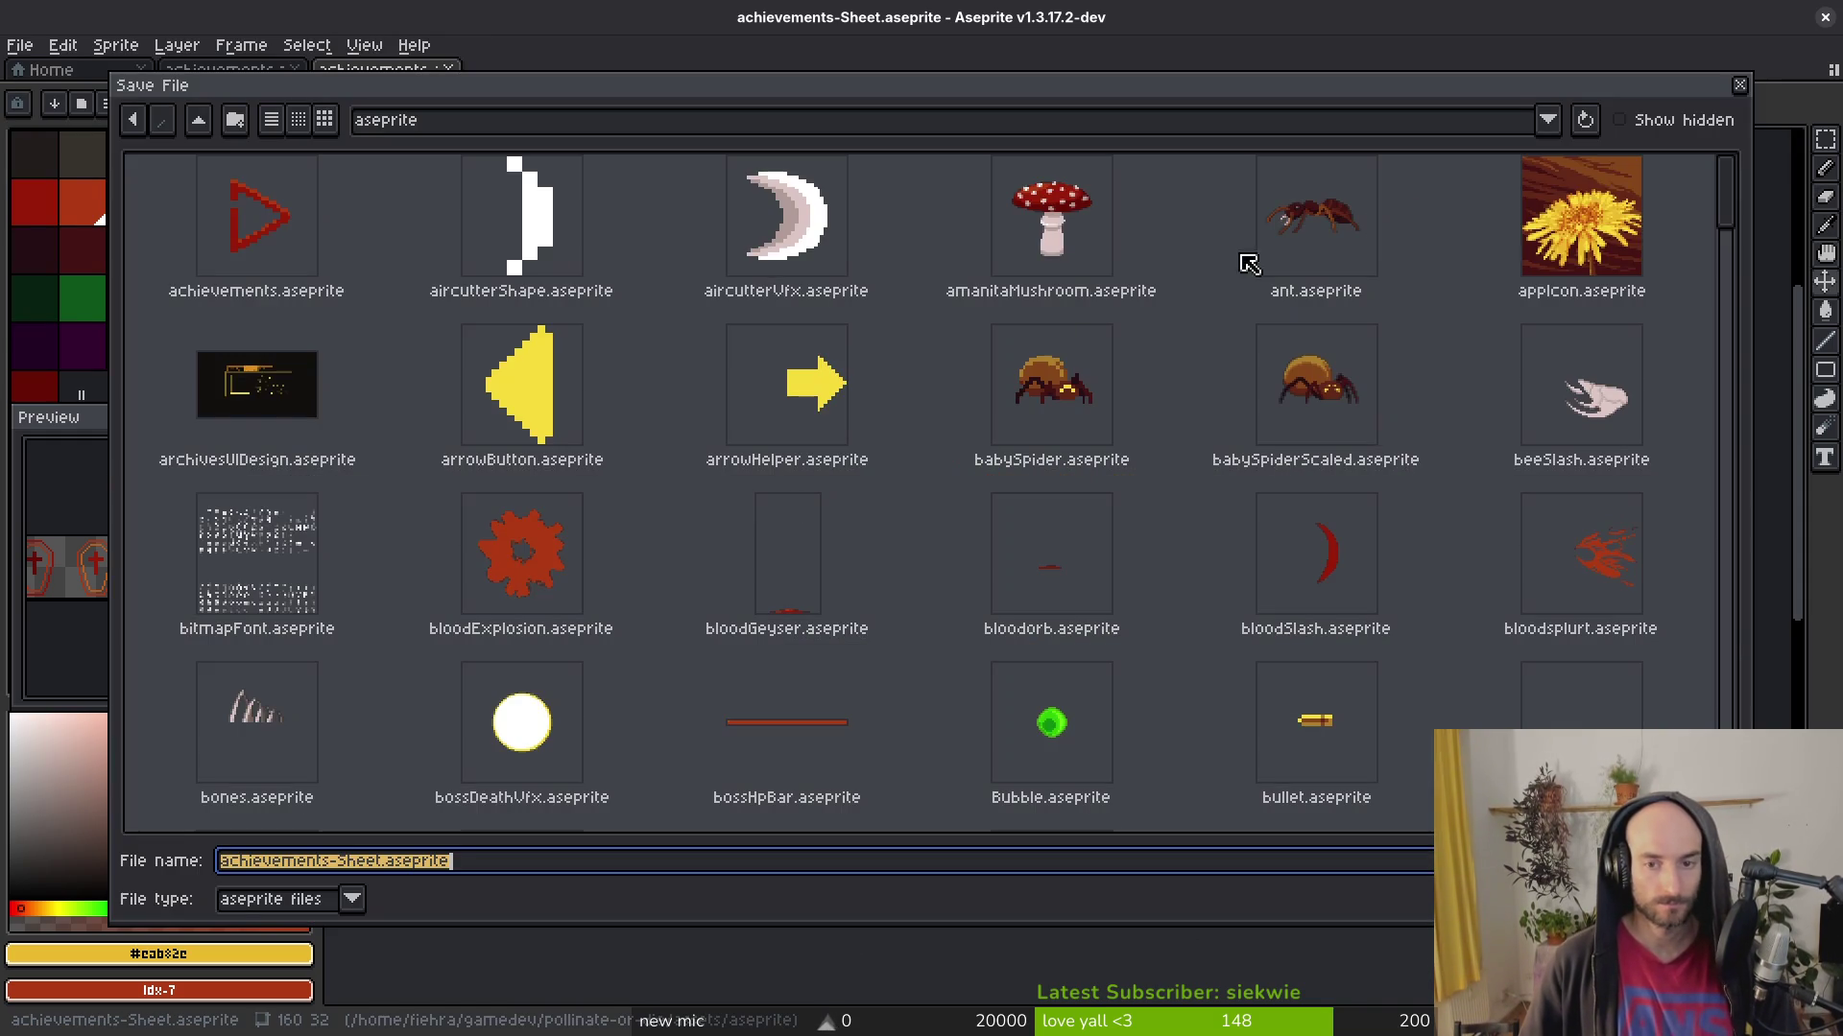
left_click(1743, 80)
key("ctrl+w")
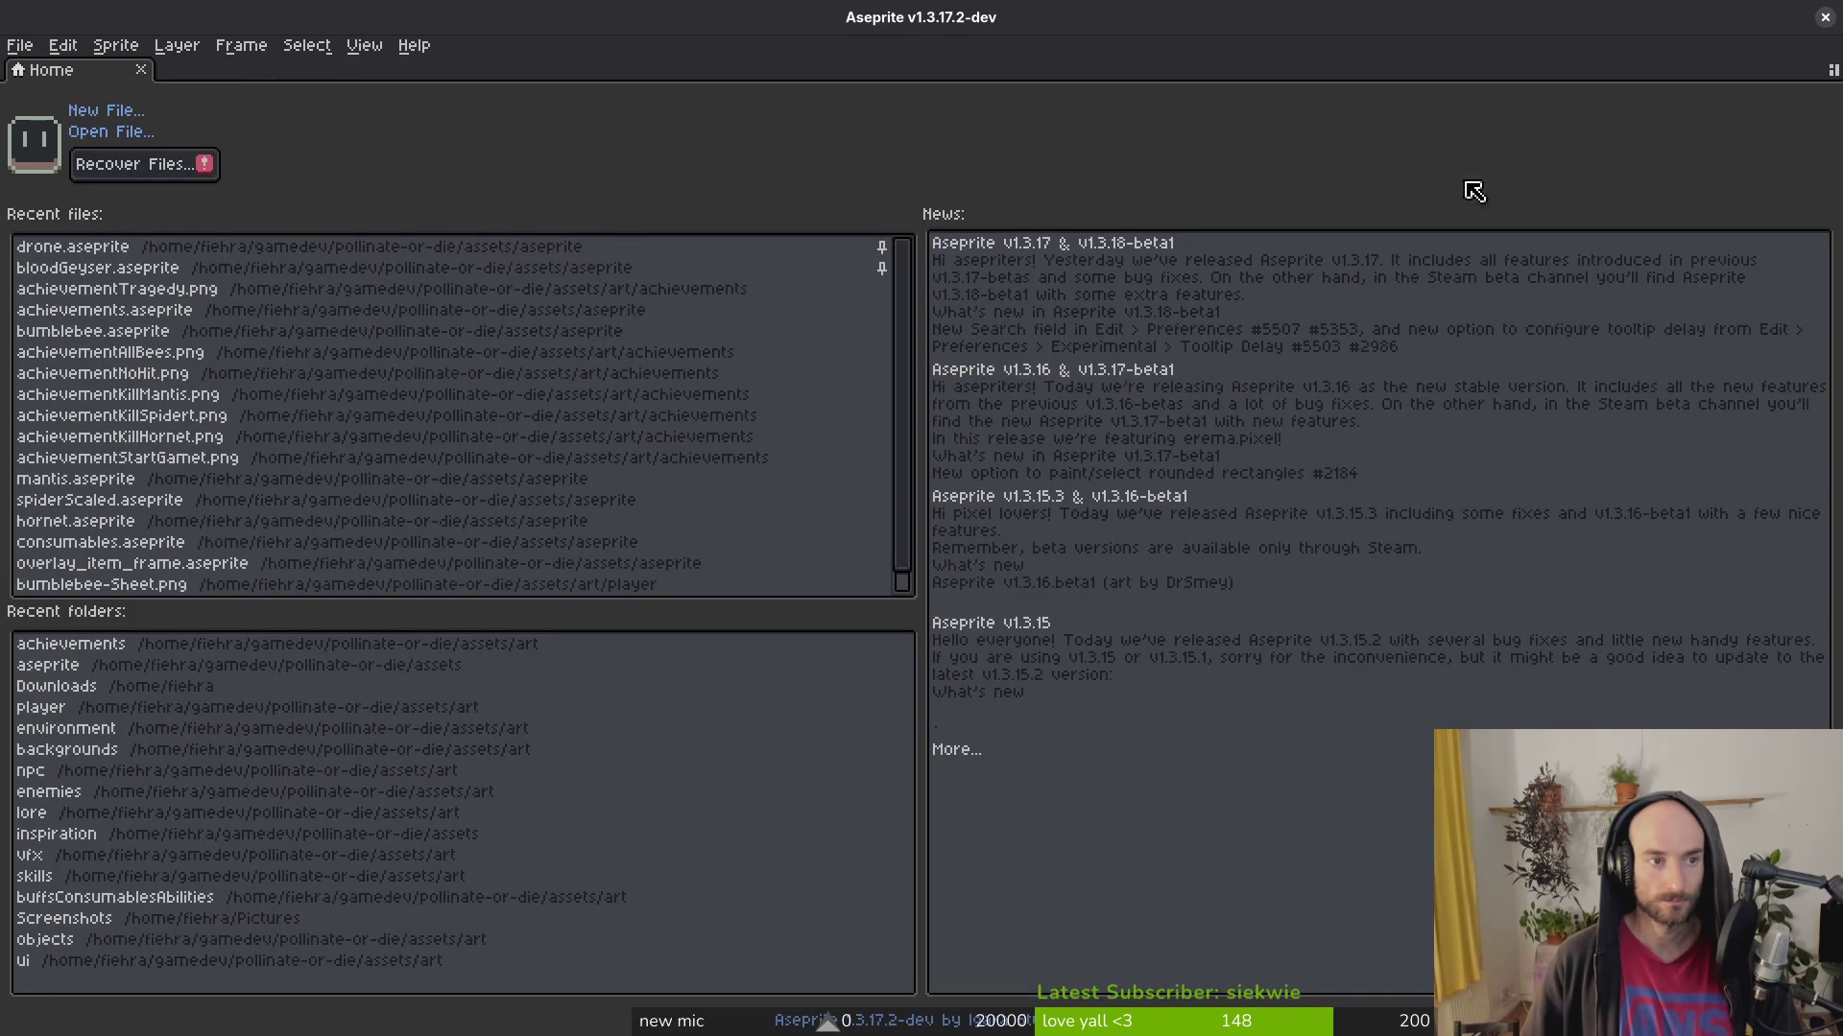
left_click(1825, 17)
key("ctrl+w")
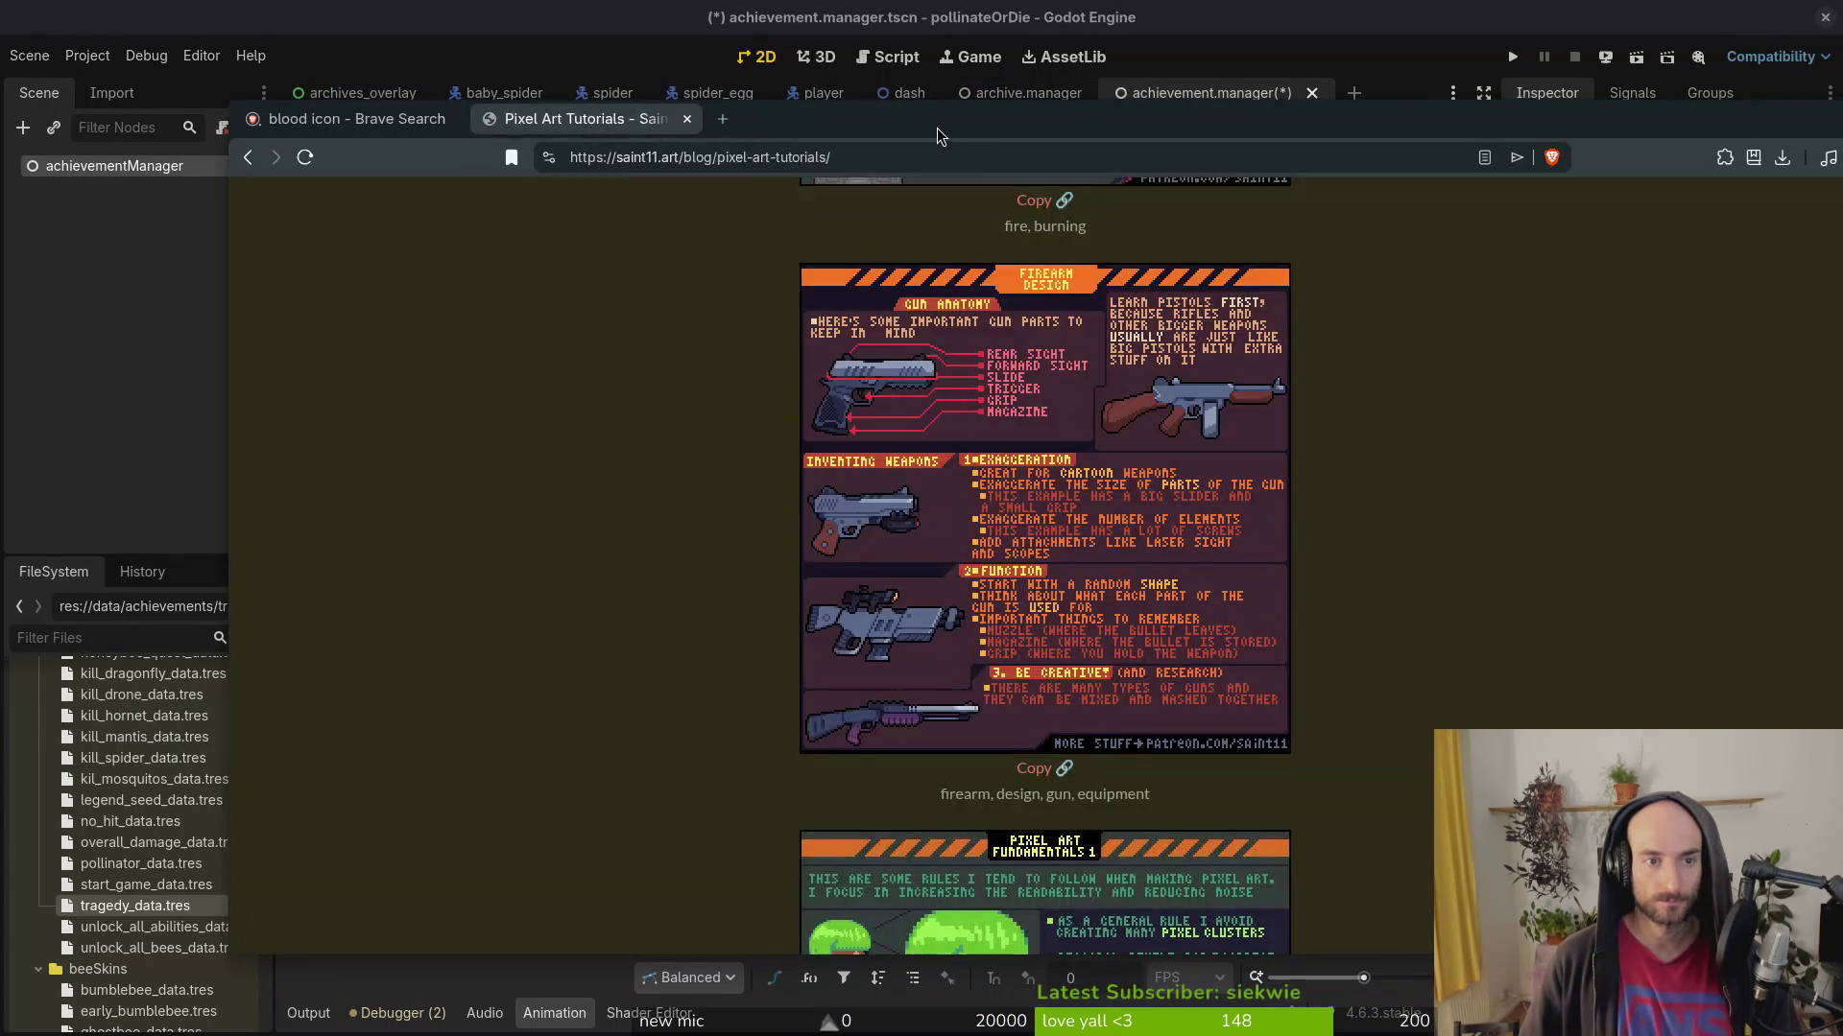
- Name the tragedy achievement ACHIEVE_TRAGEDY and set its description to ACHIEVE_TRAGEDY_DESC
key("ctrl+w")
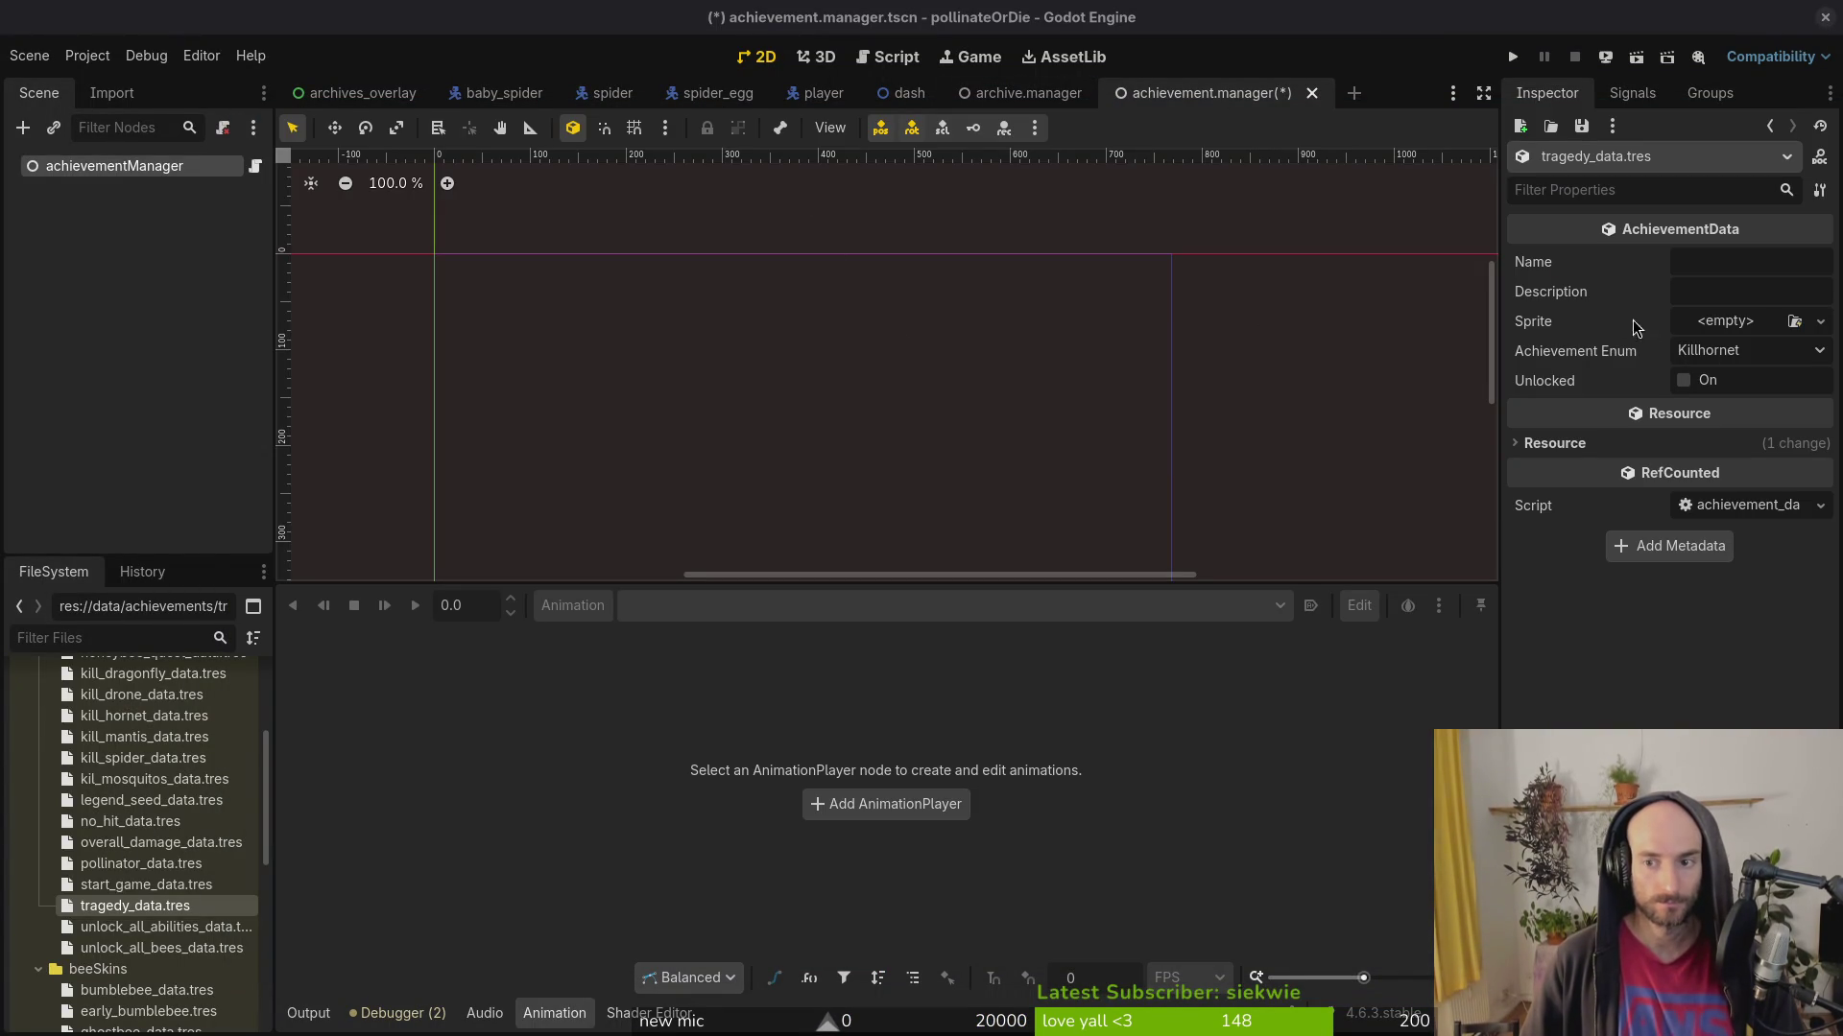
left_click(1696, 265)
type("ACHIEVE_TRAG")
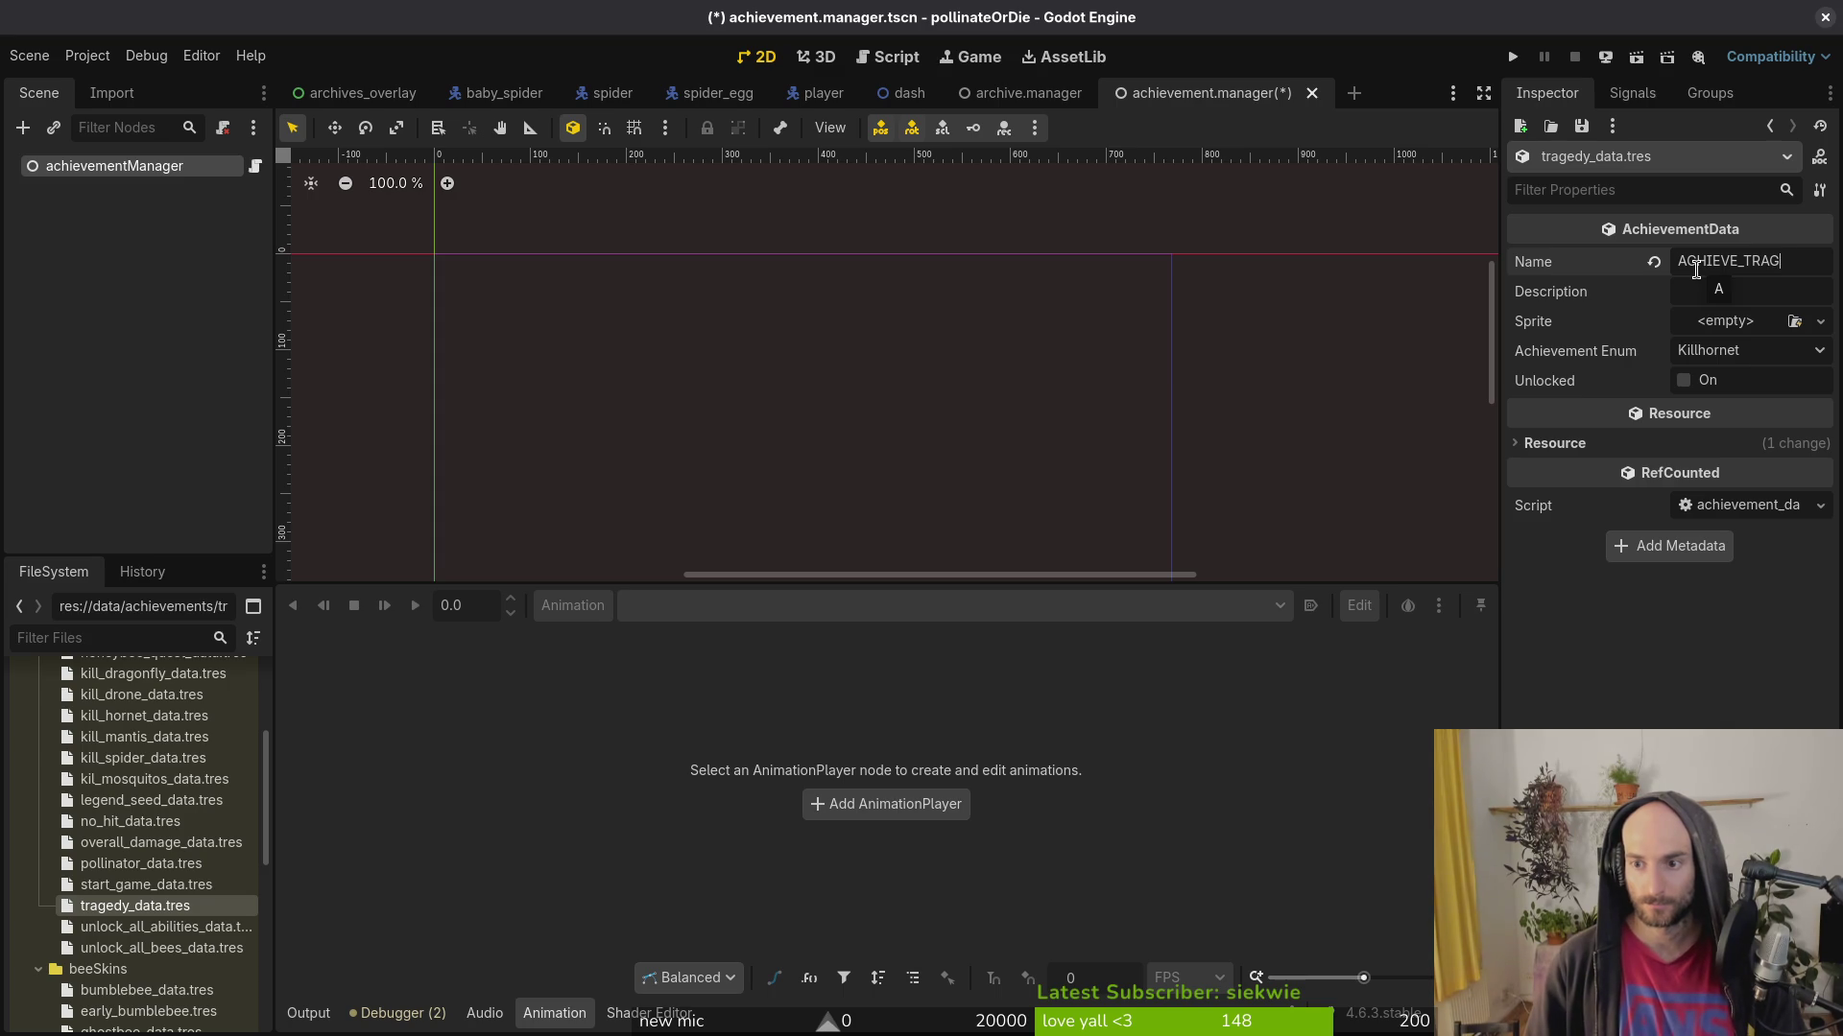
key("ctrl+a")
key("ctrl+c")
key("Tab")
key("ctrl+v")
type("ESC")
- Give the achievement's Sprite a new SpriteFrames resource and open it for editing
left_click(1821, 321)
left_click(1745, 377)
left_click(1747, 323)
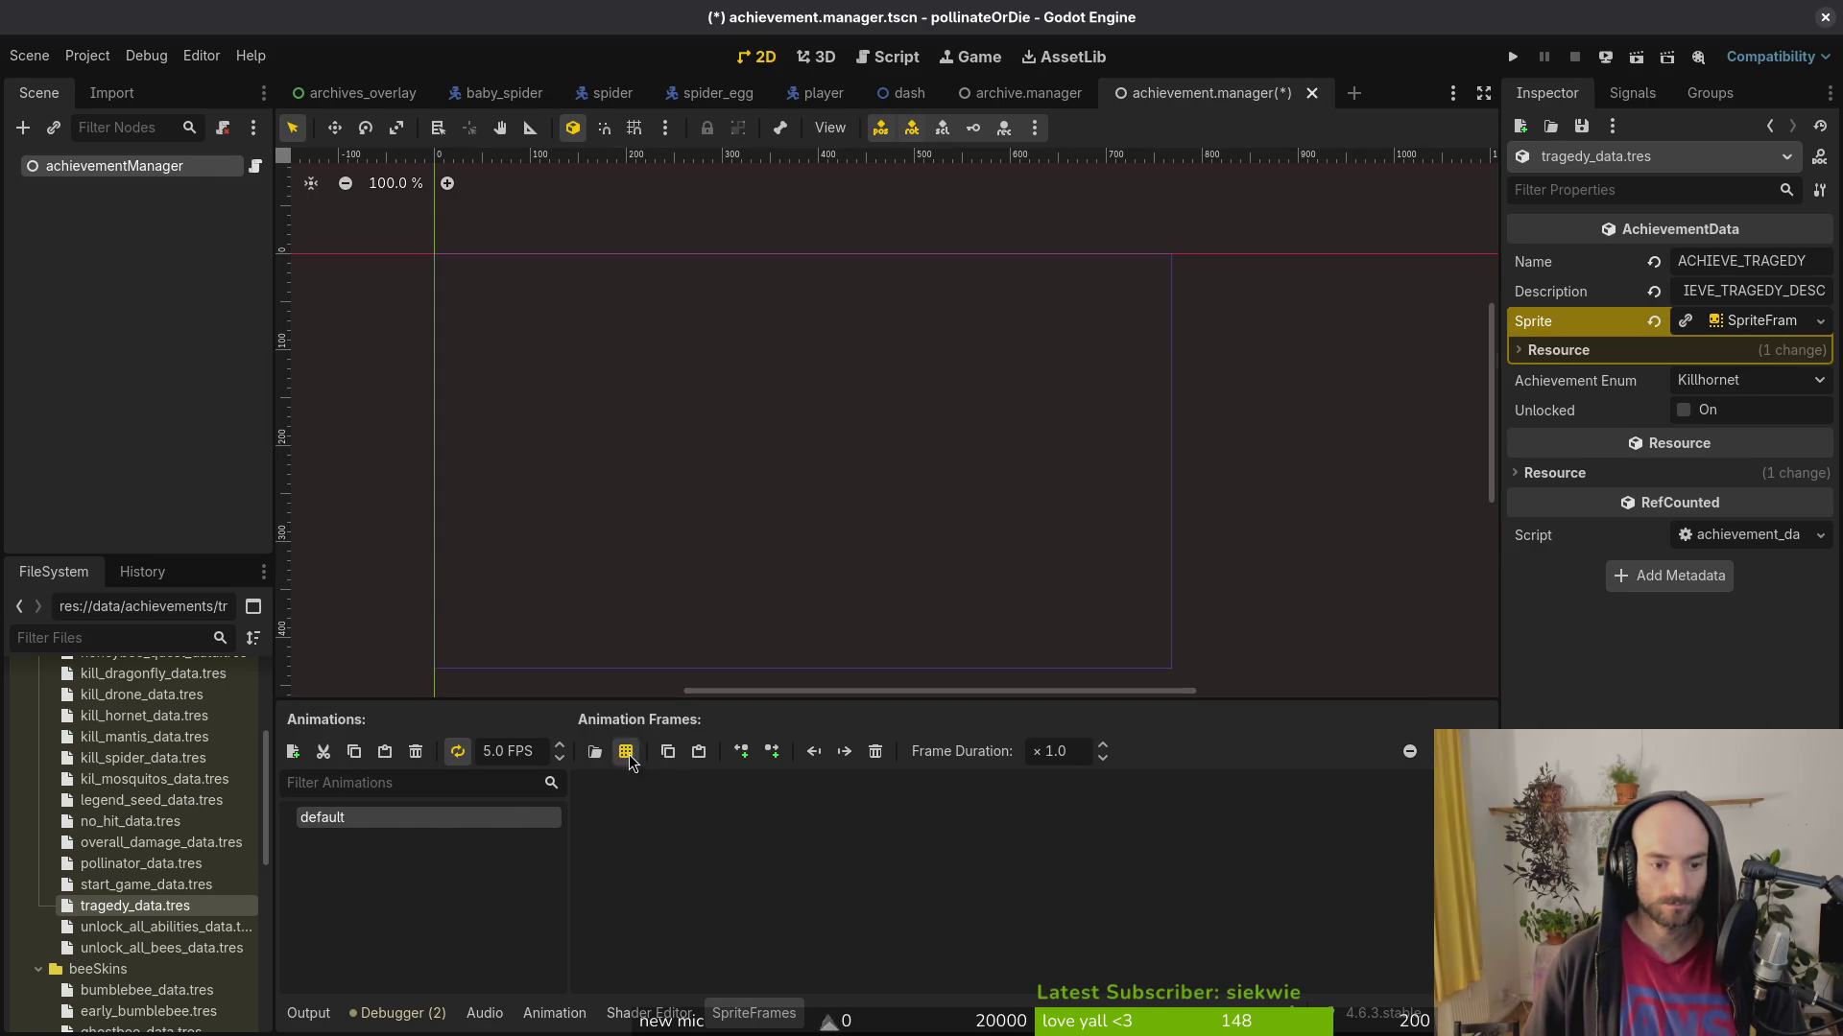
- Add a single coffin frame from achievementTragedy.png to the current animation
left_click(595, 752)
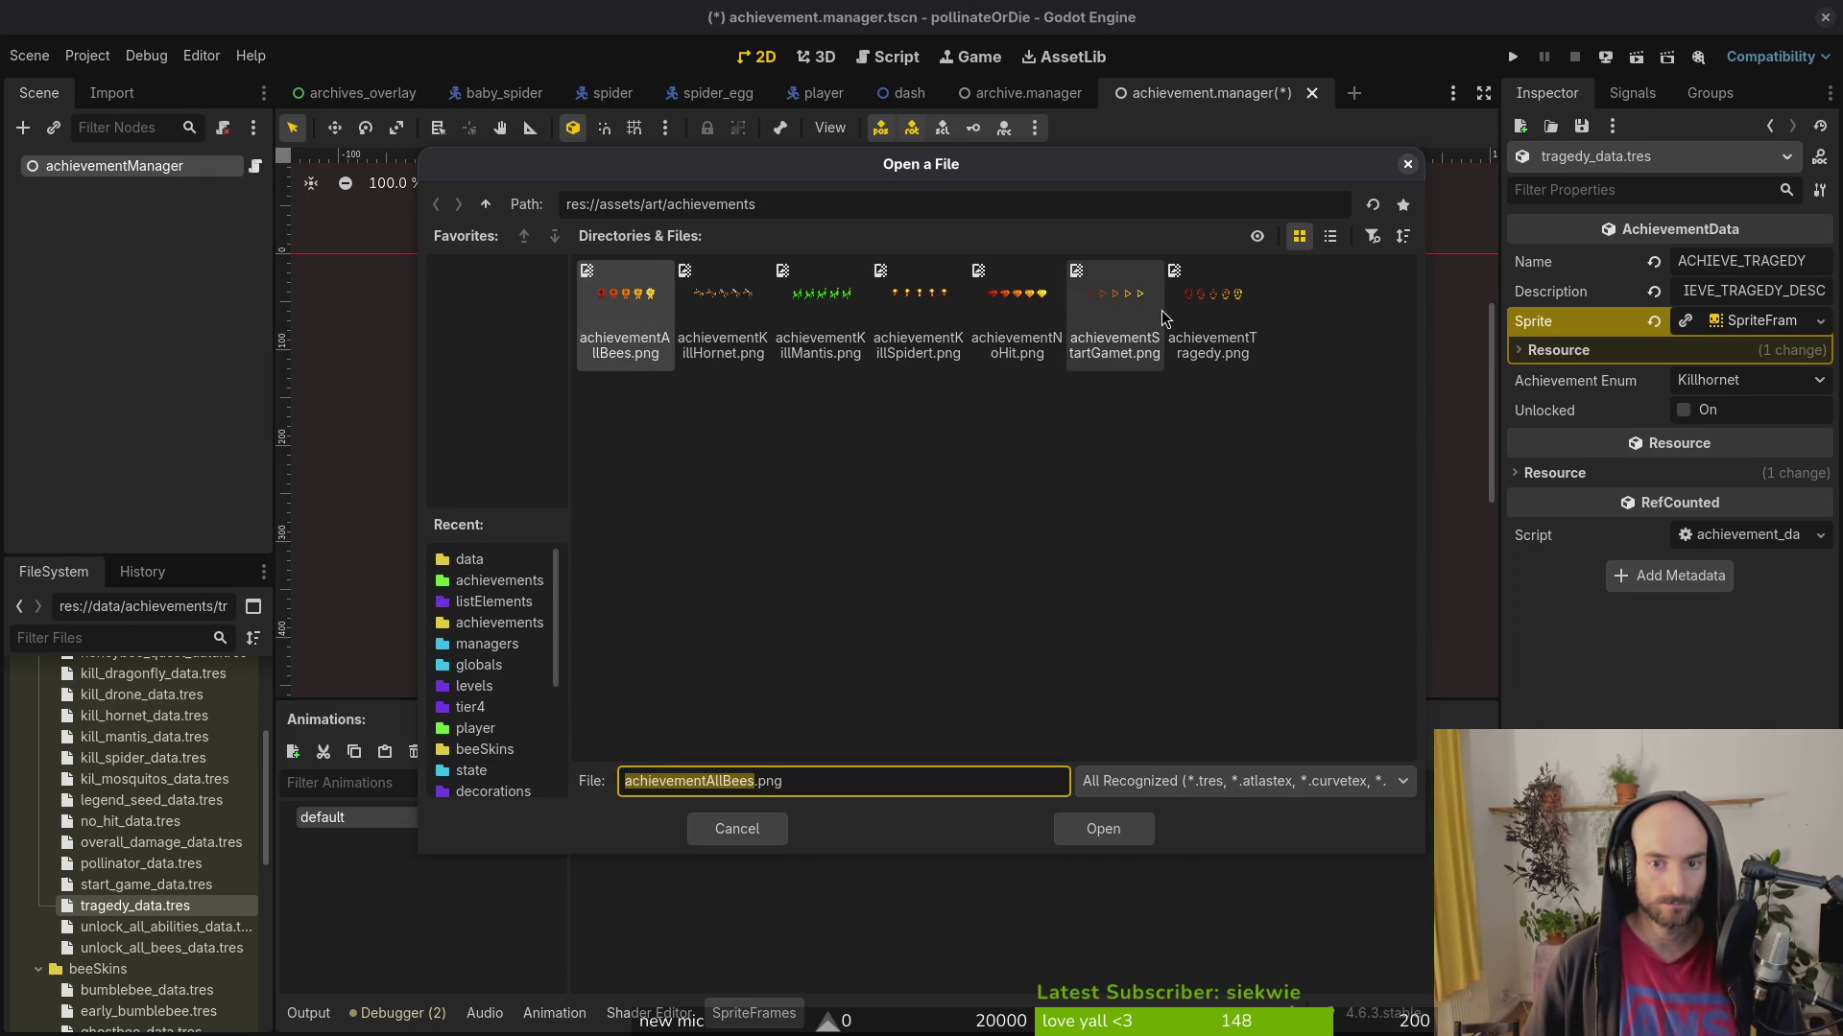
left_click(1213, 307)
left_click(1104, 829)
left_click(488, 528)
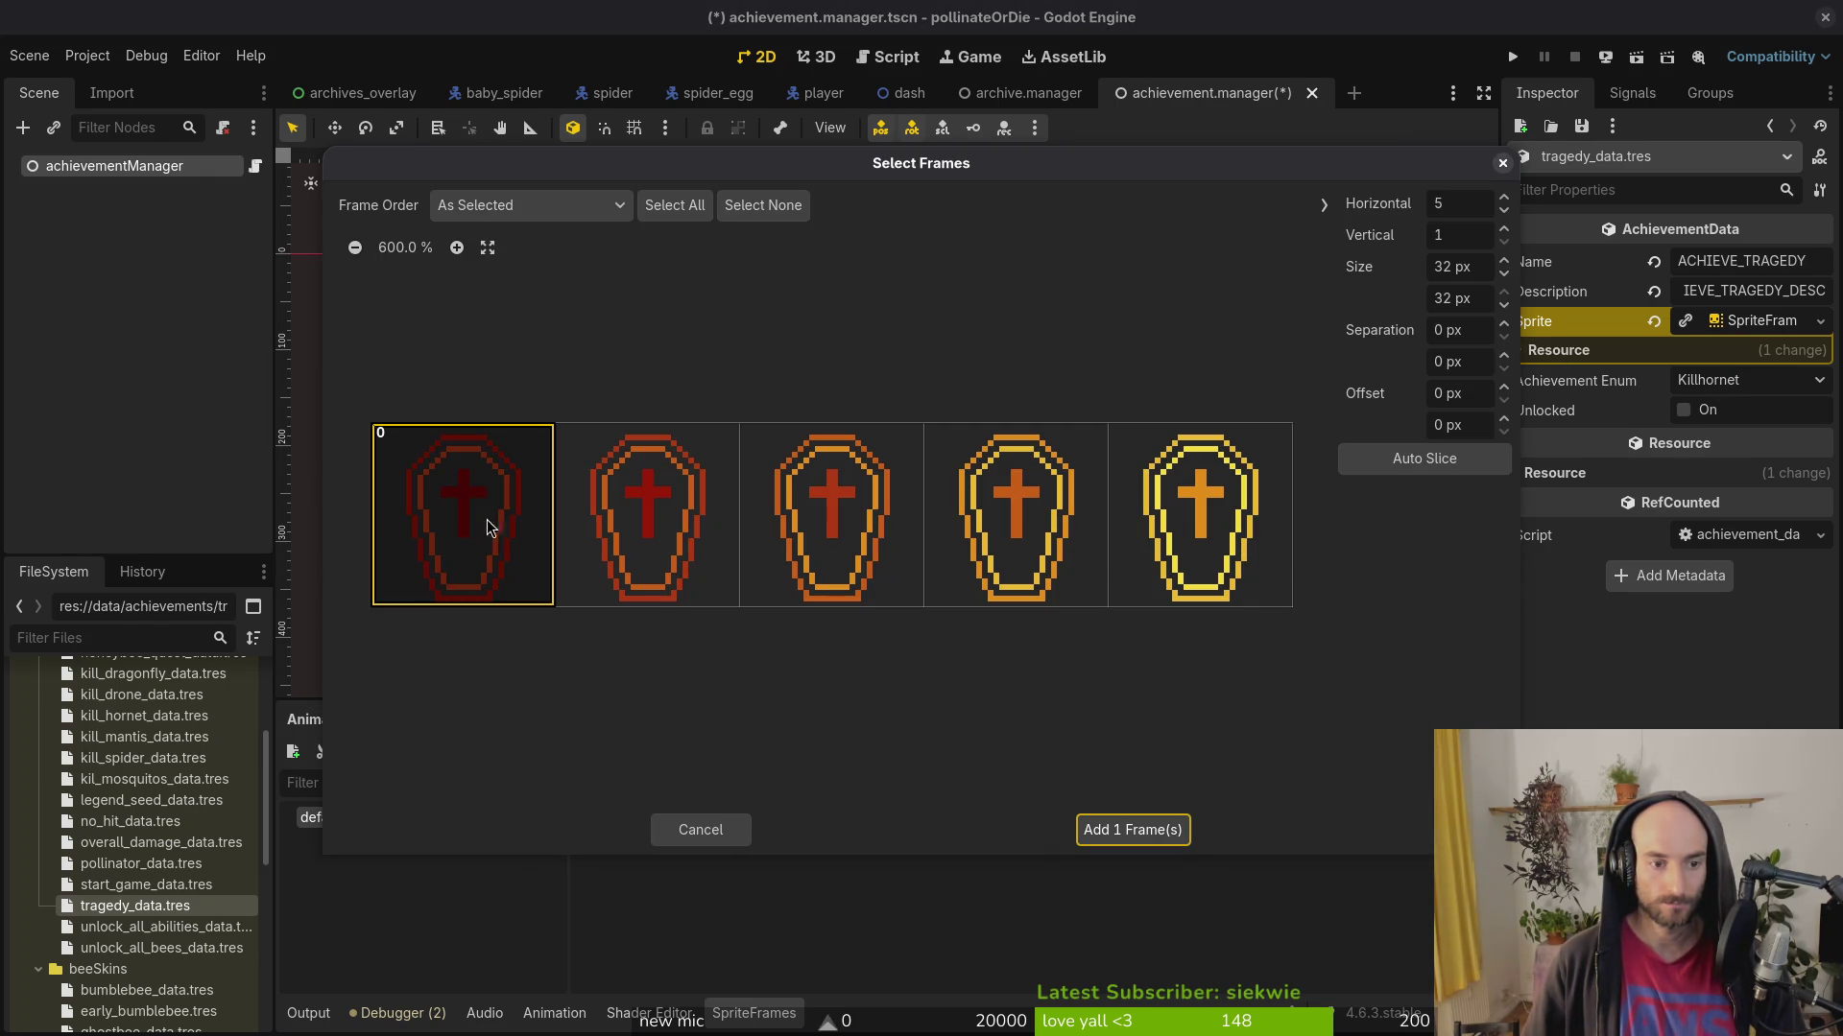
left_click(903, 598)
left_click(482, 518)
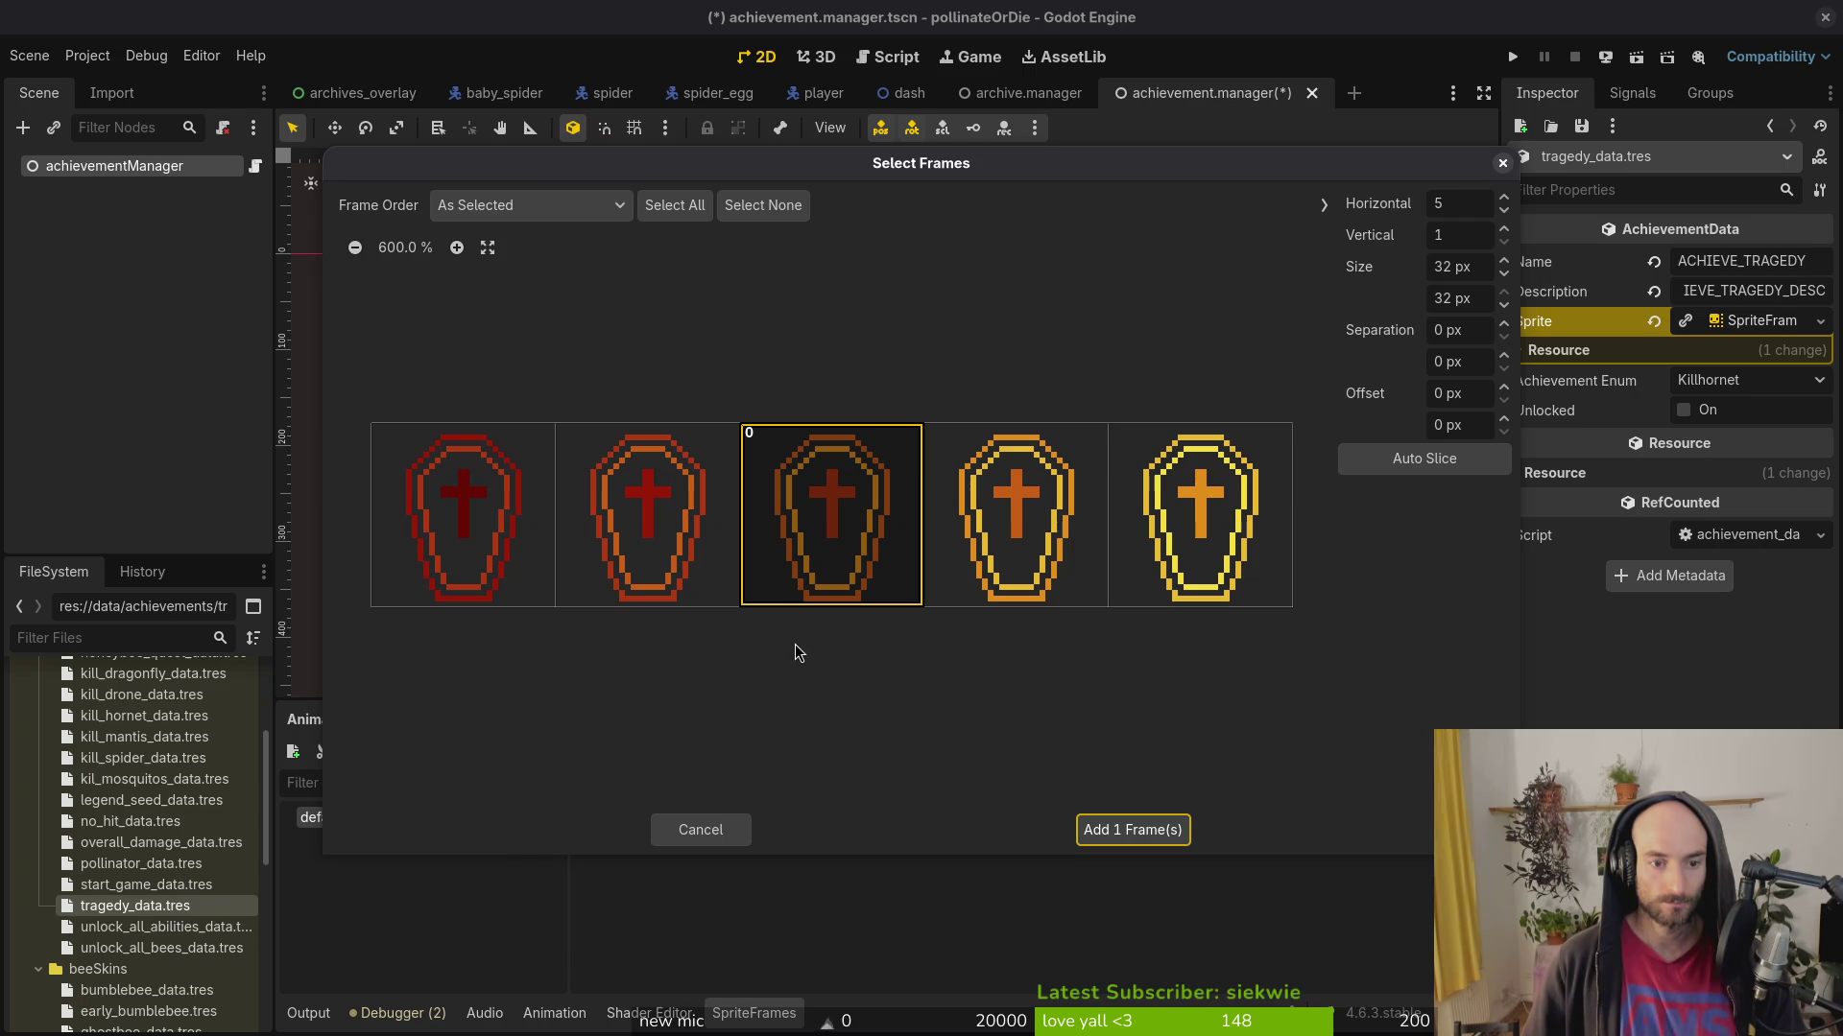
left_click(1152, 833)
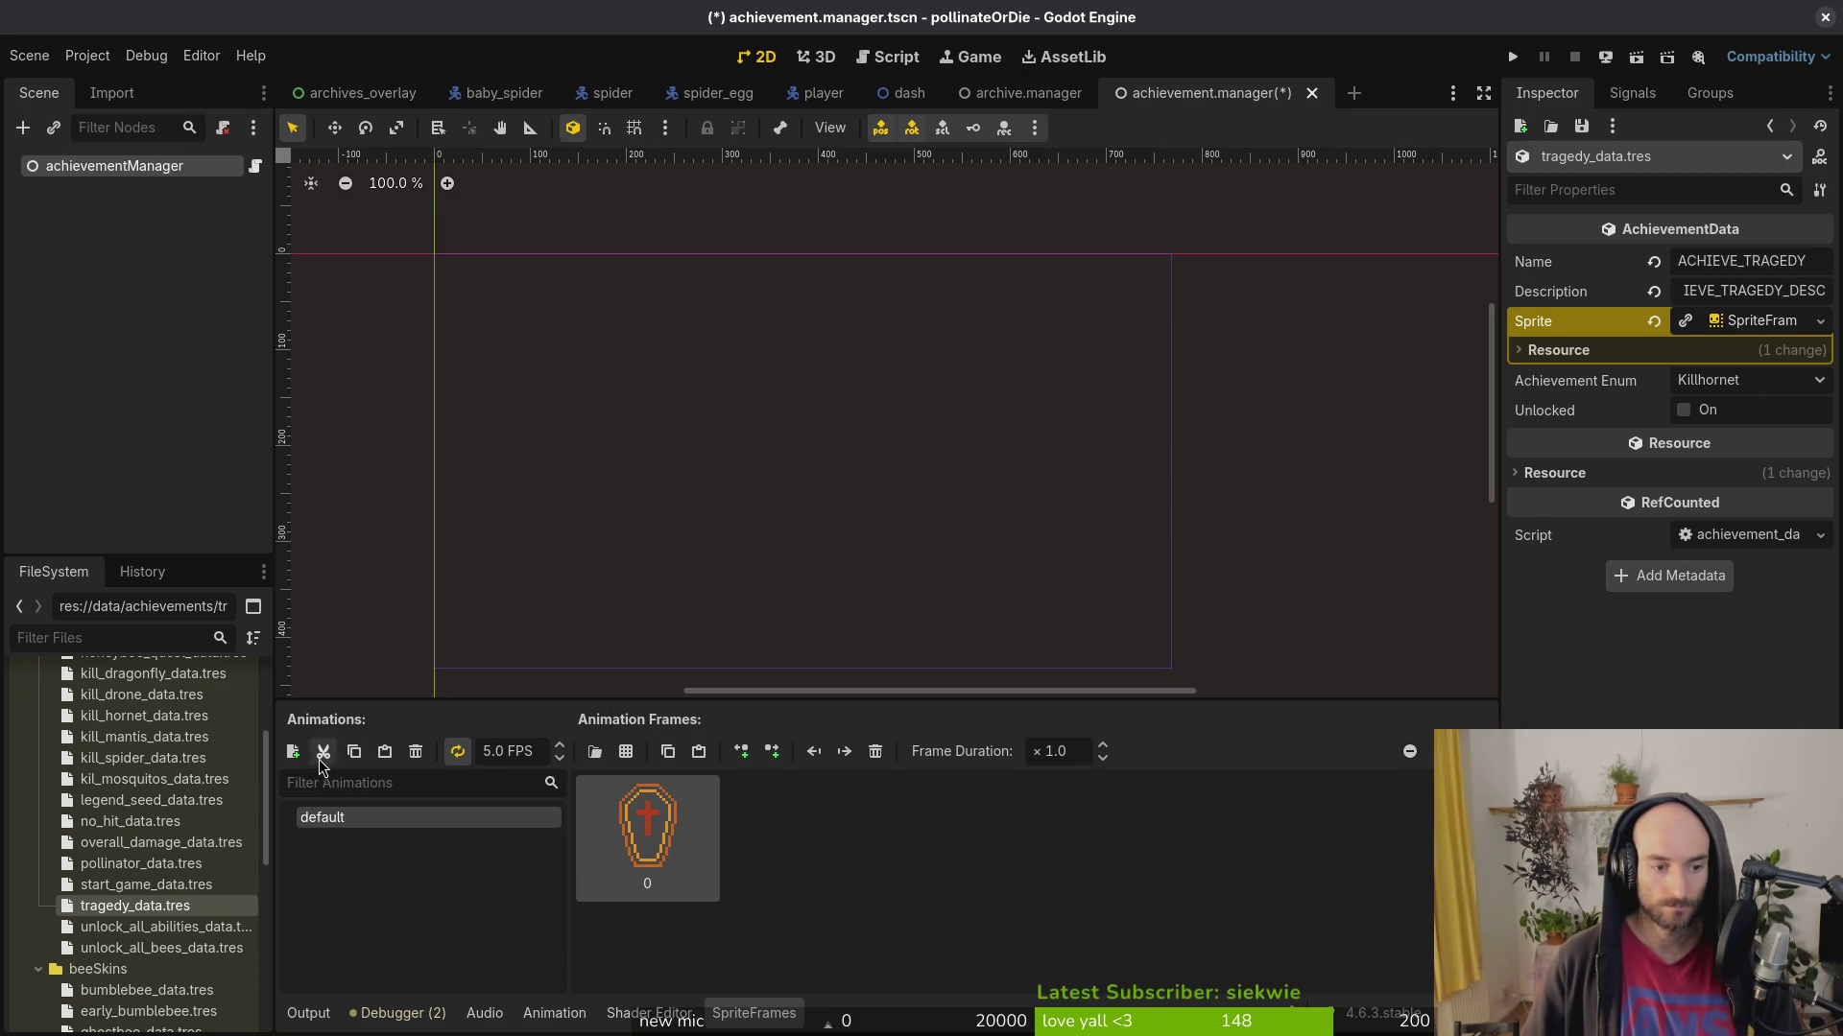
- Create a new animation named 'focus' and adjust its speed
left_click(293, 751)
left_click(361, 841)
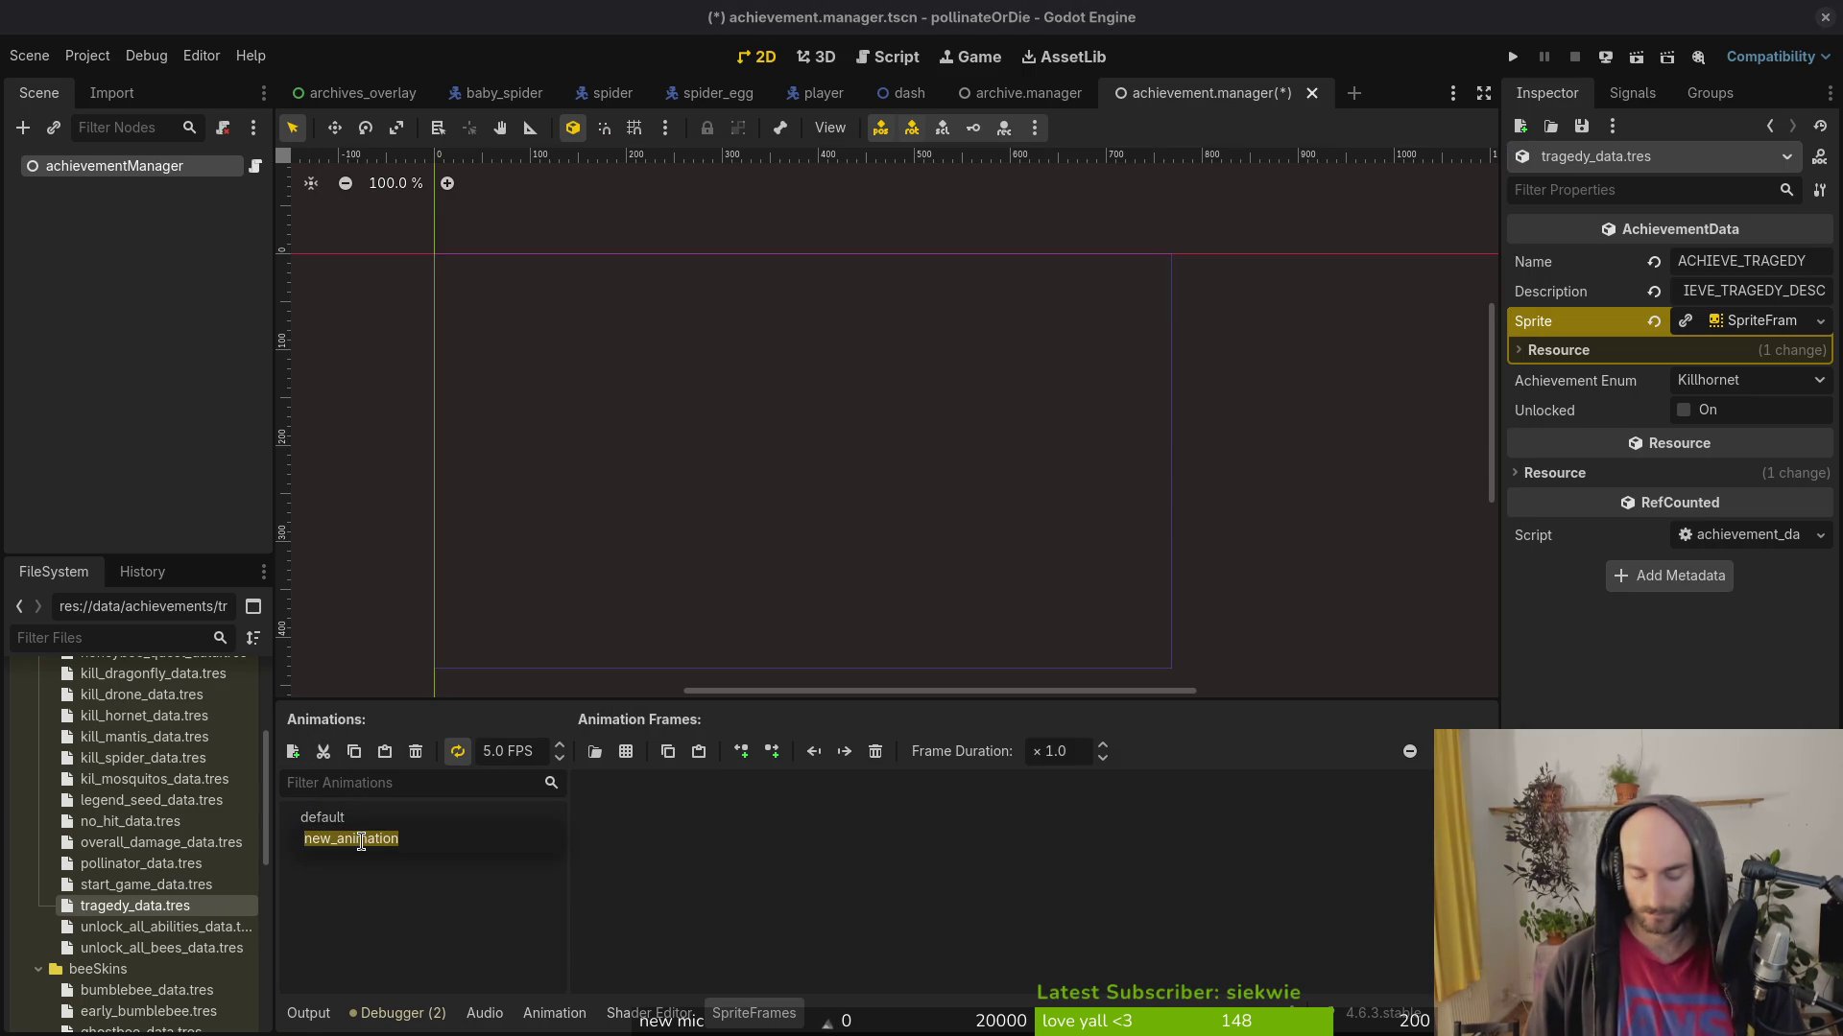
type("focus")
key("Return")
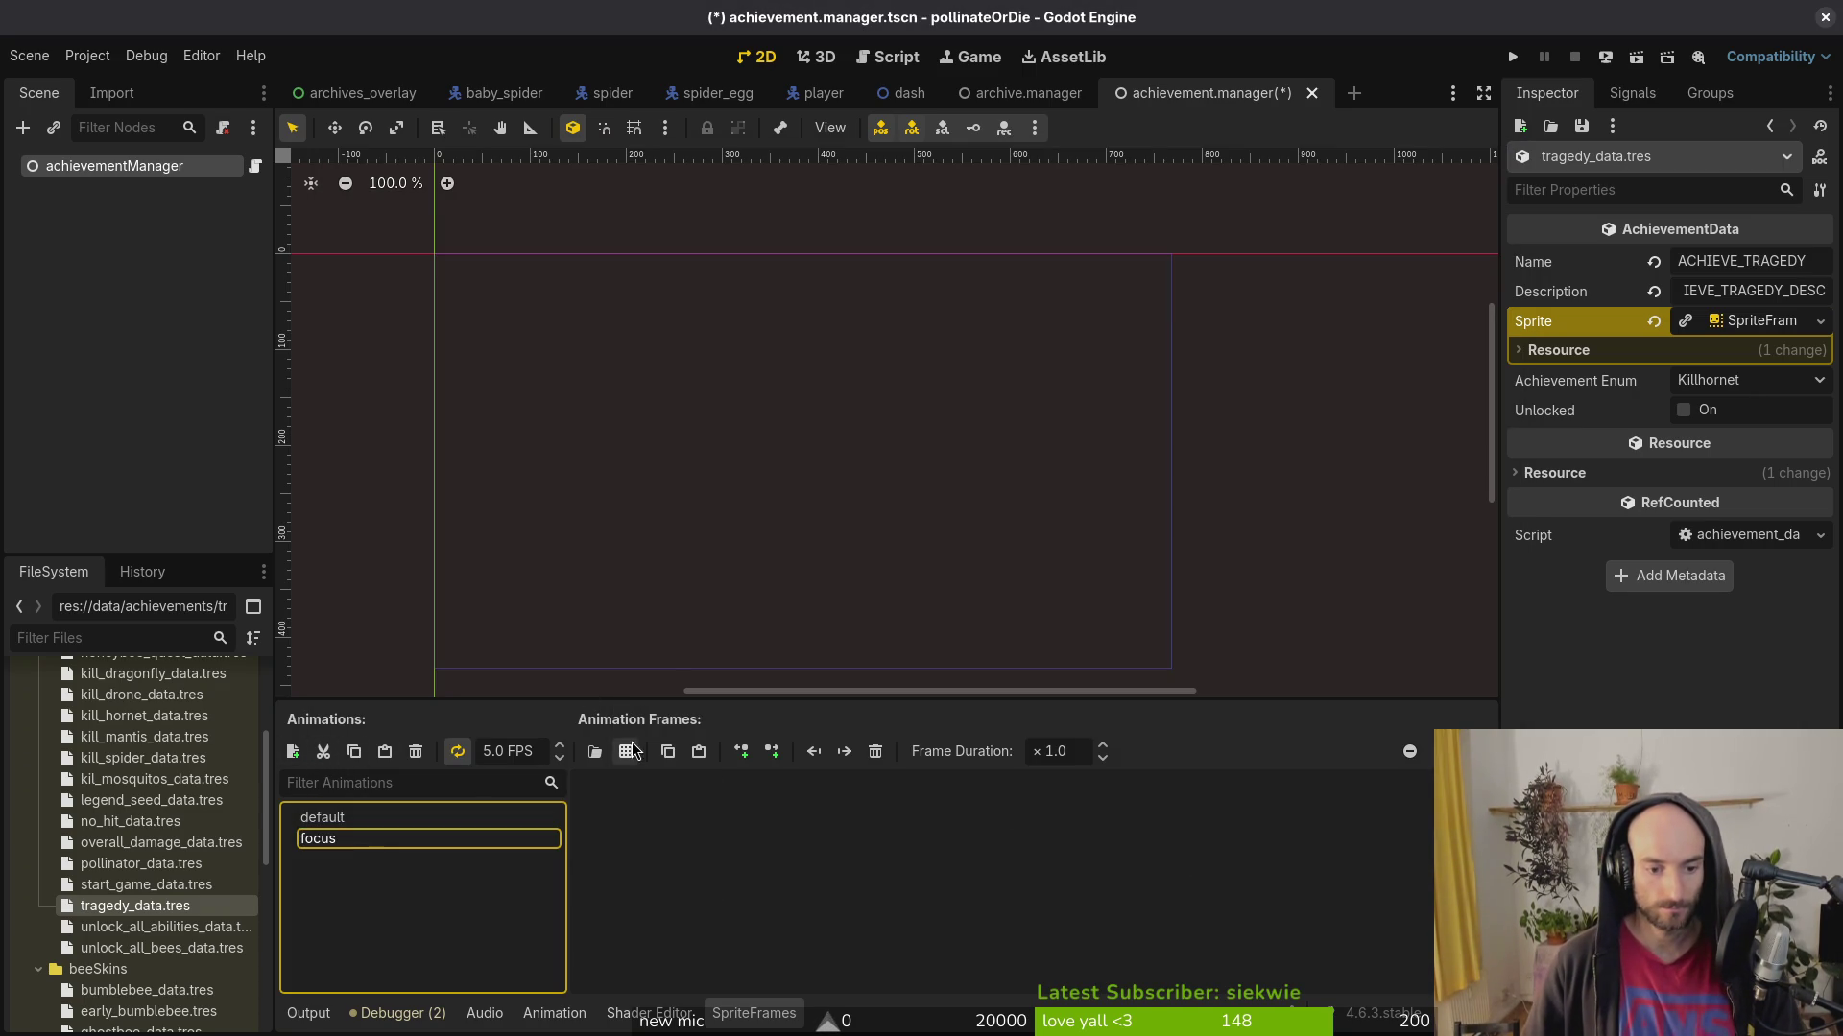
left_click(477, 751)
type("10")
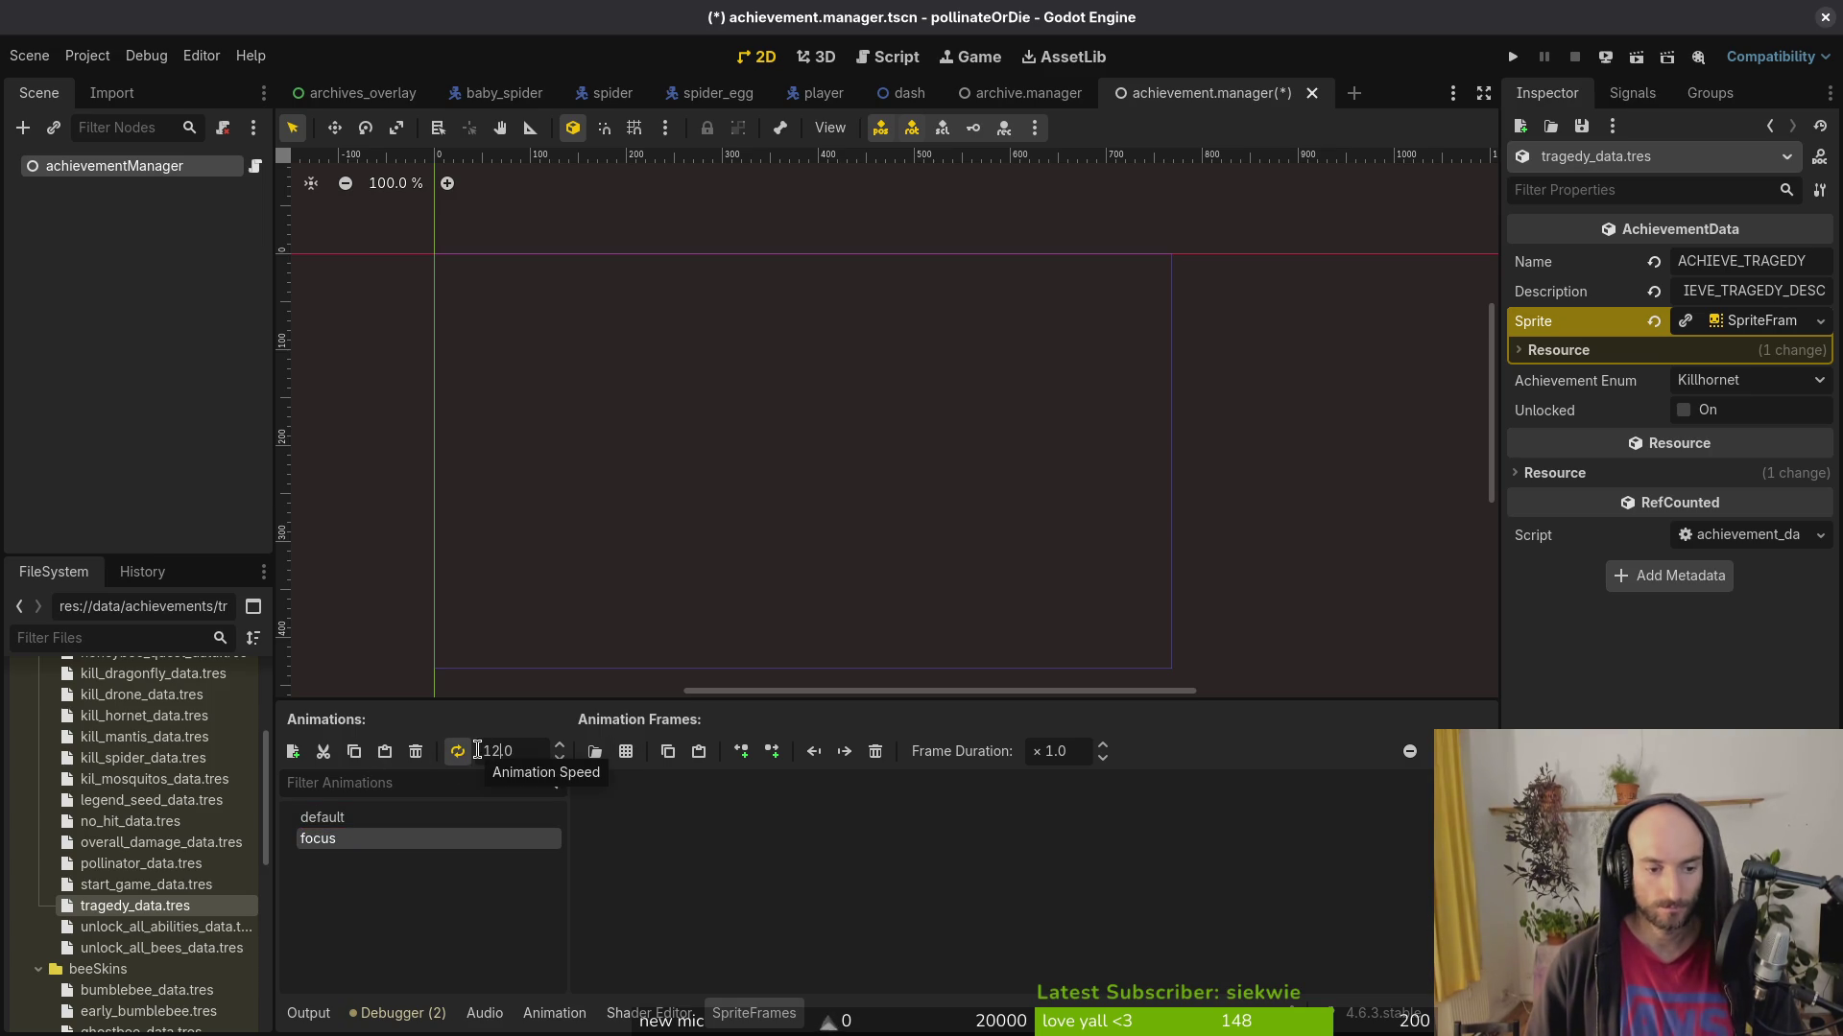
- Add the five achievementTragedy.png coffin frames to 'focus' and save the scene
left_click(625, 750)
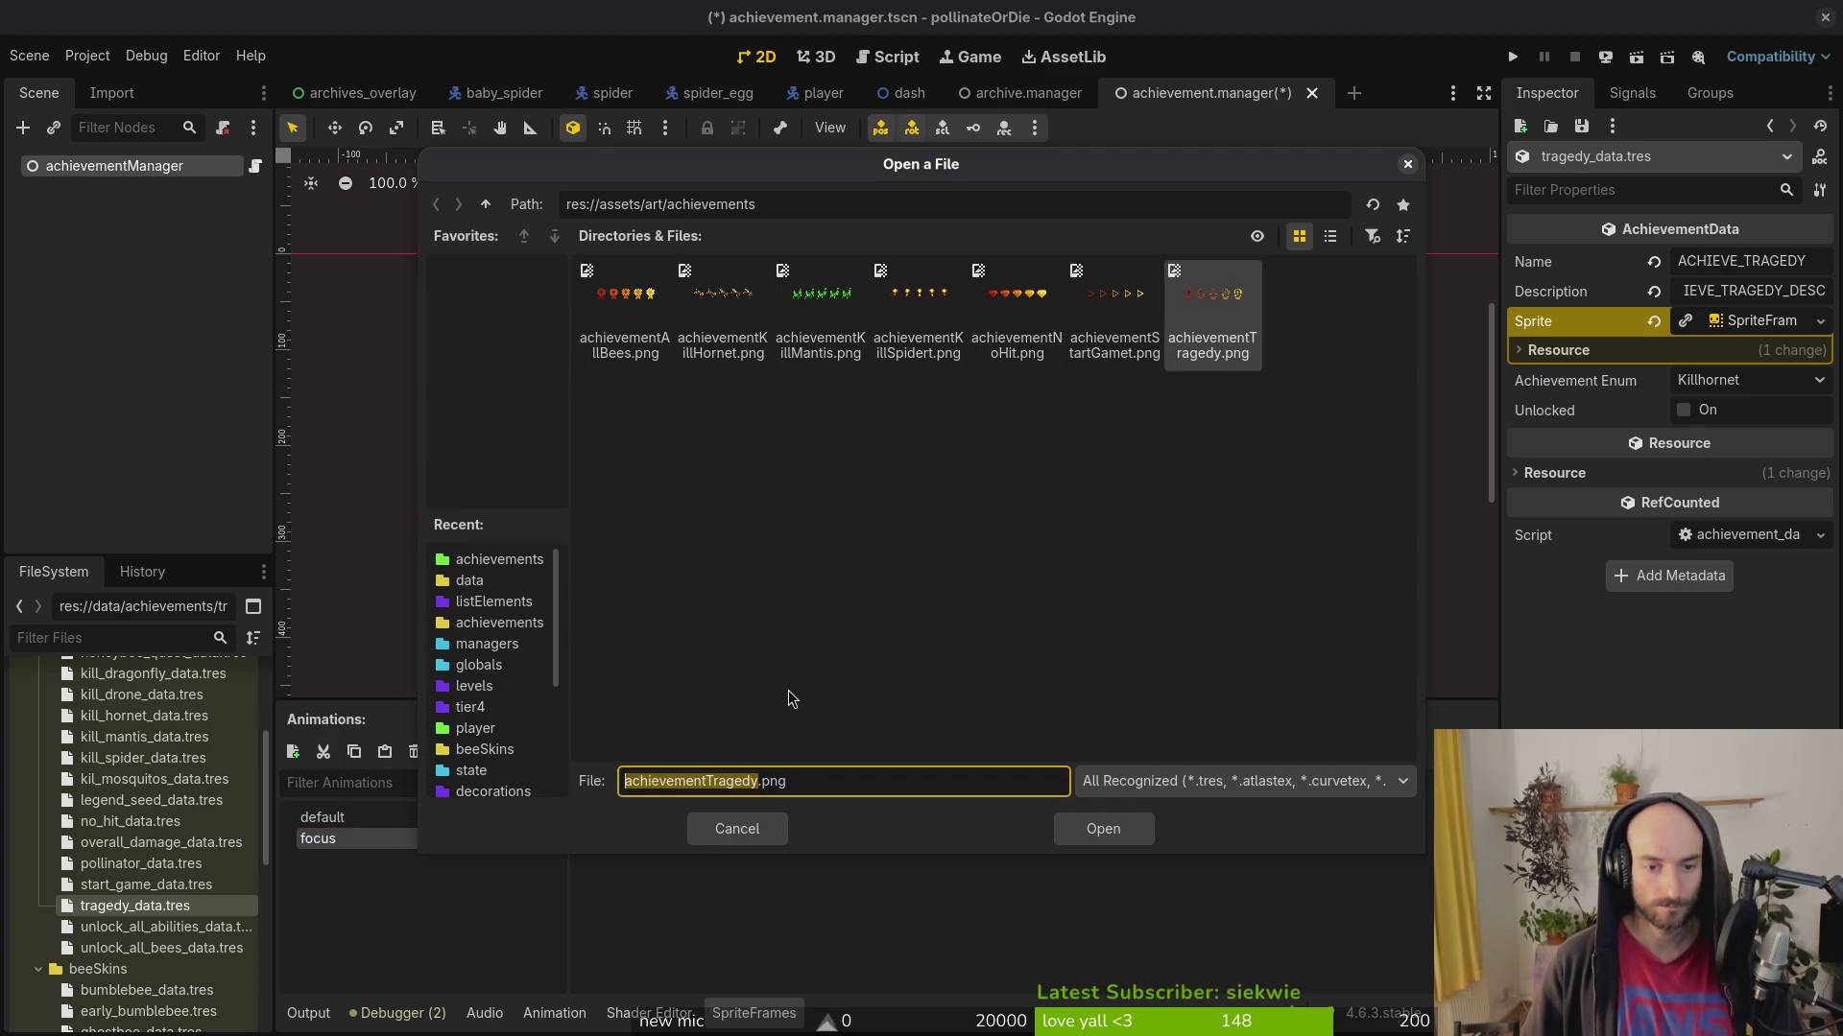
left_click(1106, 823)
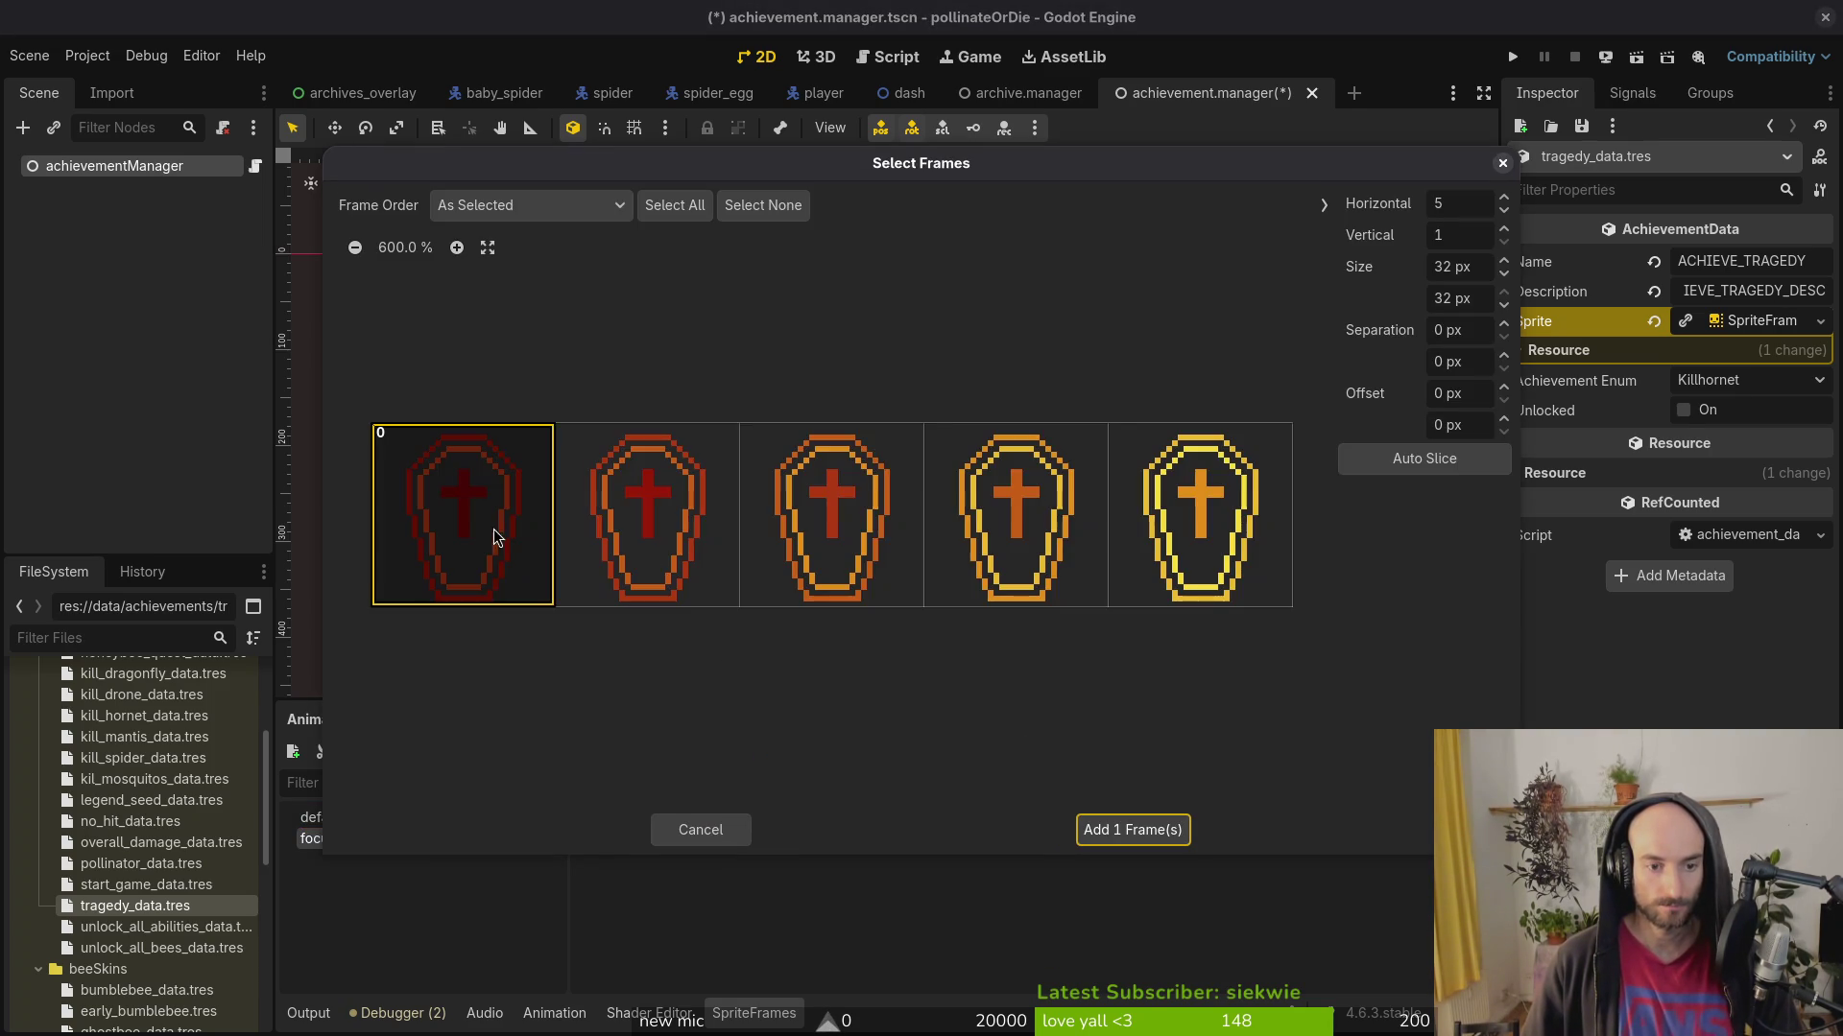
left_click(1183, 820)
key("ctrl+s")
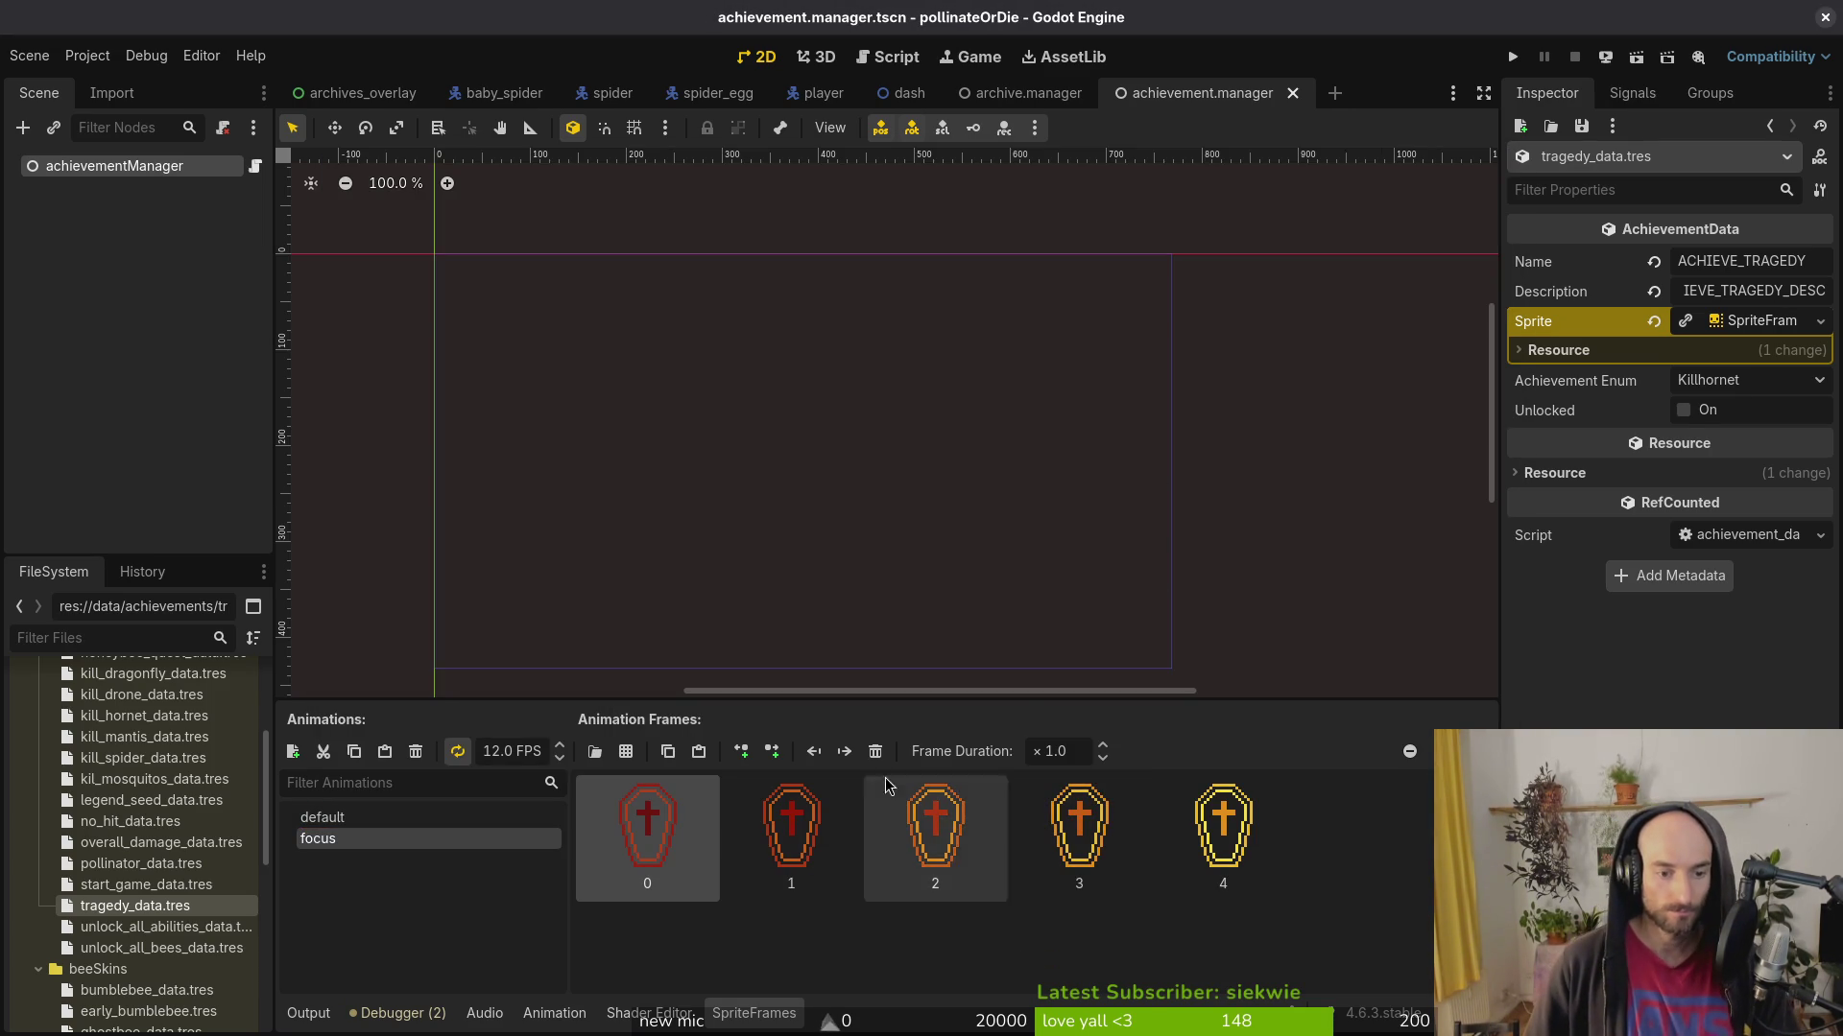
left_click(1766, 380)
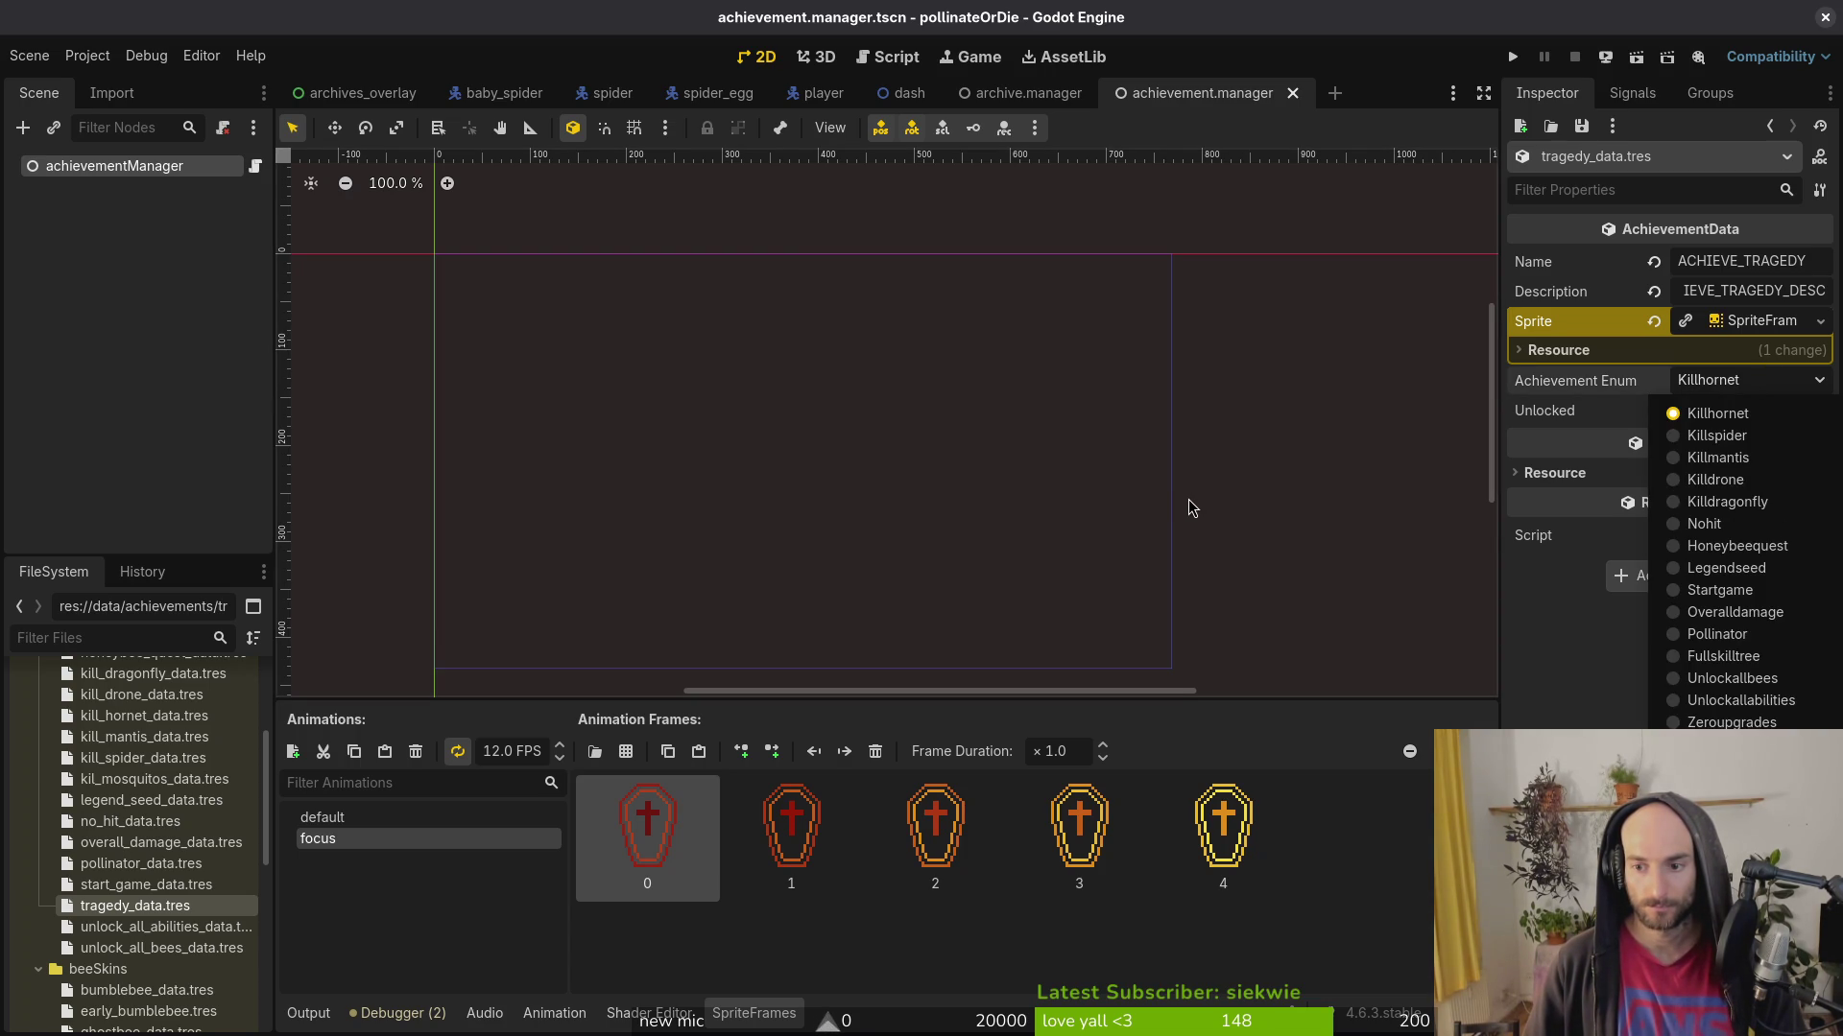
- Reload the current Godot project, leaving the enum value unchanged
left_click(733, 417)
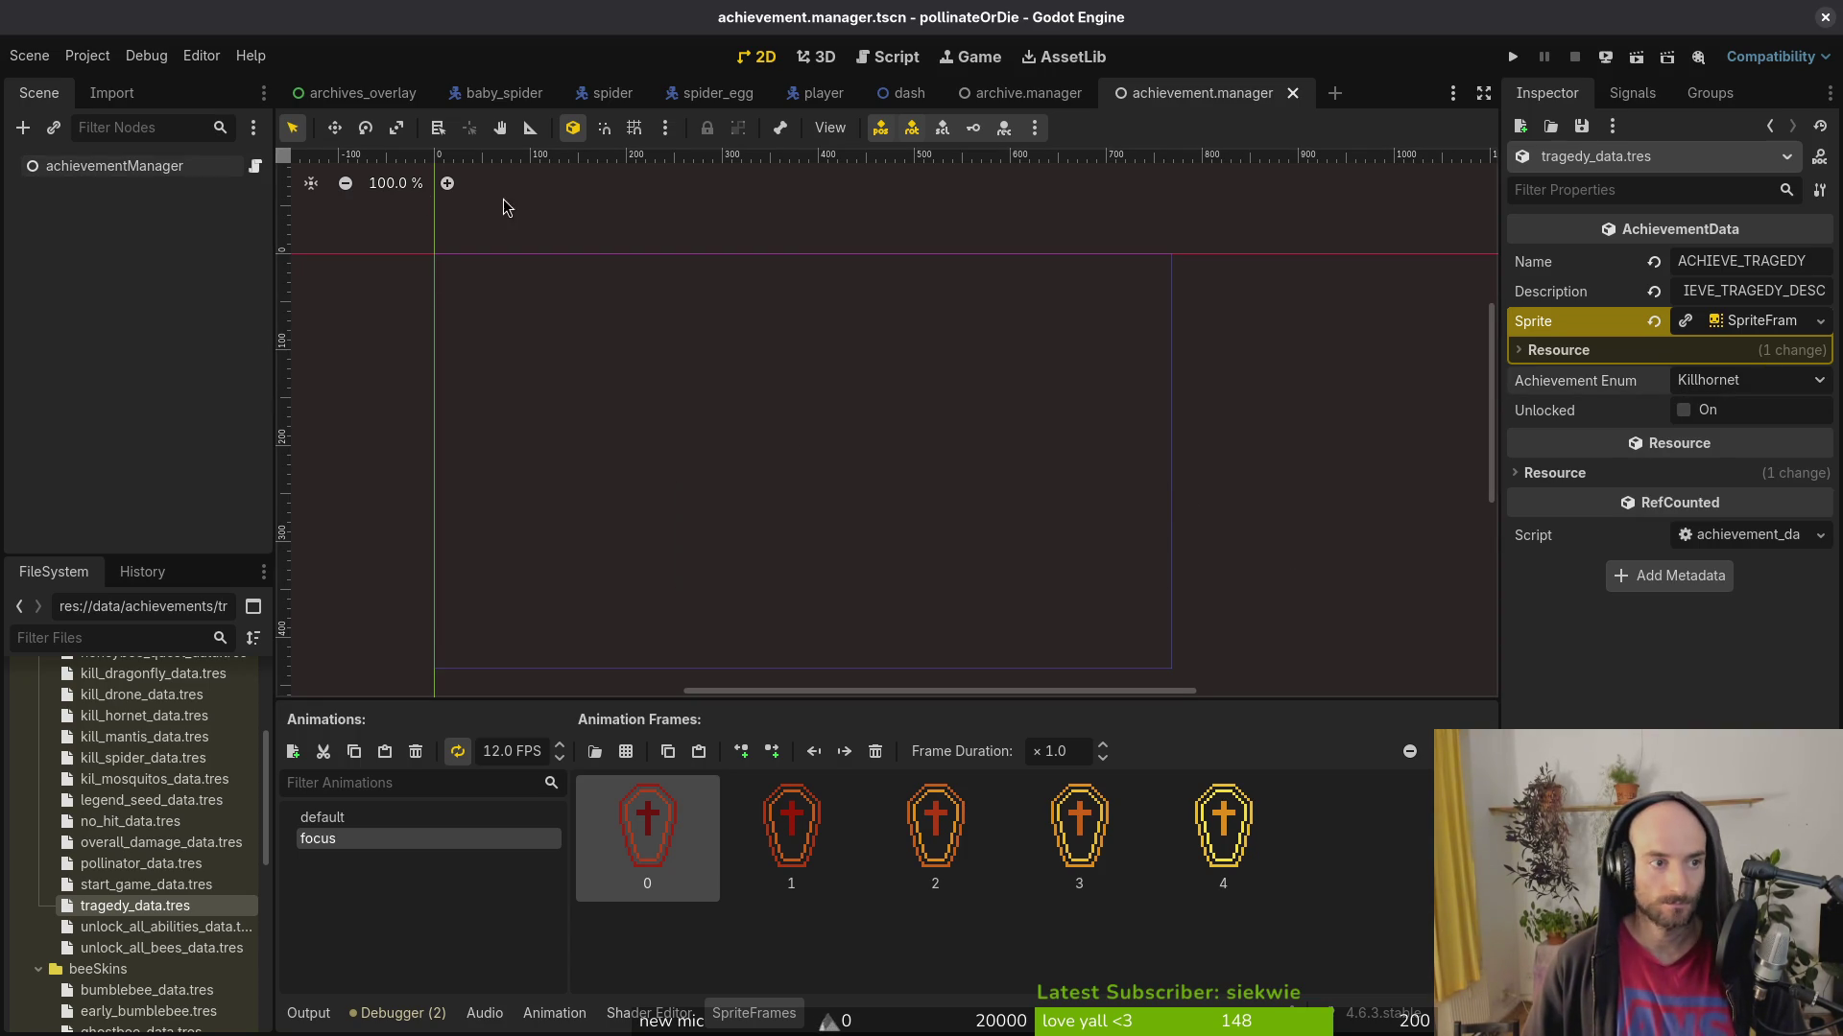
left_click(87, 56)
left_click(220, 302)
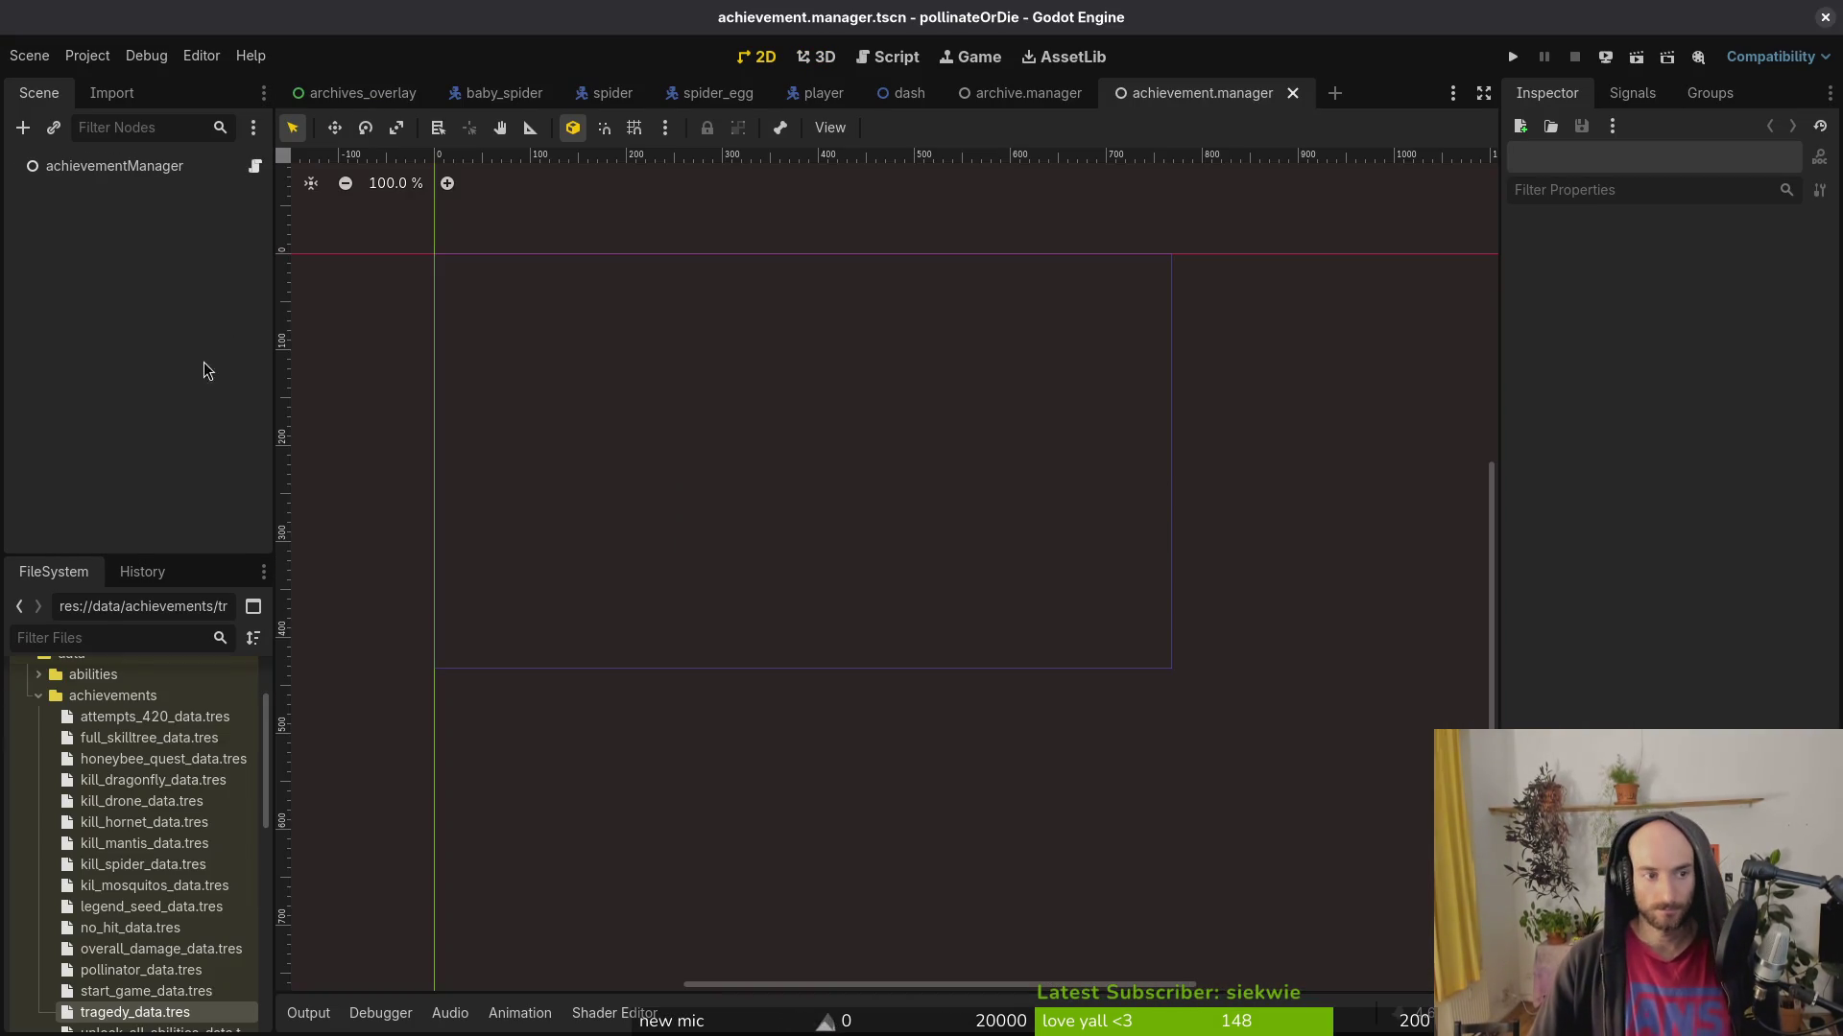
- Set tragedy_data.tres's Achievement Enum to Tragedy and save the scene
left_click(144, 1014)
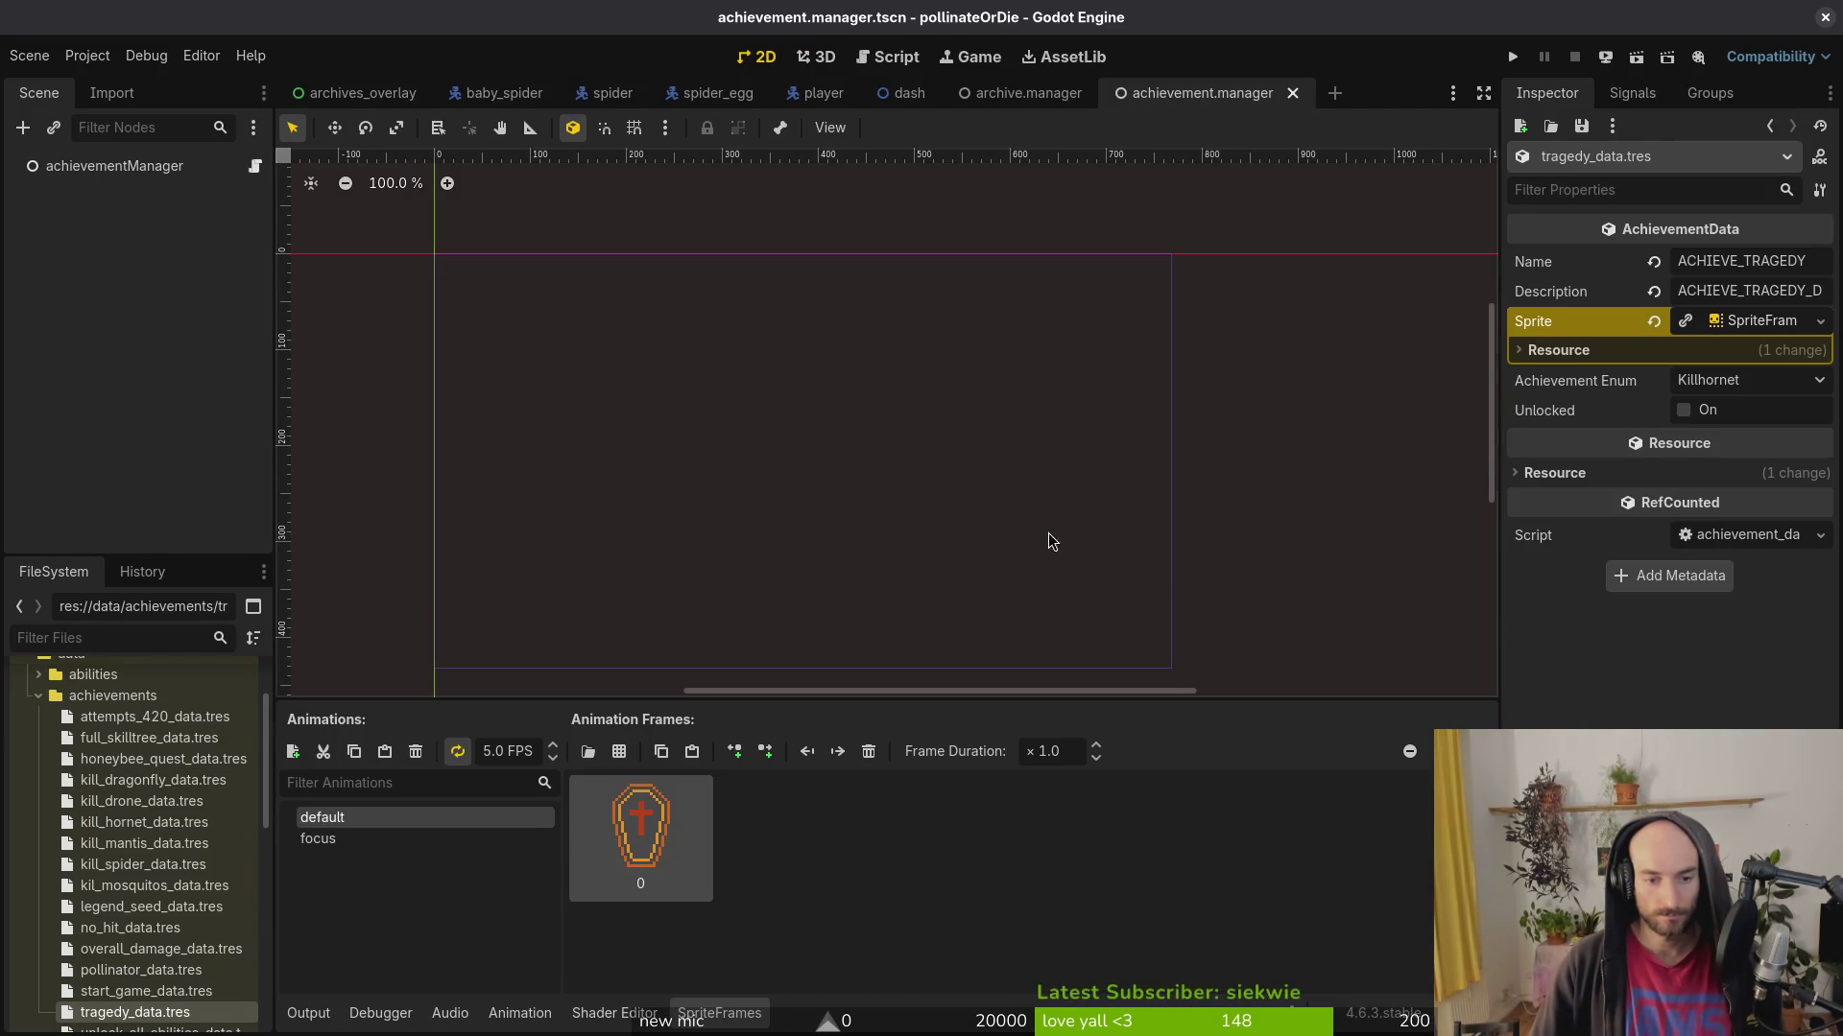
left_click(1742, 379)
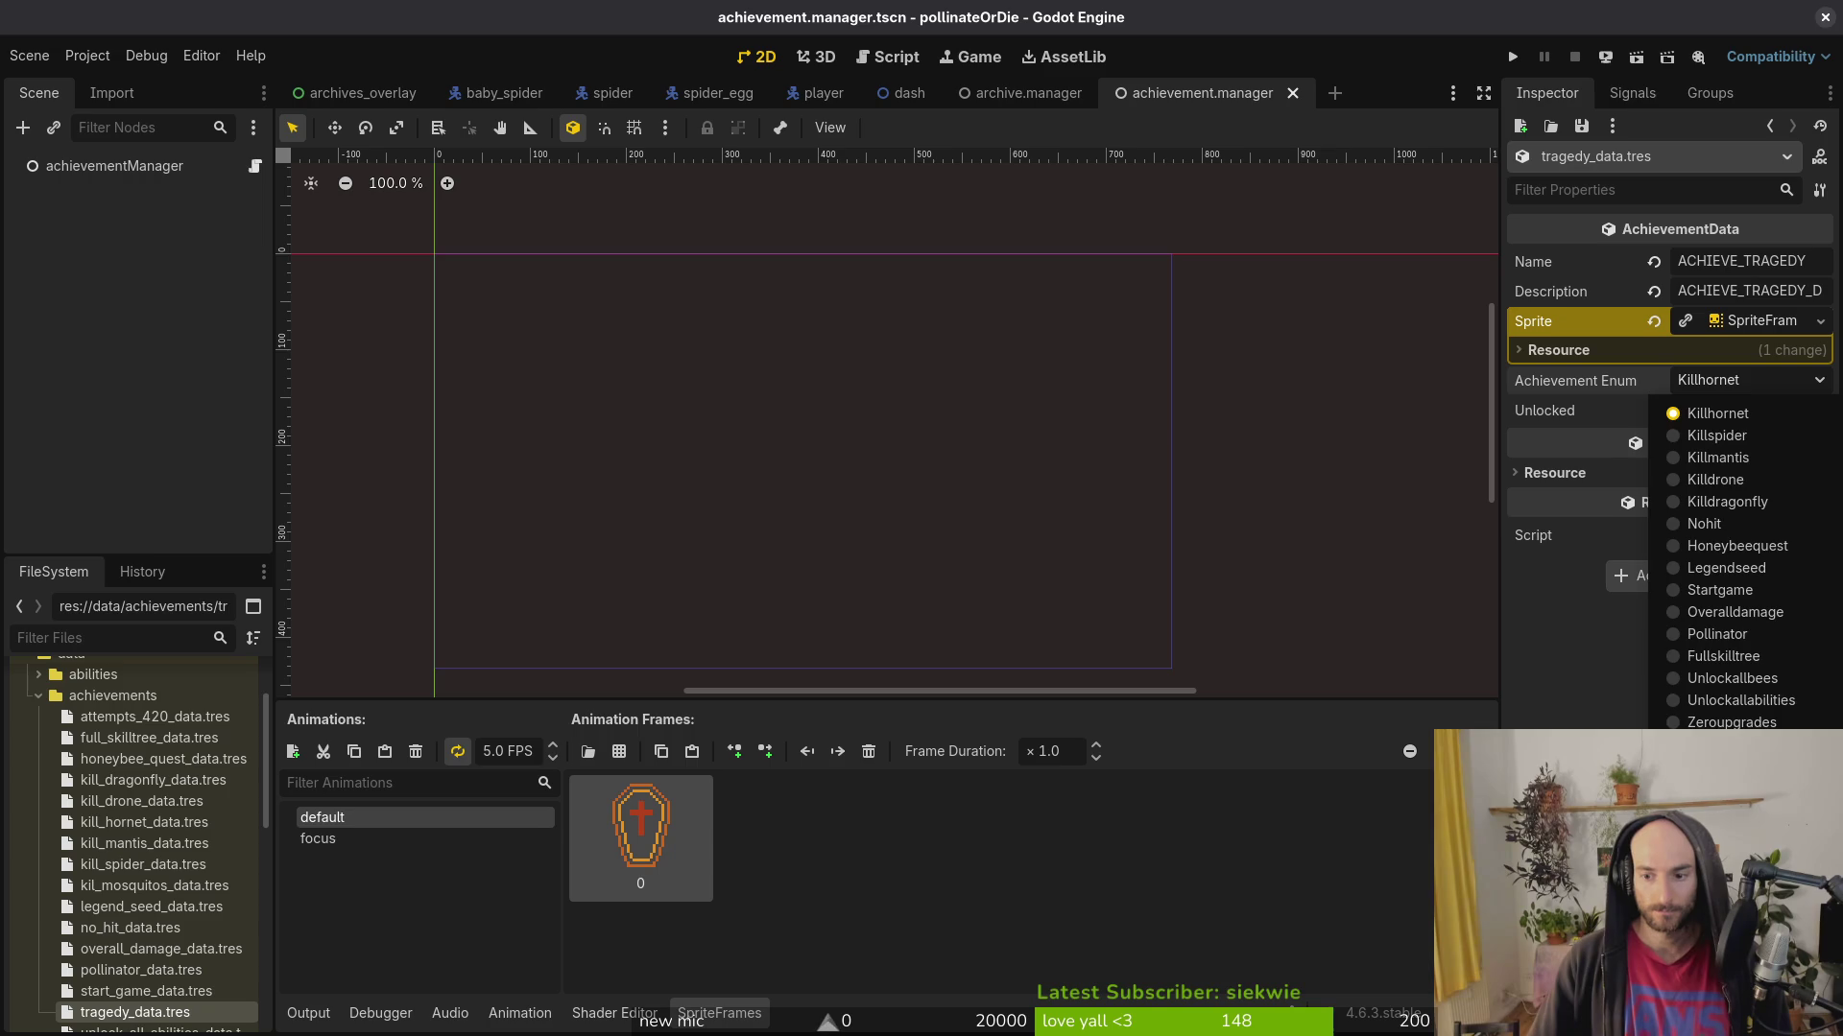
left_click(1753, 453)
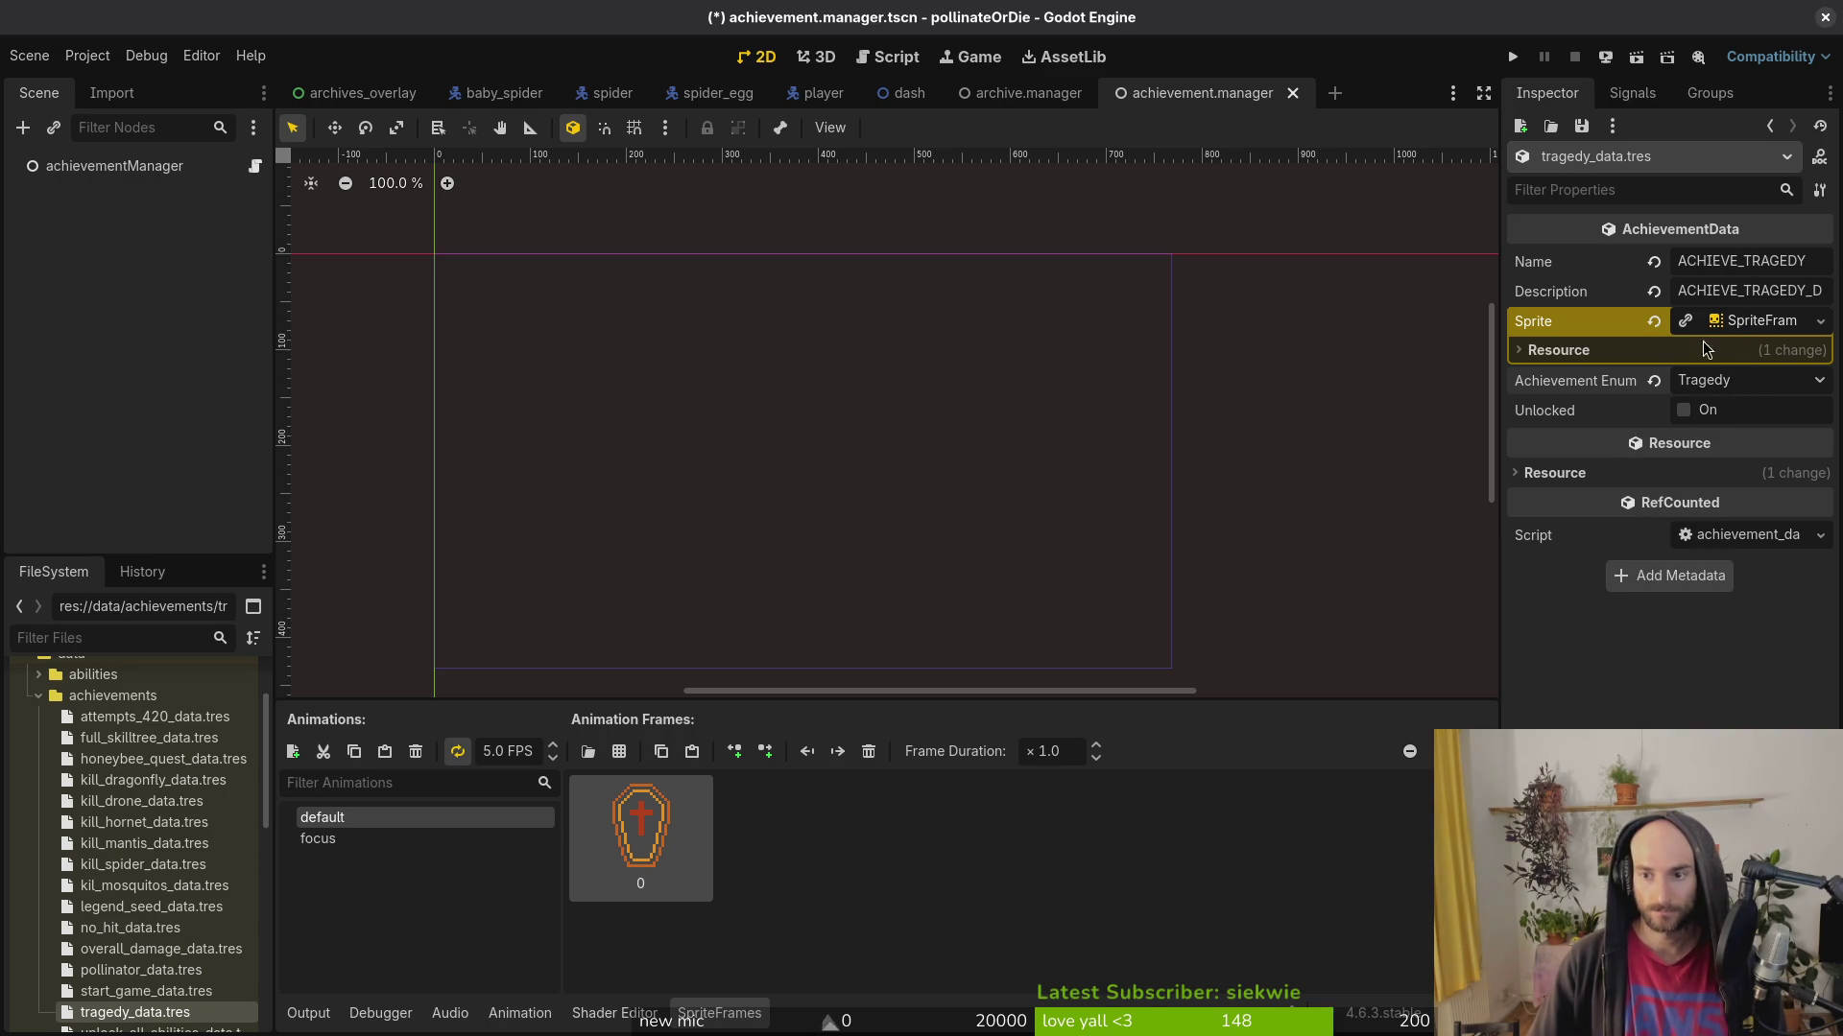
key("ctrl+s")
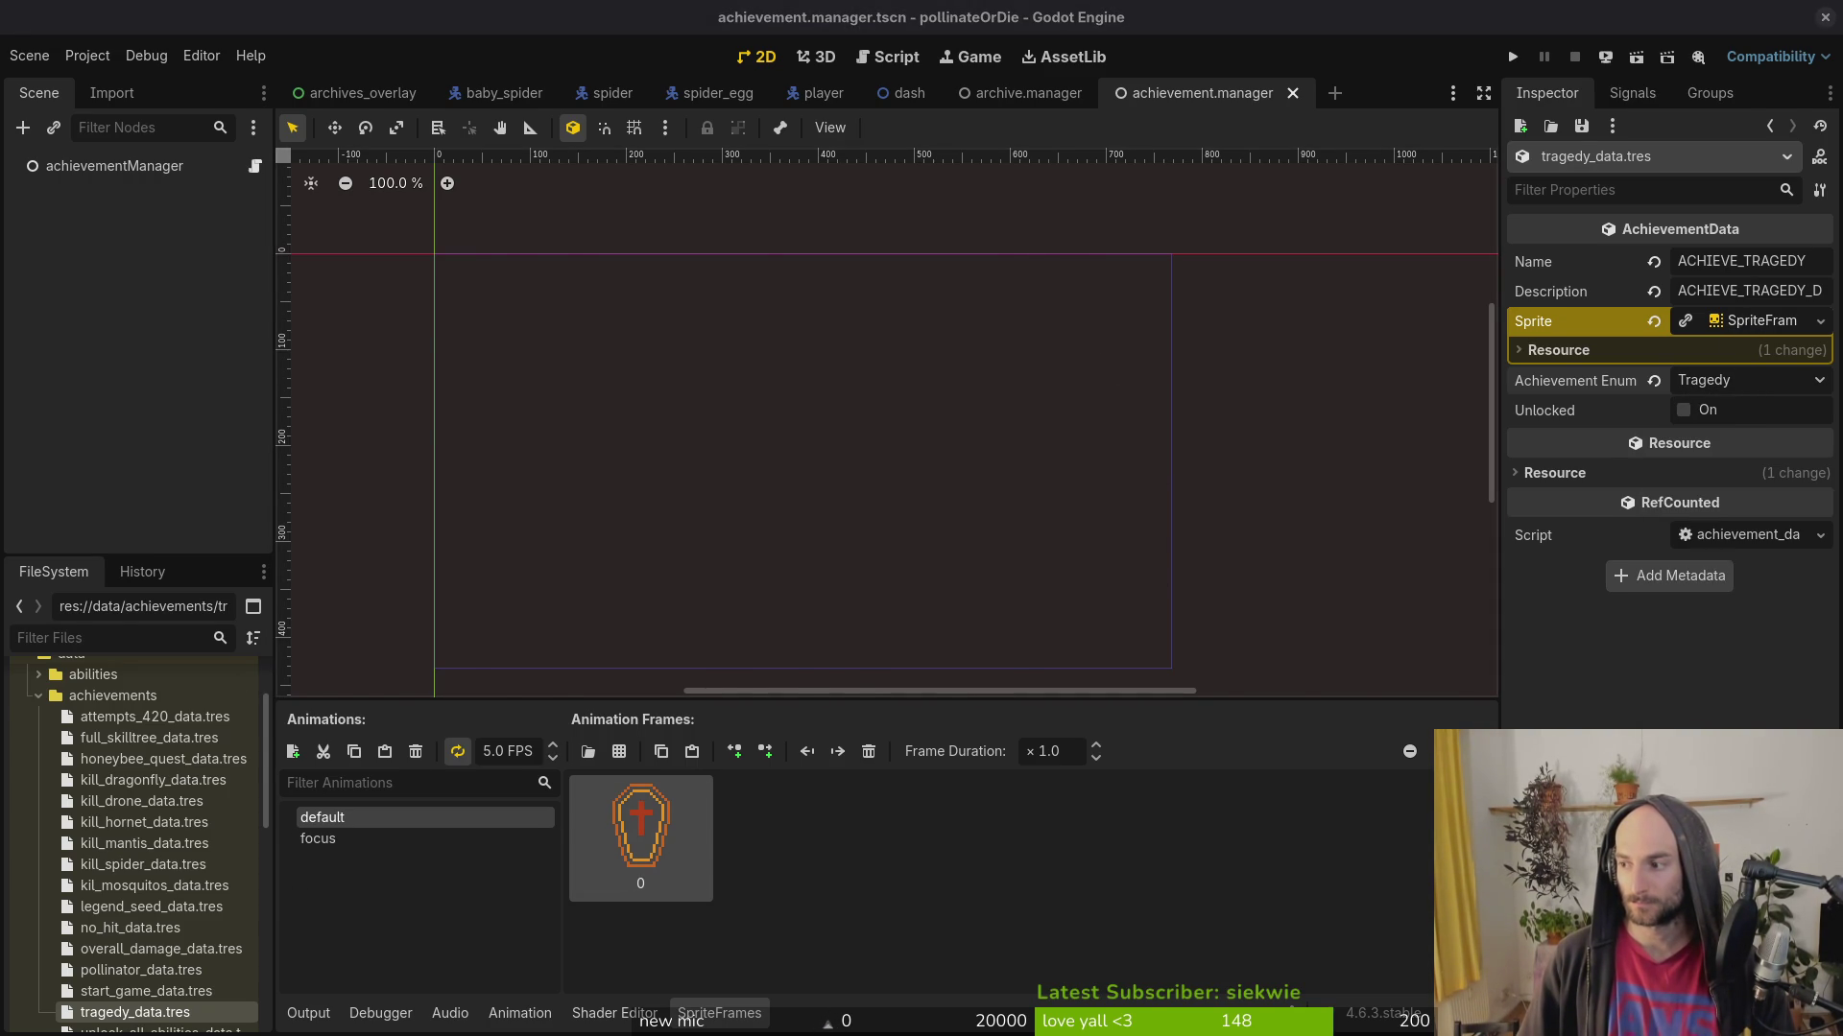
- Switch back to the gameLocale spreadsheet in Google Sheets
key("alt+Tab")
left_click(173, 499)
scroll(235, 559, "up", 20)
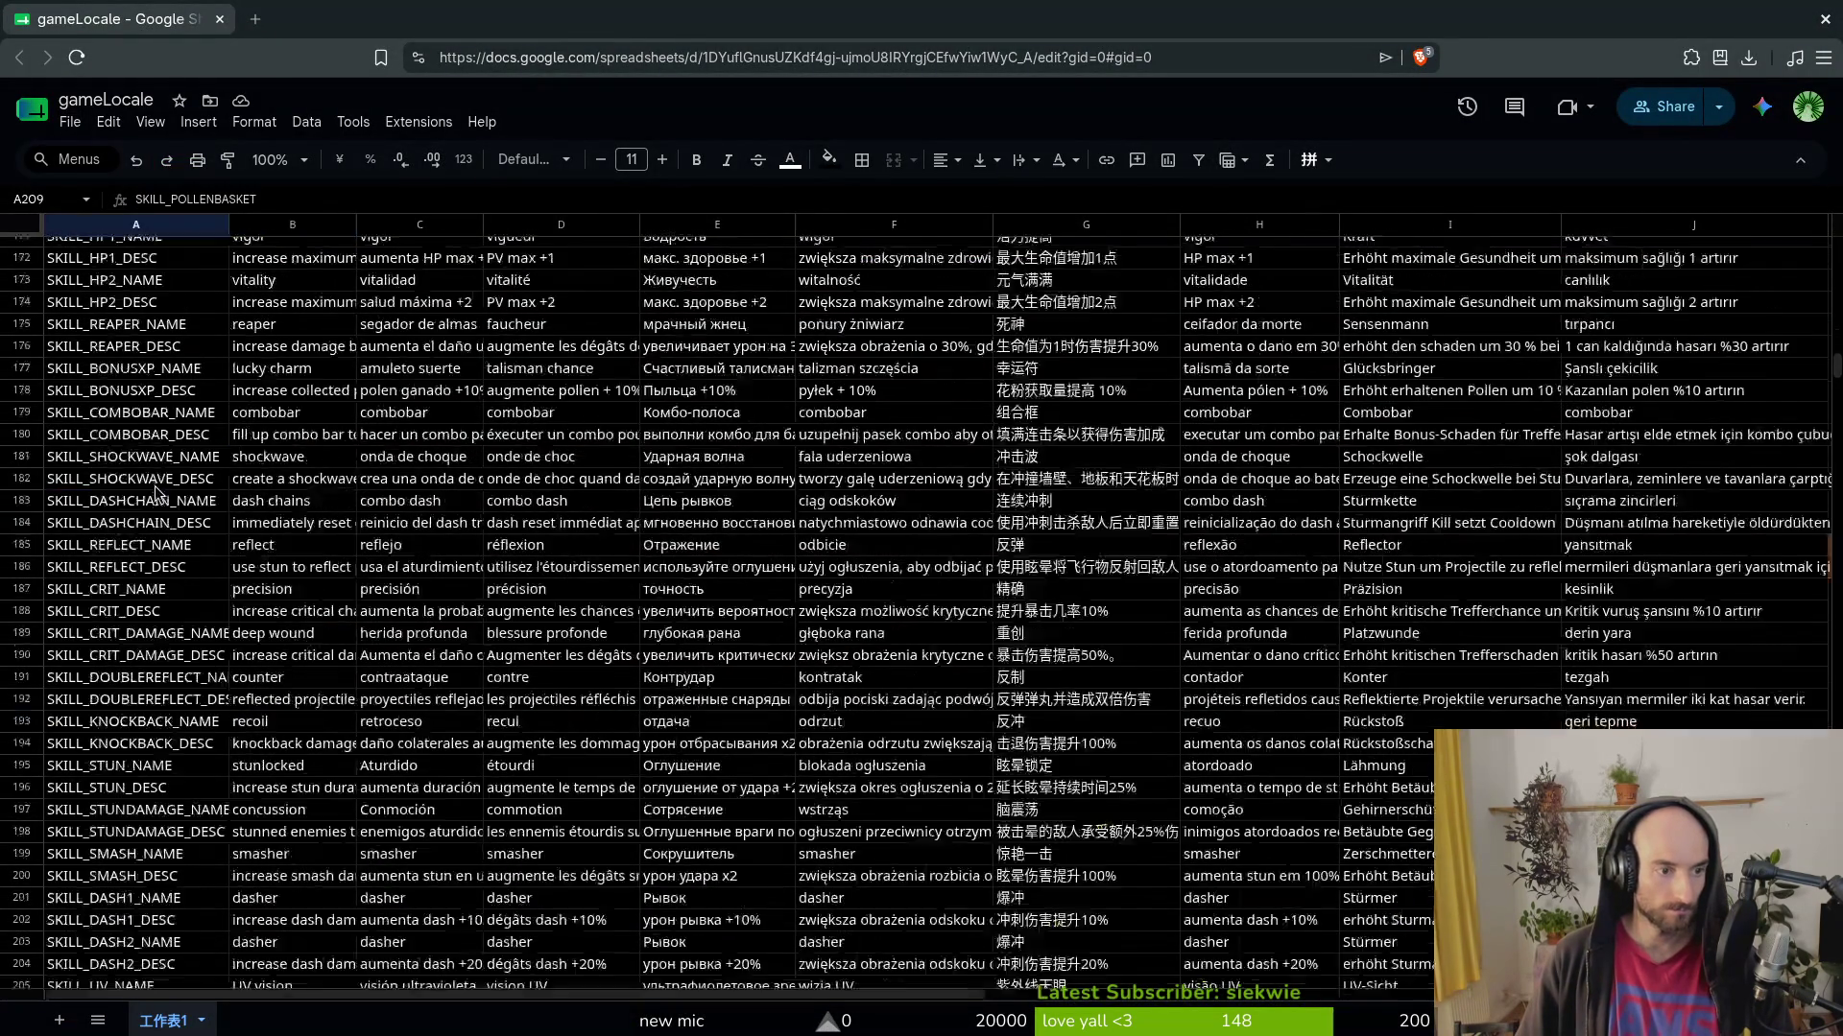
- Download the gameLocale sheet as Comma Separated Values
scroll(233, 559, "down", 20)
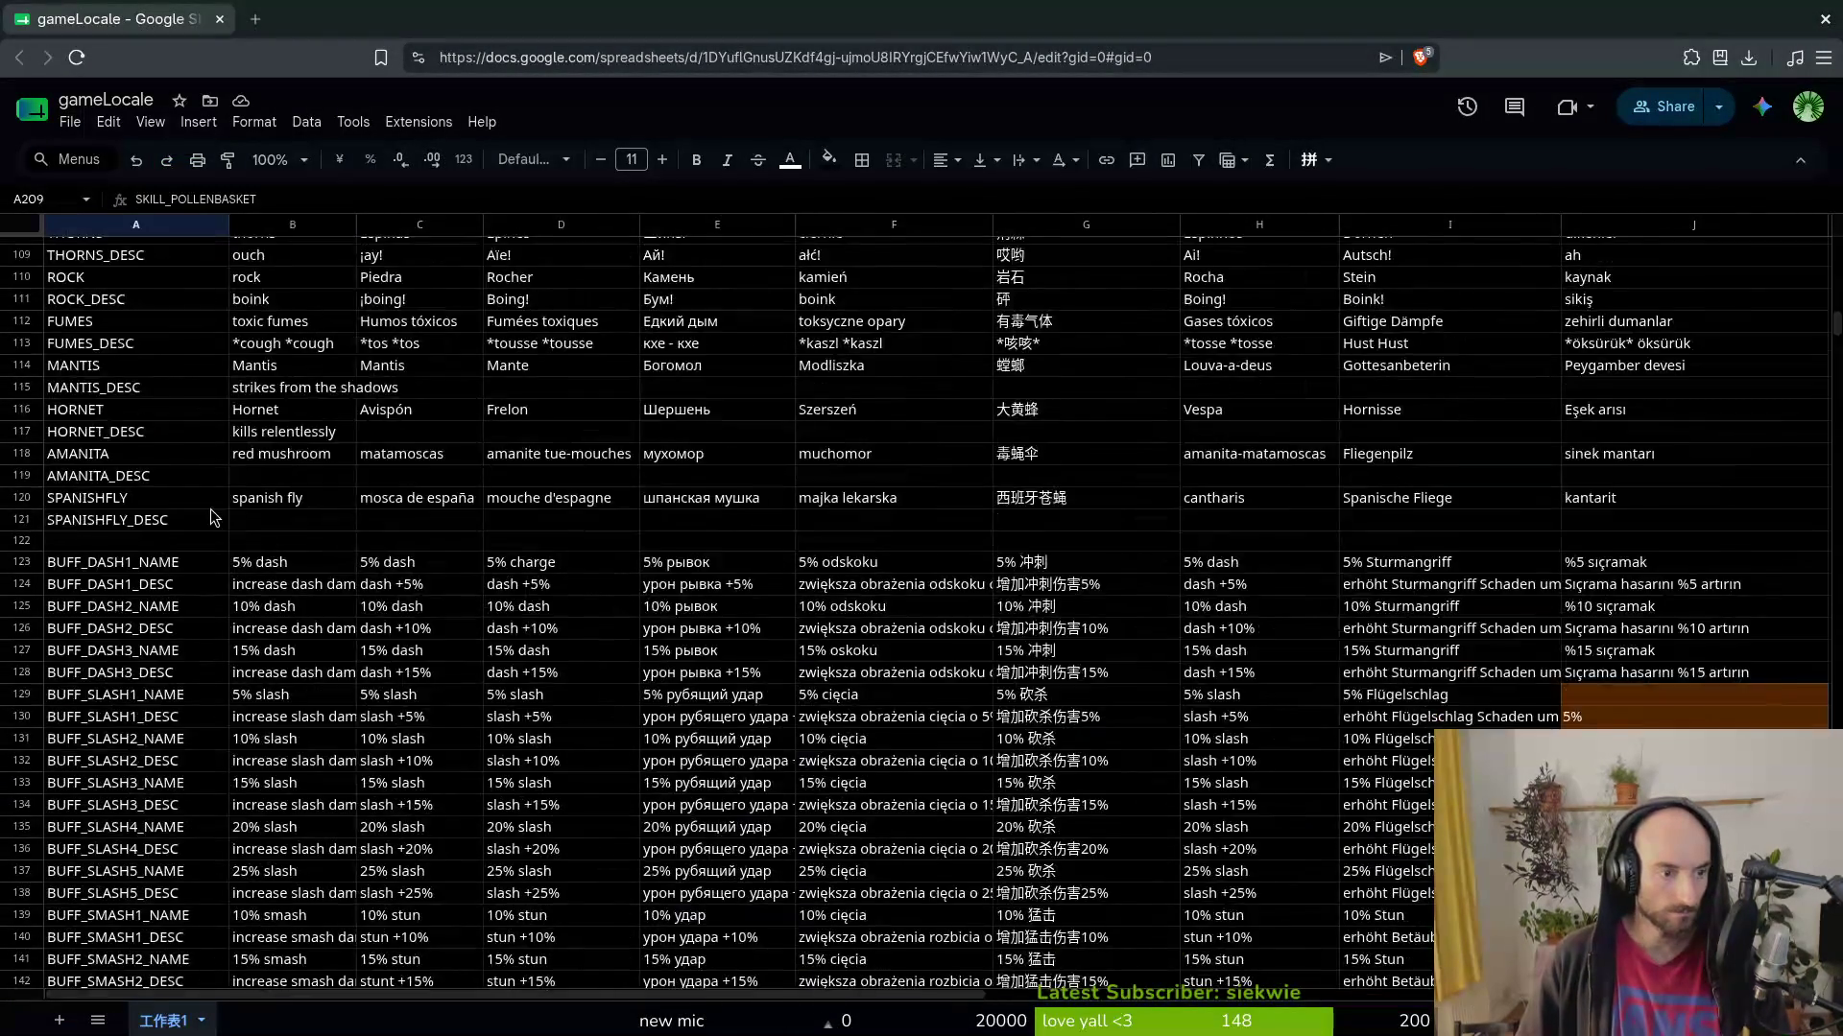
scroll(206, 506, "up", 4)
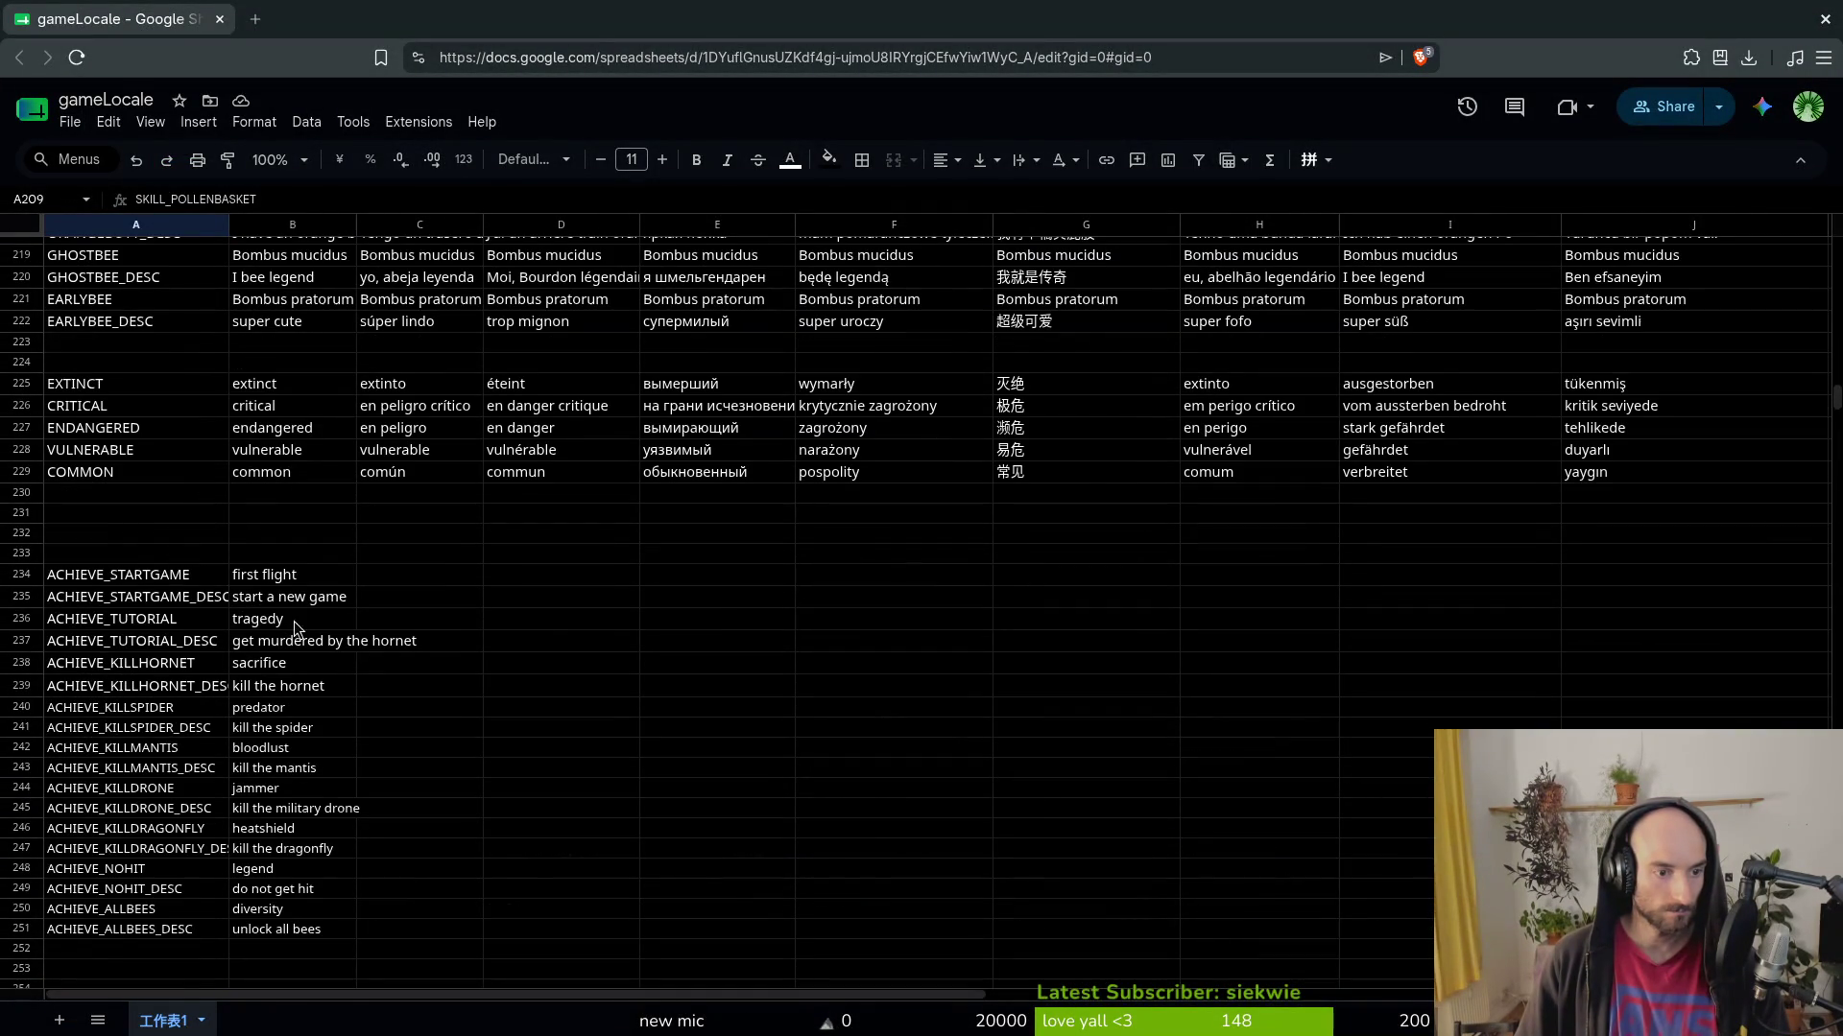
left_click(191, 645)
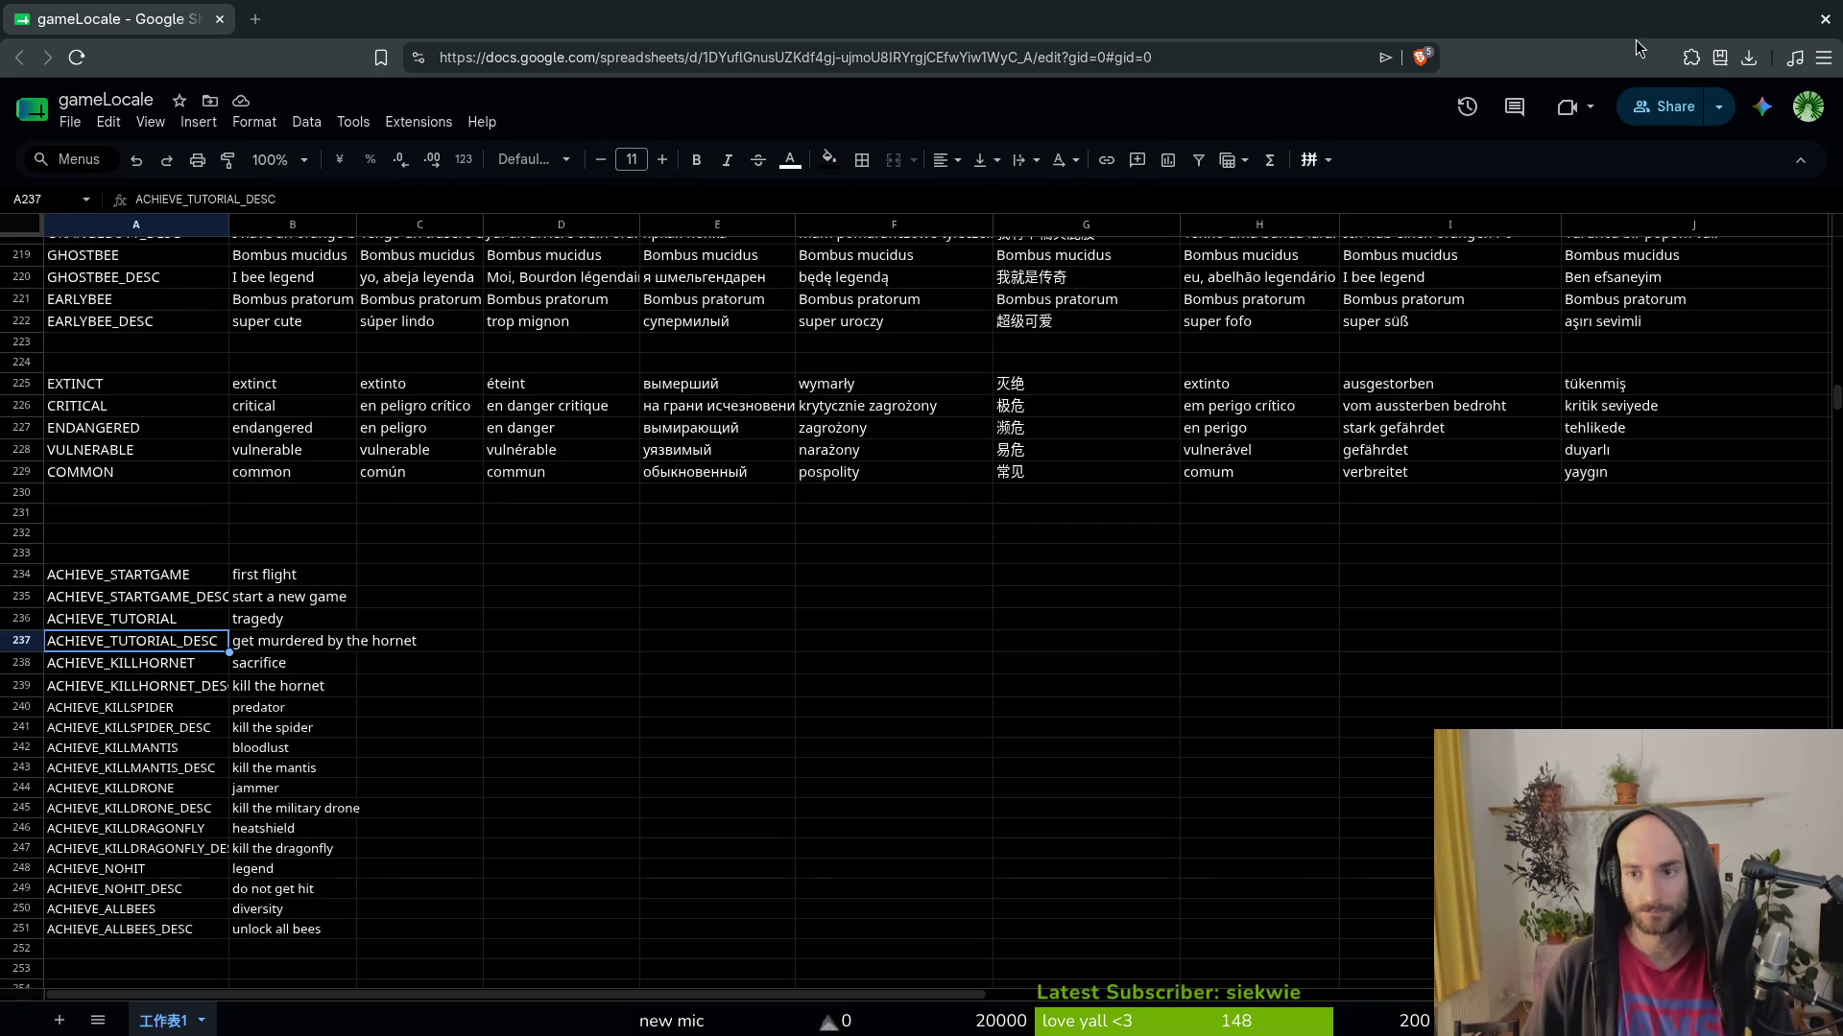
left_click(71, 126)
mouse_move(279, 356)
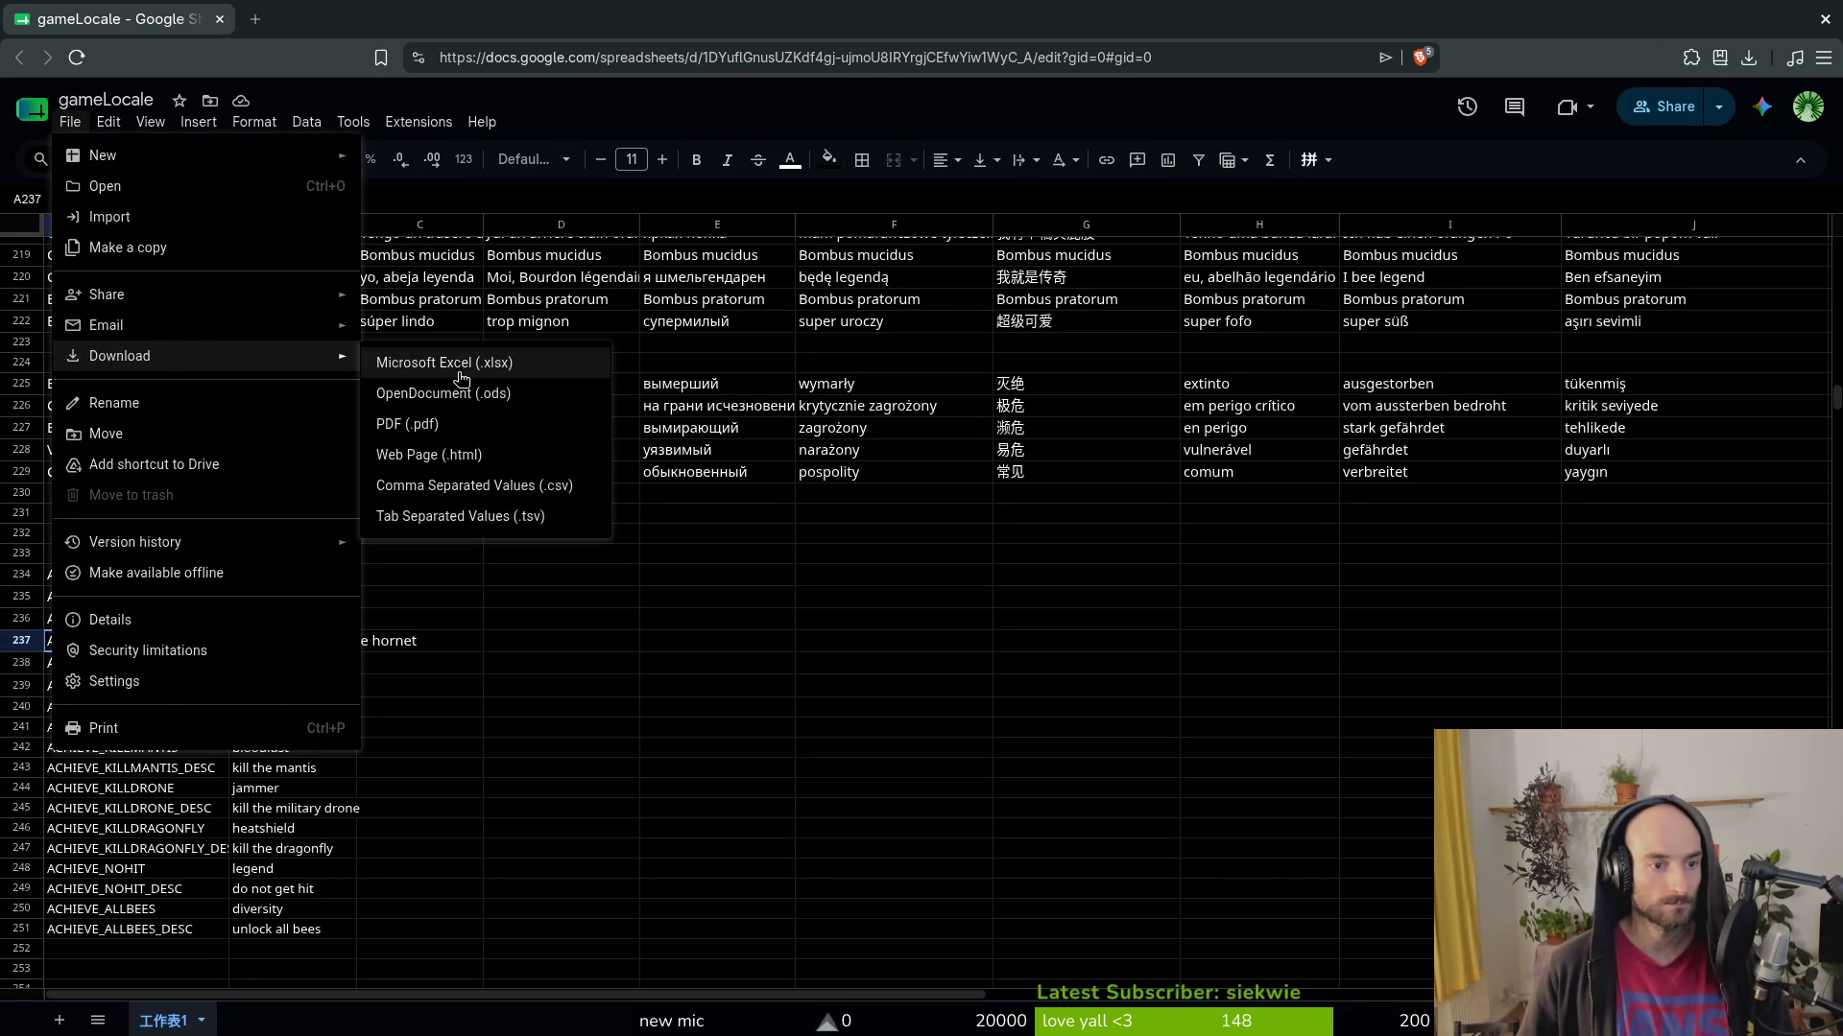
left_click(504, 494)
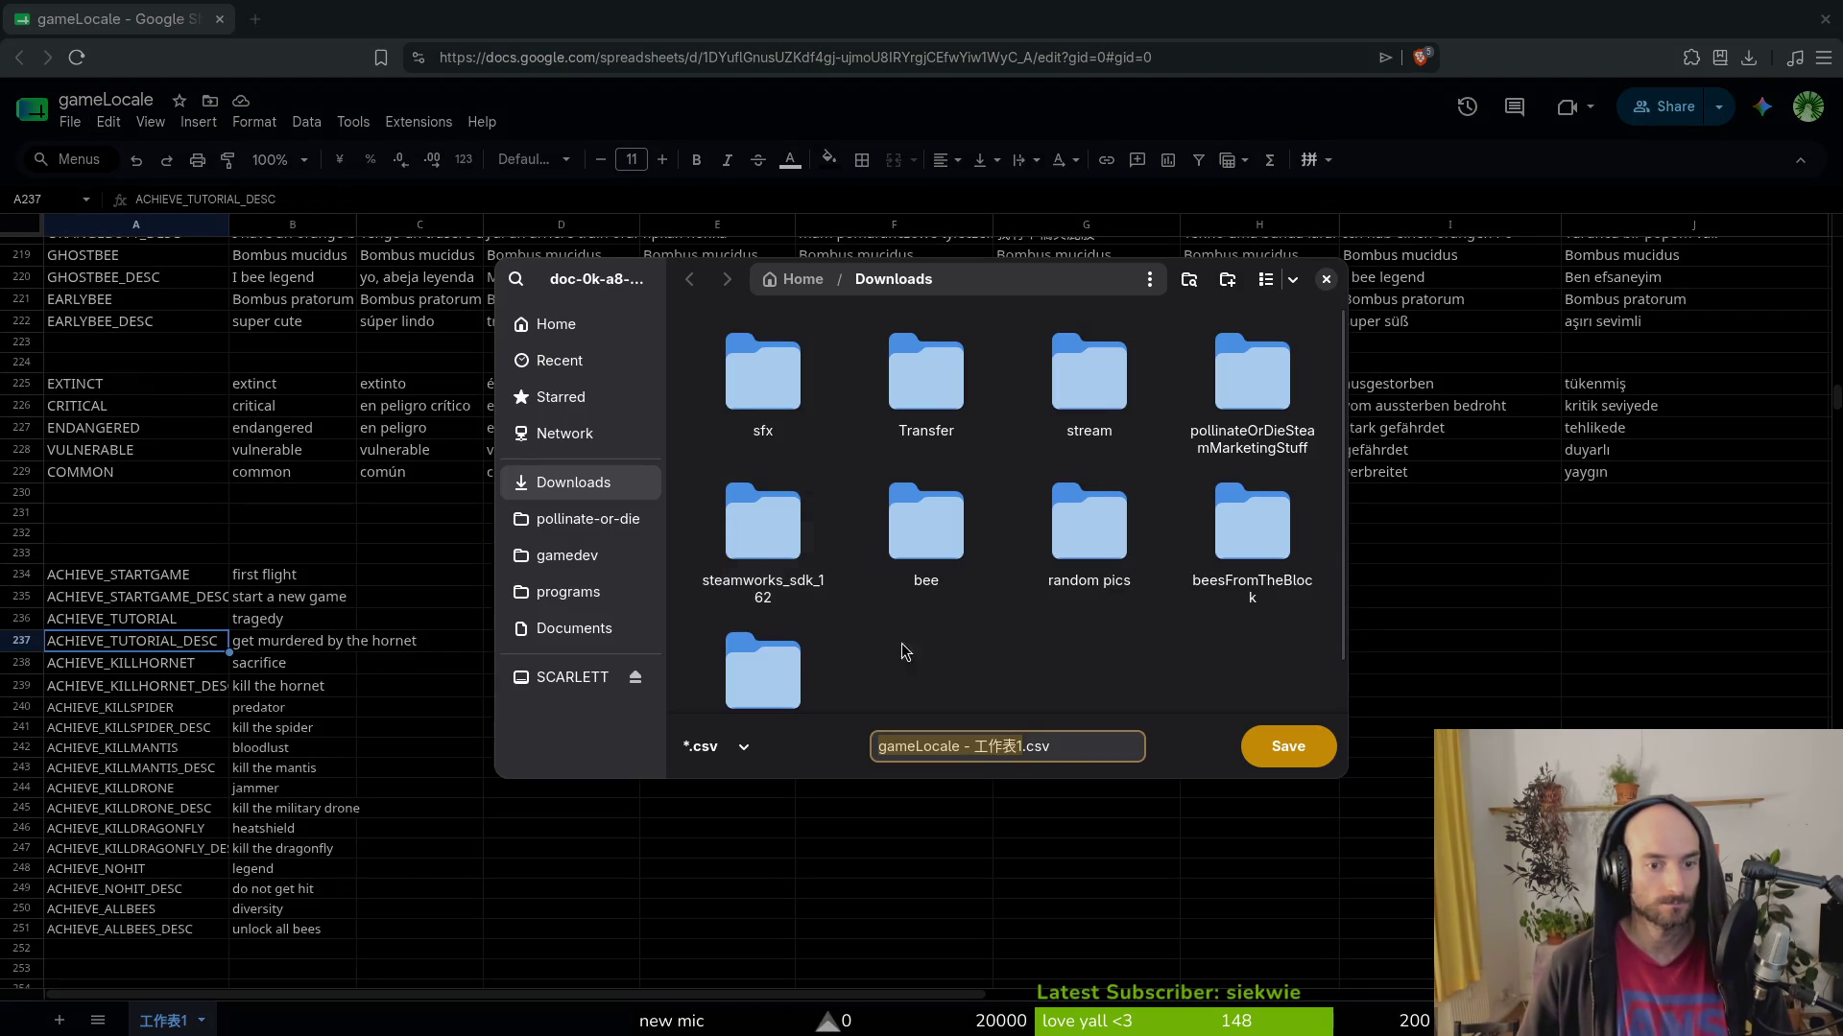
- Replace pollinate-or-die/docs/translations.csv with the download, then select B234:B251
left_click(580, 519)
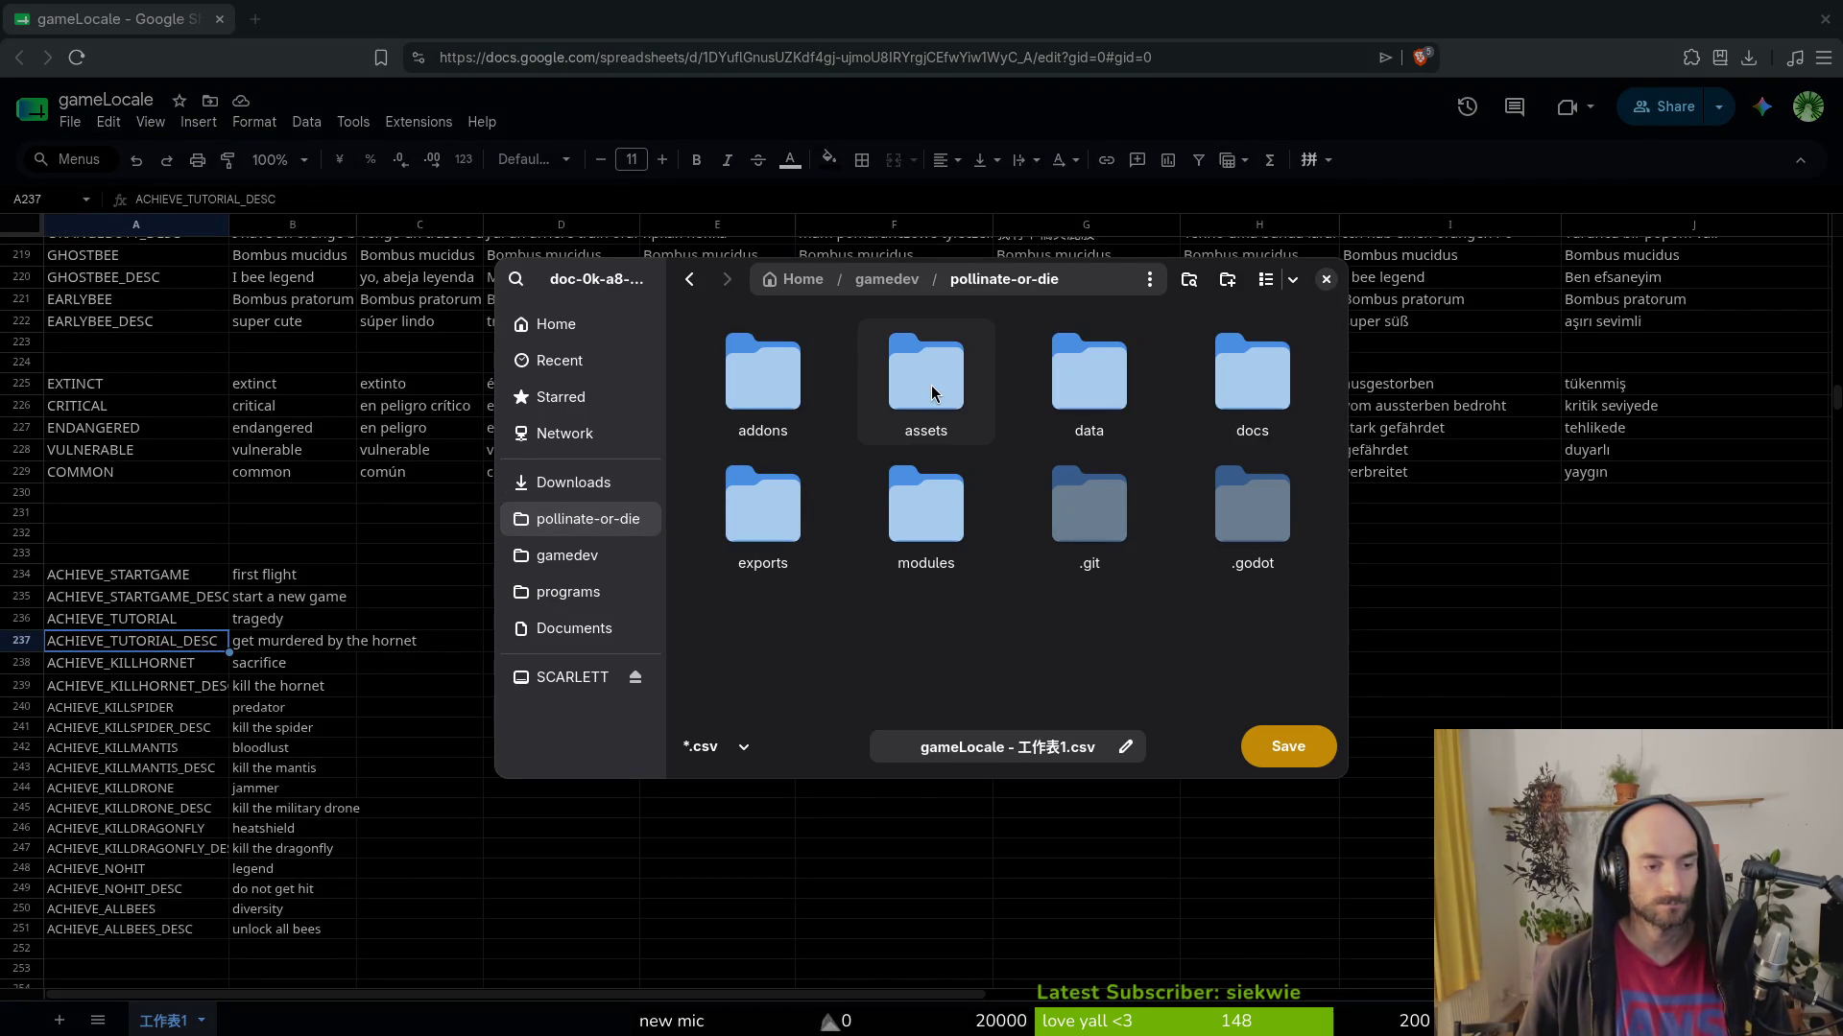
double_click(1238, 379)
left_click(763, 376)
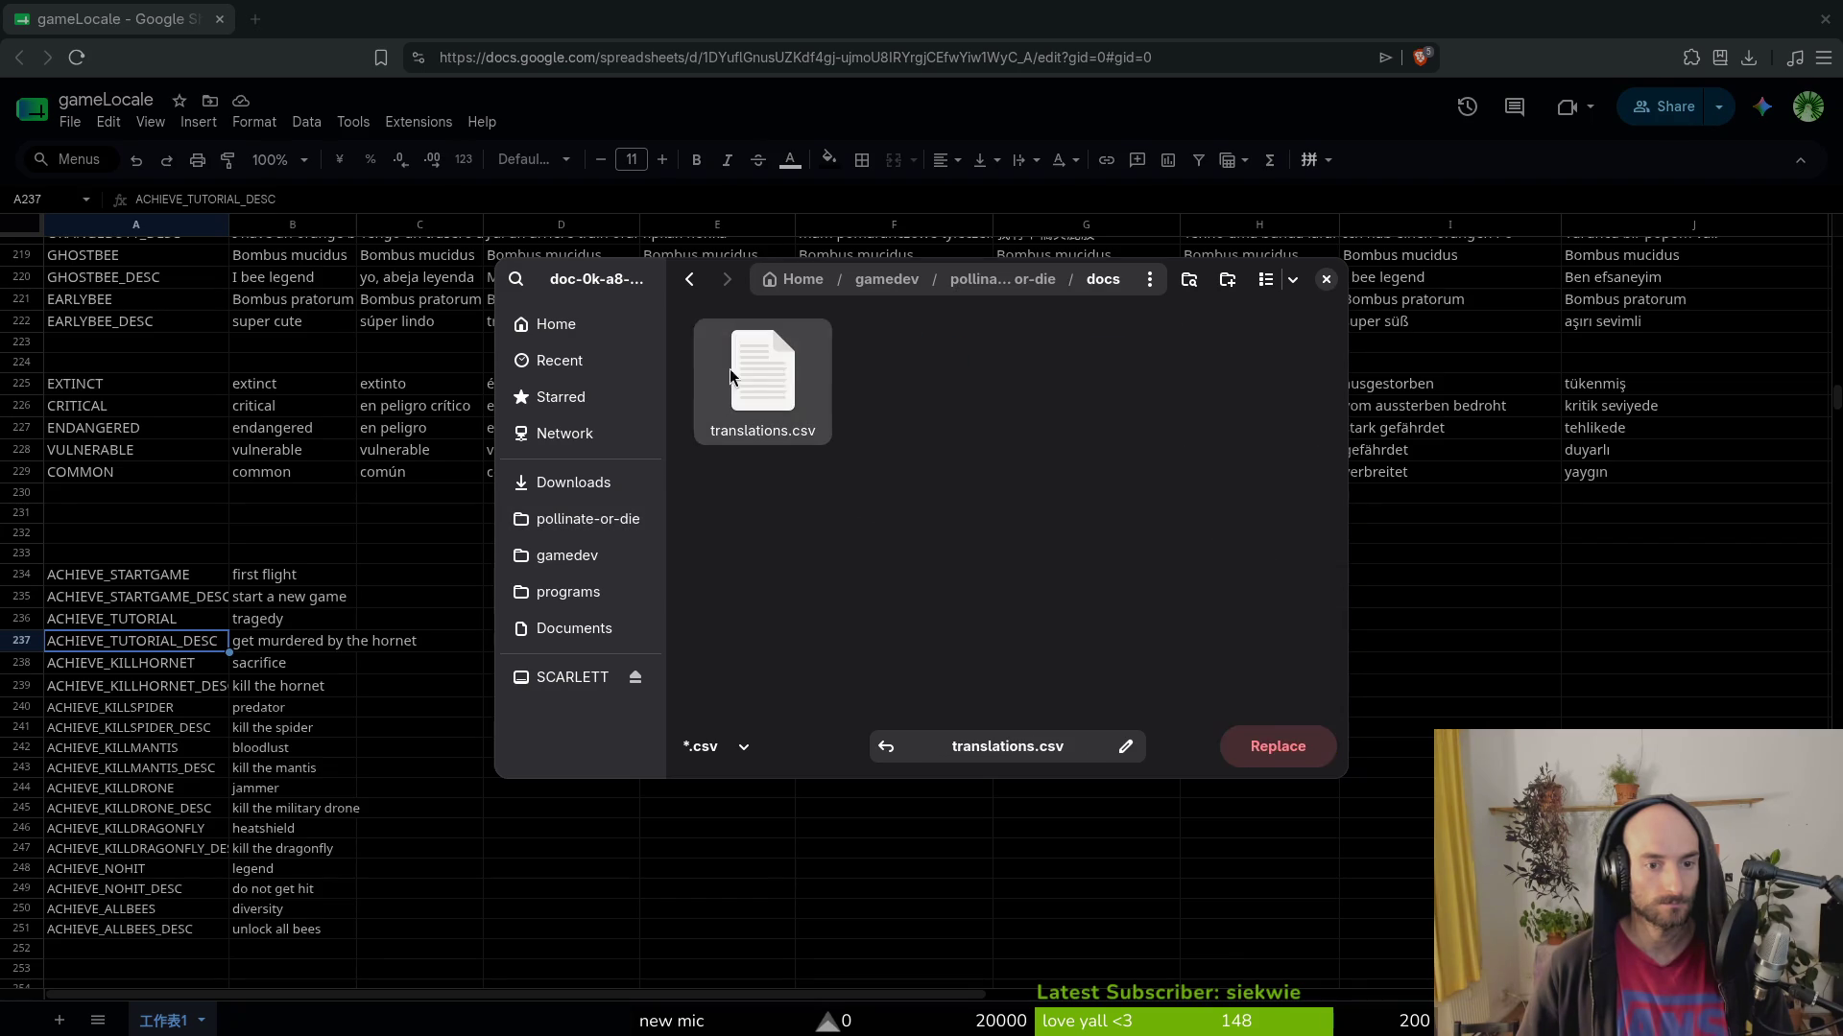
left_click(1277, 746)
left_click(950, 569)
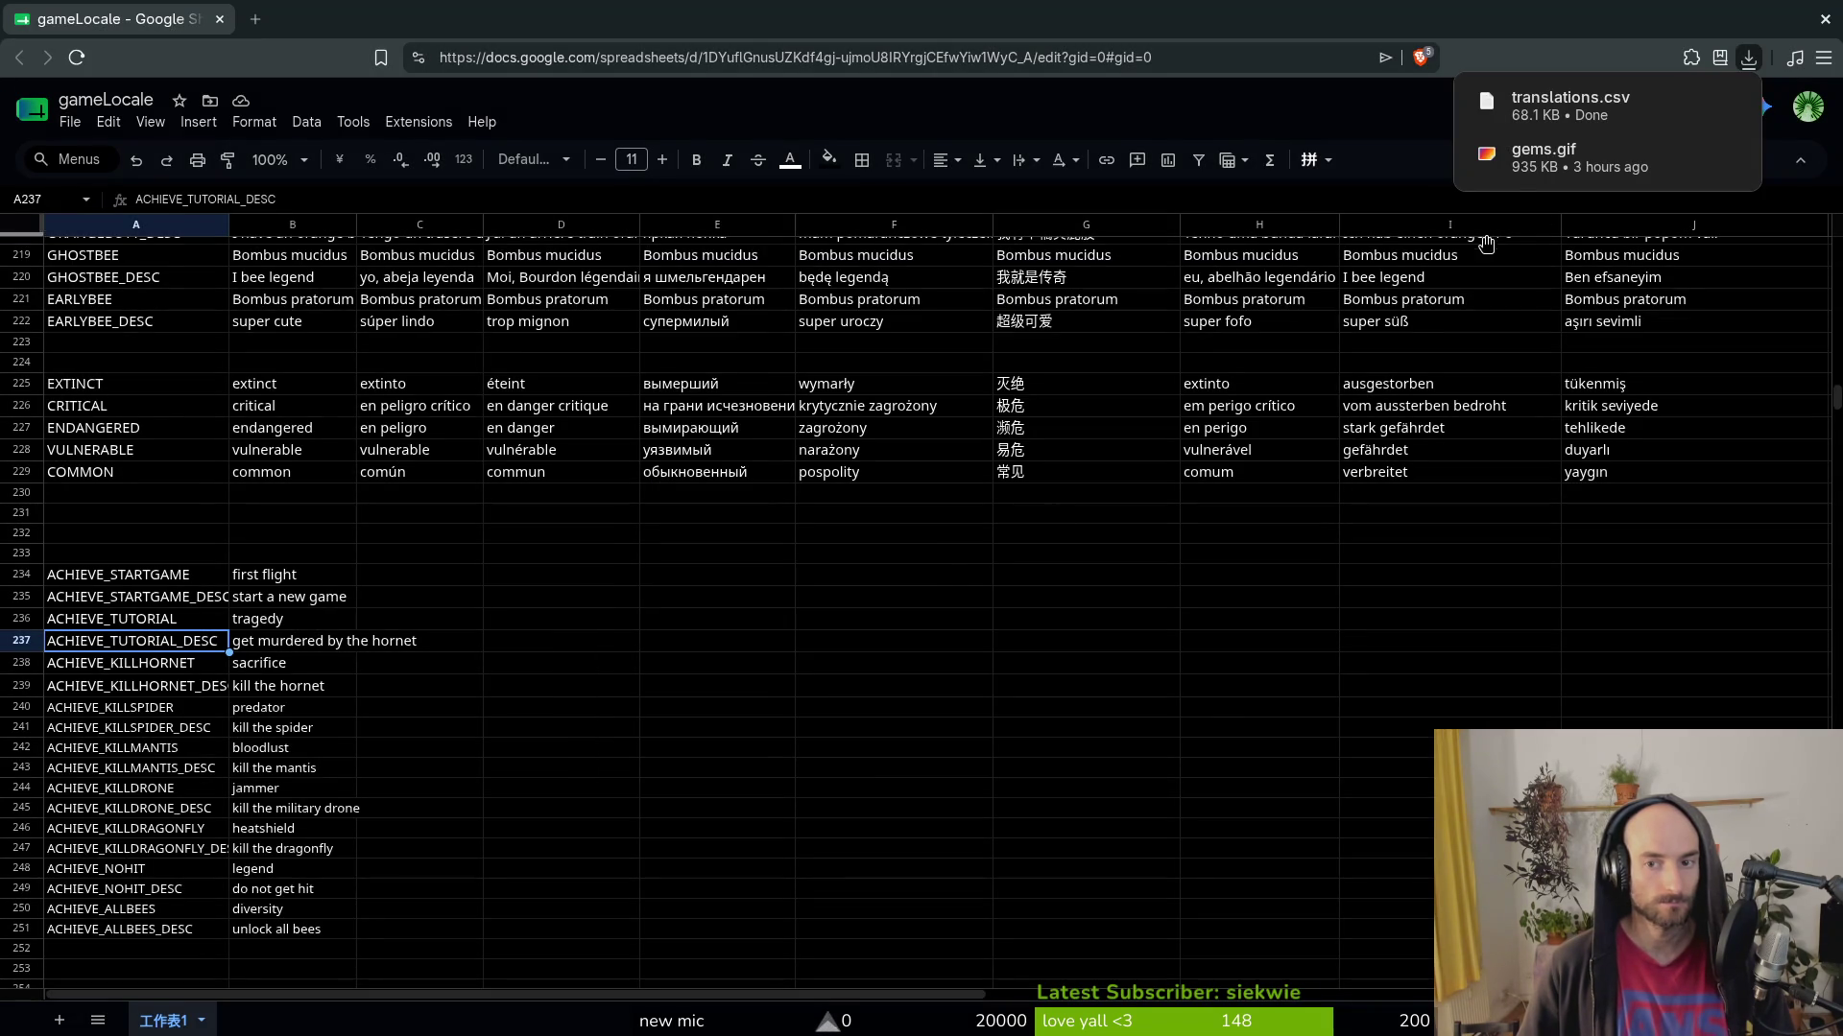
mouse_move(240, 582)
left_mouse_down()
mouse_move(288, 773)
mouse_move(288, 931)
left_mouse_up()
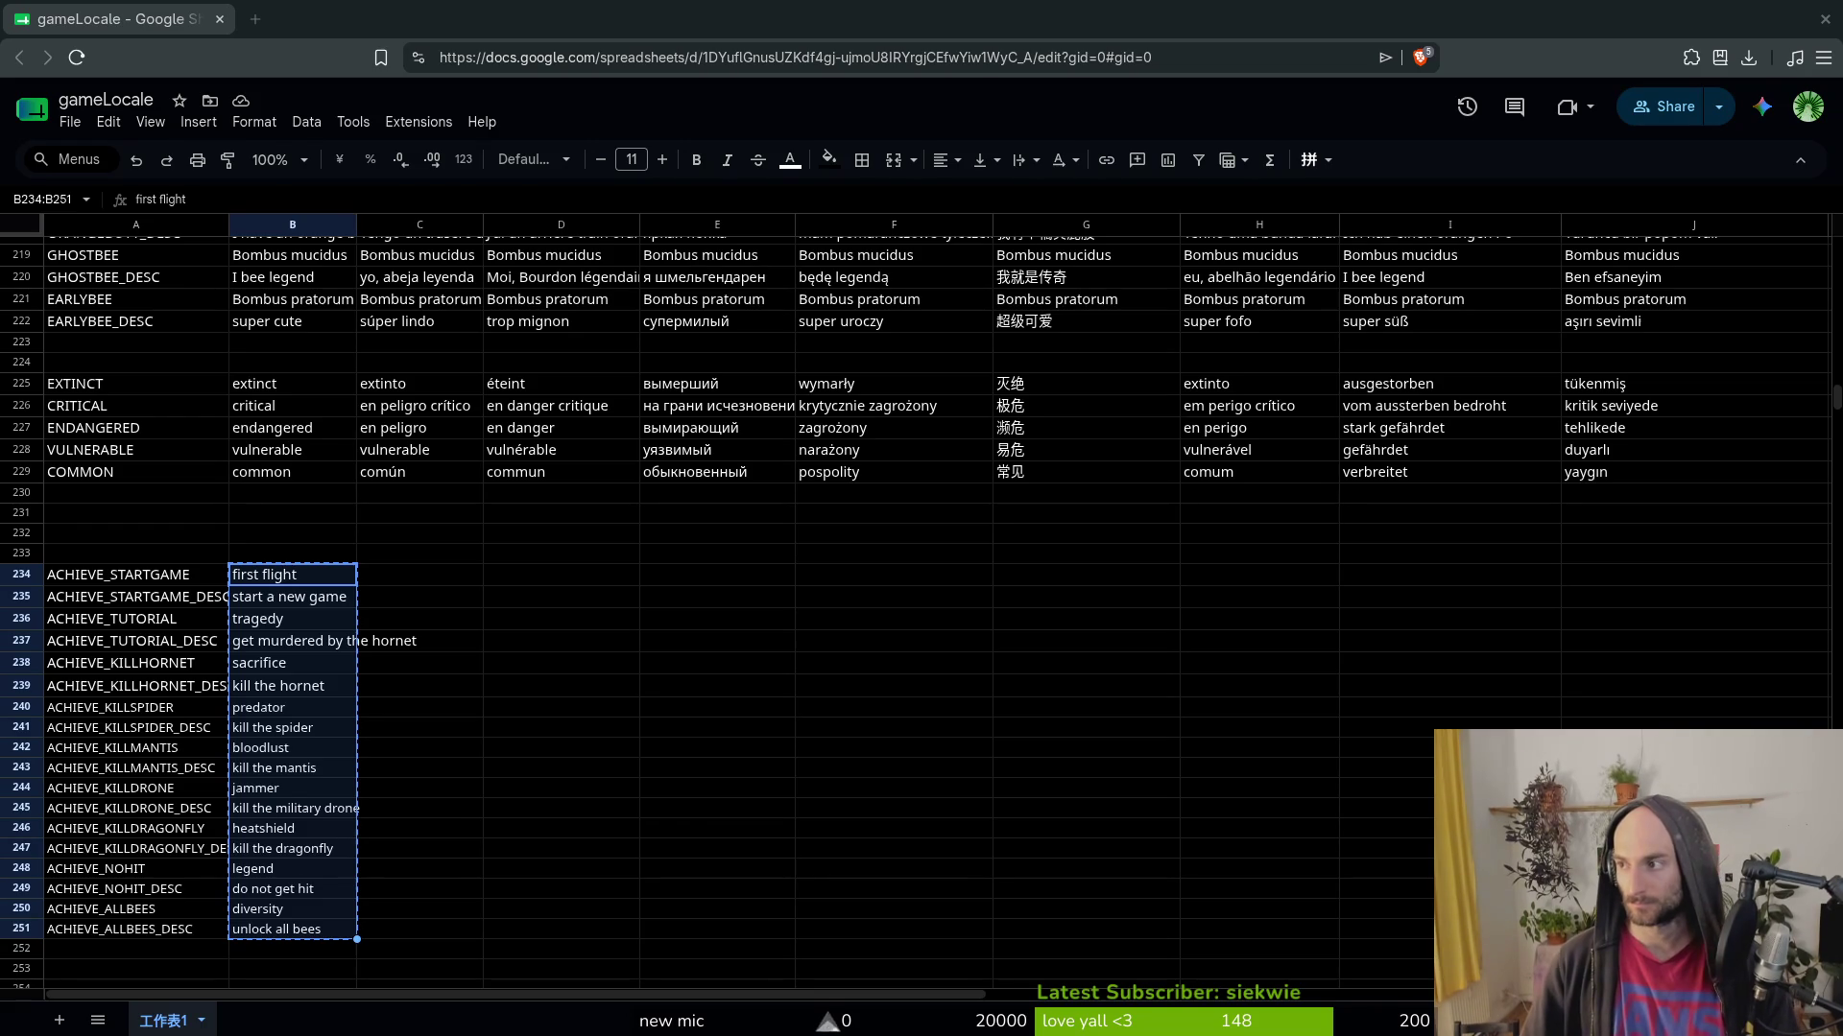
key("super+g")
- Write the request 'i need some stuff' with the target language list, then paste the texts
type("i ne")
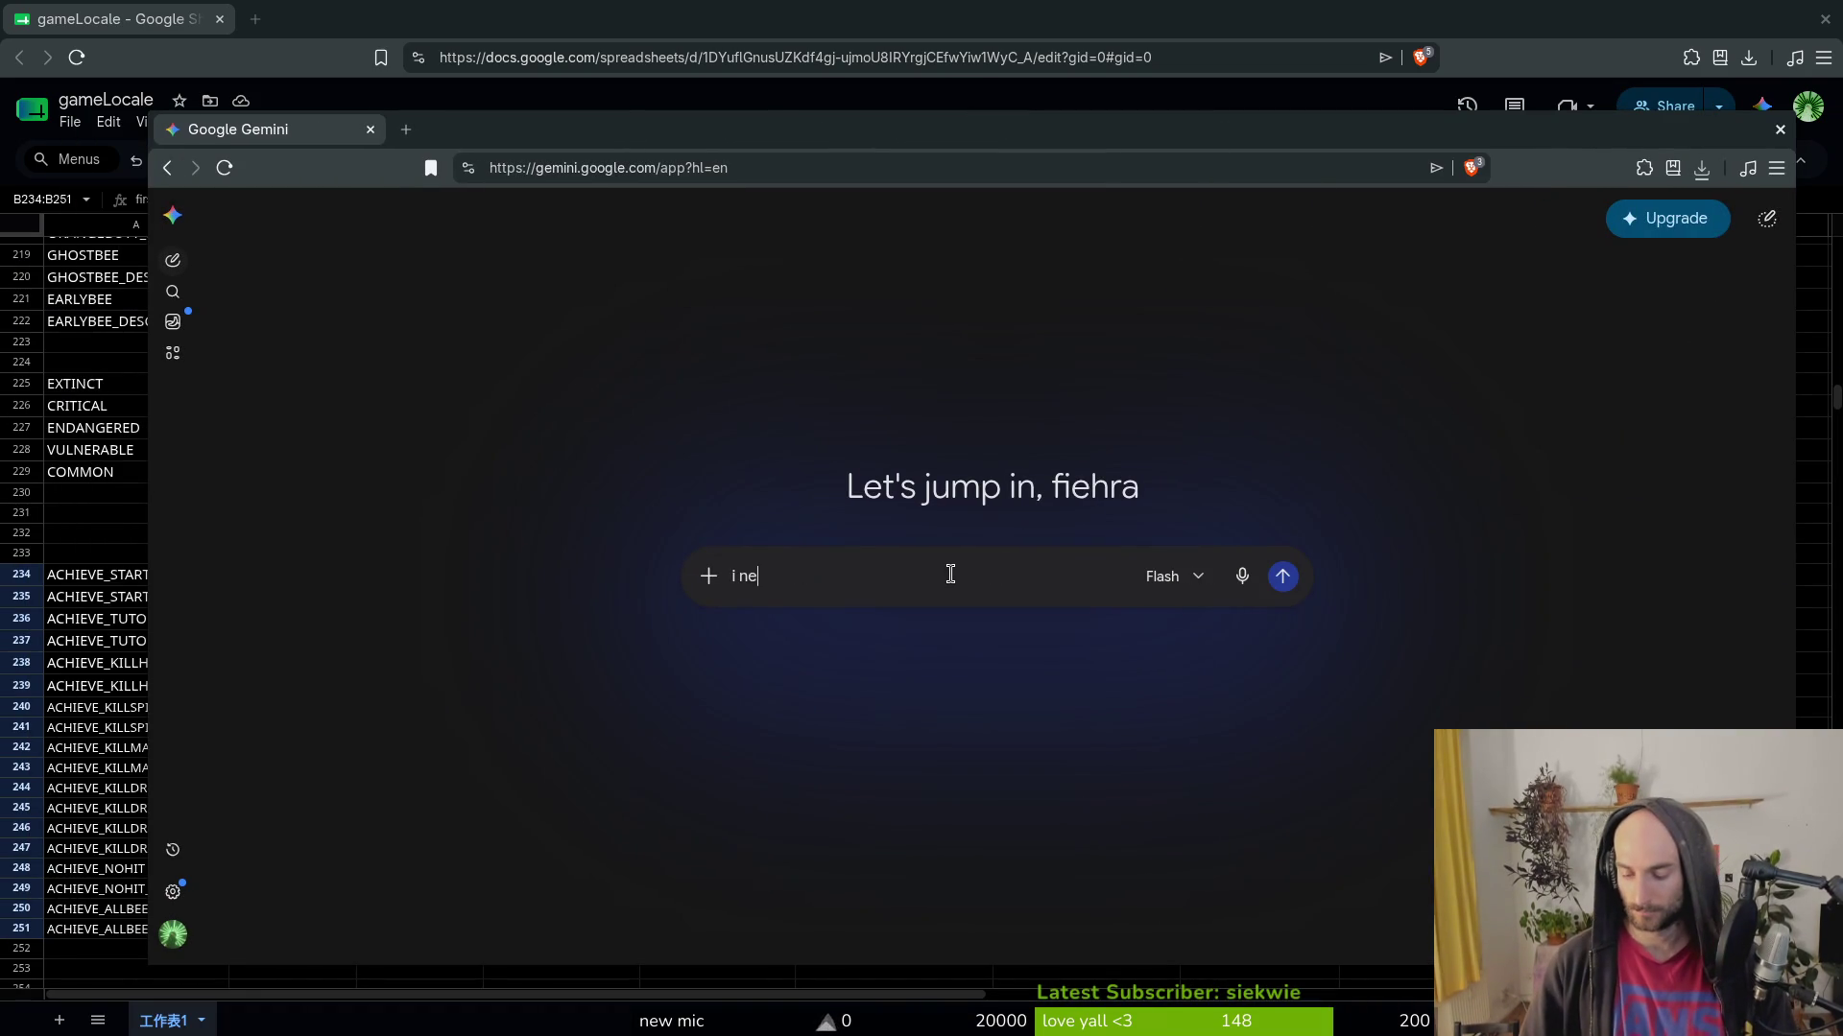
type("ed some stuff localized for a video game again:")
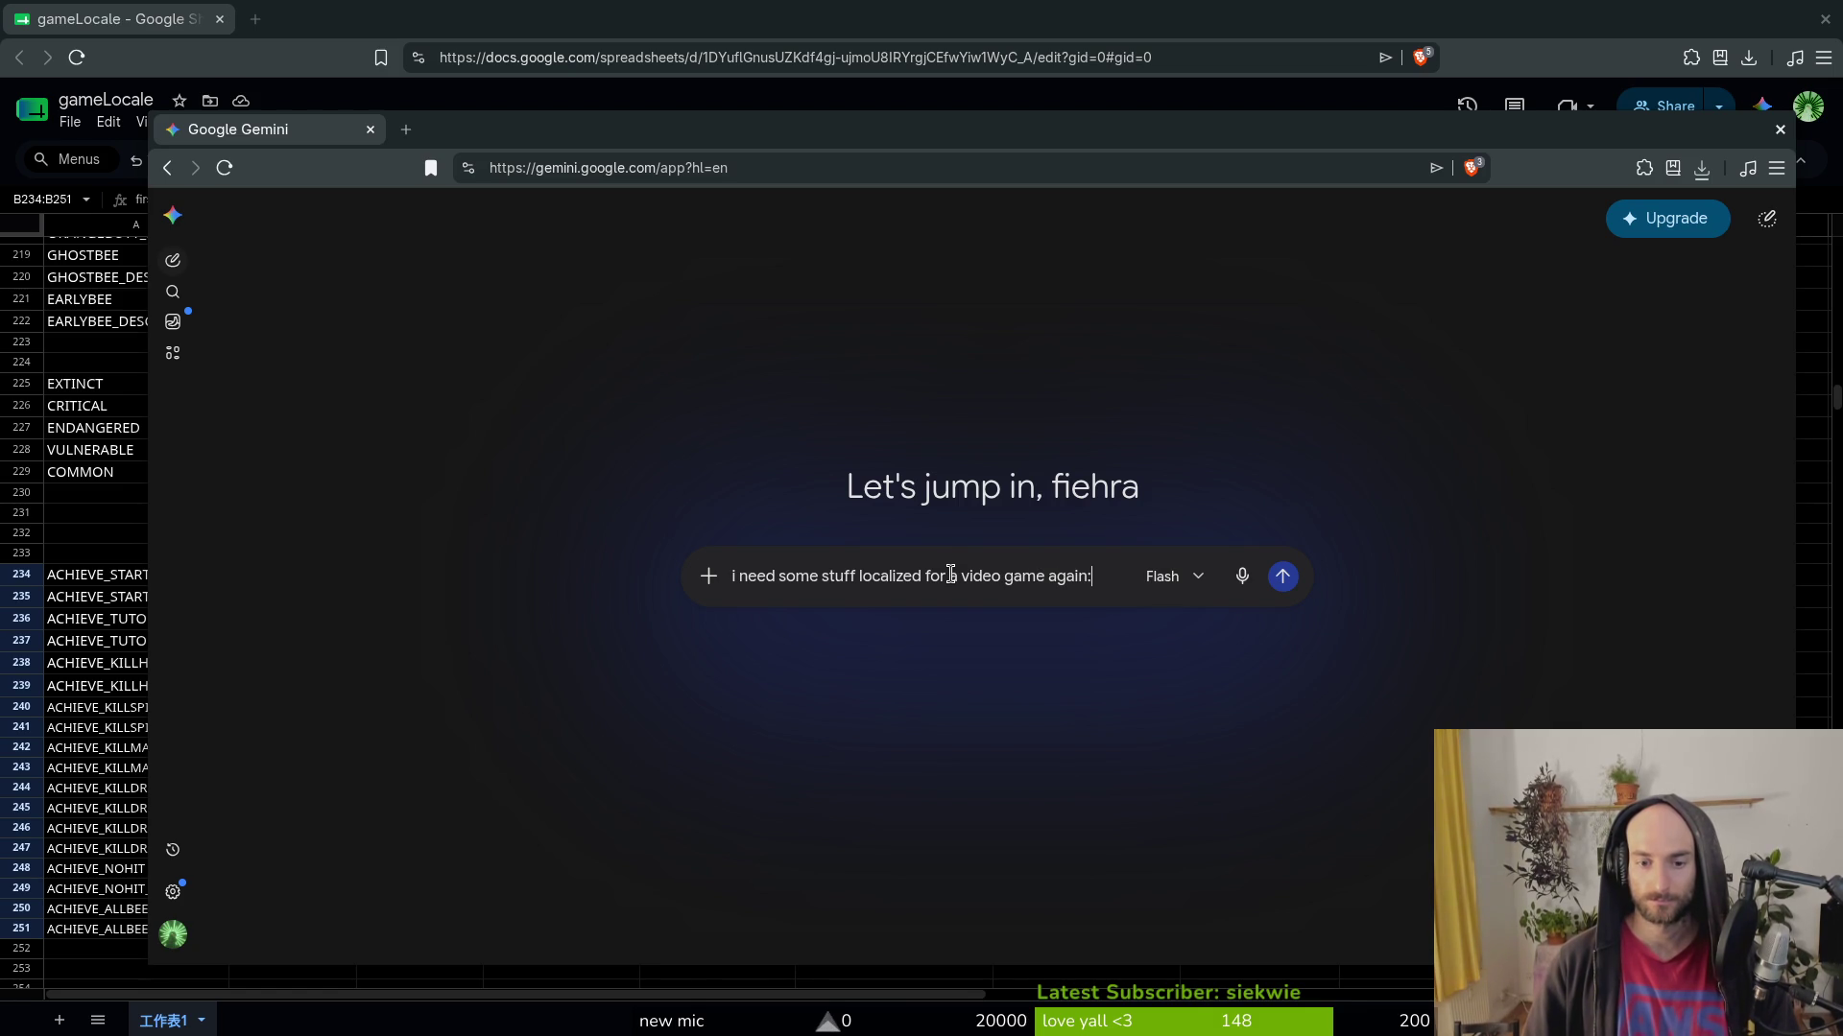
key("shift+Return")
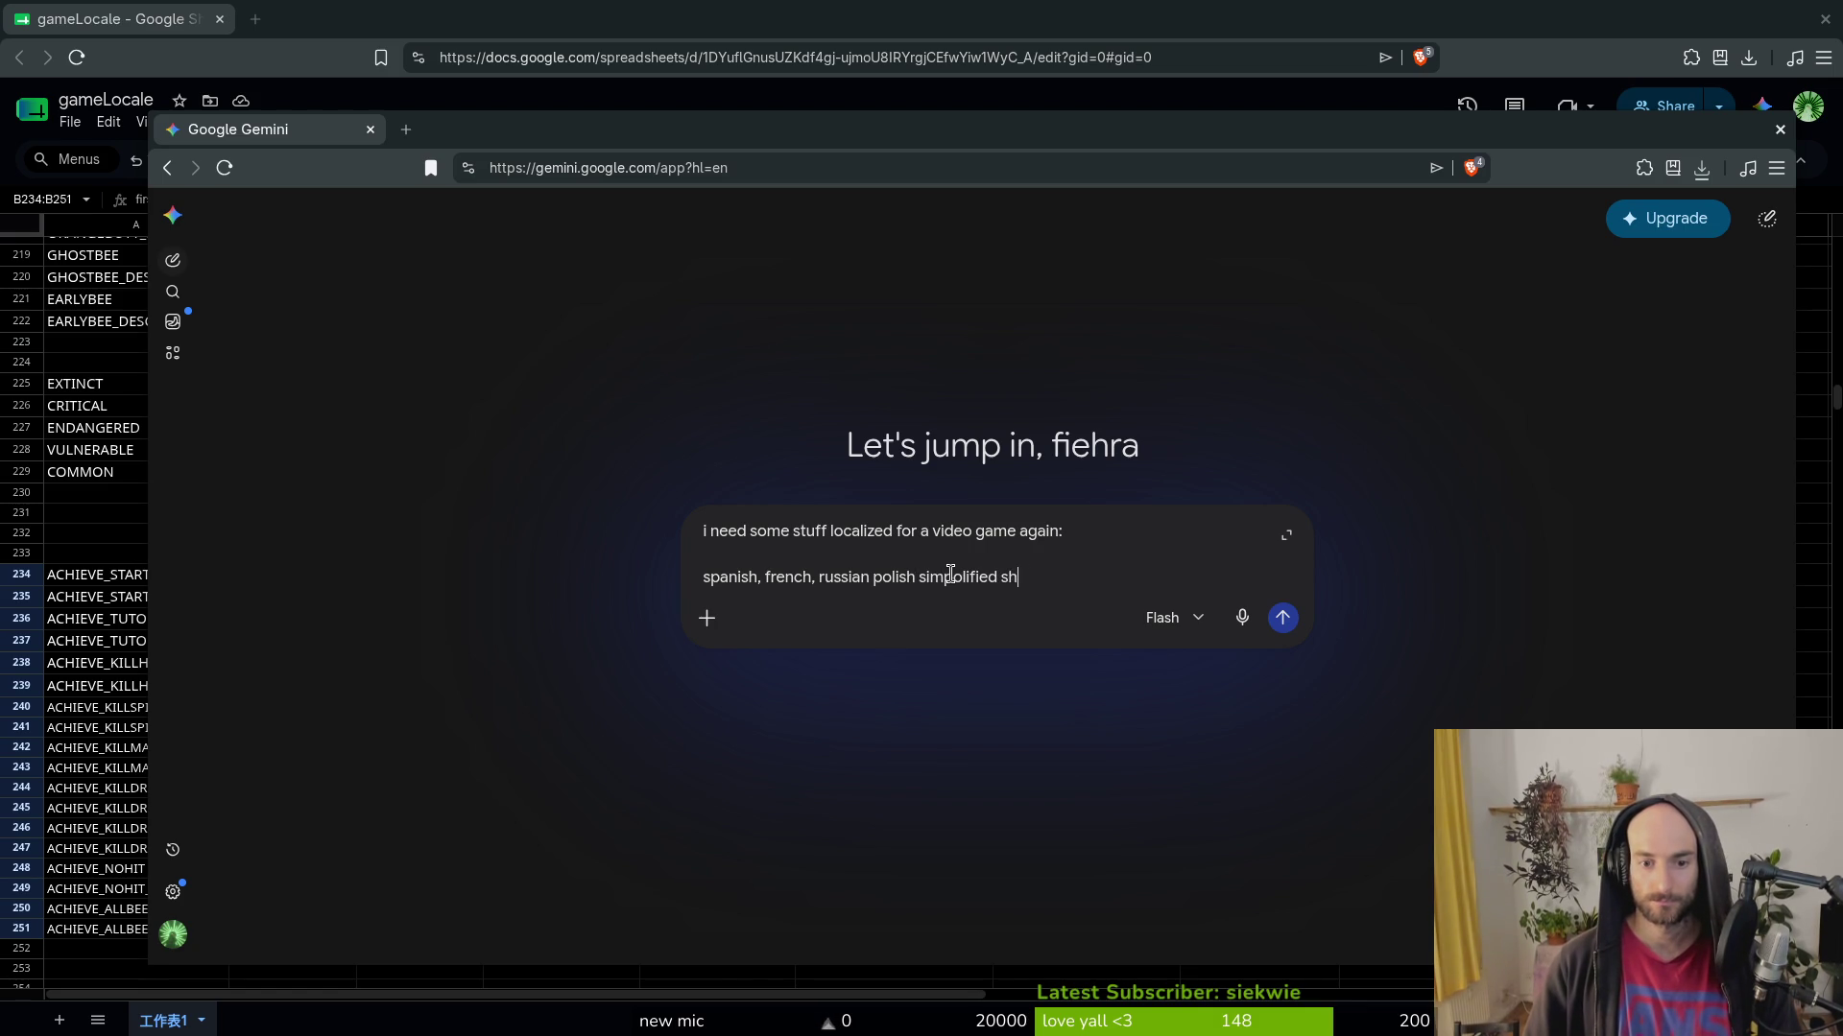
type("prot")
key("BackSpace")
key("BackSpace")
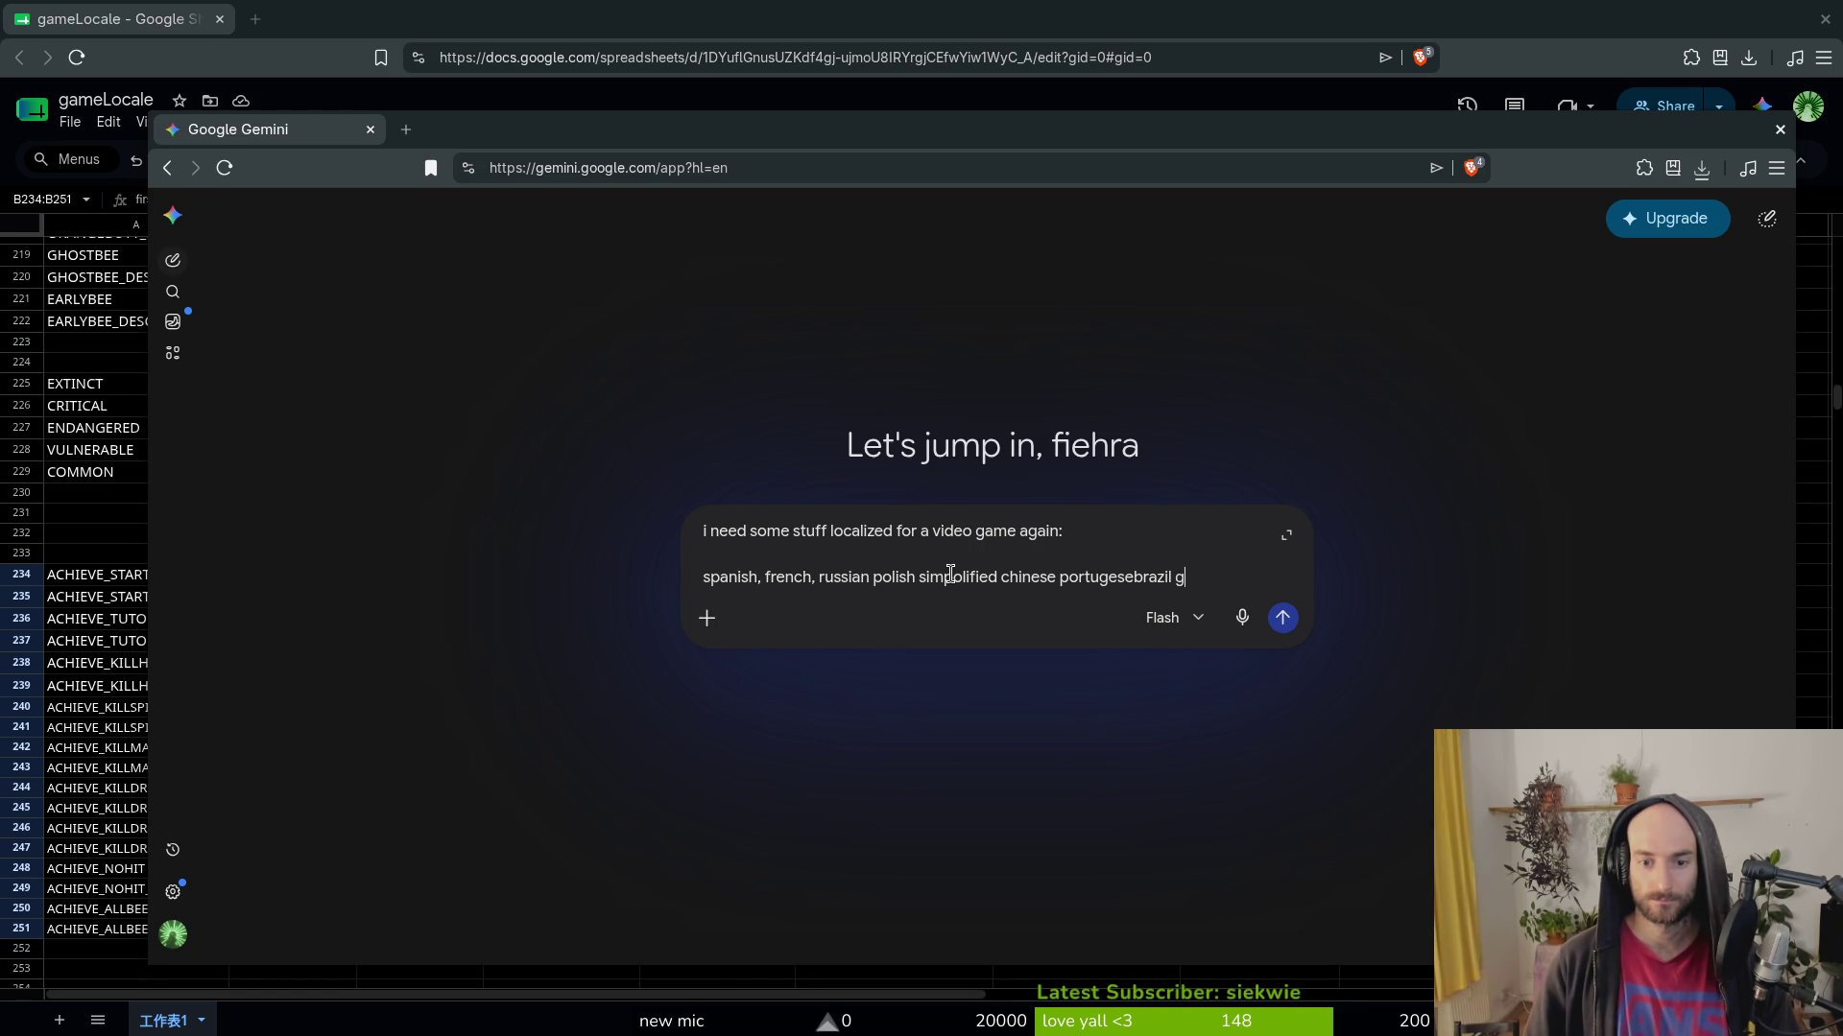
type("rkish")
key("shift+Return")
key("shift+Return")
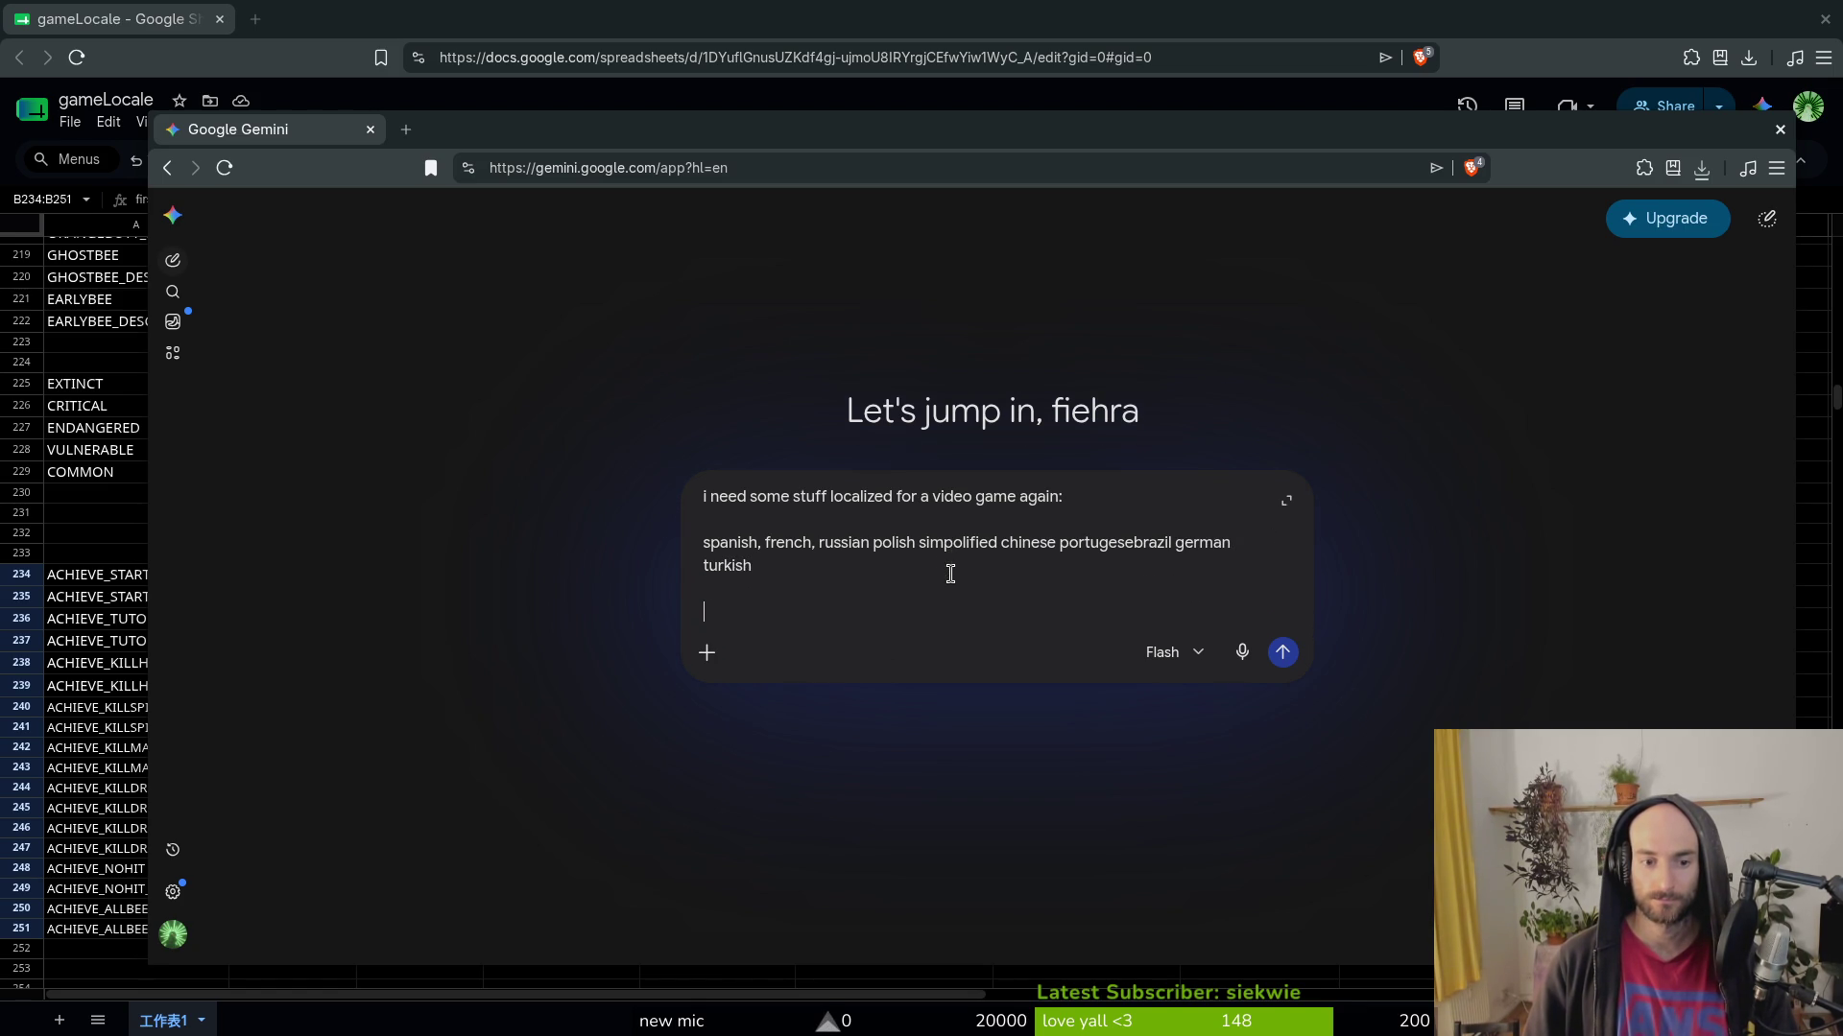
type("first flightstart a new gametragedyget murdered by the hornet sacrificekill the hornetpredatorkill the spiderbloodlustkill the mantisjammerkill the military drone heatshieldkill the dragonflylegenddo not get hitdiversityunlock all bees")
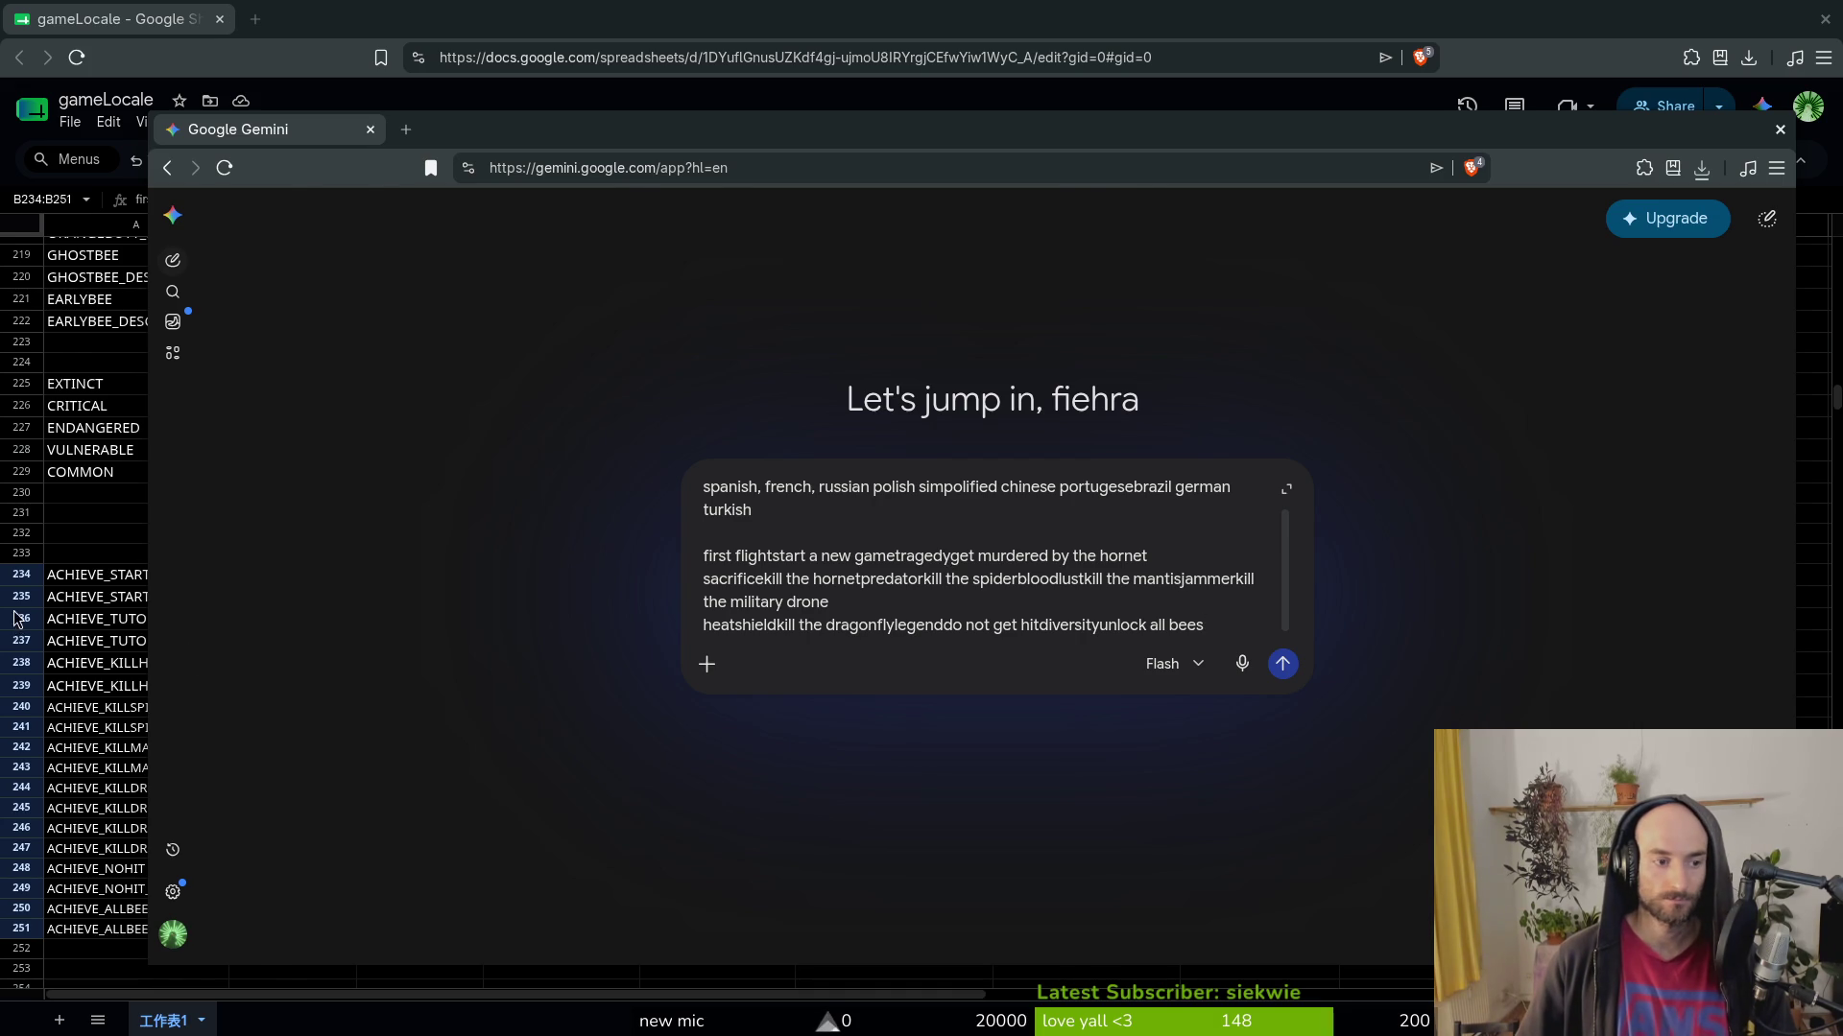
- Reselect B234:B251 in the sheet and get the achievement texts pasted into the prompt
left_click(73, 583)
left_click_drag(278, 584, 300, 935)
left_click(1201, 603)
type("first flightstart a new gametragedyget murdered by the hornet sacrificekill the hornetpredatorkill the spiderbloodlustkill the mantisjammerkill the military drone heatshieldkill the dragonflylegenddo not get hitdiversityunlock all bees")
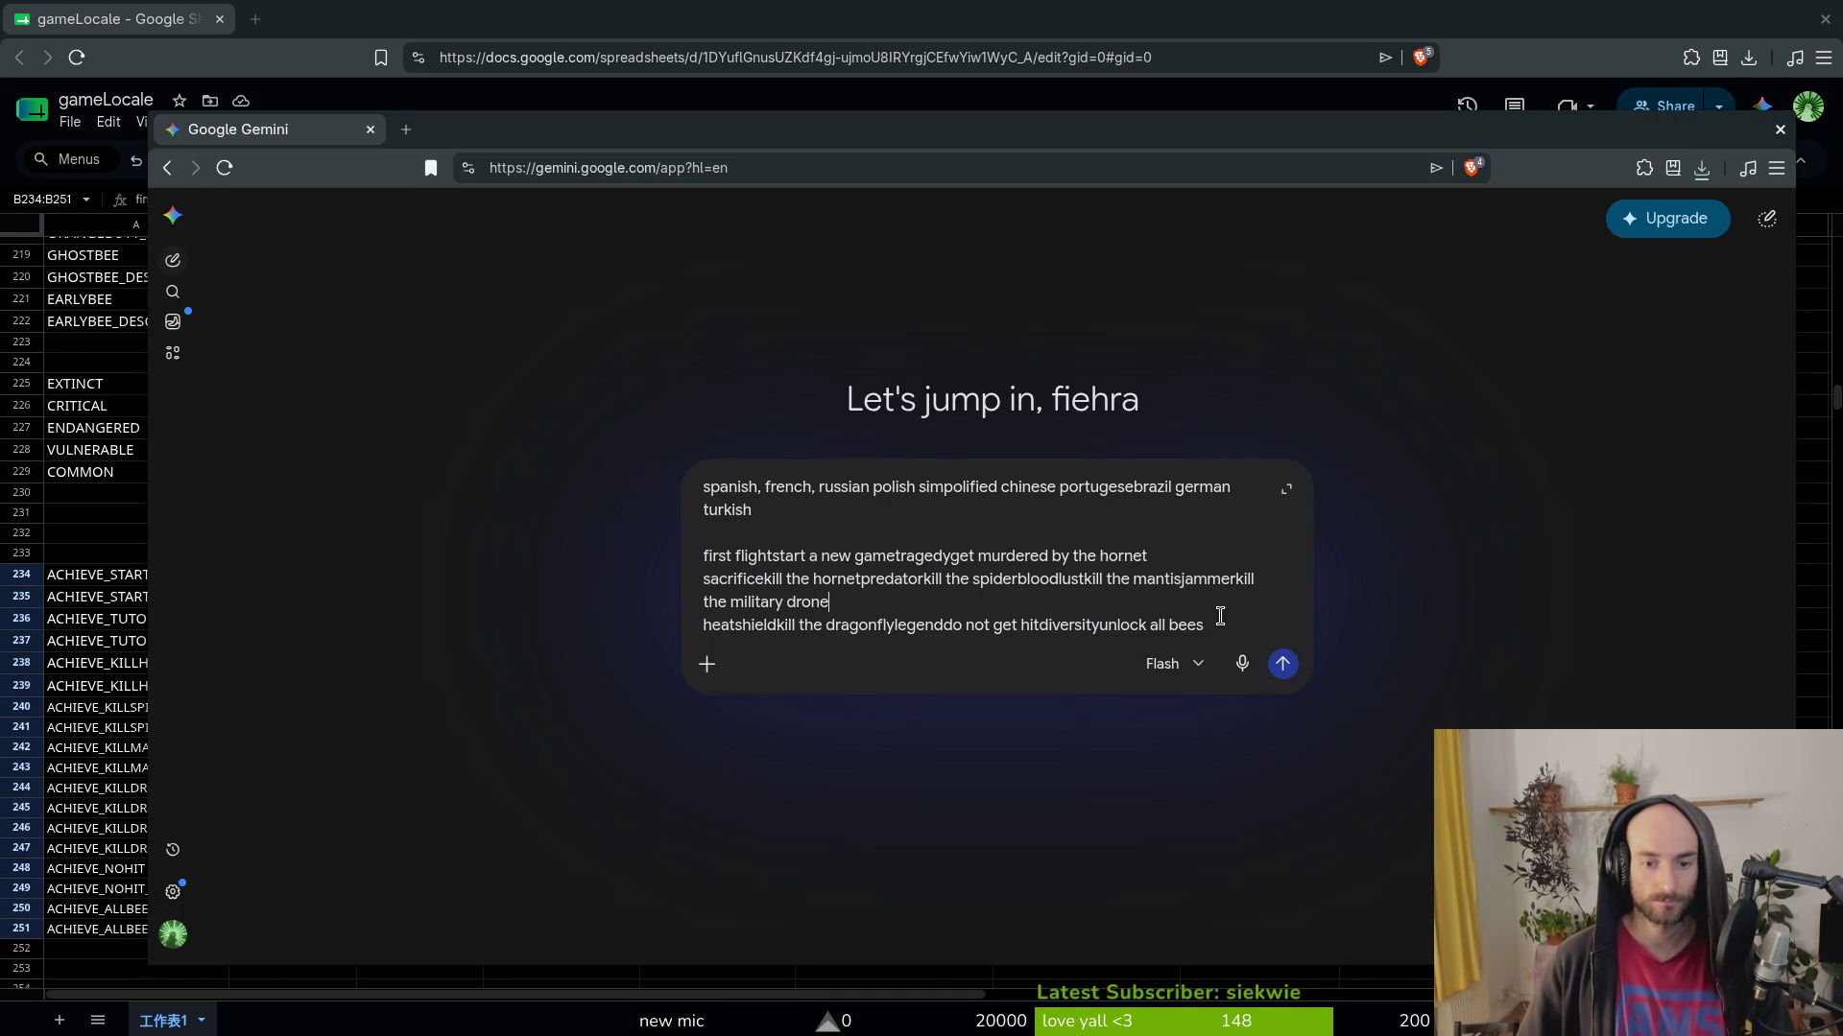
left_click(669, 544, "shift")
key("BackSpace")
key("ctrl+z")
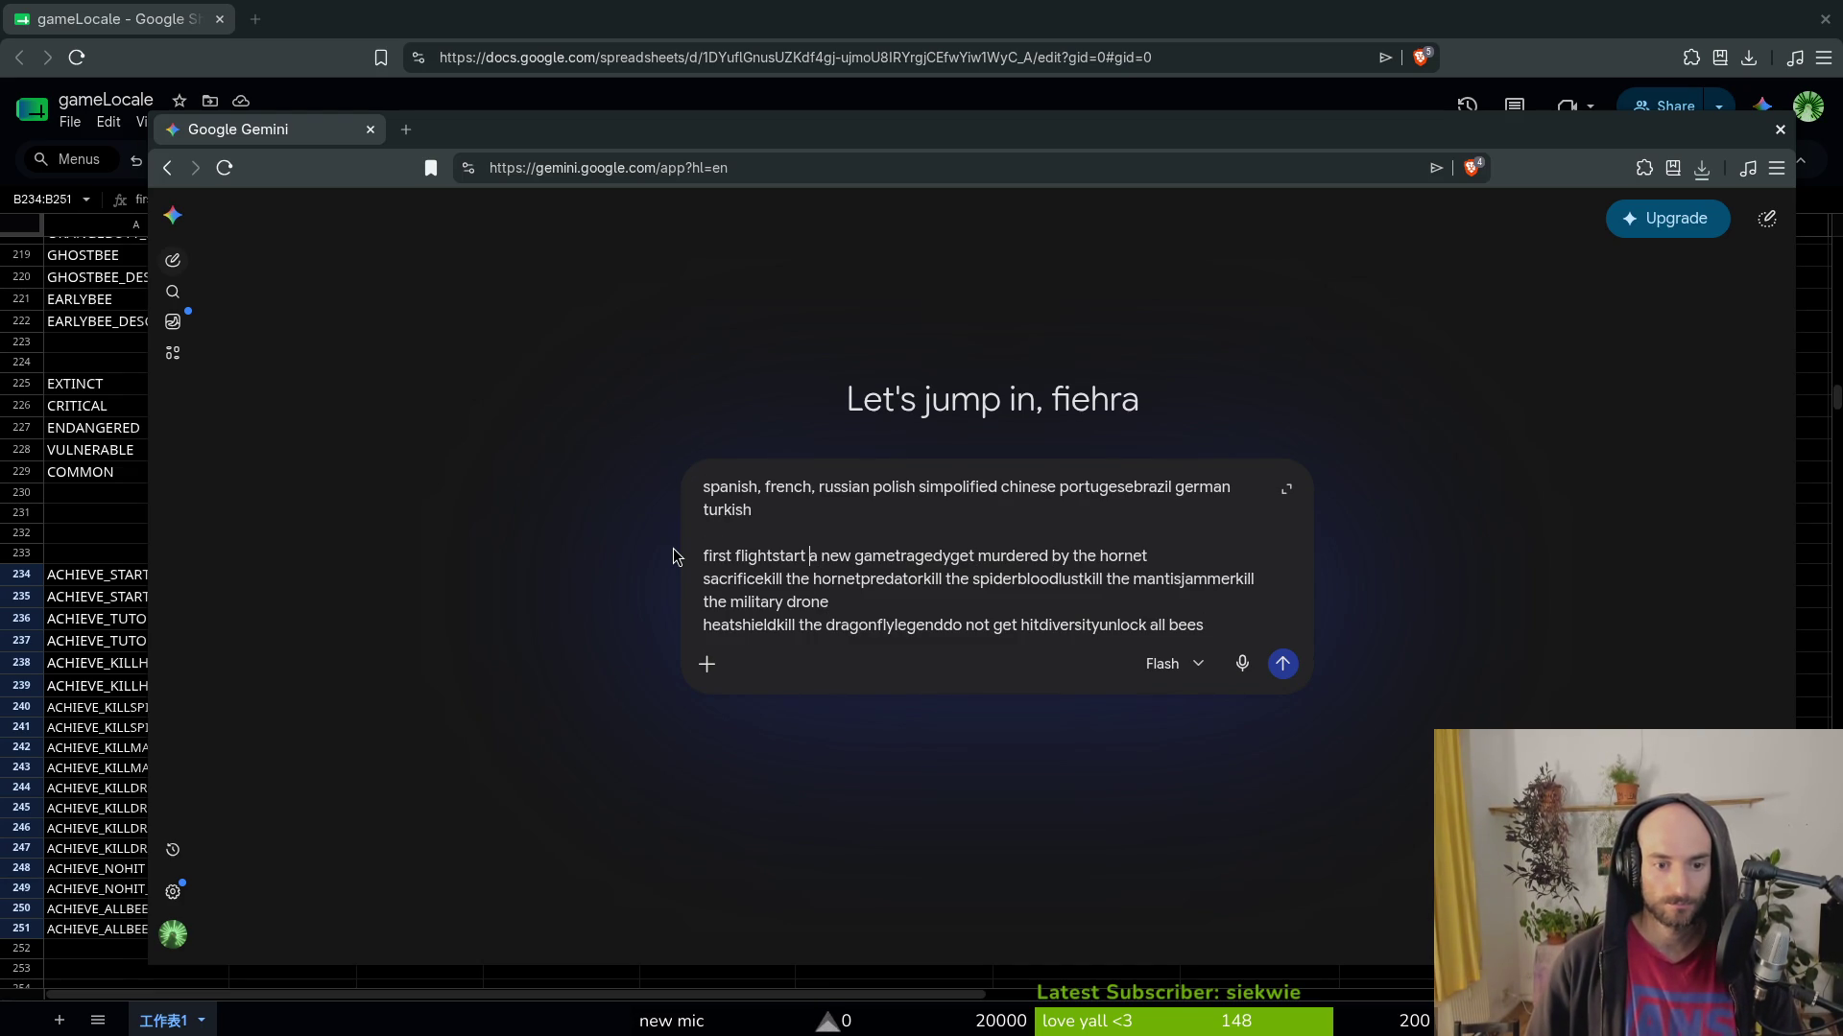
- Put first flight, tragedy, sacrifice, kill the hornet and predator each on separate lines
key("Left")
key("Left")
key("shift+Return")
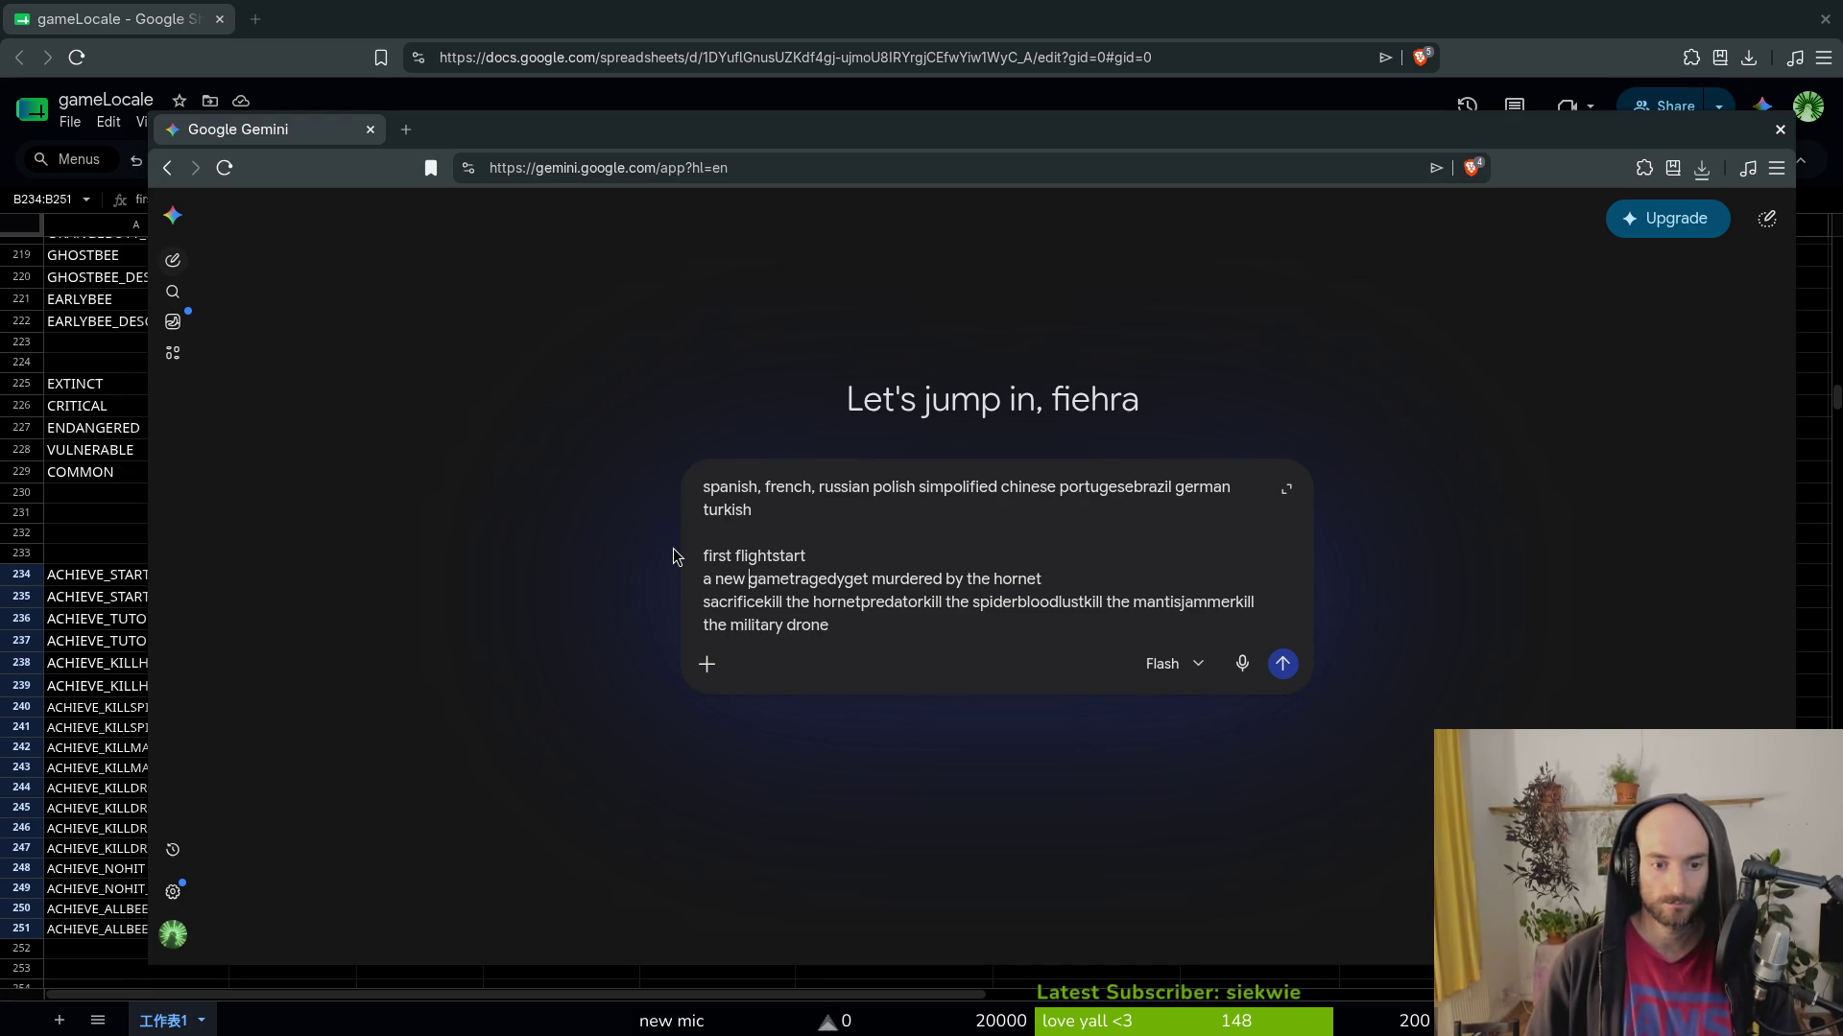
key("shift+Return")
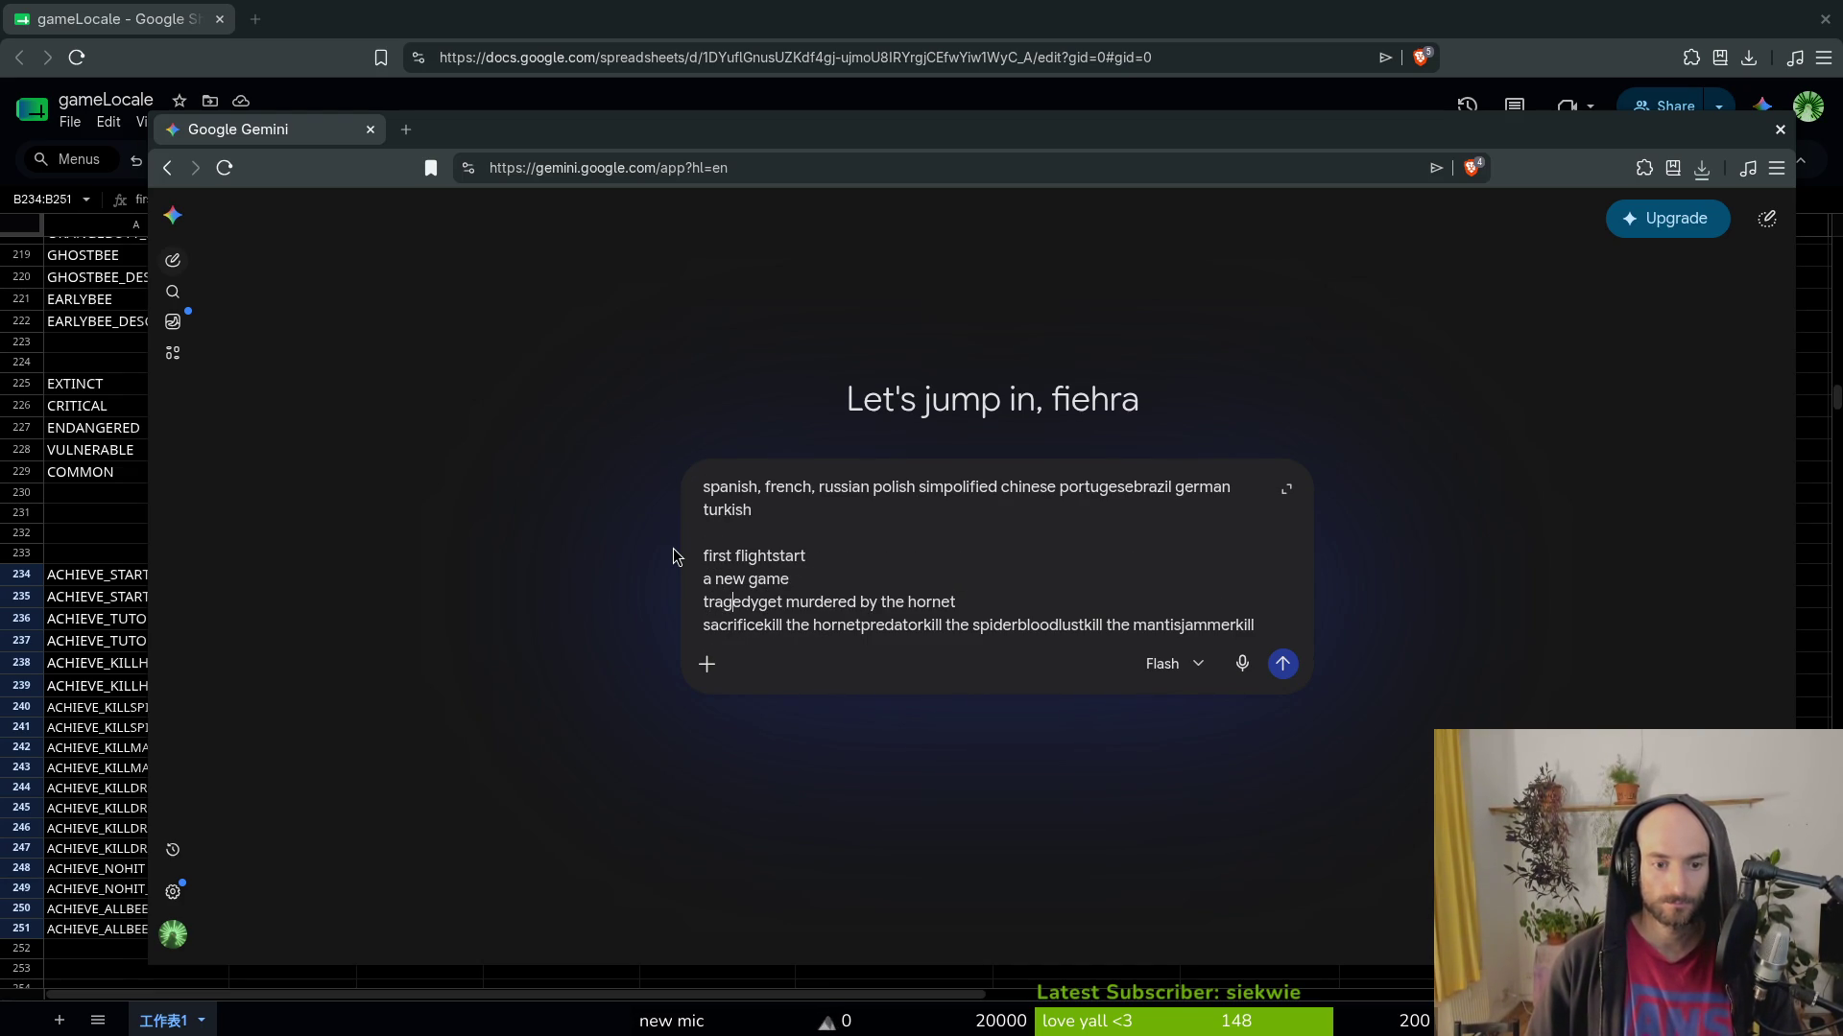
key("Right")
key("Right")
key("Right")
key("shift+Return")
key("Down")
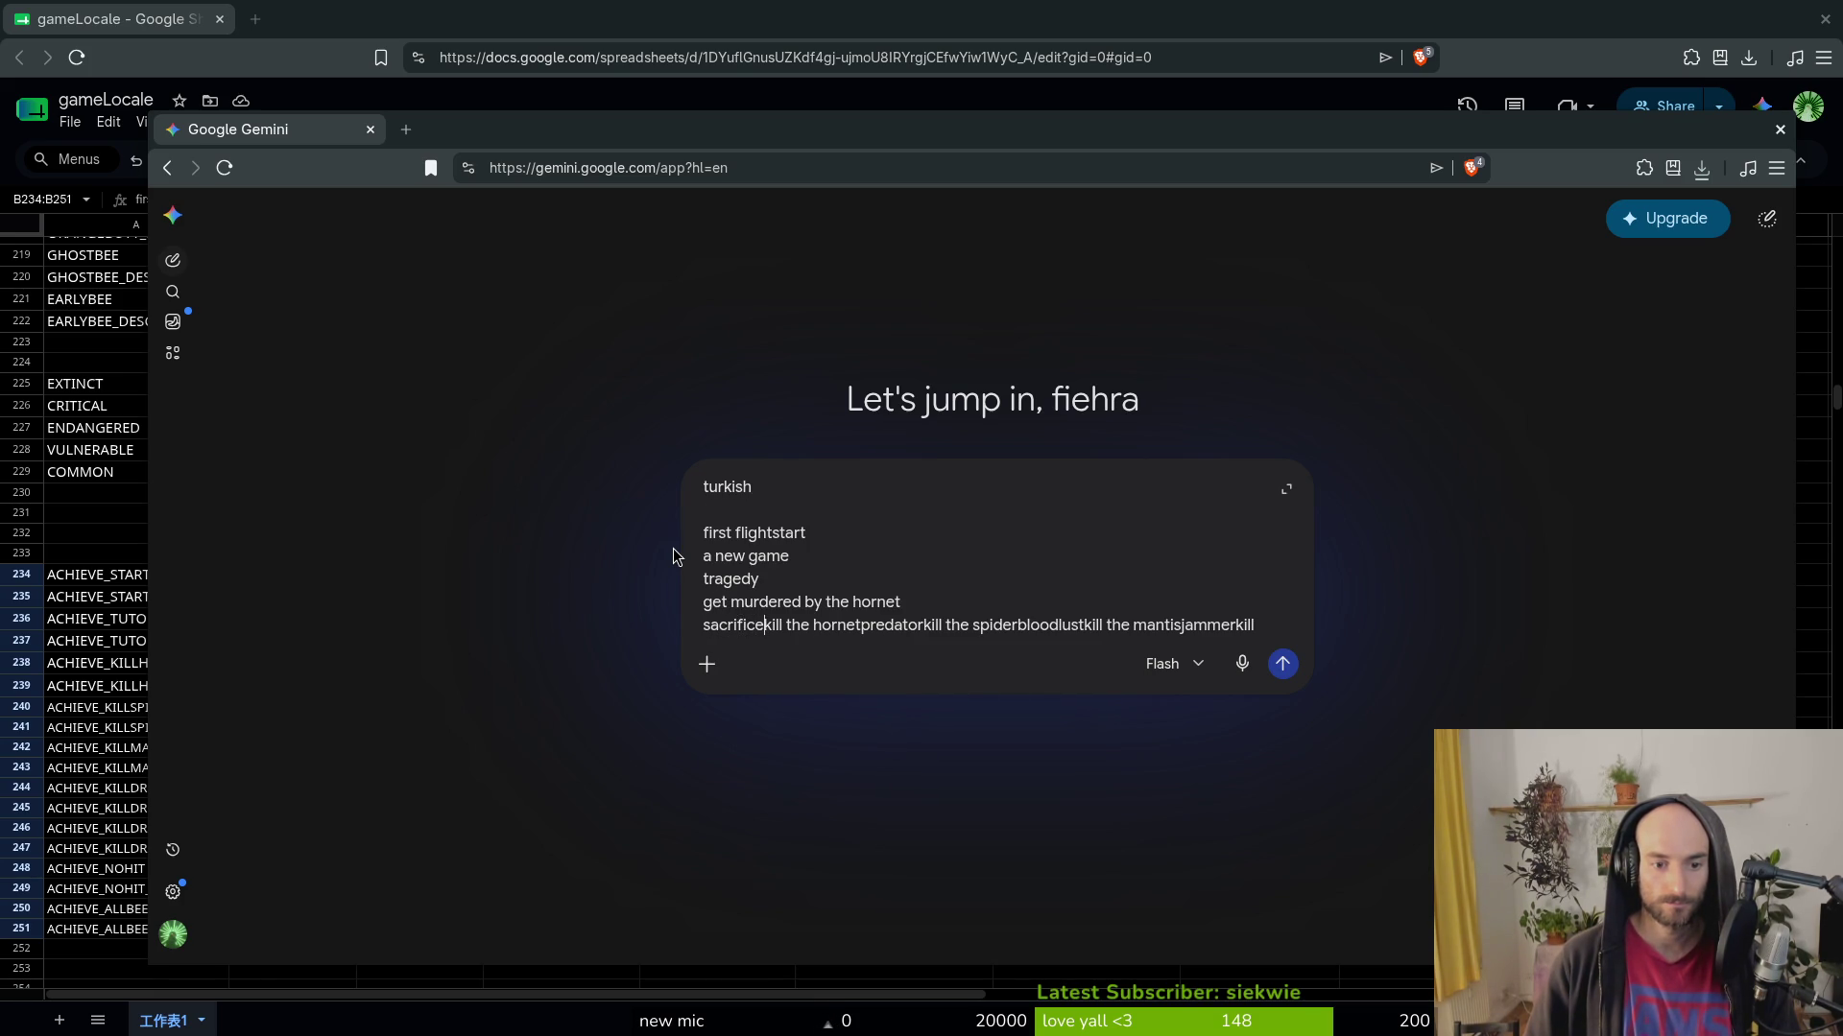
key("shift+Return")
key("Right")
key("Right")
key("Right")
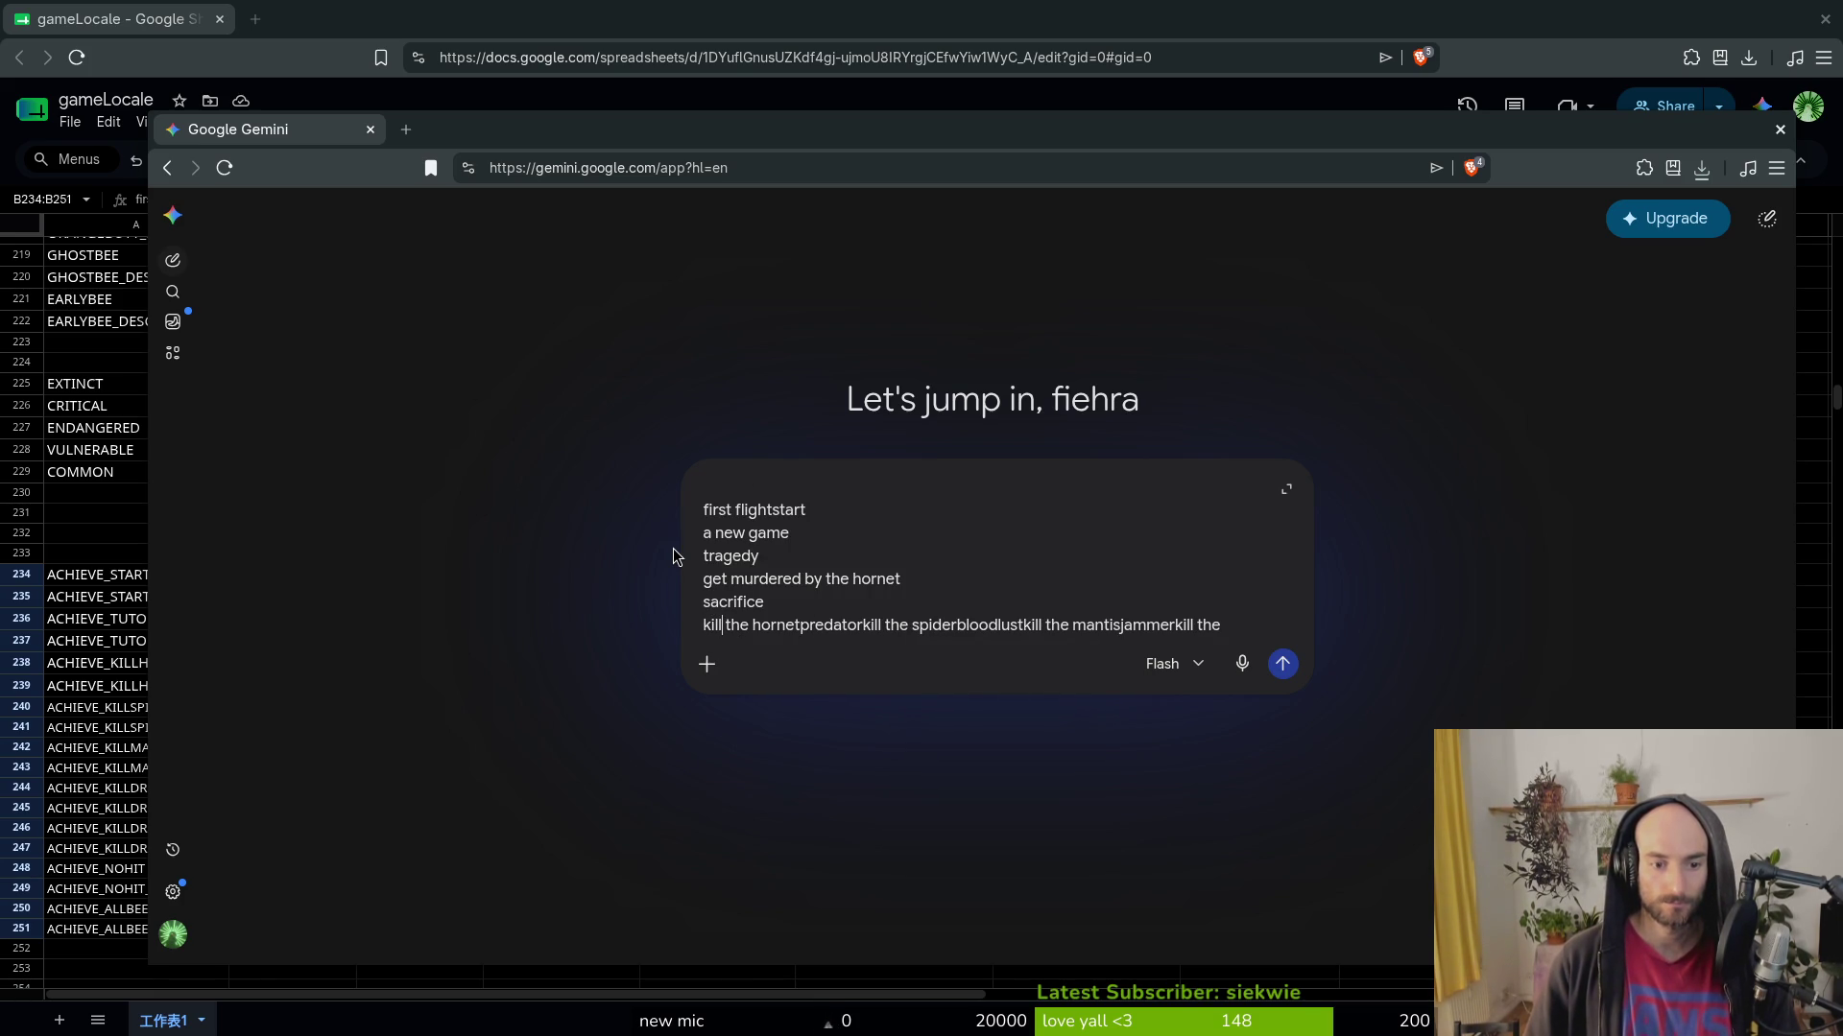
key("Right")
key("Right")
key("Right")
key("shift+Return")
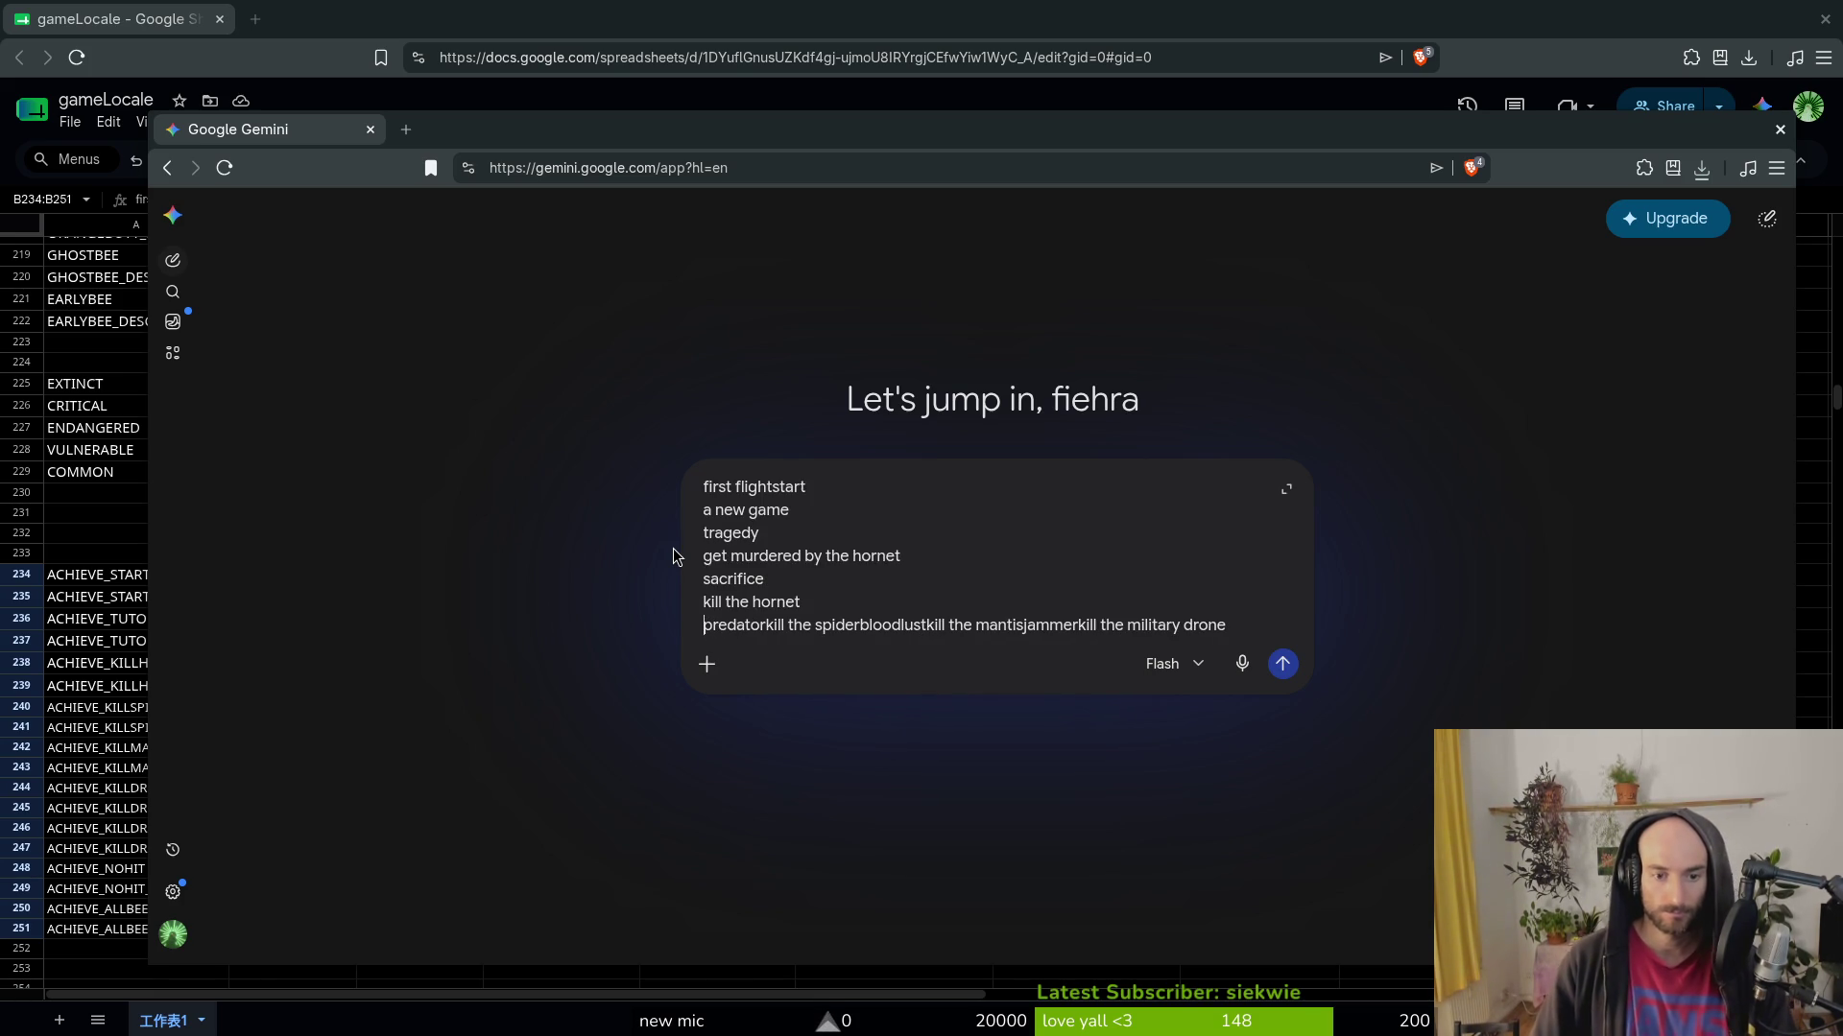
key("Right")
key("Right")
key("Right")
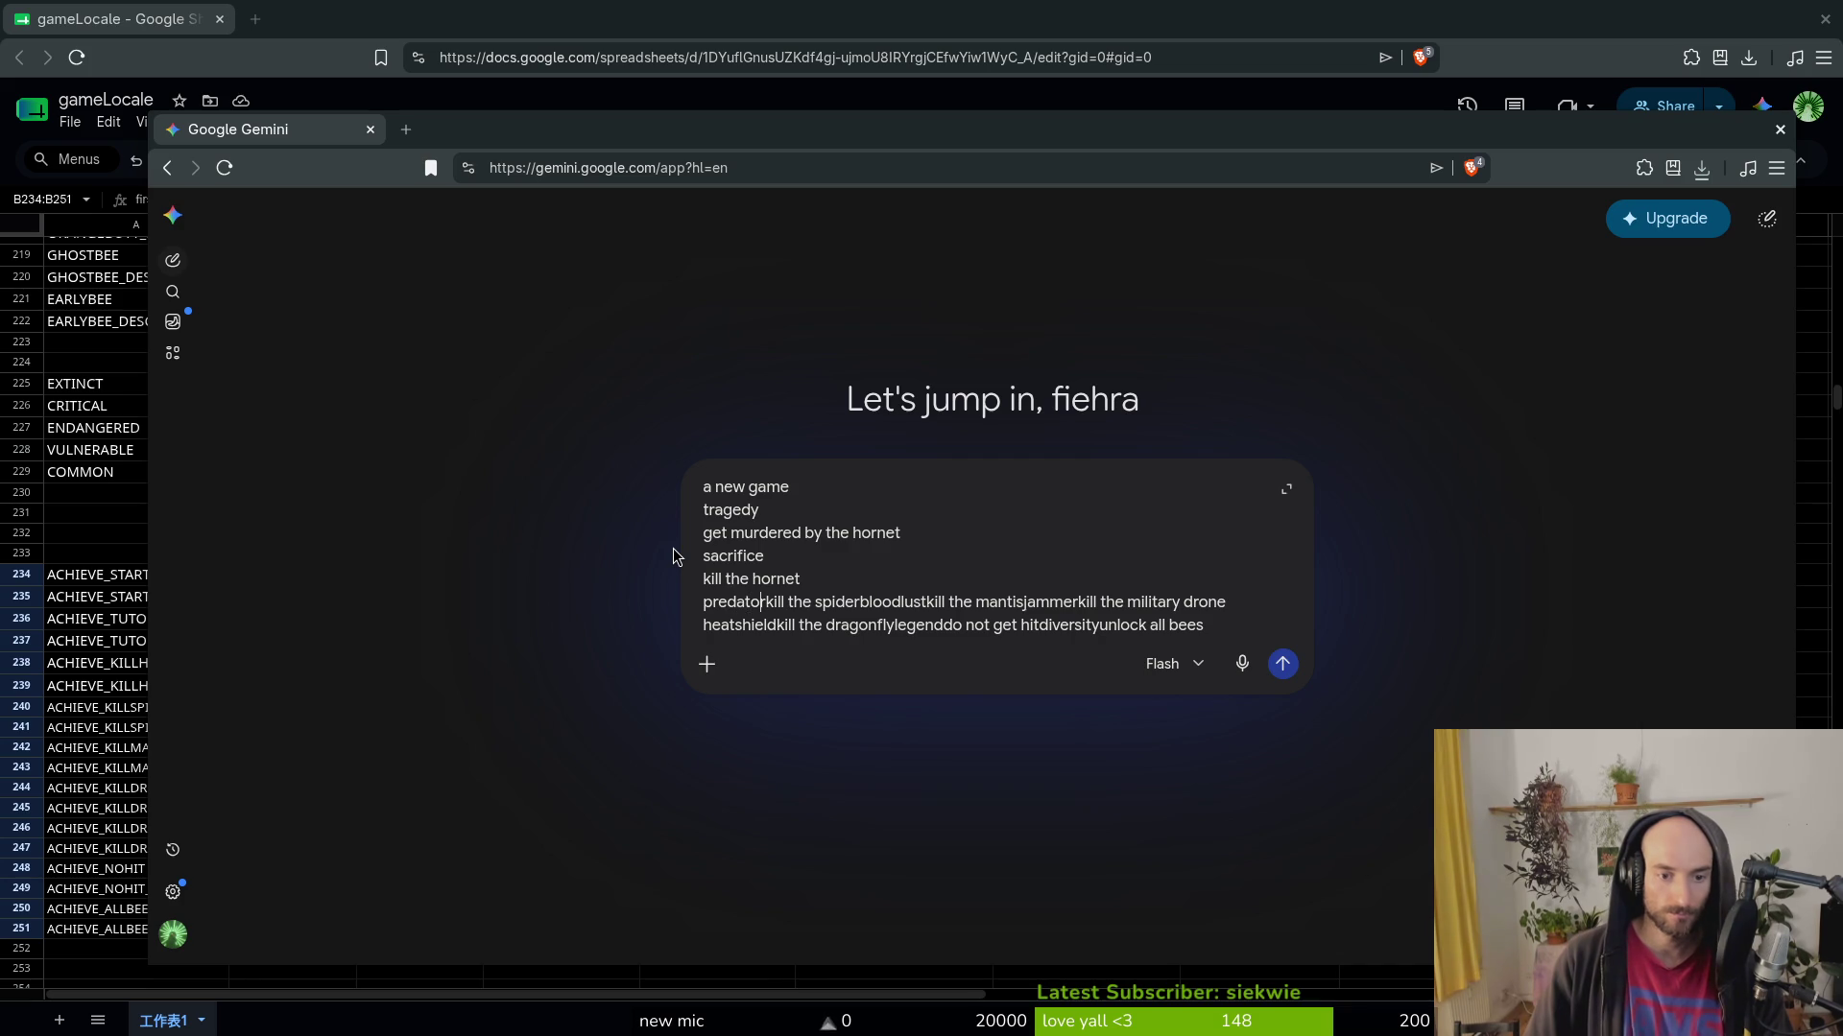
key("Right")
key("shift+Return")
key("Right")
key("Right")
key("Right")
- Split kill the spider, bloodlust, kill the mantis, jammer, heatshield, legend and diversity onto own lines
key("Left")
key("shift+Return")
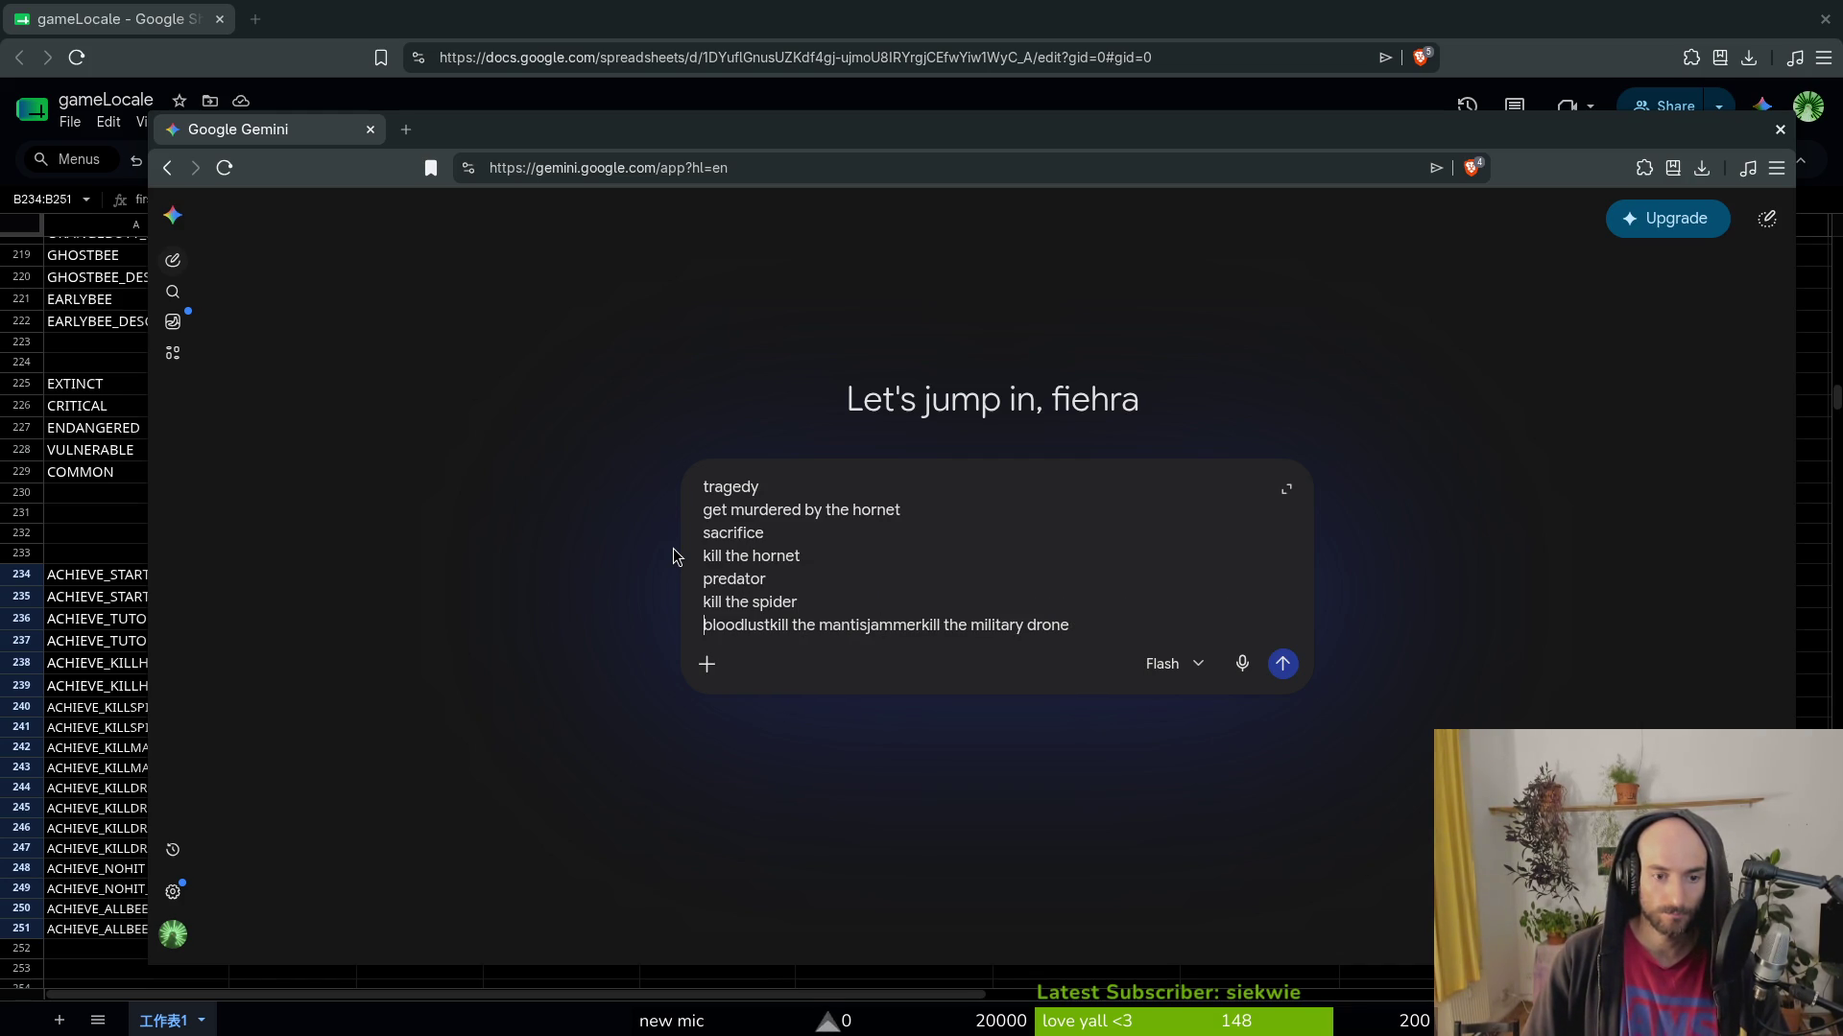
key("Left")
key("Left")
key("Left")
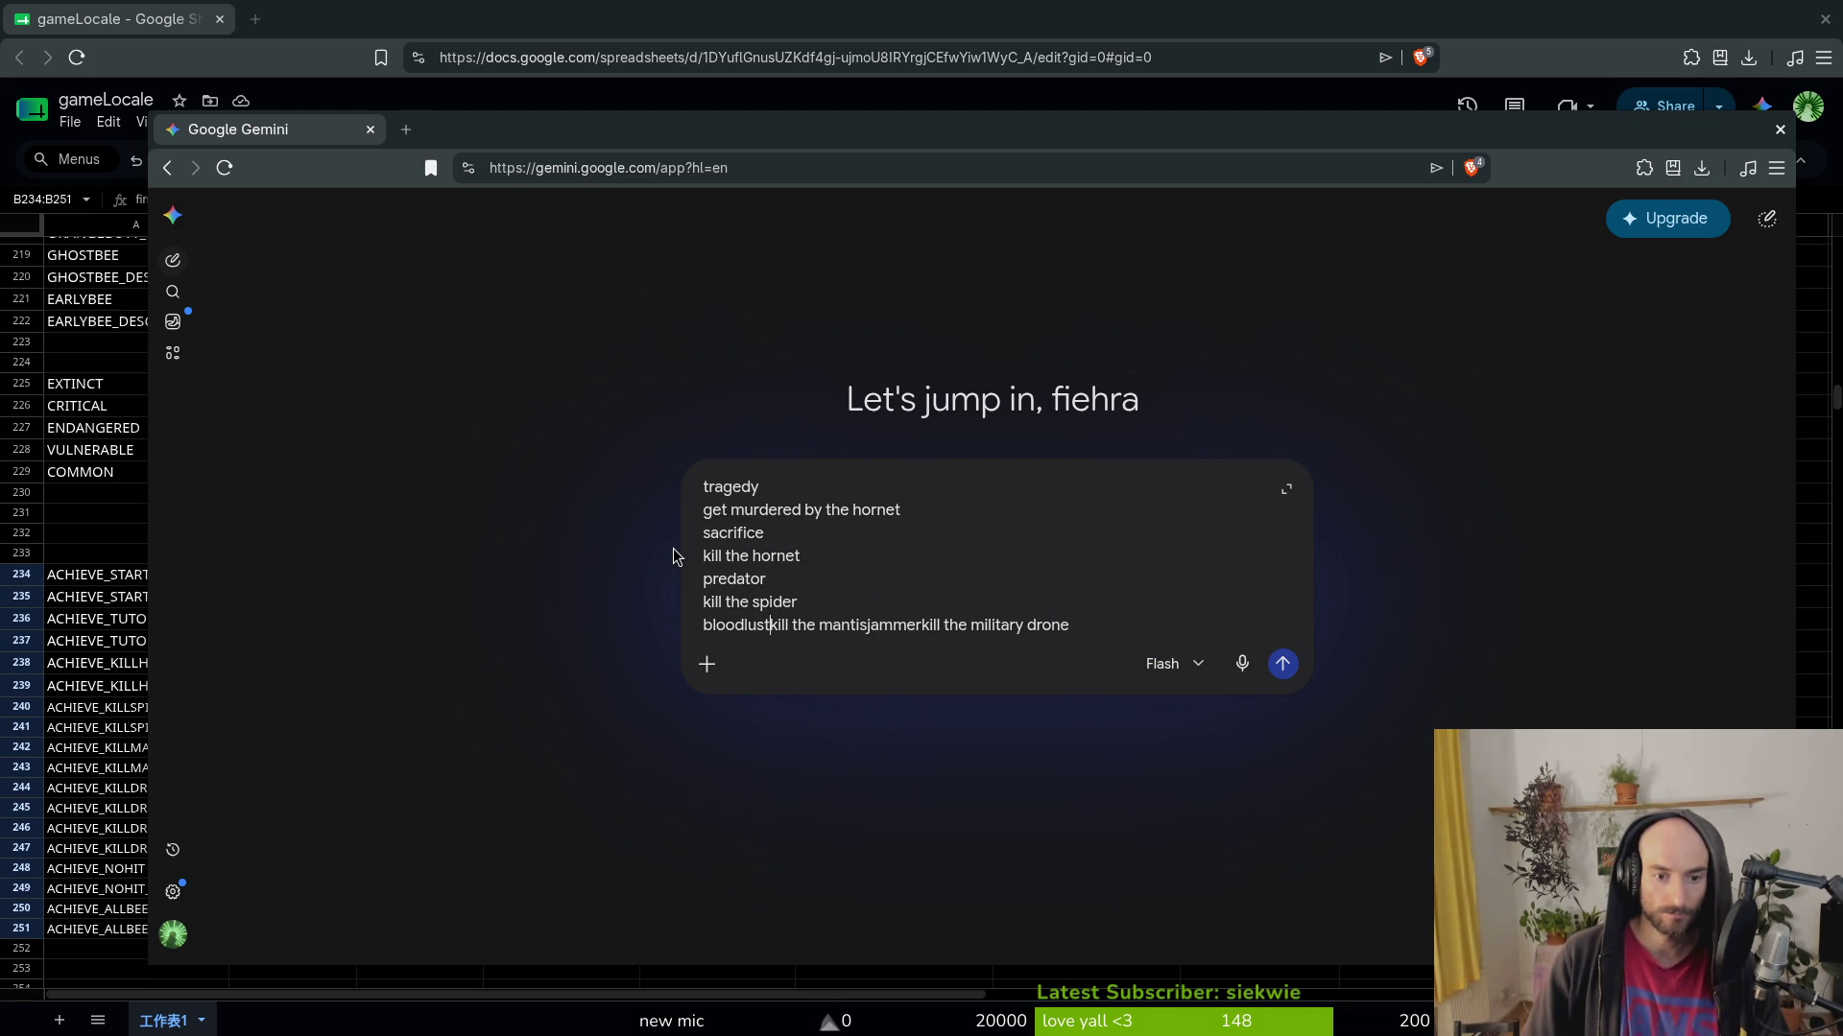
key("shift+Return")
key("Right")
key("Right")
key("Right")
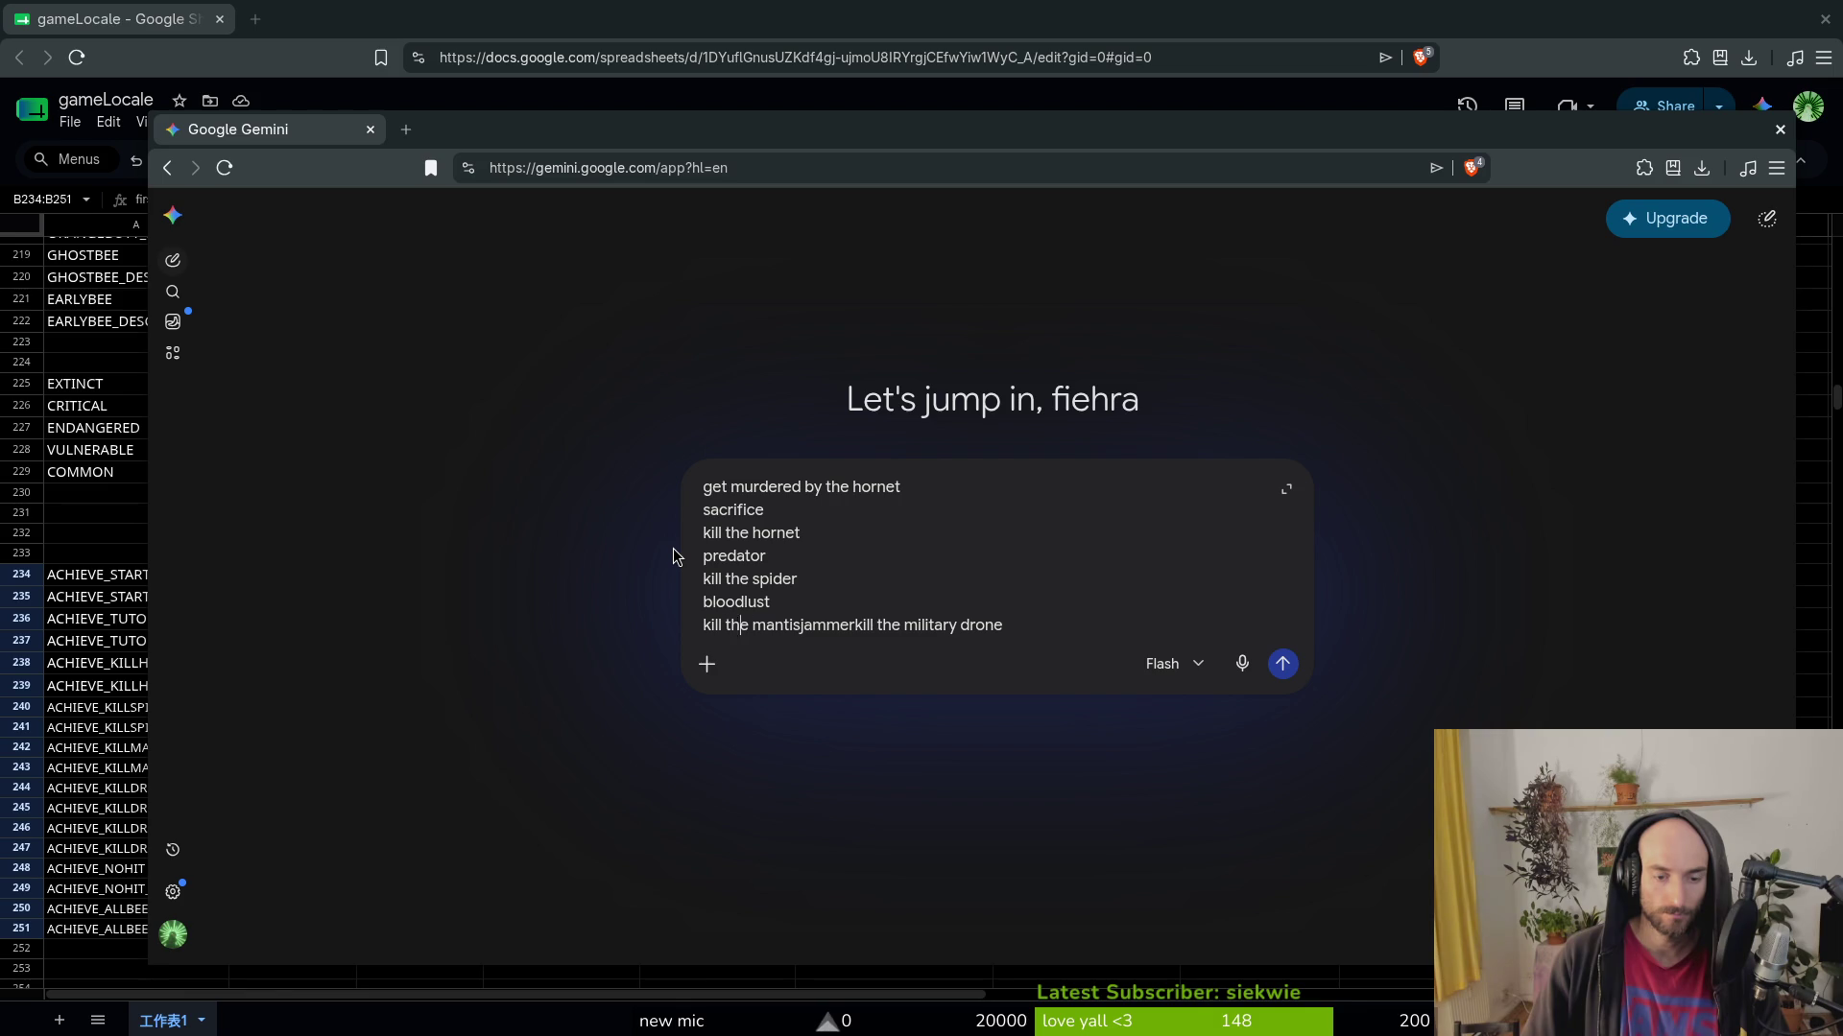
key("shift+Return")
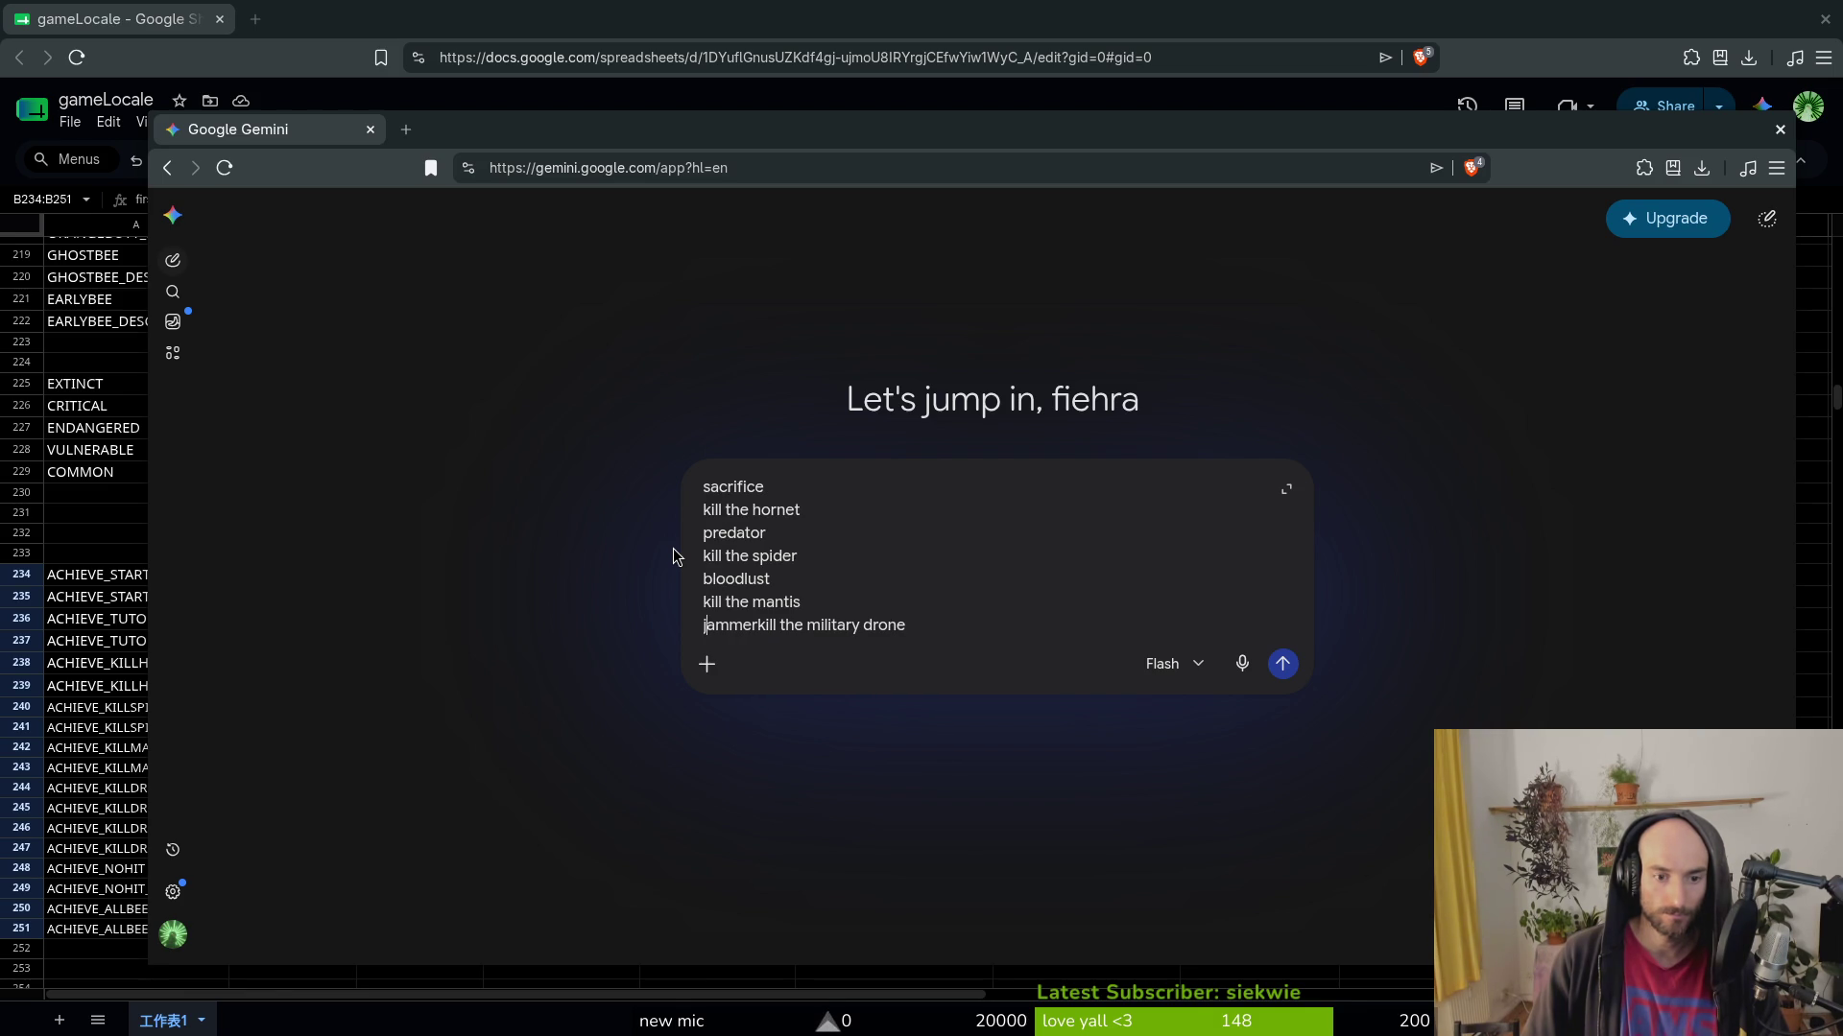
key("Right")
key("Right")
key("Right")
key("shift+Return")
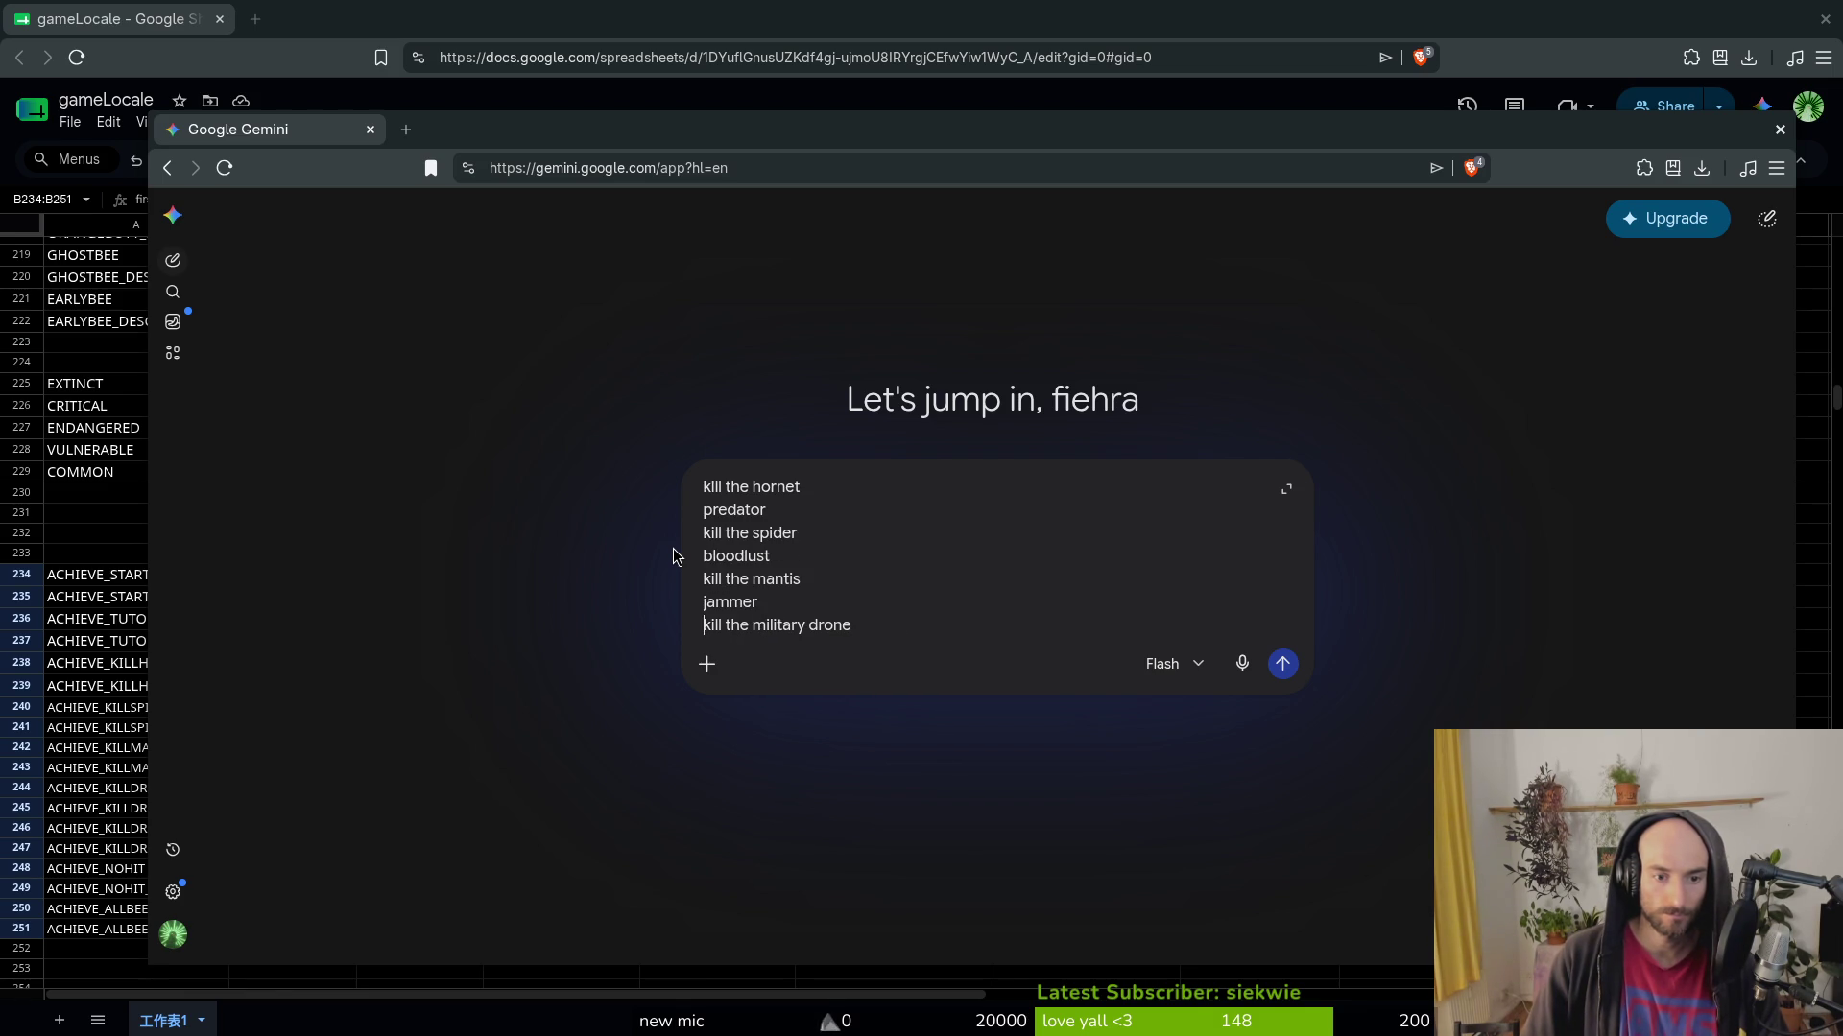
key("Down")
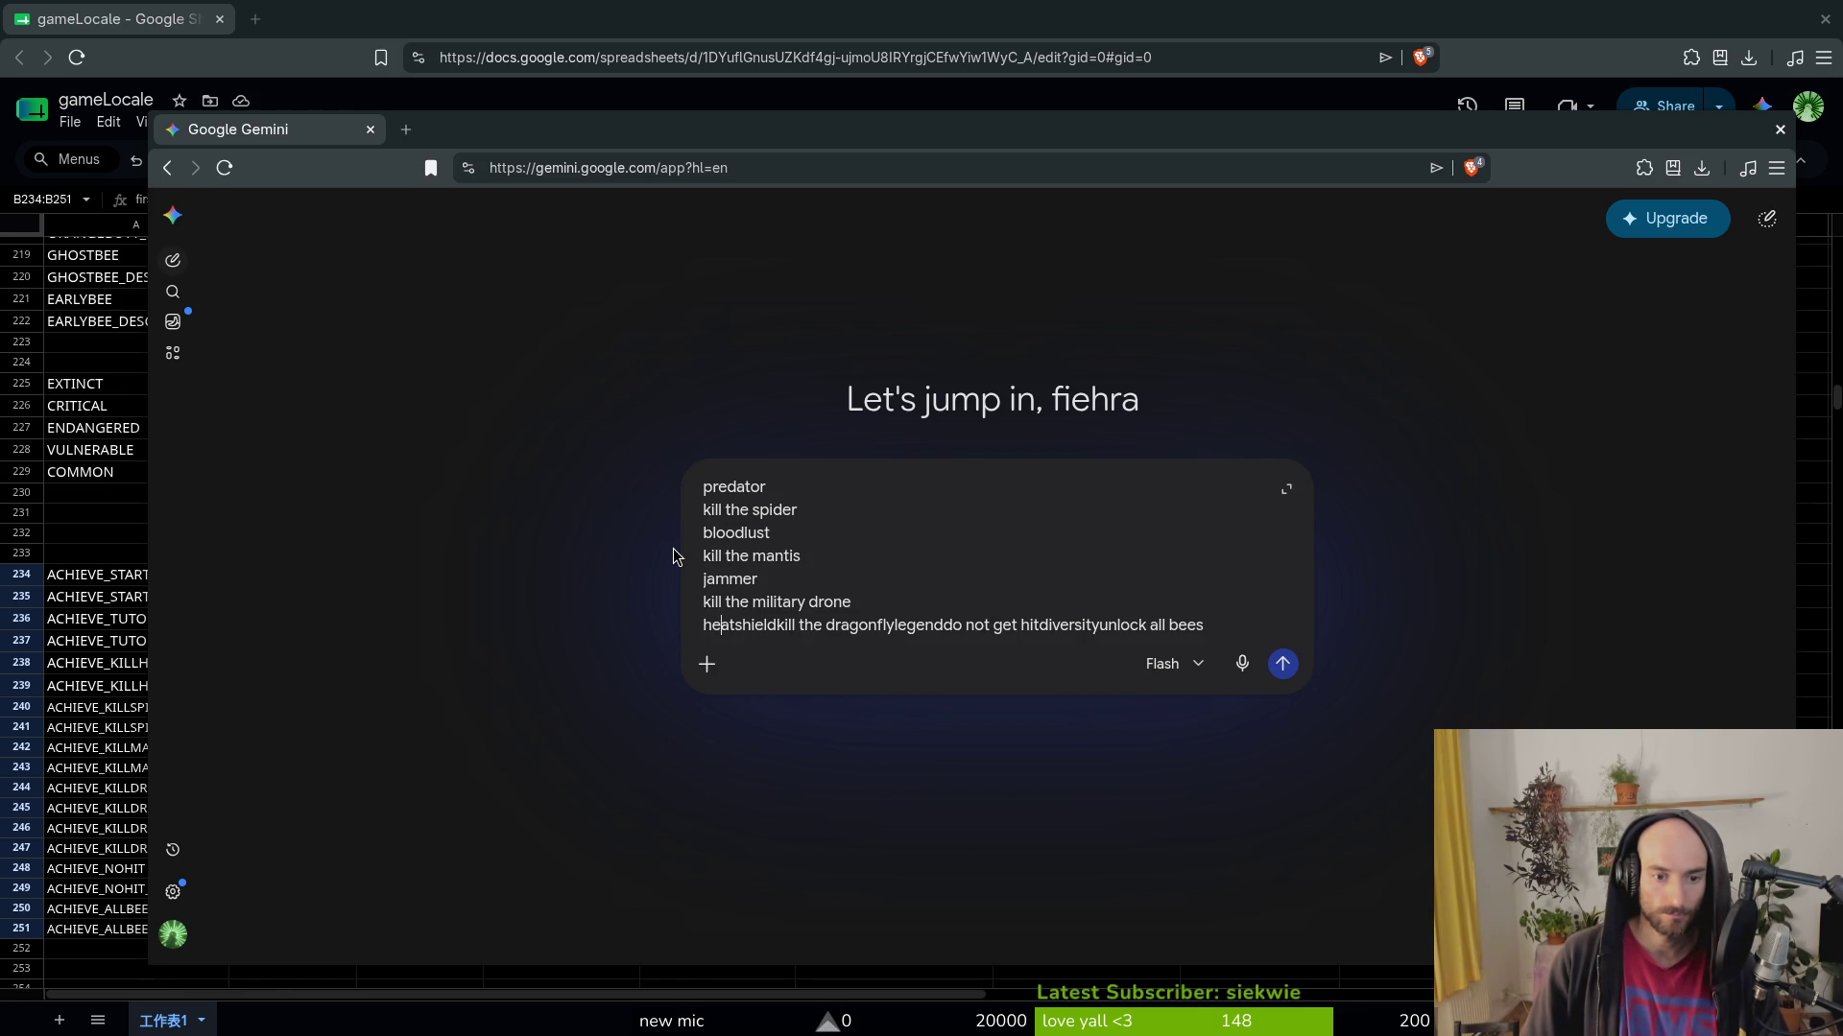
key("shift+Return")
key("Right")
key("Right")
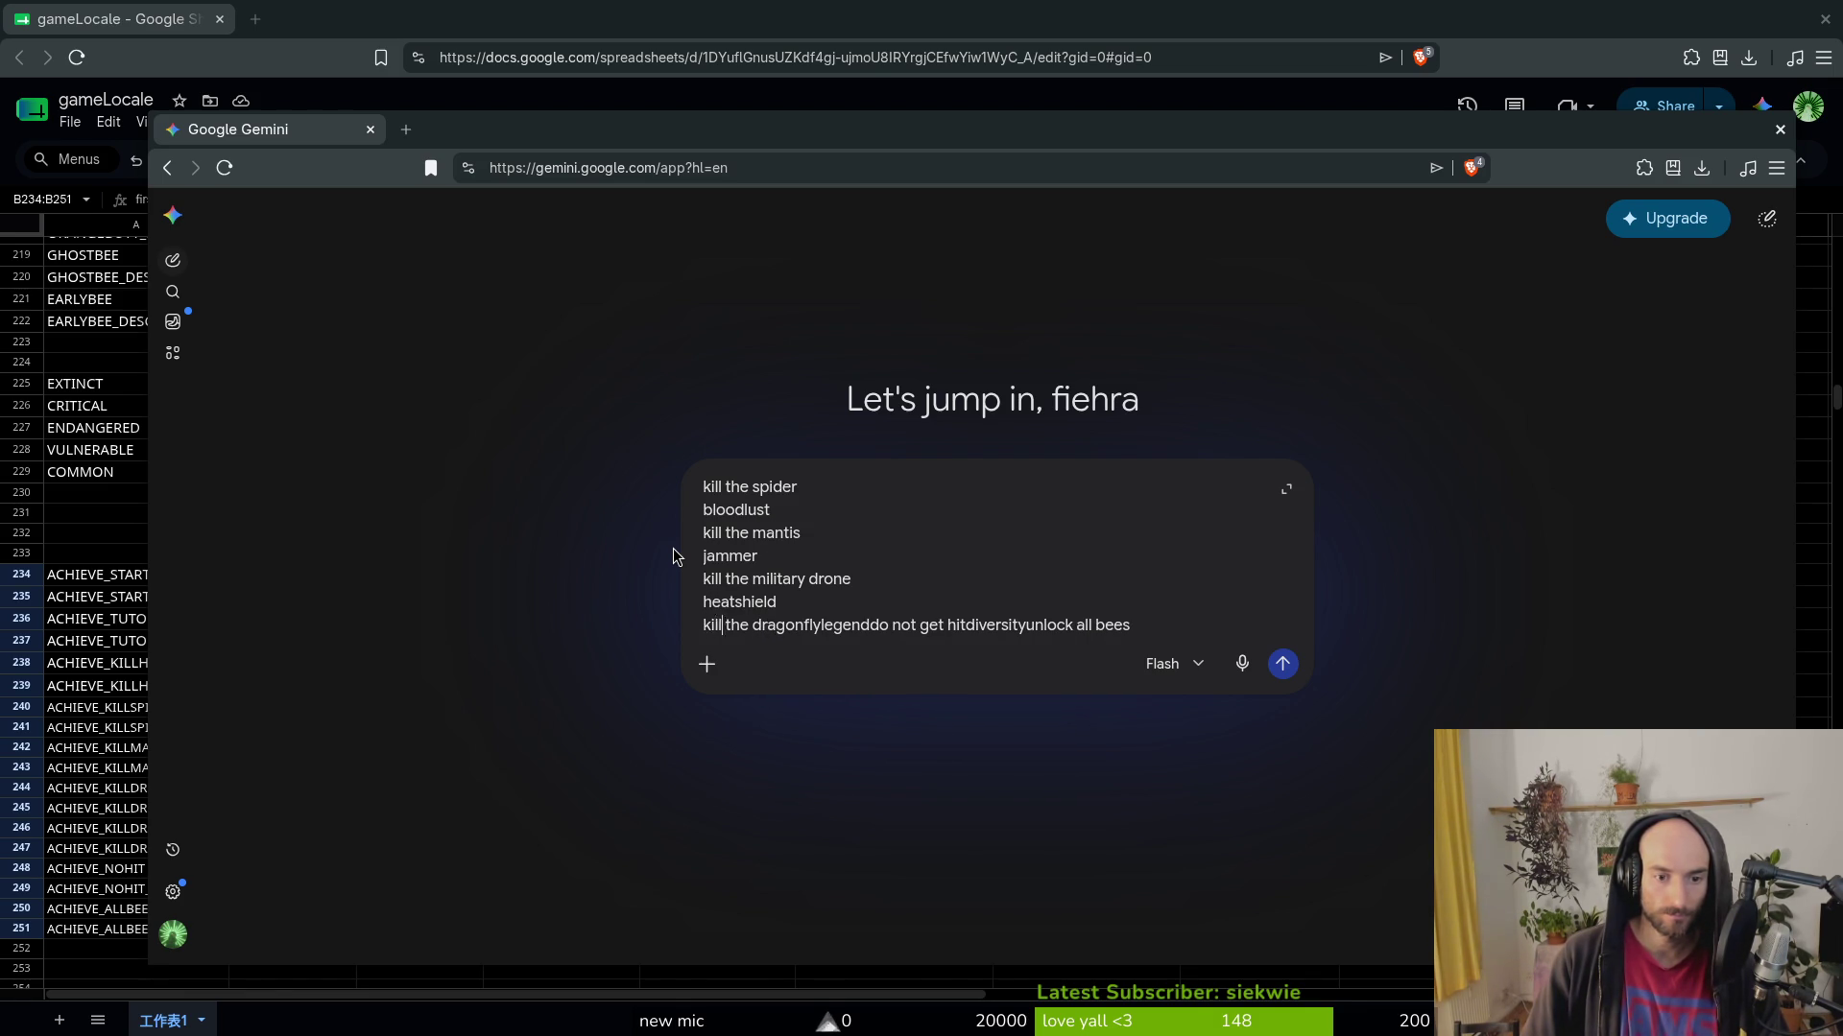
key("Right")
key("Right")
key("shift+Return")
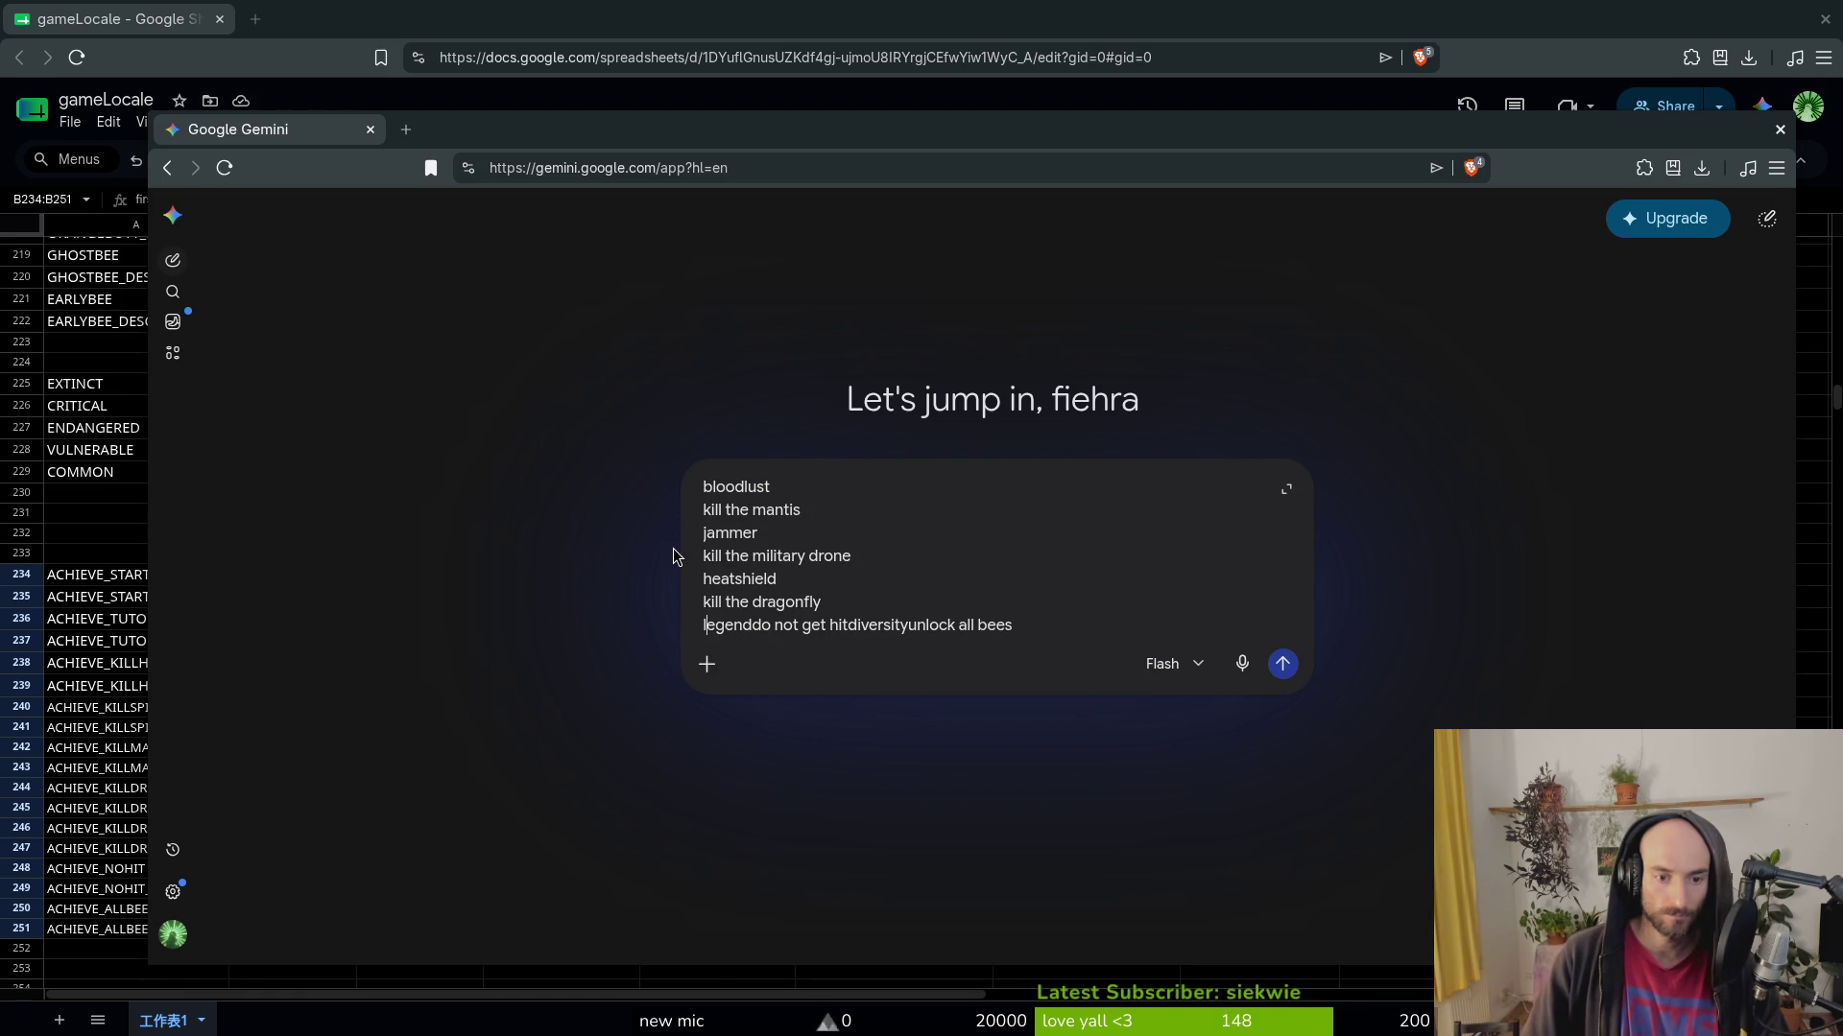
key("shift+Return")
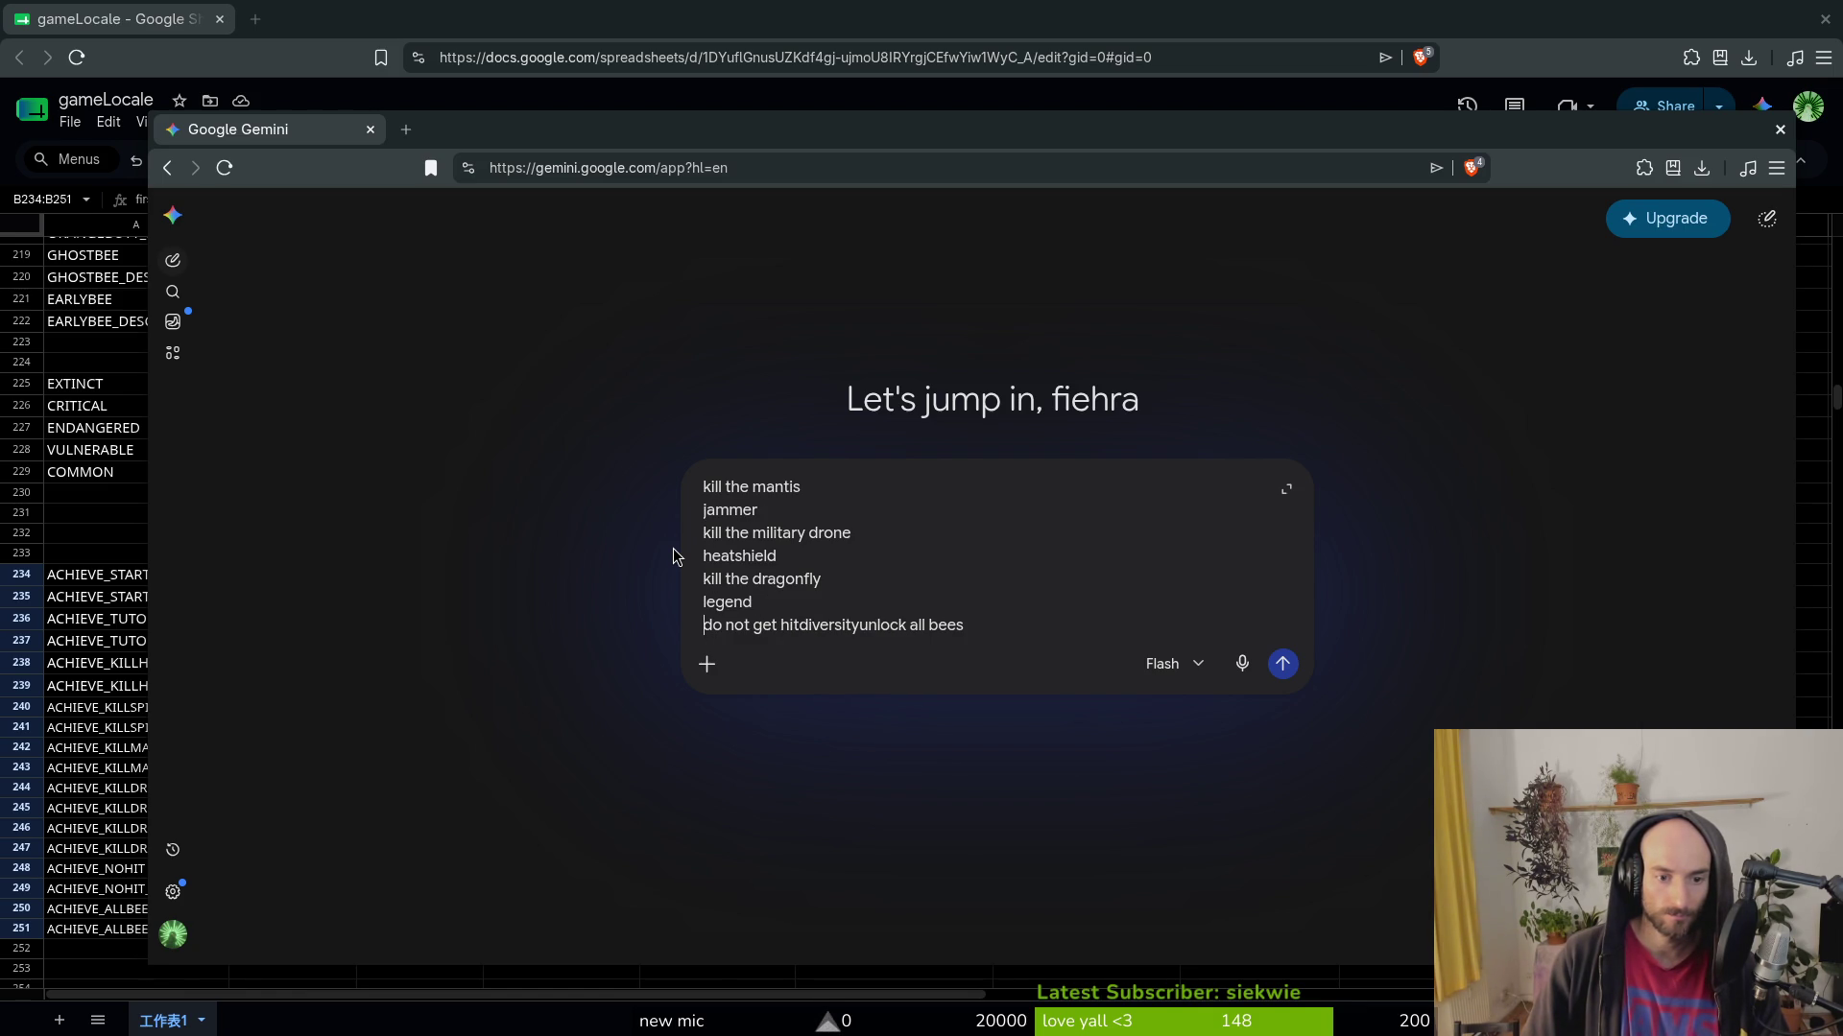
key("Left")
key("Left")
key("Left")
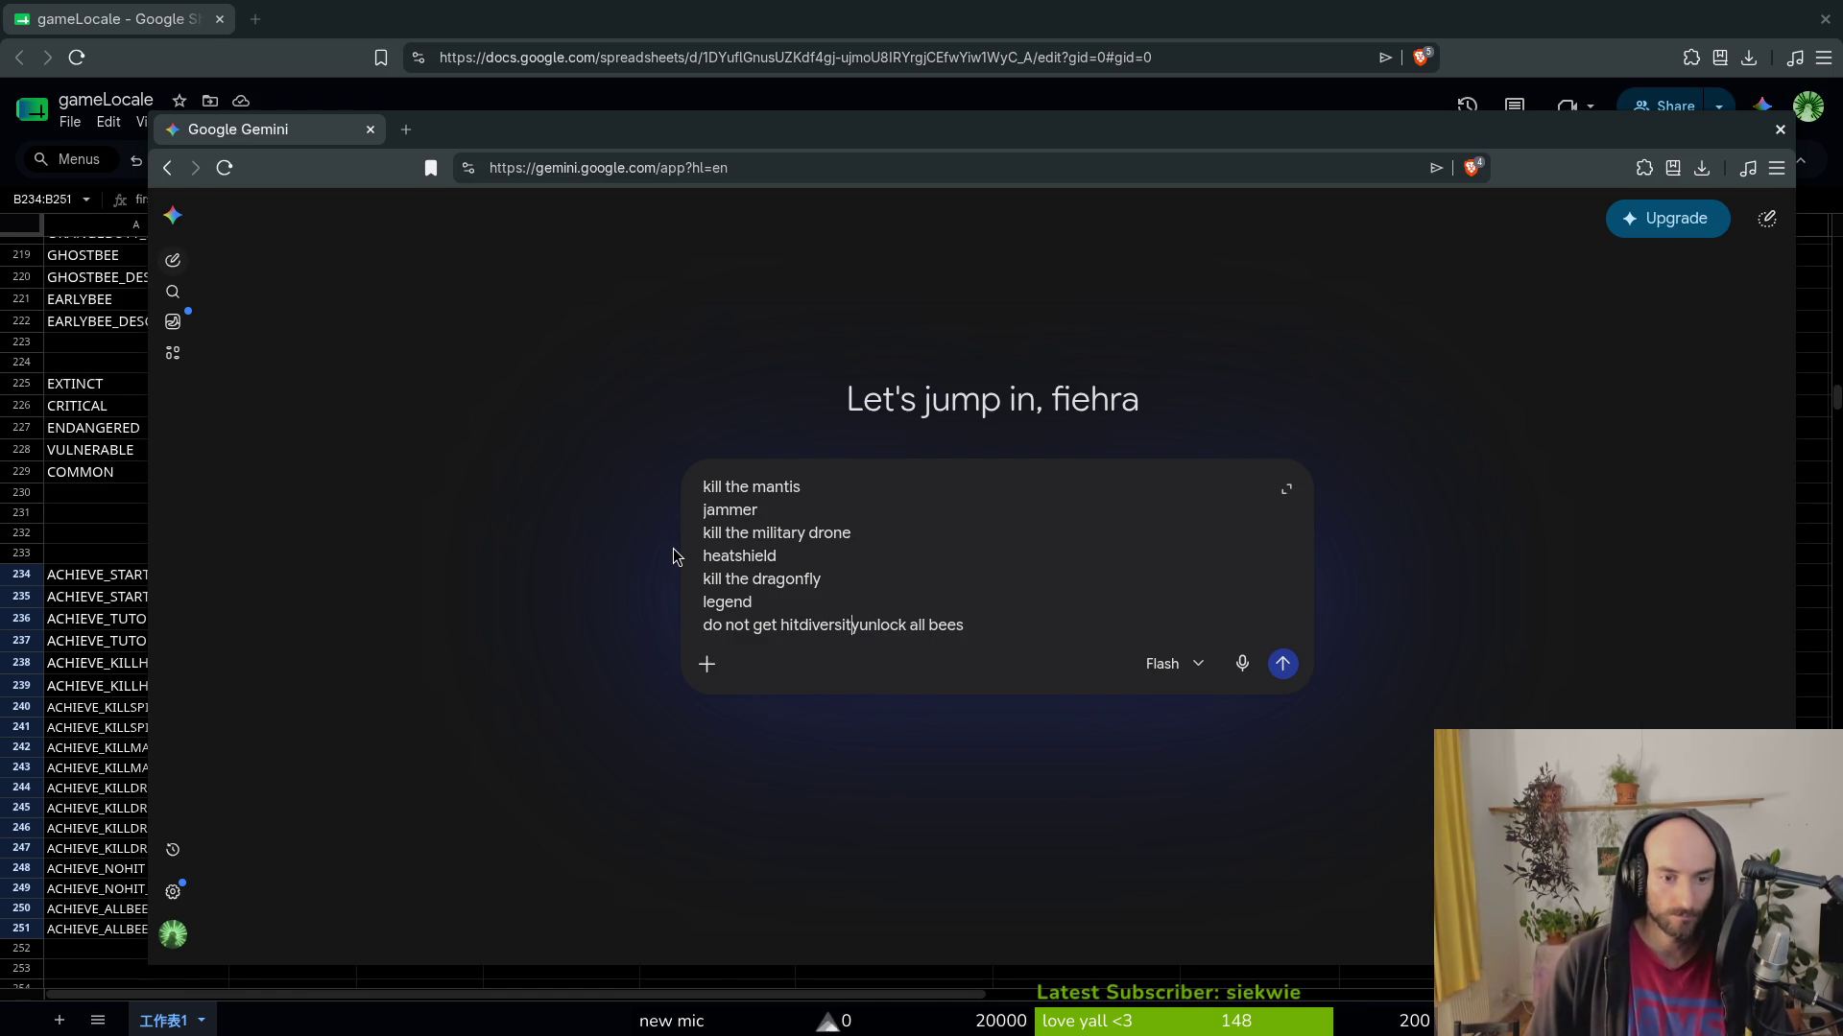
key("shift+Return")
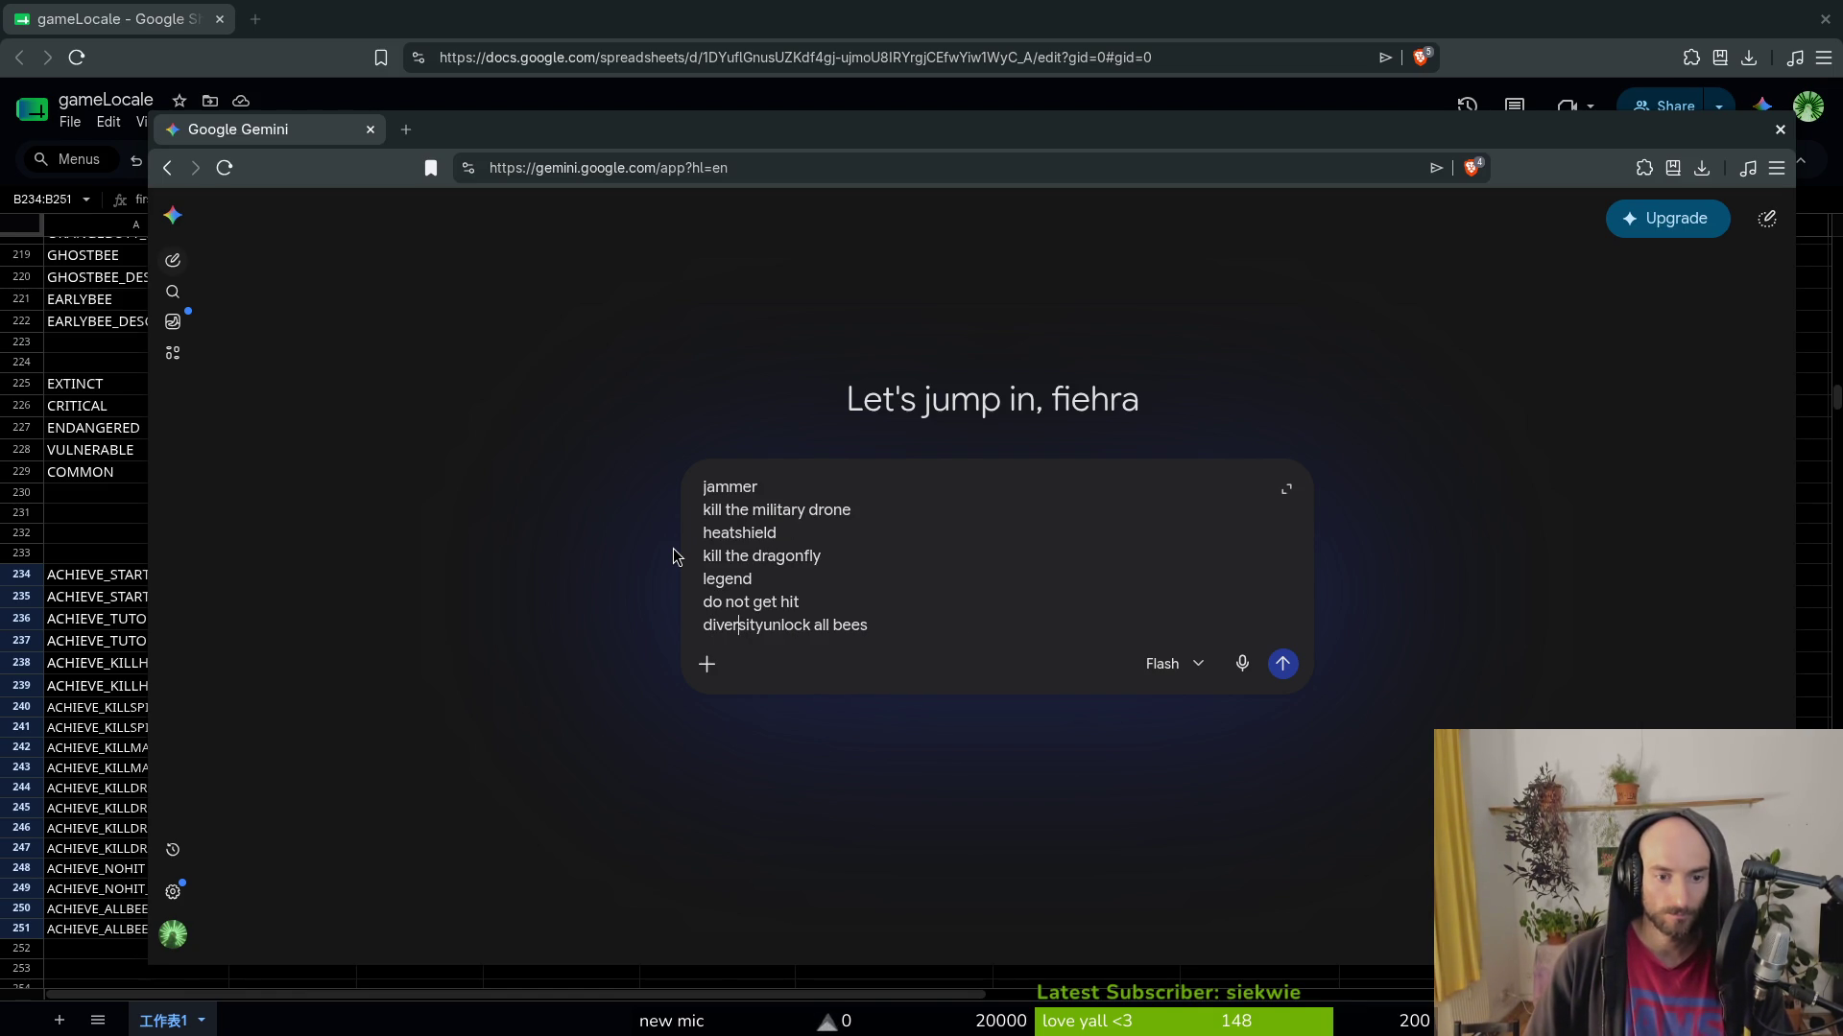
key("shift+Return")
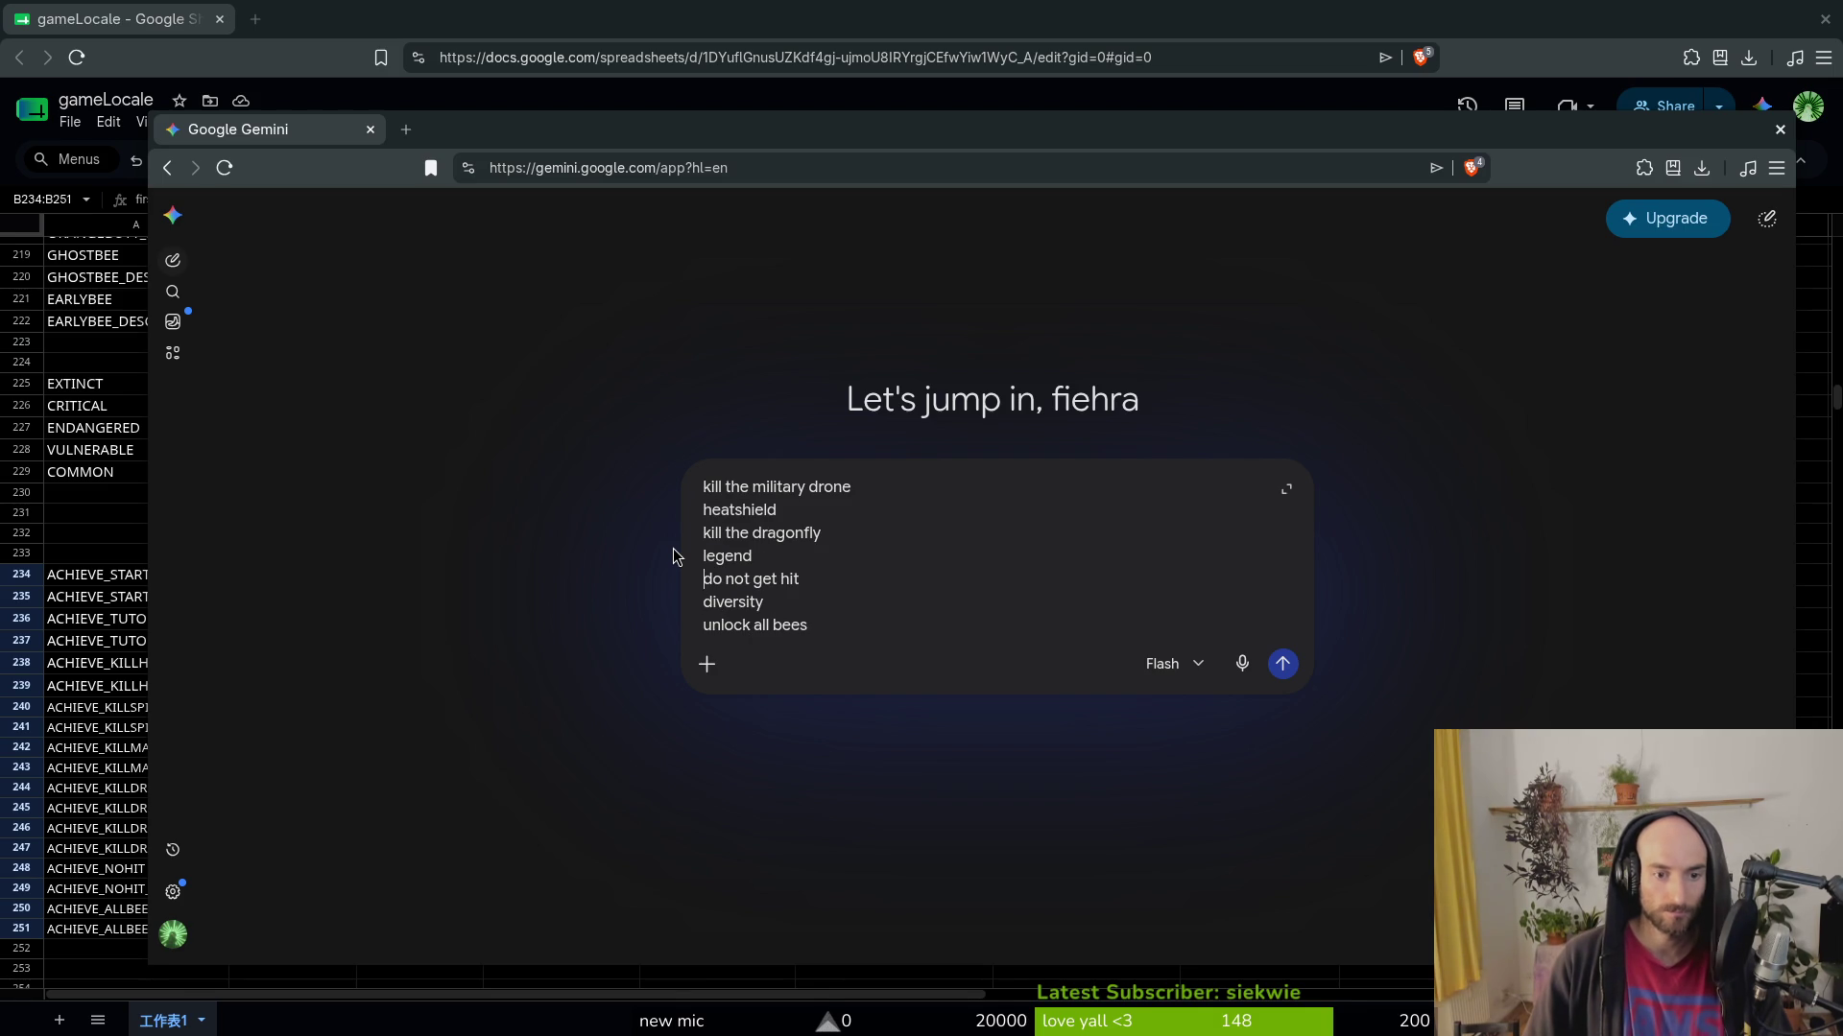
- Replace the 'do not get hit' line with 'pollinate the legendary flower' and send the request
key("Up")
key("Delete")
key("Delete")
key("Delete")
key("Delete")
key("Delete")
key("Delete")
type("evade all attack")
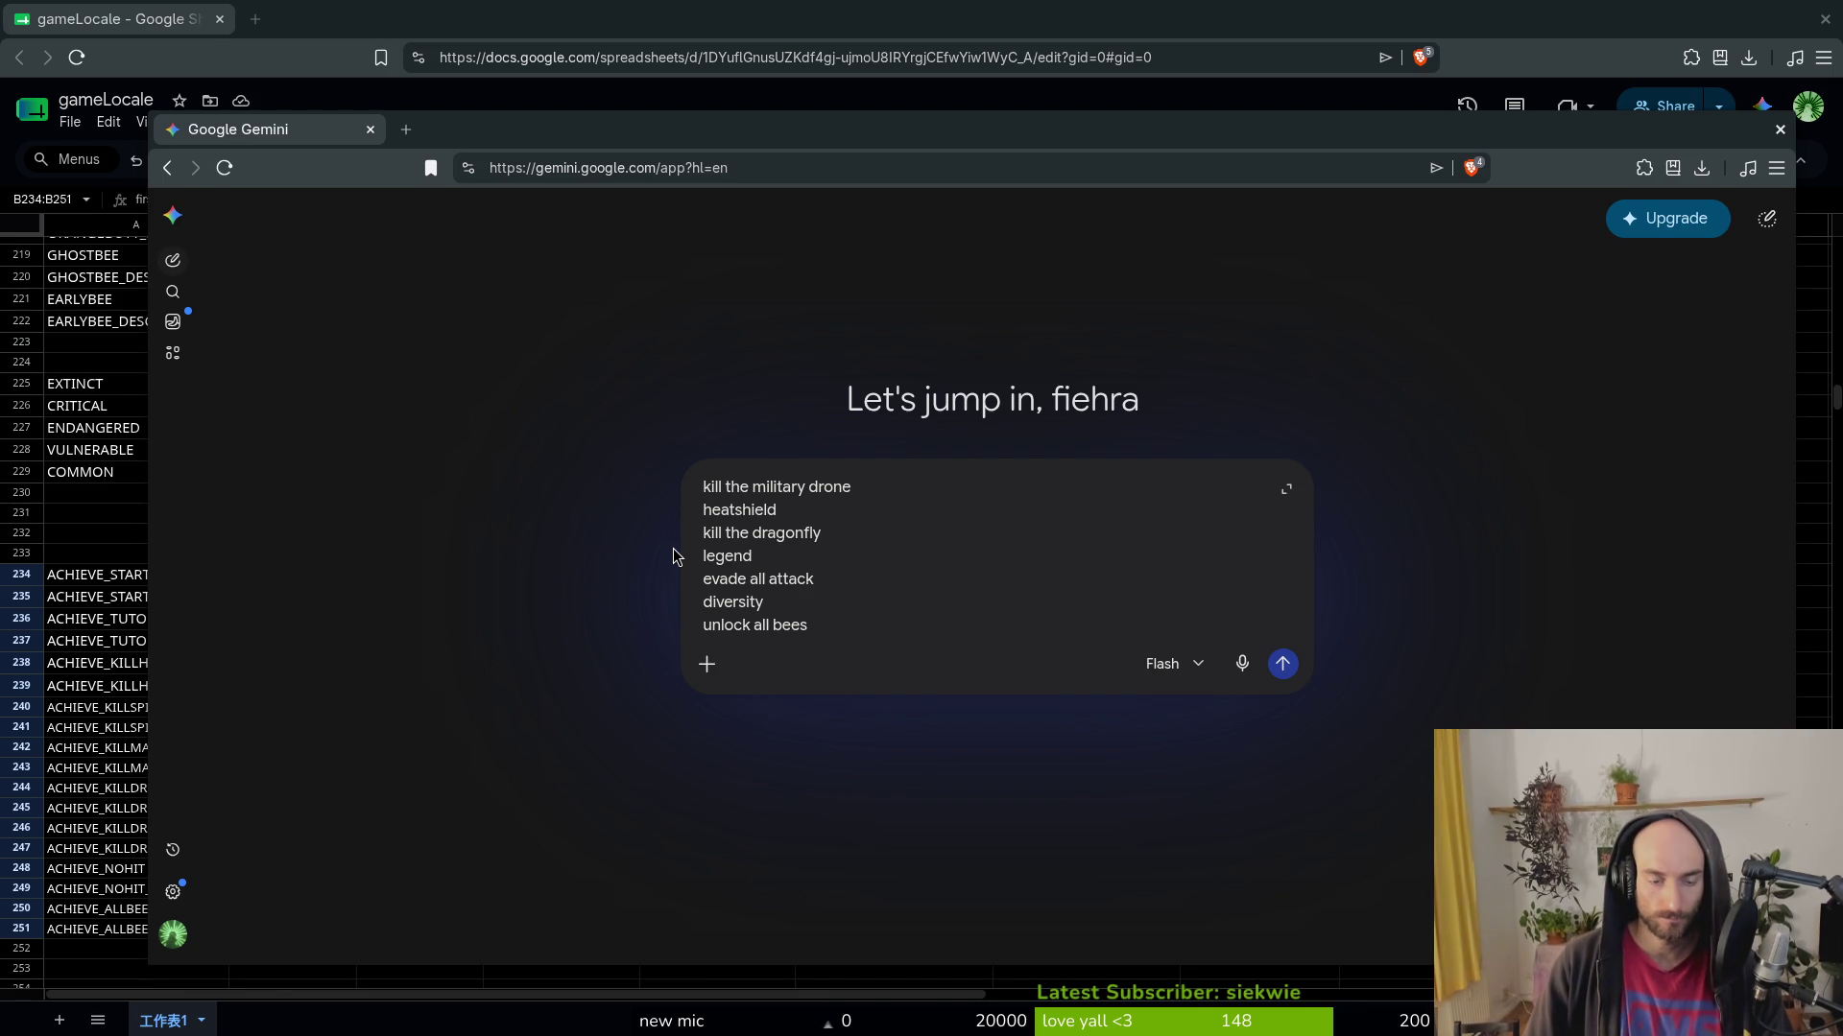
key("BackSpace")
key("BackSpace")
key("BackSpace")
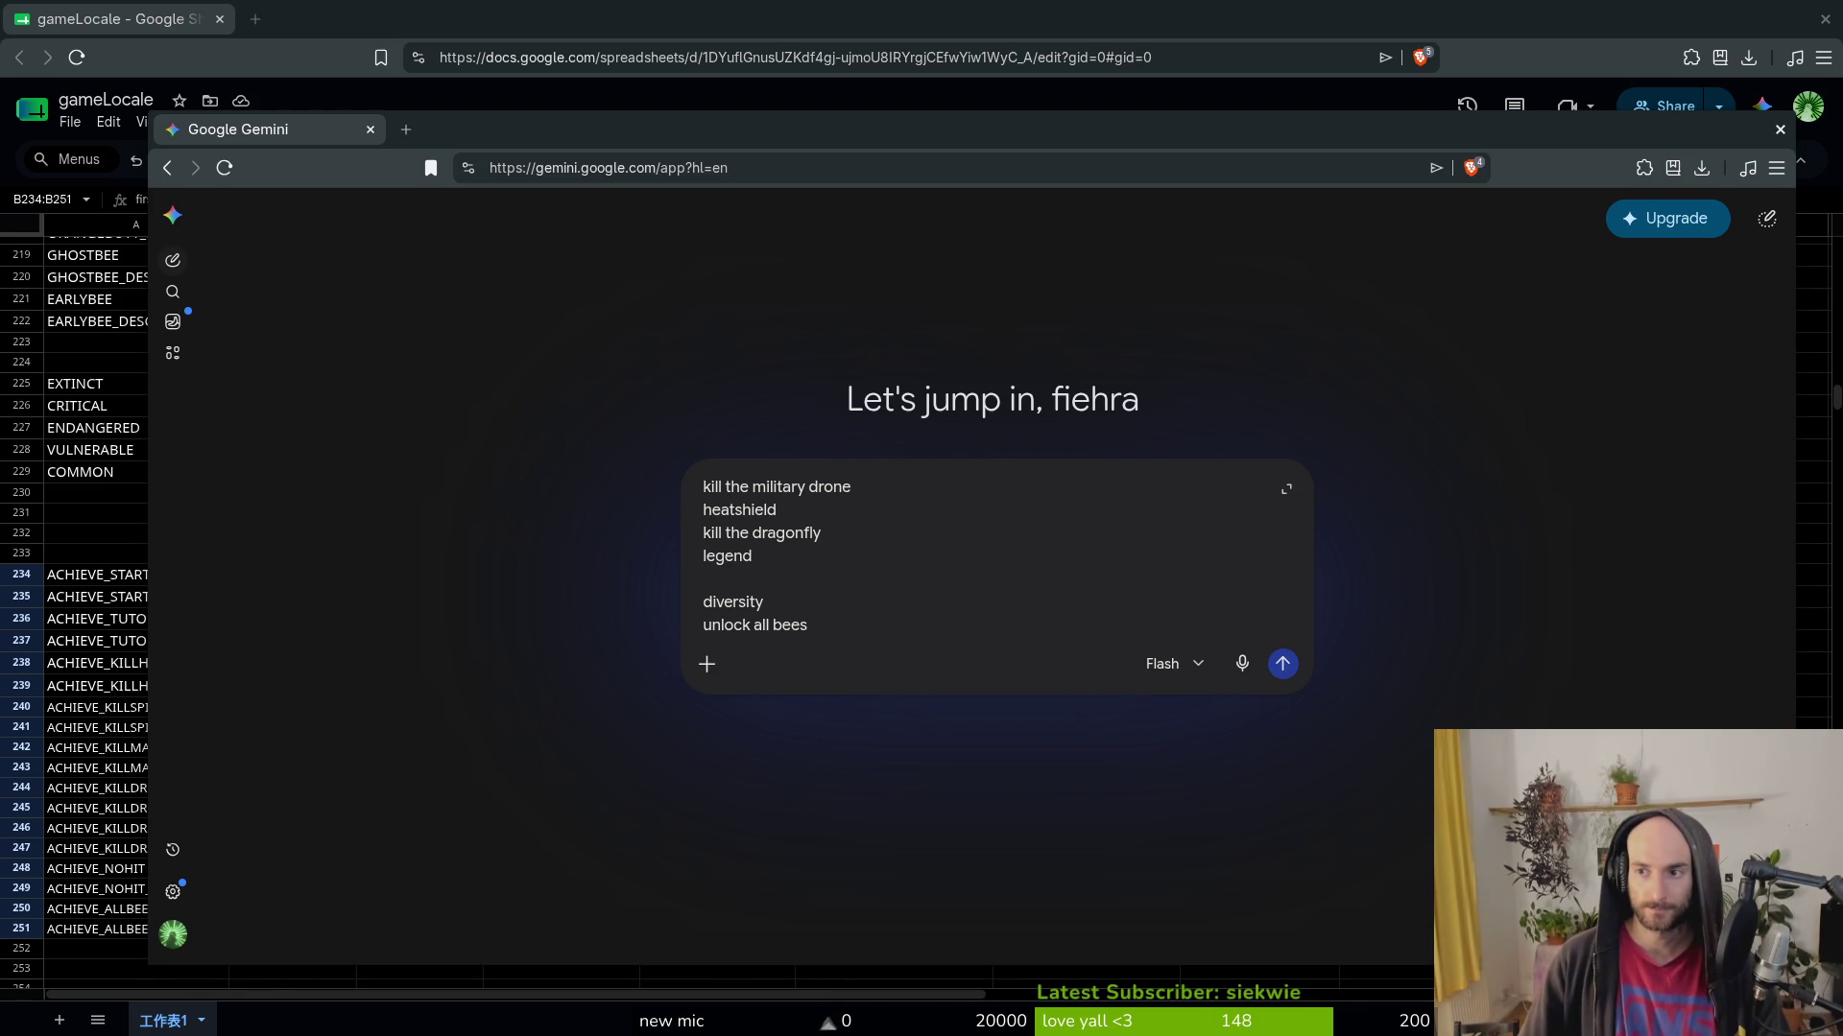
left_click(735, 586)
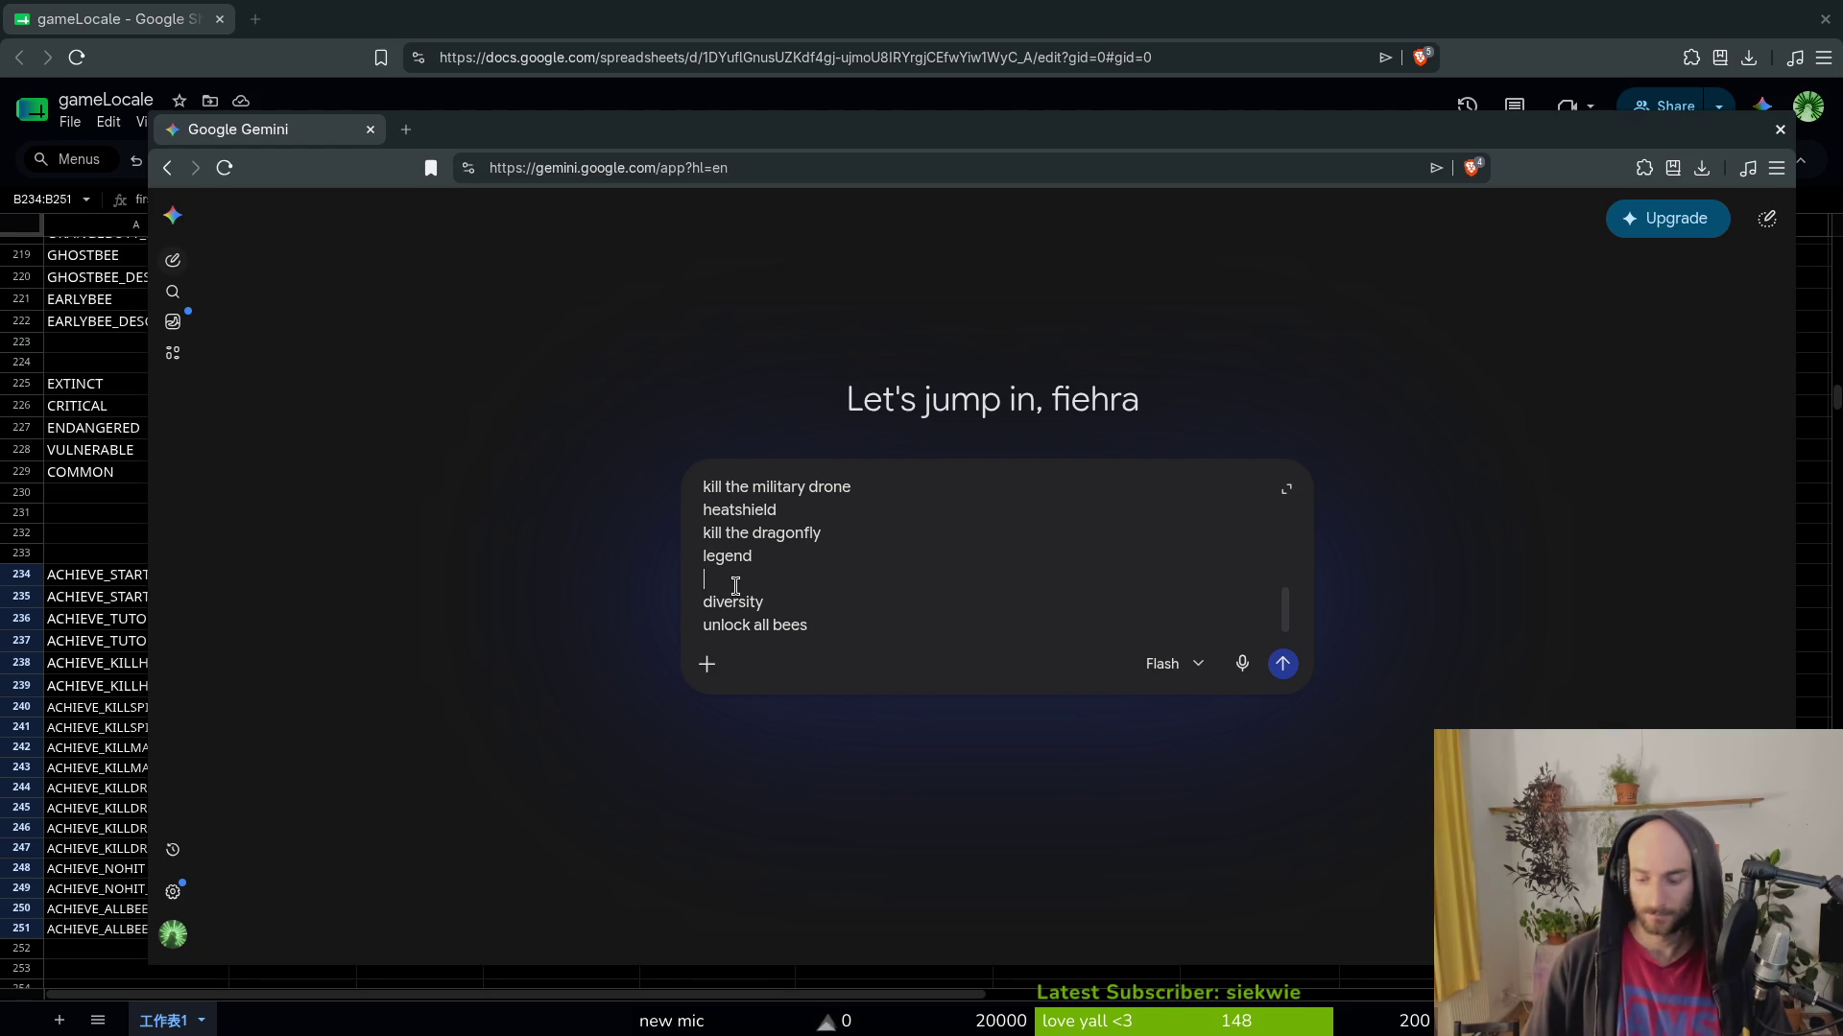
type("pollinate the ")
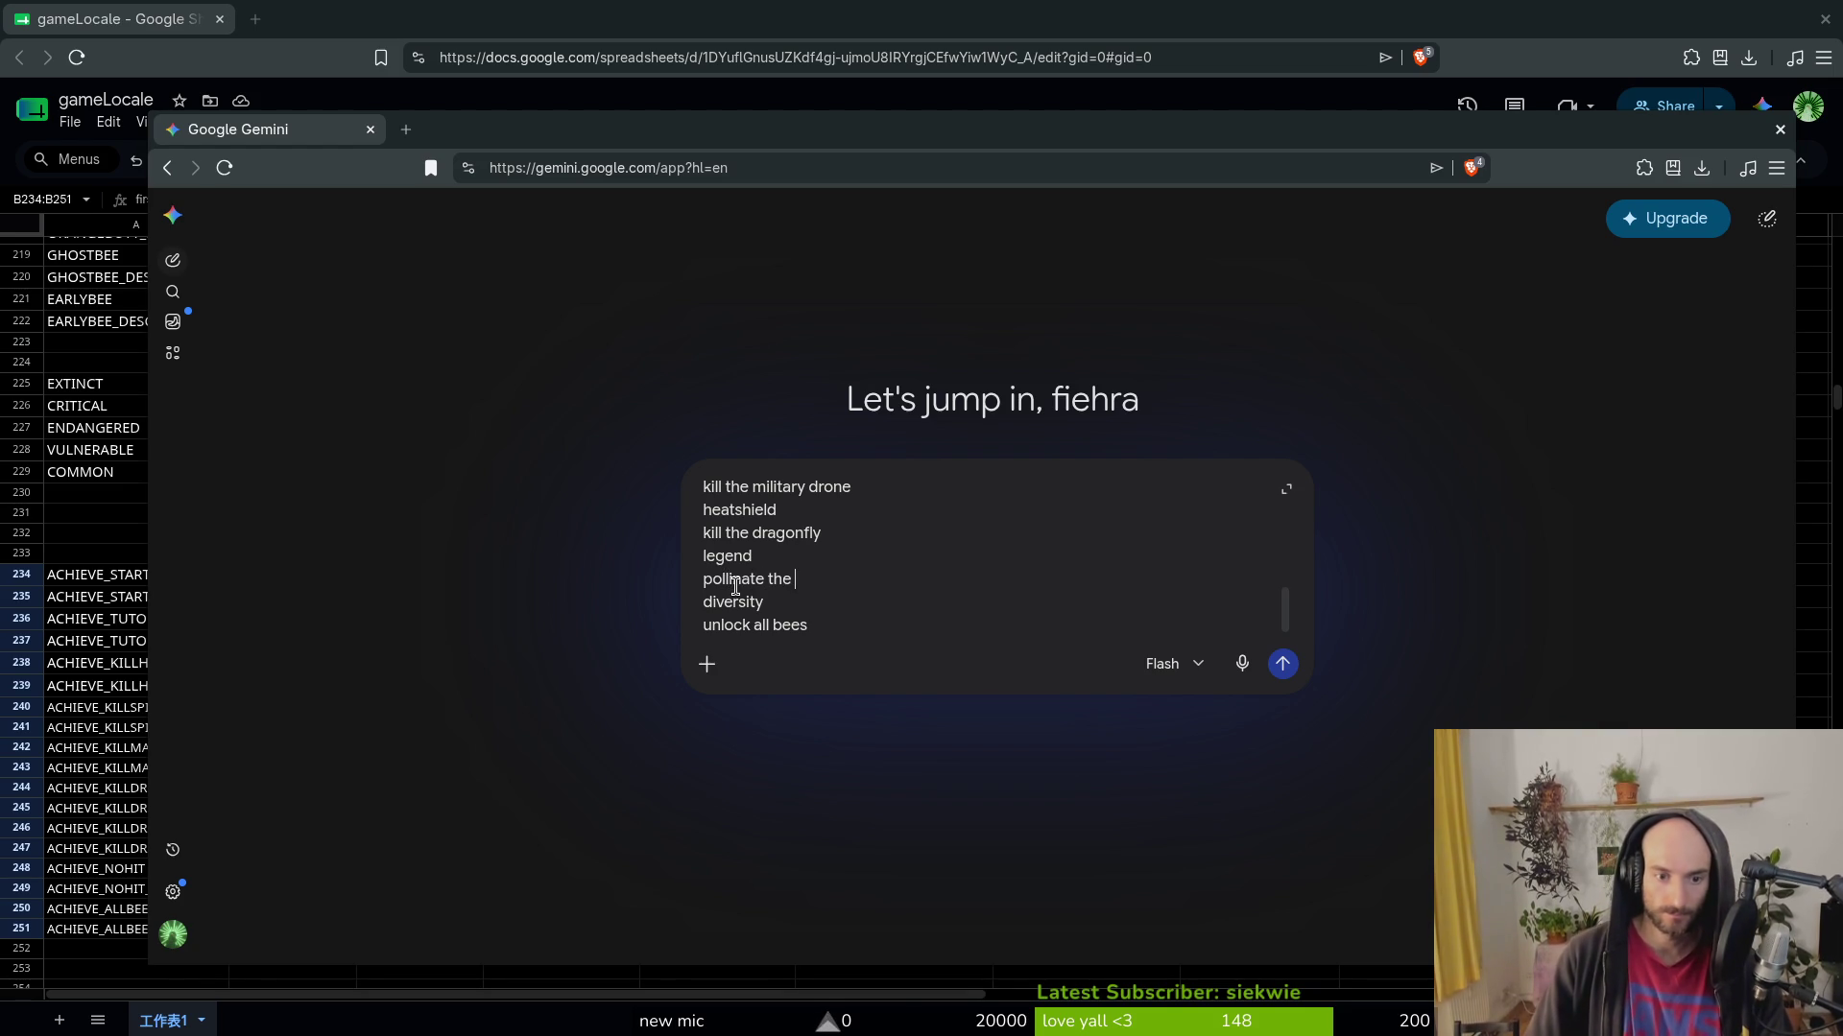
type("le")
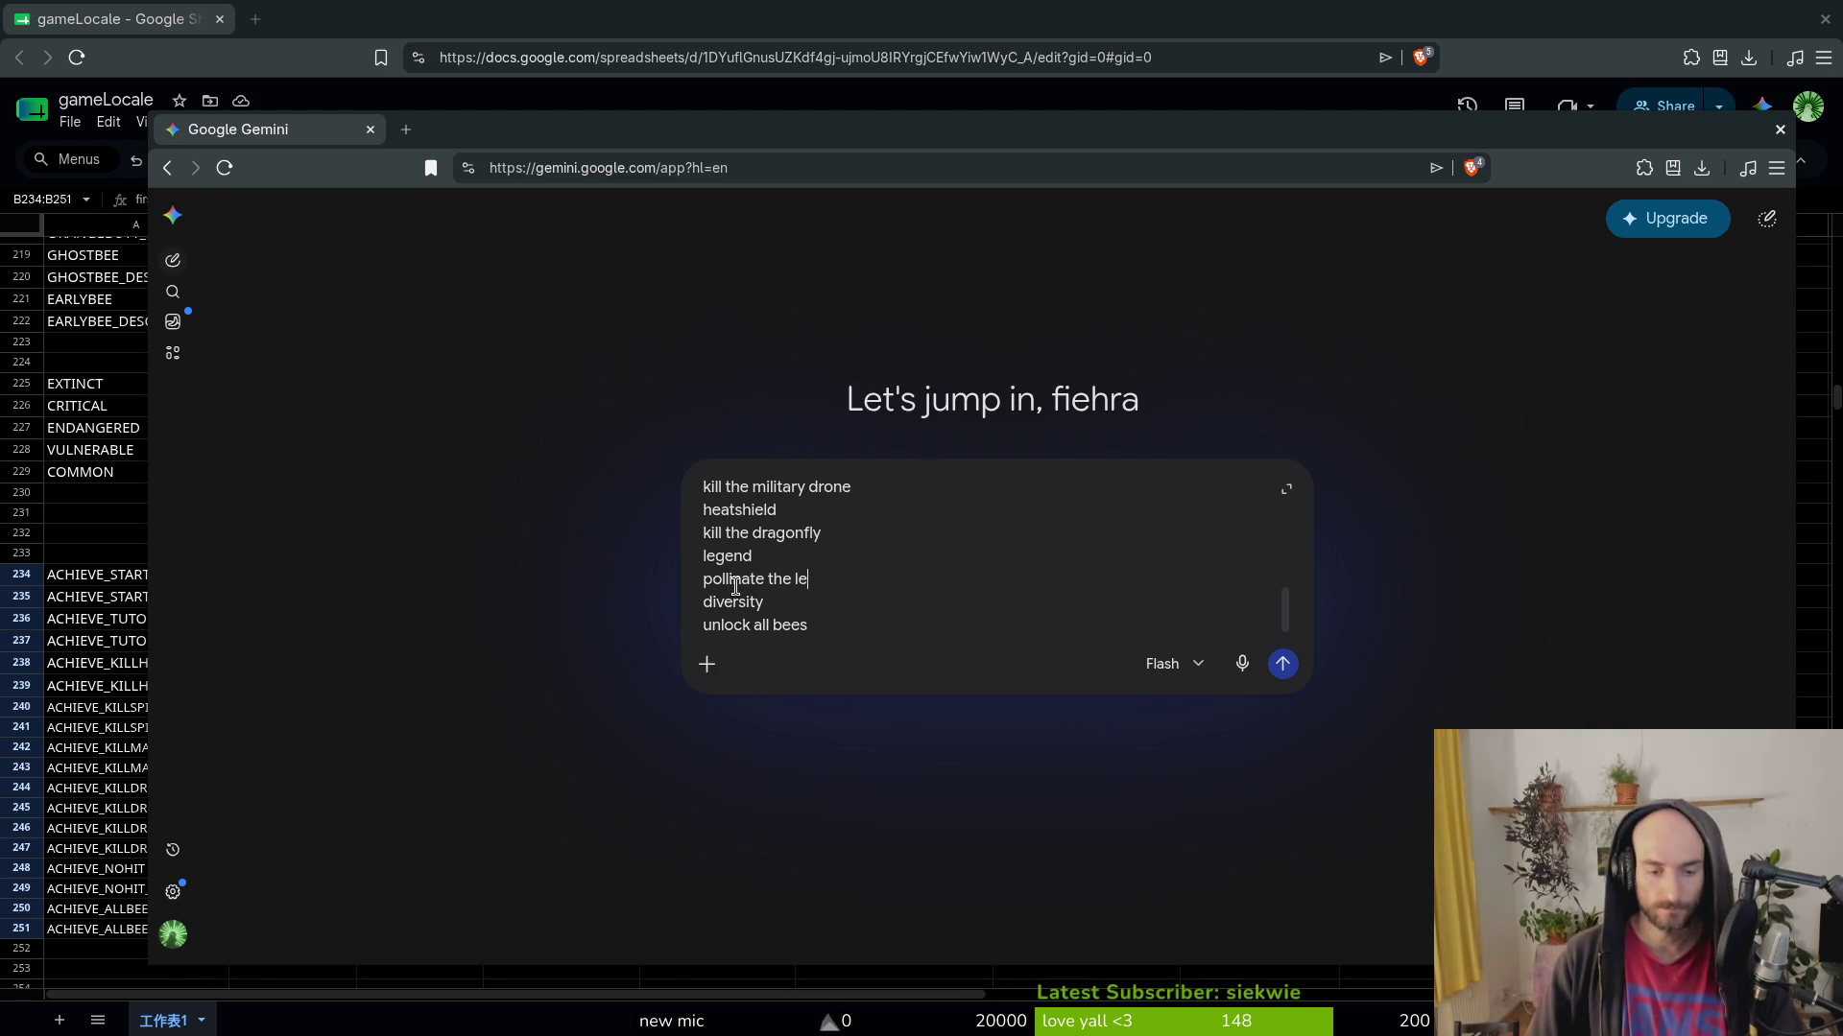
type("gendary flower")
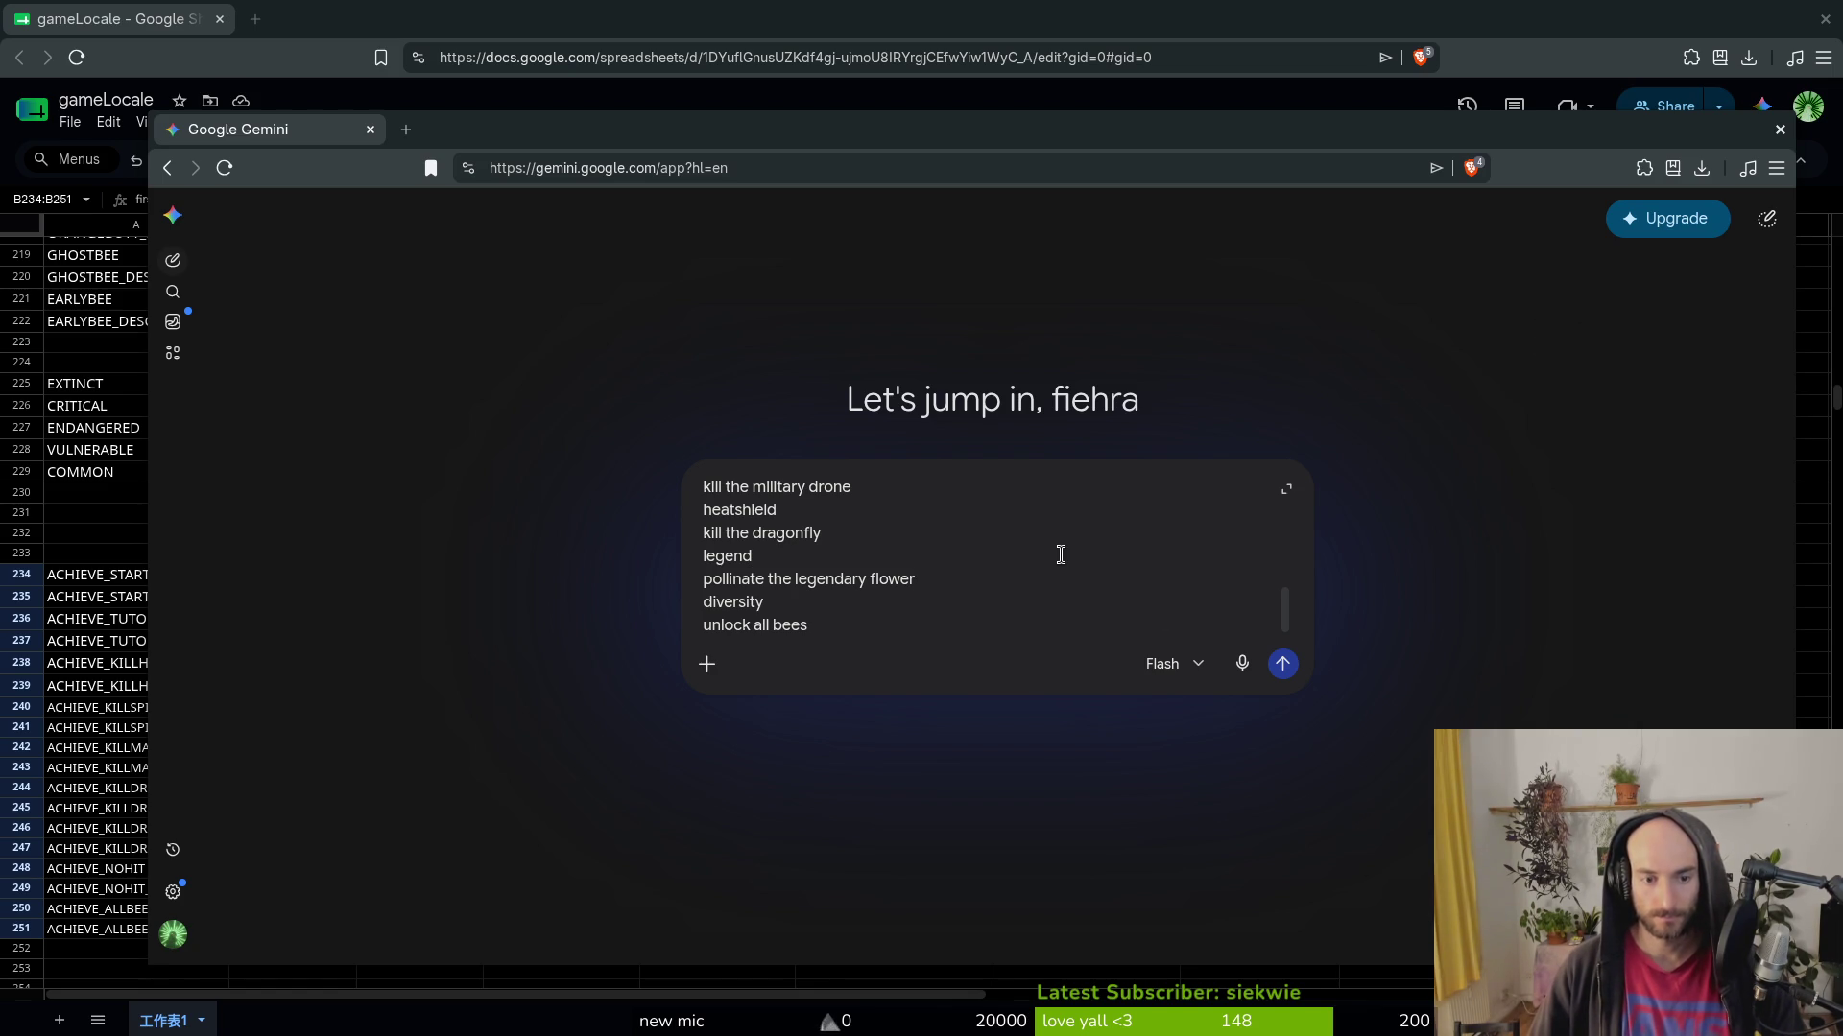
key("Return")
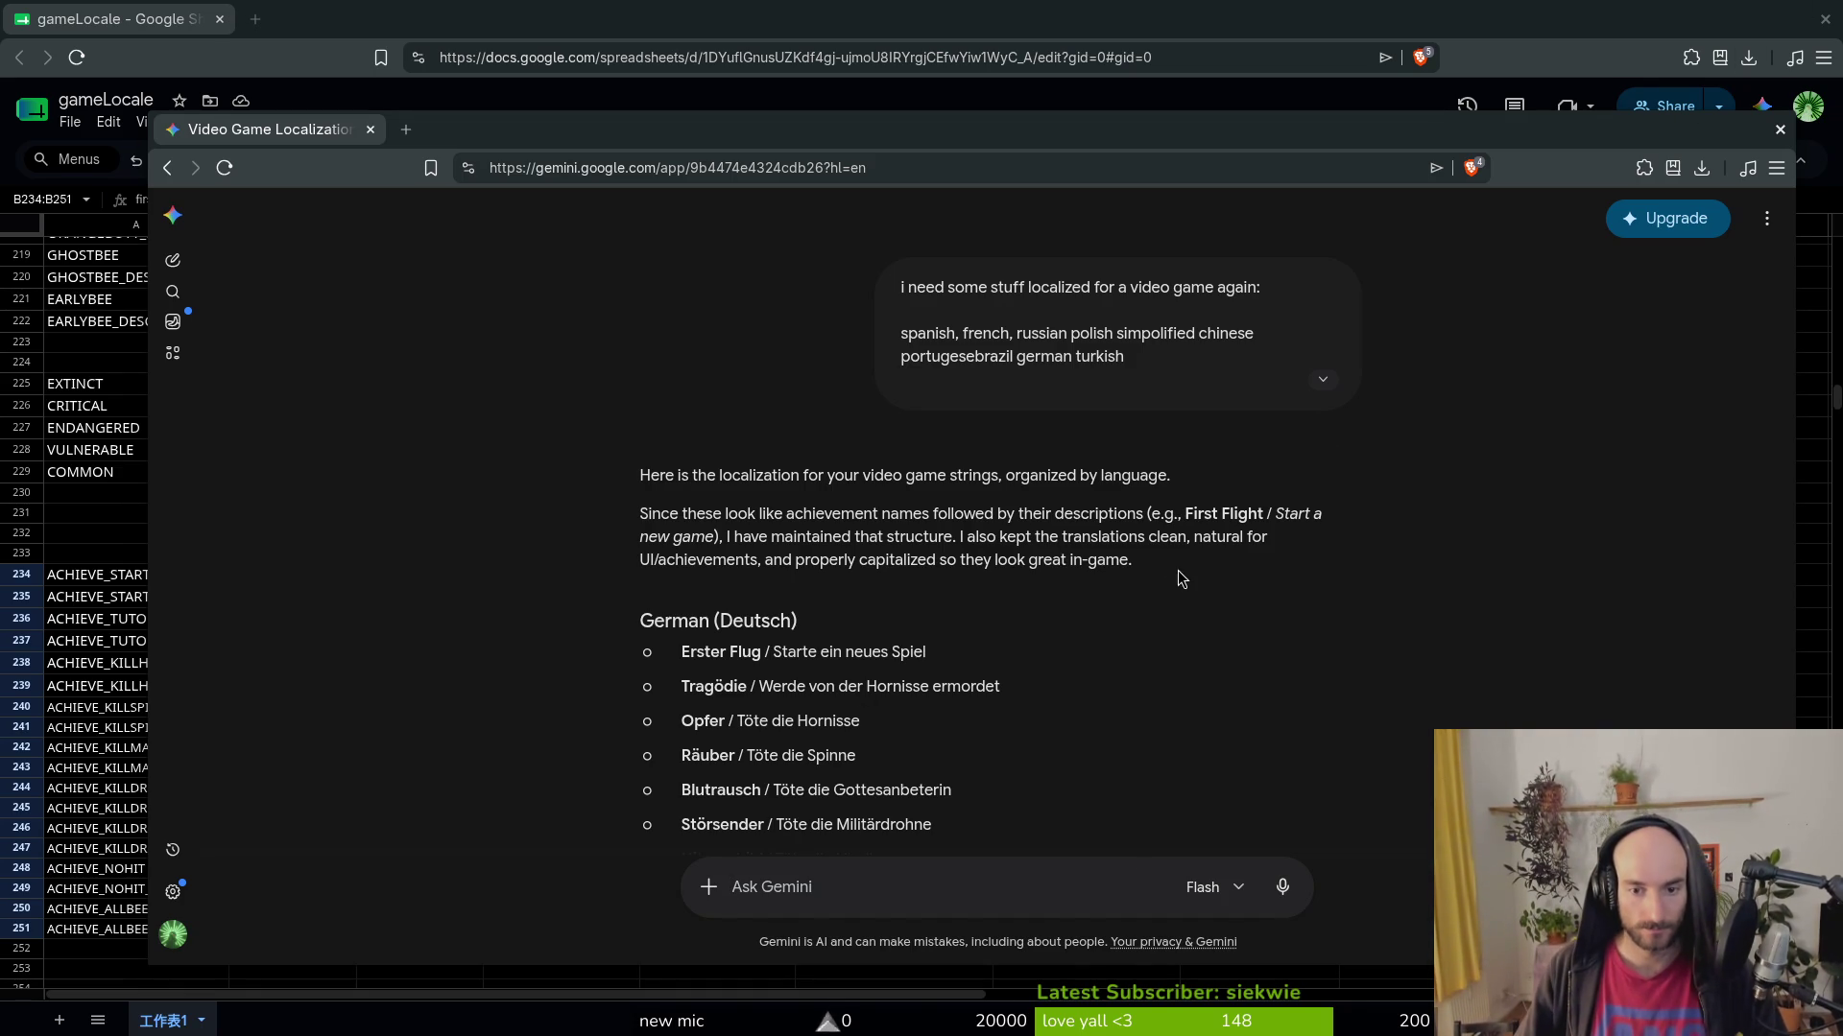
- Ask Gemini to 'follow my order of languages remove bullet points', then return to the spreadsheet
scroll(924, 682, "down", 8)
scroll(923, 668, "up", 5)
type("follow my order of ")
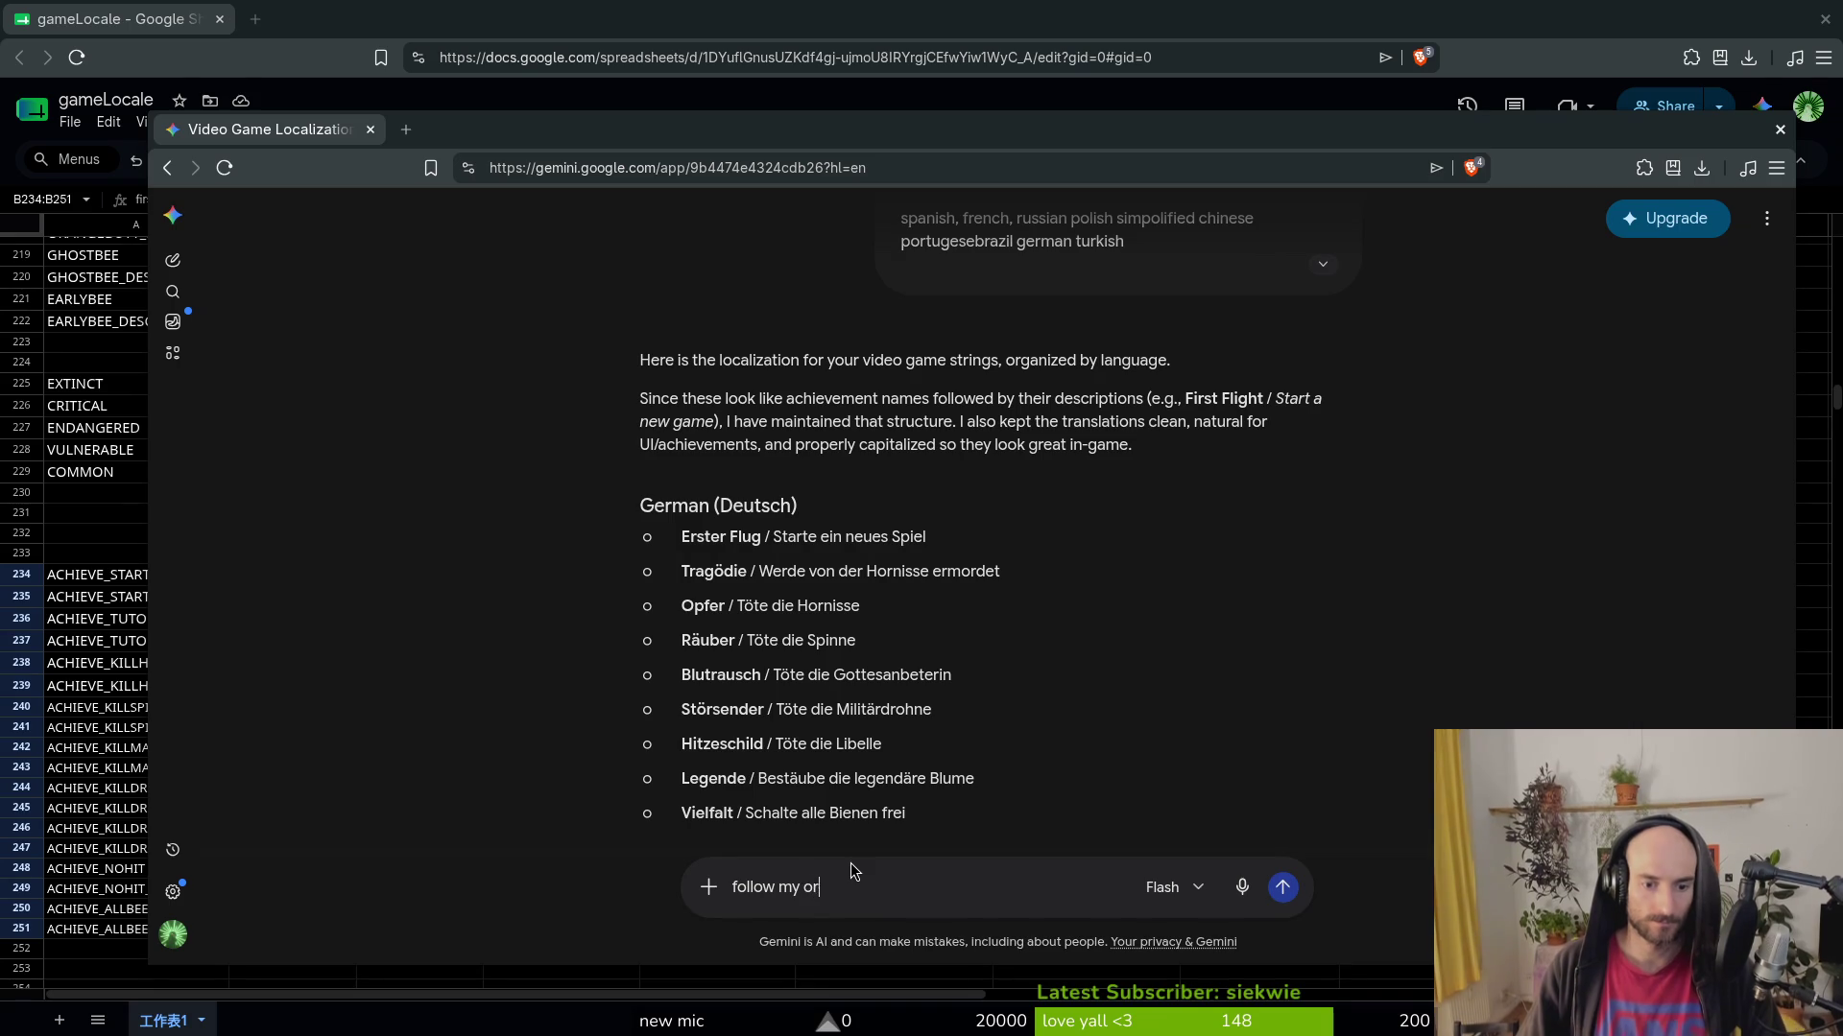
type("languages  ")
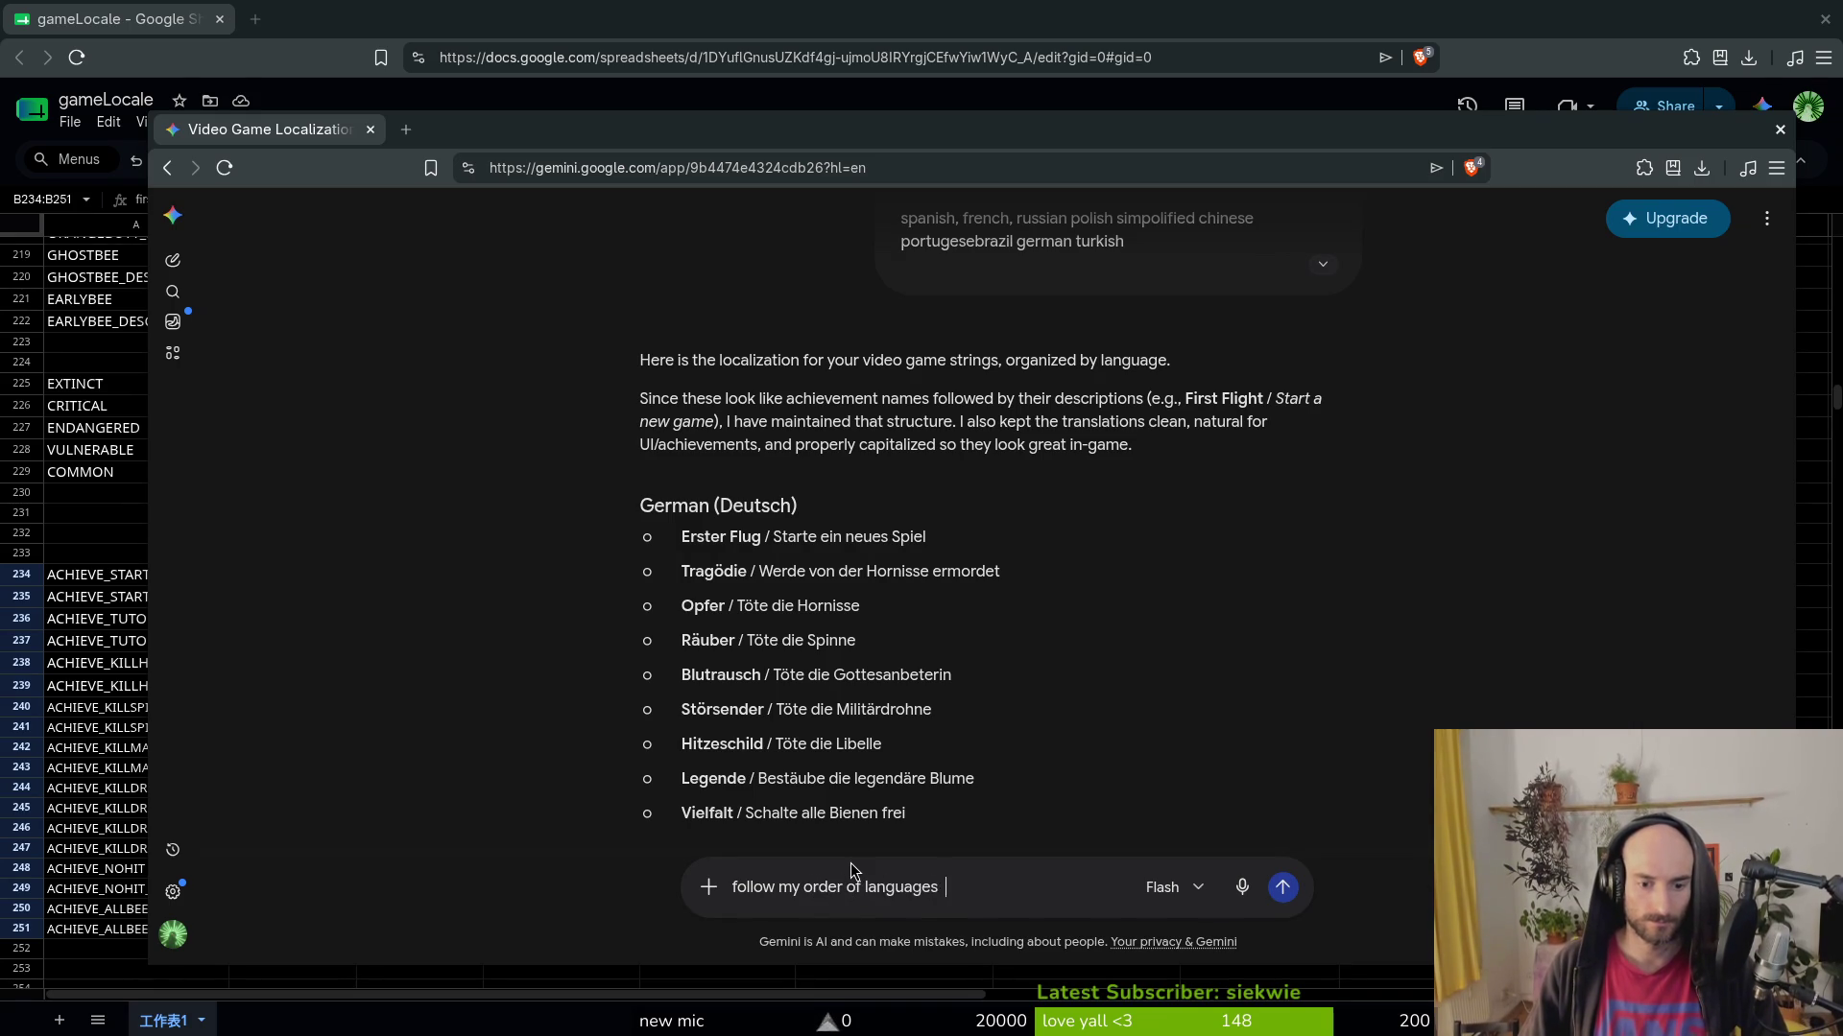
type("remove bullet points")
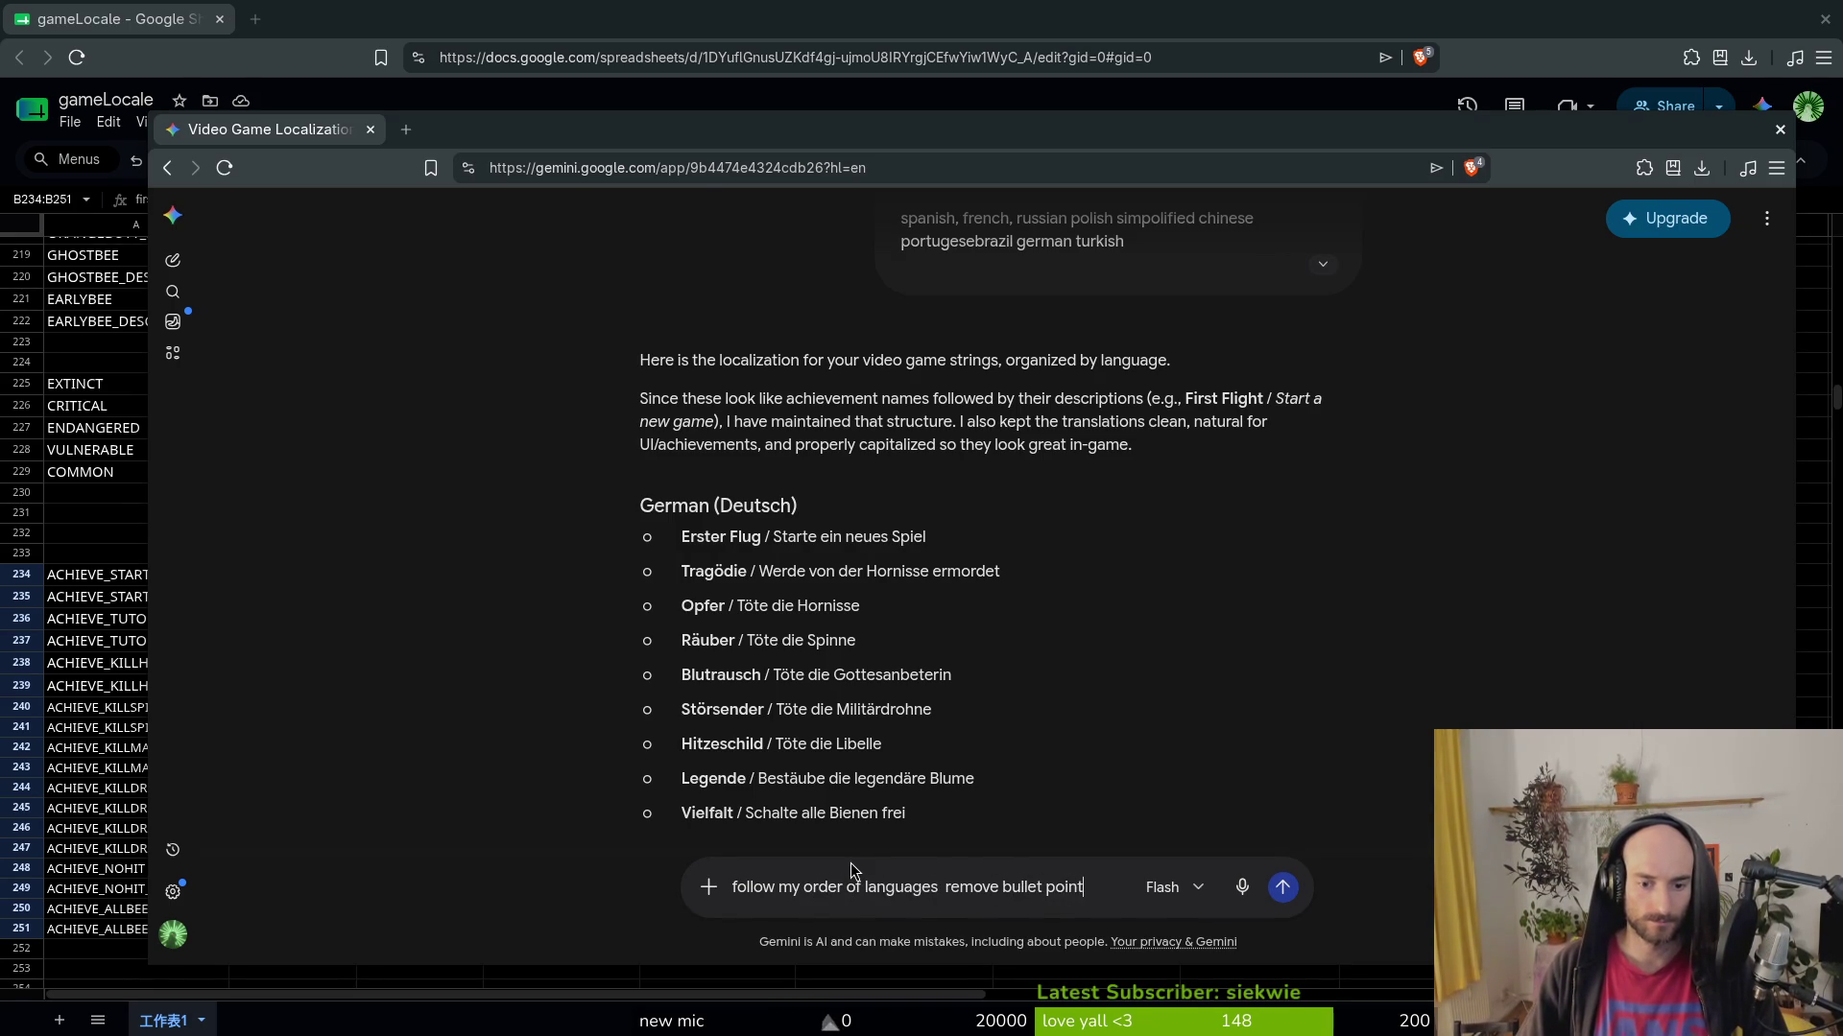
key("Return")
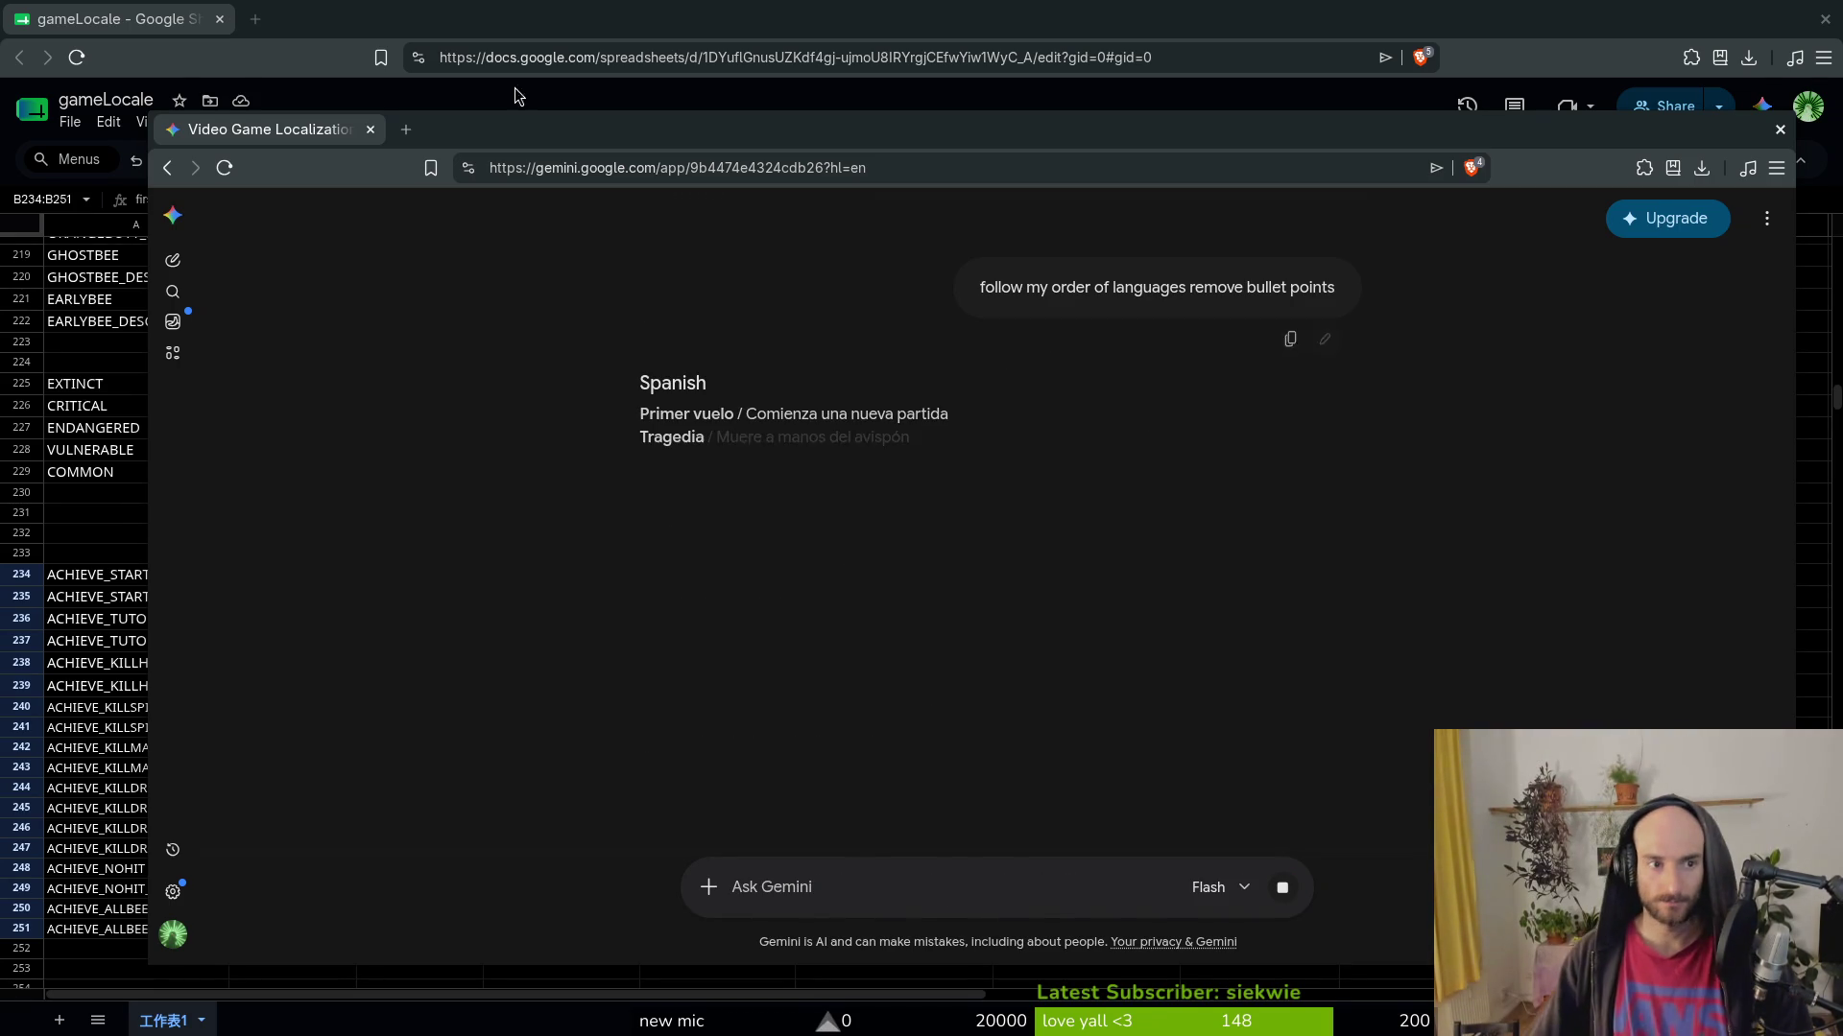
key("alt+Tab")
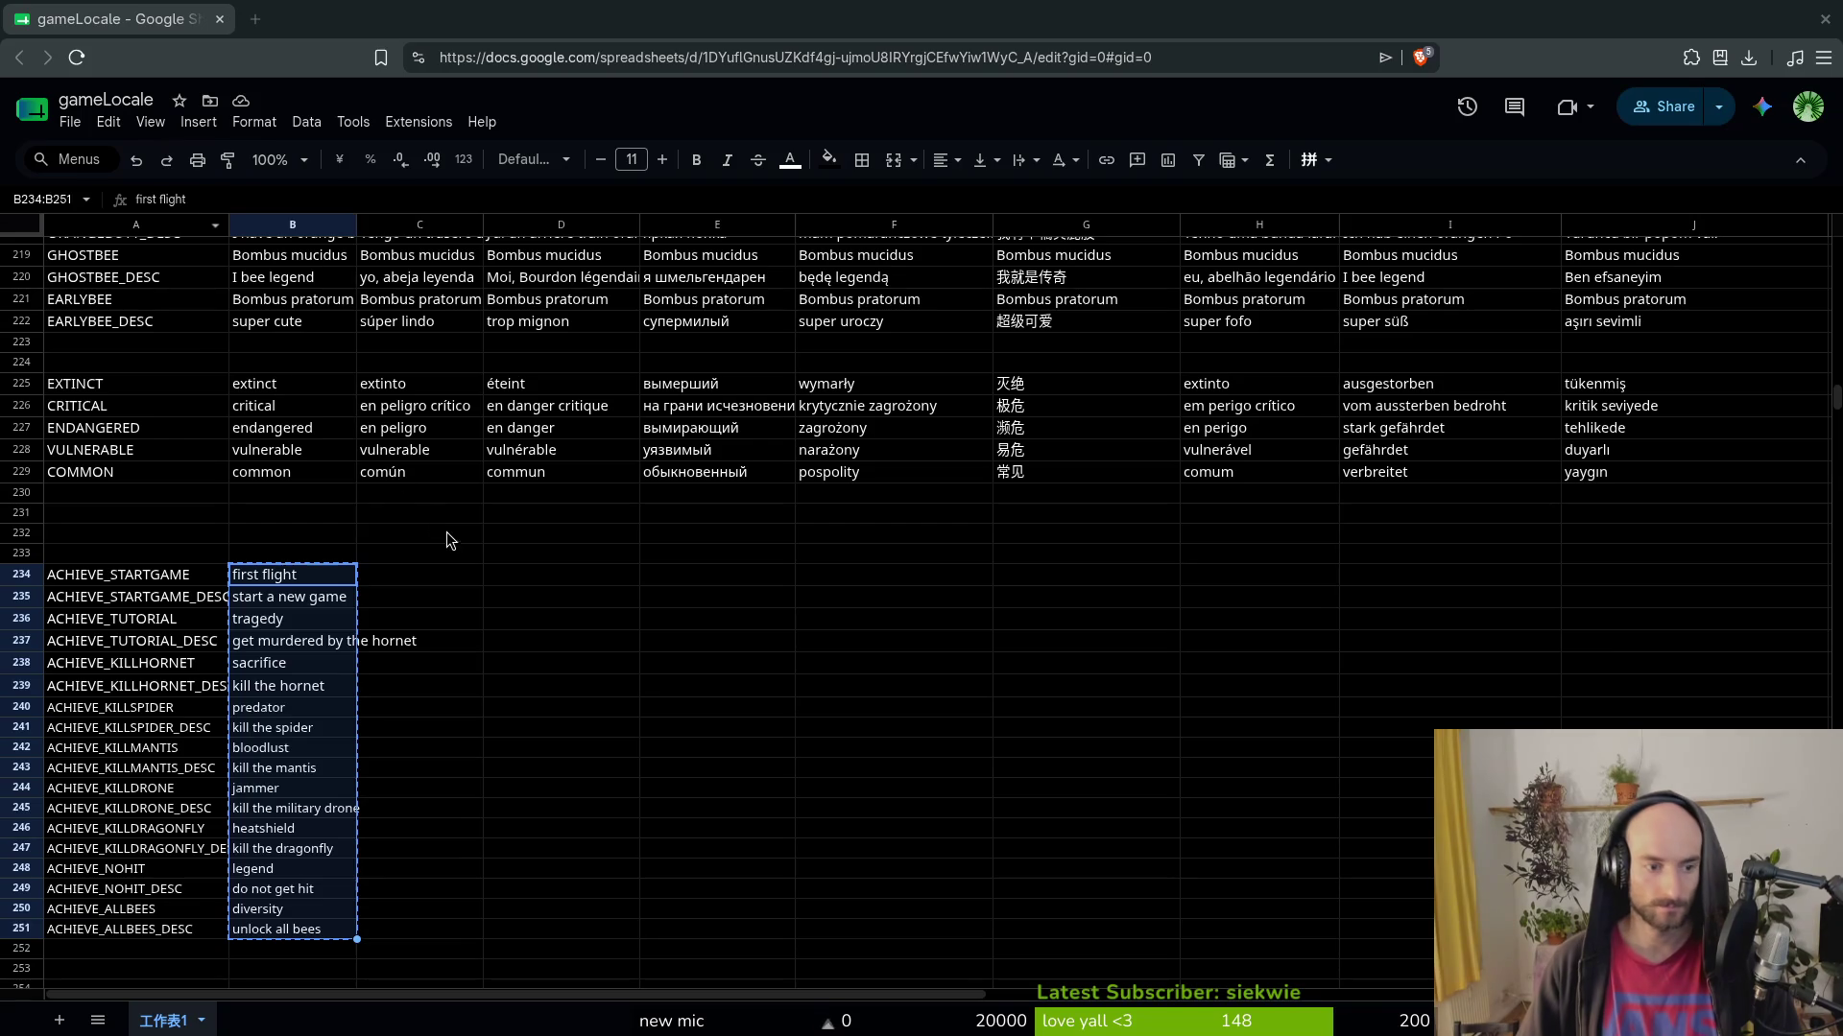
- Paste the Spanish achievement translations into C234, undoing and re-pasting once
left_click(419, 532)
left_click(509, 710)
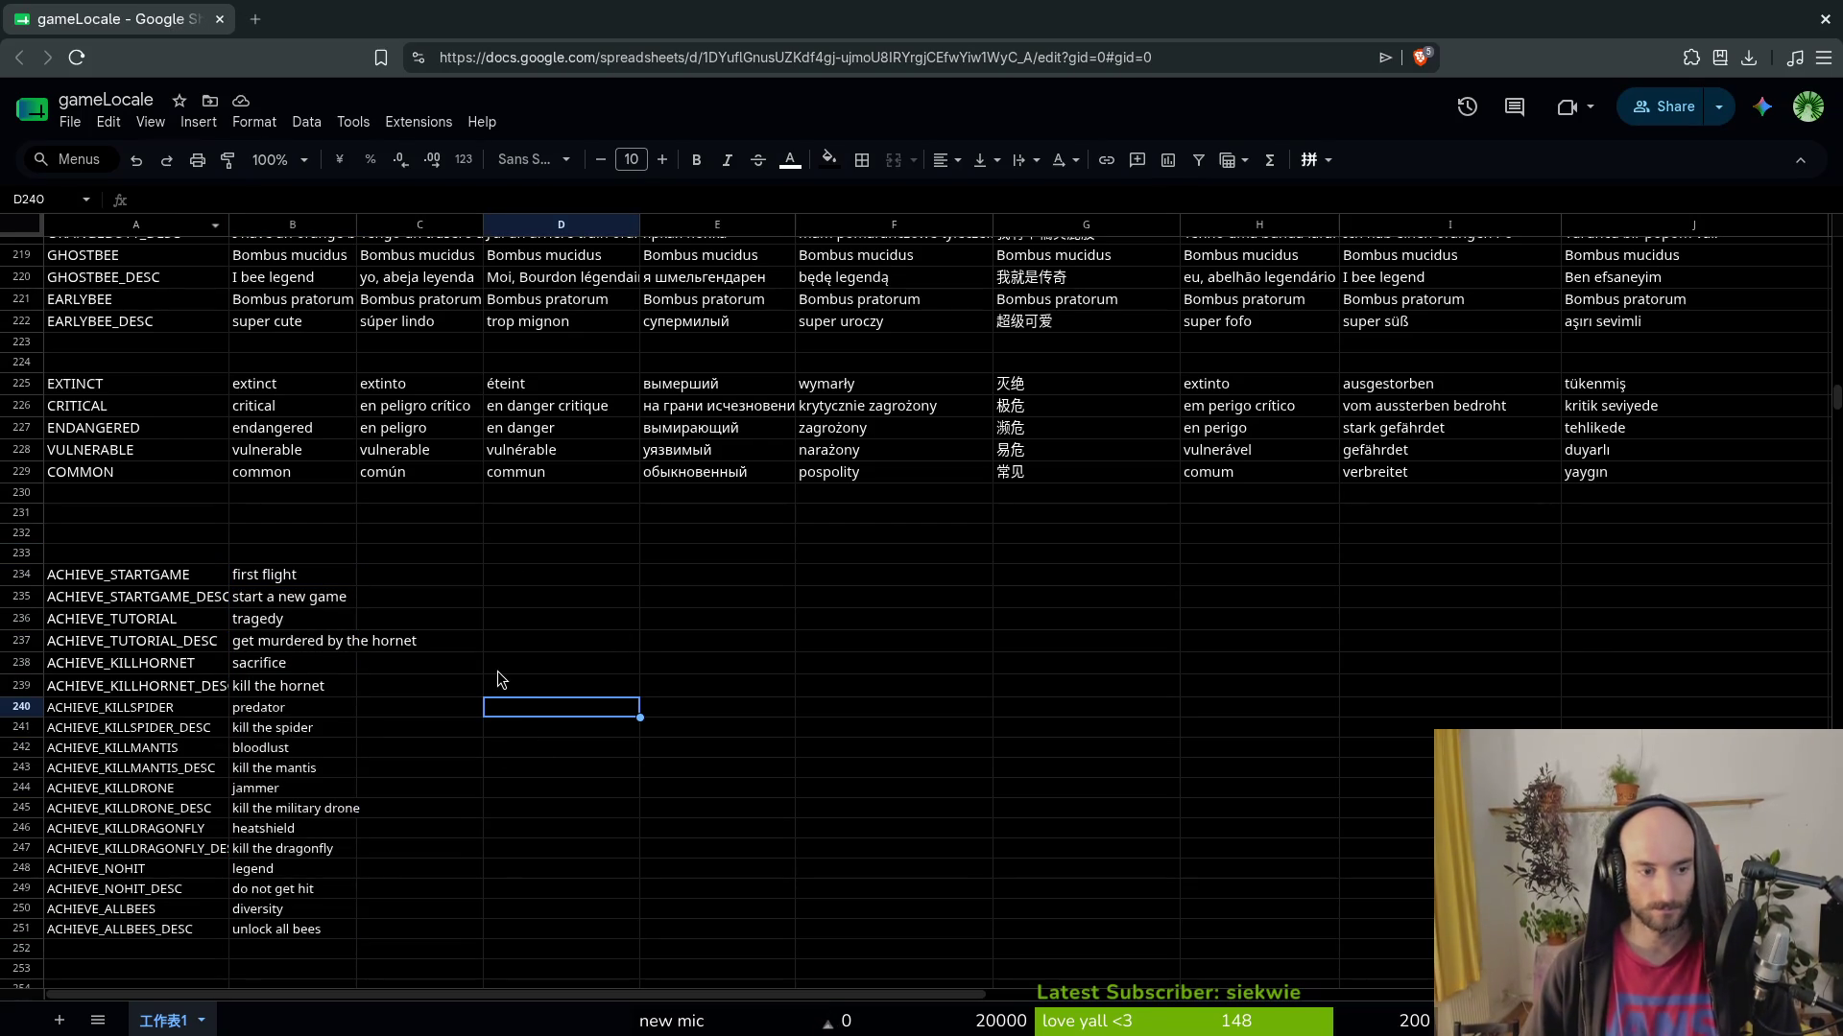
left_click(554, 580)
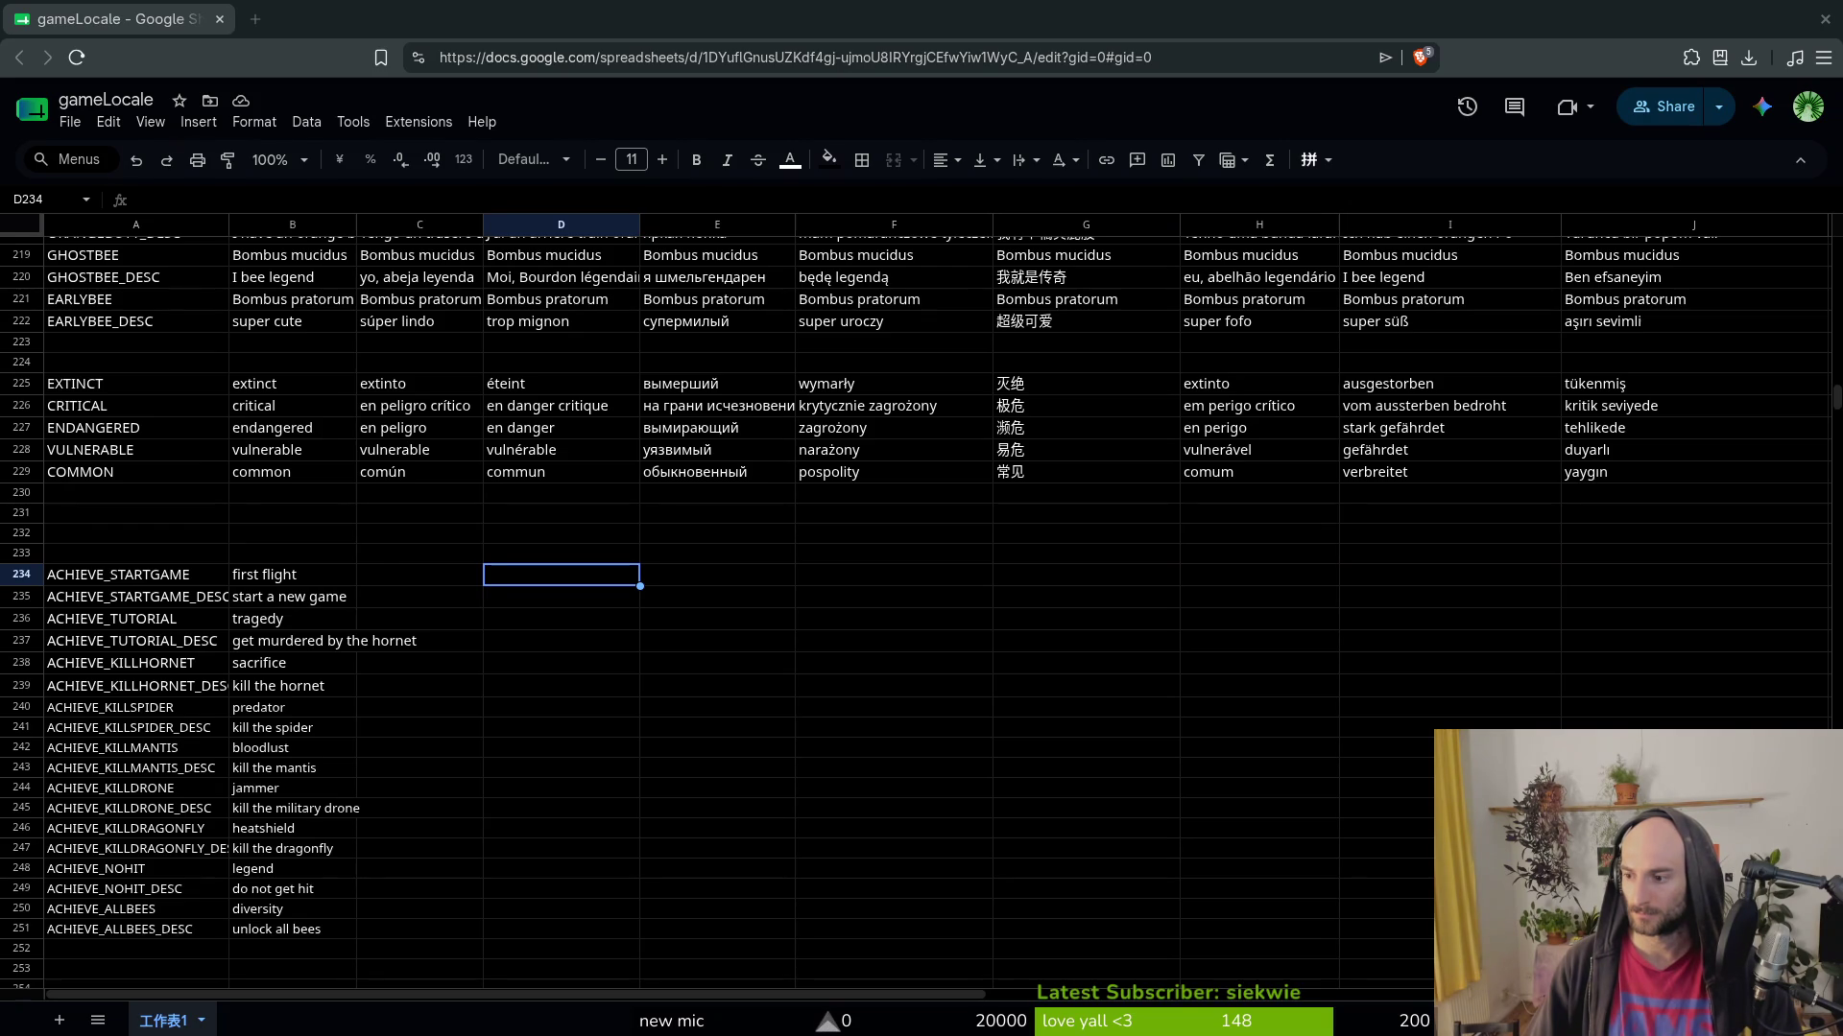
left_click(439, 575)
key("ctrl+v")
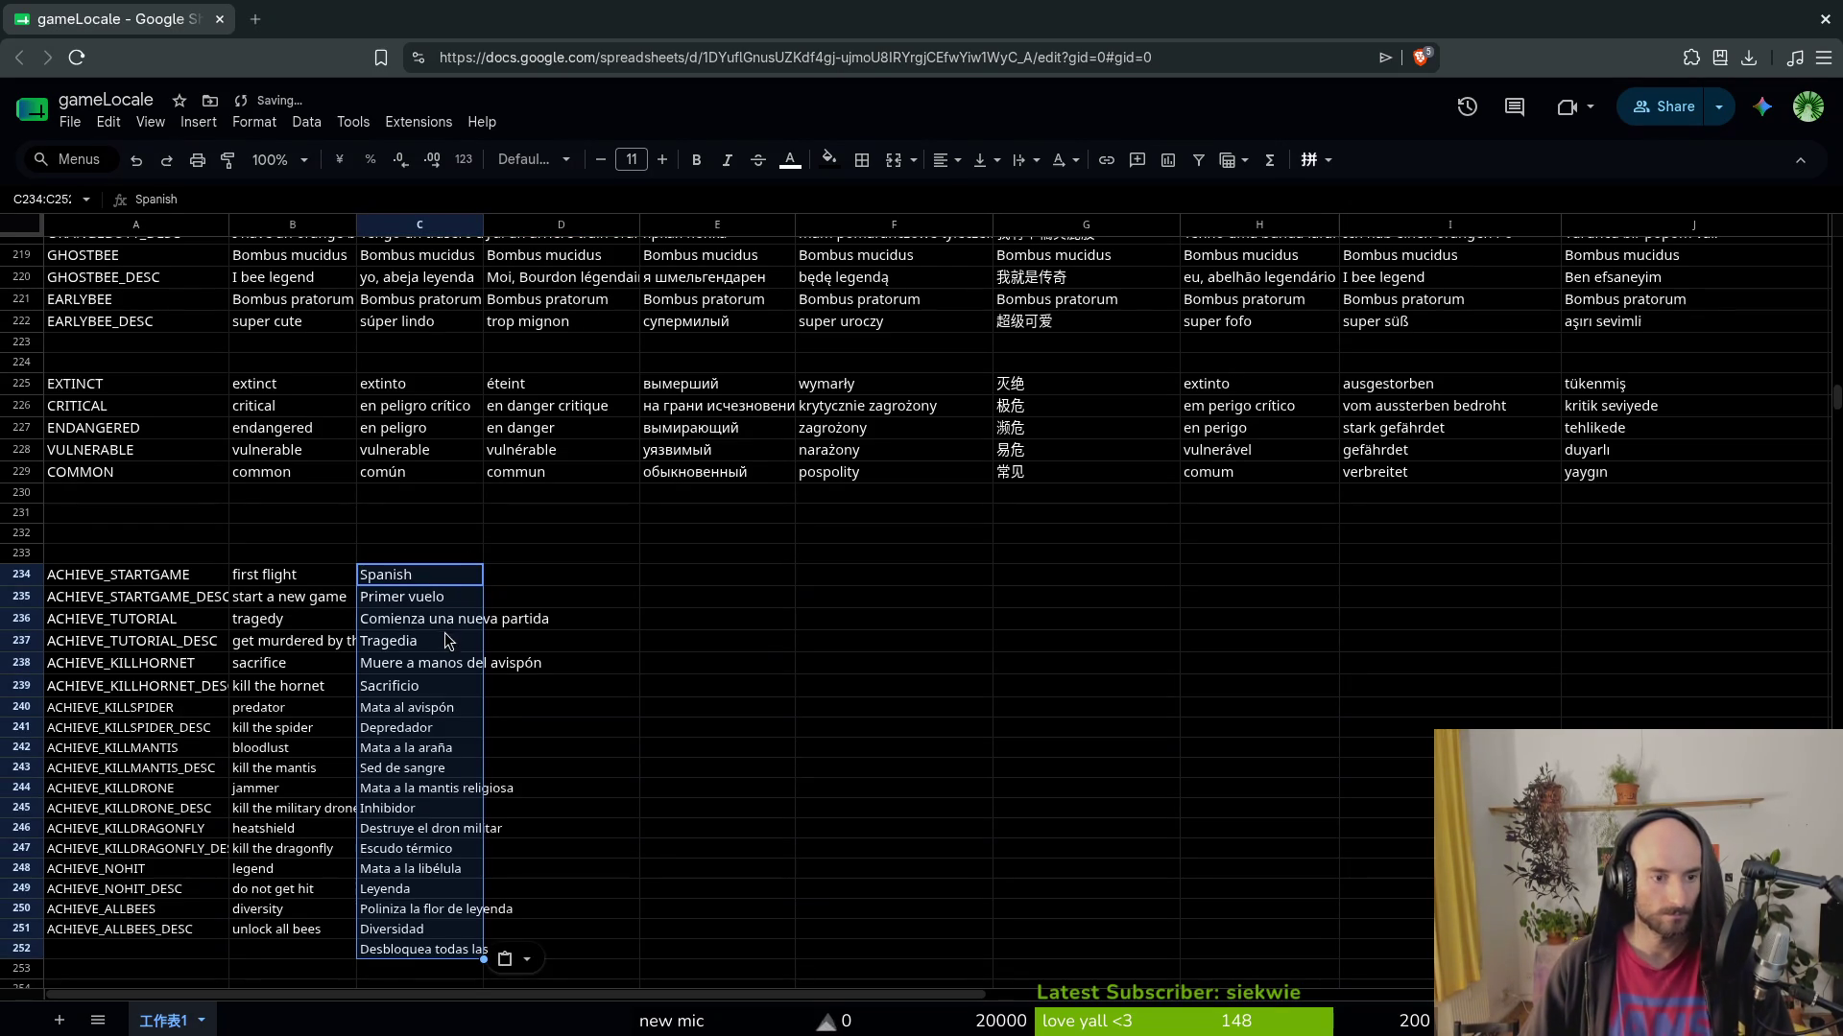
key("ctrl+z")
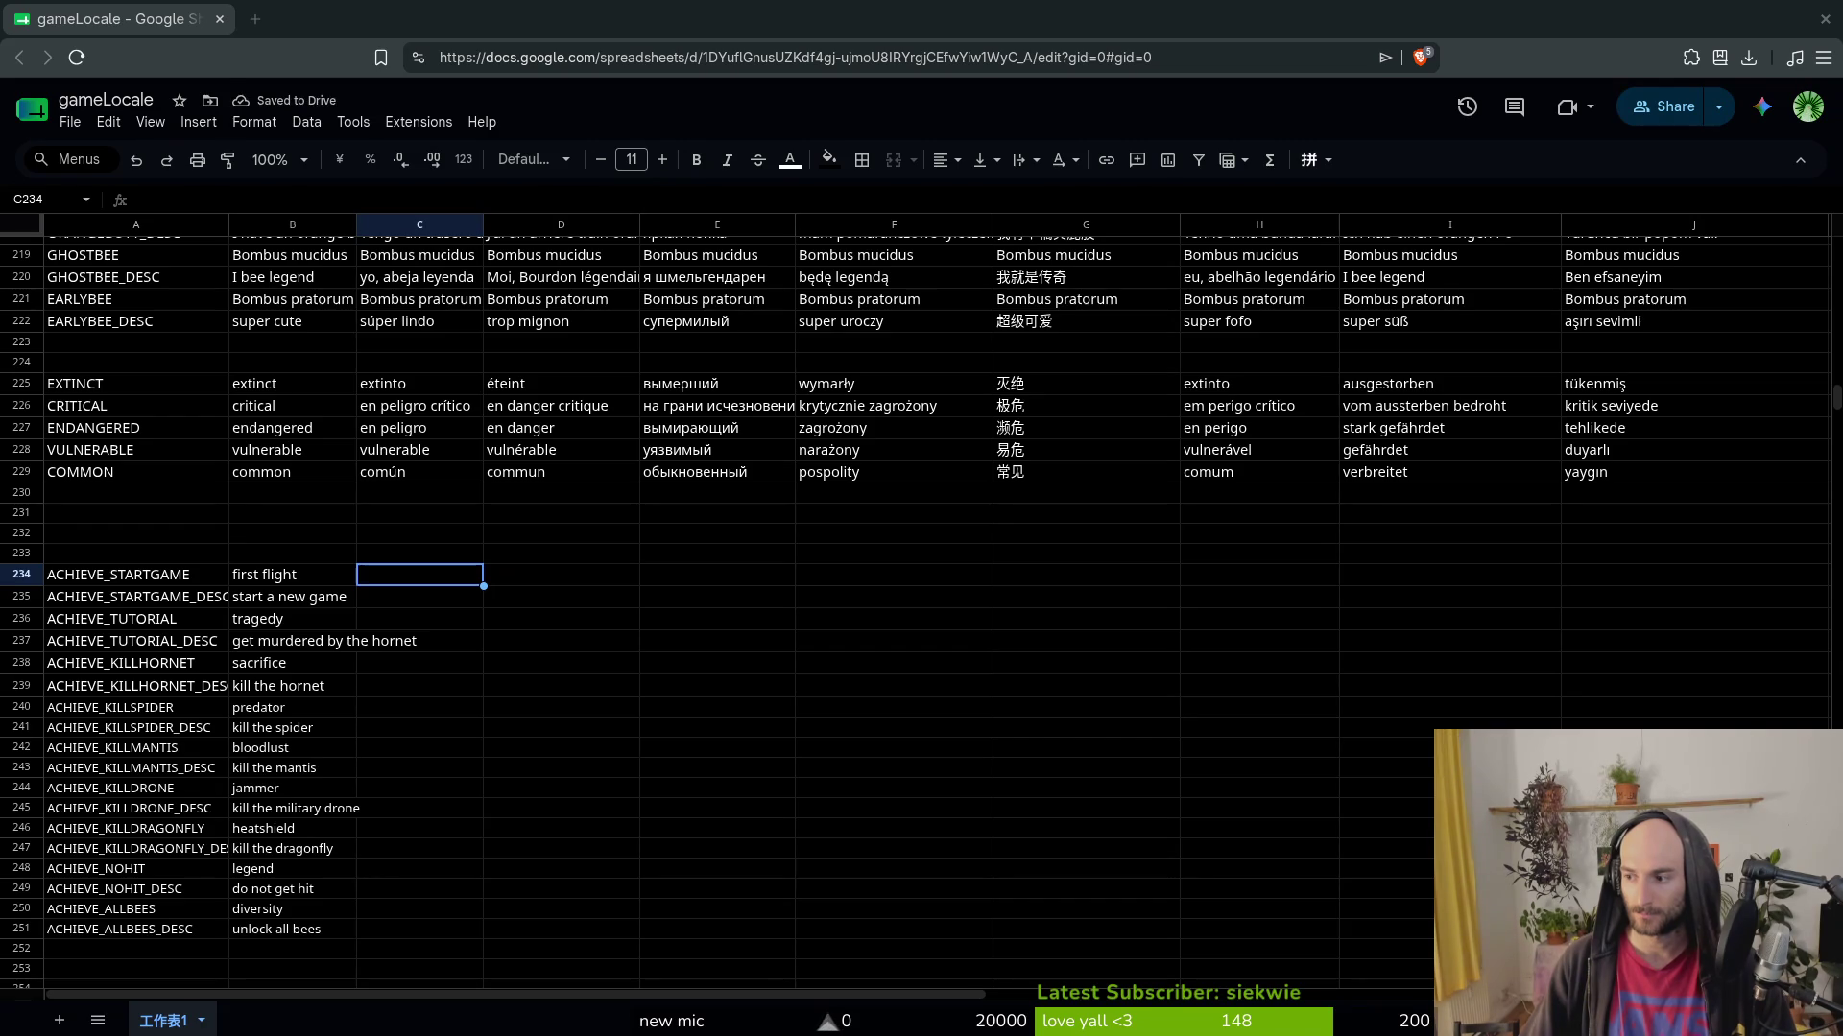
type("Primer vuelo Comienza una nueva partida Tragedia Muere a manos del avispón Sacrificio Mata al avispón Depredador Mata a la araña Sed de sangre Mata a la mantis religiosa Inhibidor Destruye el dron militar Escudo térmico Mata a la libélula Leyenda Poliniza la flor de leyenda Diversidad Desbloquea todas las abejas")
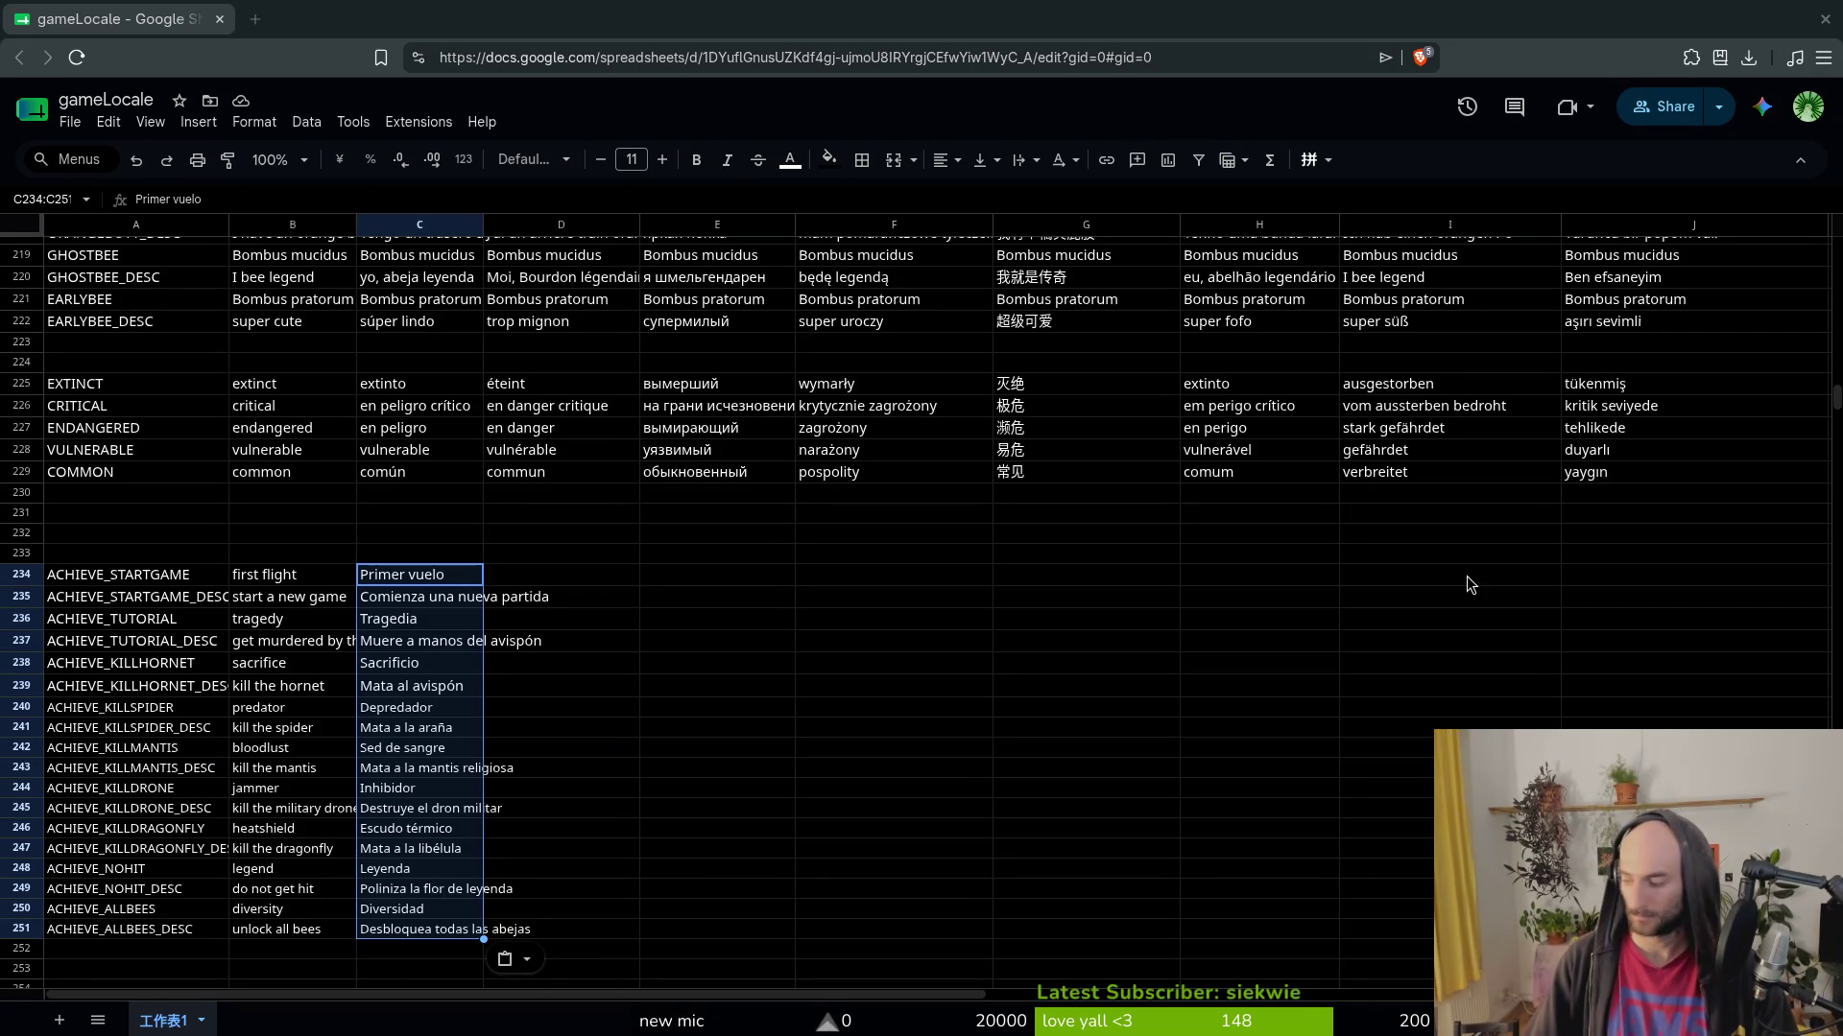
- Paste lowercase Spanish text over C234, check cells like diversidad, then paste French into D234
left_click(448, 518)
left_click(413, 581)
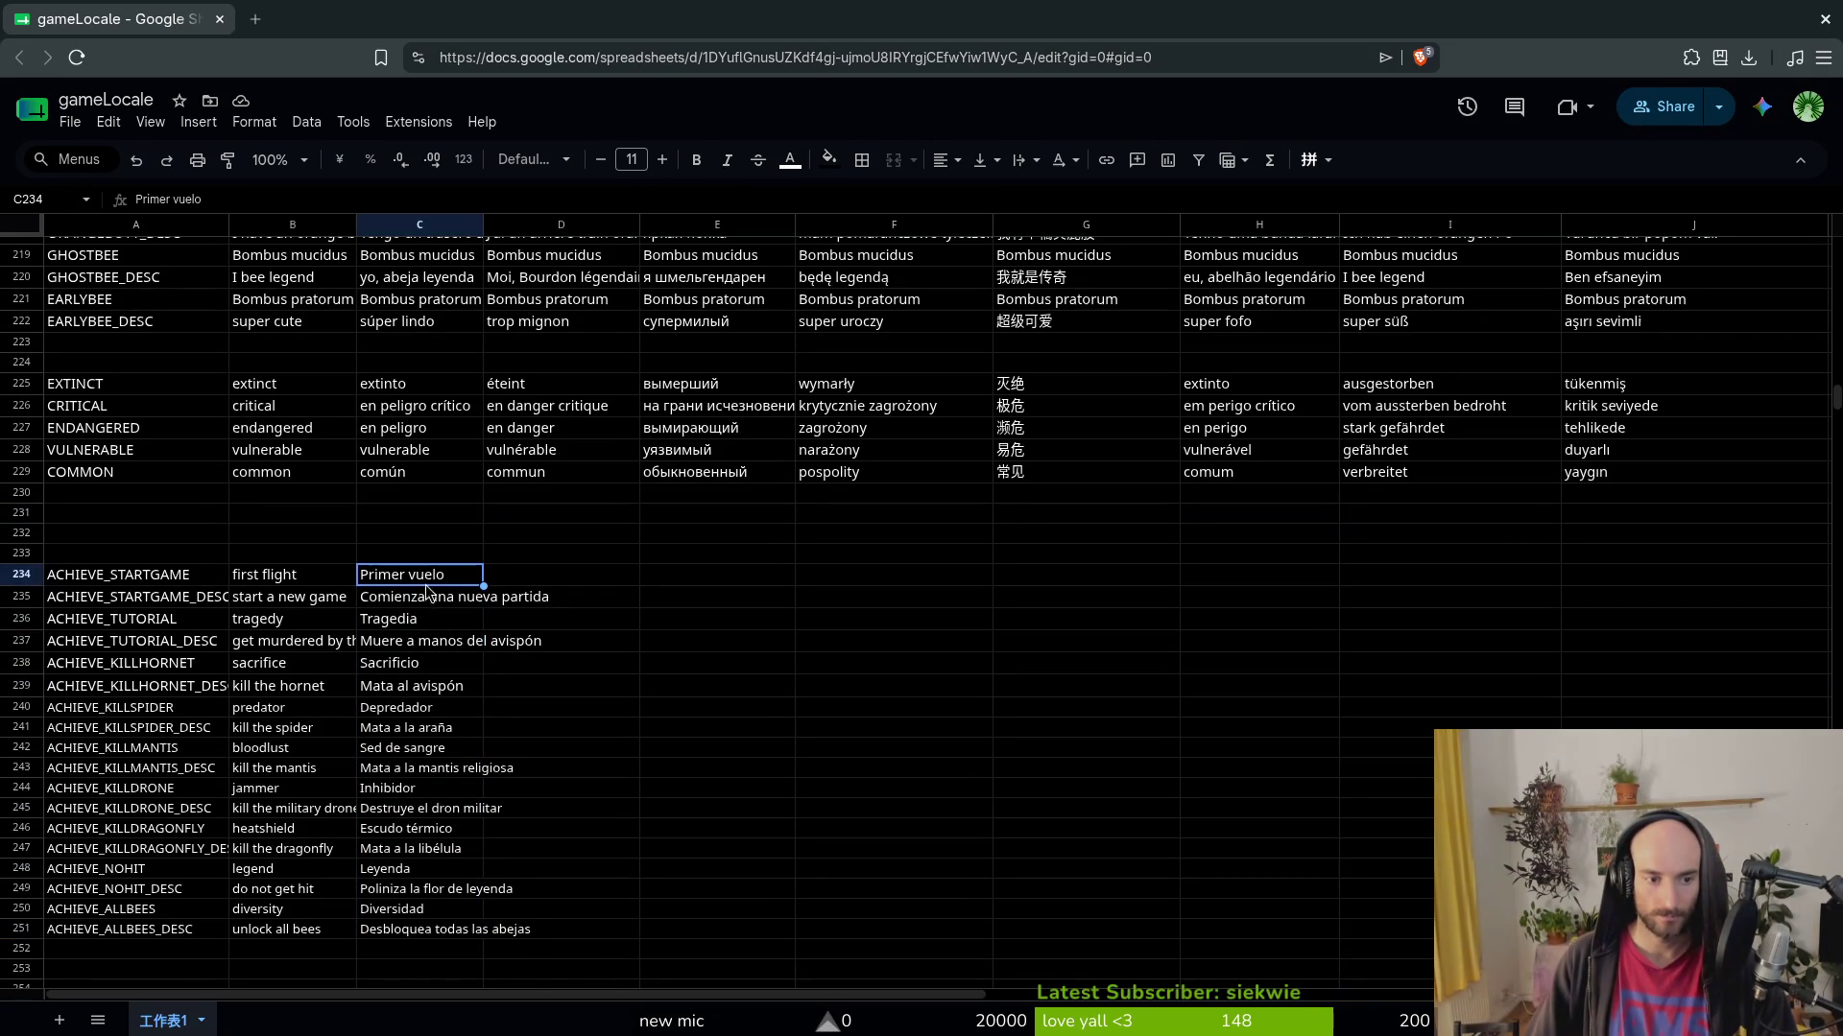
type("primer vuelo comienza una nueva partida tragedia muere a manos del avispón sacrificio mata al avispón depredador mata a la araña sed de sangre mata a la mantis religiosa inhibidor destruye el dron militar escudo térmico mata a la libélula leyenda poliniza la flor de leyenda diversidad desbloquea todas las abejas")
left_click(475, 816)
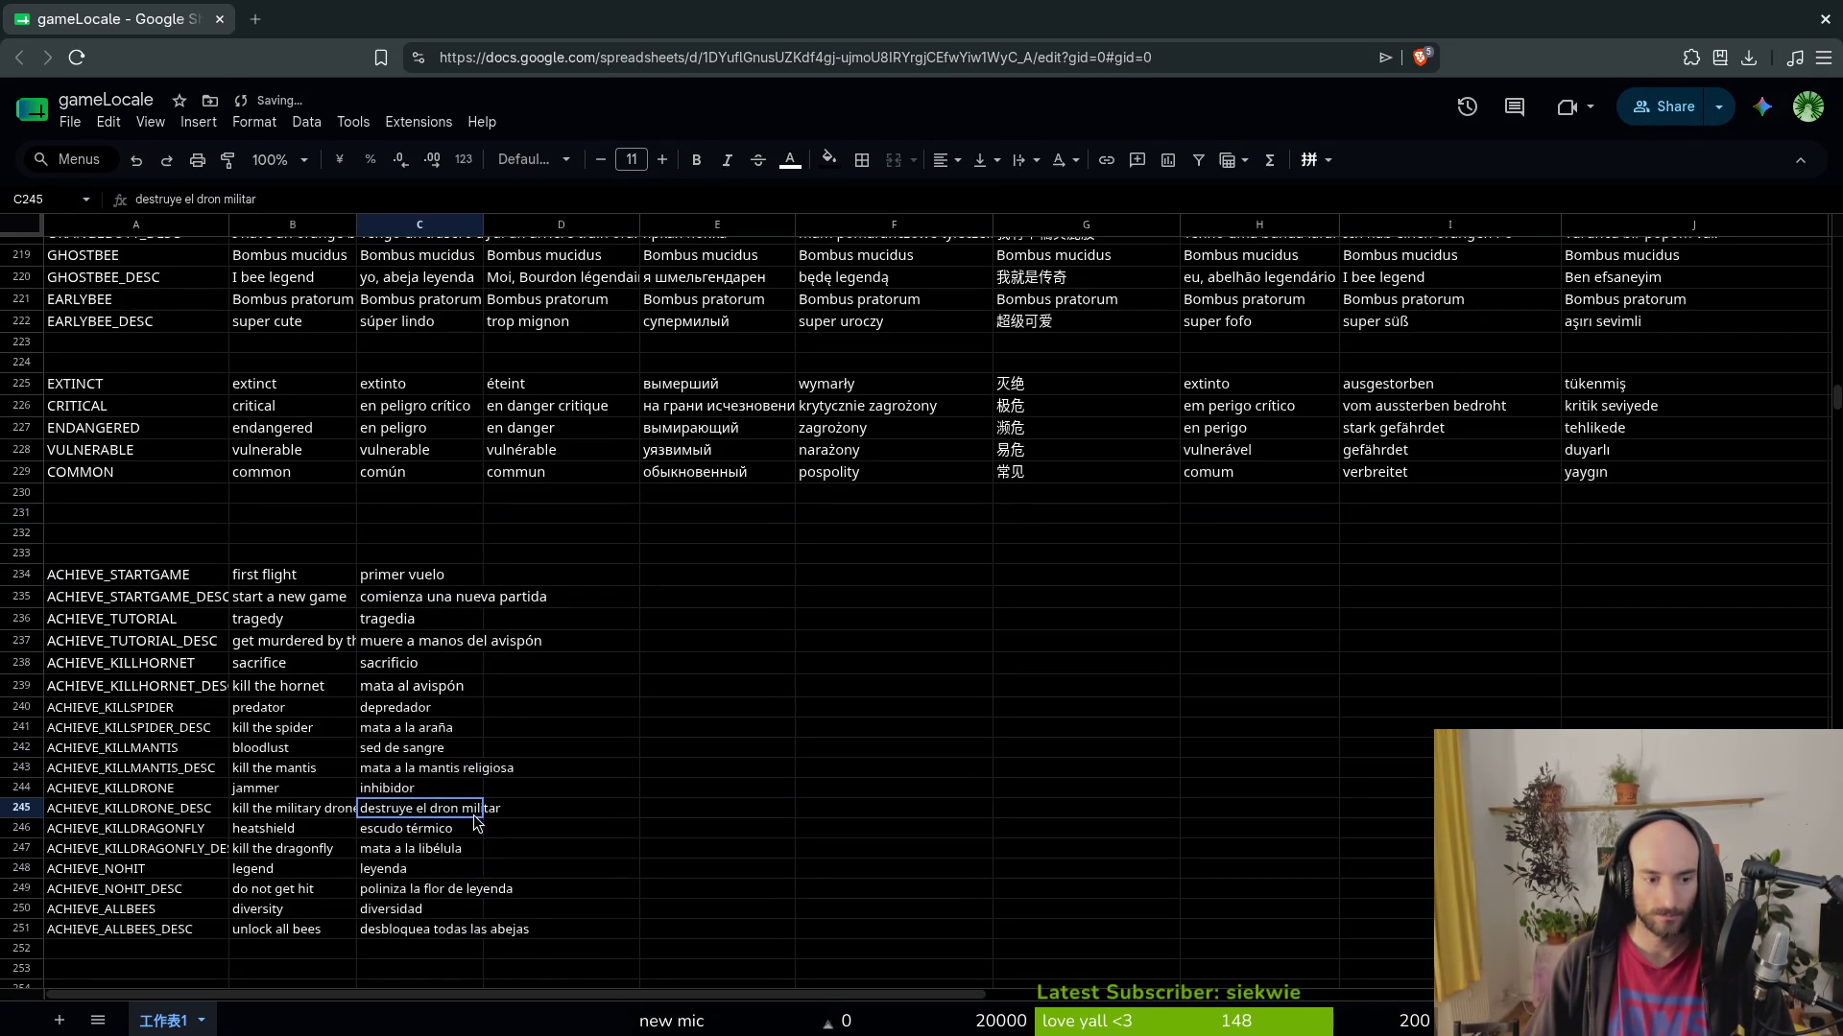
left_click(394, 913)
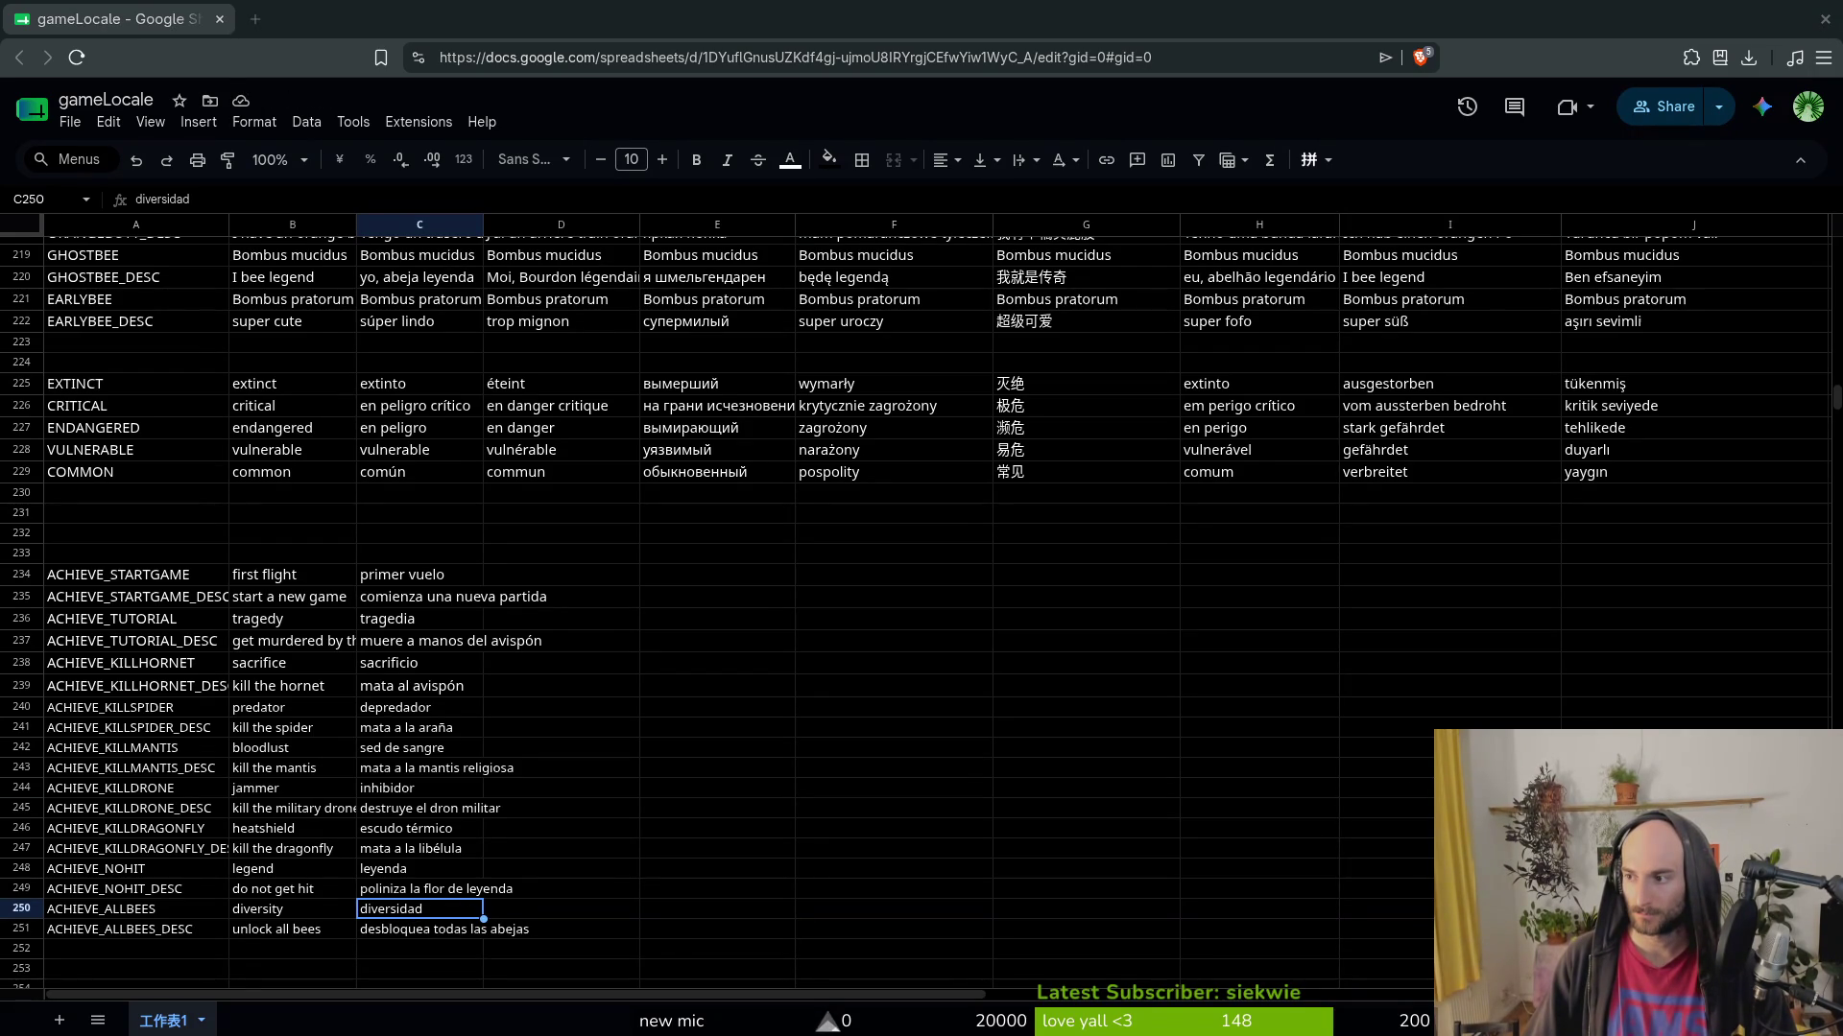
left_click(551, 579)
type("premier vol commencer une nouvelle partie tragédie se faire tuer par le frelon sacrifice tuer le frelon prédateur tuer l'araignée frénésie meurtrière tuer la mante religieuse brouilleur détruire le drone militaire bouclier thermique tuer la libellule légende polliniser la fleur légendaire diversité débloquer toutes les abeilles")
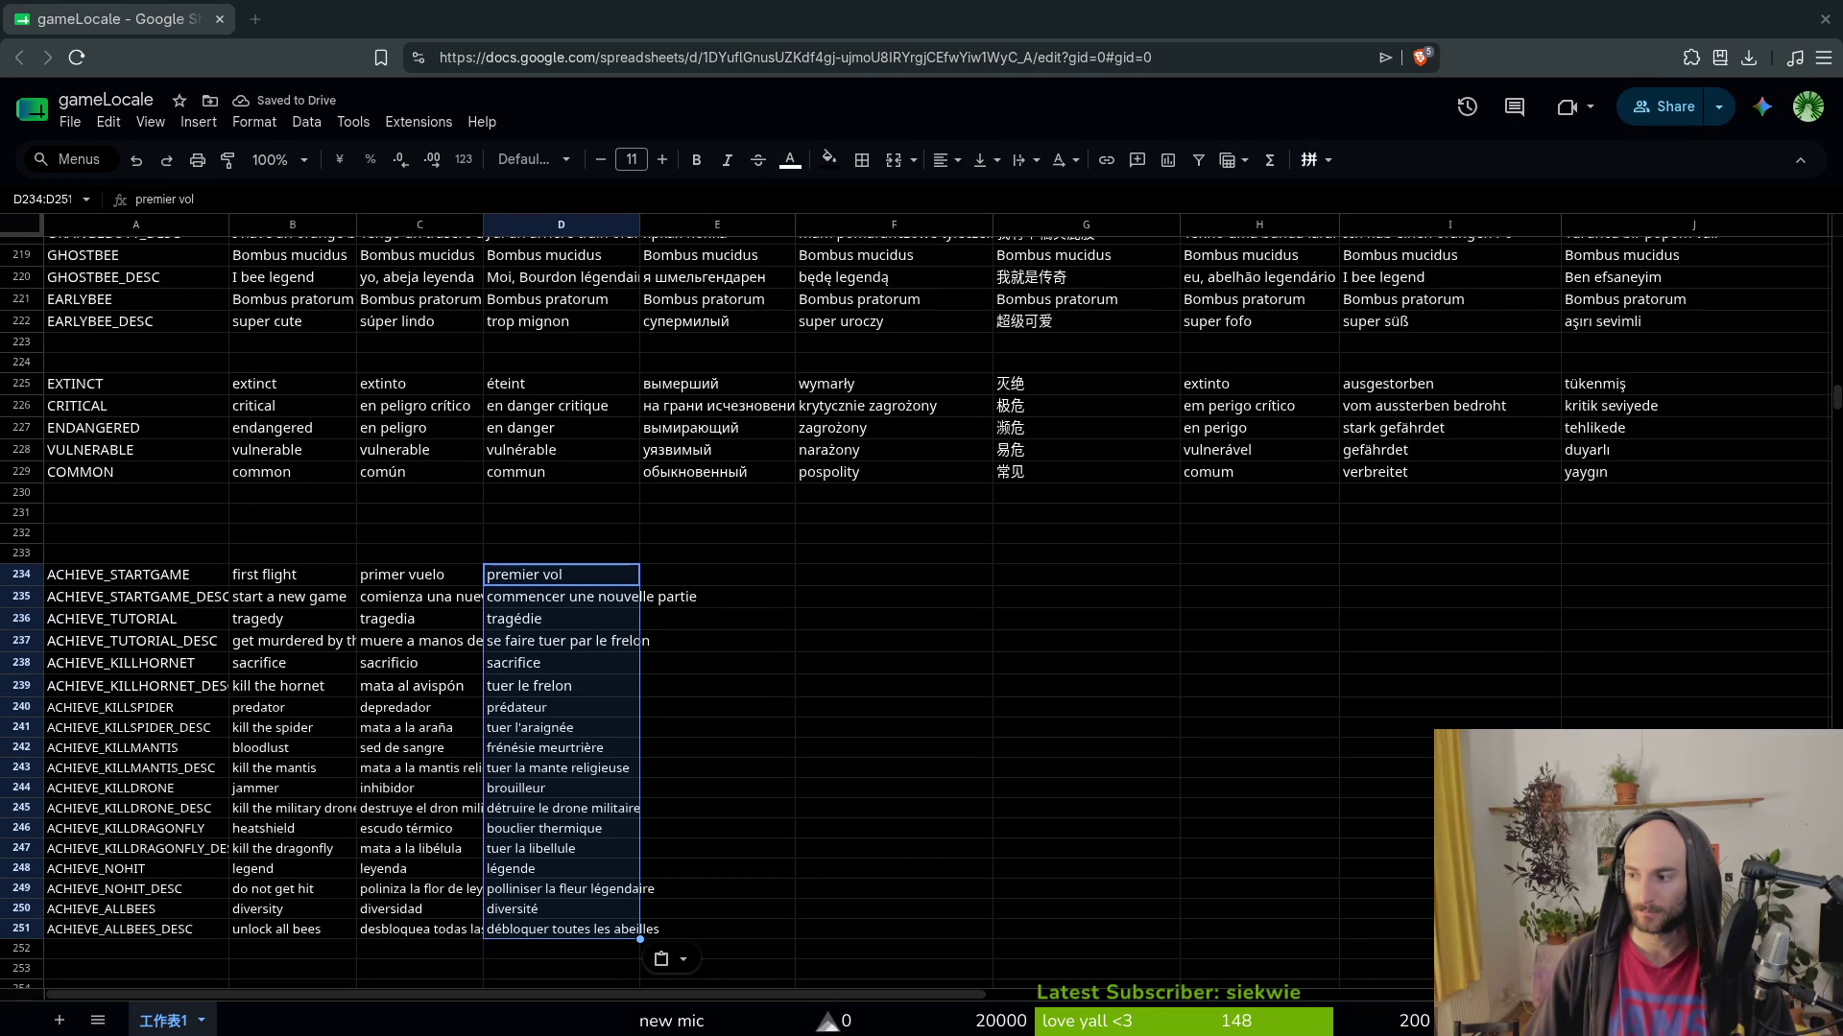
- Paste Russian, Polish, Chinese, Portuguese, German and Turkish translations into E234 through J234
left_click(717, 574)
type("первый полёт начать новую игру трагедия погибнуть от лап шершня жертва убить шершня хищник убить паука жажда крови убить богомола глушилка уничтожить военный дрон тепловой экран убить стрекозу легенда опылить легендарный цветок разнообразие открыть всех пчёл")
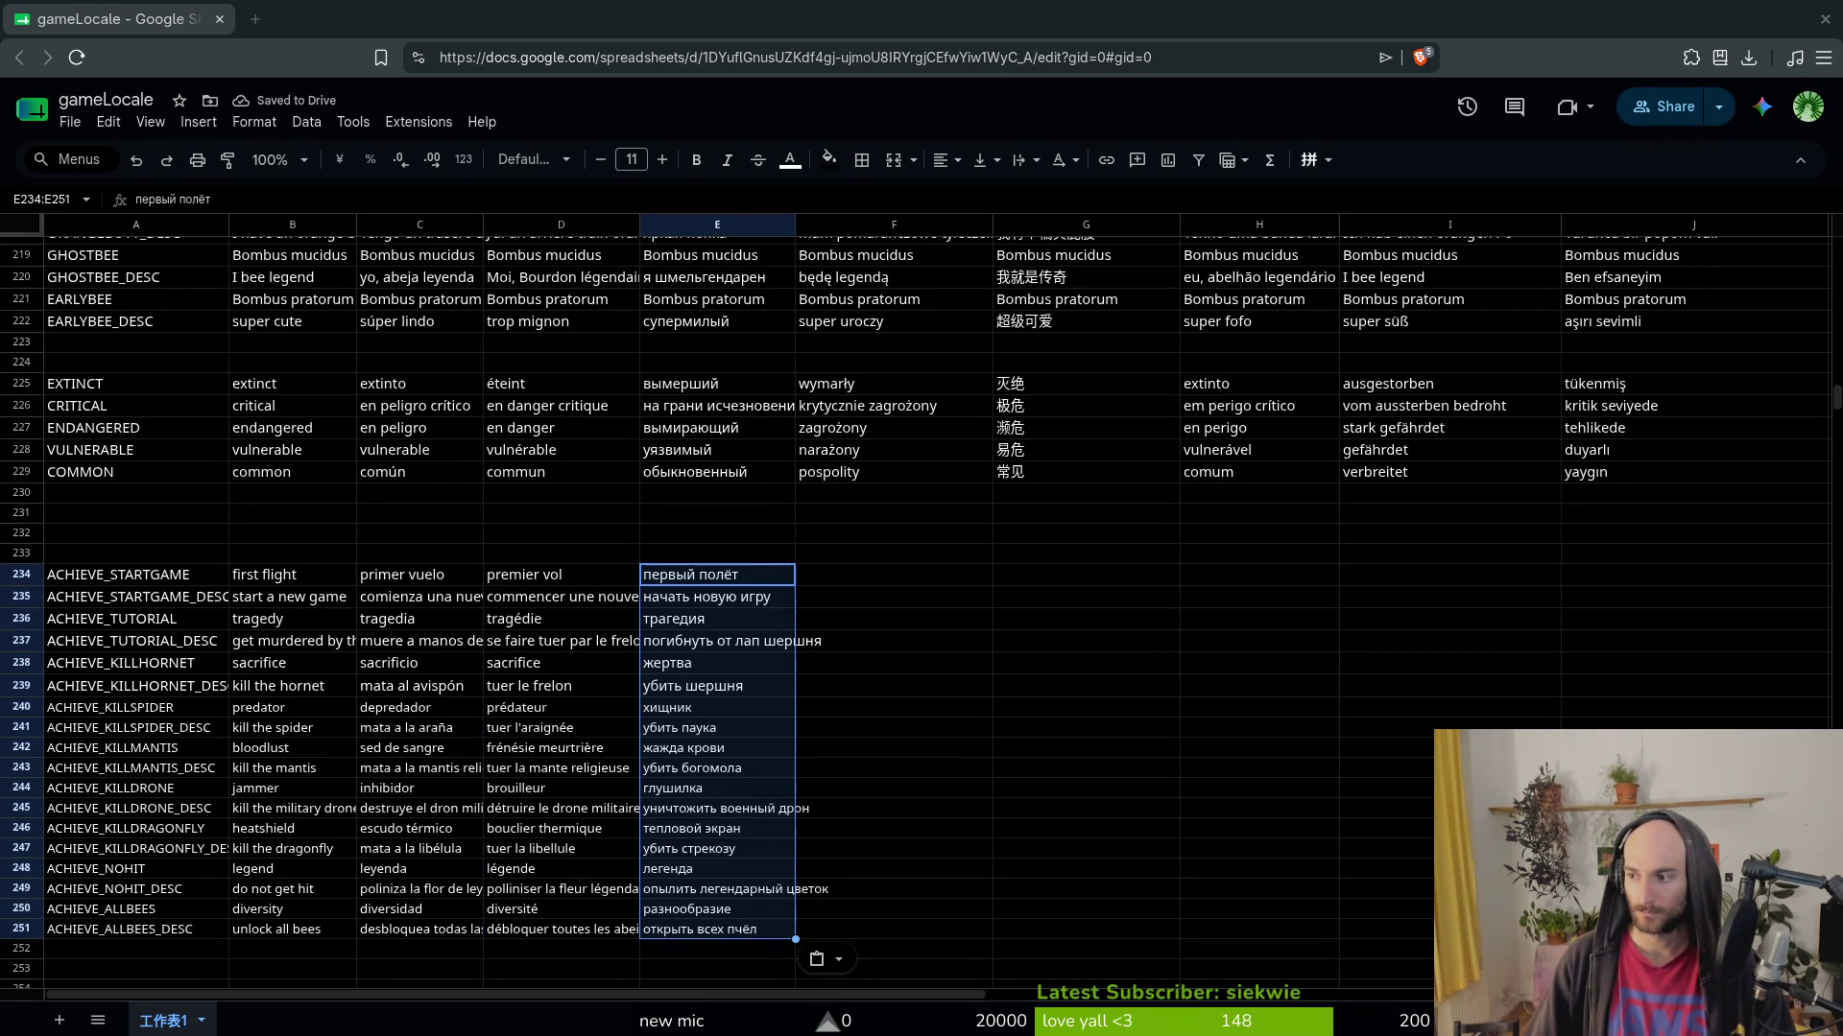
left_click(866, 586)
type("pierwszy lot rozpocznij nową grę tragedia zostań zamordowany przez szerszenia poświęcenie zabij szerszenia drapieżnik zabij pająka żądza krwi zabij modliszkę zagłuszacz zniszcz wojskowego drona osłona termiczna zabij ważkę legenda zapyl legendarny kwiat różnorodność odblokuj wszystkie pszczoły")
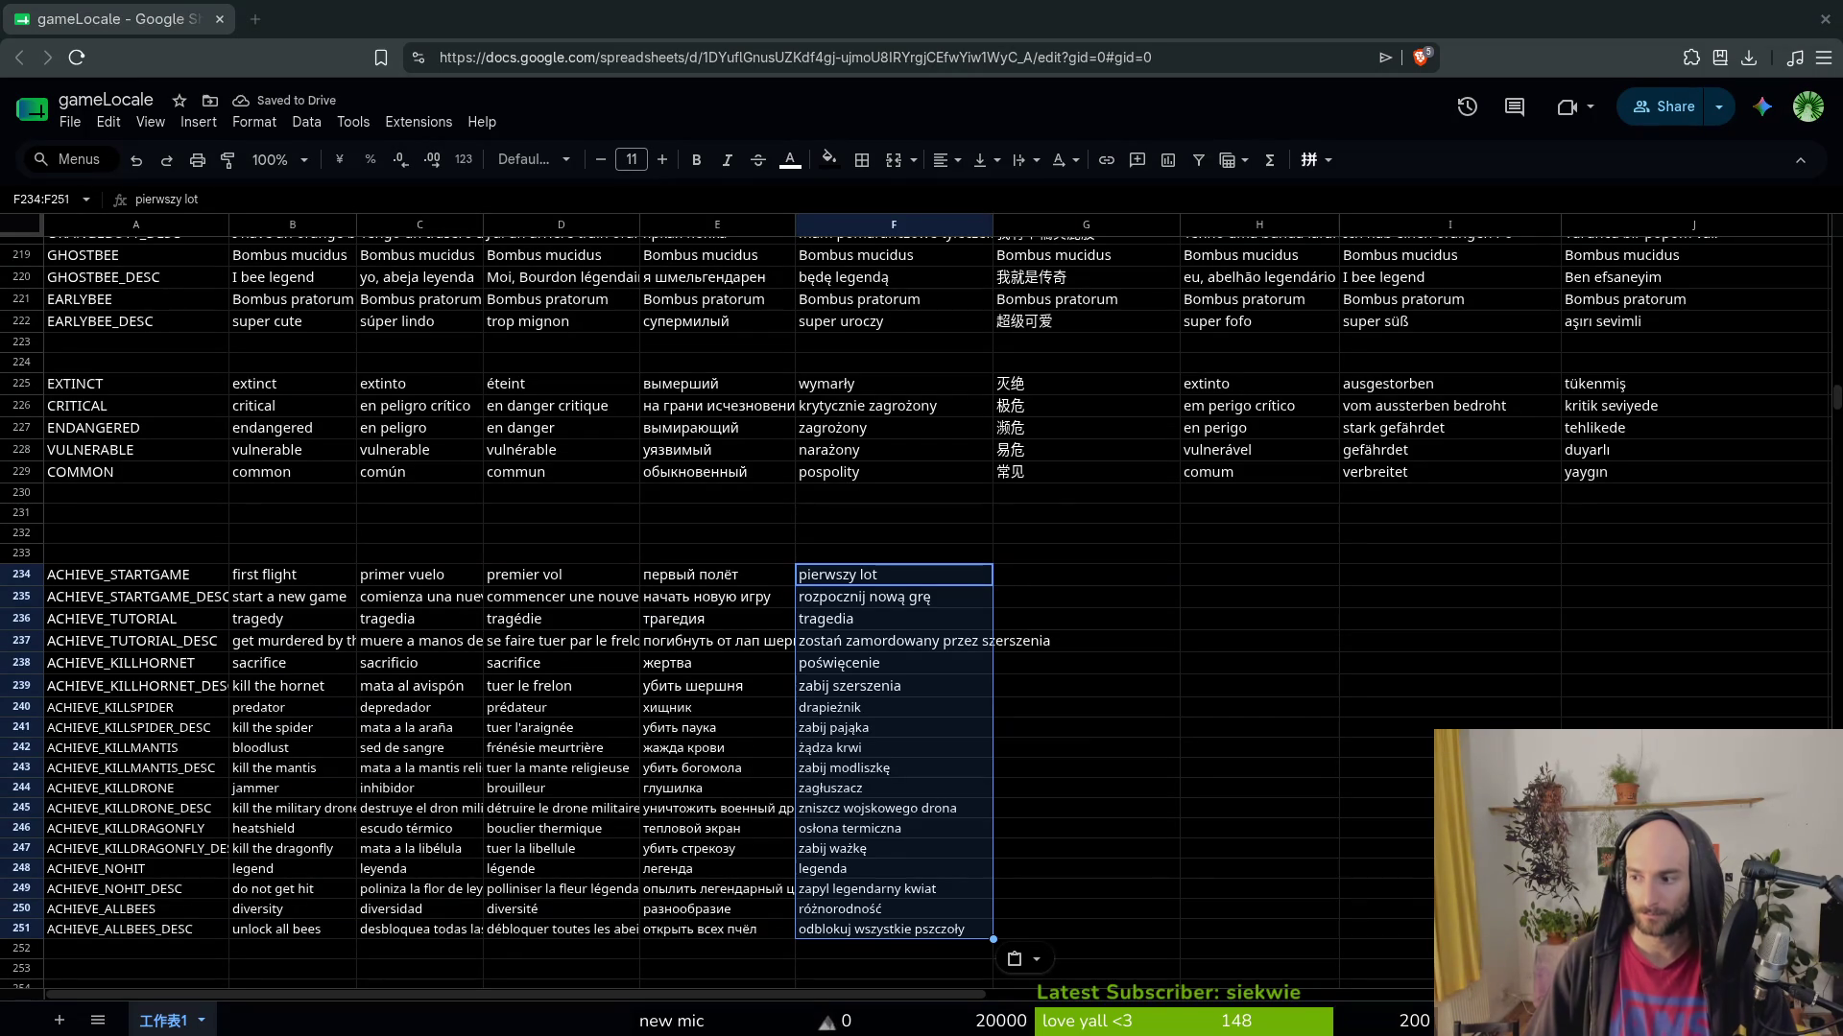
key("Right")
type("首次飞行 开始新游戏 悲剧 被大黄蜂杀害 牺牲 击杀大黄蜂 掠食者 击杀蜘蛛 嗜血 击杀螳螂 干扰器 摧毁军用无人机 隔热罩 击杀蜻蜓 传奇 为传奇之花授粉 多样性 解锁所有蜜蜂")
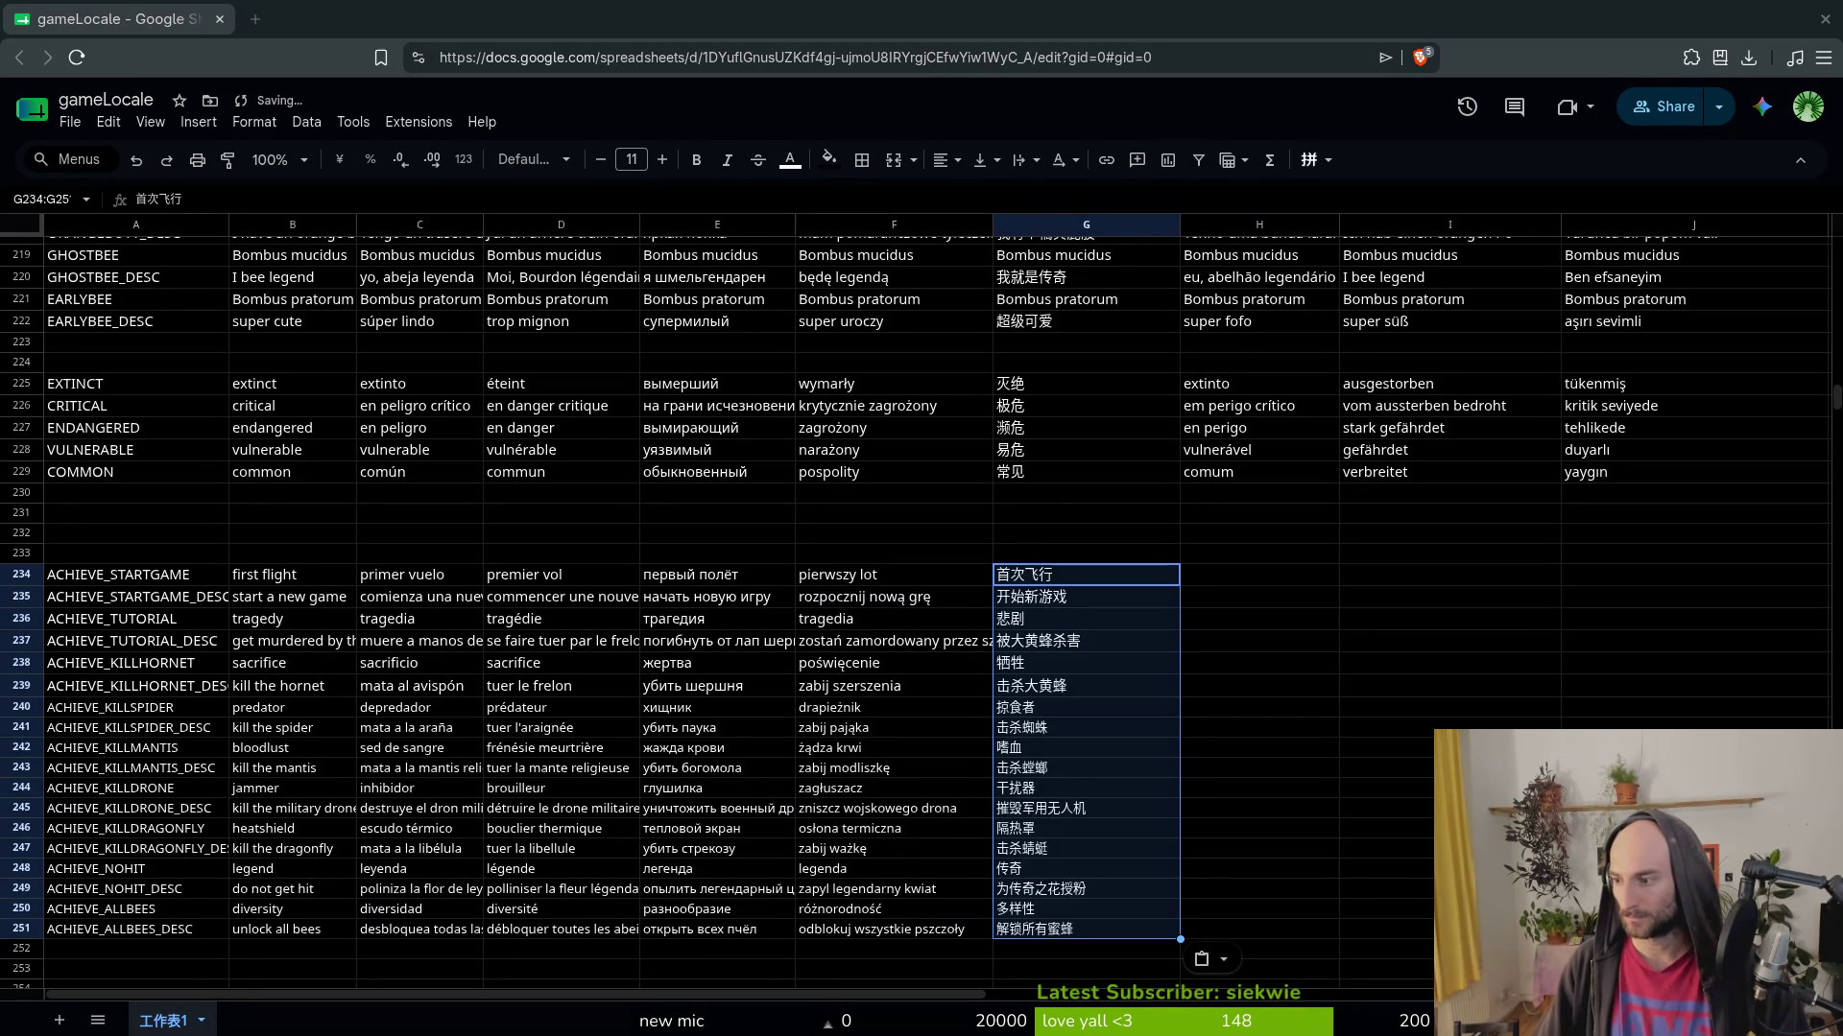
left_click(1201, 575)
type("primeiro voo inicie um novo jogo tragédia seja assassinado pela vespa sacrifício mate a vespa predador mate a aranha sede de sangue mate o louva-a-deus inibidor destrua o drone militar escudo térmico mate a libélula lenda polinize a flor lendária diversidade desbloqueie todas as abelhas")
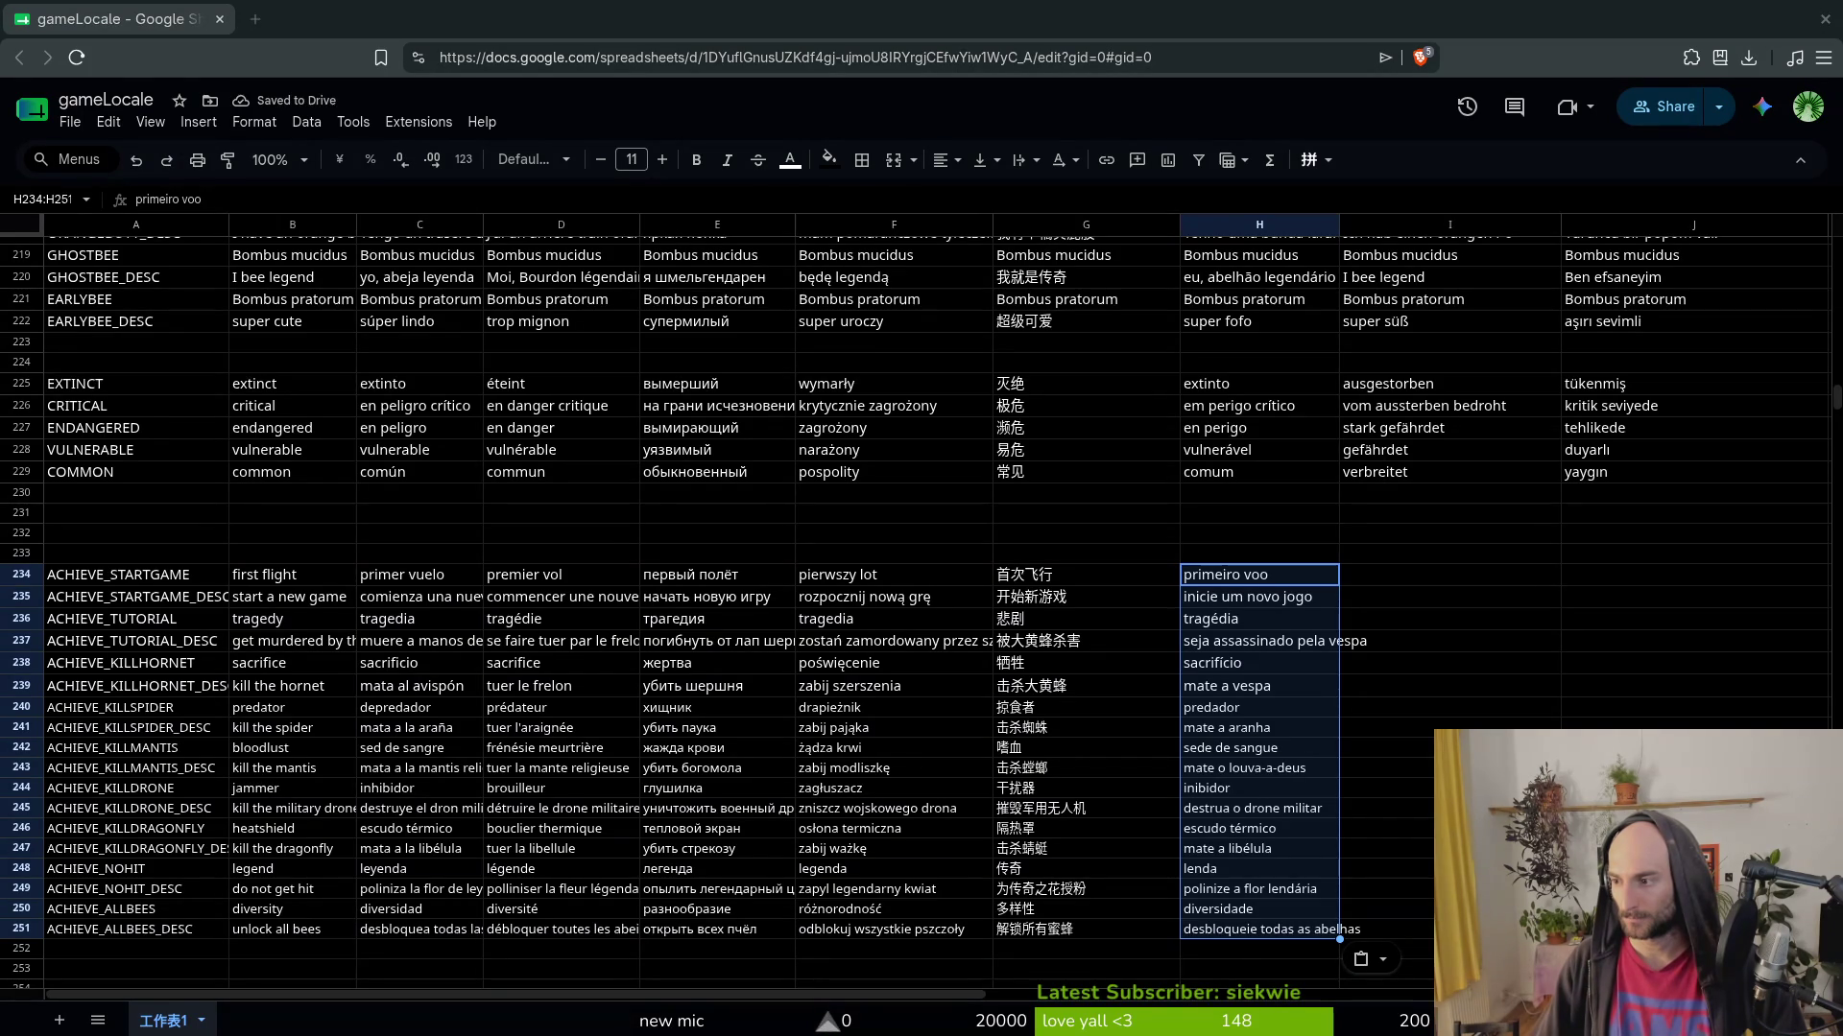
left_click(1389, 576)
key("ctrl+v")
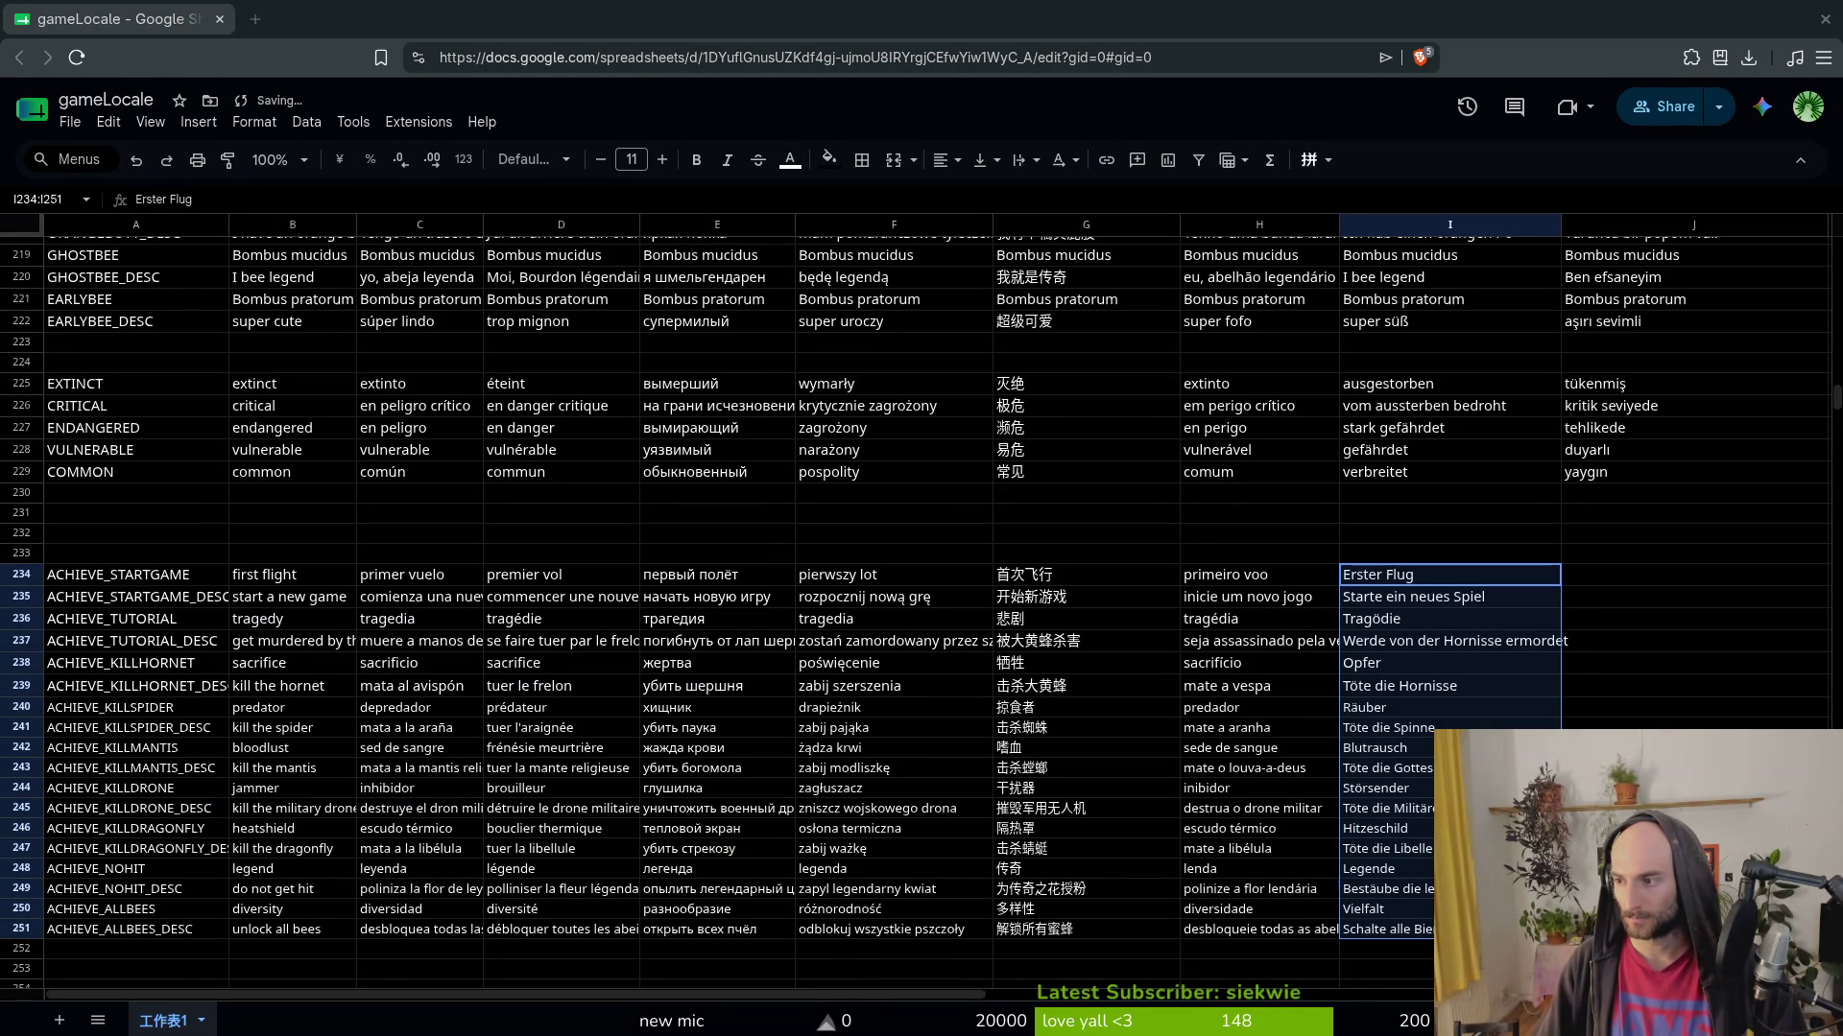
left_click(1742, 574)
key("ctrl+v")
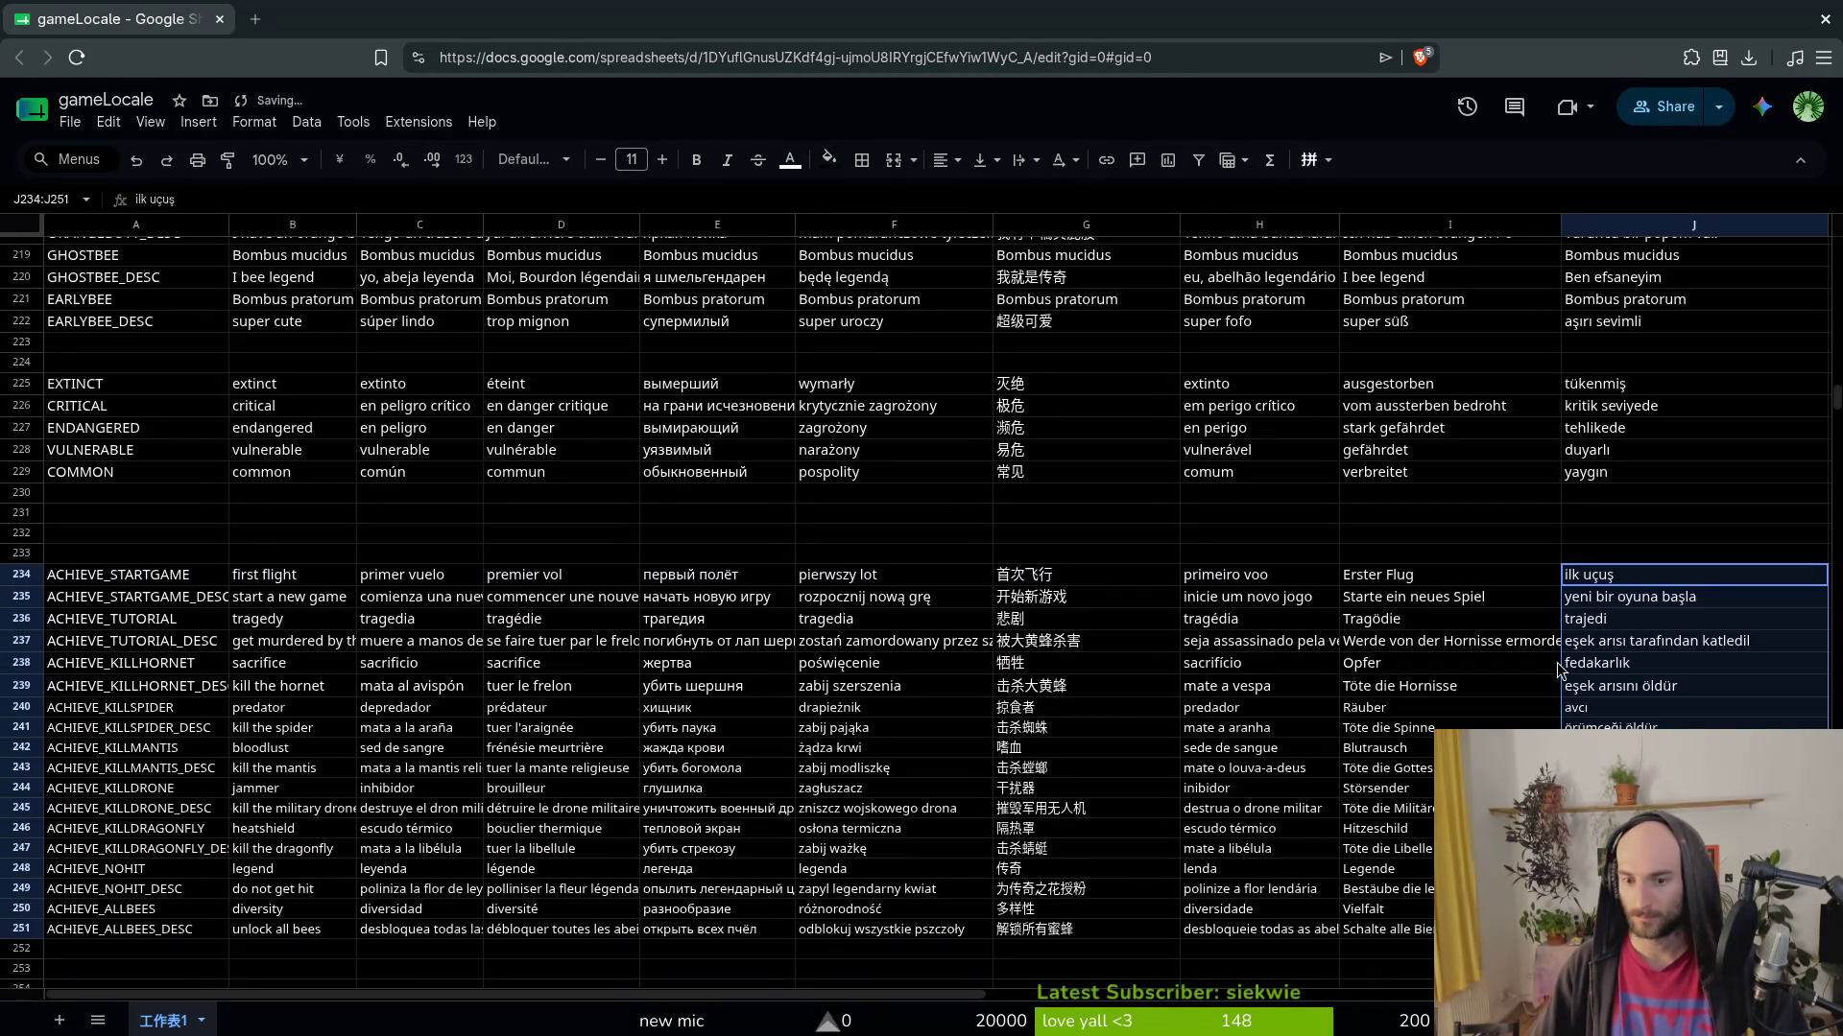
left_click(1463, 687)
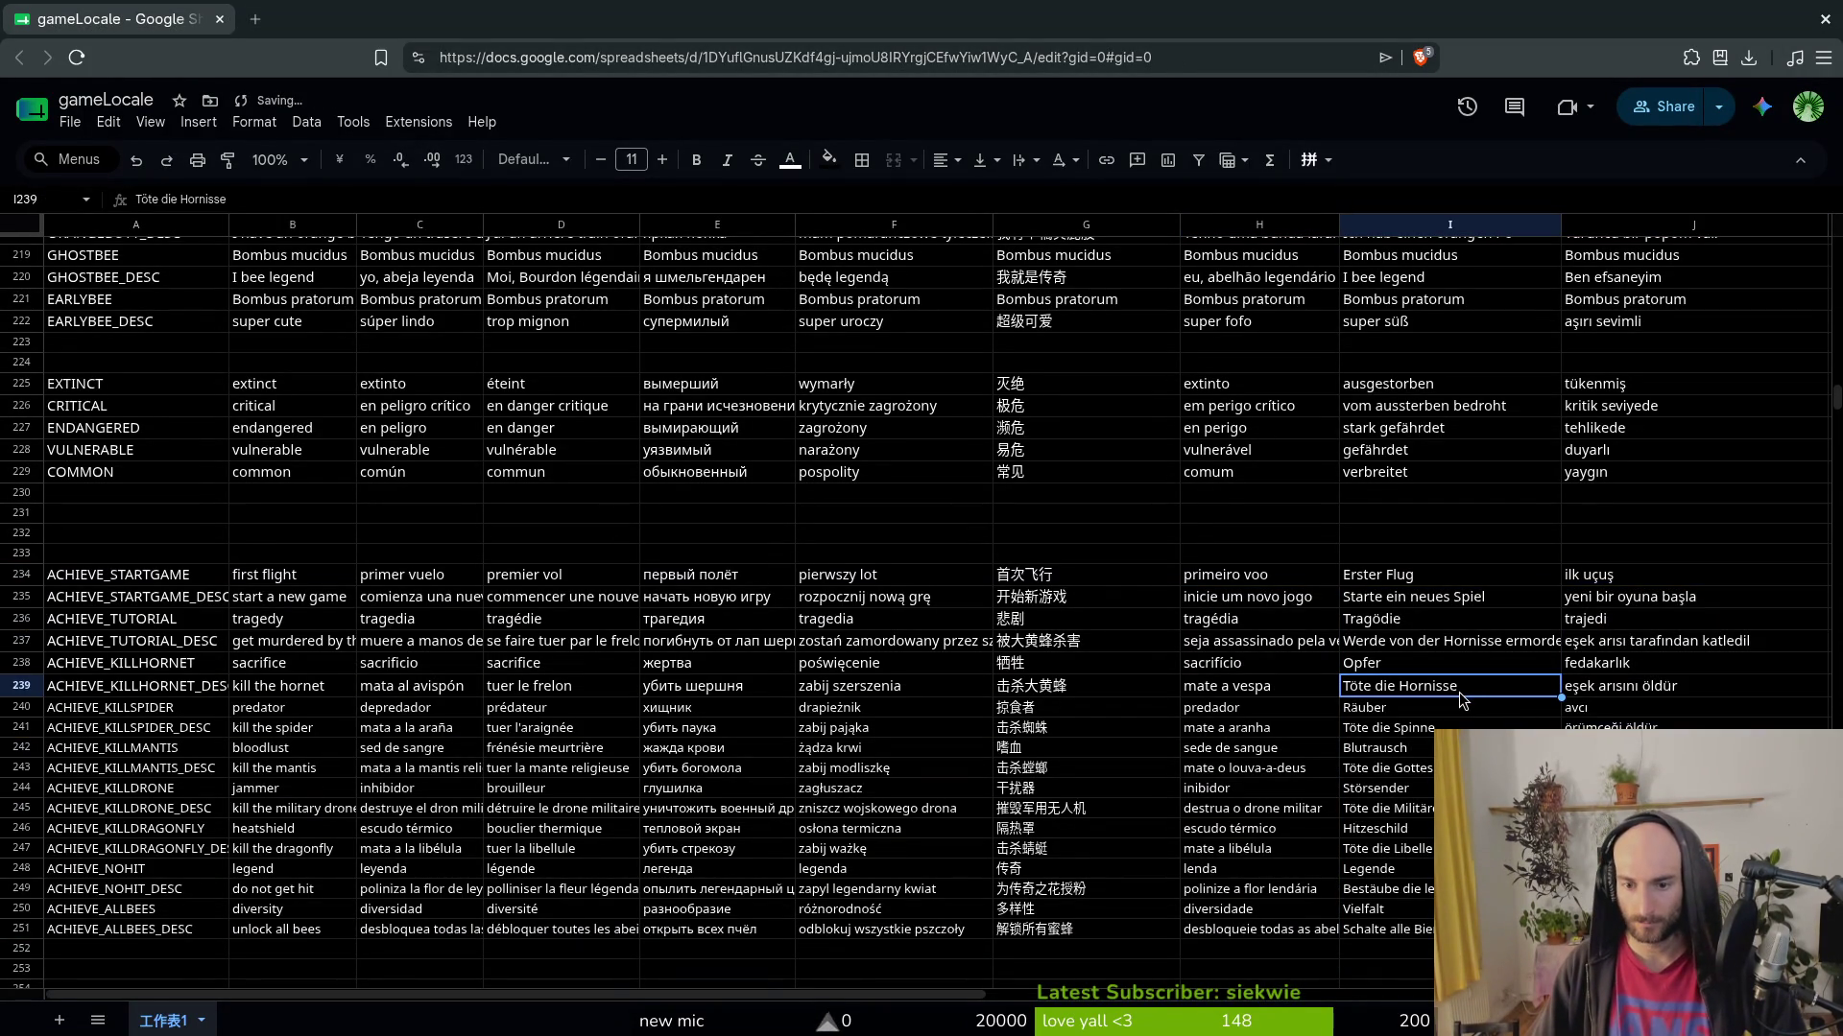
- Review the German achievement cells in column I, including Opfer and Räuber
left_click(1412, 648)
left_click(1394, 669)
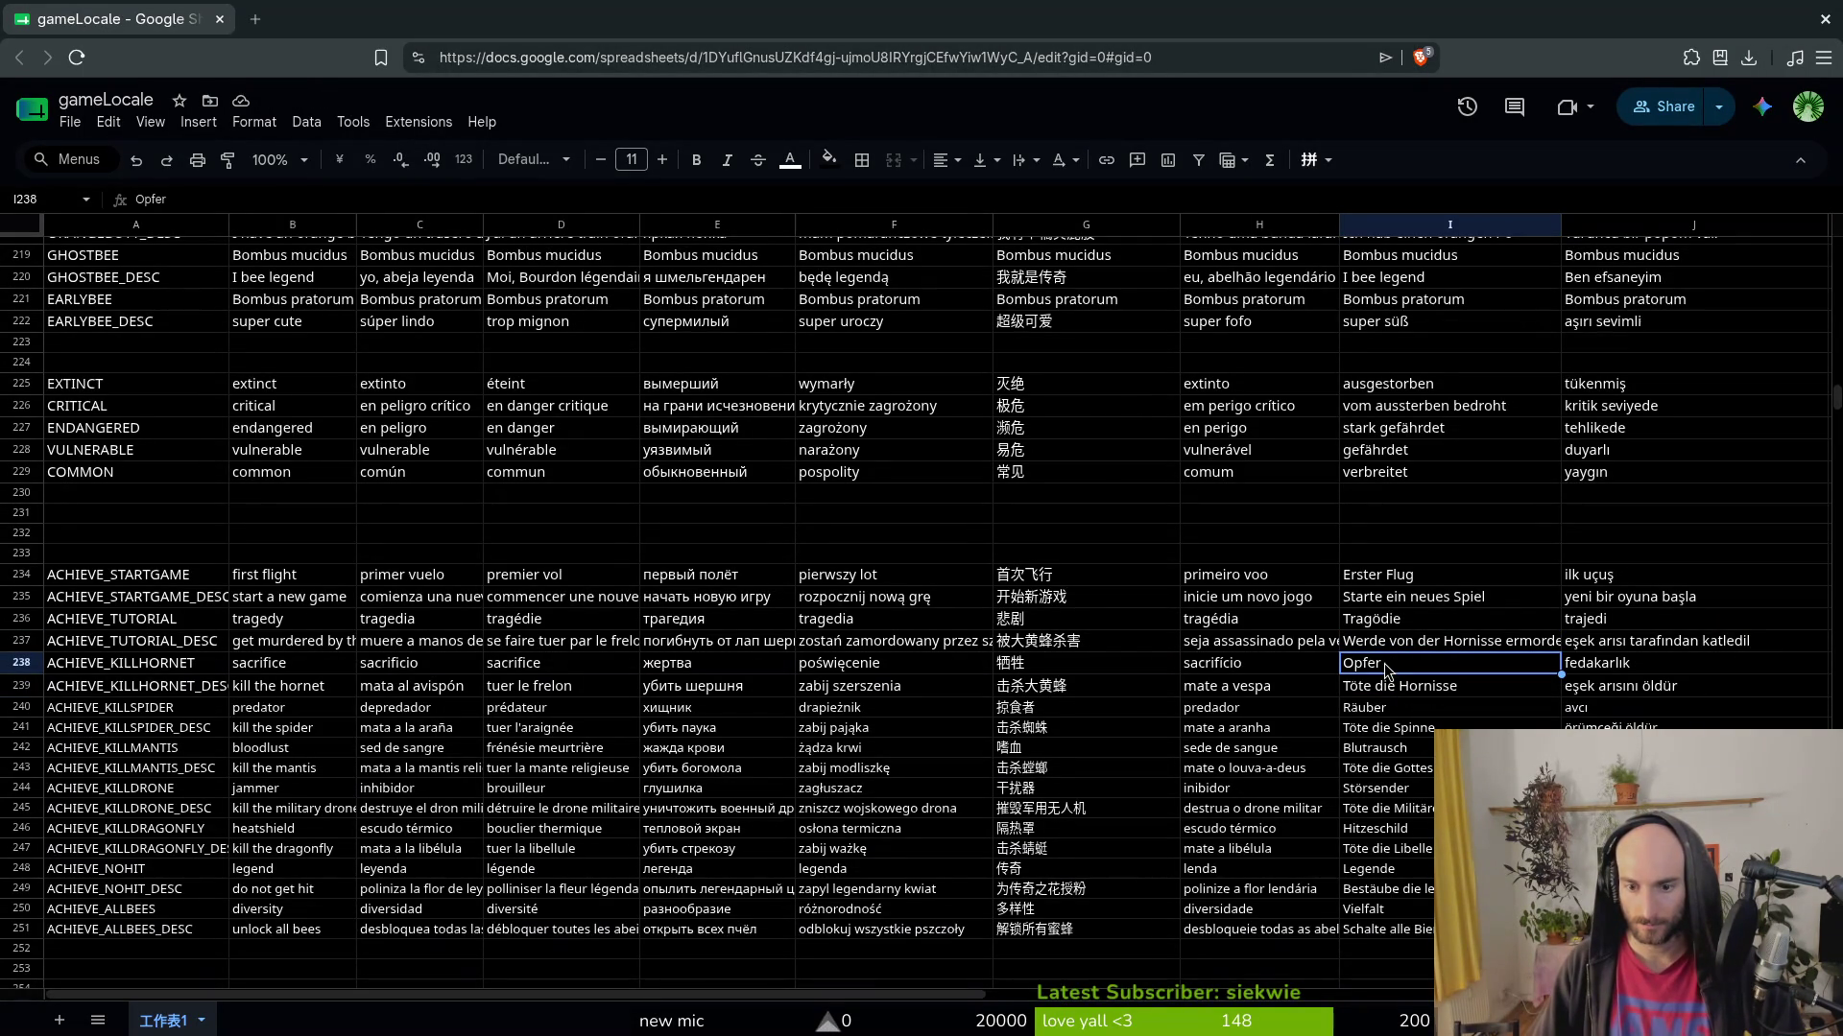
left_click(1427, 710)
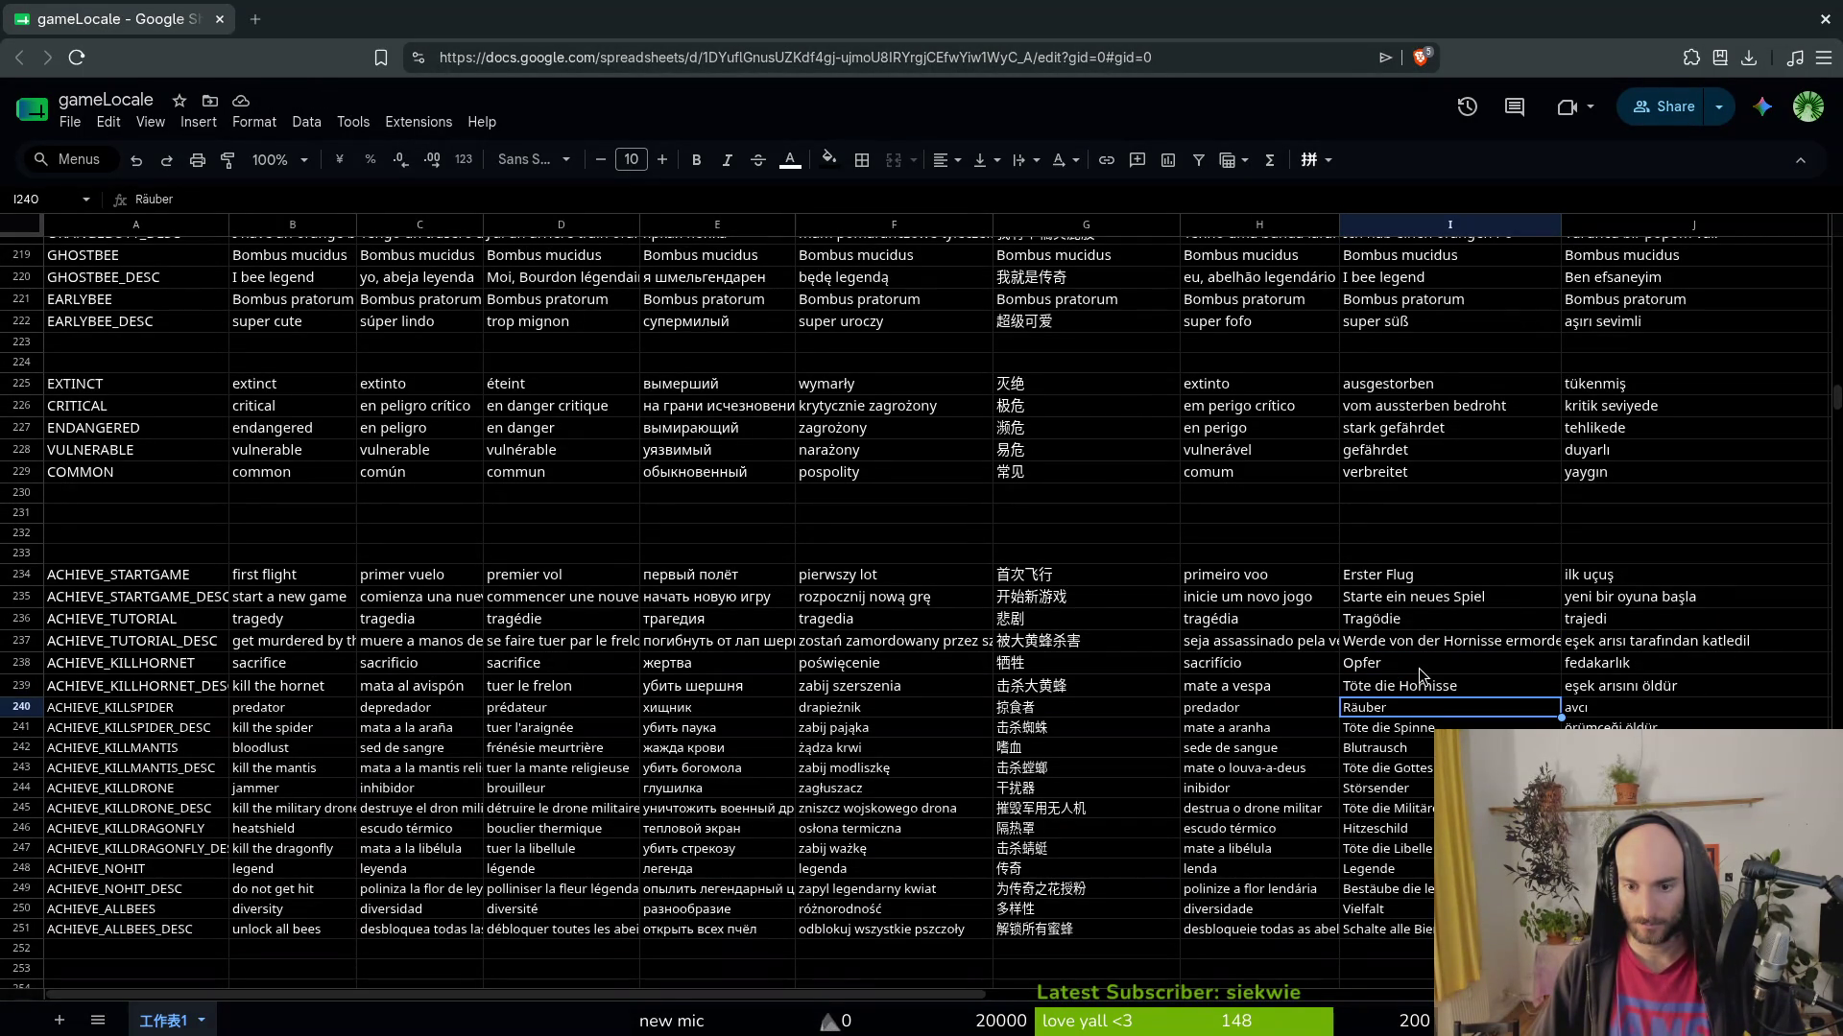
left_click(1419, 668)
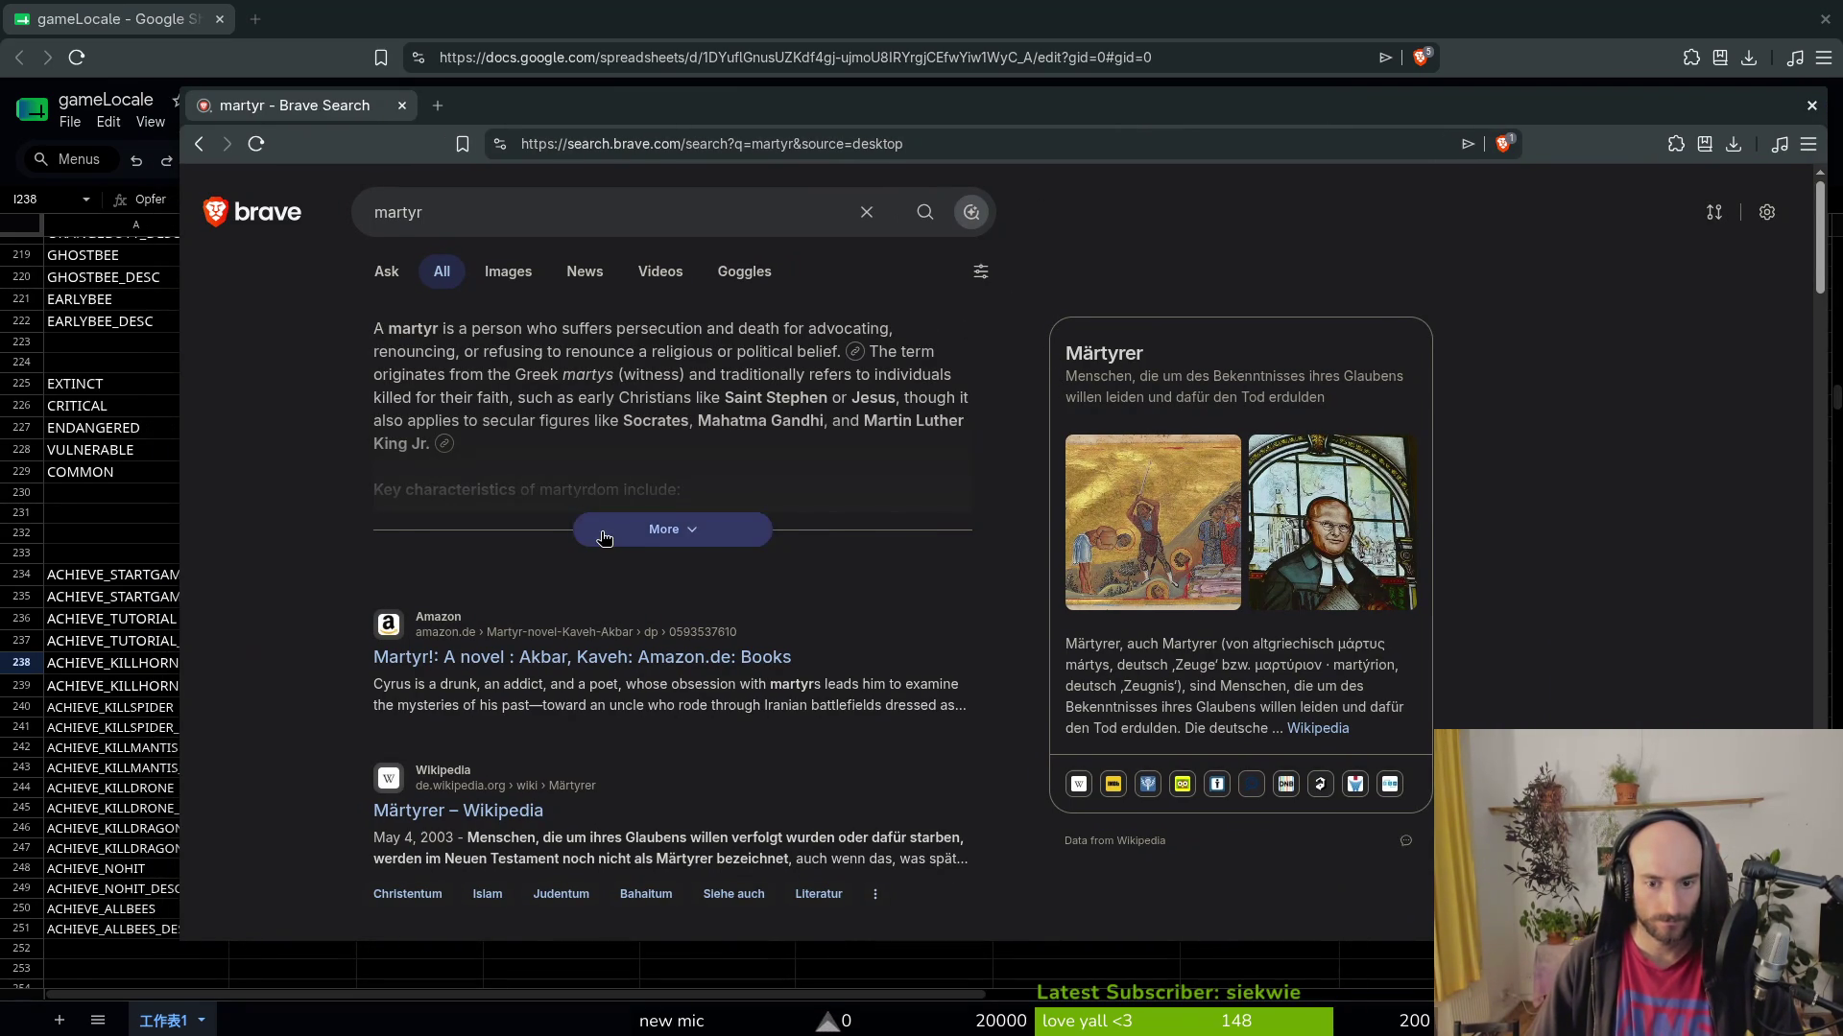
- Expand and read through the full Brave AI summary about martyr
left_click(598, 535)
scroll(614, 533, "down", 4)
scroll(639, 527, "up", 4)
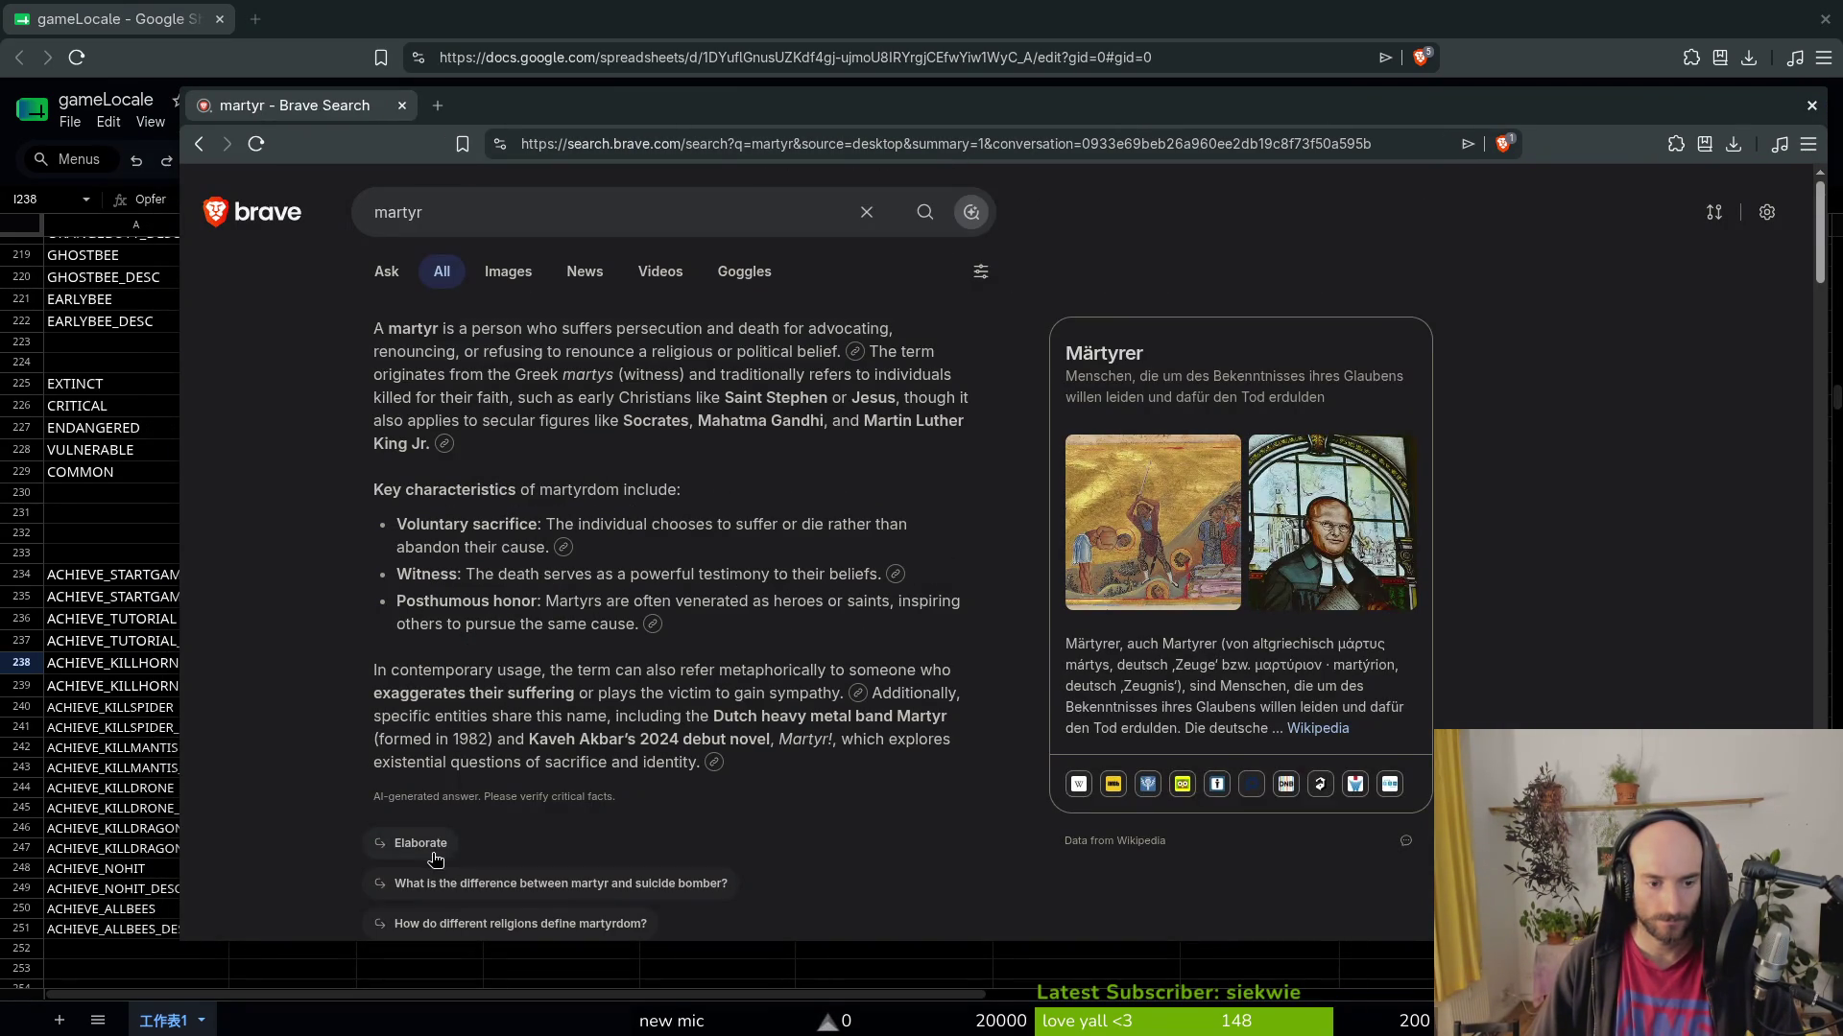
scroll(535, 875, "down", 7)
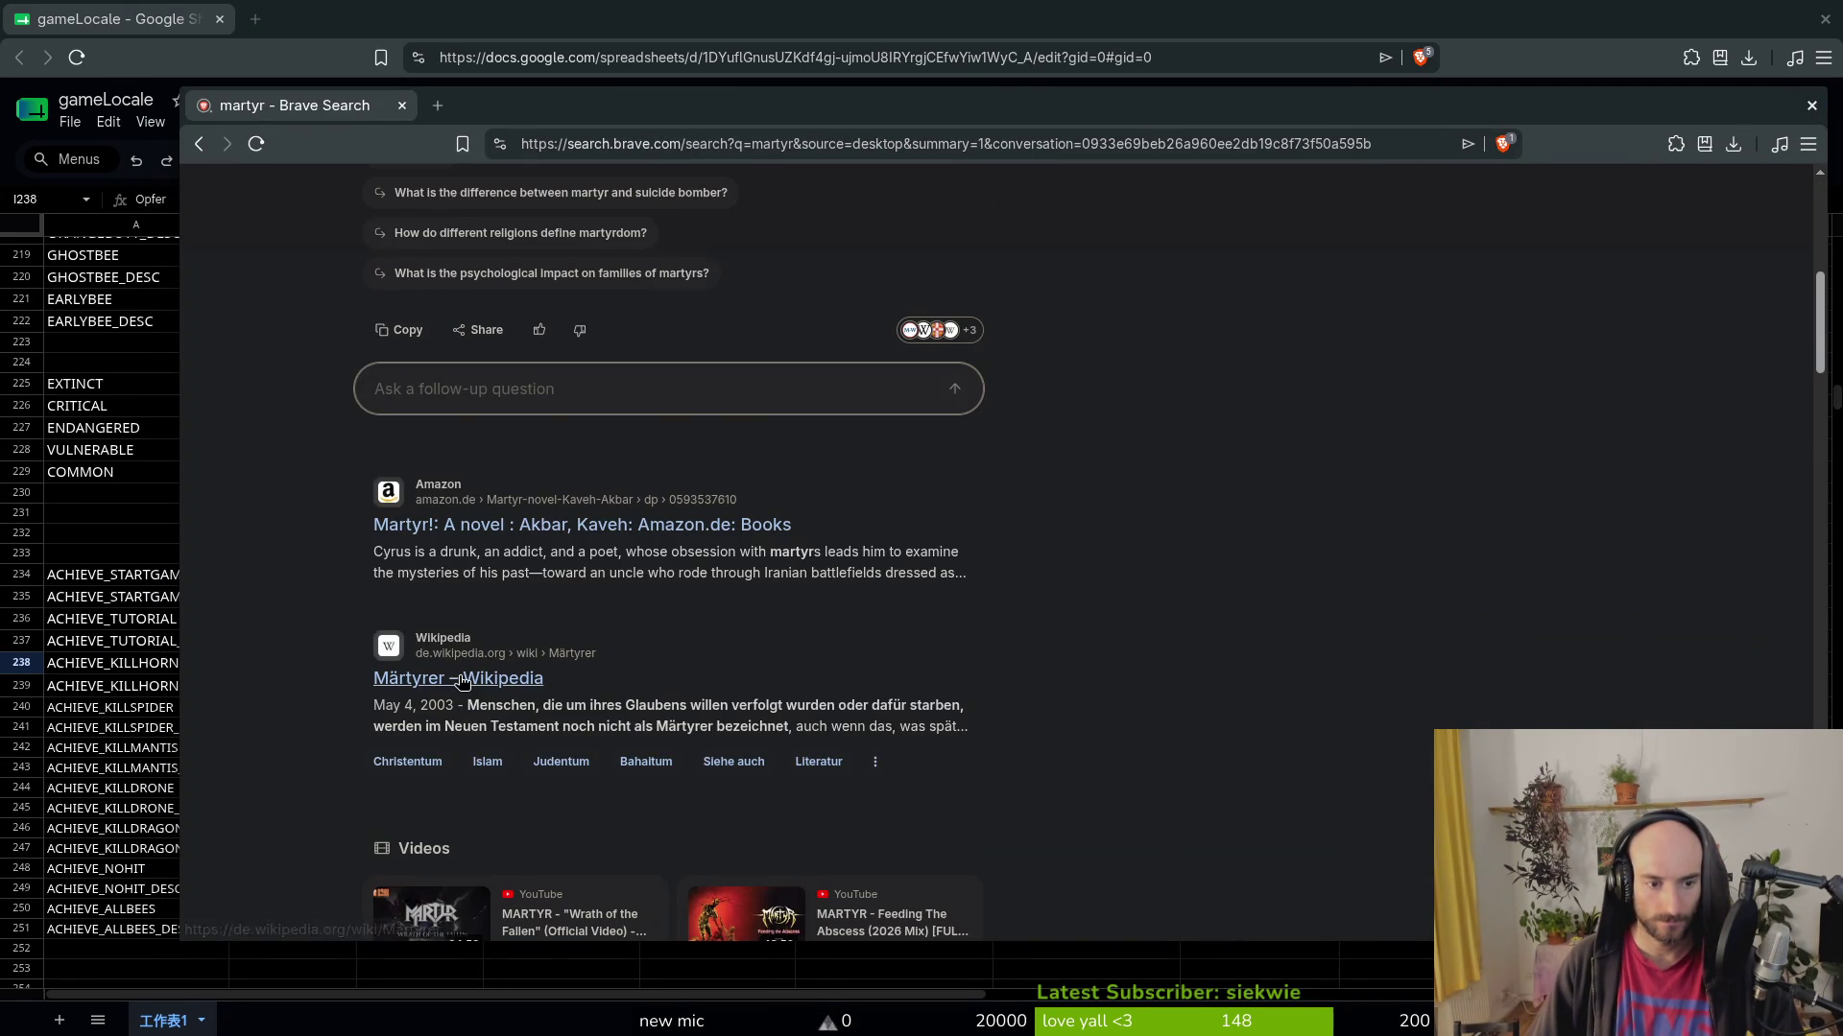
scroll(669, 660, "down", 4)
scroll(634, 662, "down", 6)
scroll(619, 658, "up", 15)
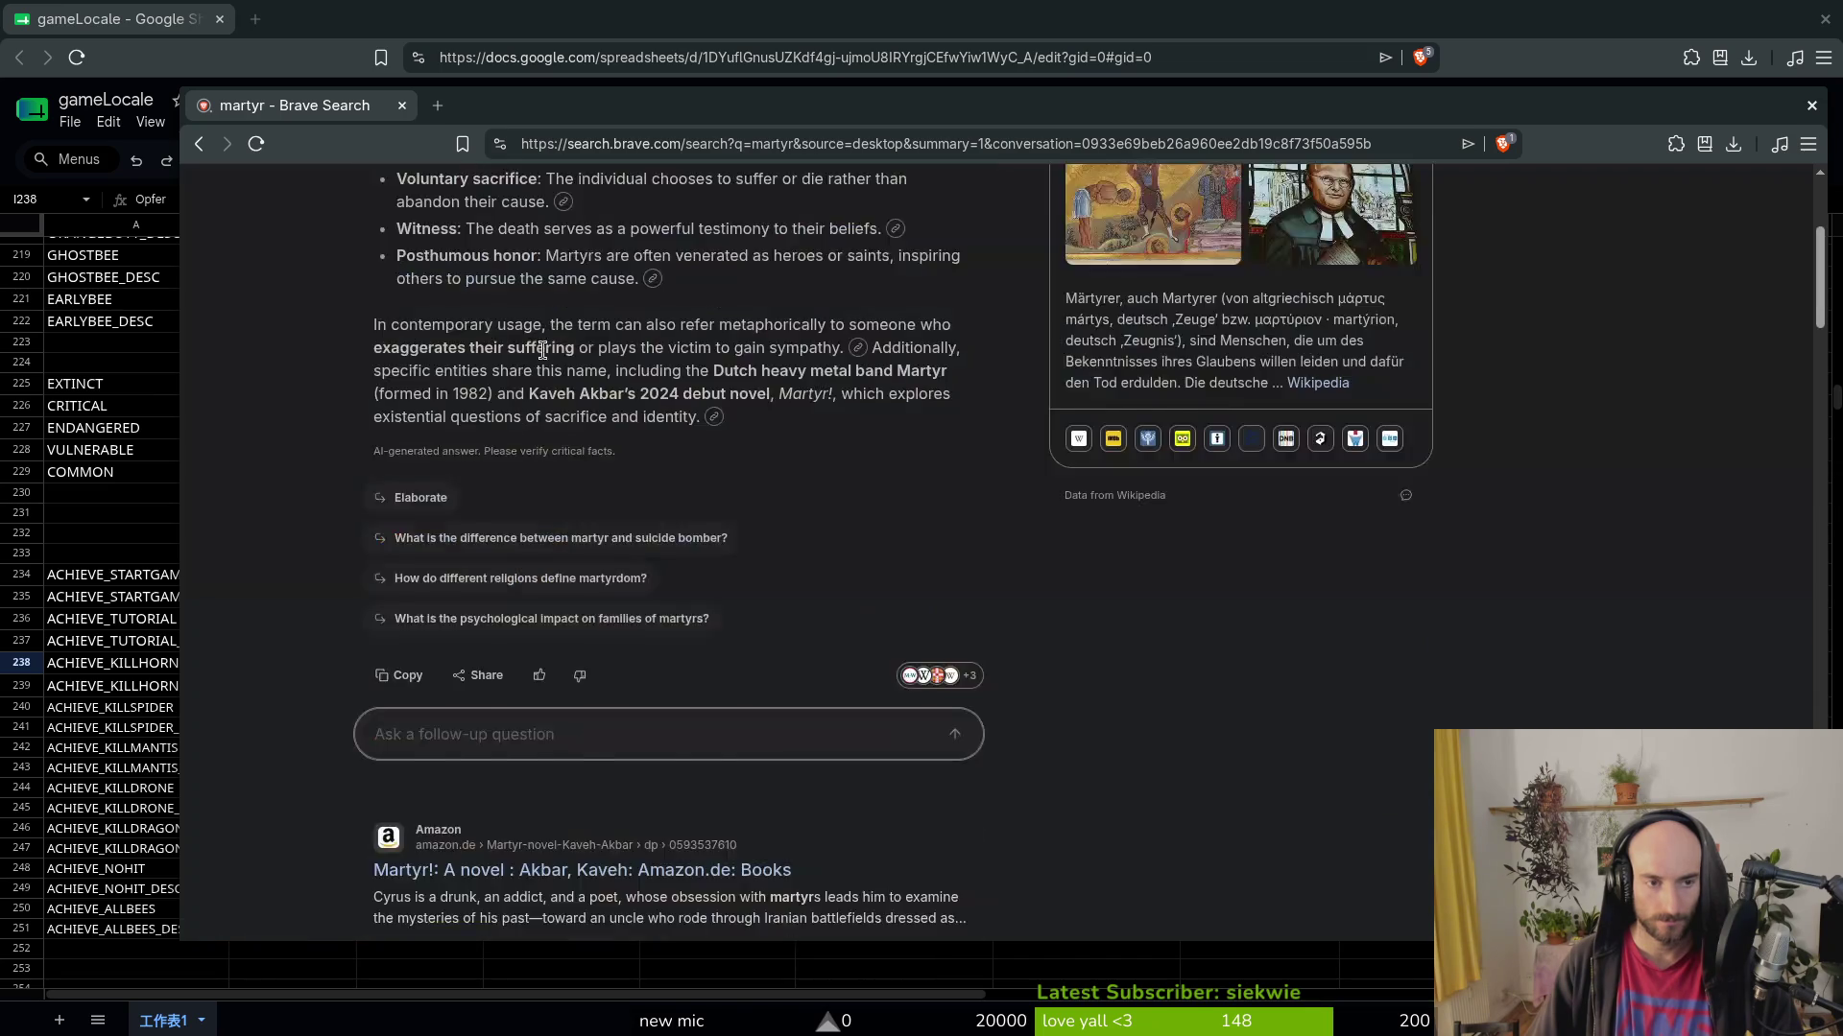
- Search 'martyr wiki' and open the Martyr article on Wikipedia
left_click(462, 203)
type("wiki")
key("Return")
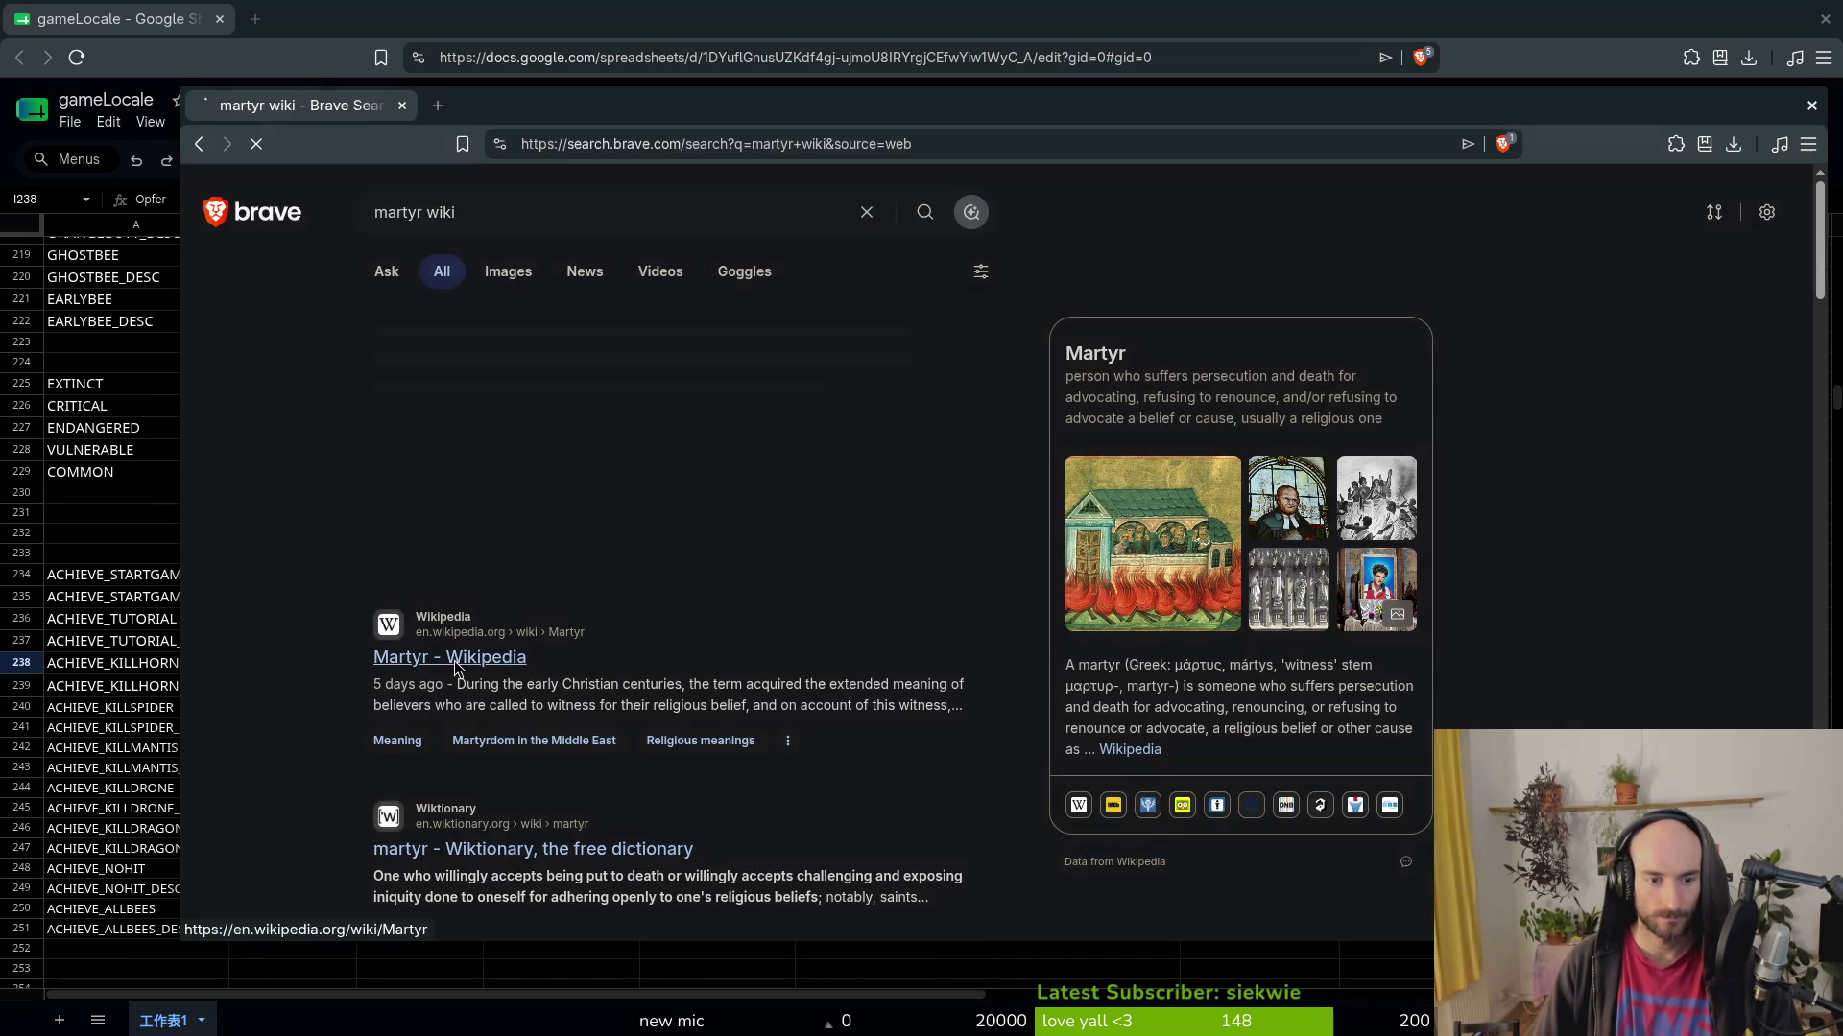
left_click(454, 664)
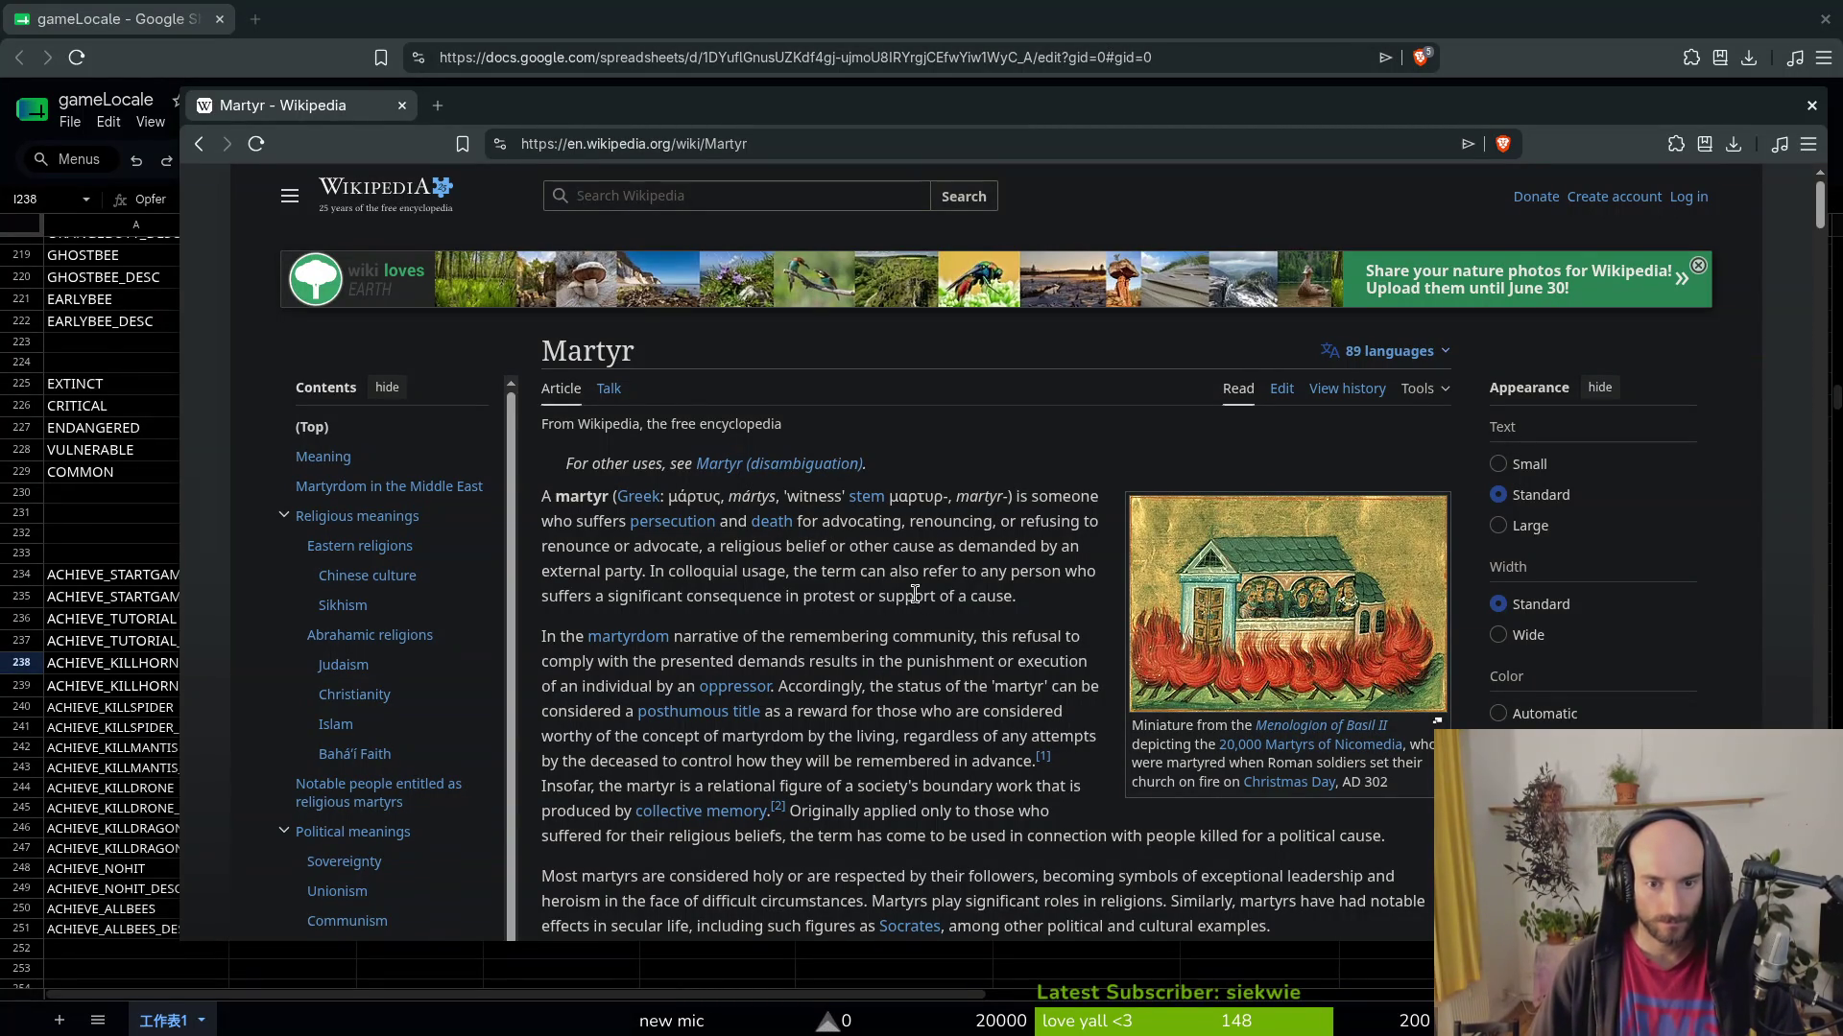
- Close the Wikipedia window and load gemini in a new browser tab
left_click(438, 106)
key("ctrl+w")
key("ctrl+w")
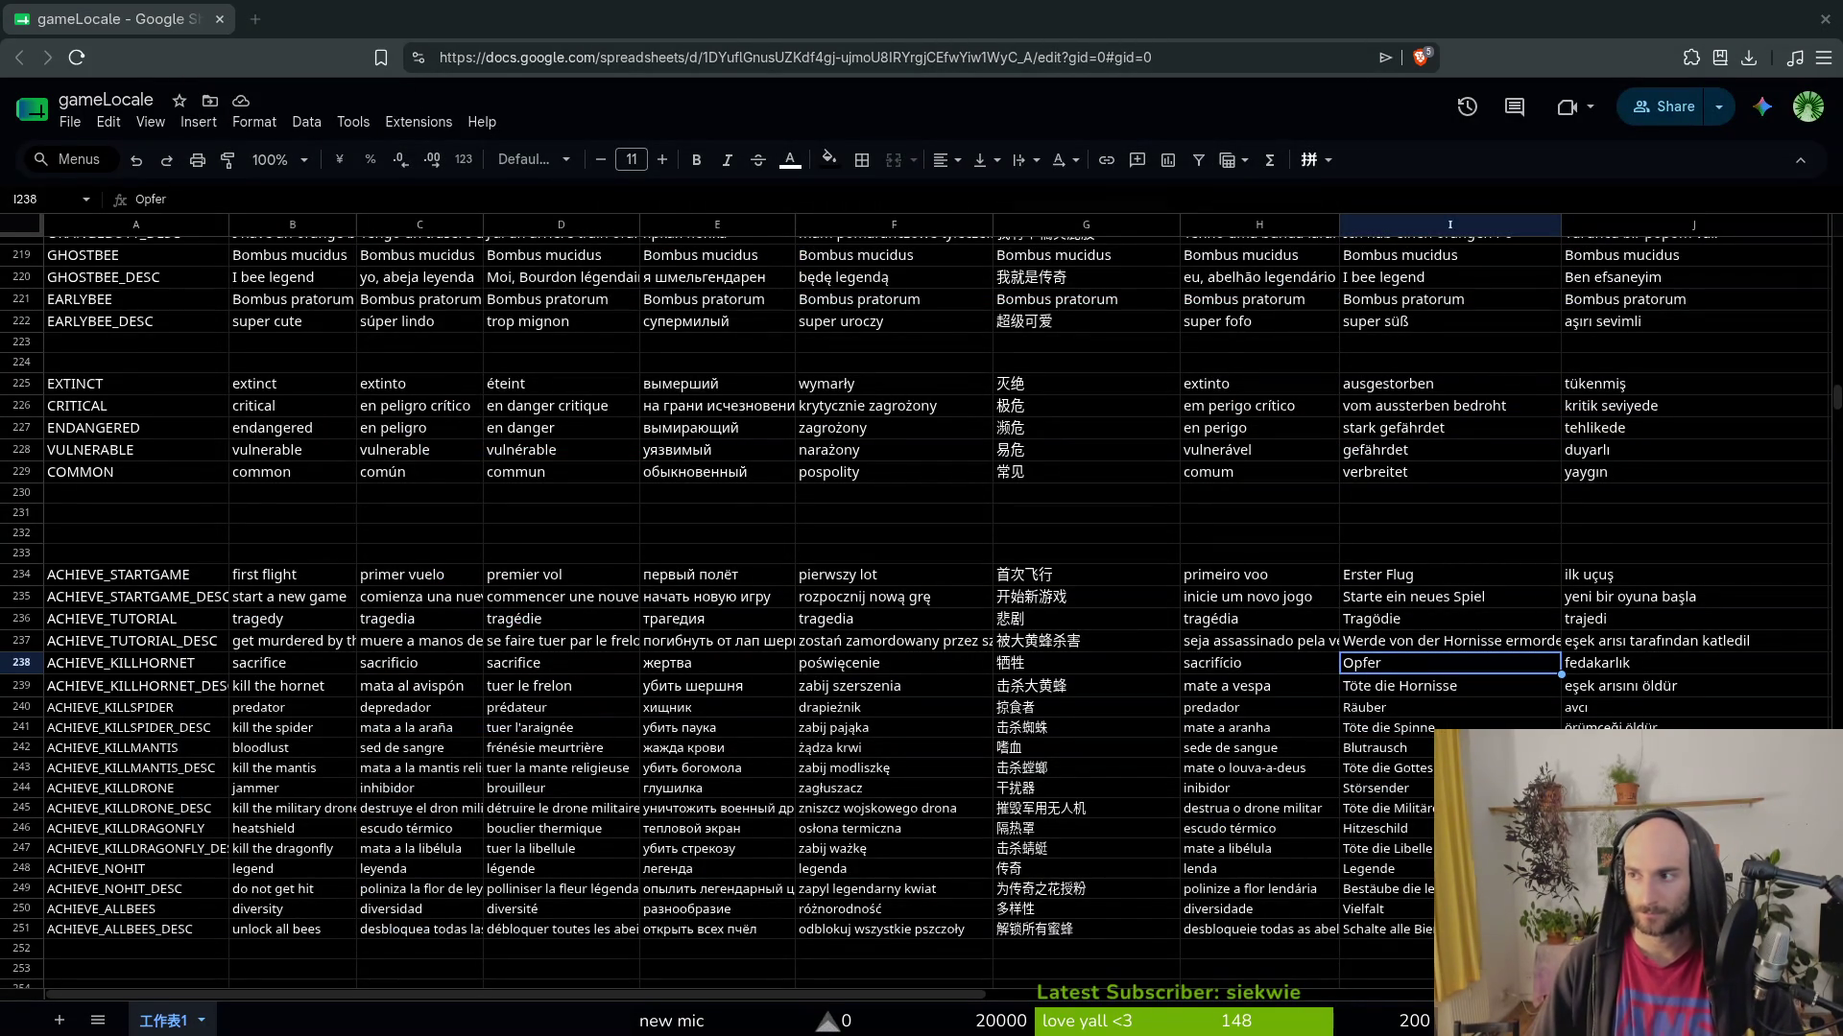
key("ctrl+t")
type("gemini")
key("Return")
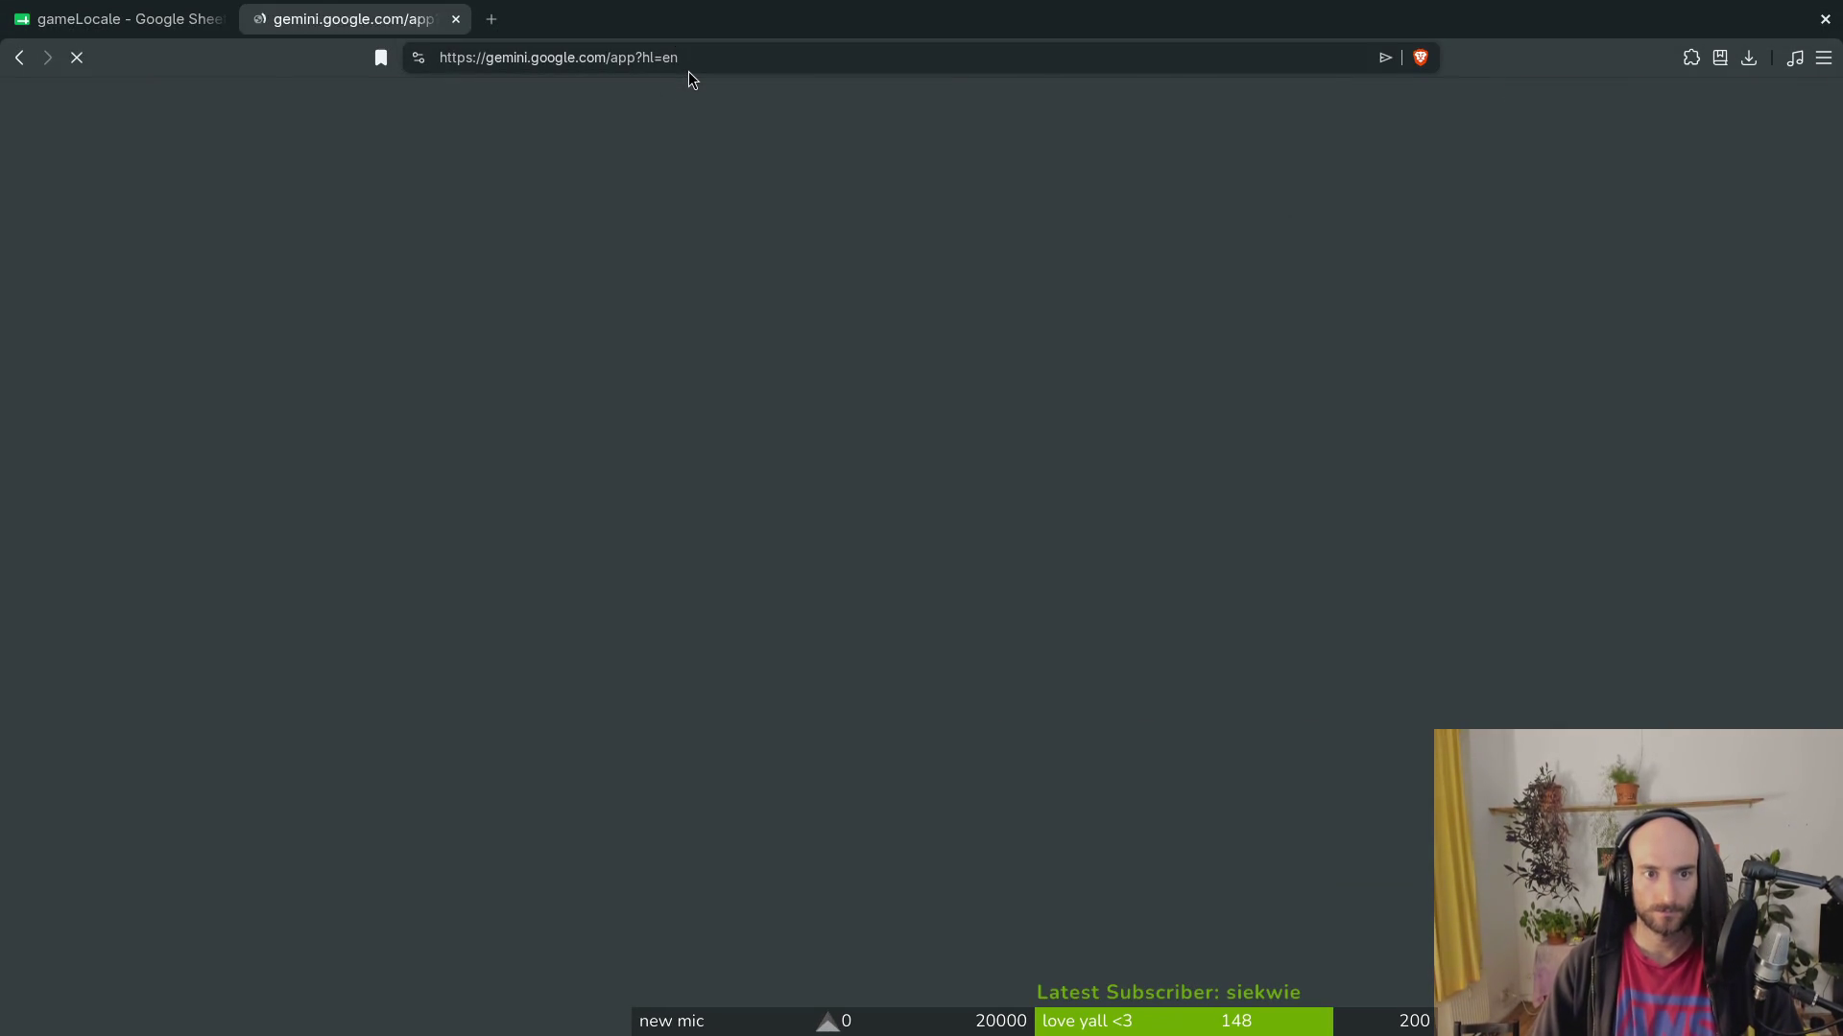
- Ask Gemini for a better German word for sacrifice, as in dying for someone else
type("i need a better german f")
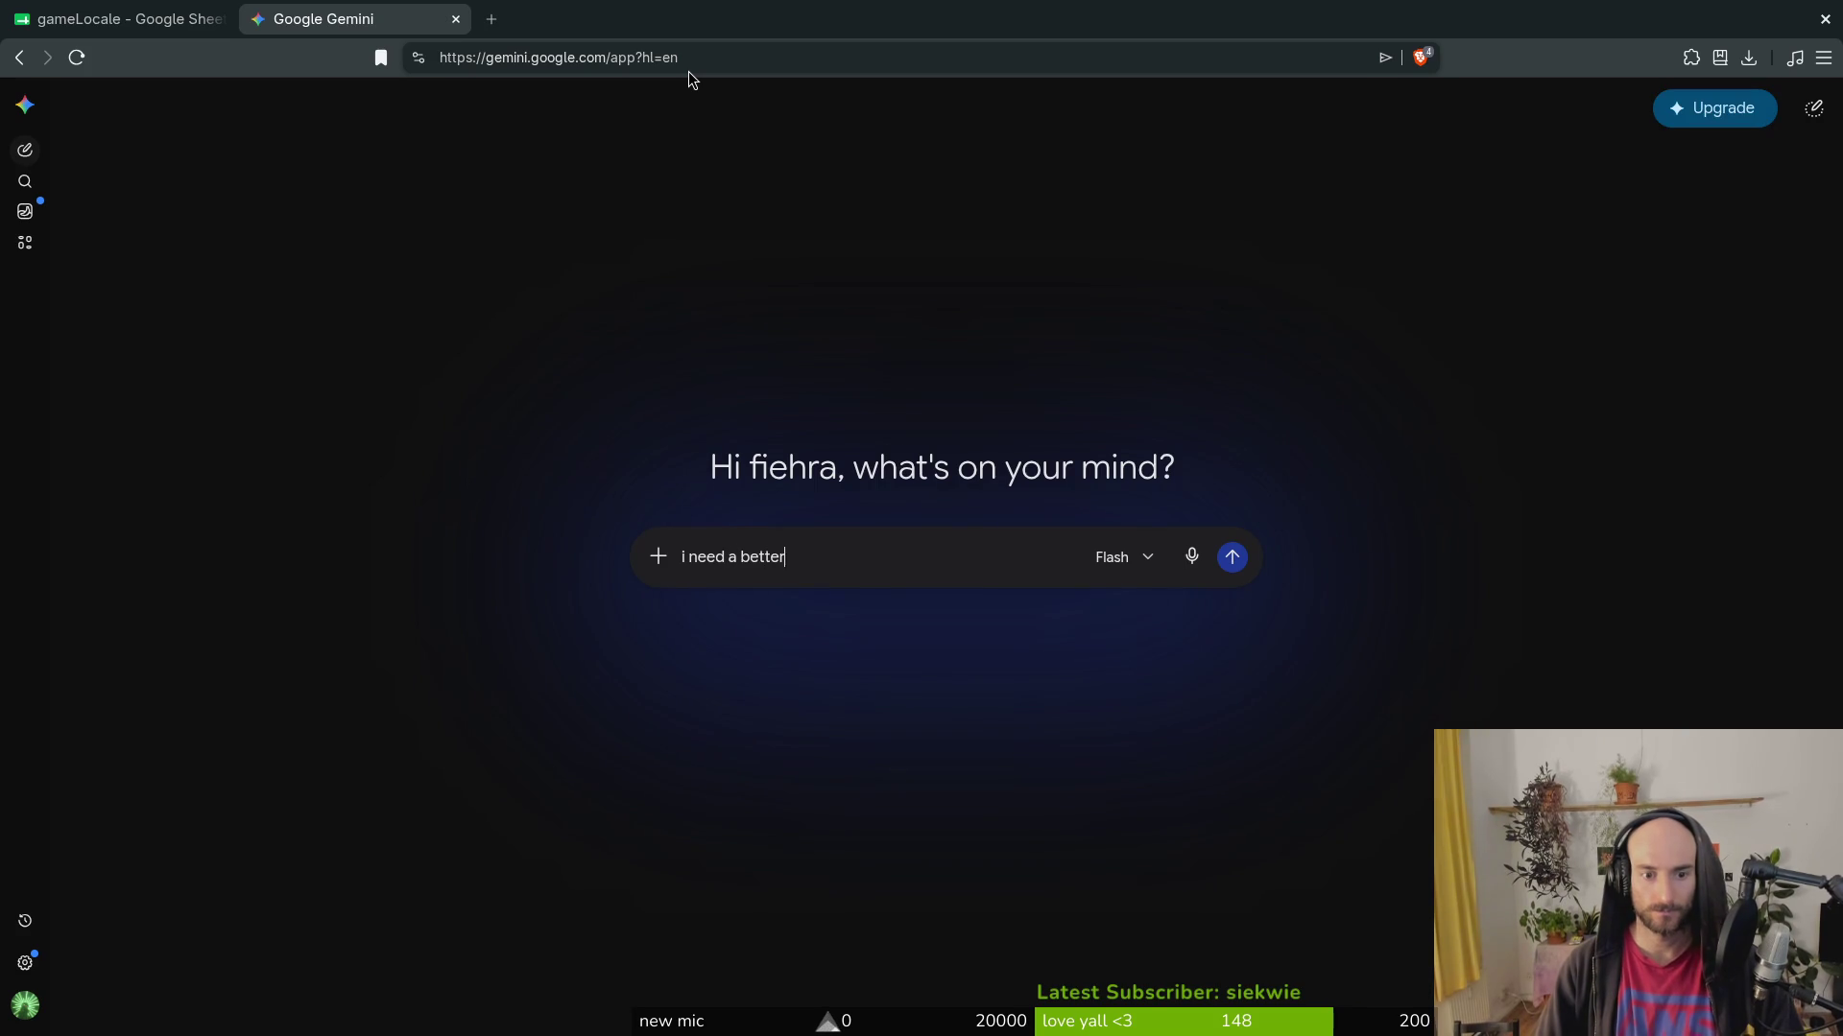
key("BackSpace")
type("word fo")
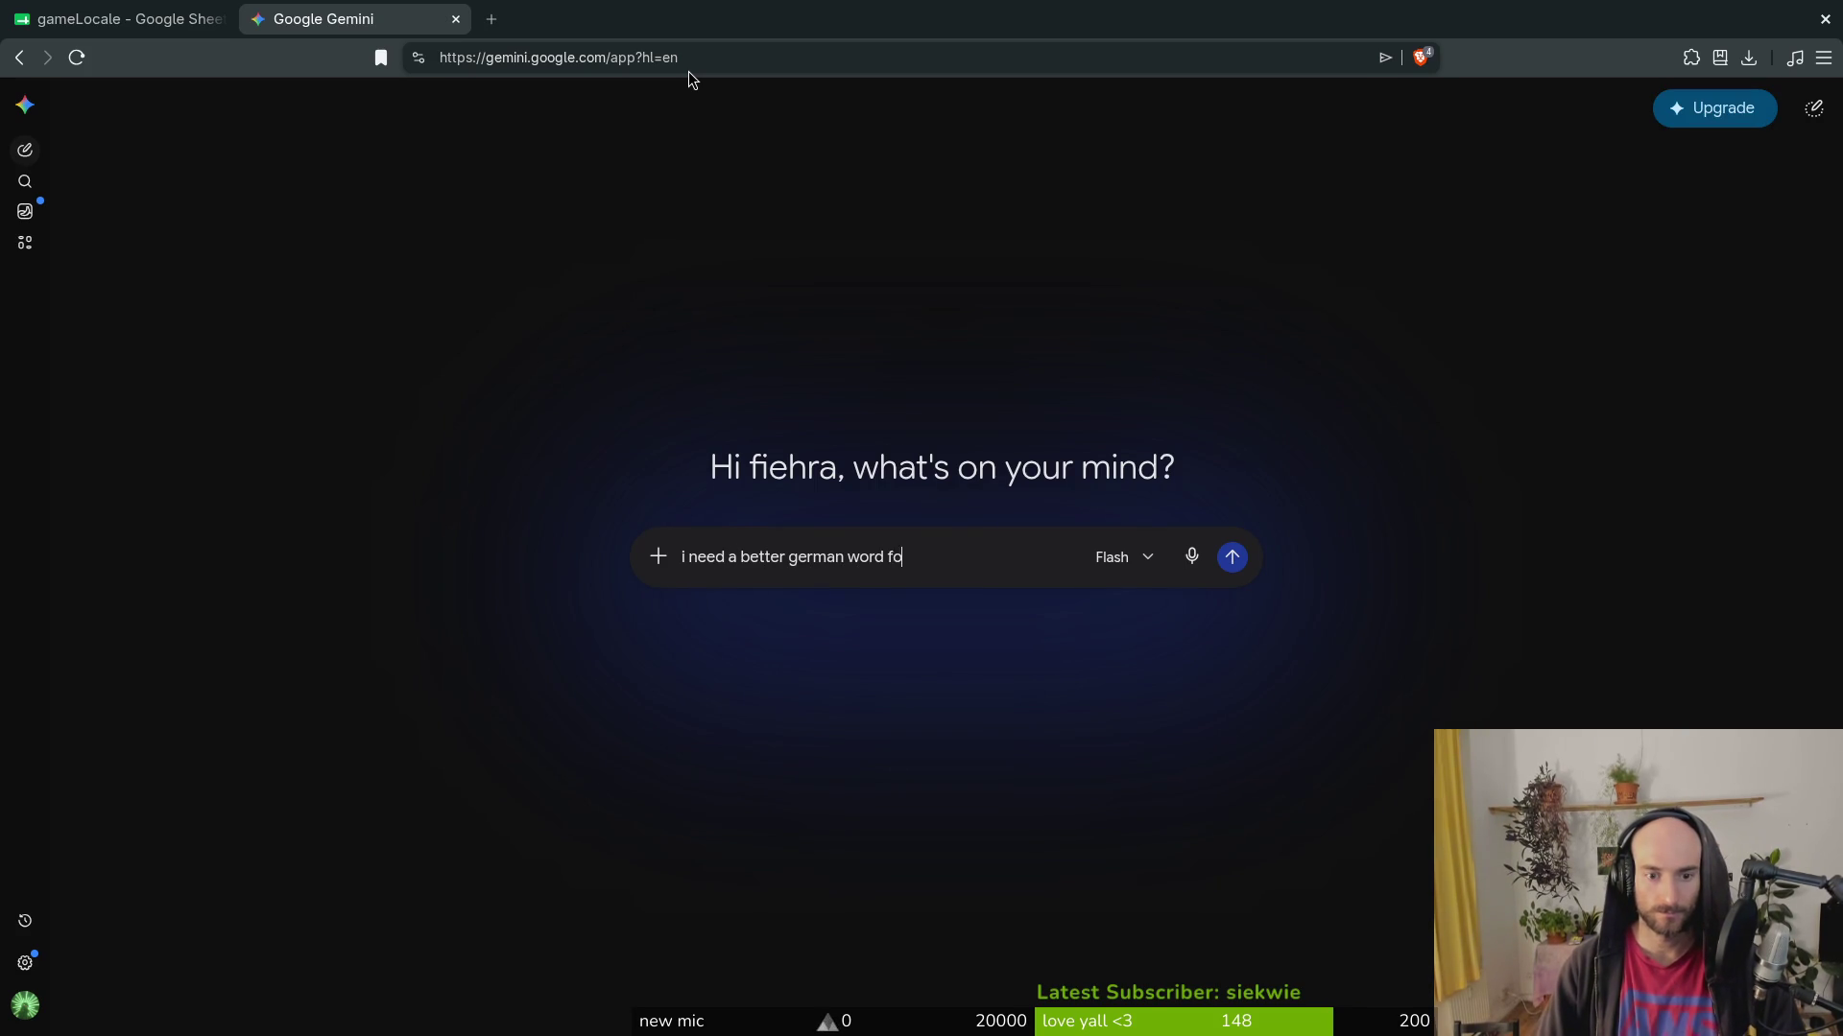
type("r sacrifice for lmy game localization")
key("shift+Return")
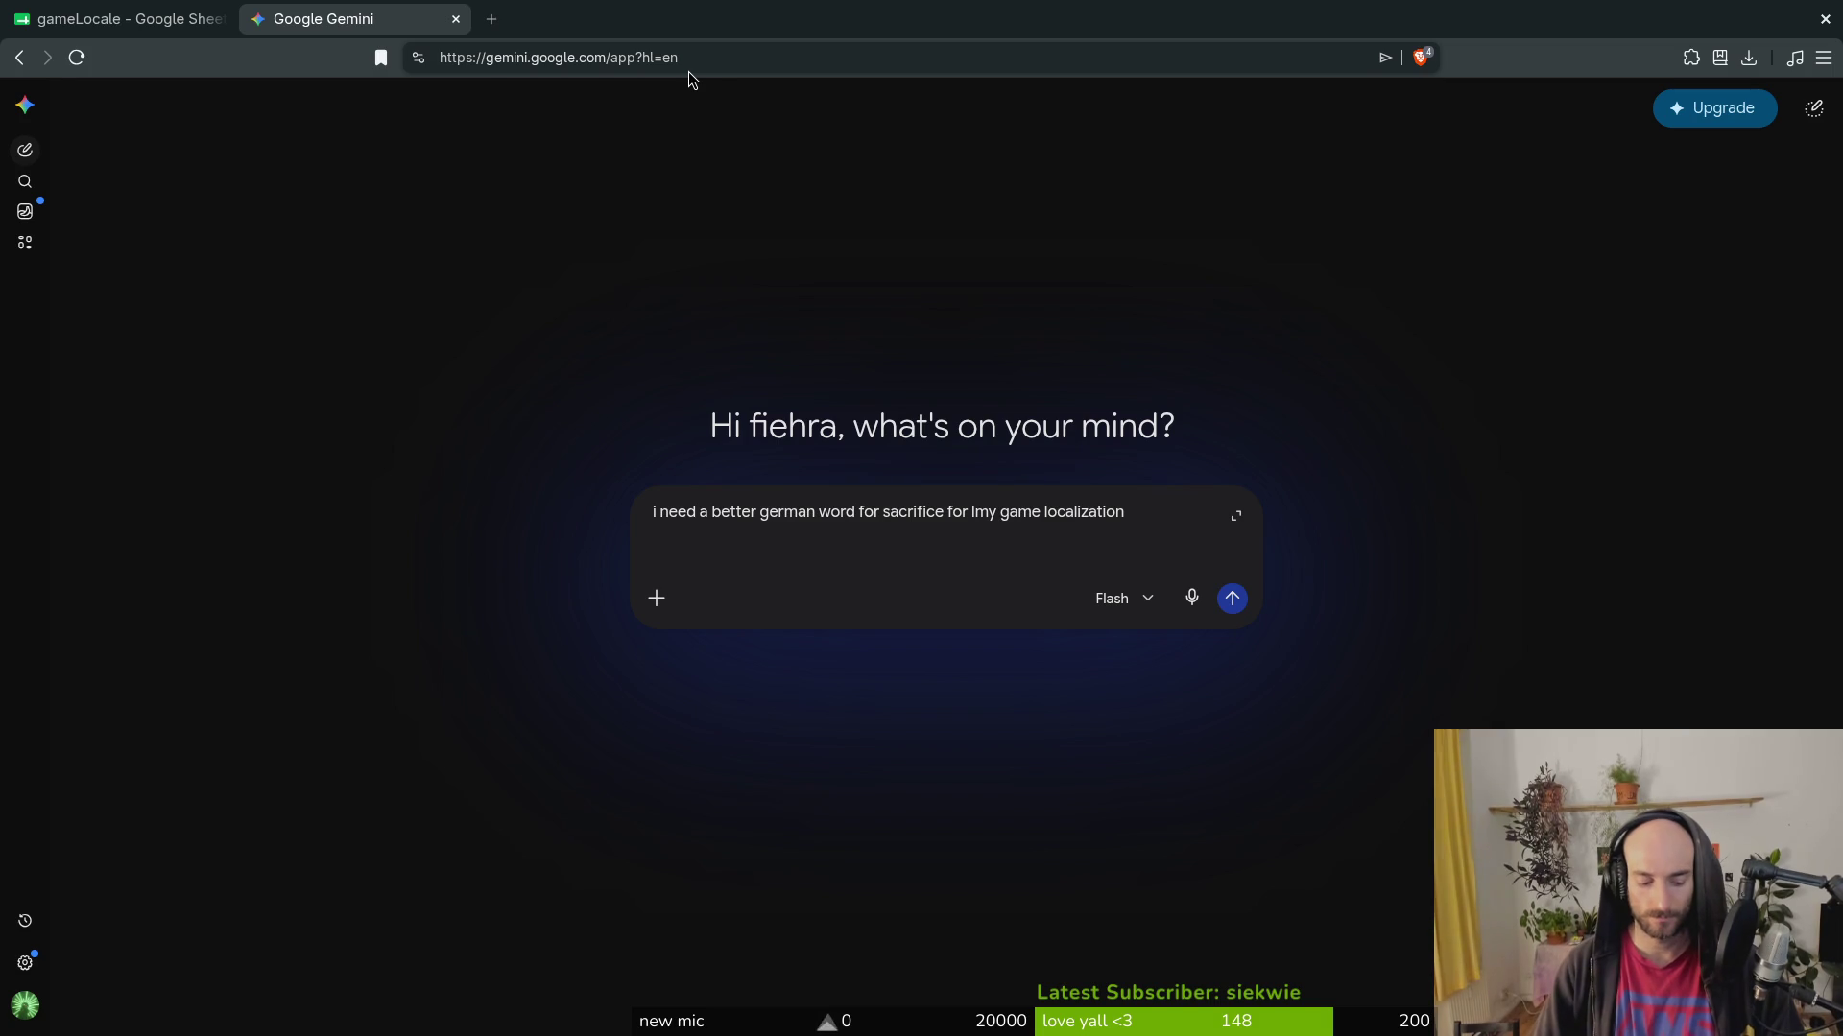
type("ca")
key("BackSpace")
key("BackSpace")
type("acrifice as in ")
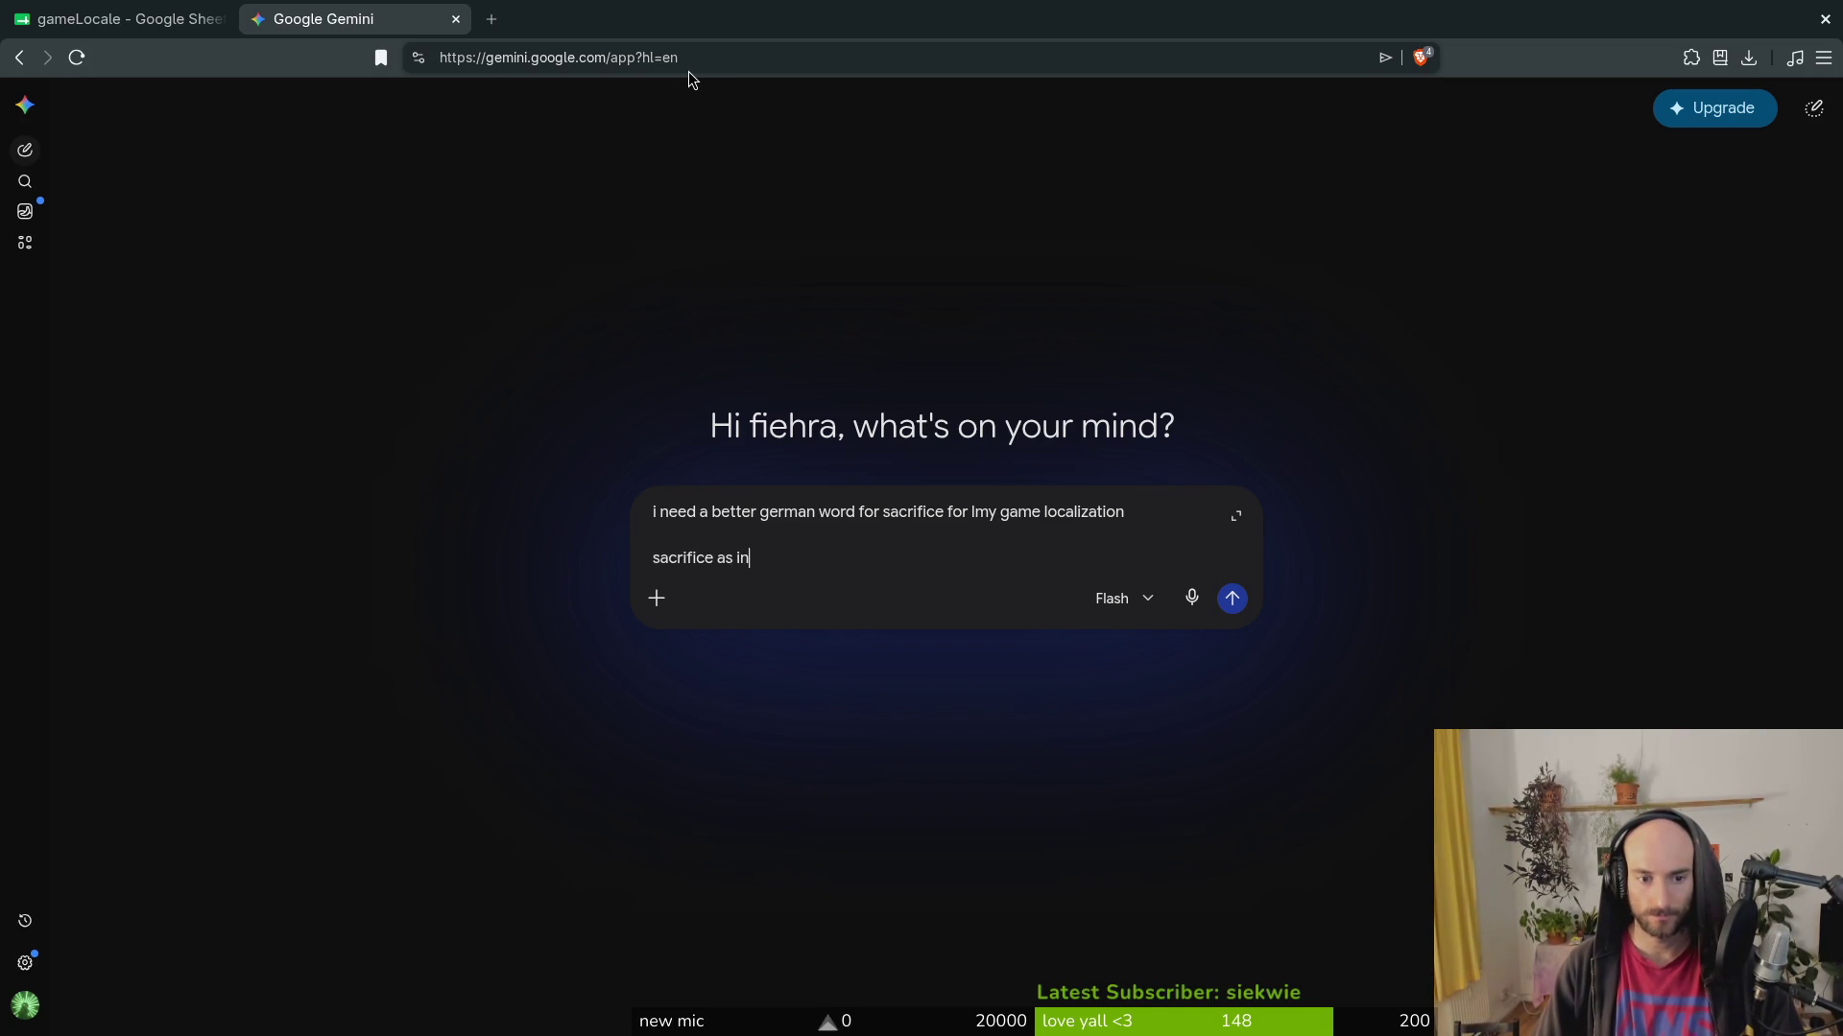
type("dying for som")
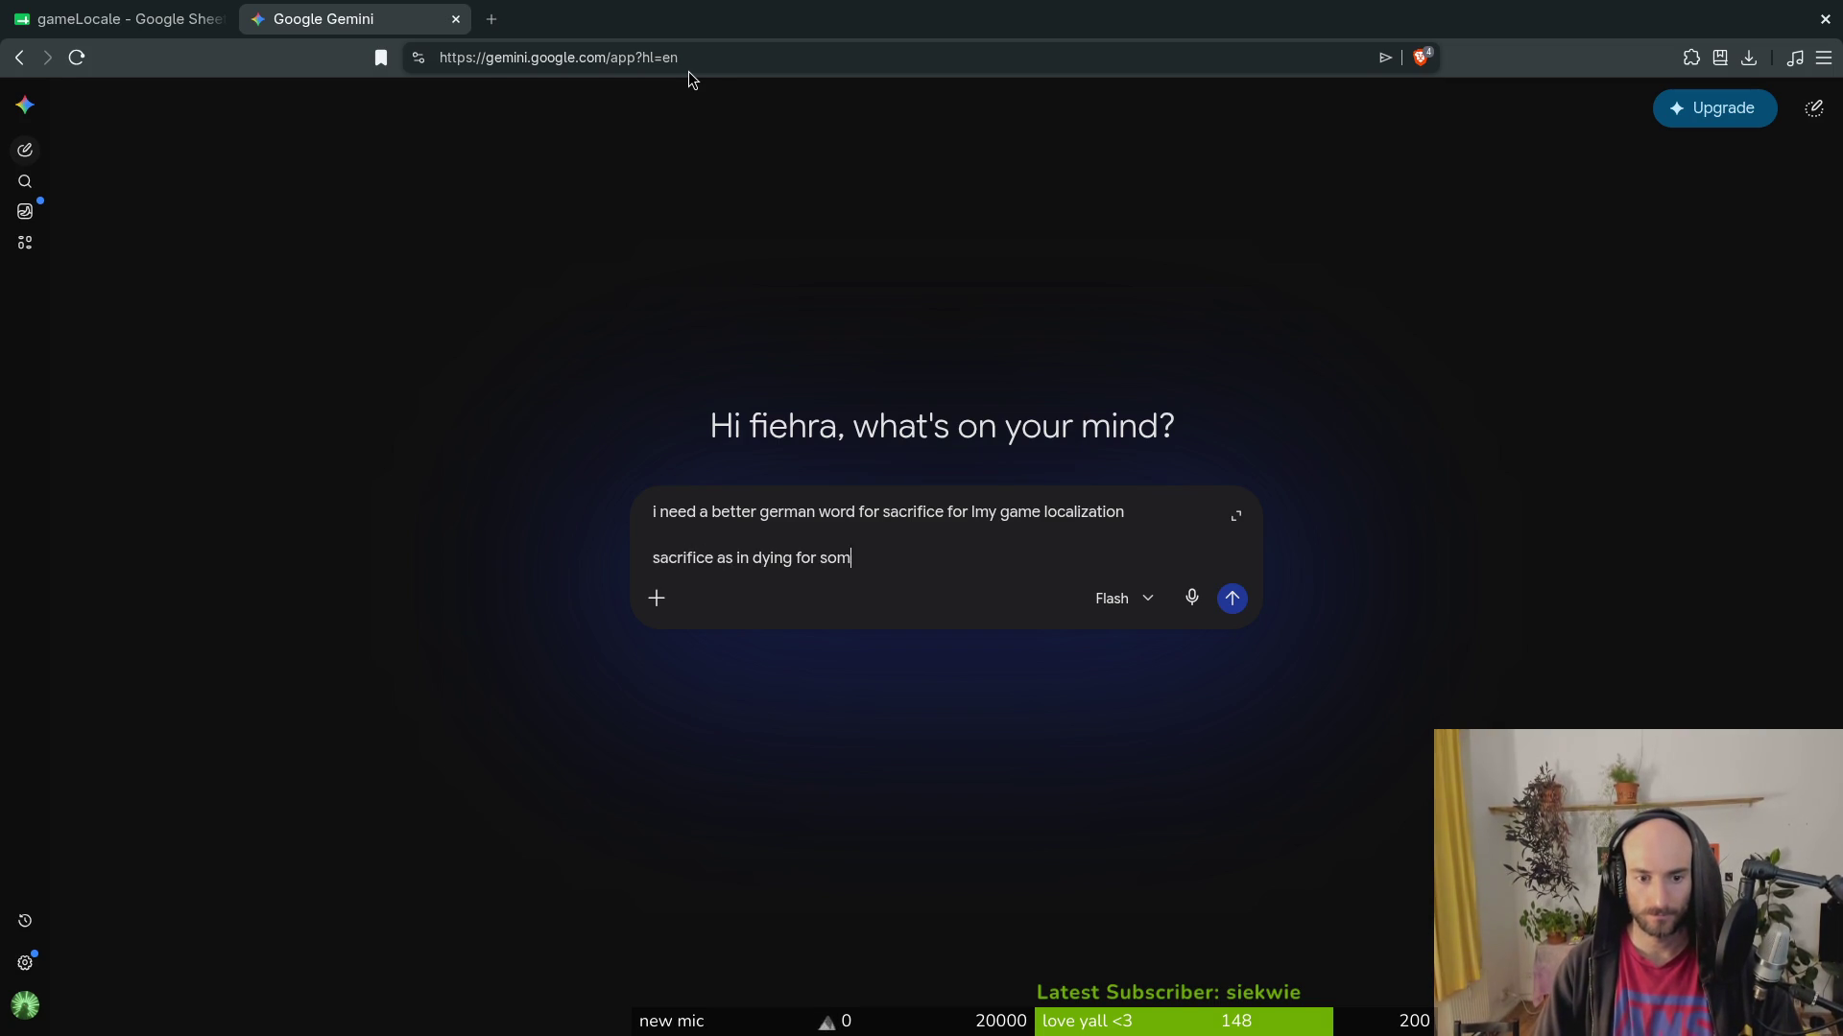
type("eone else")
key("Return")
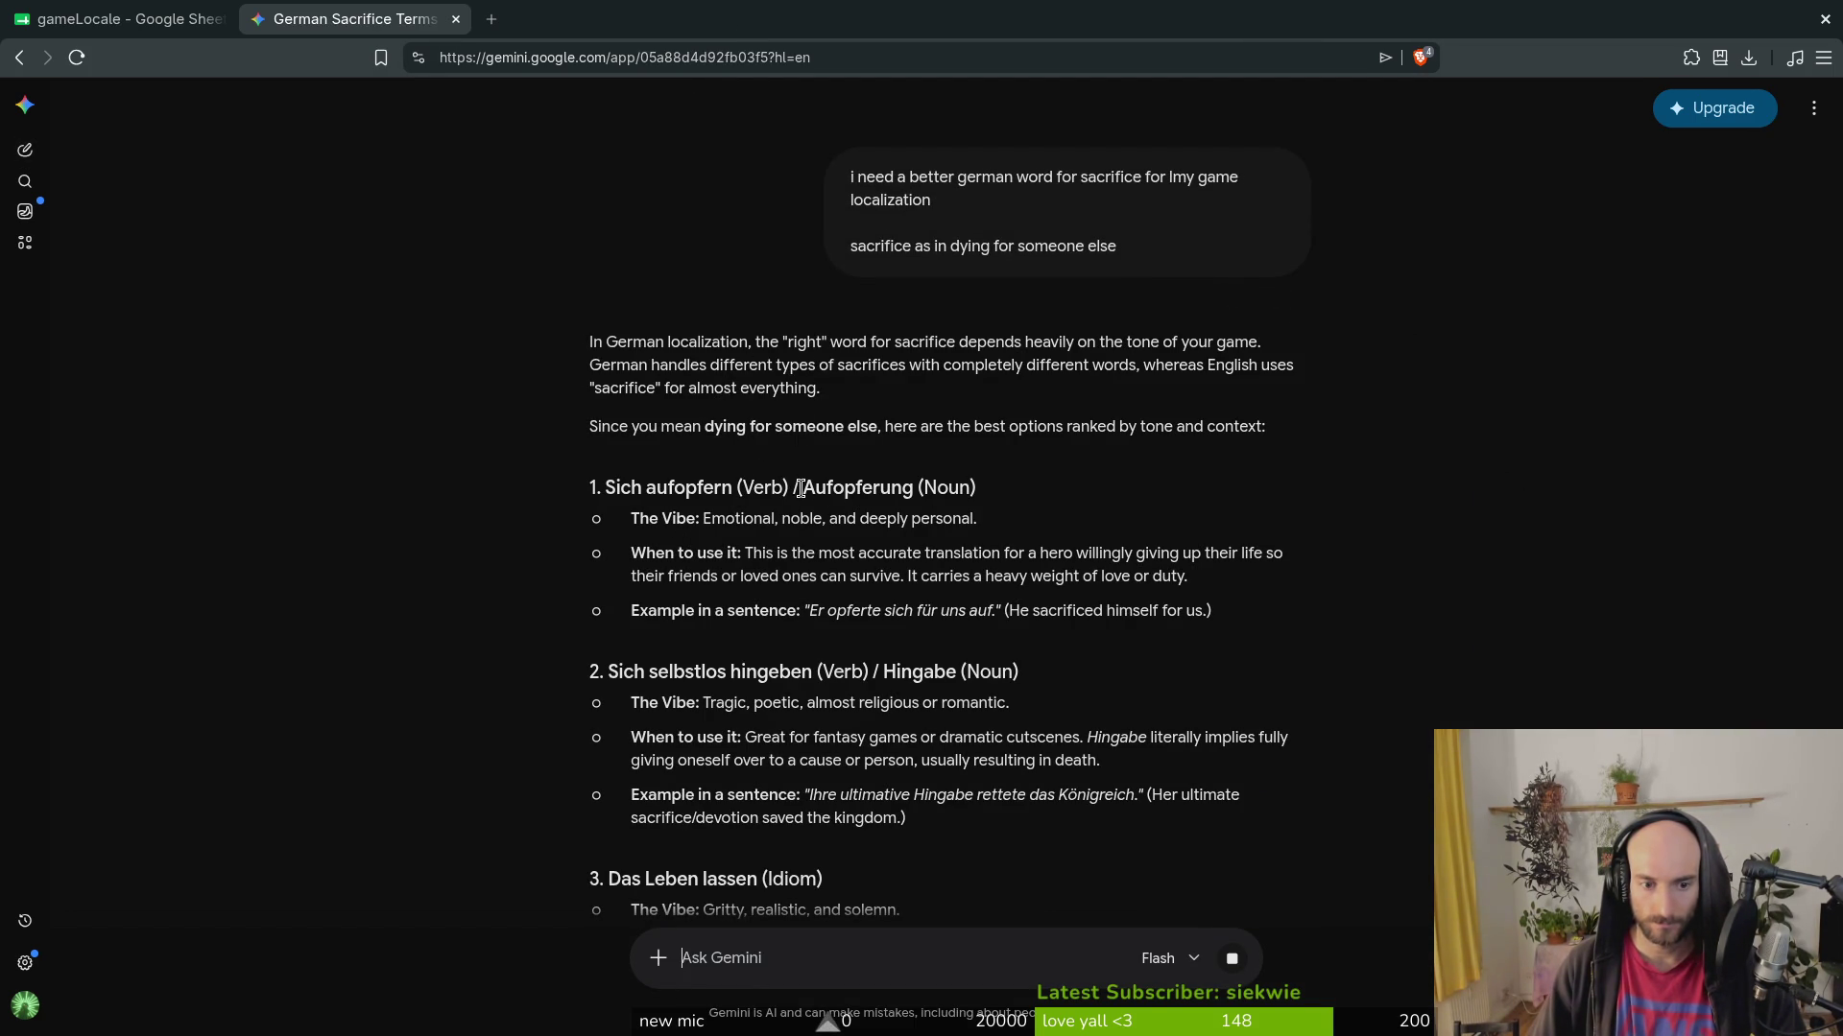
- Copy 'Aufopferung' from the reply and ask for a more blood-related alternative
scroll(866, 832, "down", 5)
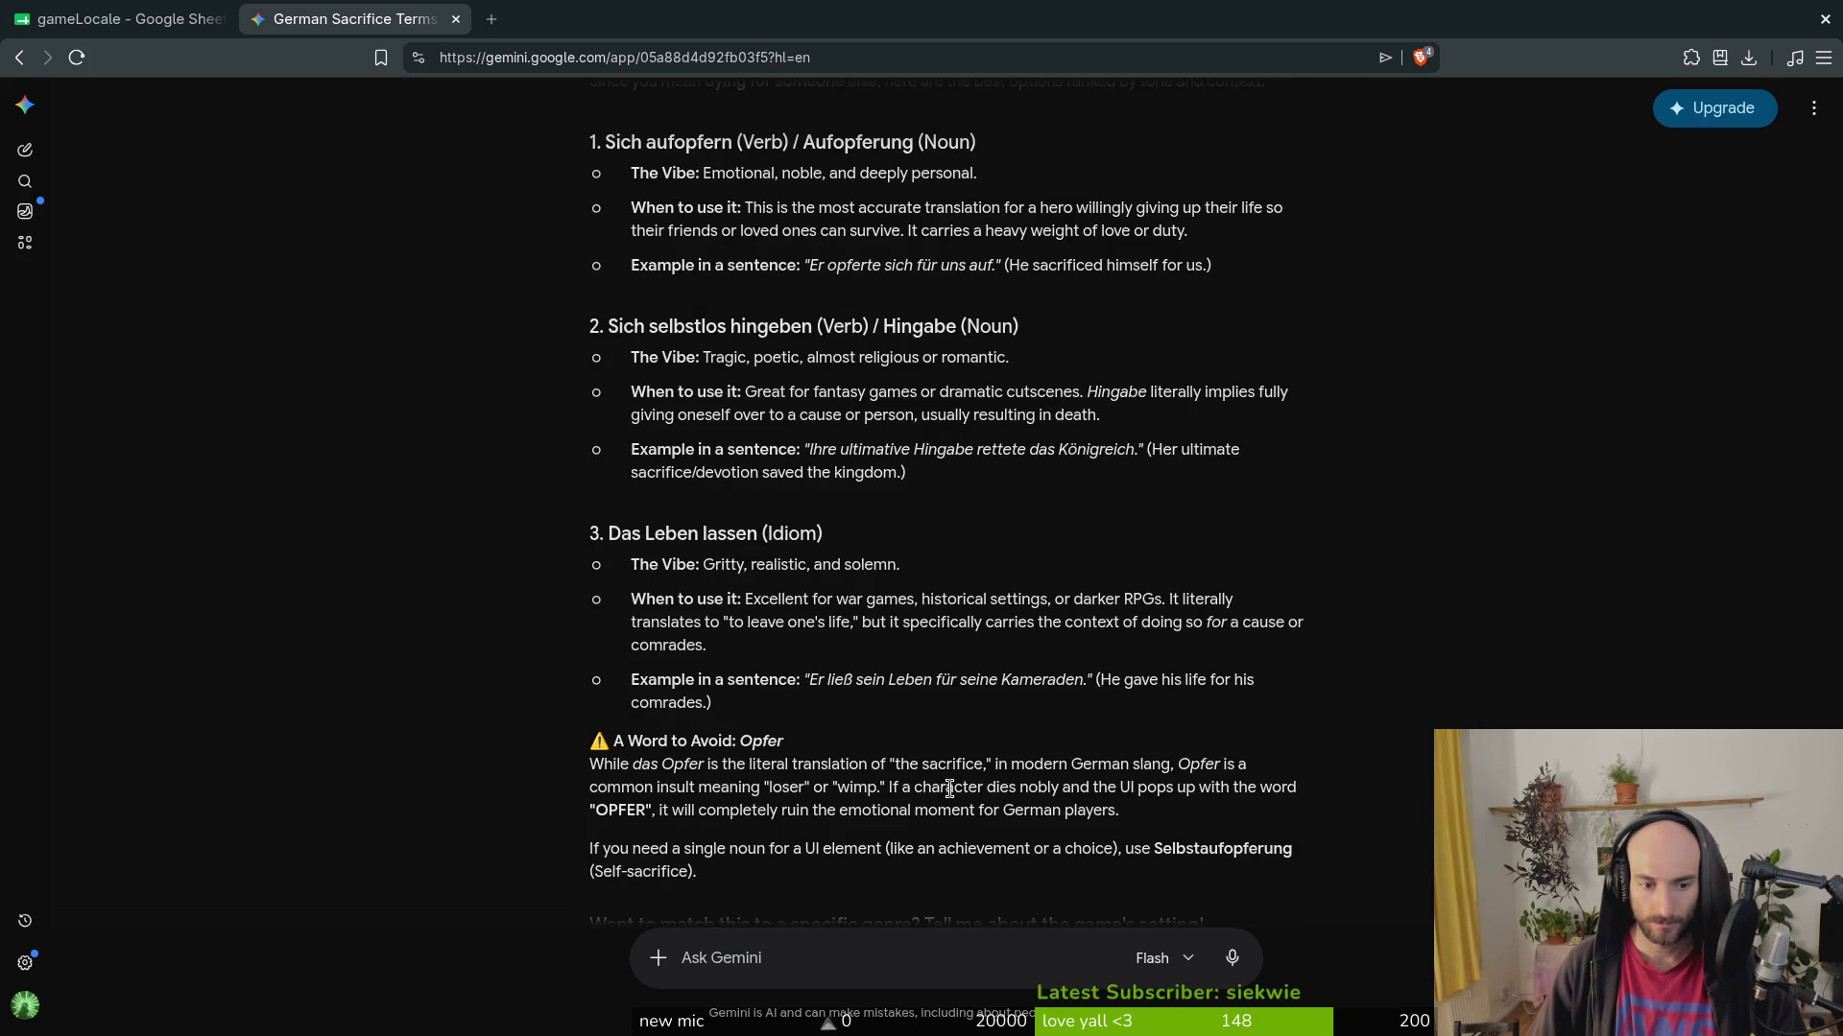
scroll(940, 794, "down", 2)
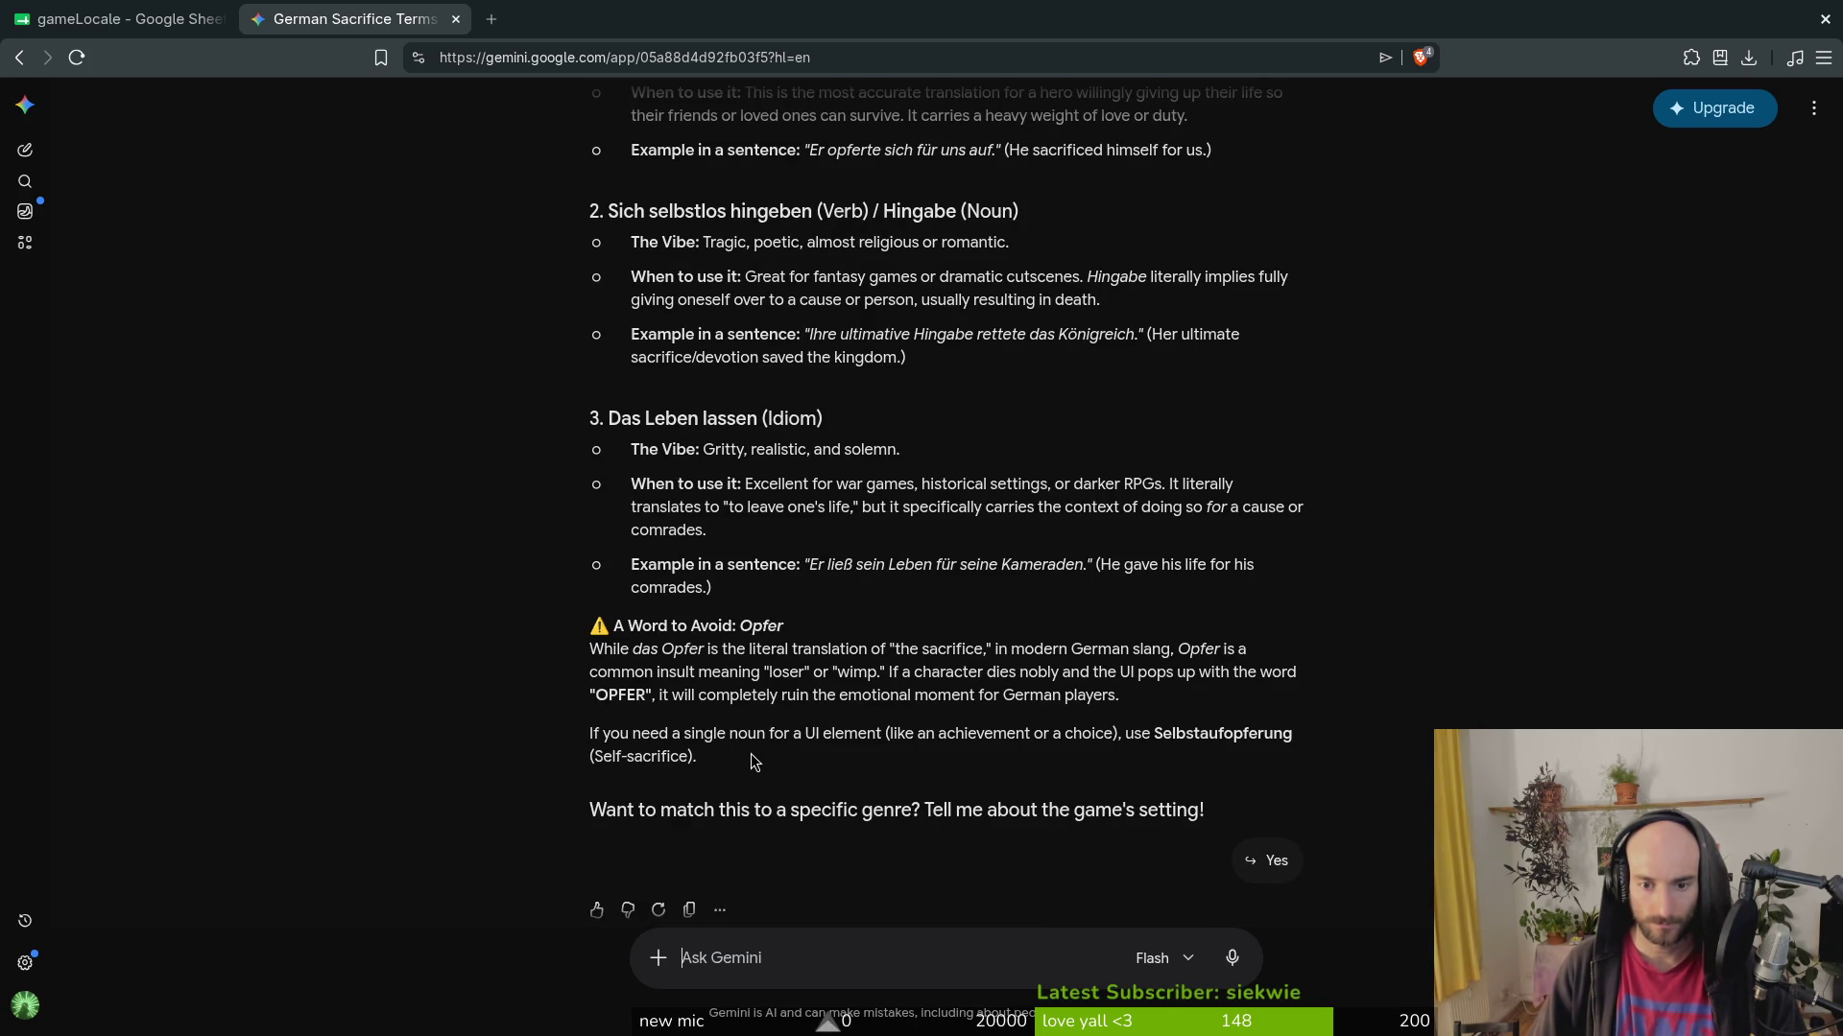
scroll(876, 949, "down", 1)
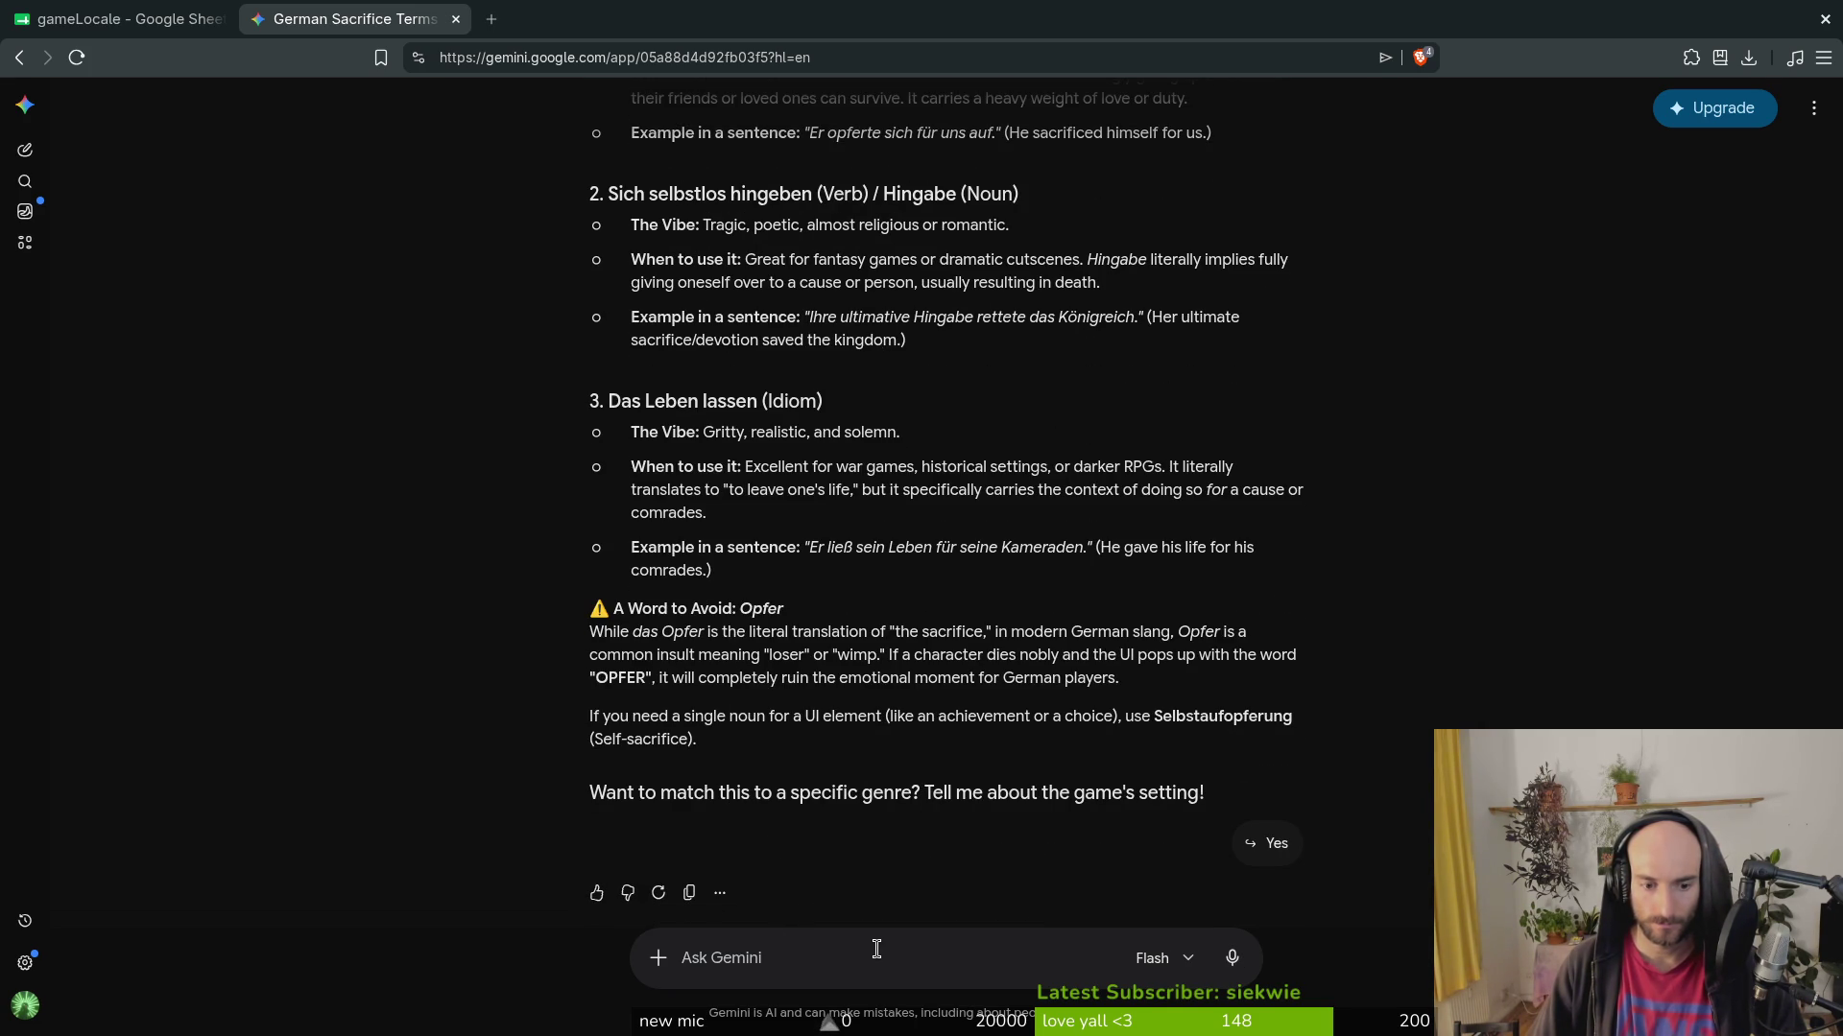
scroll(912, 710, "up", 5)
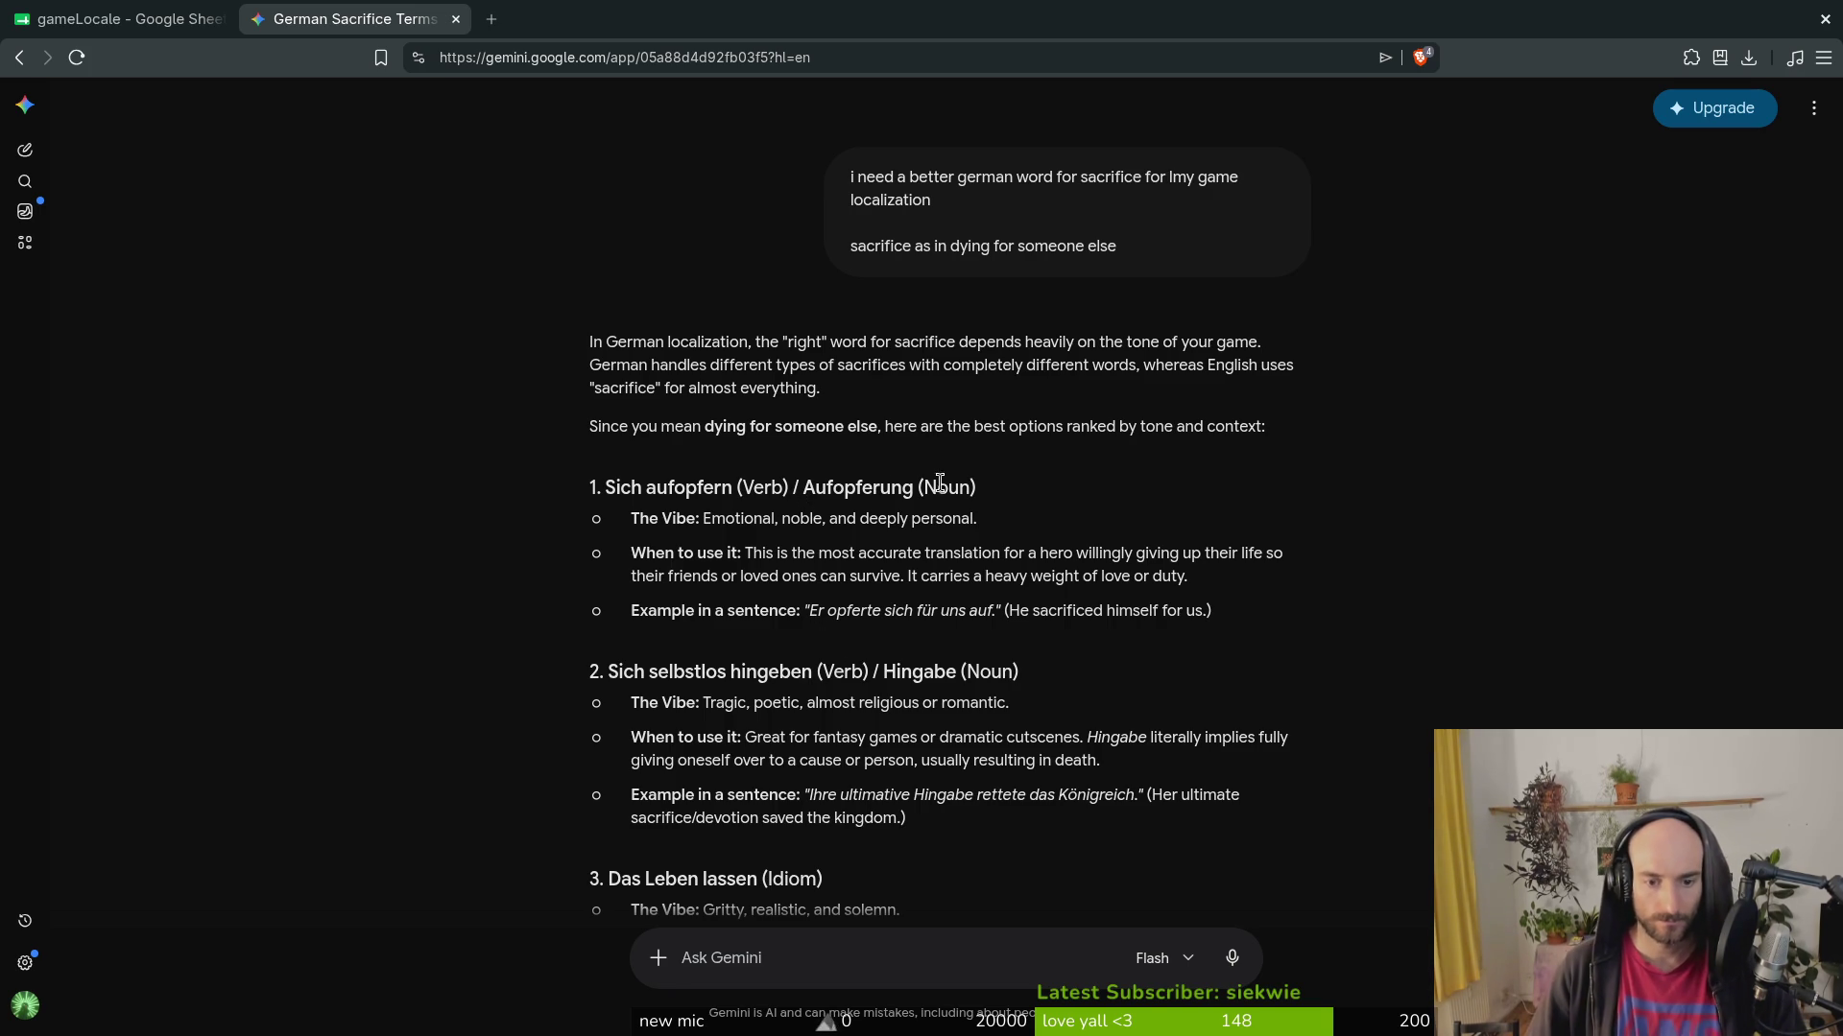
mouse_move(803, 488)
left_mouse_down()
mouse_move(937, 489)
mouse_move(917, 490)
left_mouse_up()
key("ctrl+c")
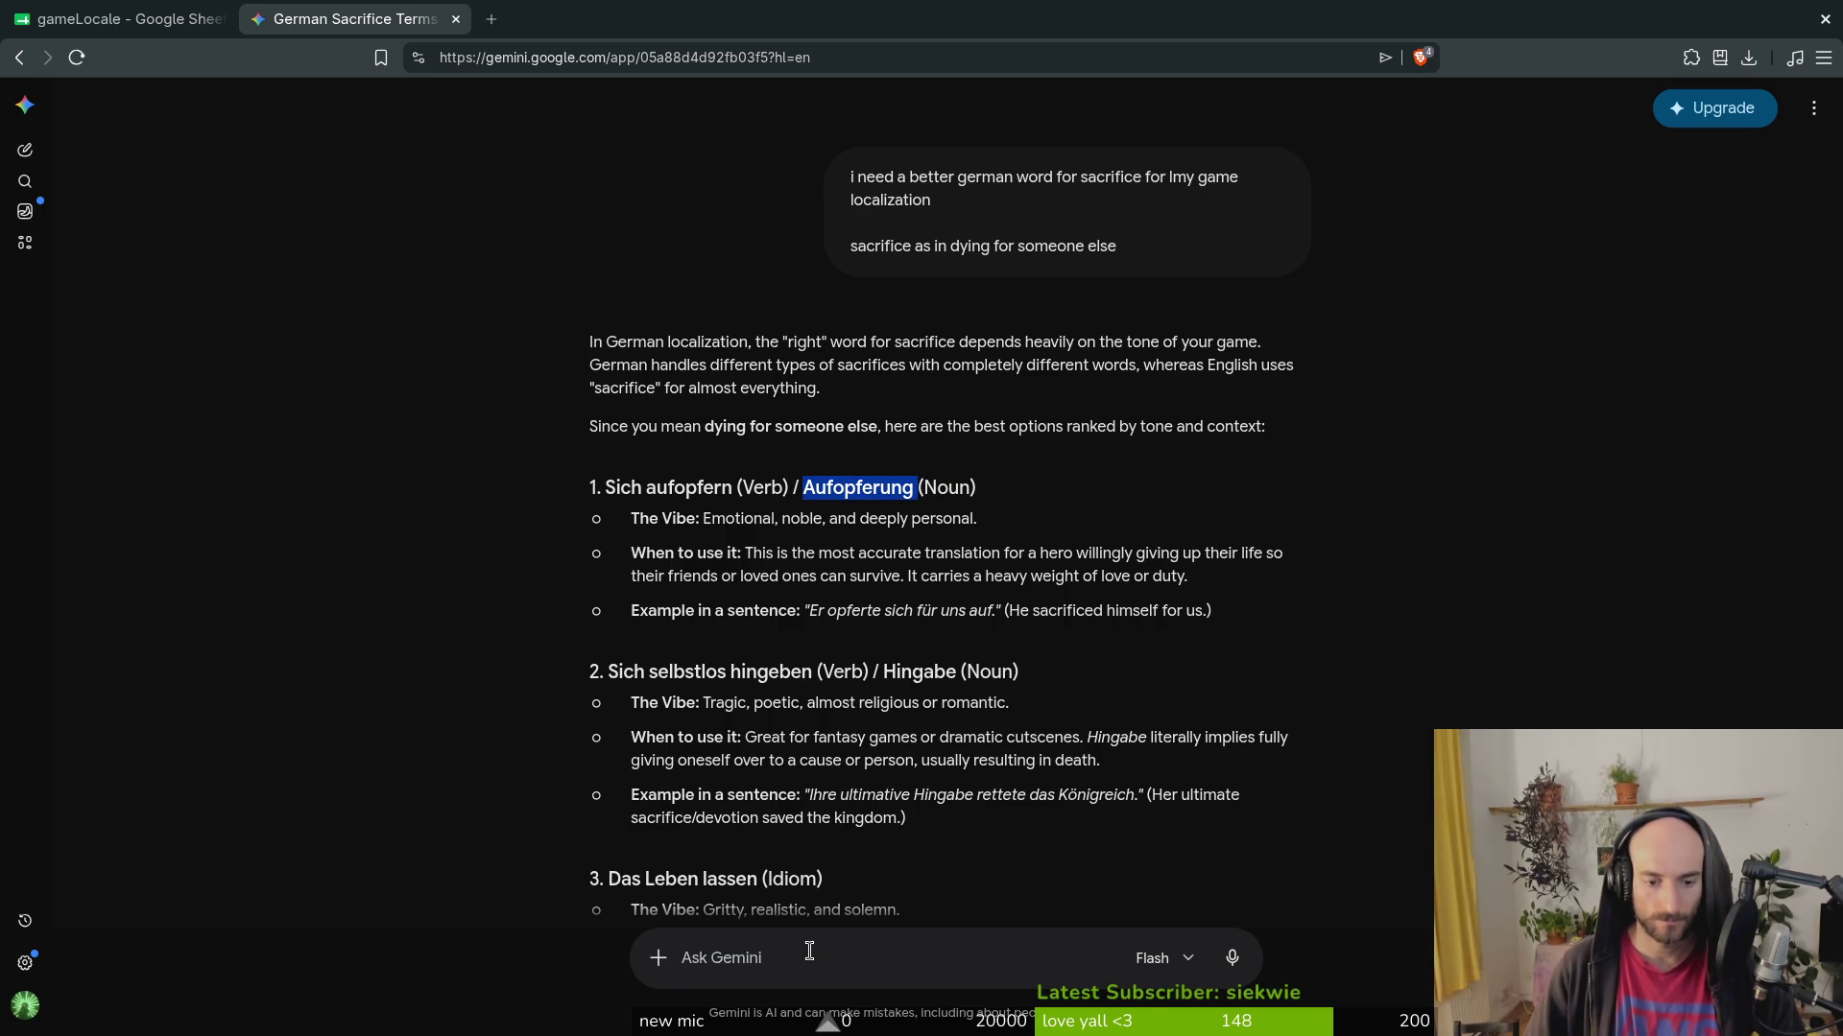
left_click(809, 951)
key("ctrl+v")
type("somethign like this is tehere more blood ")
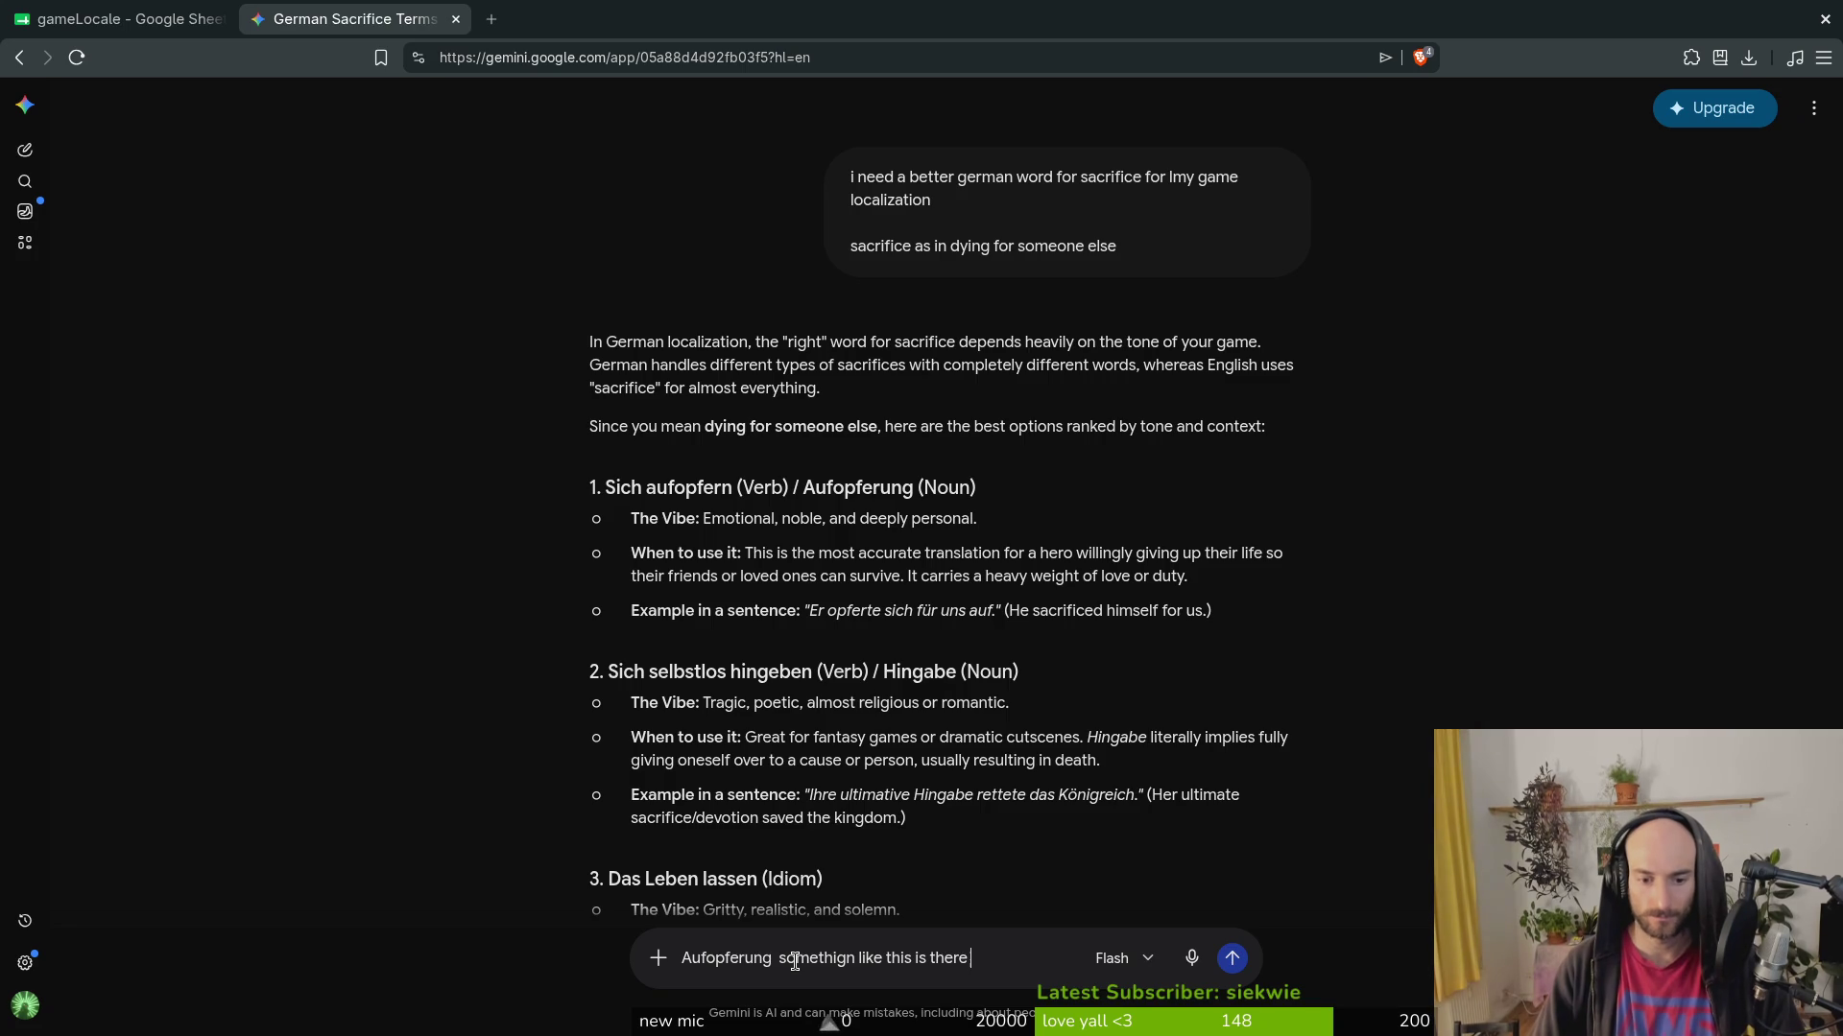
type("re bloody")
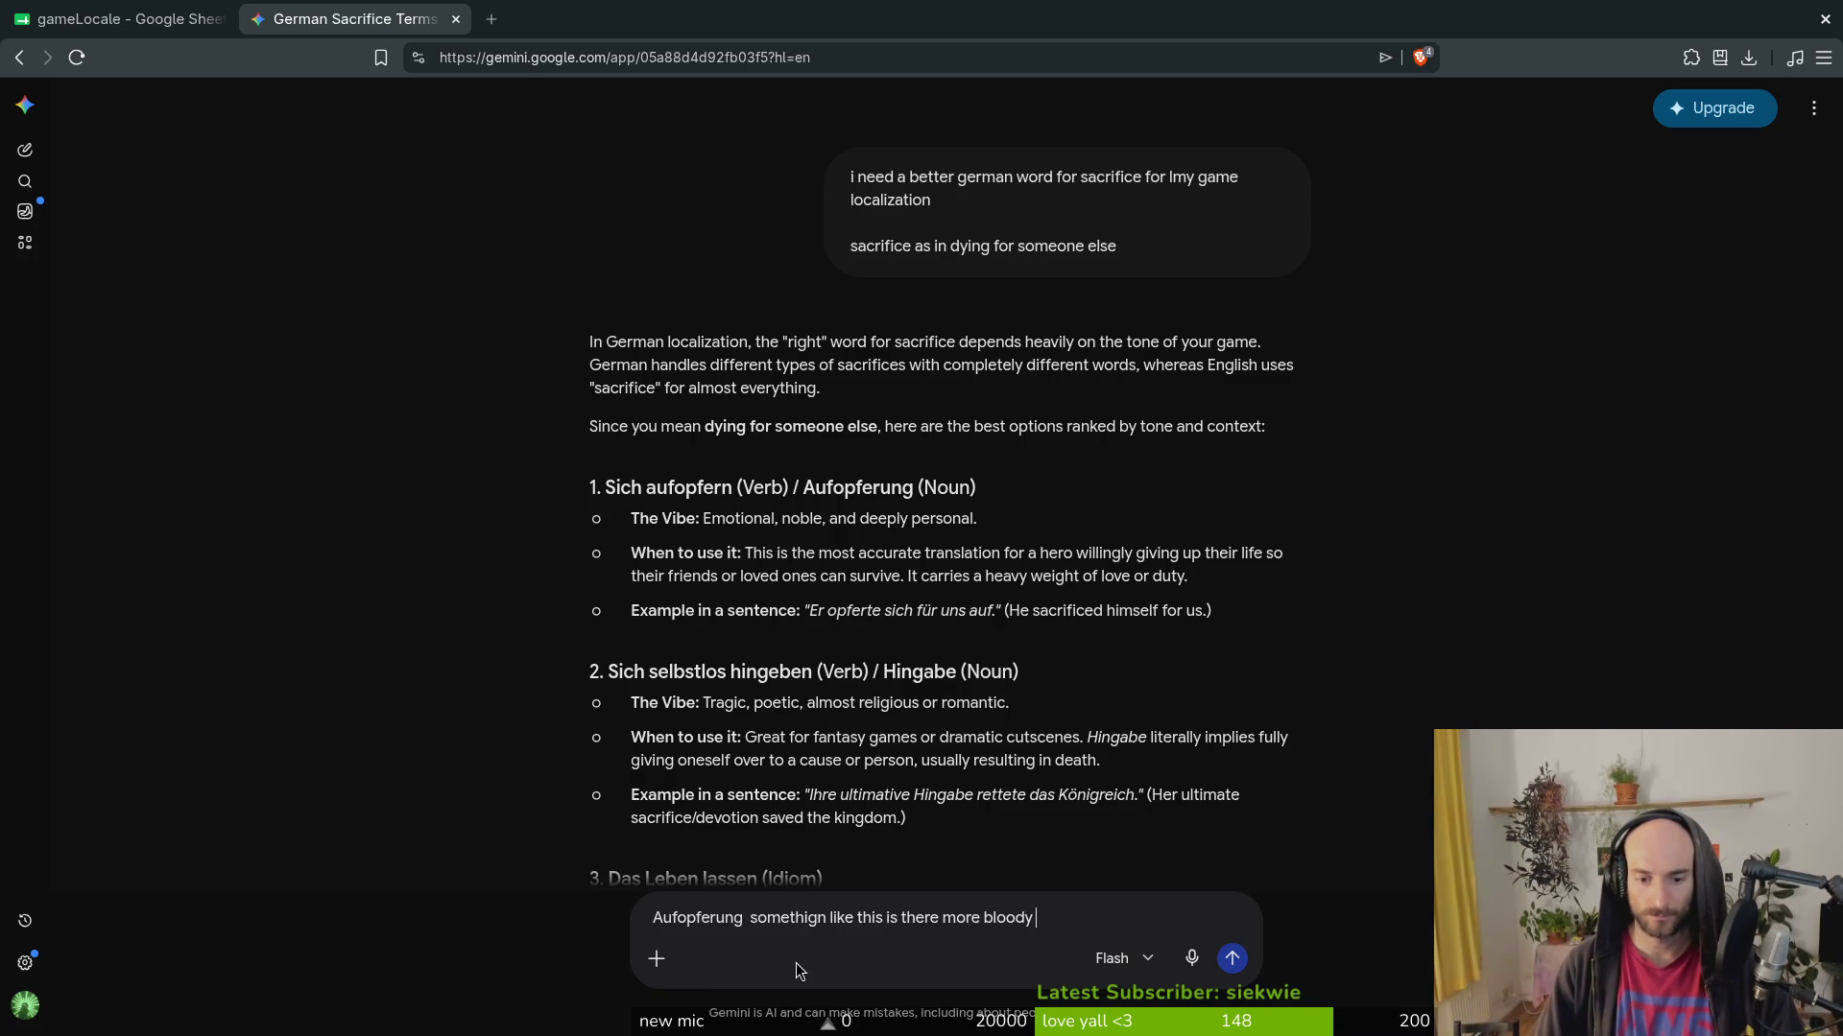
type("related")
key("Return")
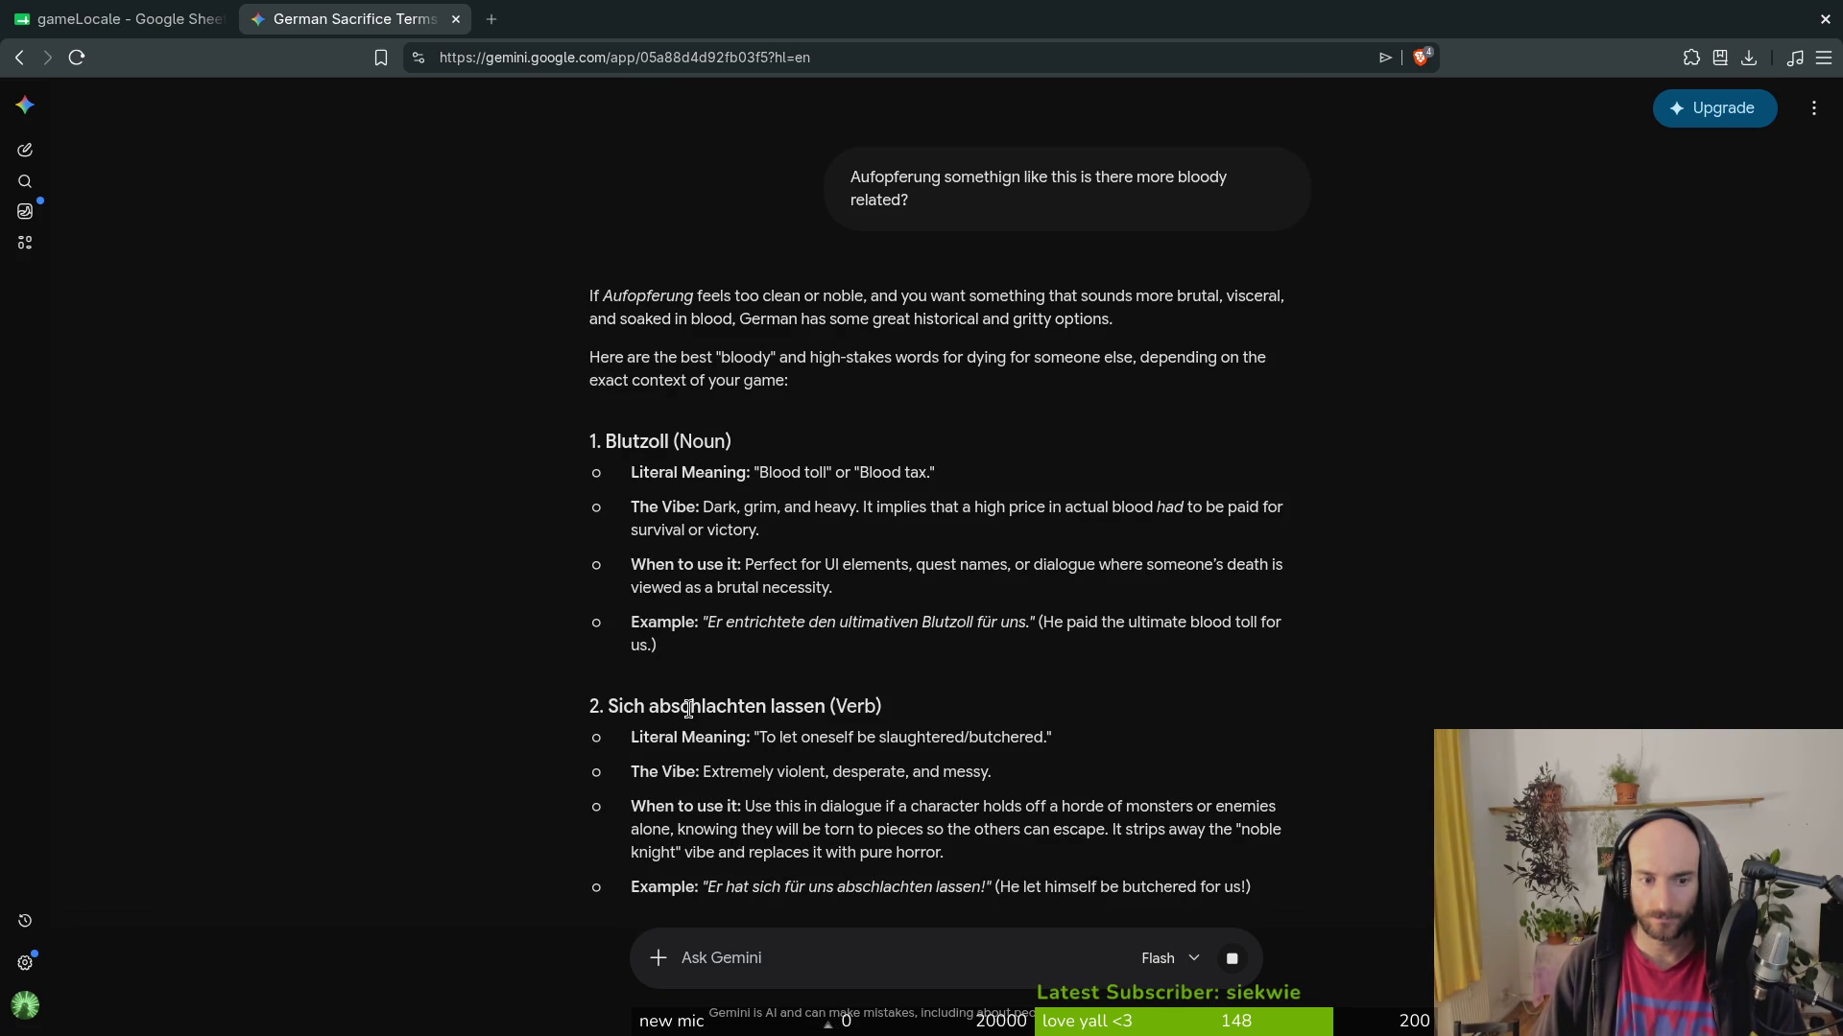
- Read Gemini's bloodier suggestions like Blutzoll and Blutopfer, then close the Gemini tab
scroll(739, 749, "down", 3)
scroll(740, 757, "down", 3)
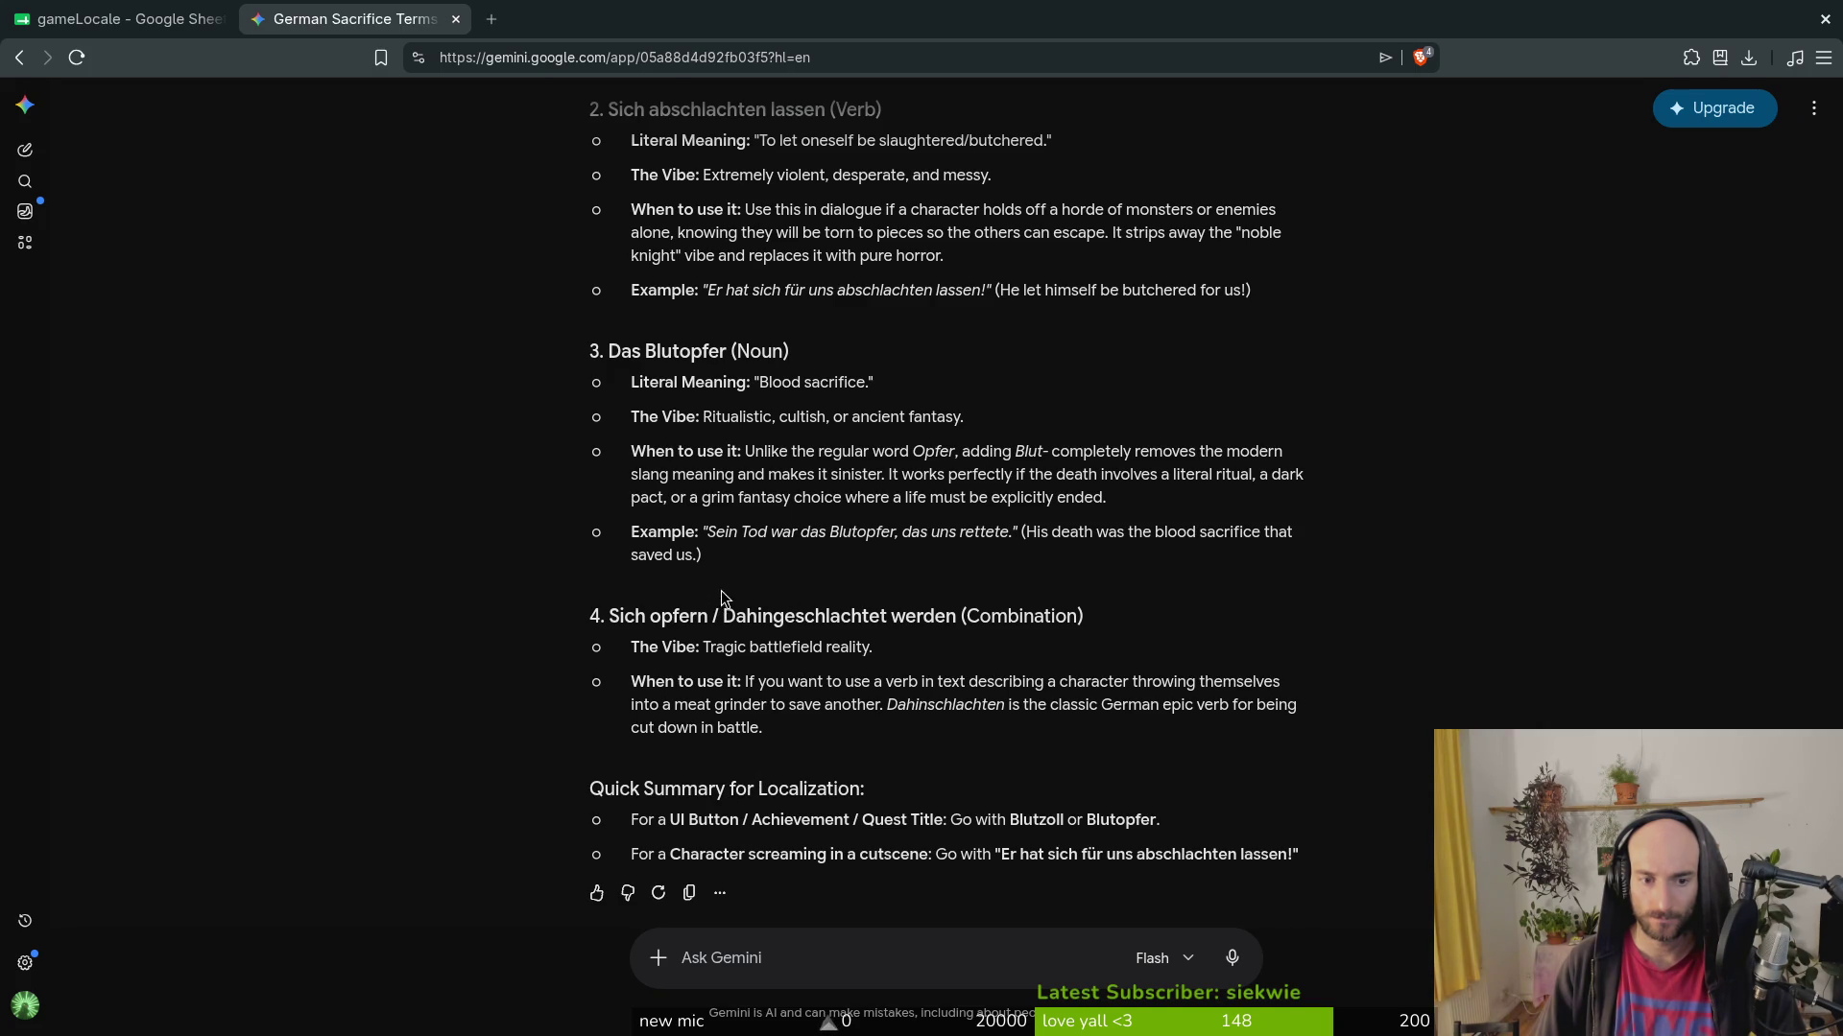
scroll(822, 589, "up", 2)
scroll(768, 595, "up", 5)
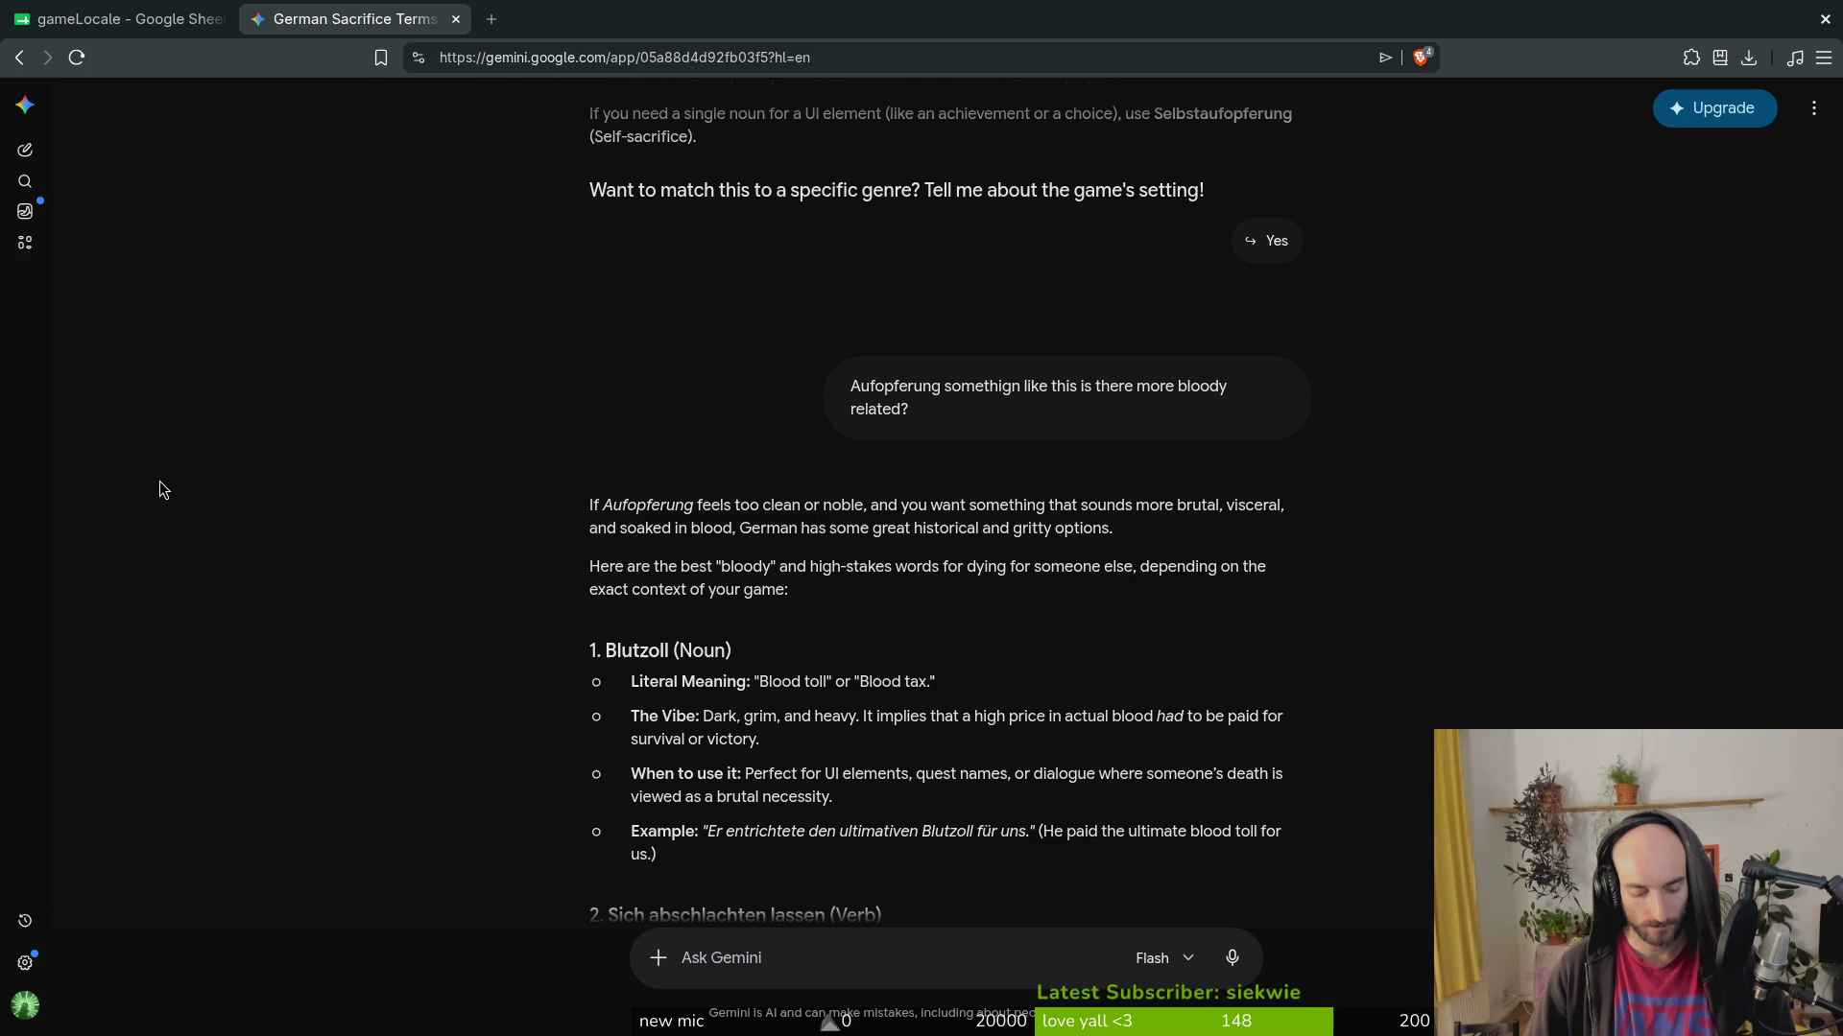
middle_click(363, 29)
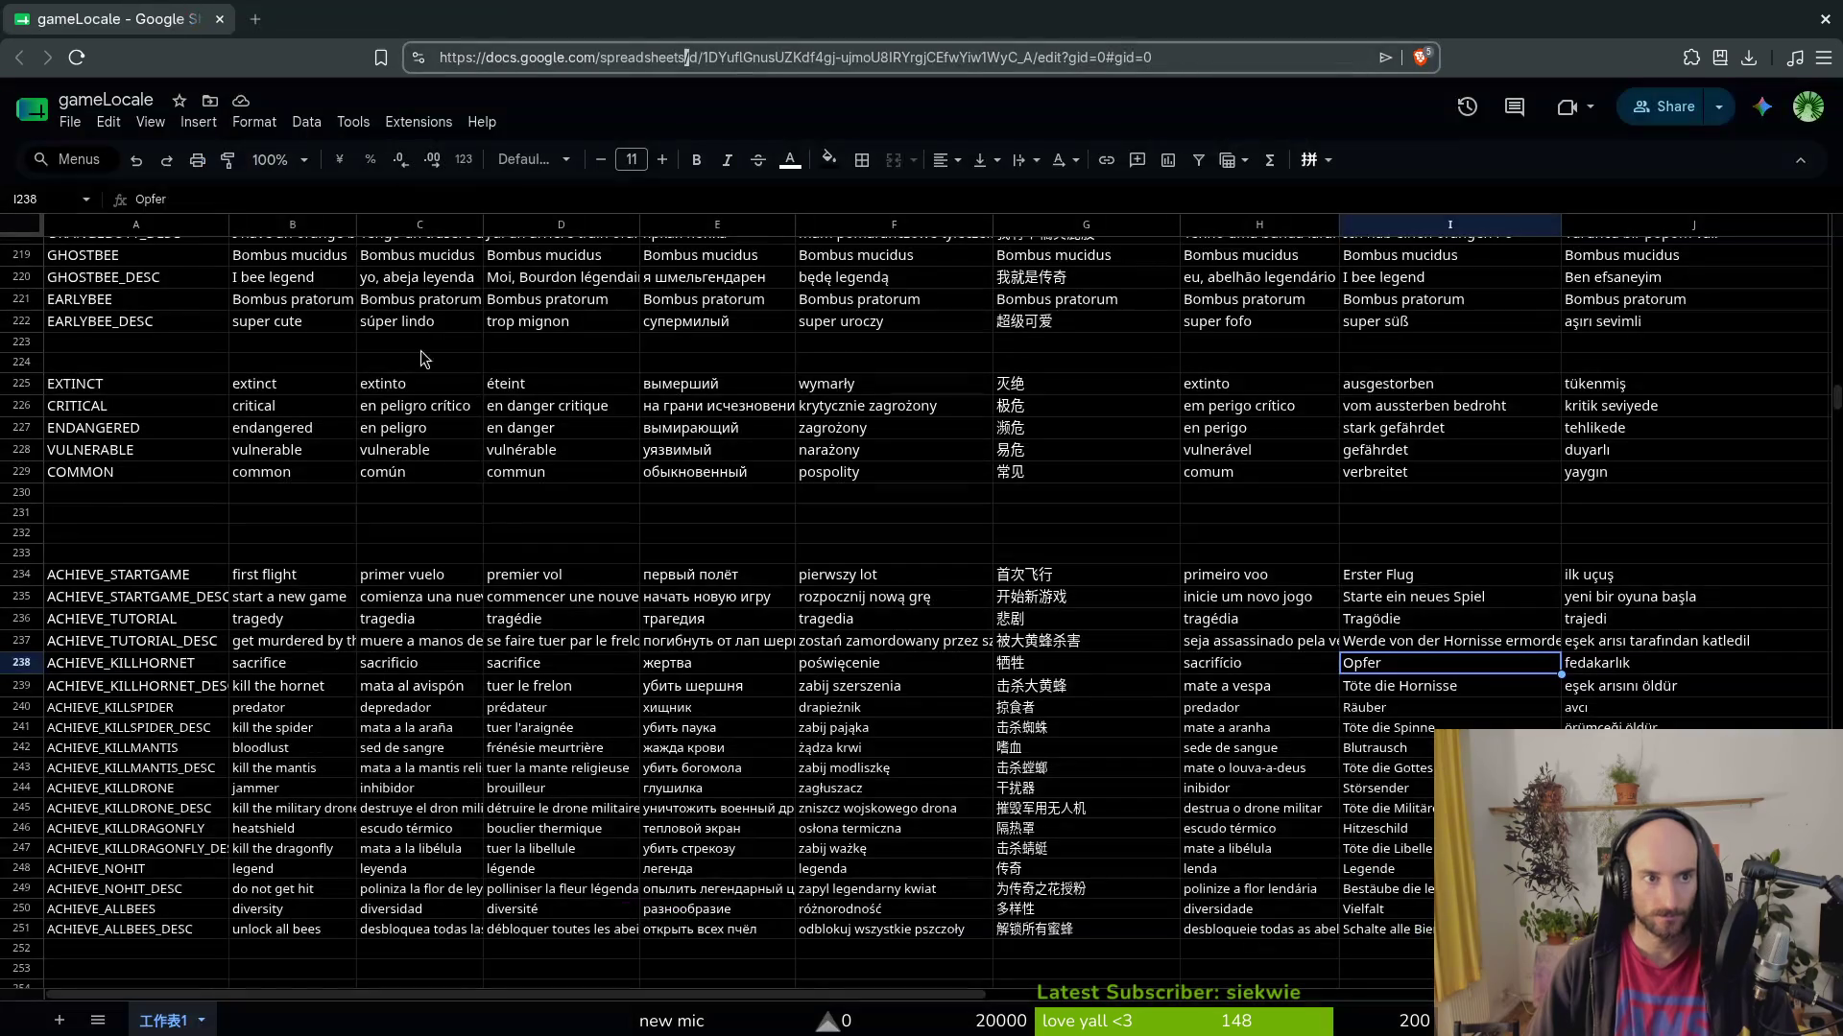
- Enter Hinrichtung in German cell I236 and select the English cell B236
left_click(1411, 665)
left_click(1407, 623)
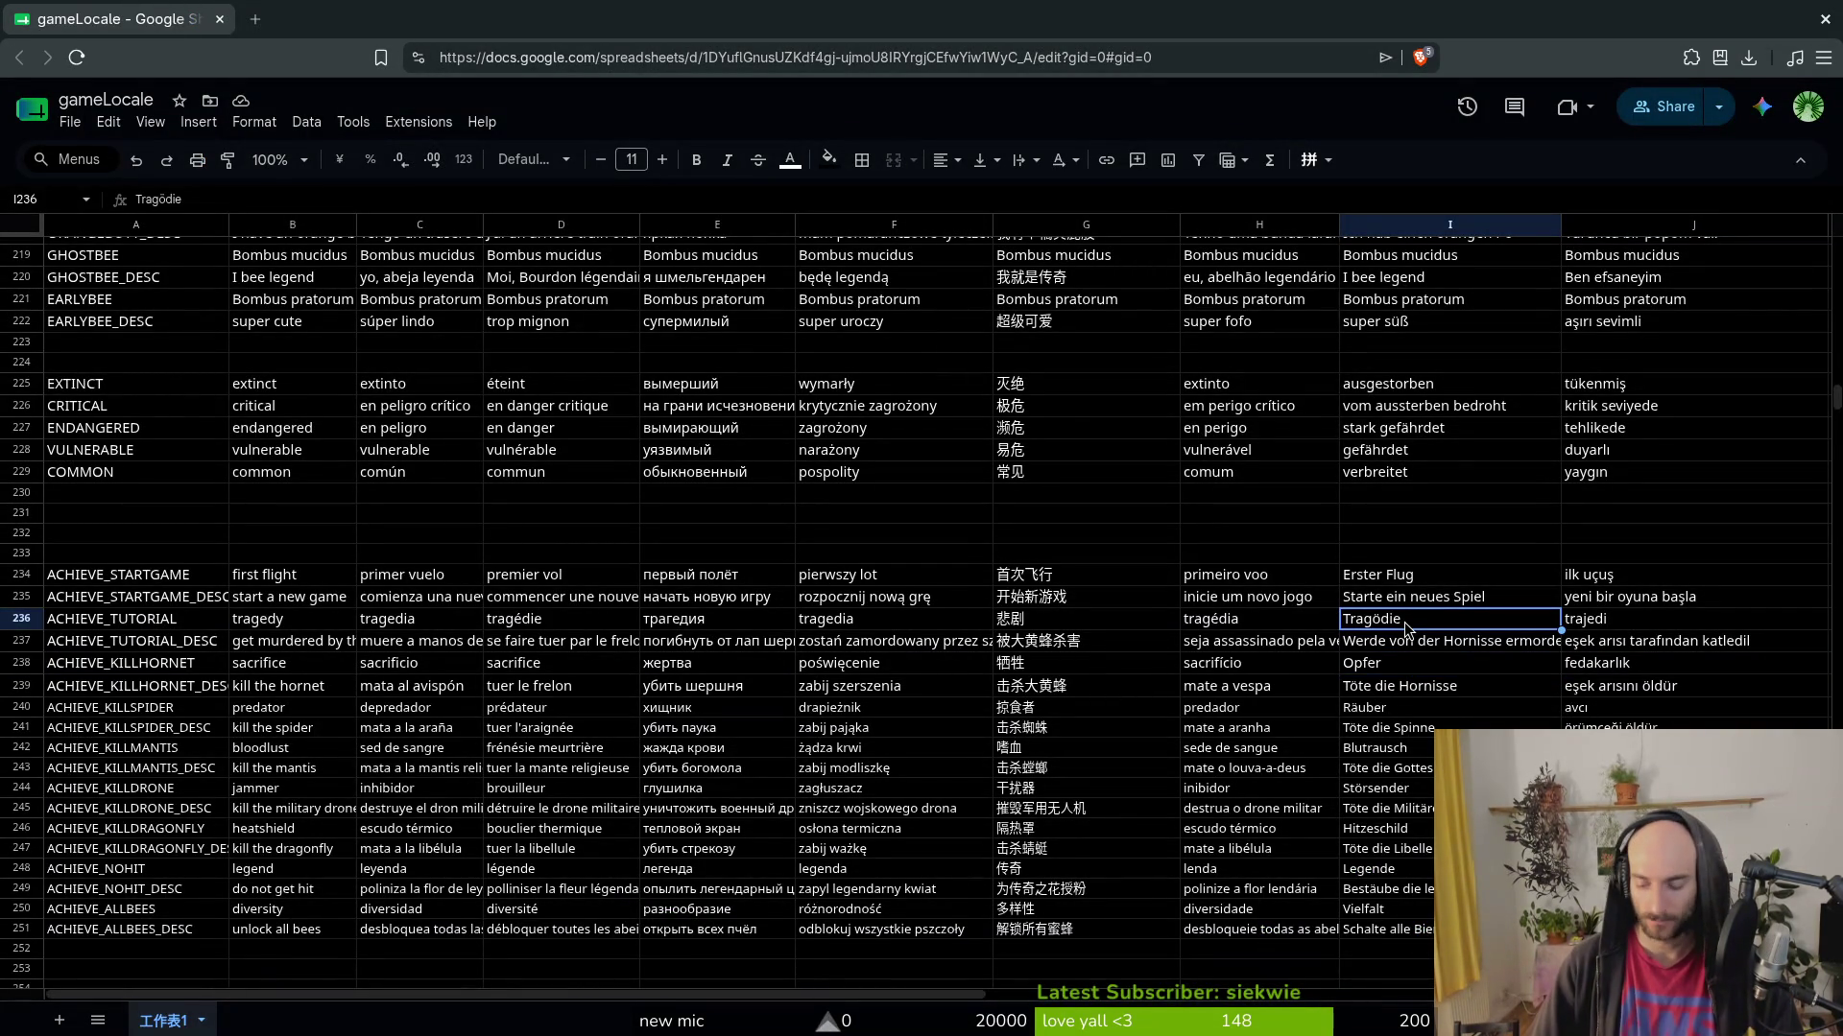
type("H")
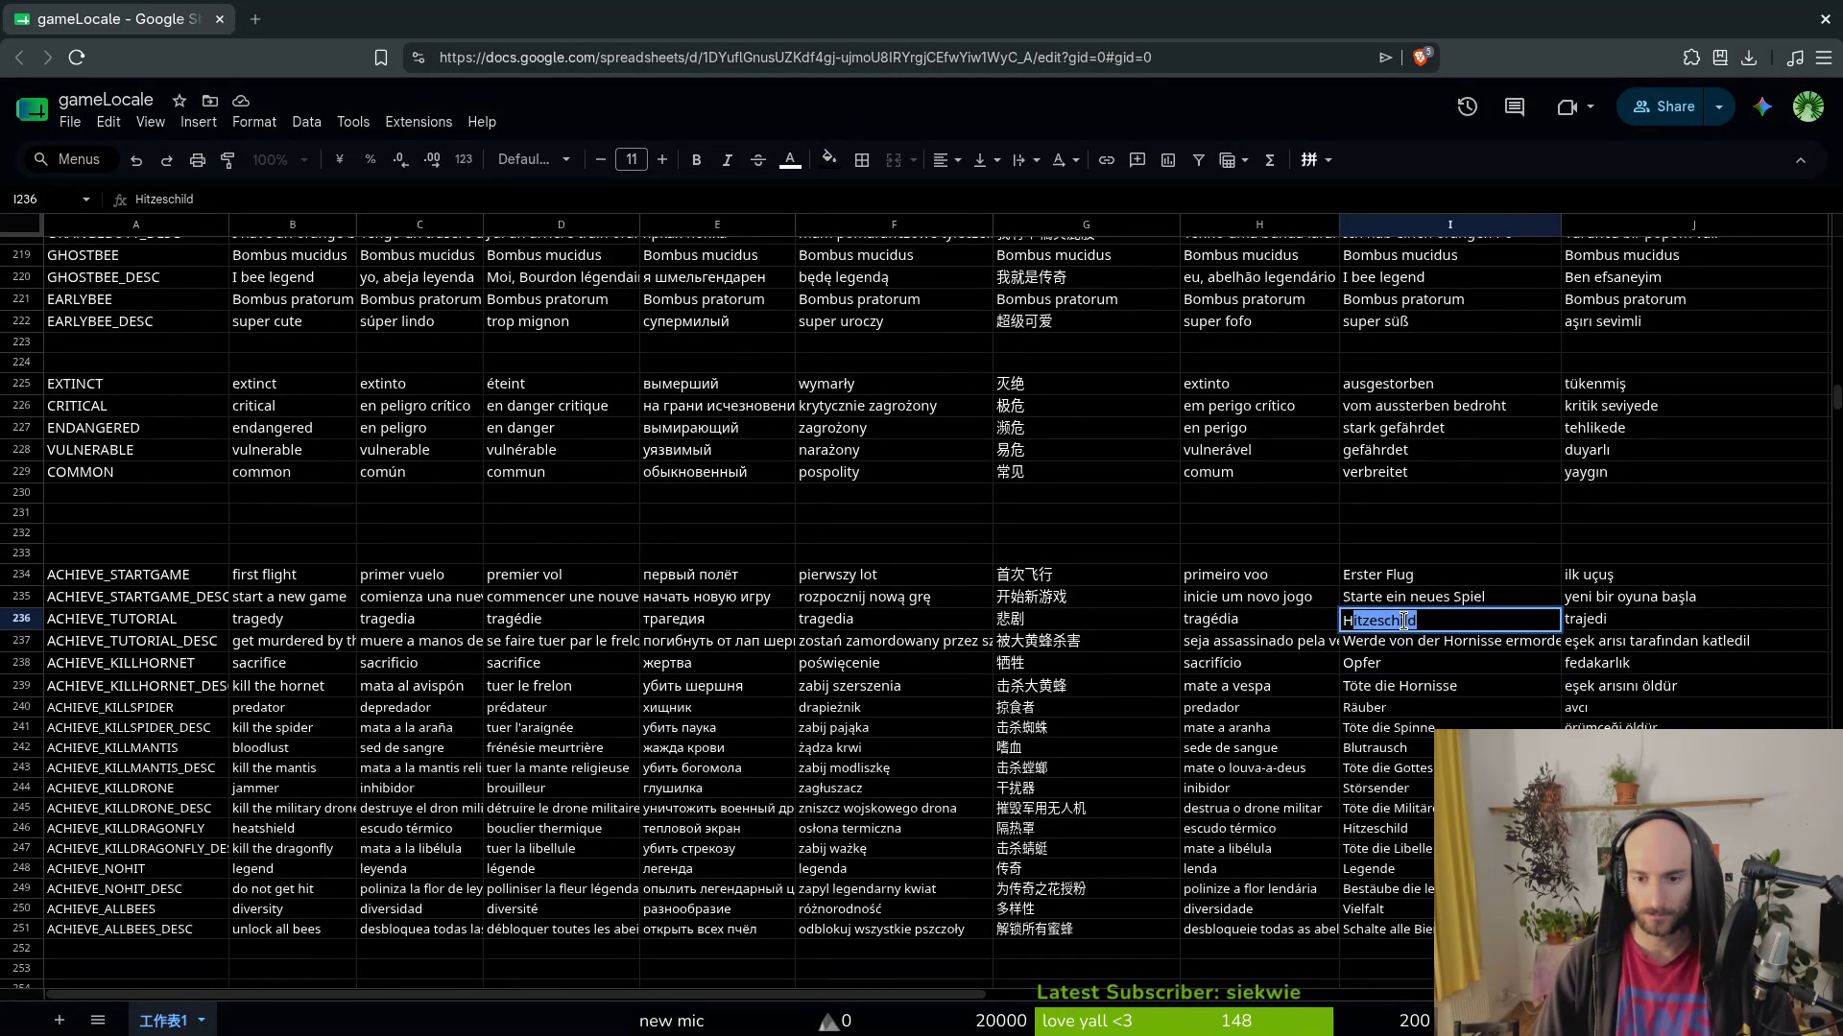
type("inrichtung")
key("Return")
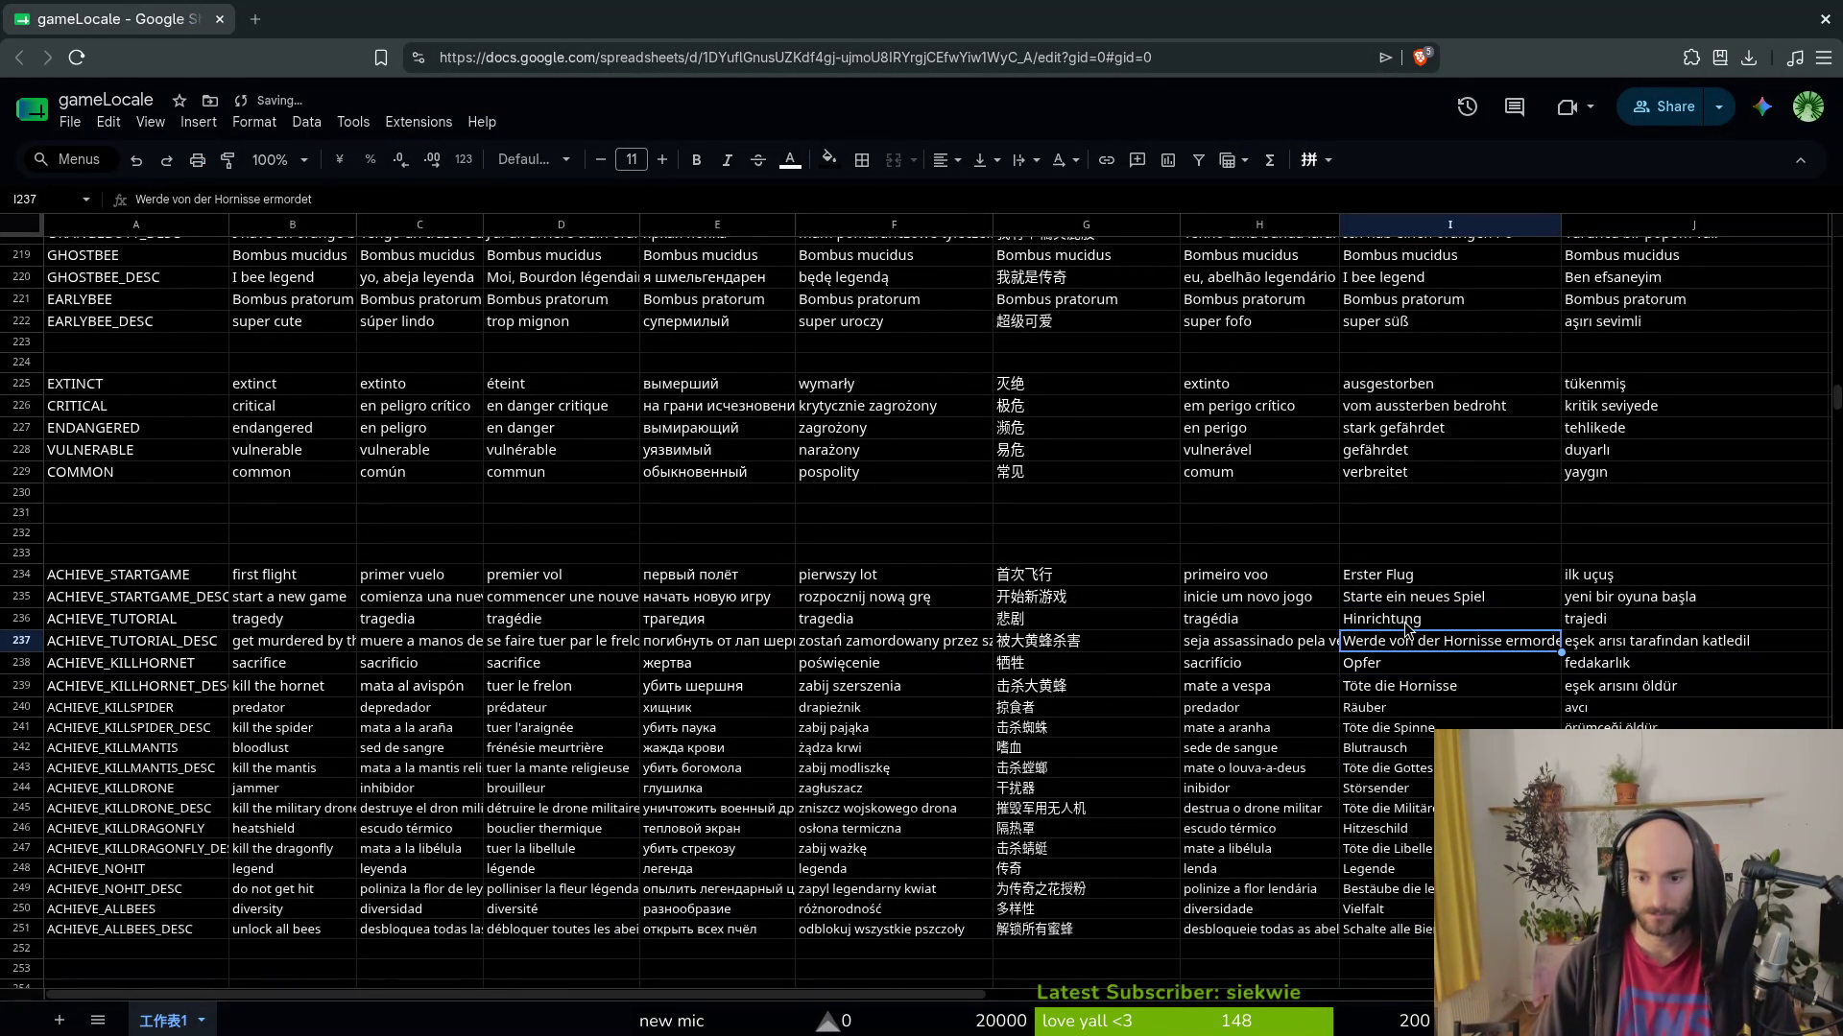
left_click(265, 619)
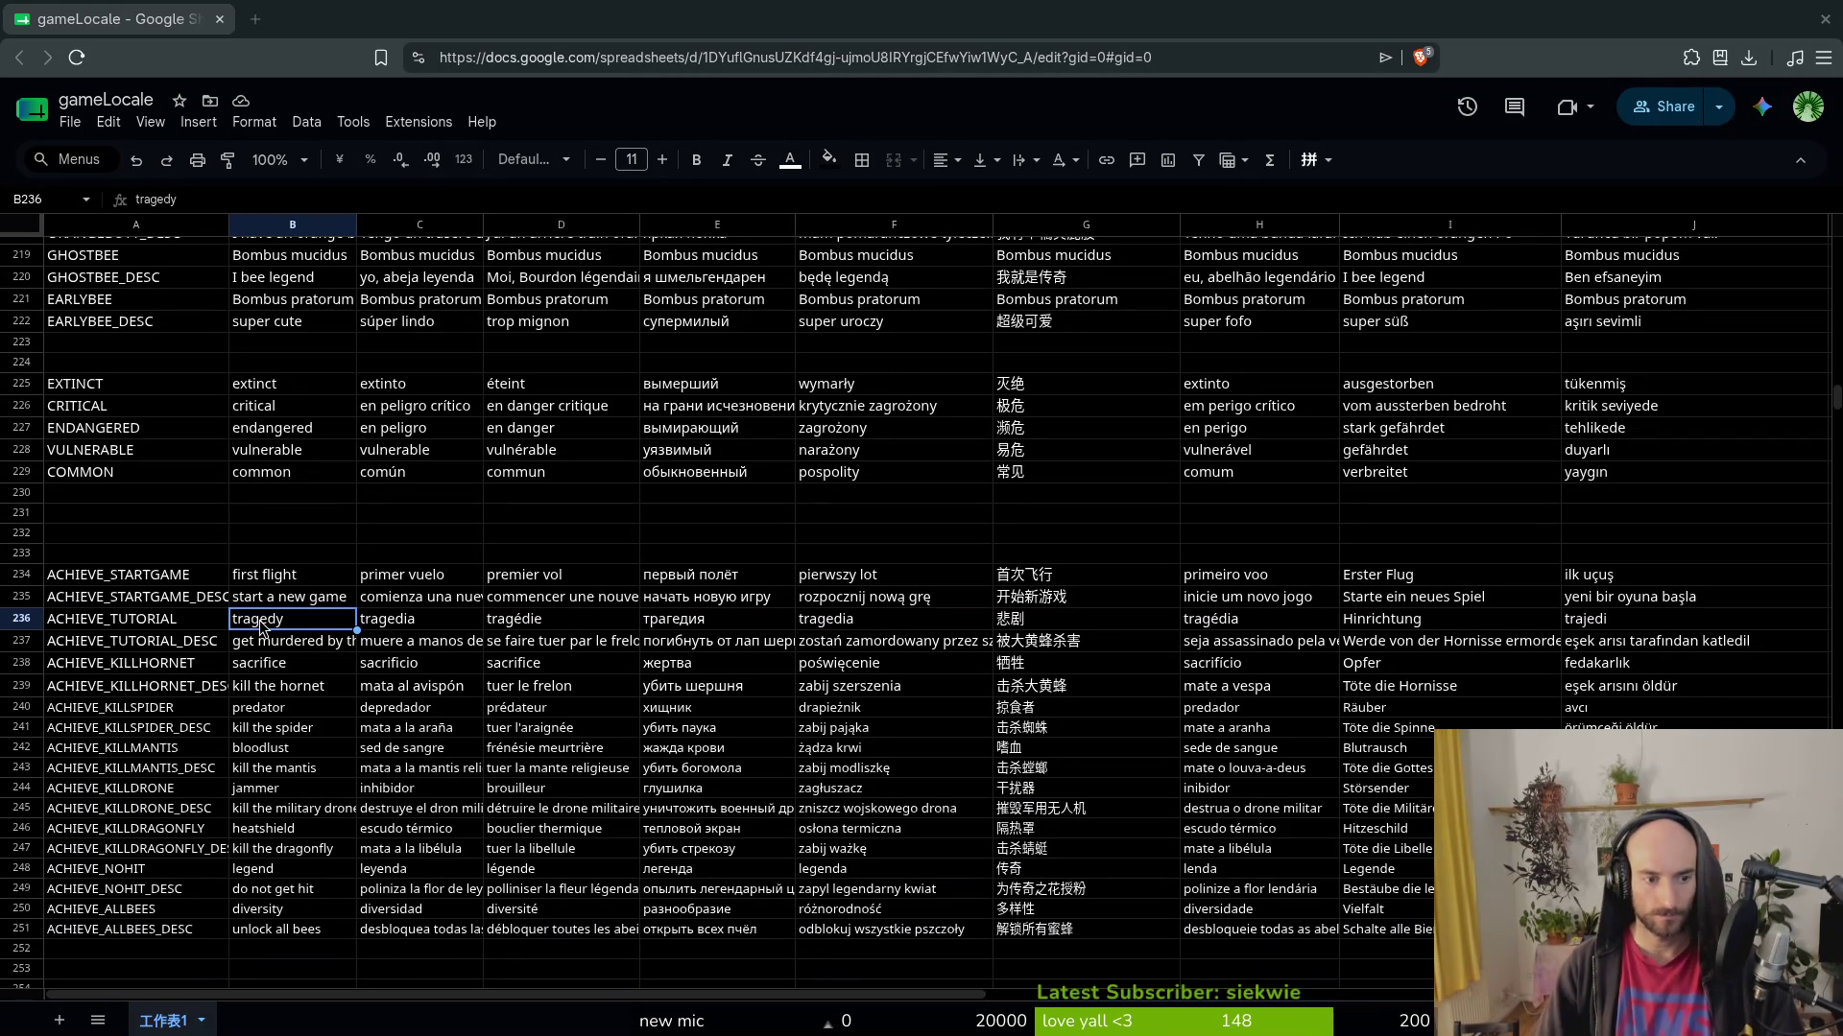
- Enter 'execution' as the English title in B236 and copy it
type("execution")
key("Return")
key("Up")
key("ctrl+c")
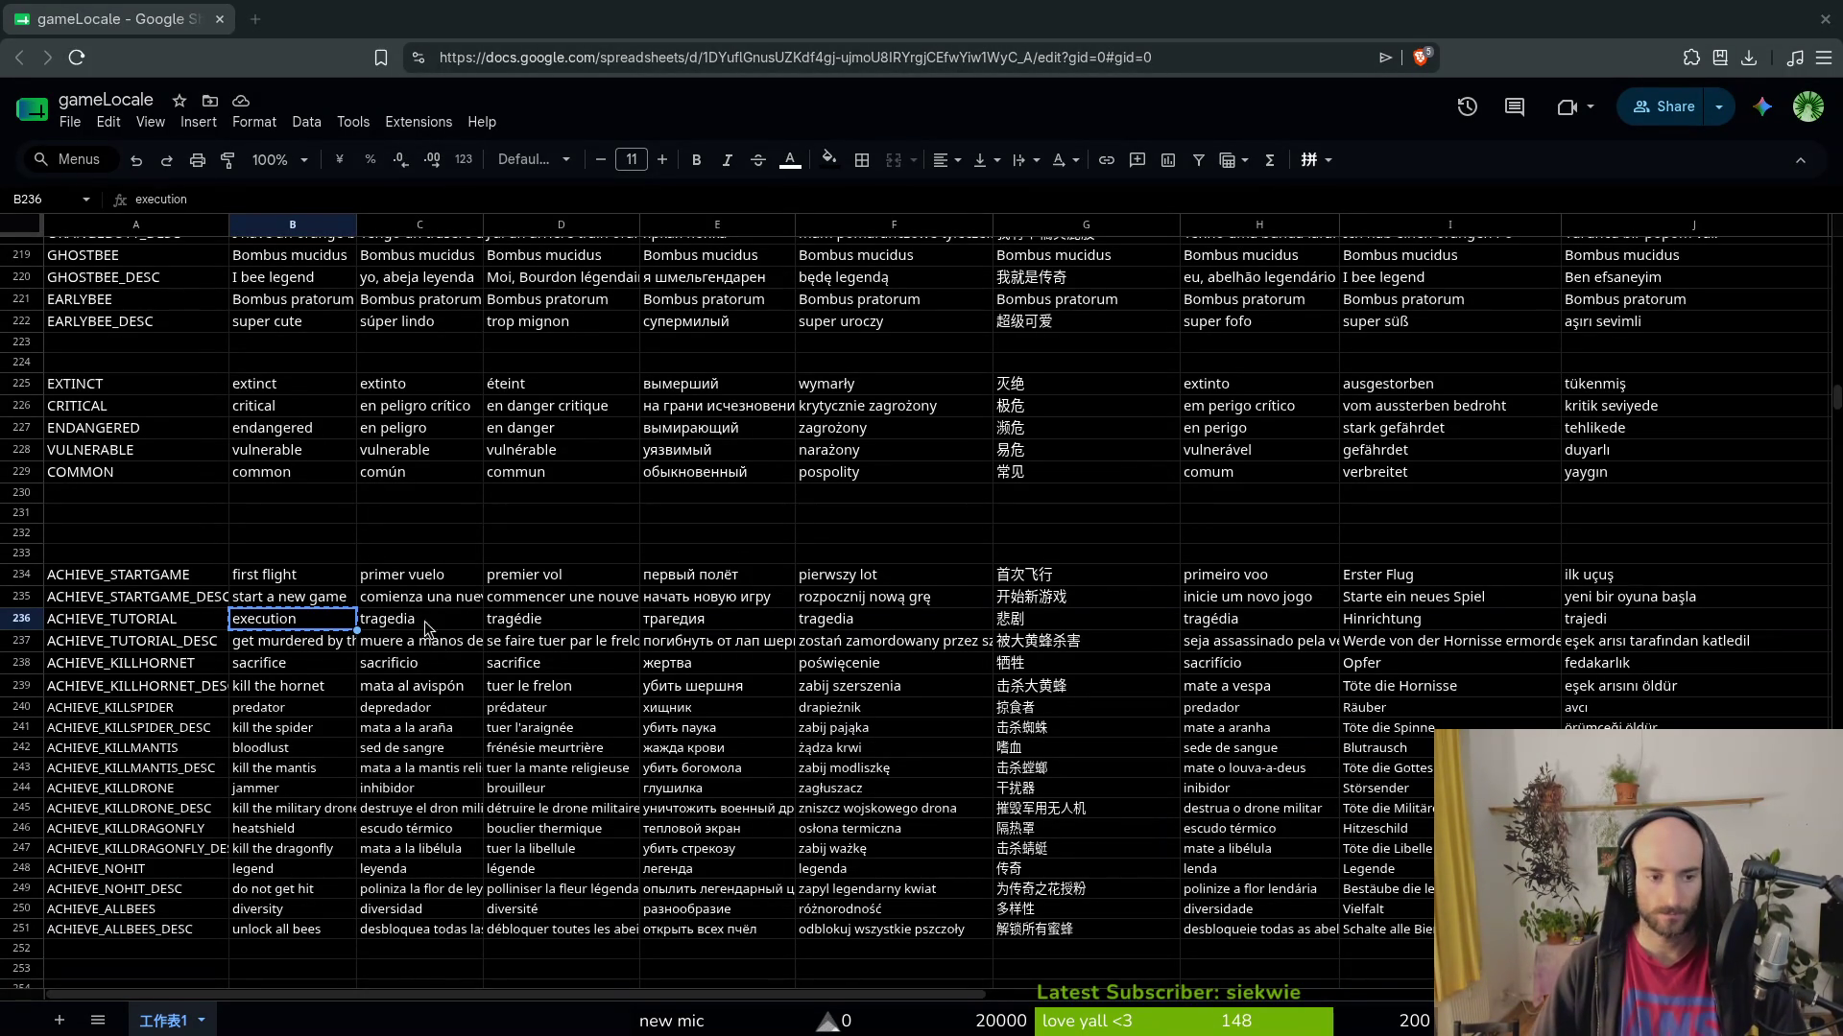
- Paste ejecución and exécution into the Spanish C236 and French D236 cells
key("Right")
key("ctrl+v")
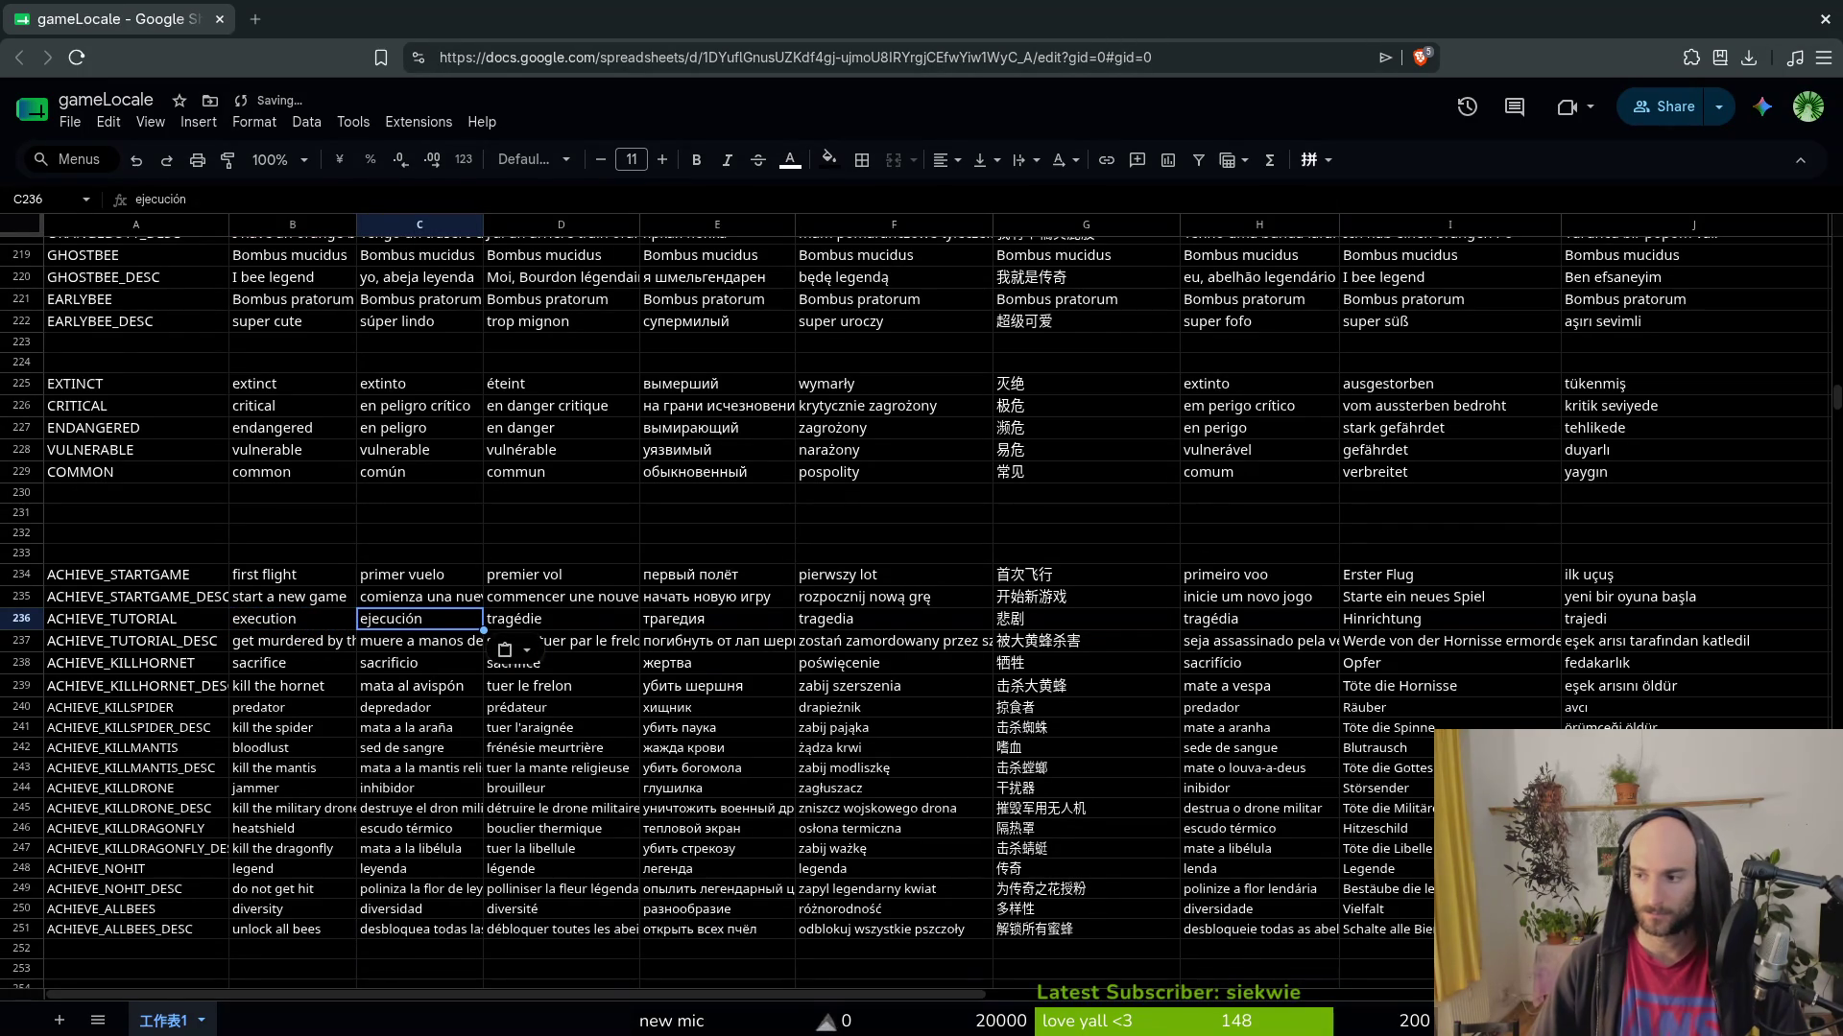
key("Right")
key("ctrl+v")
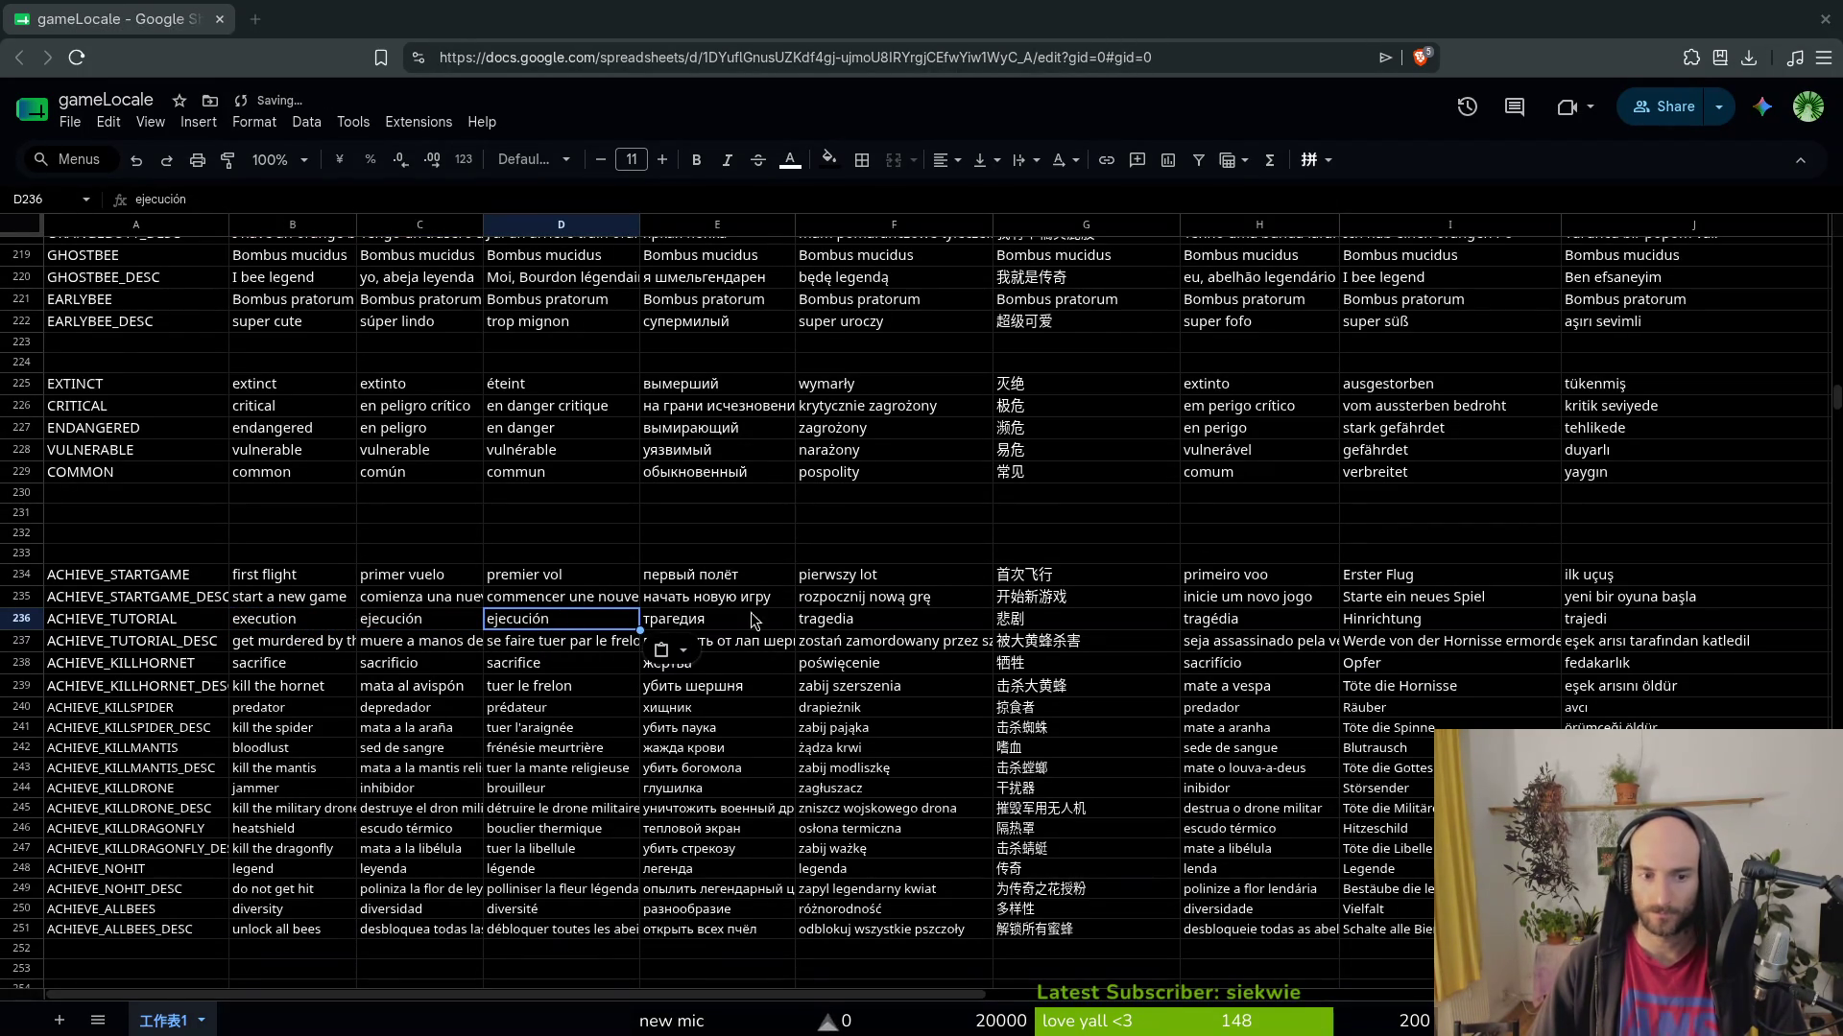
key("Right")
key("ctrl+v")
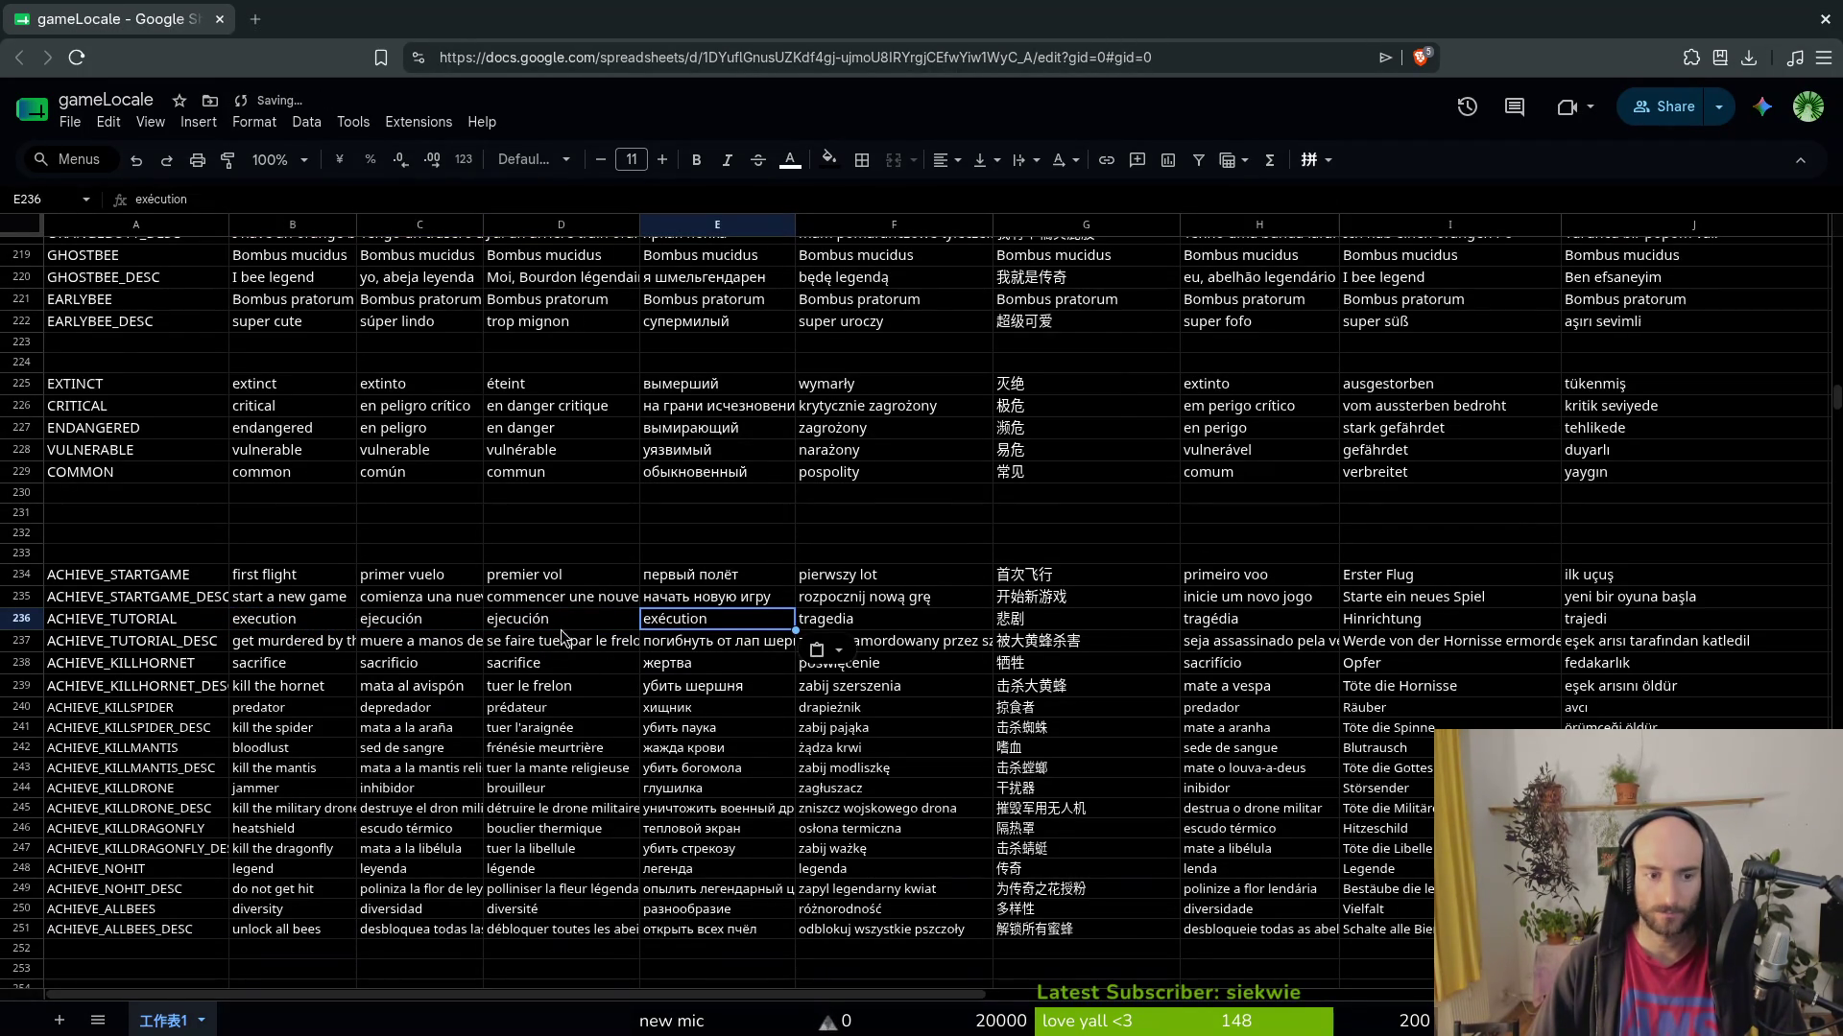
left_click(533, 622)
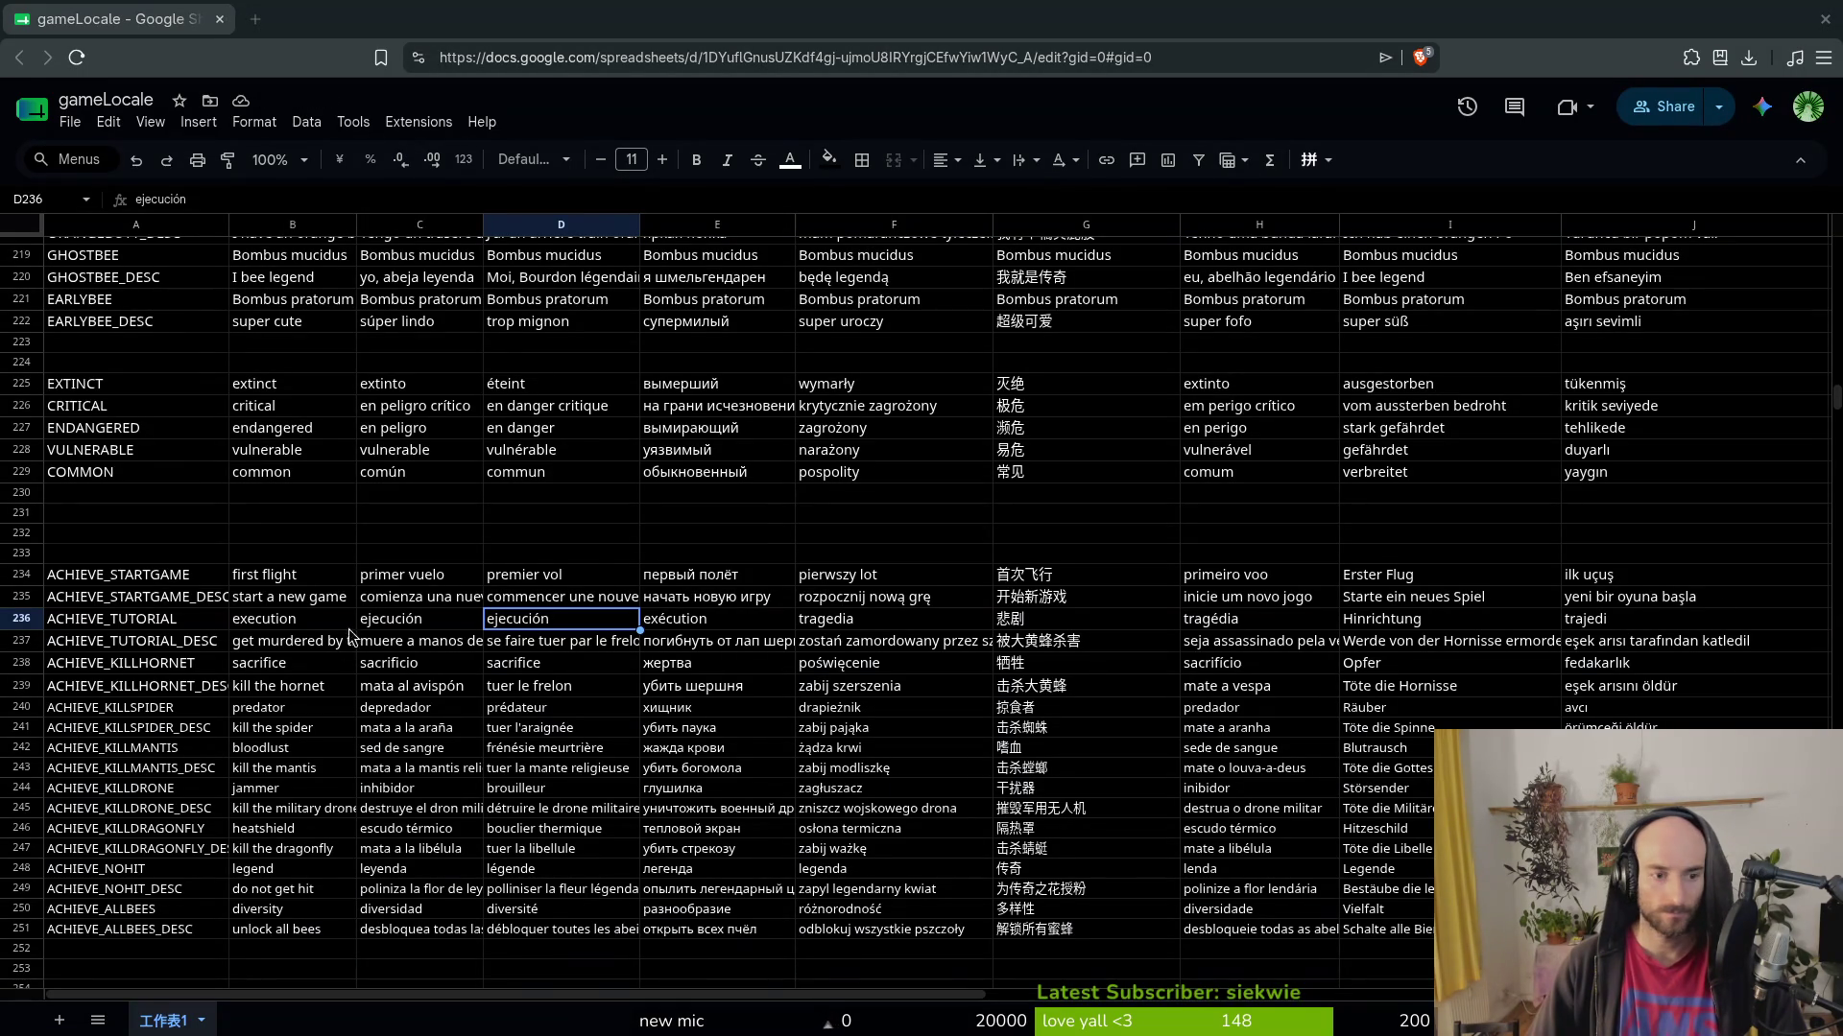
left_click(547, 629)
key("ctrl+v")
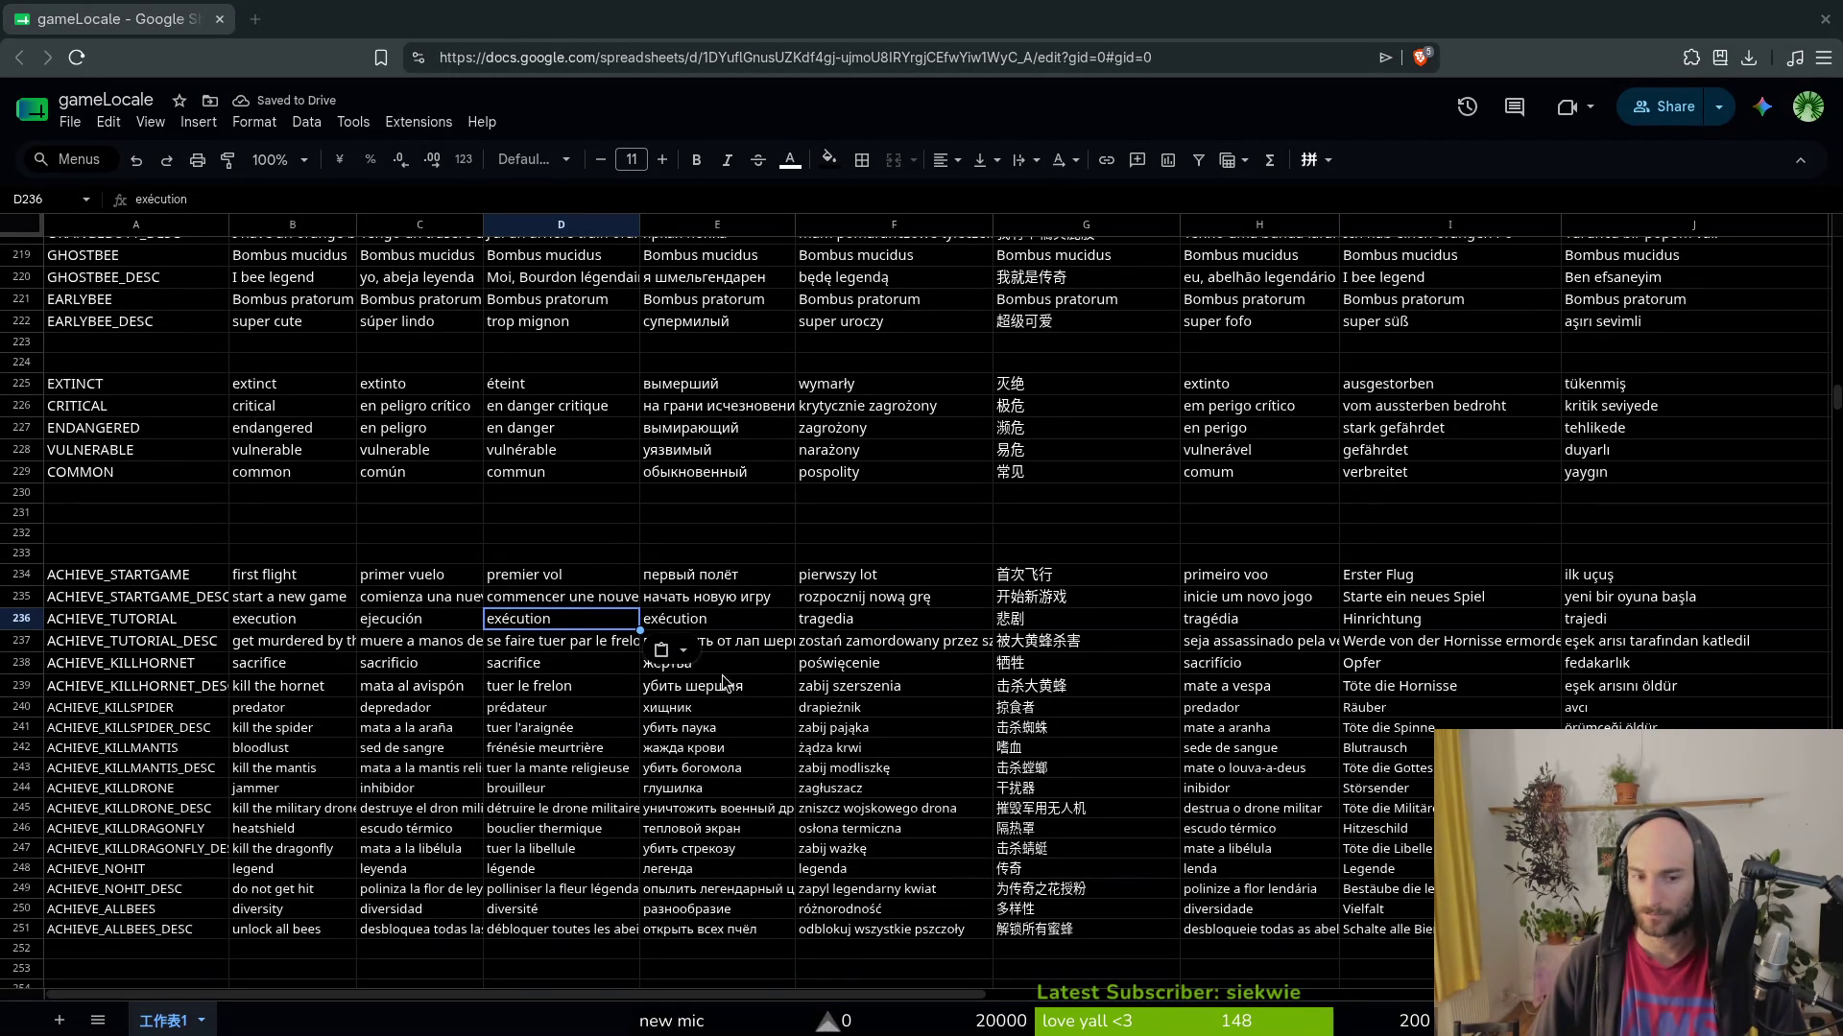
- Paste казнь, egzekucja, 处决, execução and infaz into the Russian, Polish, Chinese, Portuguese and Turkish cells
left_click(715, 619)
type("казнь")
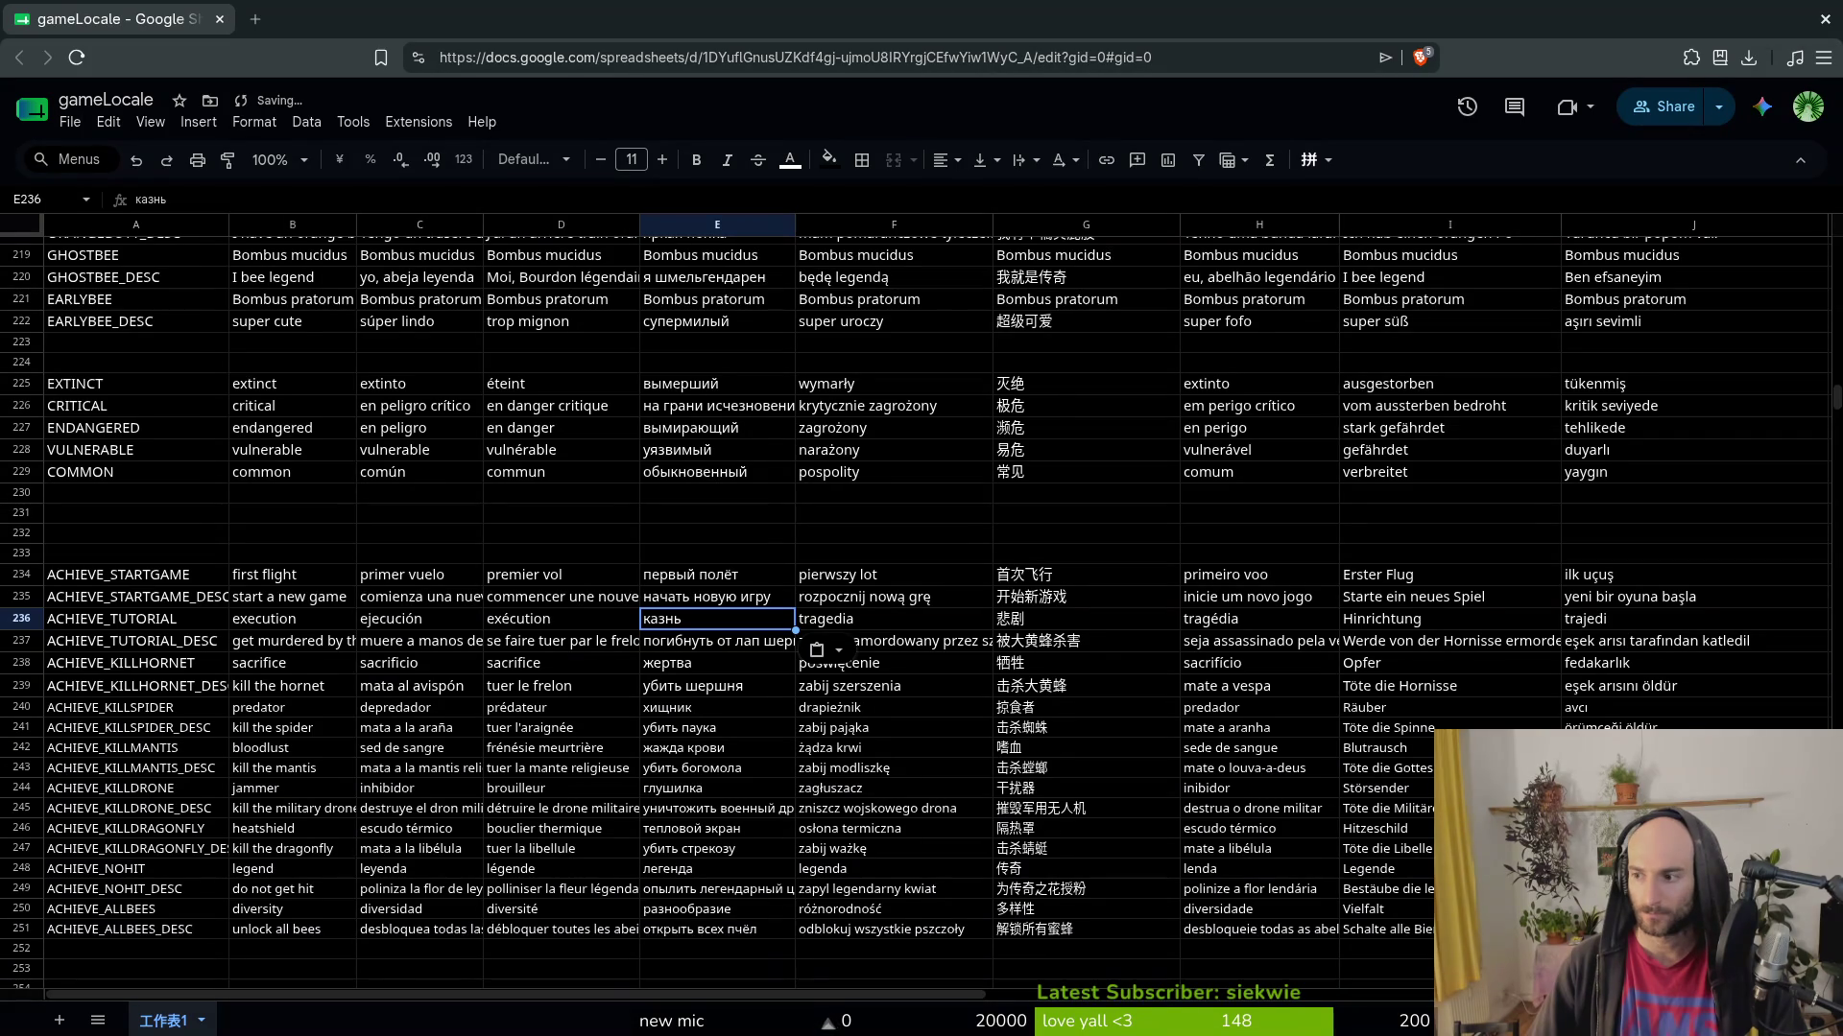
left_click(892, 619)
type("egzekucja")
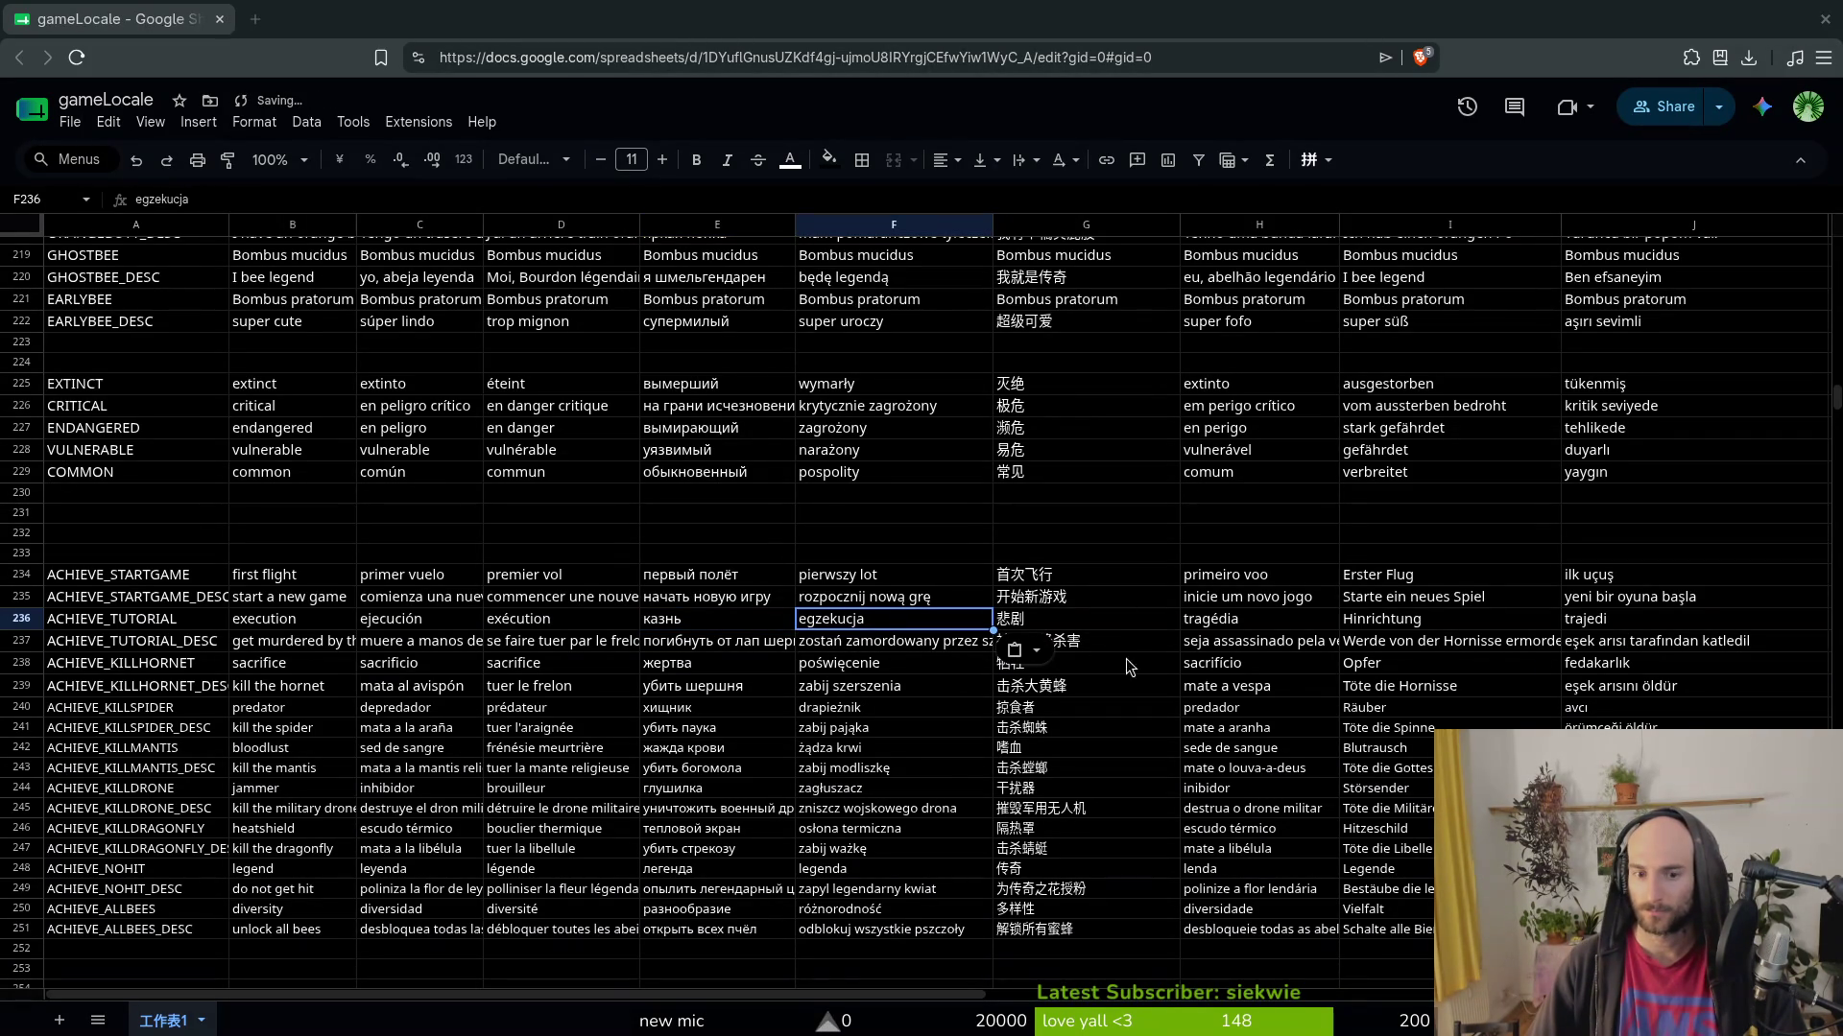
left_click(1049, 622)
type("处决")
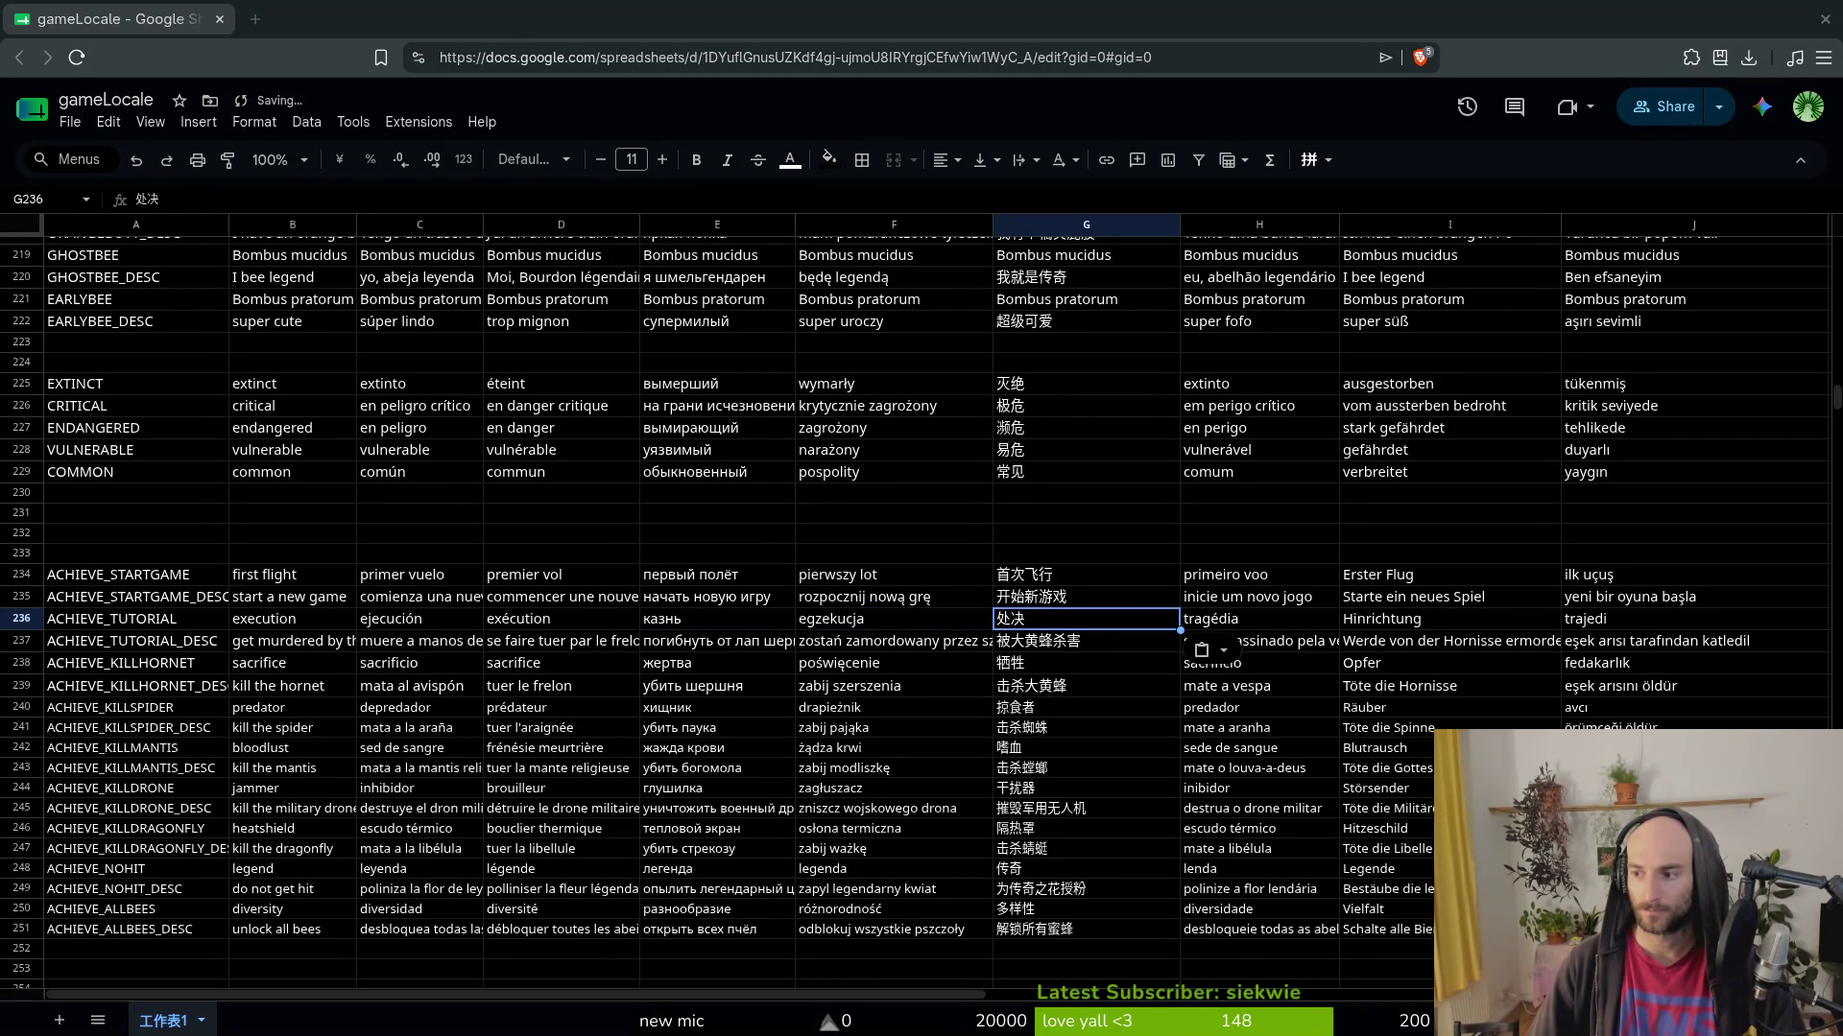
left_click(1306, 622)
type("execução")
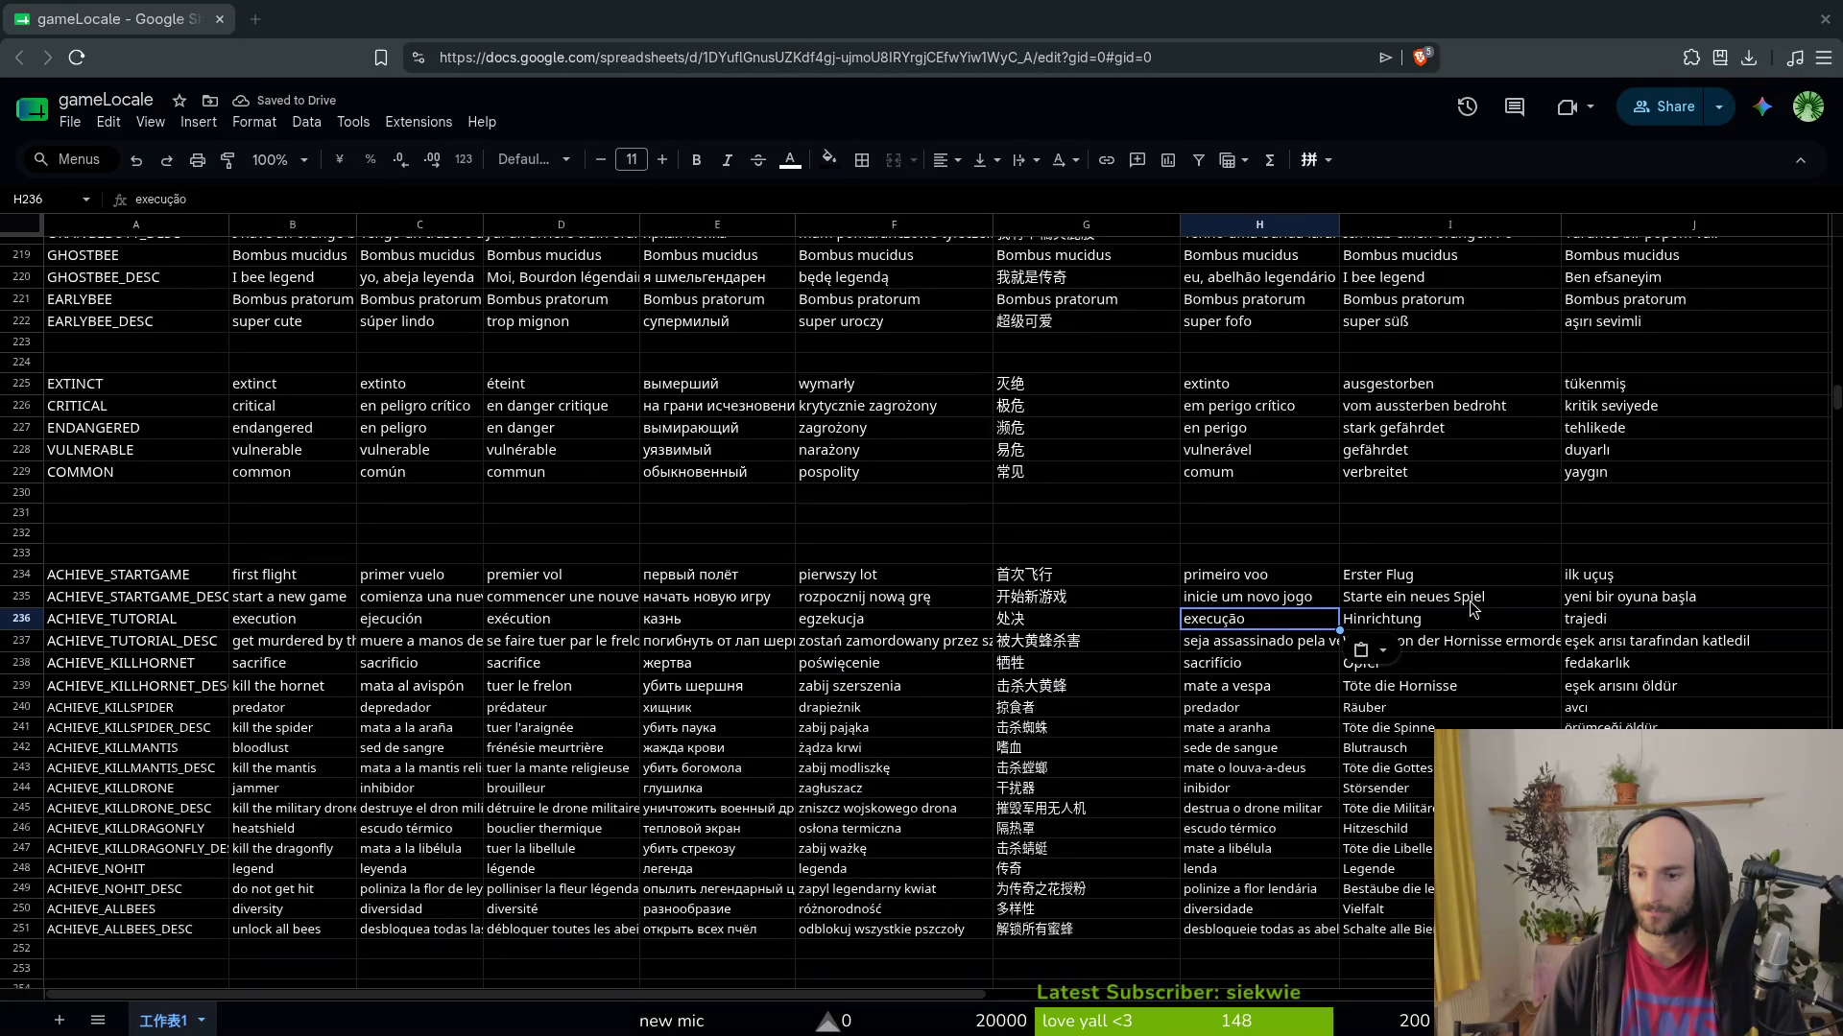
left_click(1579, 624)
type("infaz")
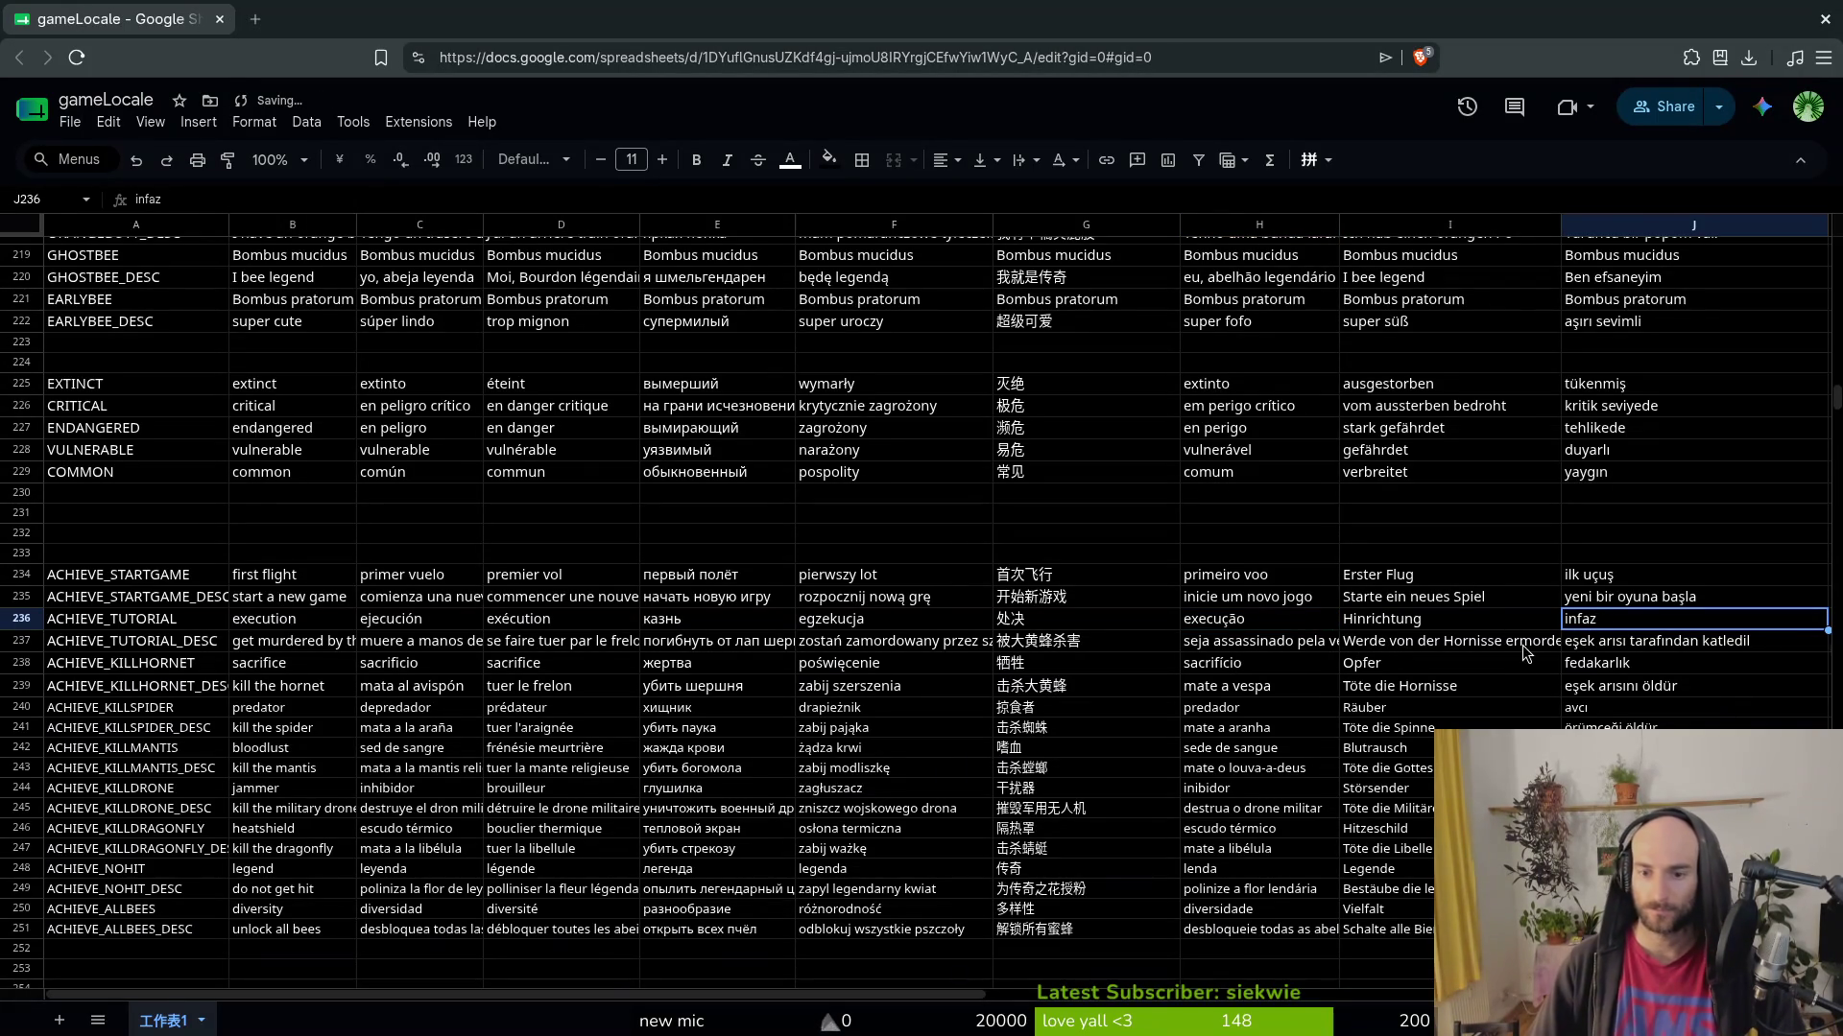
left_click(1495, 649)
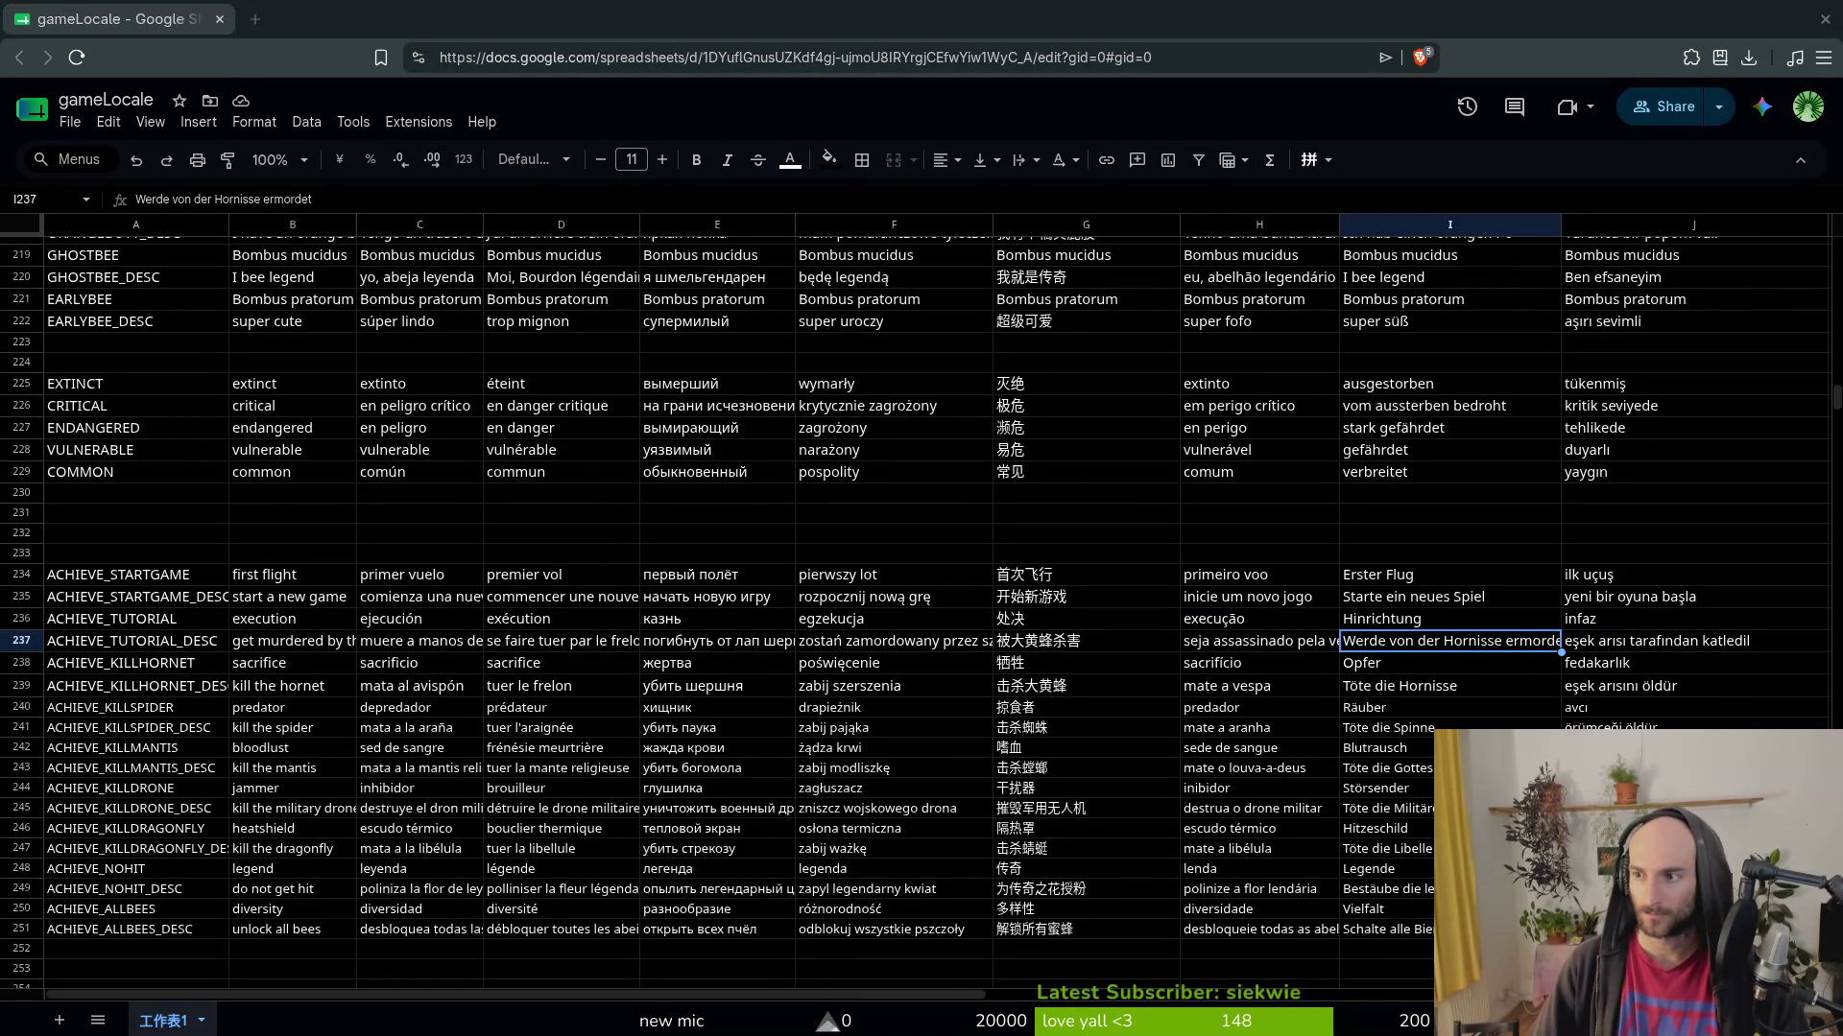
left_click(1365, 671)
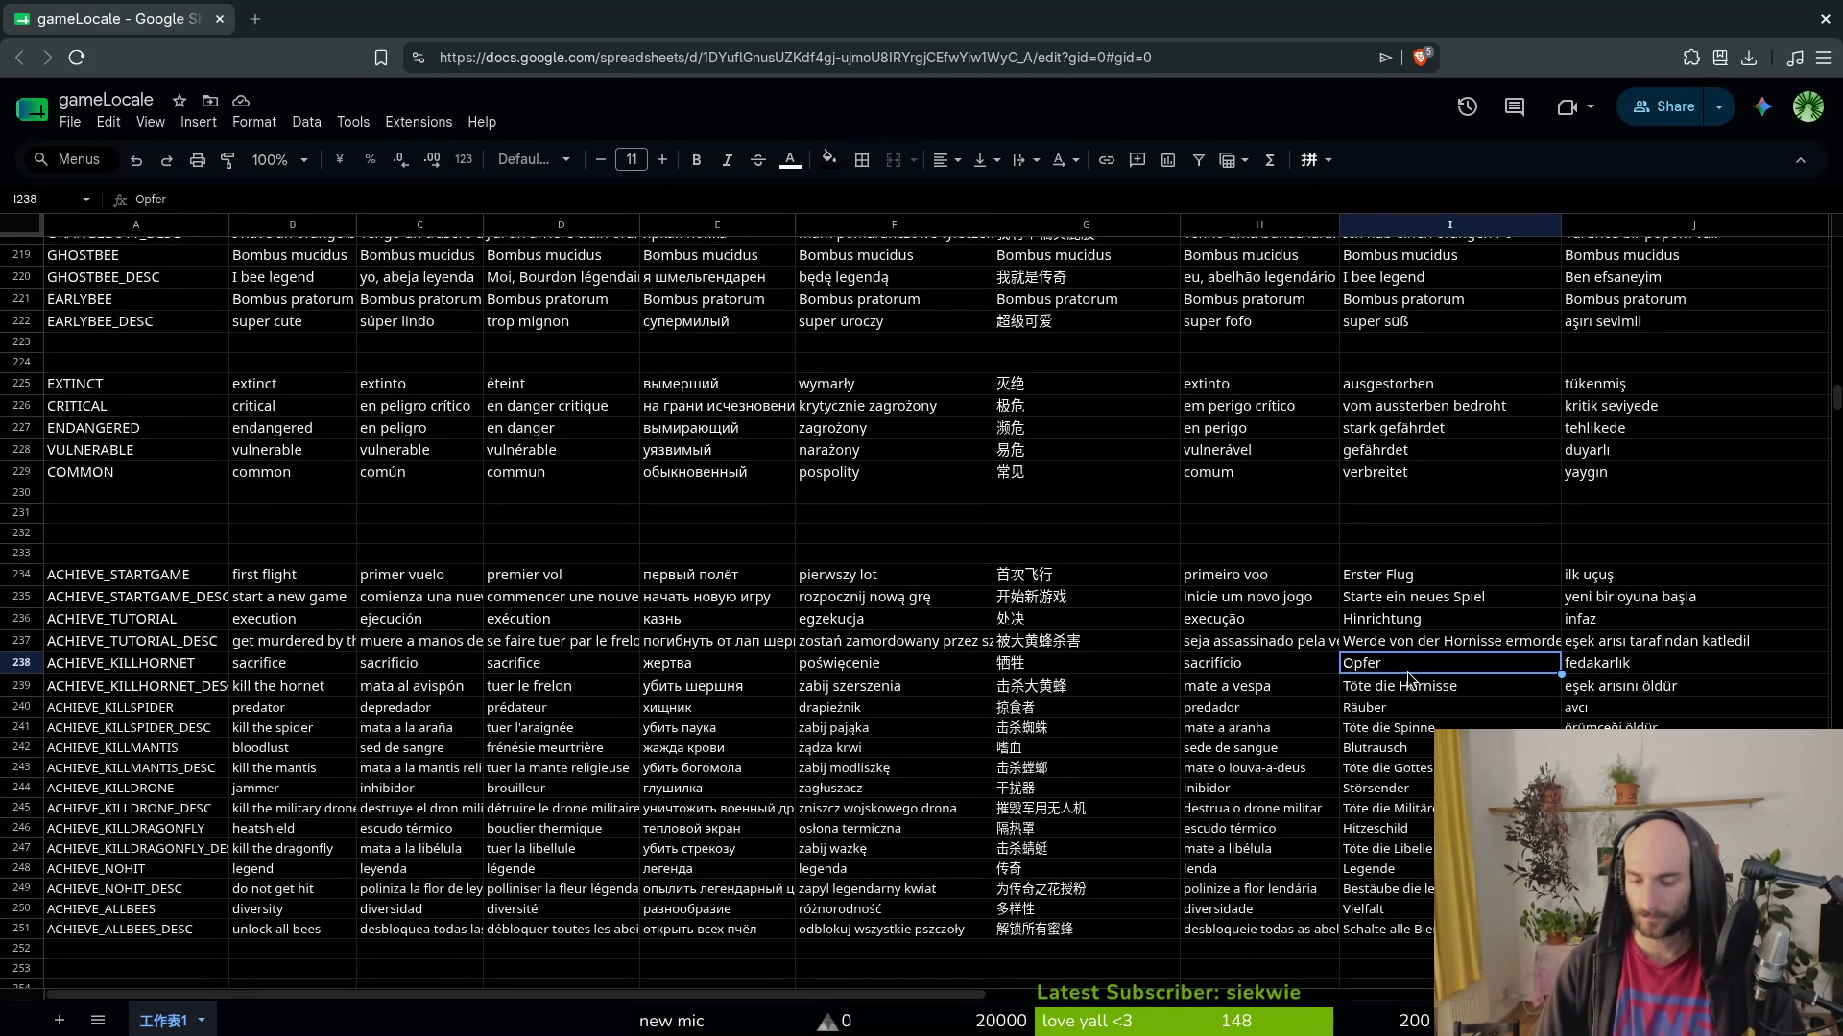
- Change the German sacrifice translation to Aufopferung and start retyping key A236 as ACHIEVE_EXECUTION
type("Aufop")
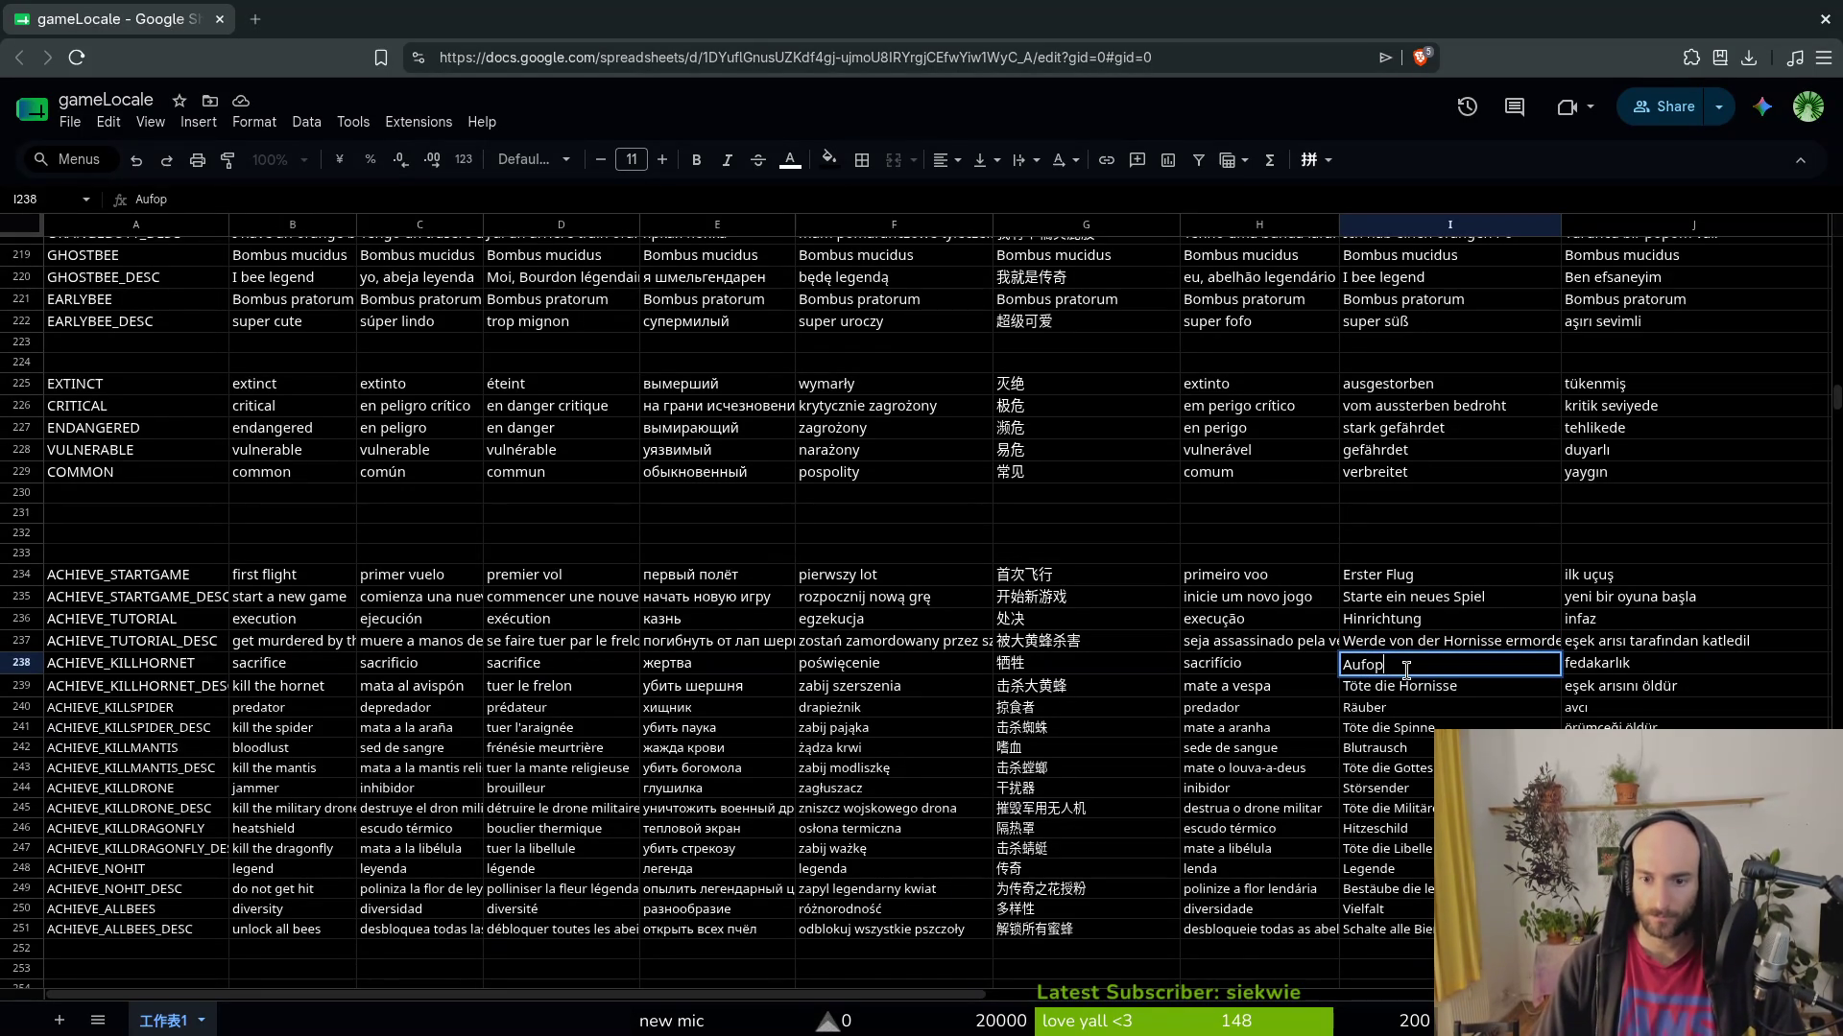
type("ferung")
key("Return")
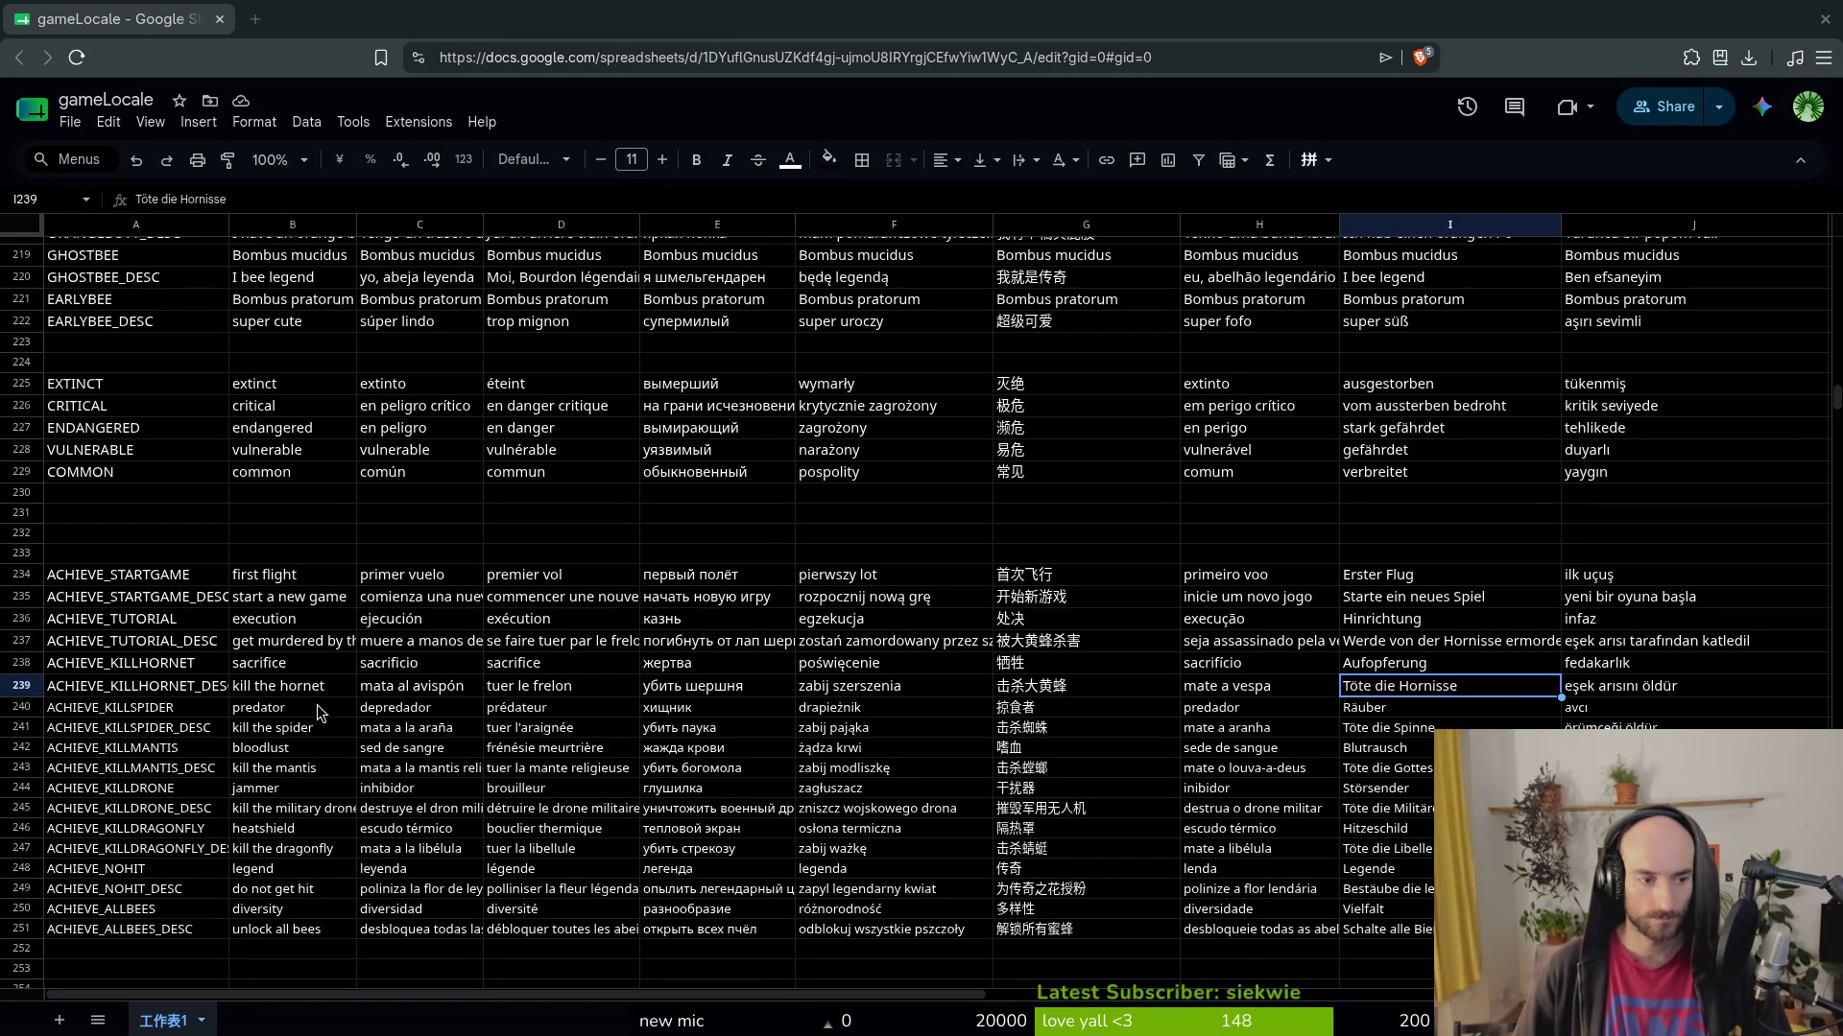
left_click(165, 638)
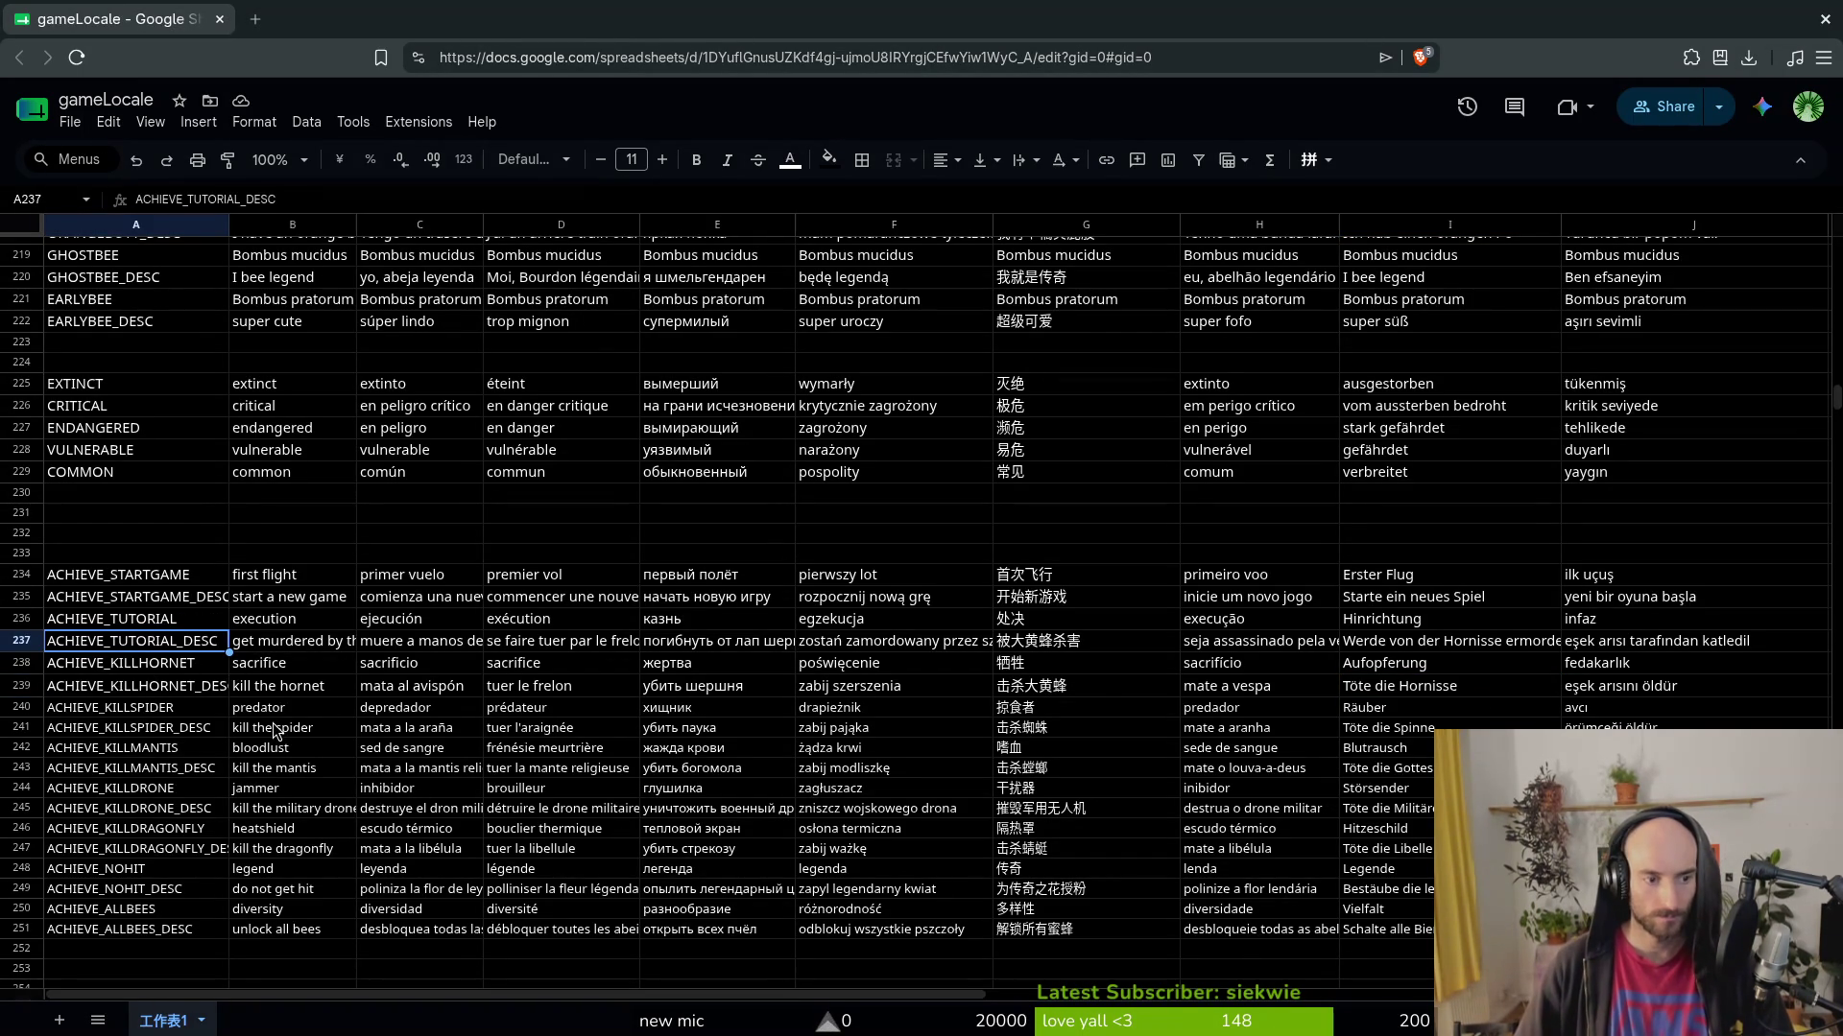
left_click(187, 624)
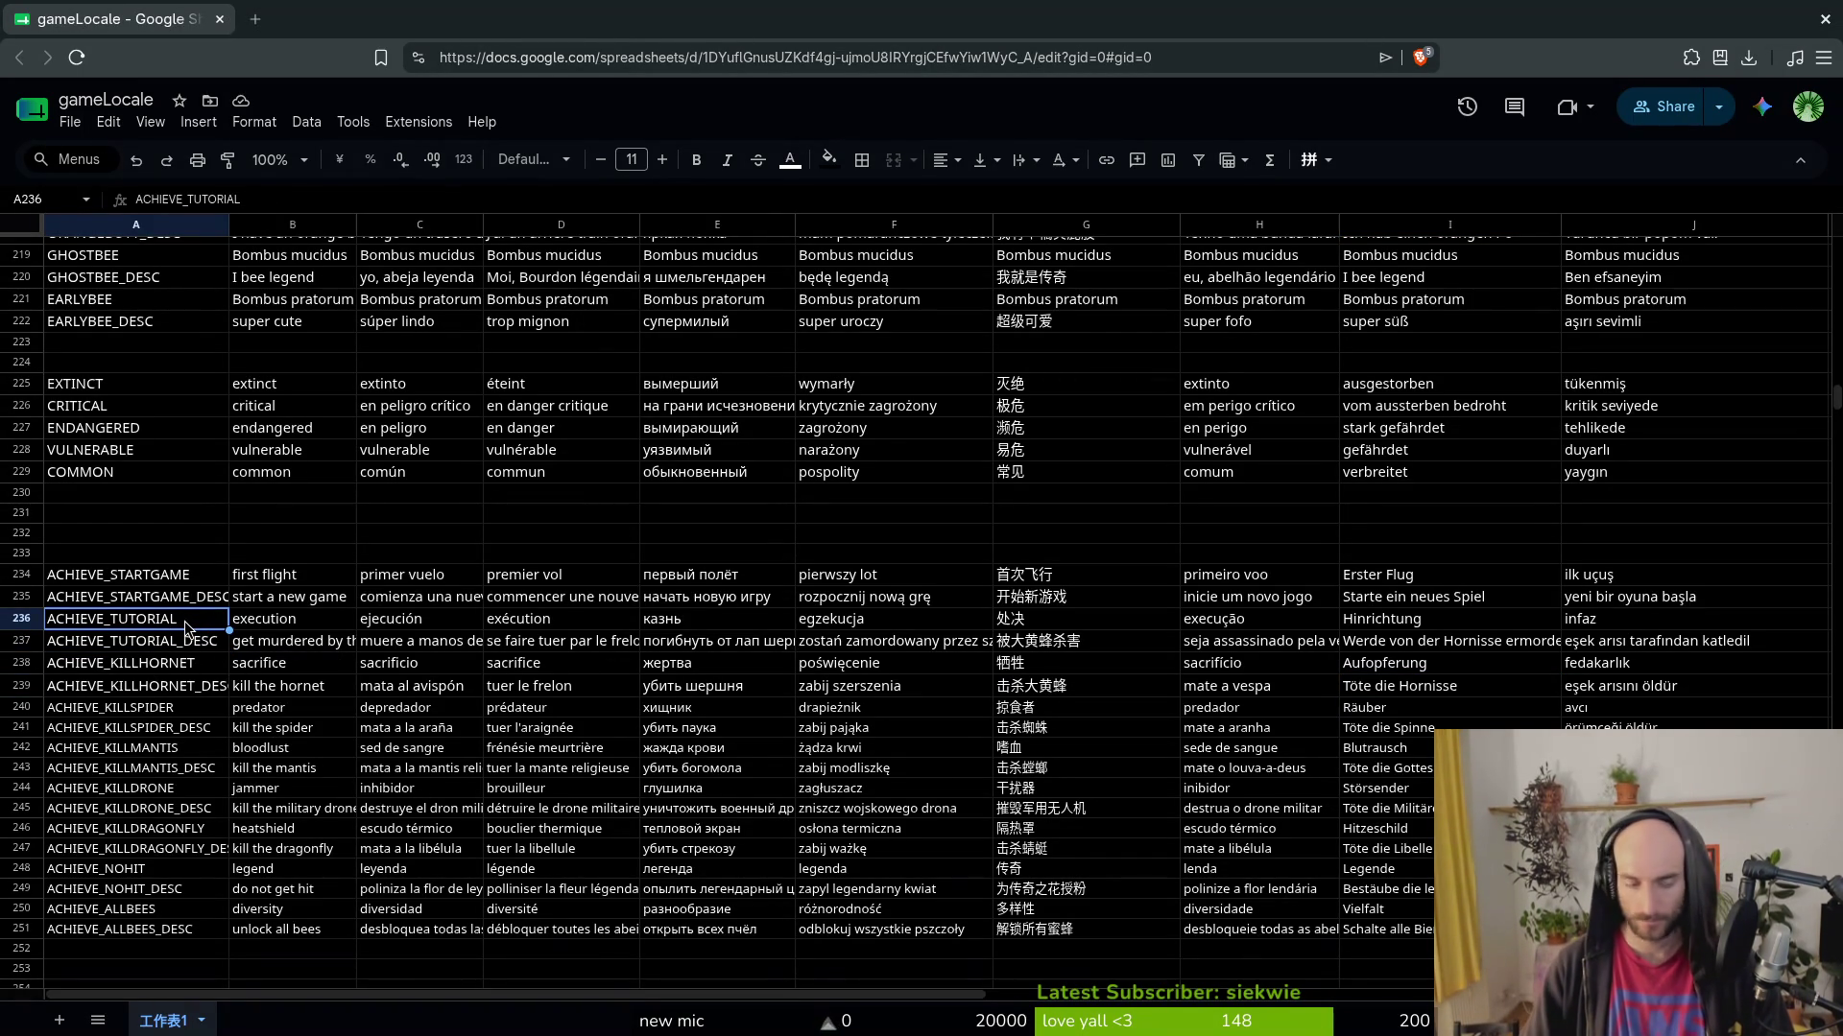
type("ACHIEVE")
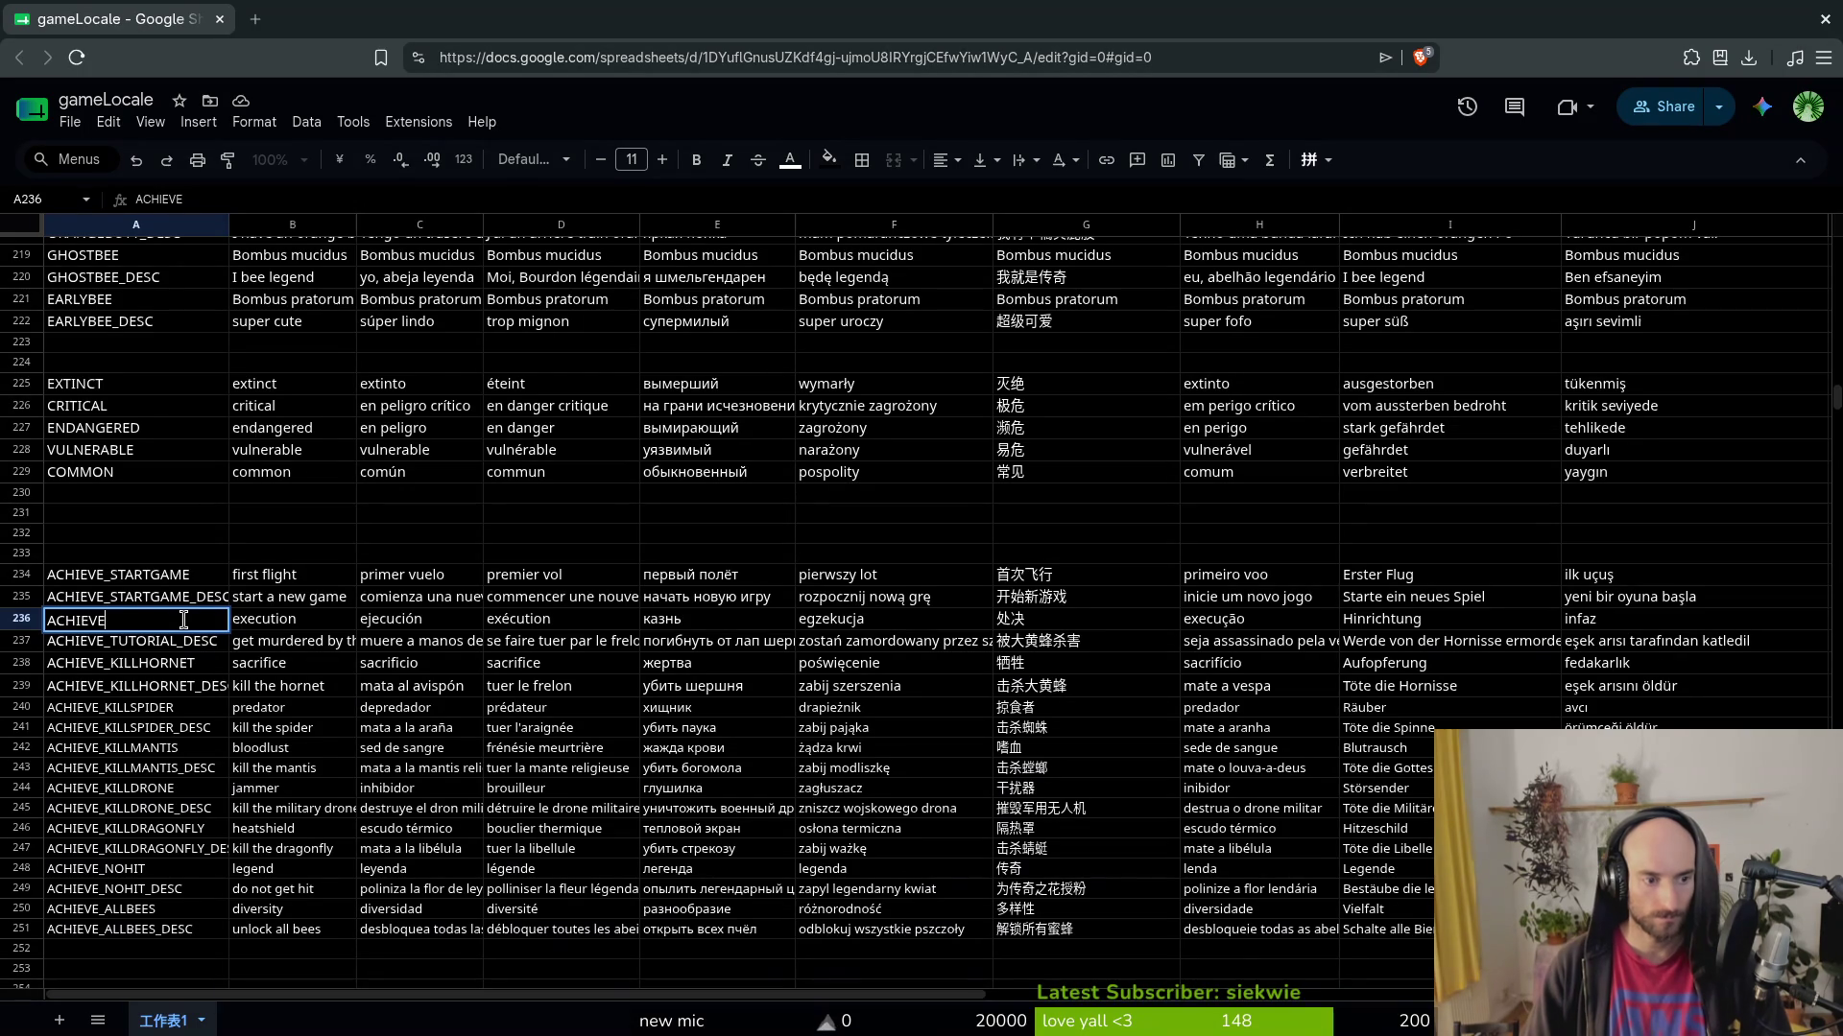
type("_EXECUTION")
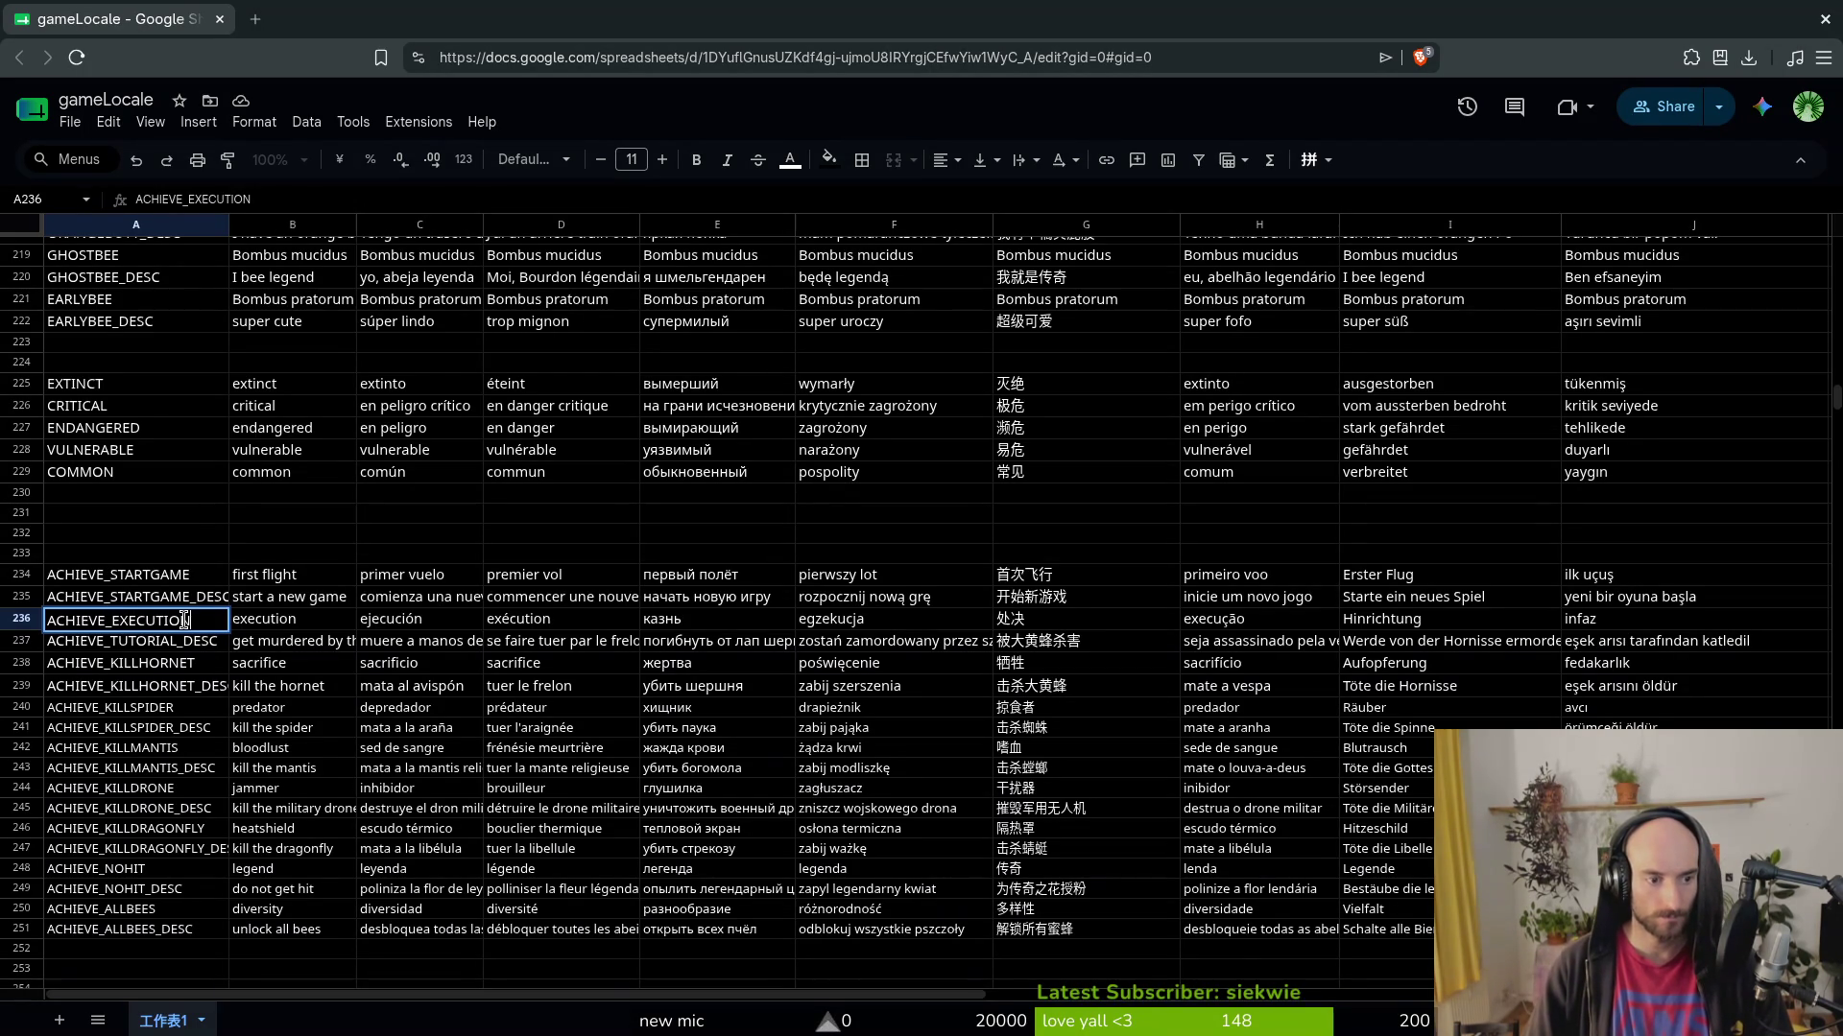
- Set keys A236 and A237 to ACHIEVE_EXECUTION and ACHIEVE_EXECUTION_DESC
key("Return")
key("Up")
key("ctrl+c")
key("Down")
key("ctrl+v")
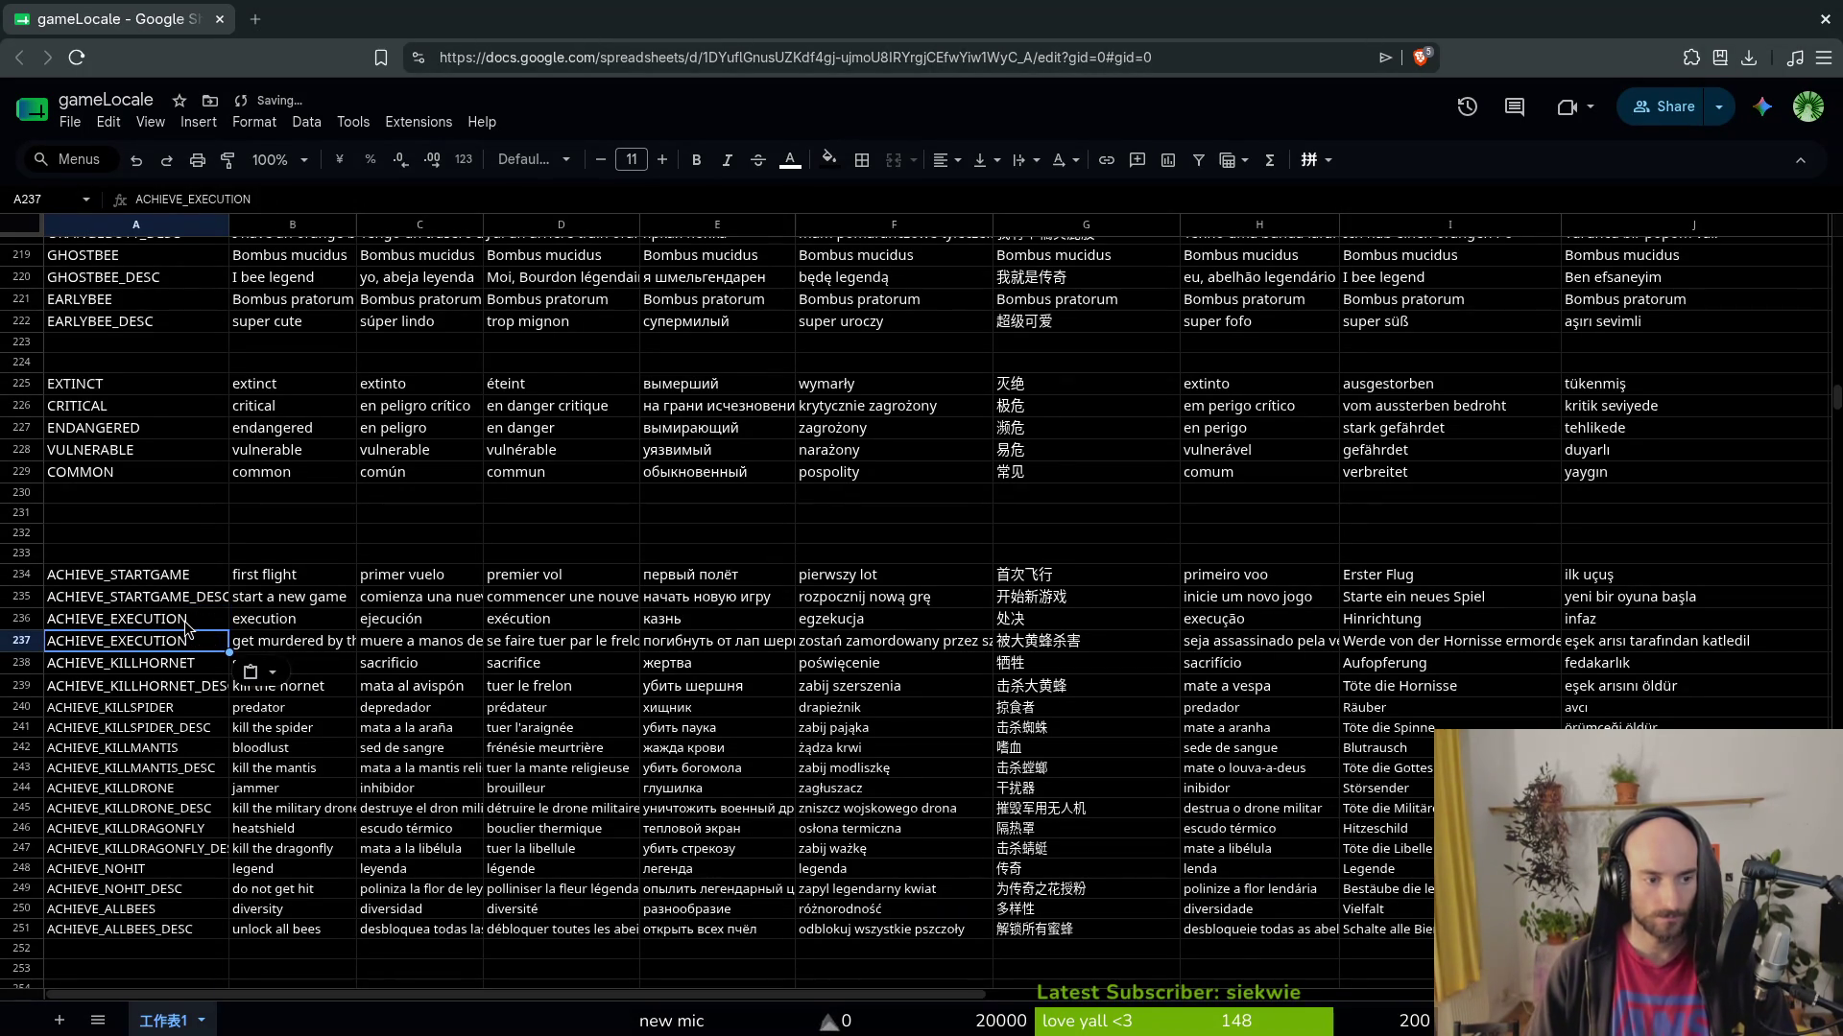
key("F2")
type("_DESC")
key("Return")
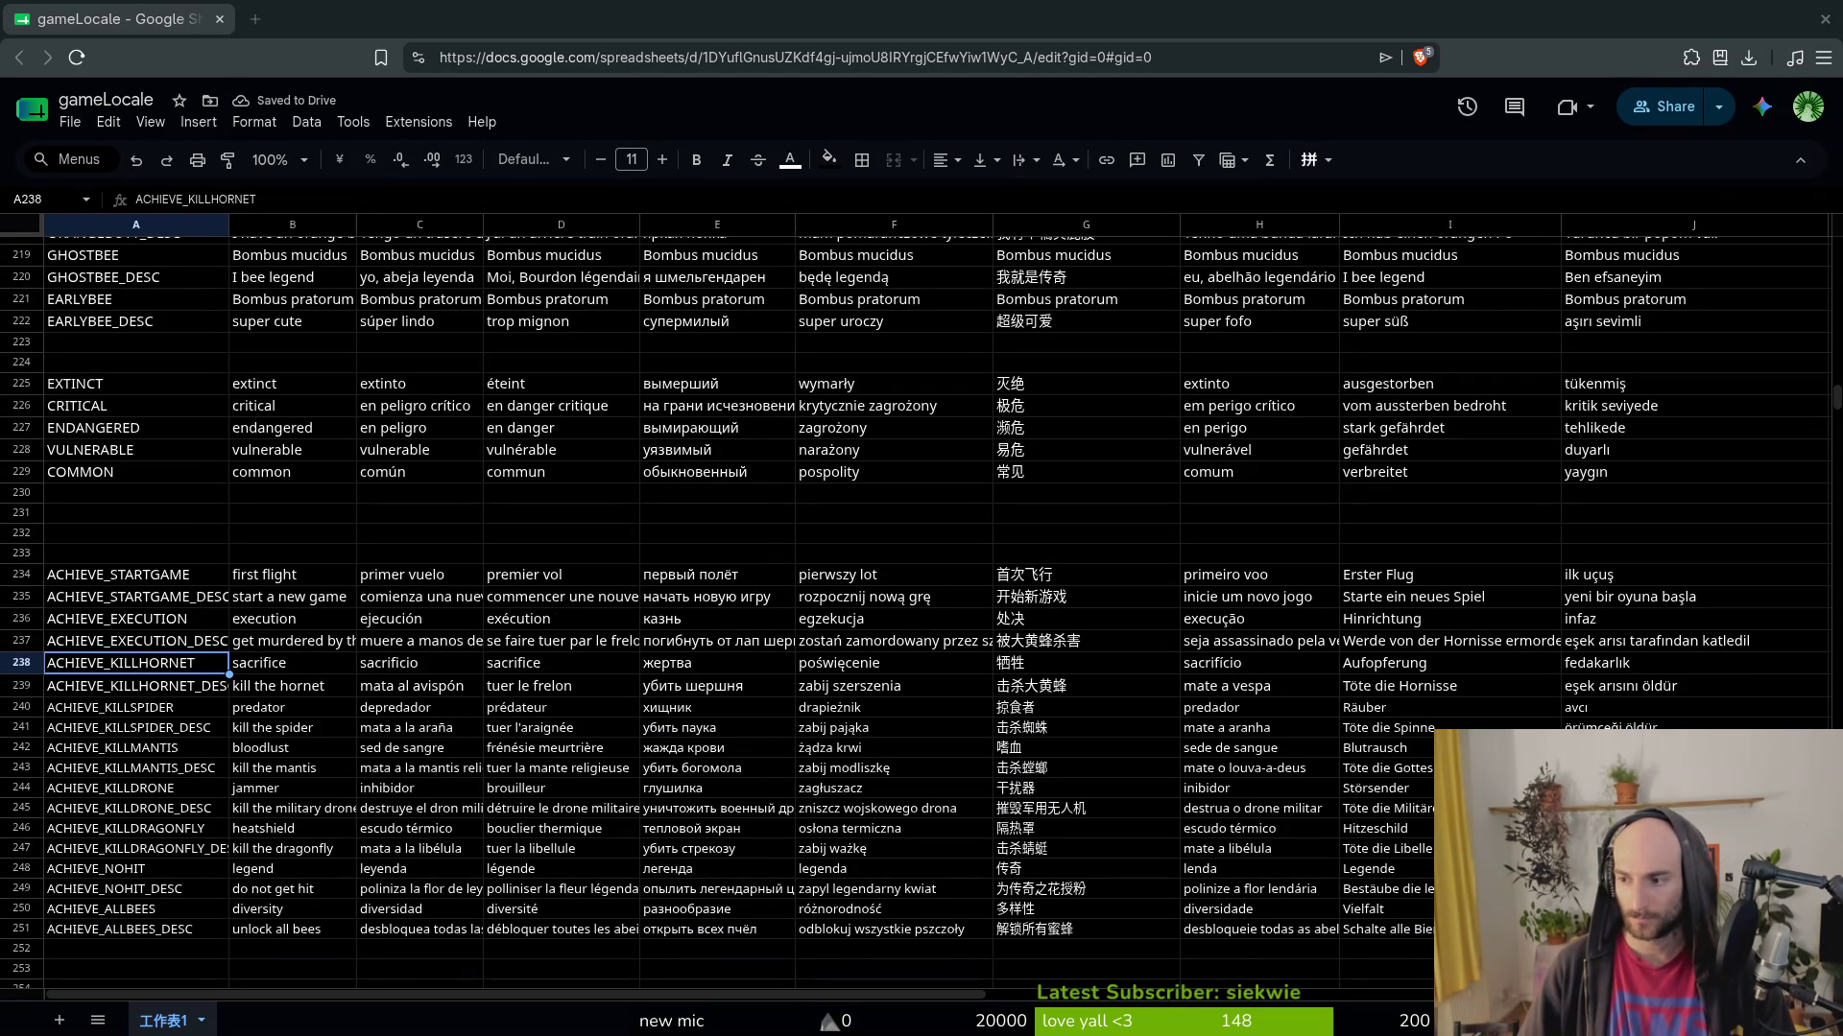
left_click(289, 648)
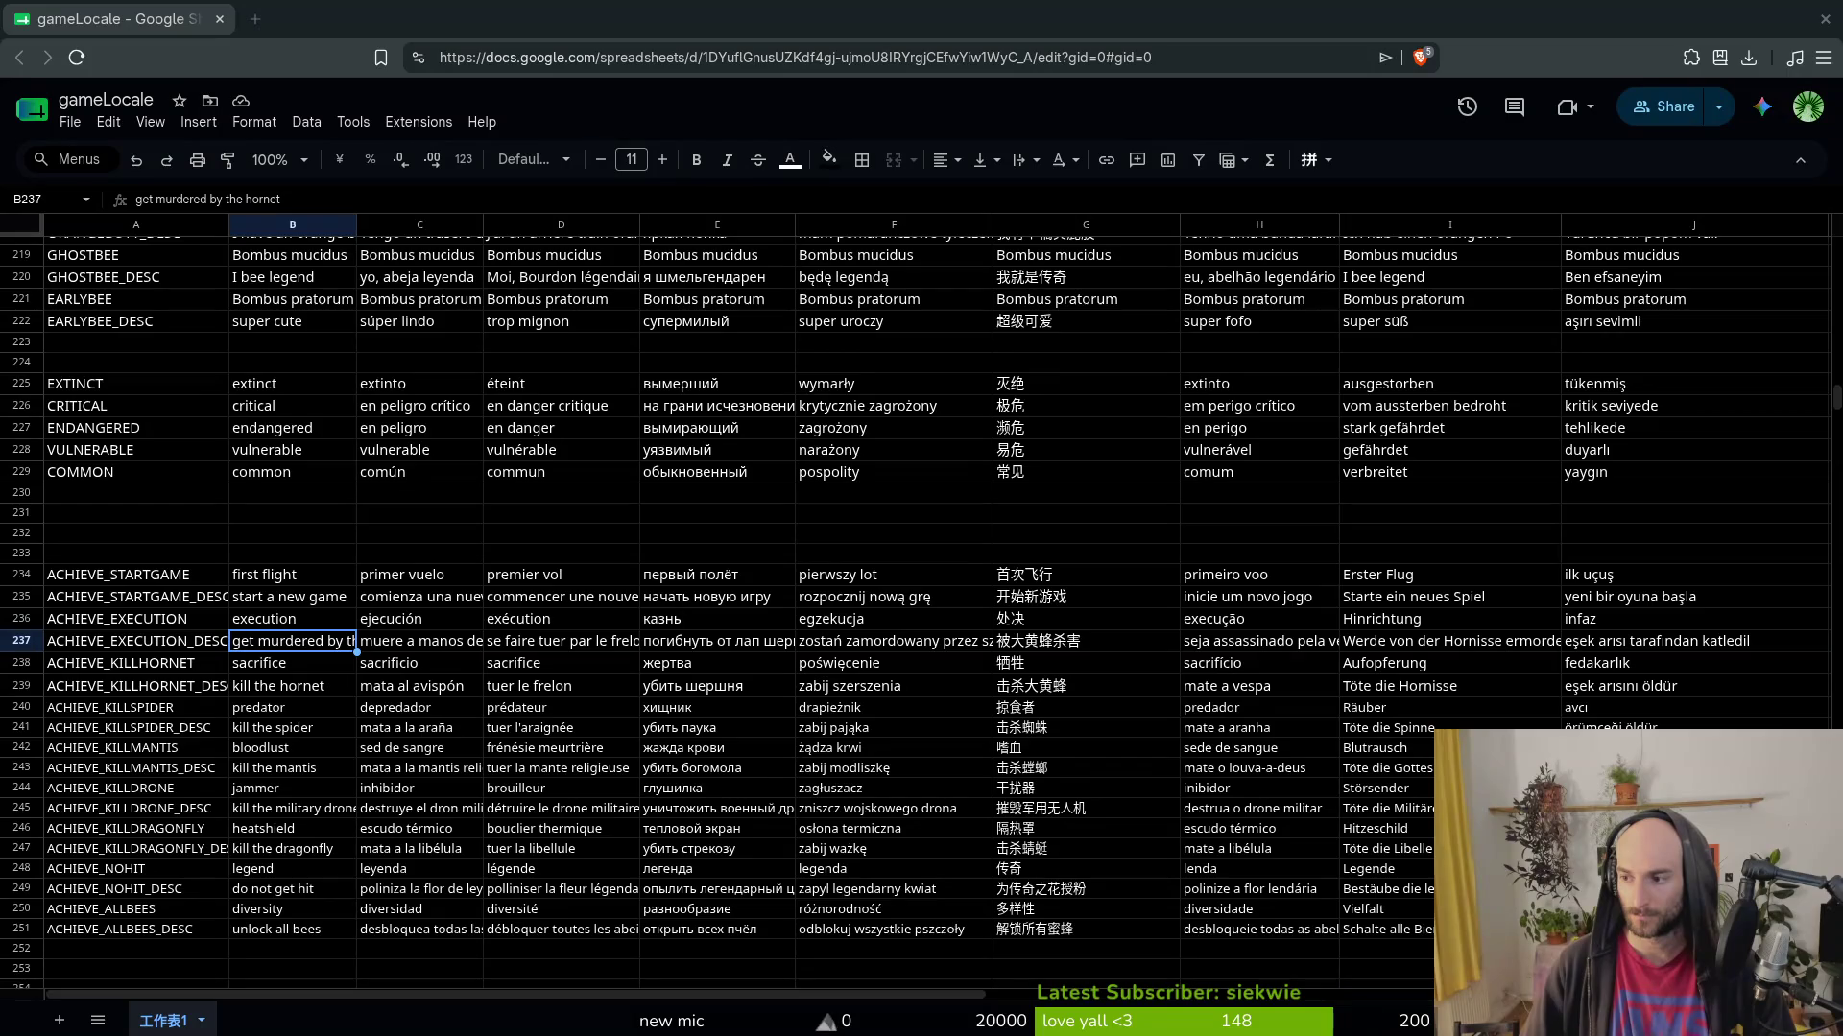
key("alt+Tab")
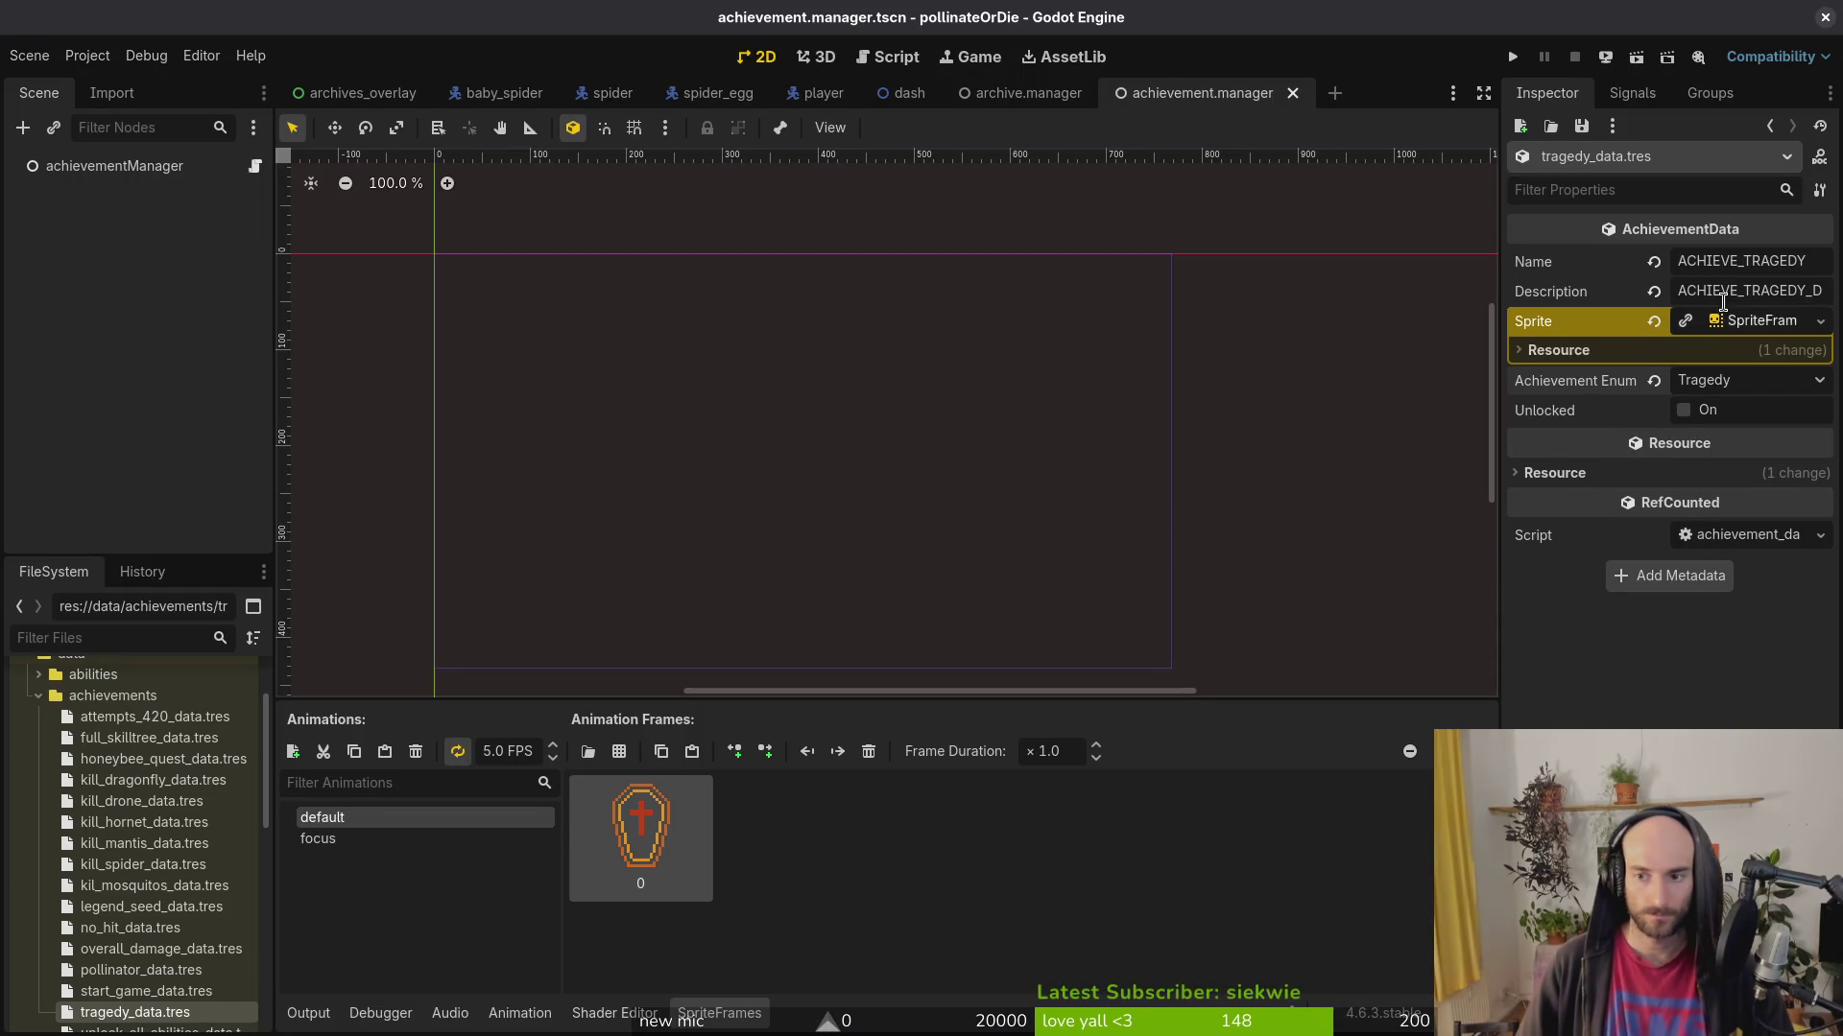
- Set the achievement Name to ACHIEVE_EXECUTION and Description to ACHIEVE_EXECUTION_DESC, then save
double_click(1753, 263)
type("ACHIE")
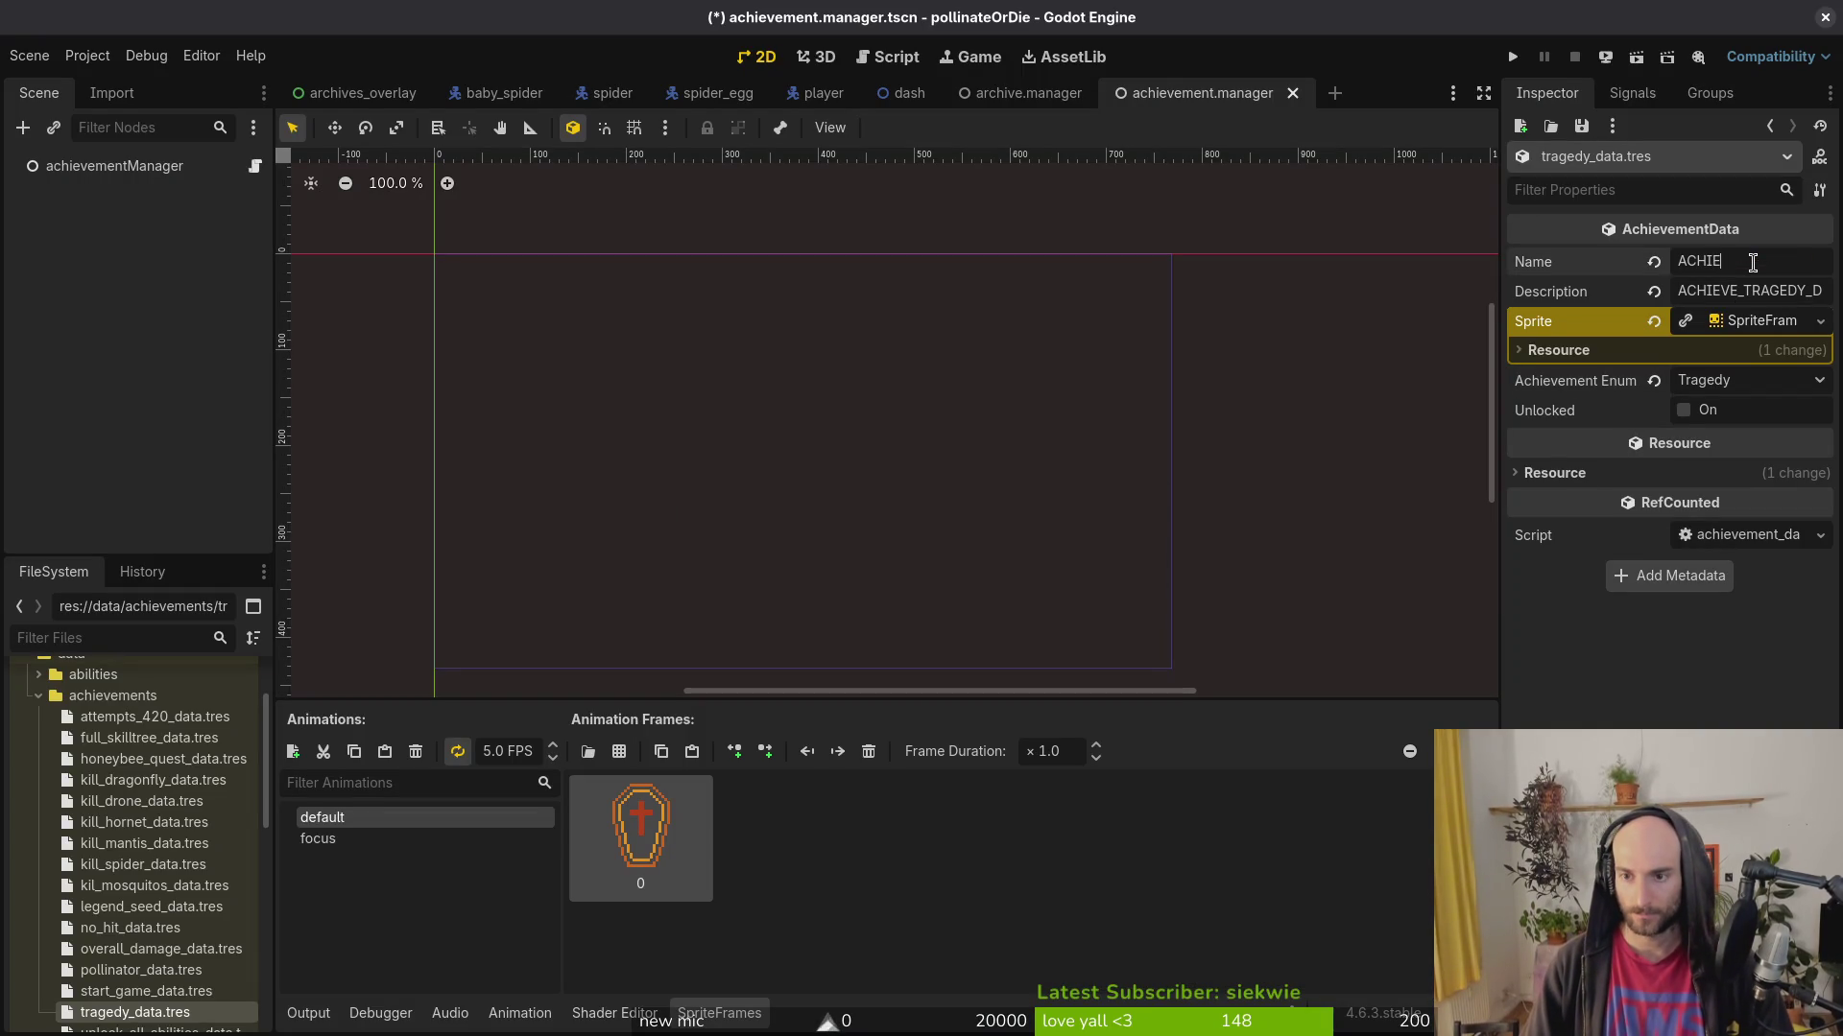
type("VE_EXECTU")
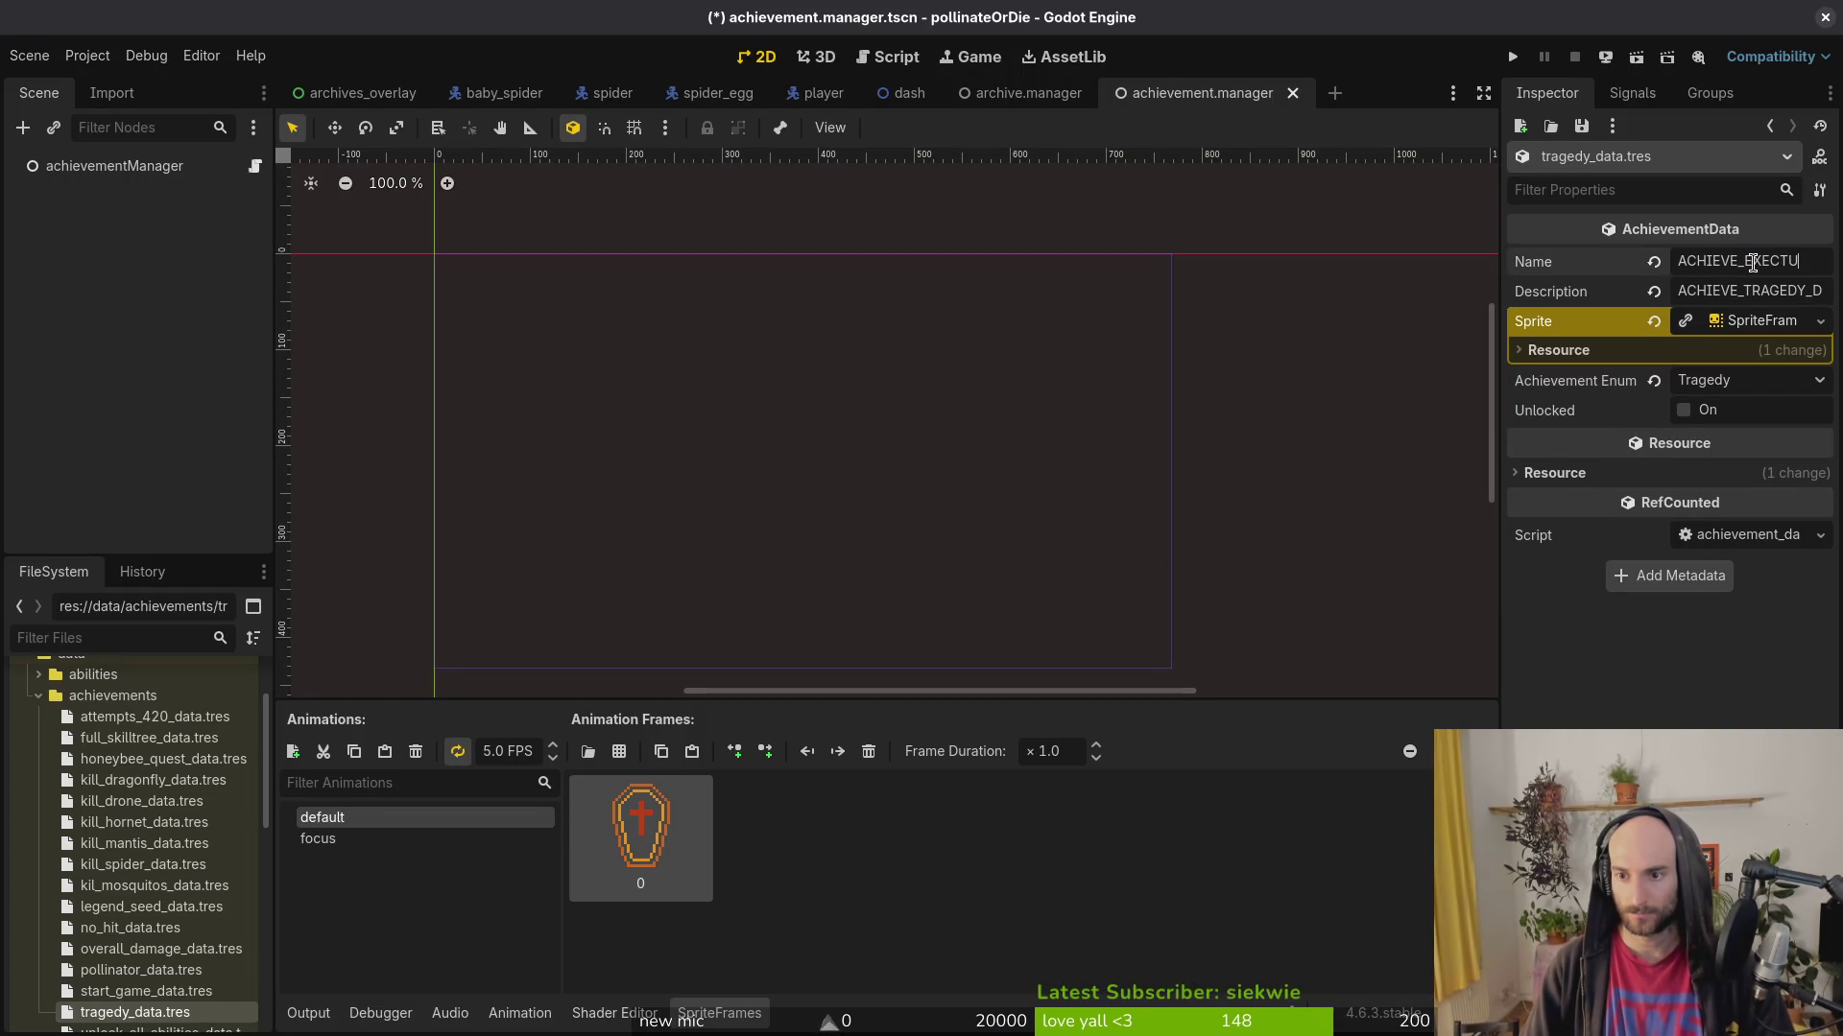
type("IONTION")
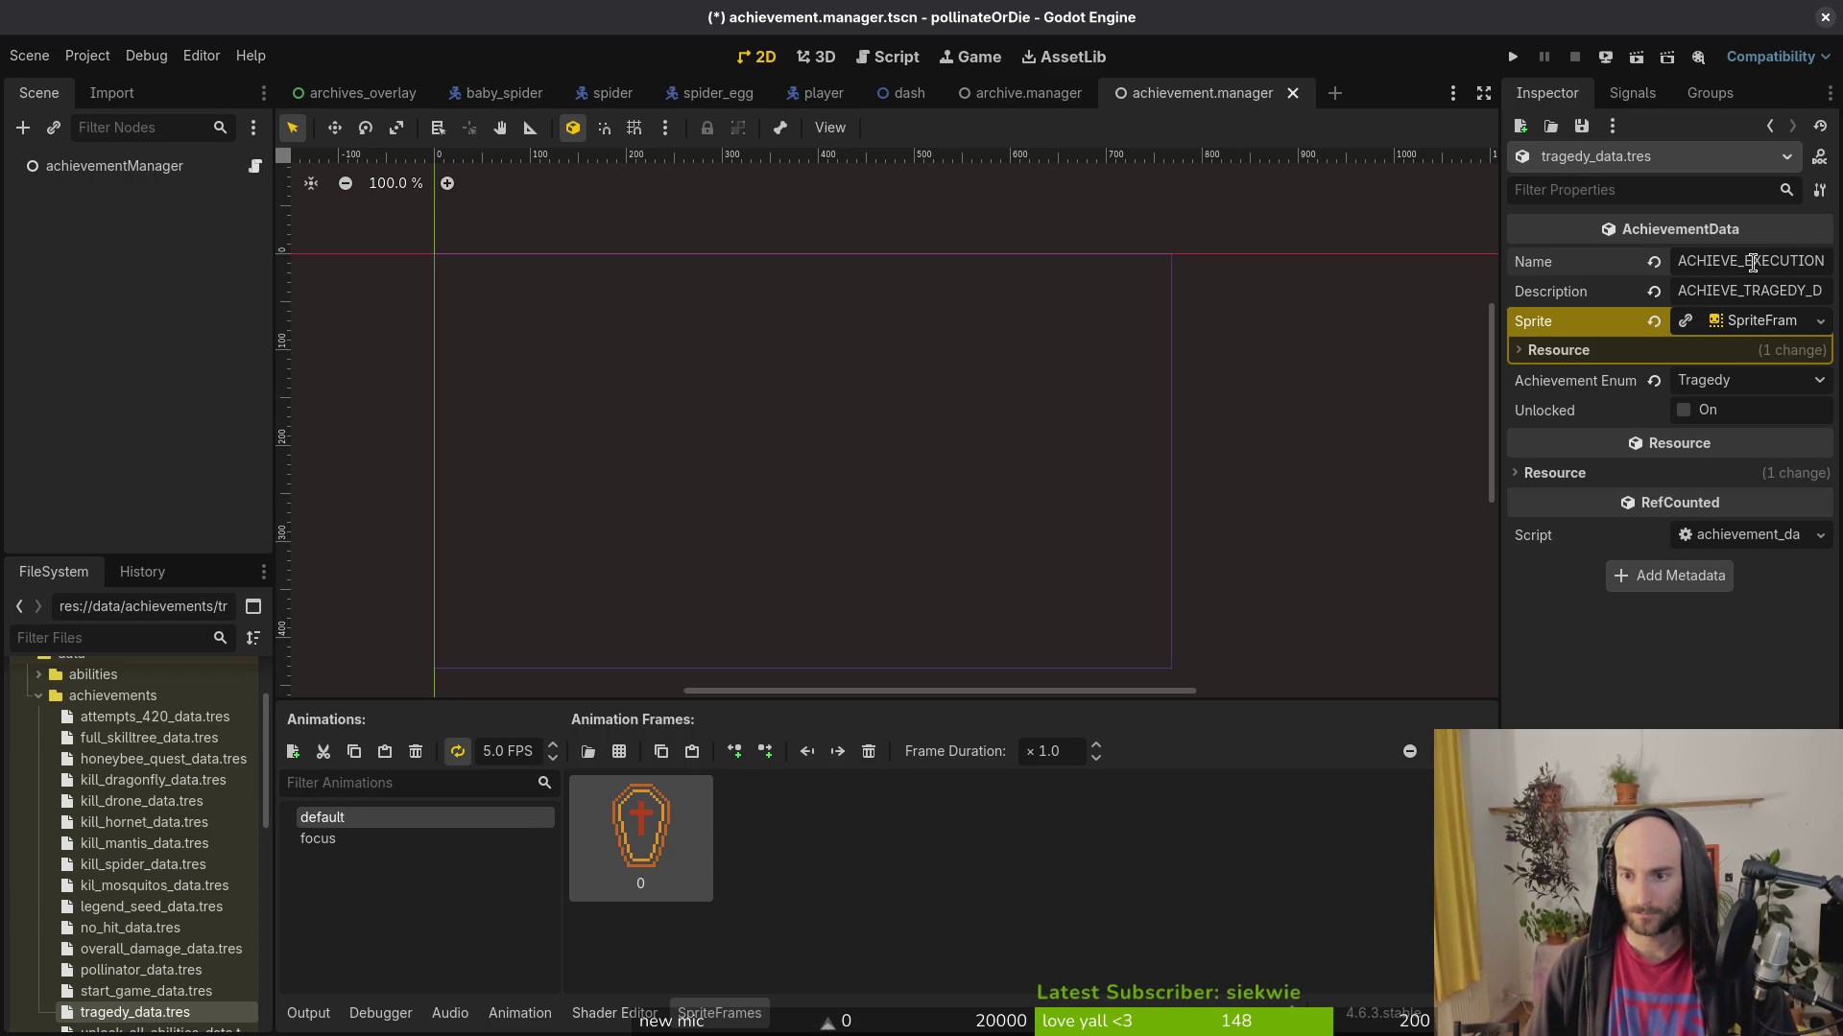
double_click(1772, 288)
type("_DES")
double_click(1772, 284)
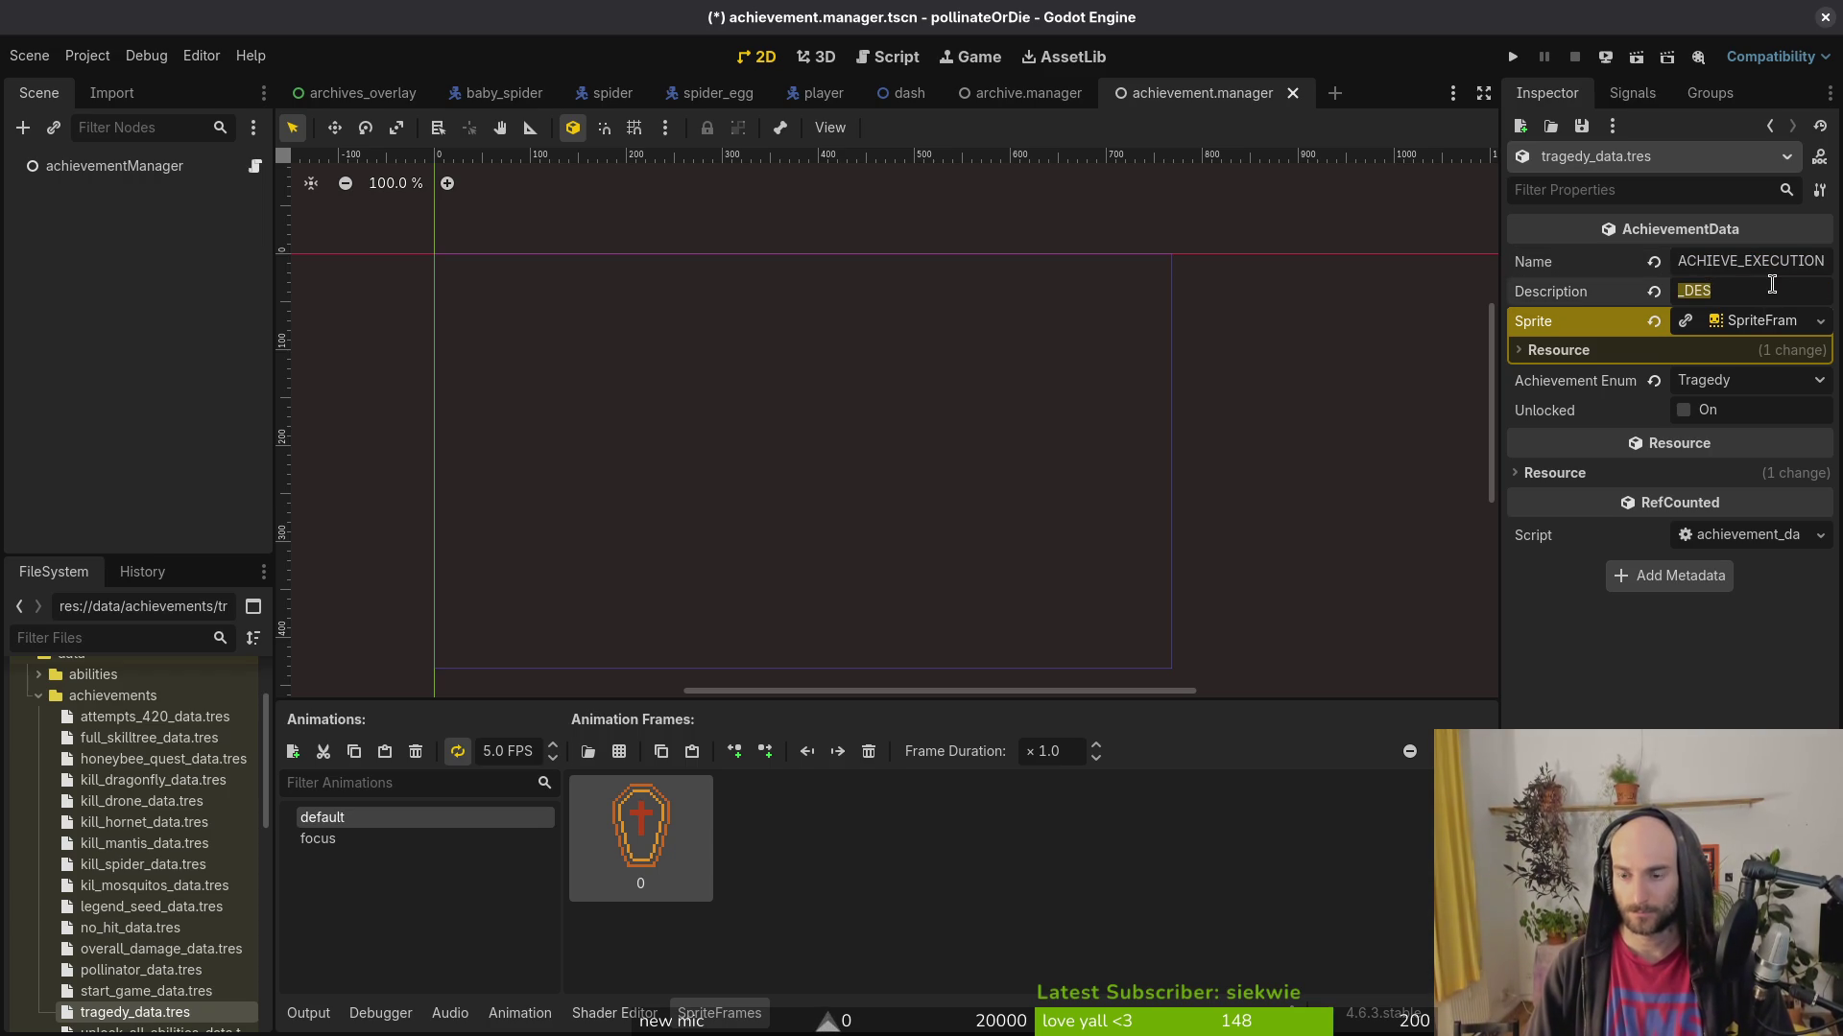
key("alt+Tab")
key("alt+Tab")
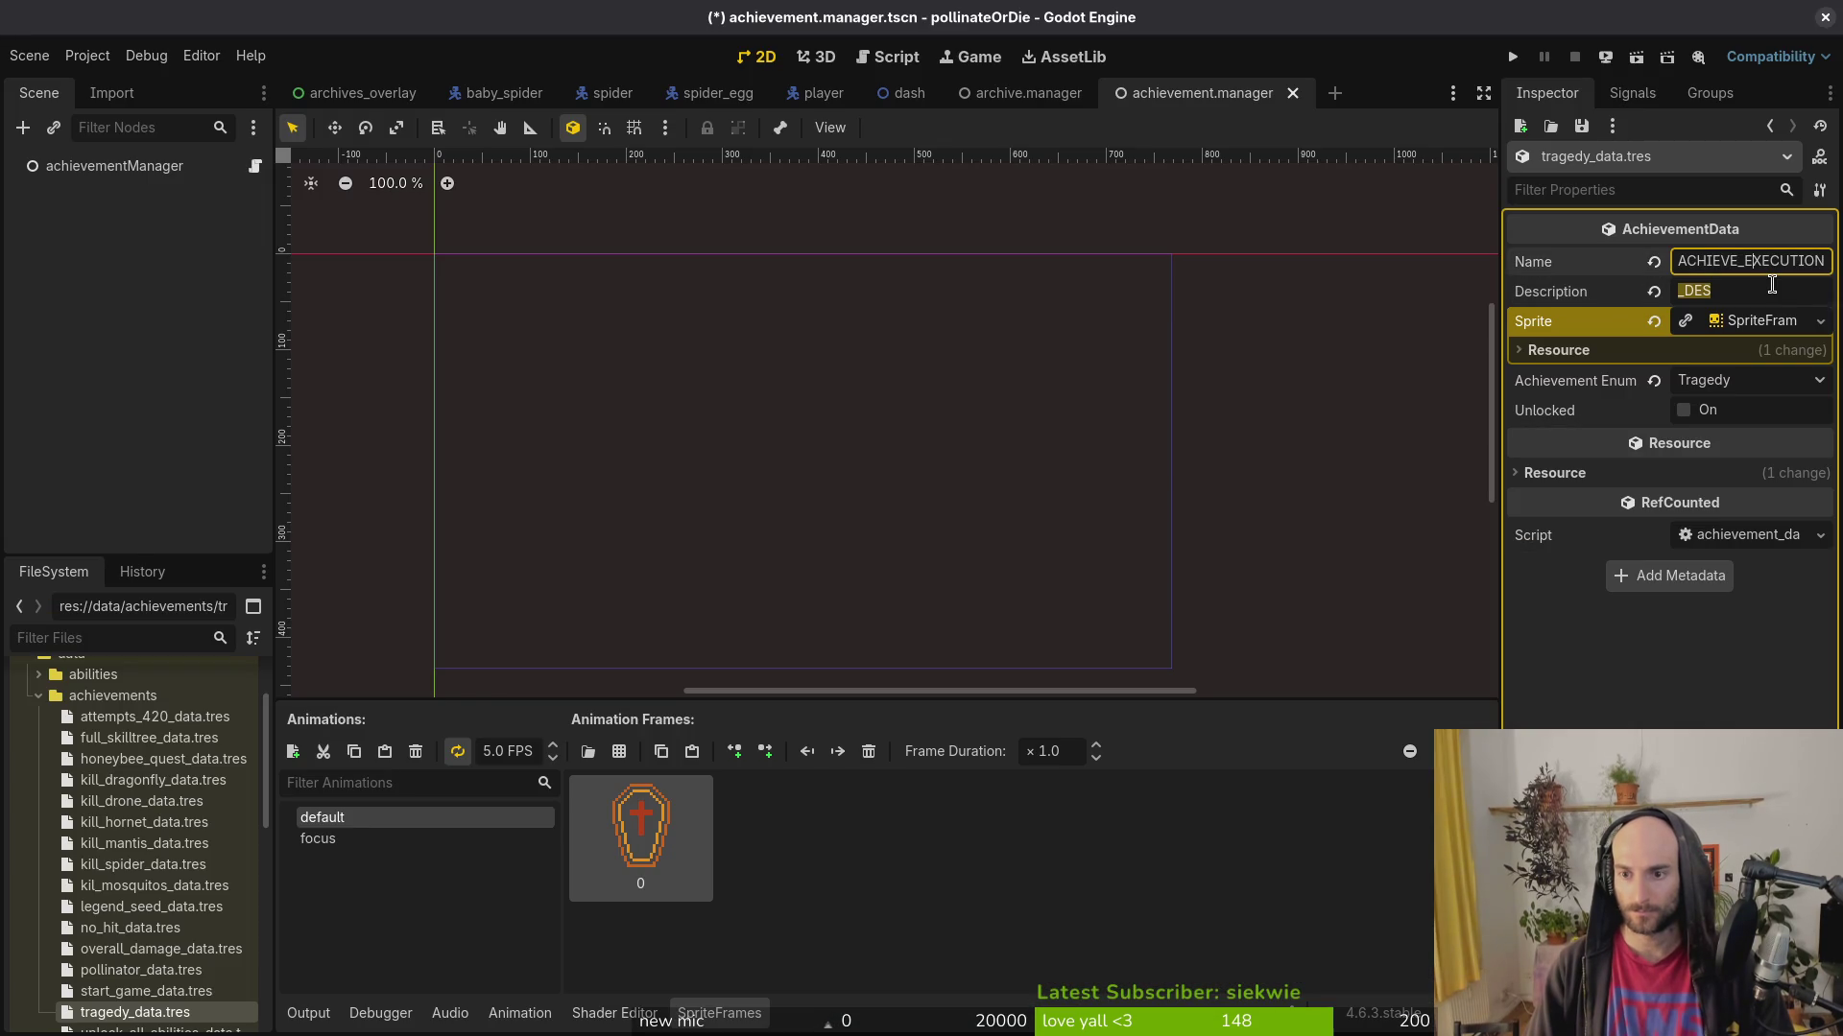
key("Tab")
type("ACHIEVE_EXECUTION")
type("_DESC")
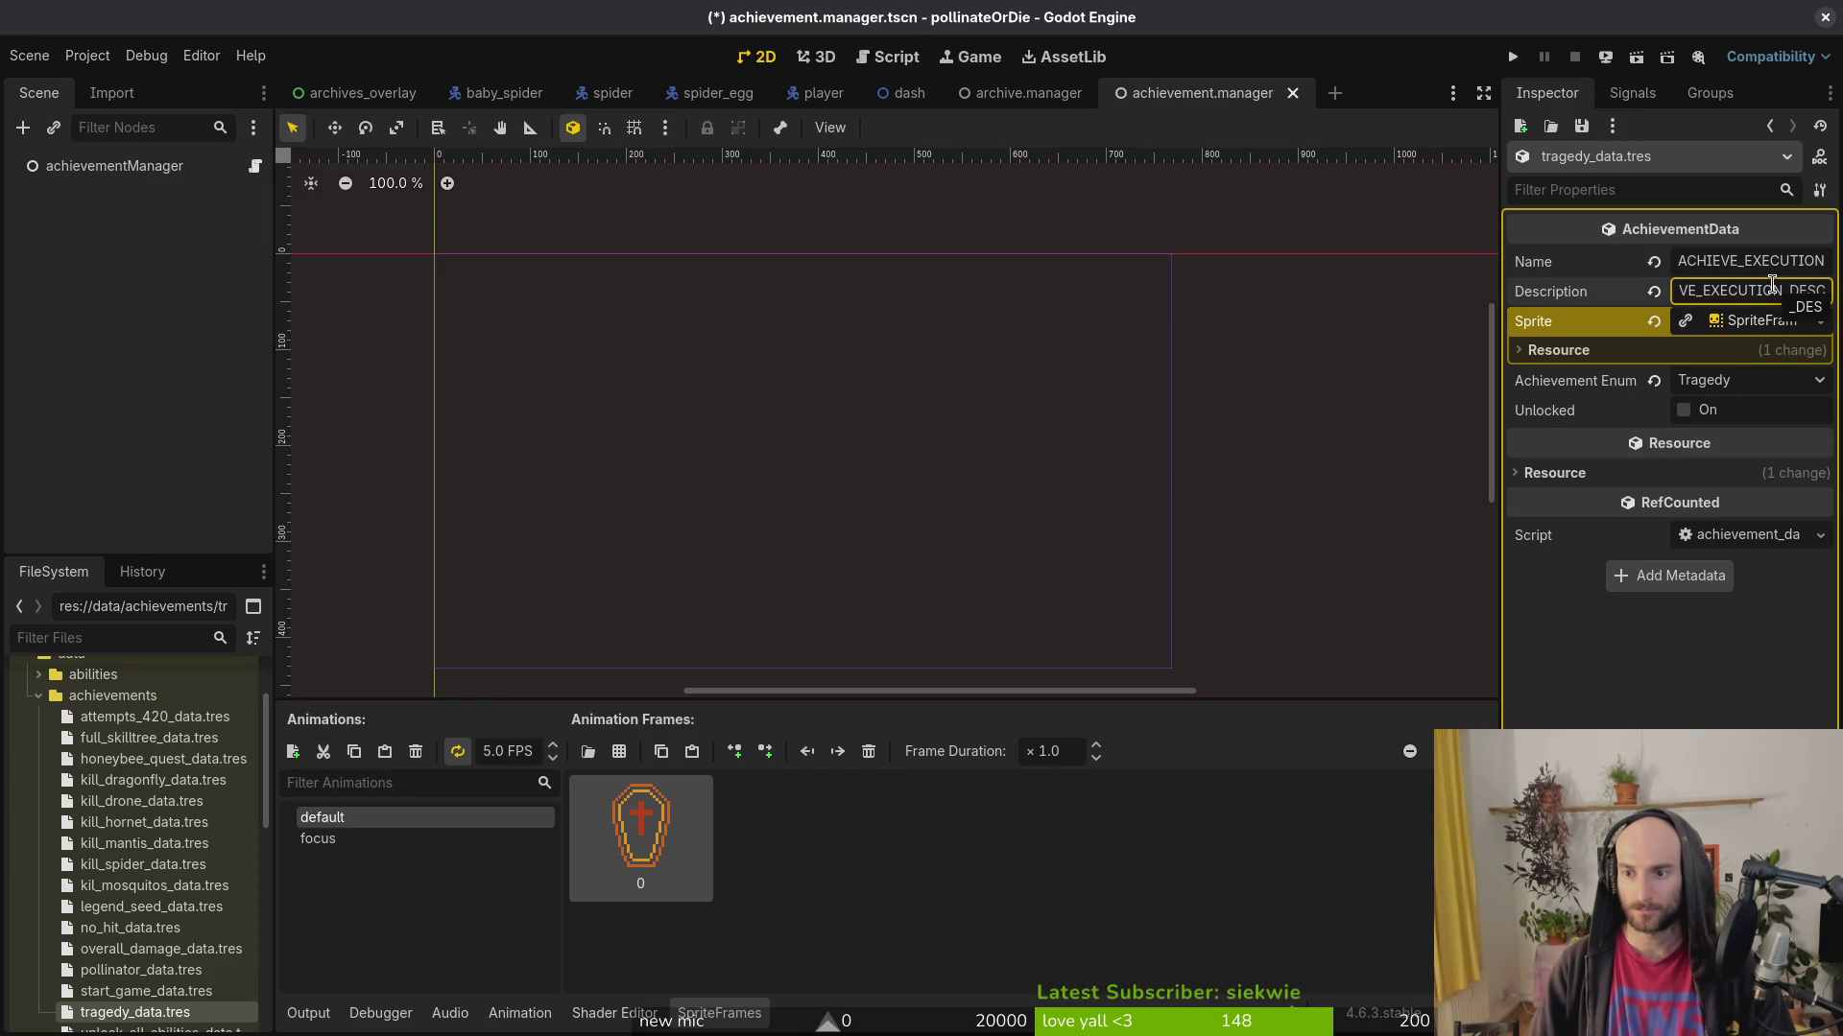
key("ctrl+s")
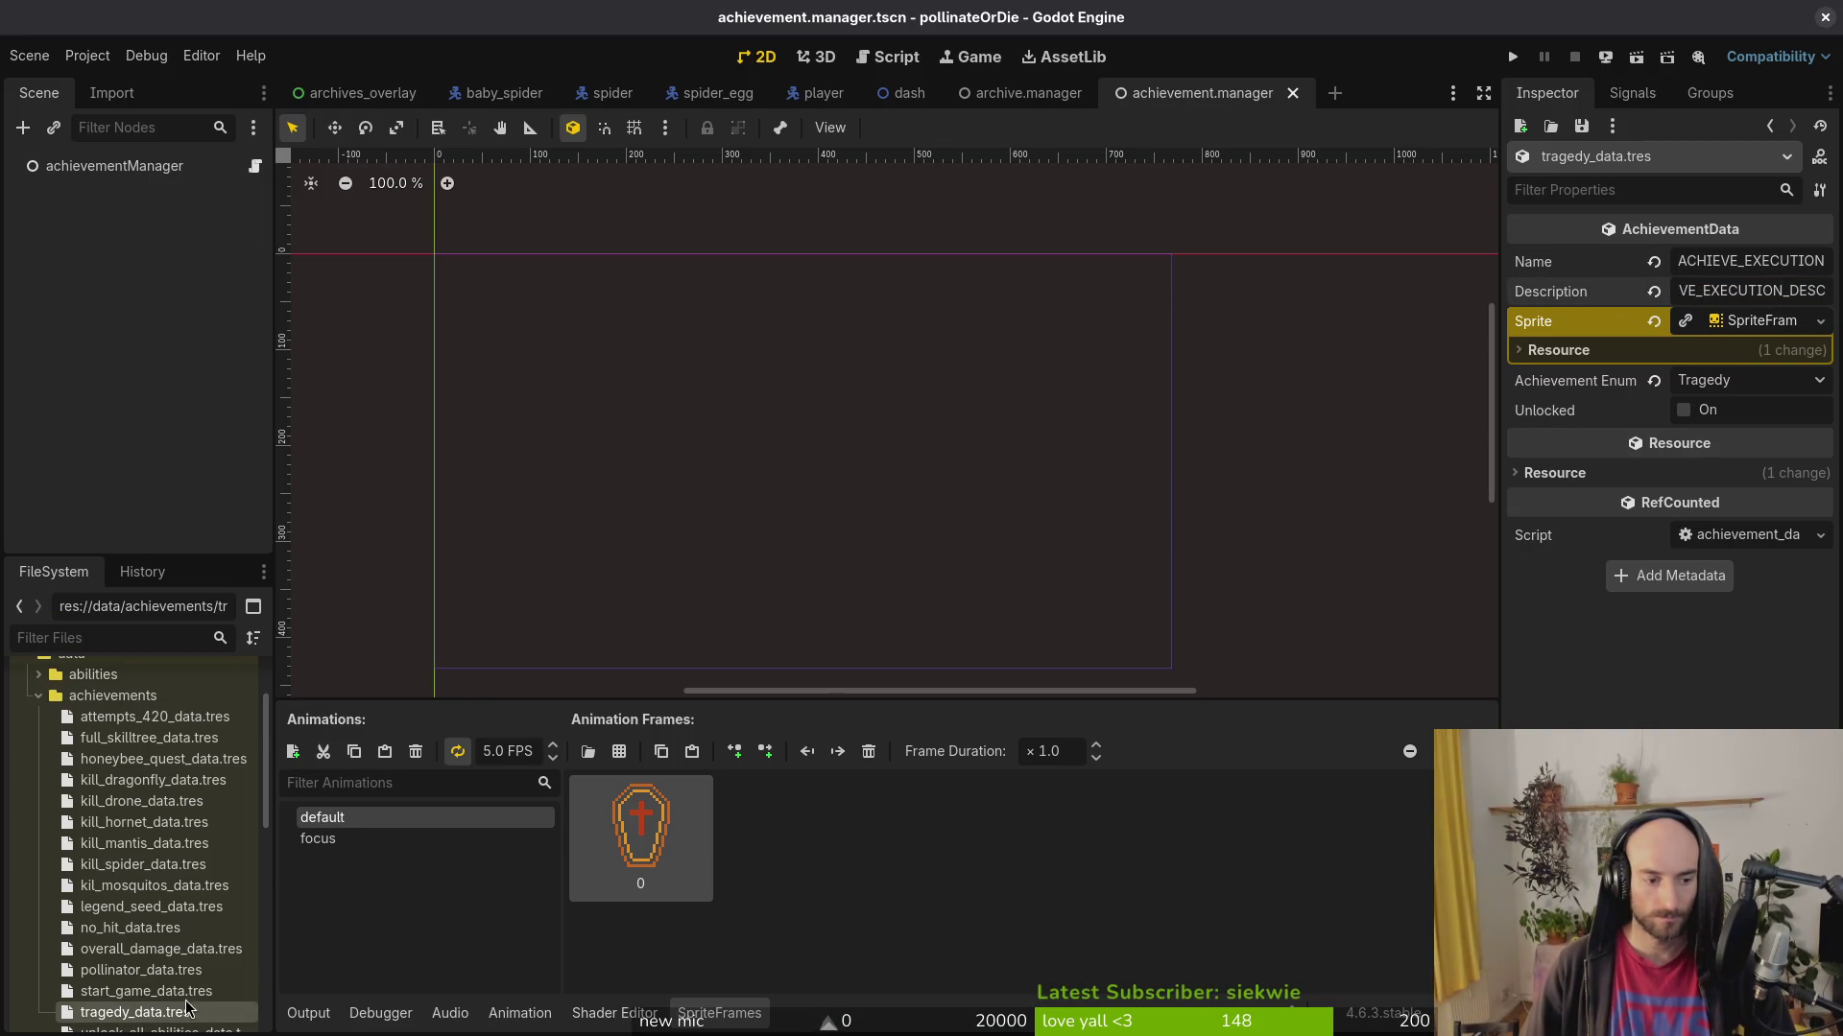
- Rename tragedy_data.tres to execution_data.tres
scroll(188, 1014, "down", 3)
key("F2")
type("execution_data.tres")
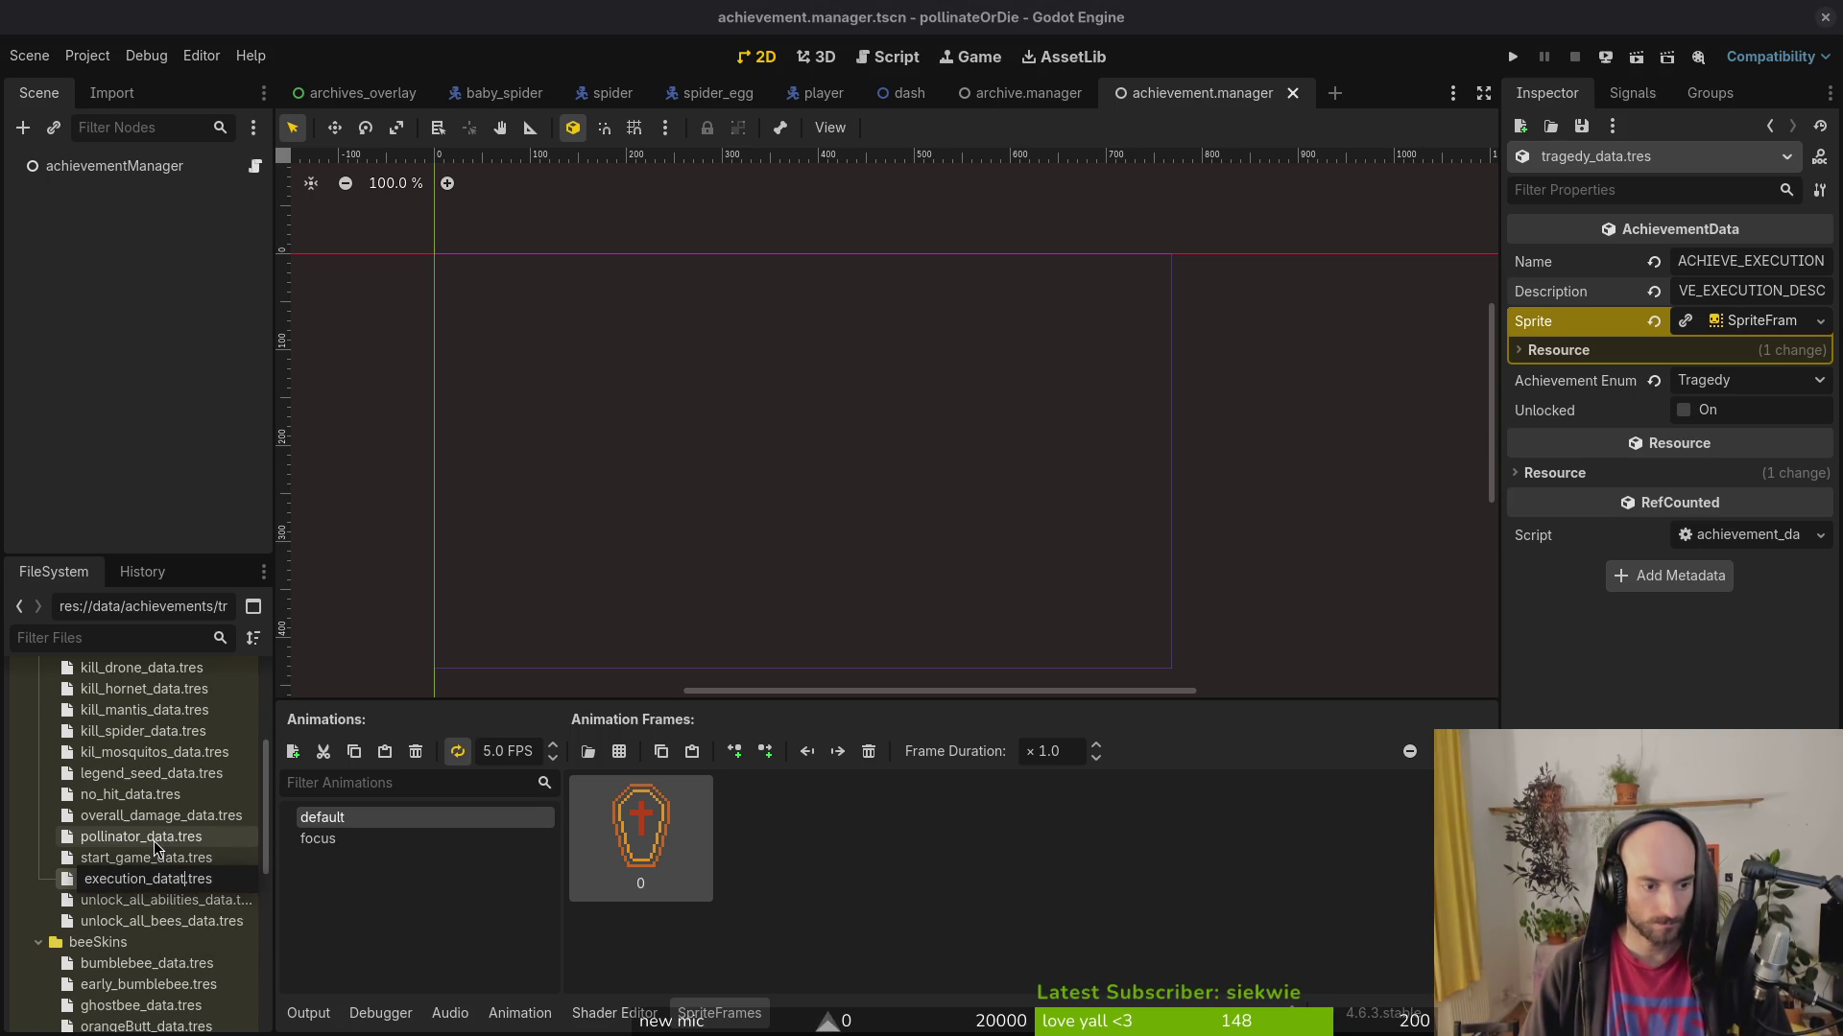
key("Return")
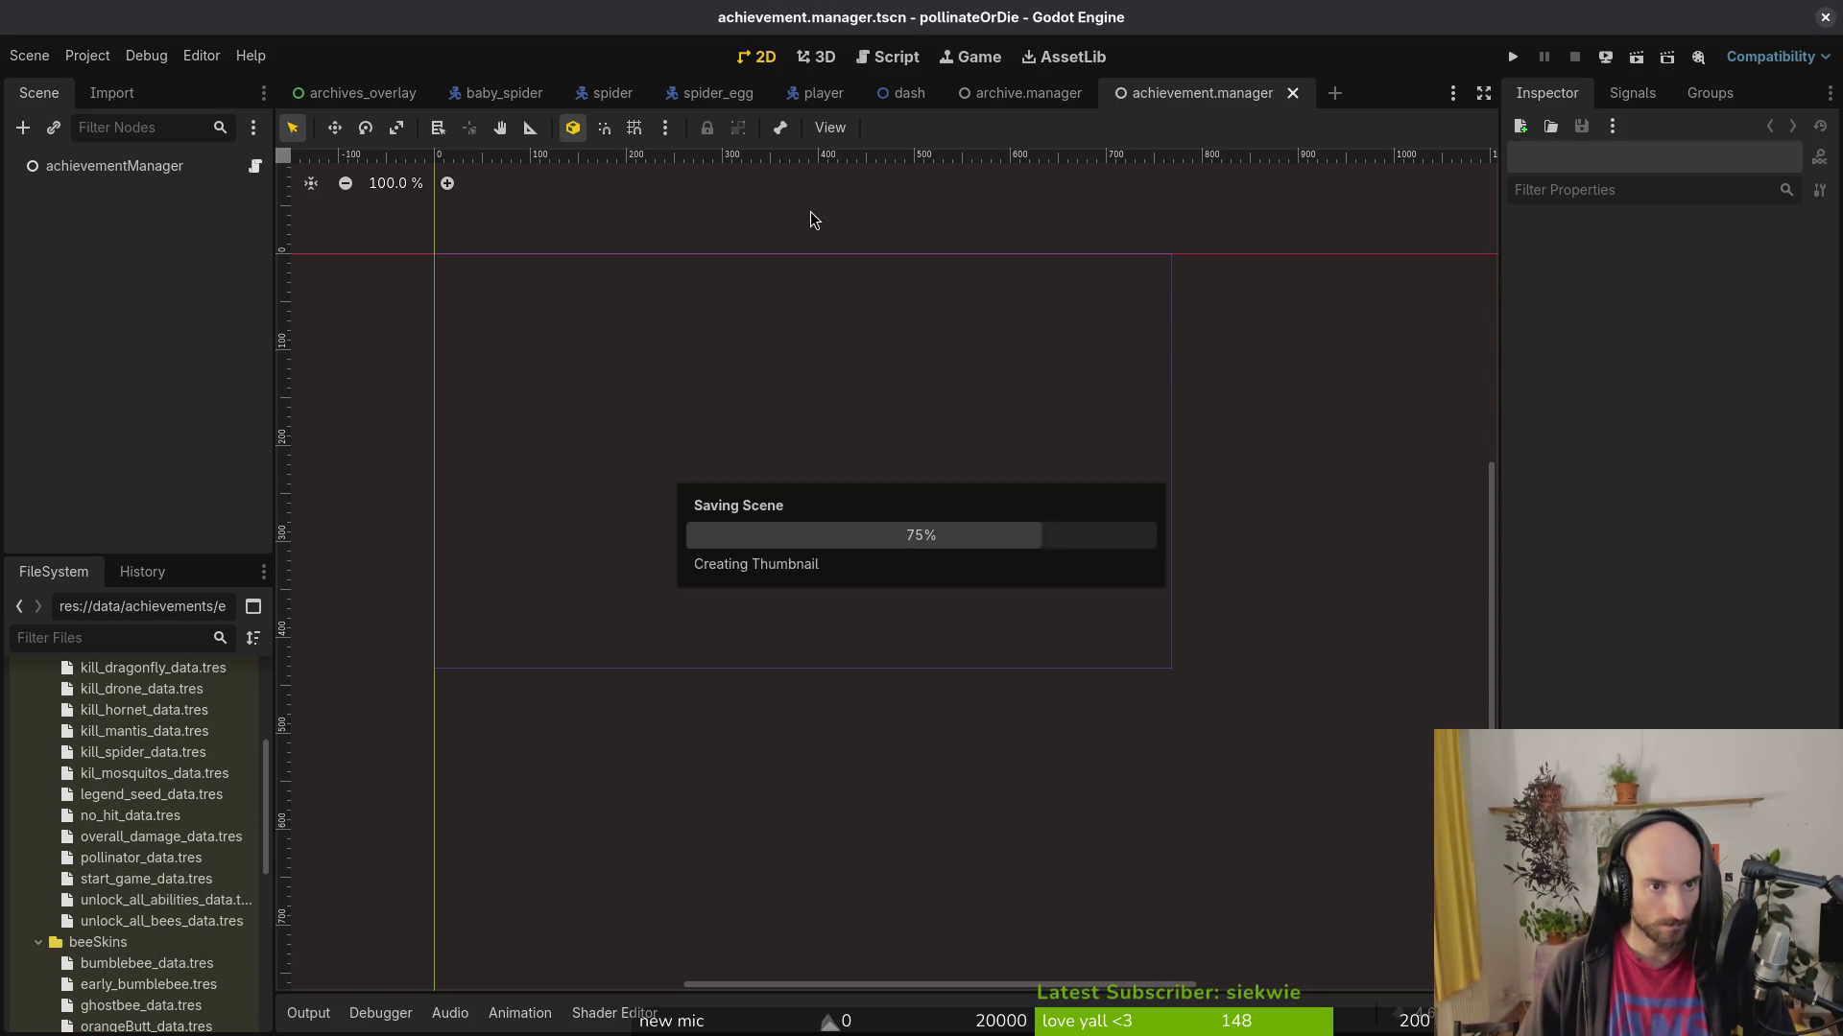
- Check the execution entry and its enum in the achievementManager array, then save the scene
left_click(60, 169)
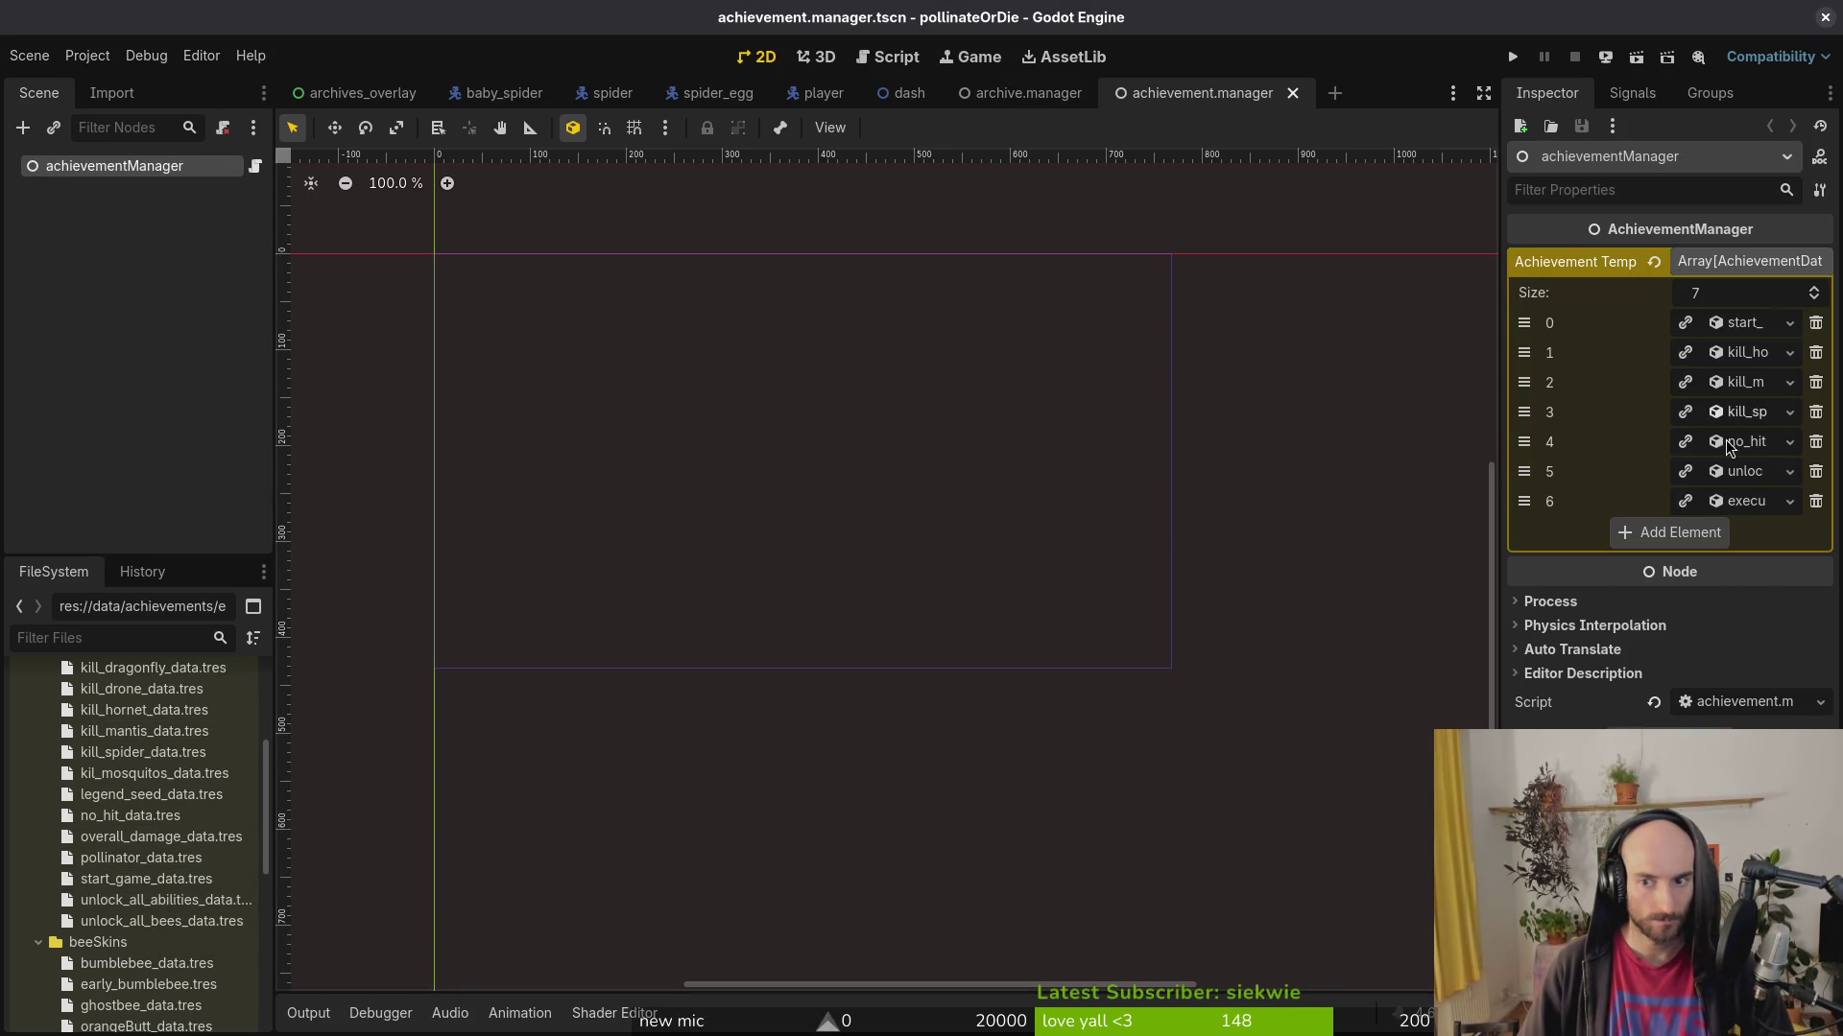
left_click(1747, 505)
left_click(1746, 505)
left_click(1747, 505)
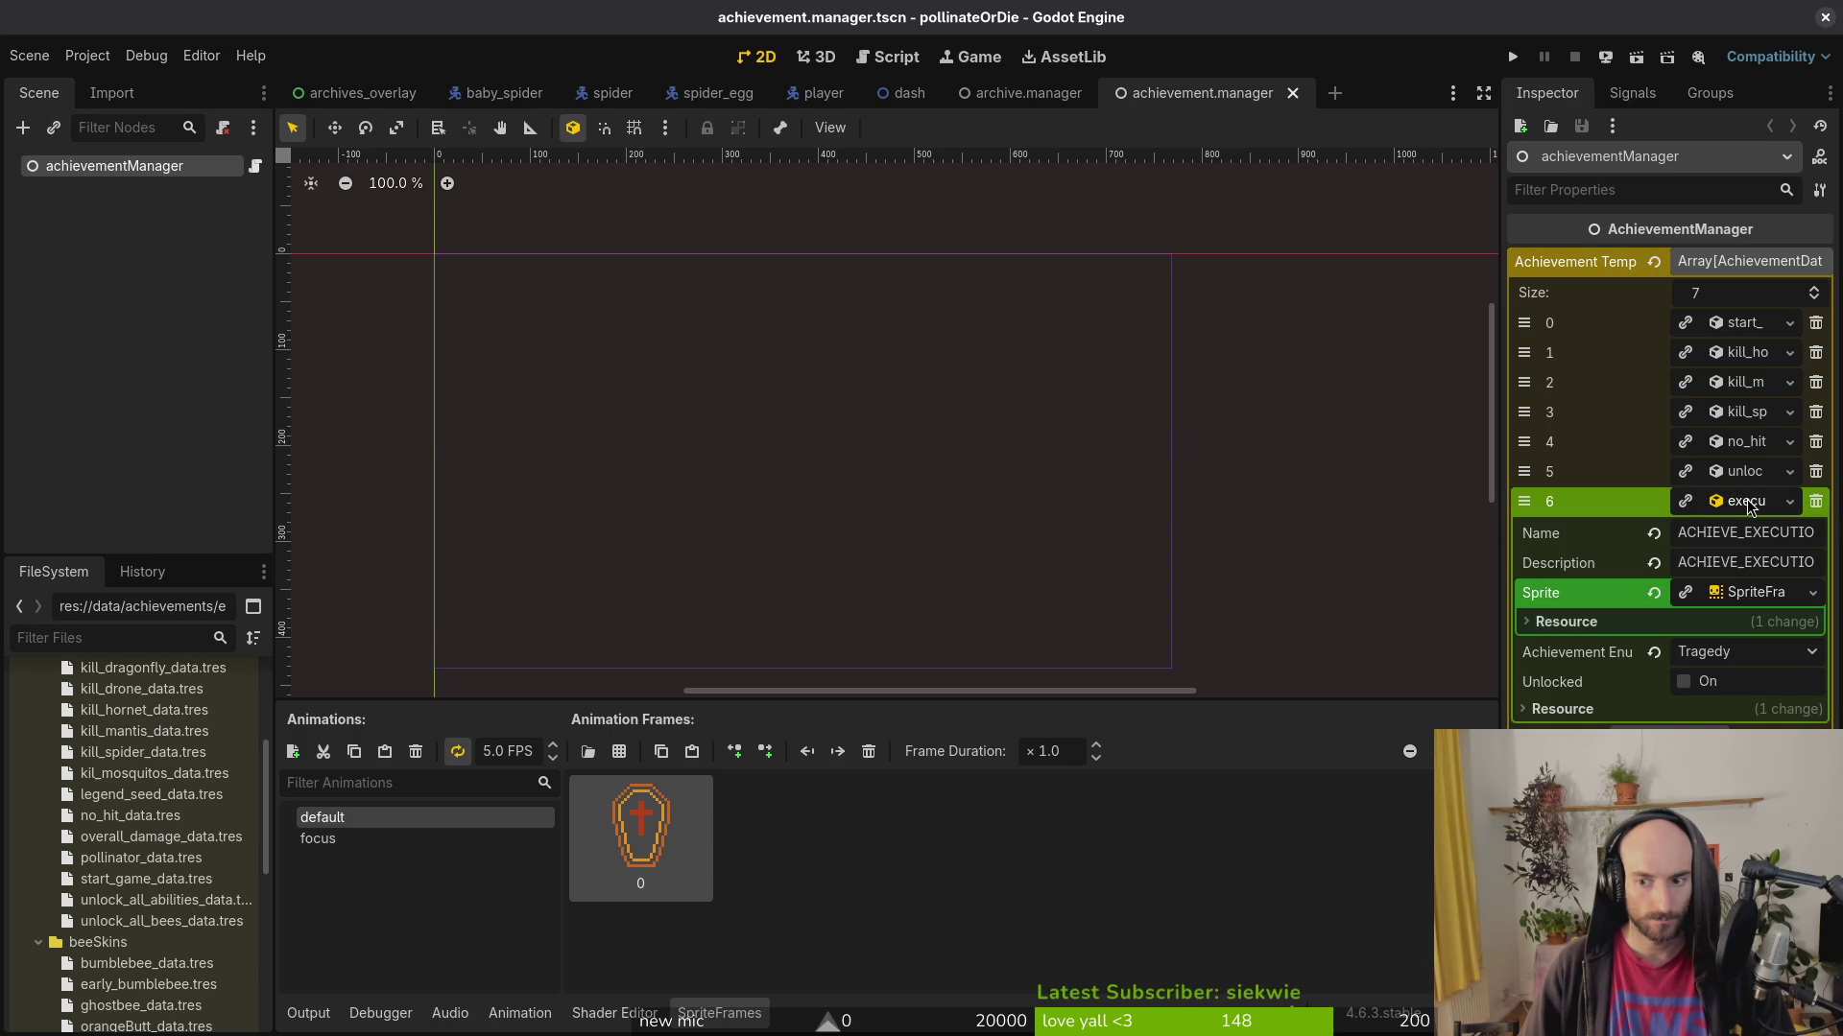
left_click(1744, 652)
left_click(1718, 641)
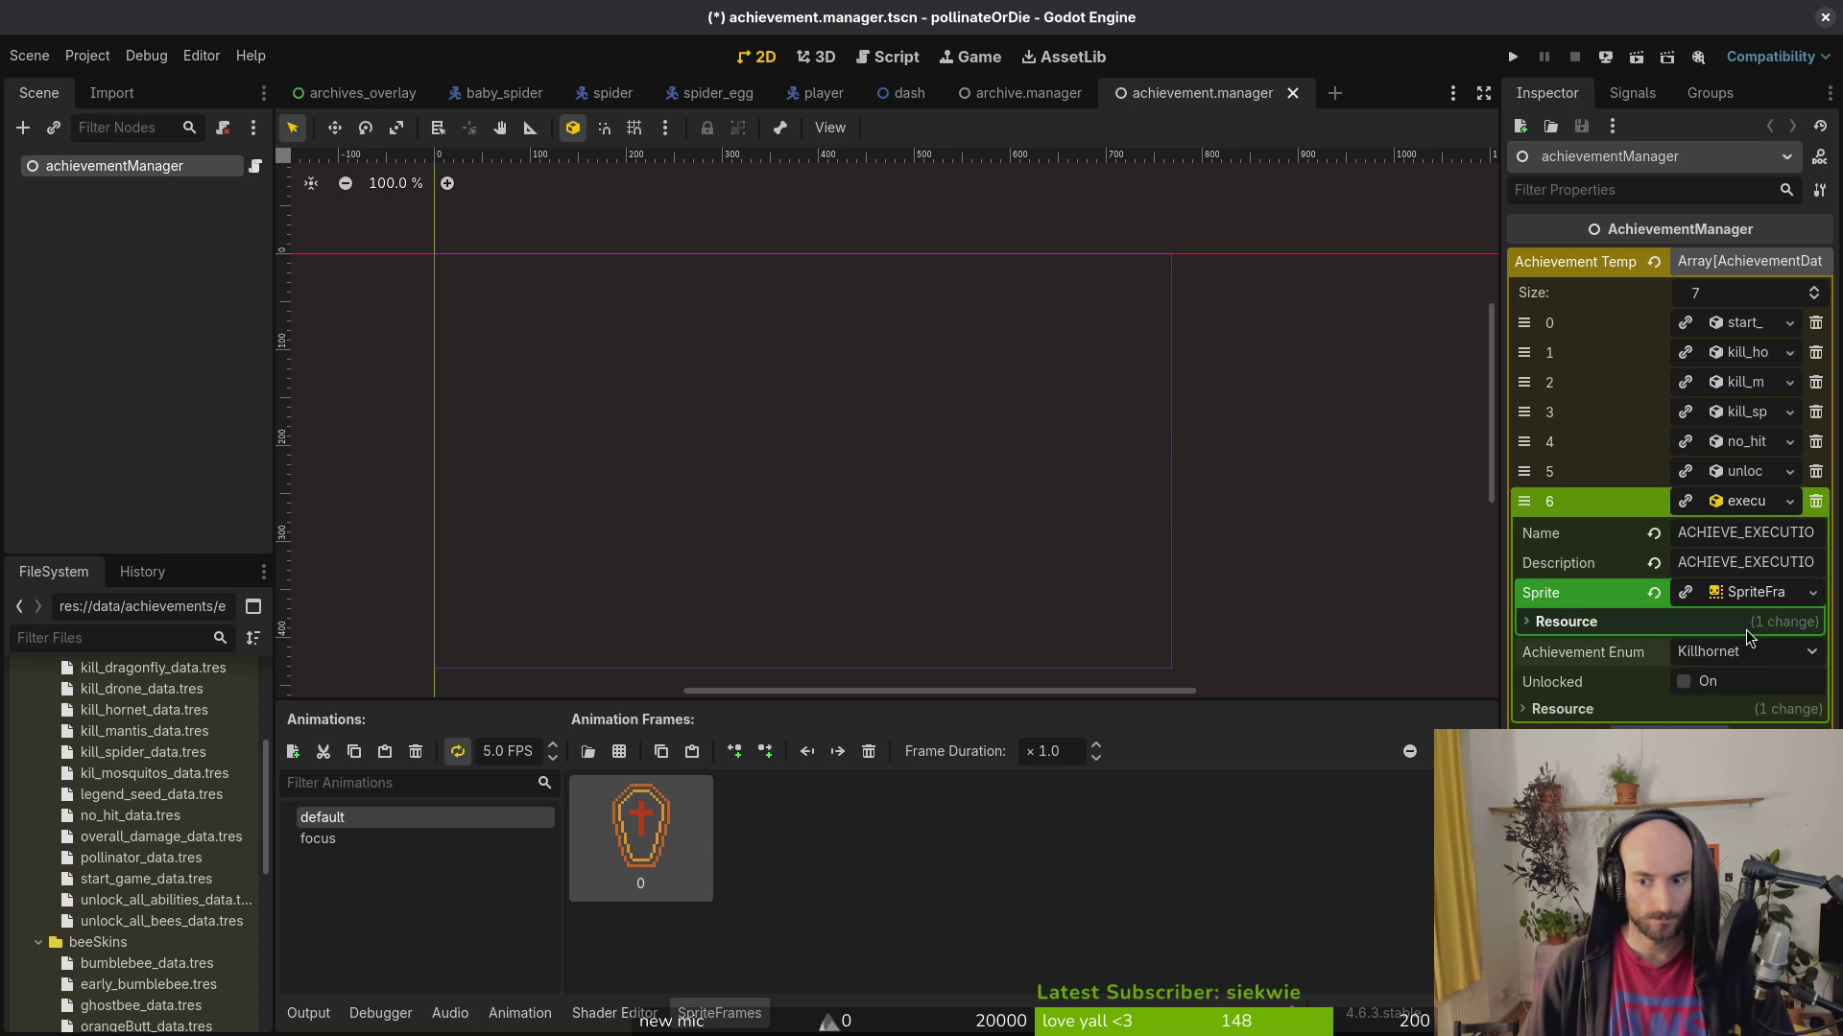
left_click(1744, 653)
key("Escape")
key("ctrl+s")
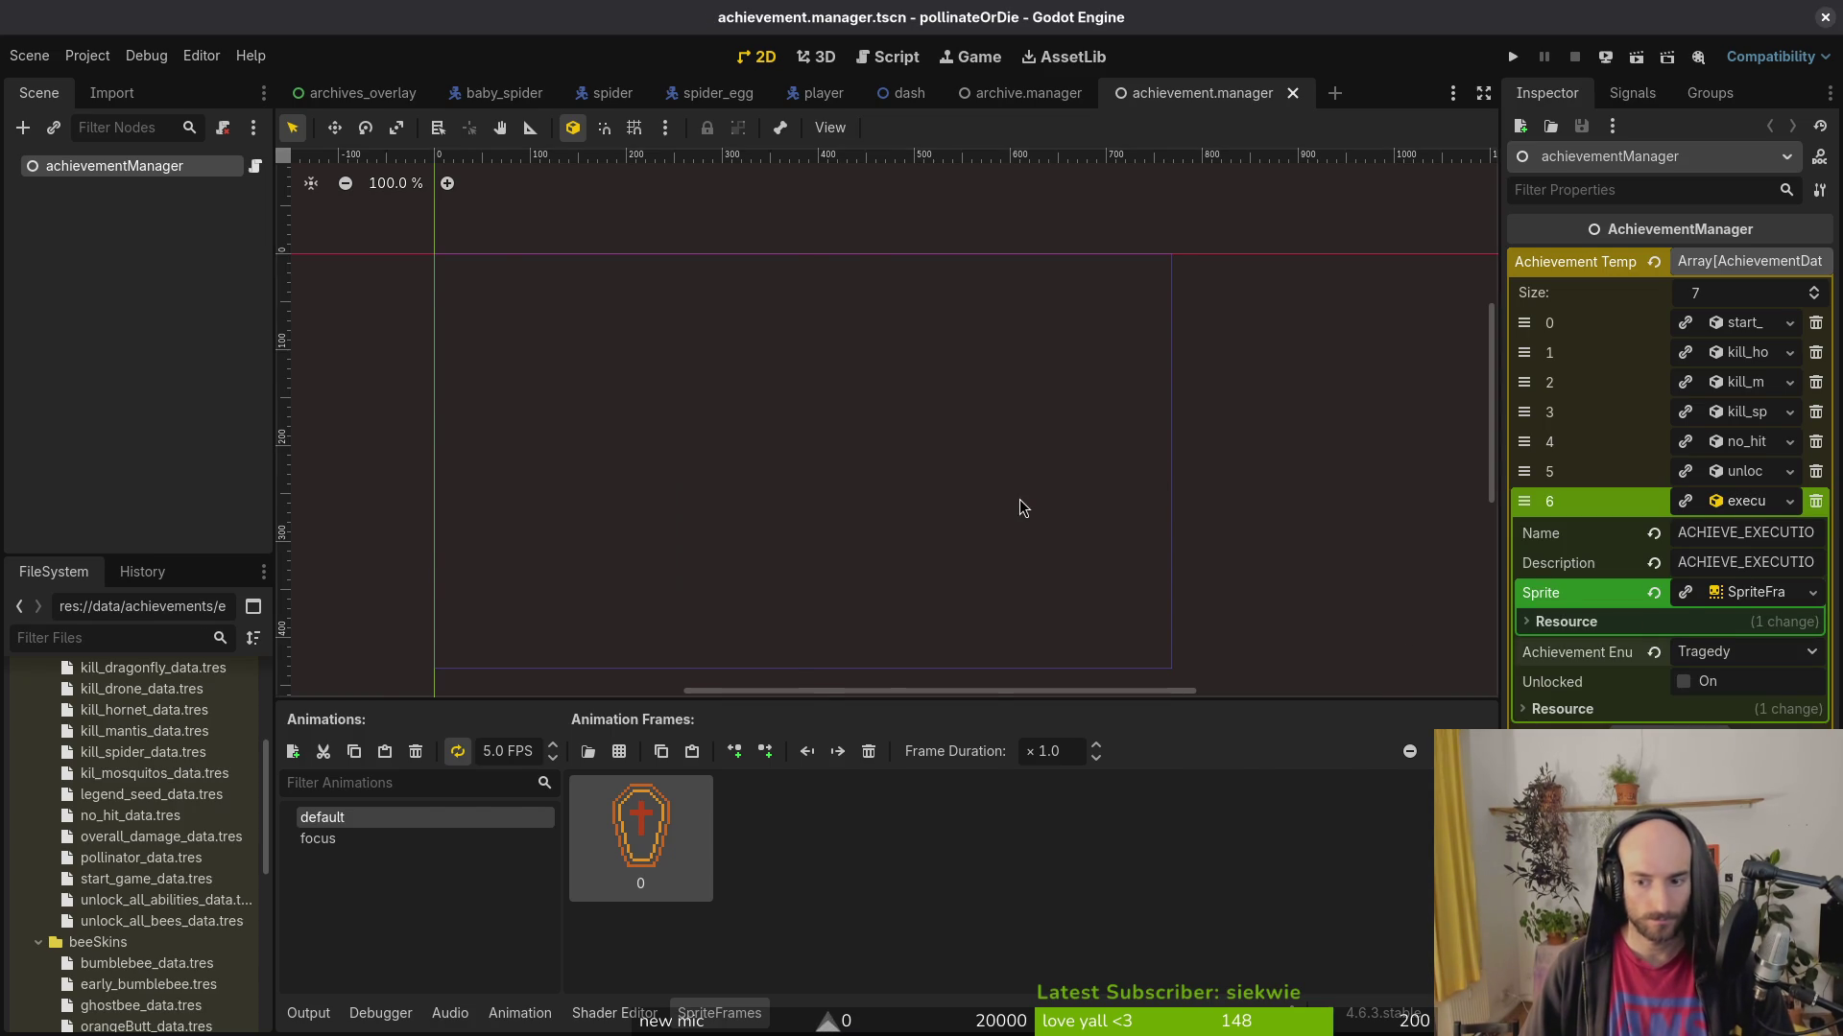
key("alt+Tab")
key("alt+Tab")
- Open enum.helper.gd in vim from the project folder
type("vim")
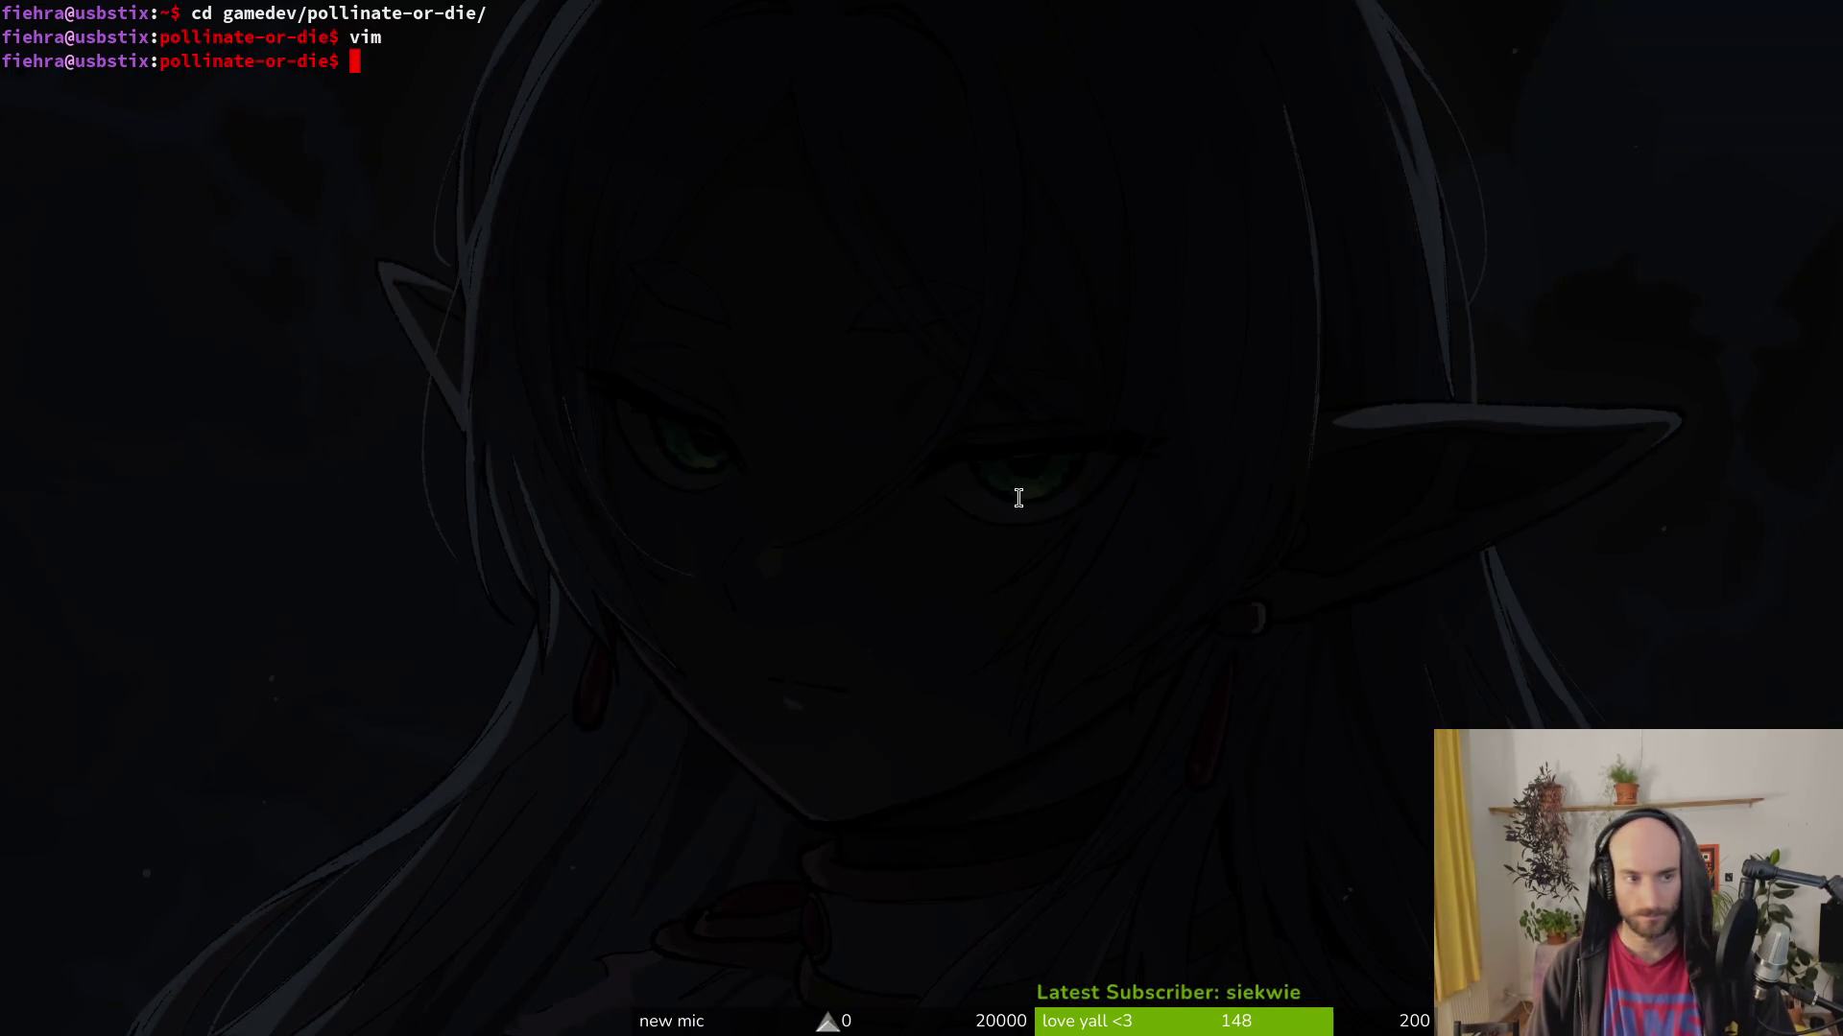
key("Return")
key("space")
key("f")
key("f")
type("enum.helper.gd")
key("Return")
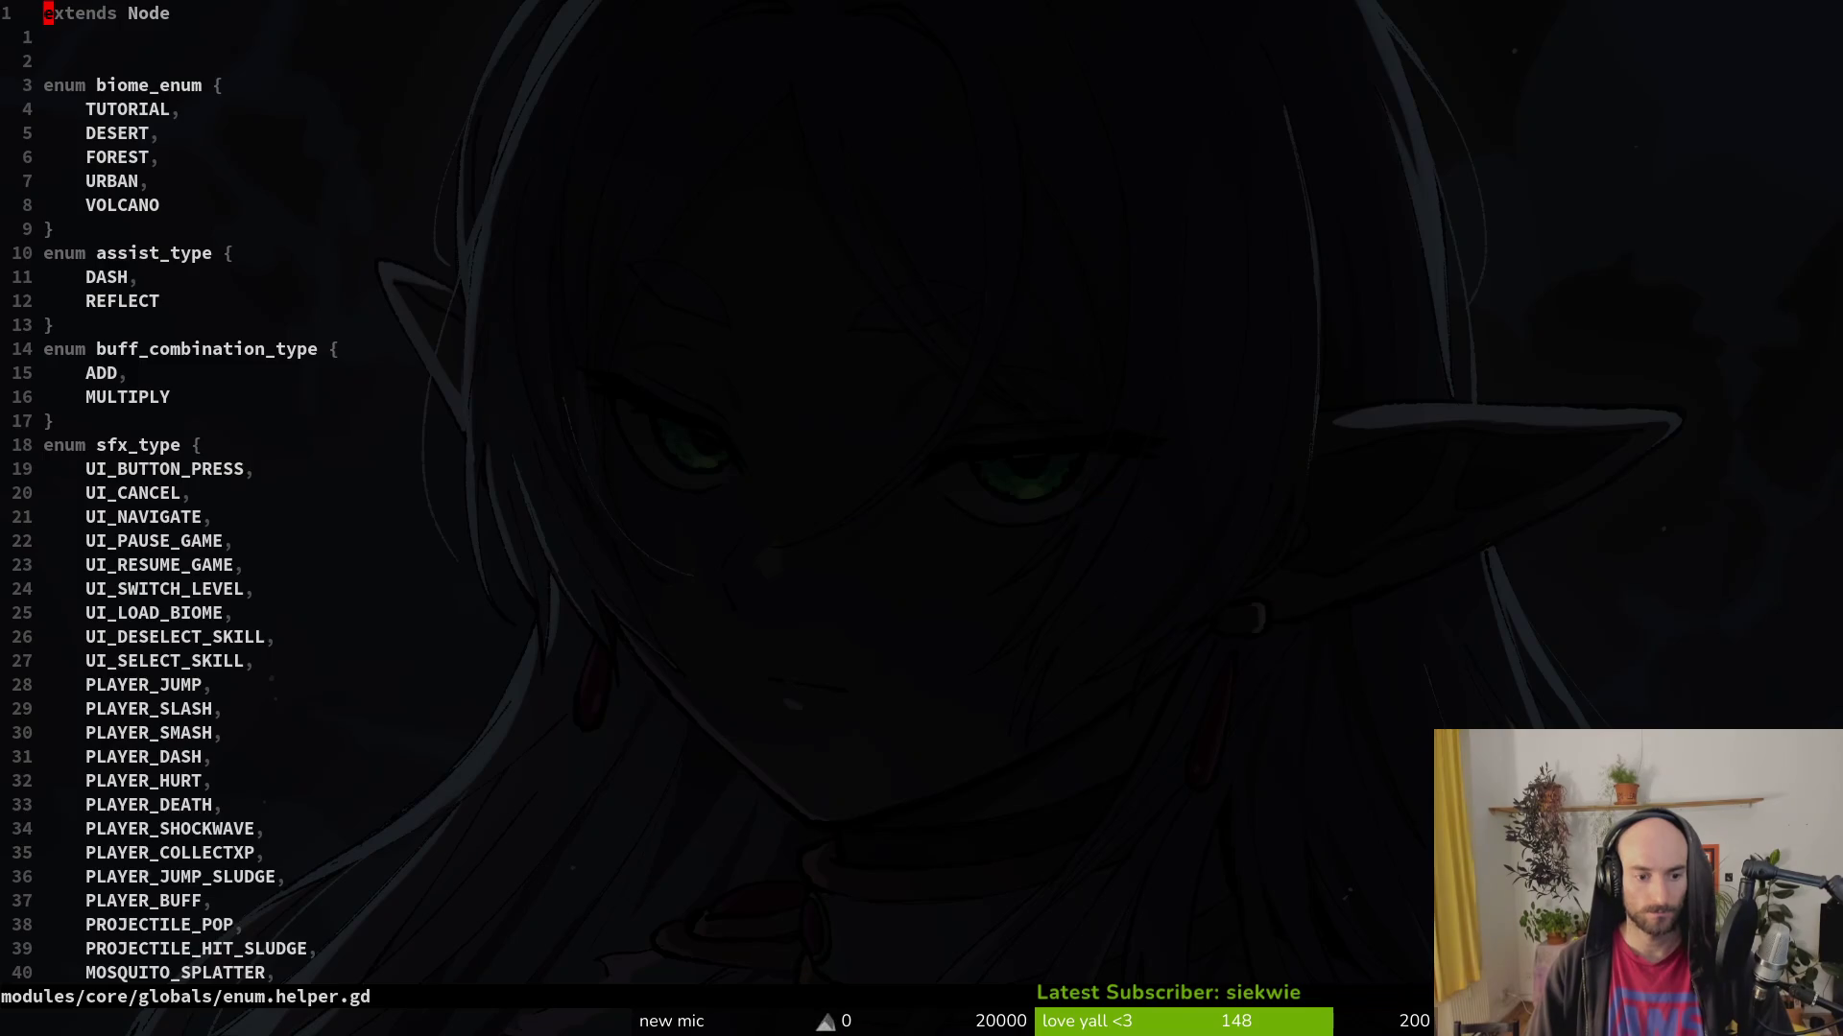
- Replace the TRAGEDY enum entry with EXECUTION, then save and quit vim
key("G")
key("8")
key("k")
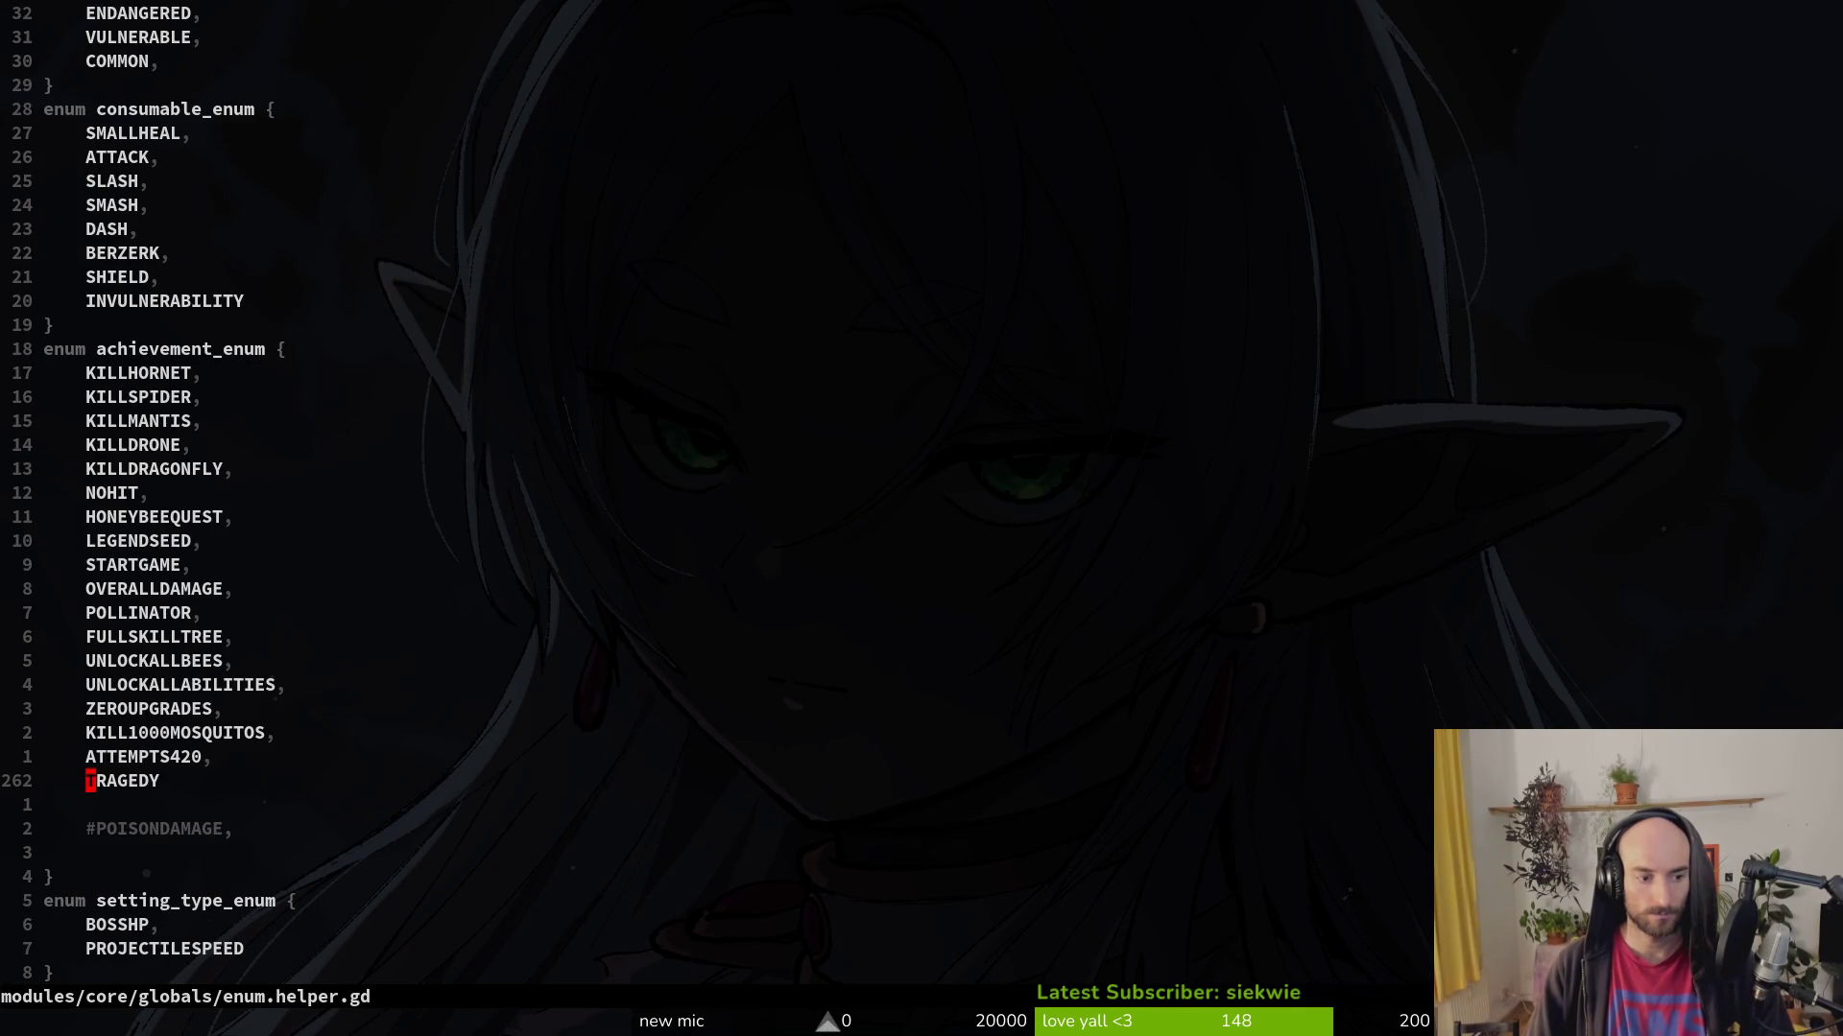
key("c")
key("c")
type("ESX")
key("BackSpace")
key("BackSpace")
type("XECUTION")
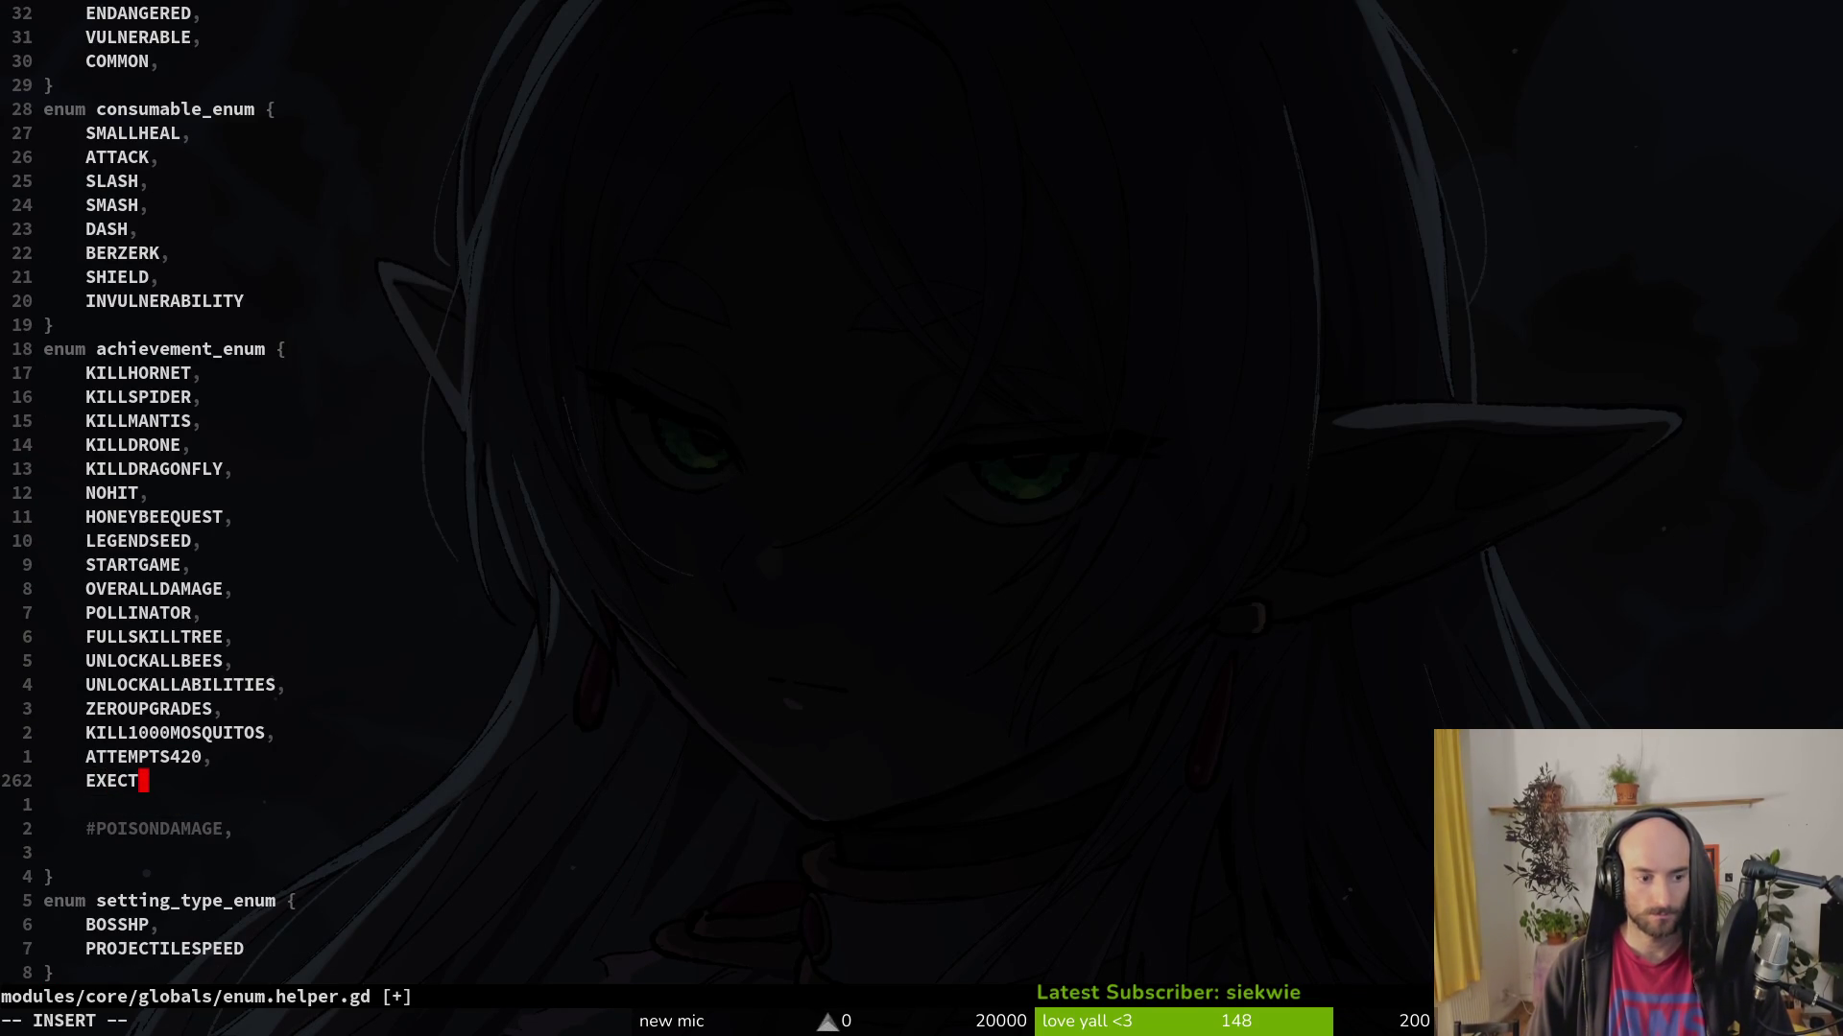
key("Escape")
type(":w")
key("Return")
type(":q")
key("Return")
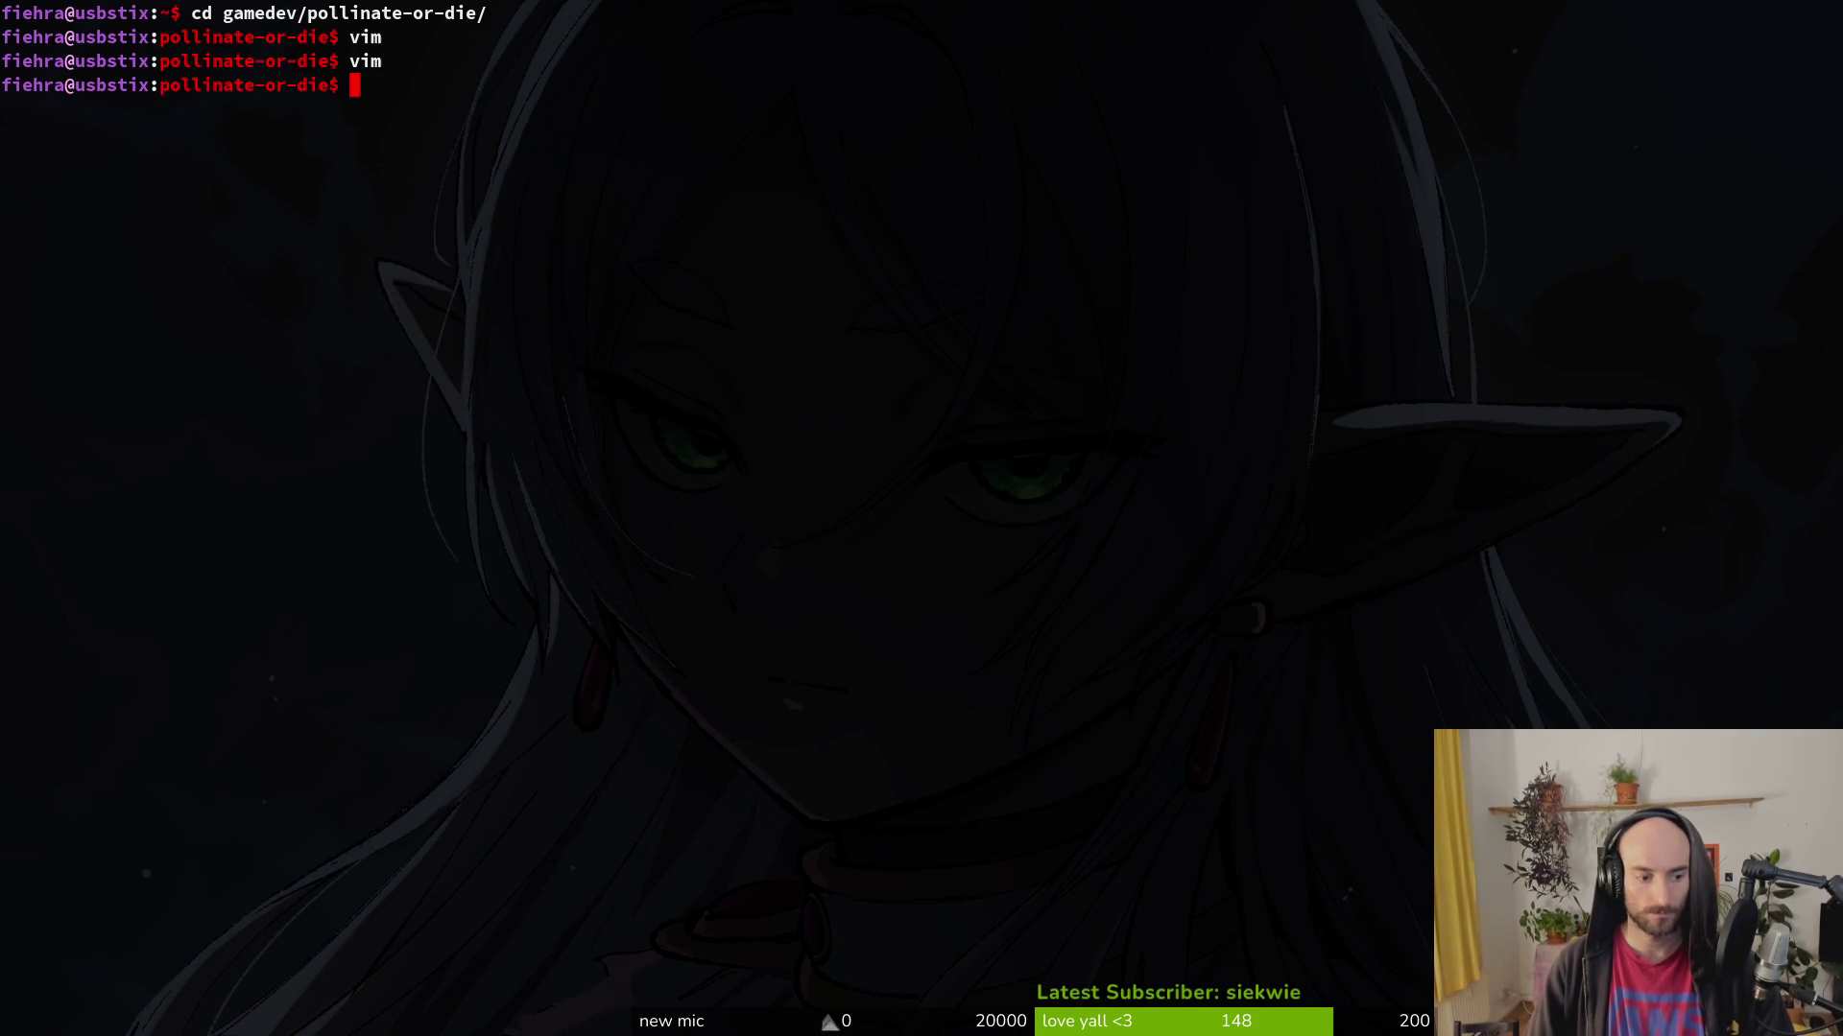
- Review changes in tig status and stage the changed translation files
type("tig status")
key("Return")
key("j")
key("j")
key("u")
key("u")
key("u")
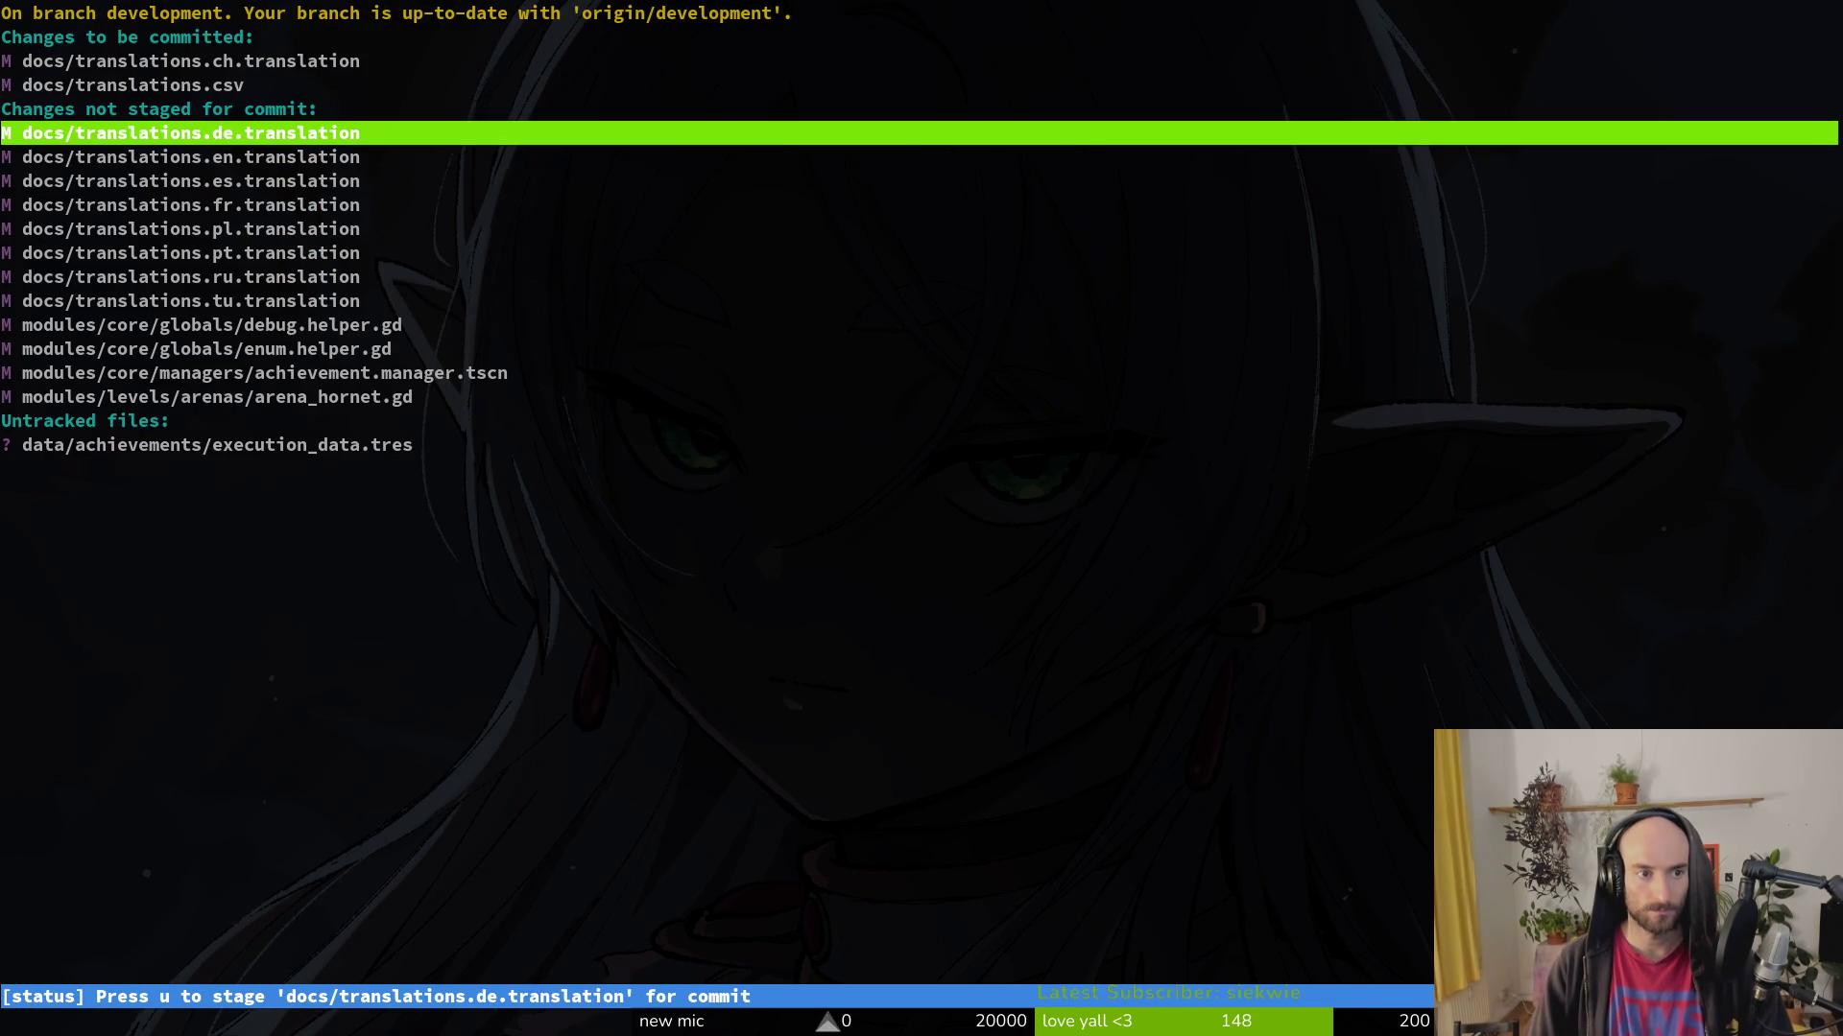
key("alt+Tab")
key("alt+Tab")
key("ctrl+c")
key("alt+Tab")
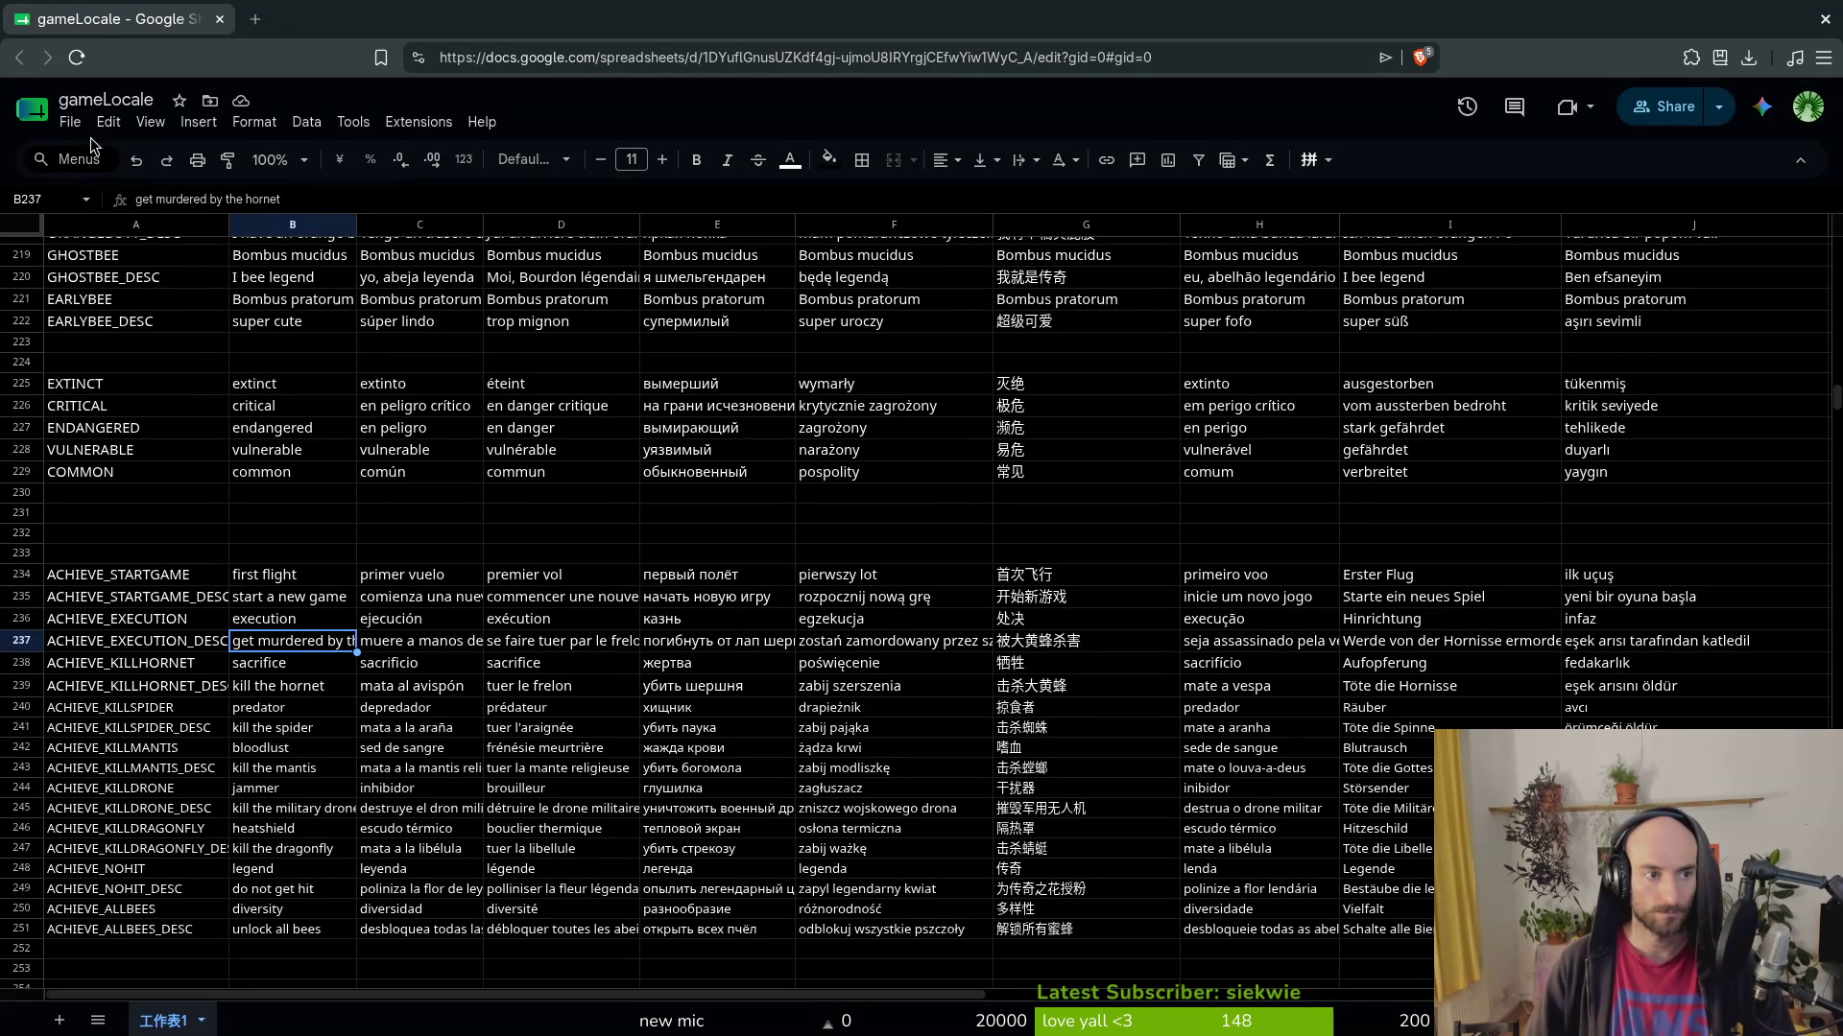
- Download the sheet as CSV, replacing translations.csv in the docs folder
left_click(70, 122)
mouse_move(173, 356)
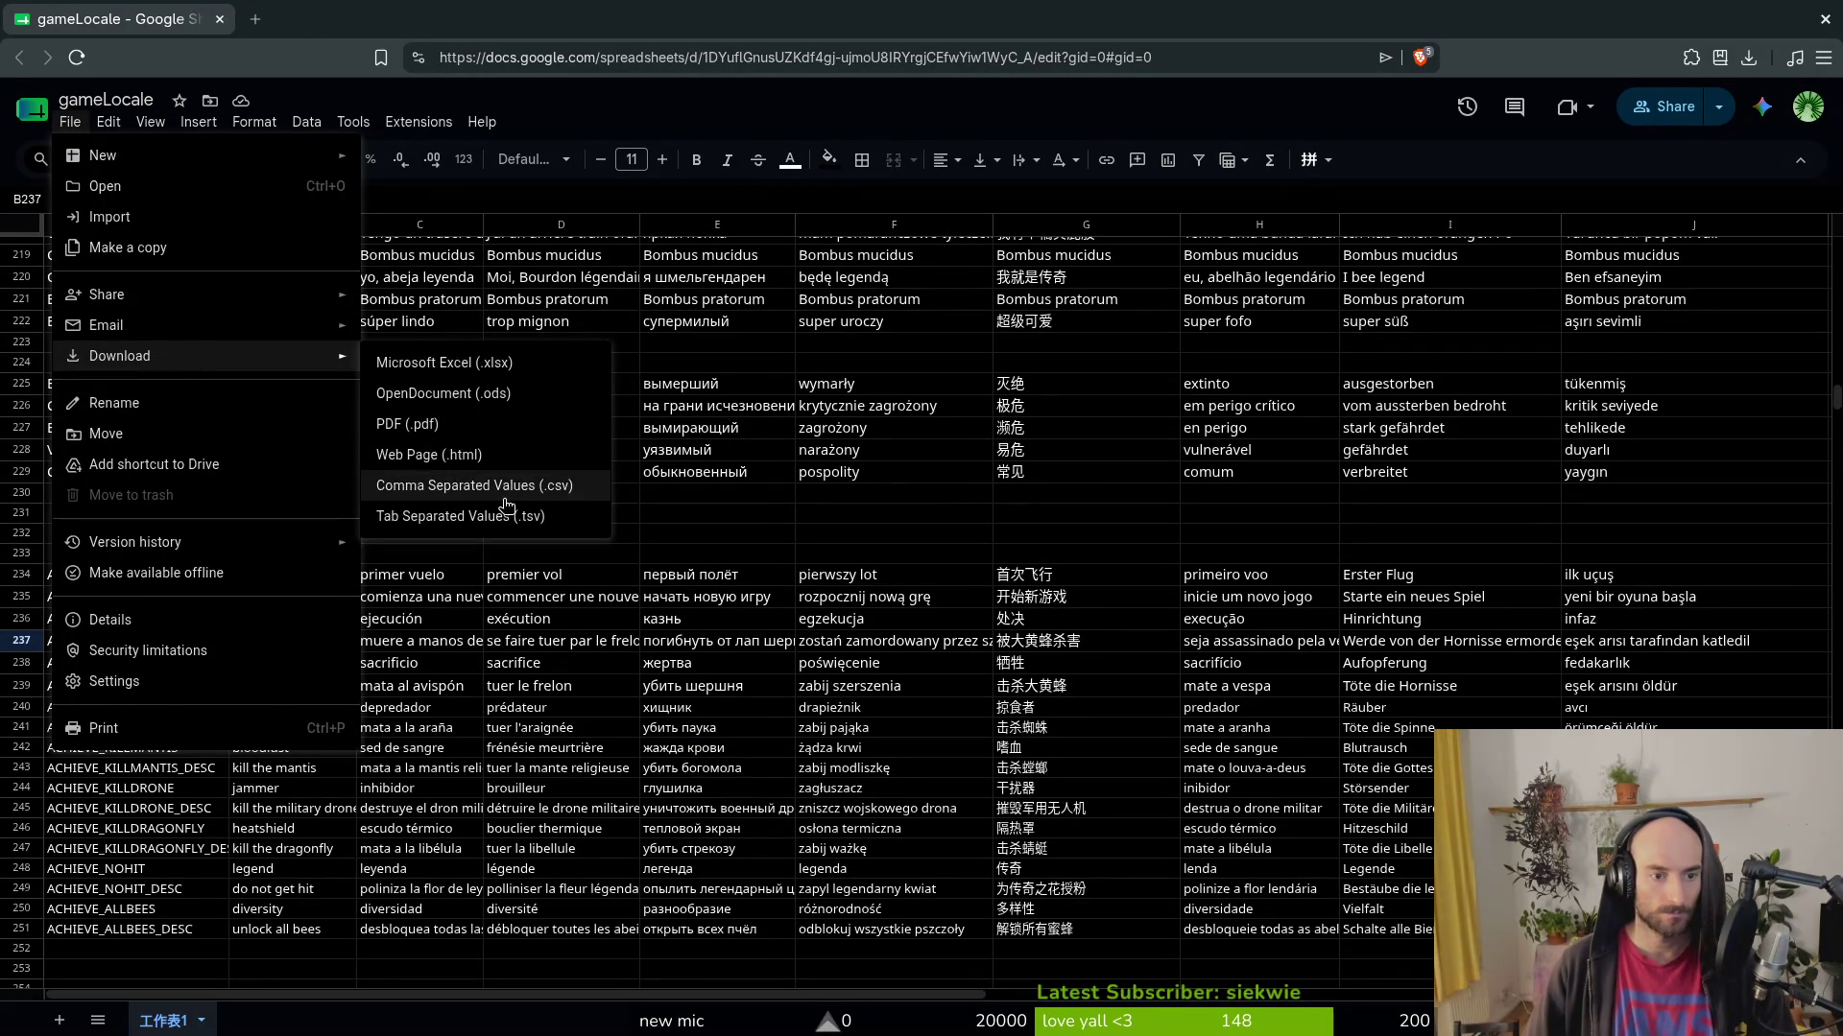
left_click(562, 495)
left_click(811, 413)
left_click(1268, 751)
left_click(1019, 565)
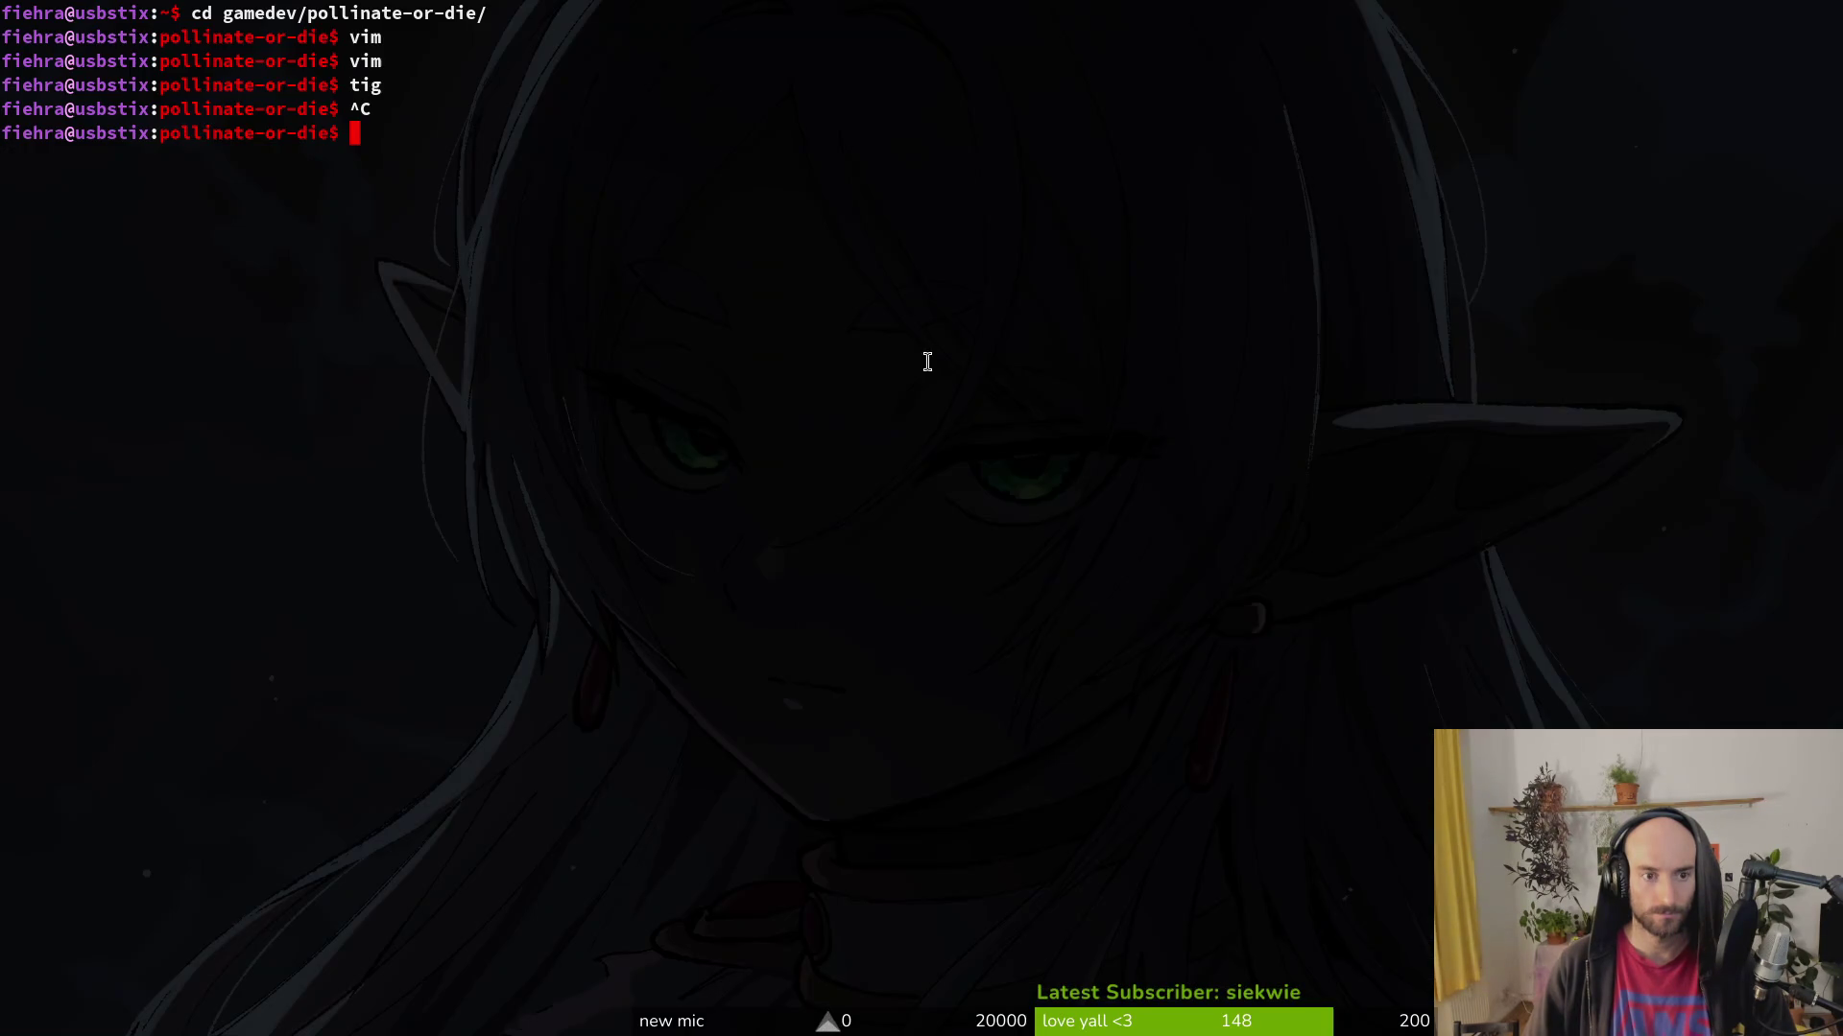
key("alt+Tab")
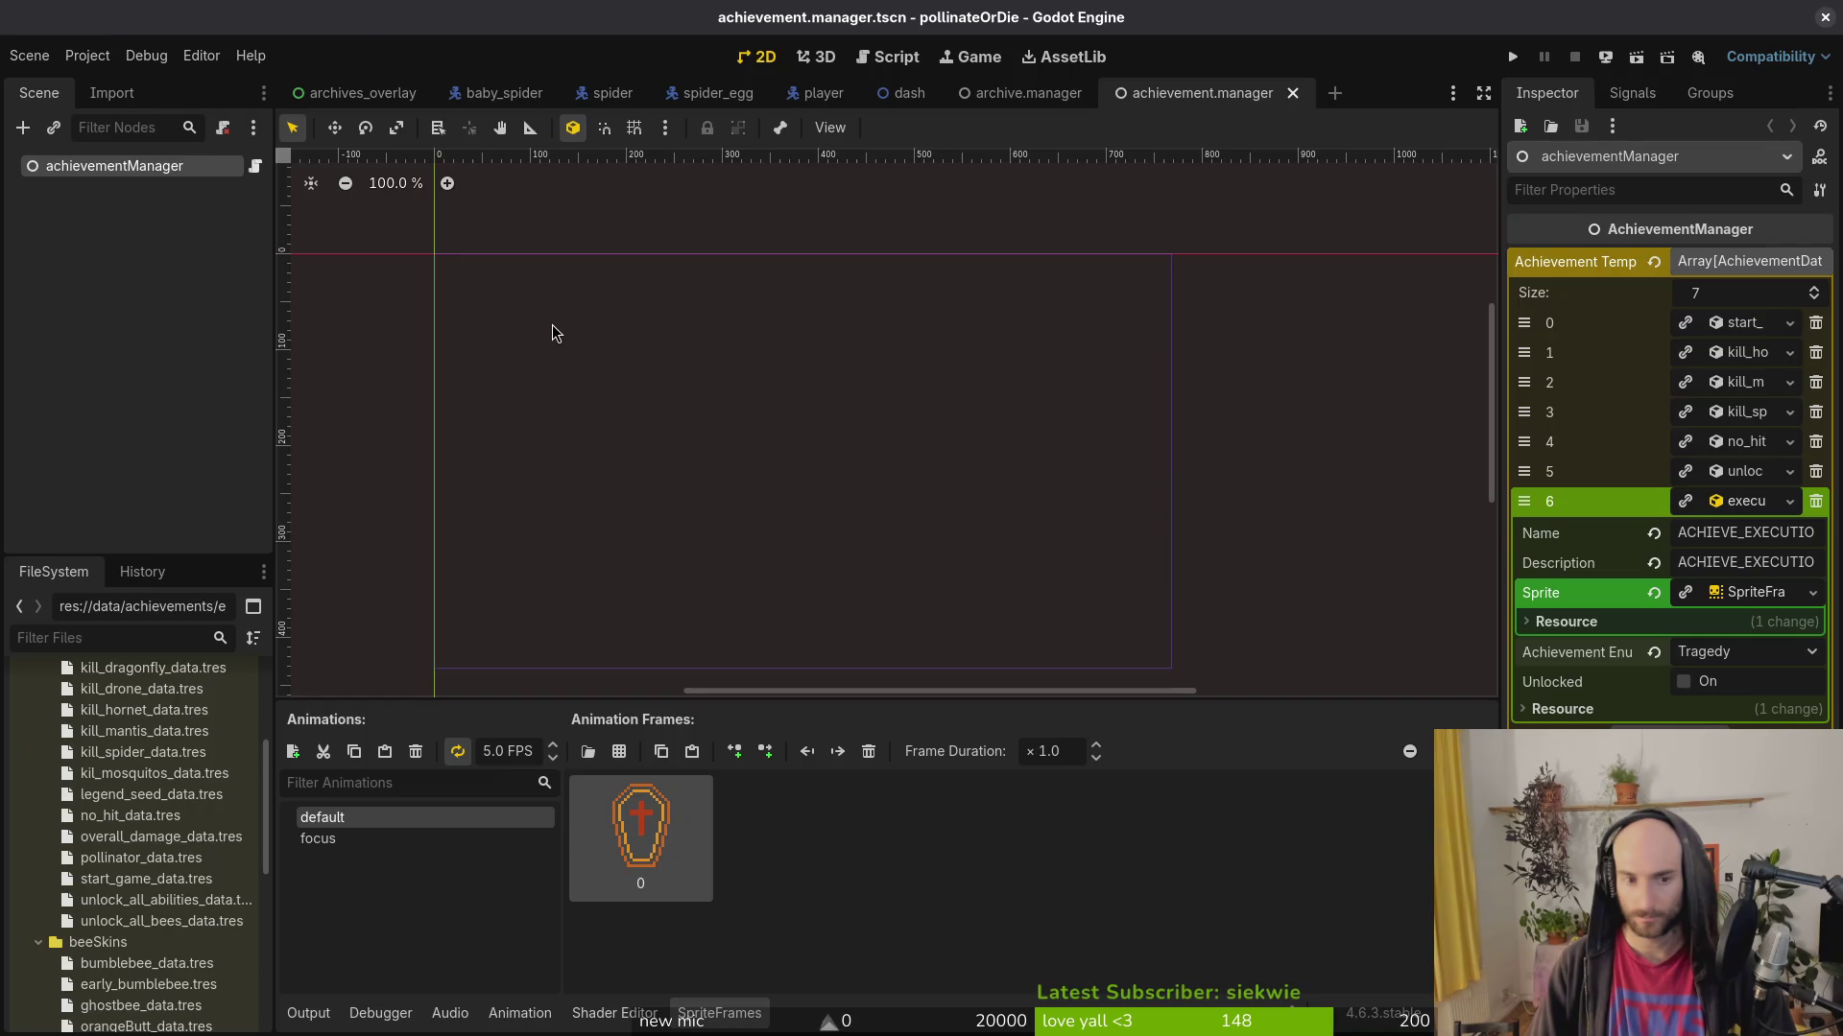
key("alt+Tab")
key("alt+Tab")
left_click(1670, 445)
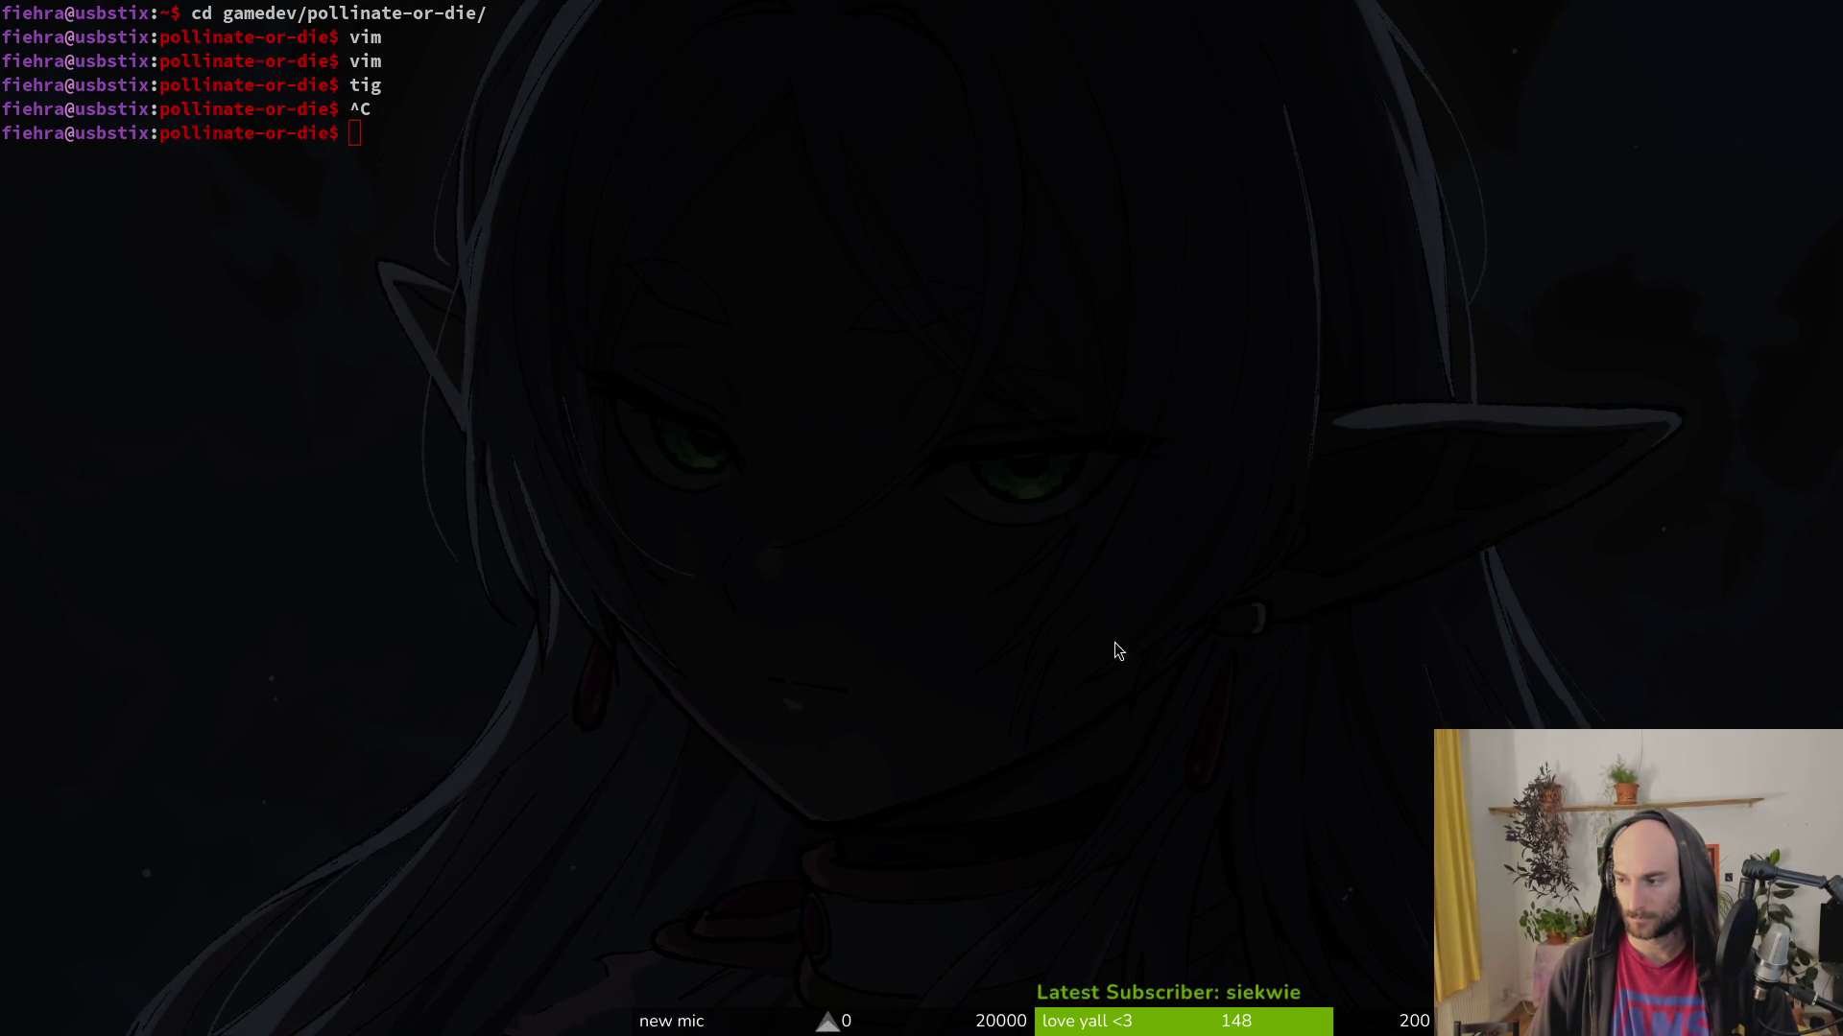
- In tig, stage the es, en, pt, fr and tu translation files
type("tig")
key("Return")
key("Down")
key("Down")
key("Down")
key("u")
key("Down")
key("Down")
key("u")
key("Down")
key("u")
key("Down")
key("u")
key("Down")
key("Up")
key("Up")
key("Up")
key("Up")
key("u")
key("u")
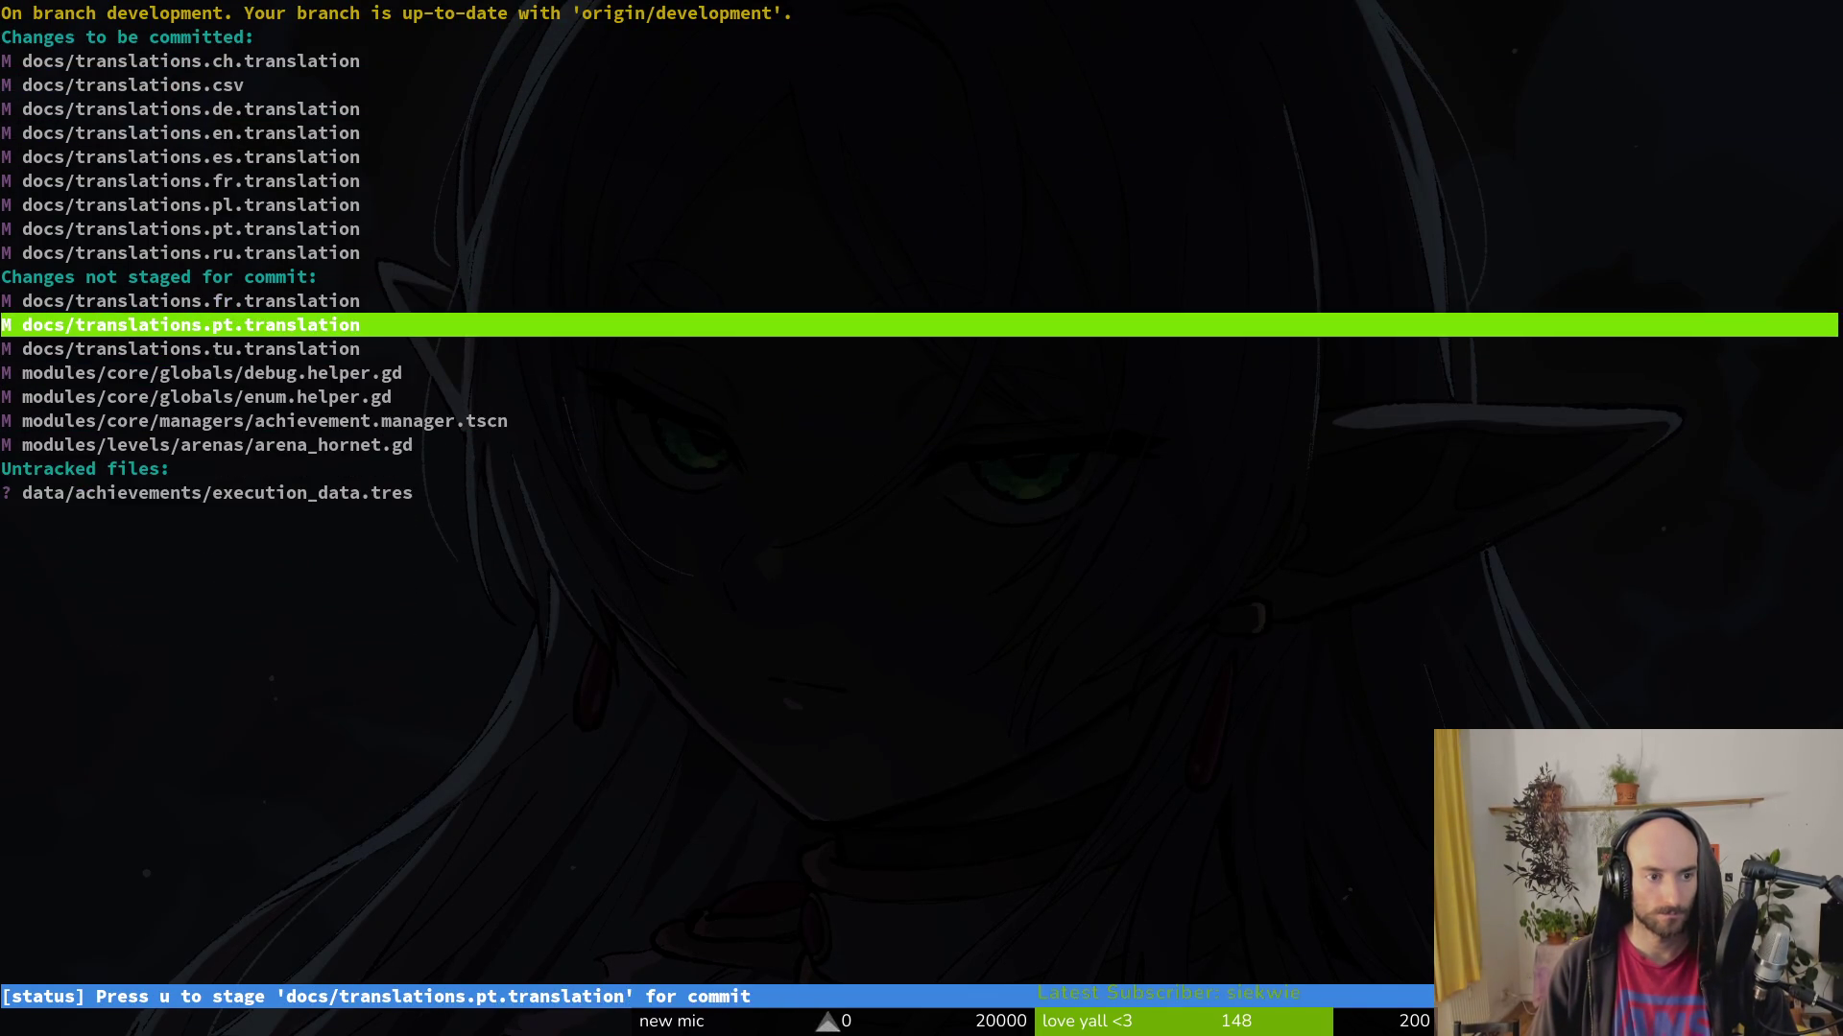
key("u")
key("Up")
key("u")
key("Down")
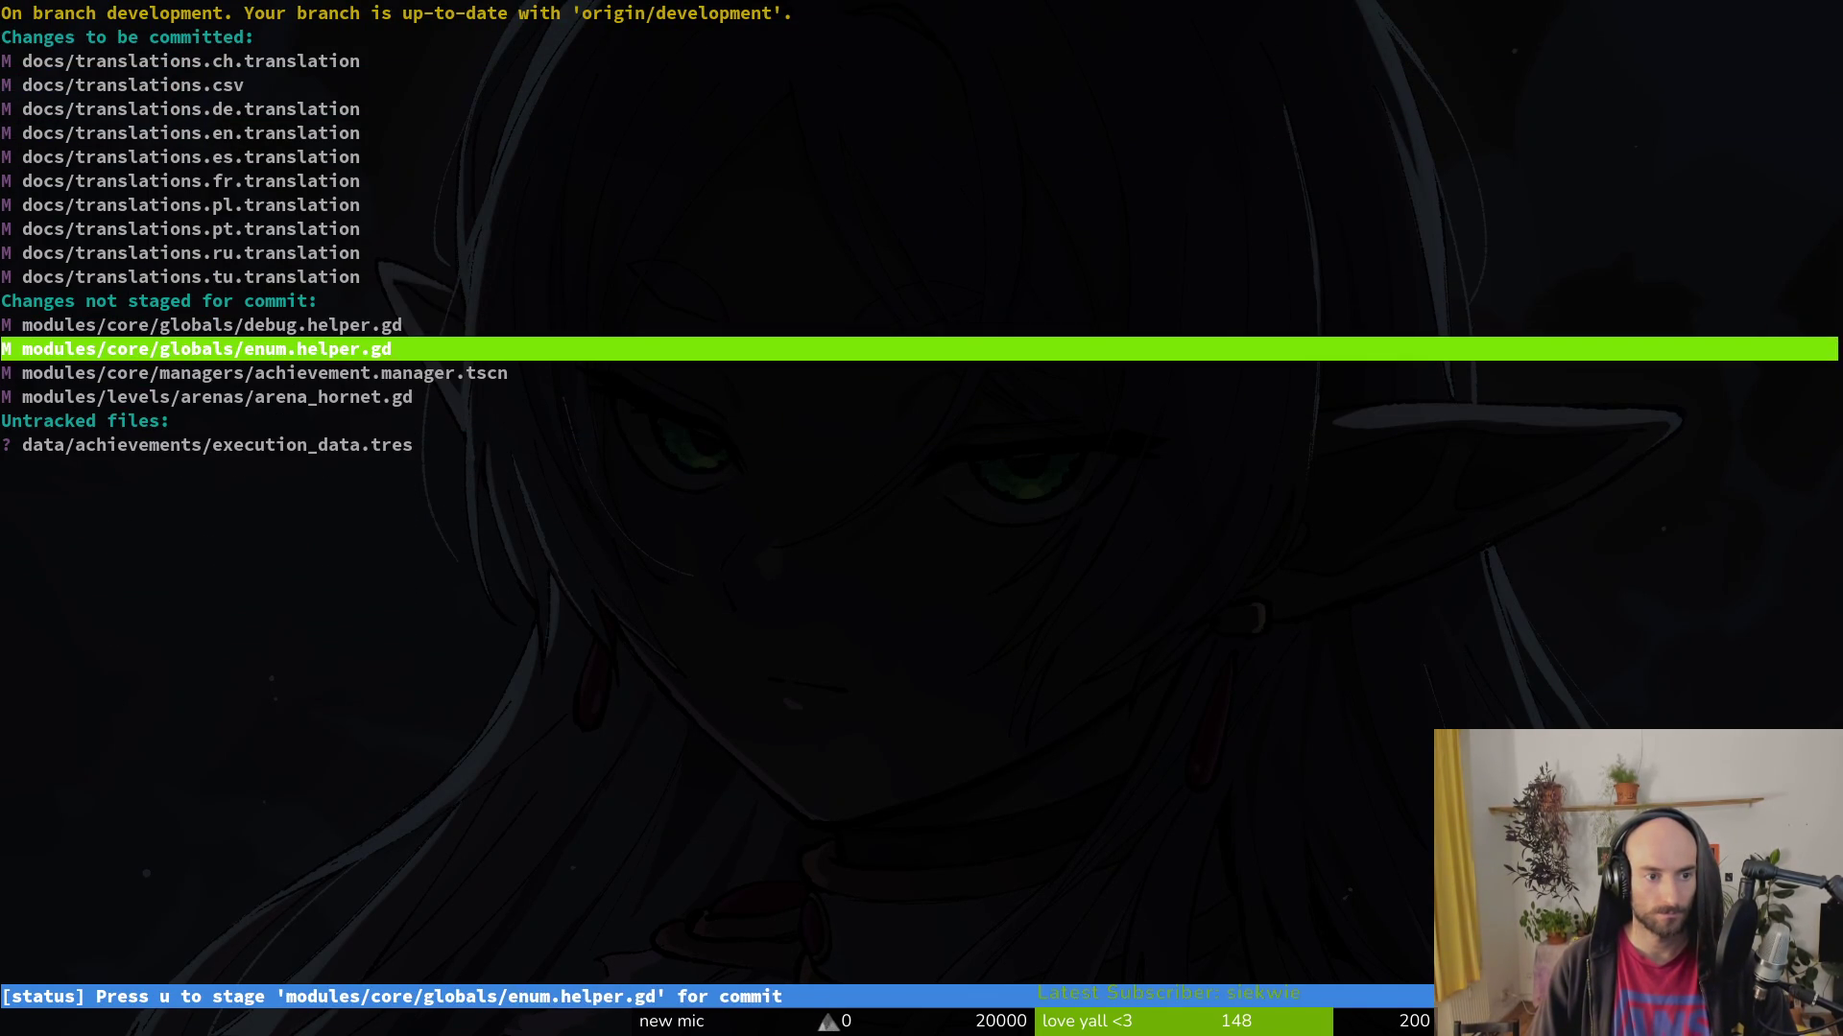
- Stage enum.helper.gd, the achievement manager scene, execution_data.tres and the hornet arena script
key("u")
key("Down")
key("Return")
key("u")
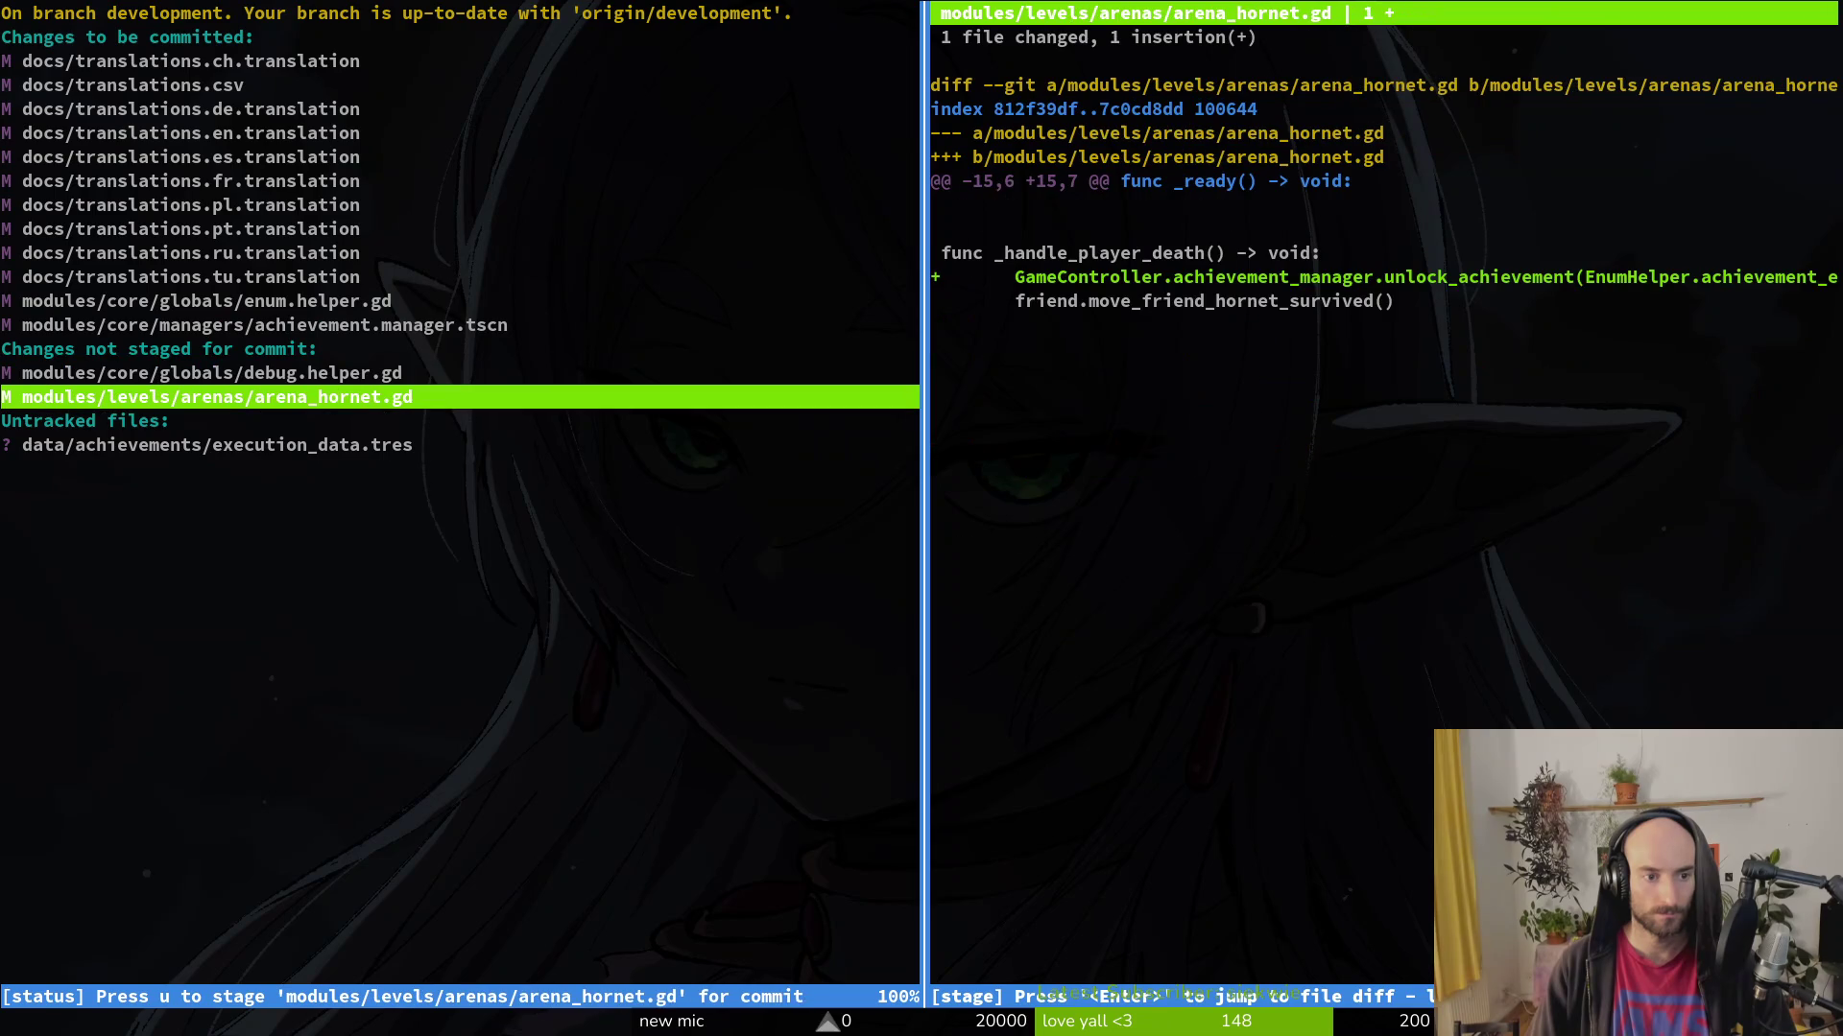
key("u")
key("Down")
key("Down")
key("u")
key("Up")
key("Up")
key("Up")
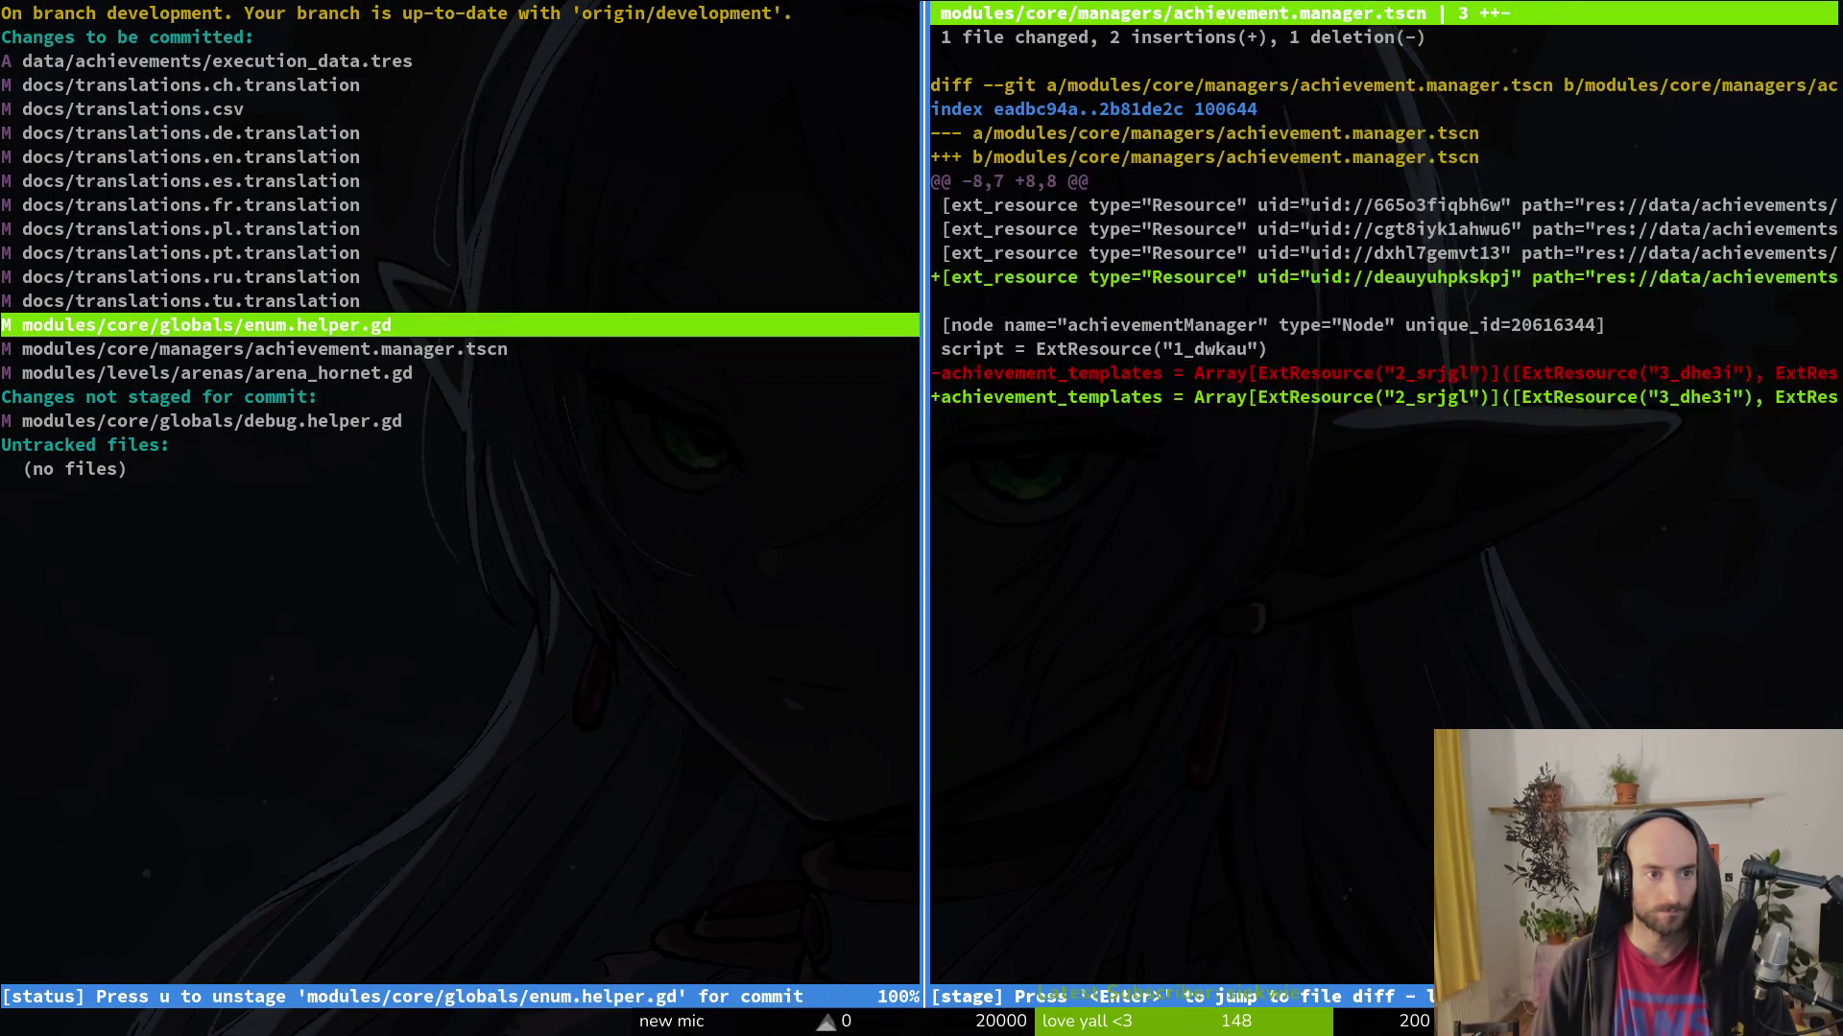
key("Up")
key("Up")
key("Up")
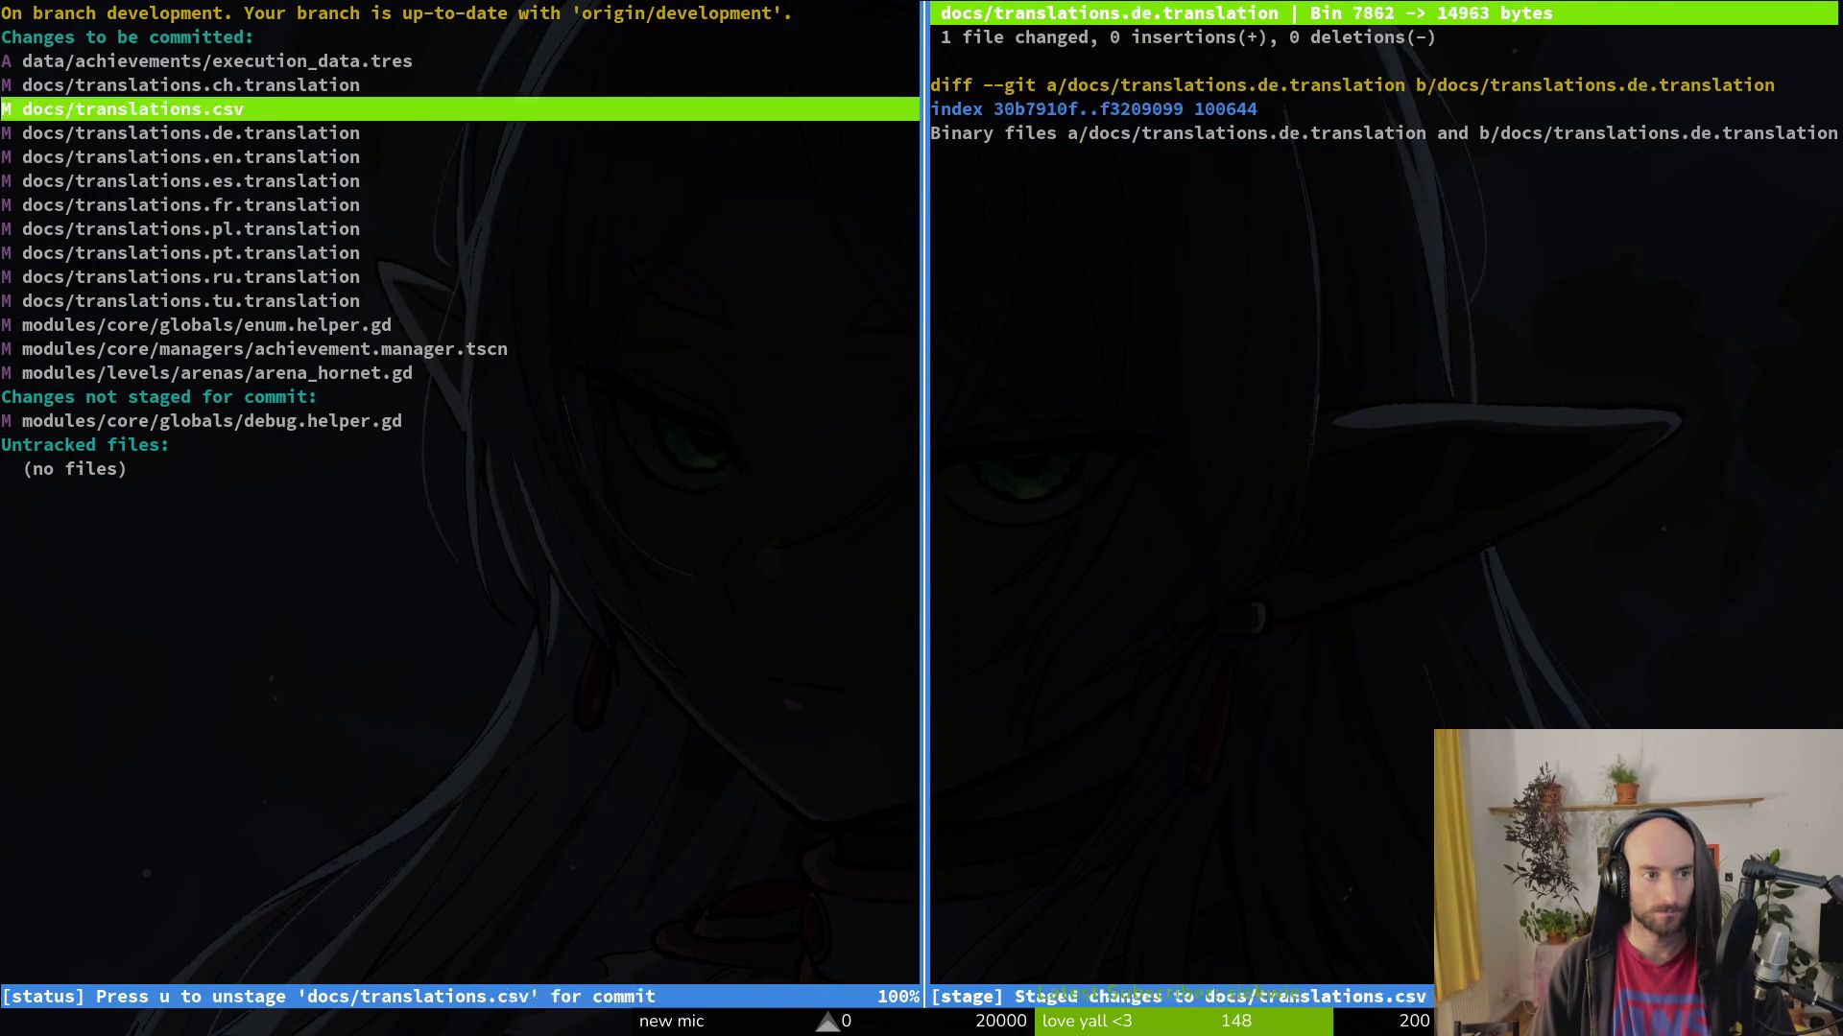
- Commit the staged changes as "added execution achievement and more translations"
type("qgit commit -m \"added ")
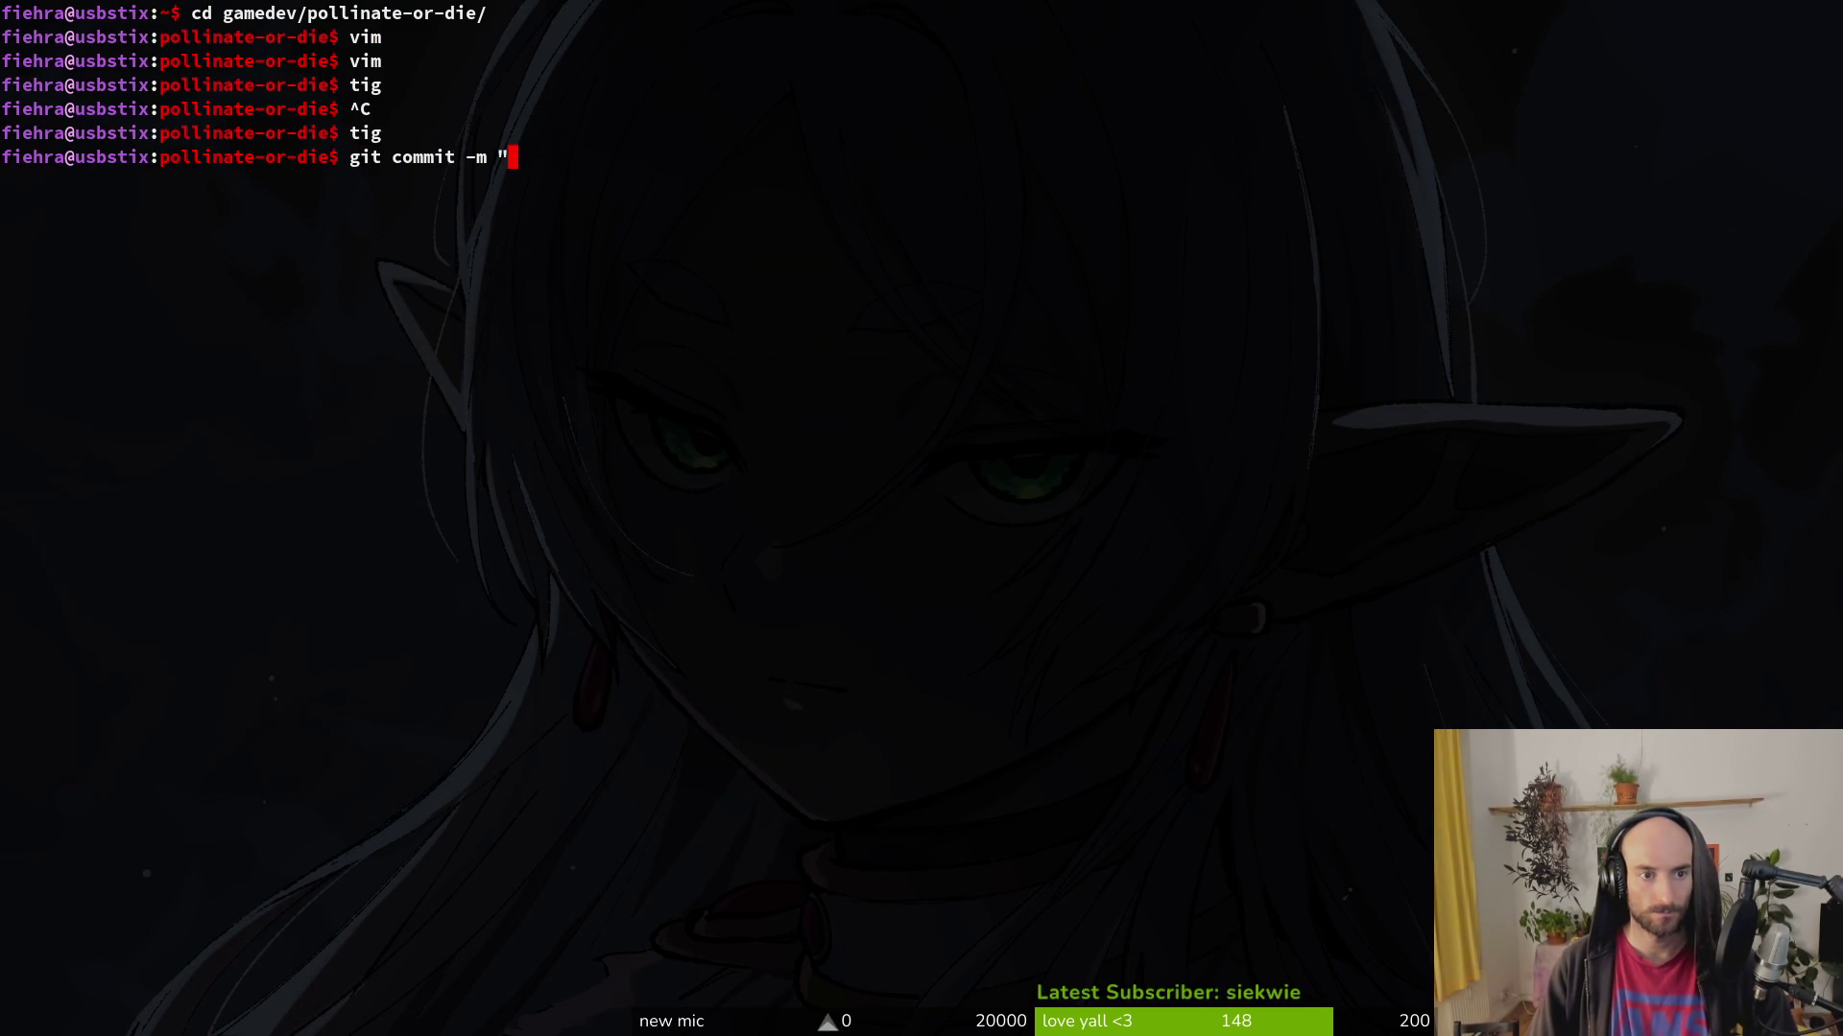
type("exectu")
key("BackSpace")
key("BackSpace")
type("ution ac")
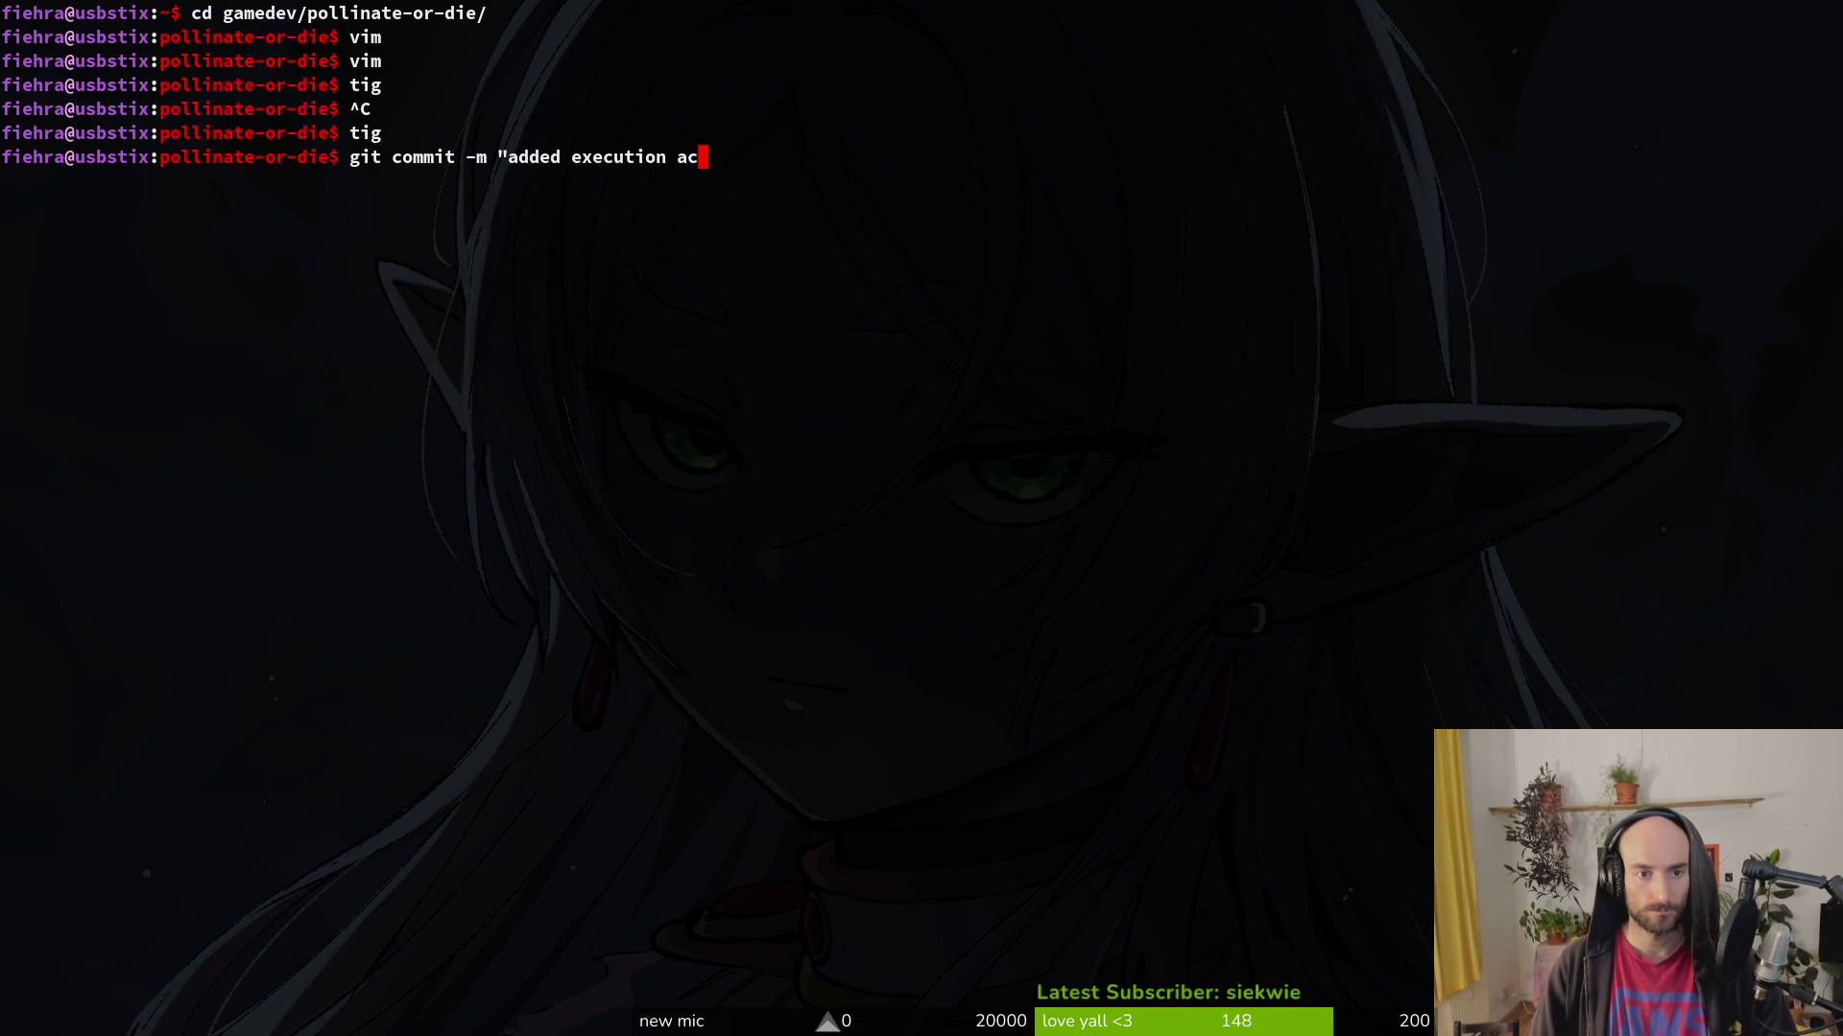
type("hievement and more translaiton")
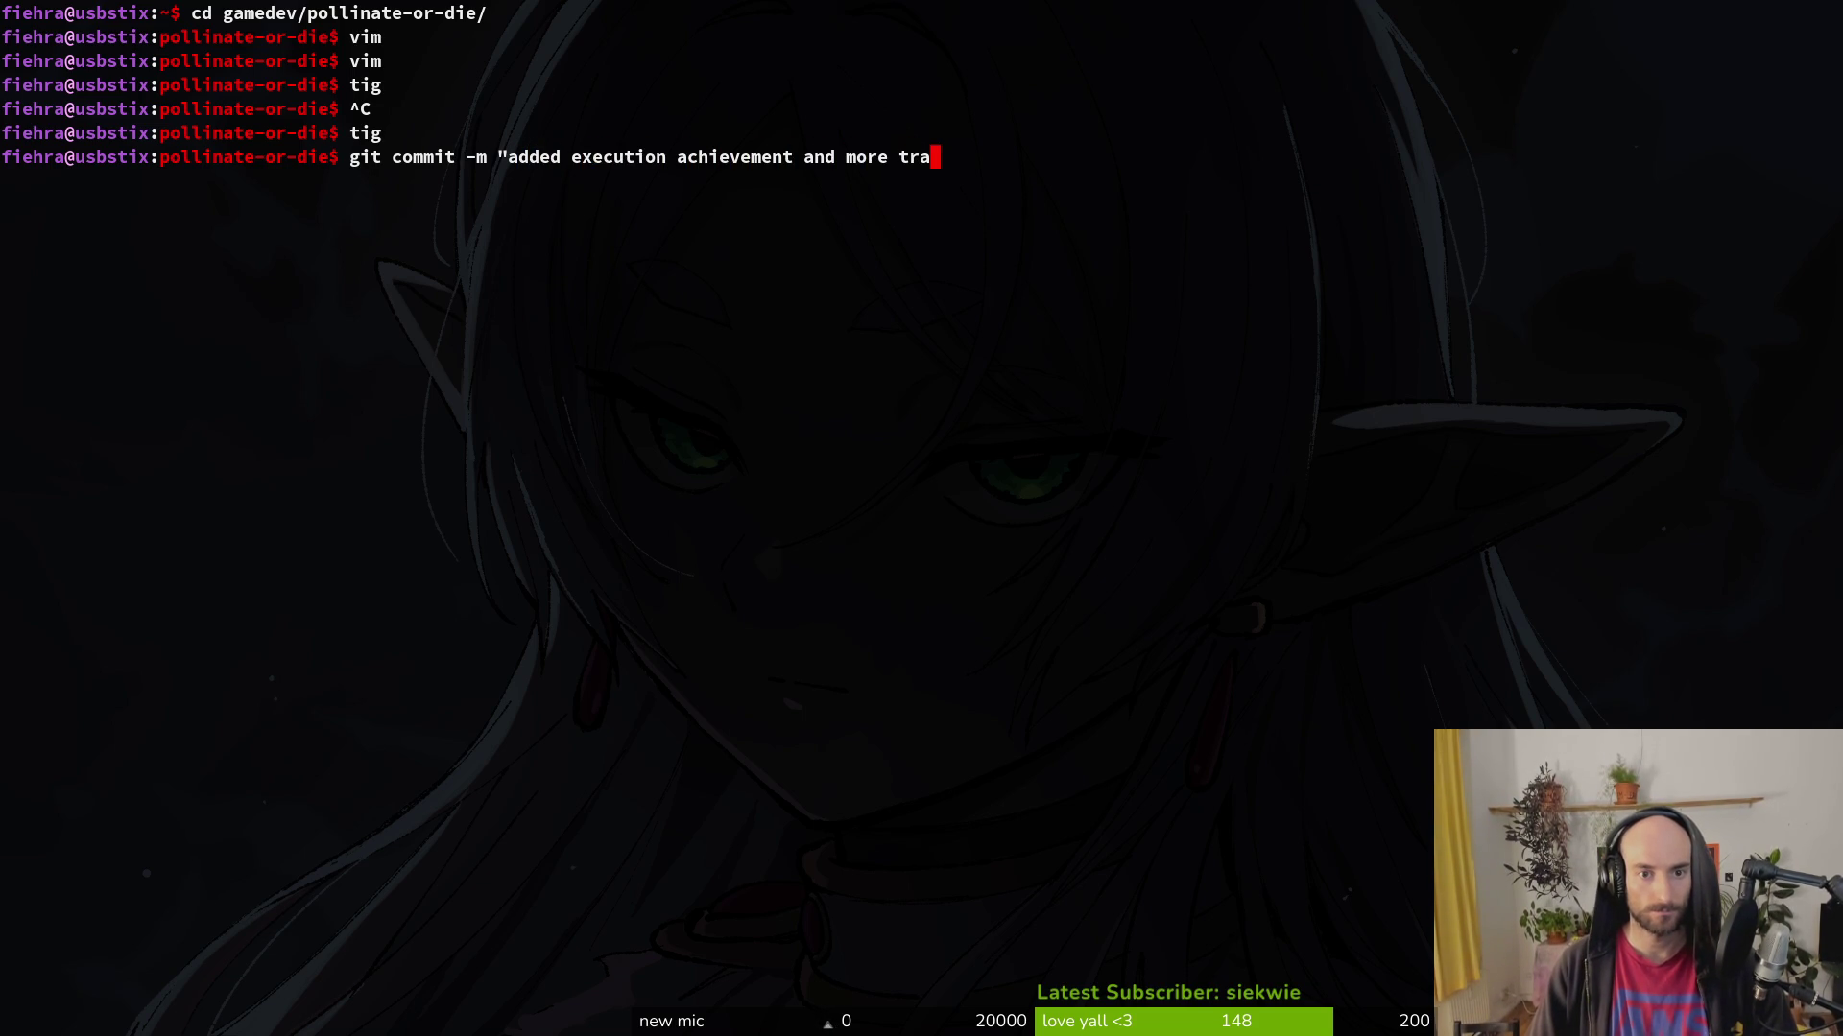
key("BackSpace")
key("BackSpace")
key("BackSpace")
type("tions\"")
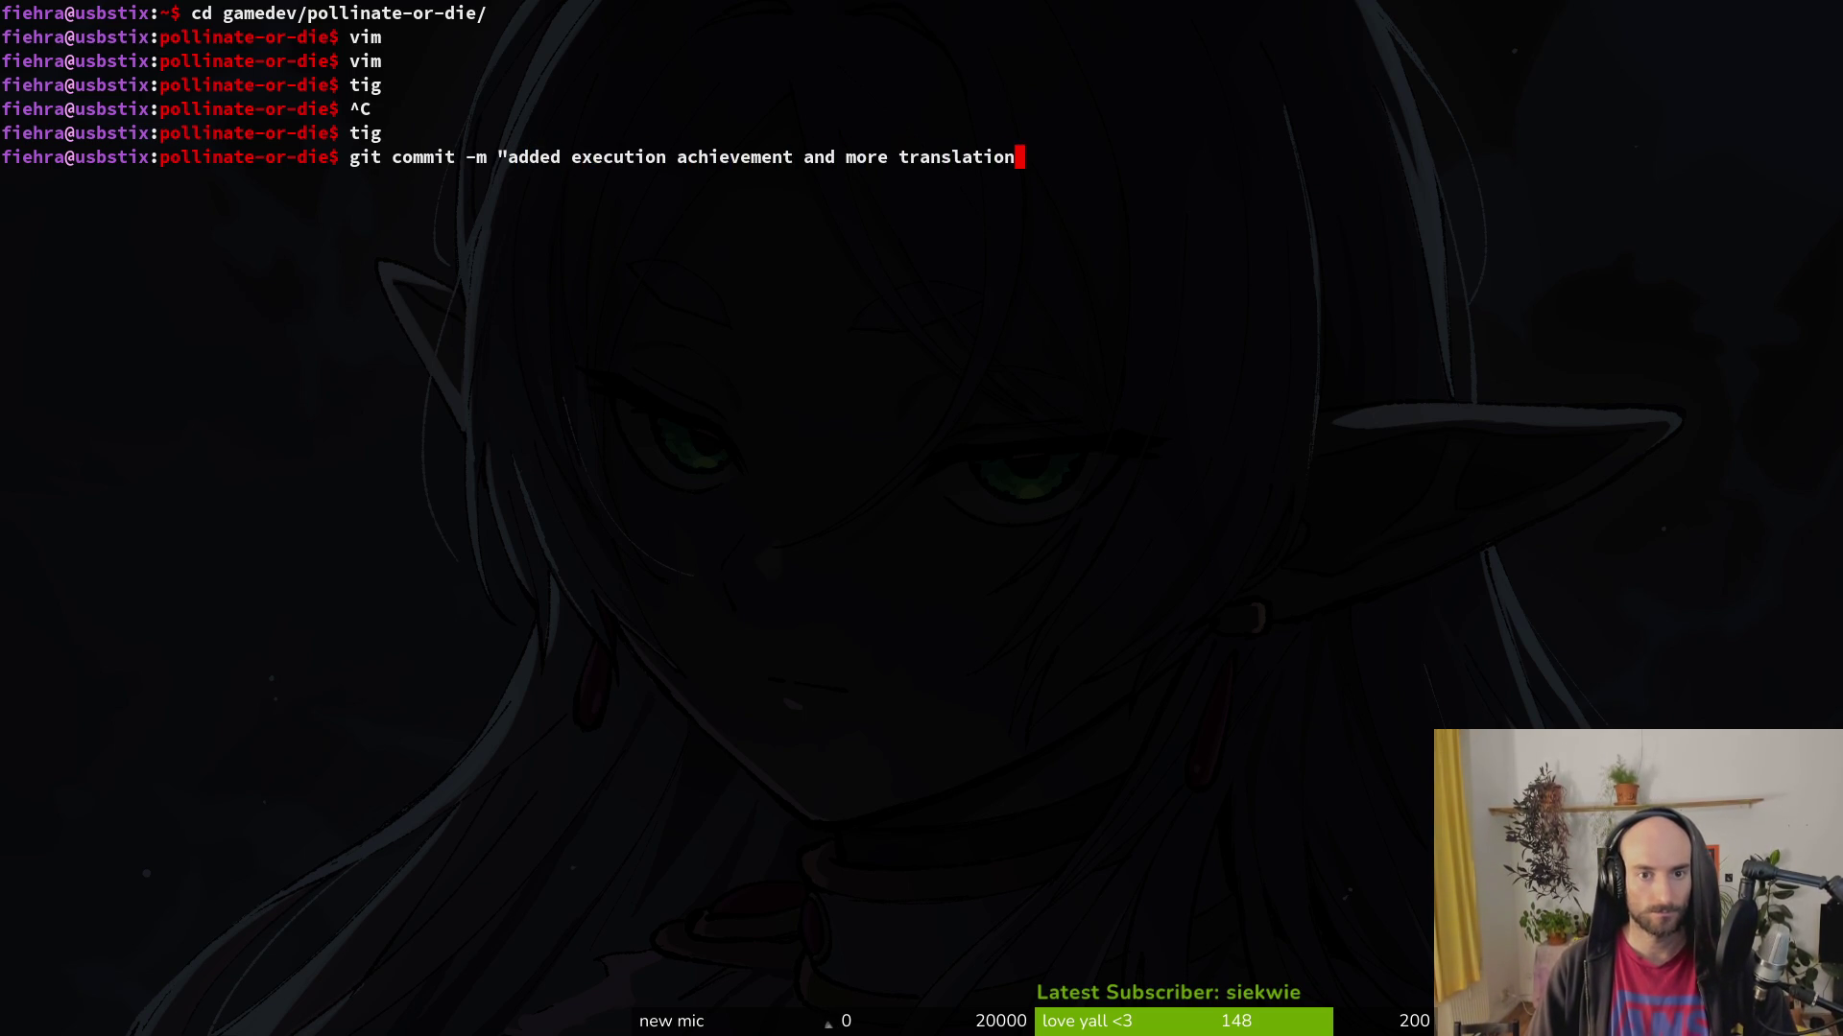
key("Return")
- Push the commit to the development branch on origin
type("git push")
key("Return")
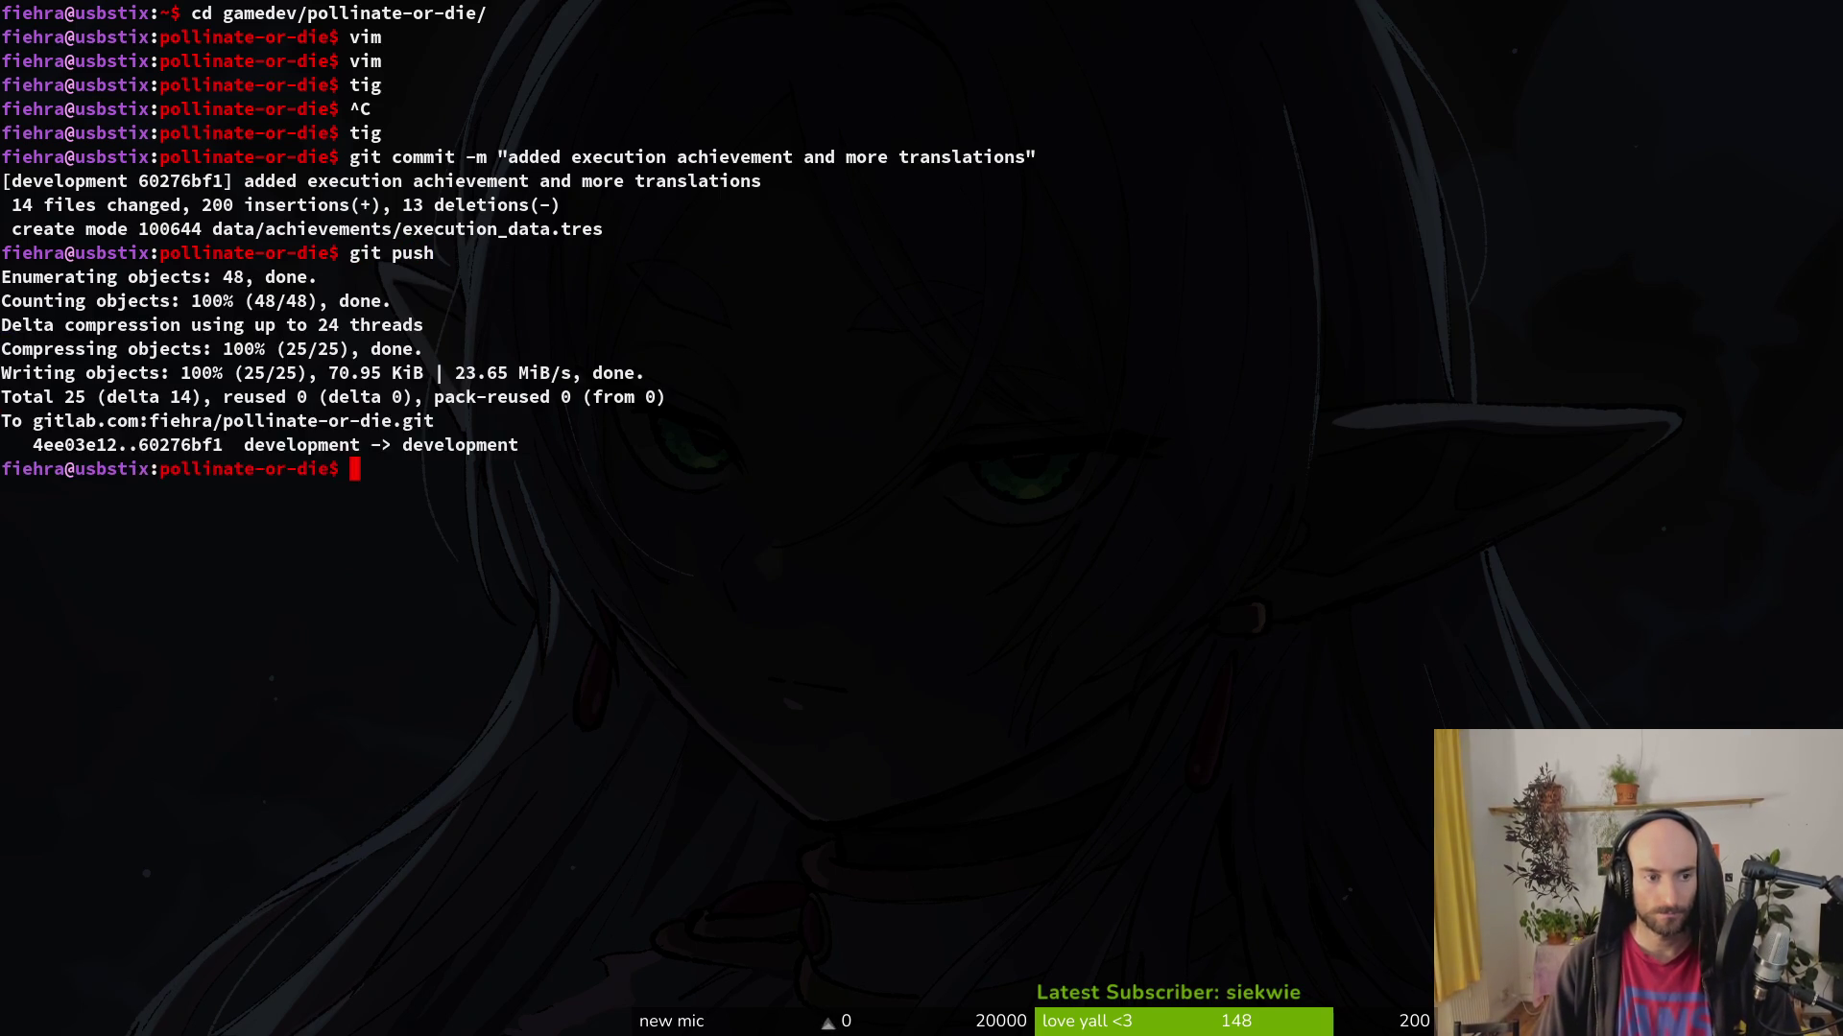
key("alt+Tab")
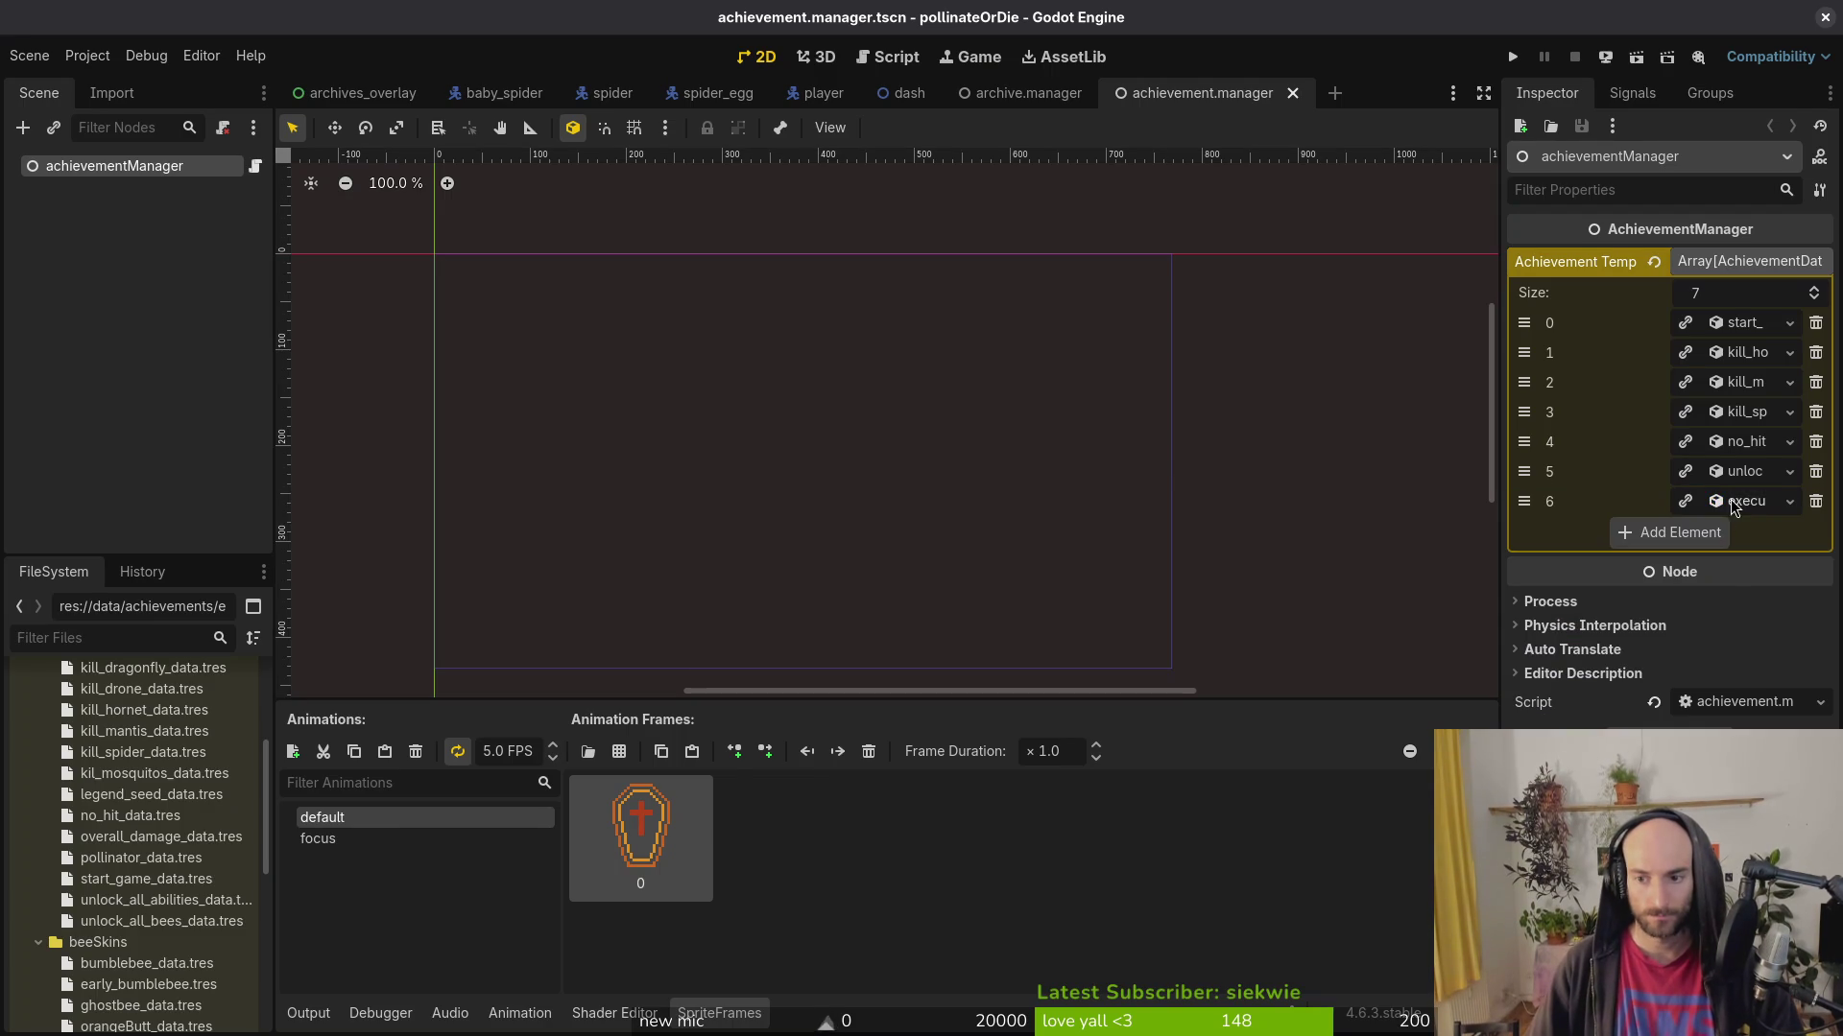
- Close the baby_spider, spider and remaining open scene tabs
left_click(566, 379)
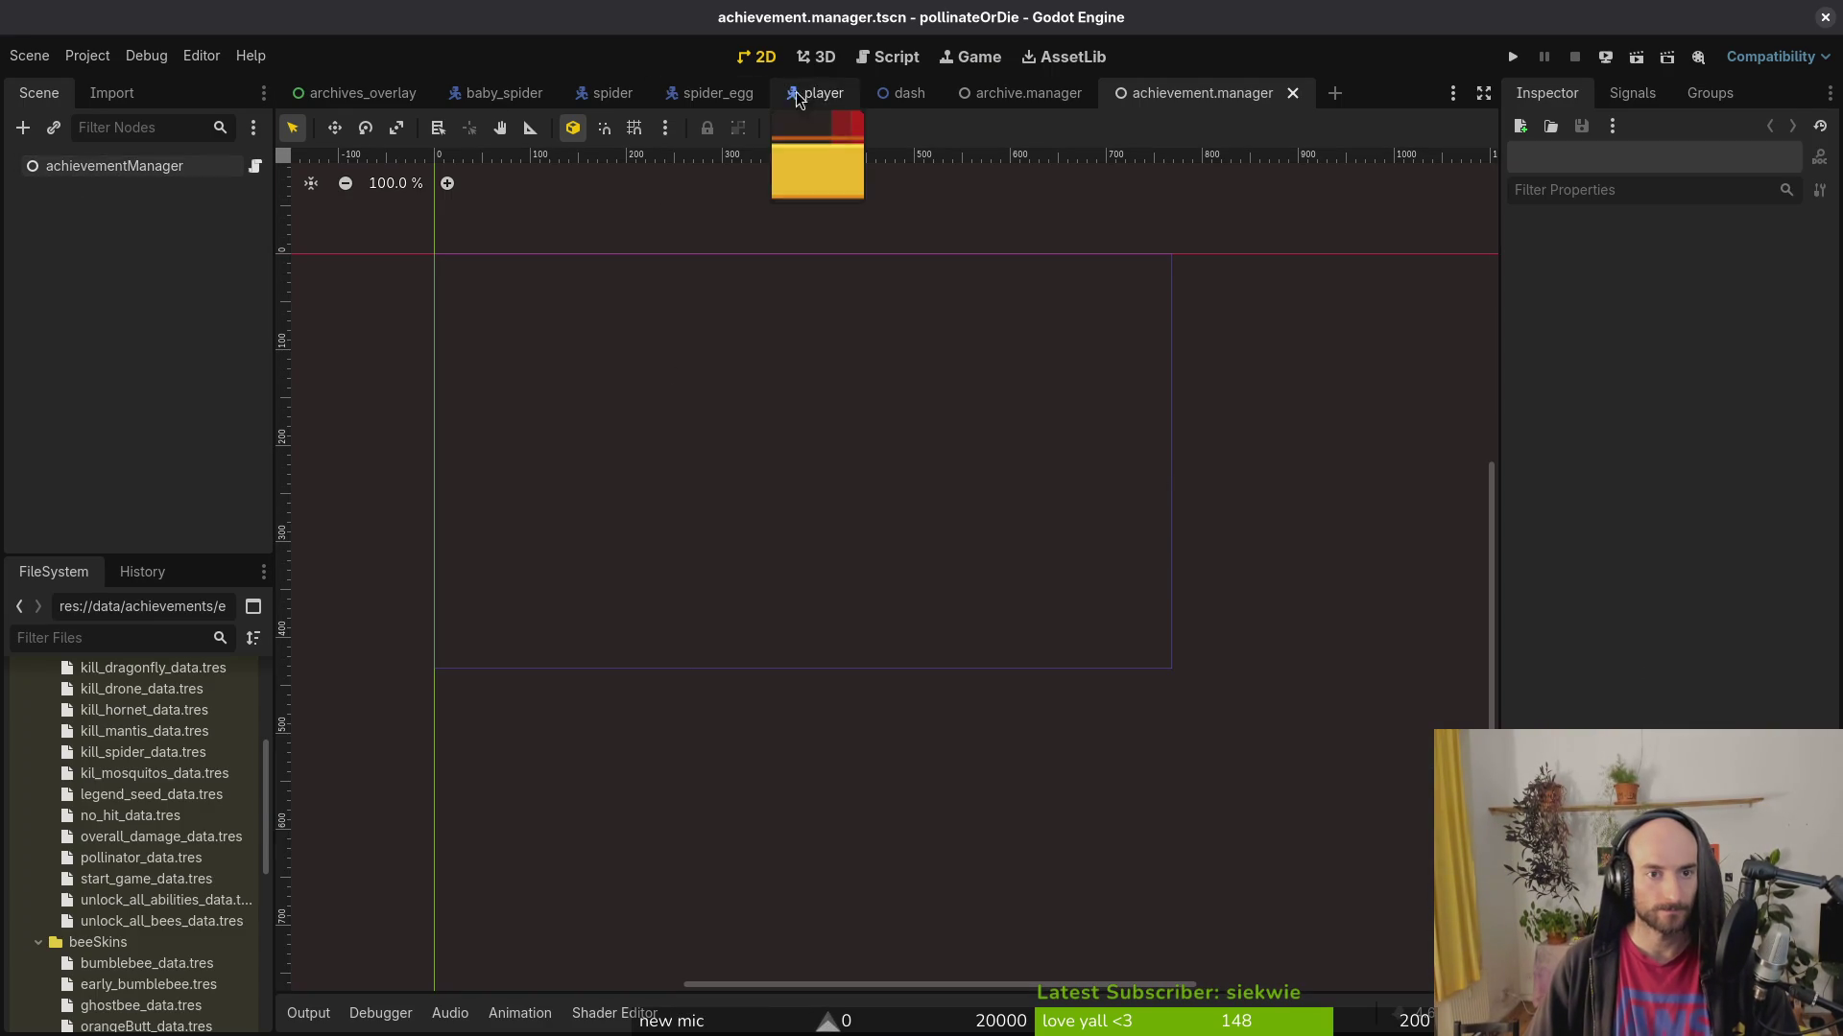
middle_click(496, 93)
middle_click(496, 93)
middle_click(497, 93)
middle_click(496, 93)
middle_click(496, 93)
middle_click(478, 95)
middle_click(478, 95)
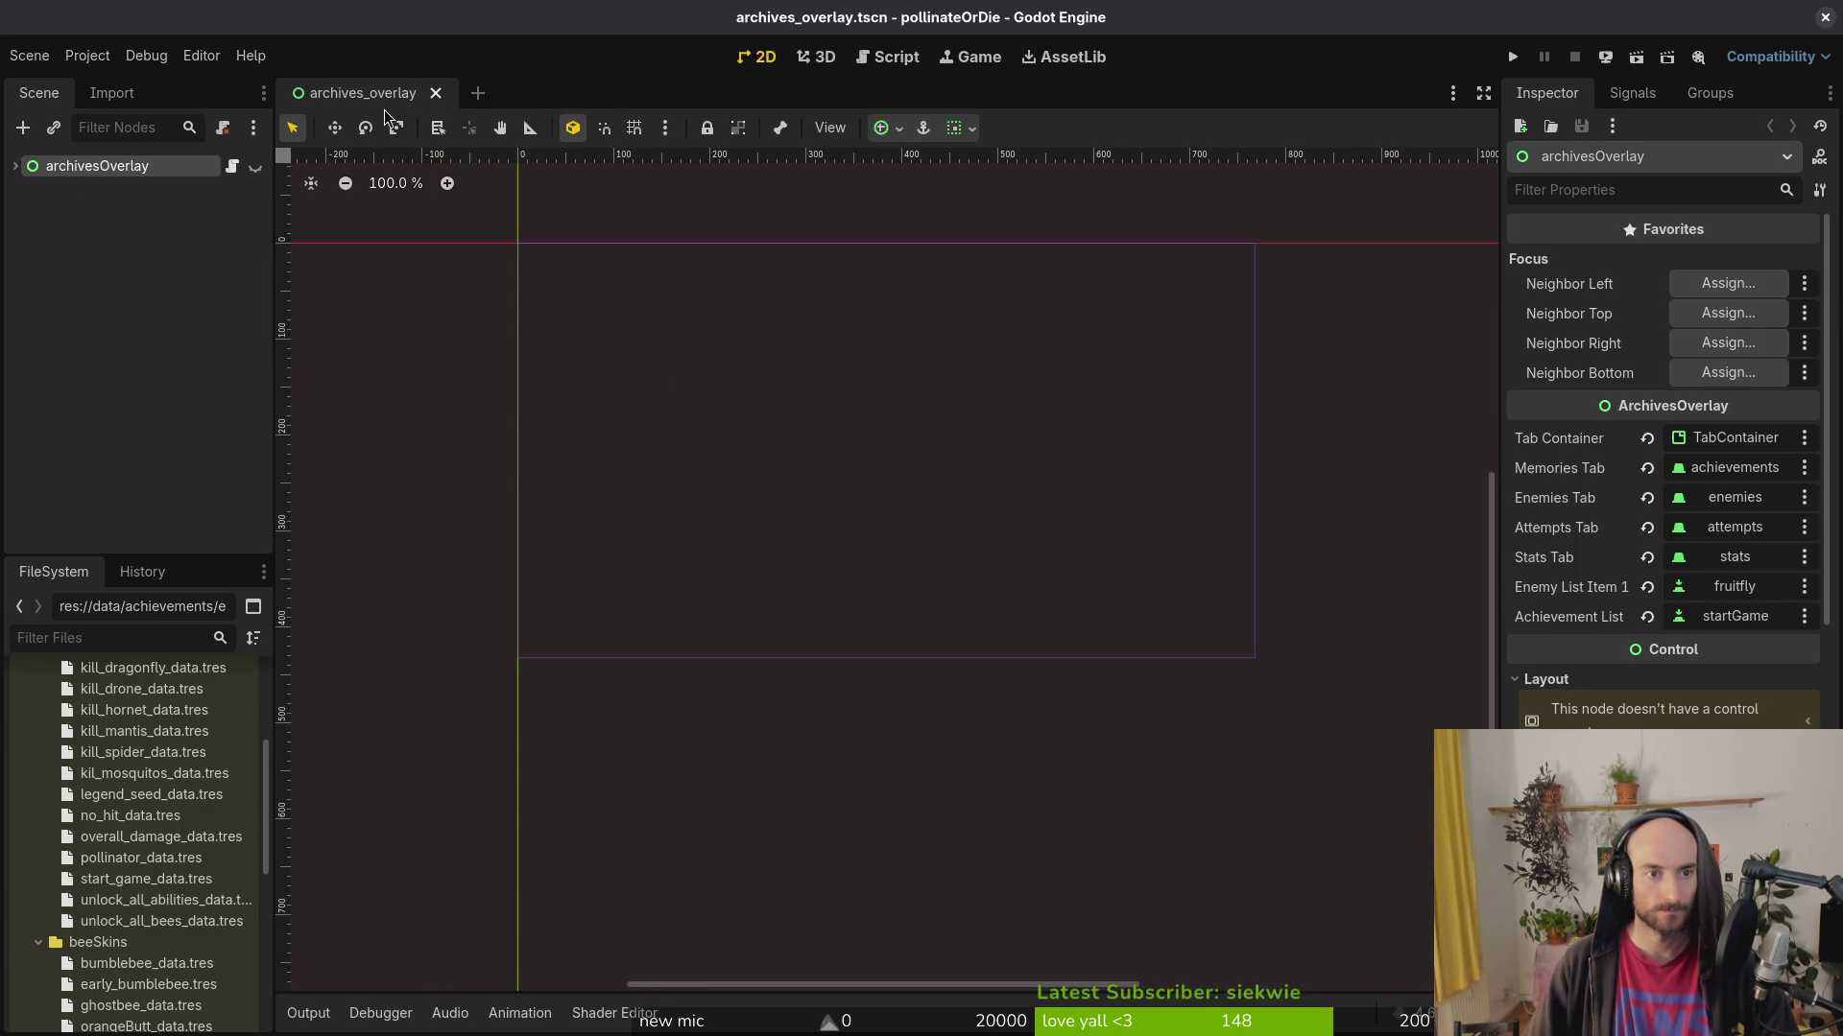
middle_click(355, 93)
- Close the new User Interface scene without saving it, leaving one empty scene
left_click(29, 54)
key("Escape")
left_click(98, 273)
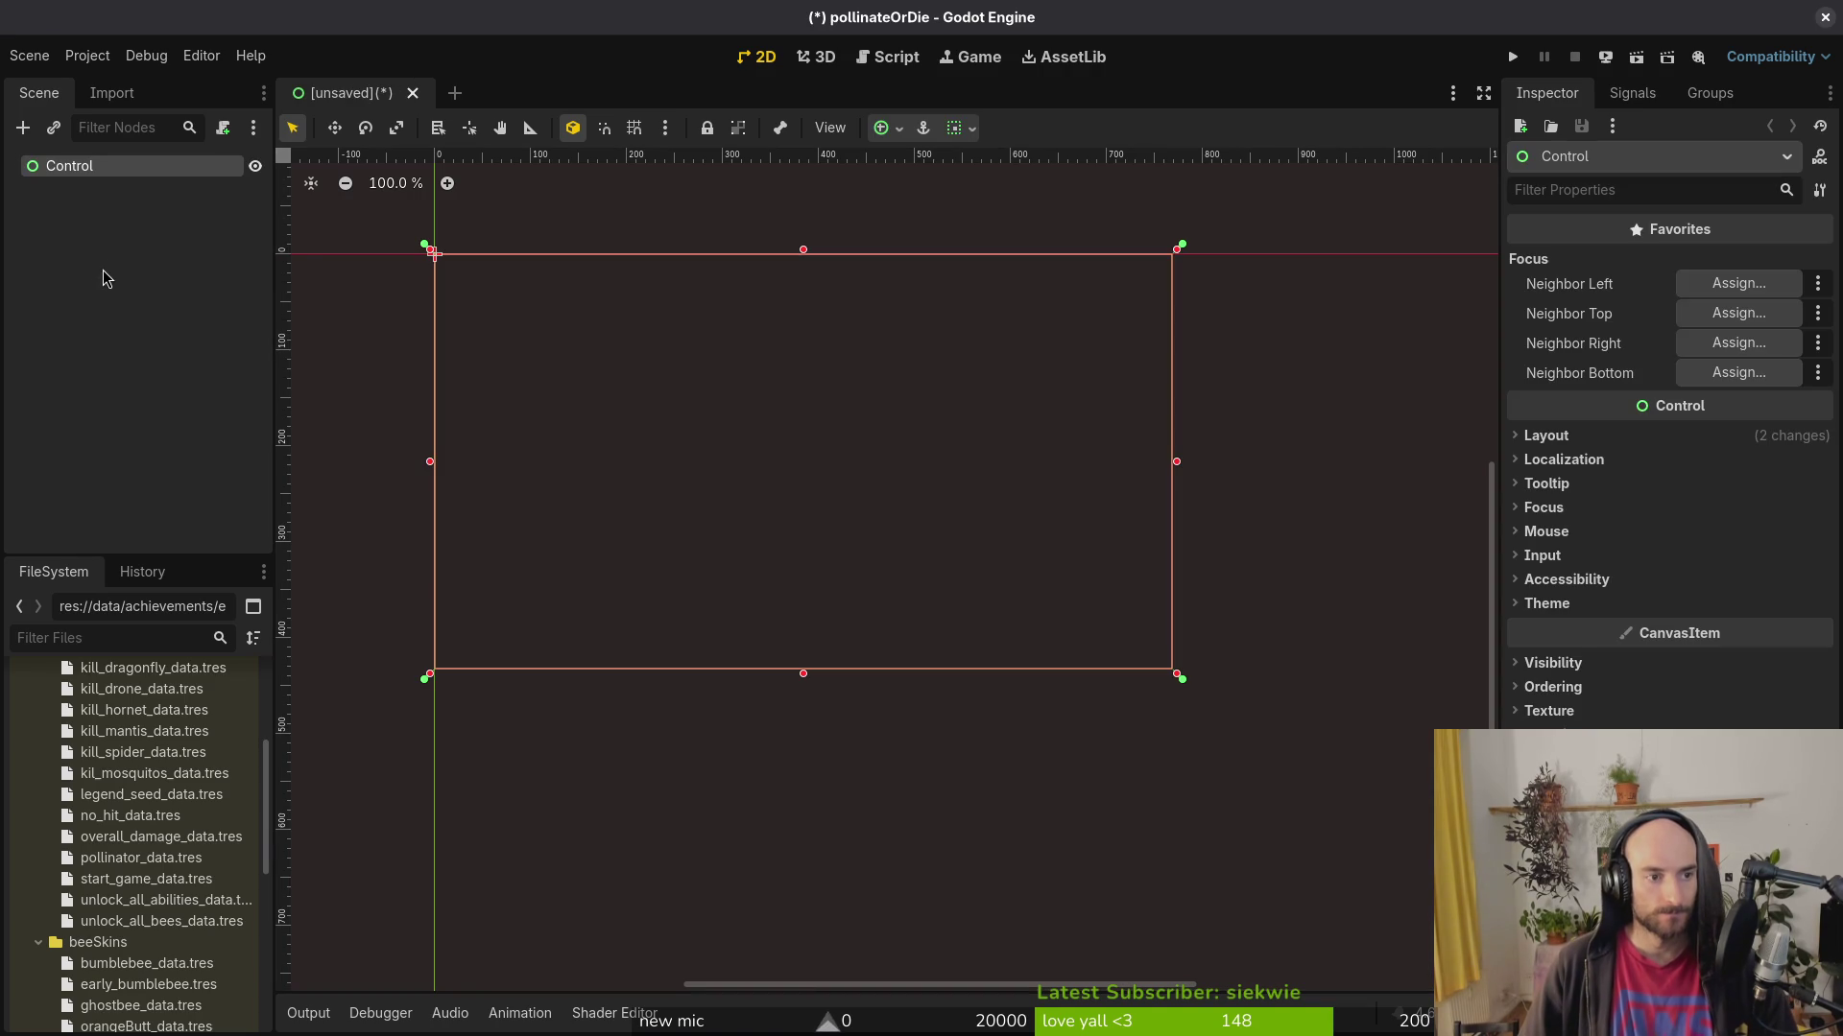
middle_click(393, 93)
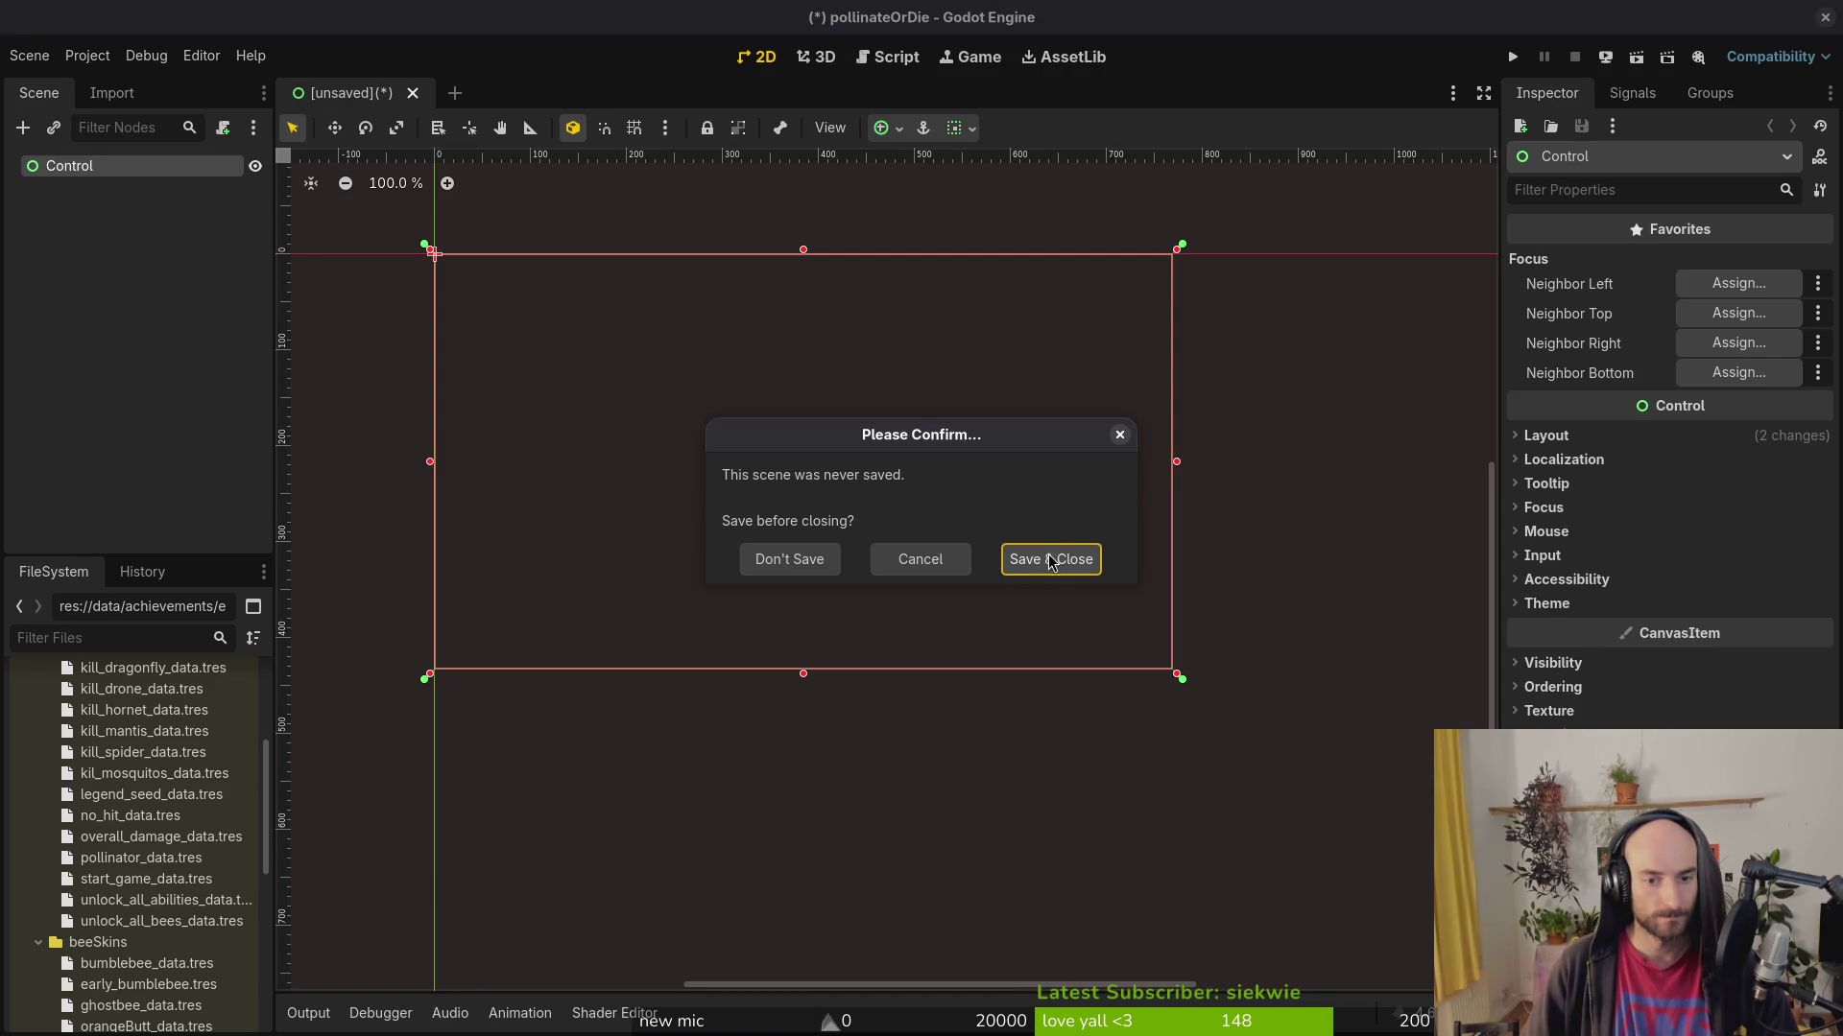
left_click(787, 559)
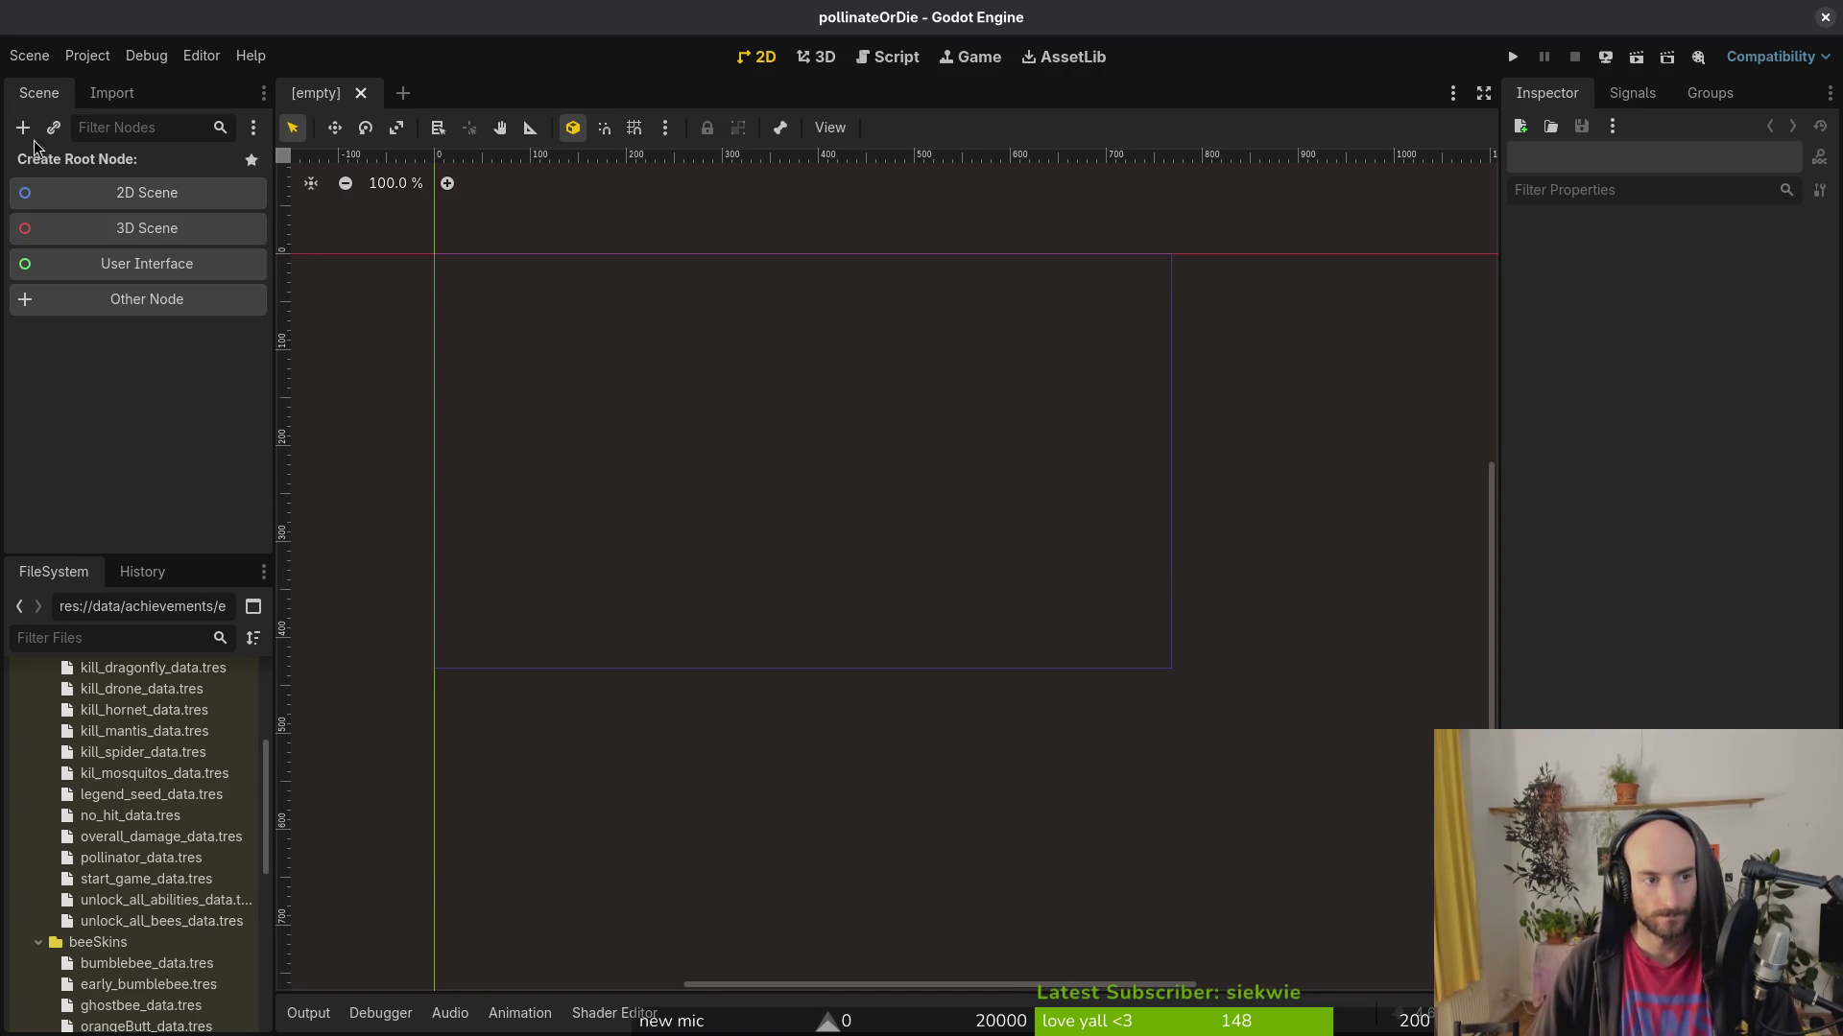
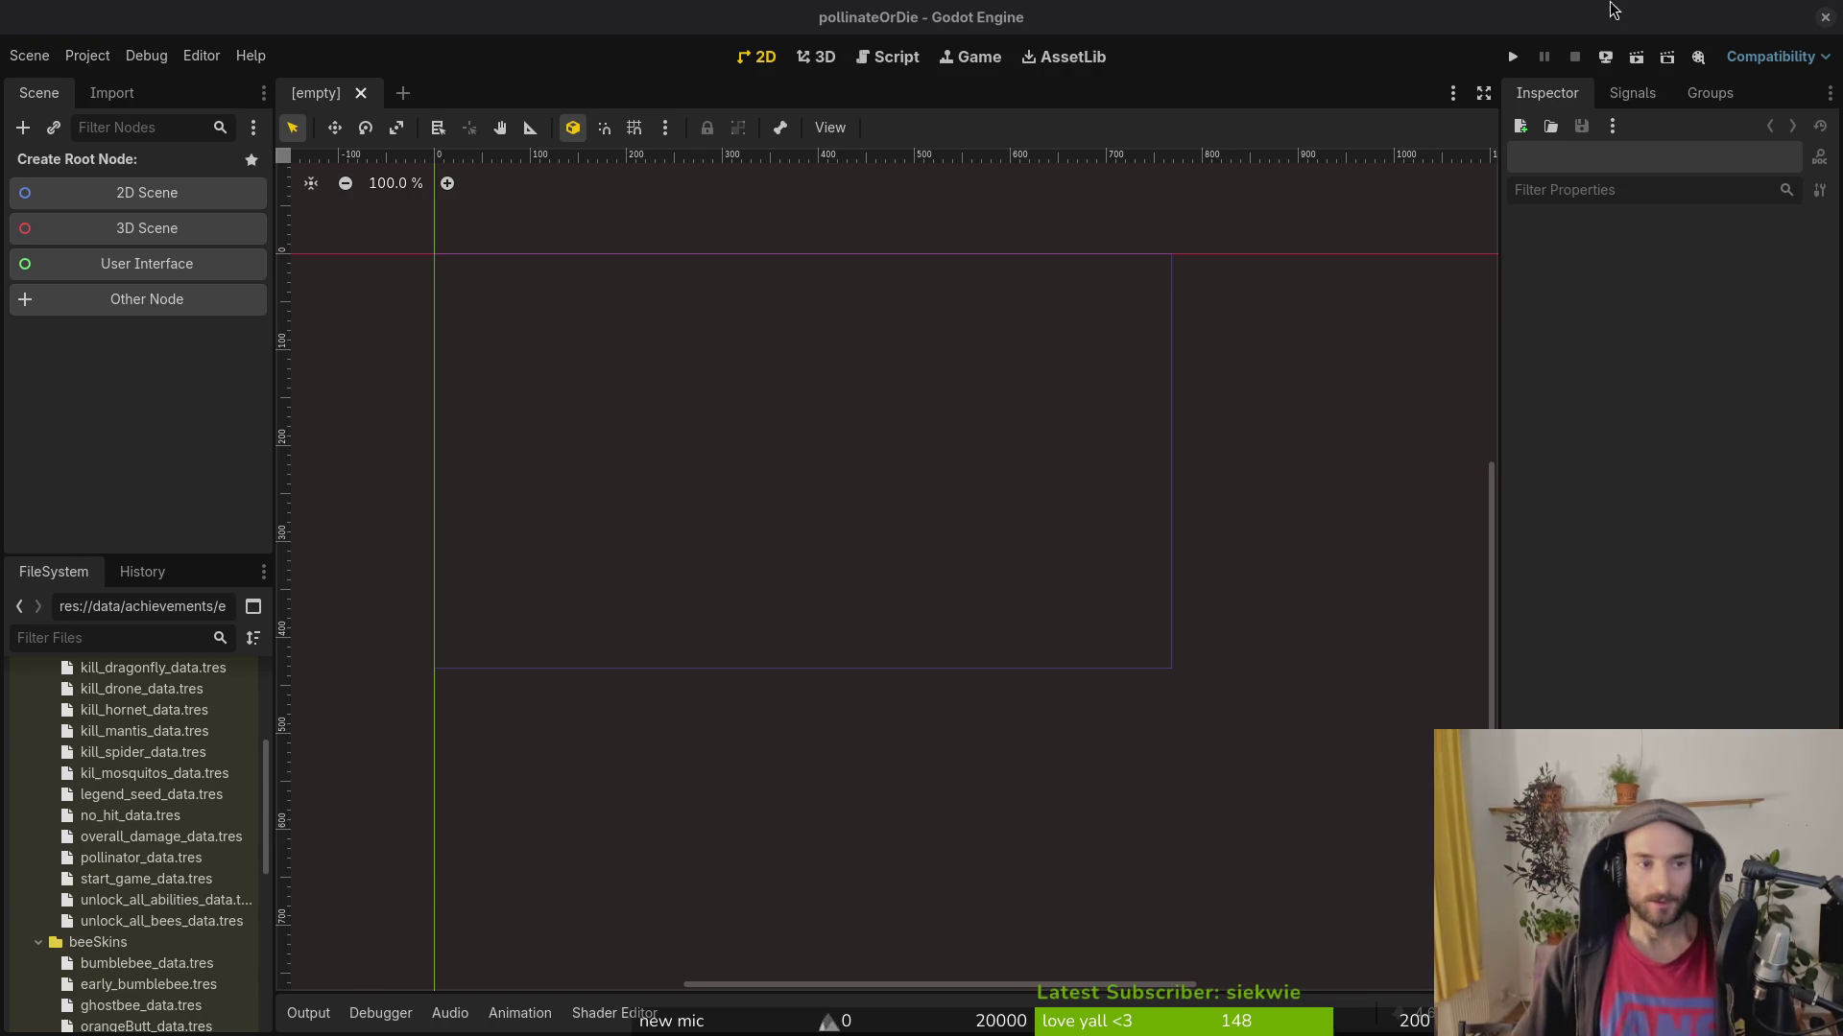
- Close the Godot editor window for the pollinateOrDie project
left_click(1825, 17)
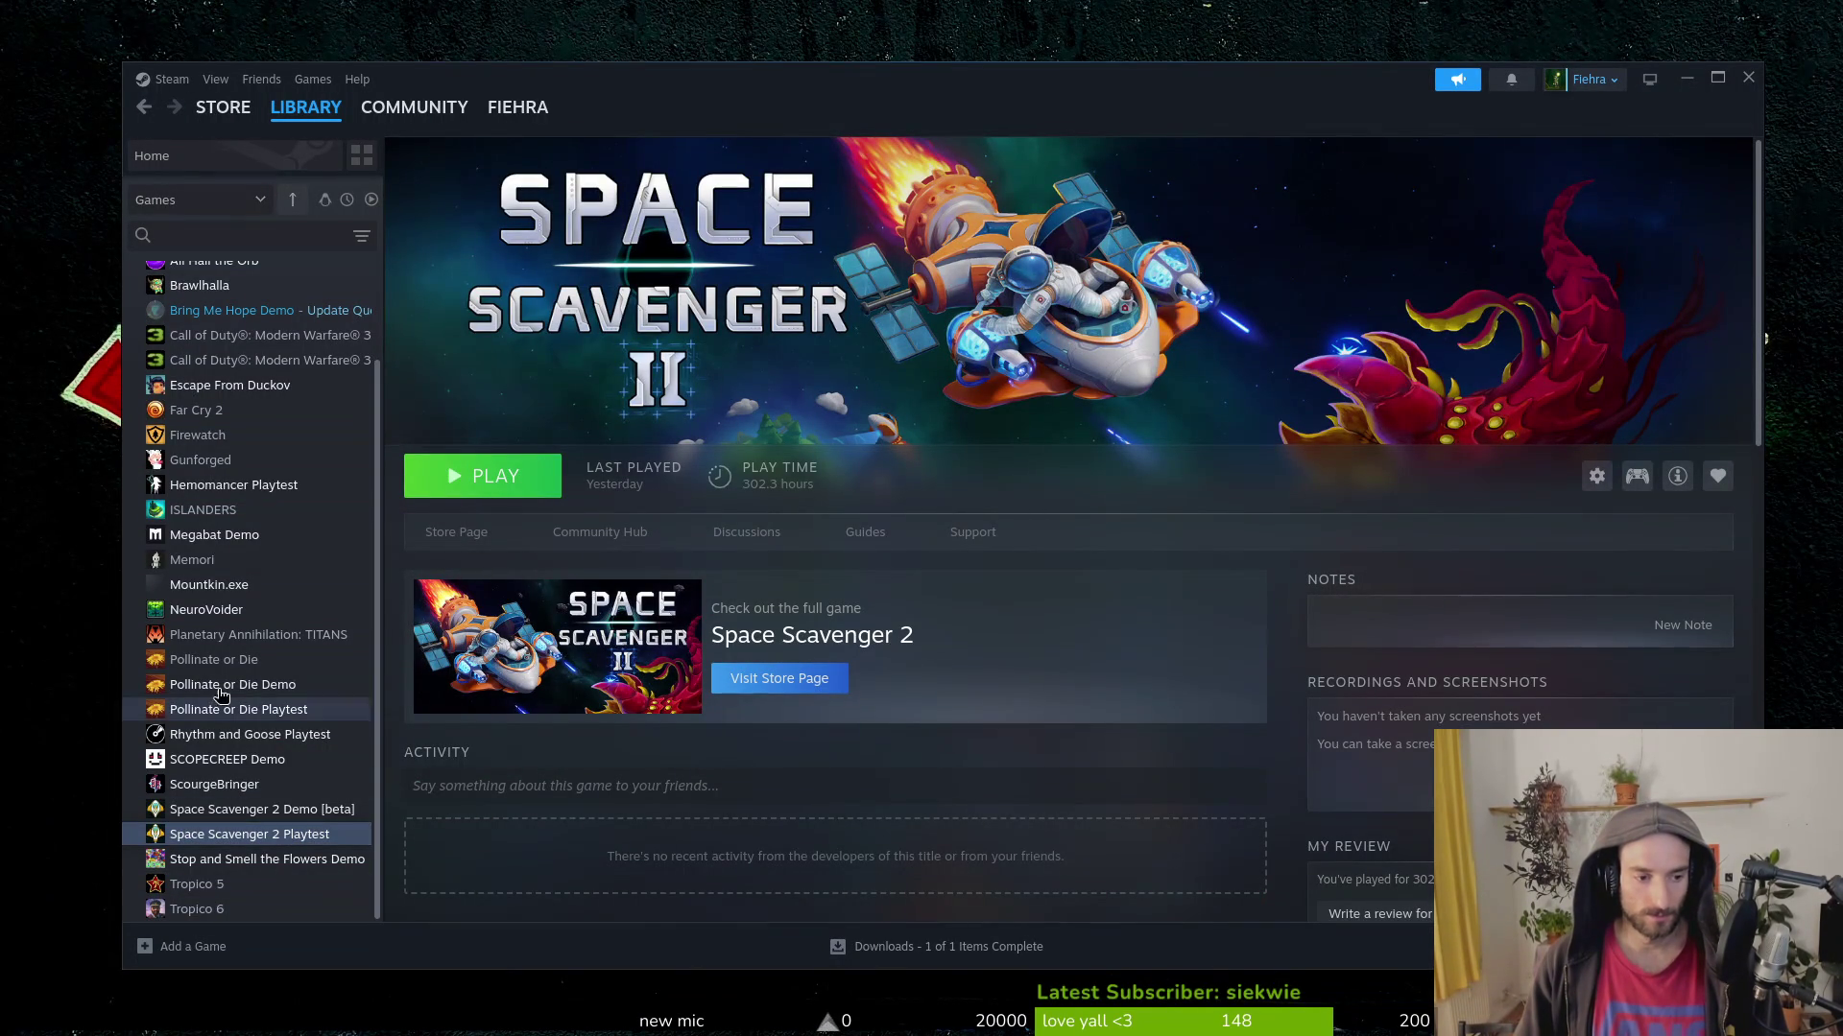
- Play Space Scavenger 2 Playtest from the Steam library, then close the Steam window
left_click(483, 480)
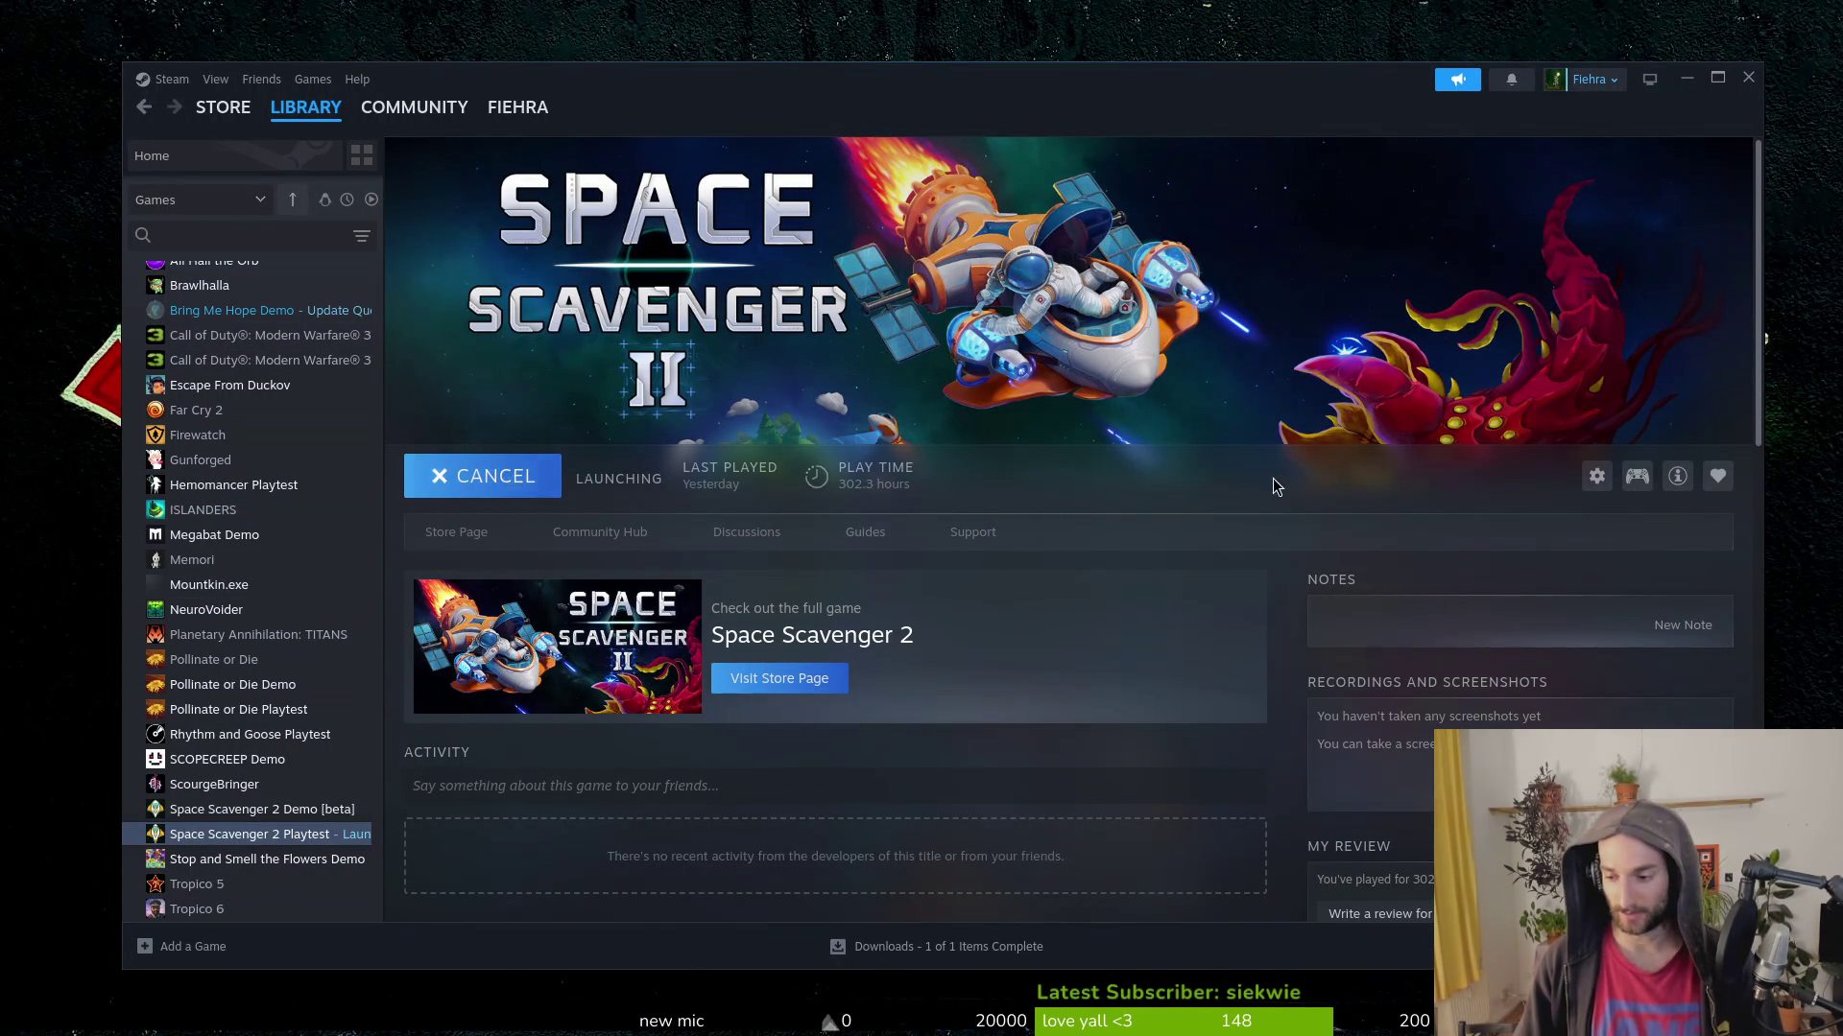
left_click(1749, 77)
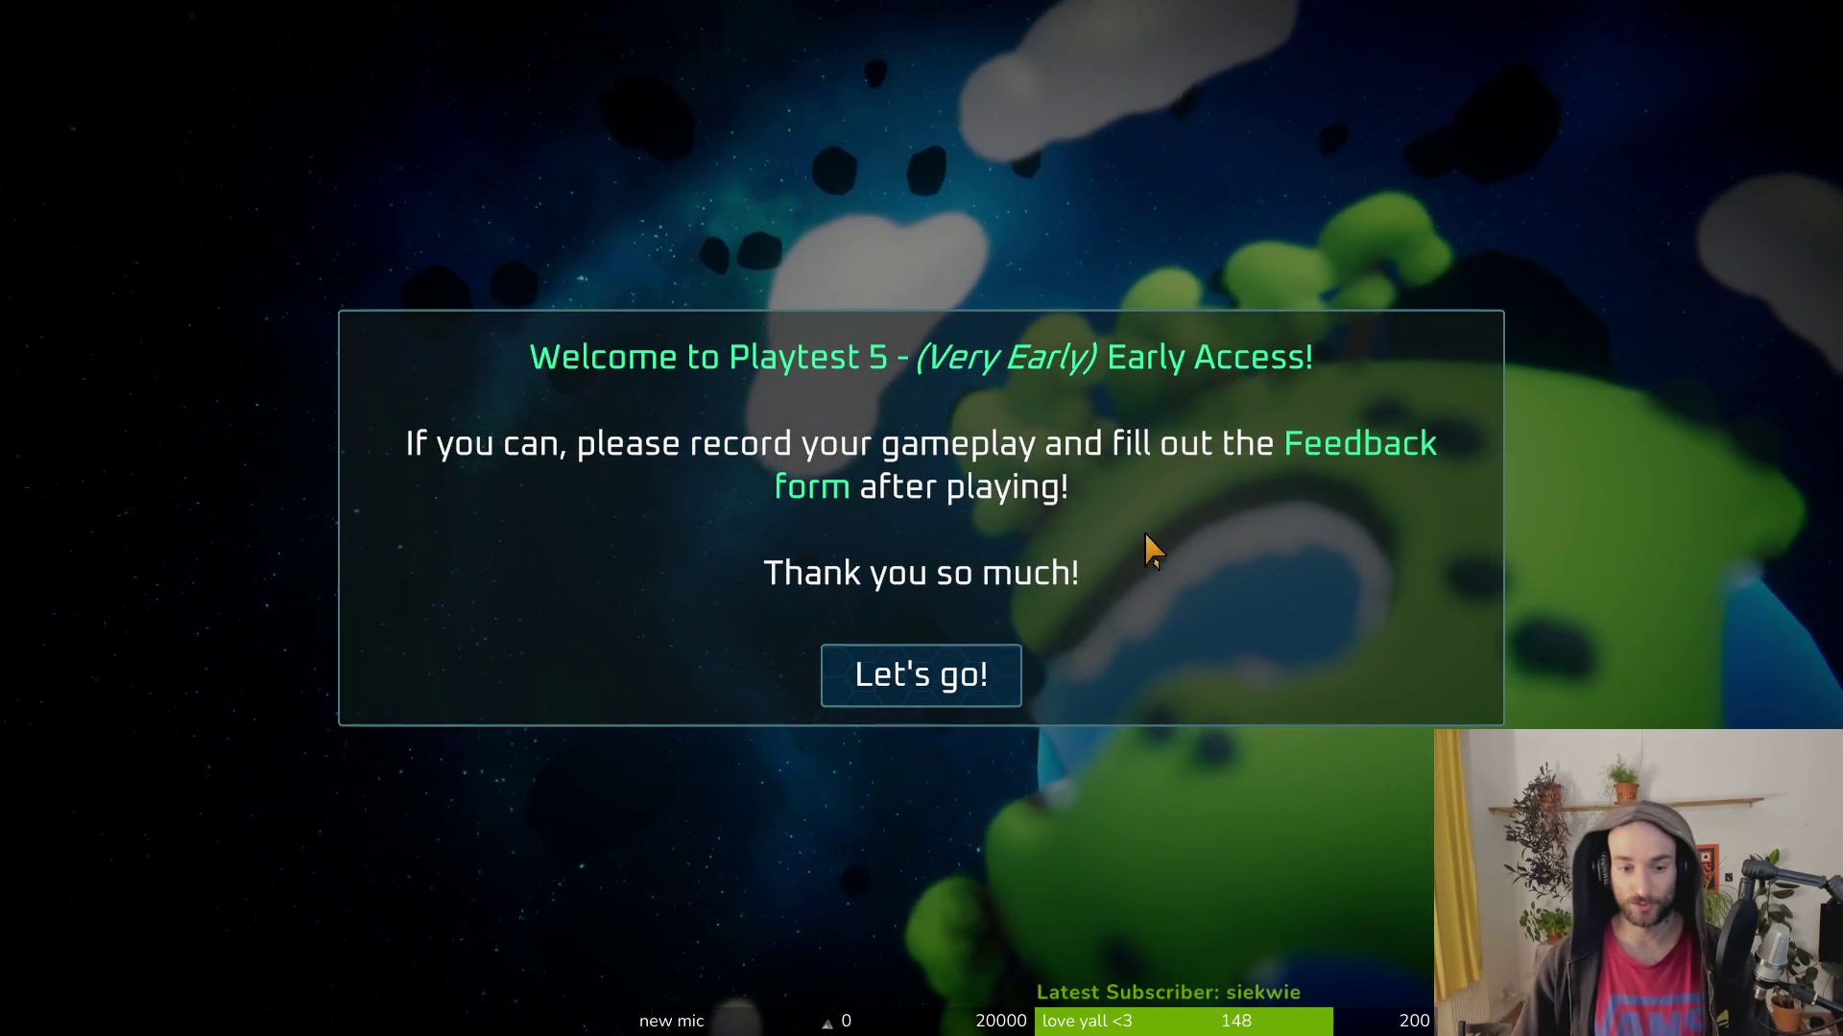
- Dismiss the Playtest 5 welcome, start a new game and fly to the blue portal
left_click(969, 676)
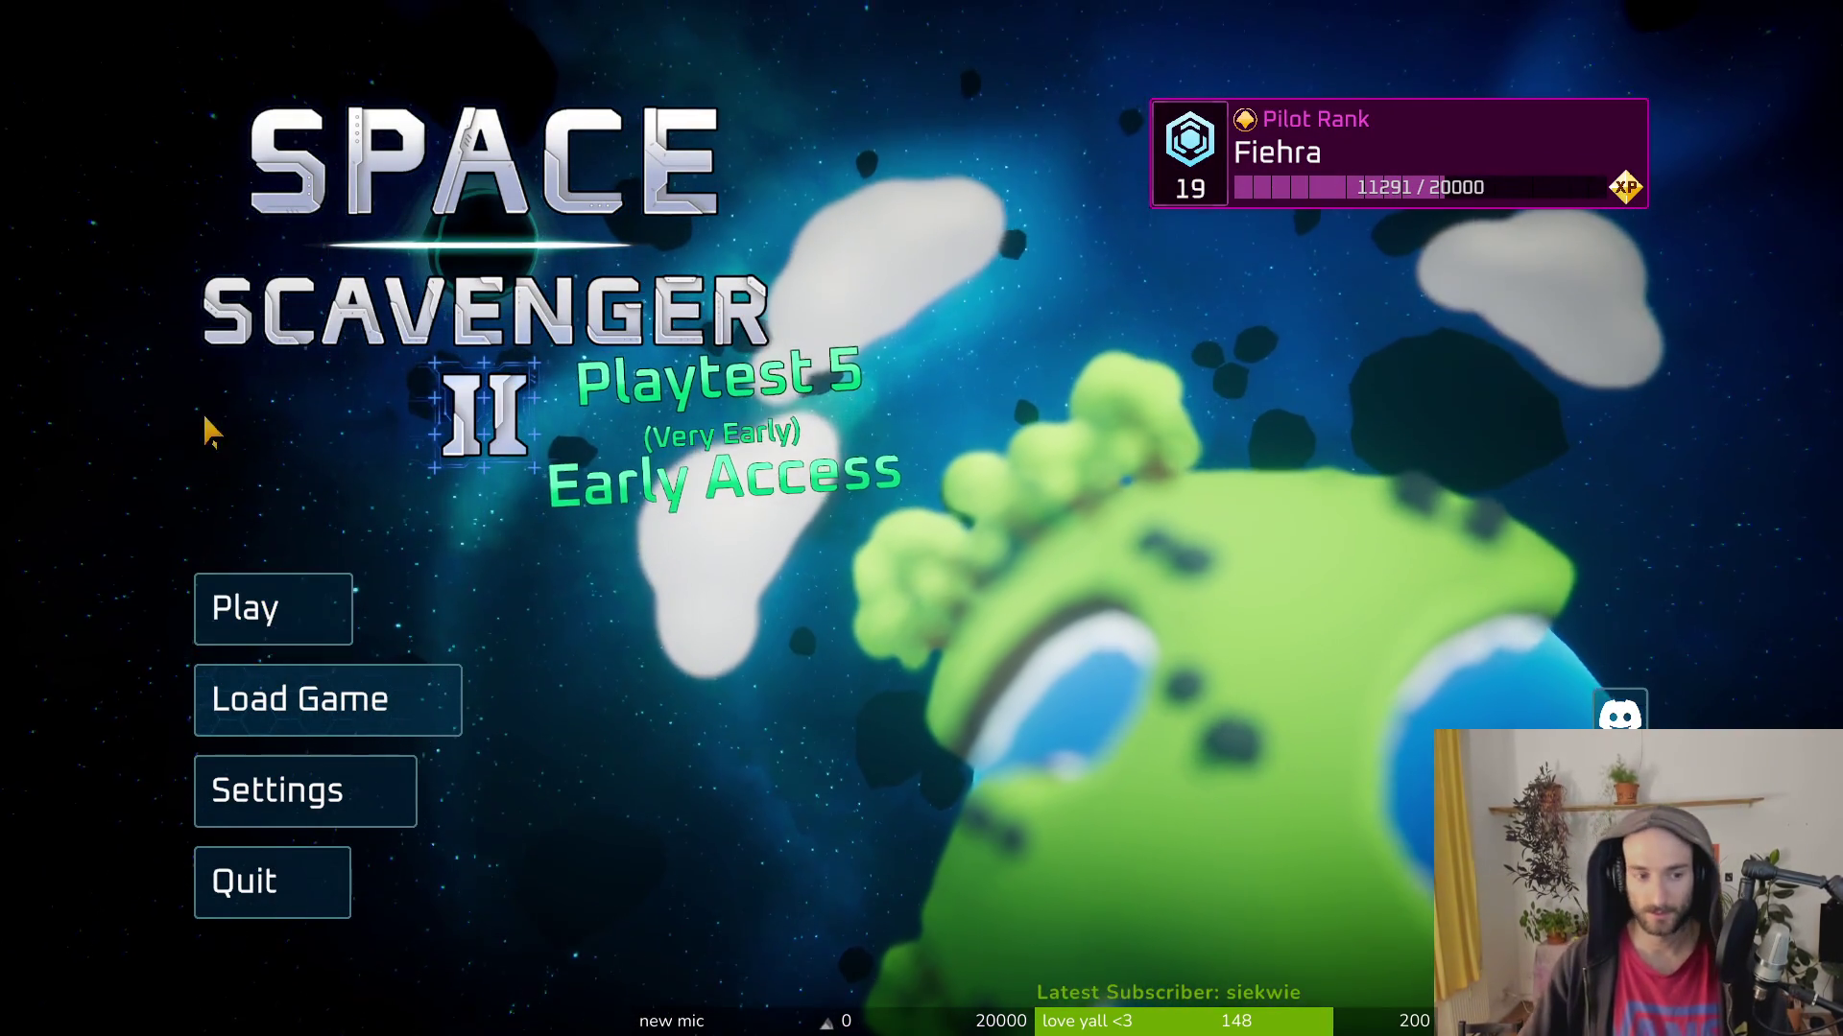
left_click(307, 606)
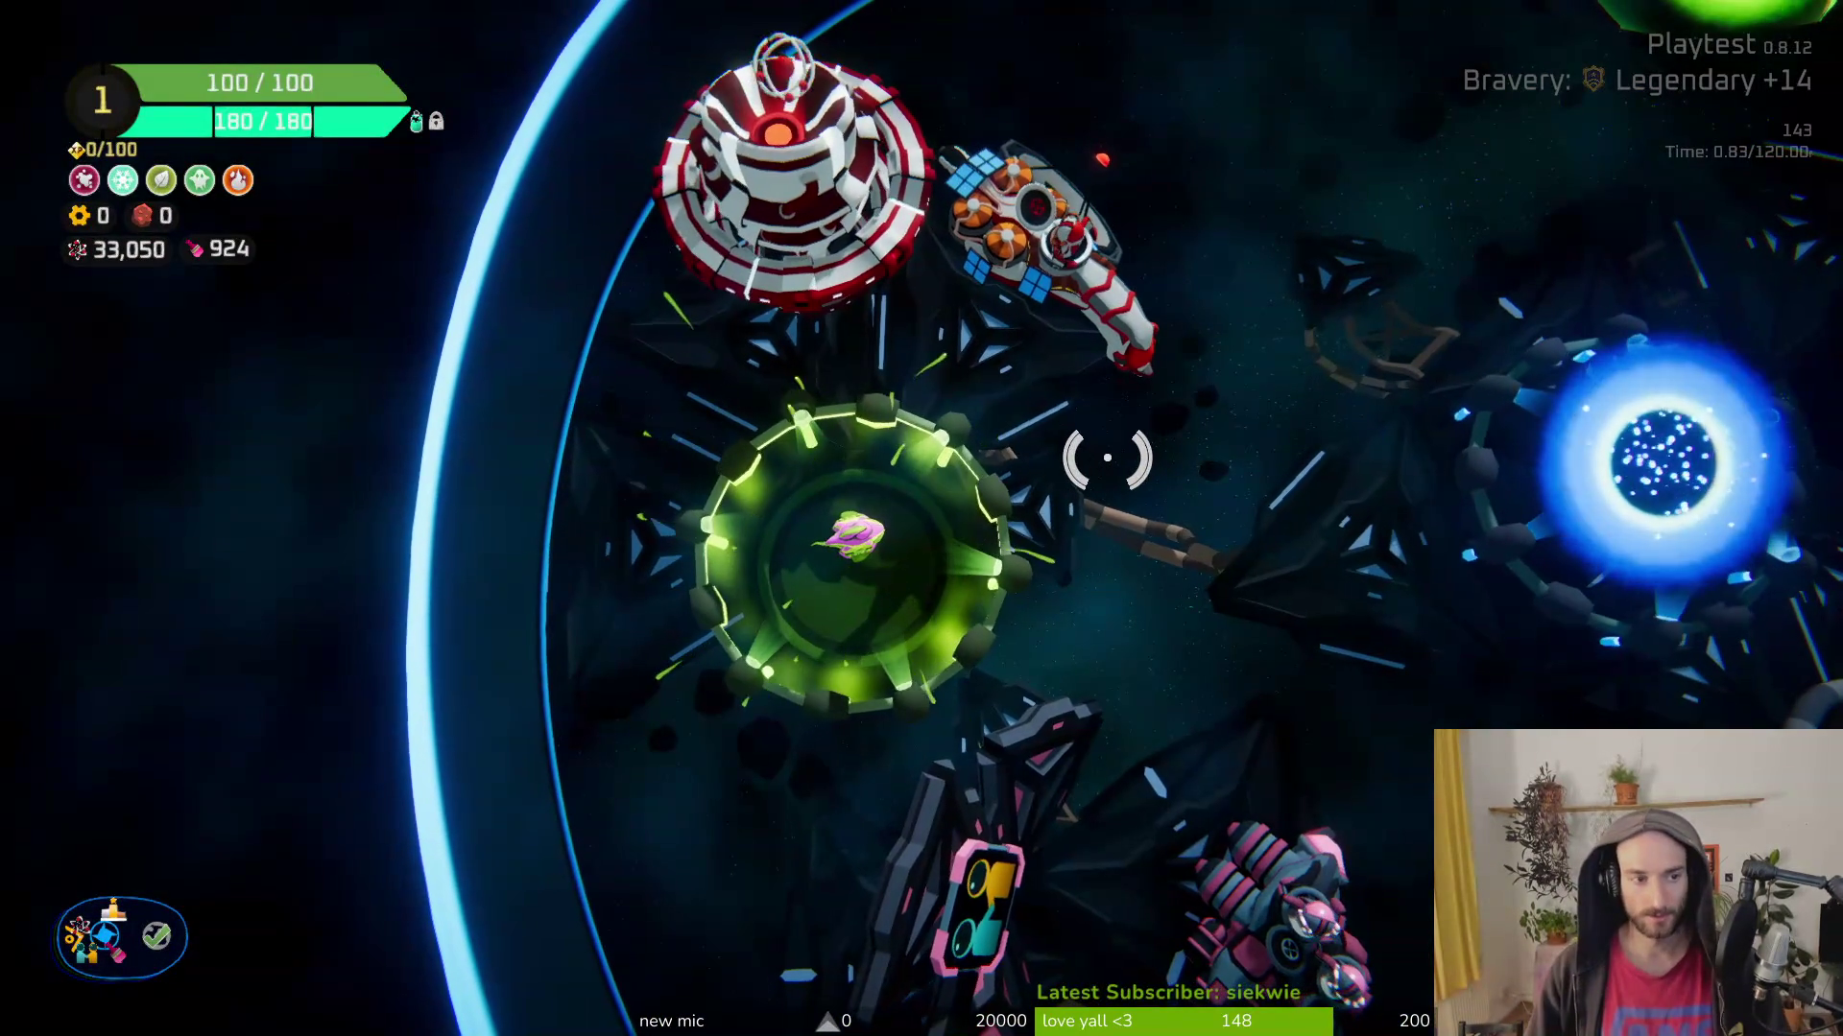
key("d")
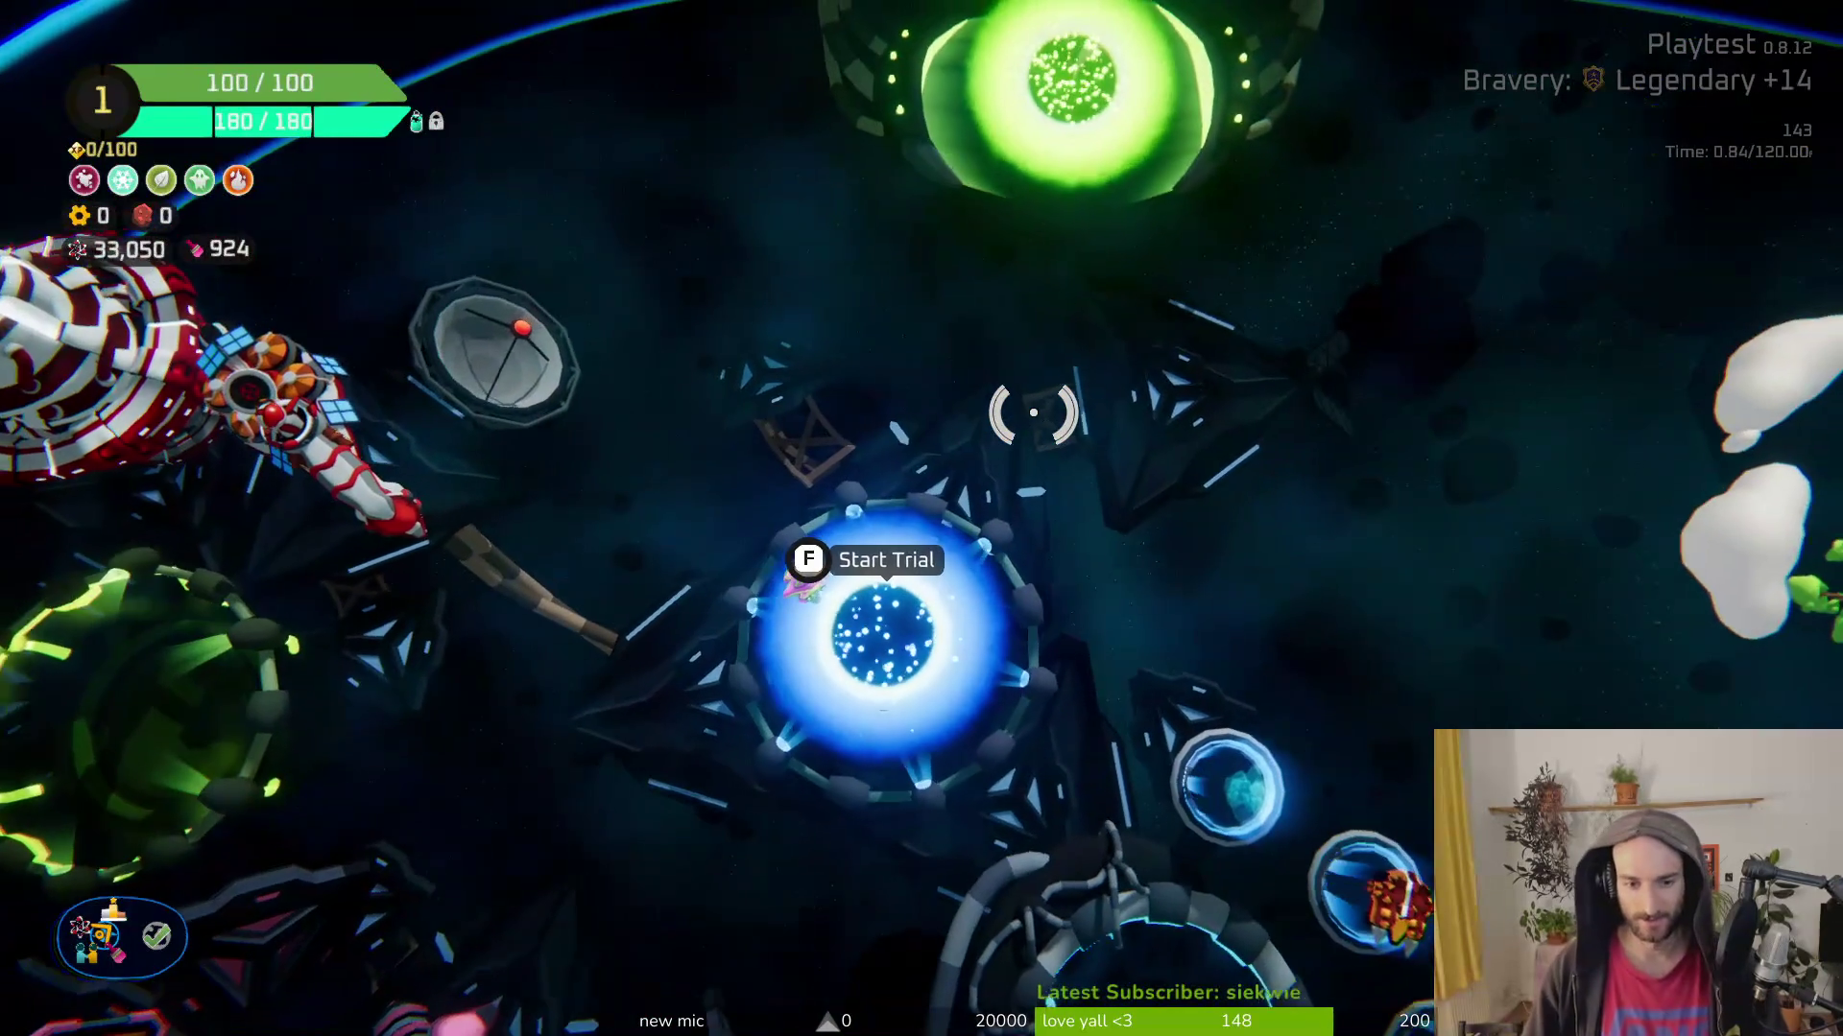
- Start the trial at the blue portal and confirm Legendary +14 bravery
key("e")
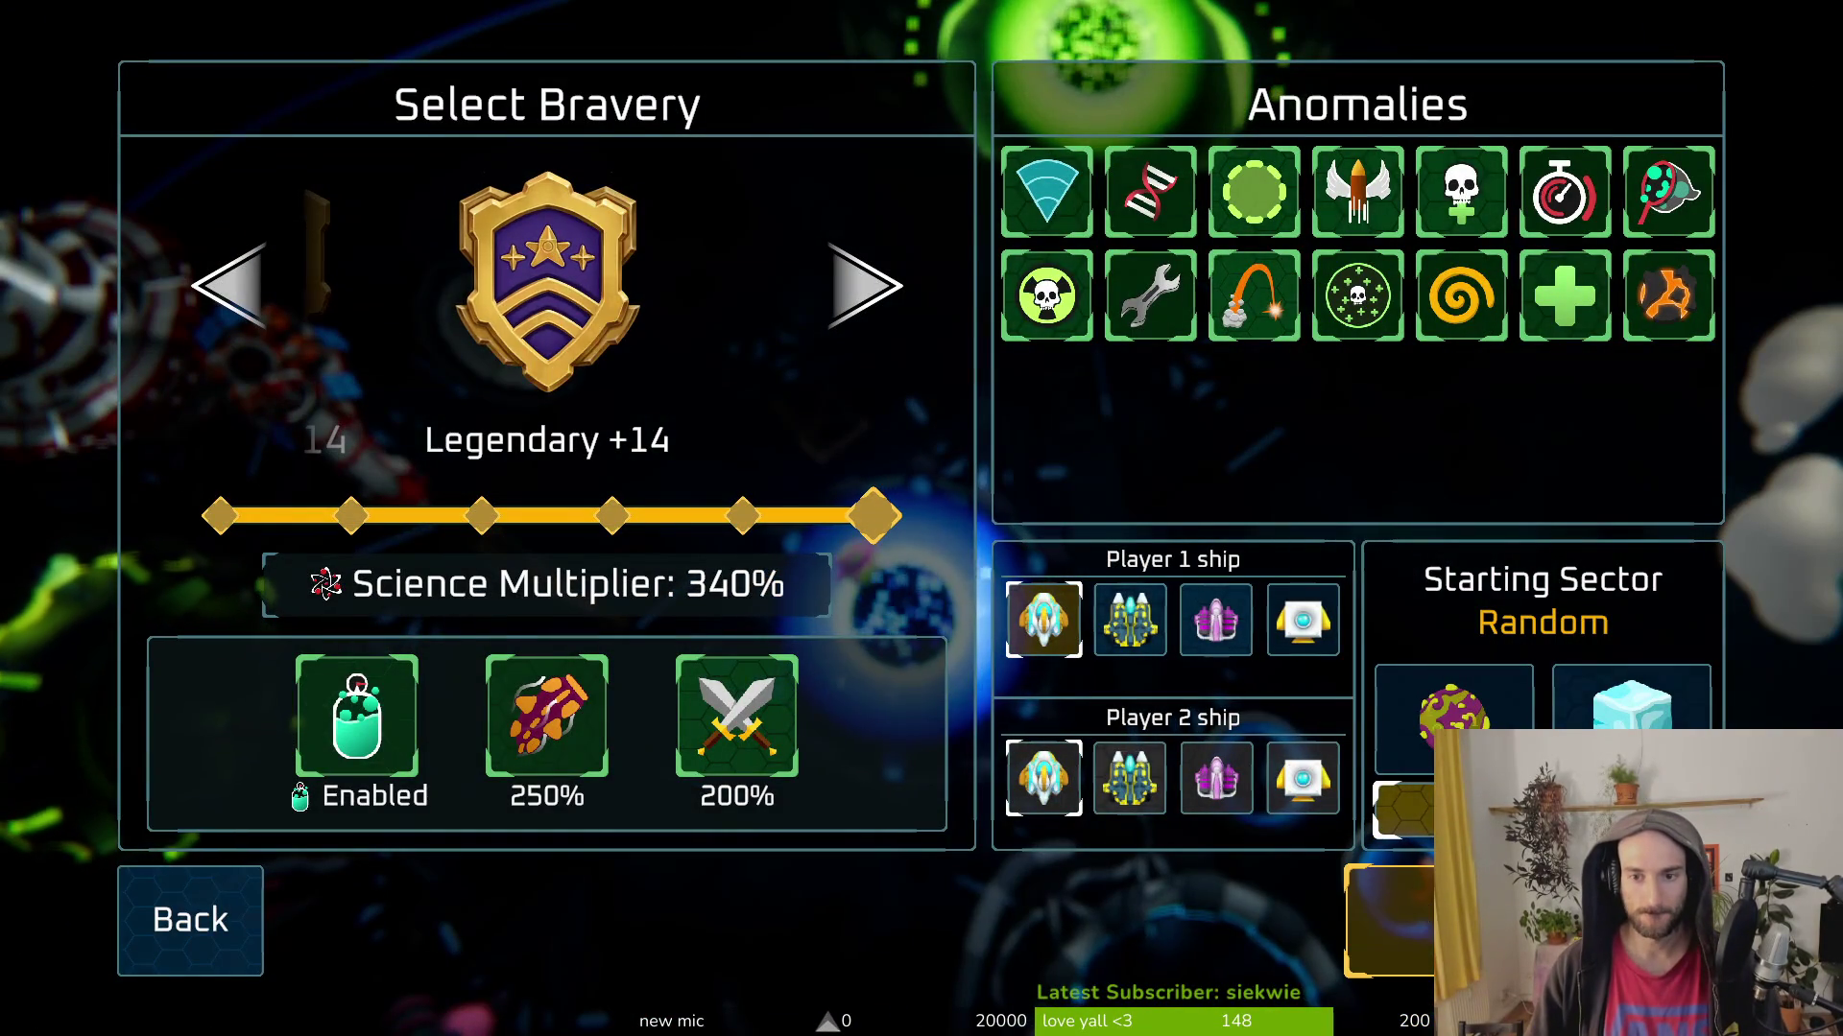
key("Return")
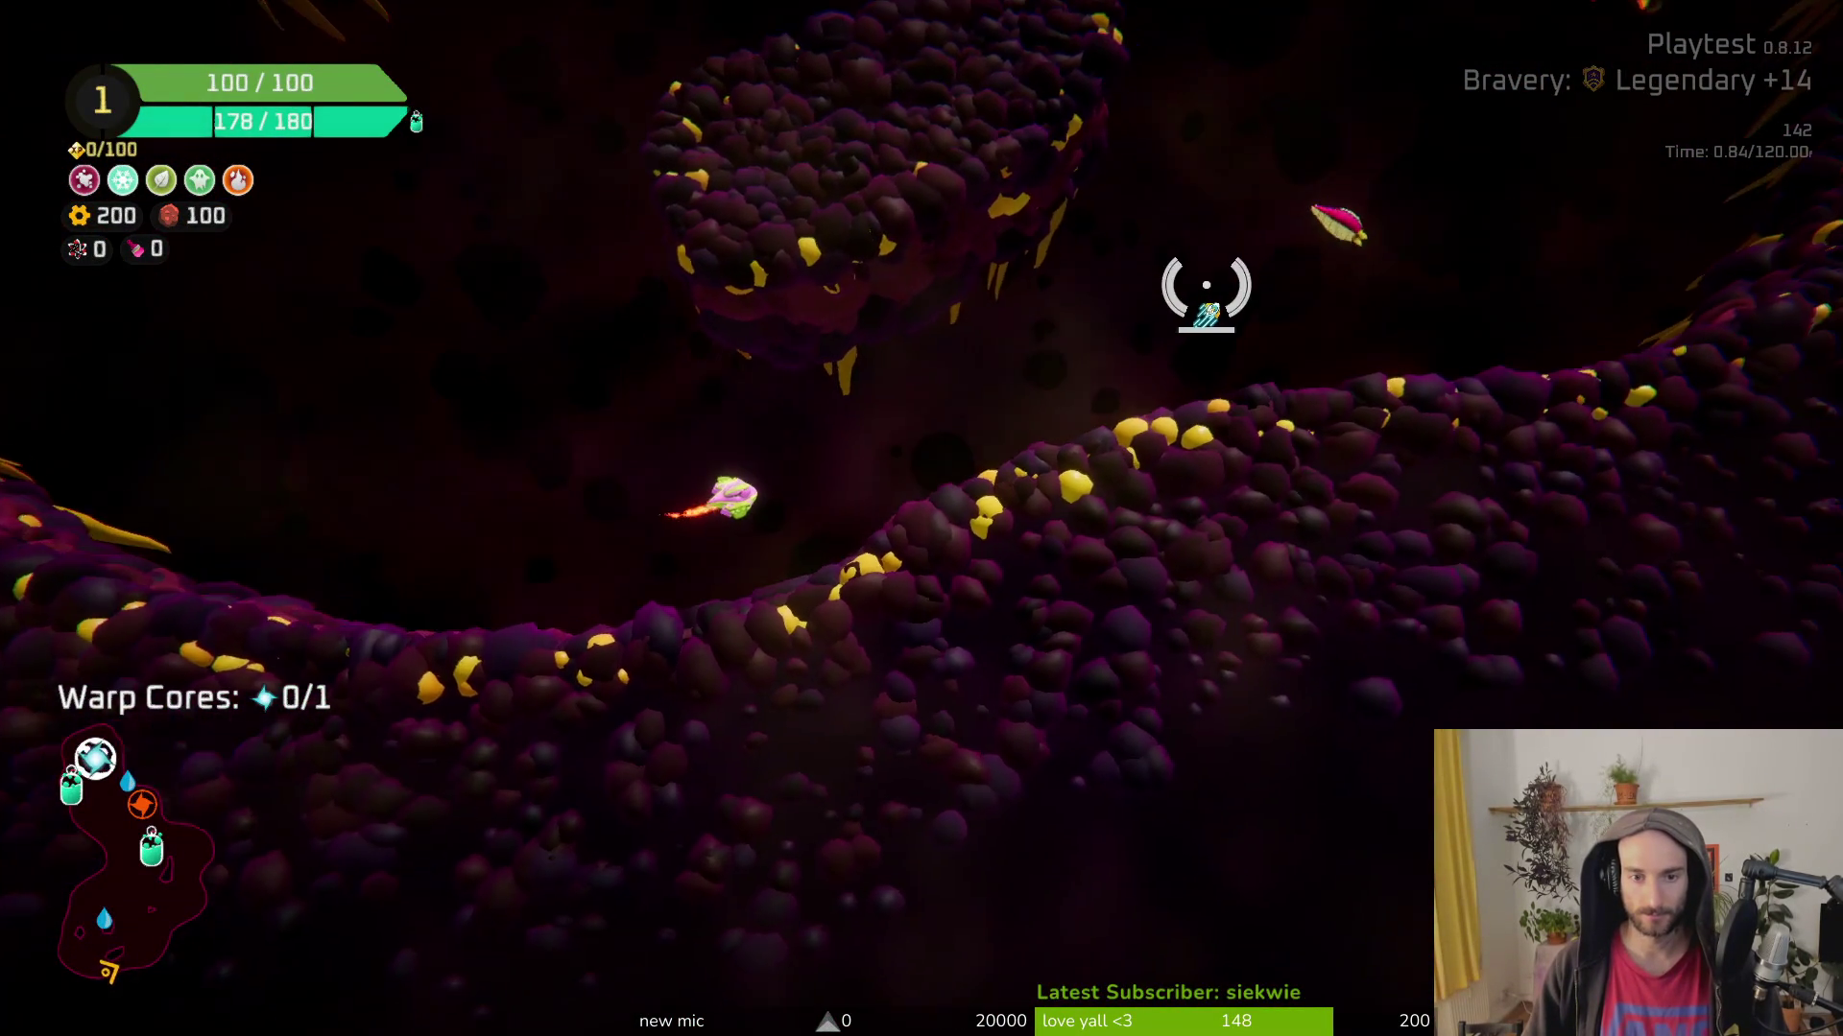
- Fire at the first enemy and check the spare parts in the build grid
mouse_move(1185, 329)
left_mouse_down()
mouse_move(1181, 400)
mouse_move(1050, 423)
mouse_move(999, 321)
mouse_move(867, 383)
mouse_move(902, 481)
mouse_move(1107, 458)
mouse_move(873, 617)
mouse_move(753, 596)
mouse_move(650, 407)
mouse_move(888, 351)
mouse_move(916, 235)
mouse_move(1056, 346)
mouse_move(938, 218)
mouse_move(907, 564)
left_mouse_up()
key("e")
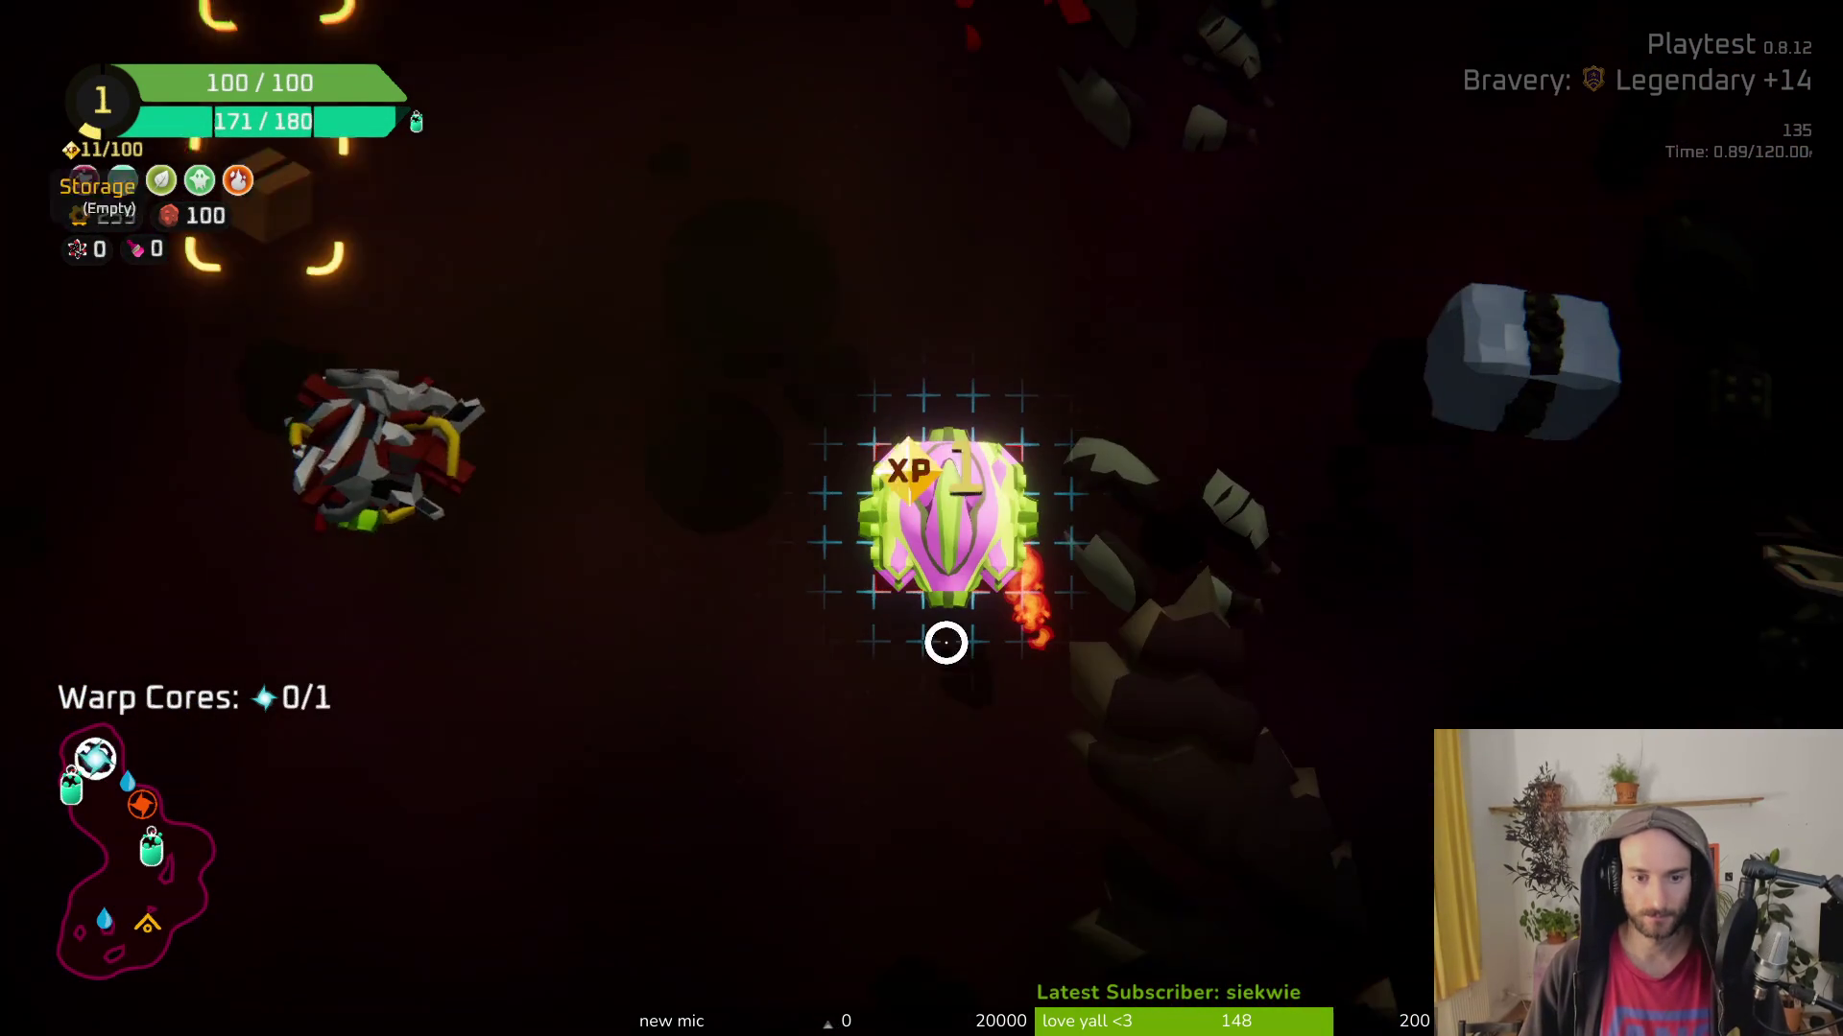
mouse_move(260, 481)
key("e")
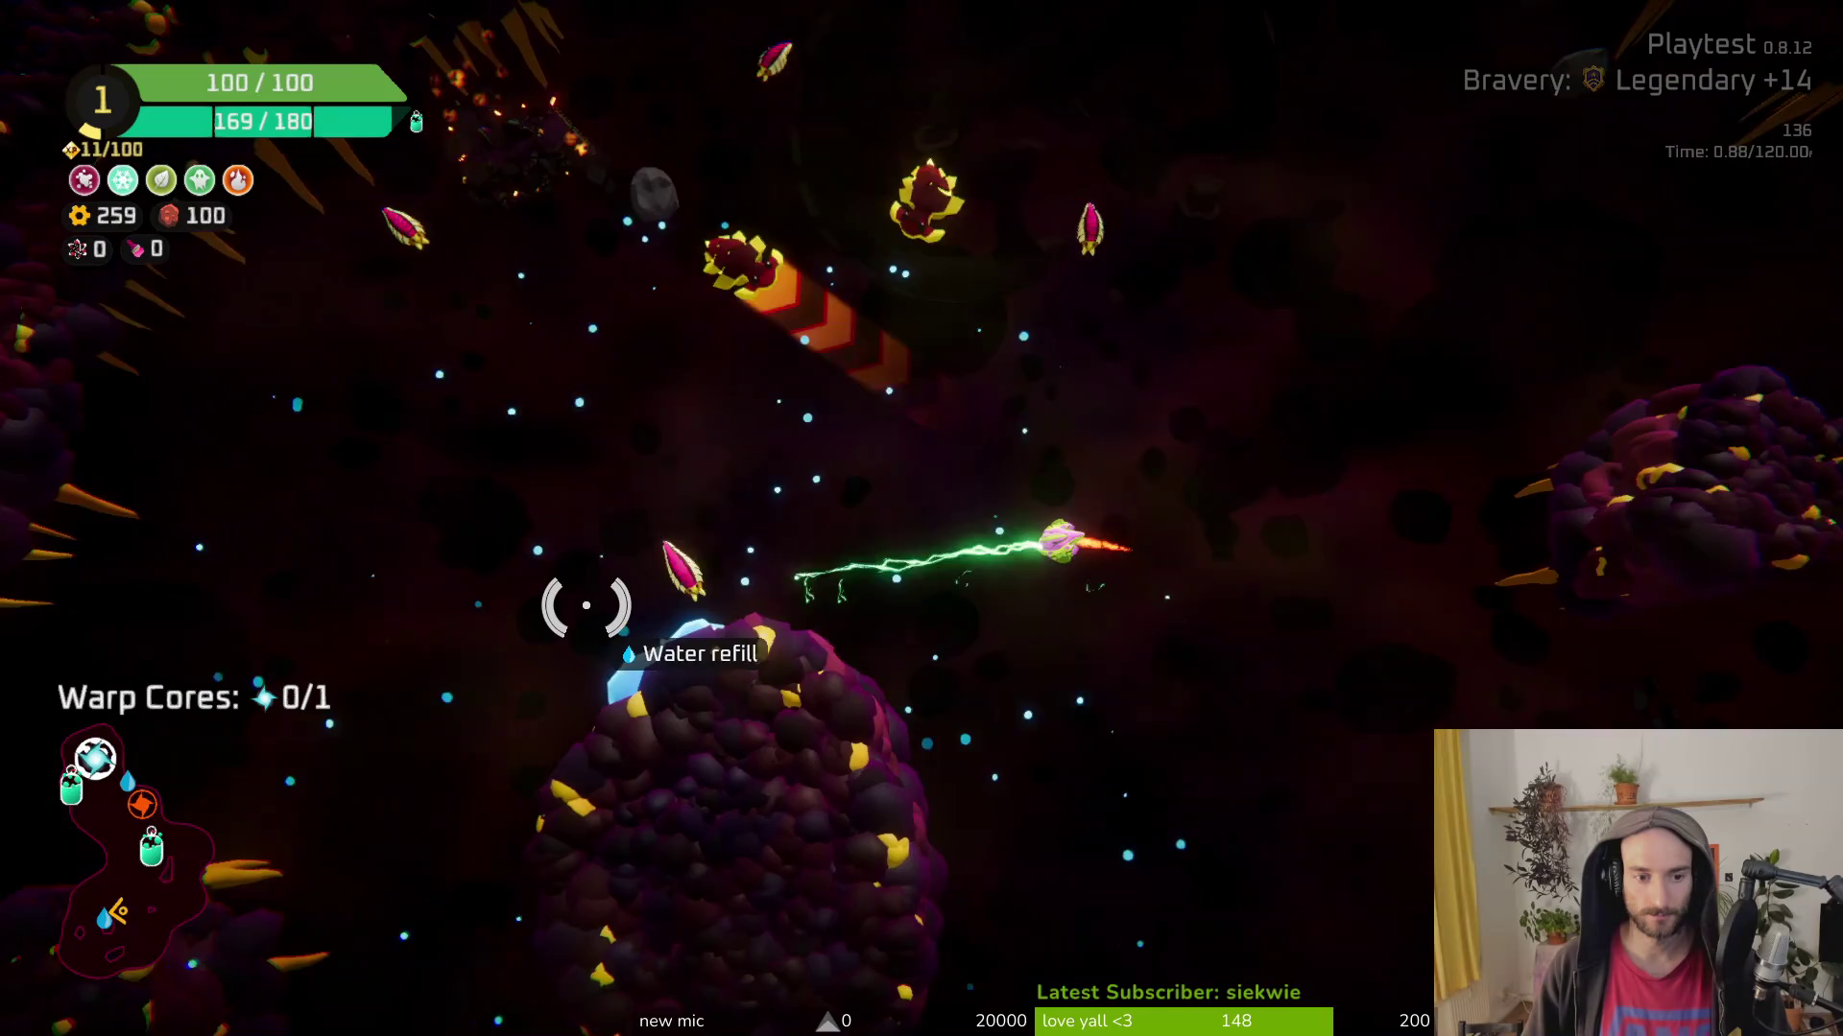
- Fight through the enemies while flying over to the Oxygen Station
left_click_drag(1239, 491, 1090, 683)
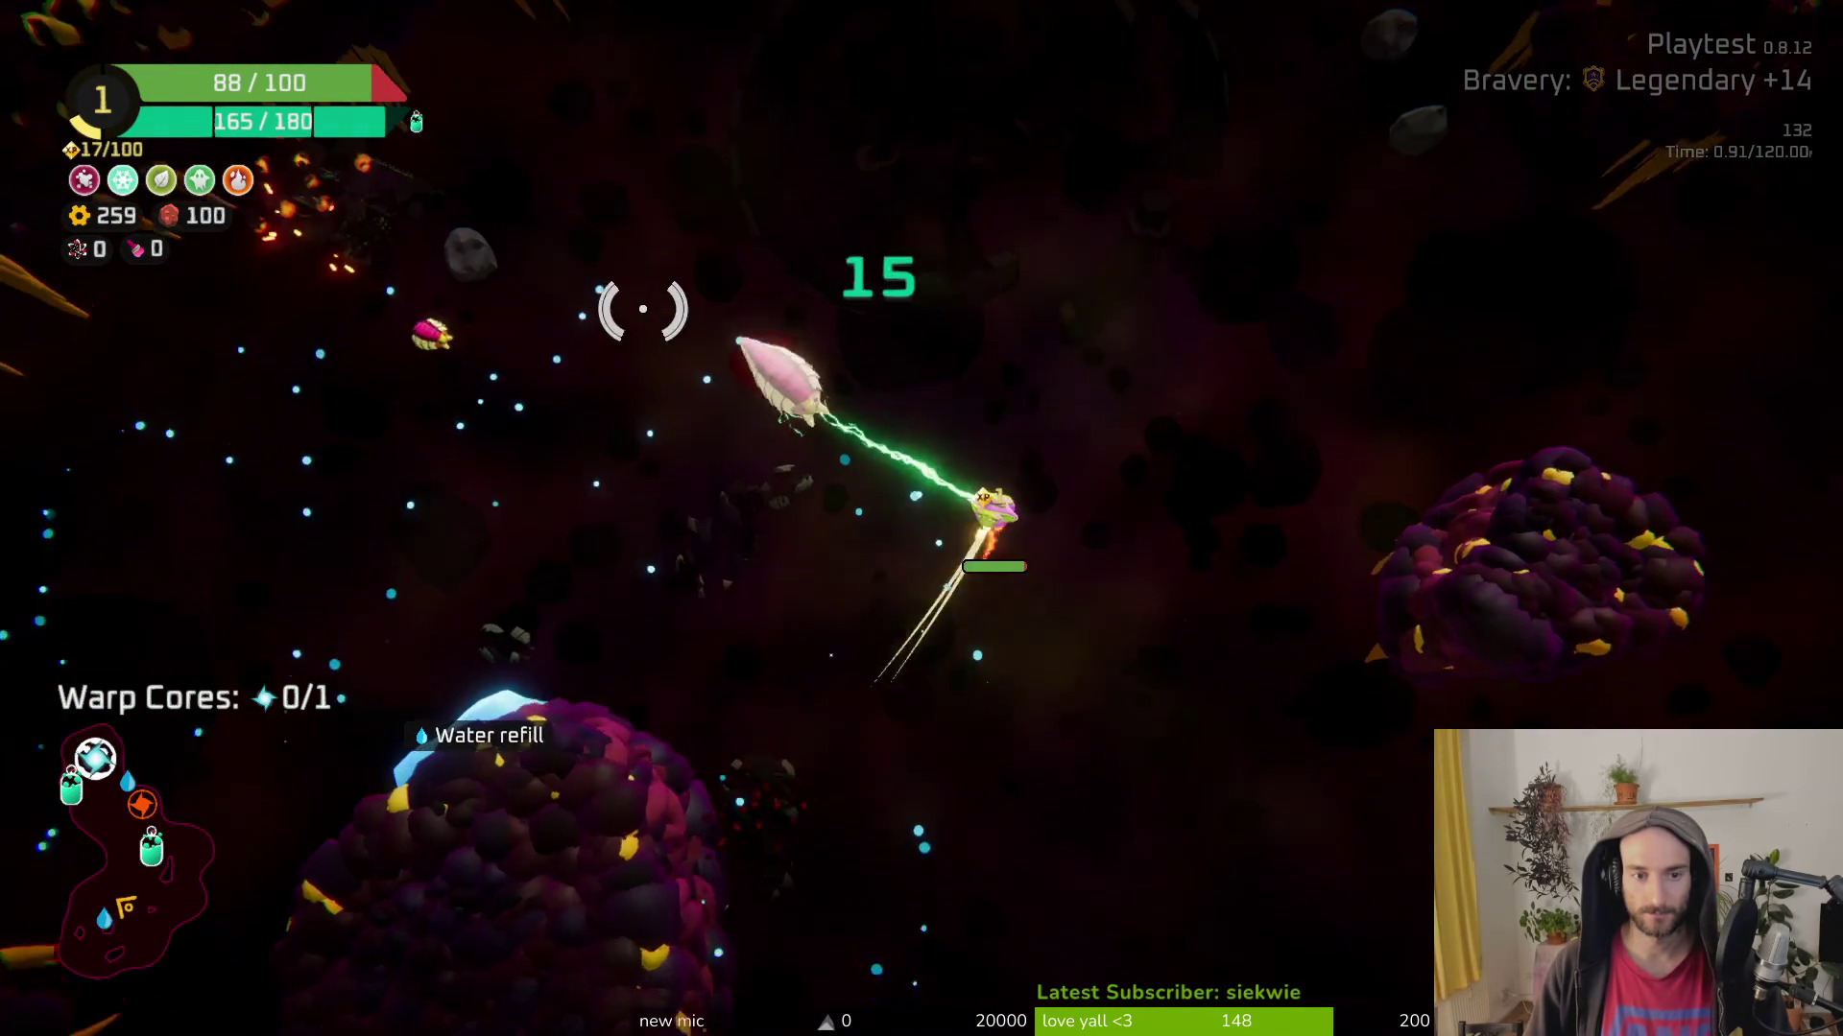
left_click_drag(643, 293, 504, 540)
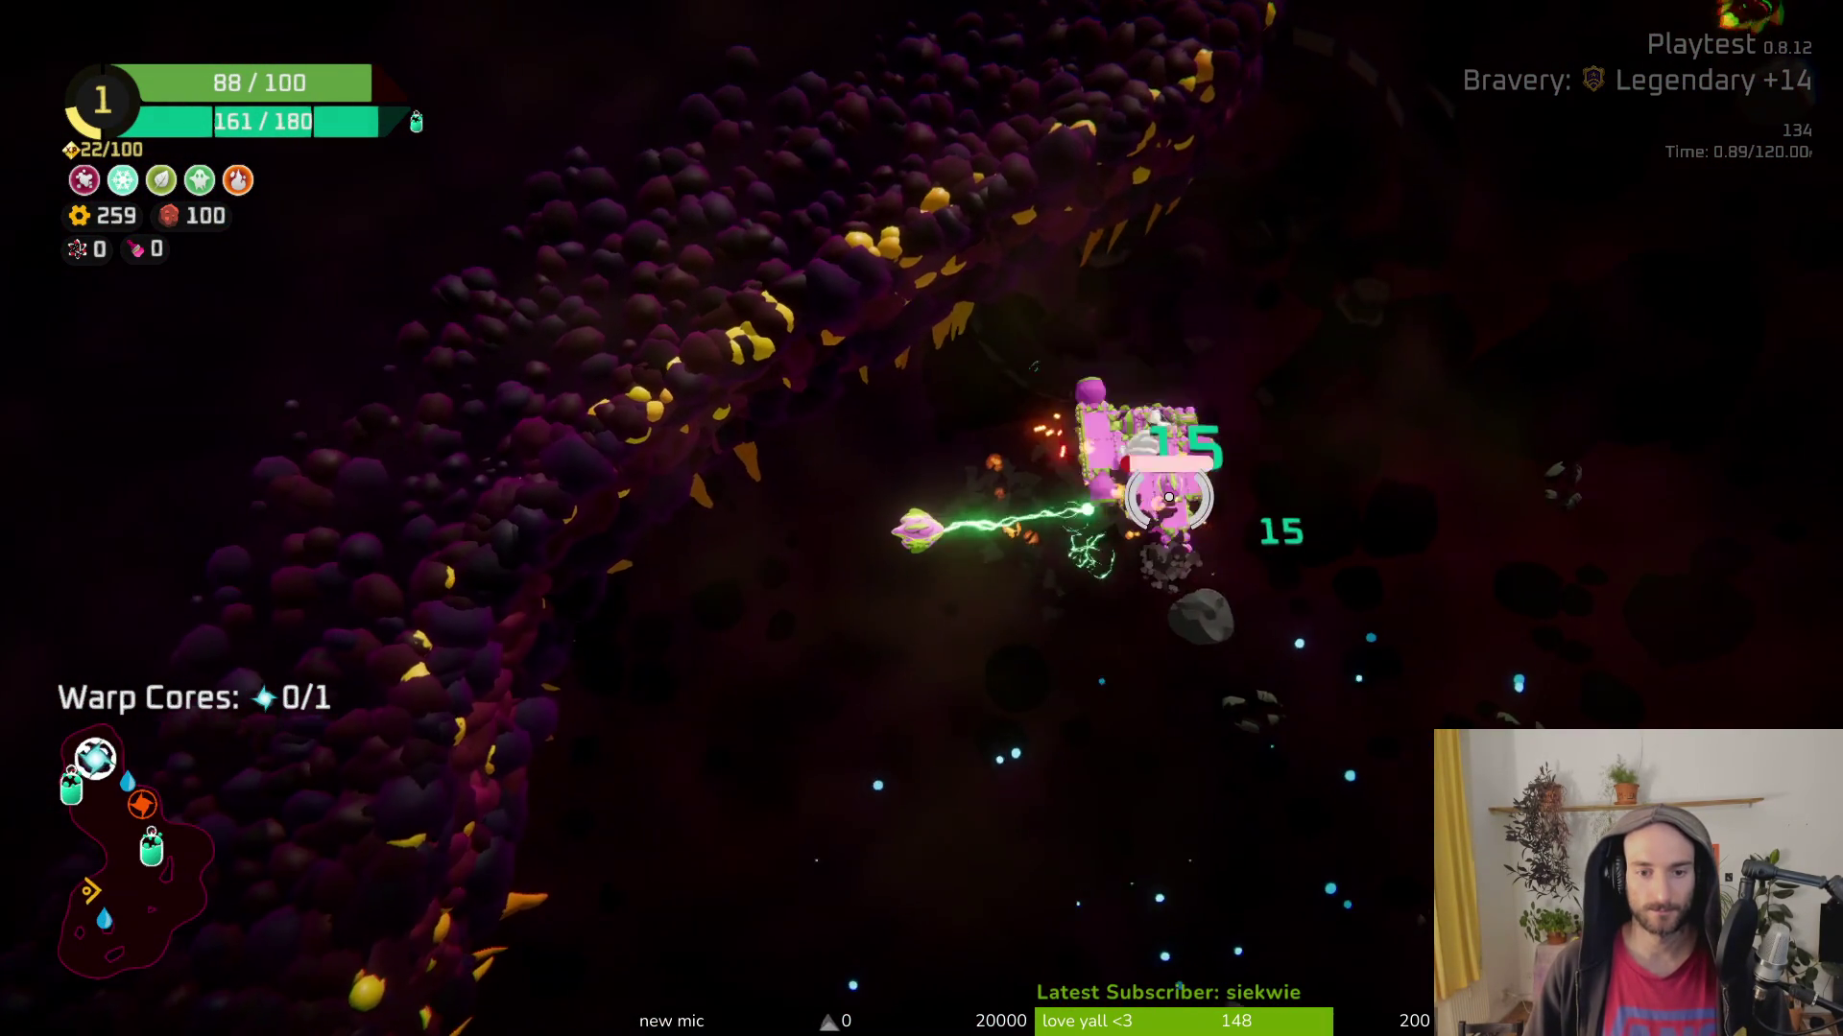
mouse_move(1137, 507)
left_mouse_down()
mouse_move(1148, 473)
mouse_move(1207, 439)
left_mouse_up()
mouse_move(859, 245)
left_mouse_down()
mouse_move(835, 279)
mouse_move(1218, 579)
left_mouse_up()
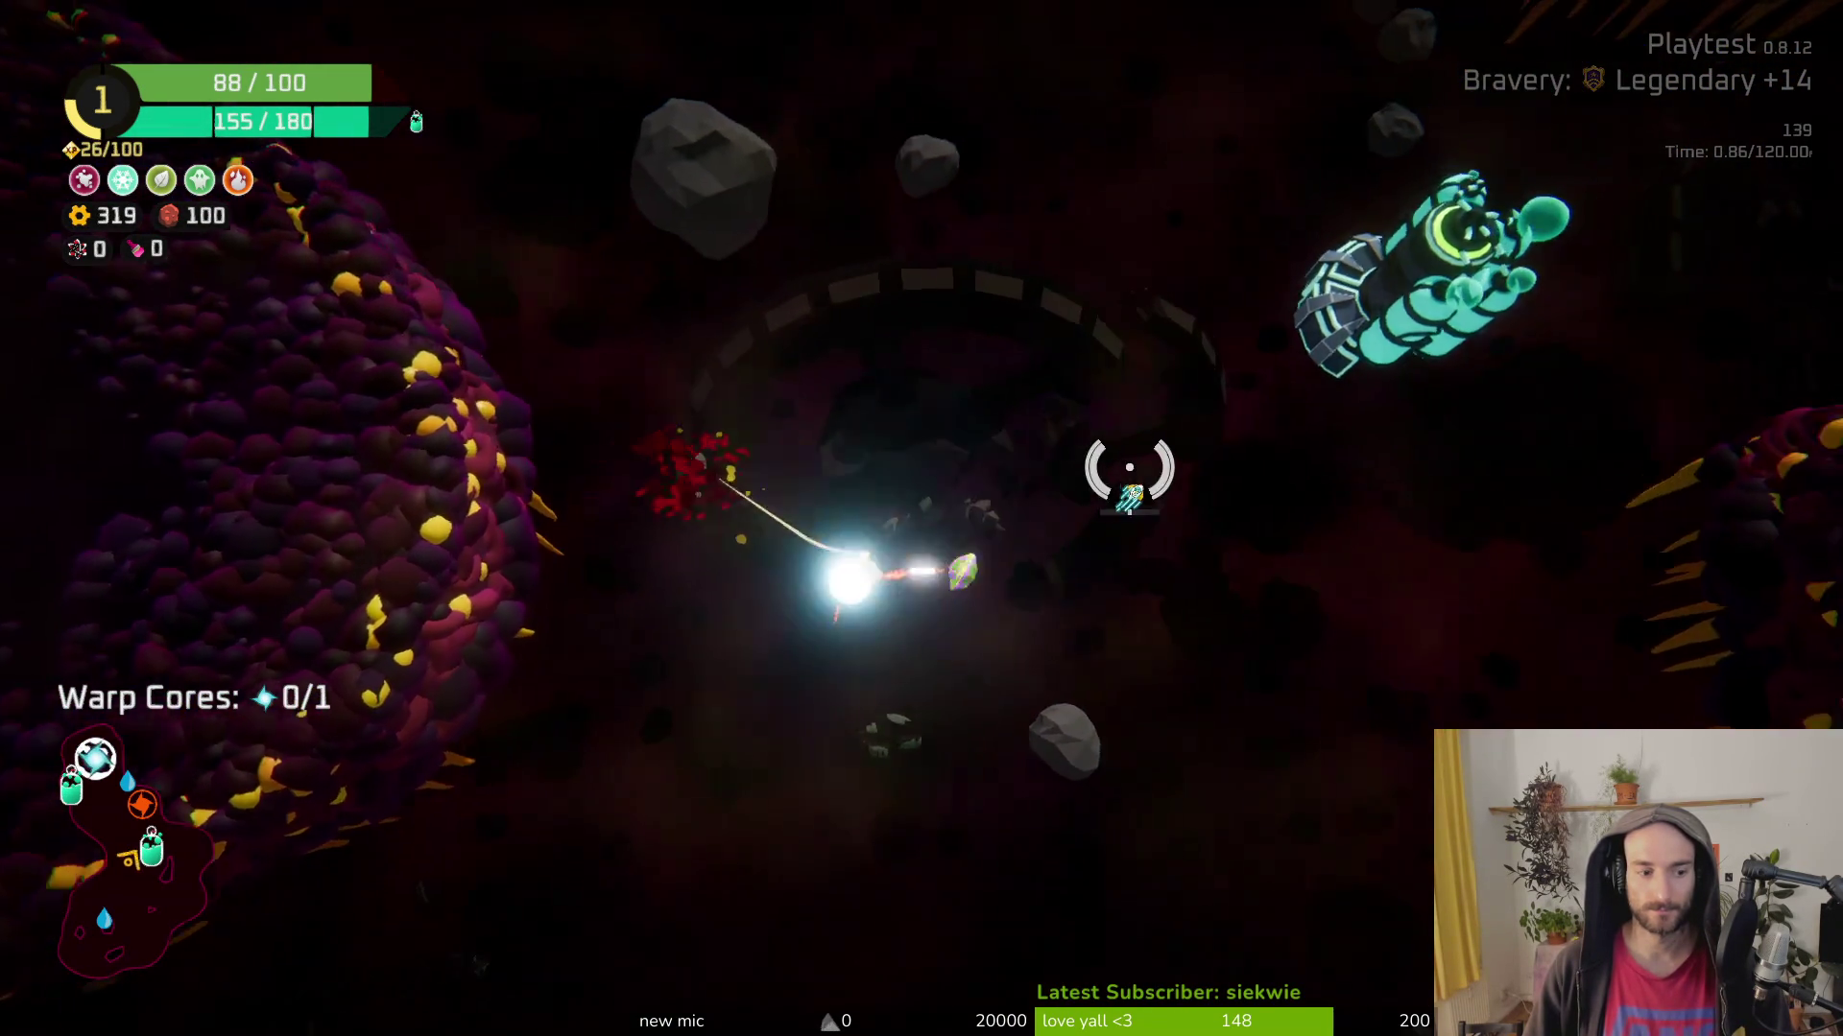
left_click_drag(1130, 467, 1038, 362)
- View the oxygen station's reward choices, close them, and keep chasing enemies
key("f")
left_click(869, 795)
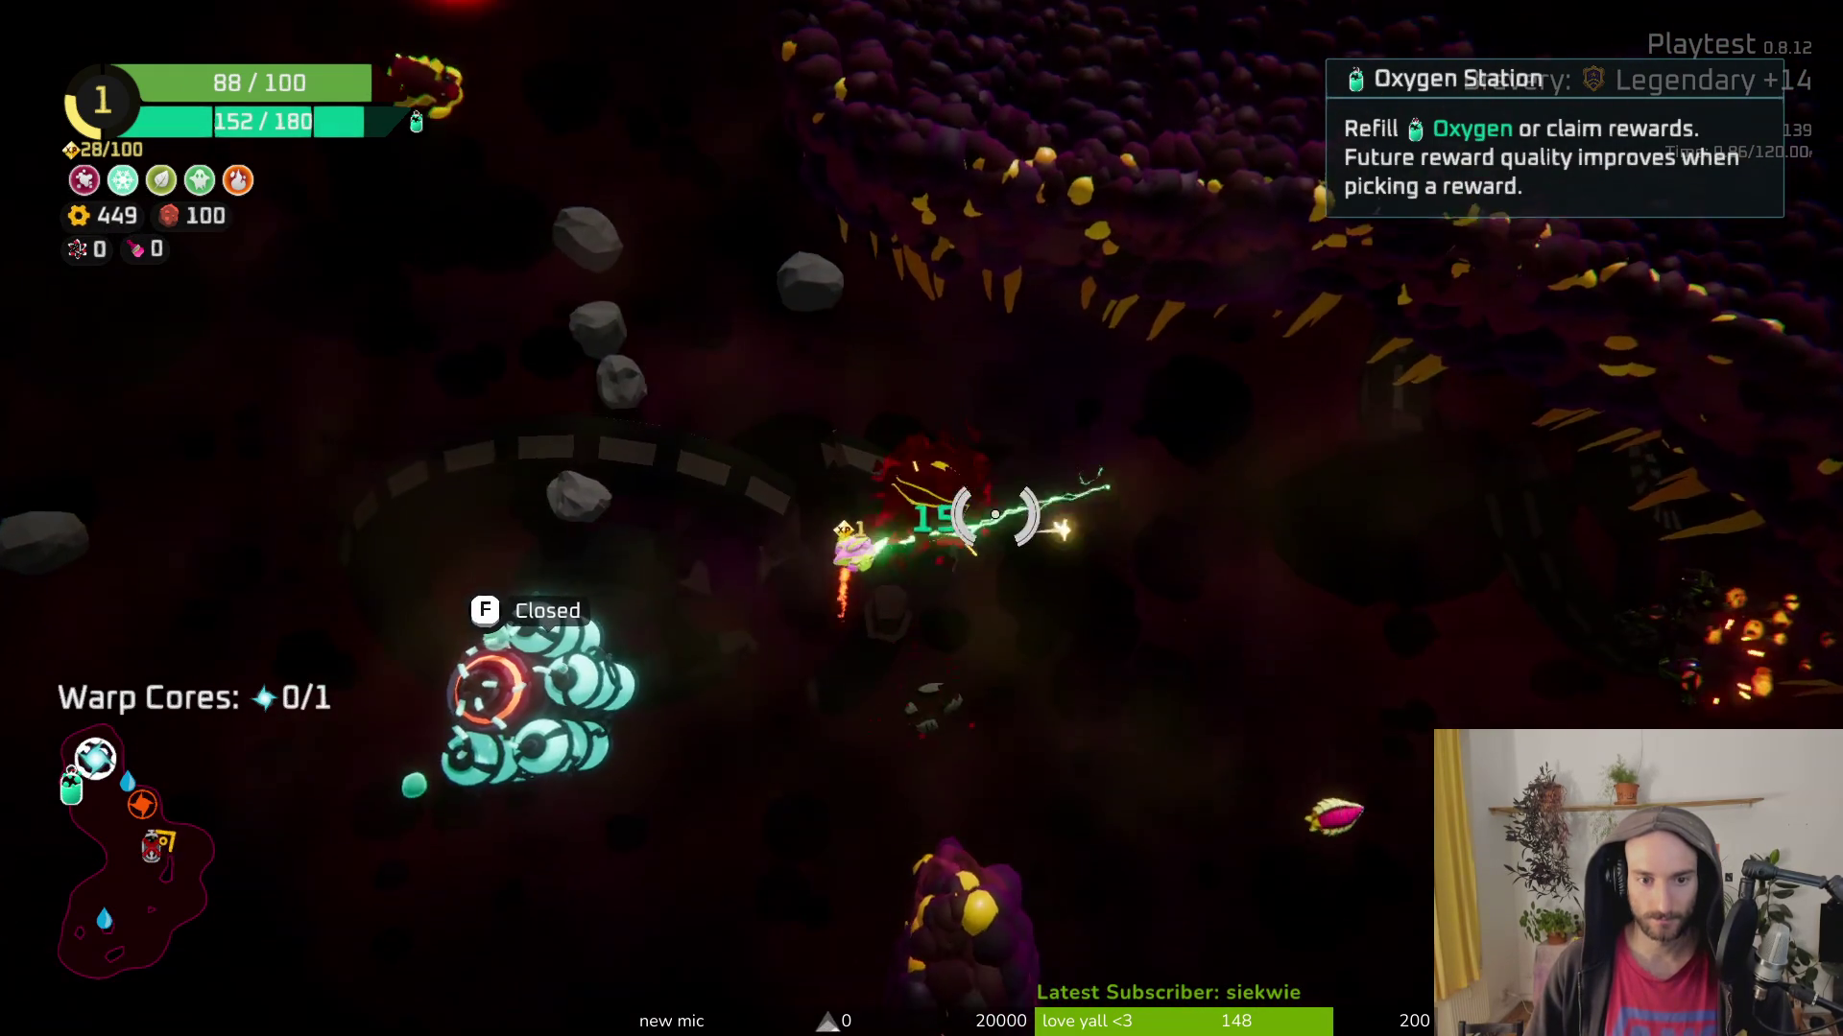
mouse_move(1147, 804)
left_mouse_down()
mouse_move(796, 485)
mouse_move(923, 370)
left_mouse_up()
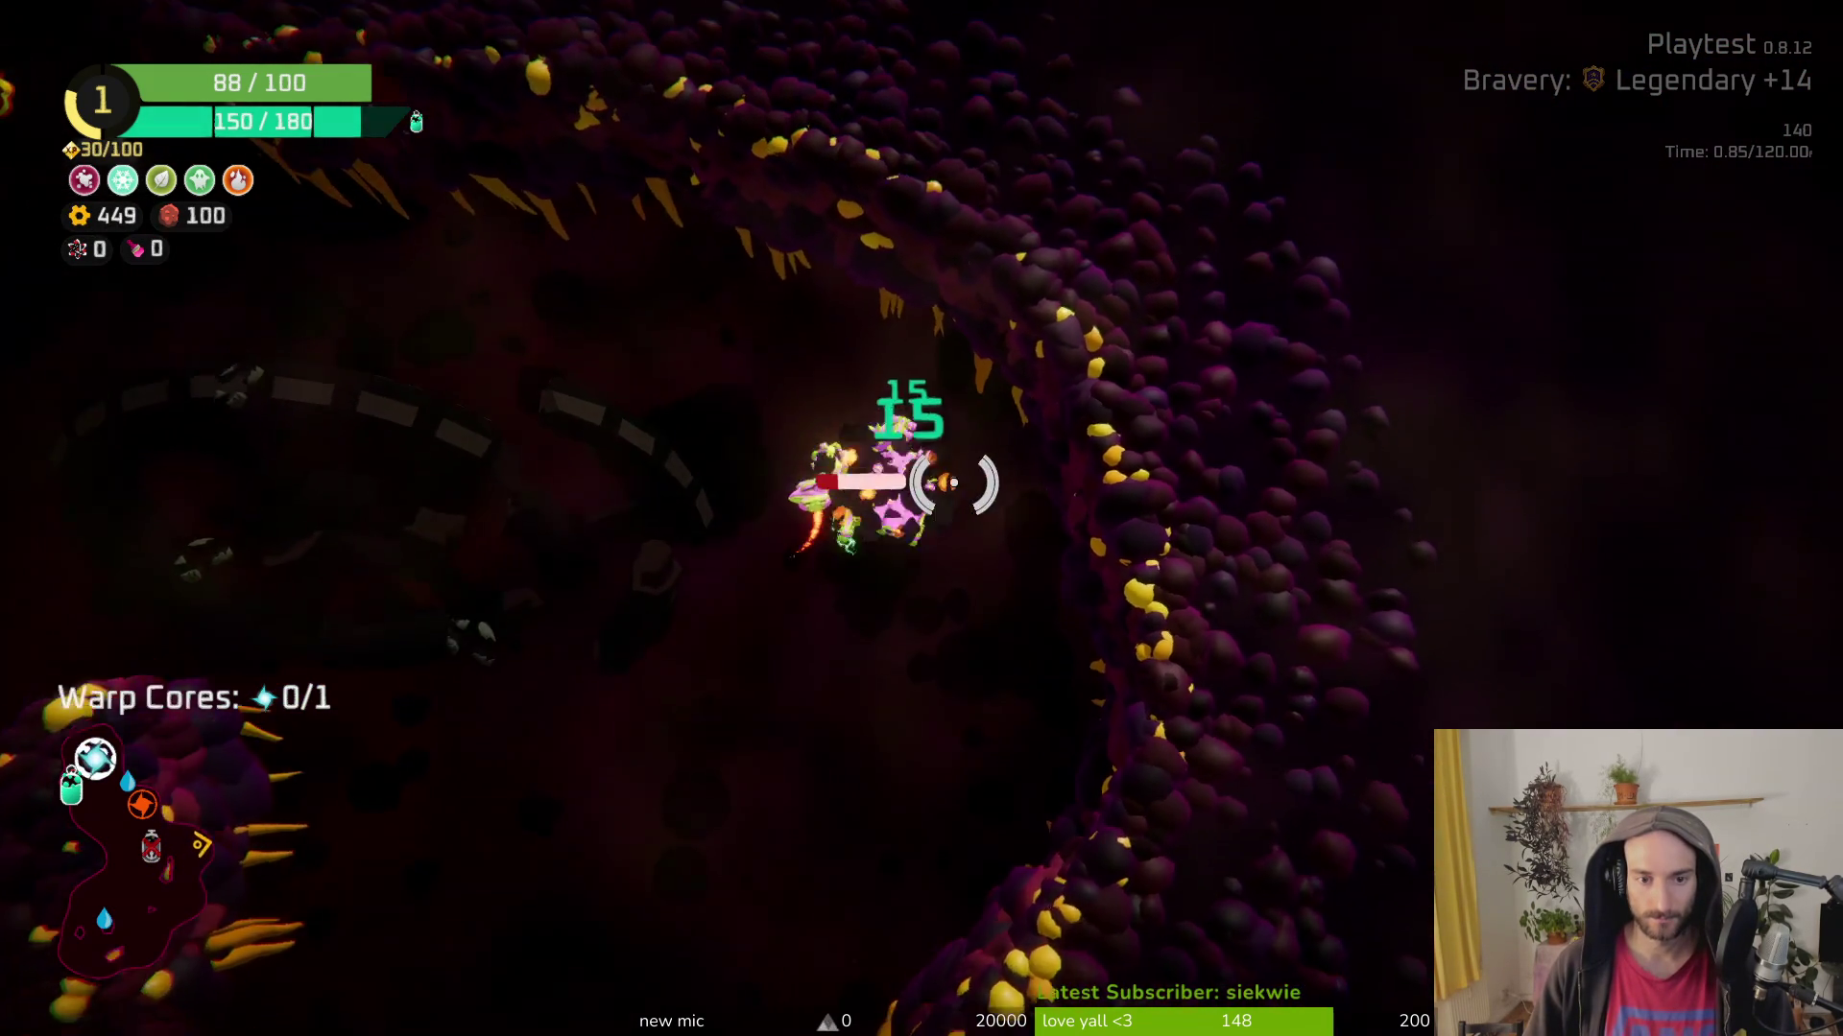
scroll(979, 621, "up", 5)
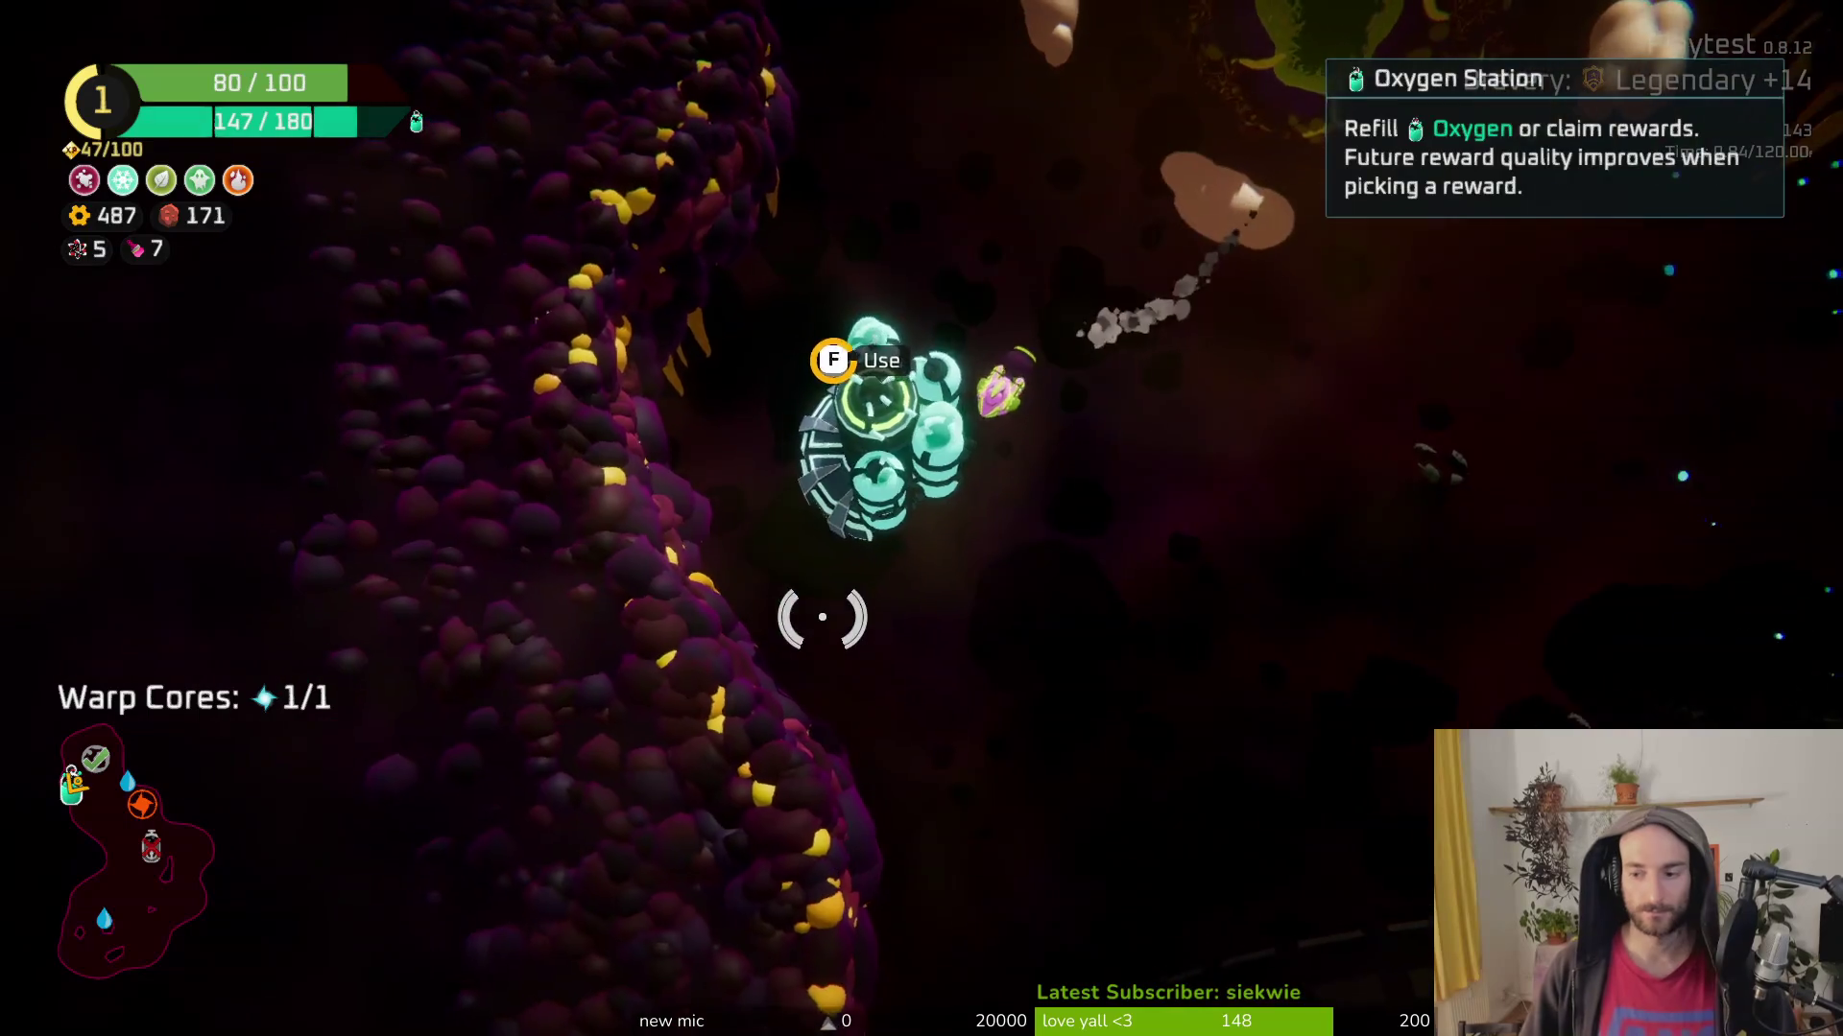
- Claim the 57 XP oxygen station reward and warp out to the sector map
key("f")
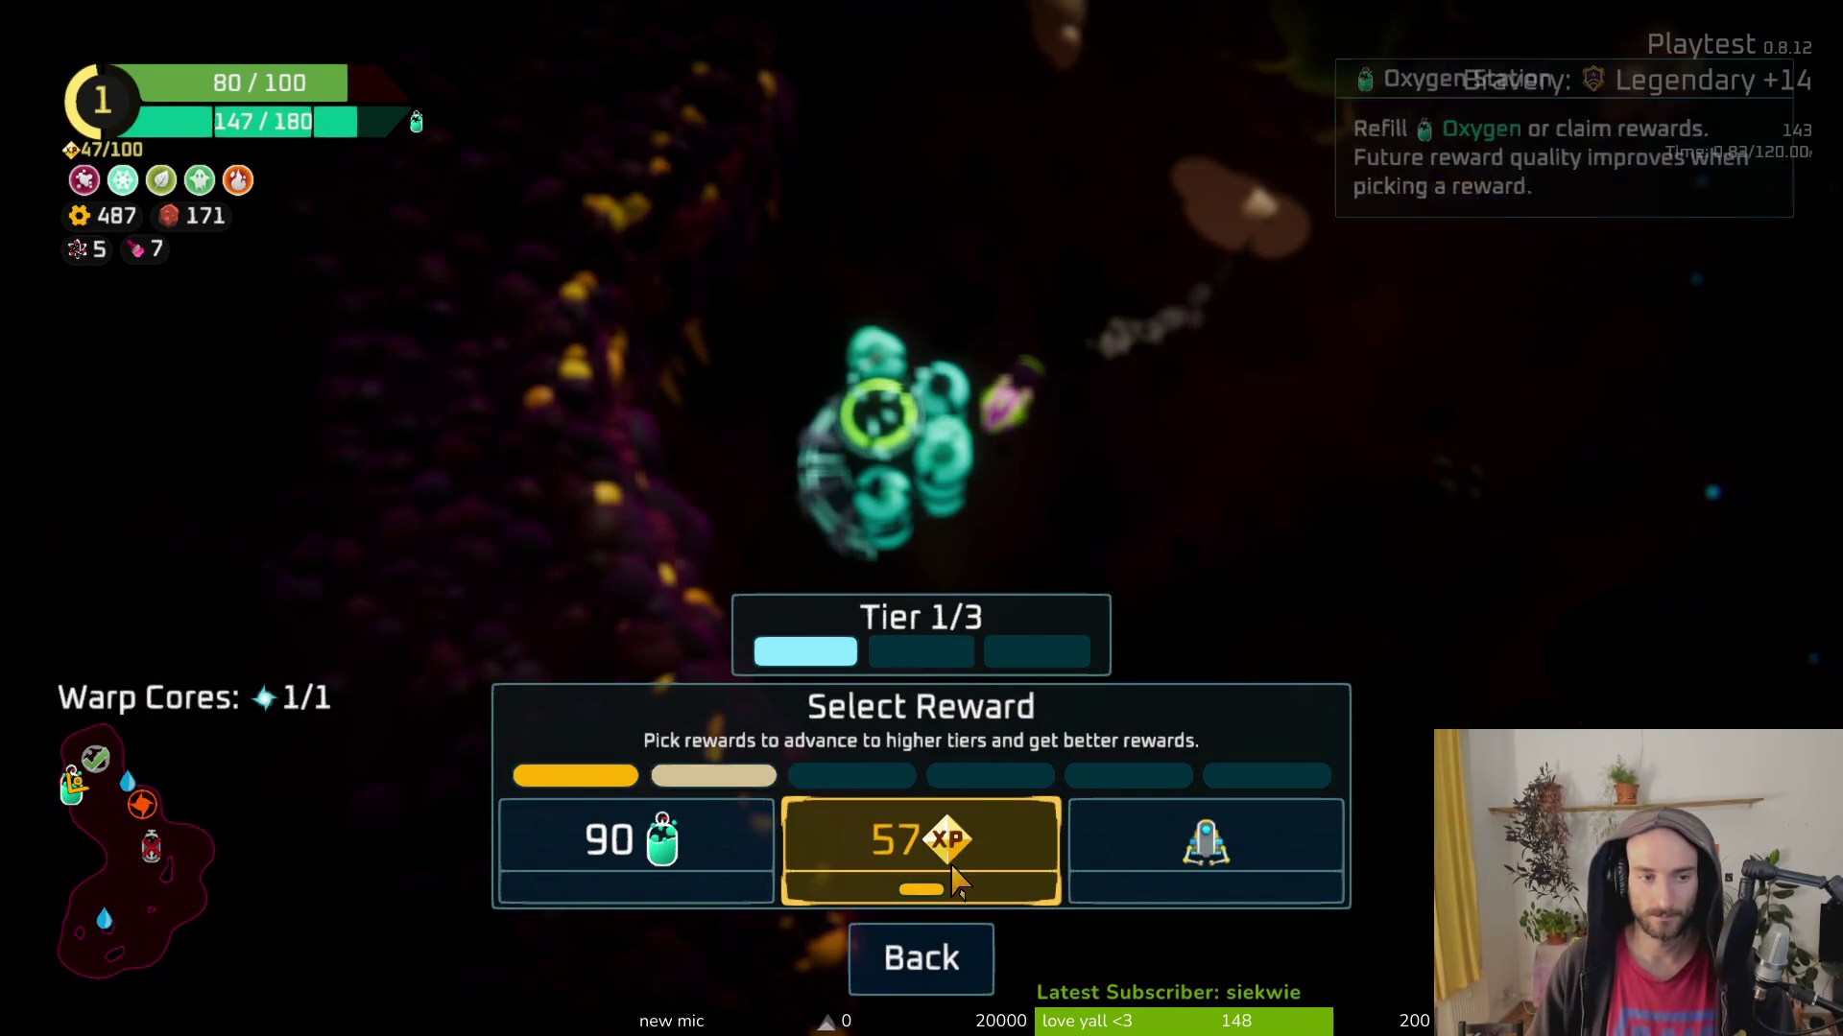
left_click(1017, 907)
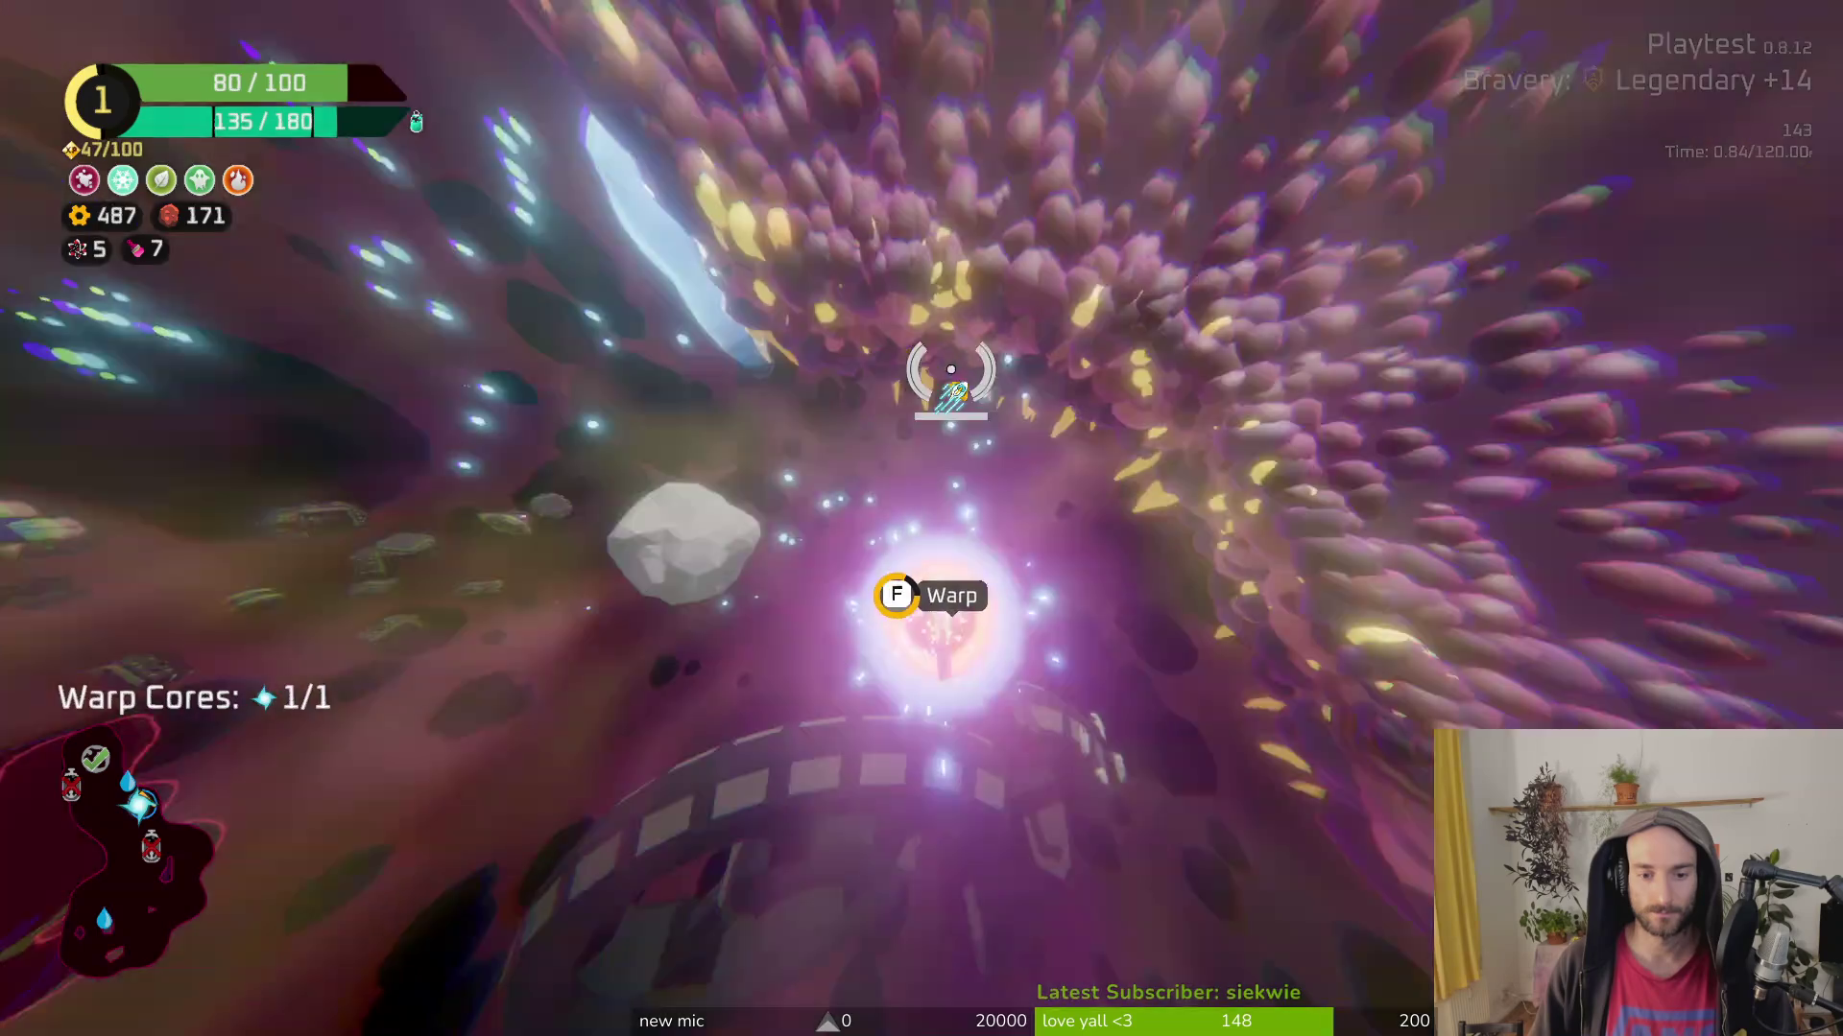
key("f")
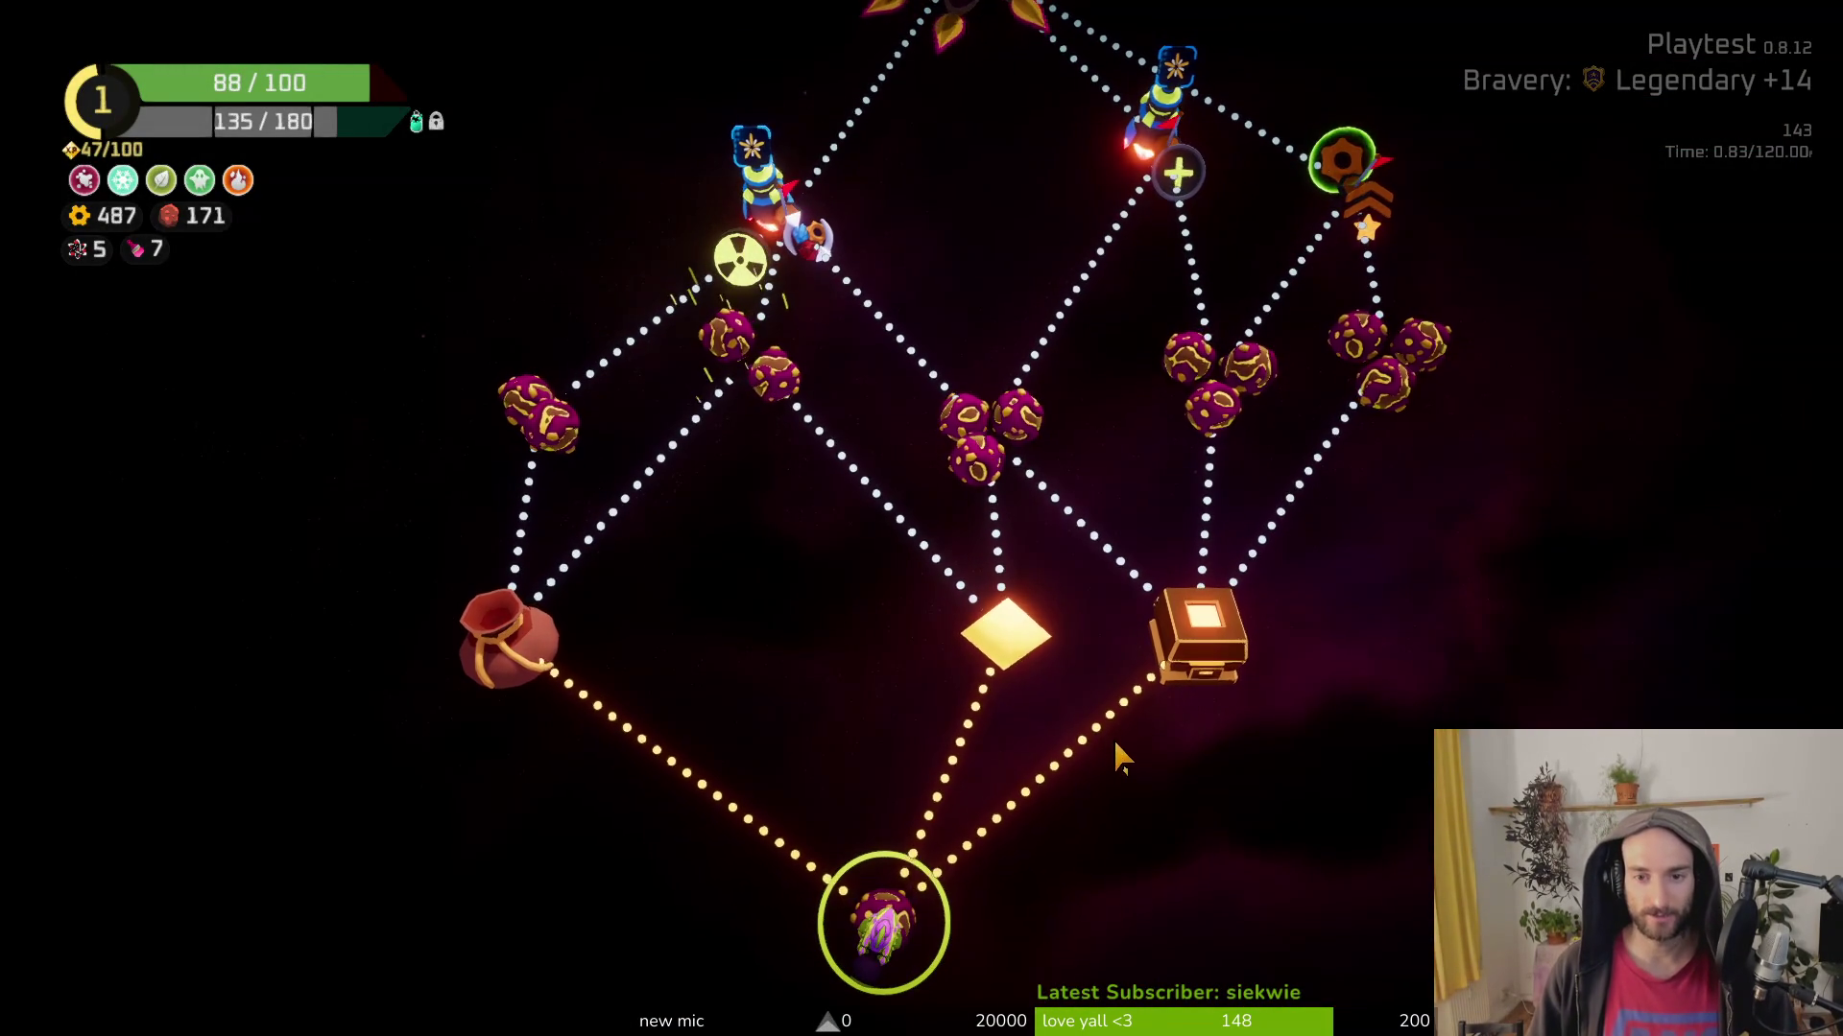
- Travel to the chest node and check the drop point's modules against ship storage
left_click(1152, 655)
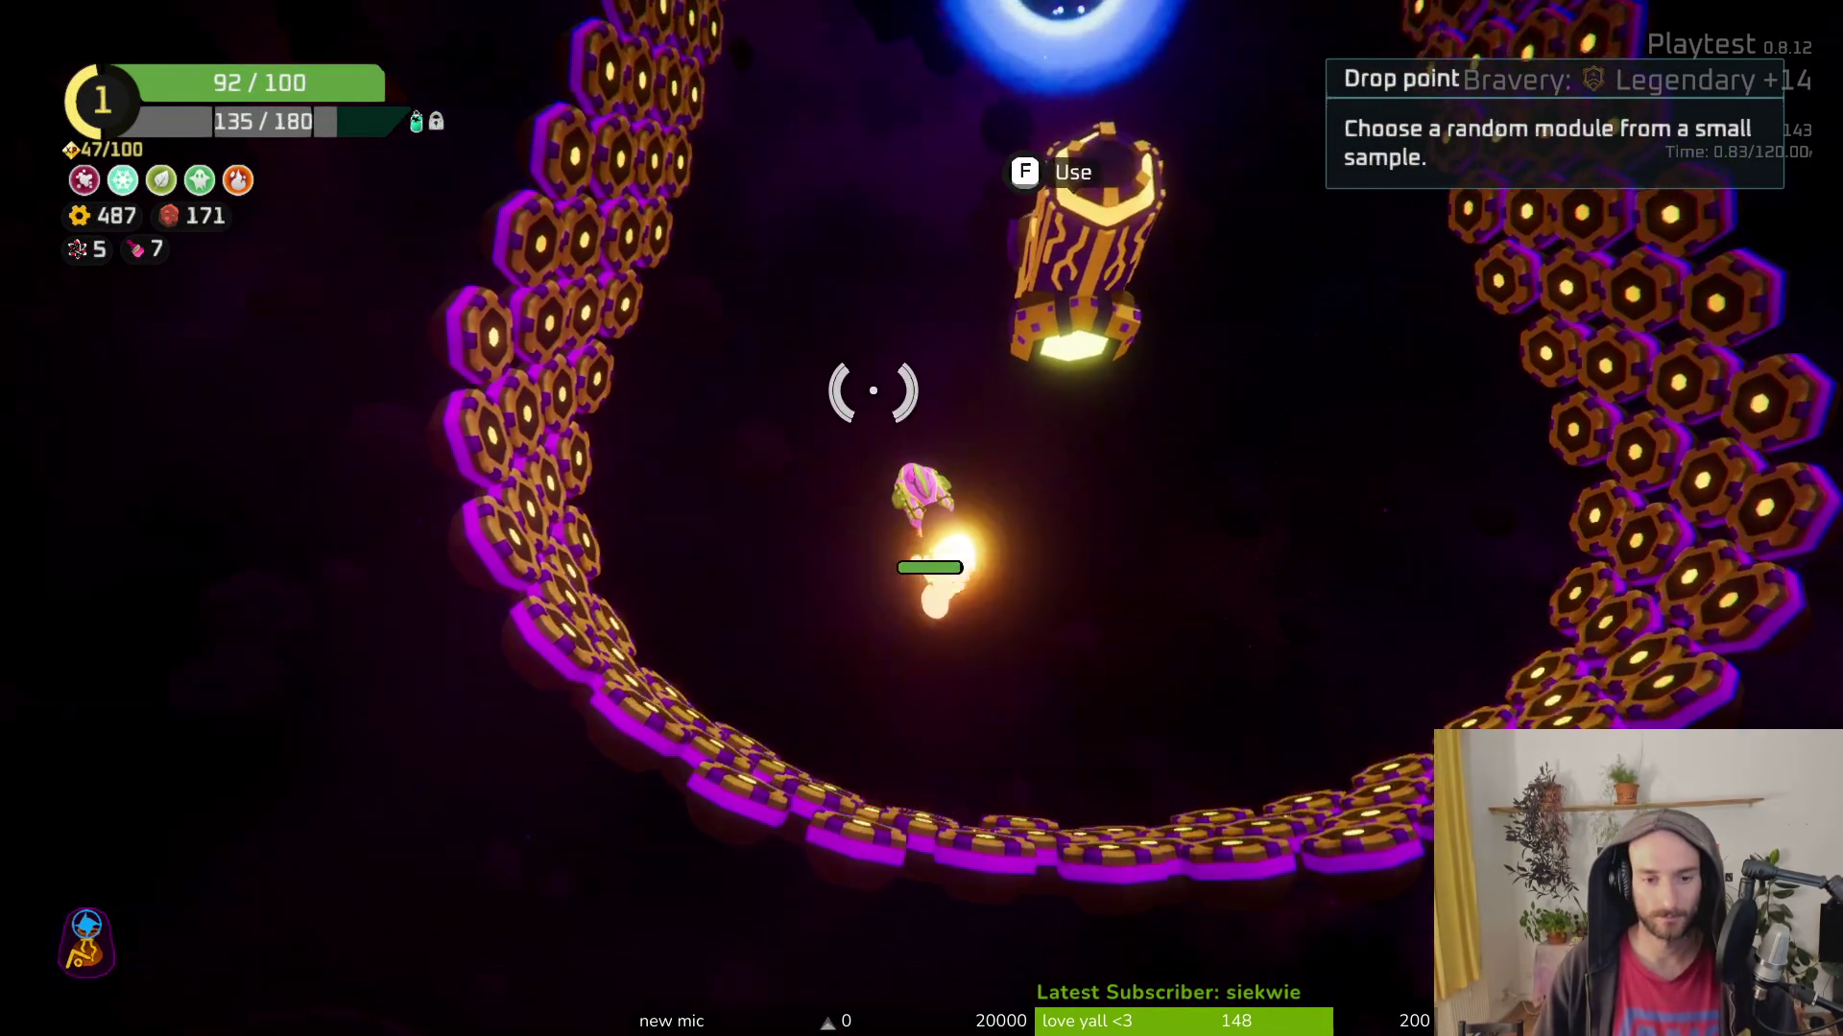
key("f")
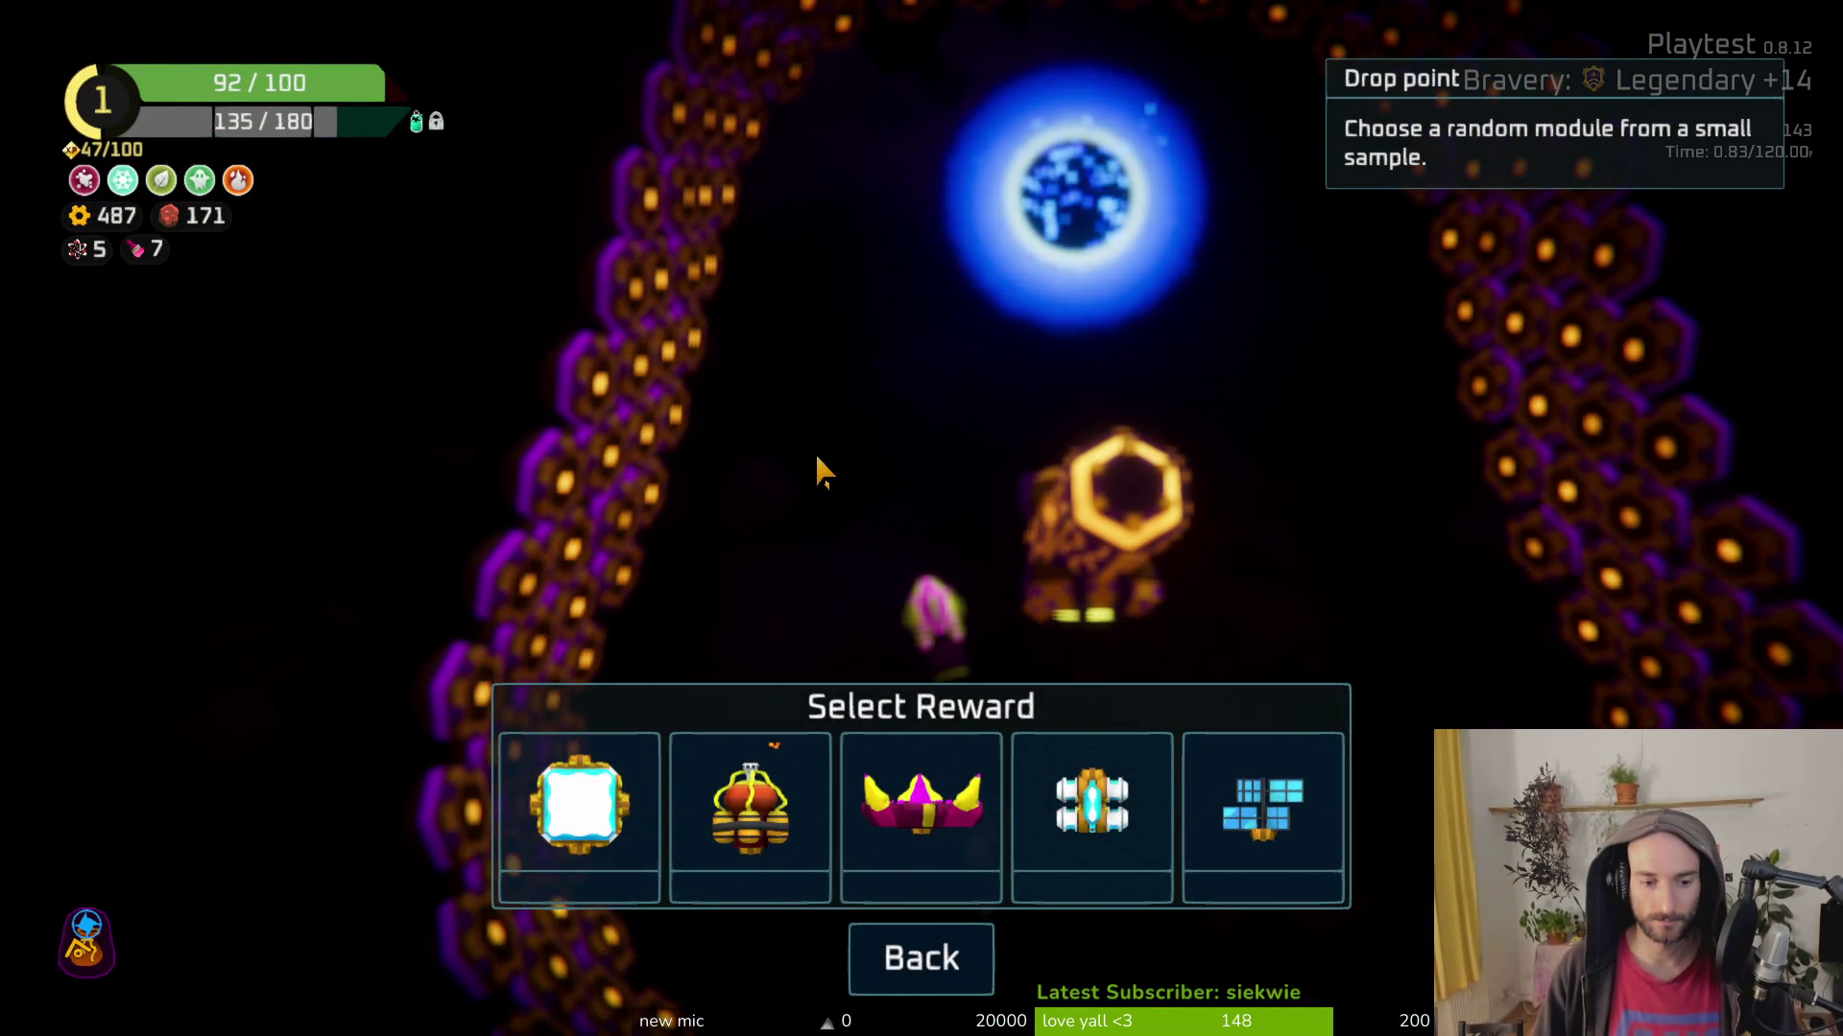
key("Escape")
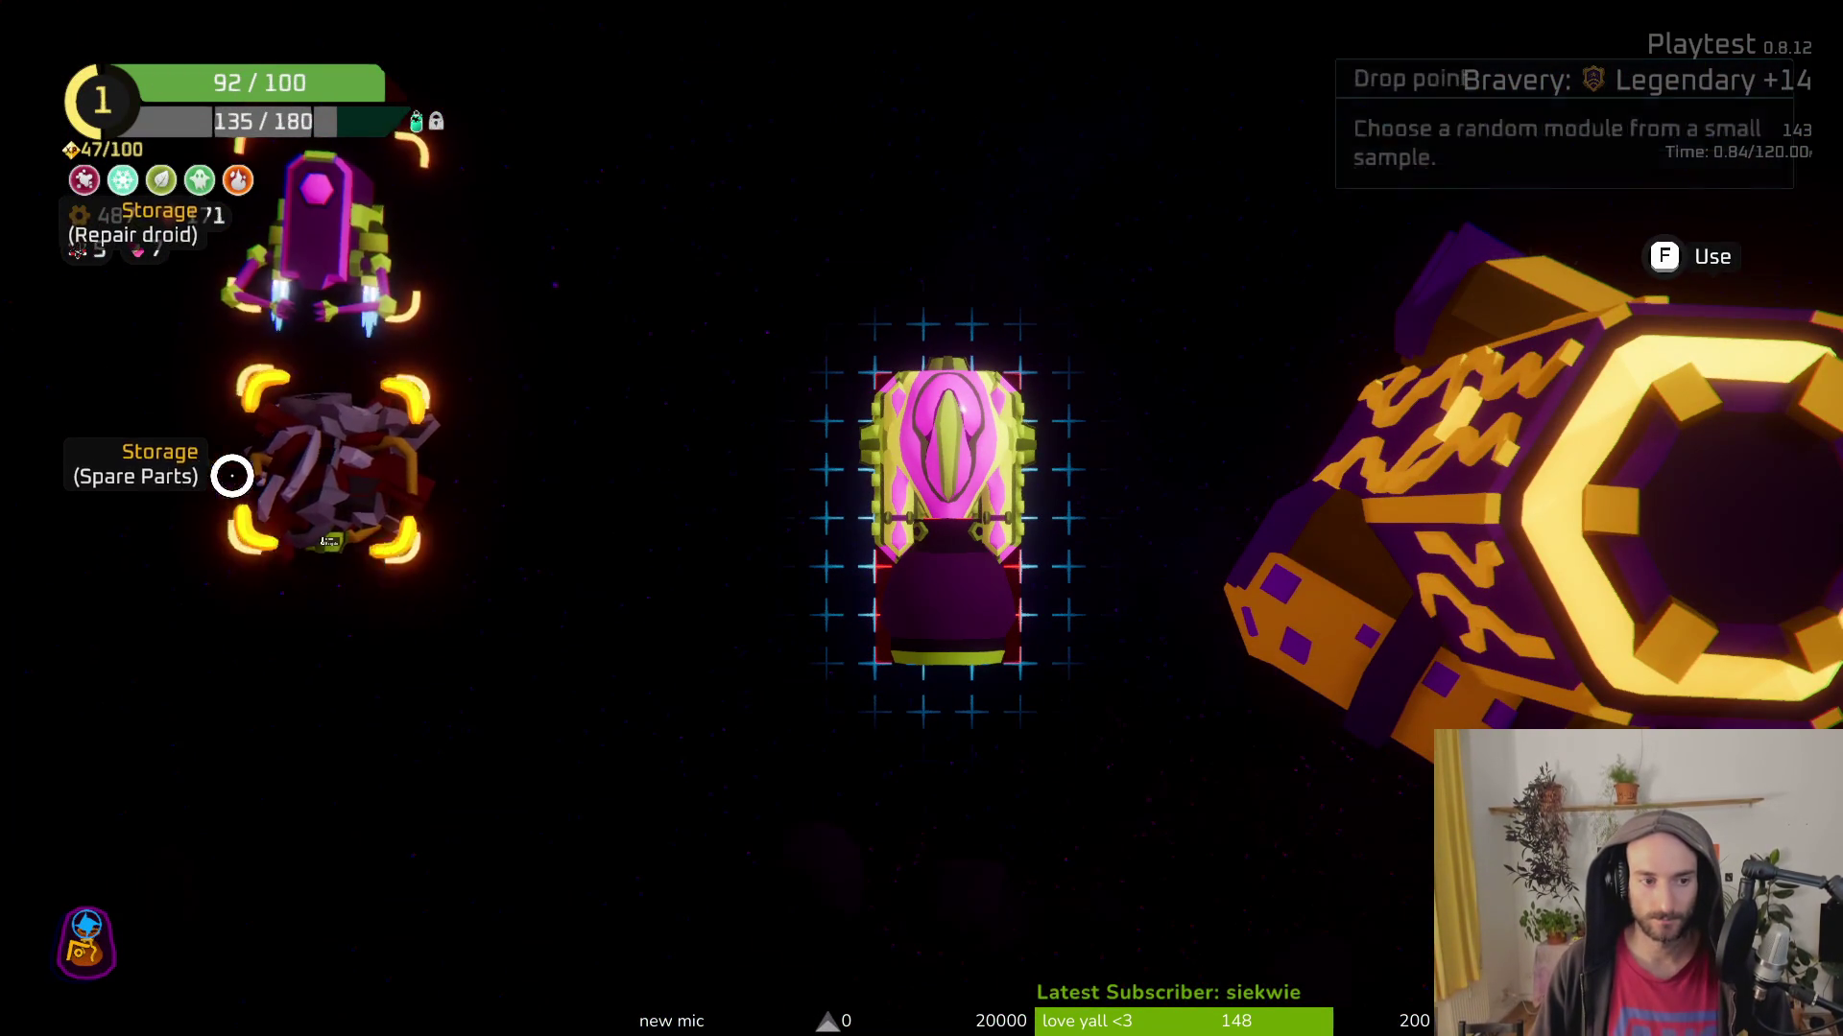
mouse_move(299, 491)
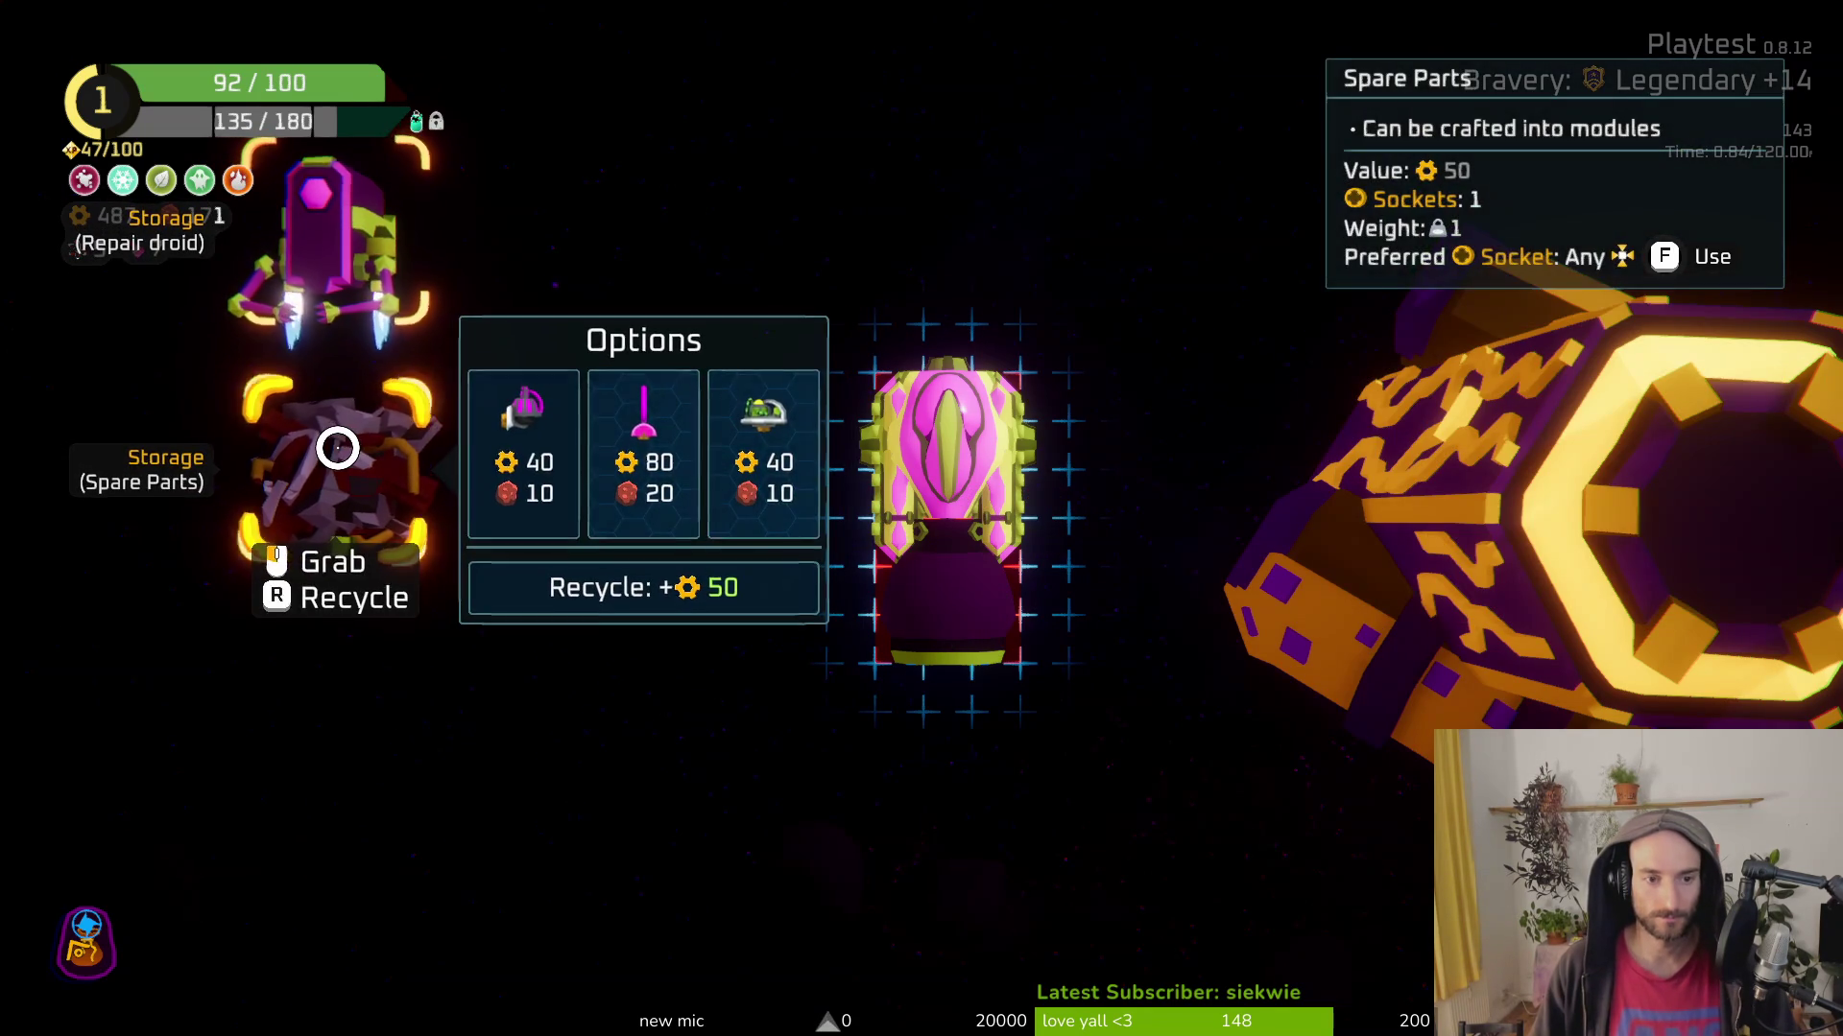
key("Tab")
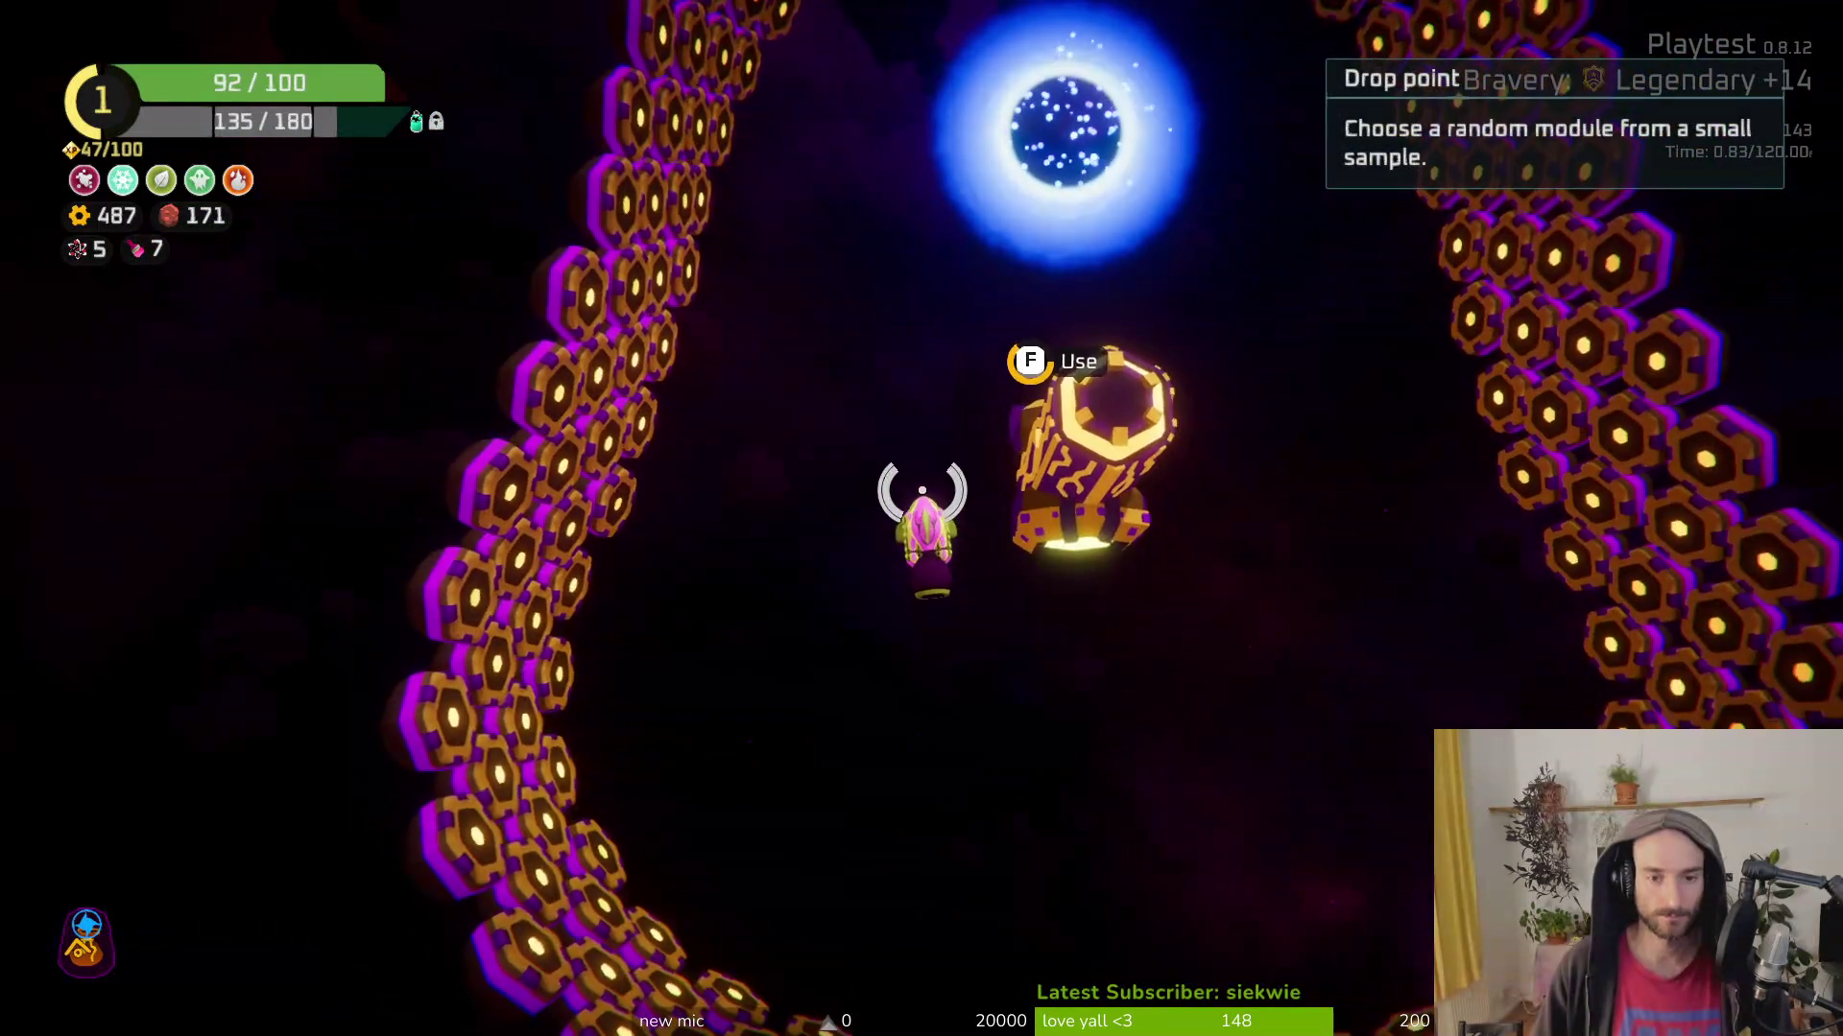
- Take the Dual Thruster and a solar panel, attaching the panel to the ship's right side
key("f")
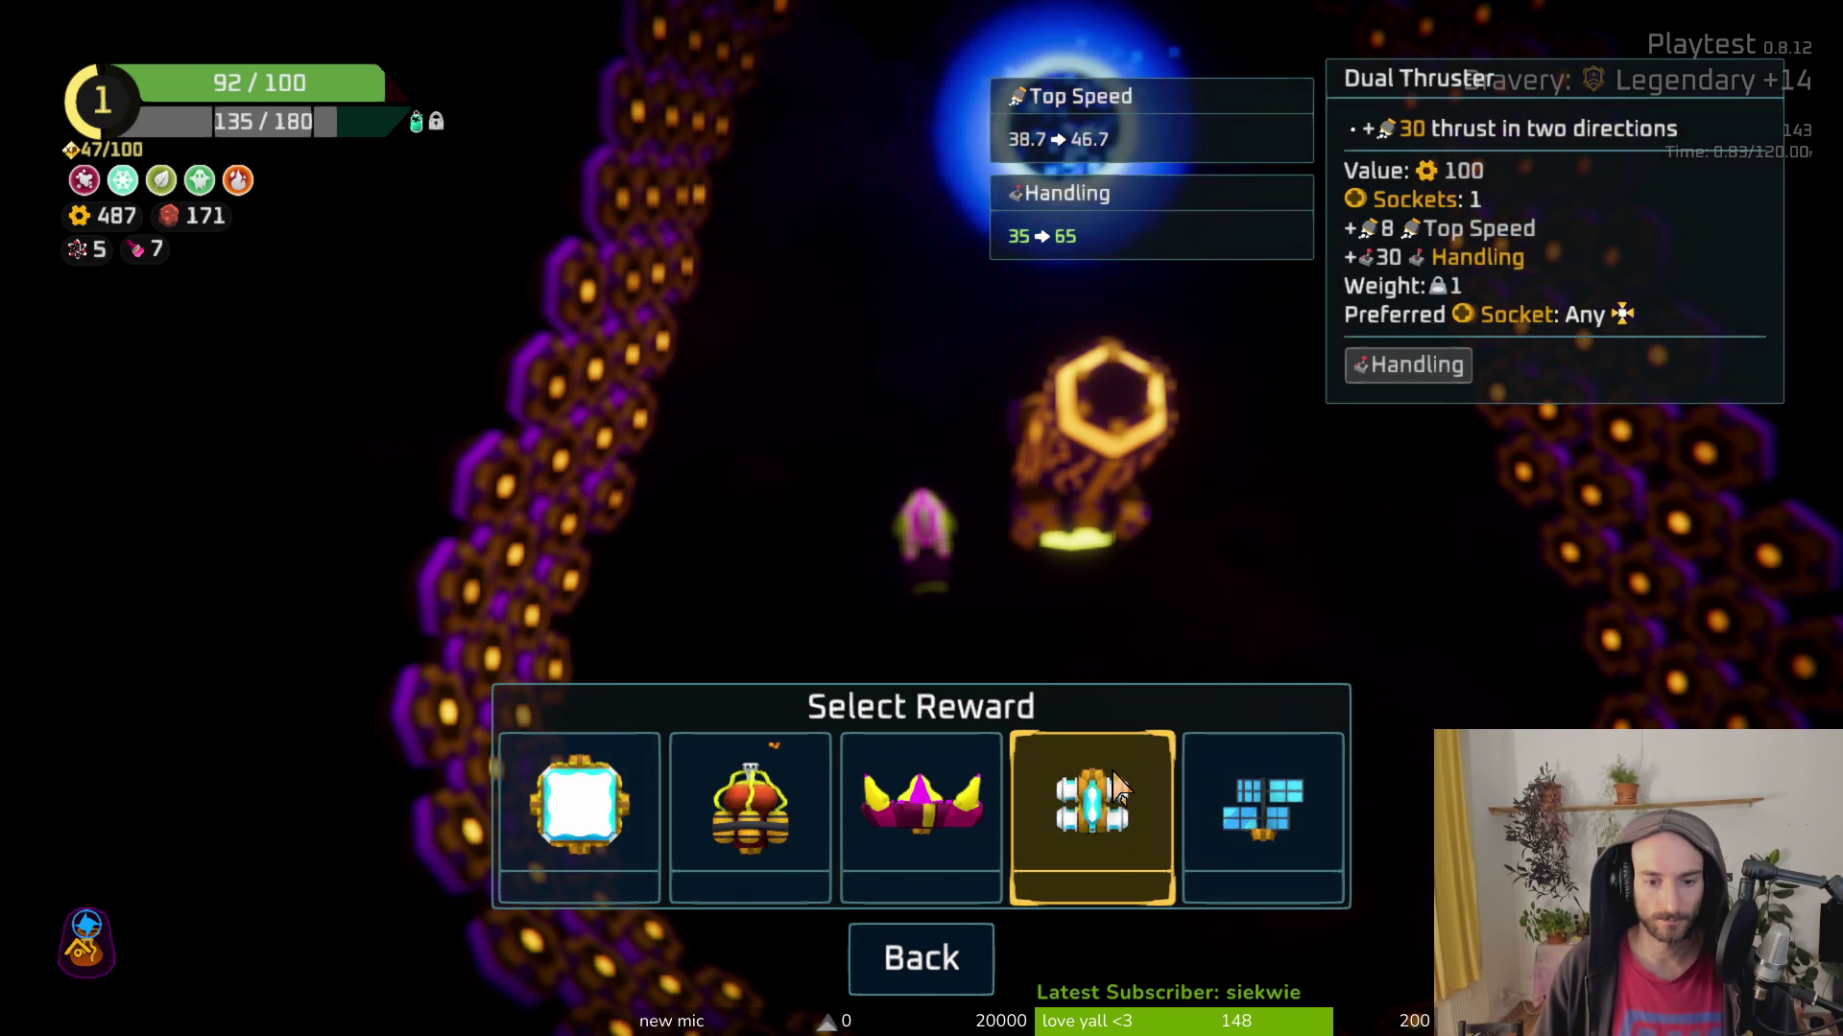
left_click(1068, 801)
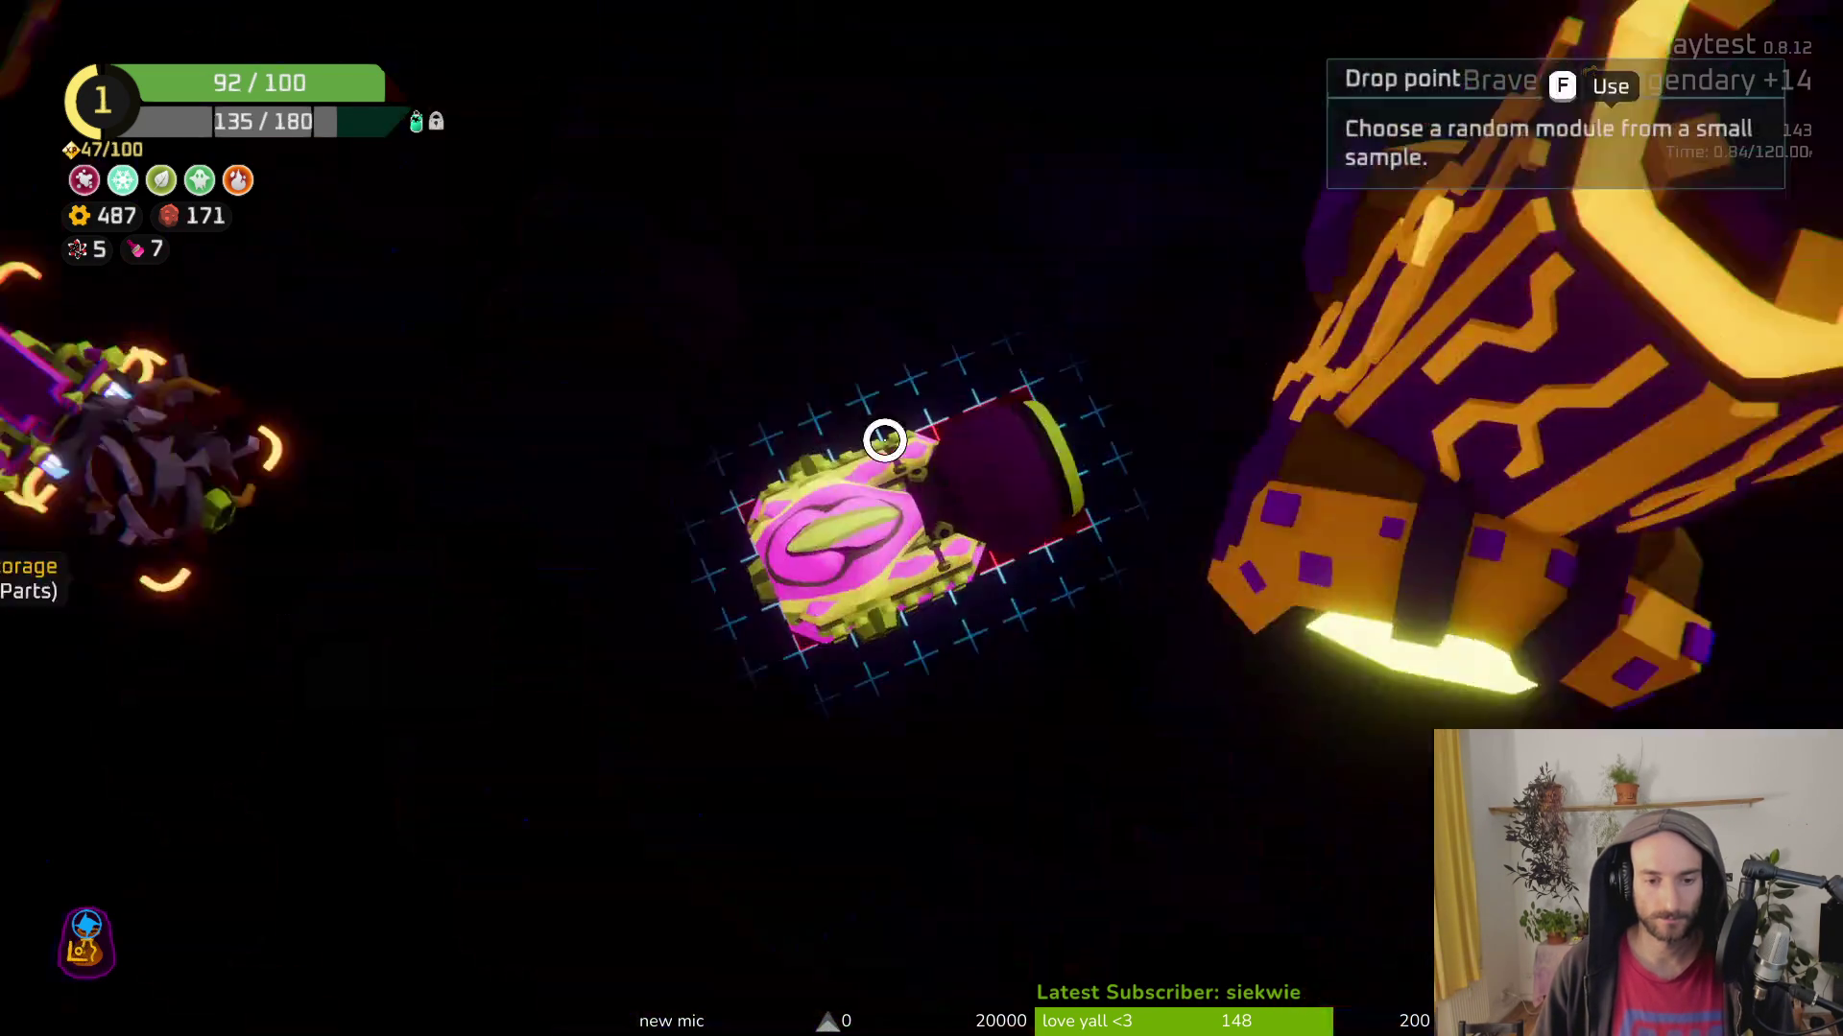
key("Tab")
key("f")
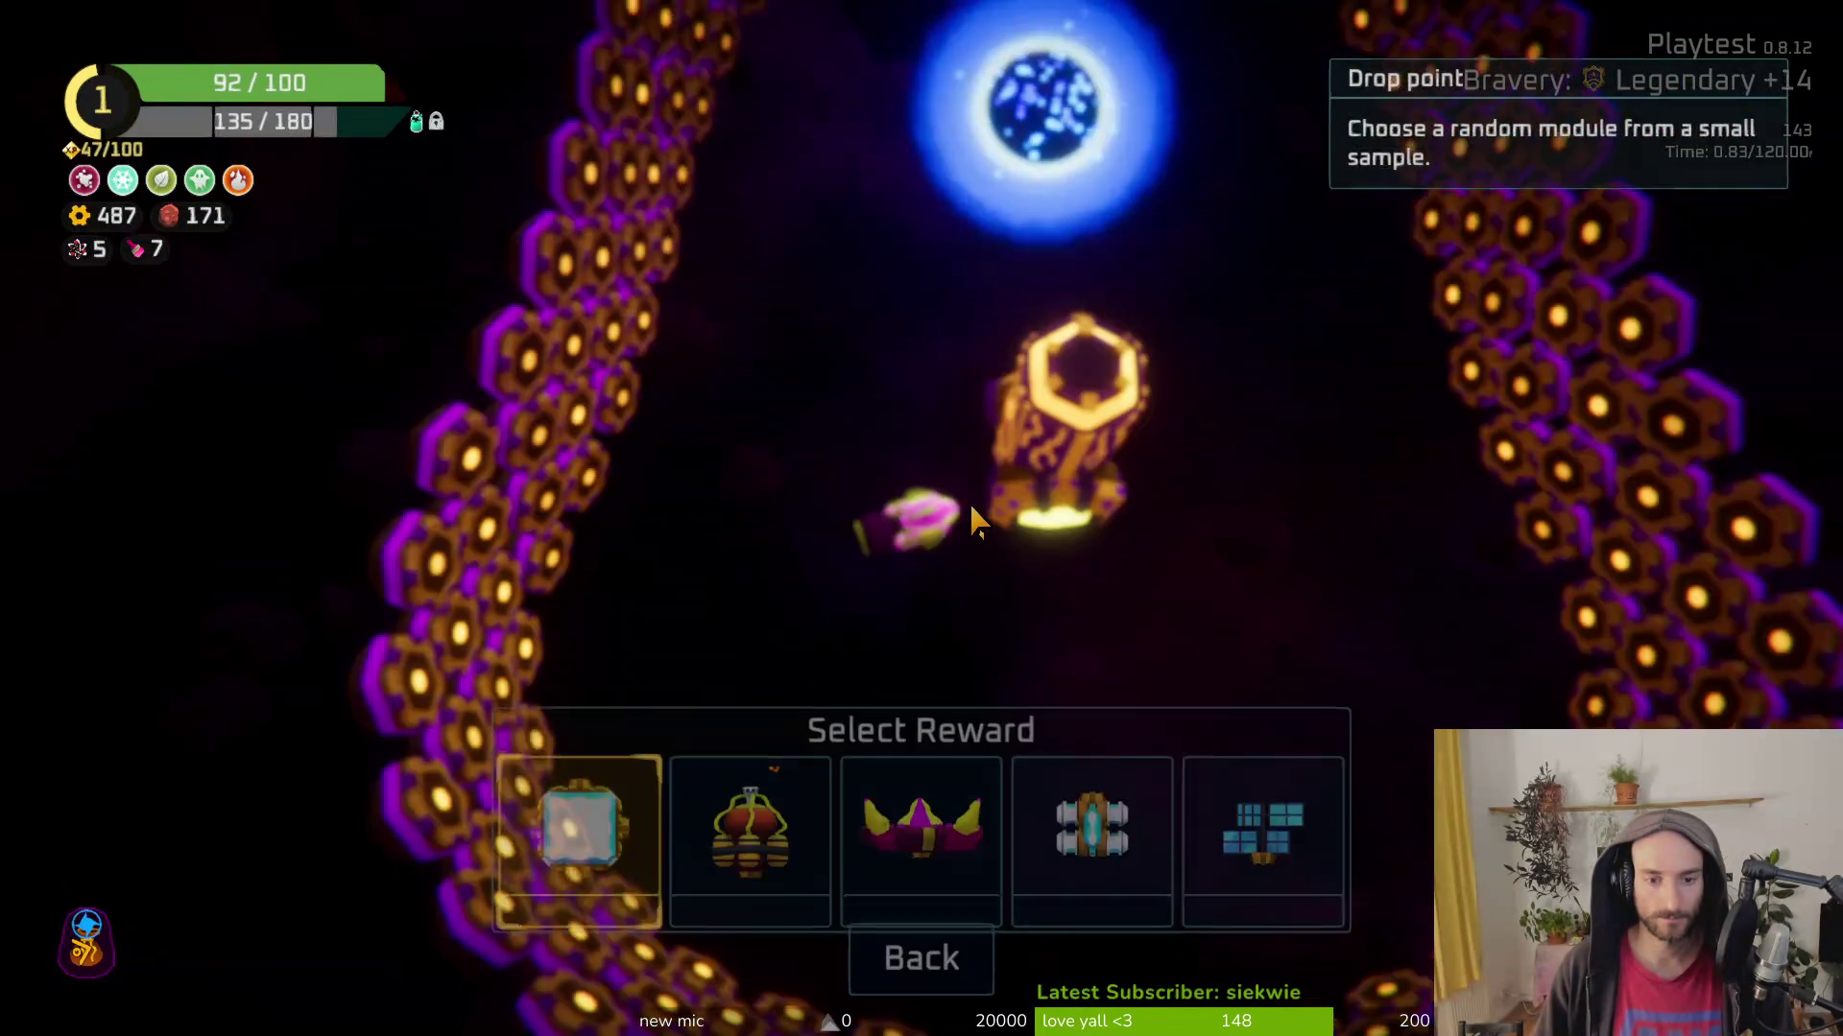
left_click(1298, 826)
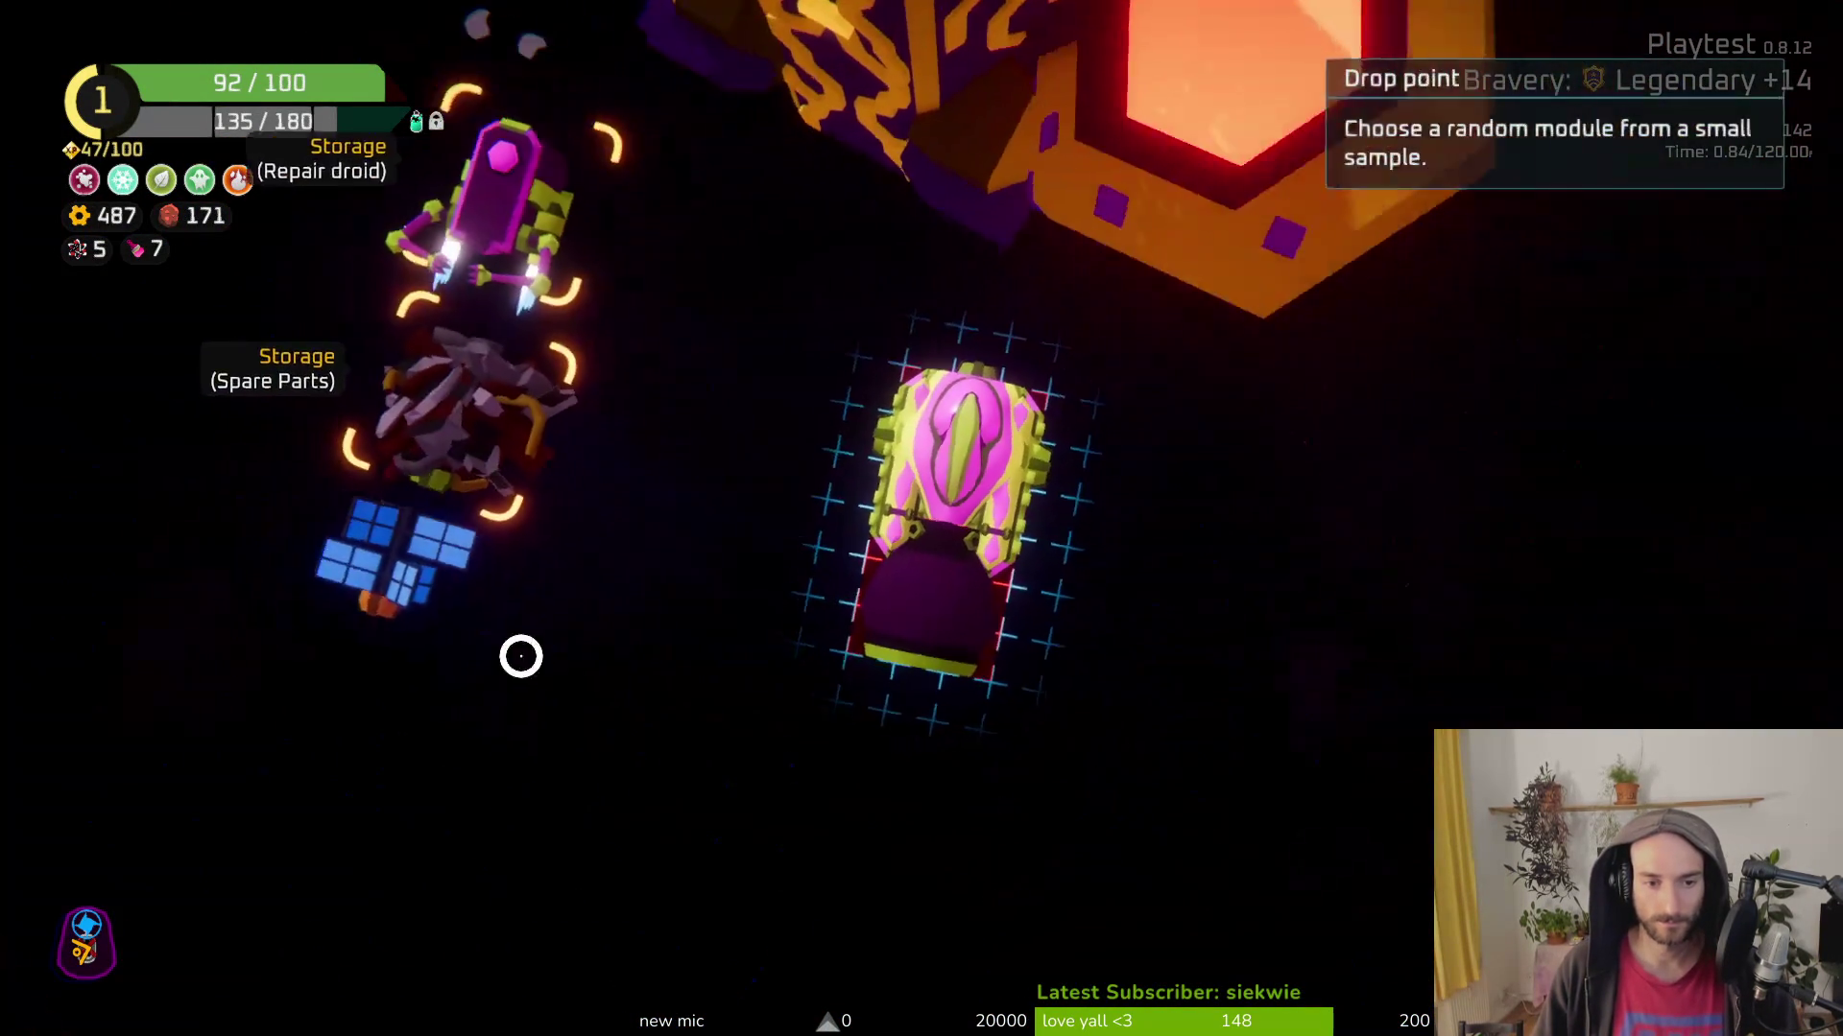
left_click(1094, 519)
- Craft a tiny laser from spare parts, fit it, and warp through the blue portal
left_click(527, 466)
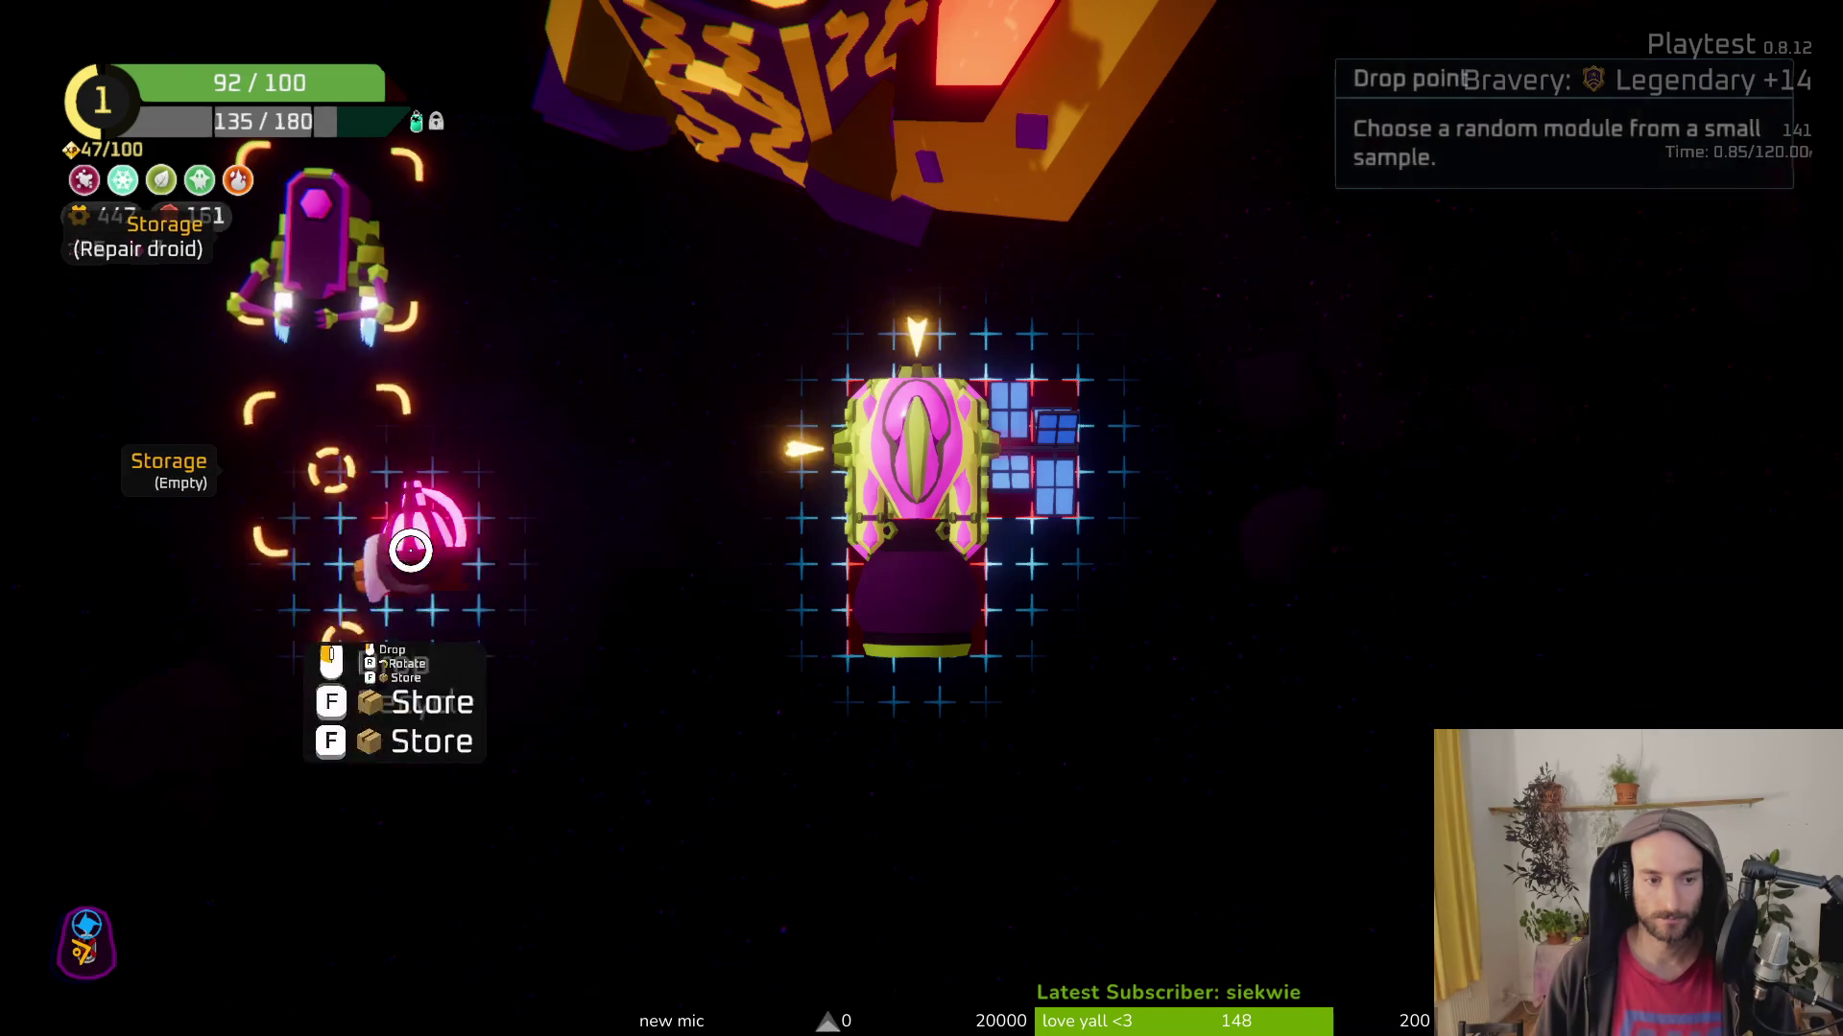
left_click_drag(411, 547, 671, 605)
key("Tab")
key("w")
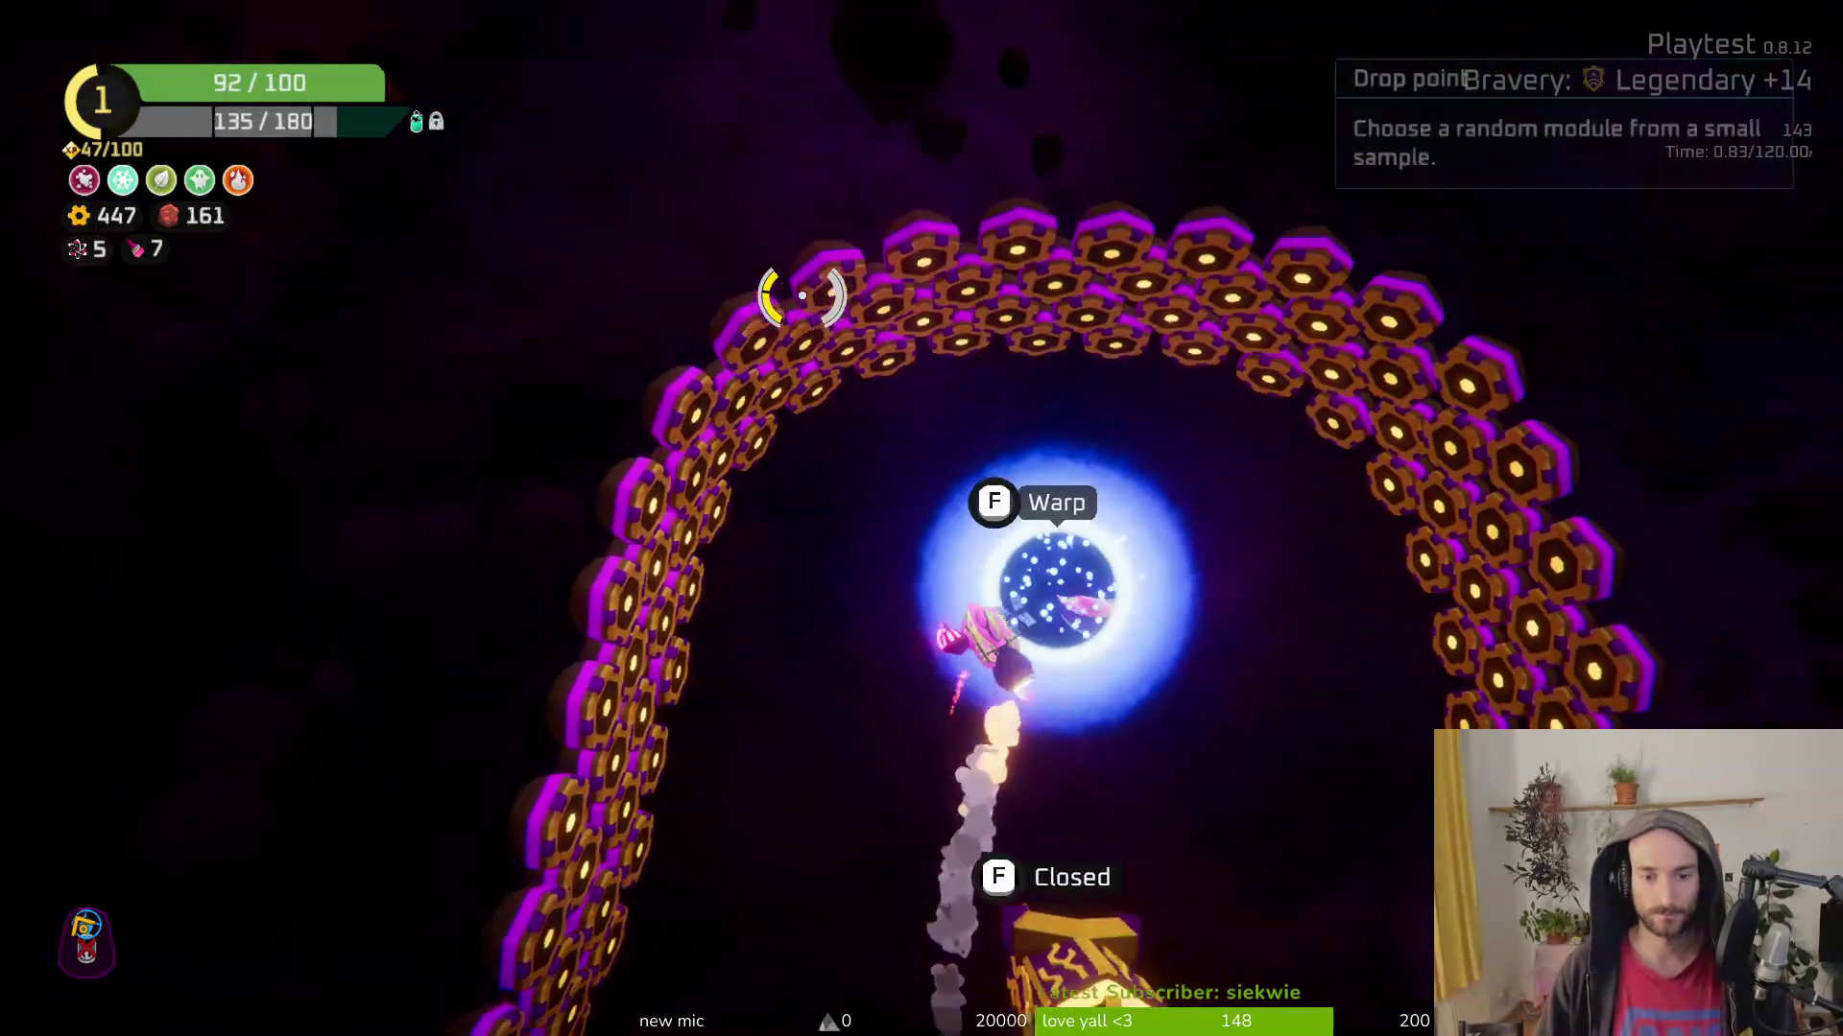
key("f")
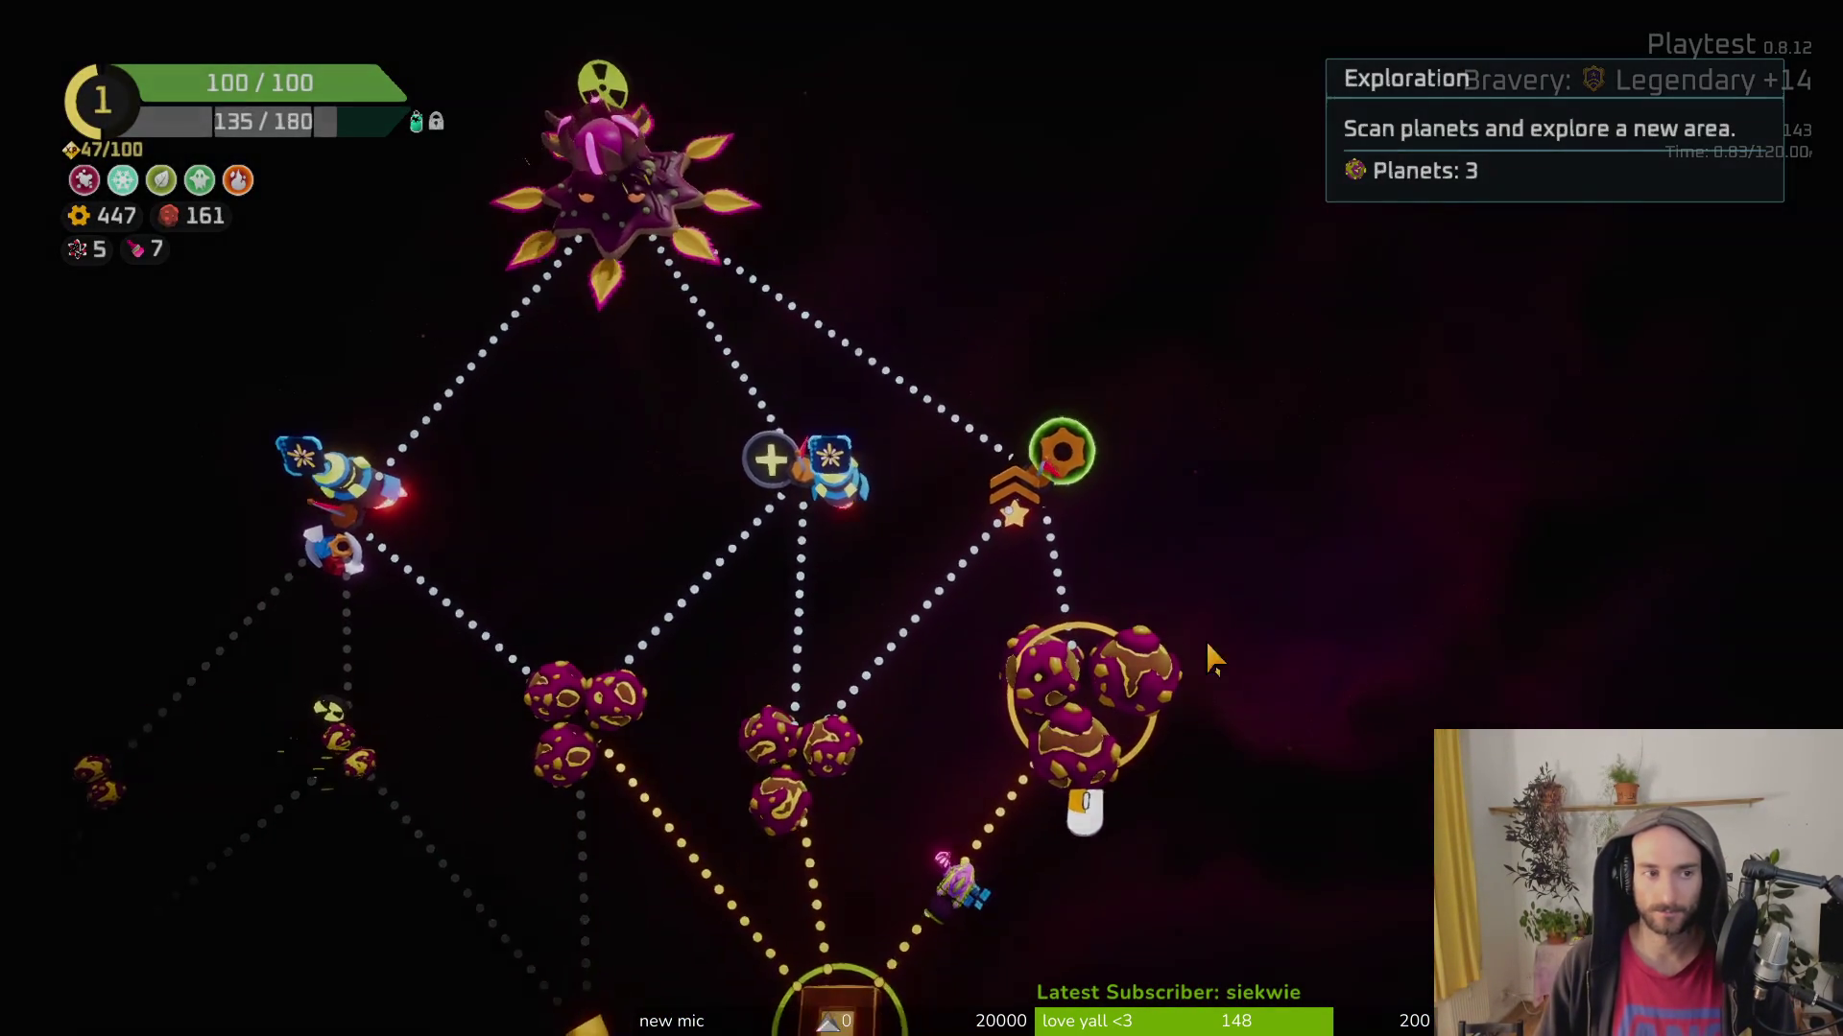
- Travel to the chosen planet, shoot rocks and pick up the first Spare Parts
left_click(1223, 589)
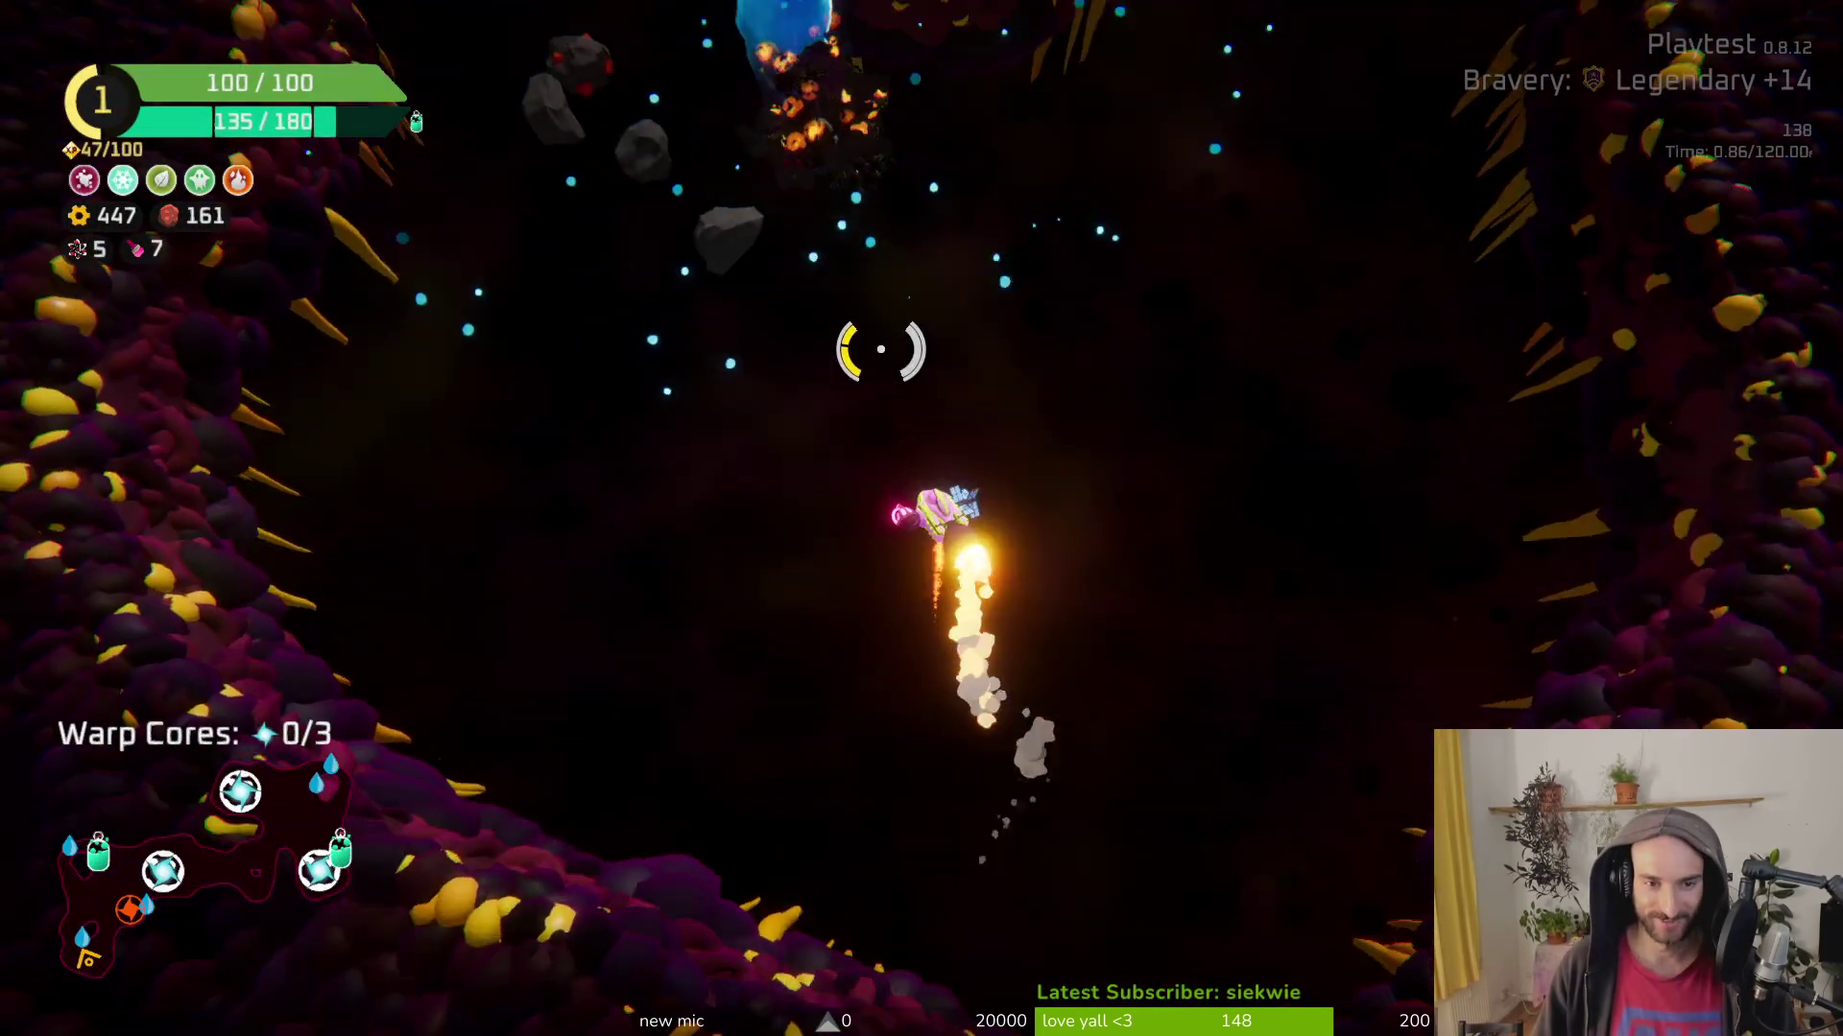
left_click(881, 349)
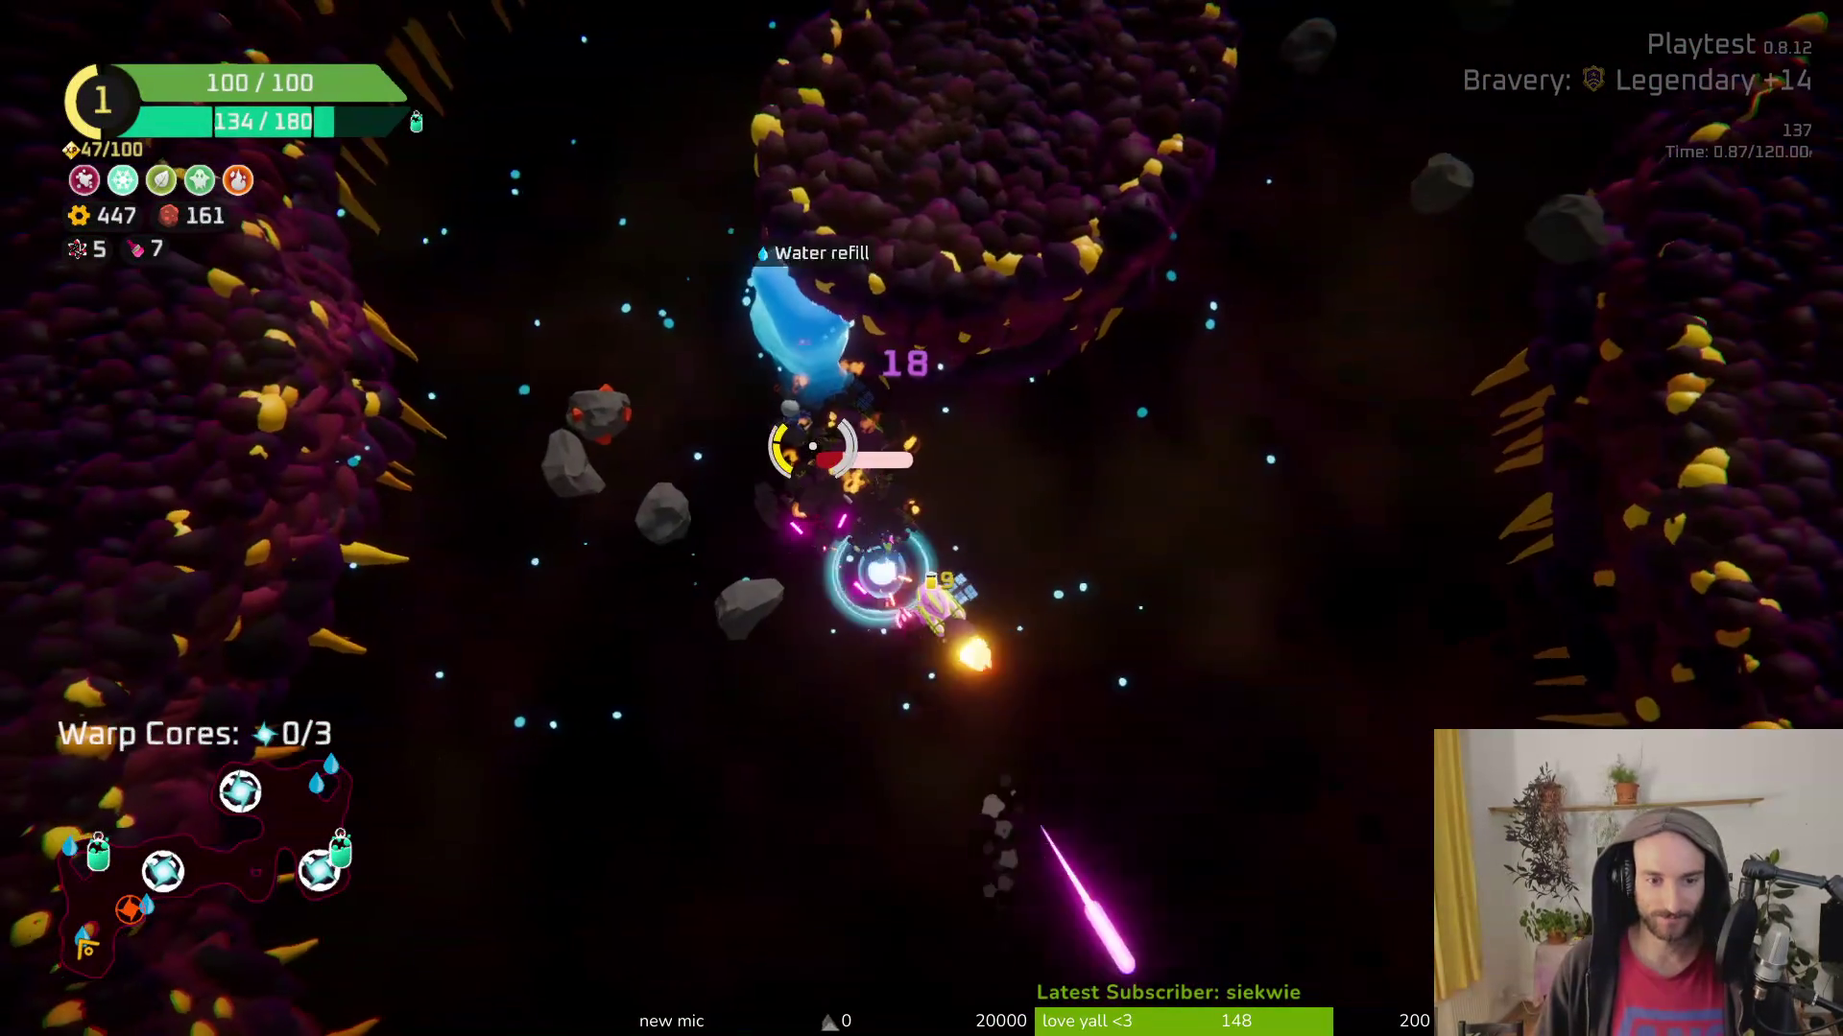
key("e")
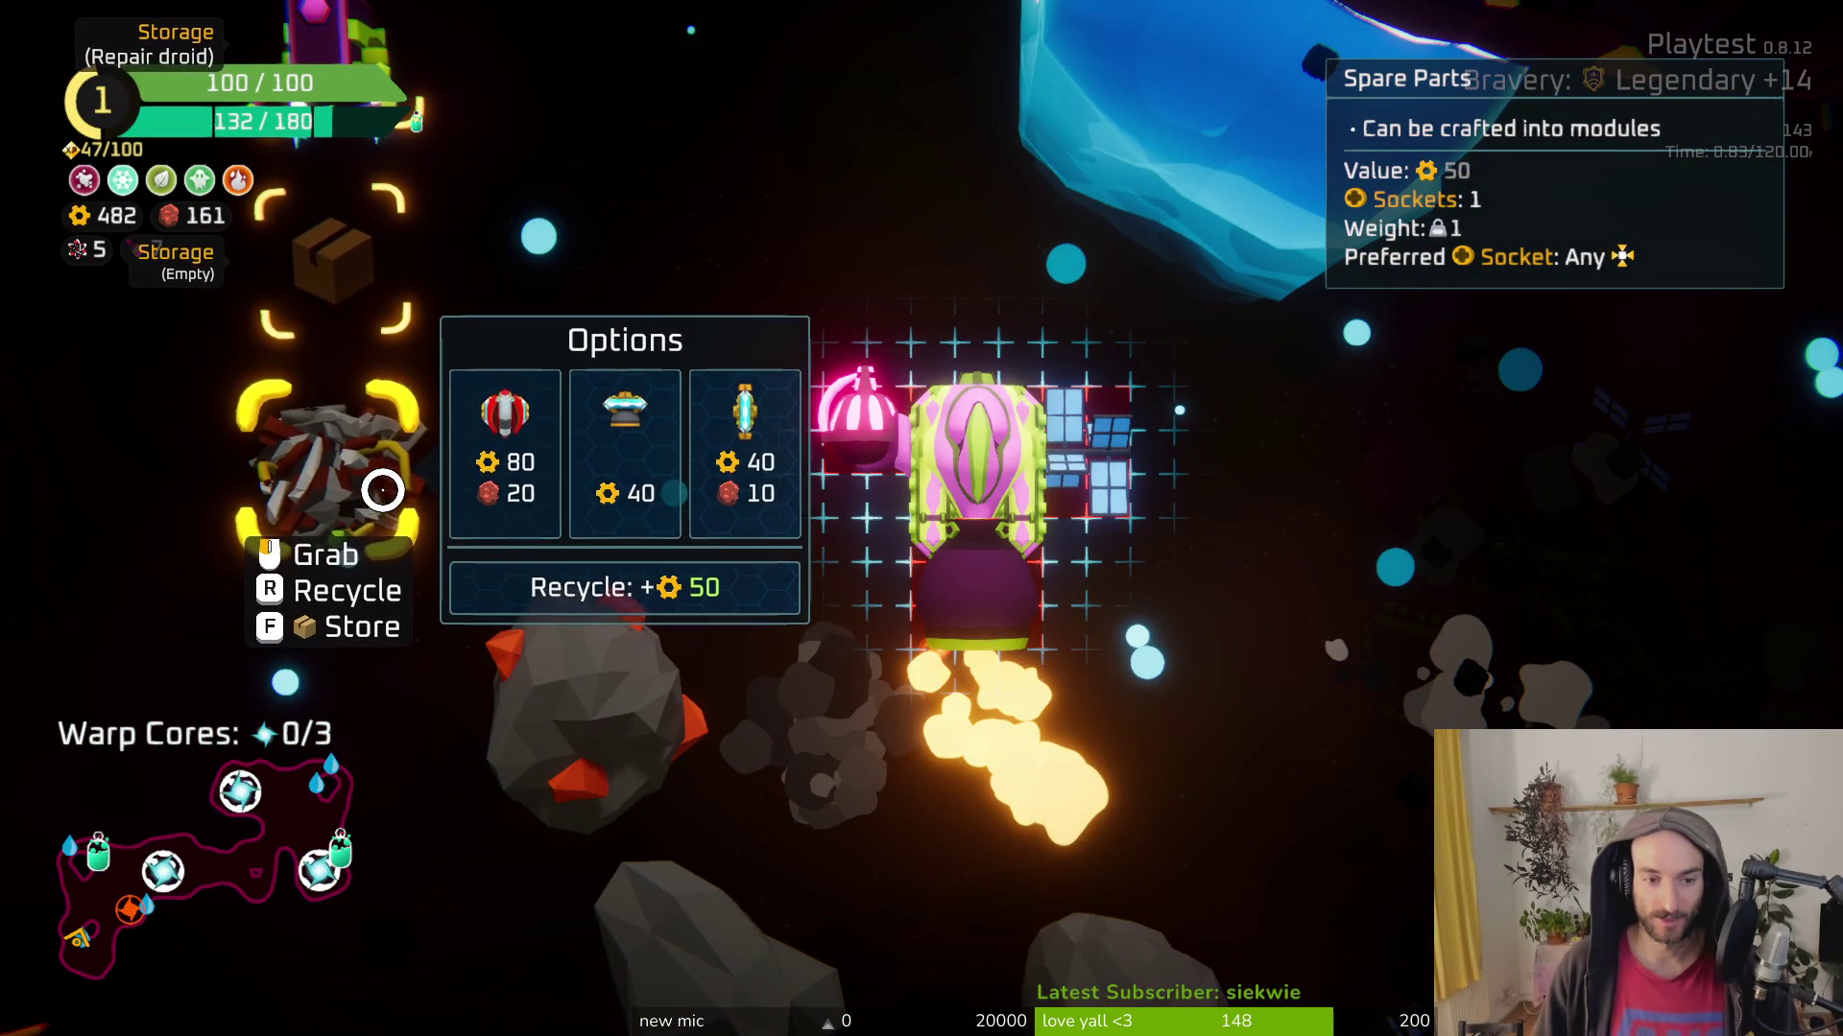
key("Escape")
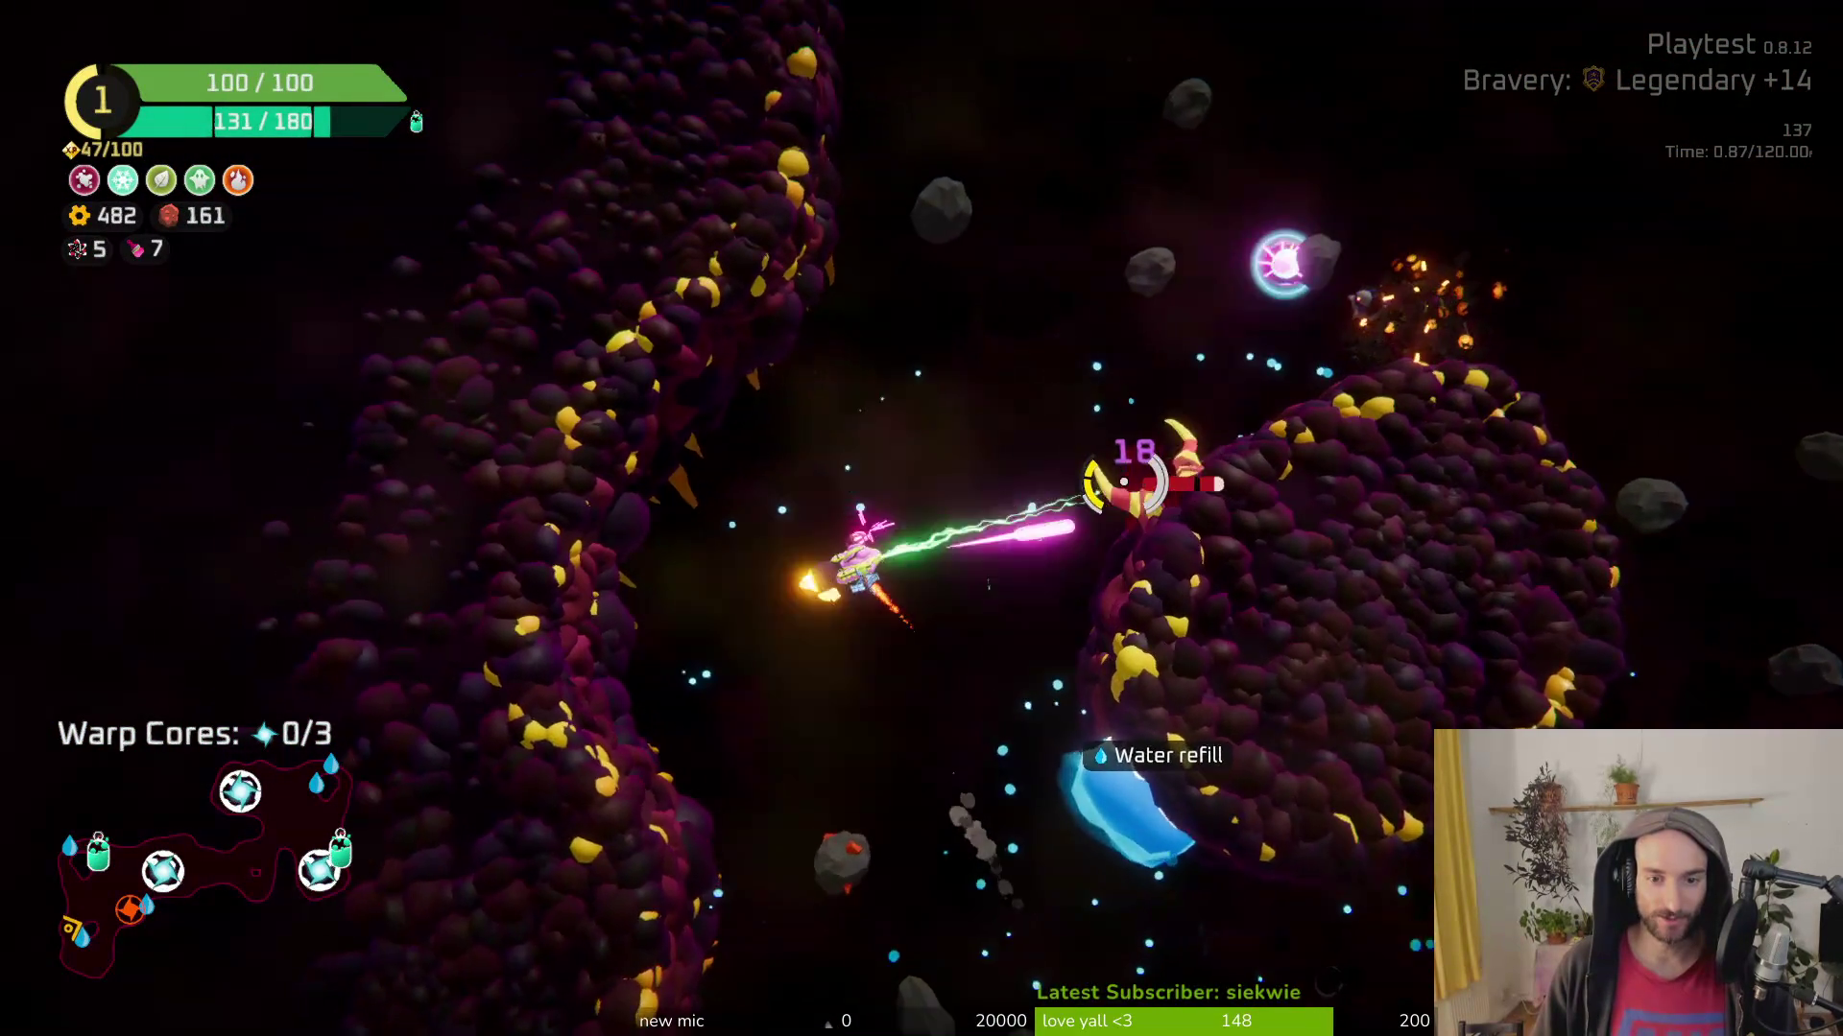
- Fight through the asteroid field to the Spare Parts and grab them into build mode
mouse_move(1124, 482)
left_mouse_down()
mouse_move(1164, 617)
mouse_move(896, 844)
mouse_move(888, 791)
mouse_move(1217, 547)
mouse_move(1229, 787)
mouse_move(1249, 777)
mouse_move(1238, 672)
mouse_move(1166, 662)
mouse_move(1073, 814)
left_mouse_up()
mouse_move(906, 806)
left_mouse_down()
mouse_move(720, 399)
mouse_move(699, 205)
mouse_move(761, 185)
mouse_move(1094, 384)
mouse_move(1181, 534)
mouse_move(885, 795)
mouse_move(690, 839)
left_mouse_up()
mouse_move(671, 395)
left_mouse_down()
mouse_move(843, 350)
mouse_move(1028, 493)
mouse_move(925, 609)
mouse_move(790, 662)
left_mouse_up()
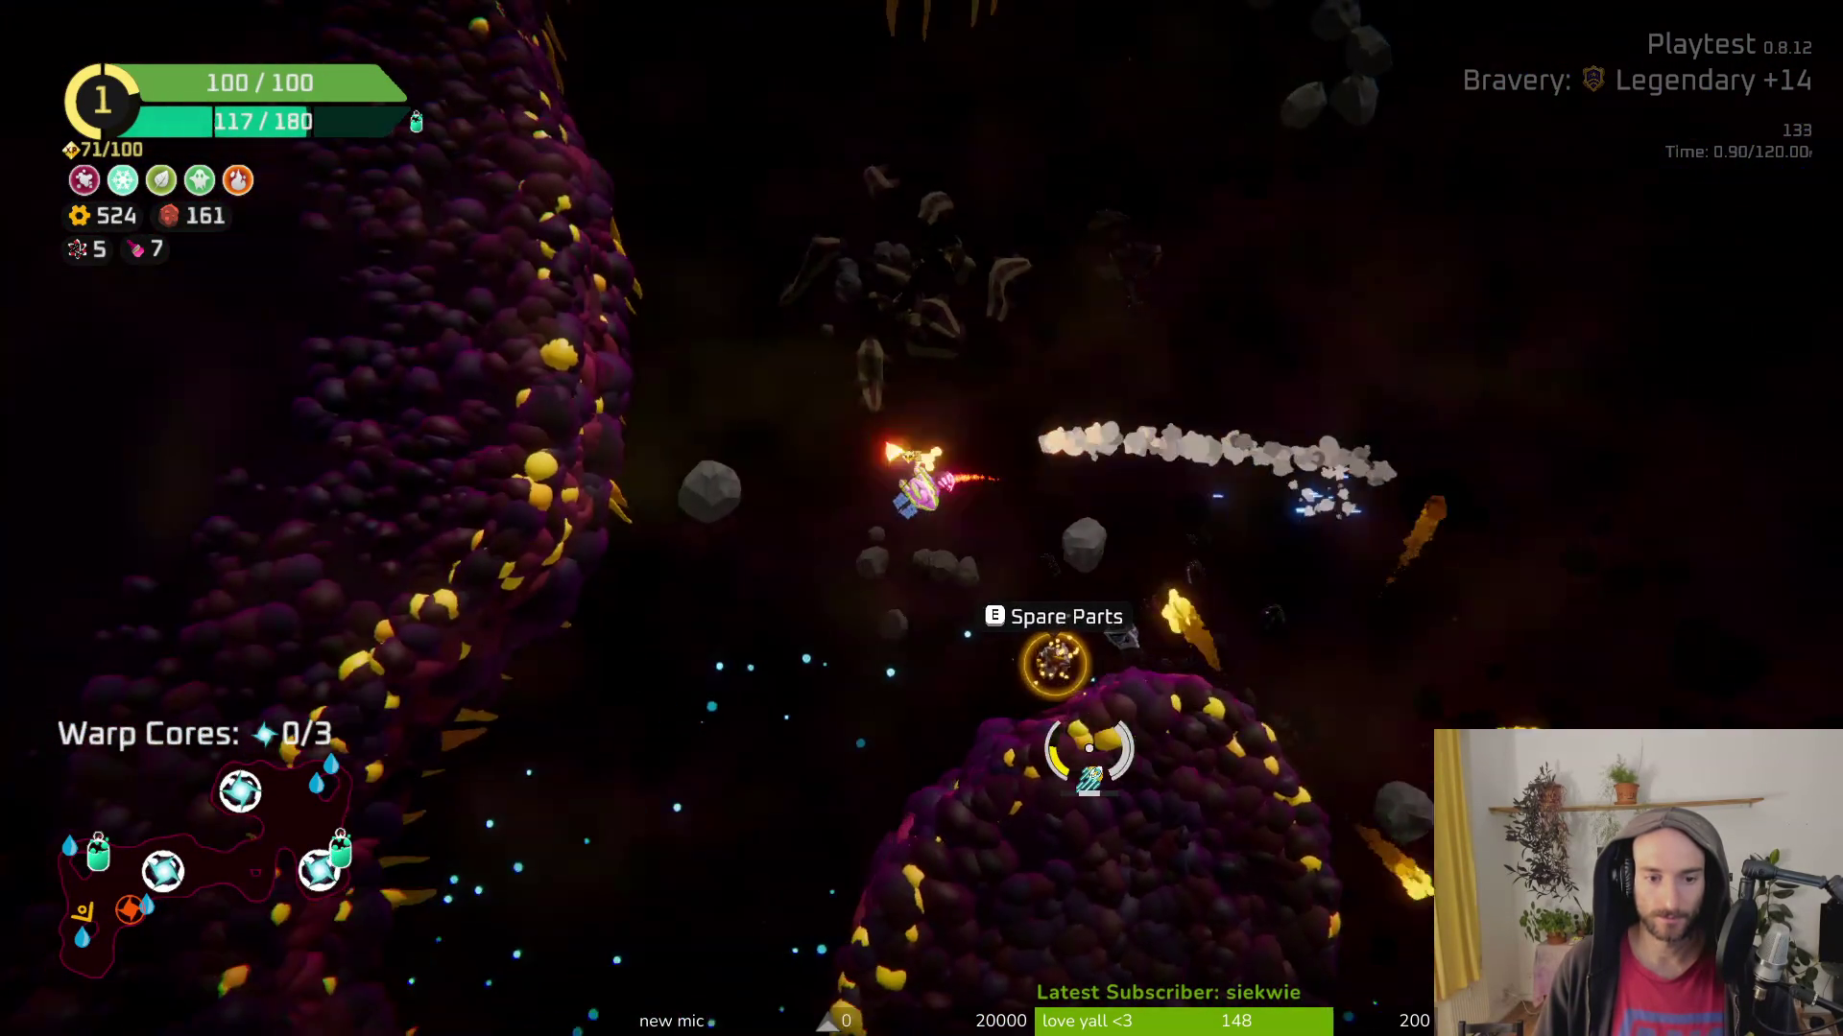
key("e")
mouse_move(341, 466)
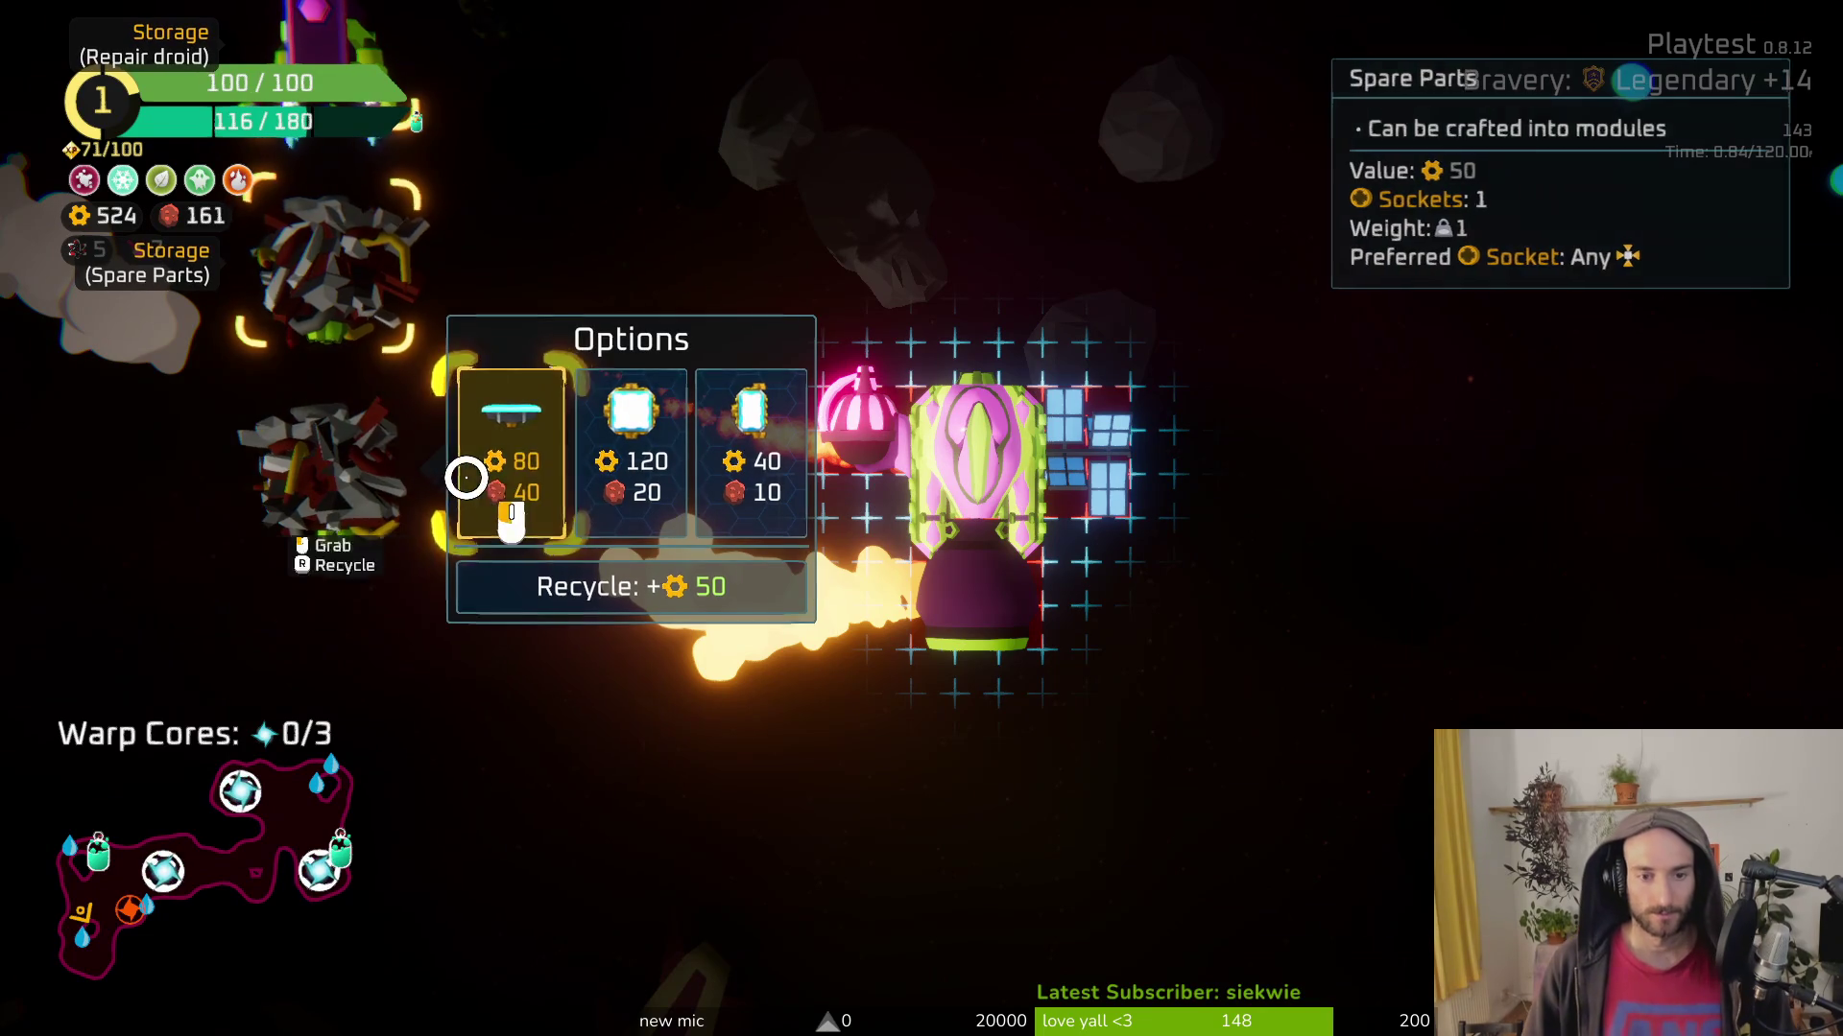
- Craft an armor piece from Spare Parts and attach it to the ship's top
left_click(509, 483)
left_click(979, 382)
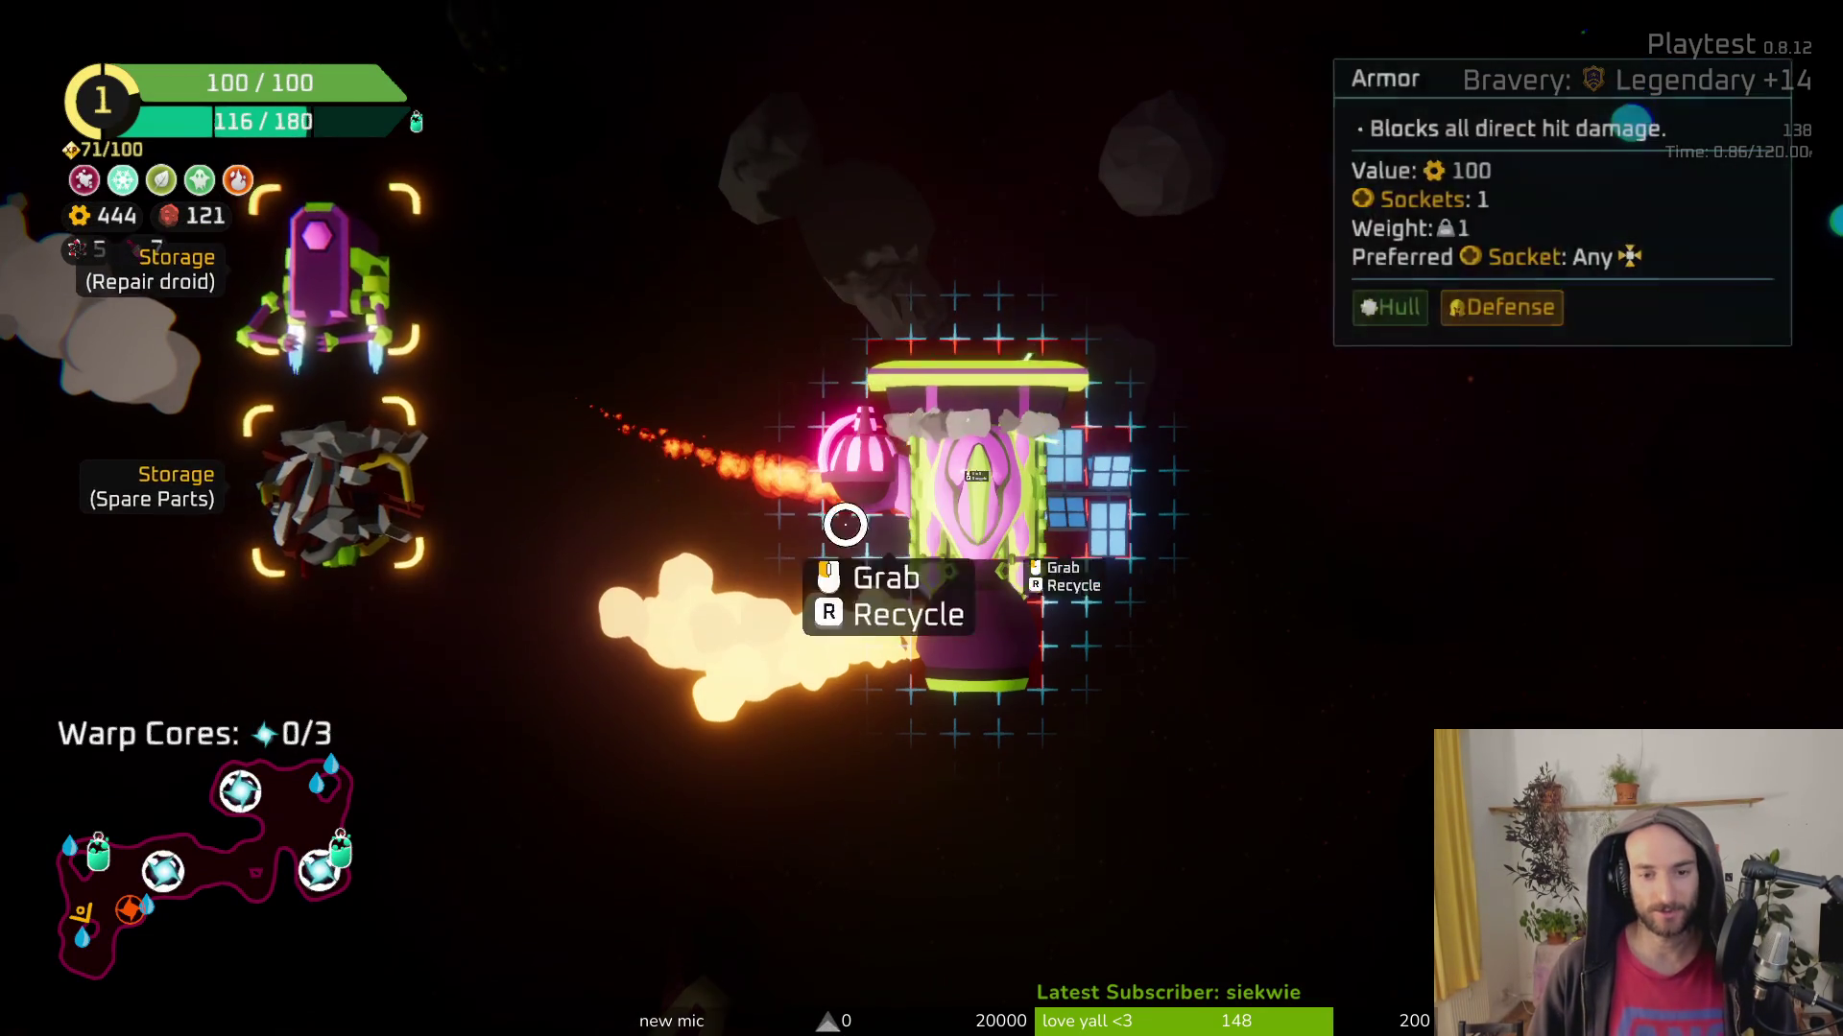
mouse_move(417, 482)
key("Escape")
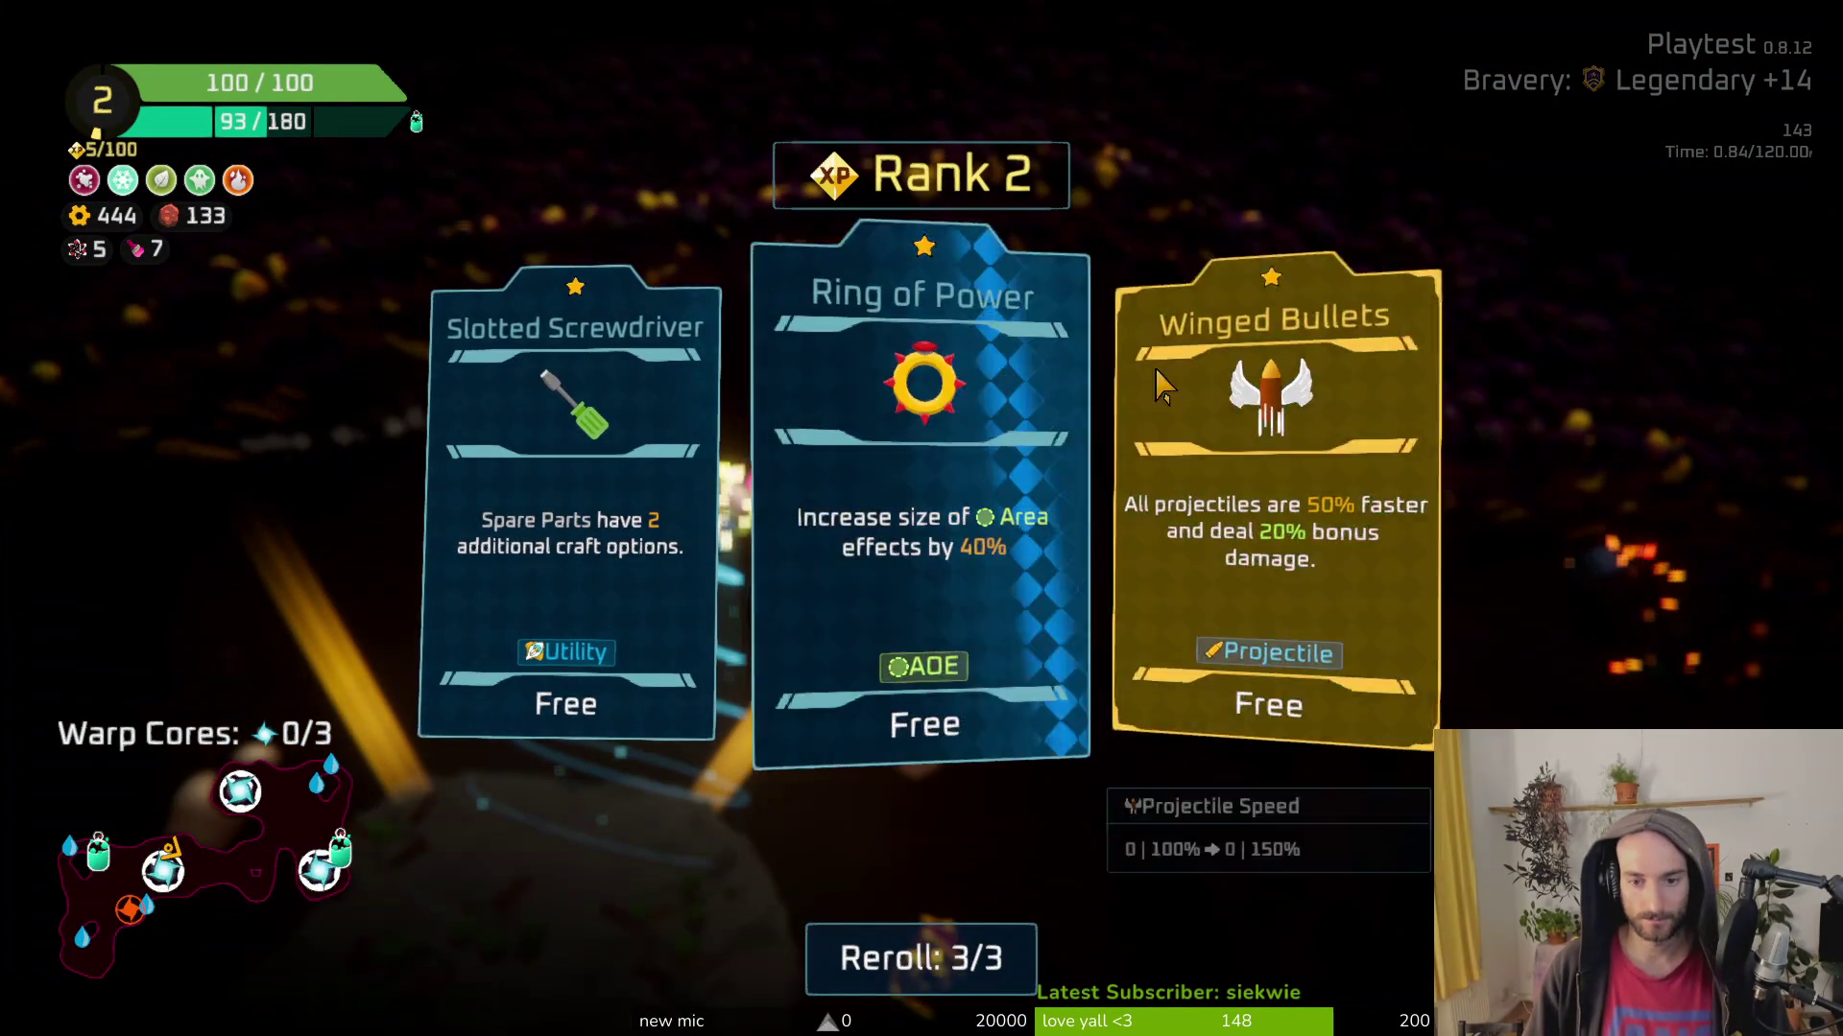
- Take Winged Bullets at Rank 2, then rearrange modules and attach a Body module
left_click(1271, 499)
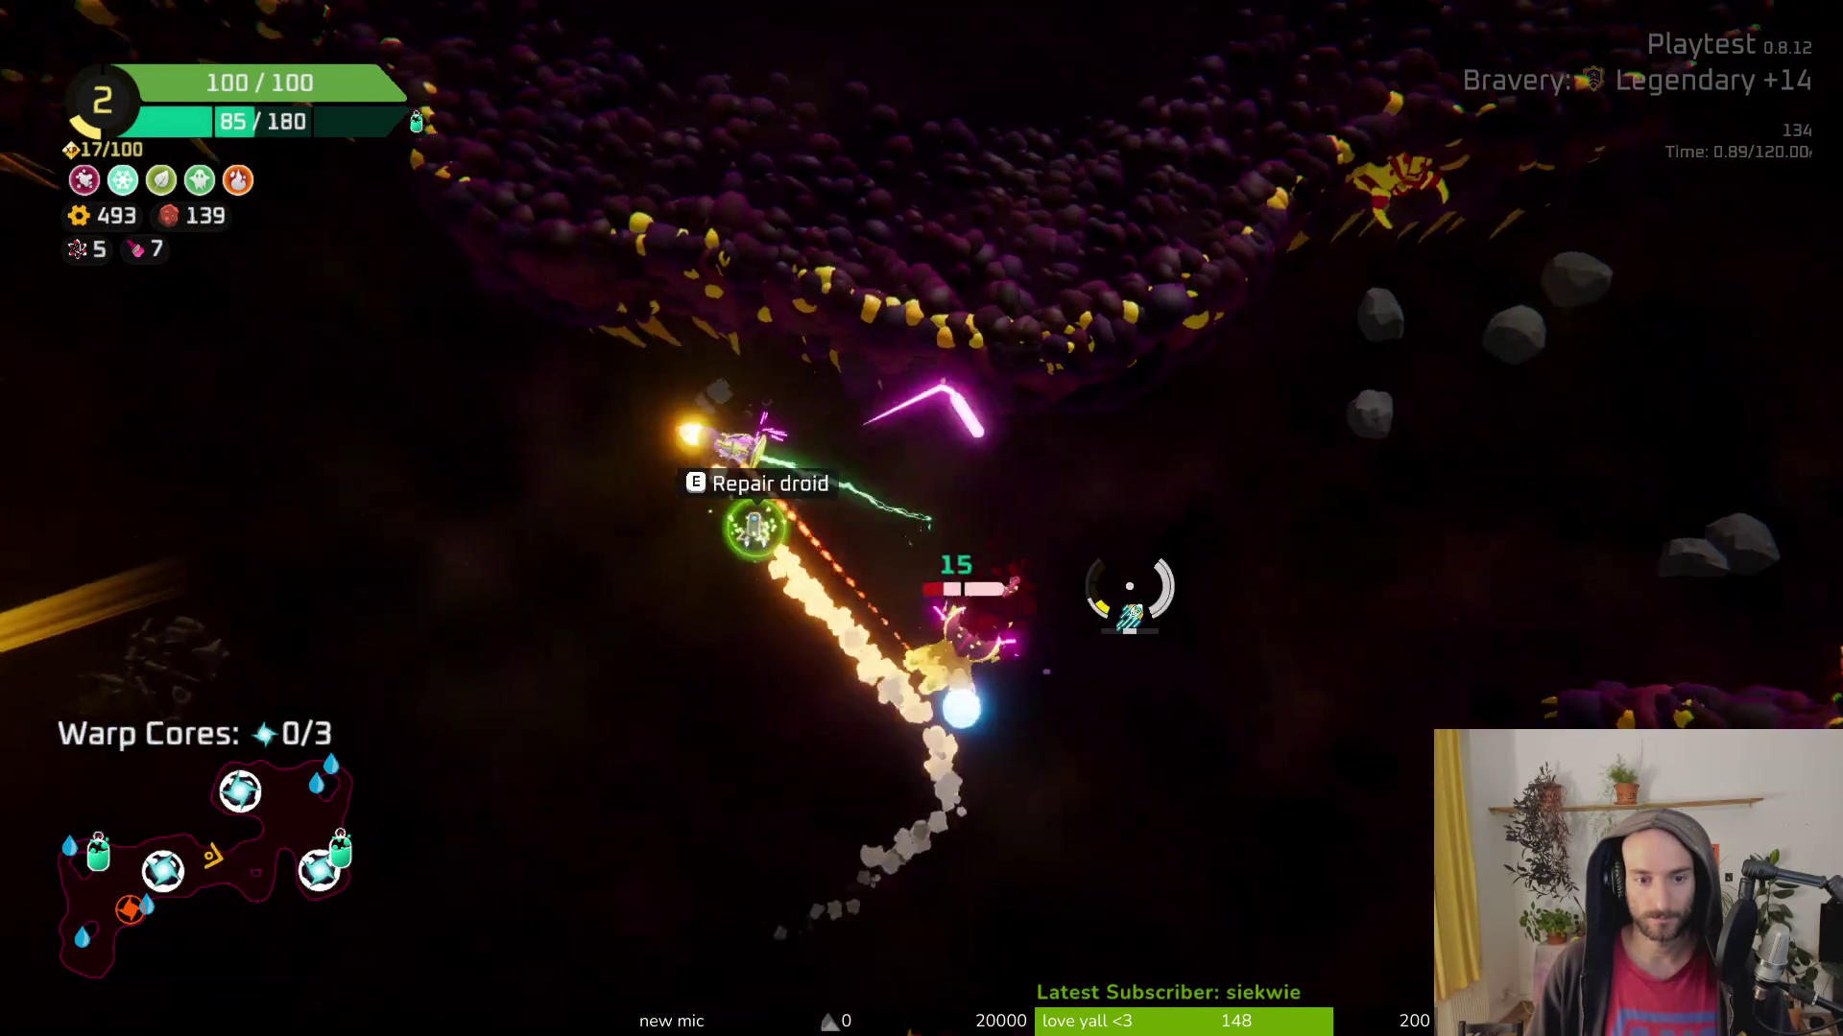
key("e")
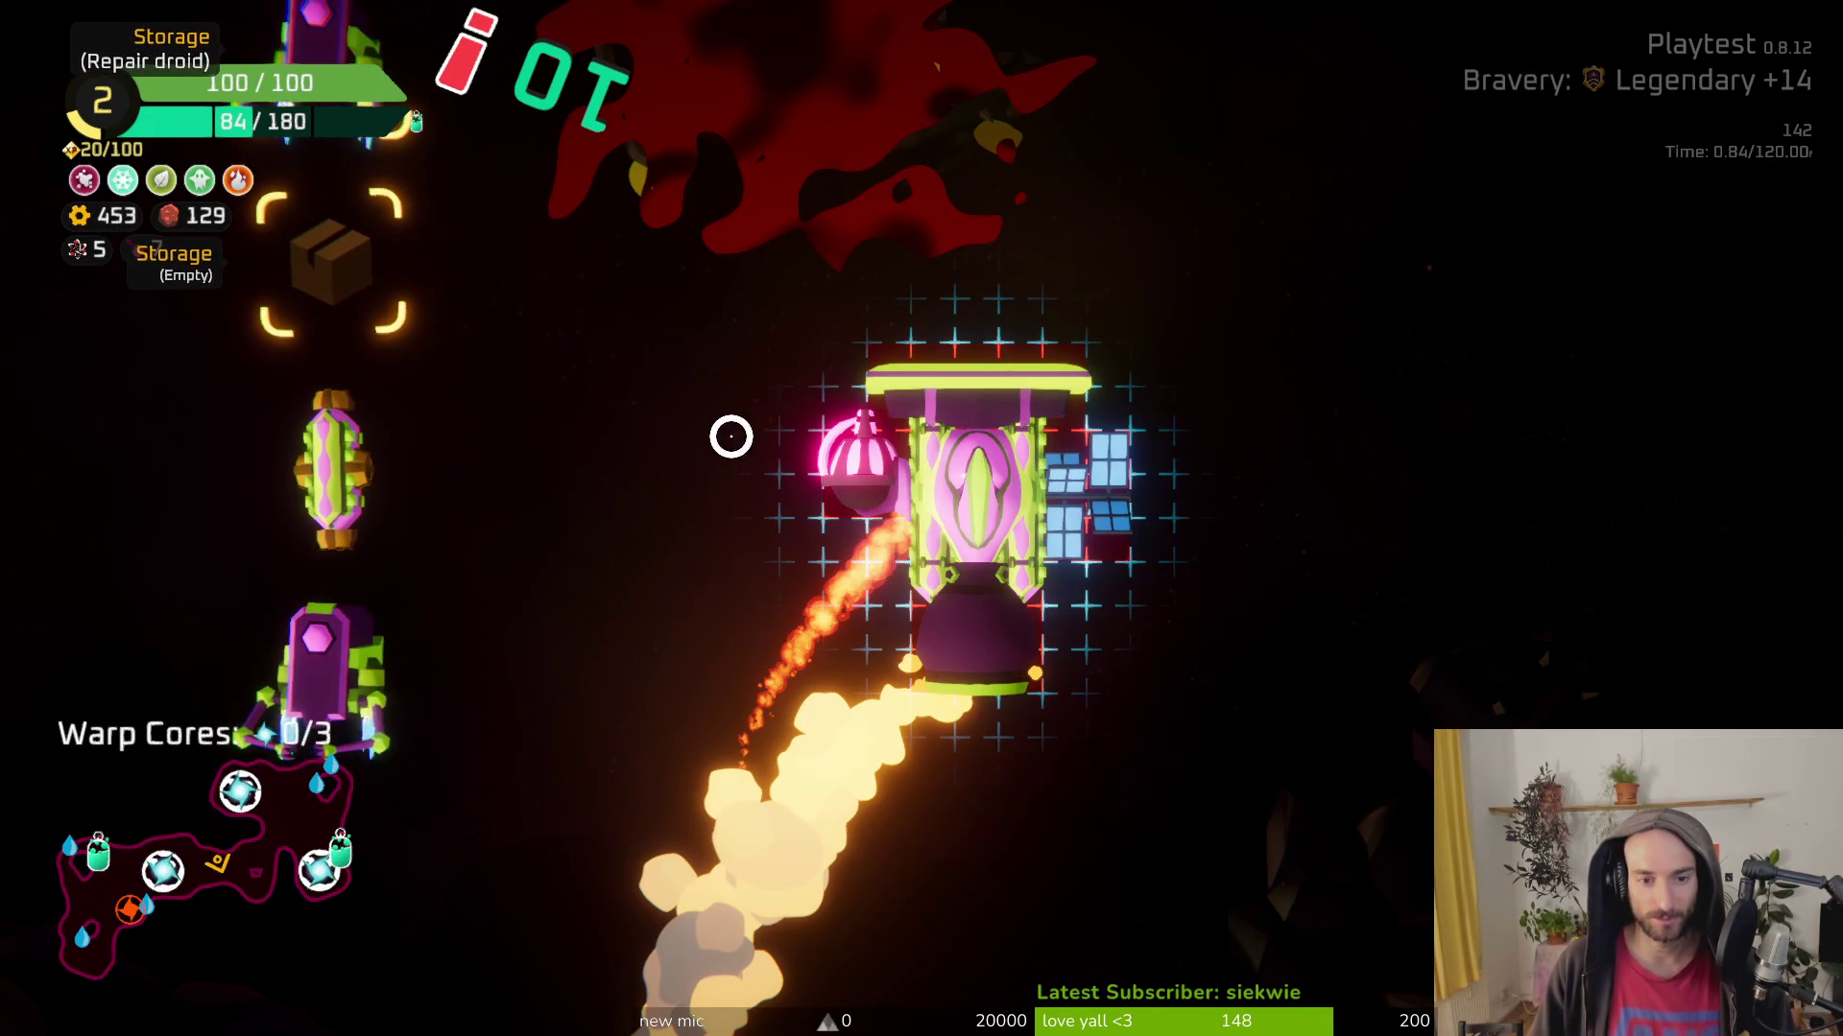
left_click(896, 471)
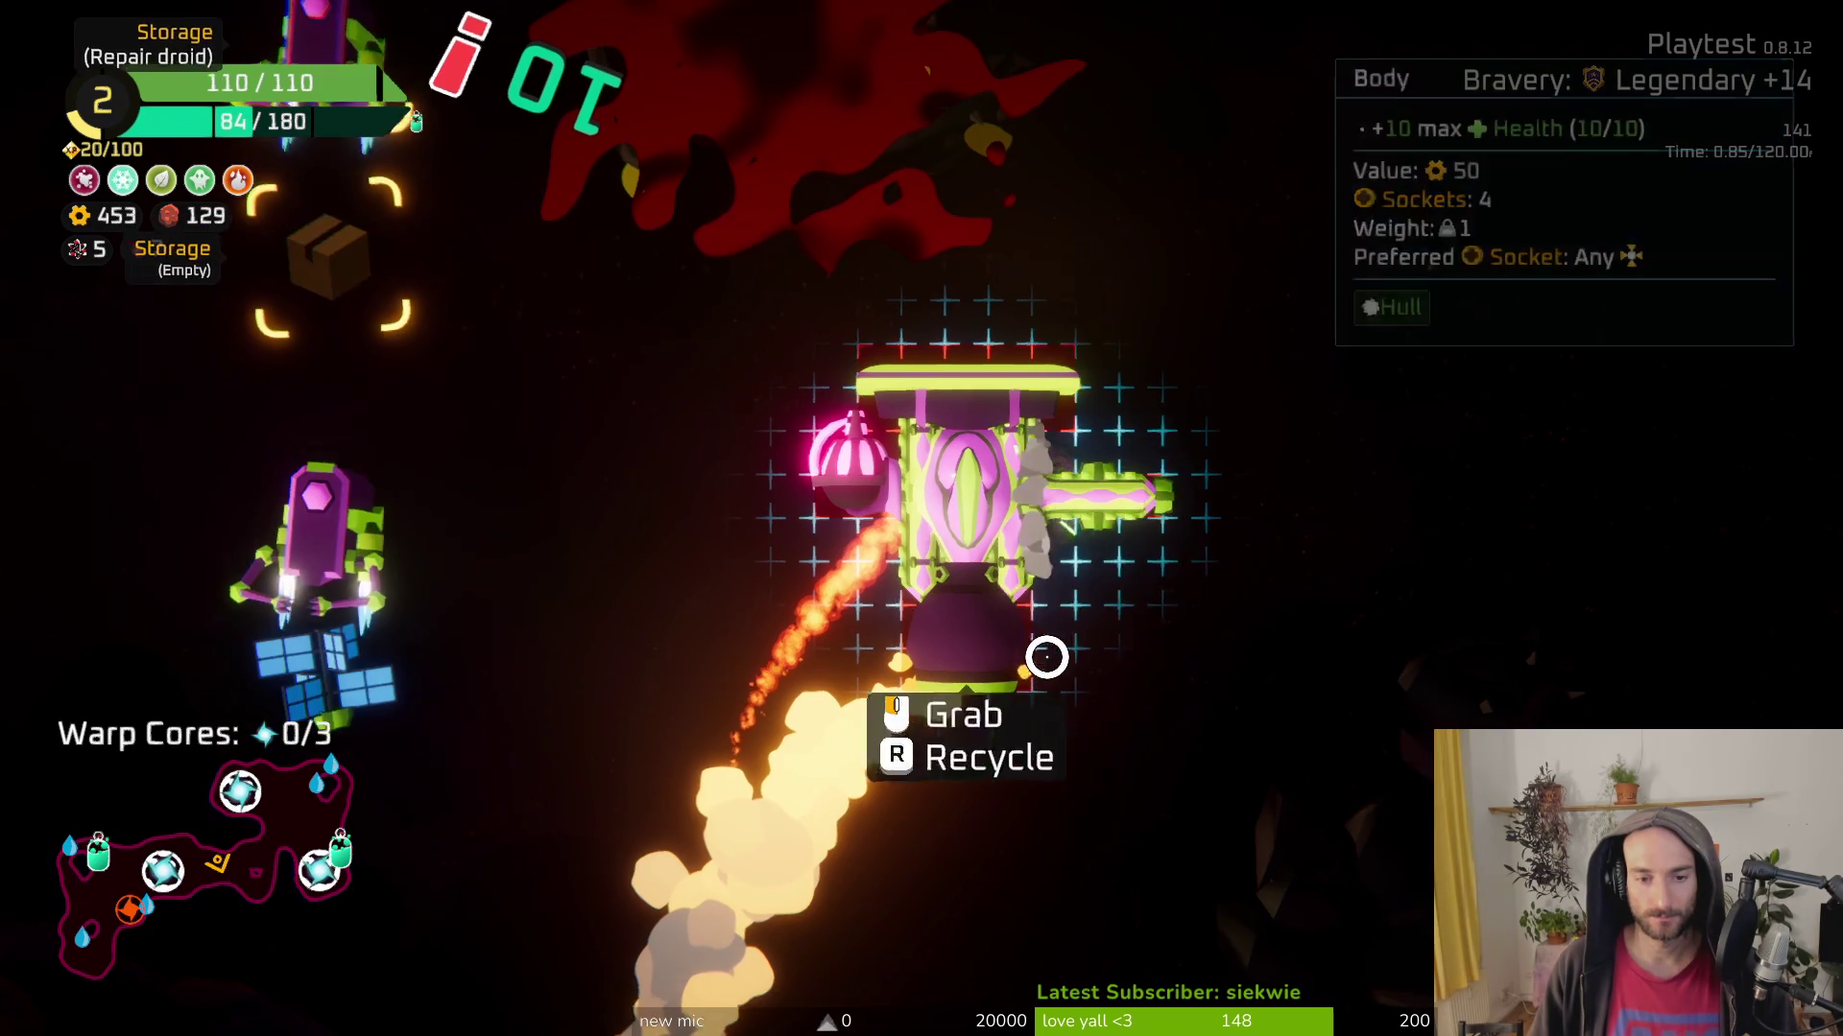
key("f")
left_click(980, 703)
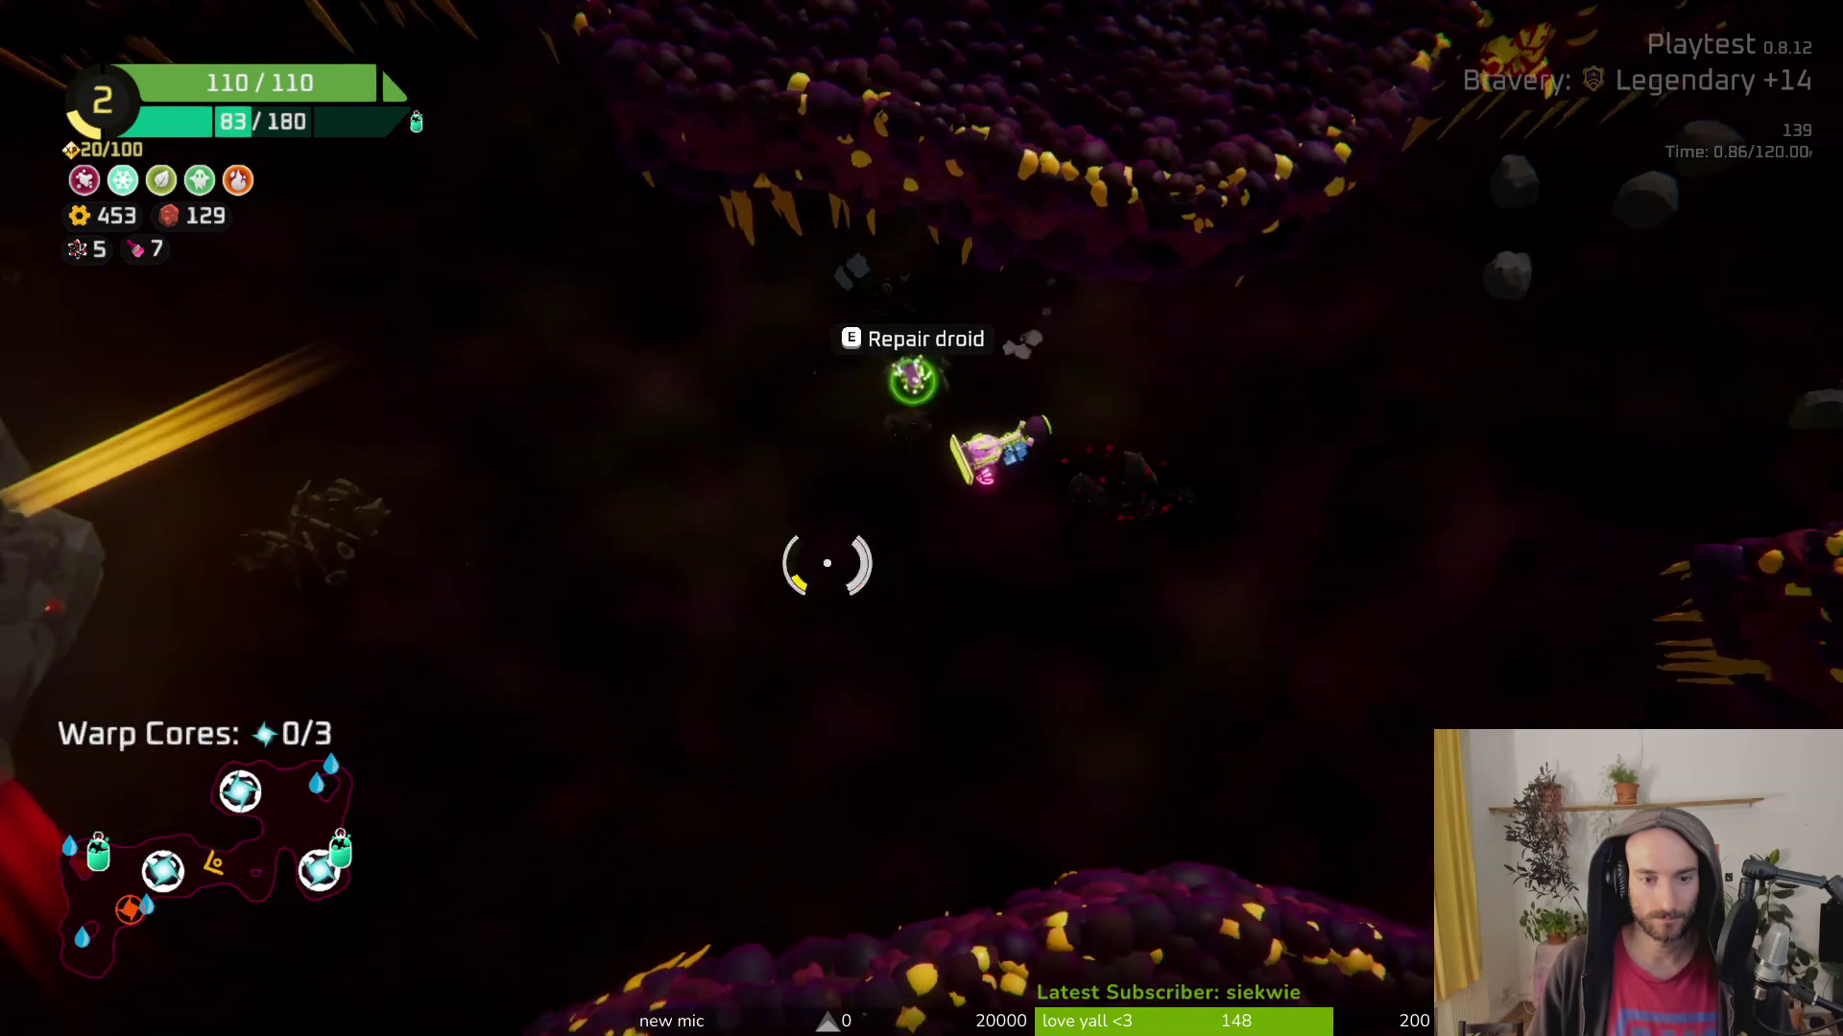
- Collect the repair droid and warp core, then open the Oxygen Station's Tier 1 rewards
key("e")
key("e")
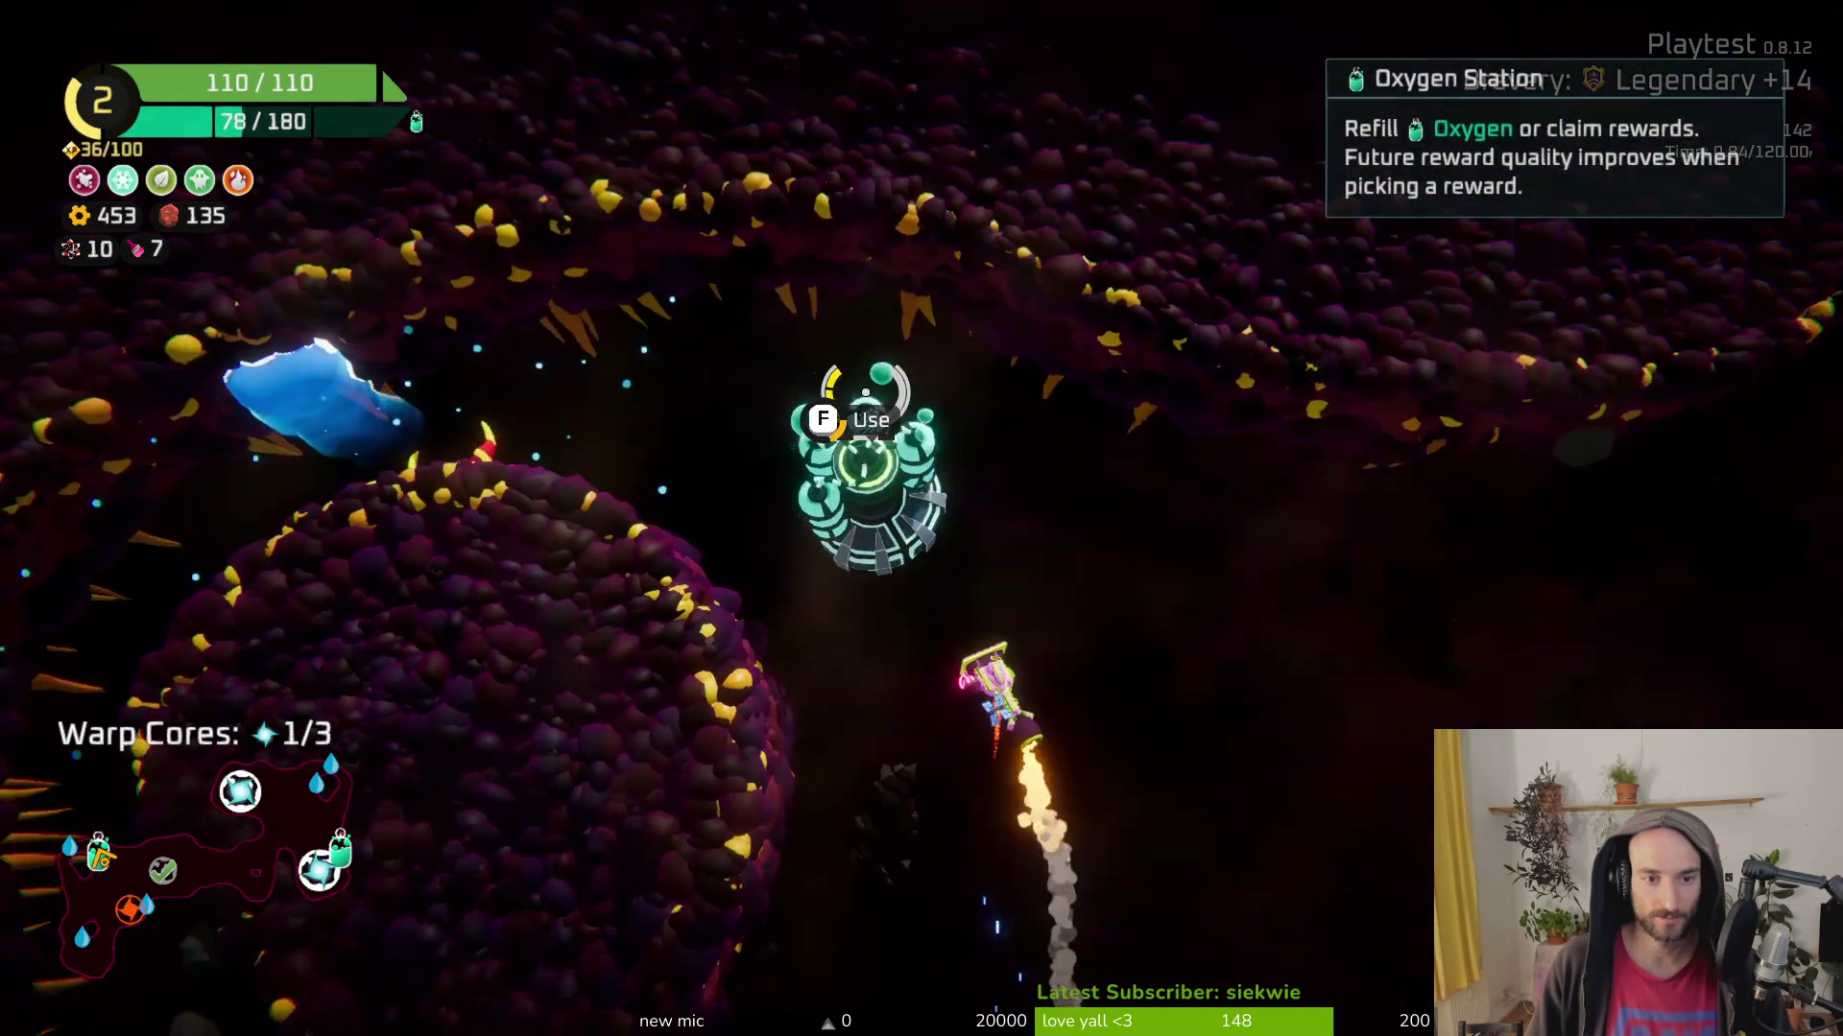
key("e")
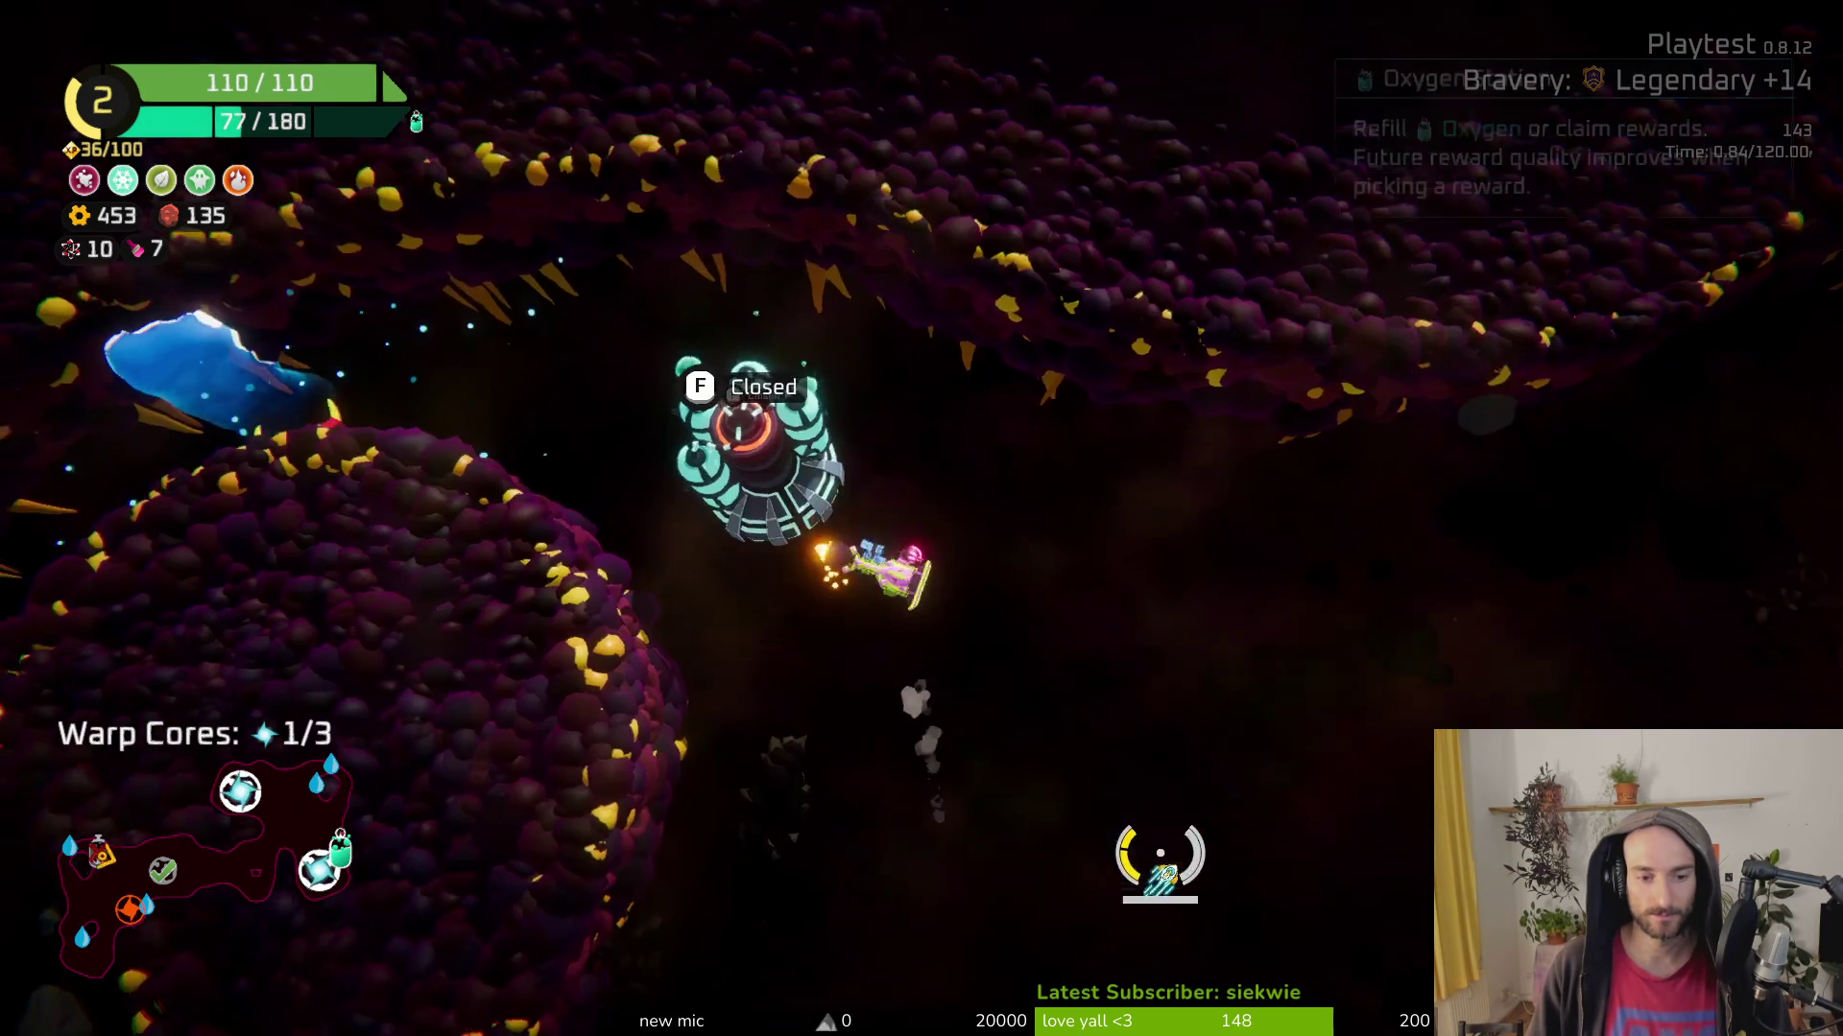
key("w")
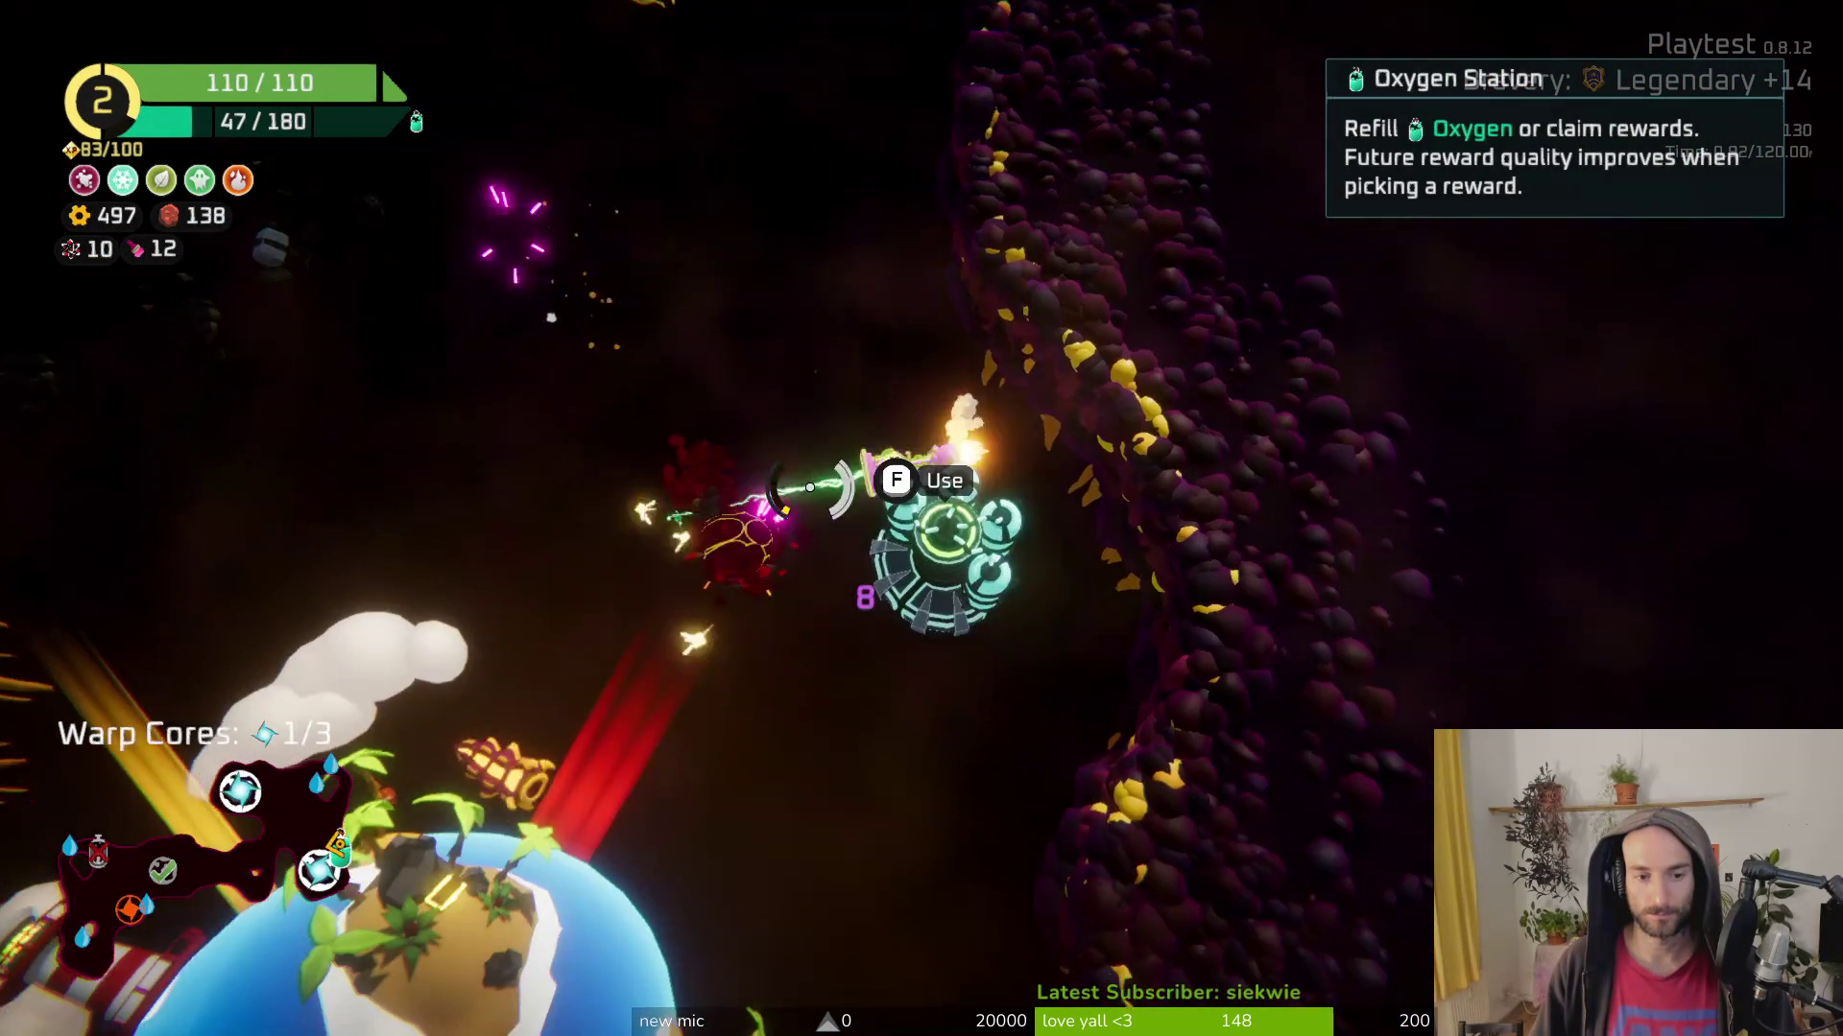
key("f")
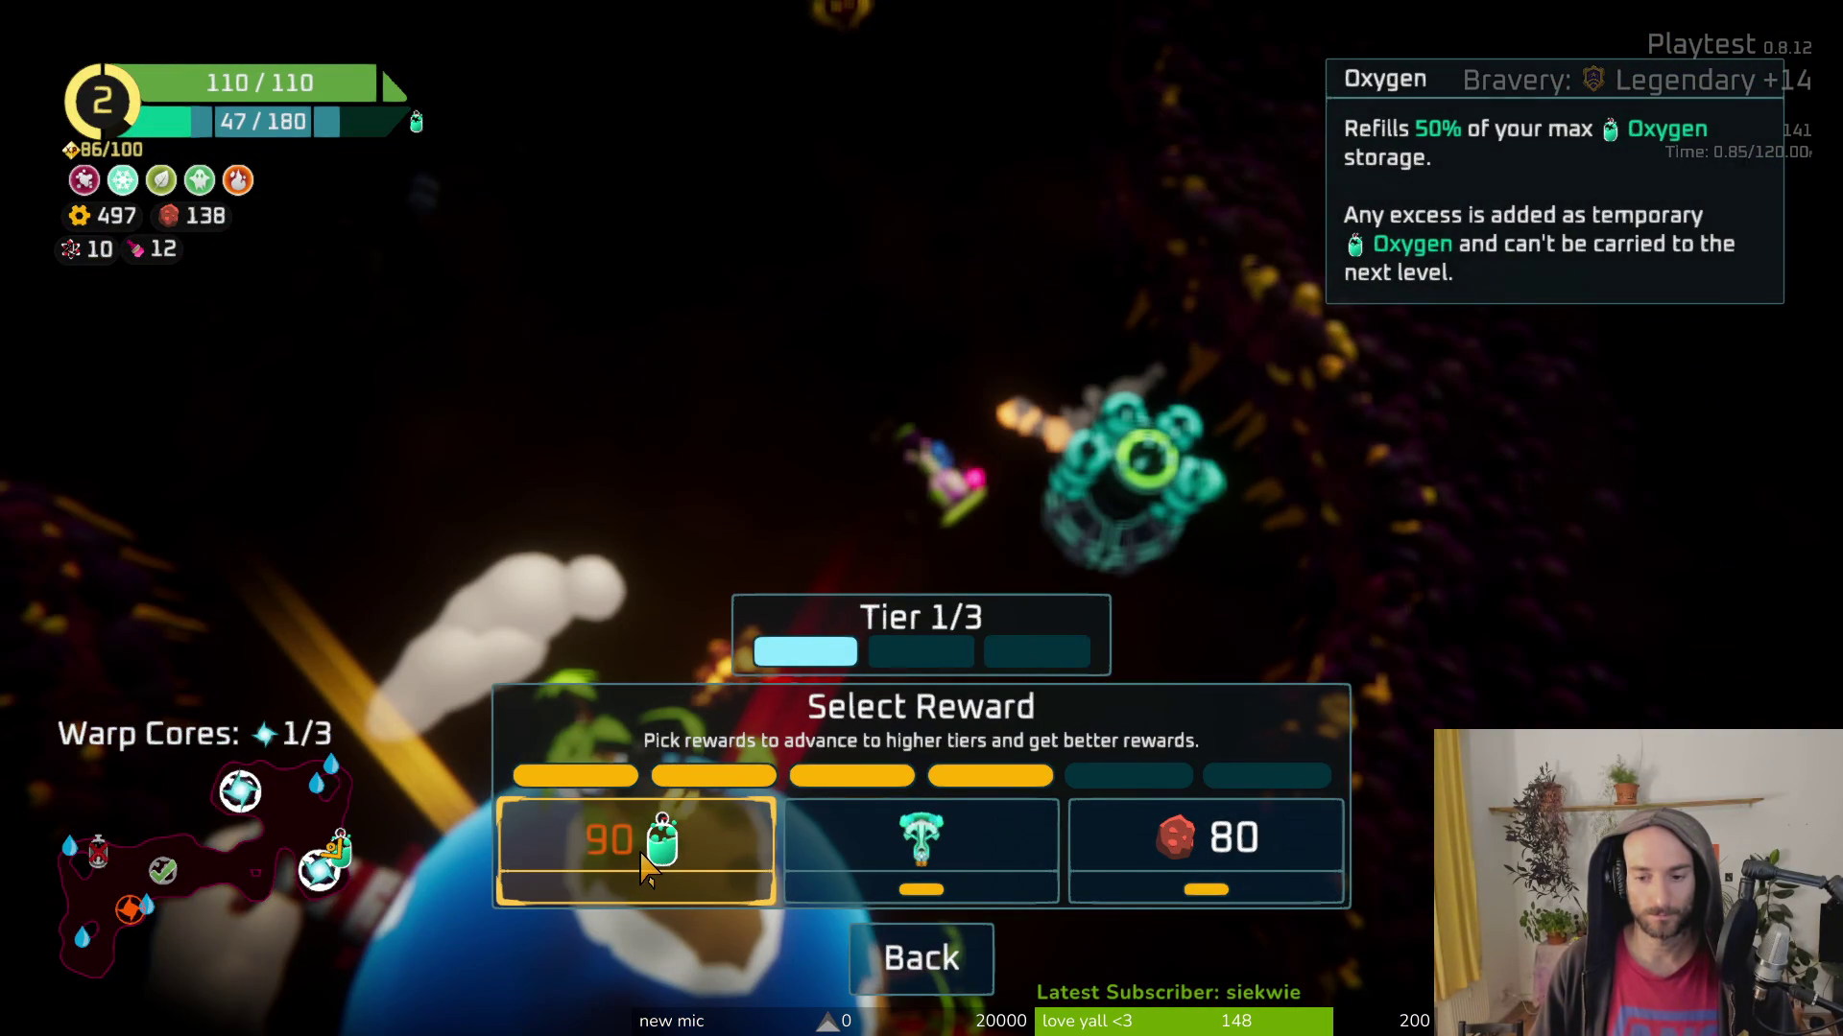
- Take the 90 oxygen reward, then reroll the Rank 3 cards twice and pick Eagle Claw
left_click(660, 857)
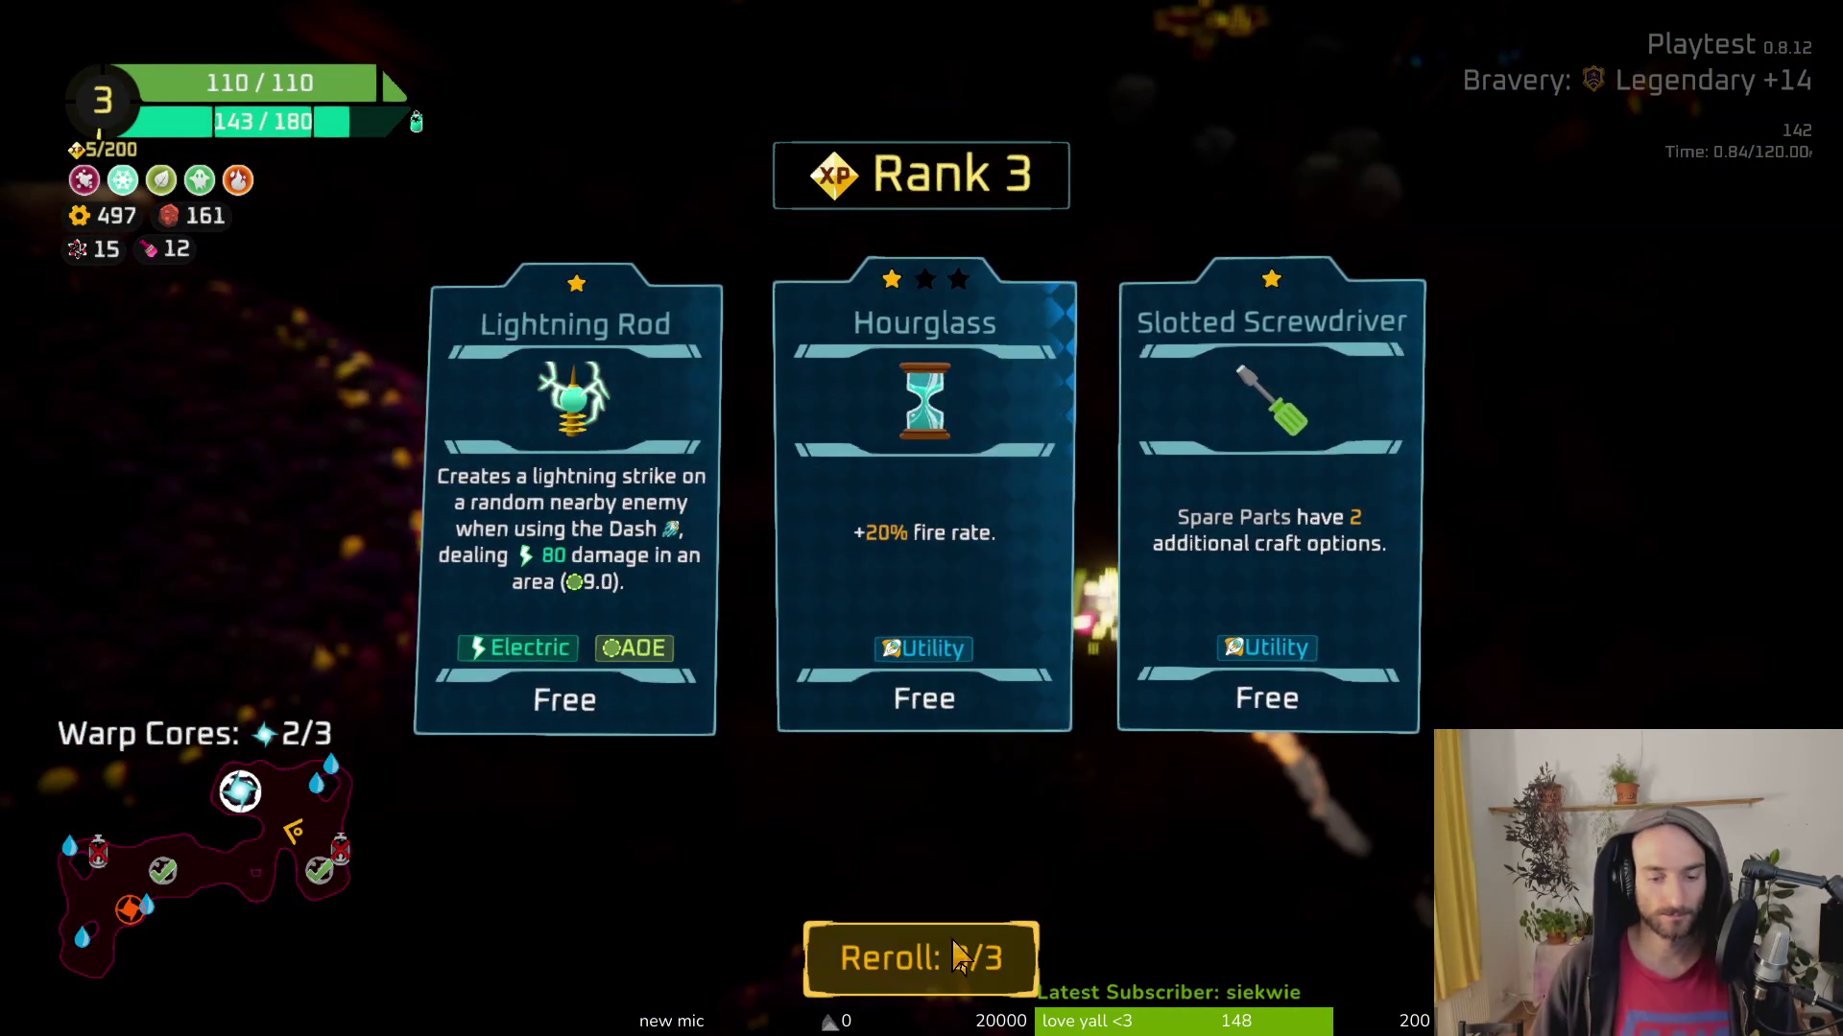
left_click(957, 948)
left_click(948, 949)
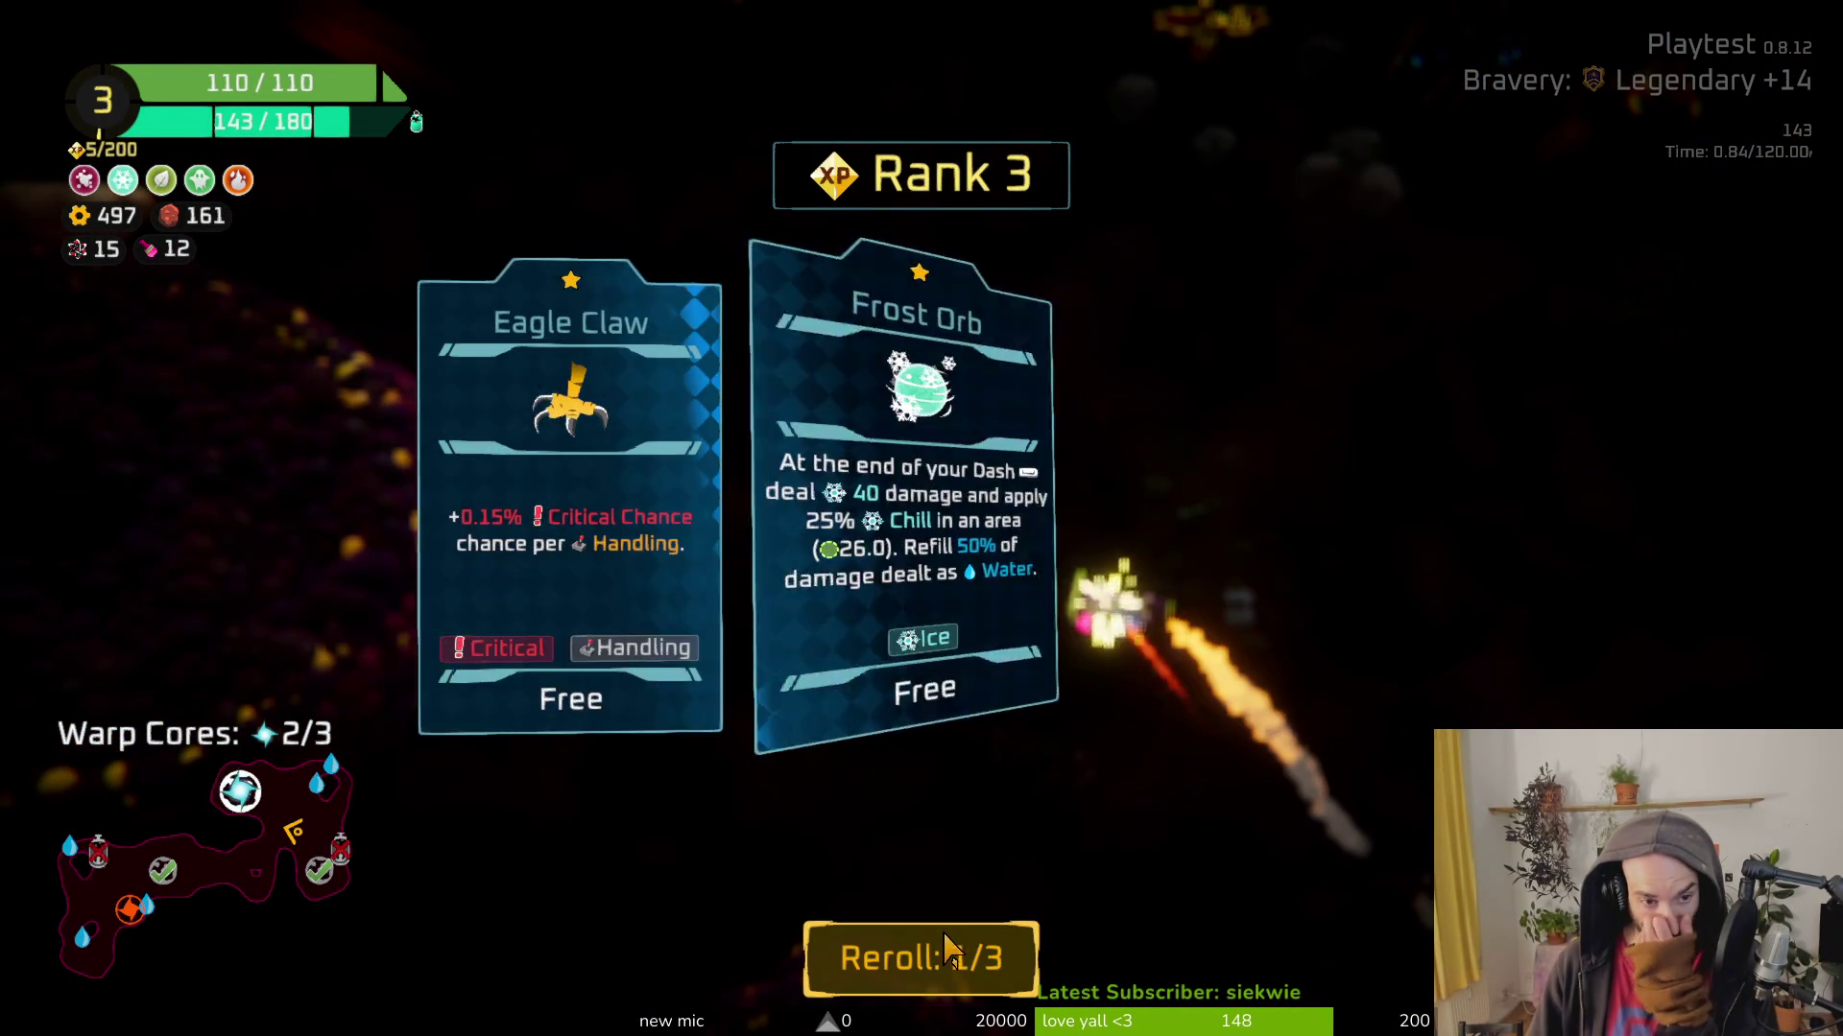
left_click(624, 662)
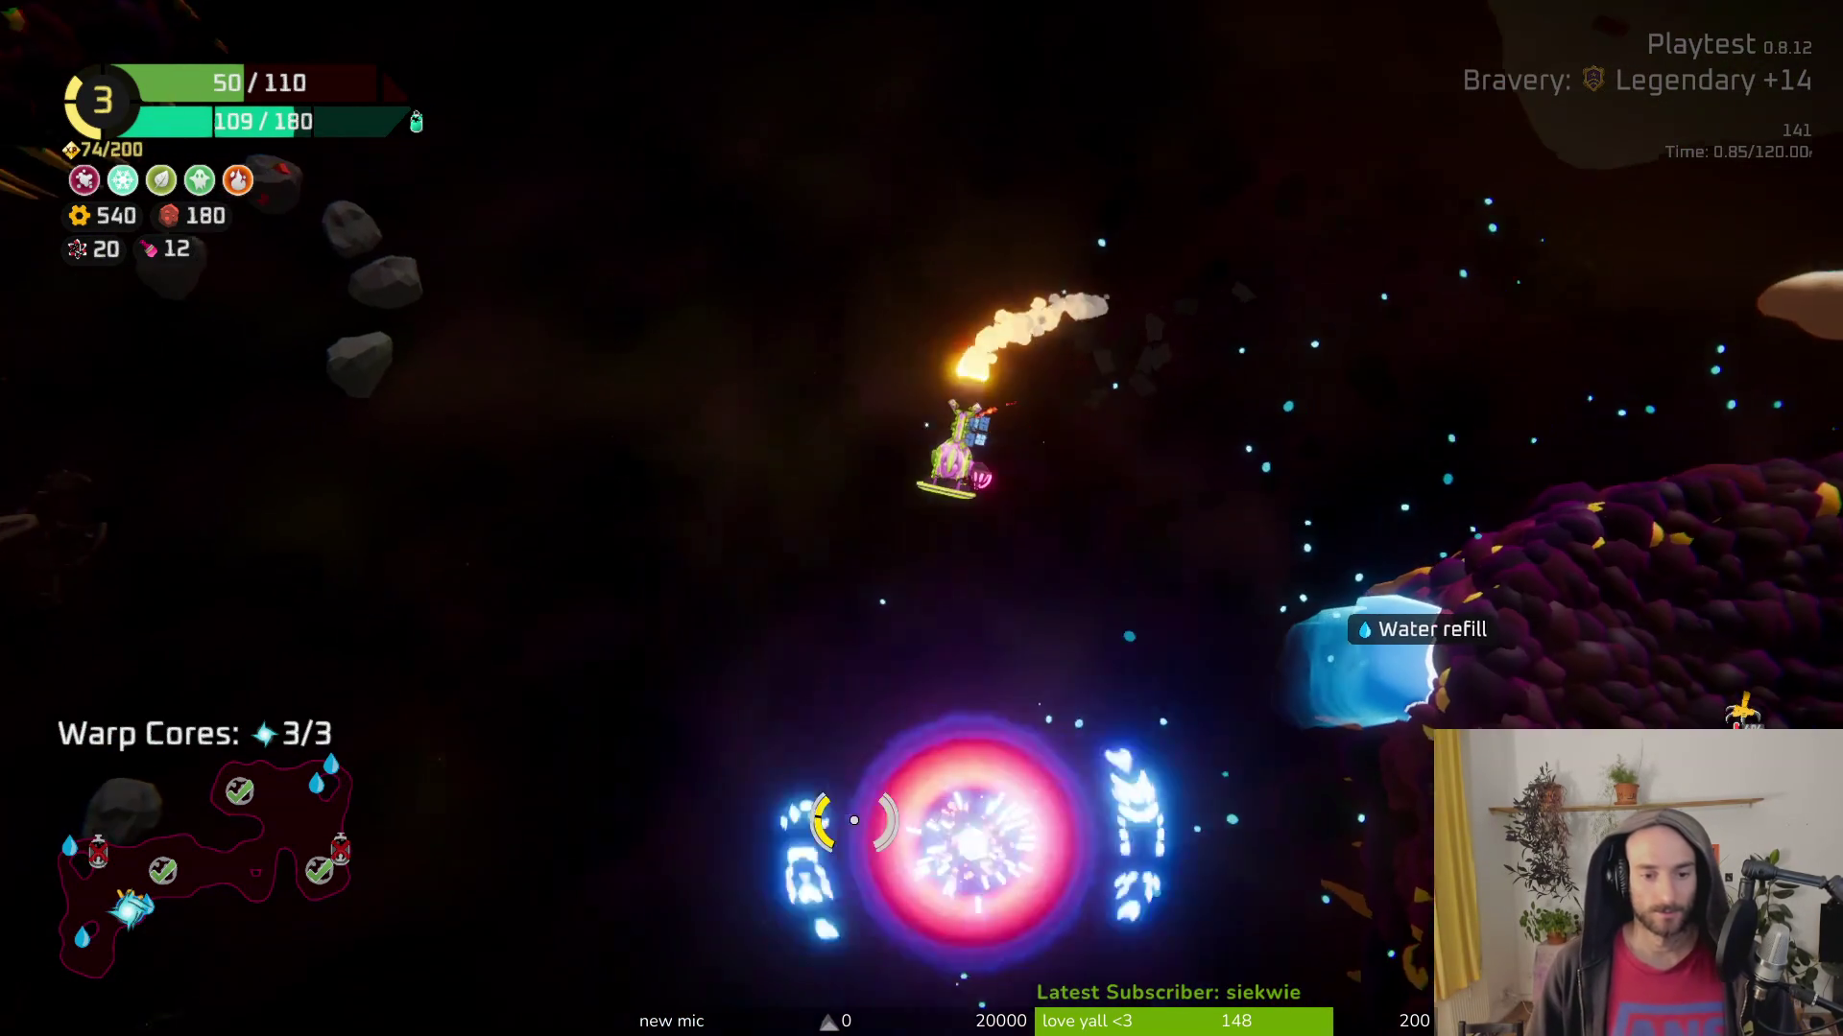
- Warp through the portal with all three warp cores into the module shop area
key("e")
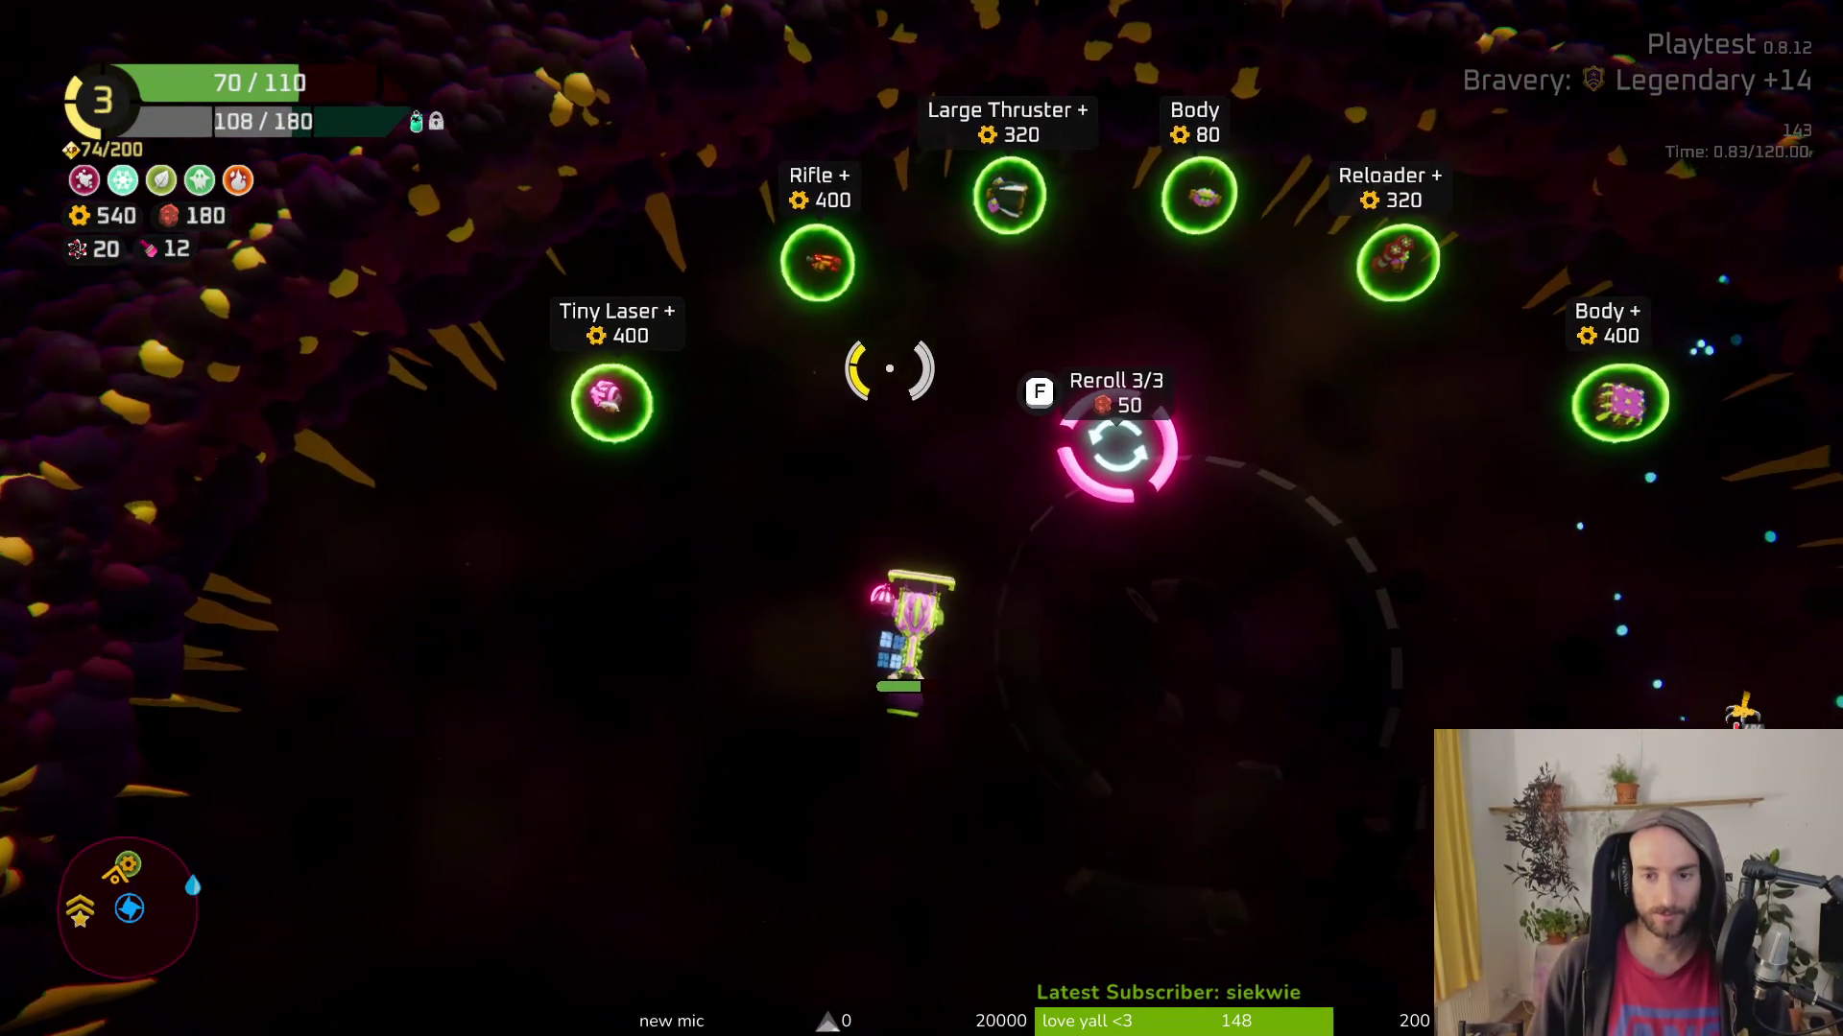
- Browse the shop offers, buy the Rifle for 400 gears and mount it on the ship
key("w")
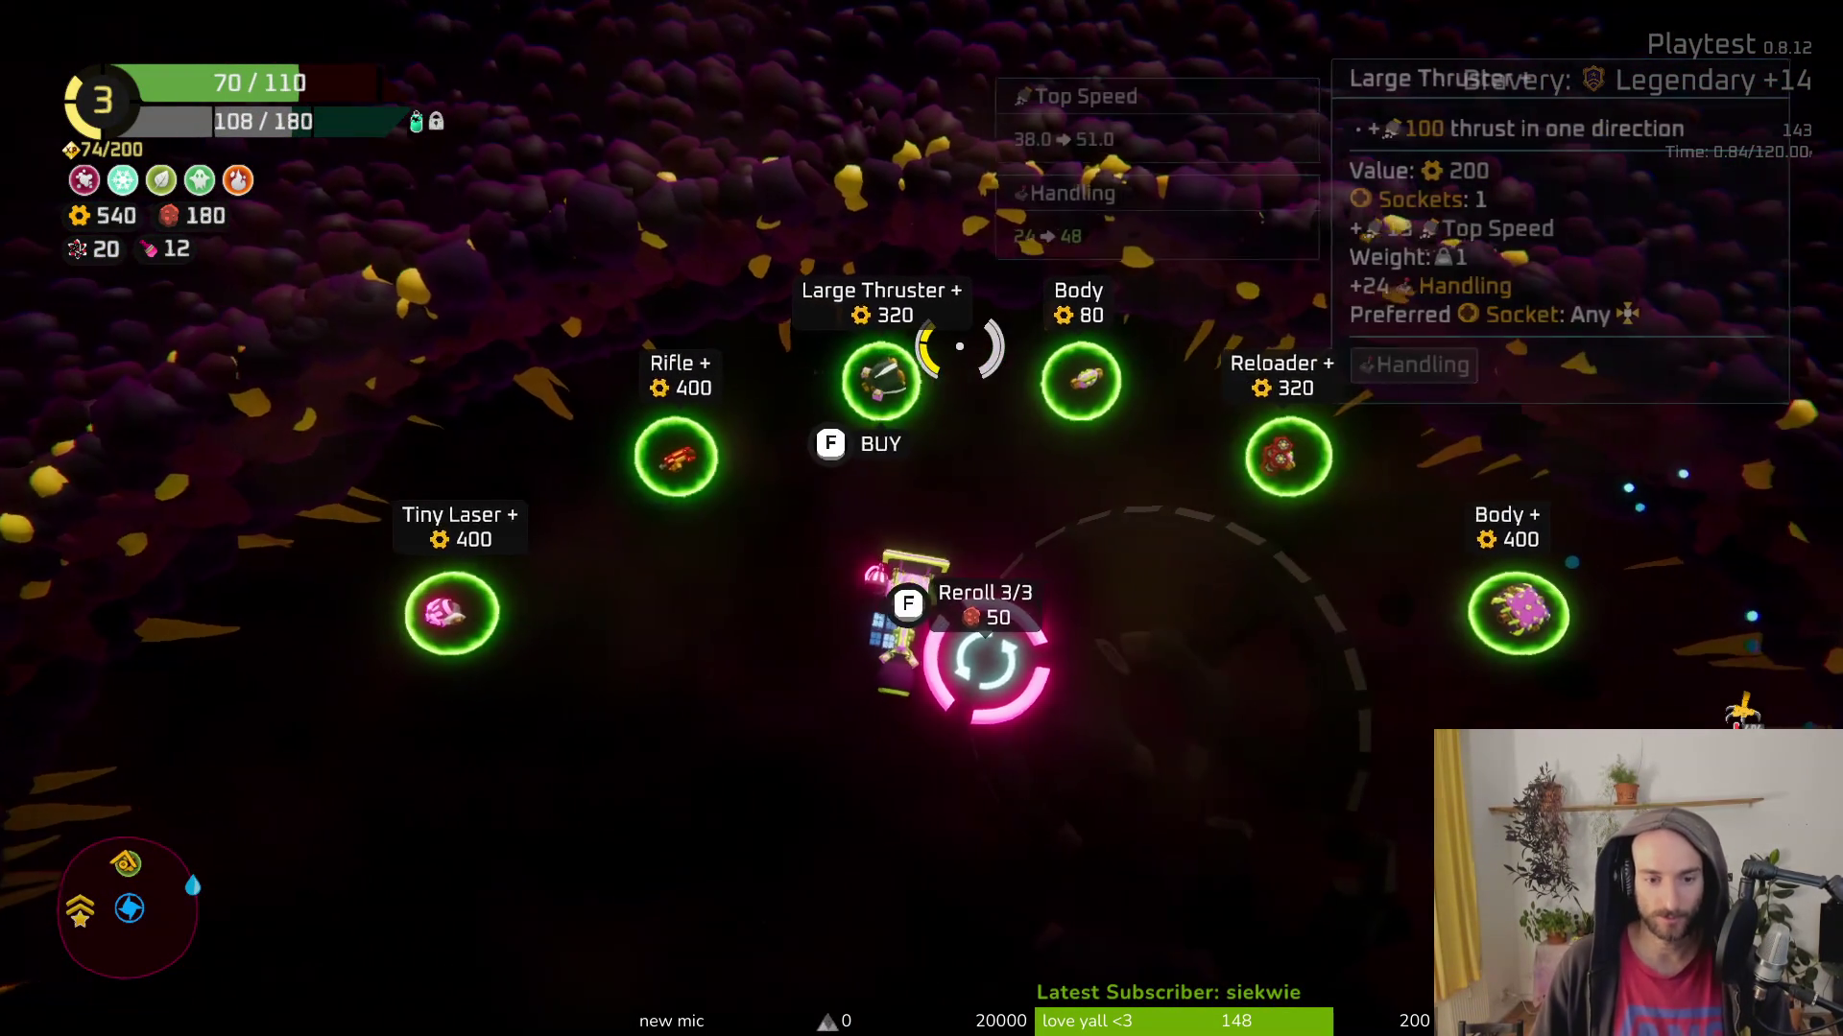
key("d")
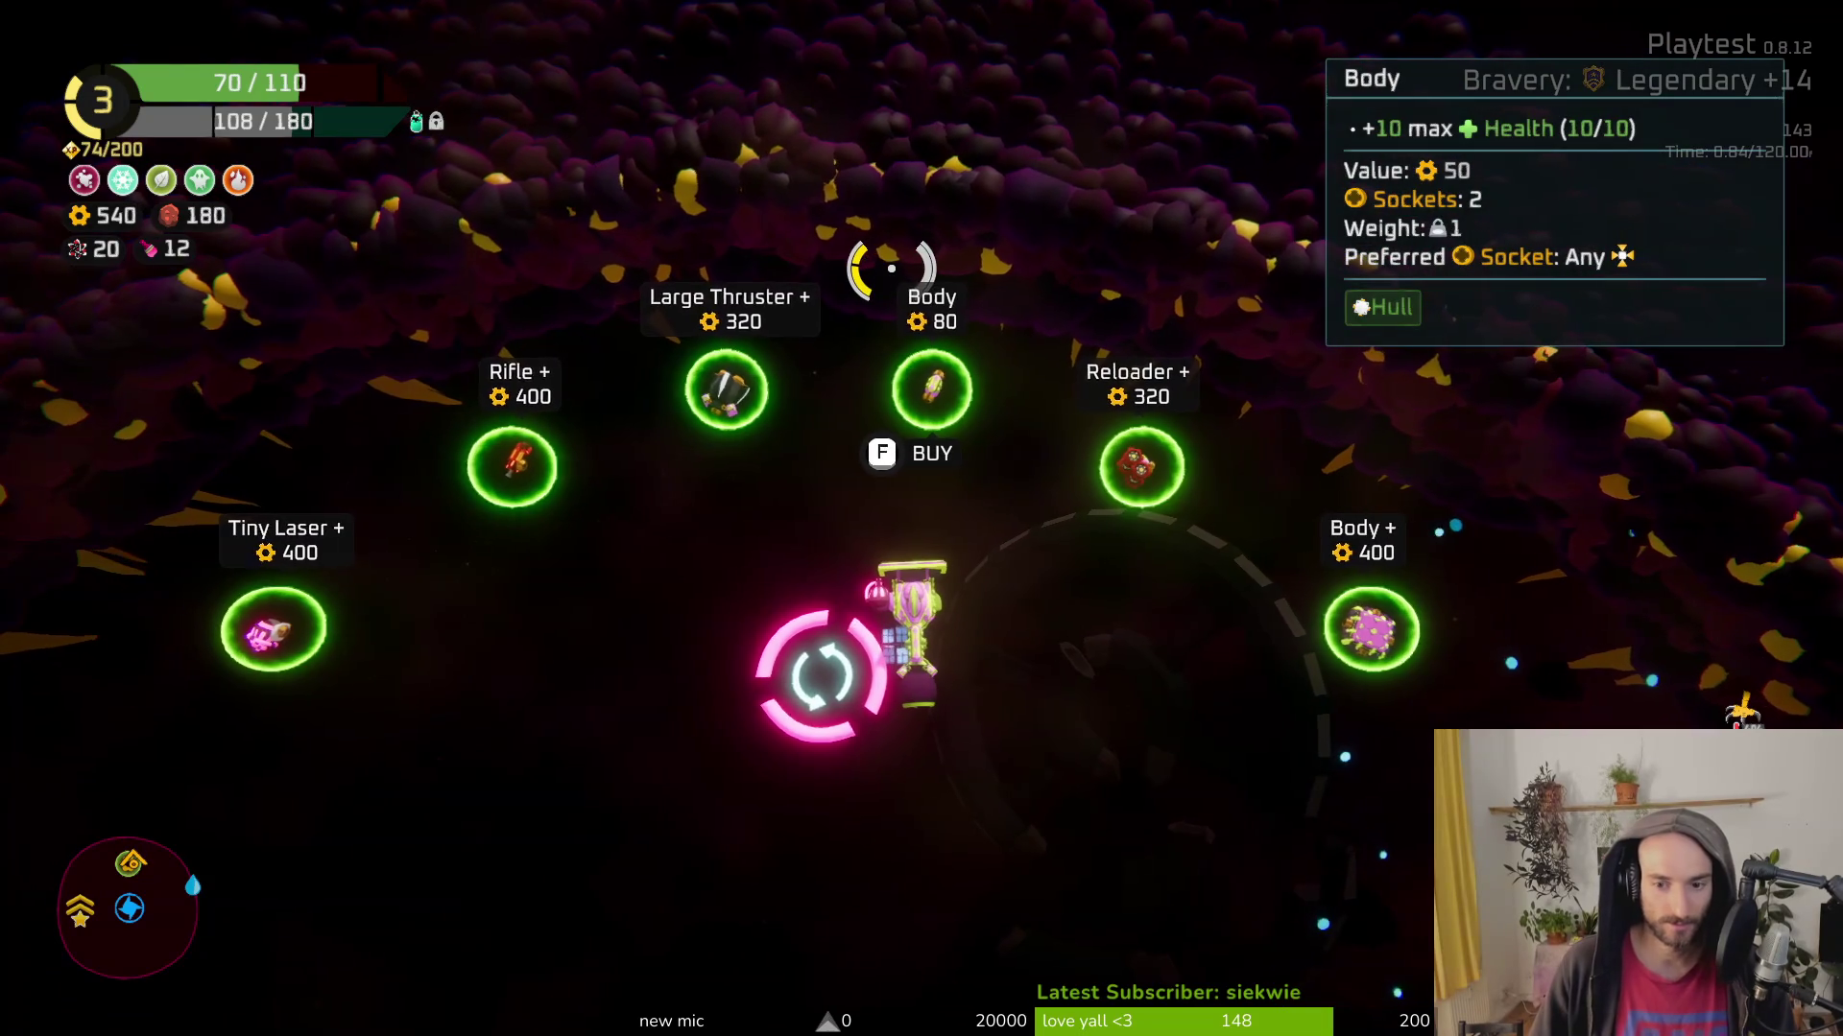
key("a")
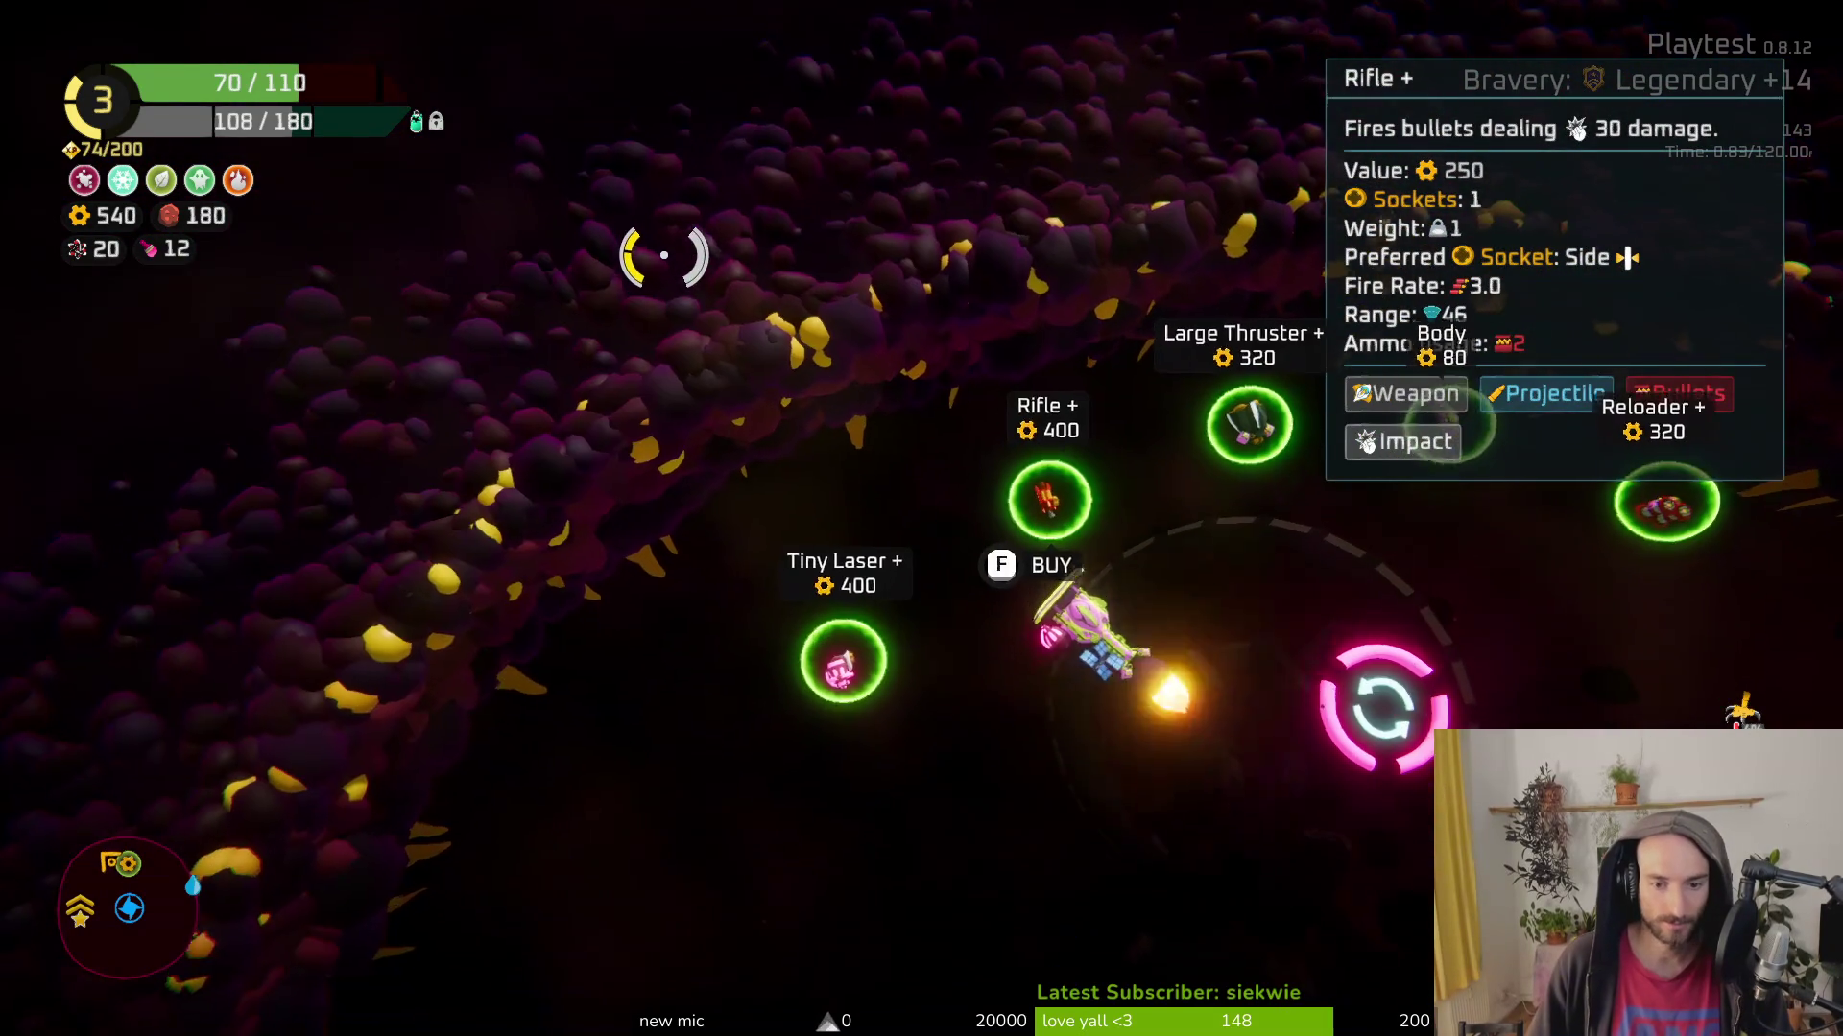
key("f")
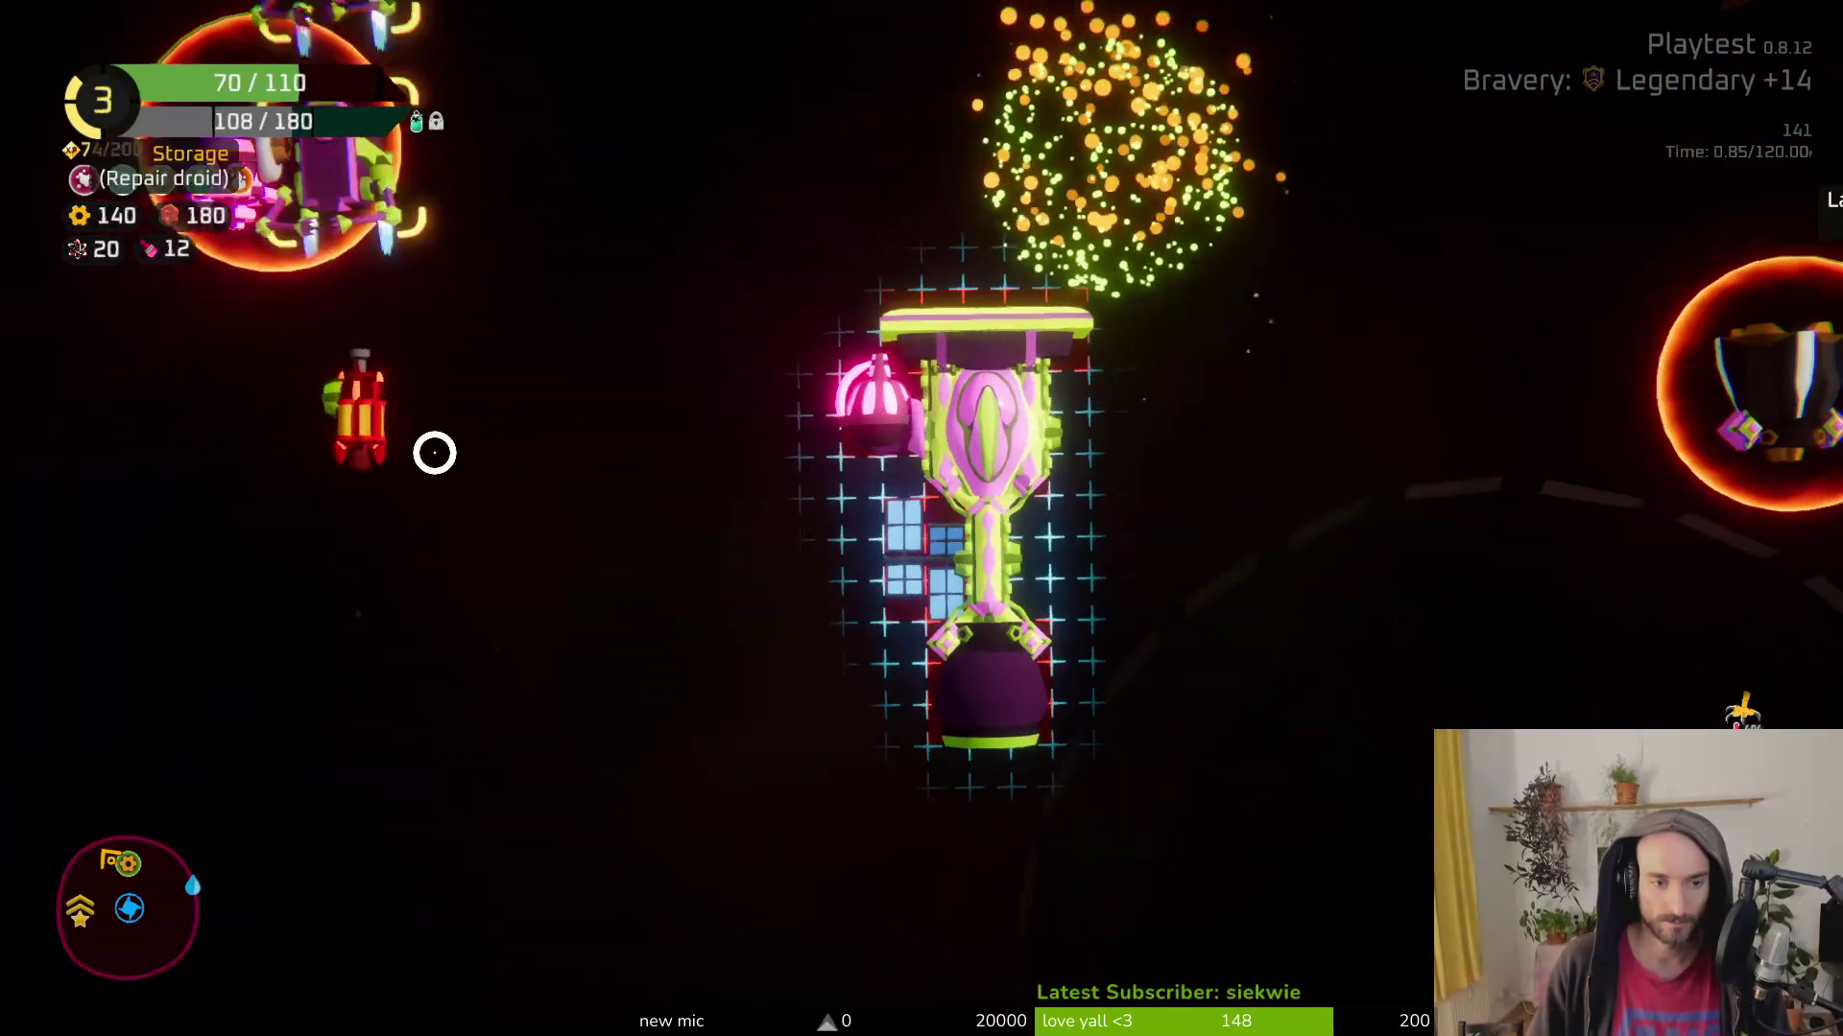
left_click(835, 403)
key("Escape")
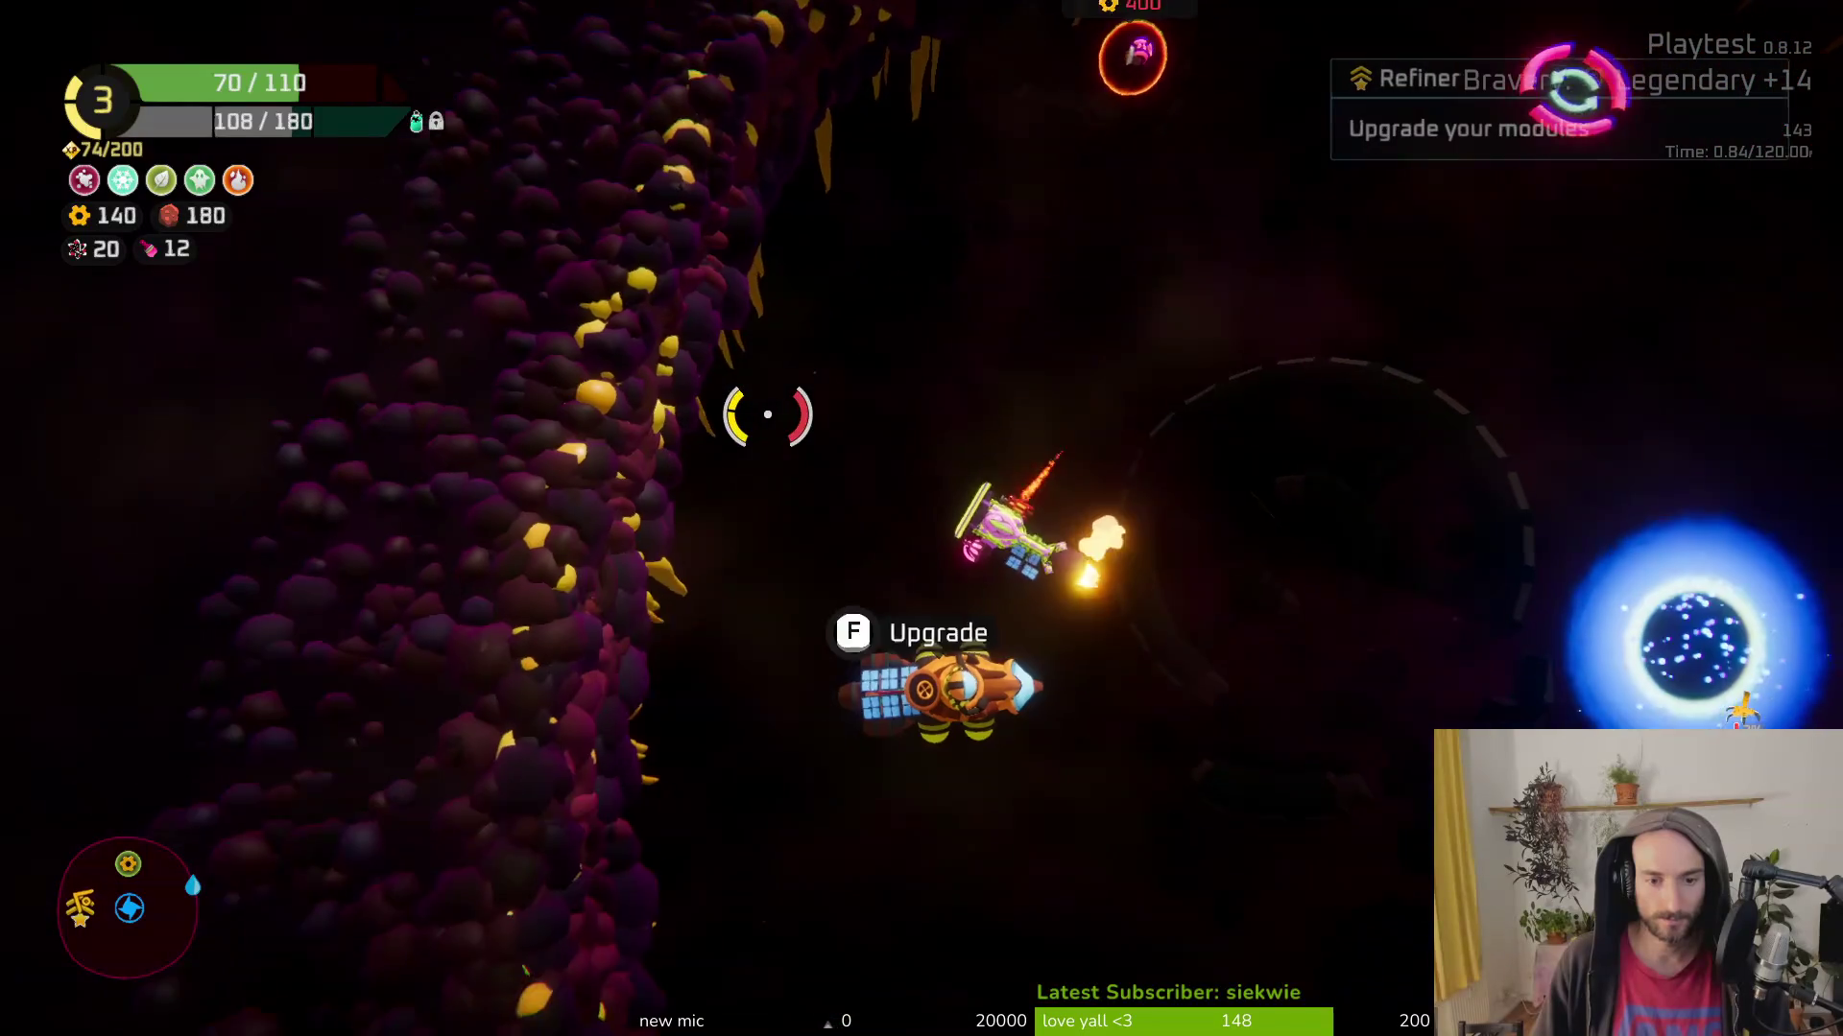
- Upgrade the Solar Panel to Extended Solar Panel at the Refiner and head for the portal
key("f")
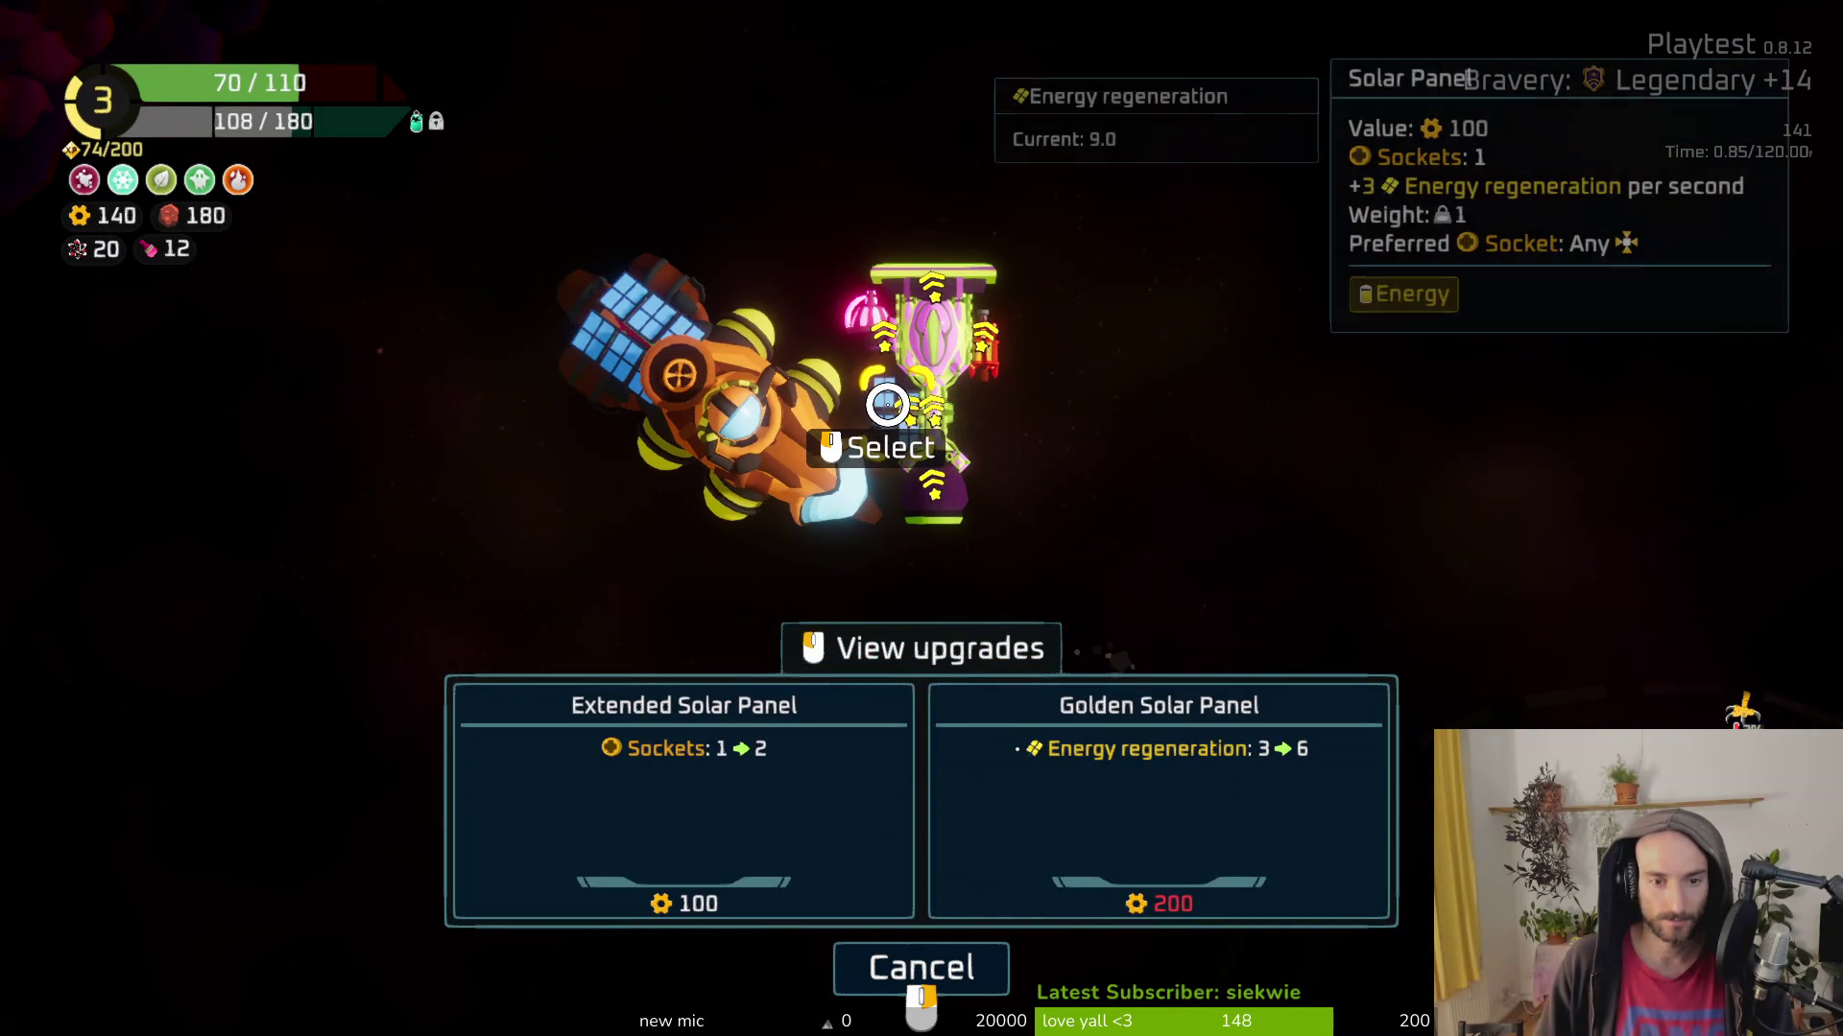
left_click(887, 404)
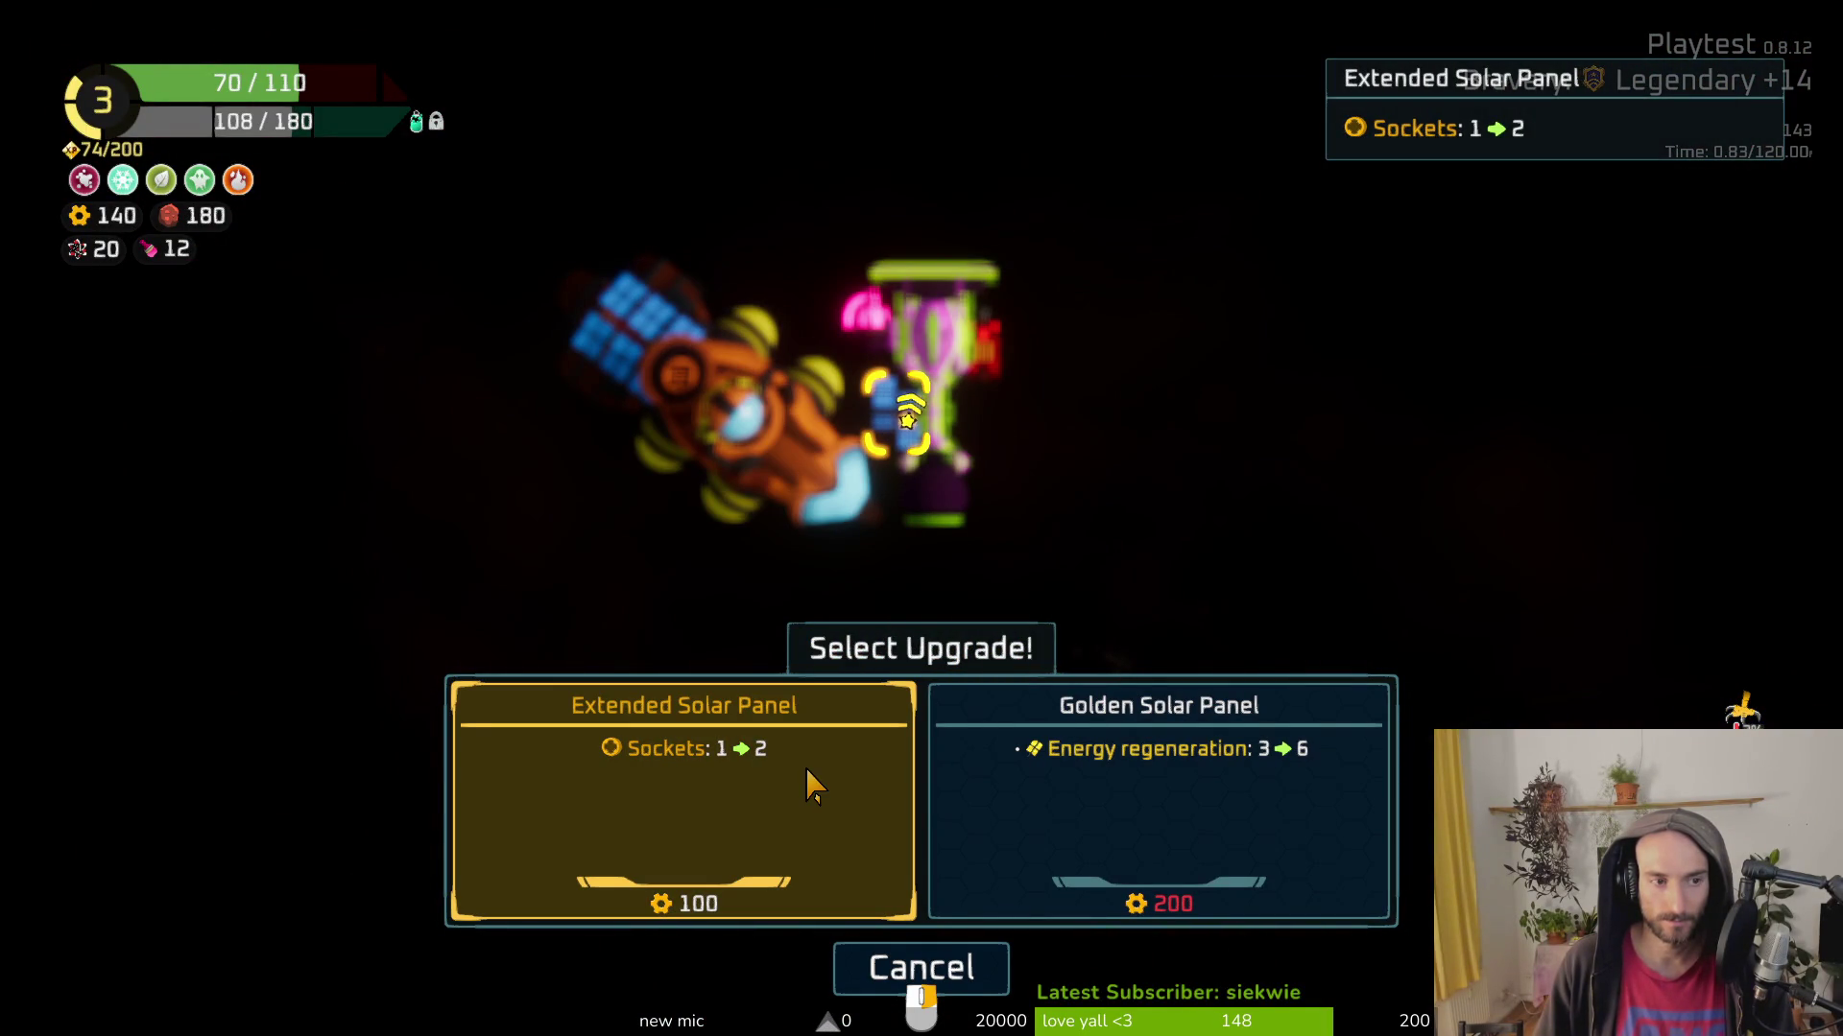
left_click(811, 785)
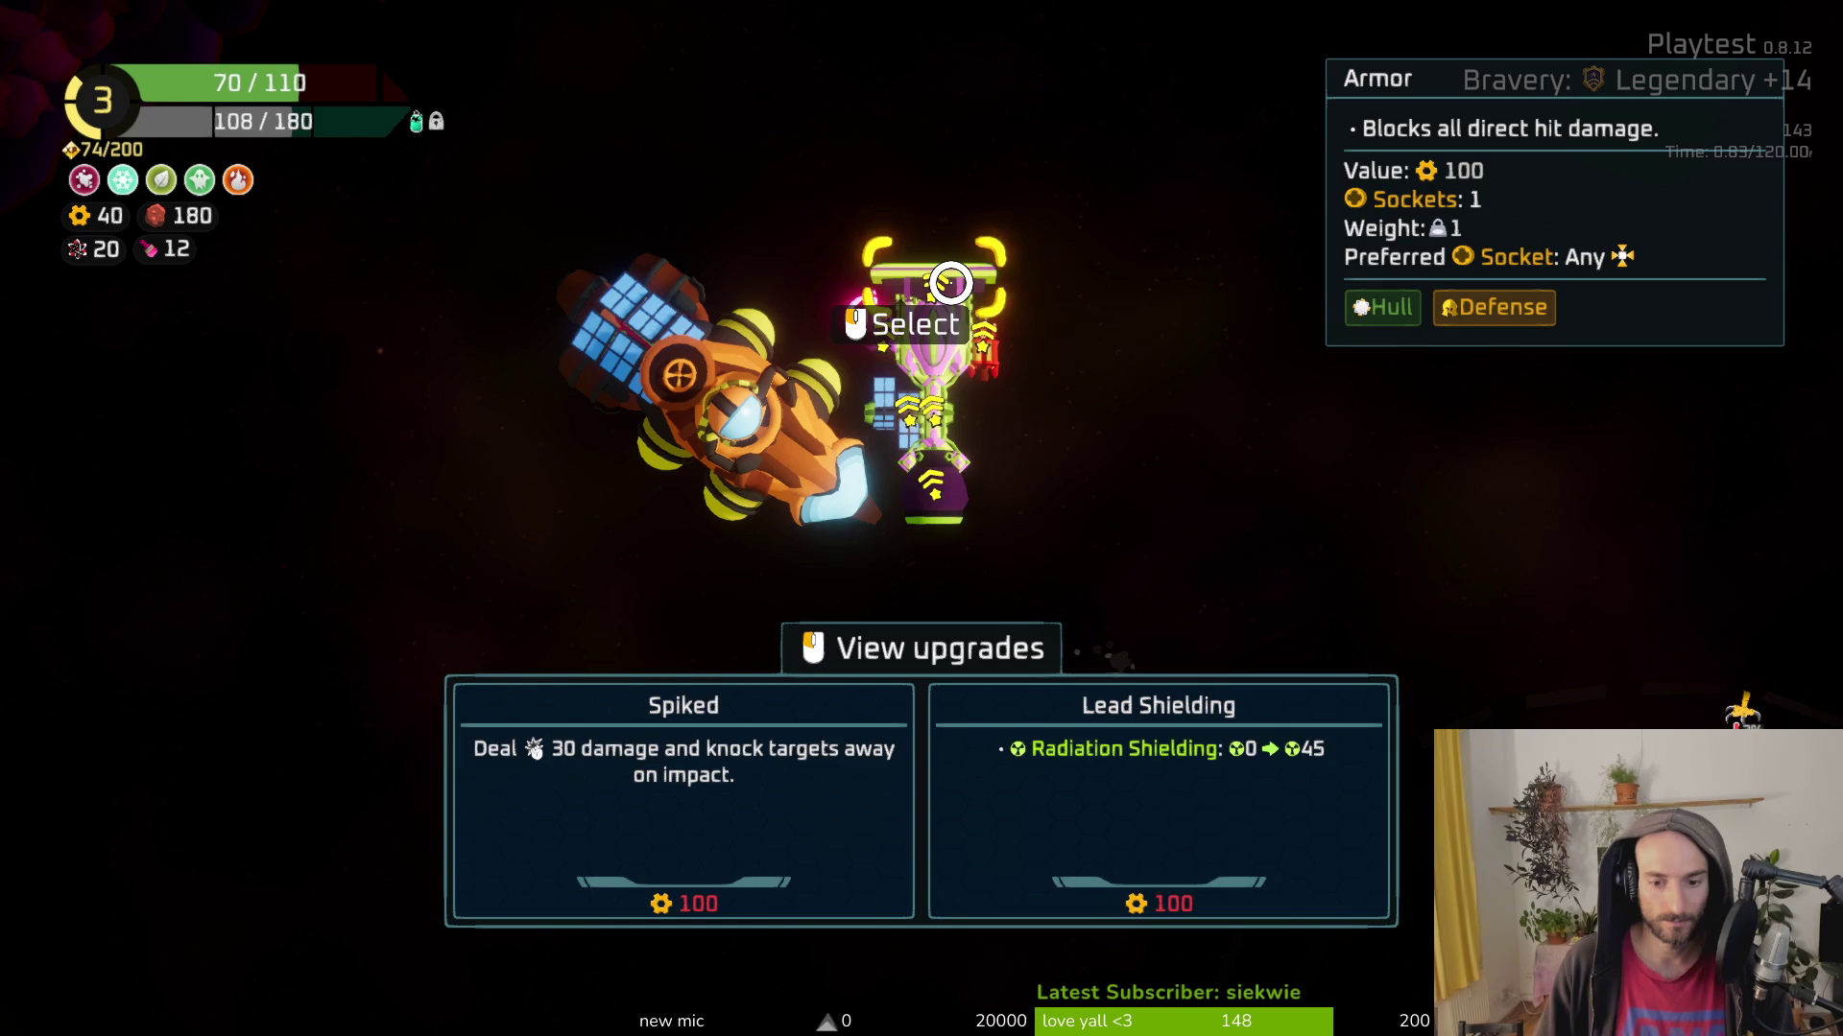
key("Escape")
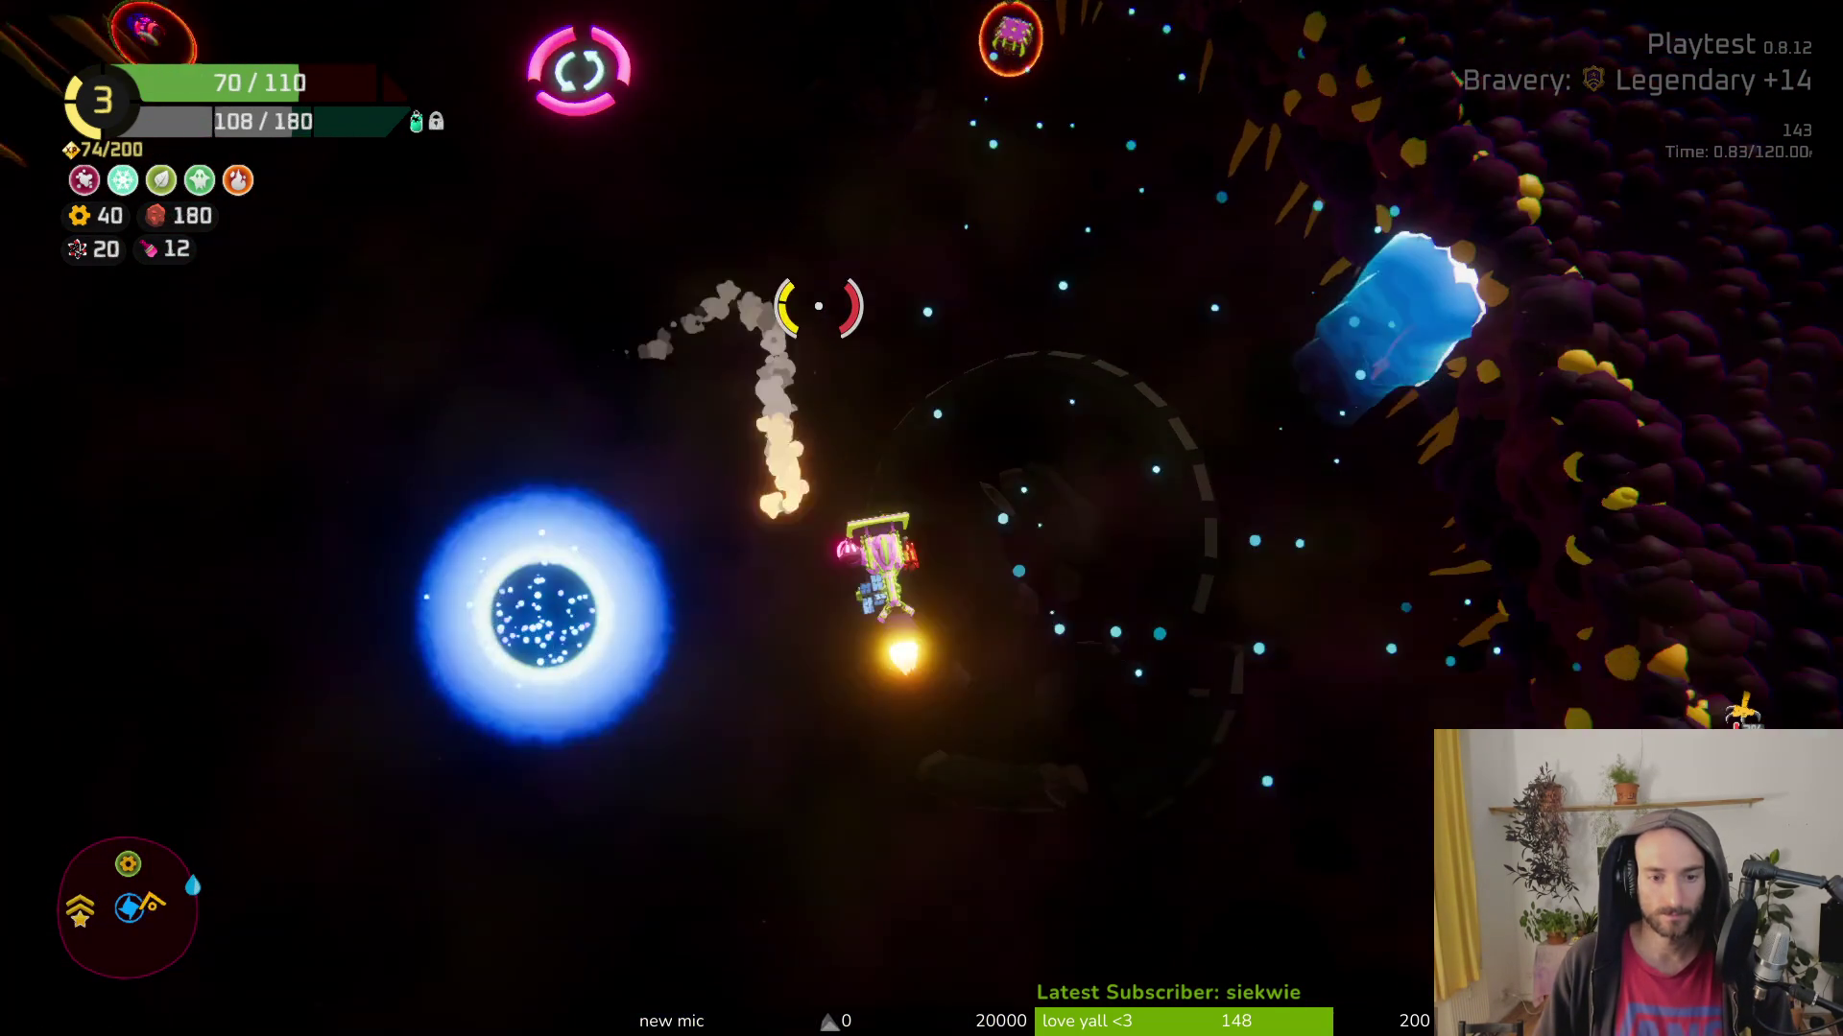
left_click(838, 634)
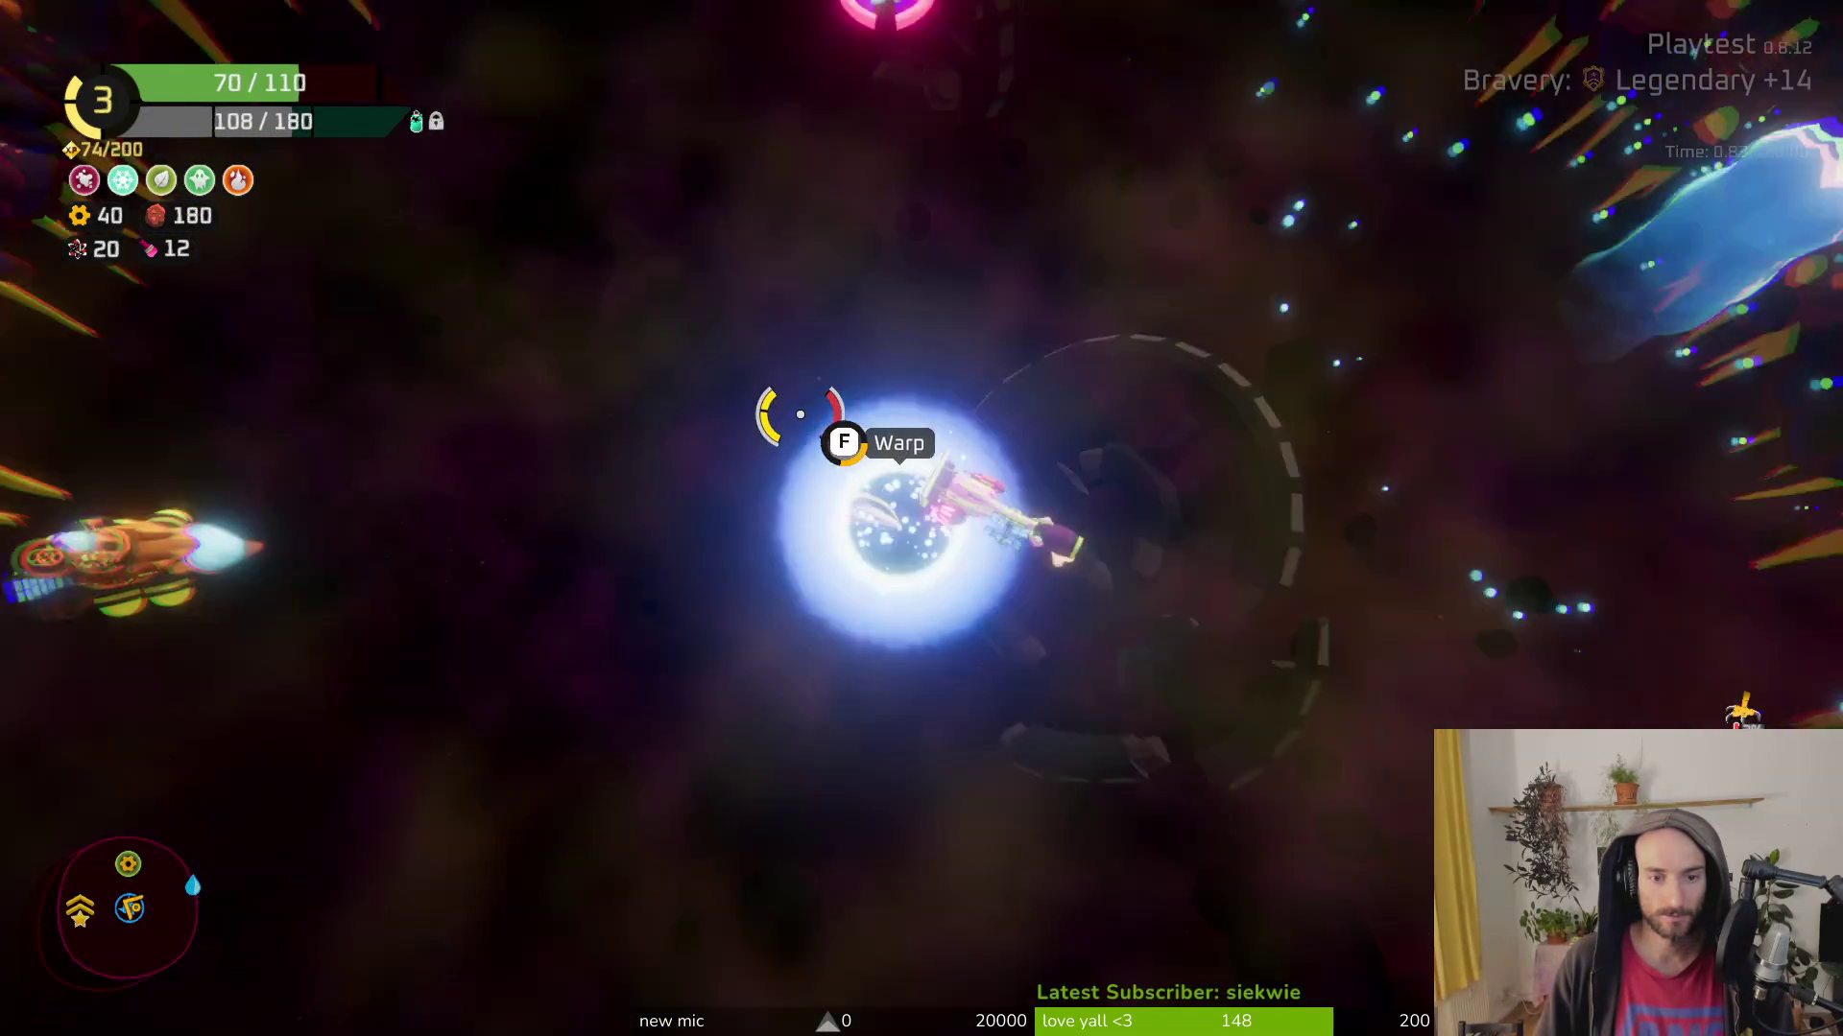
- Warp in and circle The Mother, firing and using the special ability until it dies
key("f")
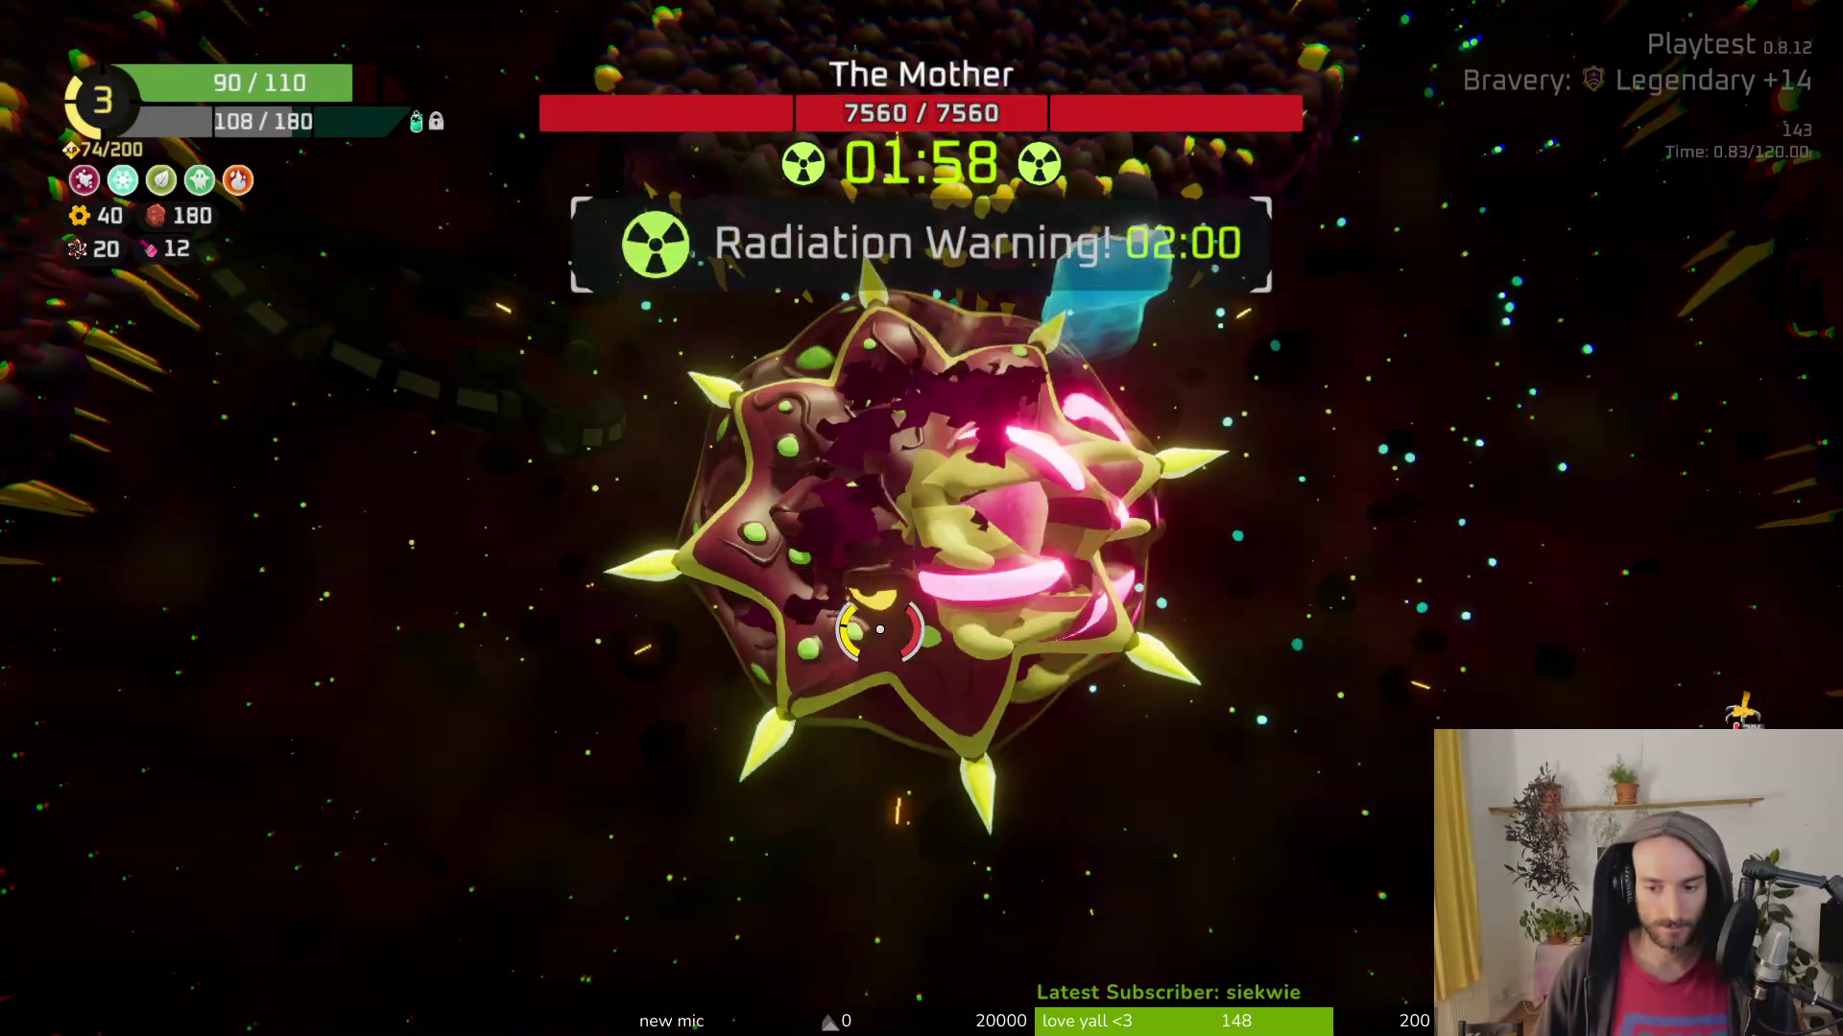
key("w")
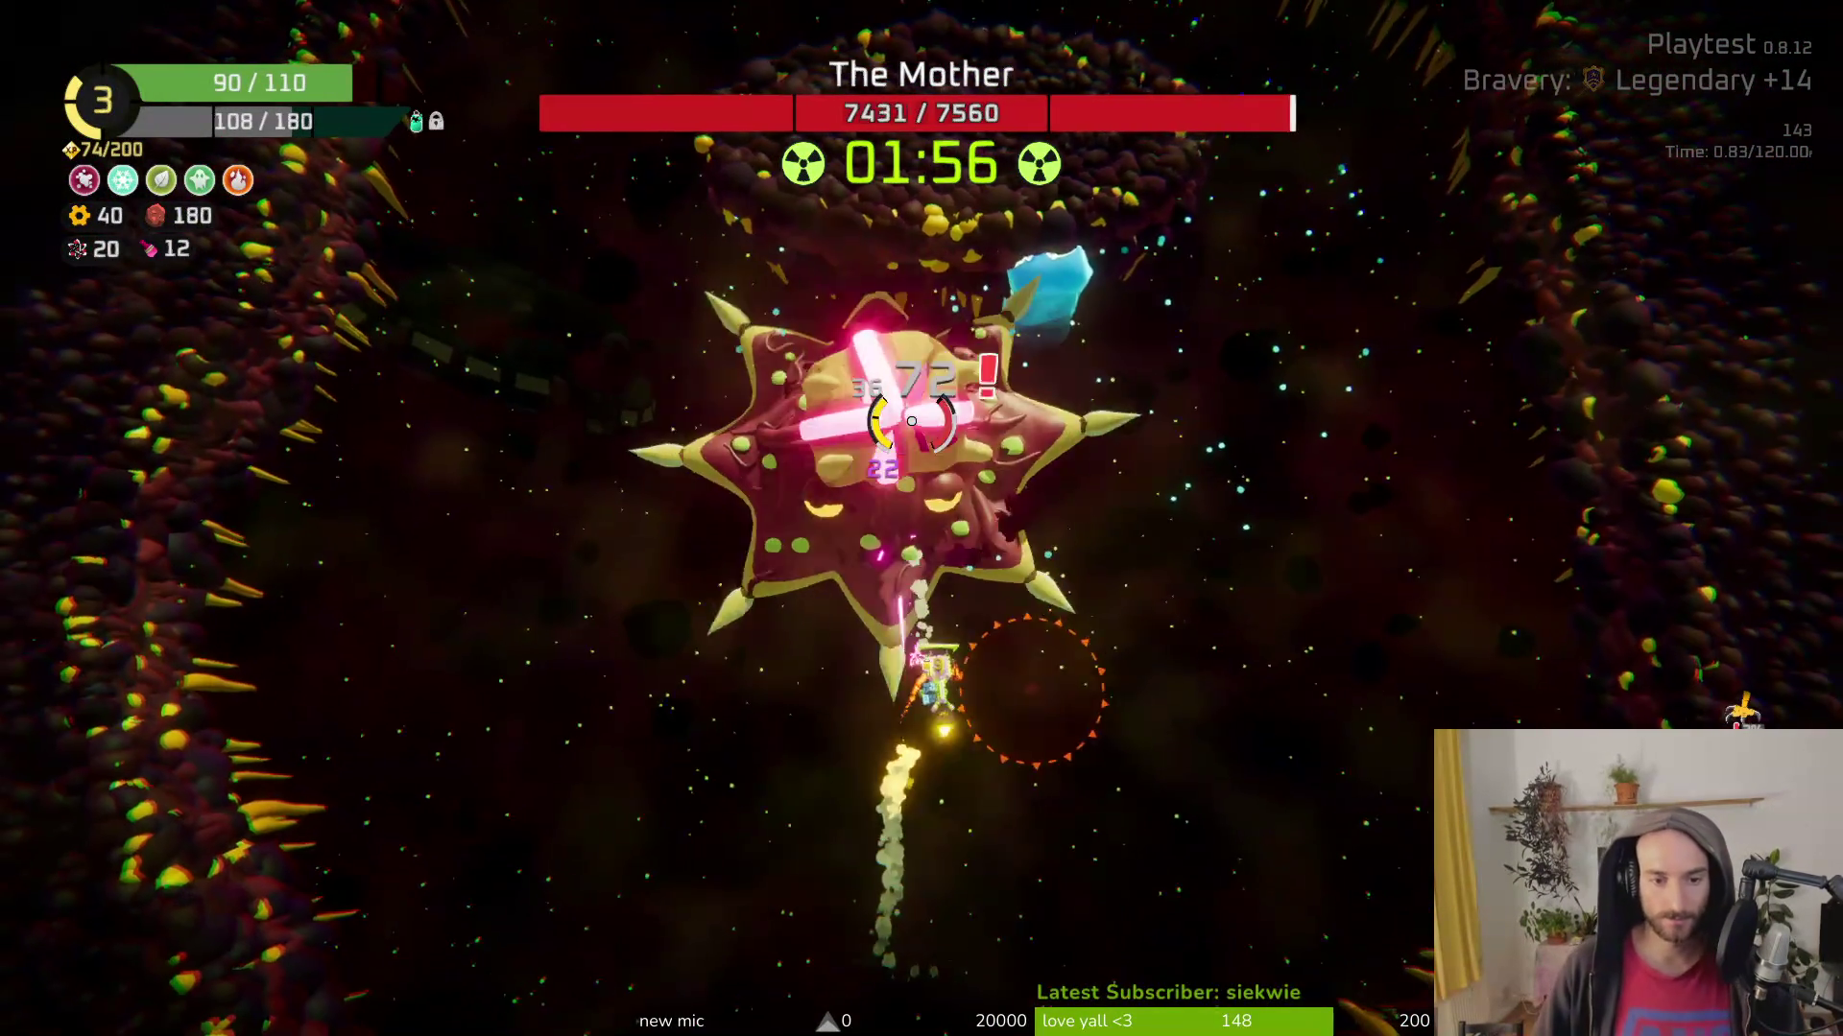
key("s")
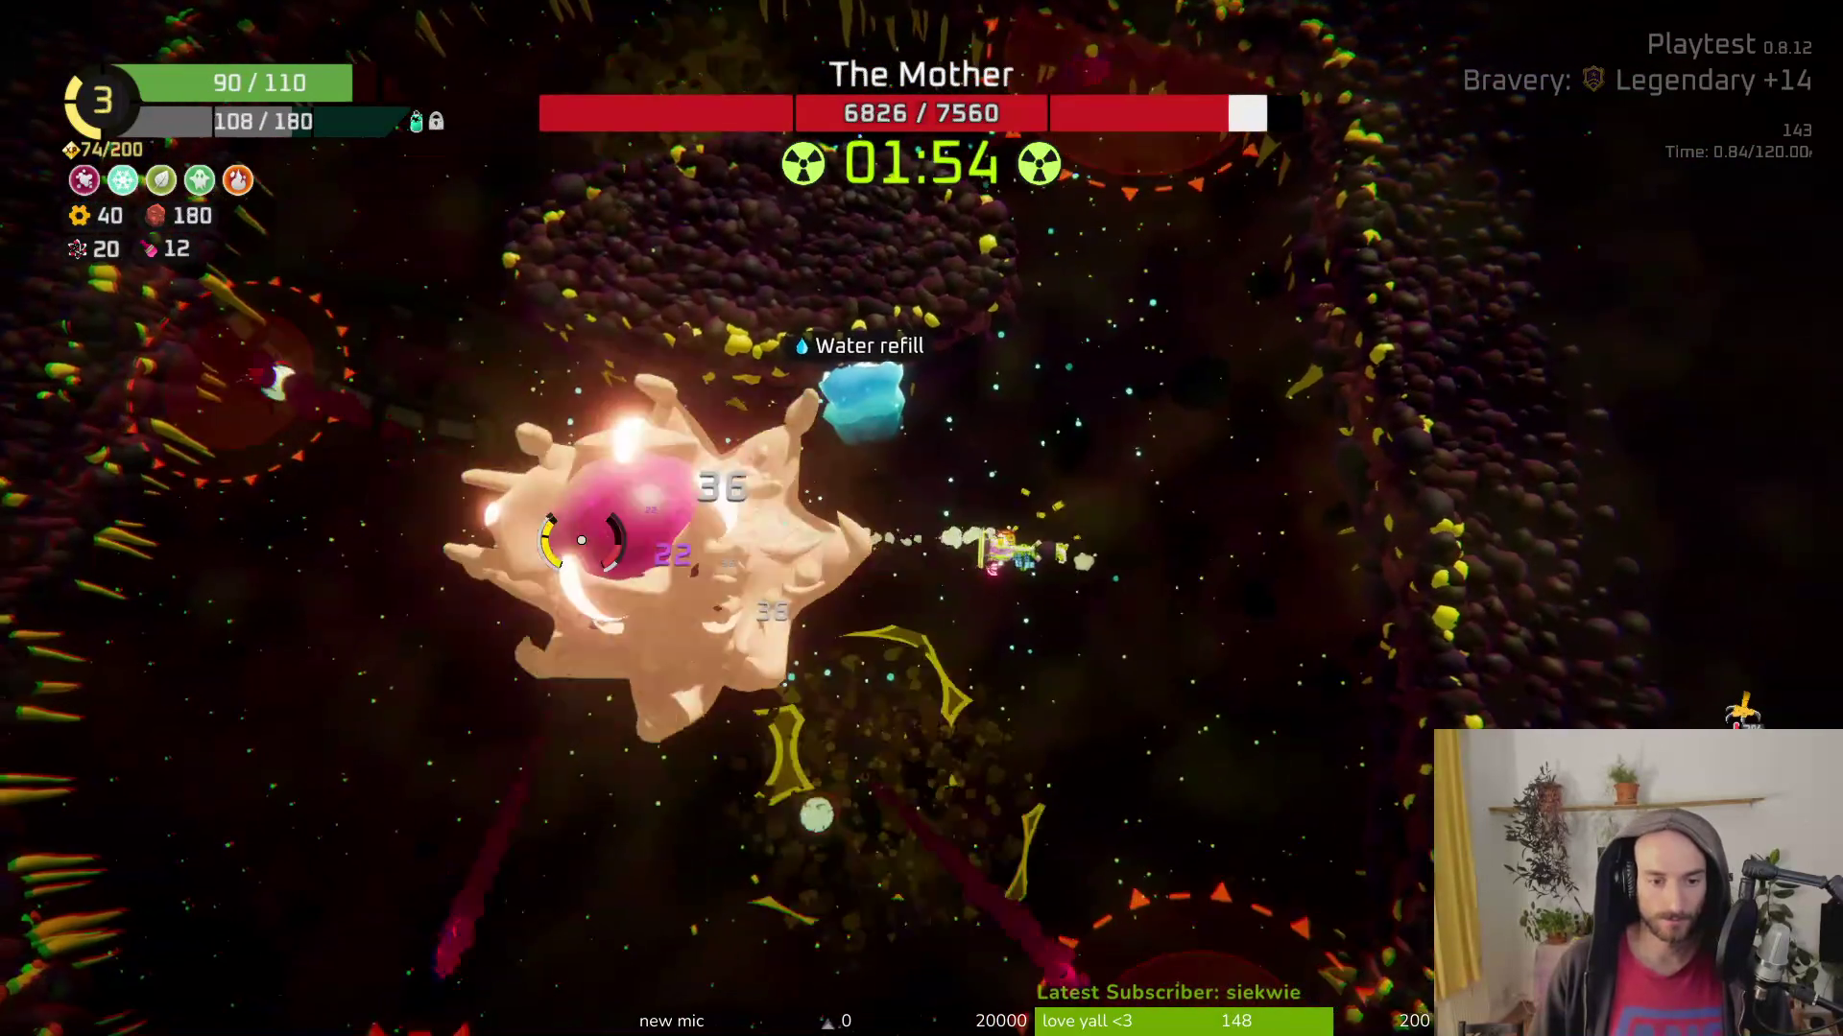
key("s")
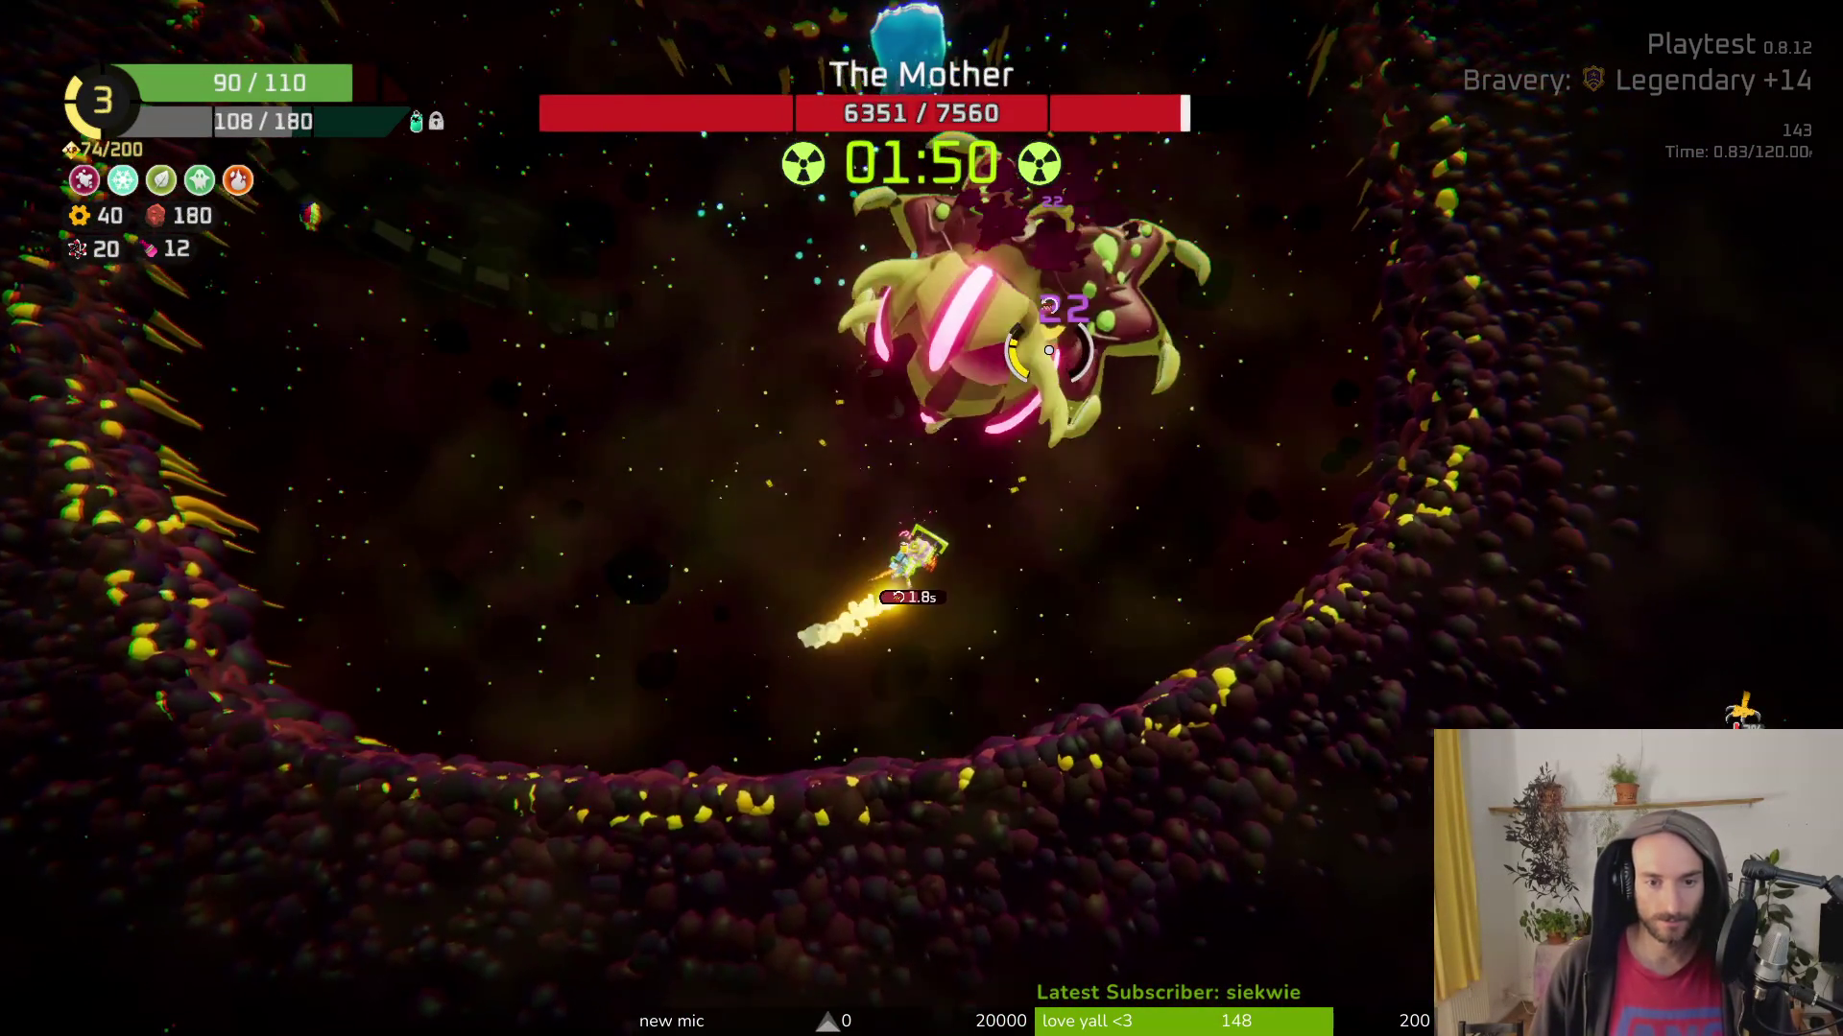
key("d")
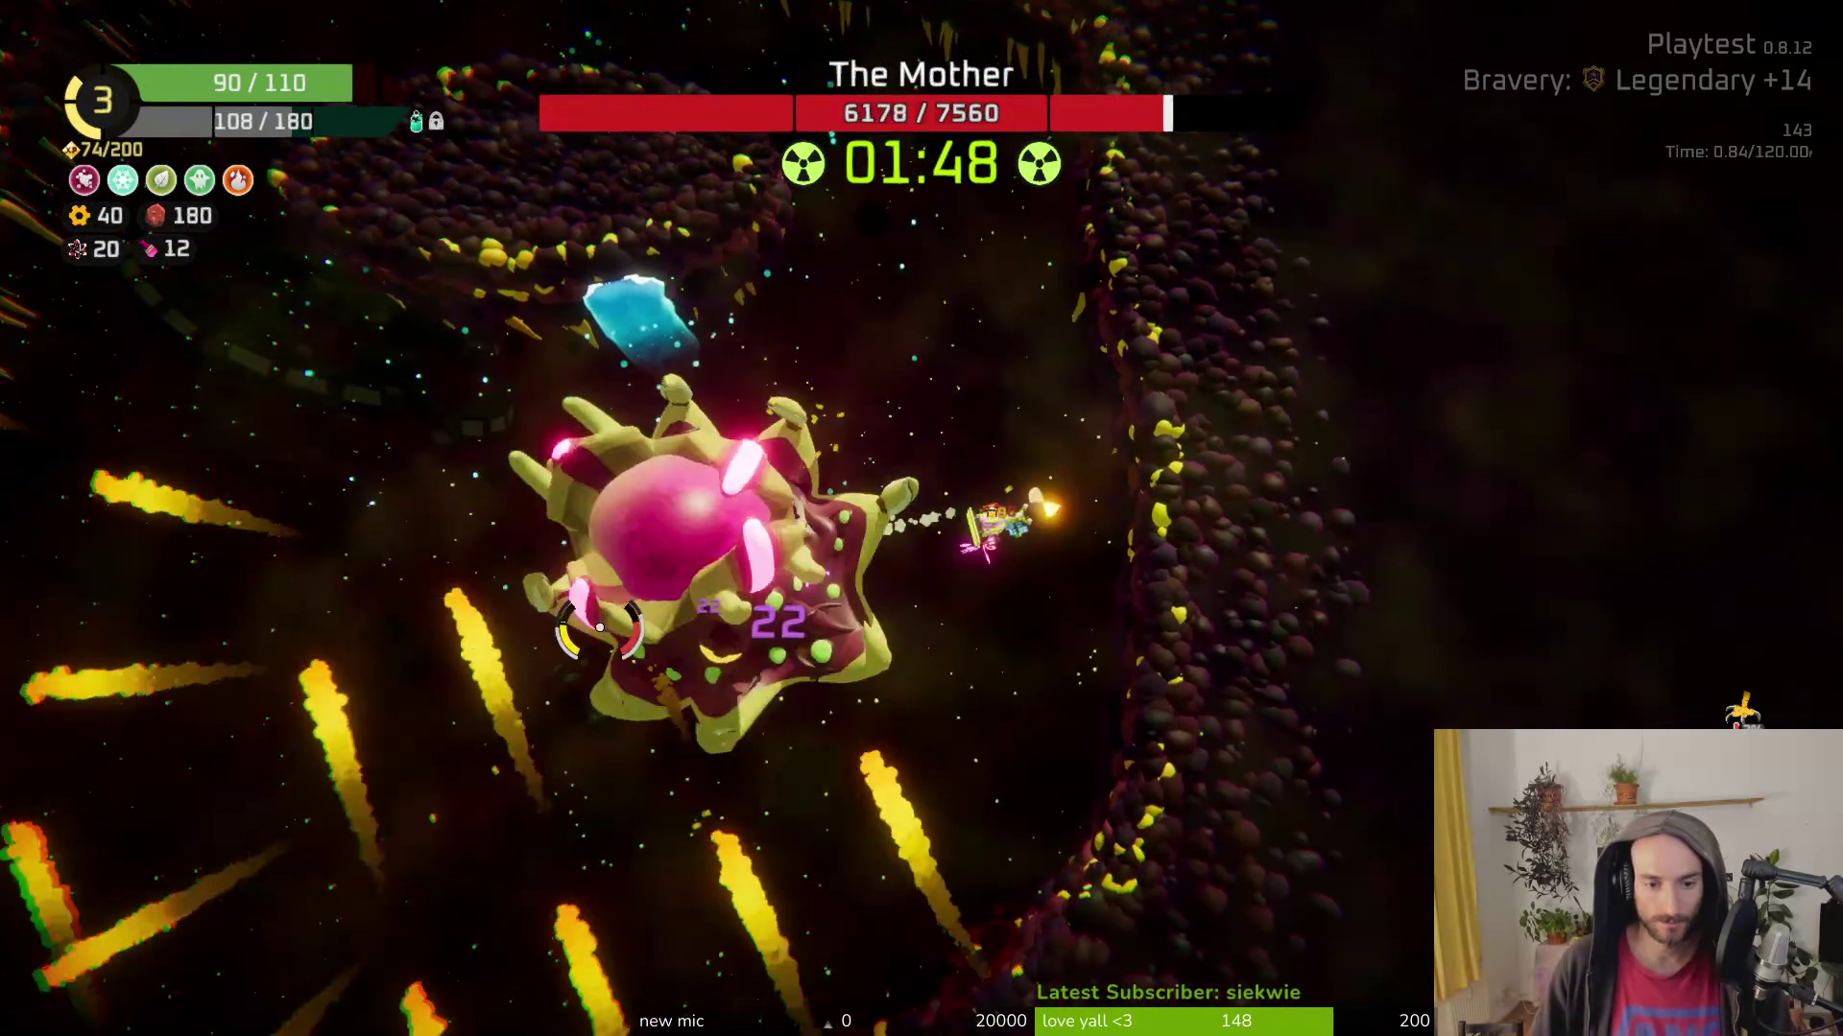
key("w")
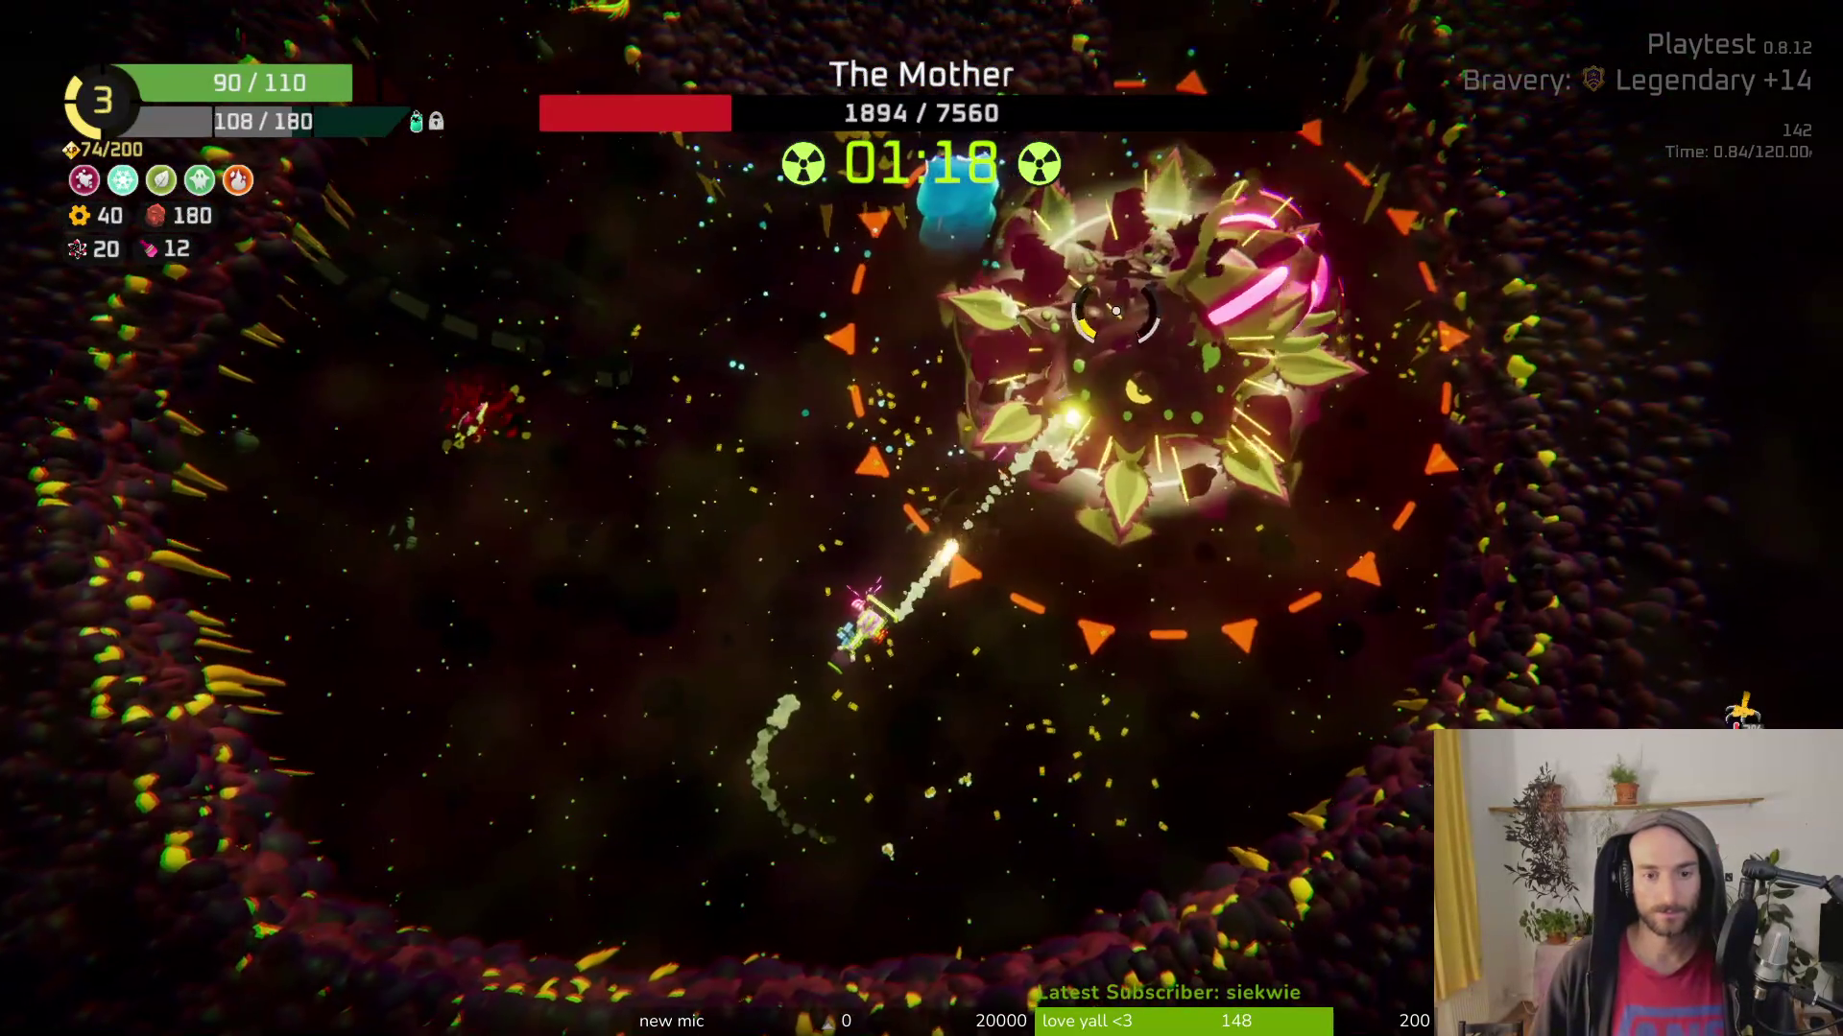
right_click(1109, 315)
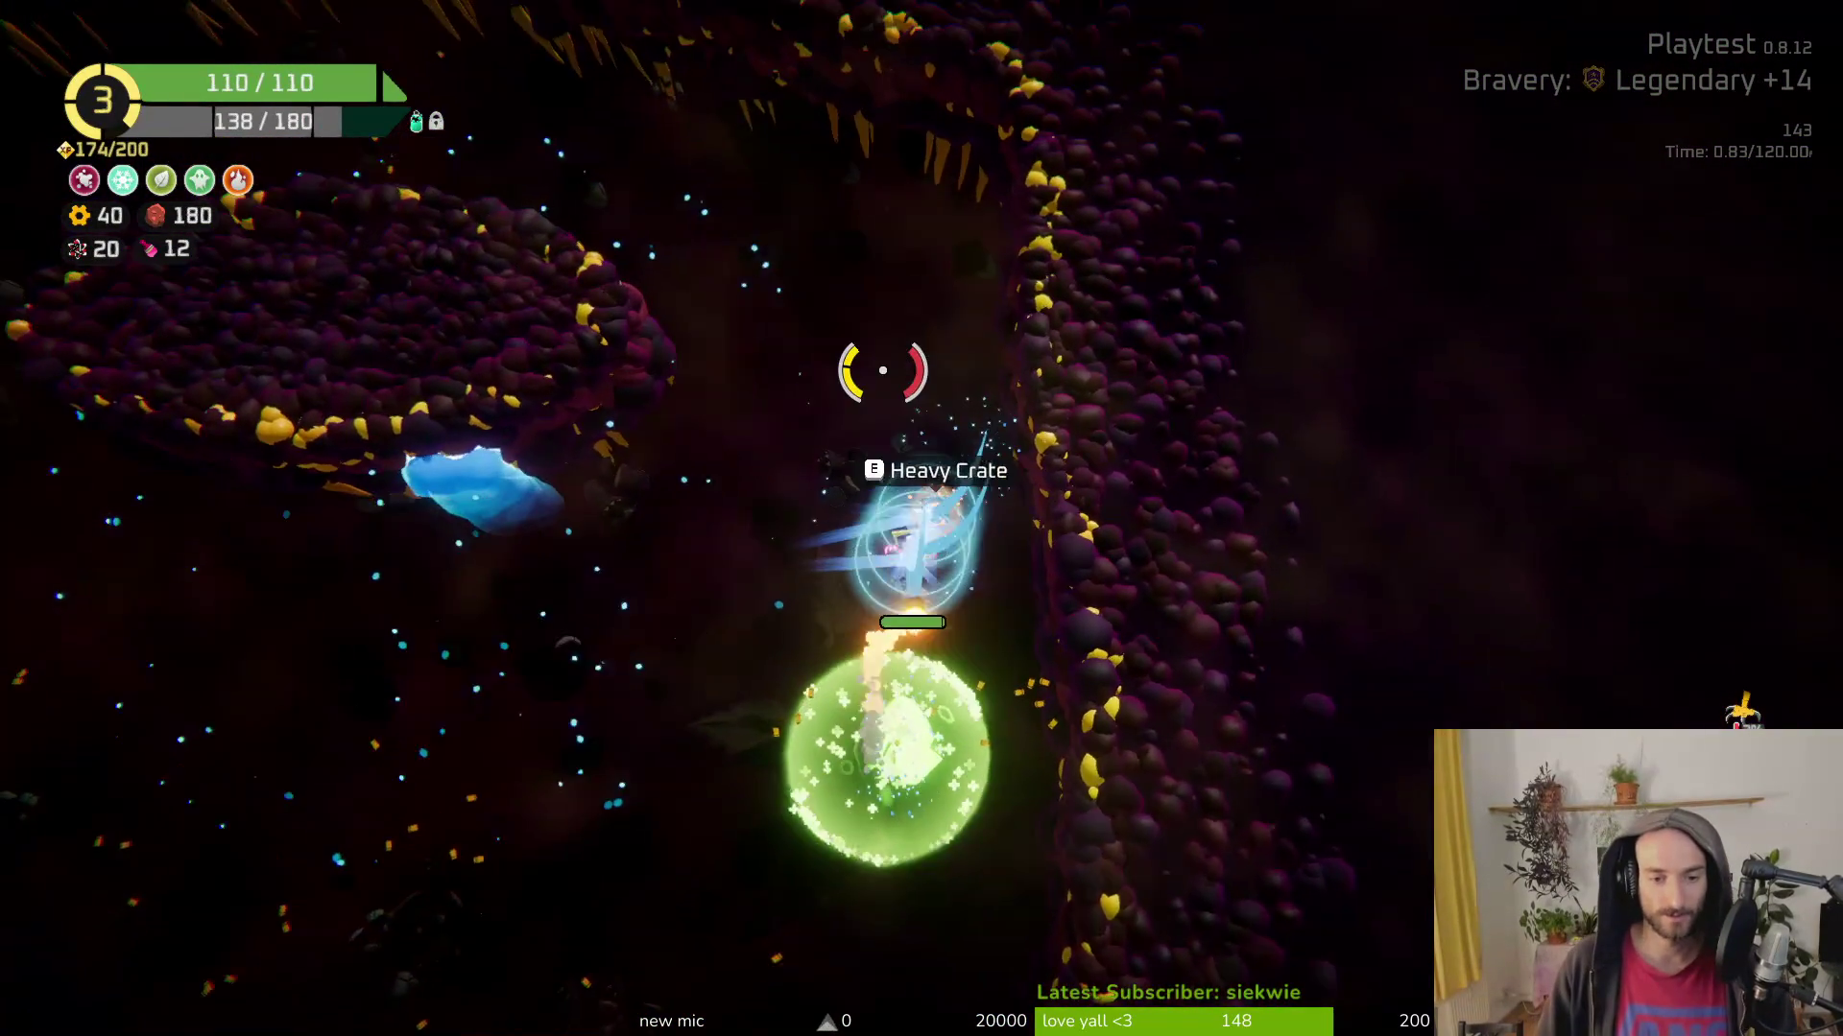
- Move the pink deflector gadget lower on the ship's left side in the module layout
key("e")
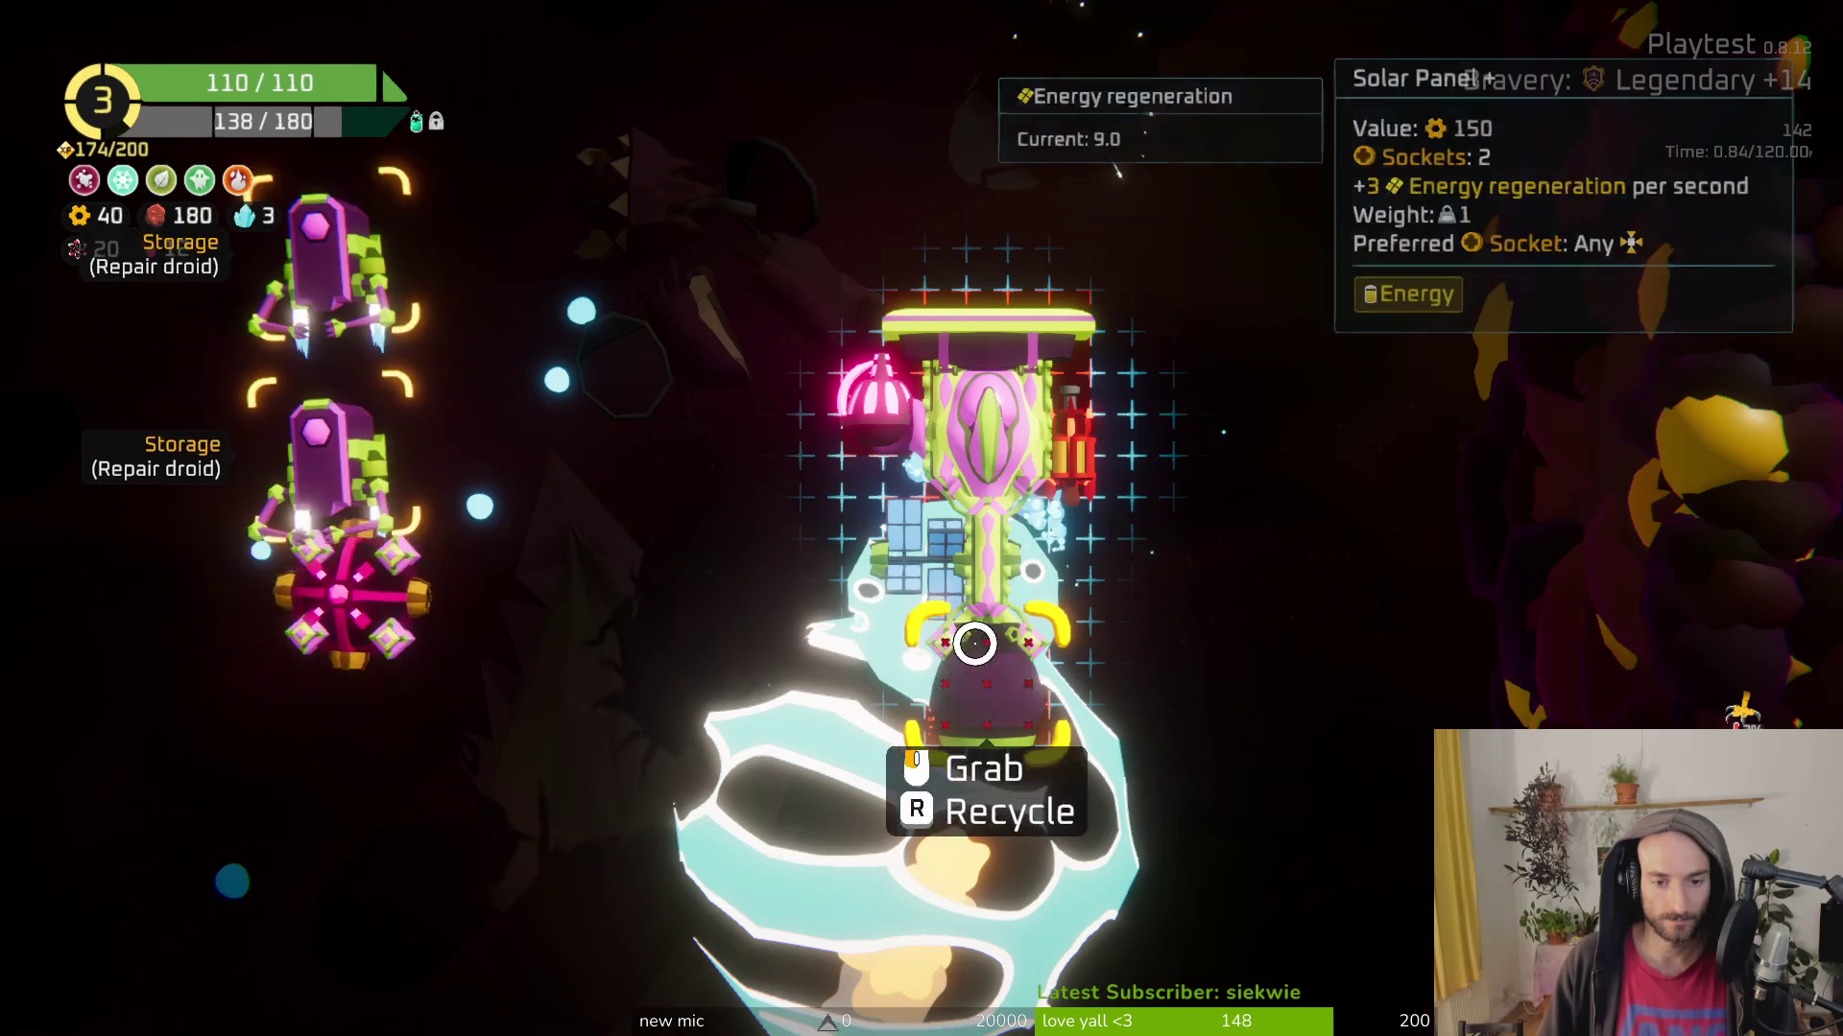
key("e")
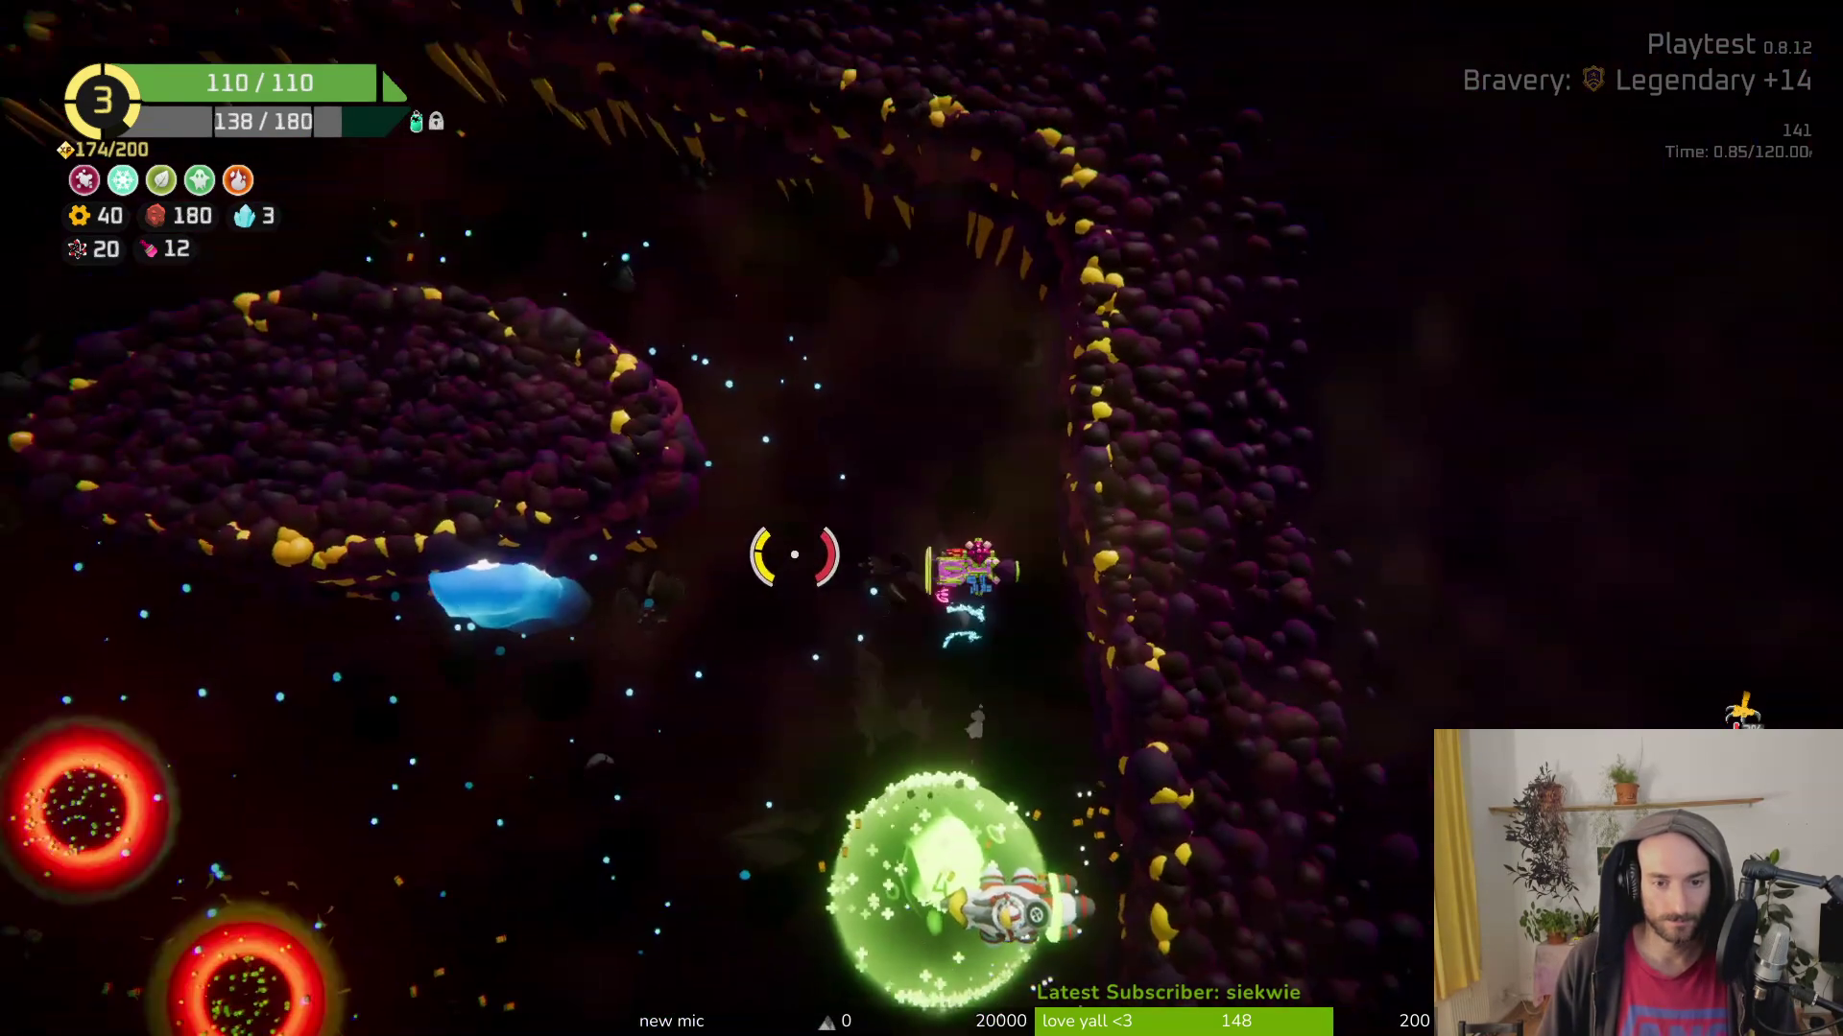
key("e")
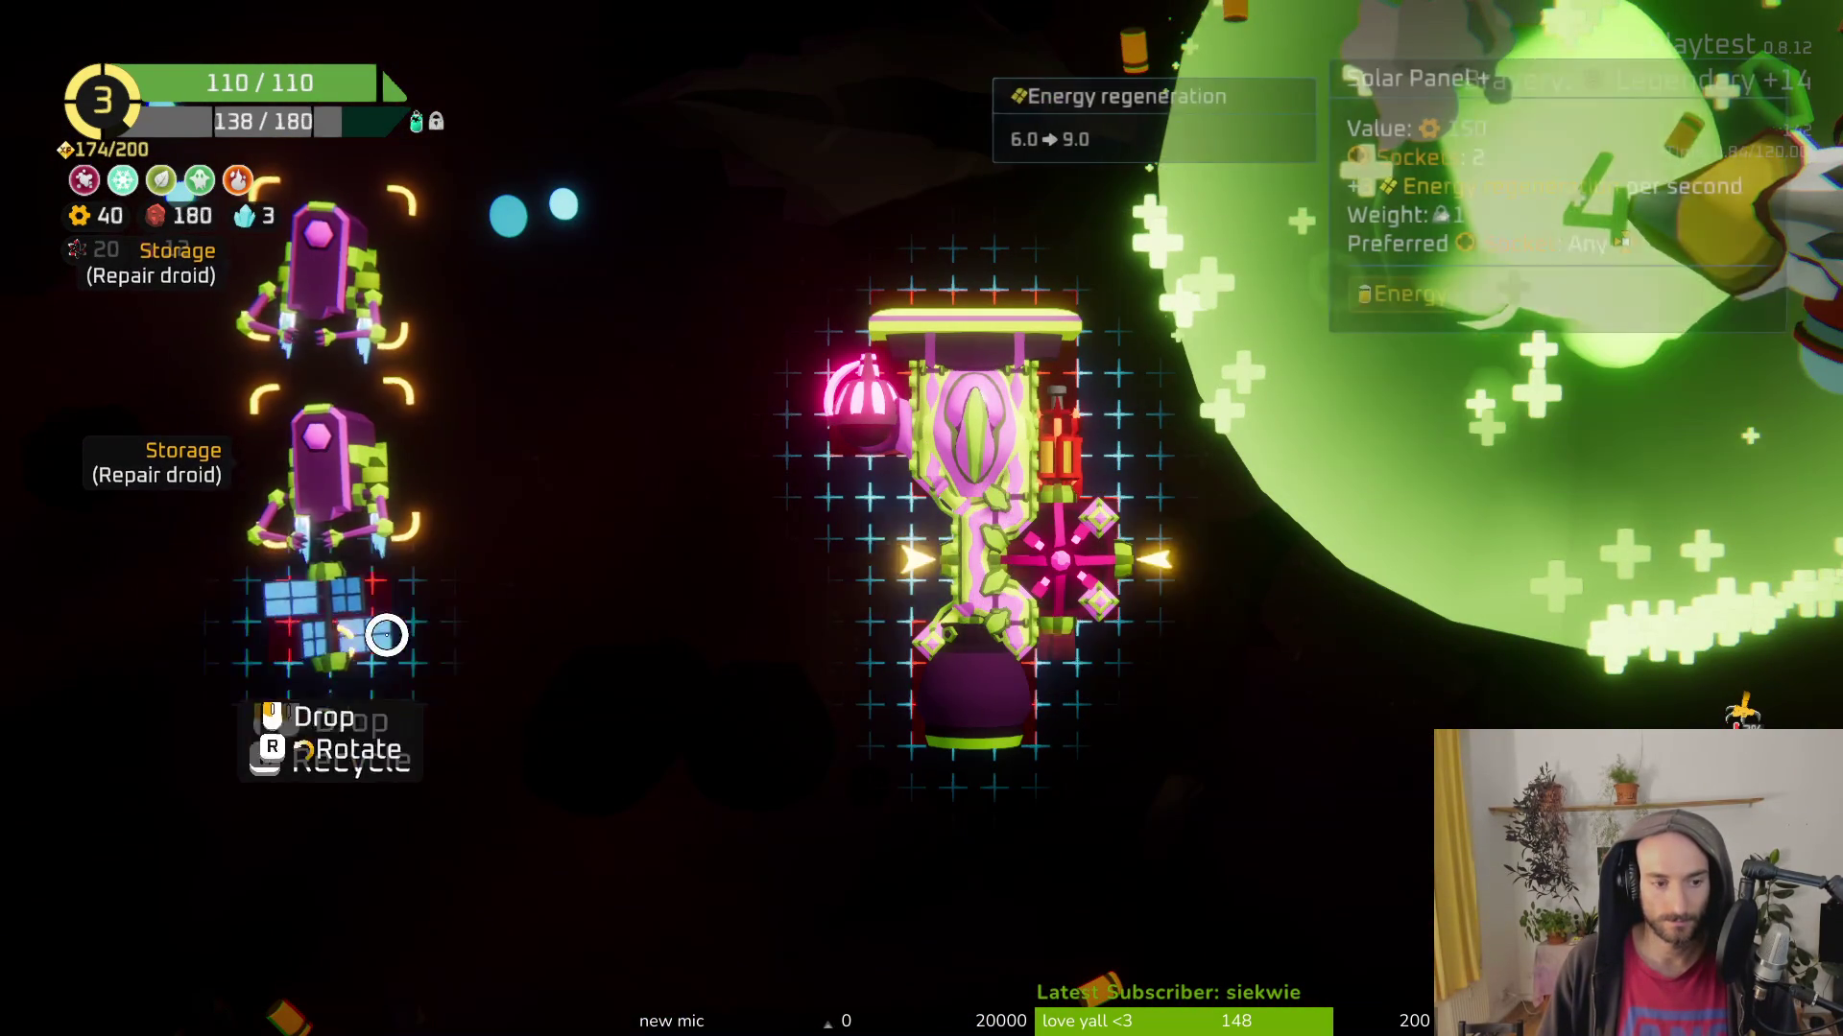
left_click(1169, 592)
left_click(864, 576)
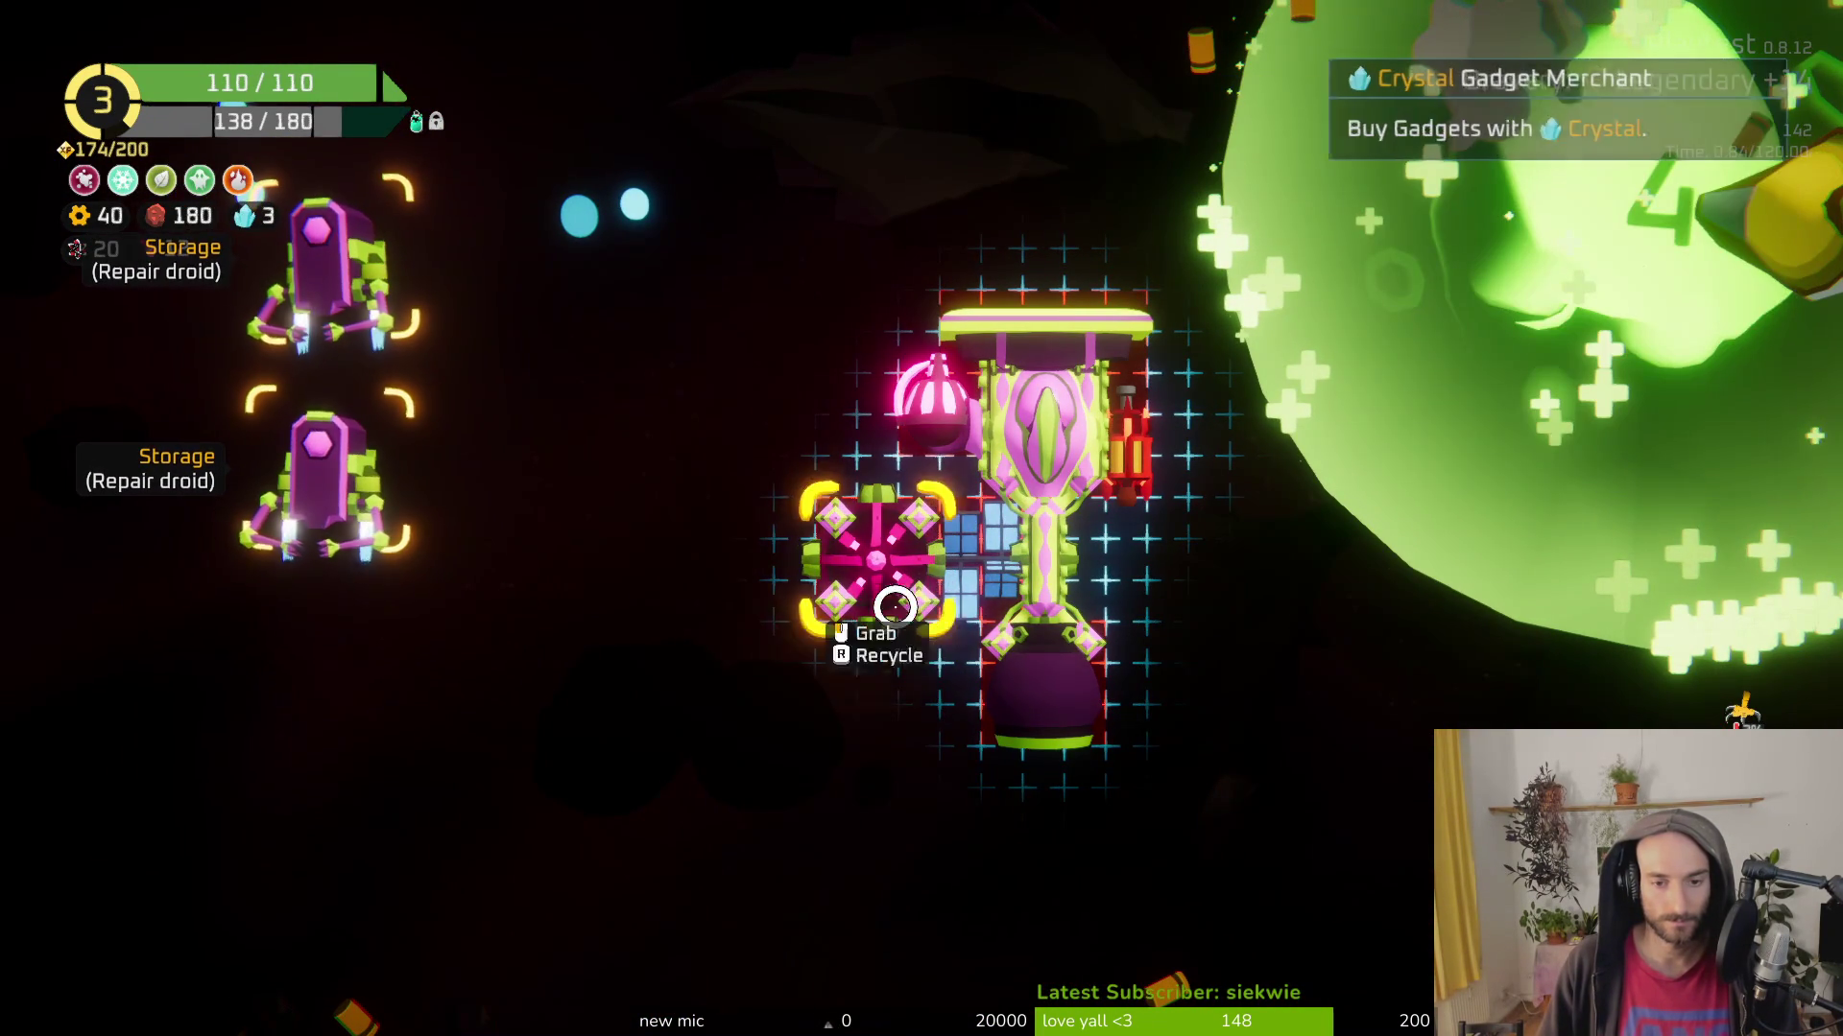
left_click(957, 552)
left_click(876, 654)
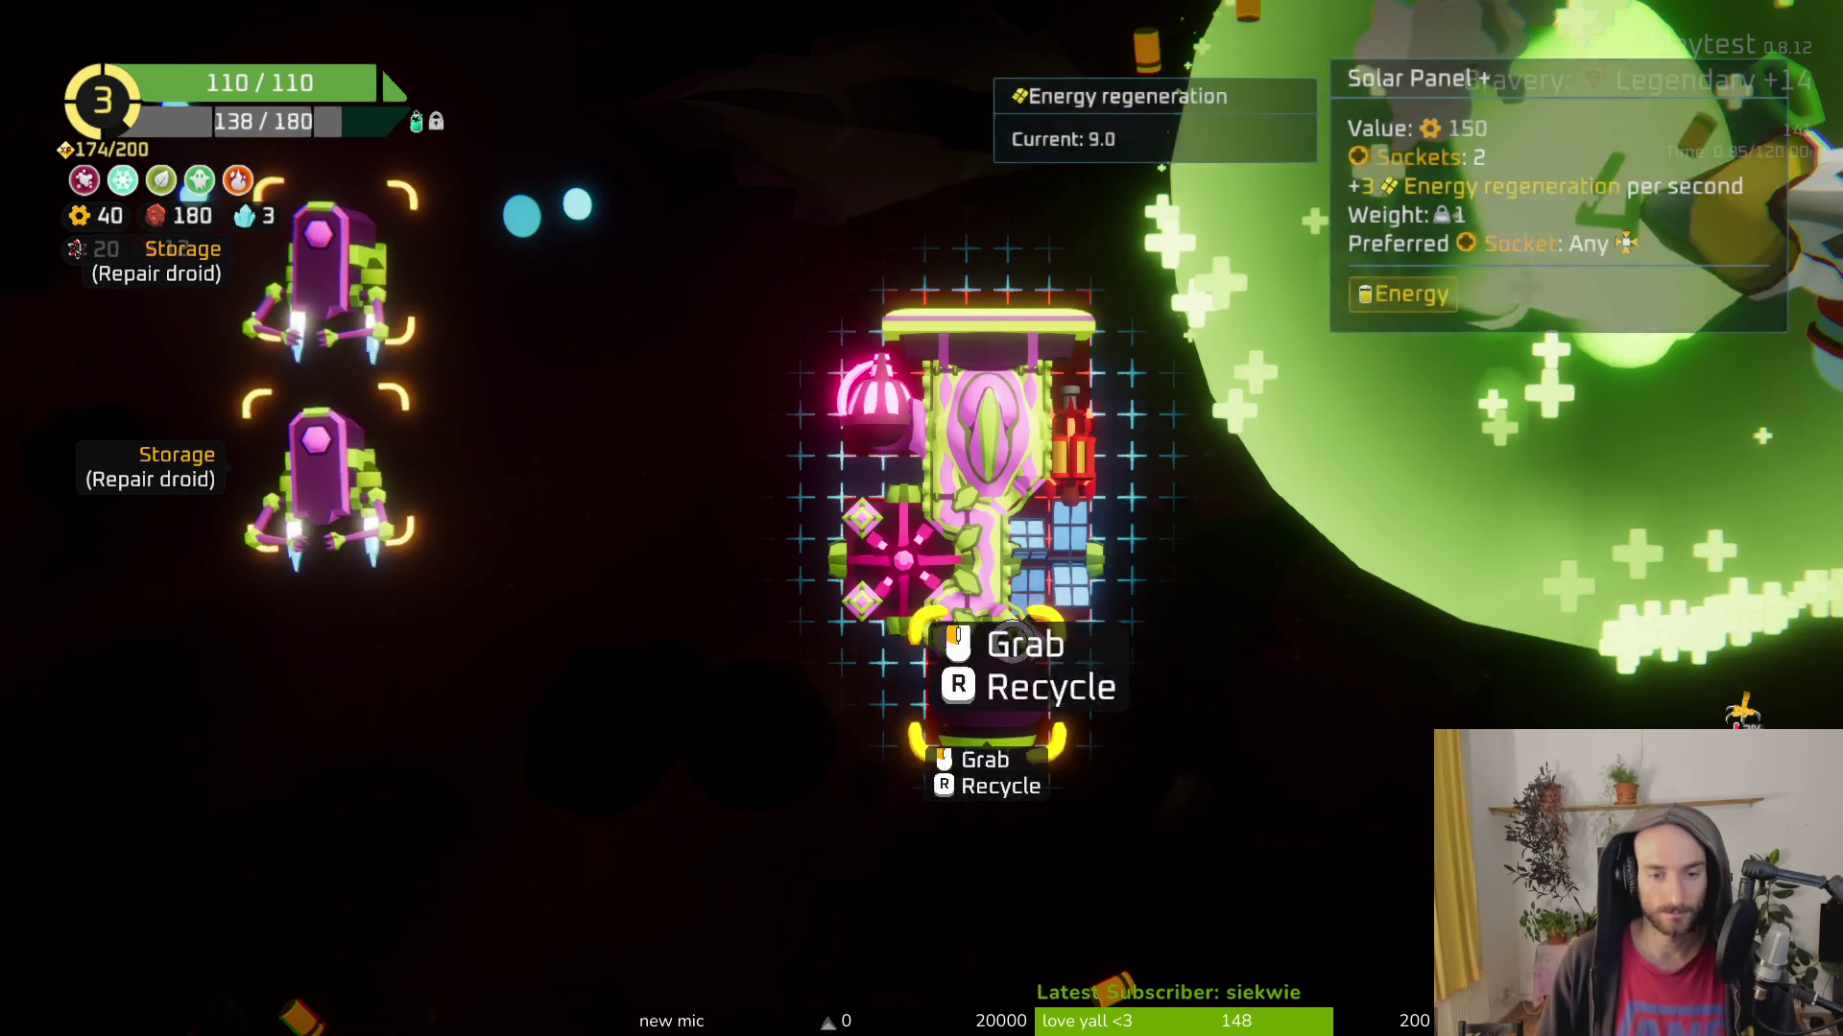
- Attach the solar panel to the hull and place the pink storage gadget upper left
left_click(859, 461)
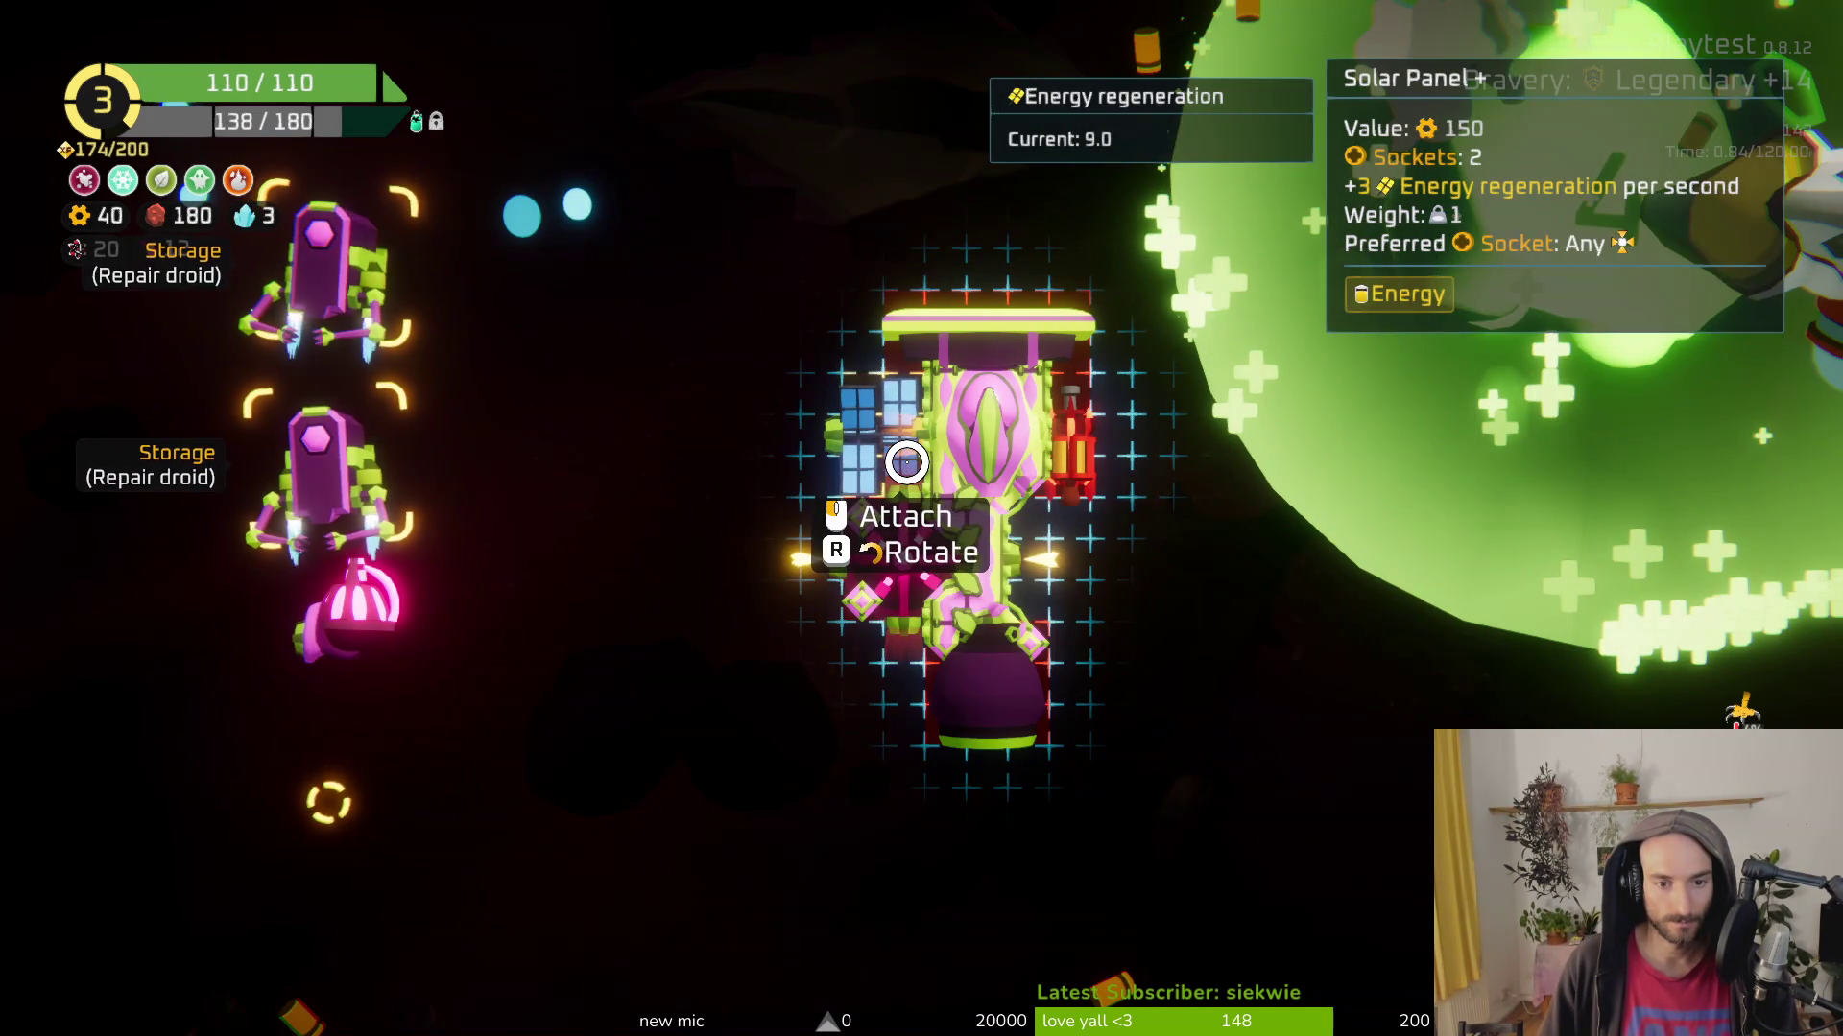
left_click(1090, 564)
left_click(411, 621)
left_click(843, 415)
key("Tab")
key("w")
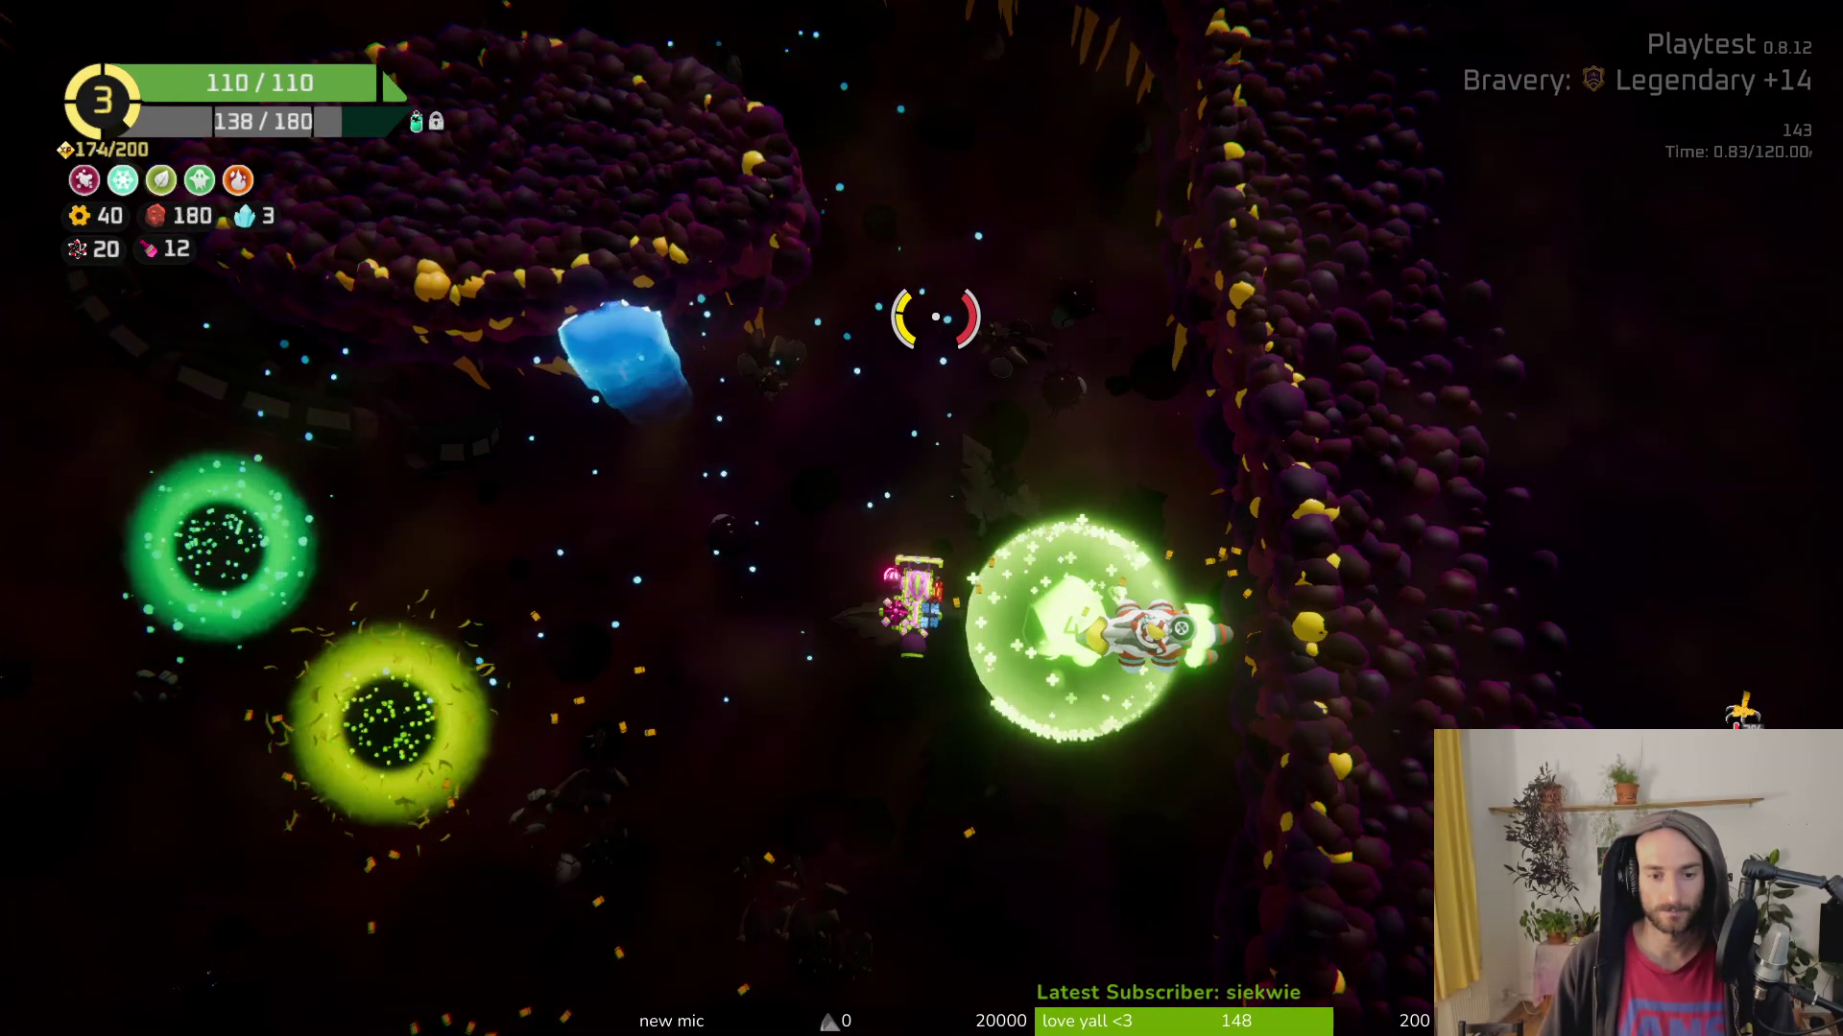
- Buy the Singularity epic gadget from the Crystal Gadget Merchant for 3 crystals
key("d")
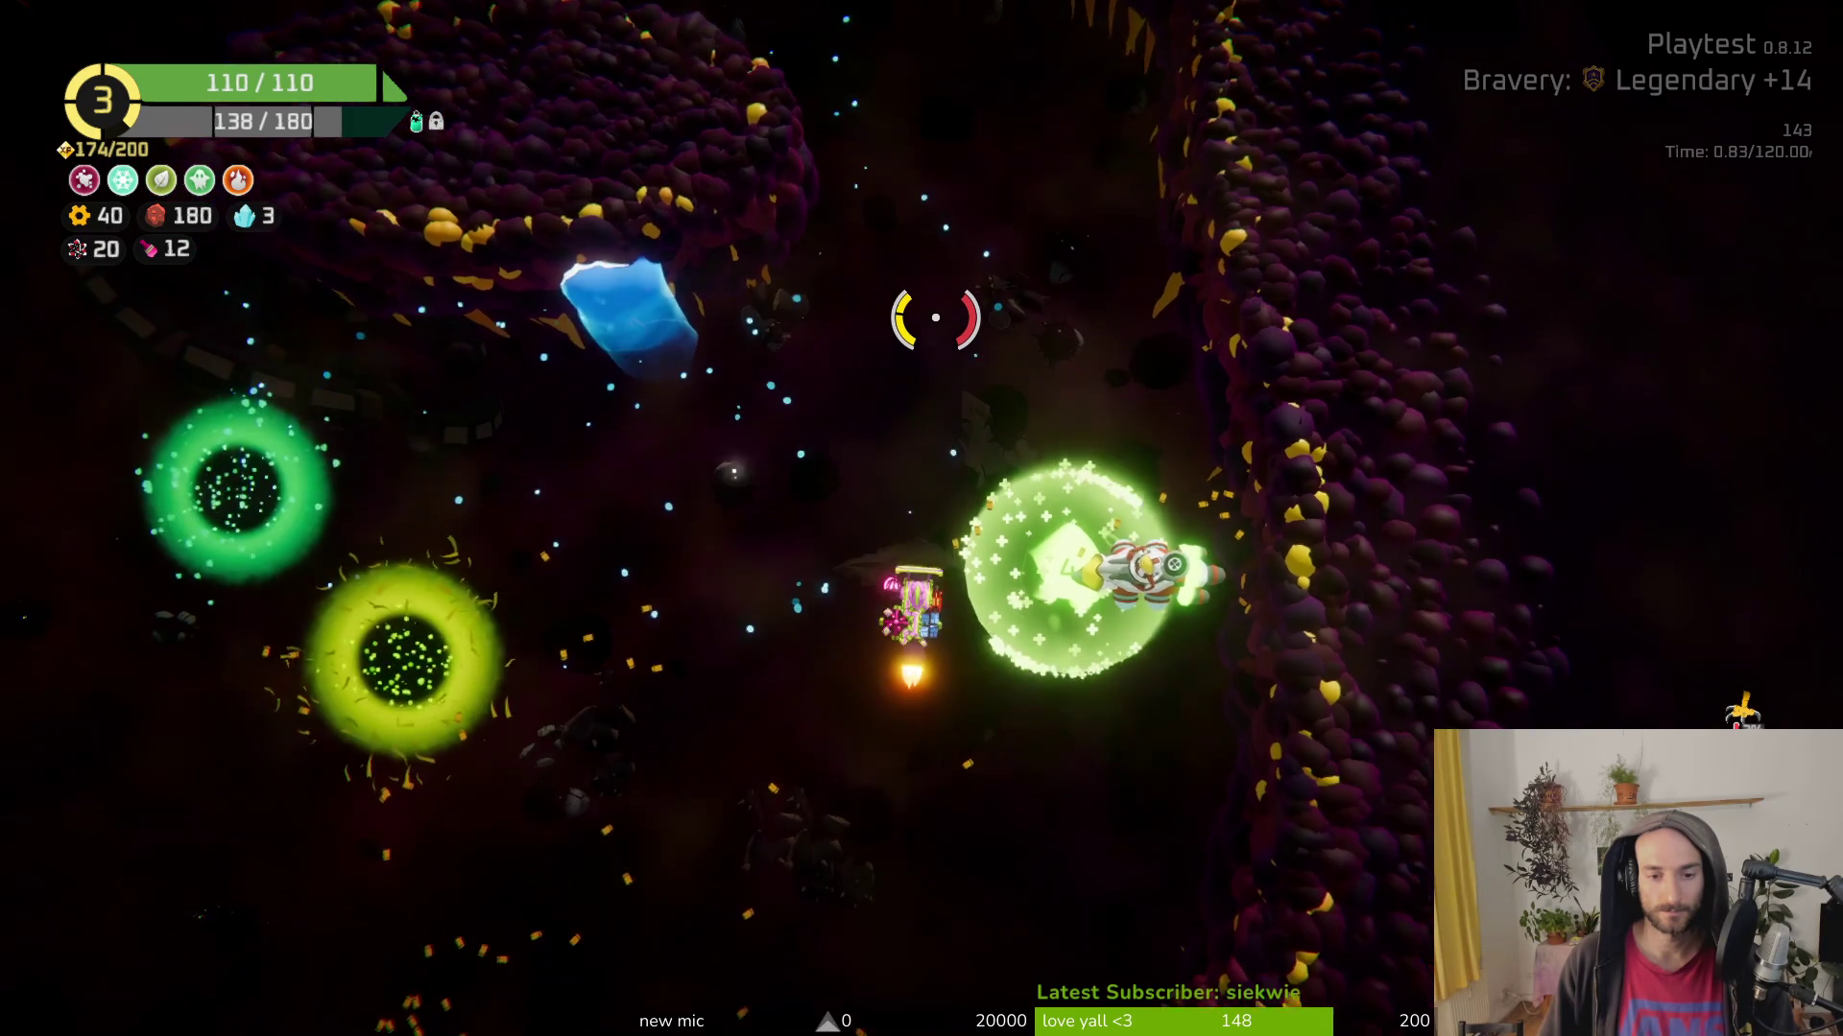
key("f")
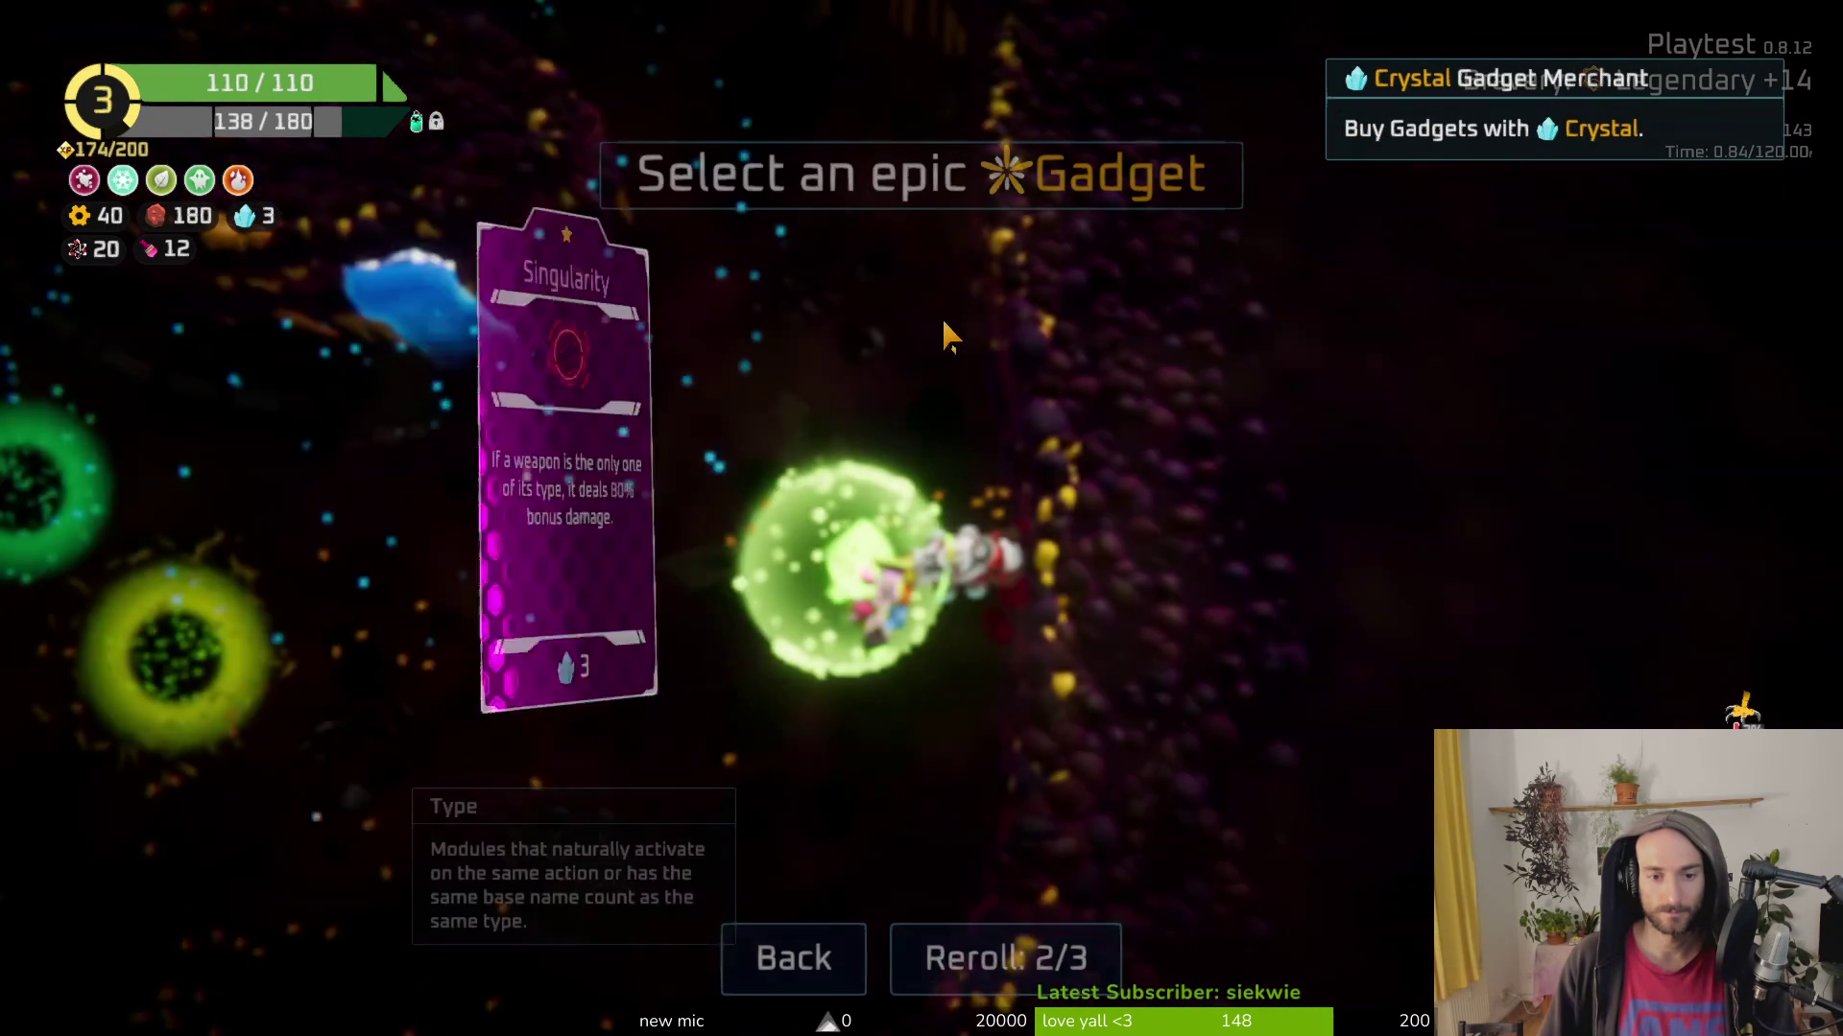
left_click(566, 576)
- Position the ship on the Spectral abyss warp and warp into it
key("a")
key("s")
key("d")
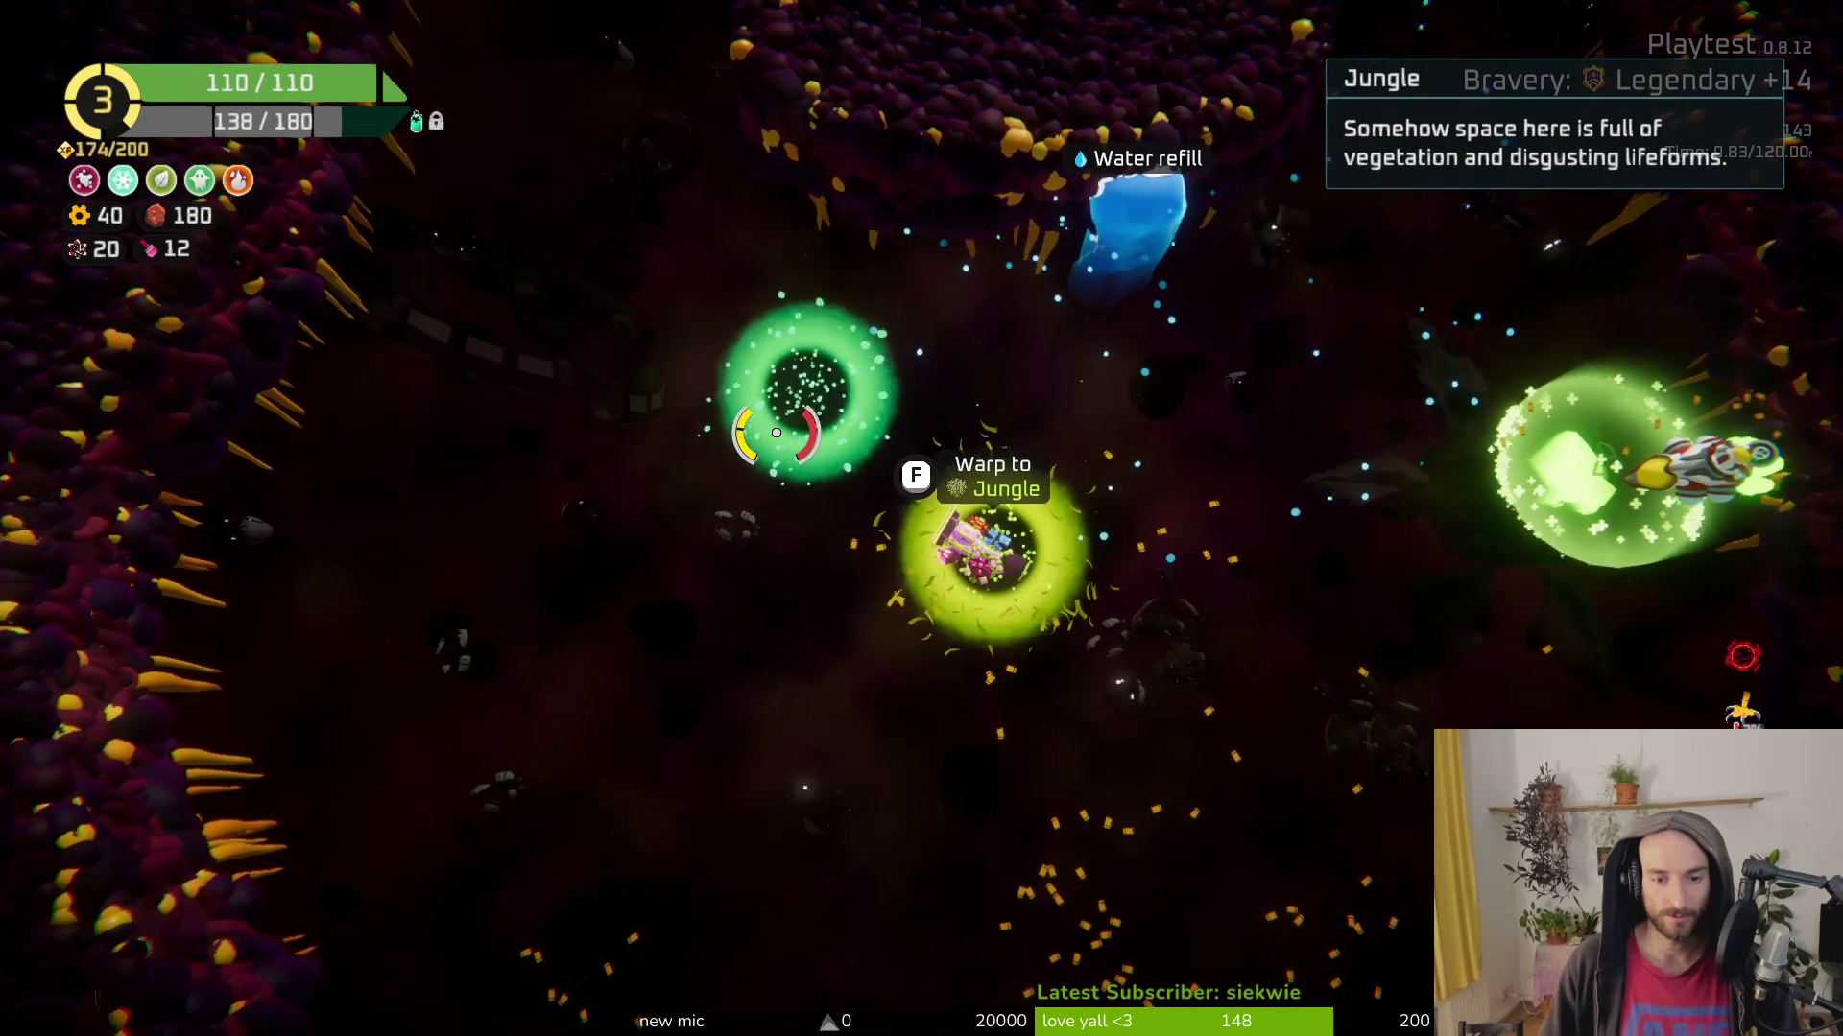
key("w")
key("a")
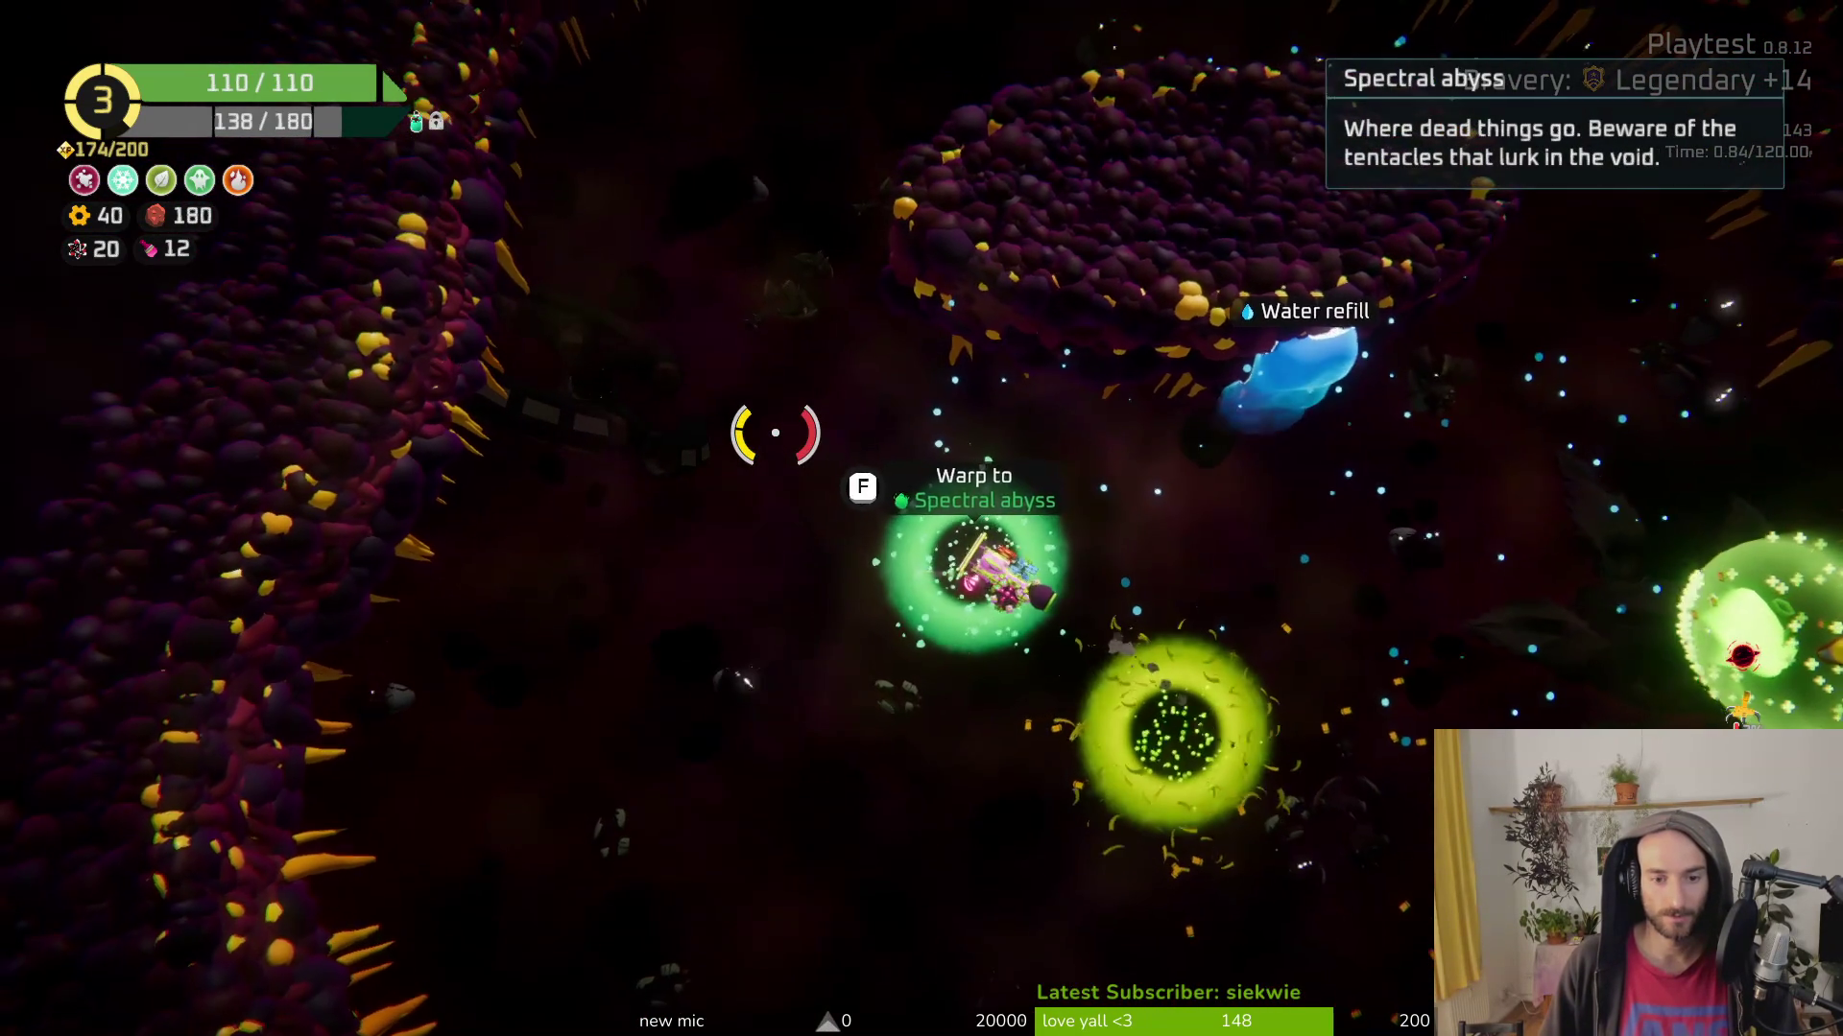
key("f")
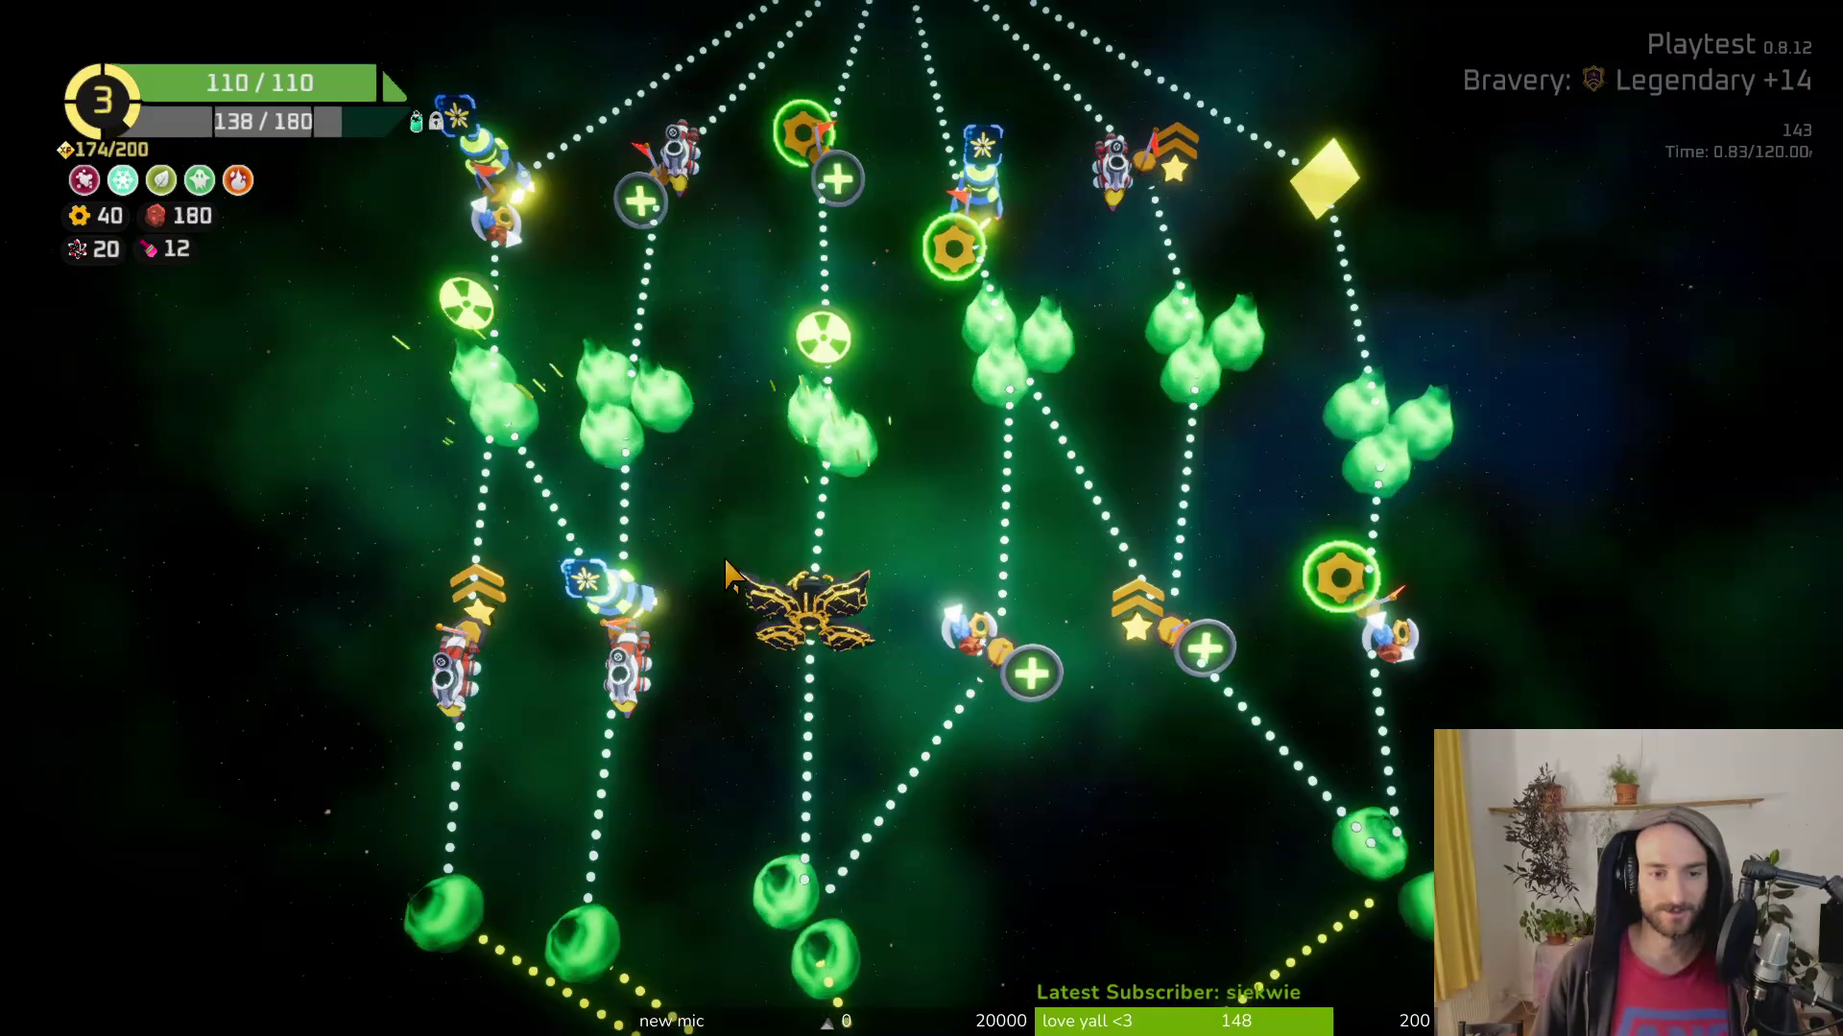
- Compare the planets on the sector map and travel to the bottom-right planet
mouse_move(999, 379)
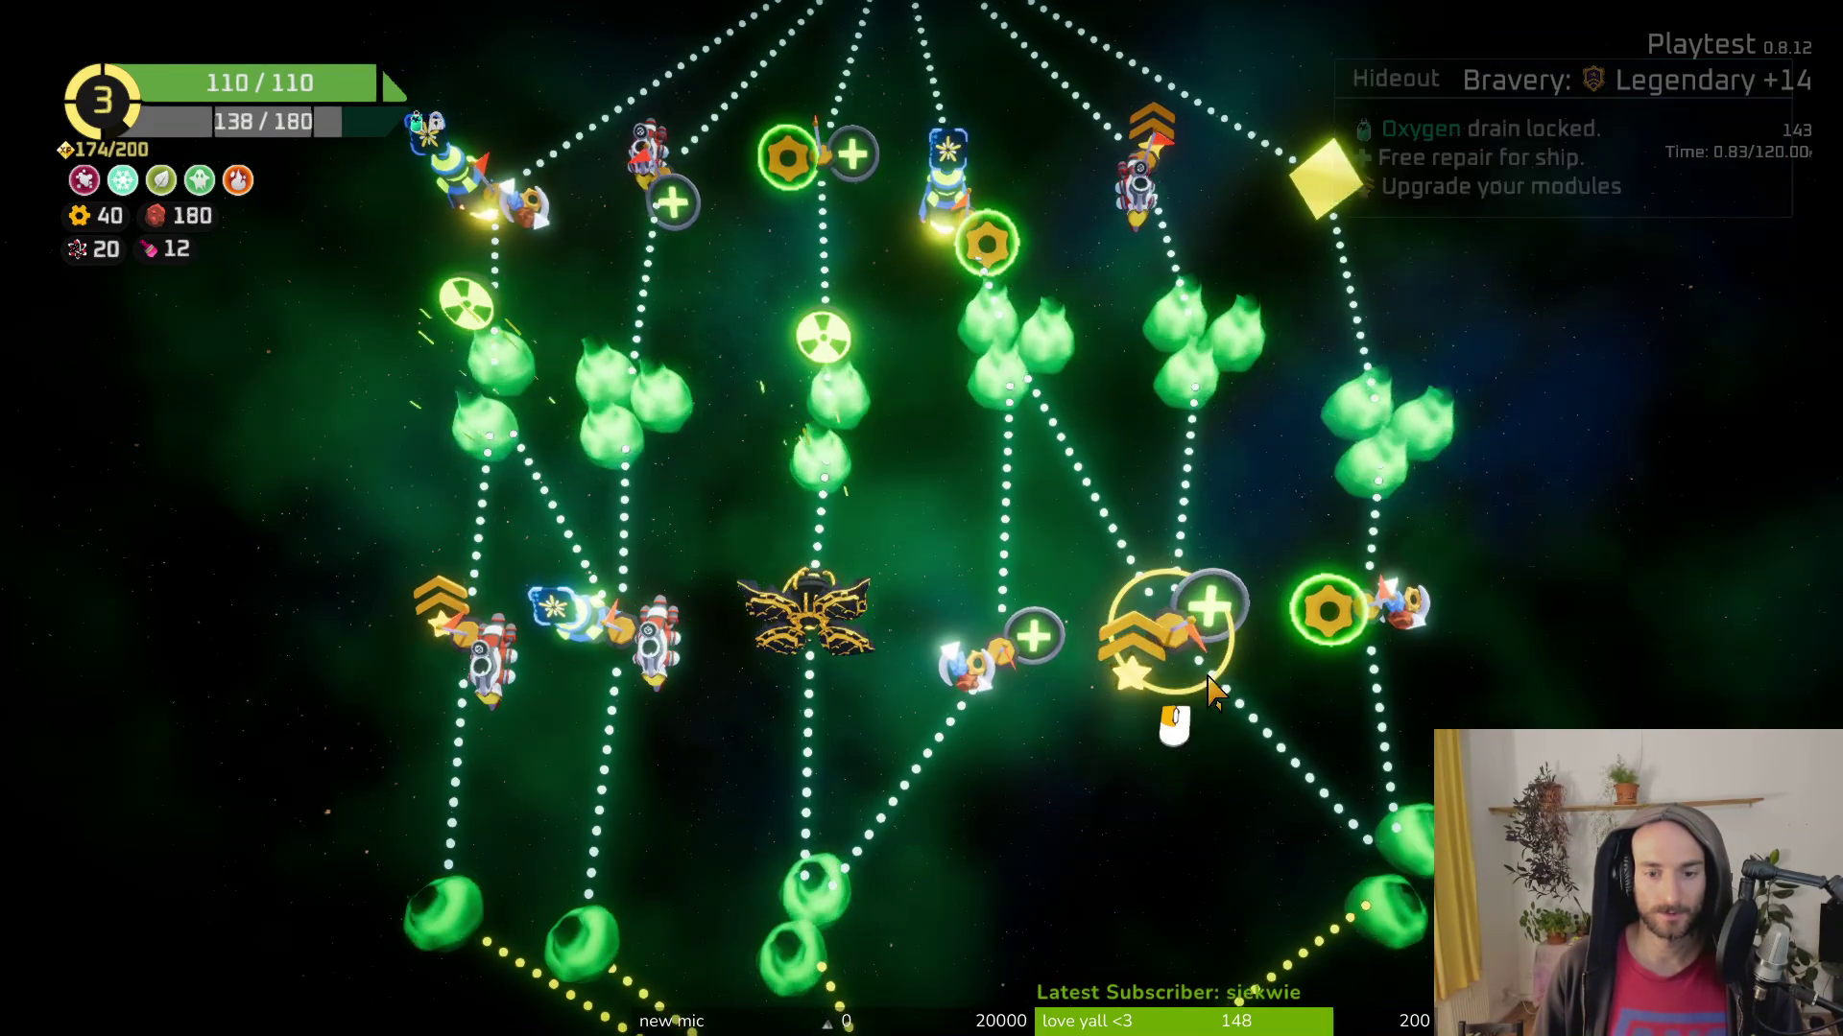
mouse_move(1401, 845)
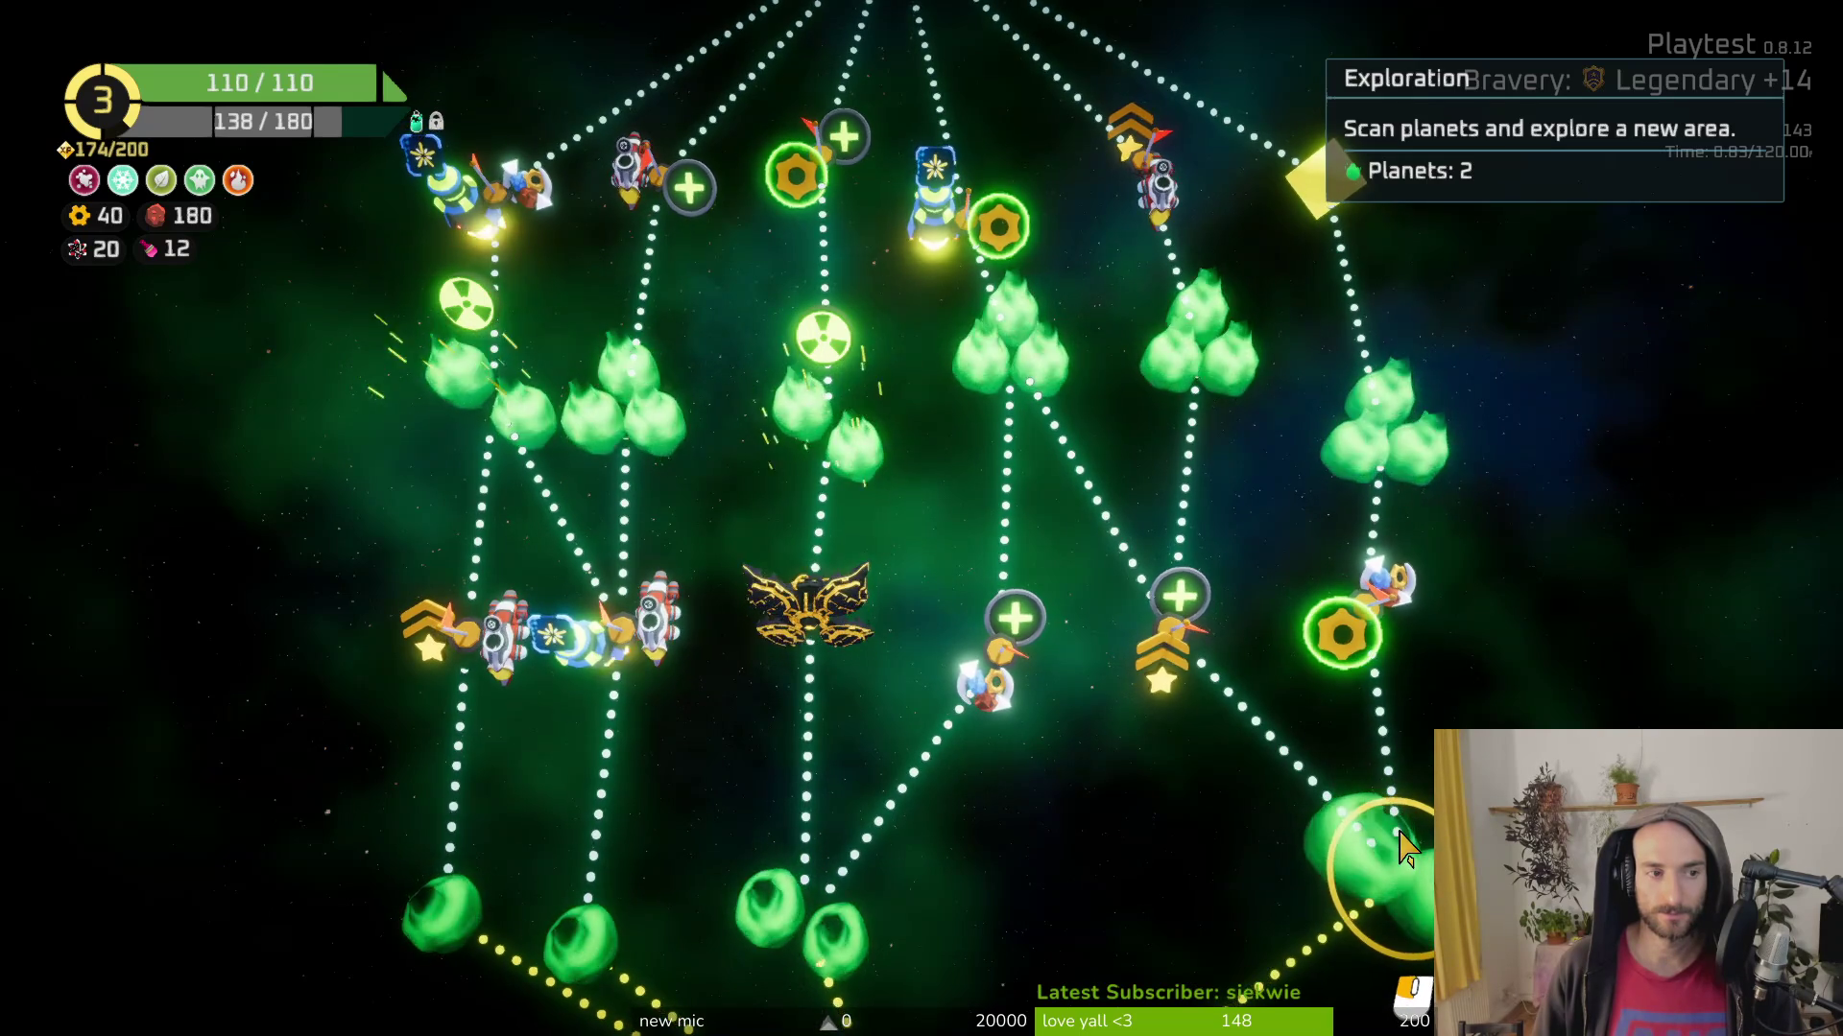
left_click(1399, 847)
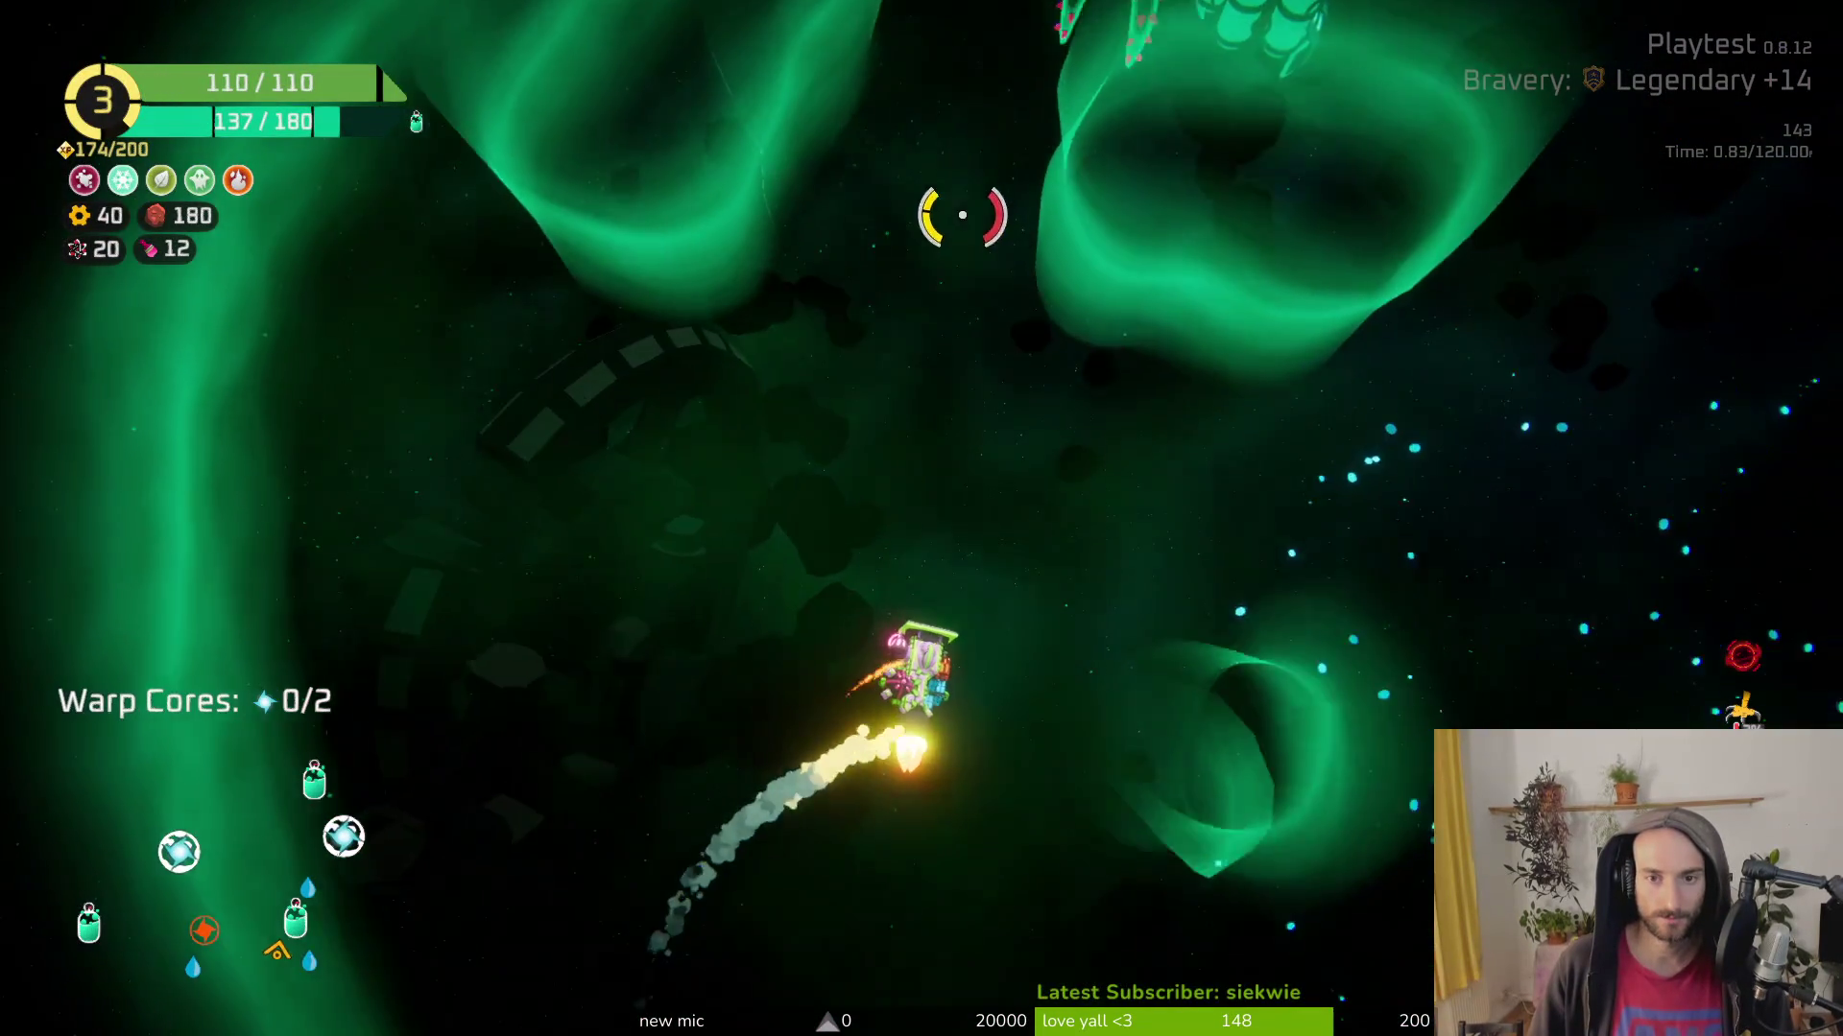
- Fight through the new area and take Helium containers at Rank 4, cutting weight to 12.0
mouse_move(963, 214)
left_mouse_down()
mouse_move(884, 164)
mouse_move(843, 514)
mouse_move(606, 332)
mouse_move(679, 234)
mouse_move(902, 358)
mouse_move(954, 733)
mouse_move(1143, 710)
mouse_move(987, 814)
mouse_move(1049, 802)
mouse_move(966, 844)
mouse_move(752, 679)
mouse_move(975, 522)
mouse_move(864, 432)
mouse_move(813, 310)
mouse_move(892, 144)
mouse_move(1049, 152)
mouse_move(1208, 517)
mouse_move(1200, 672)
mouse_move(970, 633)
mouse_move(876, 493)
mouse_move(802, 609)
mouse_move(675, 505)
mouse_move(905, 514)
mouse_move(959, 471)
left_mouse_up()
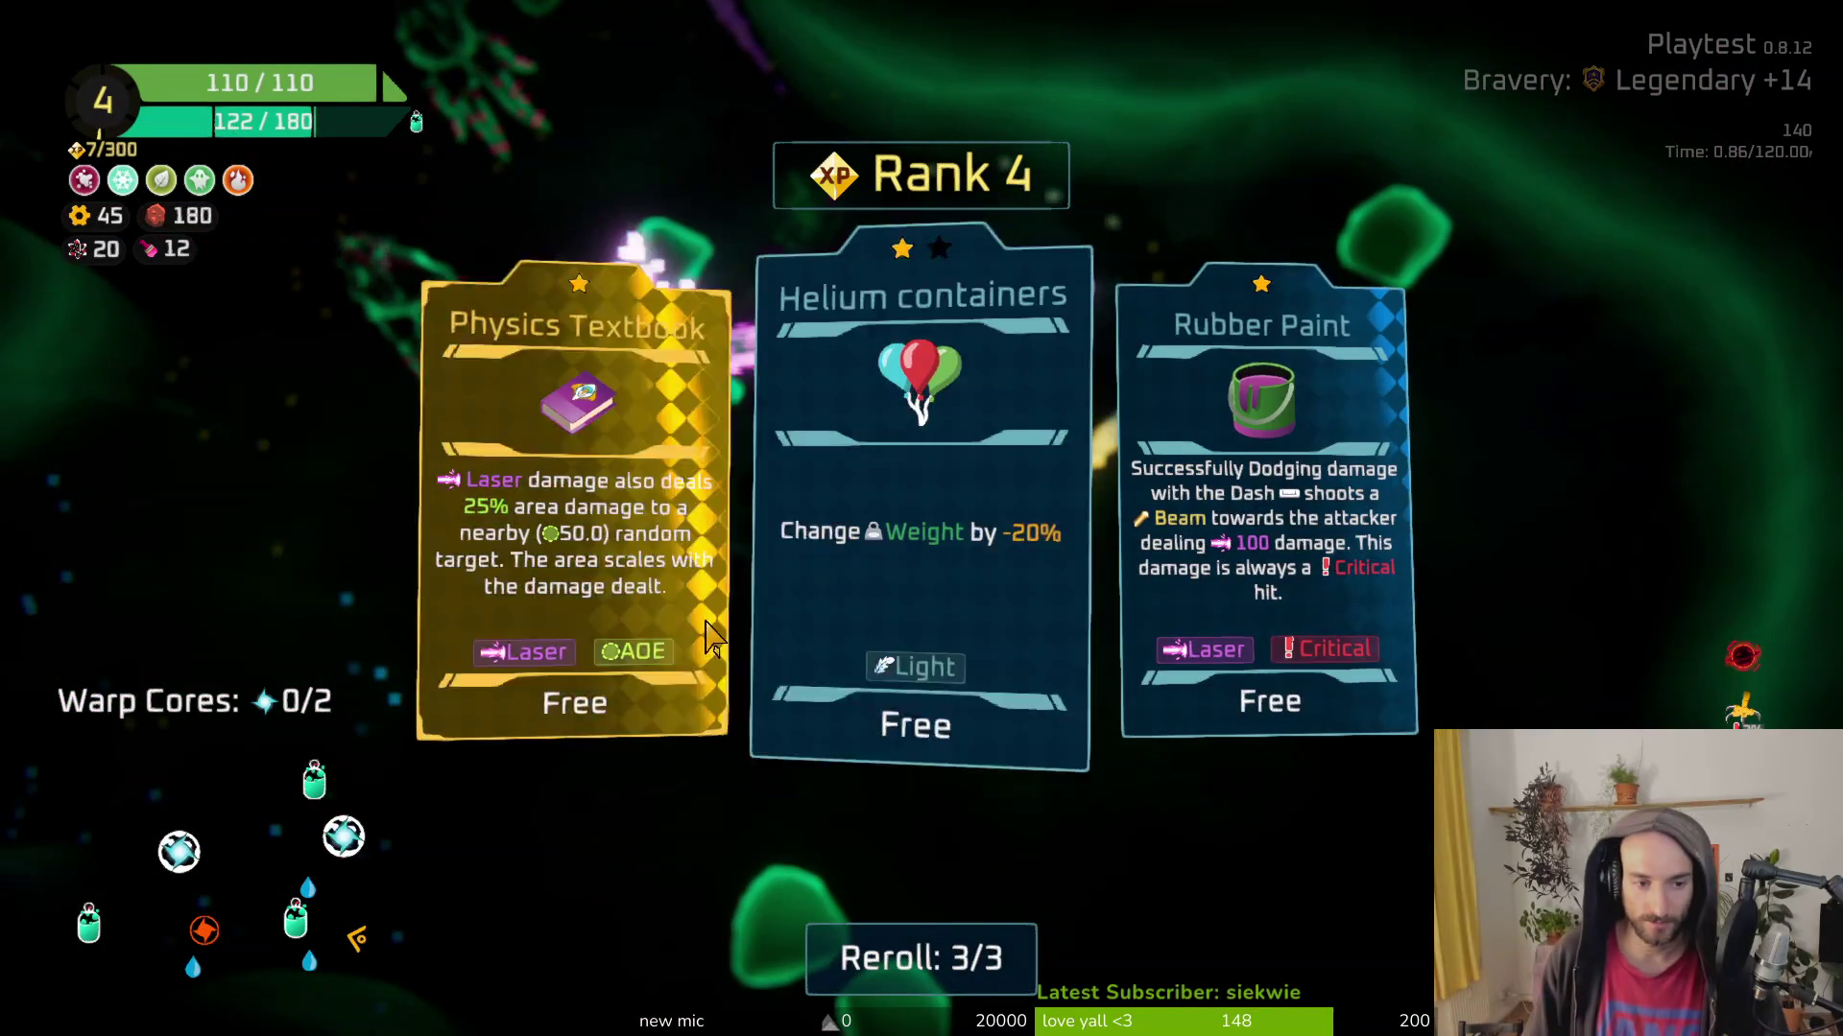
left_click(902, 575)
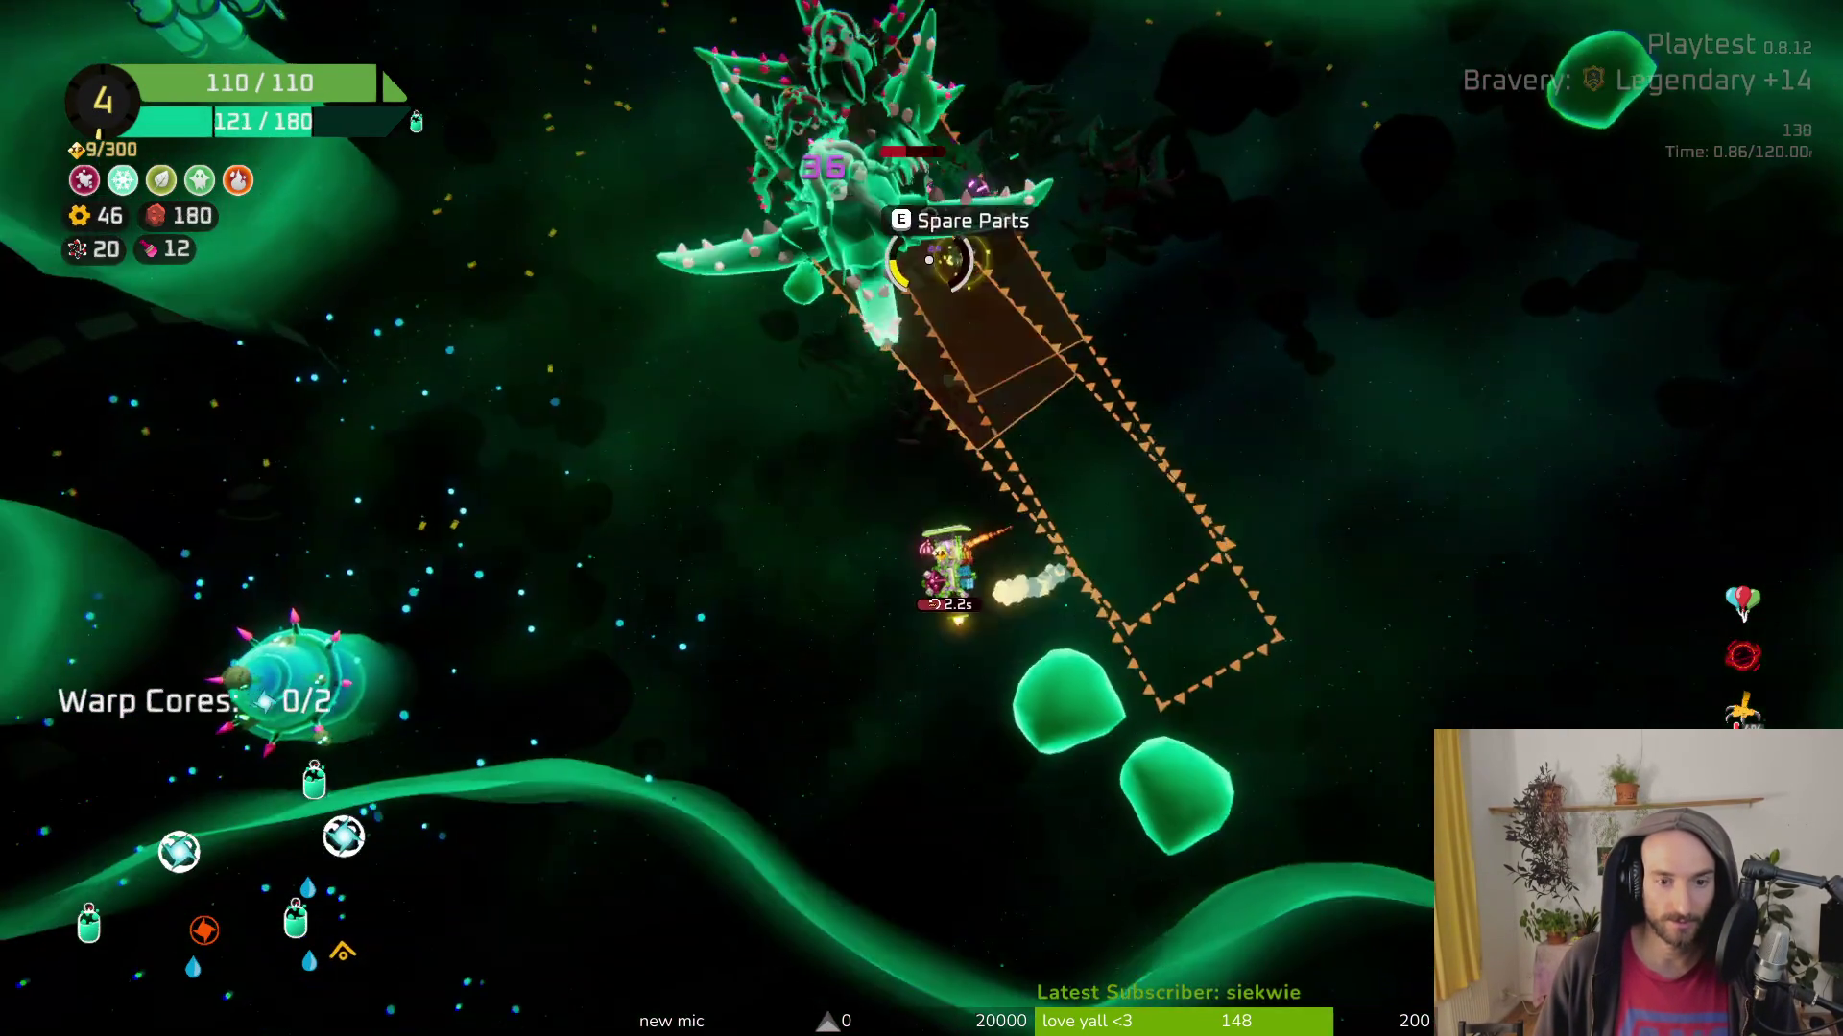
- Collect the wreck's spare parts, check the build grid, then open the Oxygen Station's Tier 1 rewards
mouse_move(929, 260)
left_mouse_down()
mouse_move(1037, 240)
mouse_move(1171, 288)
mouse_move(1152, 316)
mouse_move(1234, 535)
mouse_move(1234, 758)
mouse_move(1214, 819)
mouse_move(987, 843)
mouse_move(544, 602)
mouse_move(535, 280)
mouse_move(704, 185)
mouse_move(1056, 341)
mouse_move(872, 288)
mouse_move(807, 371)
left_mouse_up()
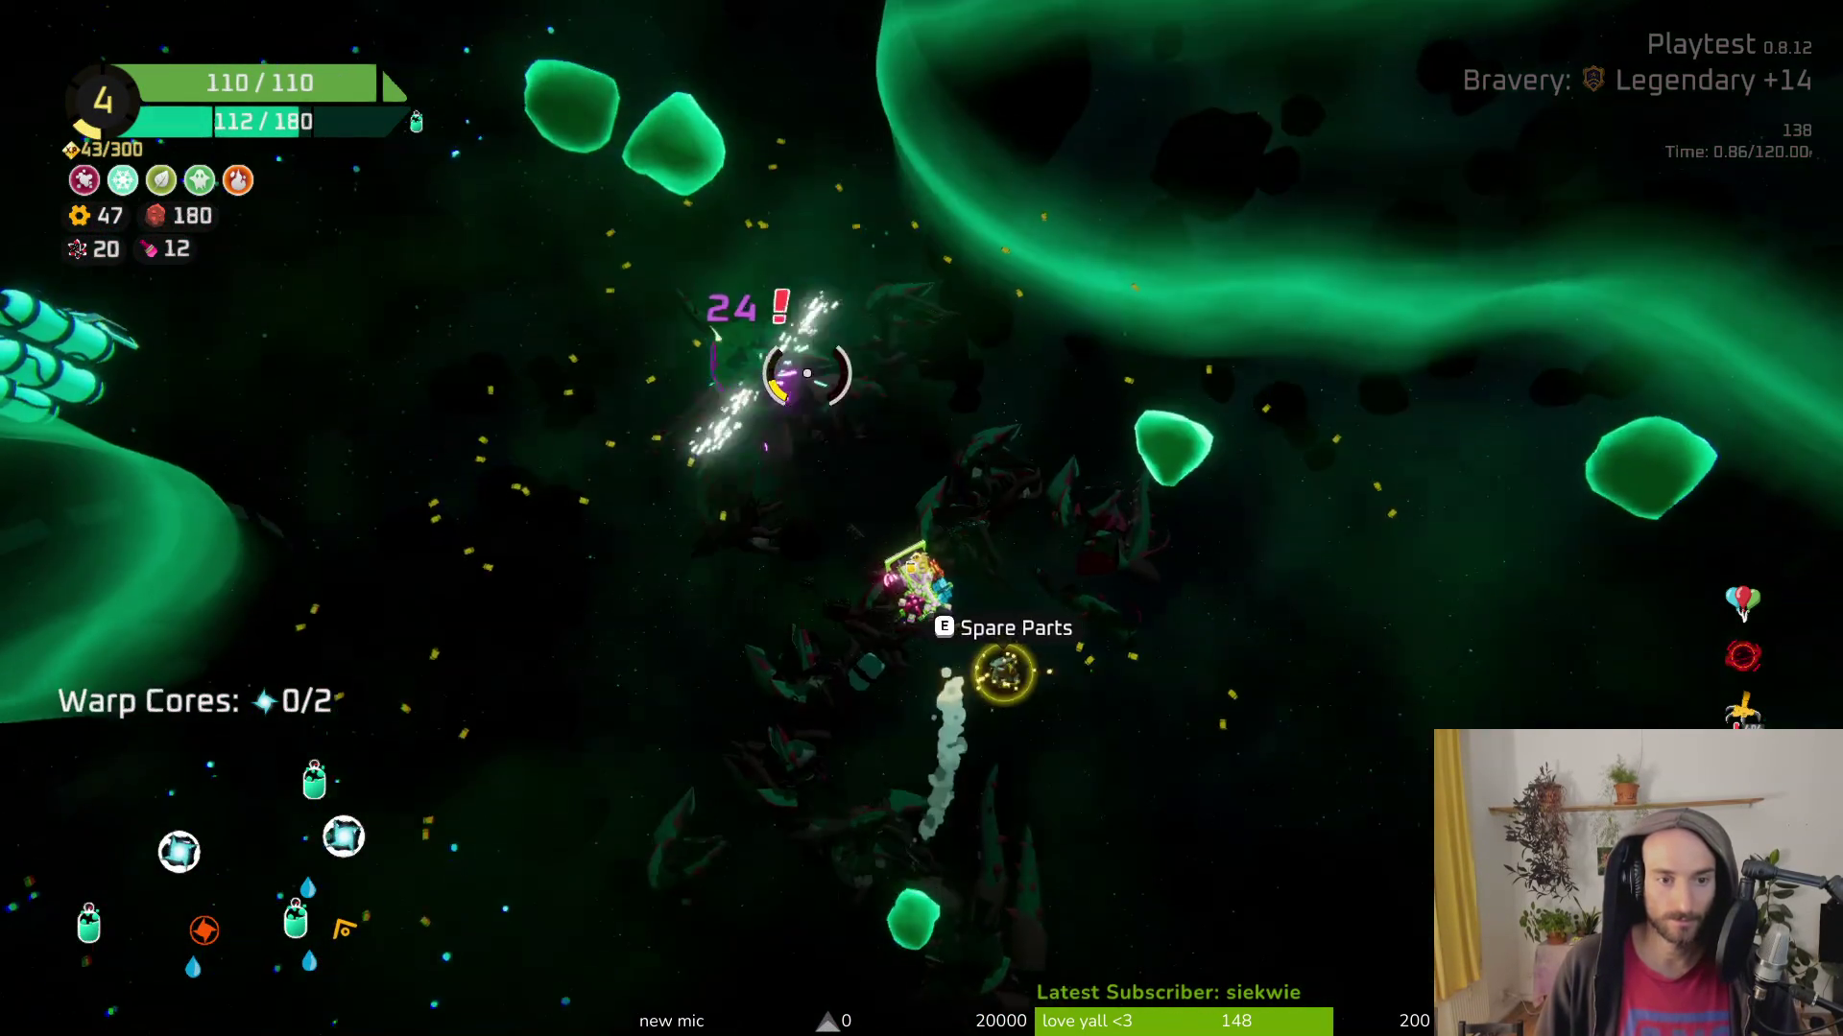
key("e")
mouse_move(322, 382)
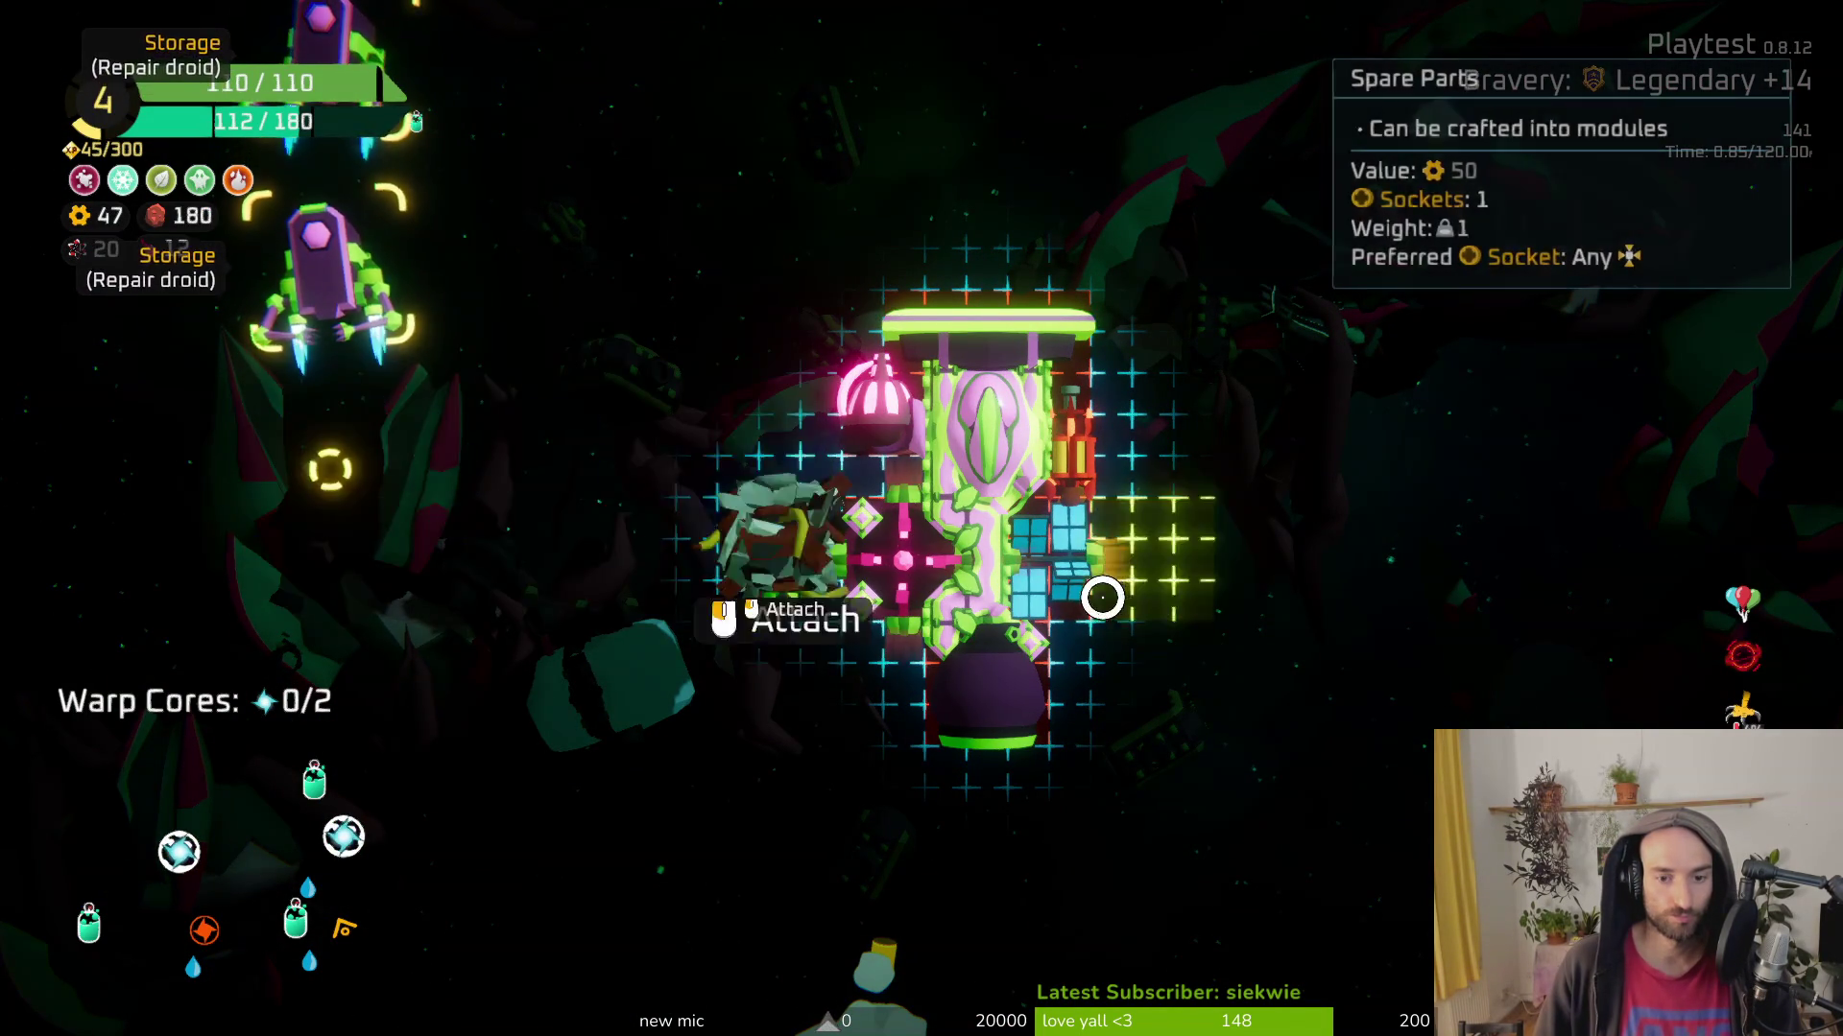
key("e")
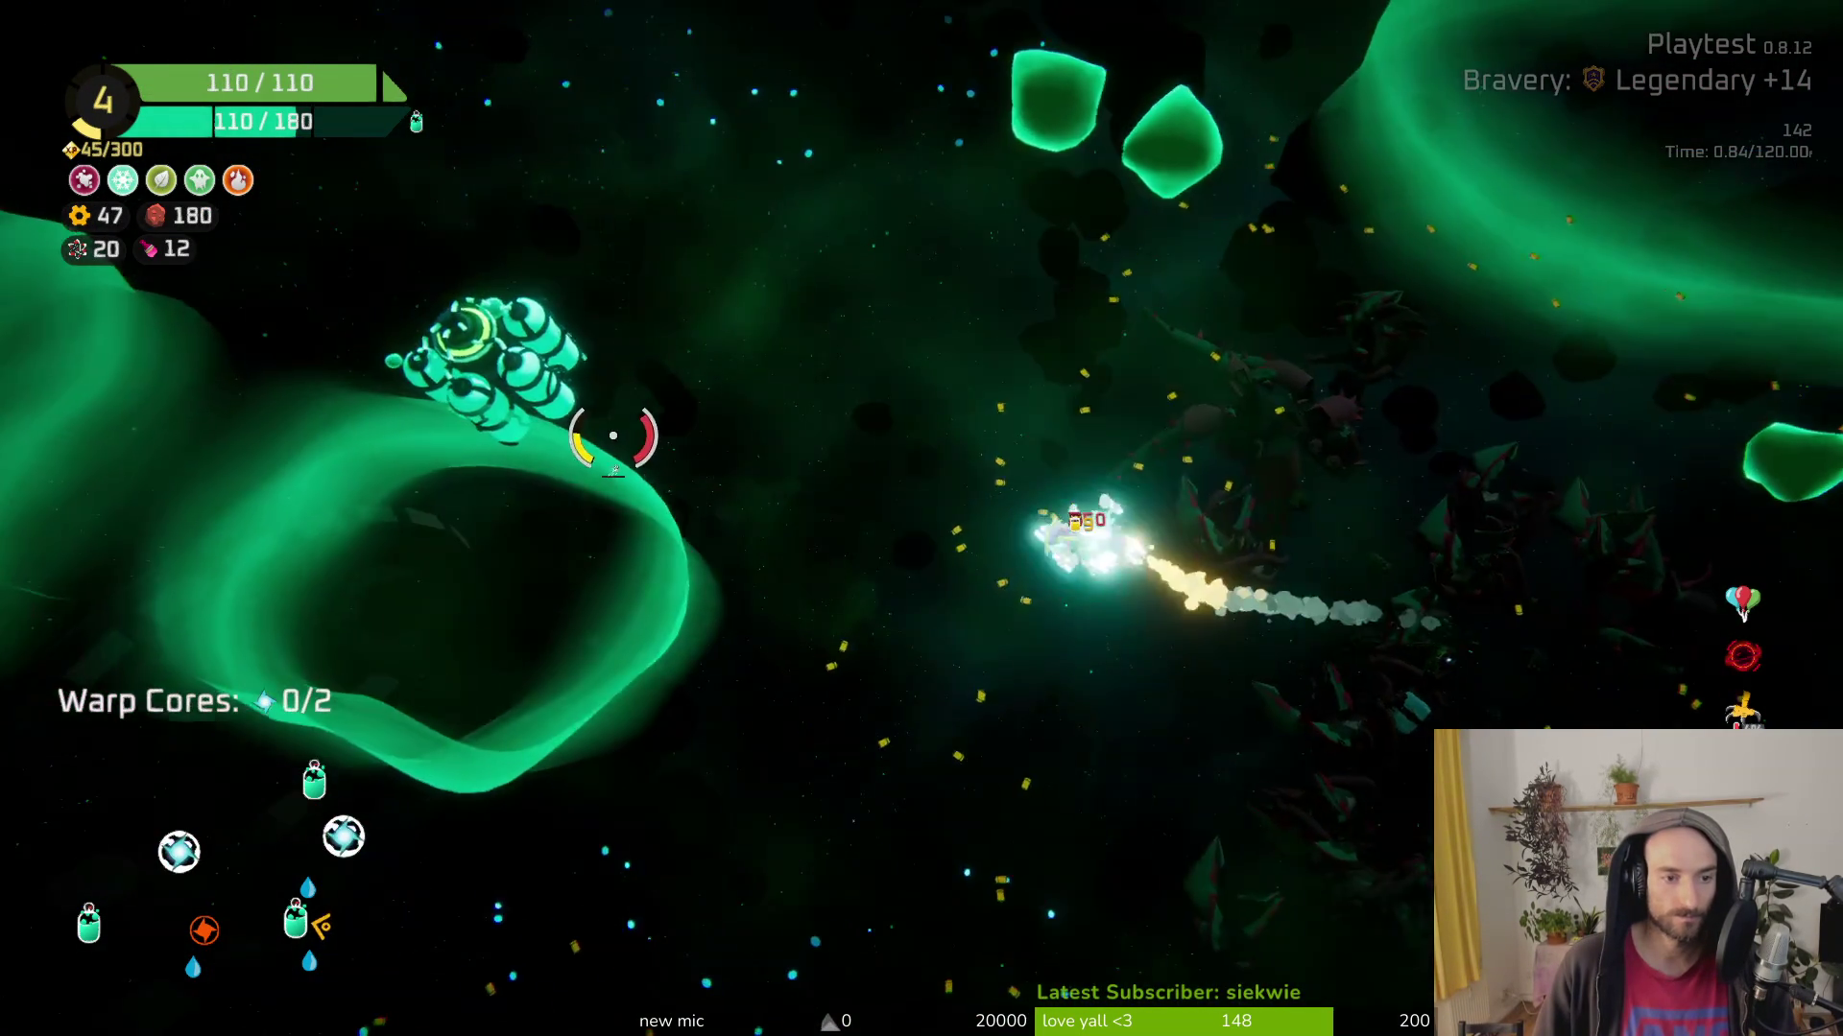
key("f")
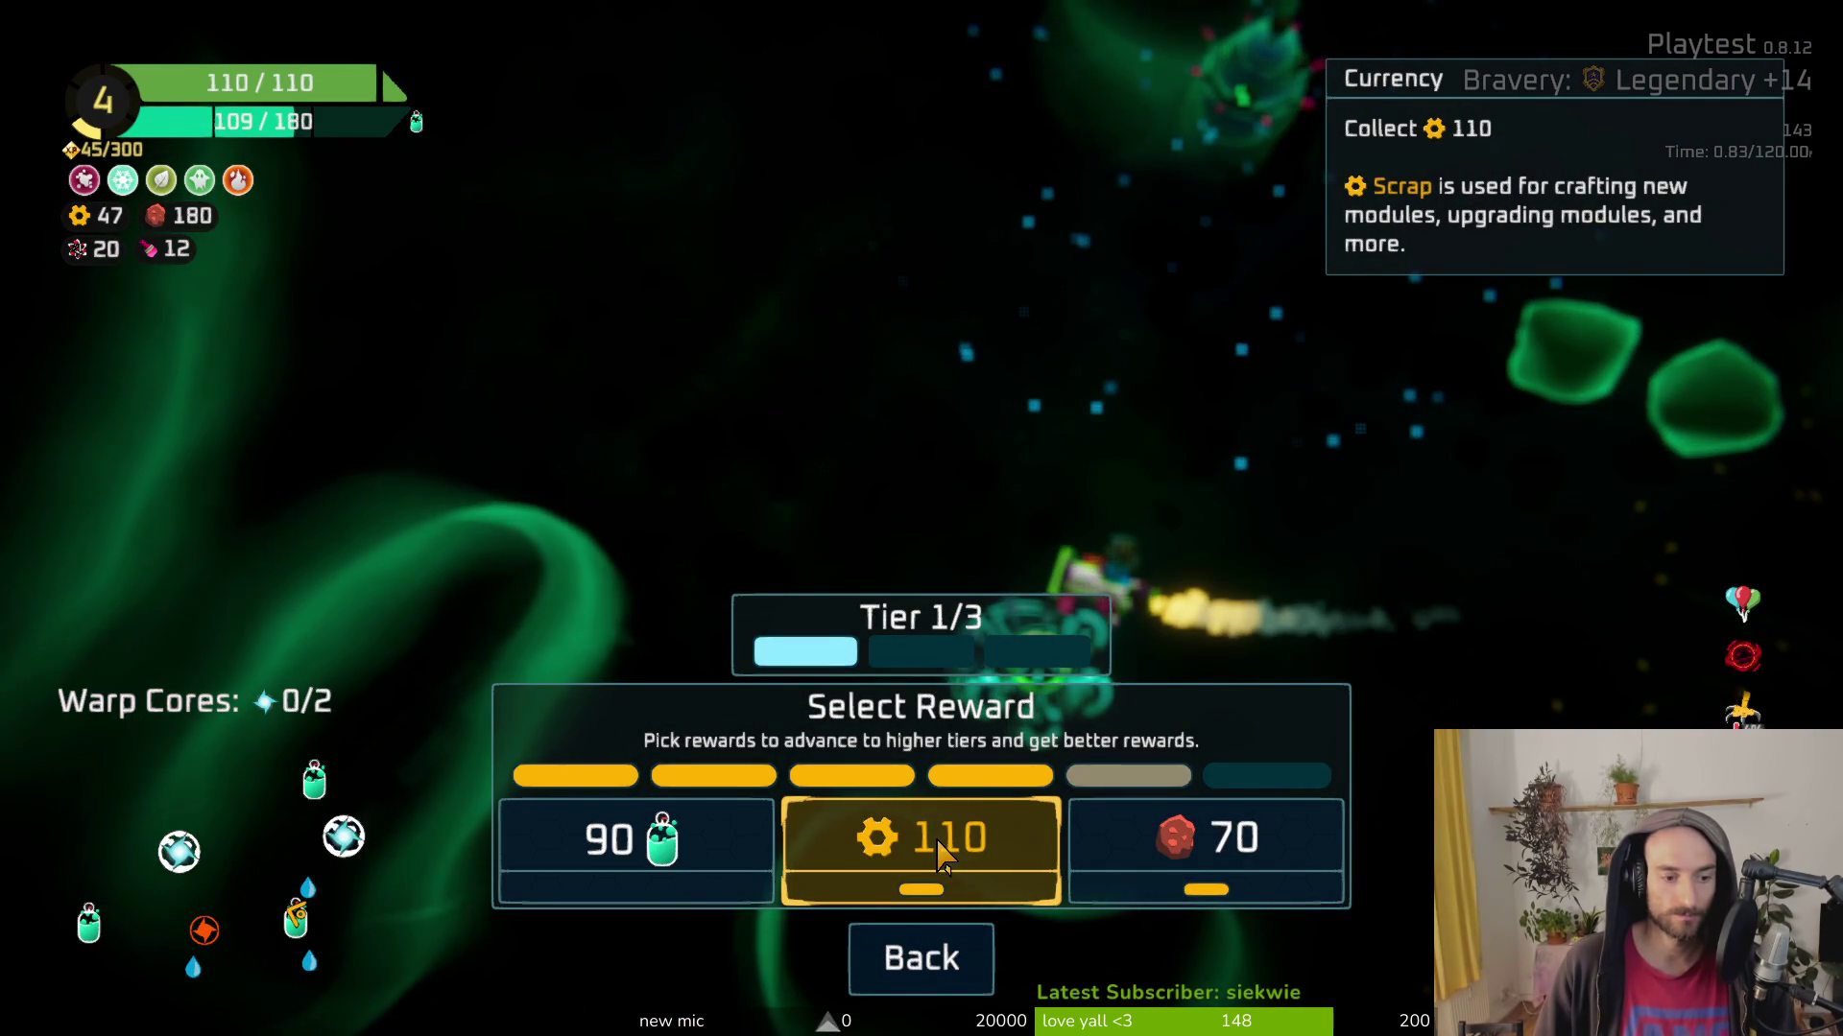
- Claim the 110 scrap reward and weave around the enemies to grab a warp core
left_click(941, 854)
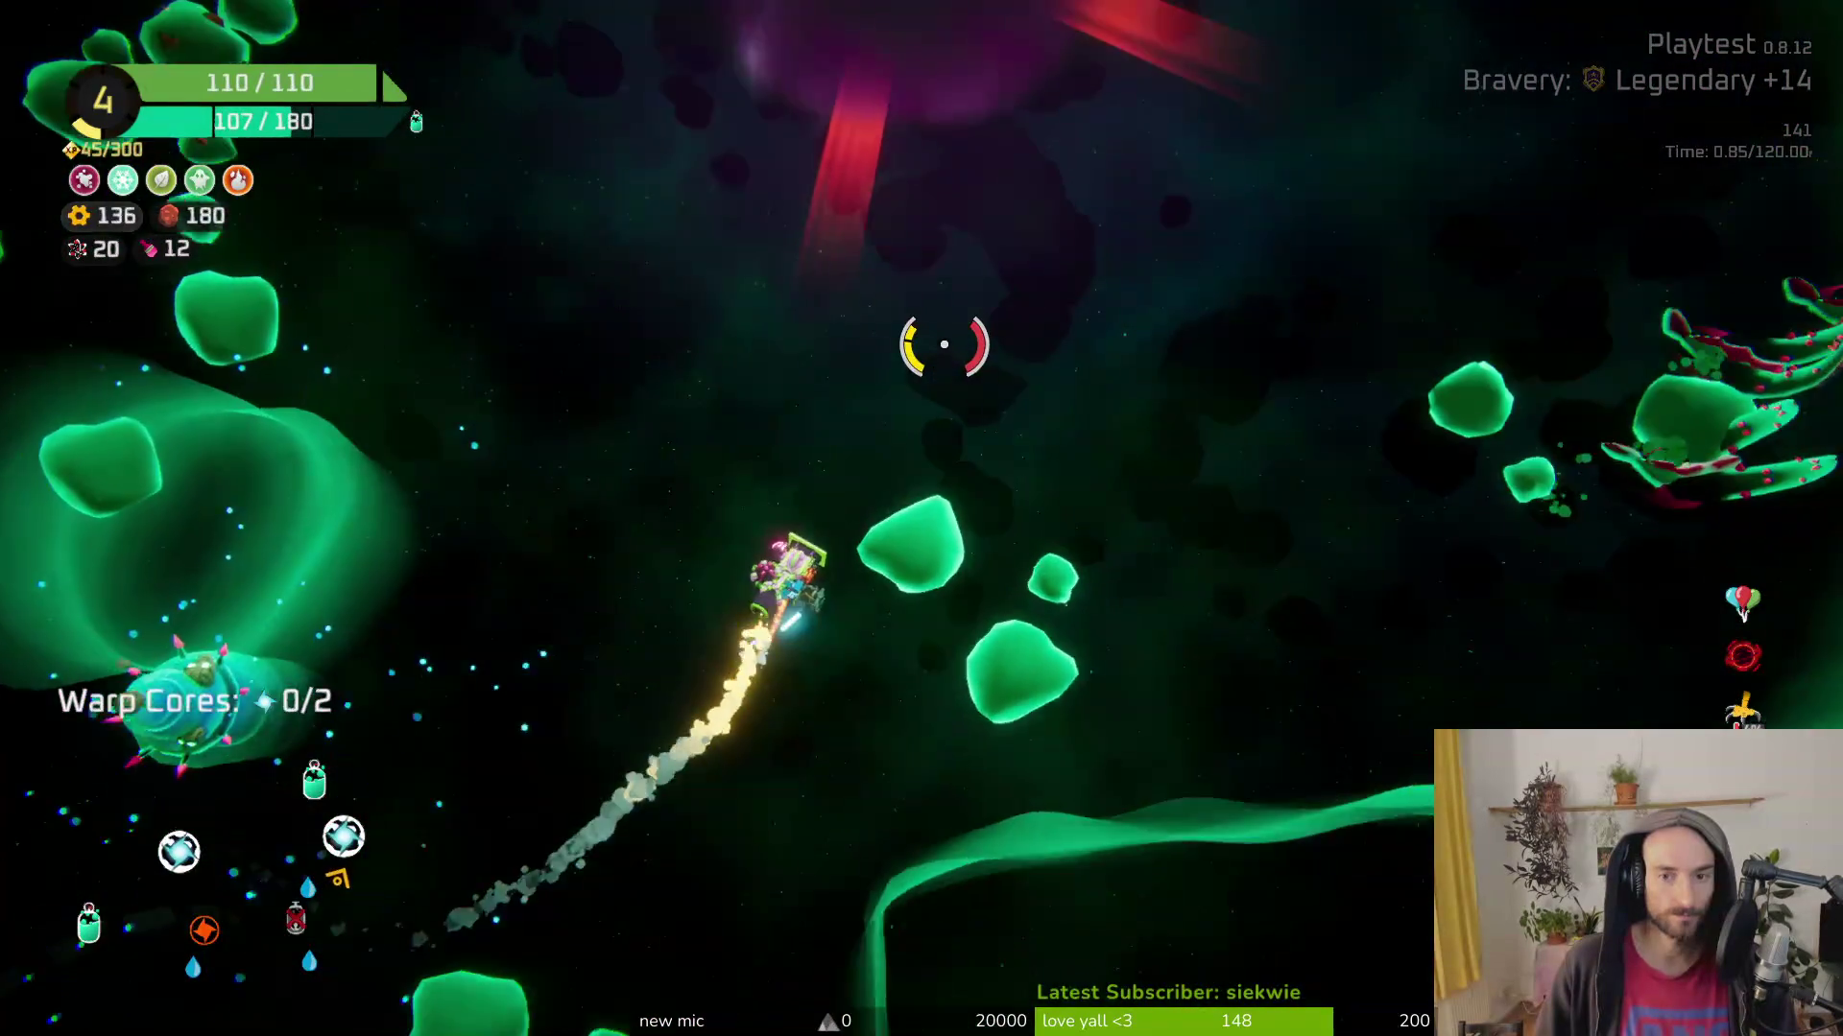
key("w")
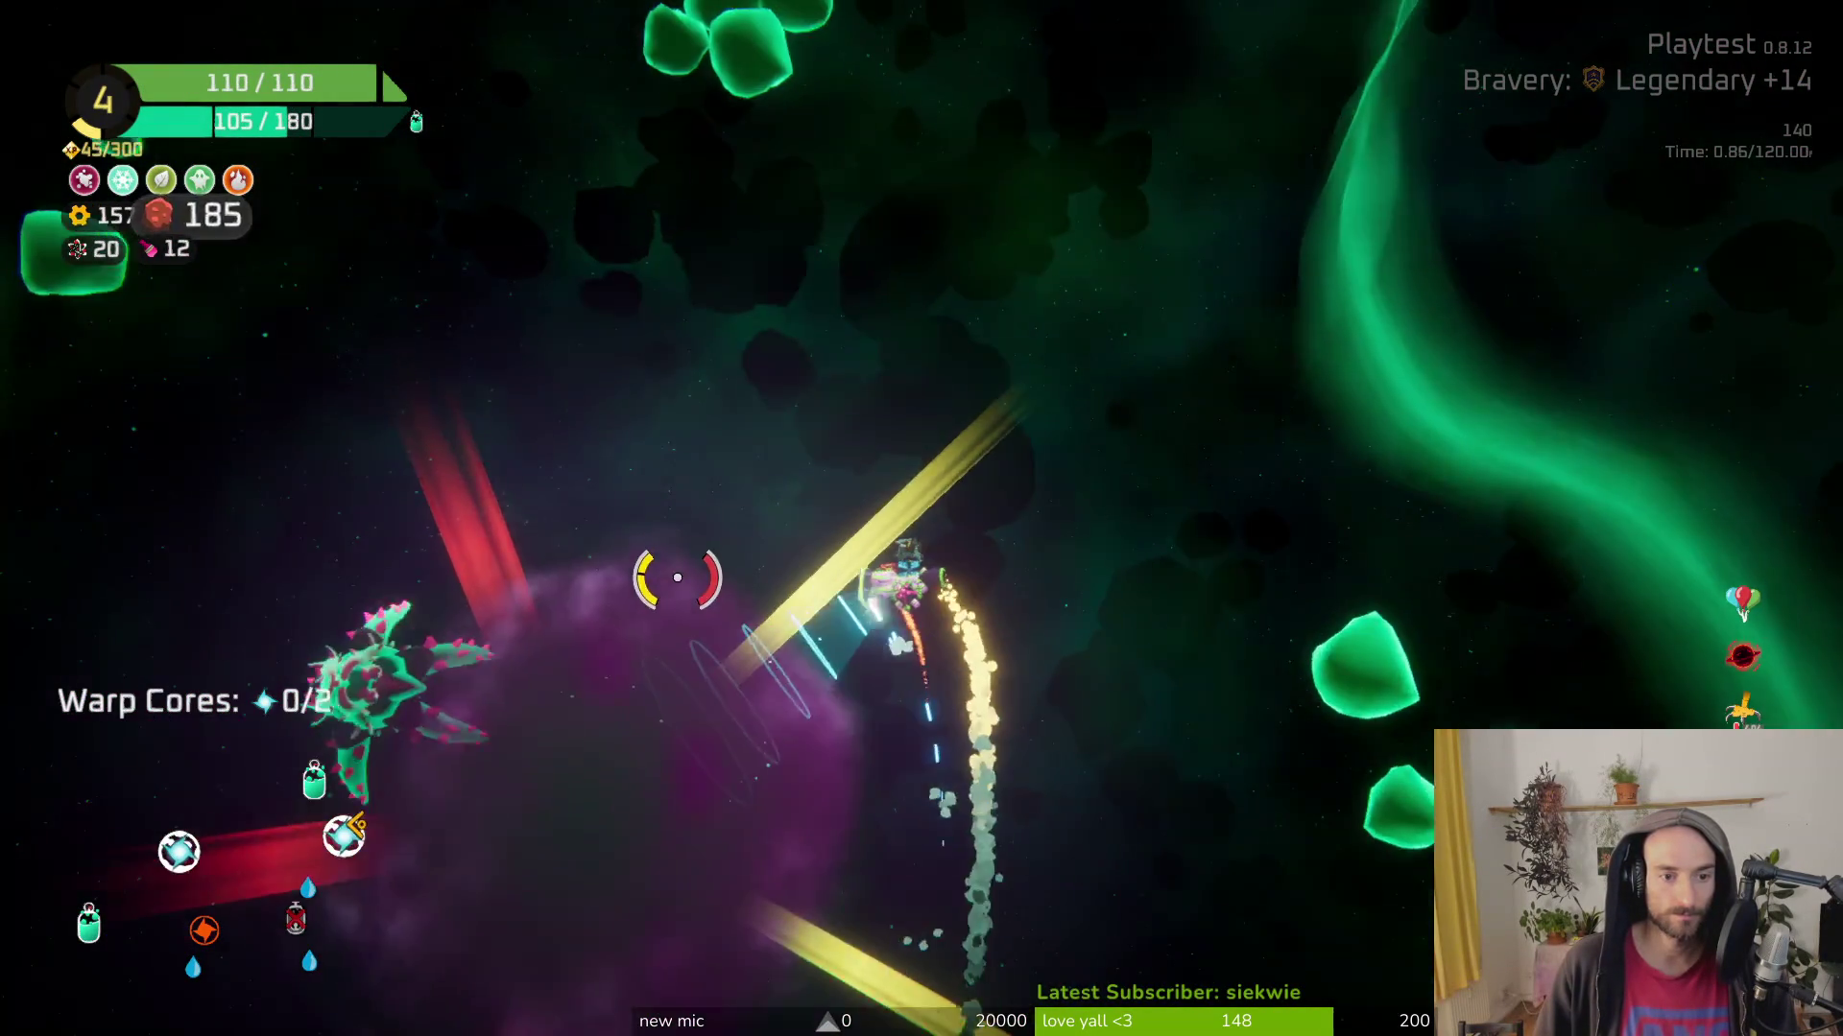
key("a")
key("s")
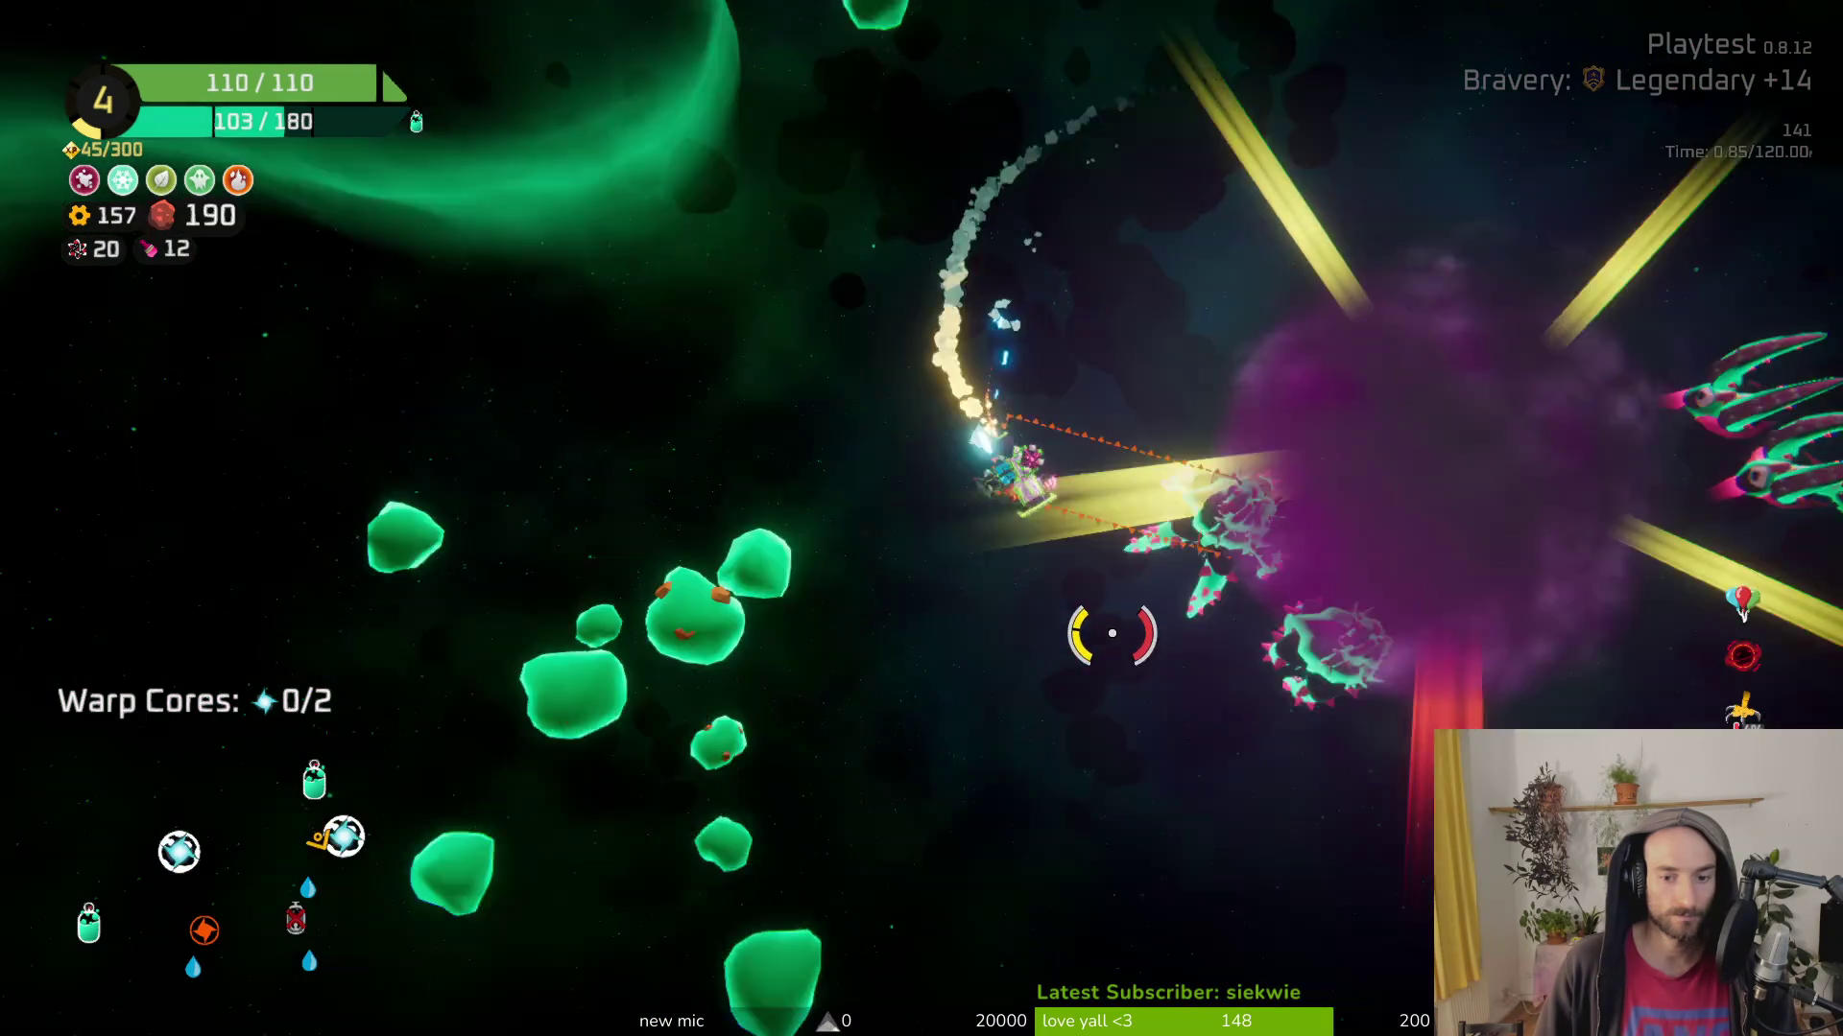
key("w")
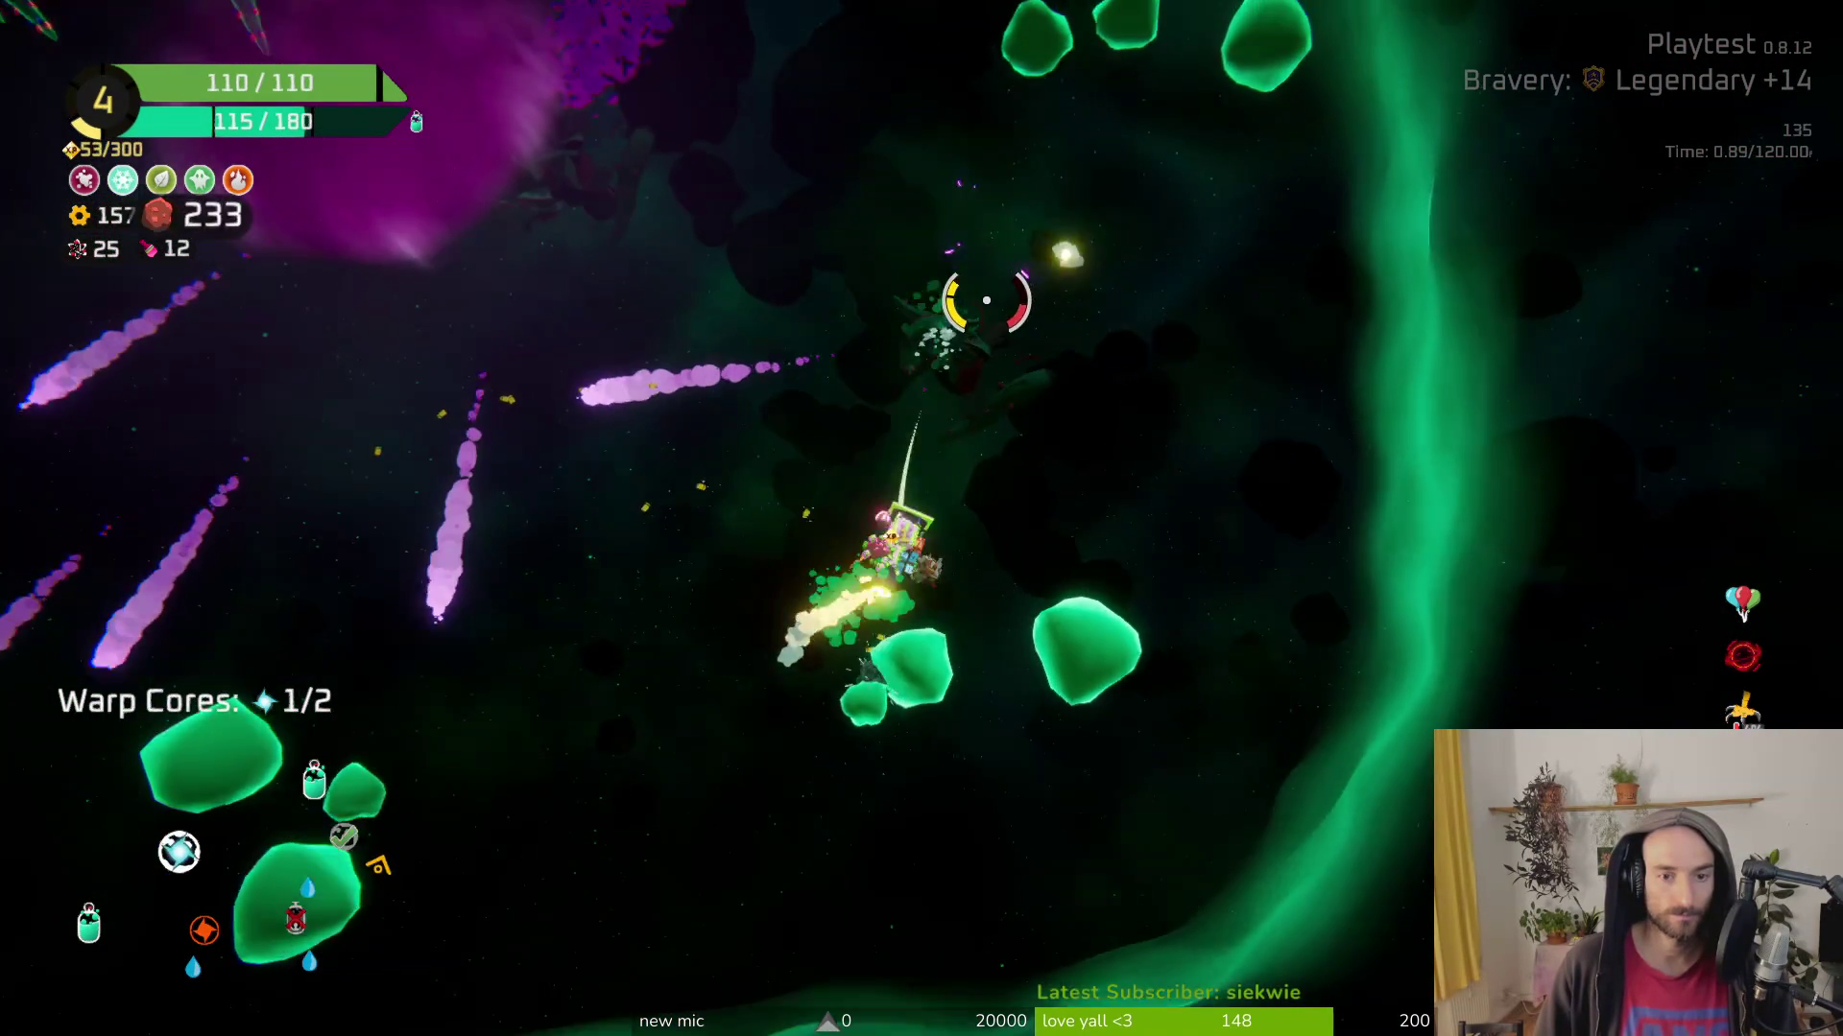
- Fly to the next Oxygen Station and claim its 100 scrap reward
key("s")
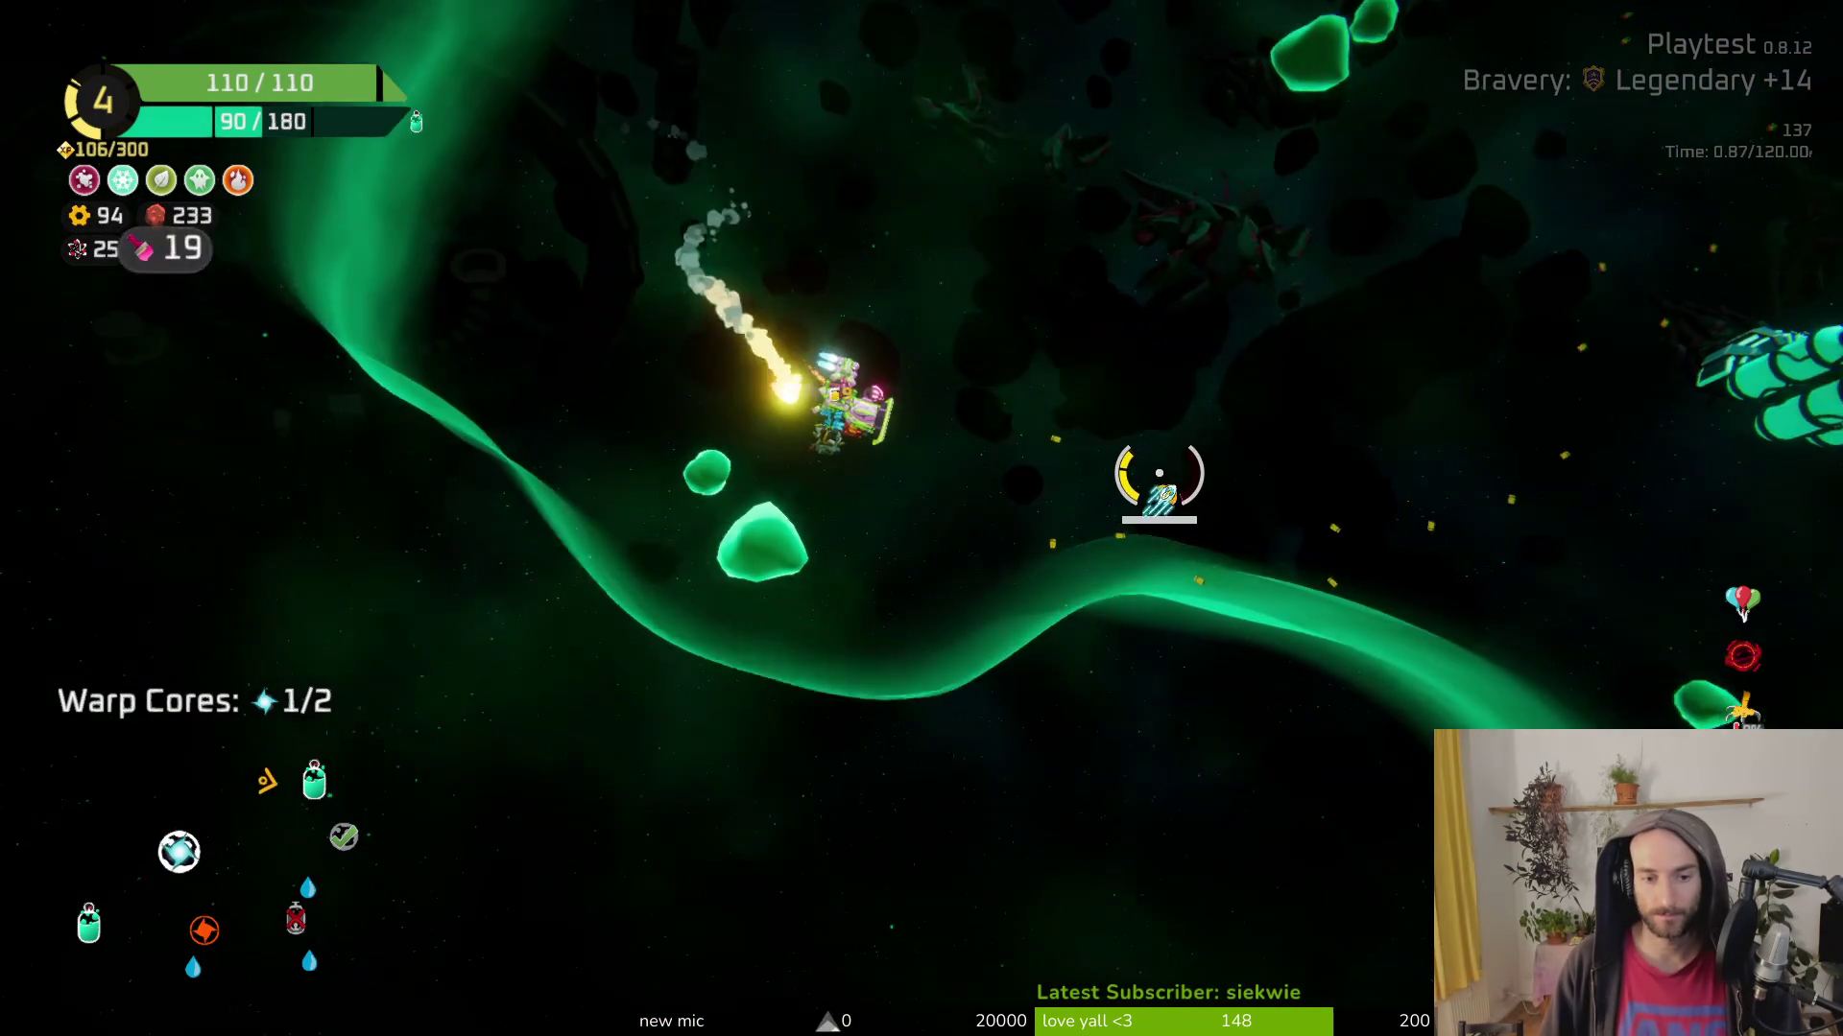
key("f")
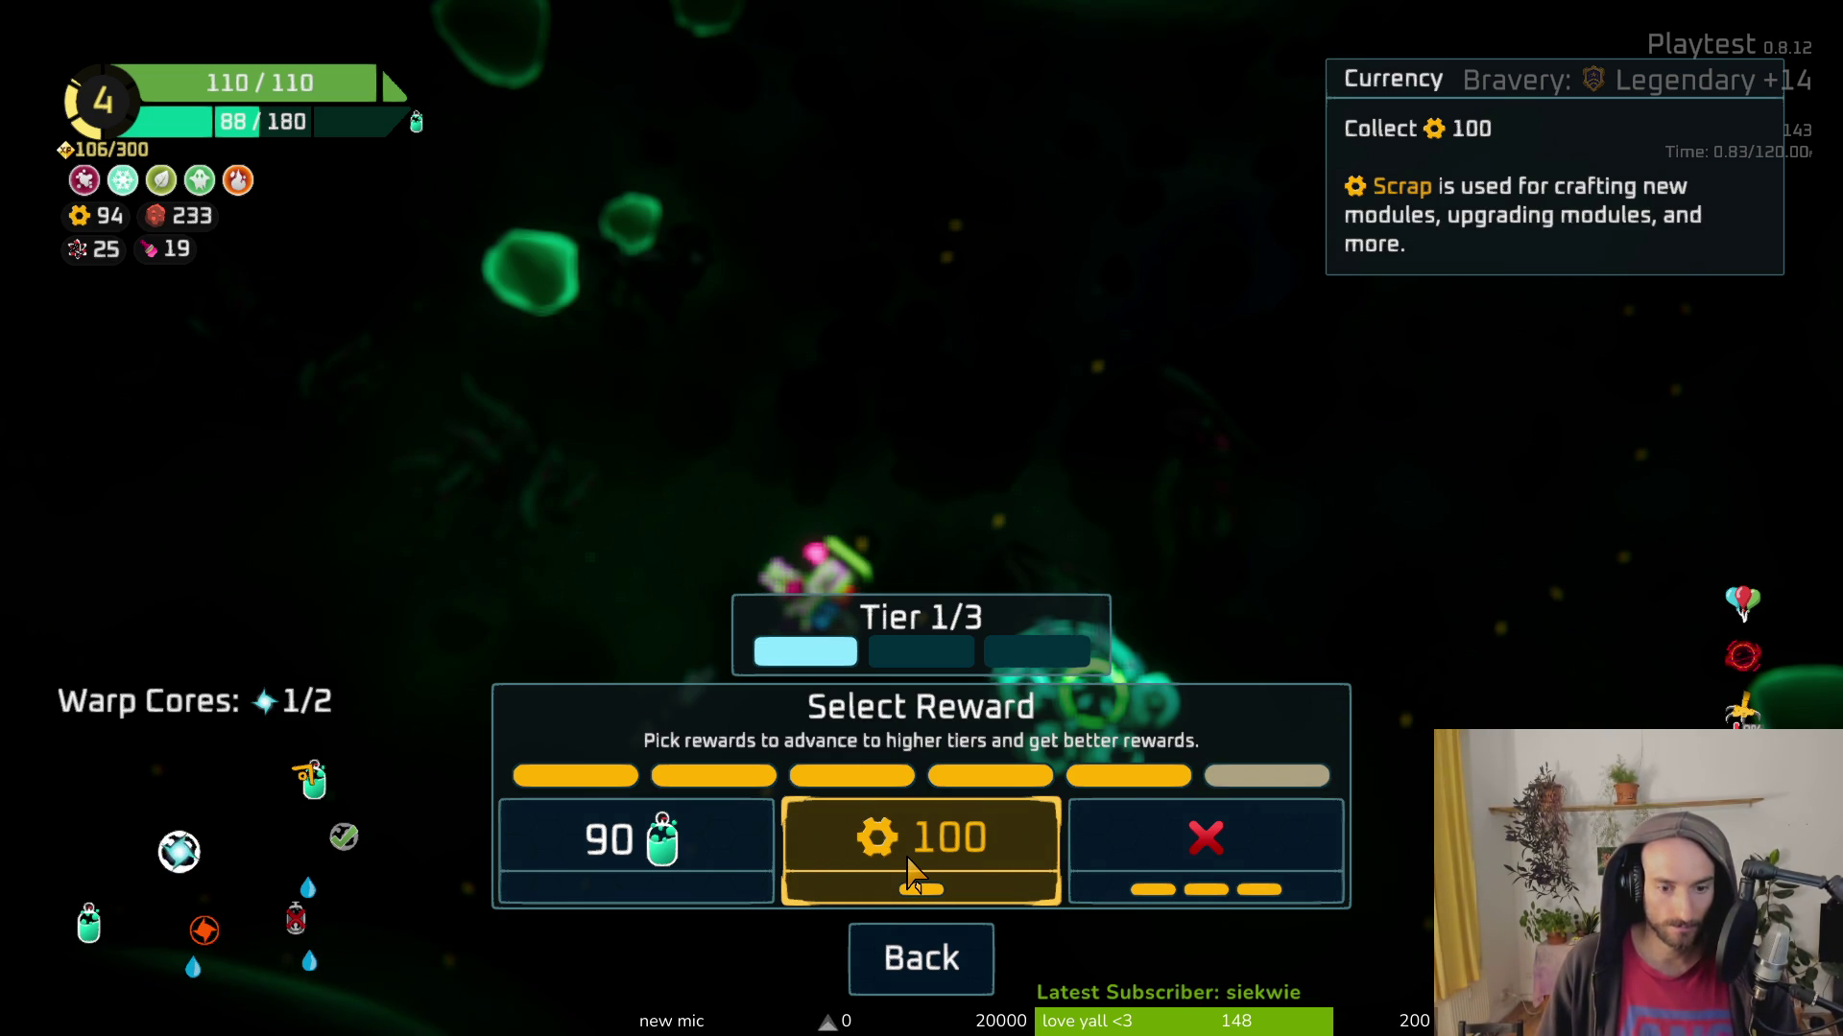
left_click(911, 873)
- Fly away from the oxygen station and circle the spiky planet while fighting enemies
key("s")
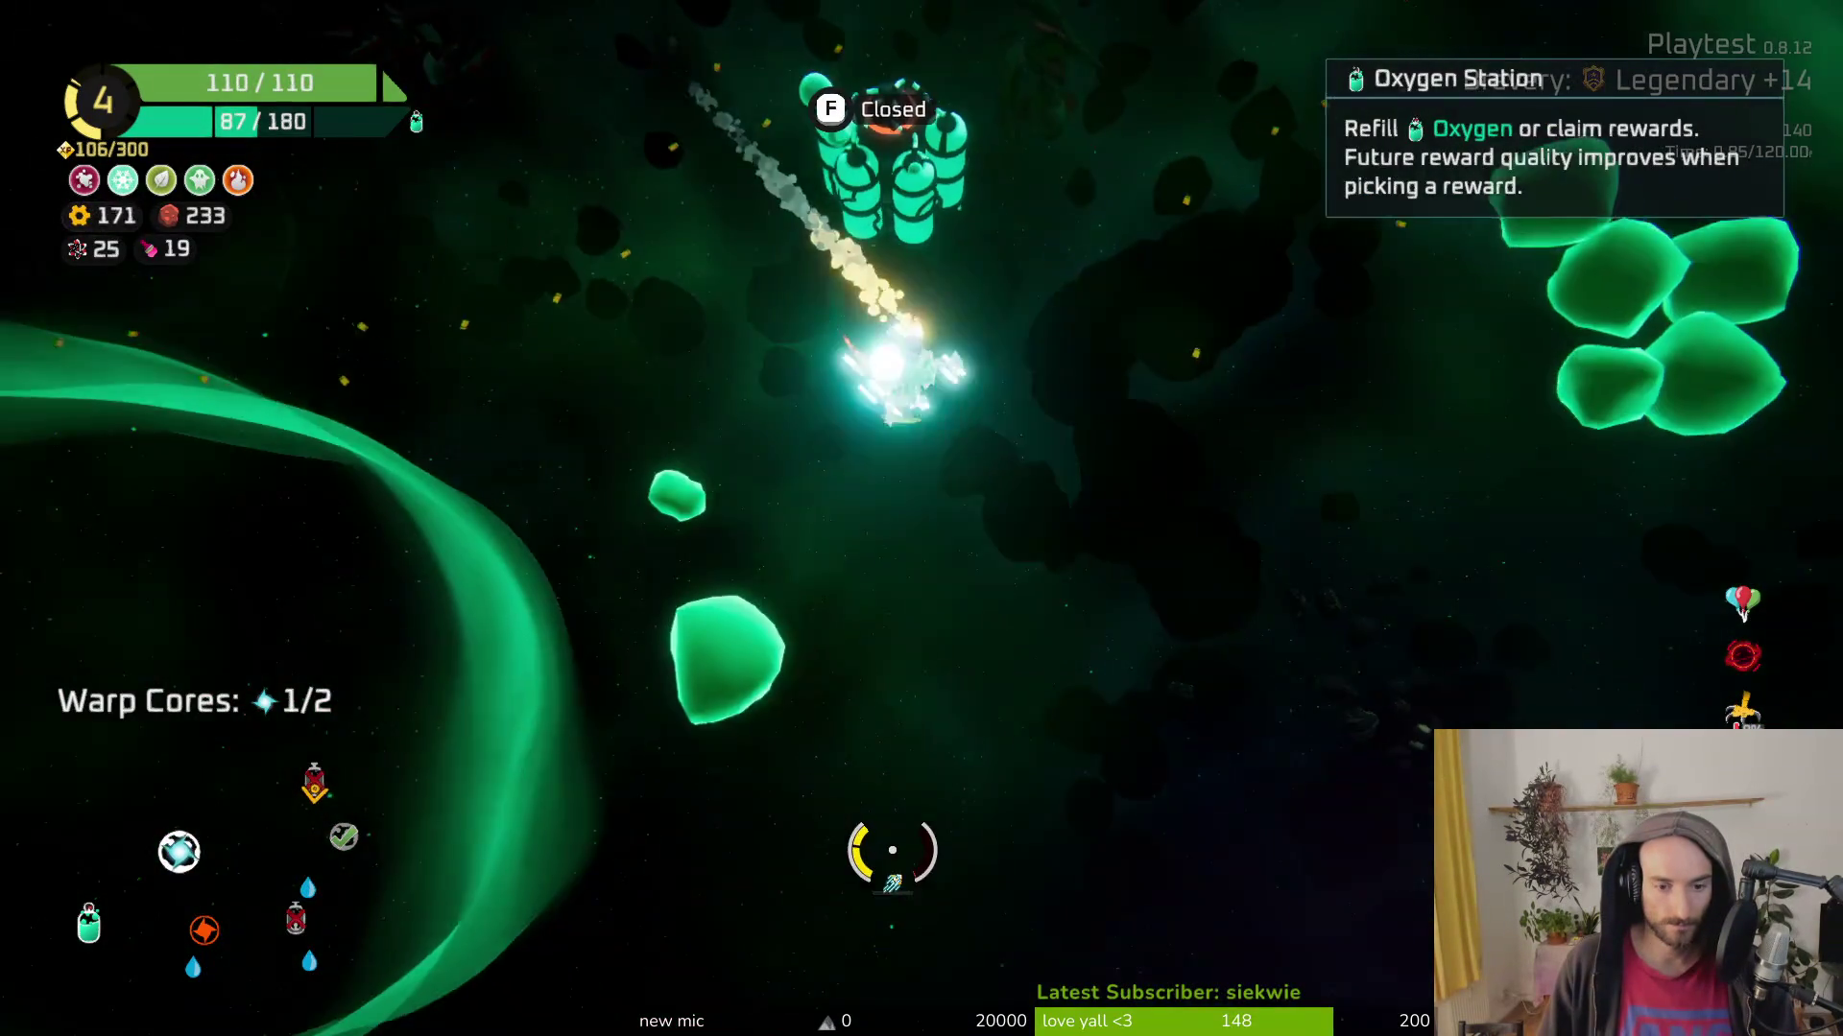
key("s")
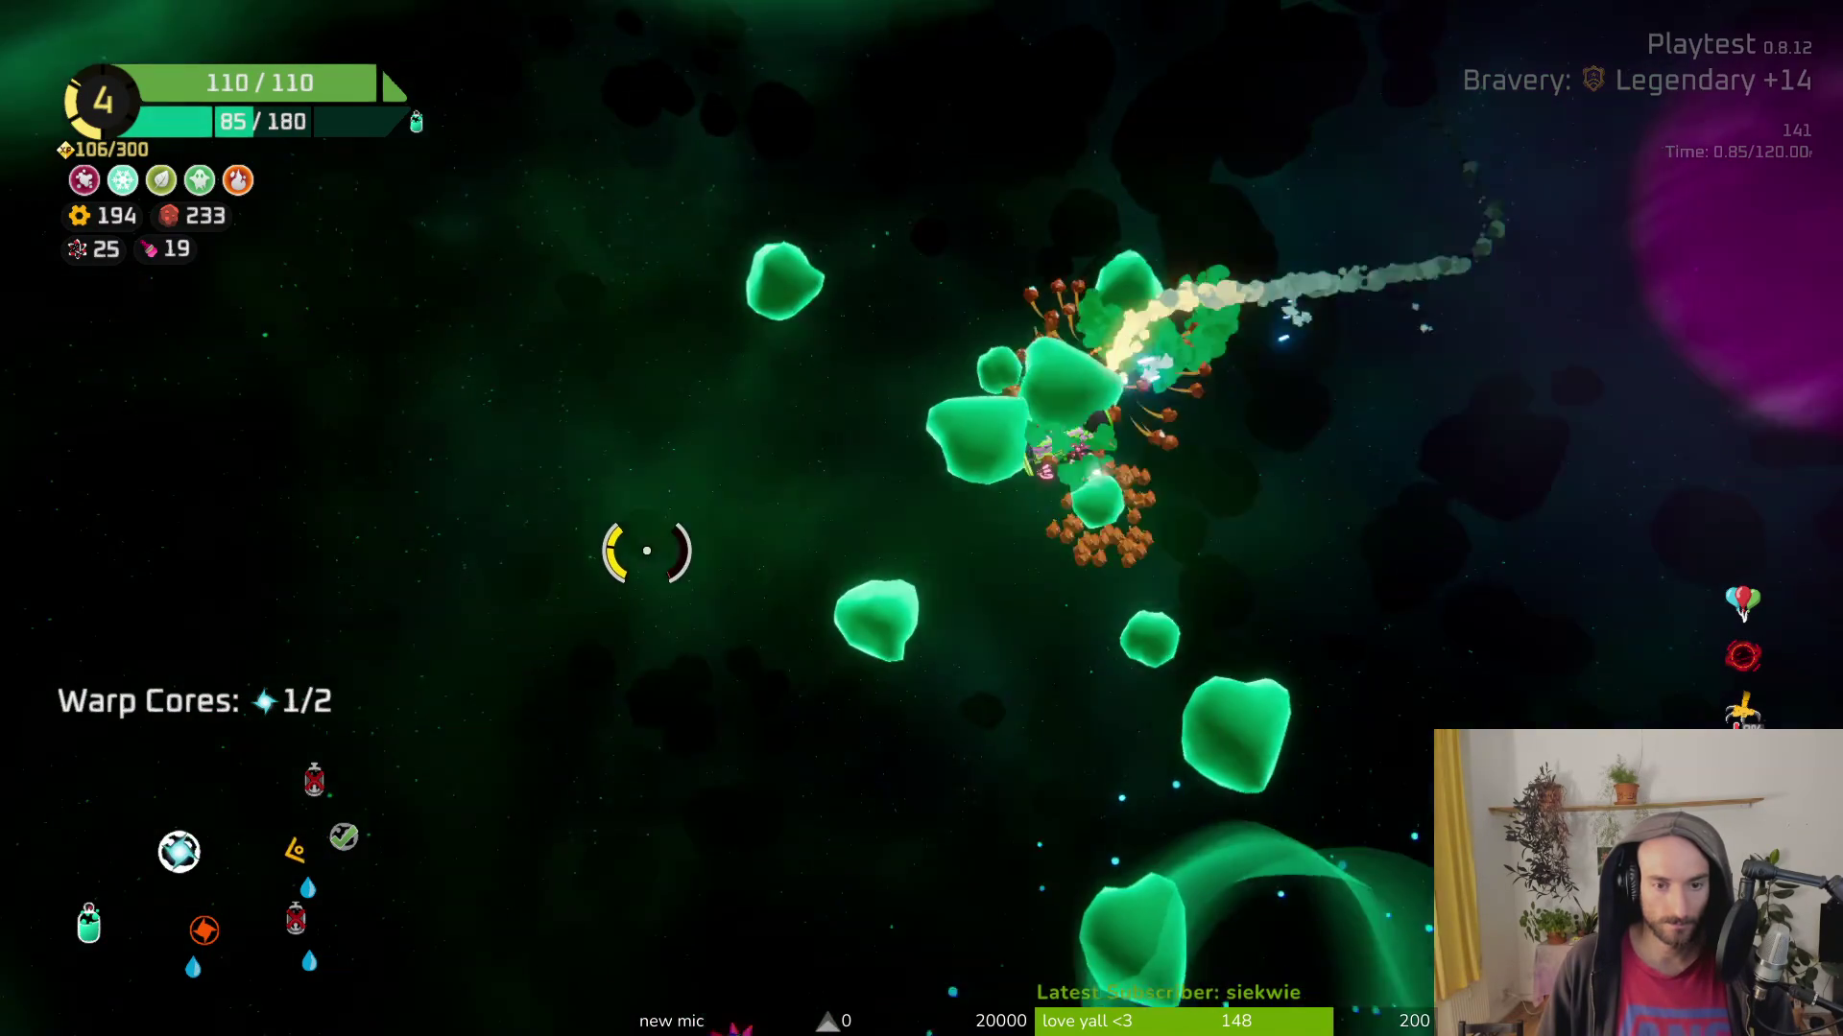
key("a")
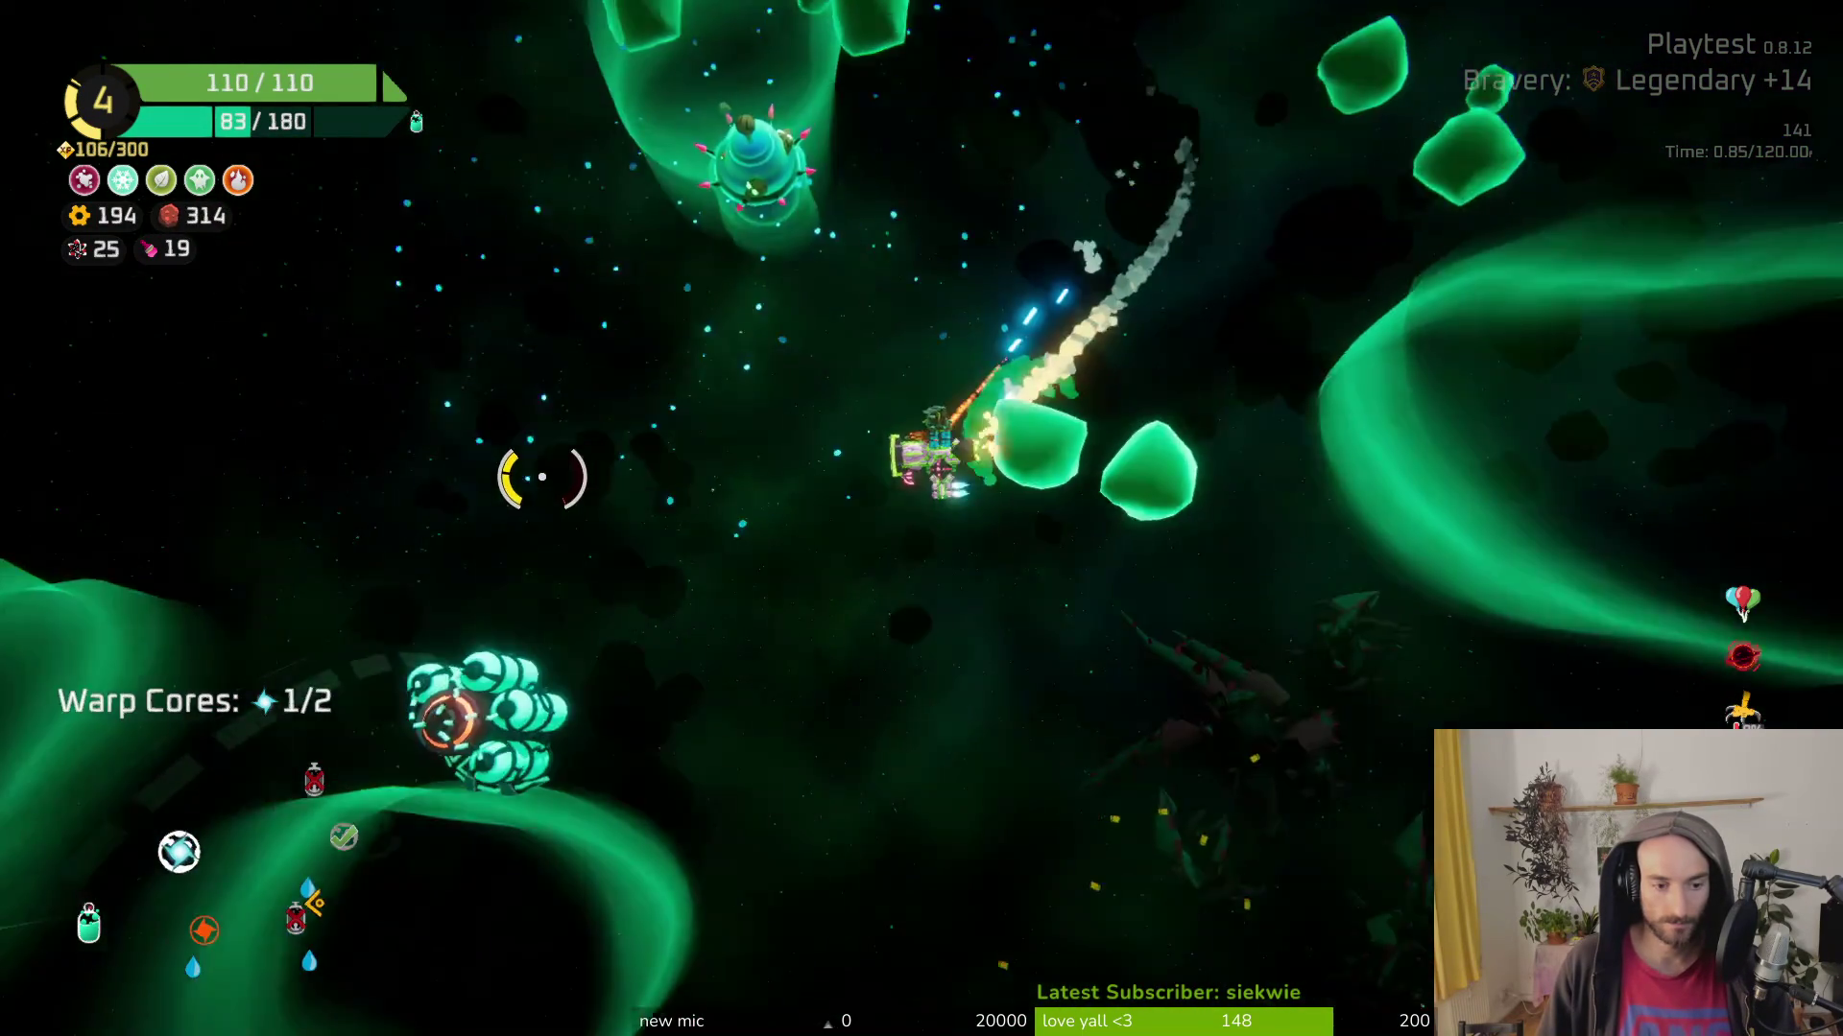
key("w")
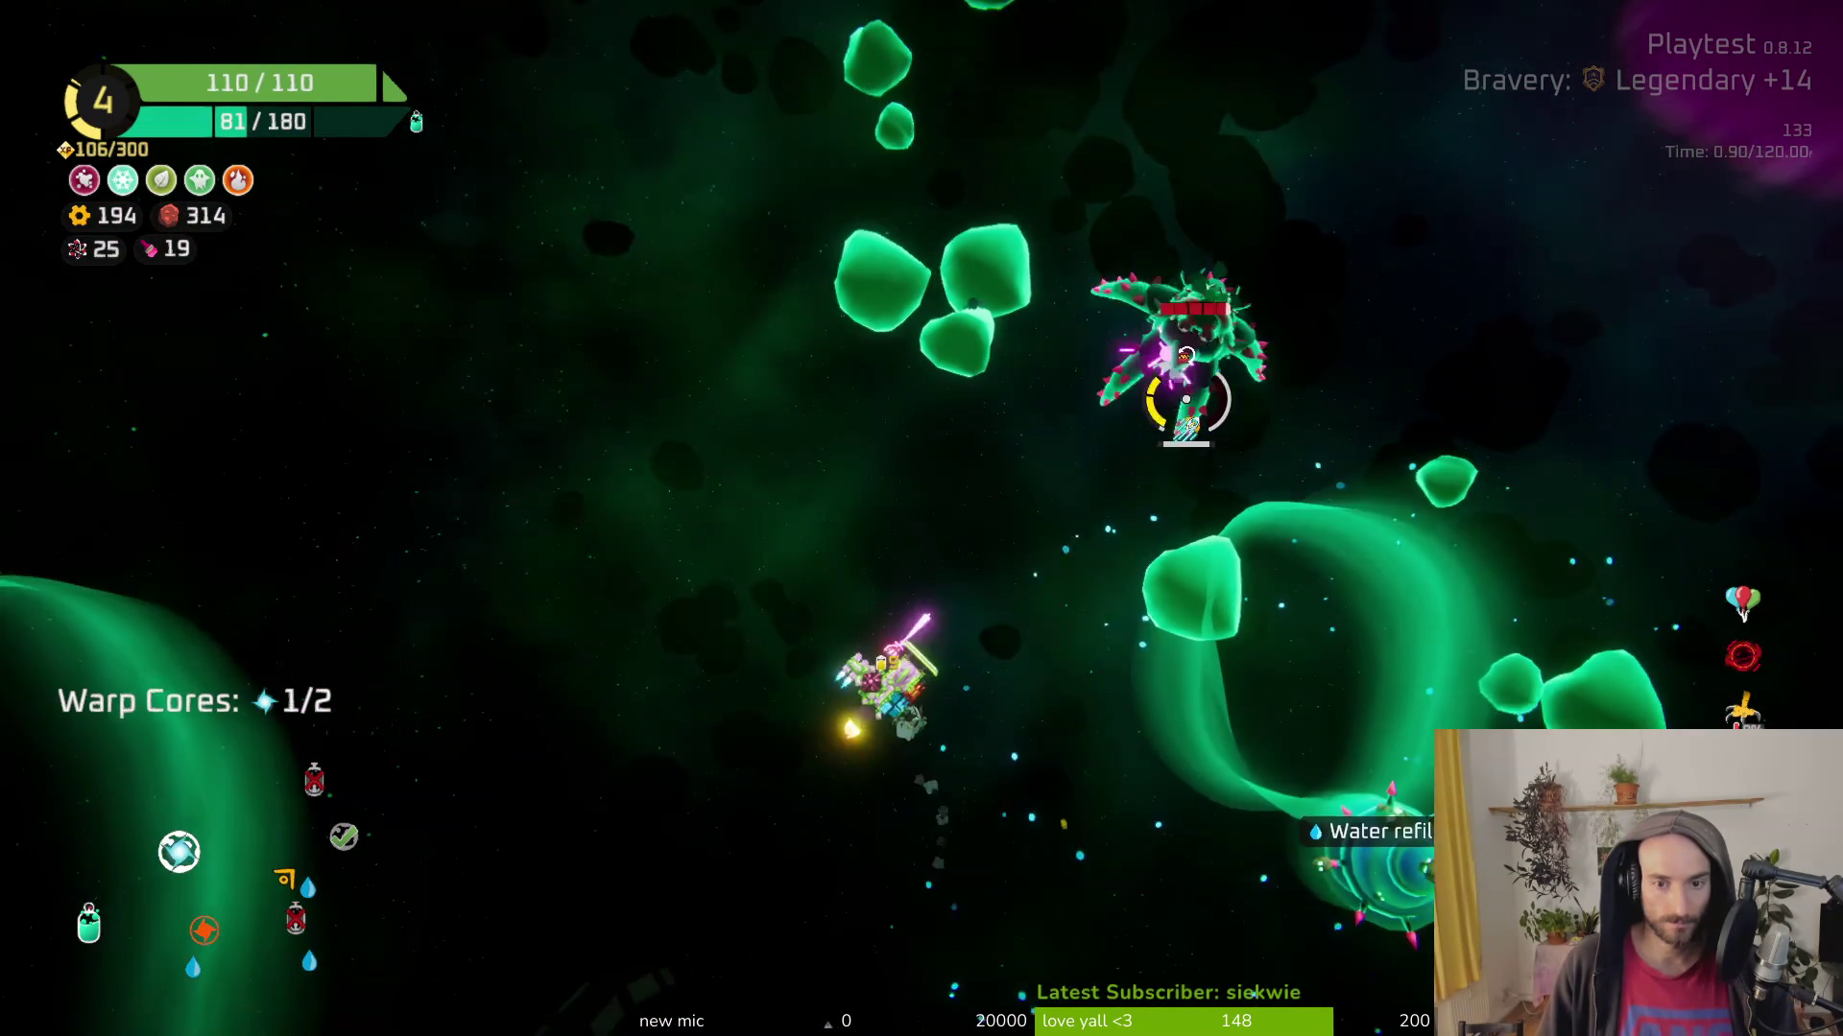
key("s")
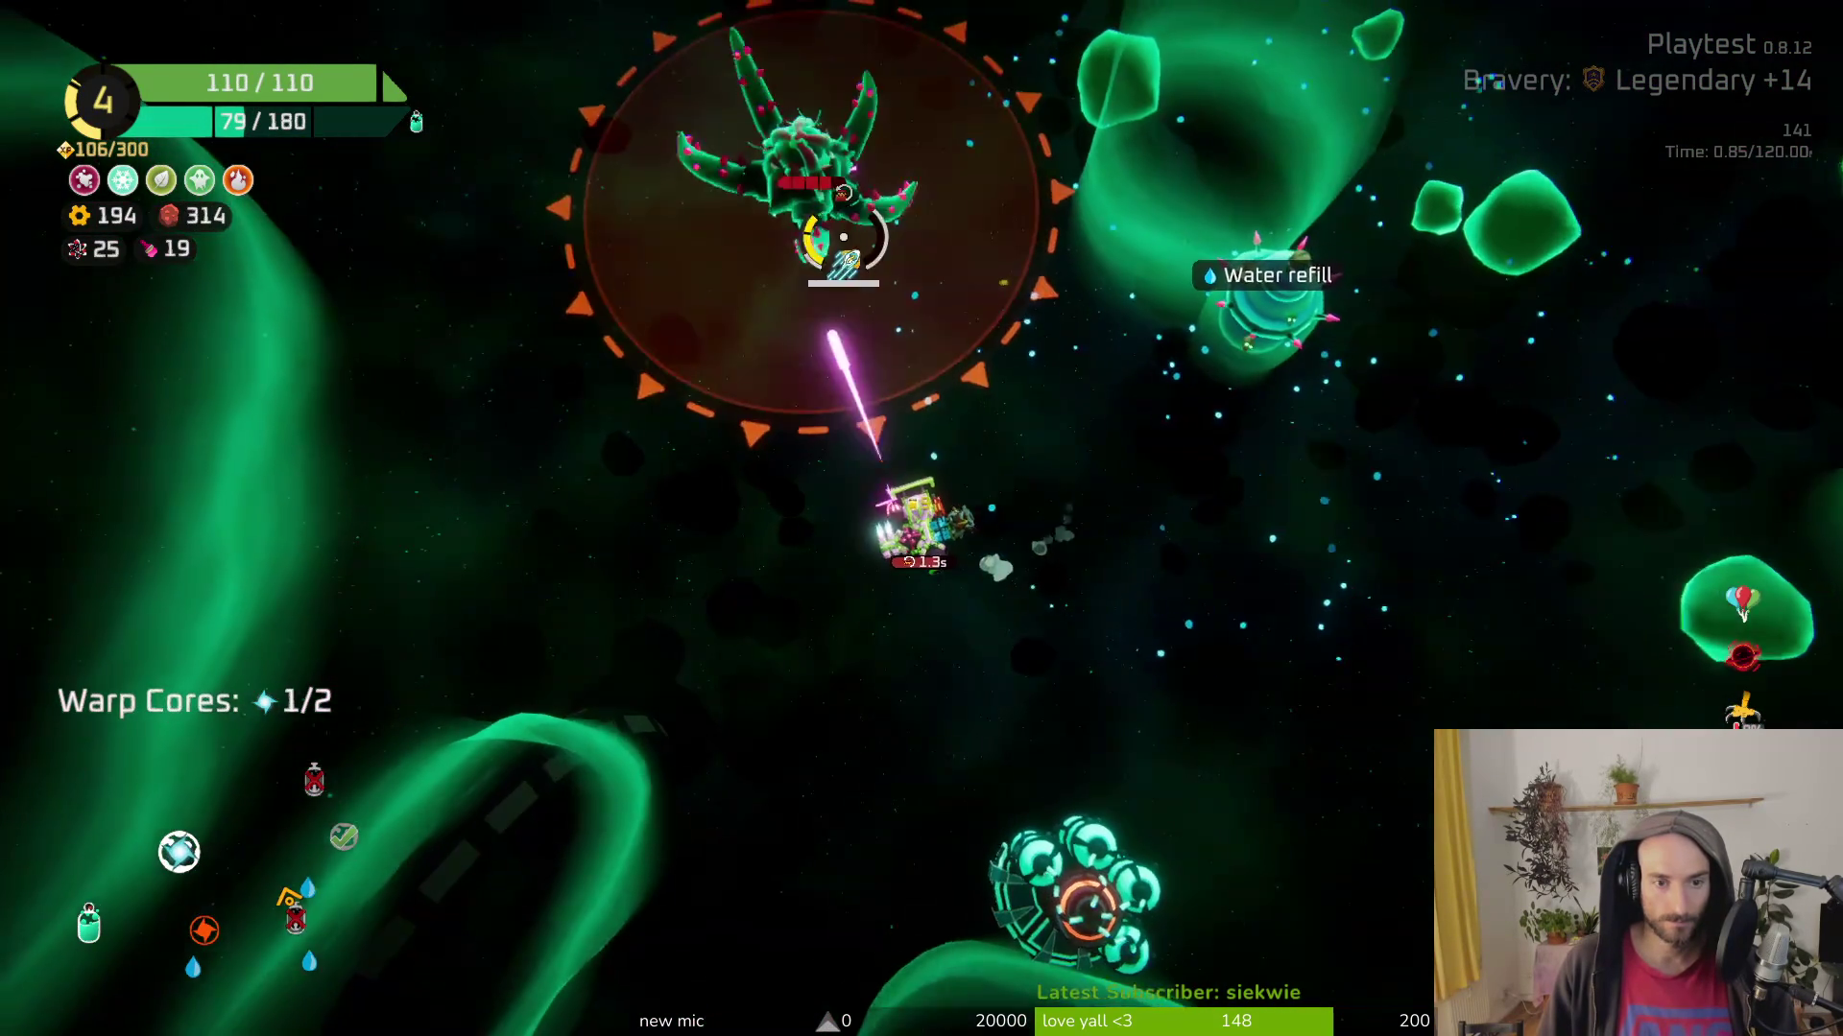
key("d")
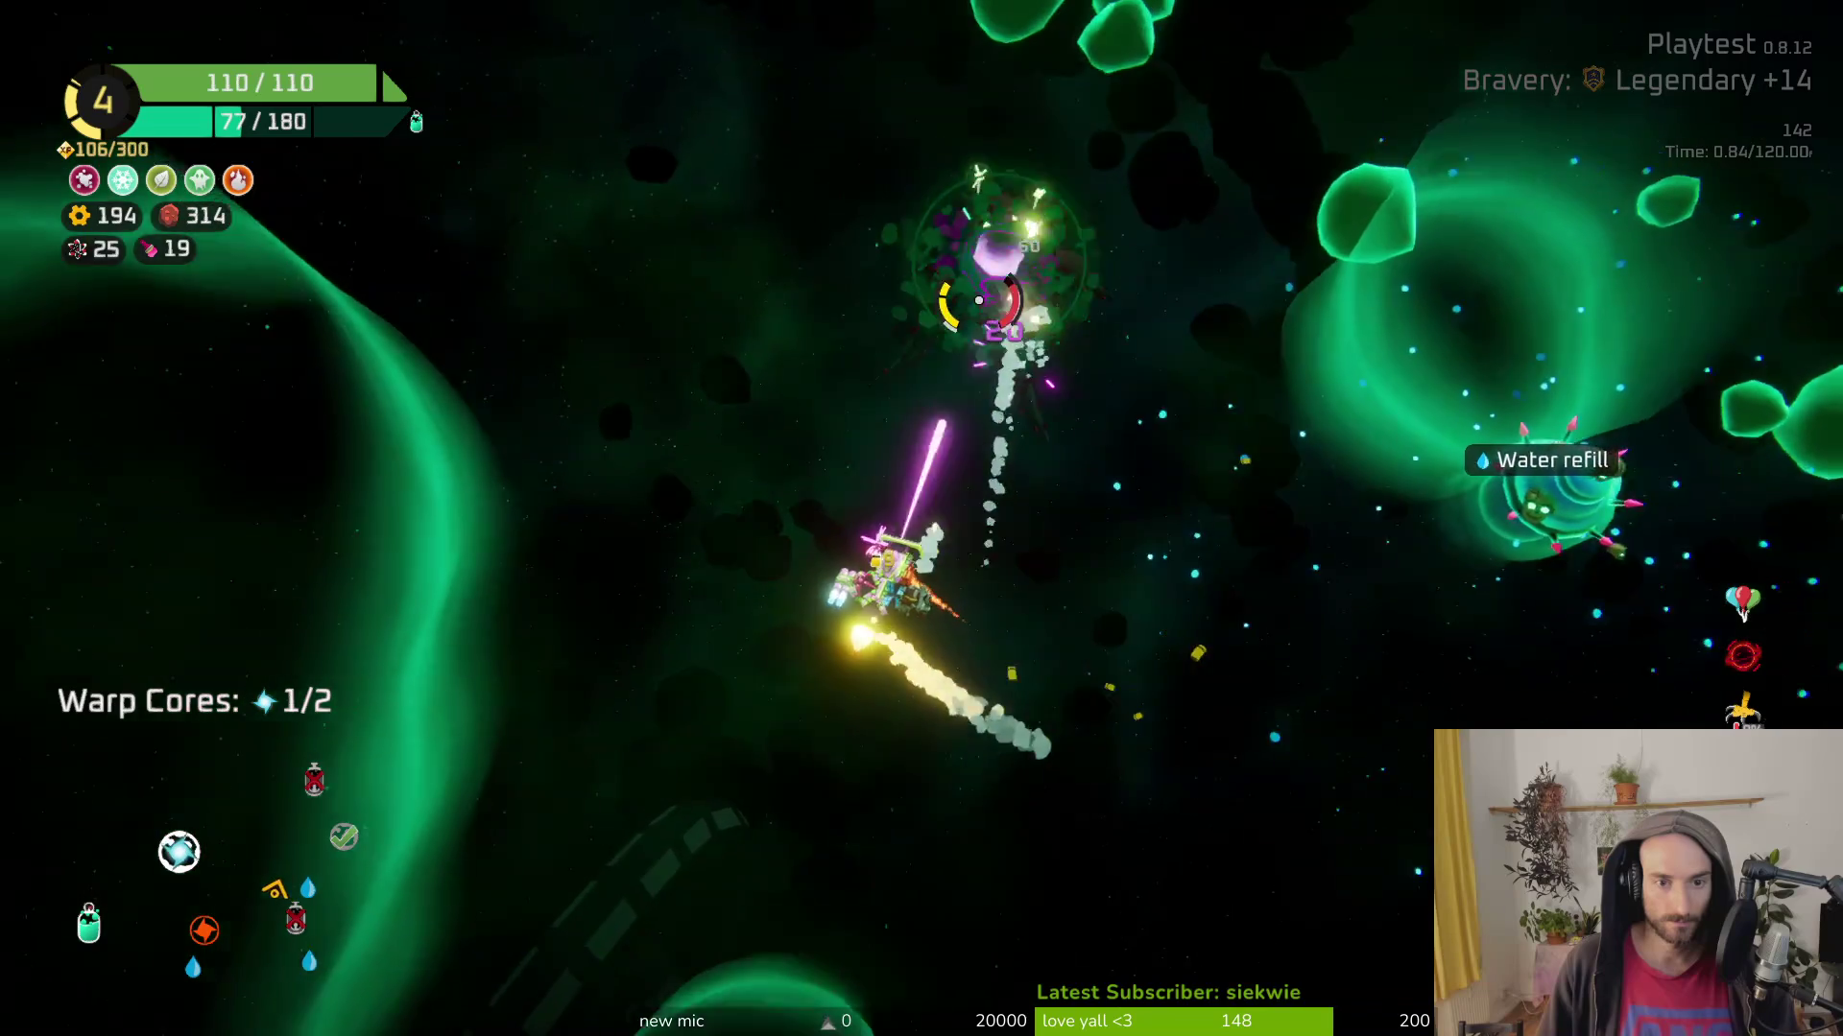
key("w")
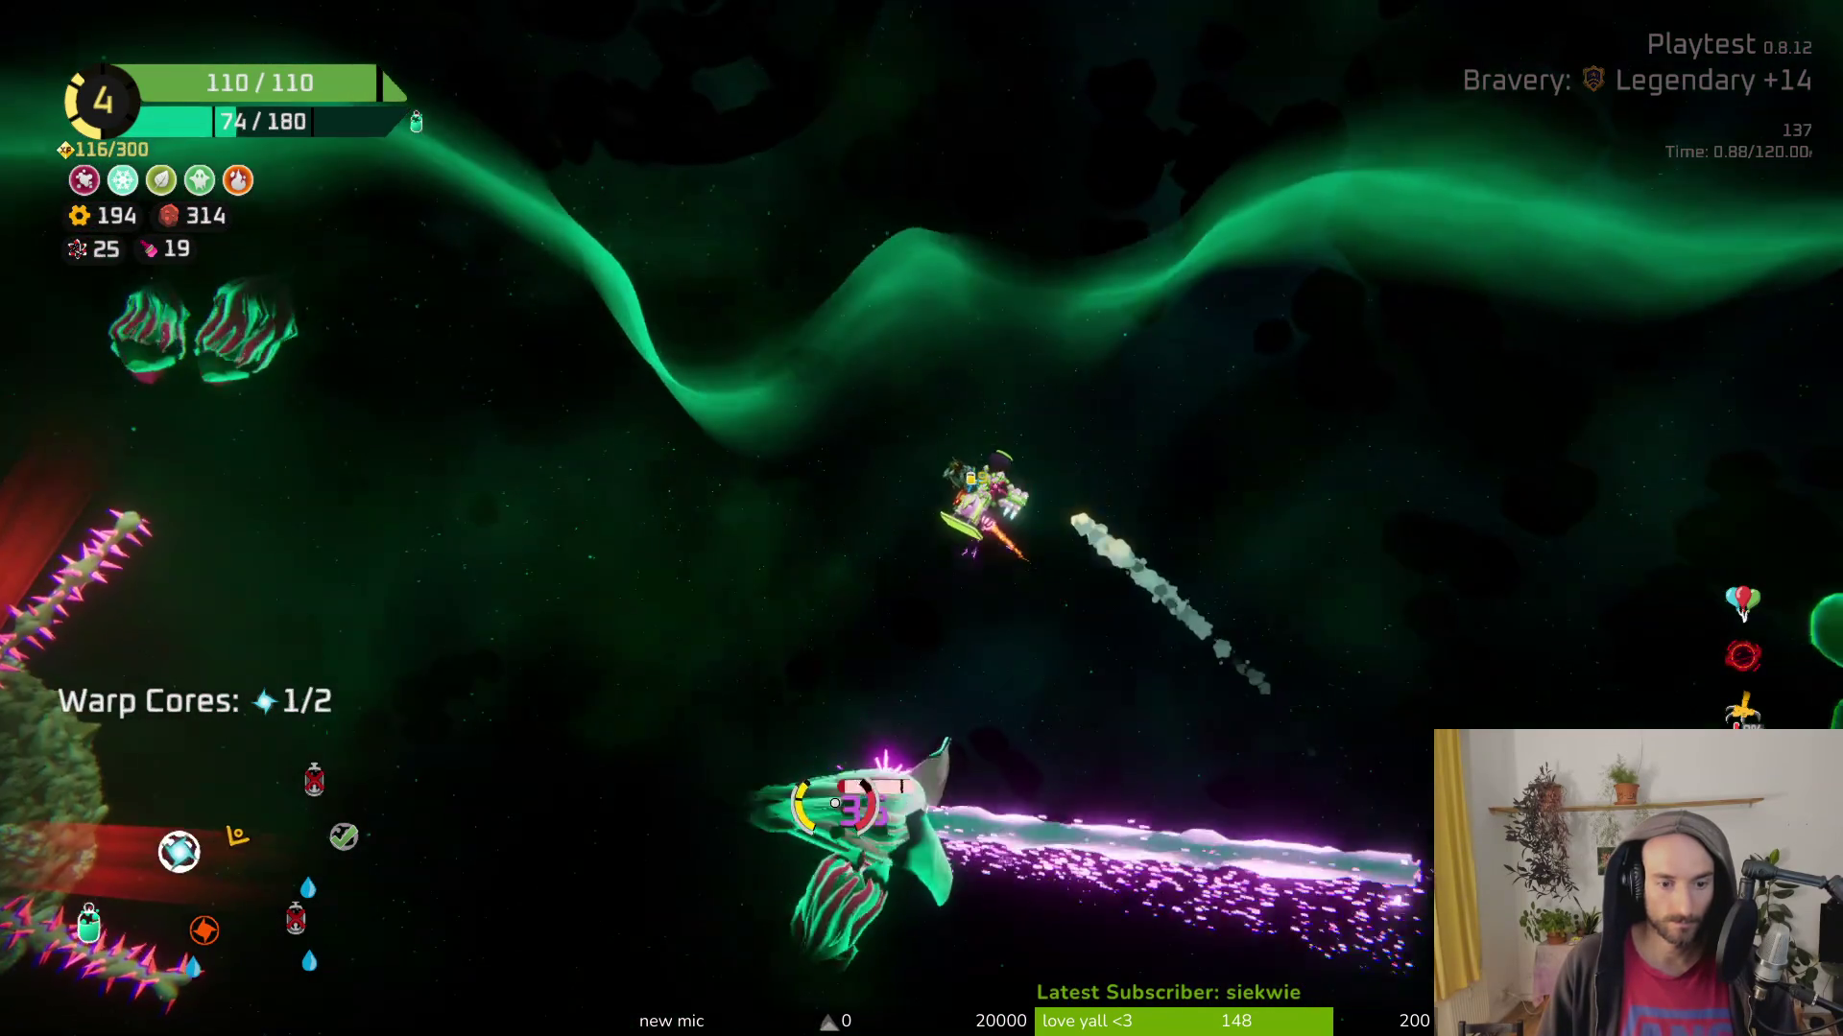
key("a")
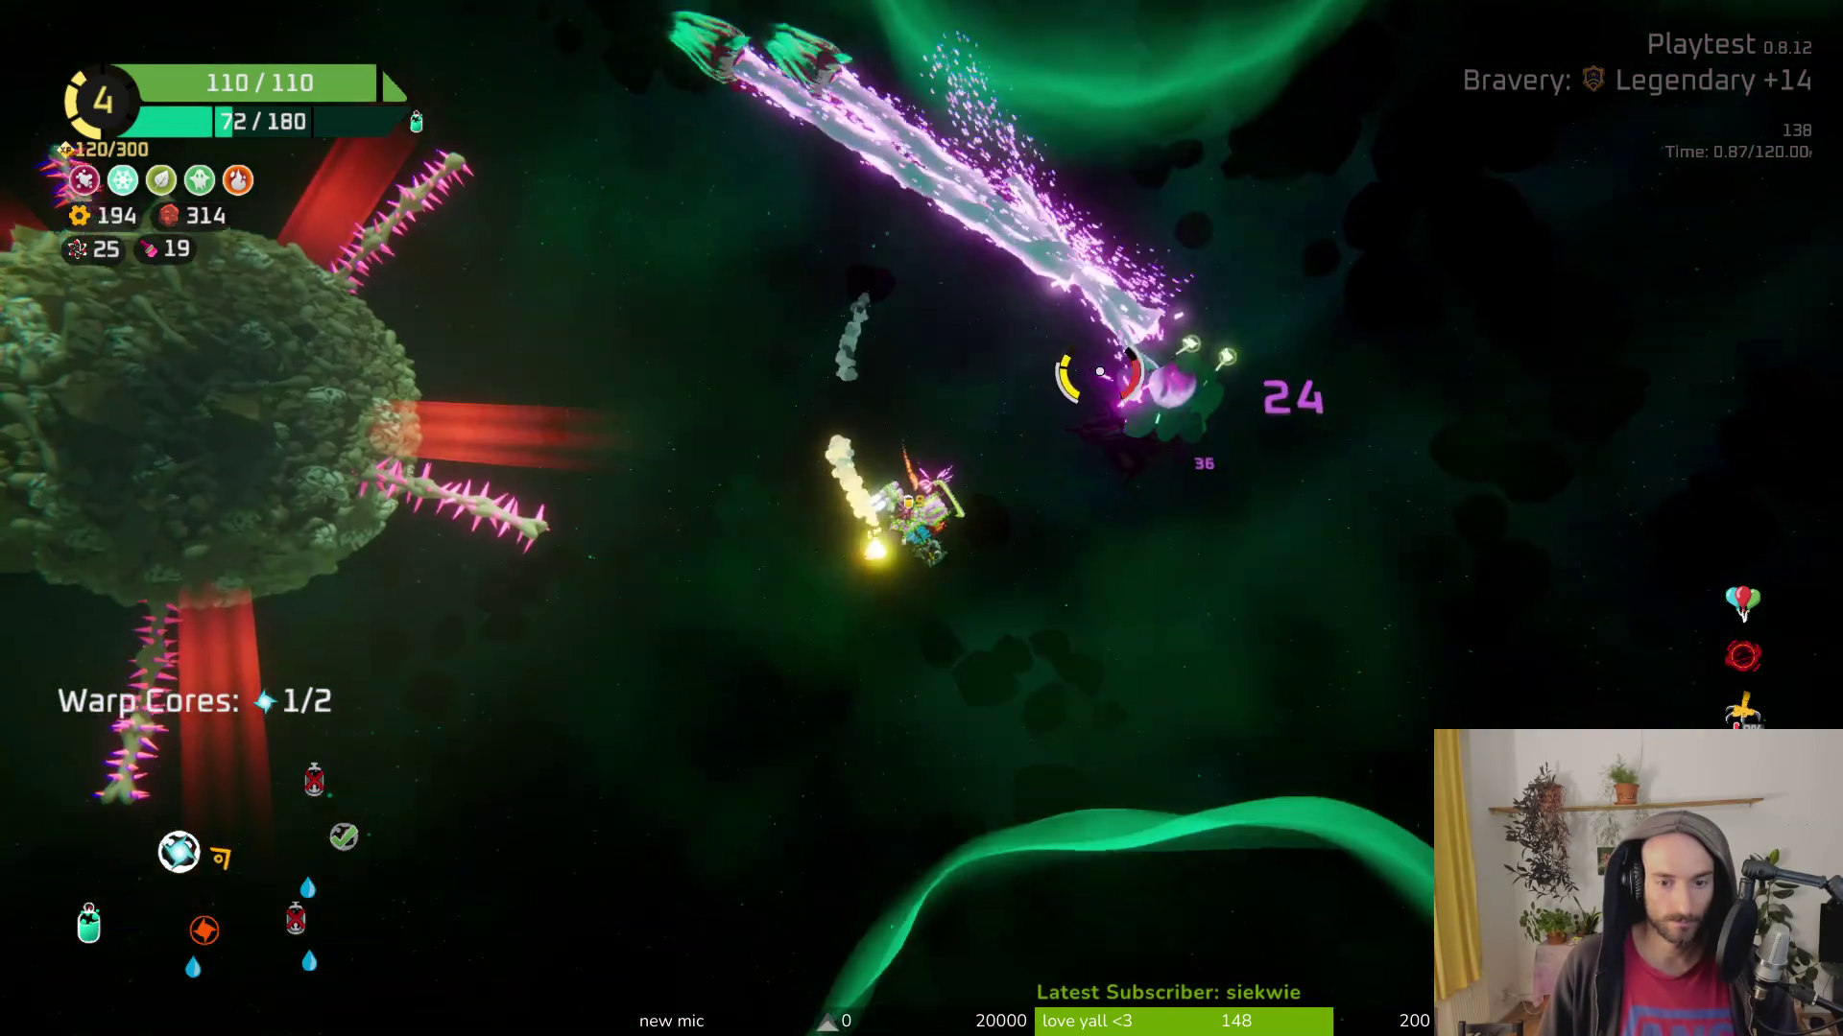
key("w")
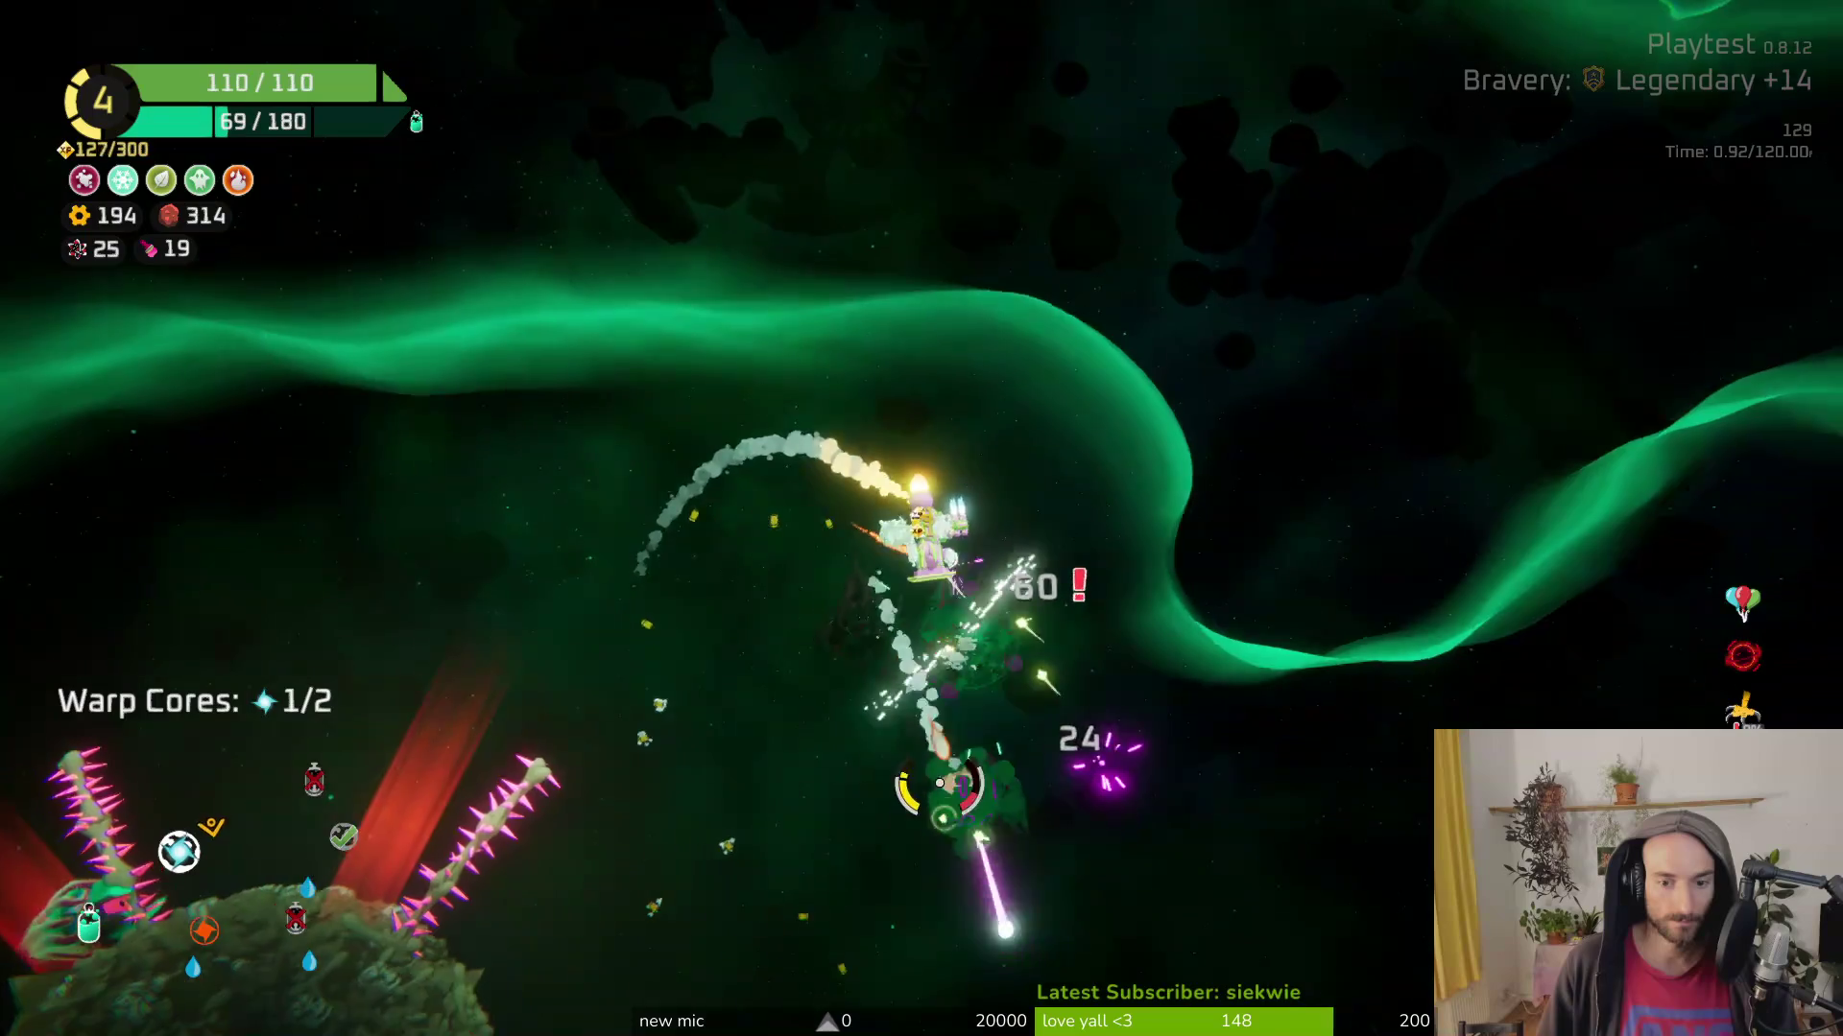
key("a")
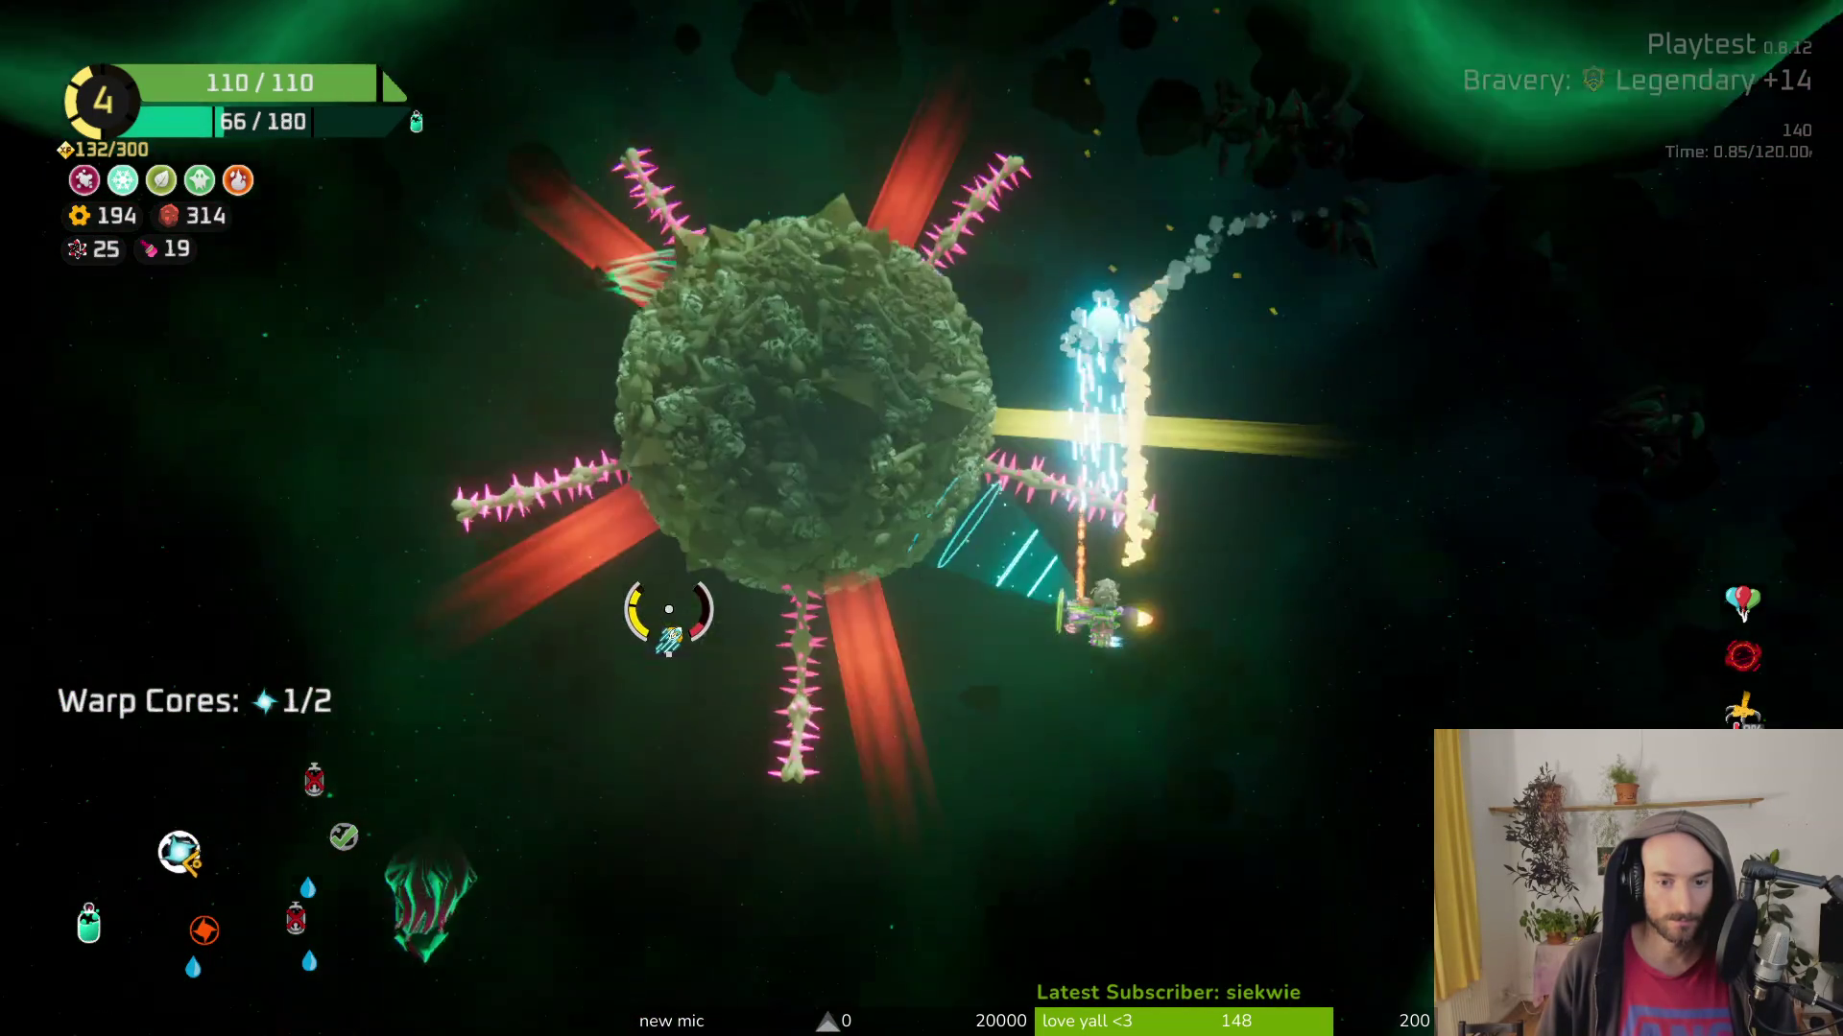
key("s")
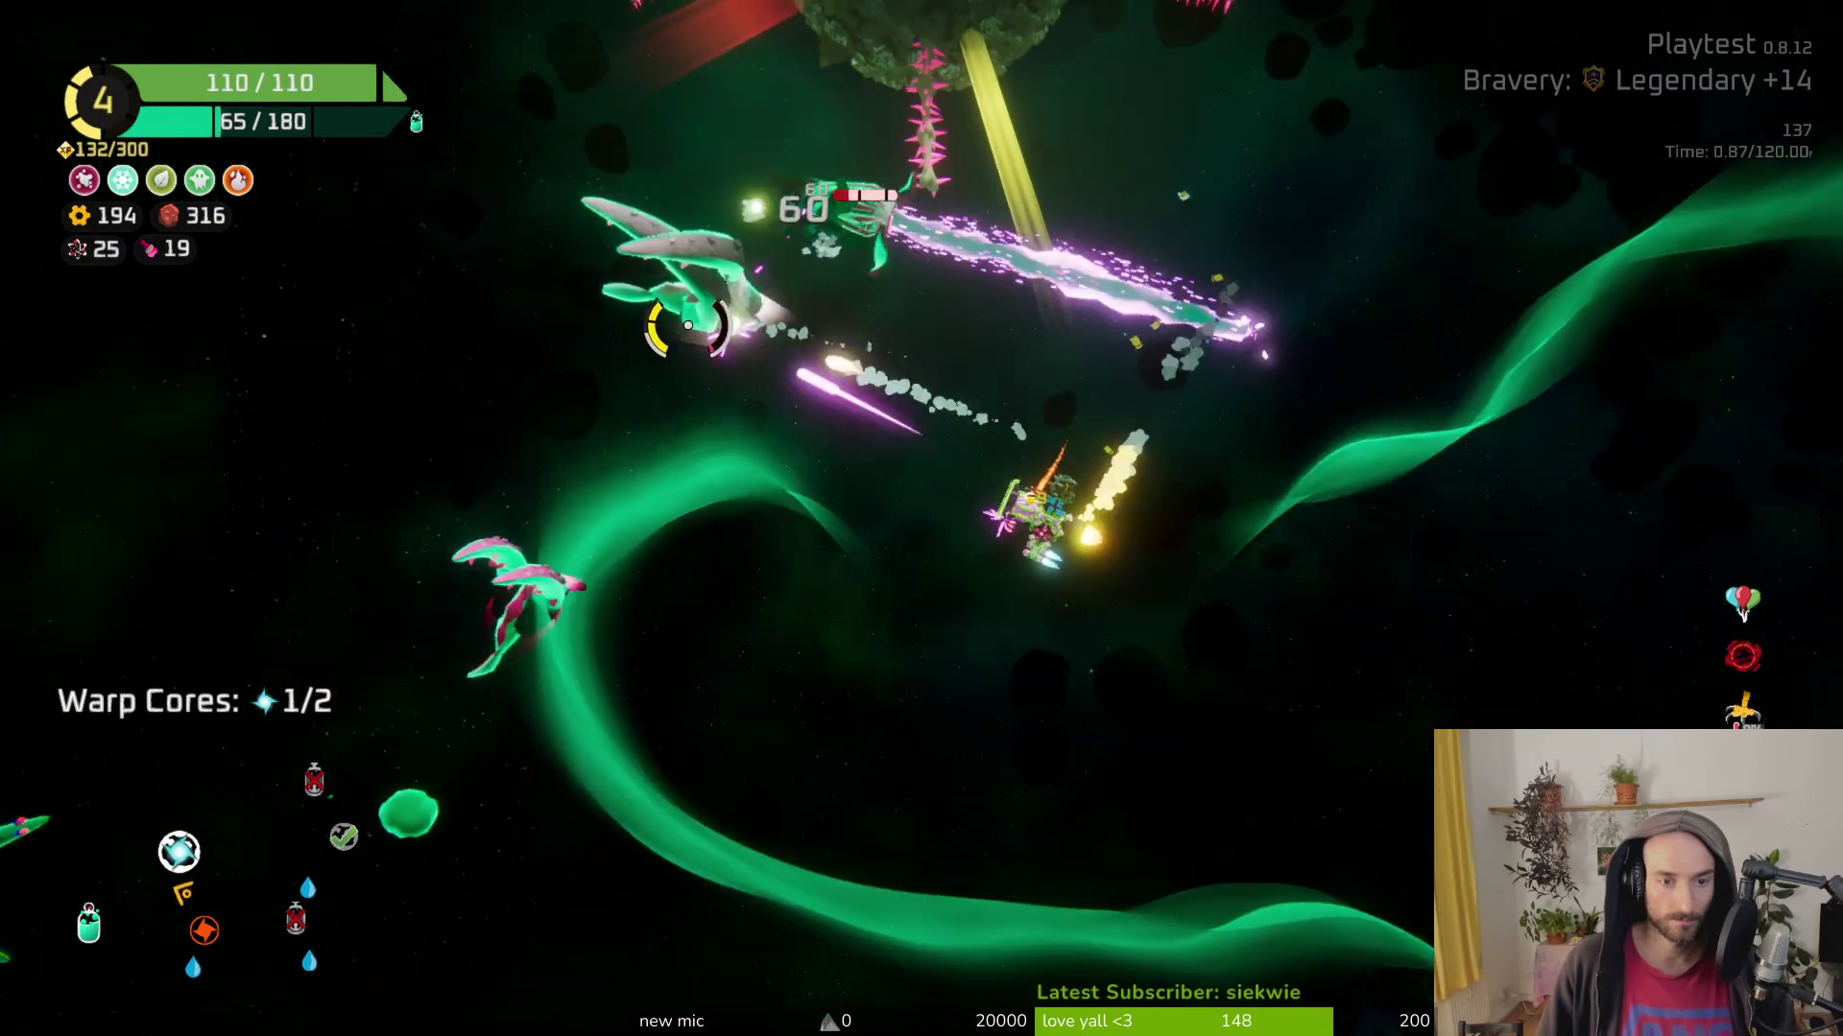
key("a")
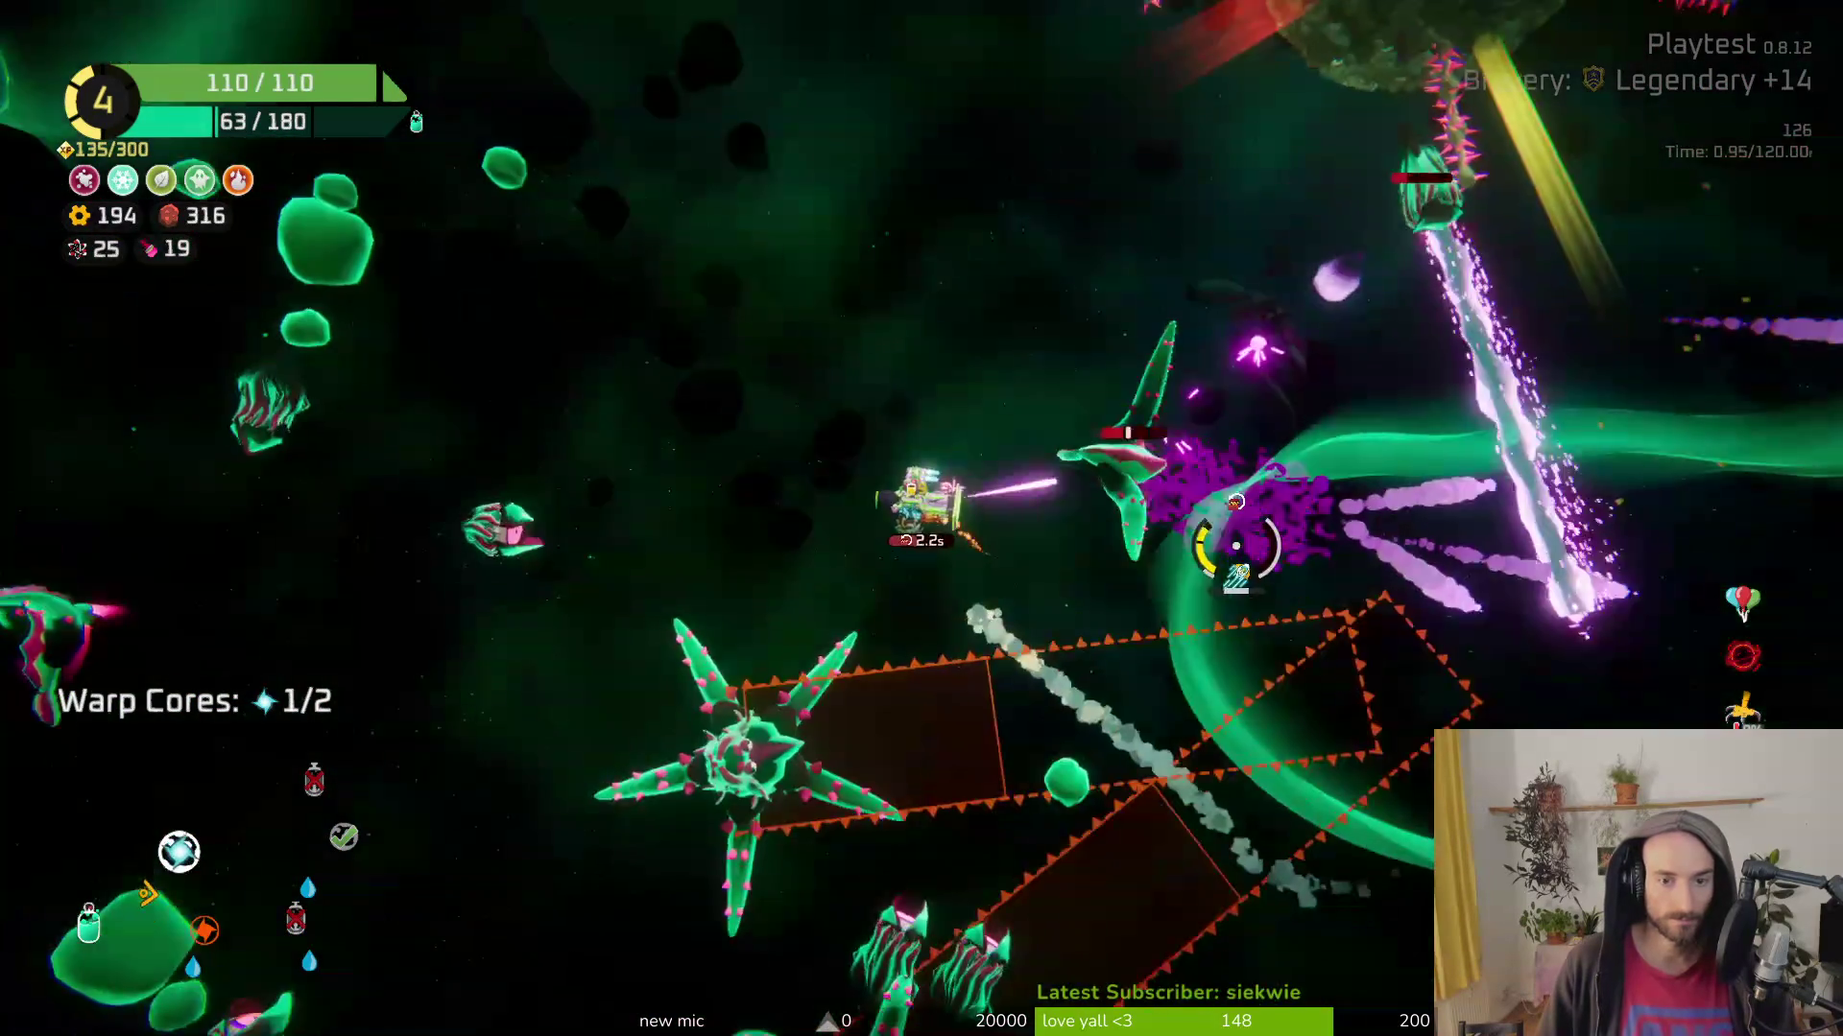
key("w")
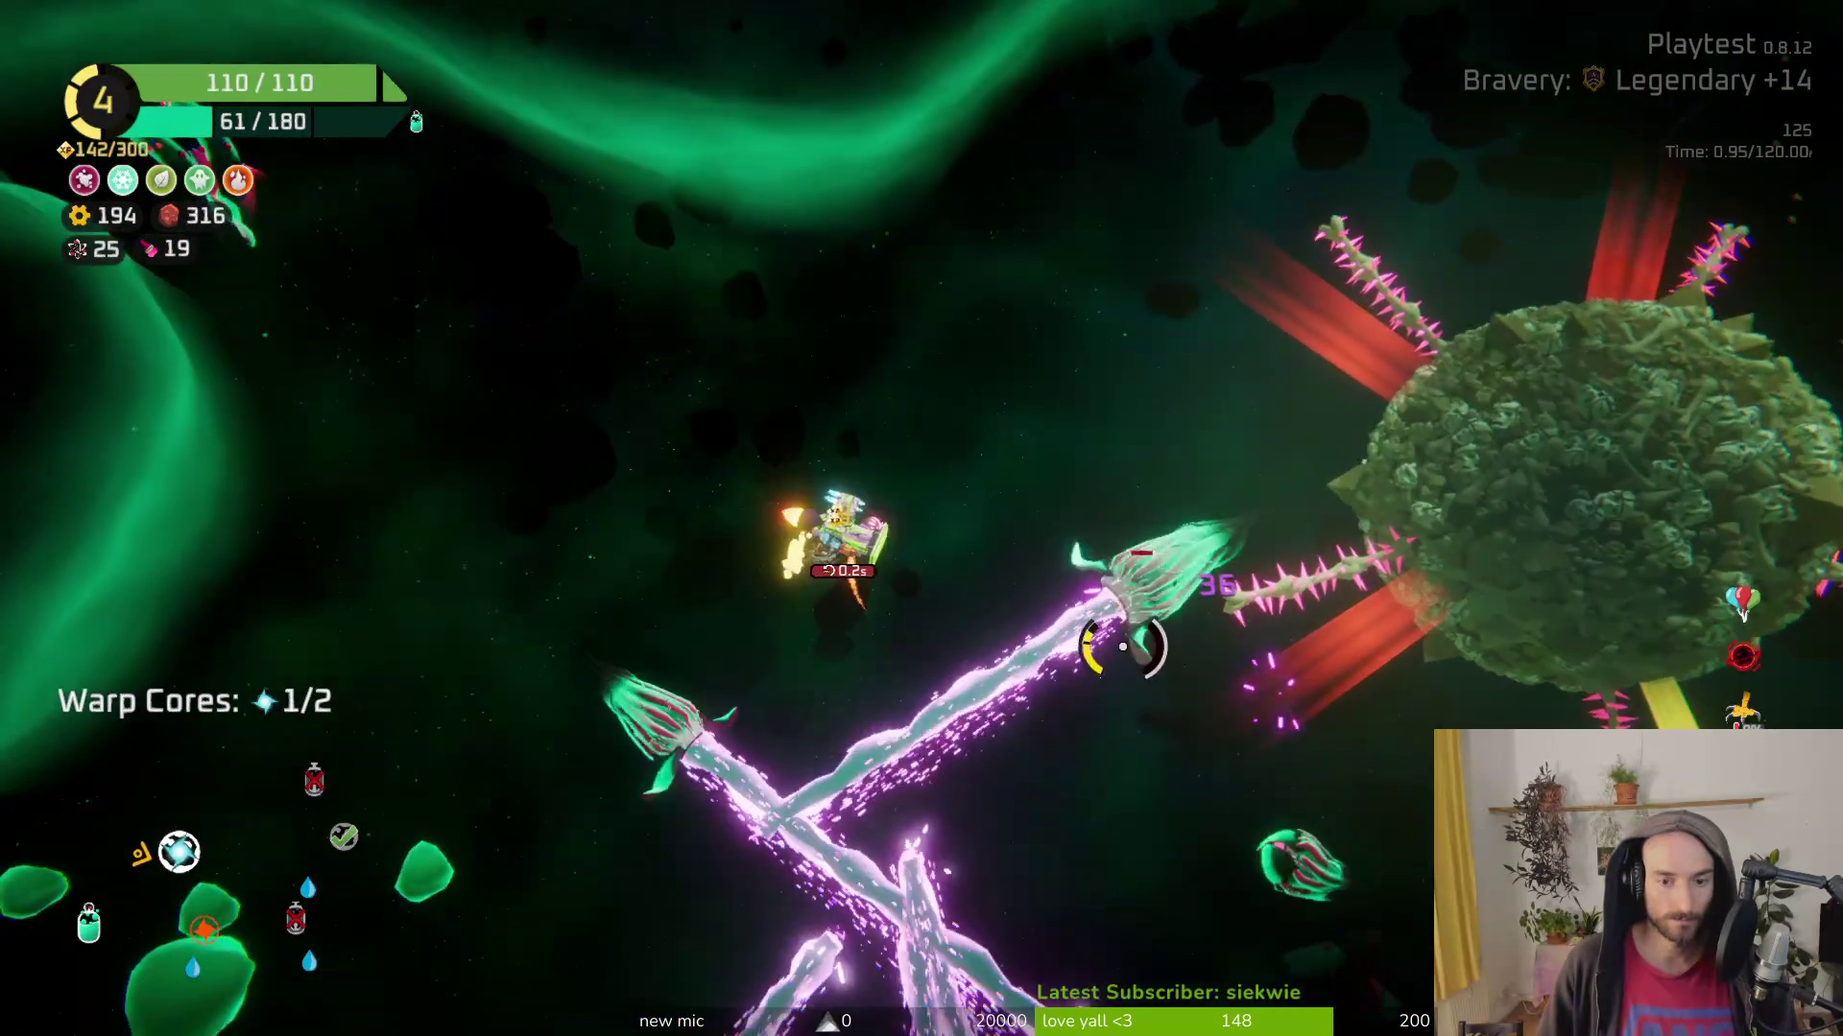
key("d")
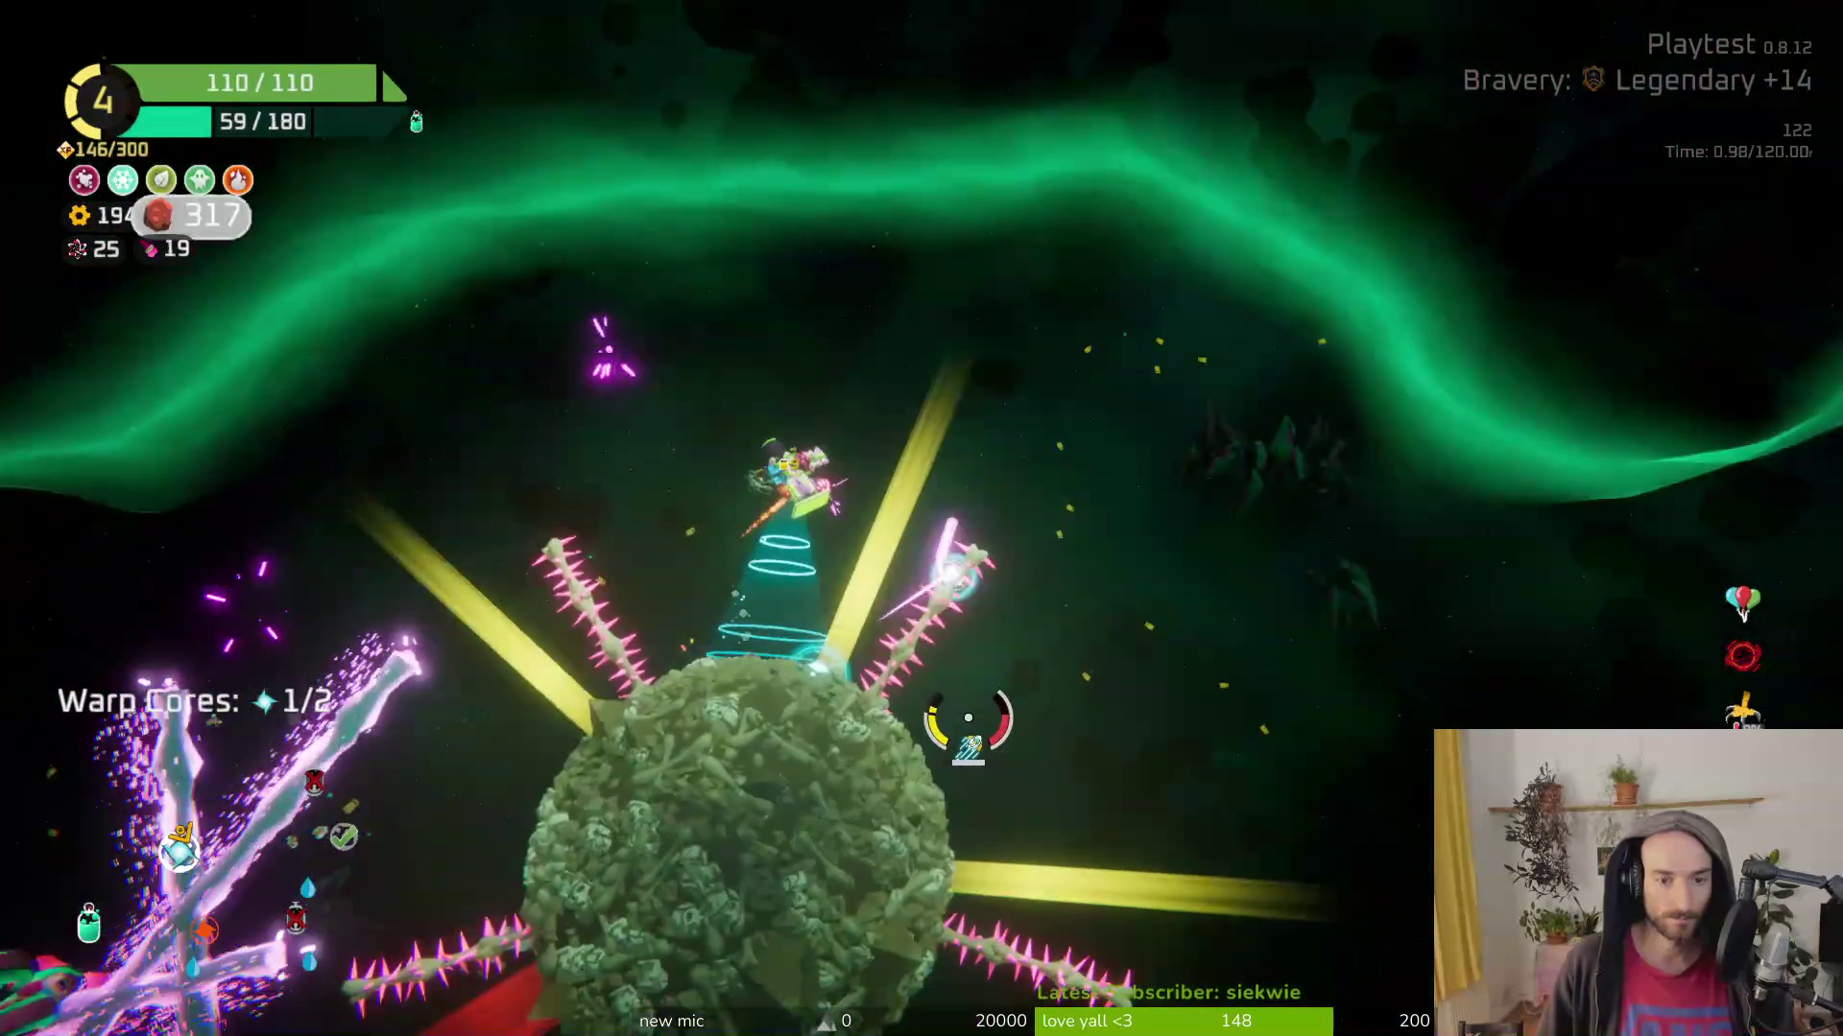
key("s")
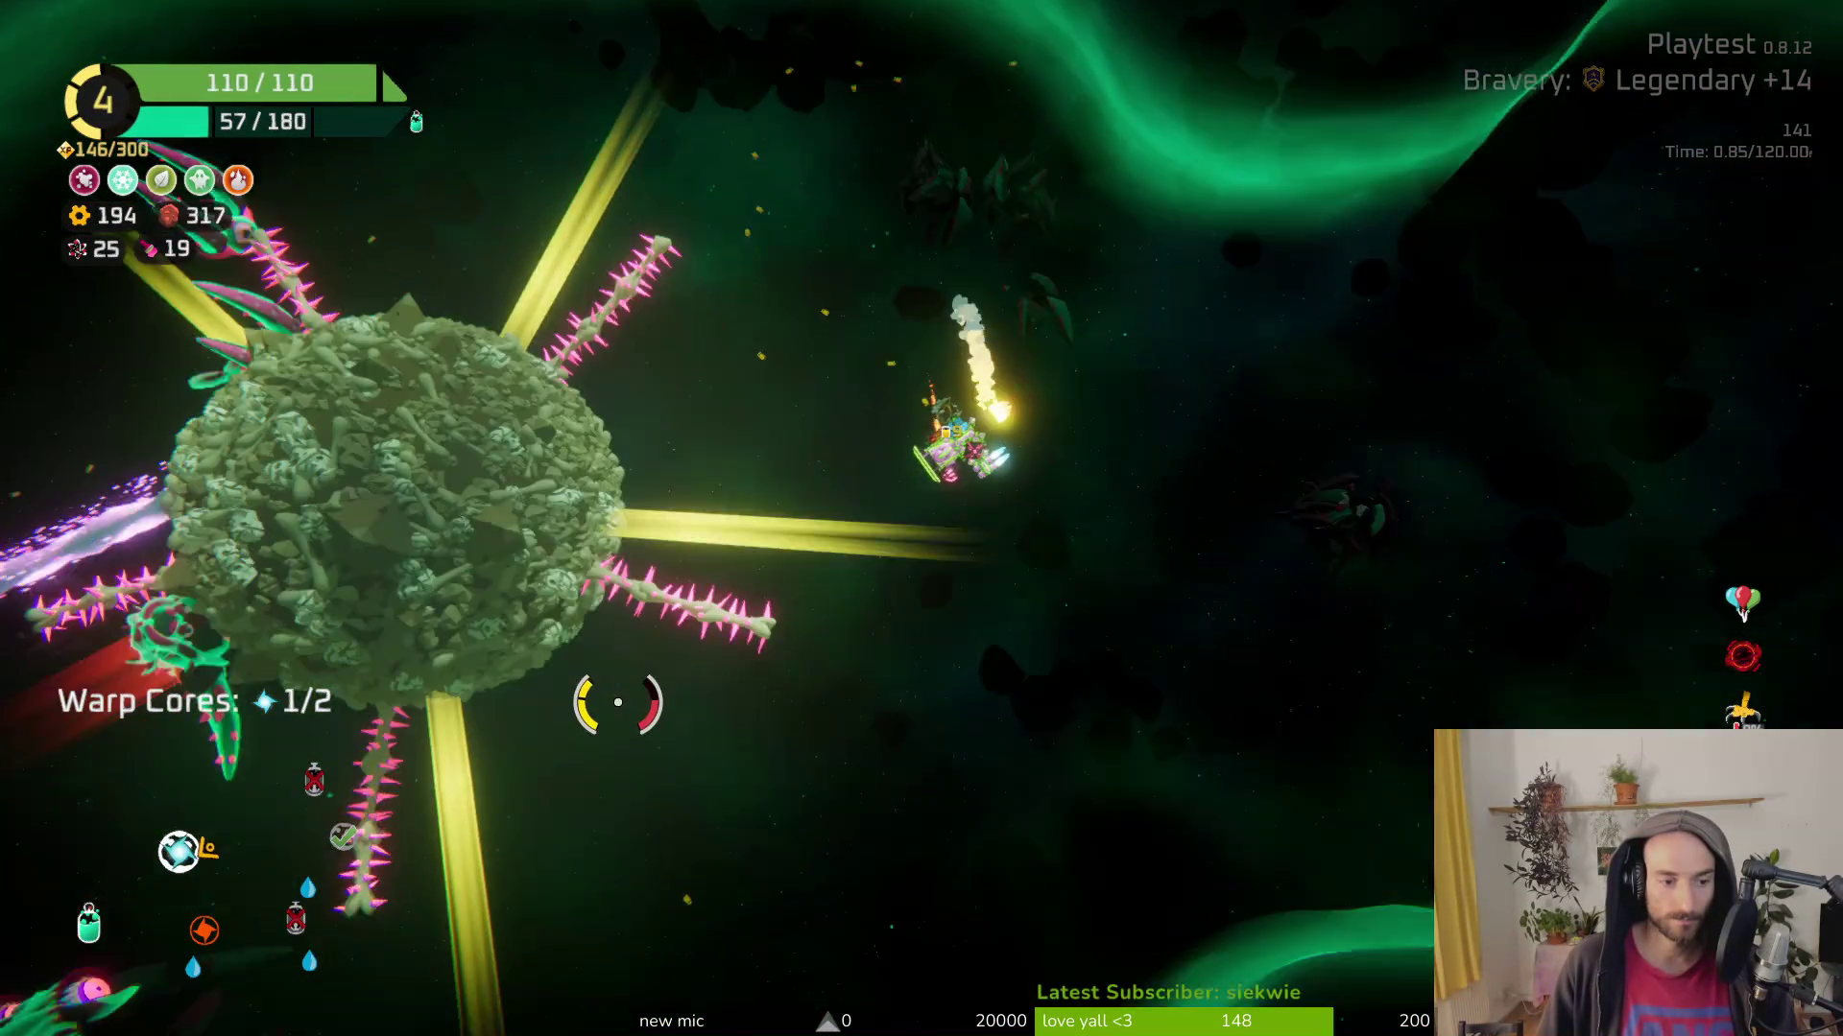
key("a")
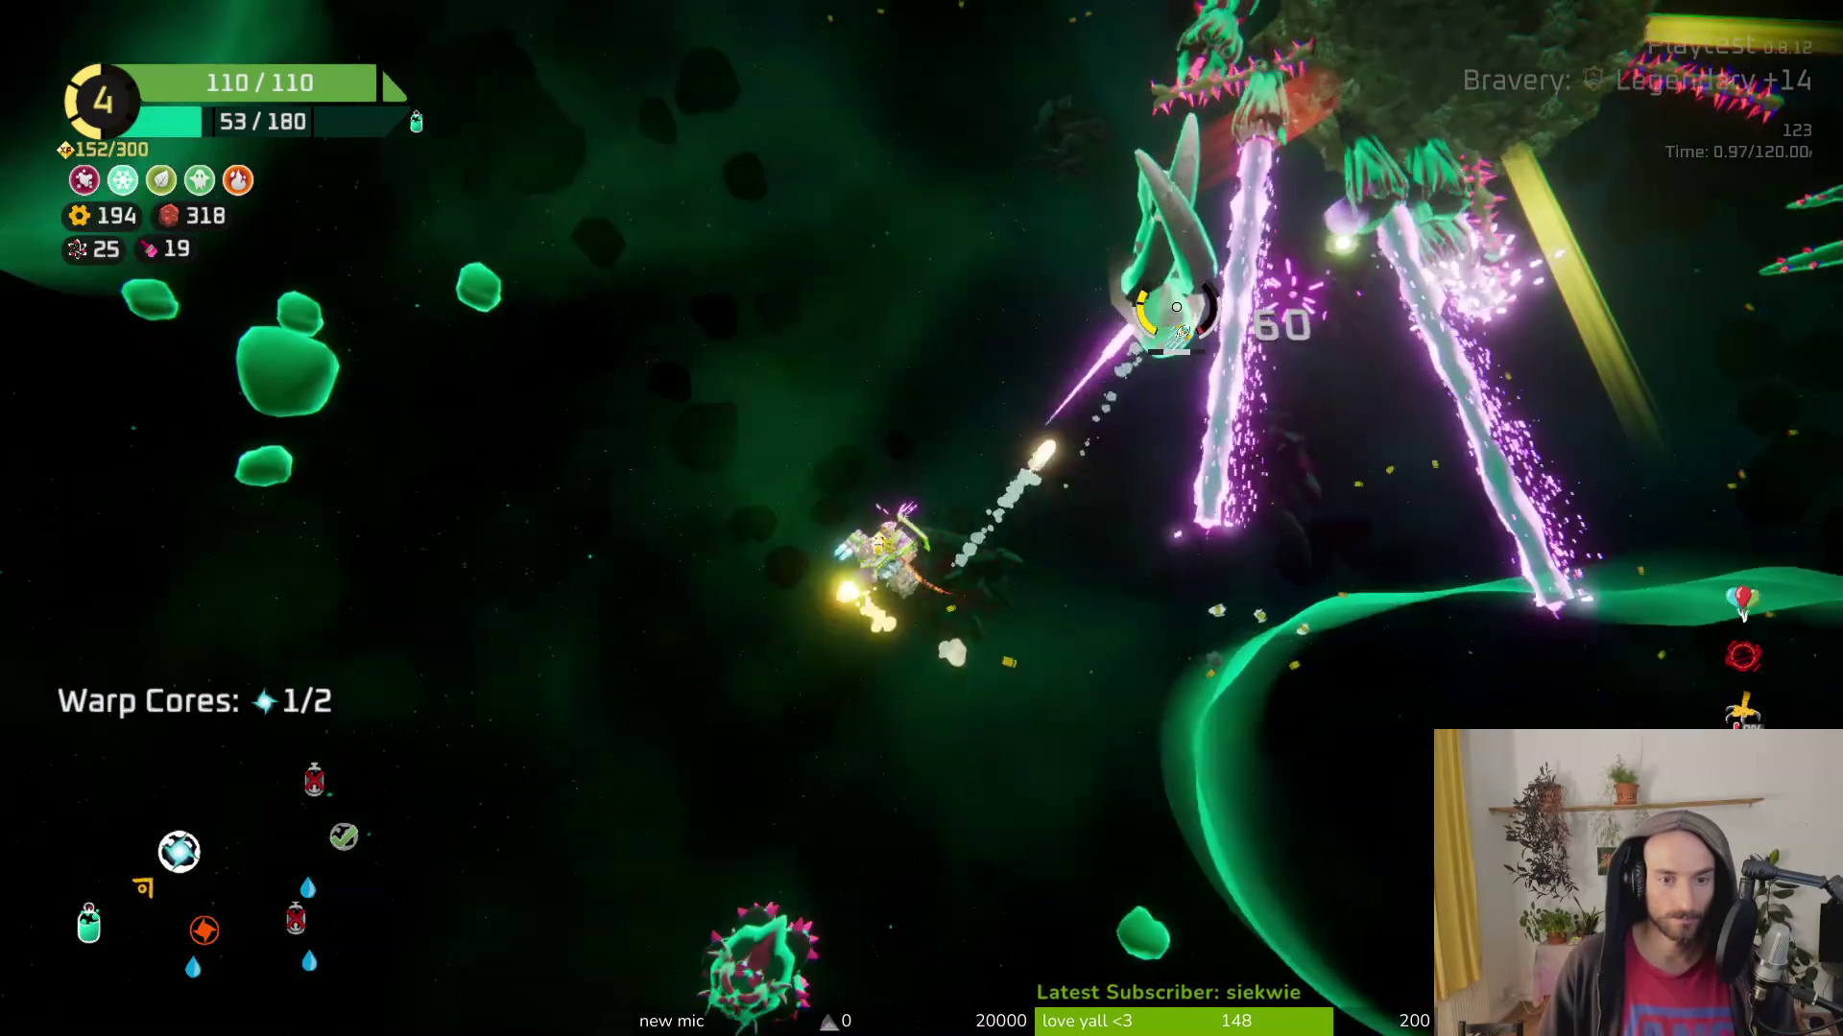
- Dodge the purple beams and fly back to collect the second warp core (2/2)
key("w")
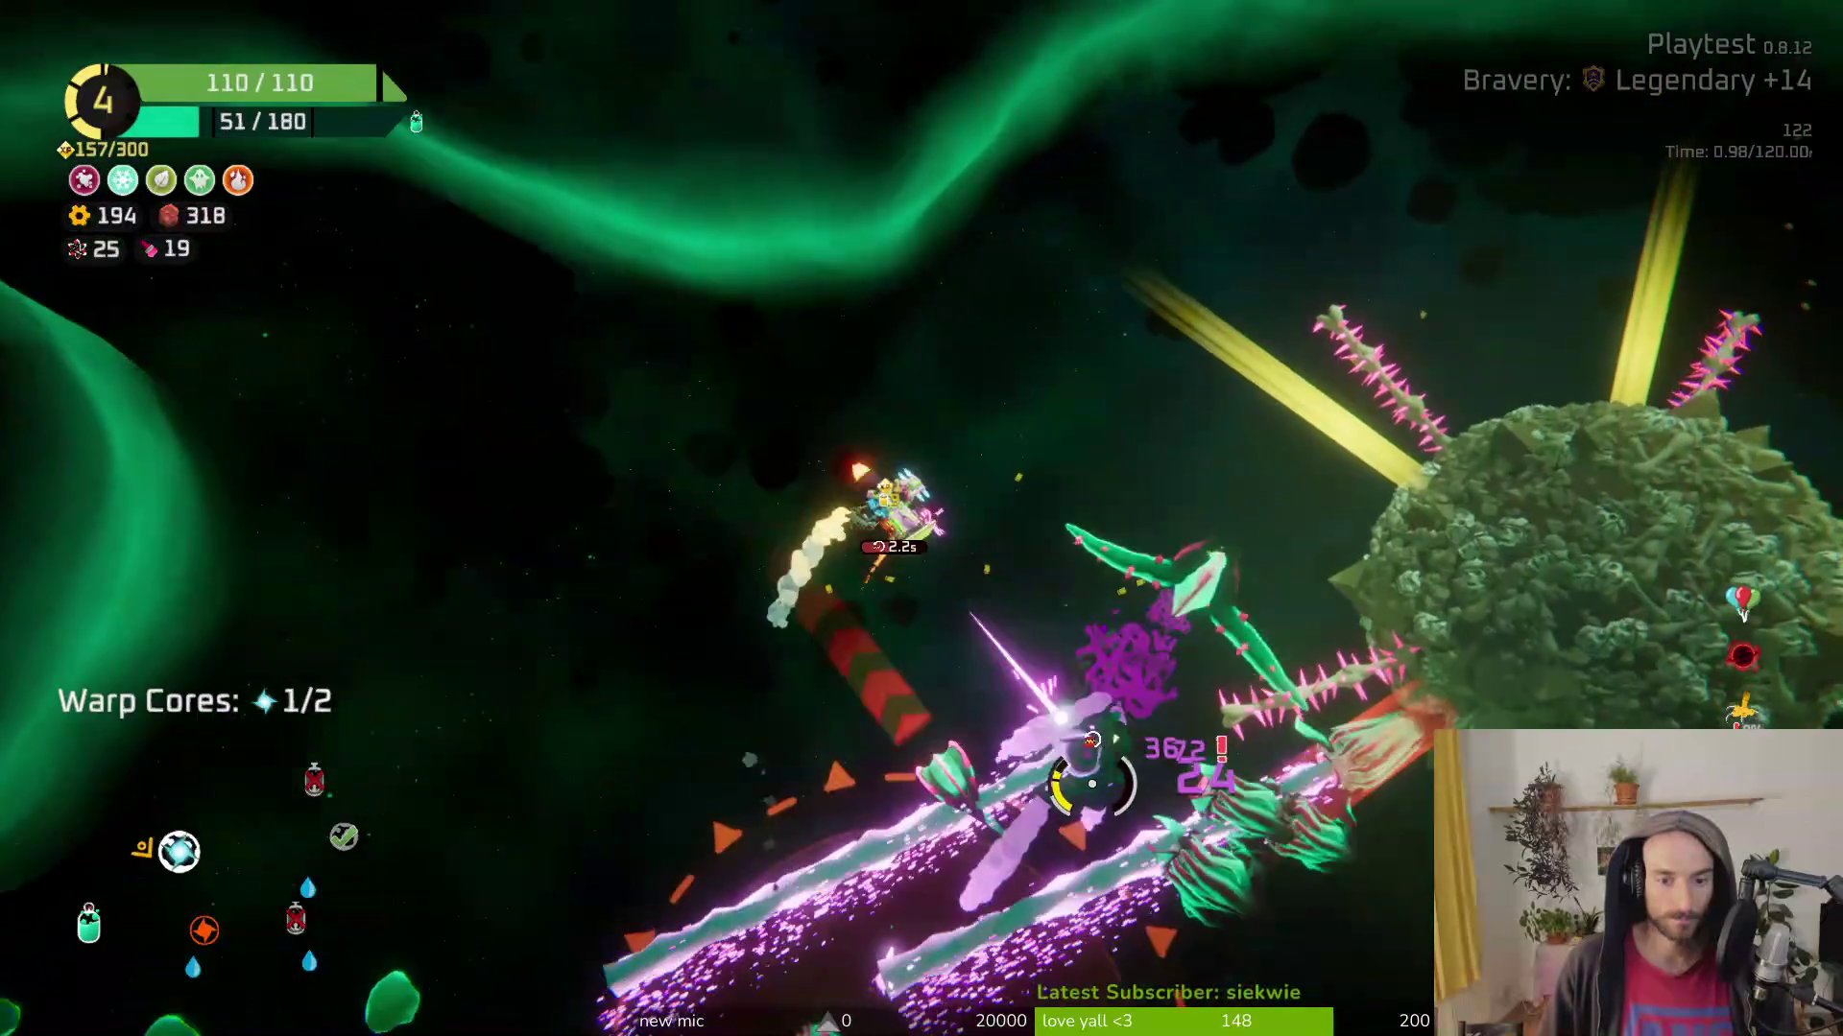
key("a")
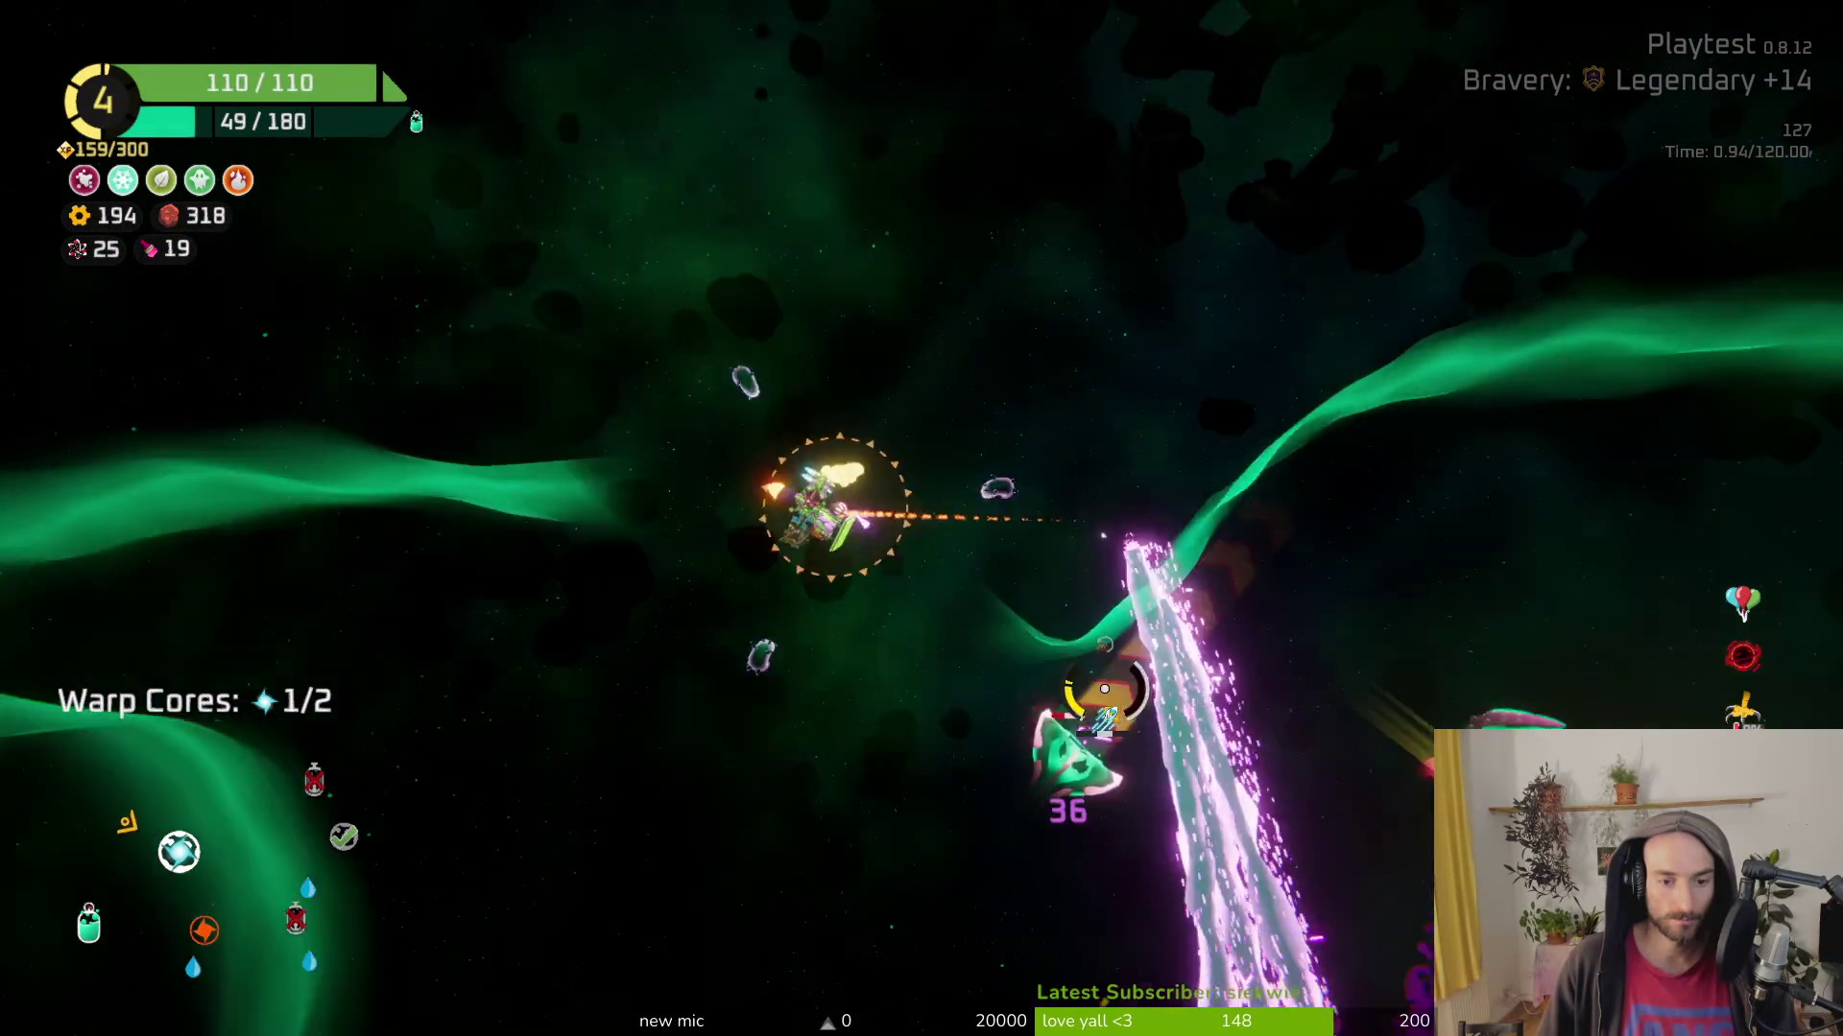
key("s")
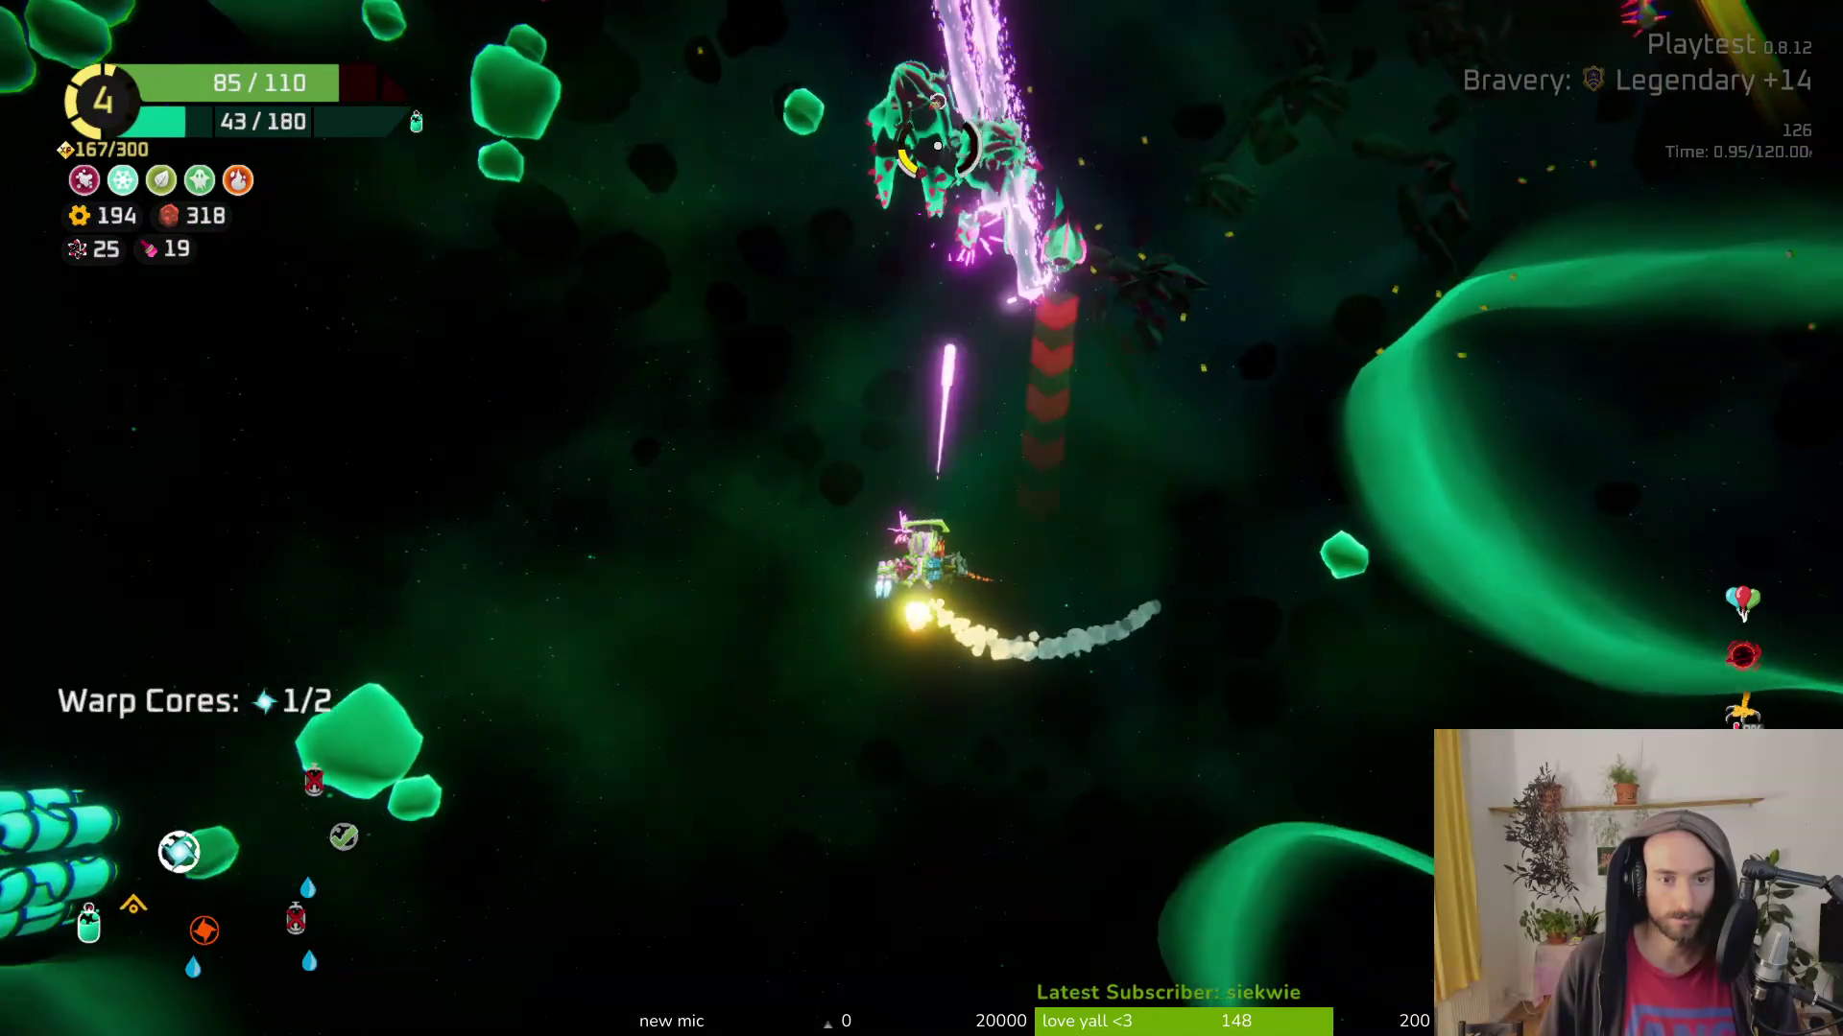
key("space")
key("w")
key("d")
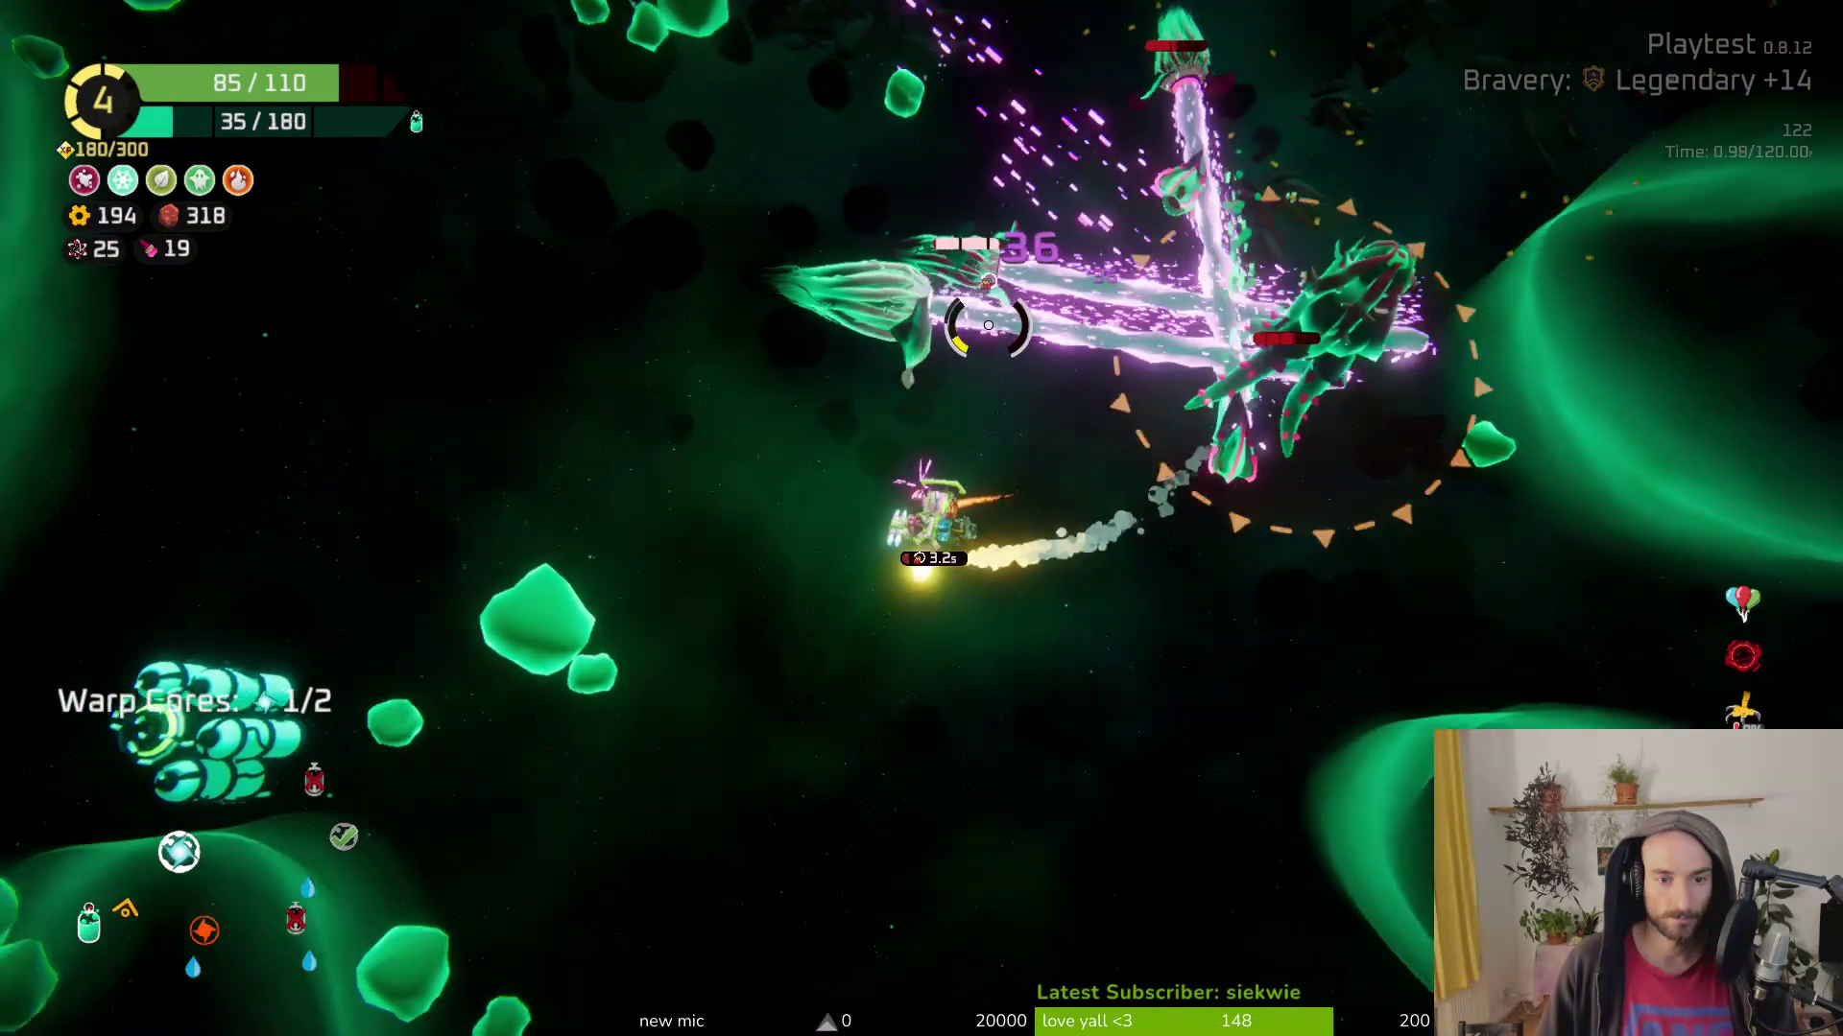
key("a")
key("w")
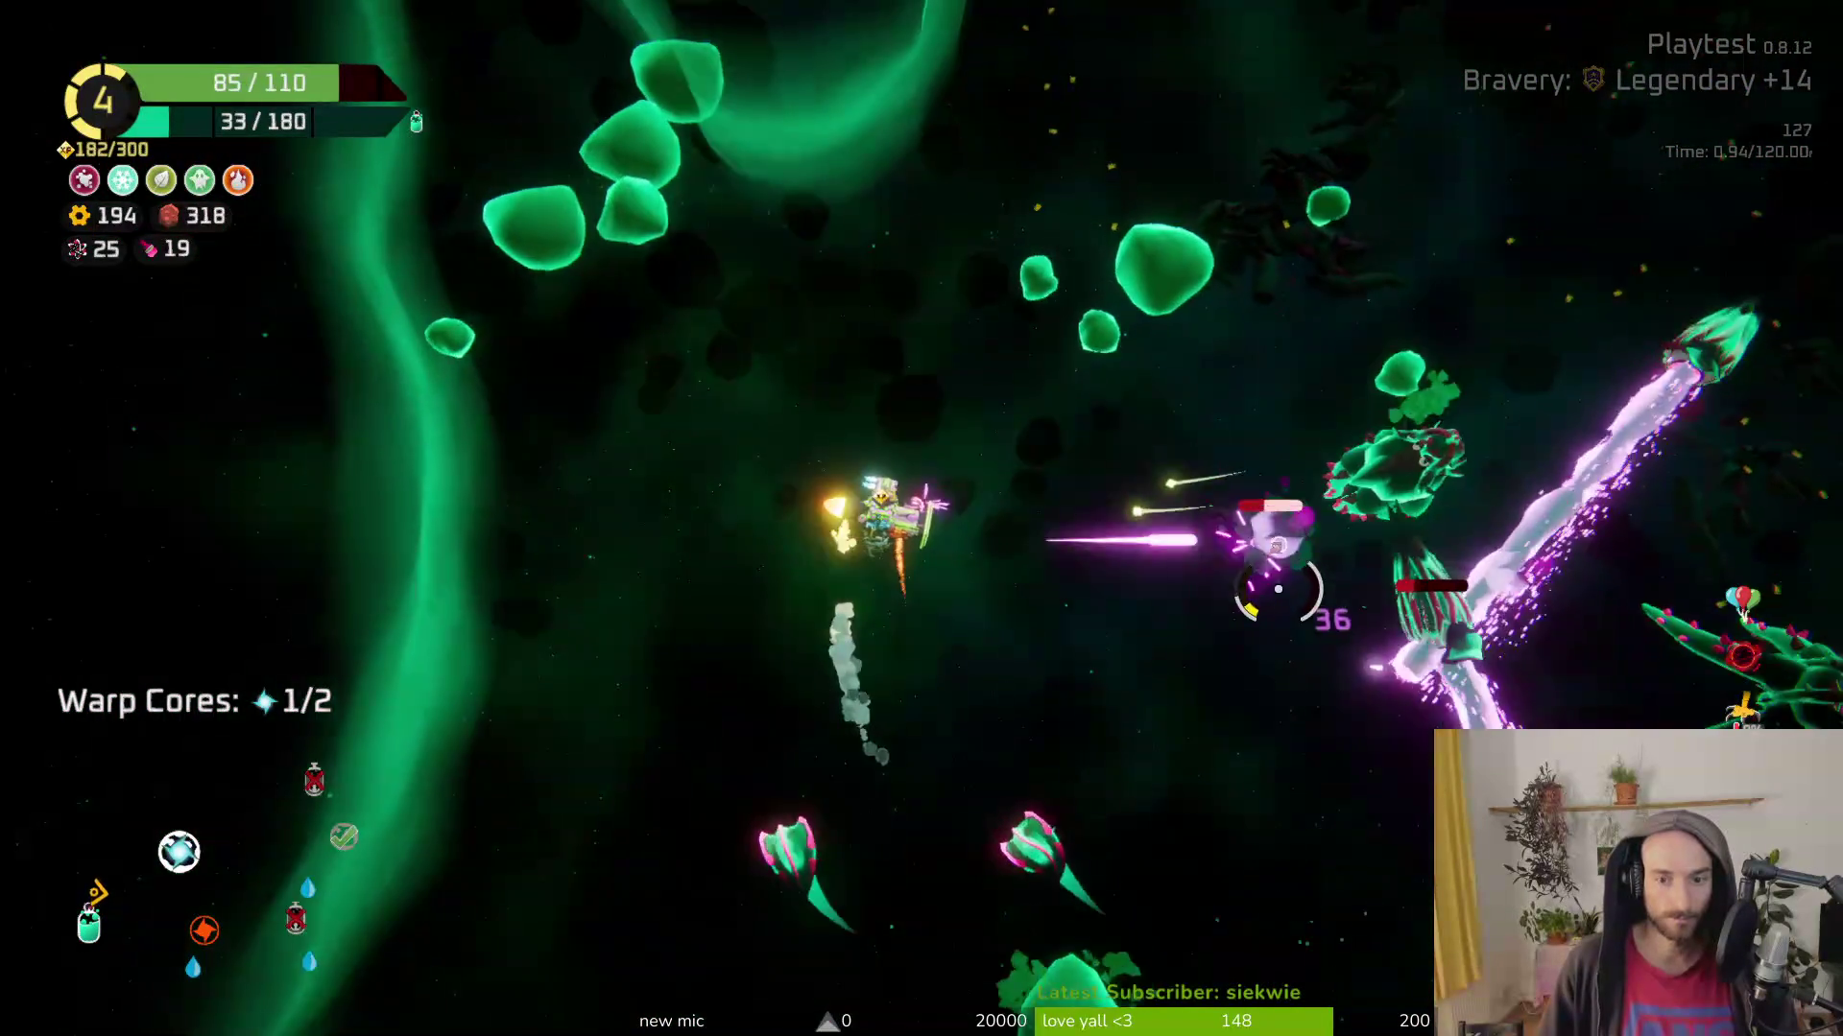
key("d")
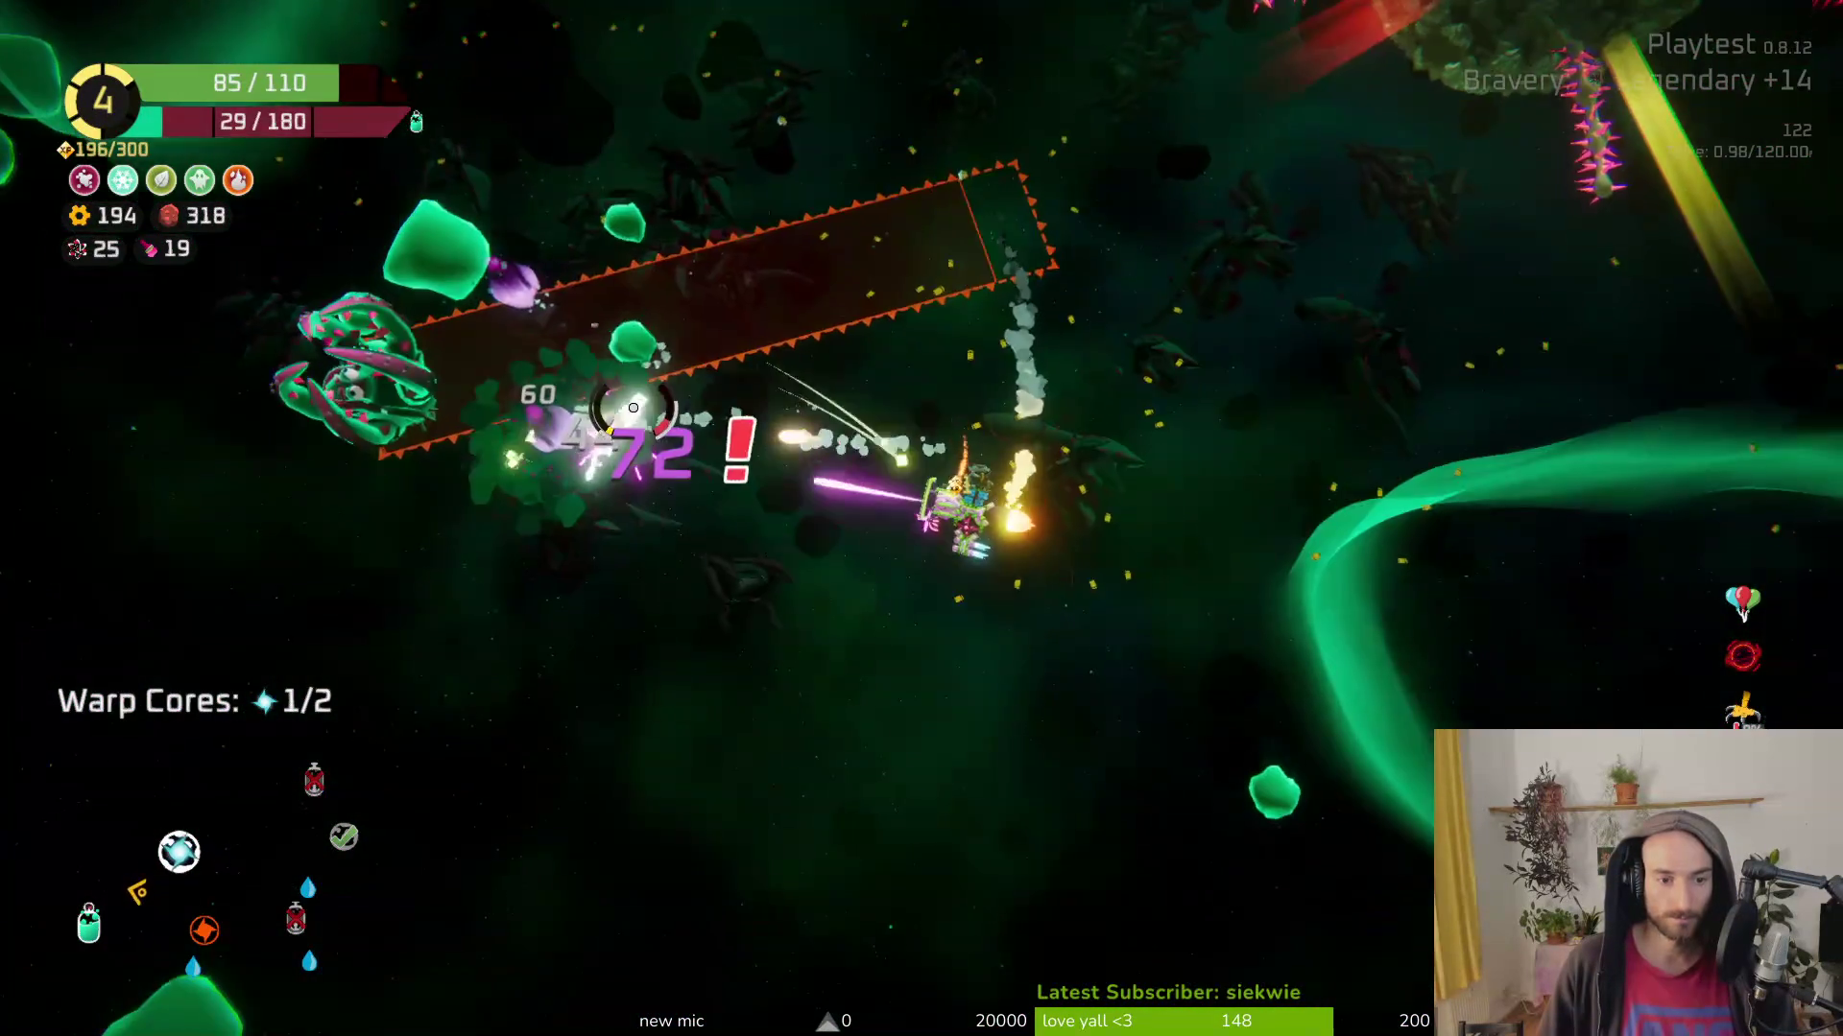
key("d")
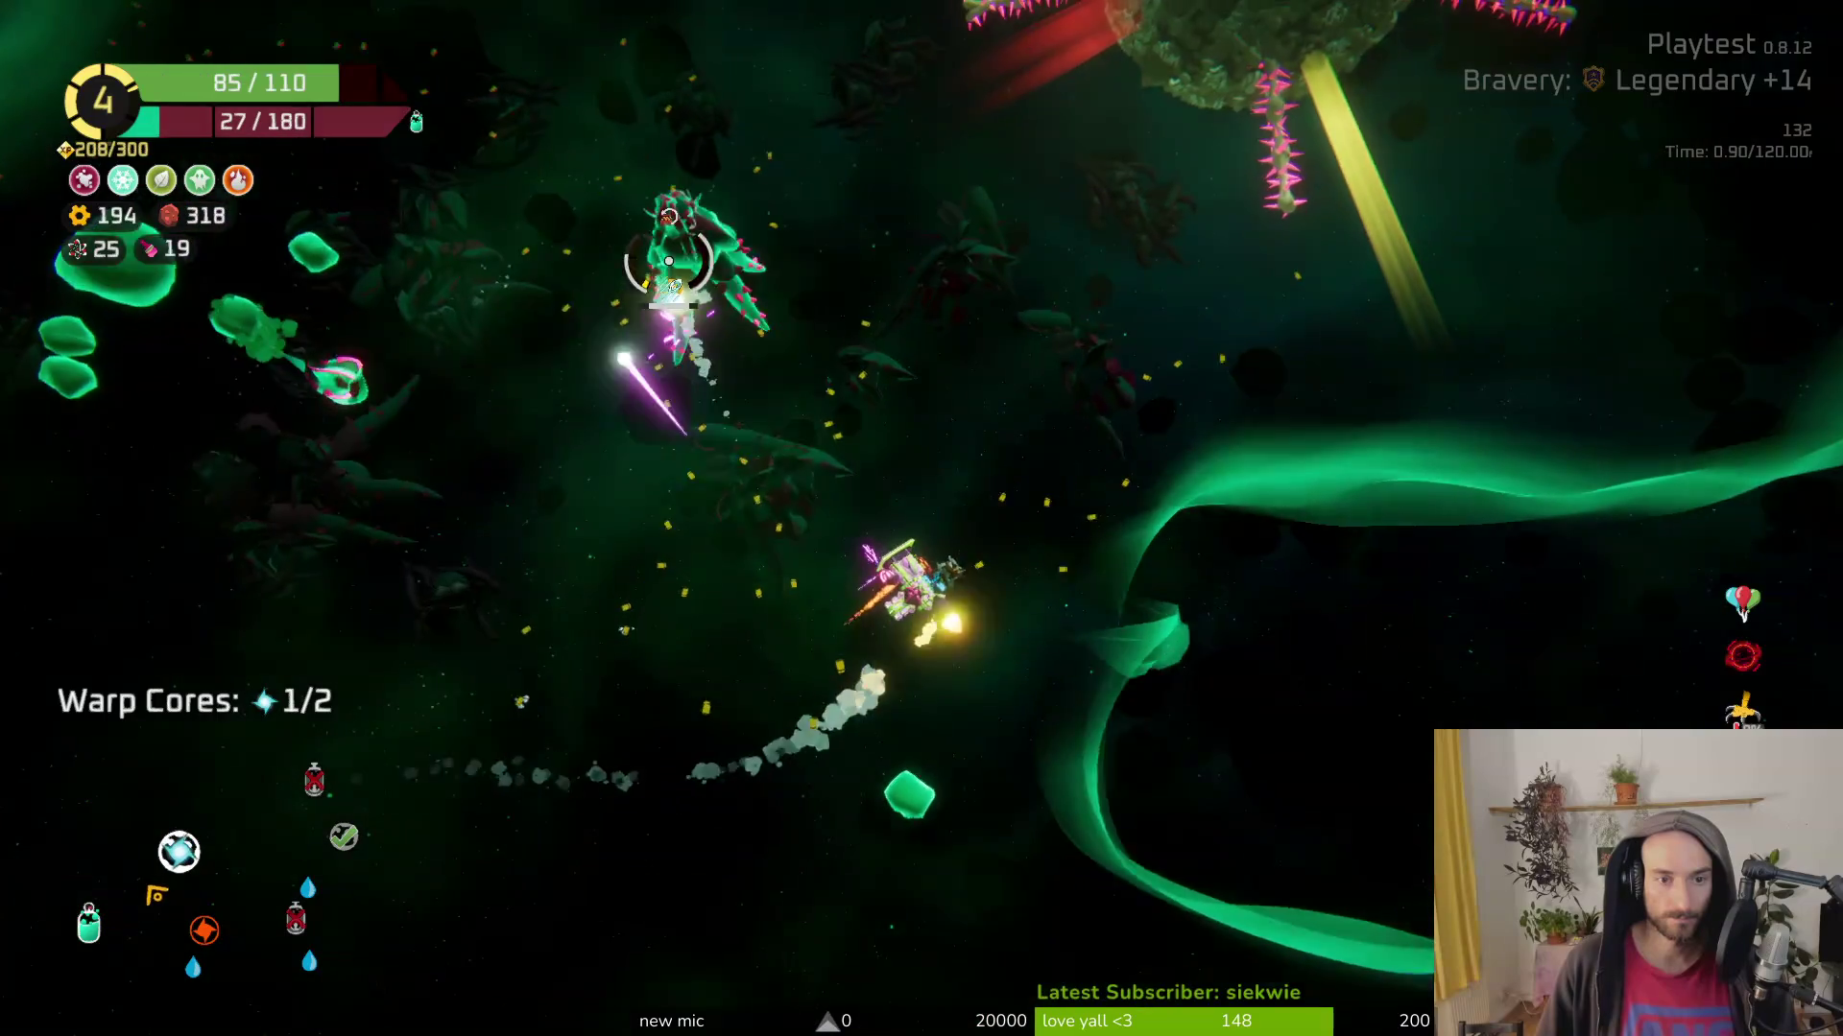
key("a")
key("s")
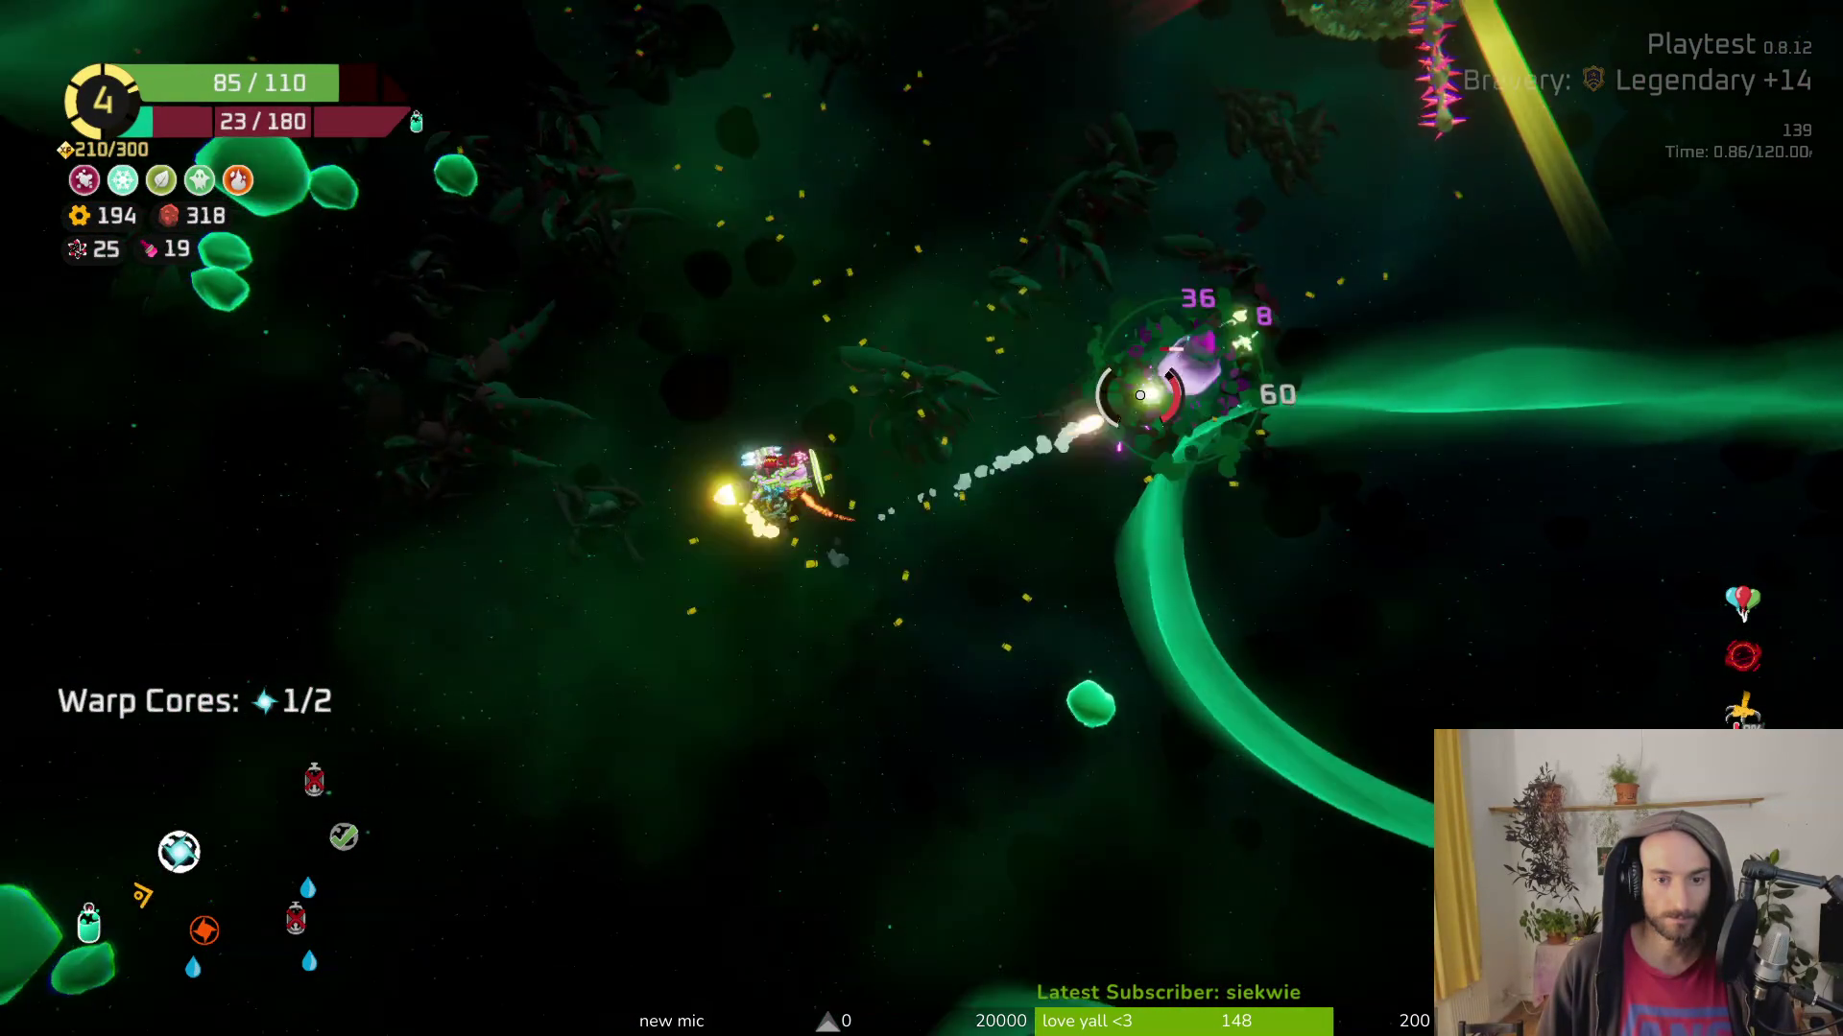
key("w")
key("d")
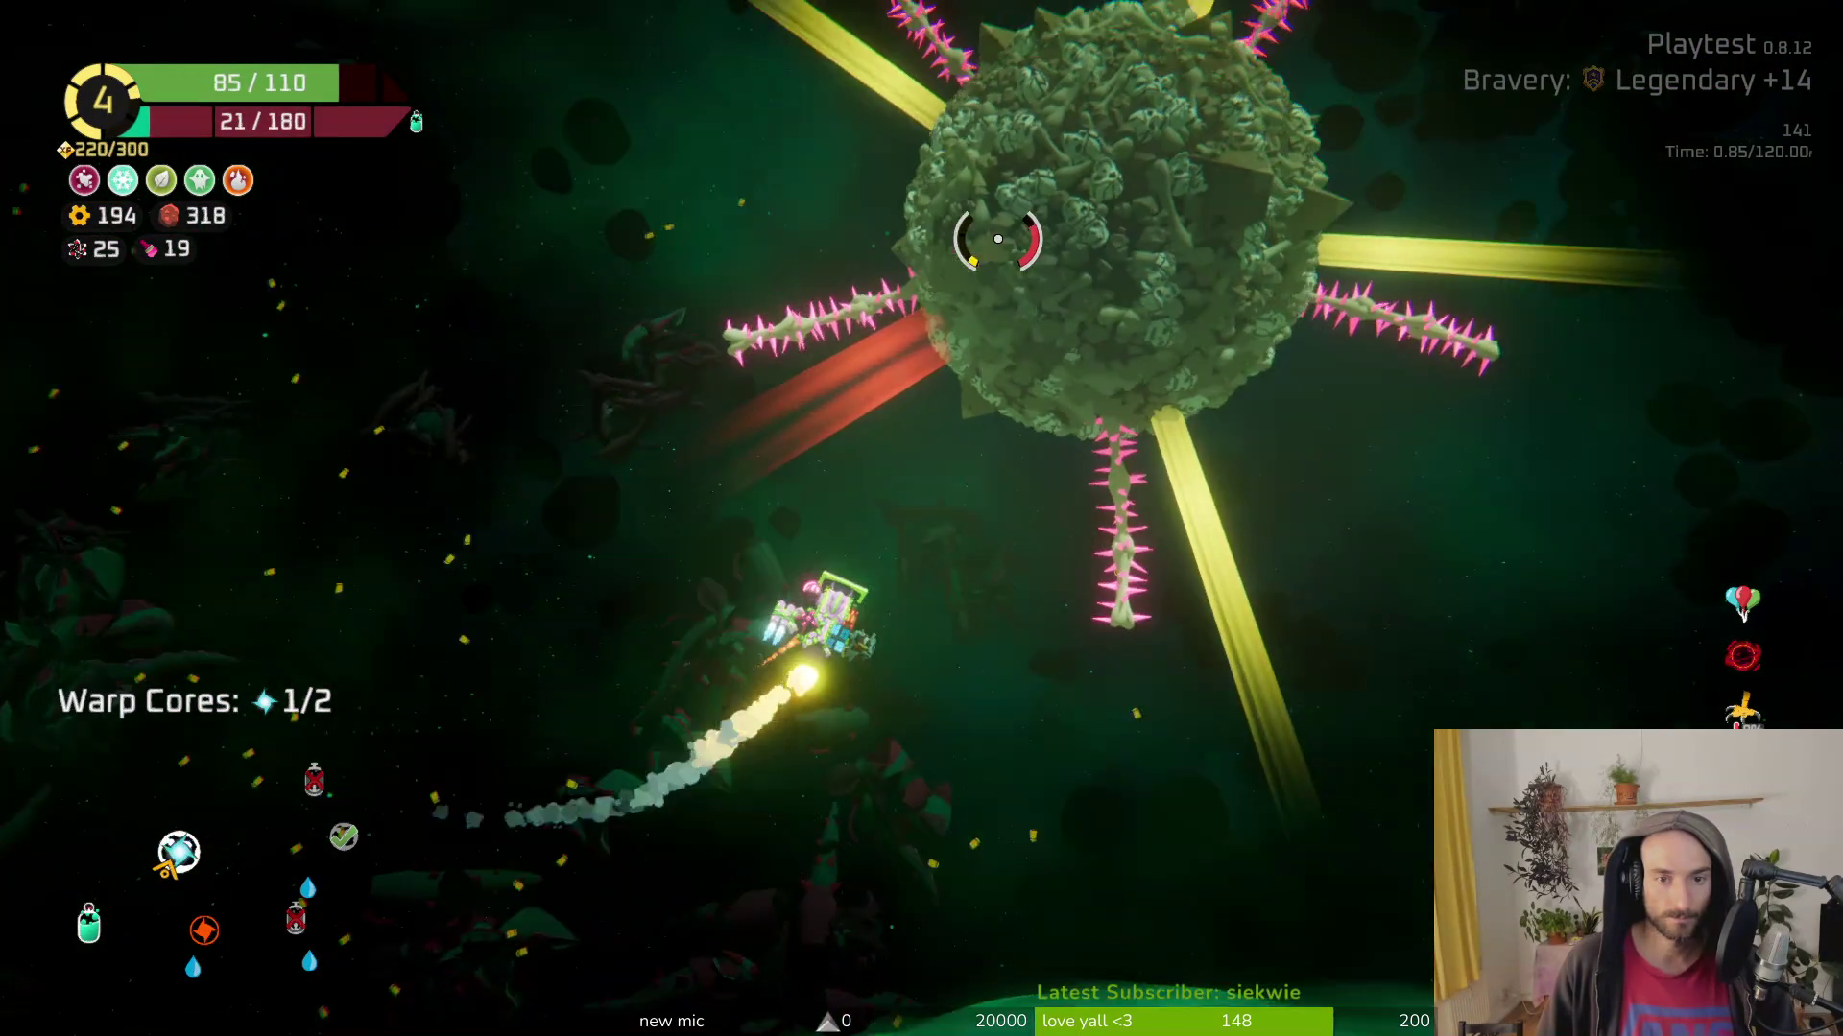
key("s")
key("a")
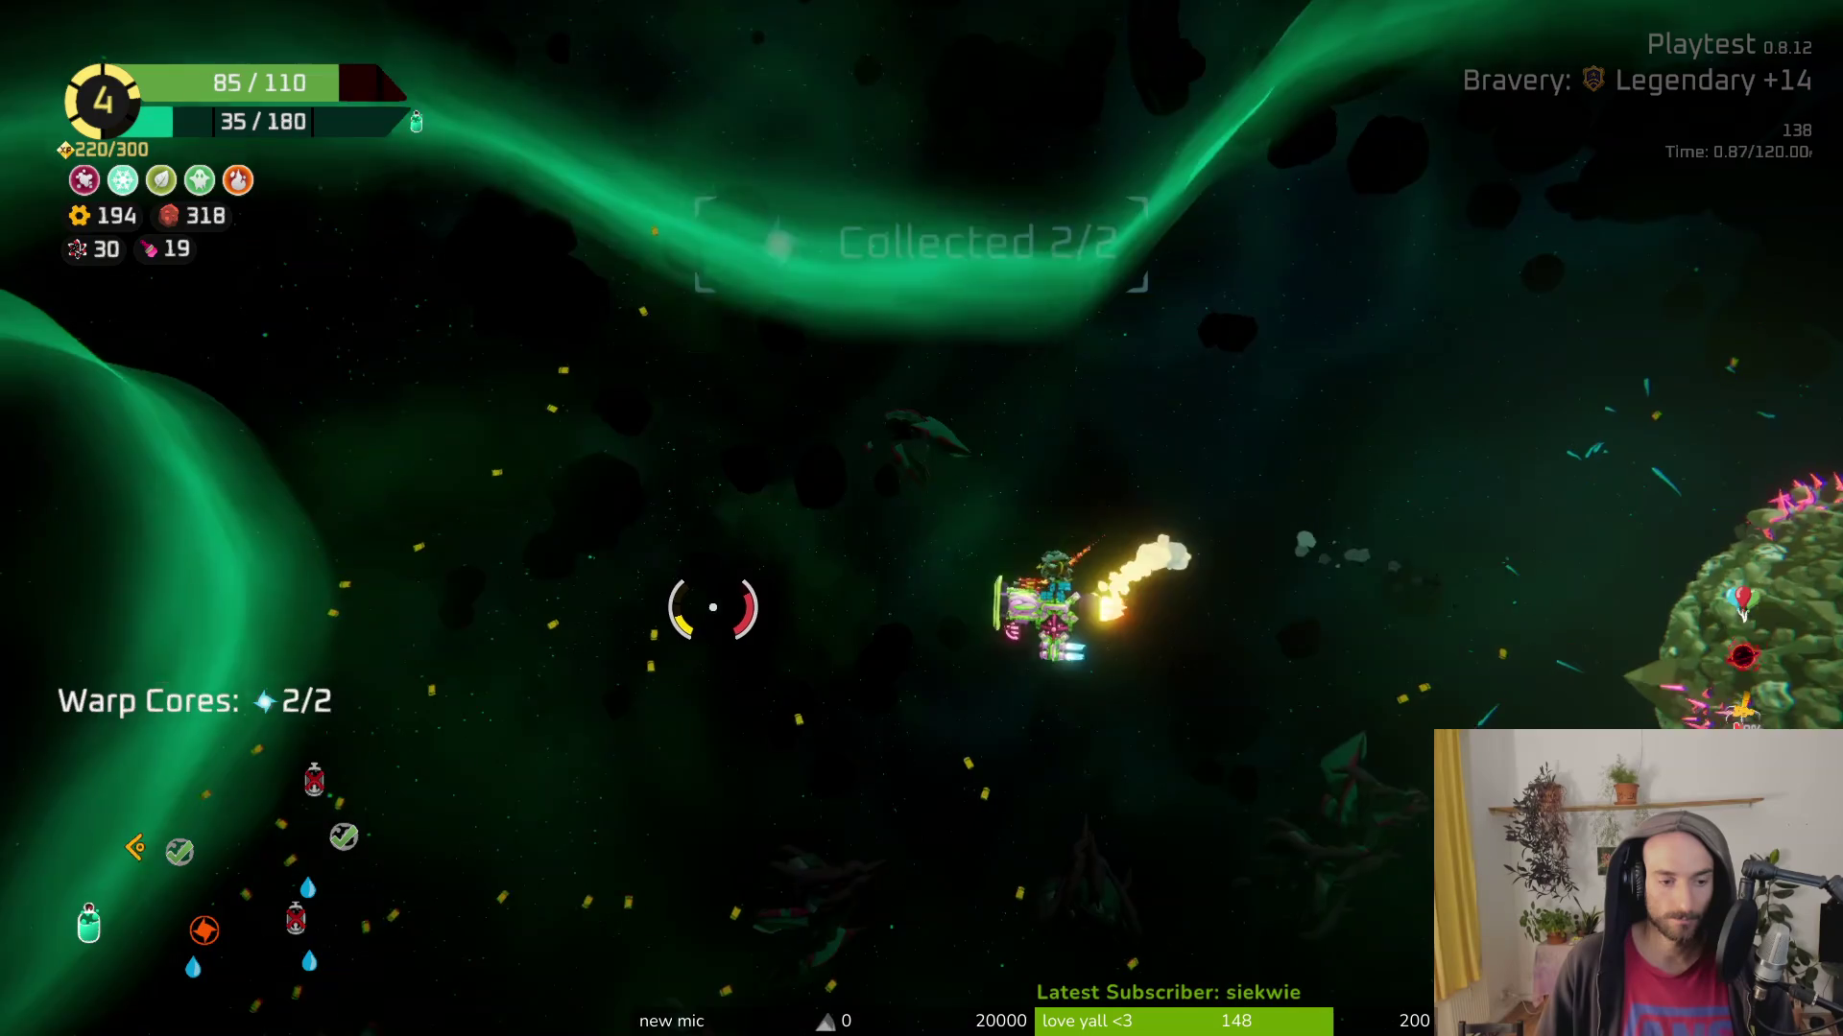
- Take the Dual Thruster reward at the oxygen station and detach the large bottom thruster
key("s")
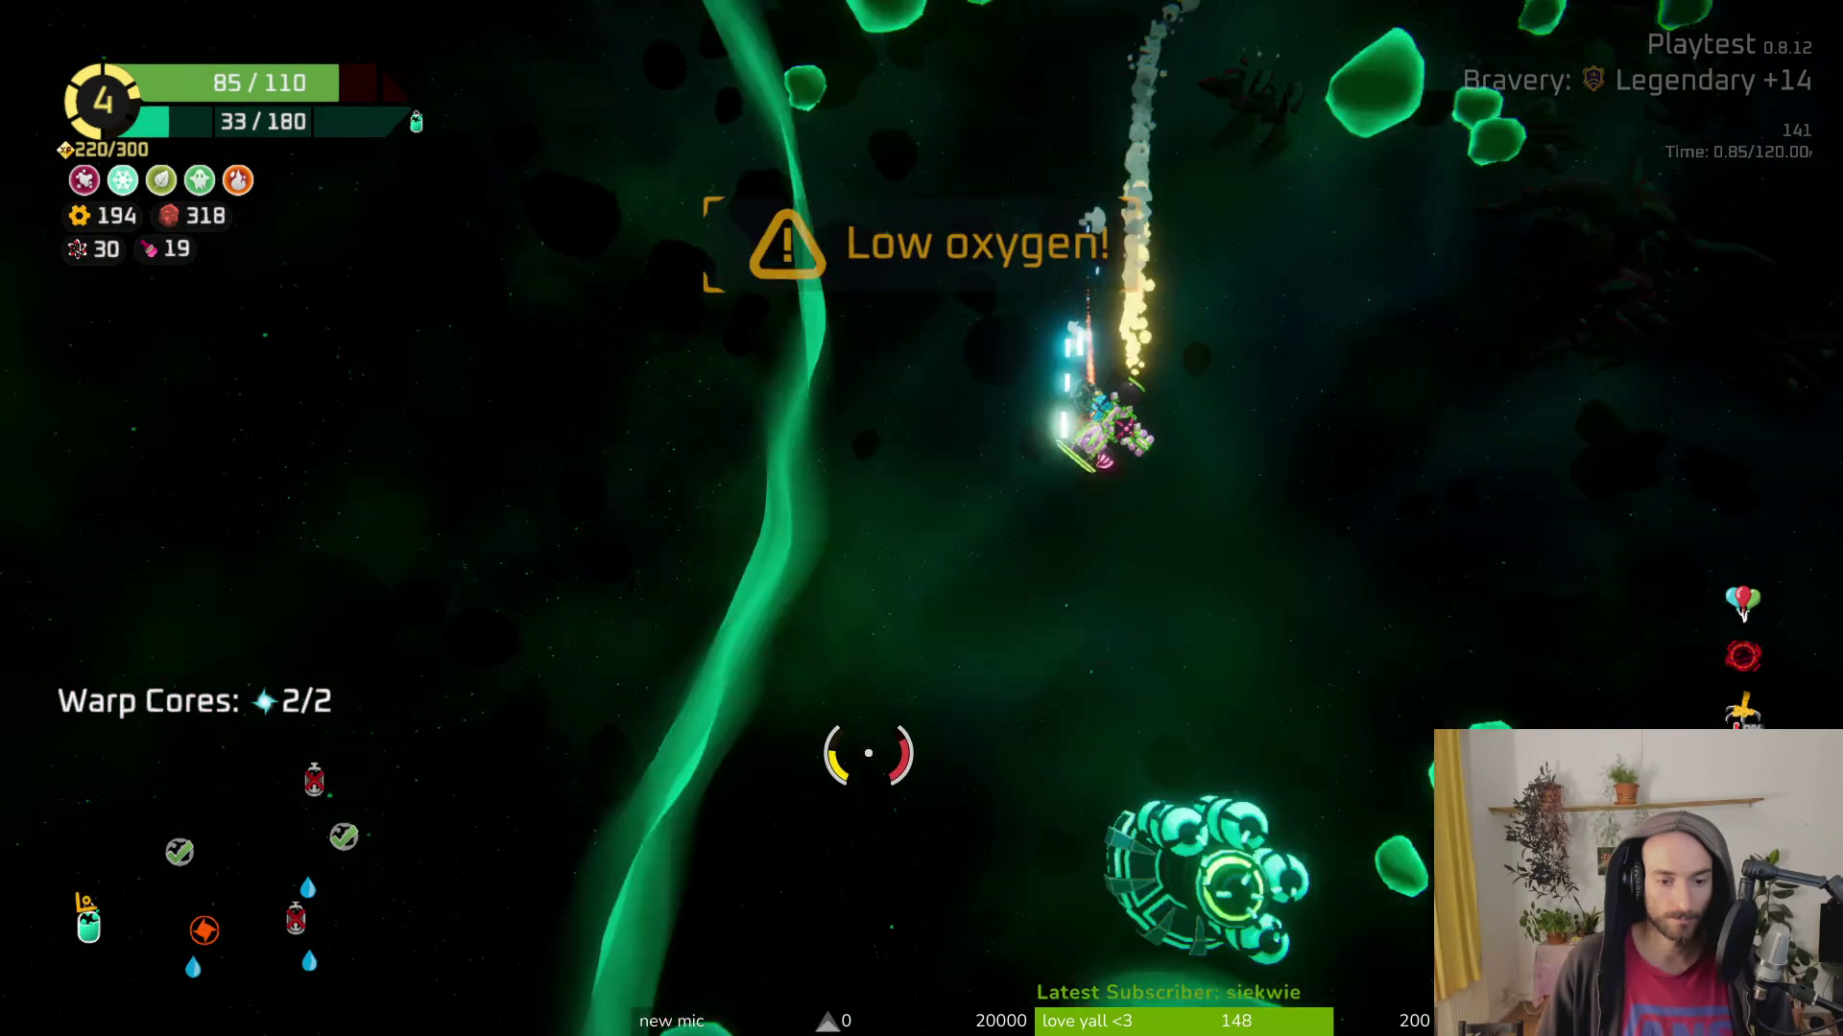
key("f")
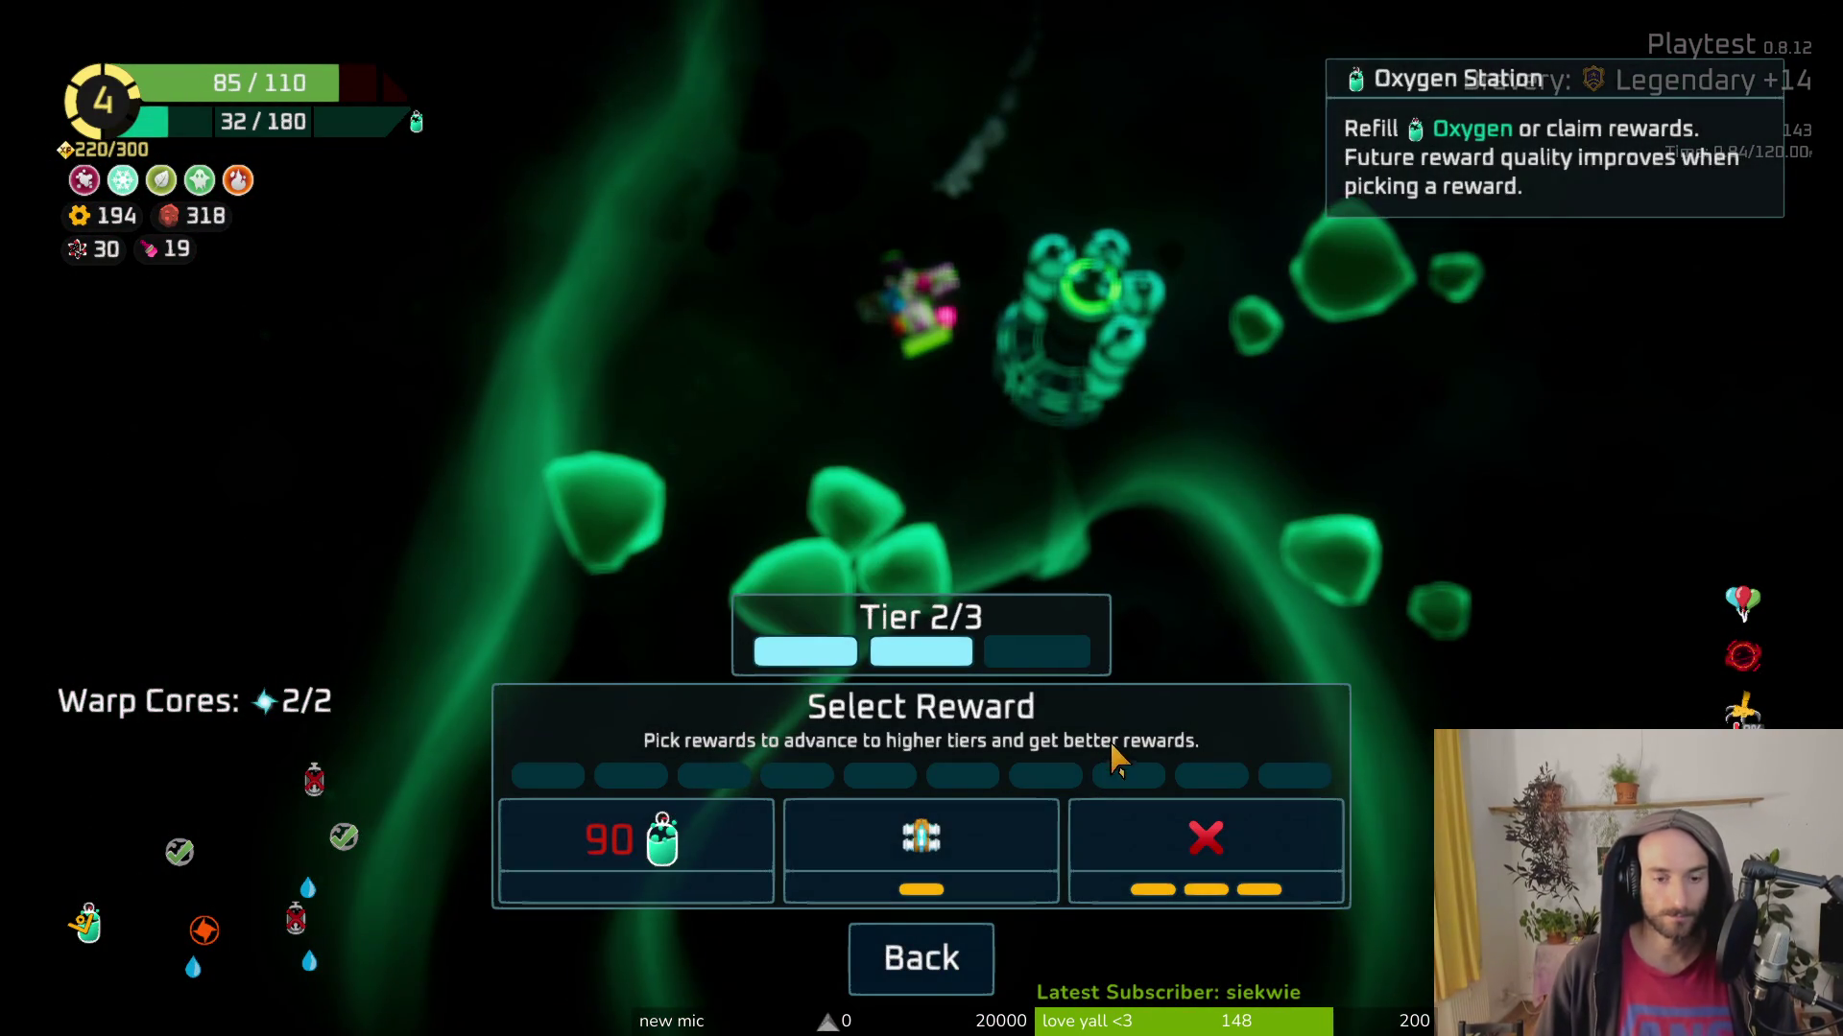
left_click(972, 851)
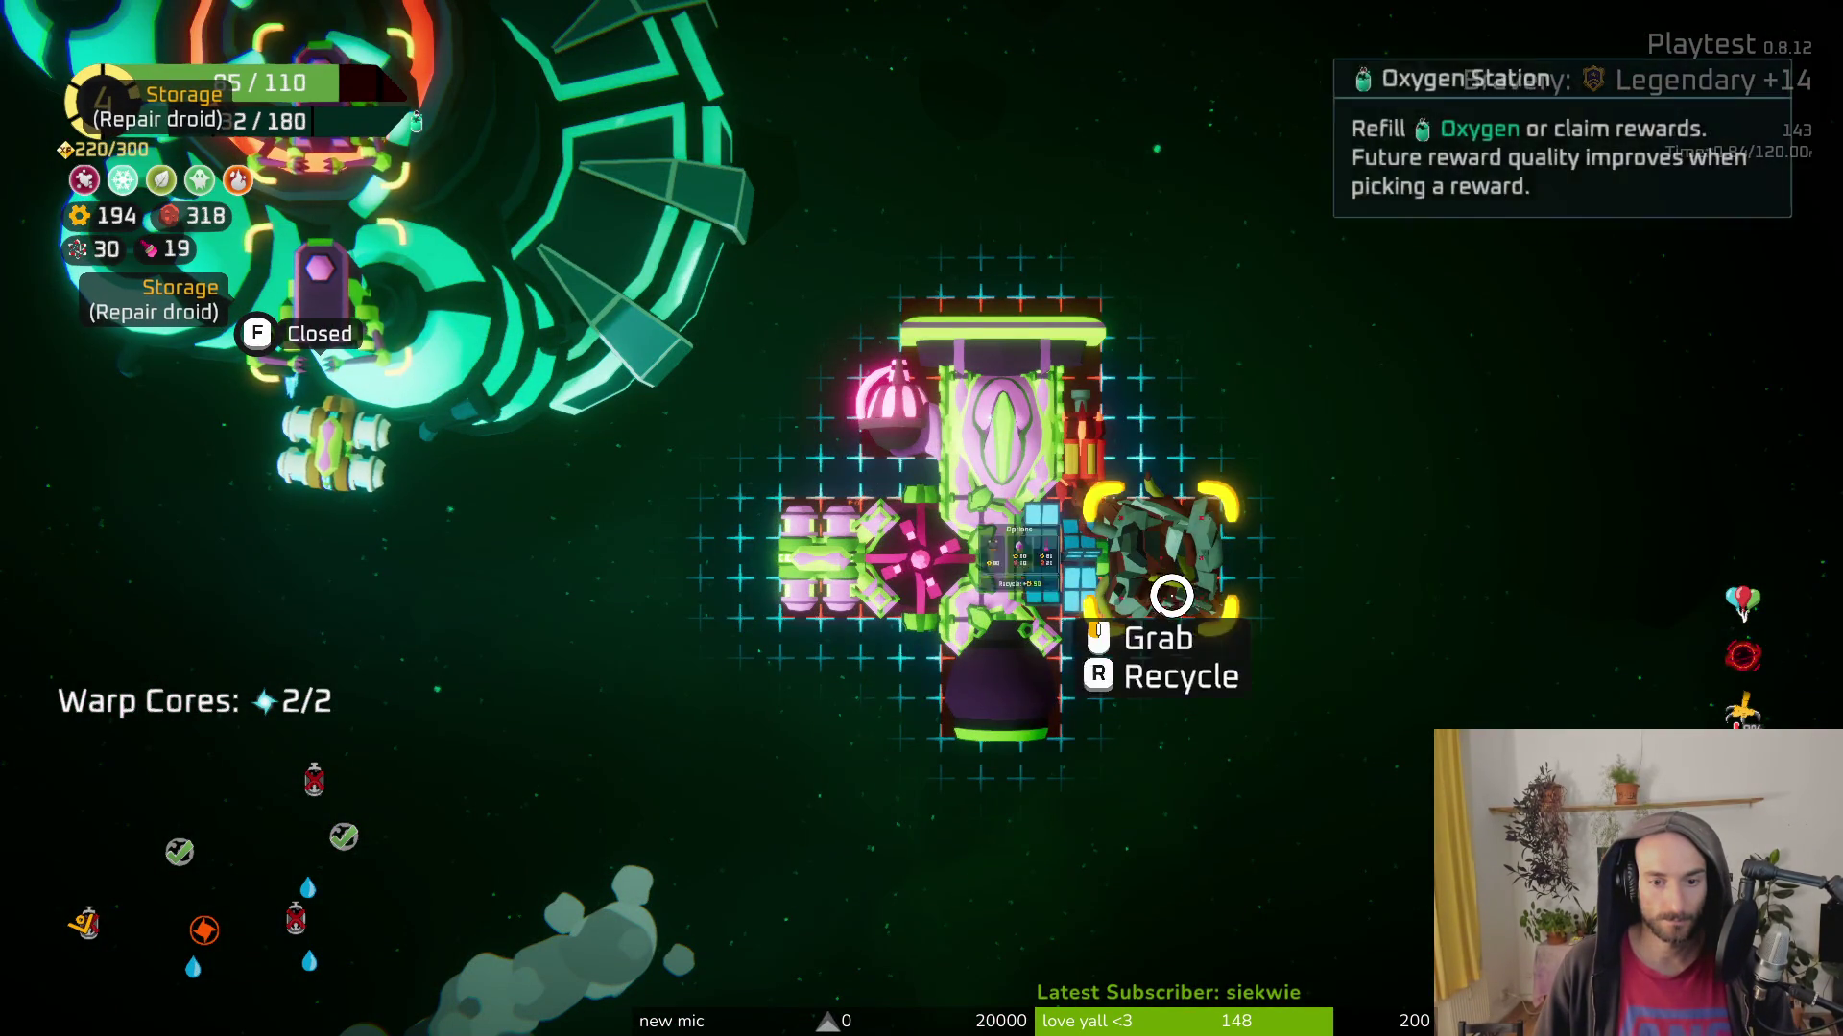
left_click_drag(1073, 688, 638, 820)
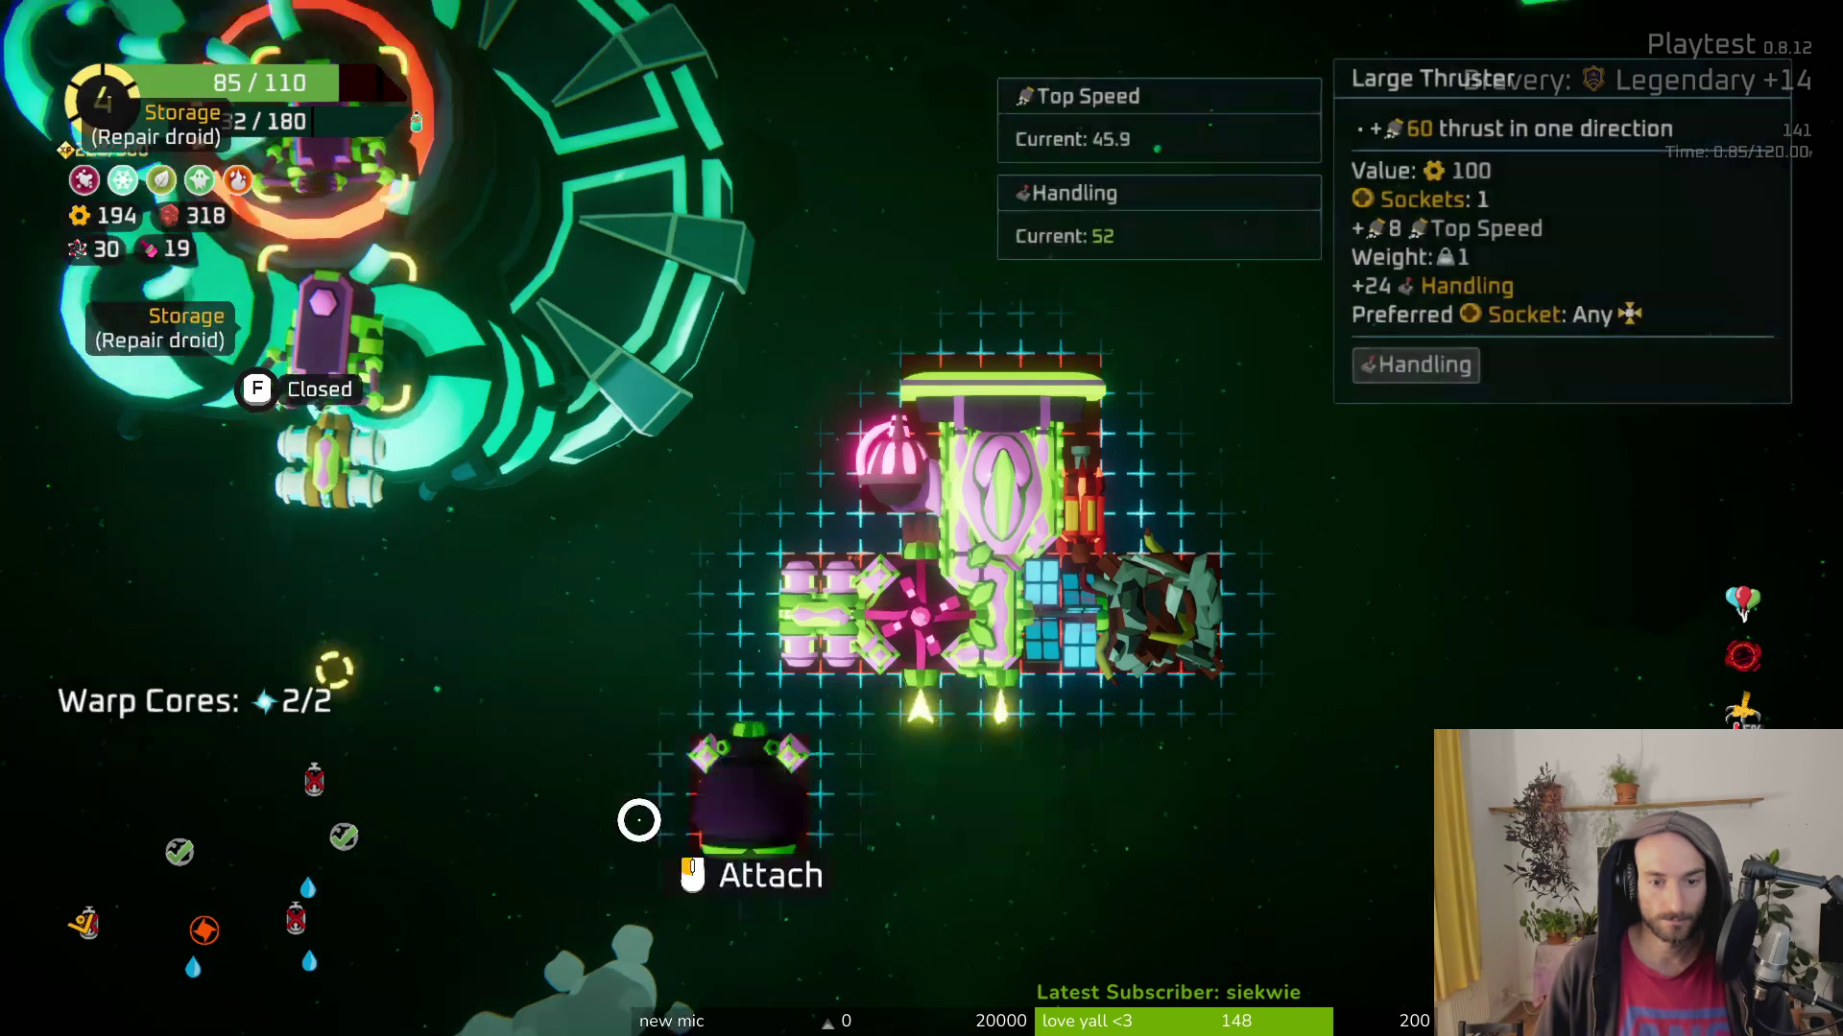
- Fit the pink and dark thrusters under the hull and the Spare Parts wreck on the left side
left_click_drag(926, 652, 953, 720)
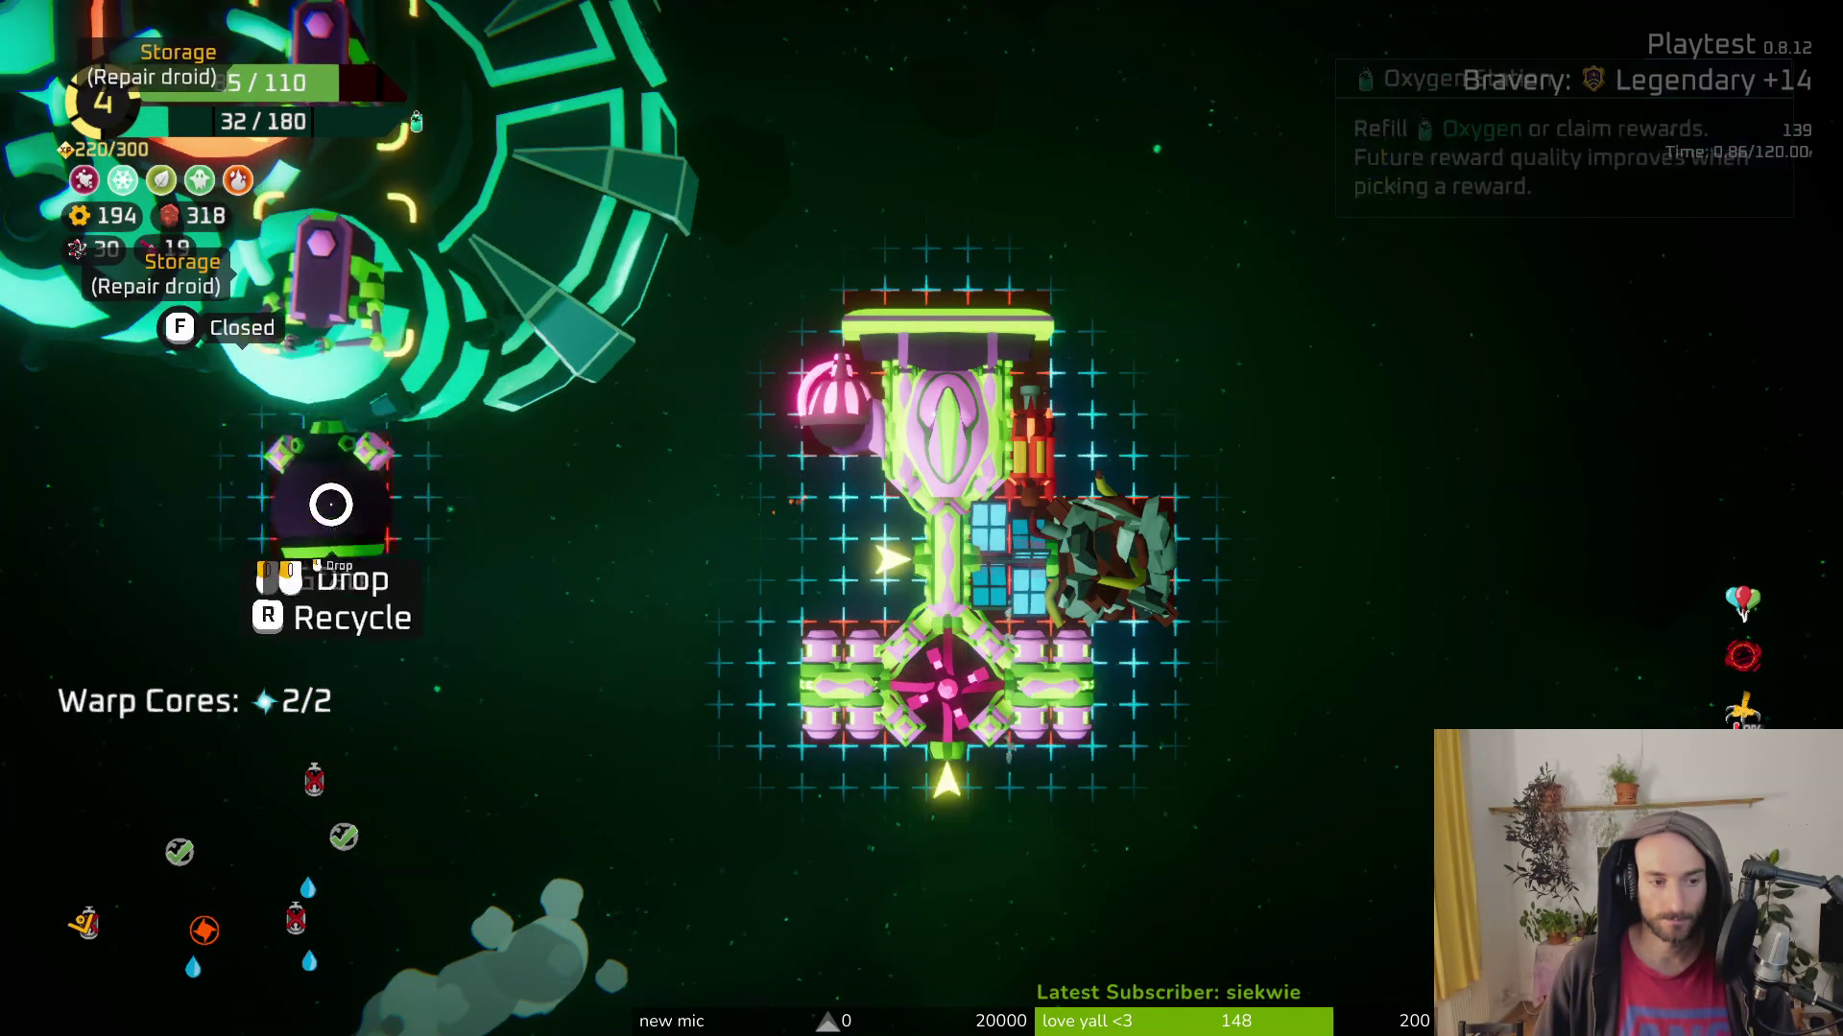
left_click_drag(330, 504, 944, 729)
left_click_drag(1121, 498, 875, 501)
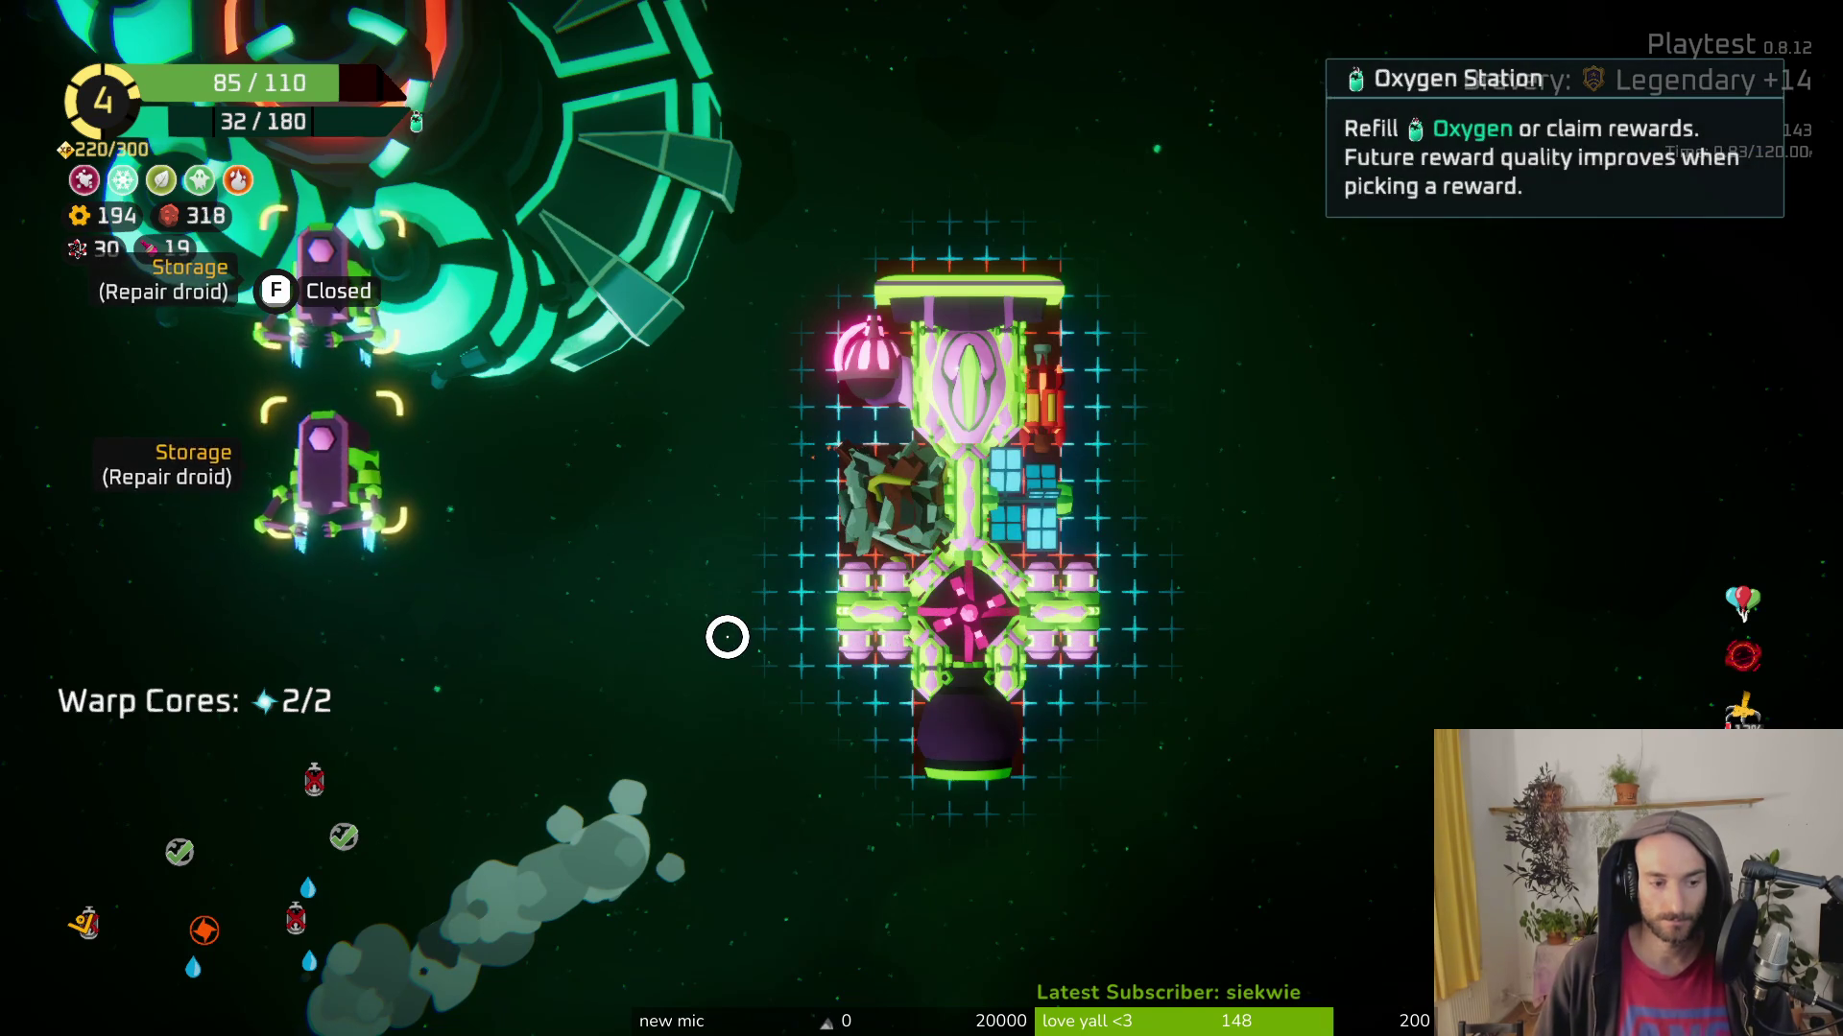
key("Tab")
- Fly through the asteroid field into the blue portal, warp, and pick the next sector
key("w")
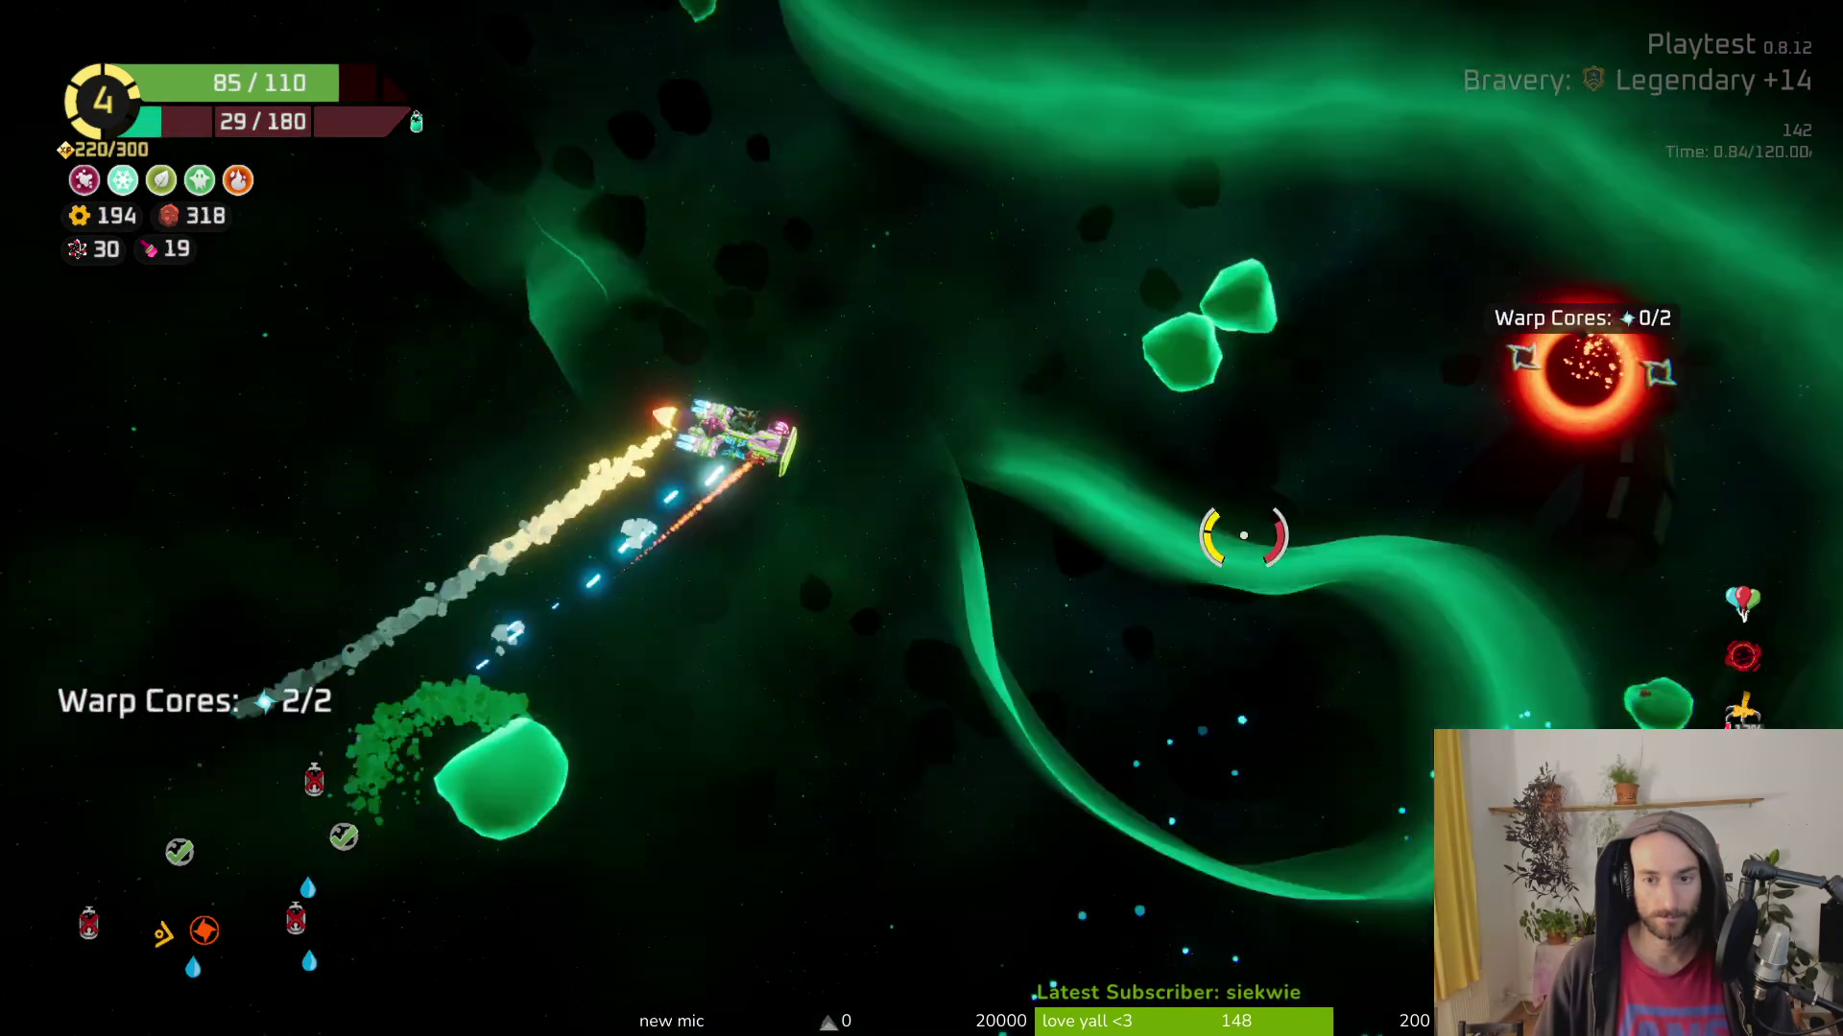
key("w")
key("w")
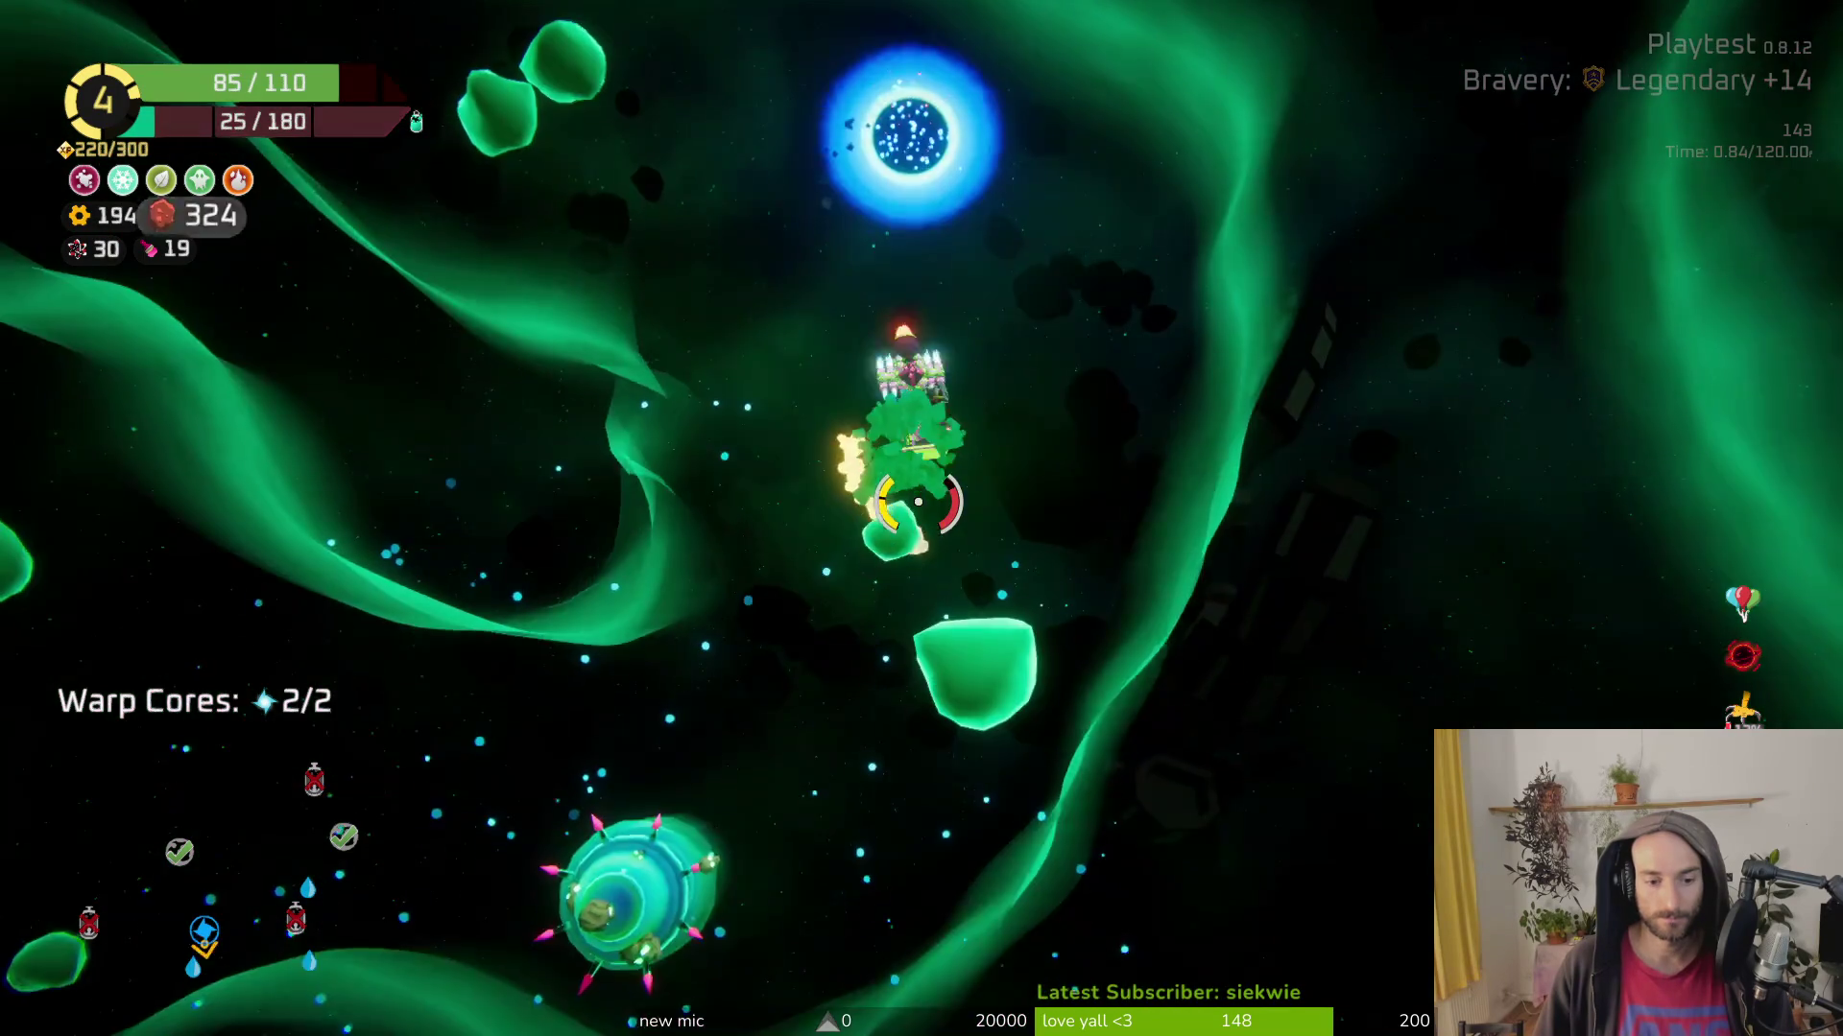
key("w")
key("f")
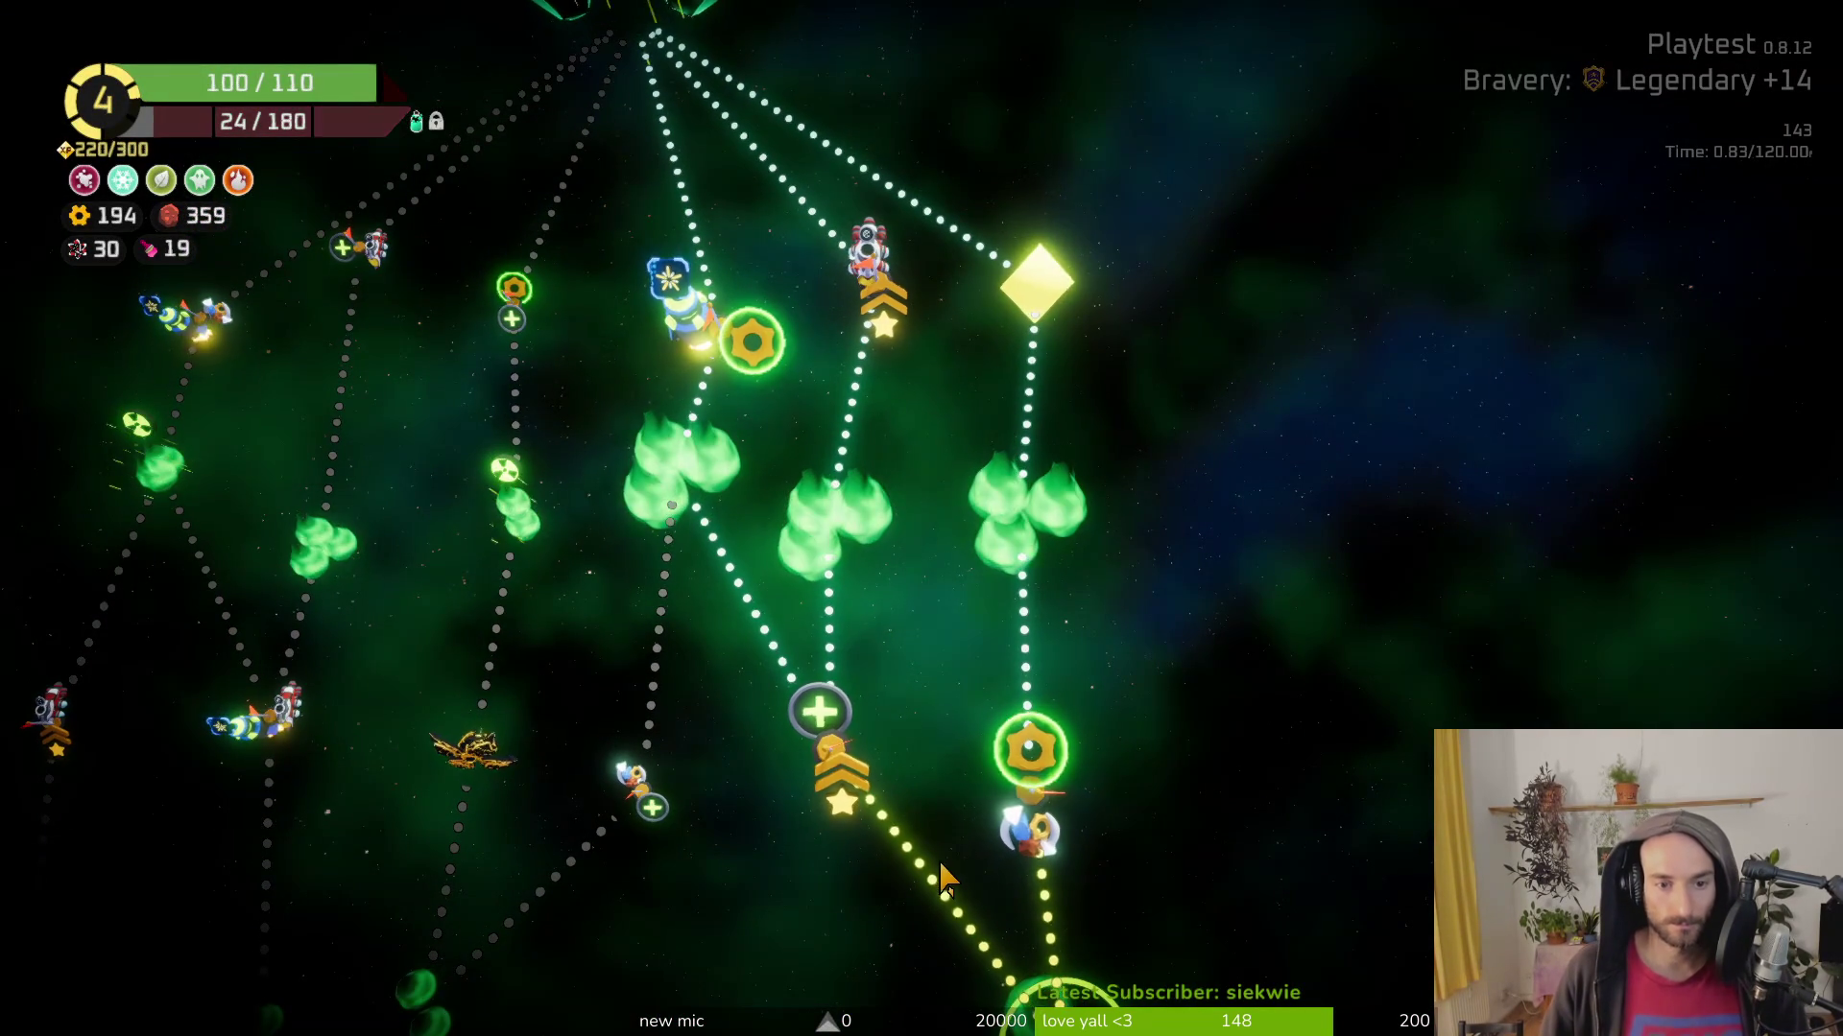
left_click(820, 782)
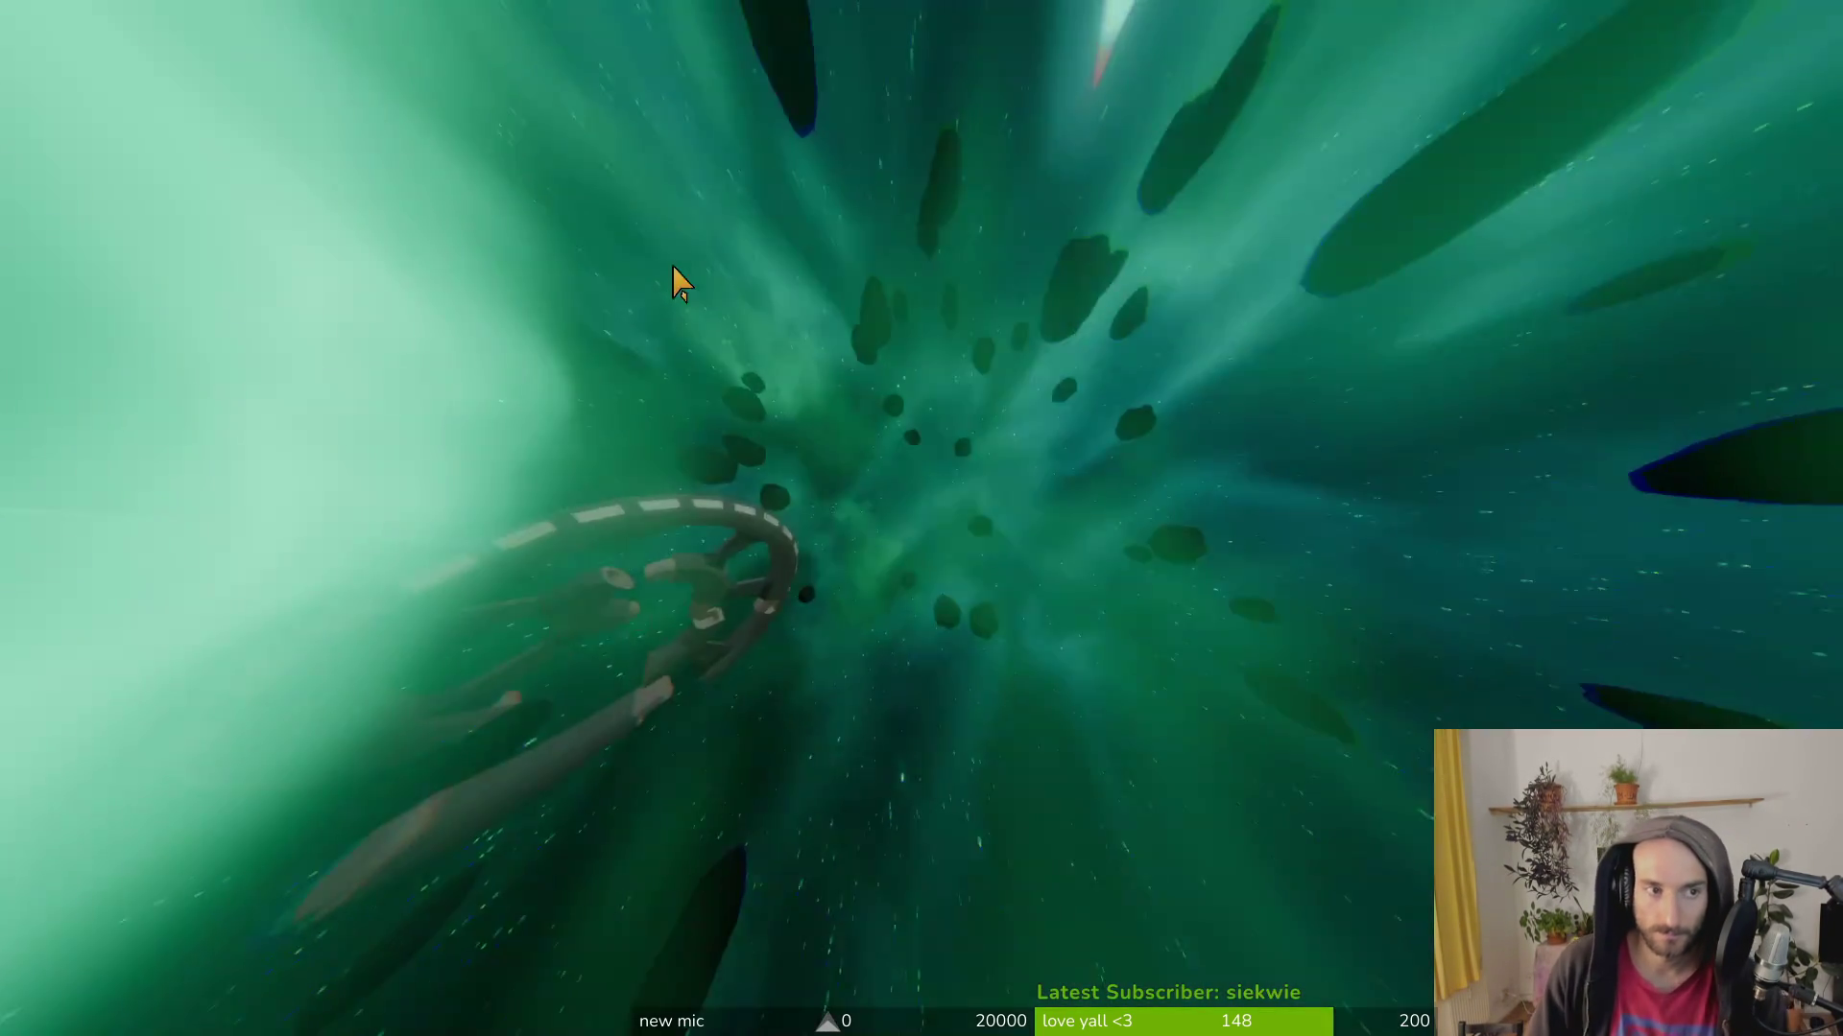
- Buy the Lead Shielding upgrade at the Refiner station
key("w")
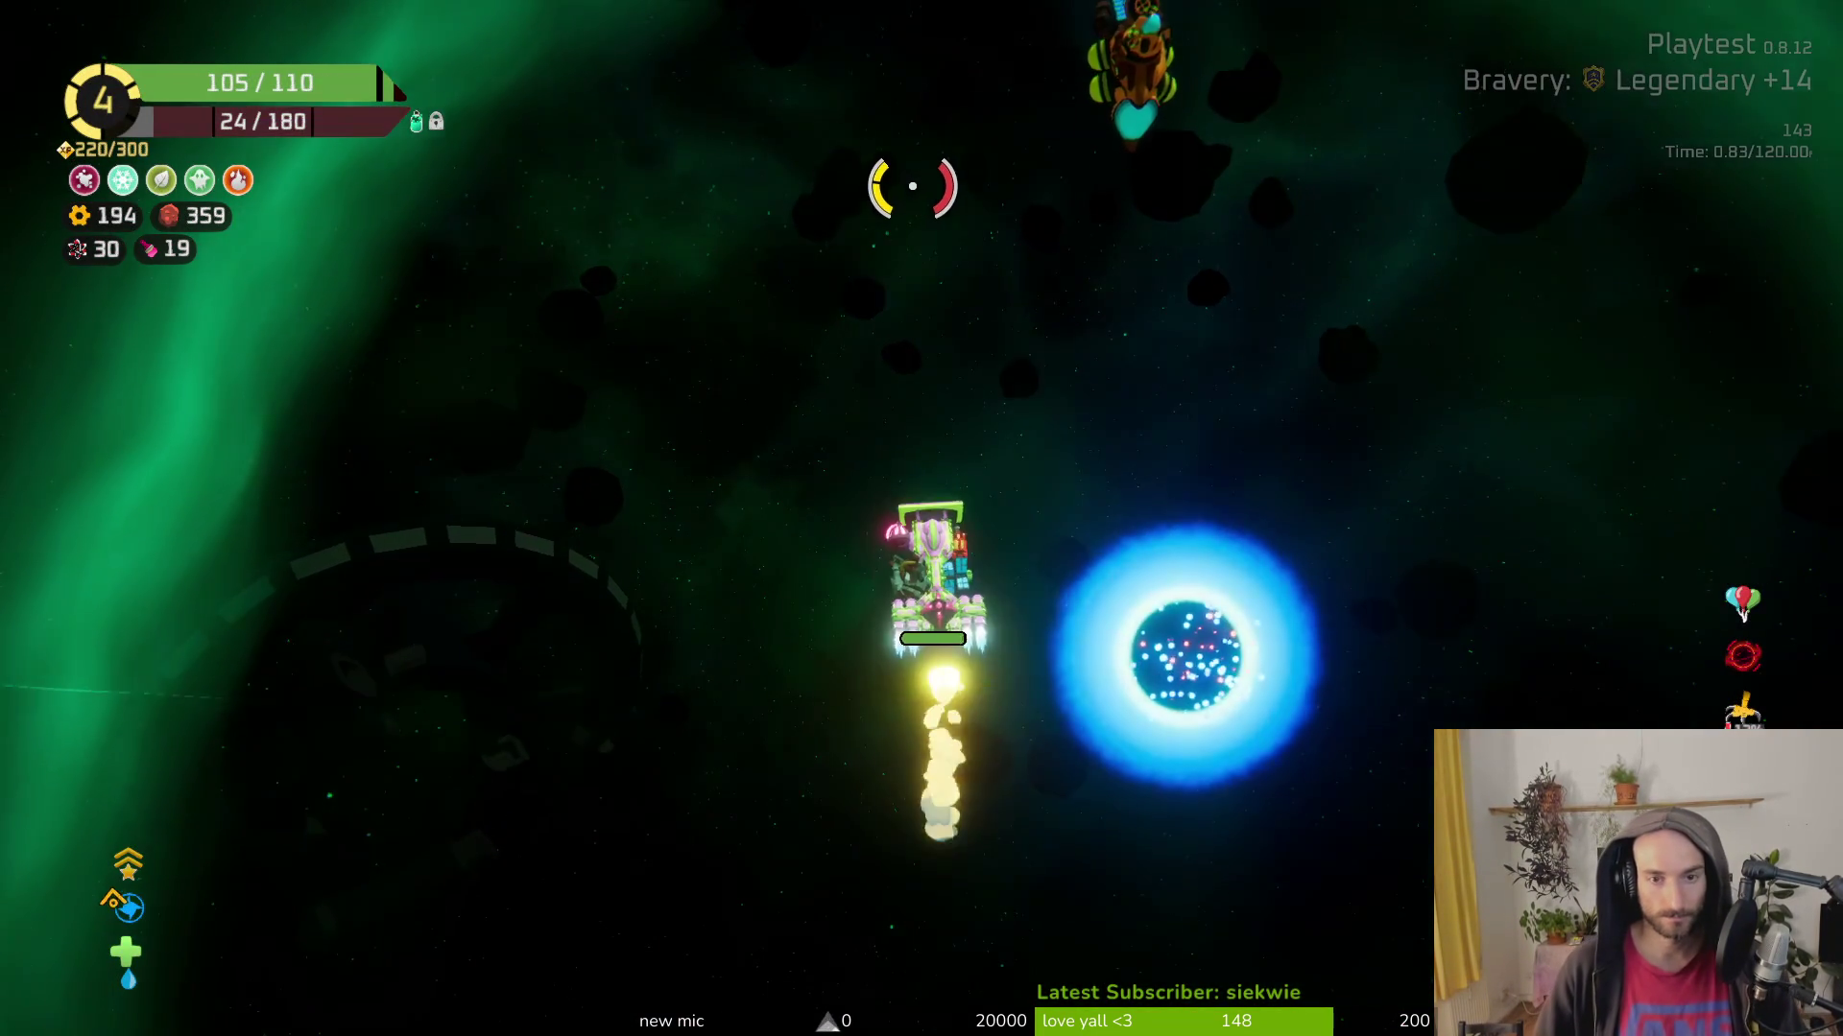
scroll(941, 93, "up", 5)
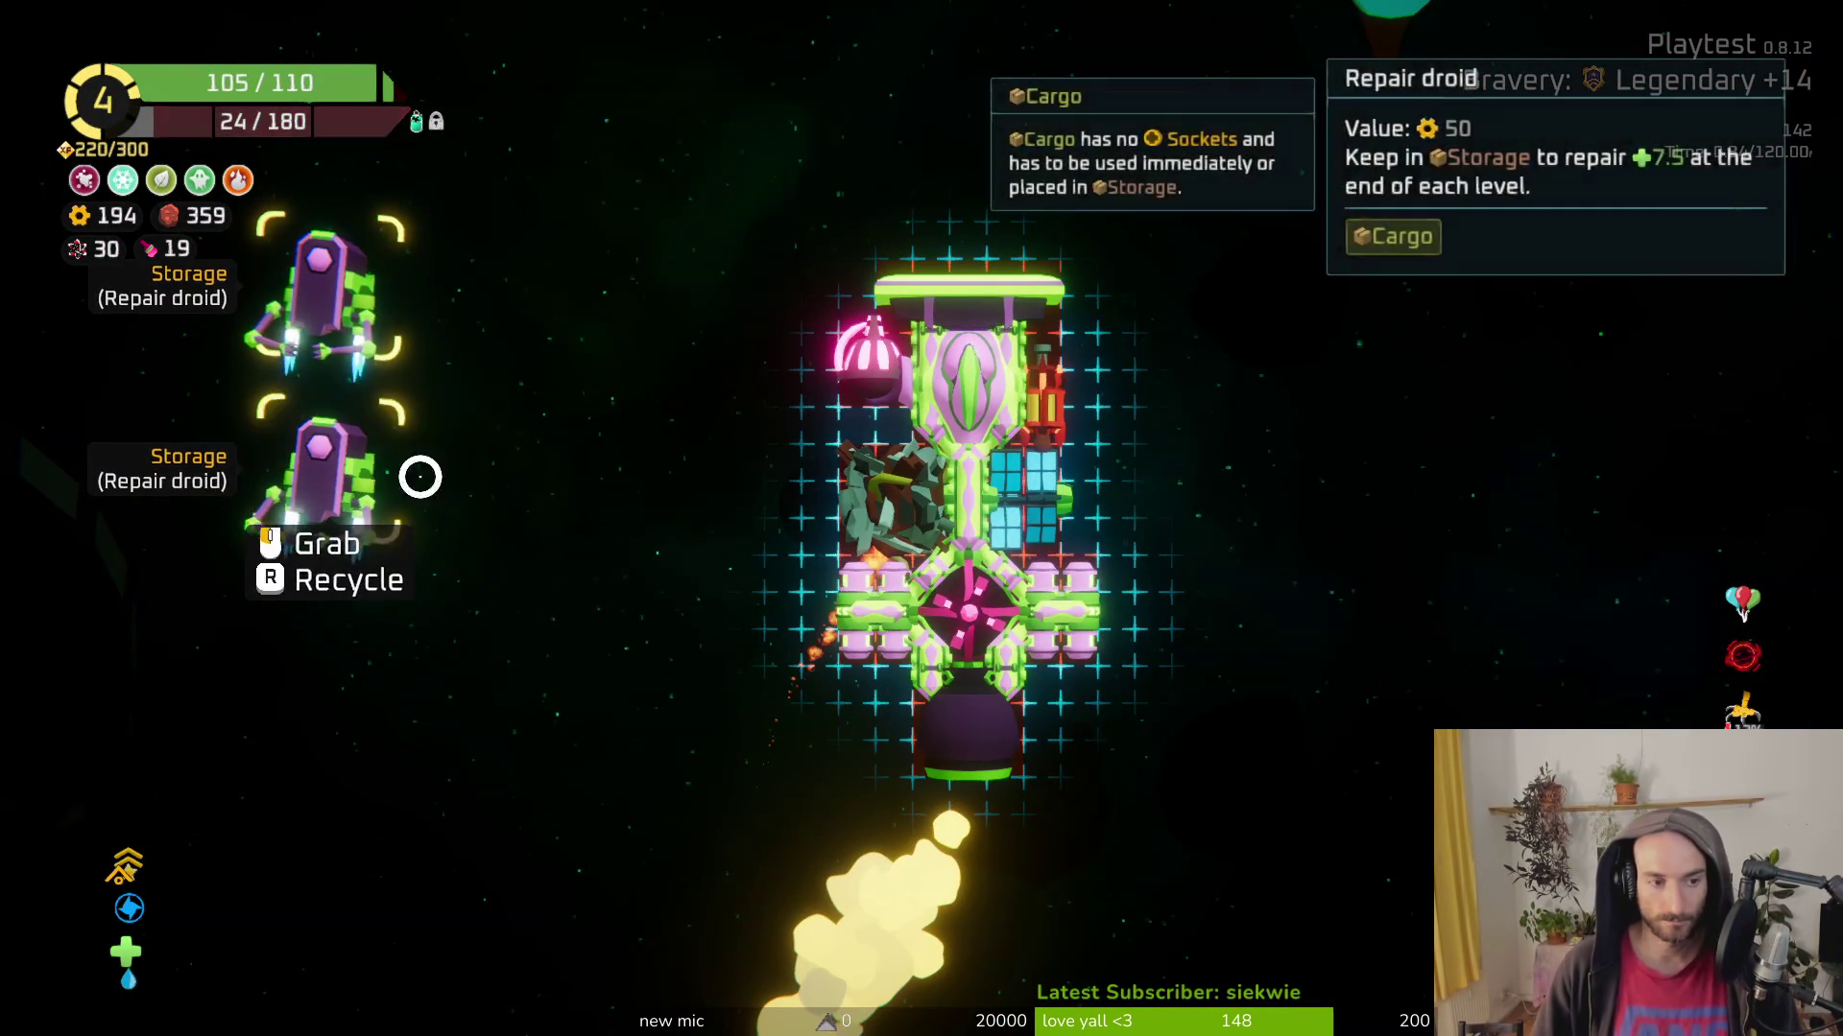
mouse_move(890, 492)
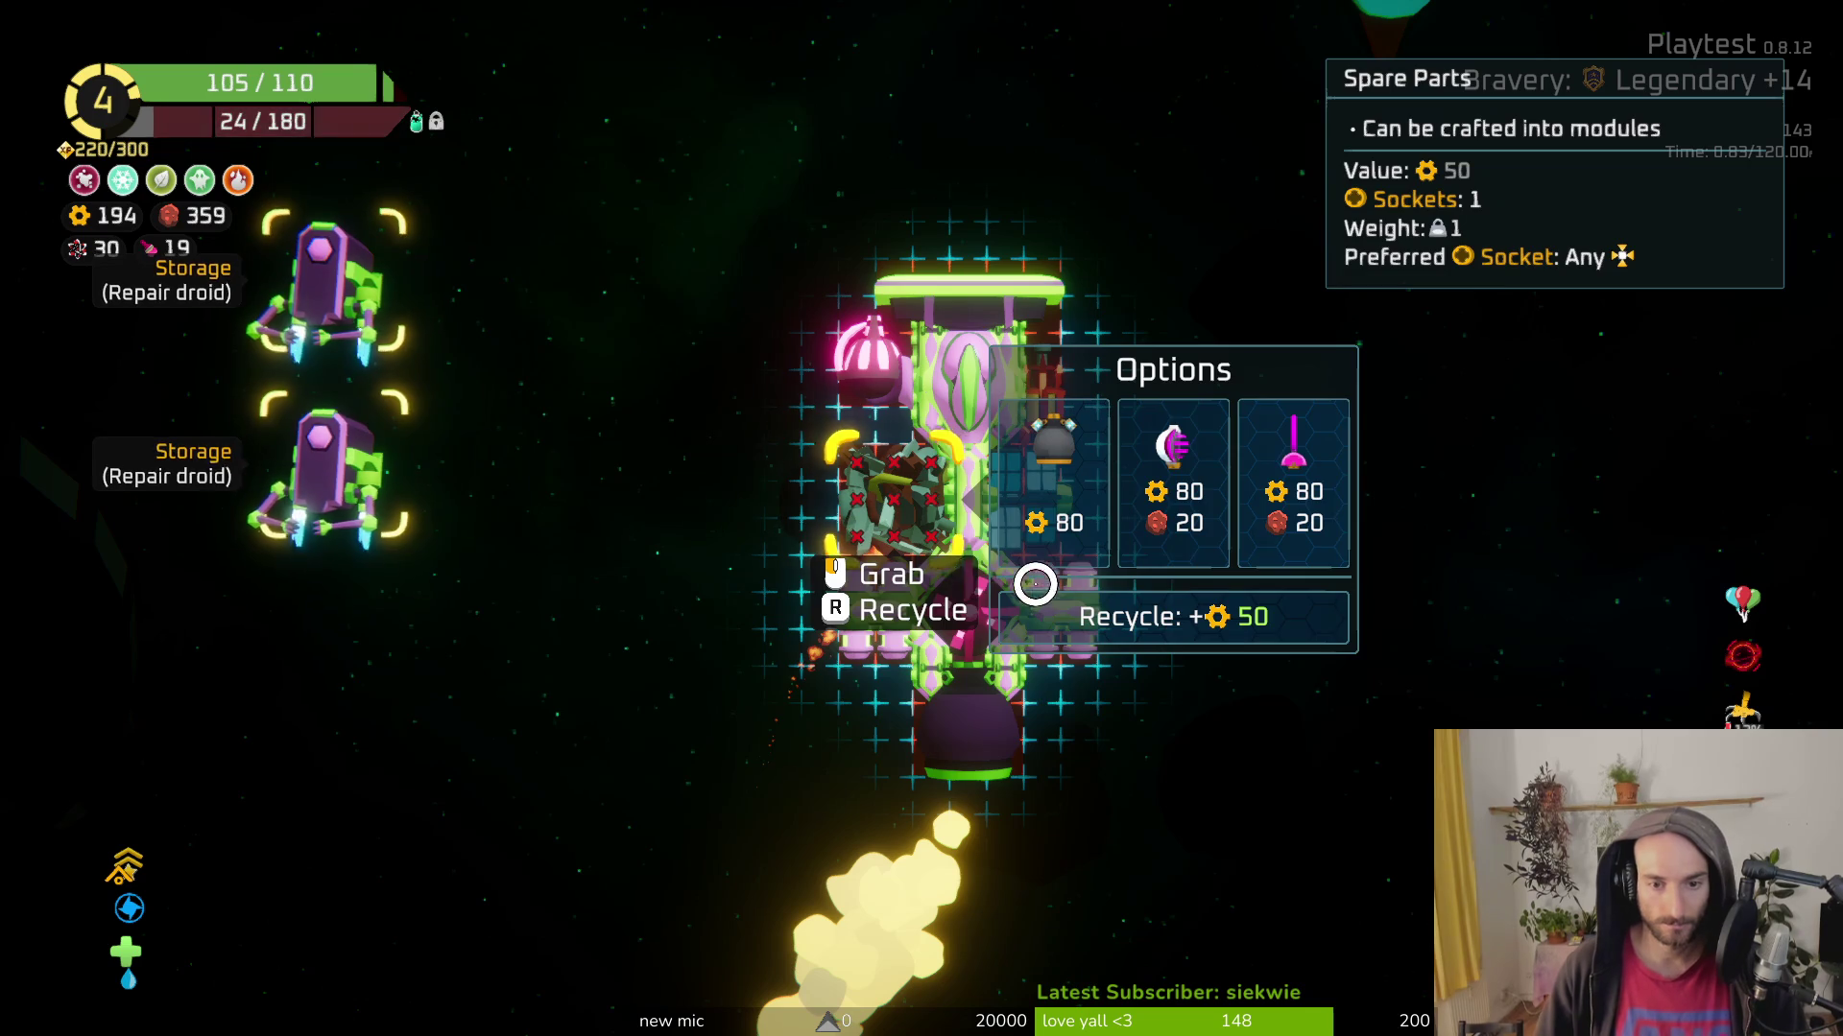
key("Tab")
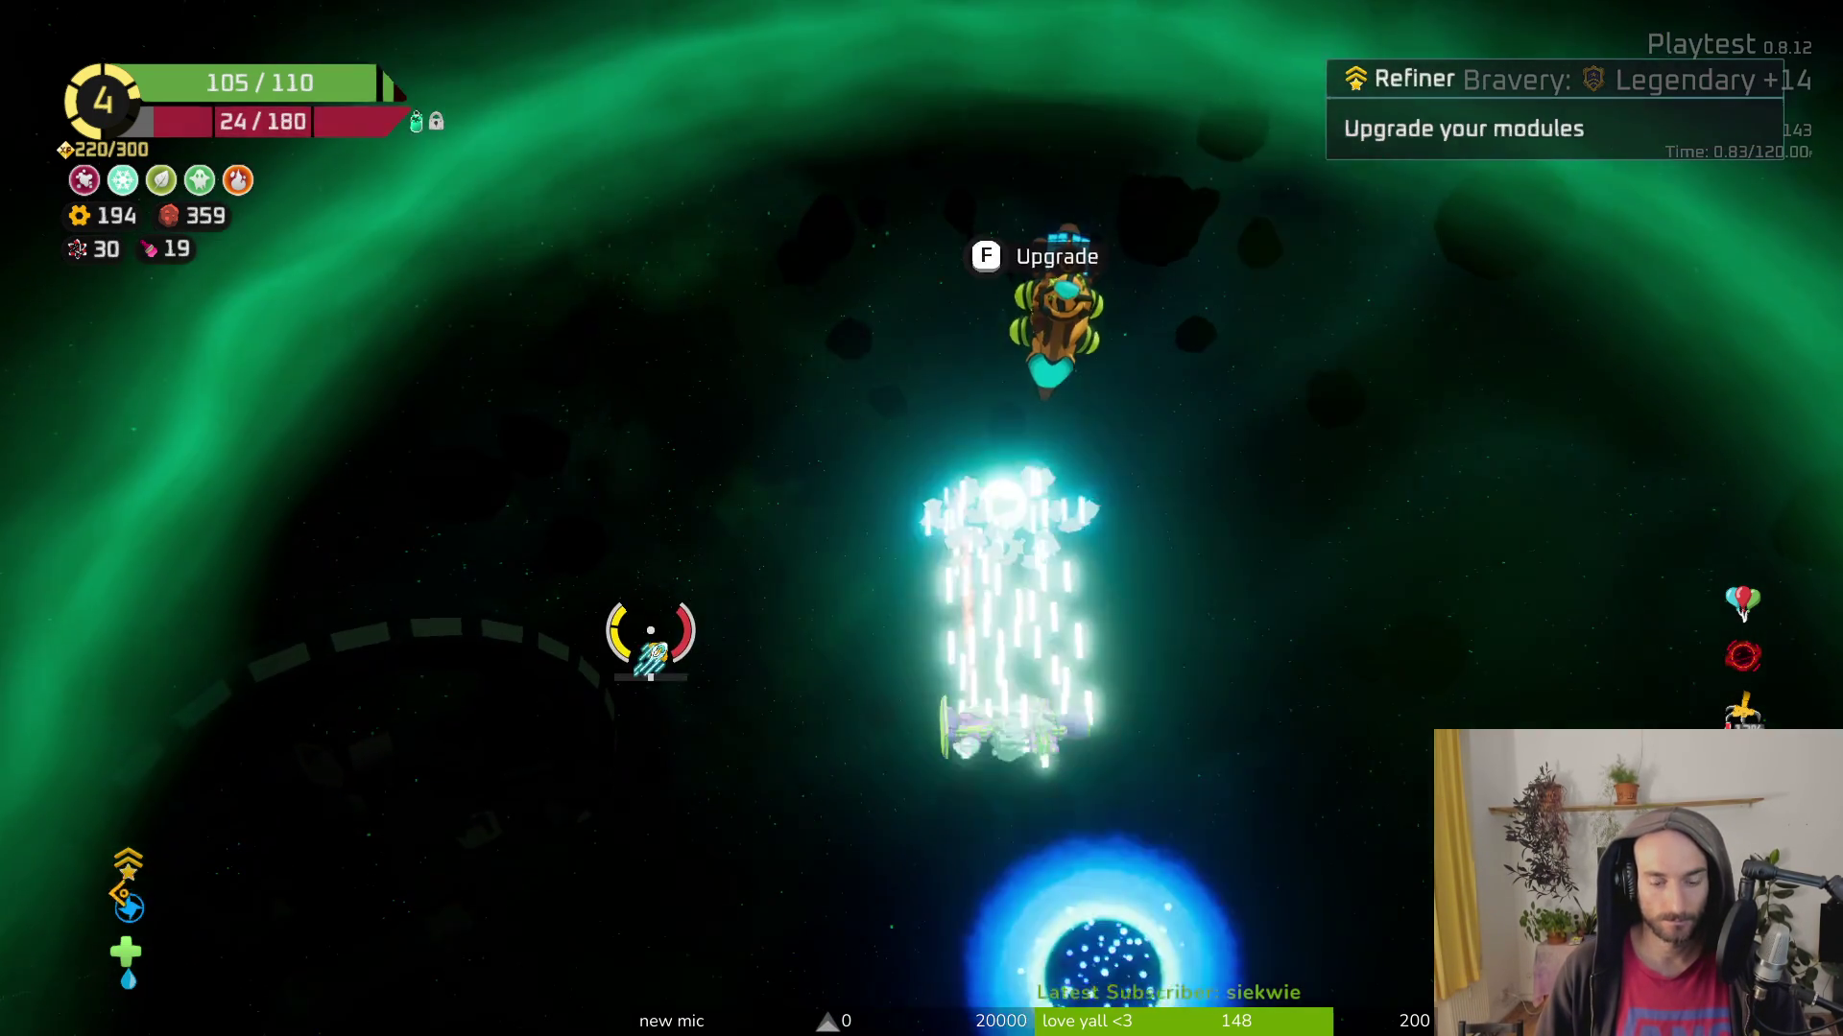
key("w")
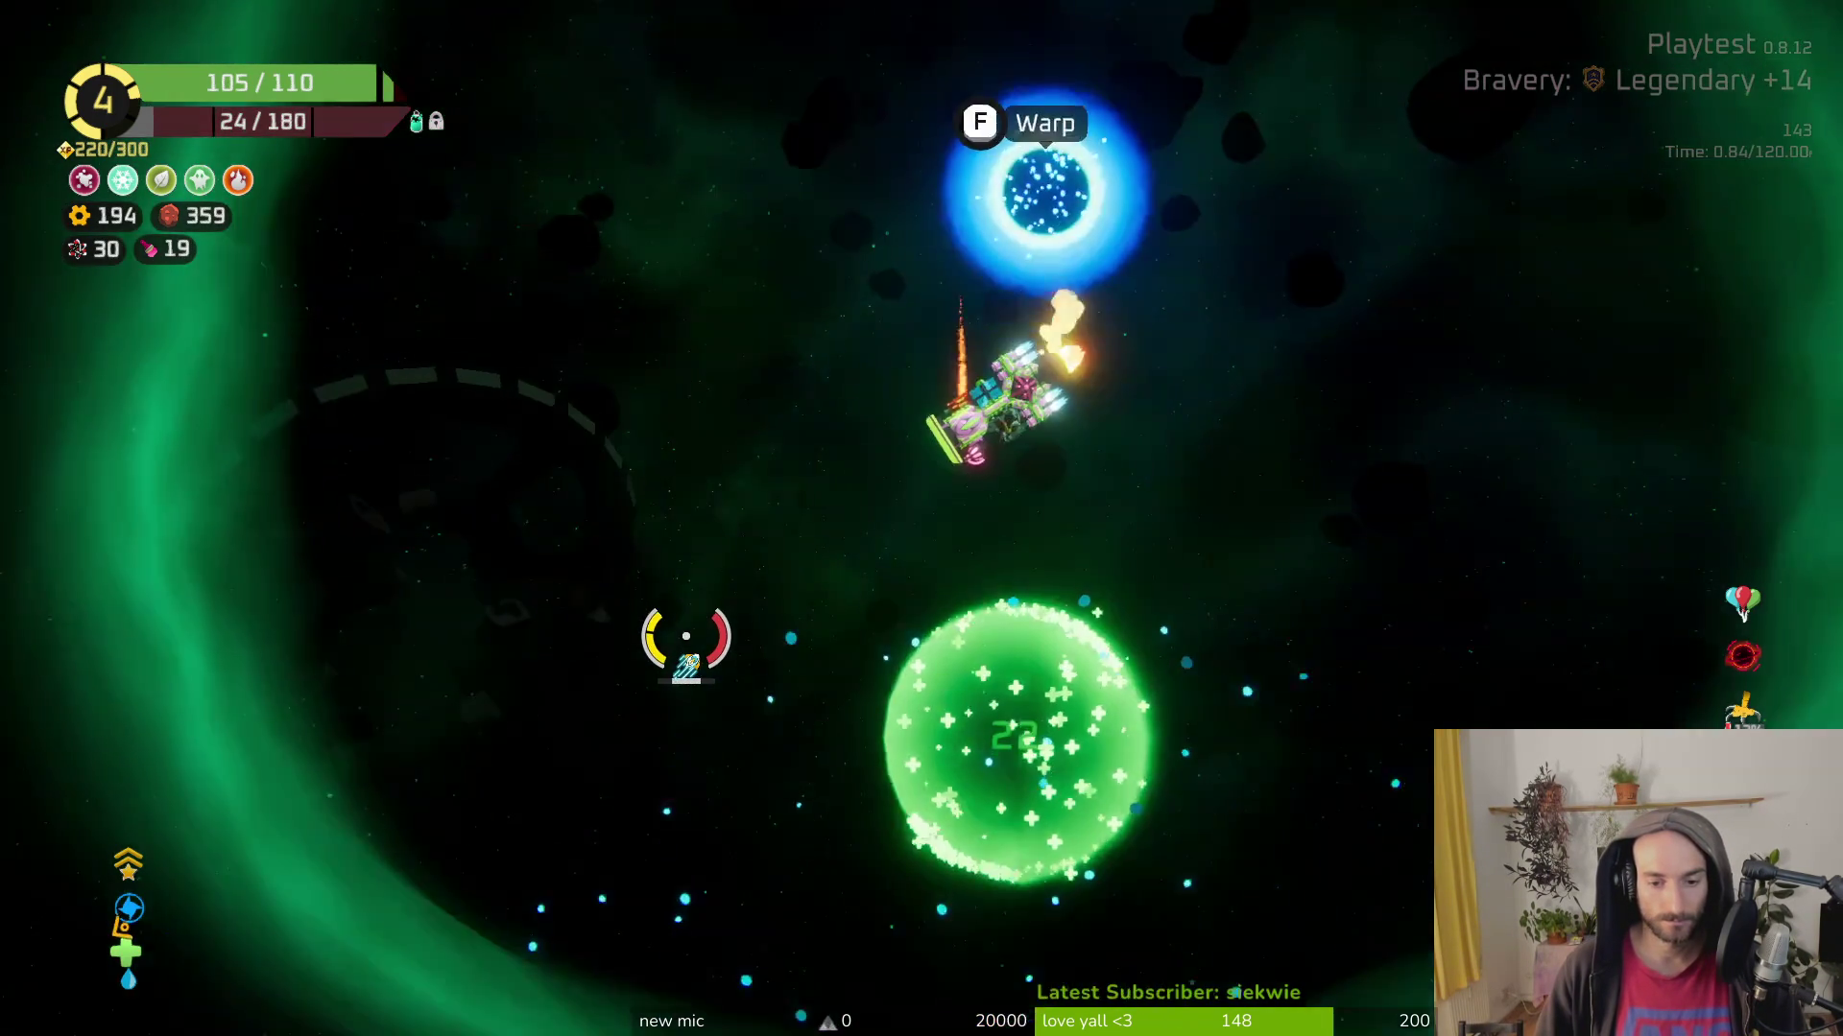
key("f")
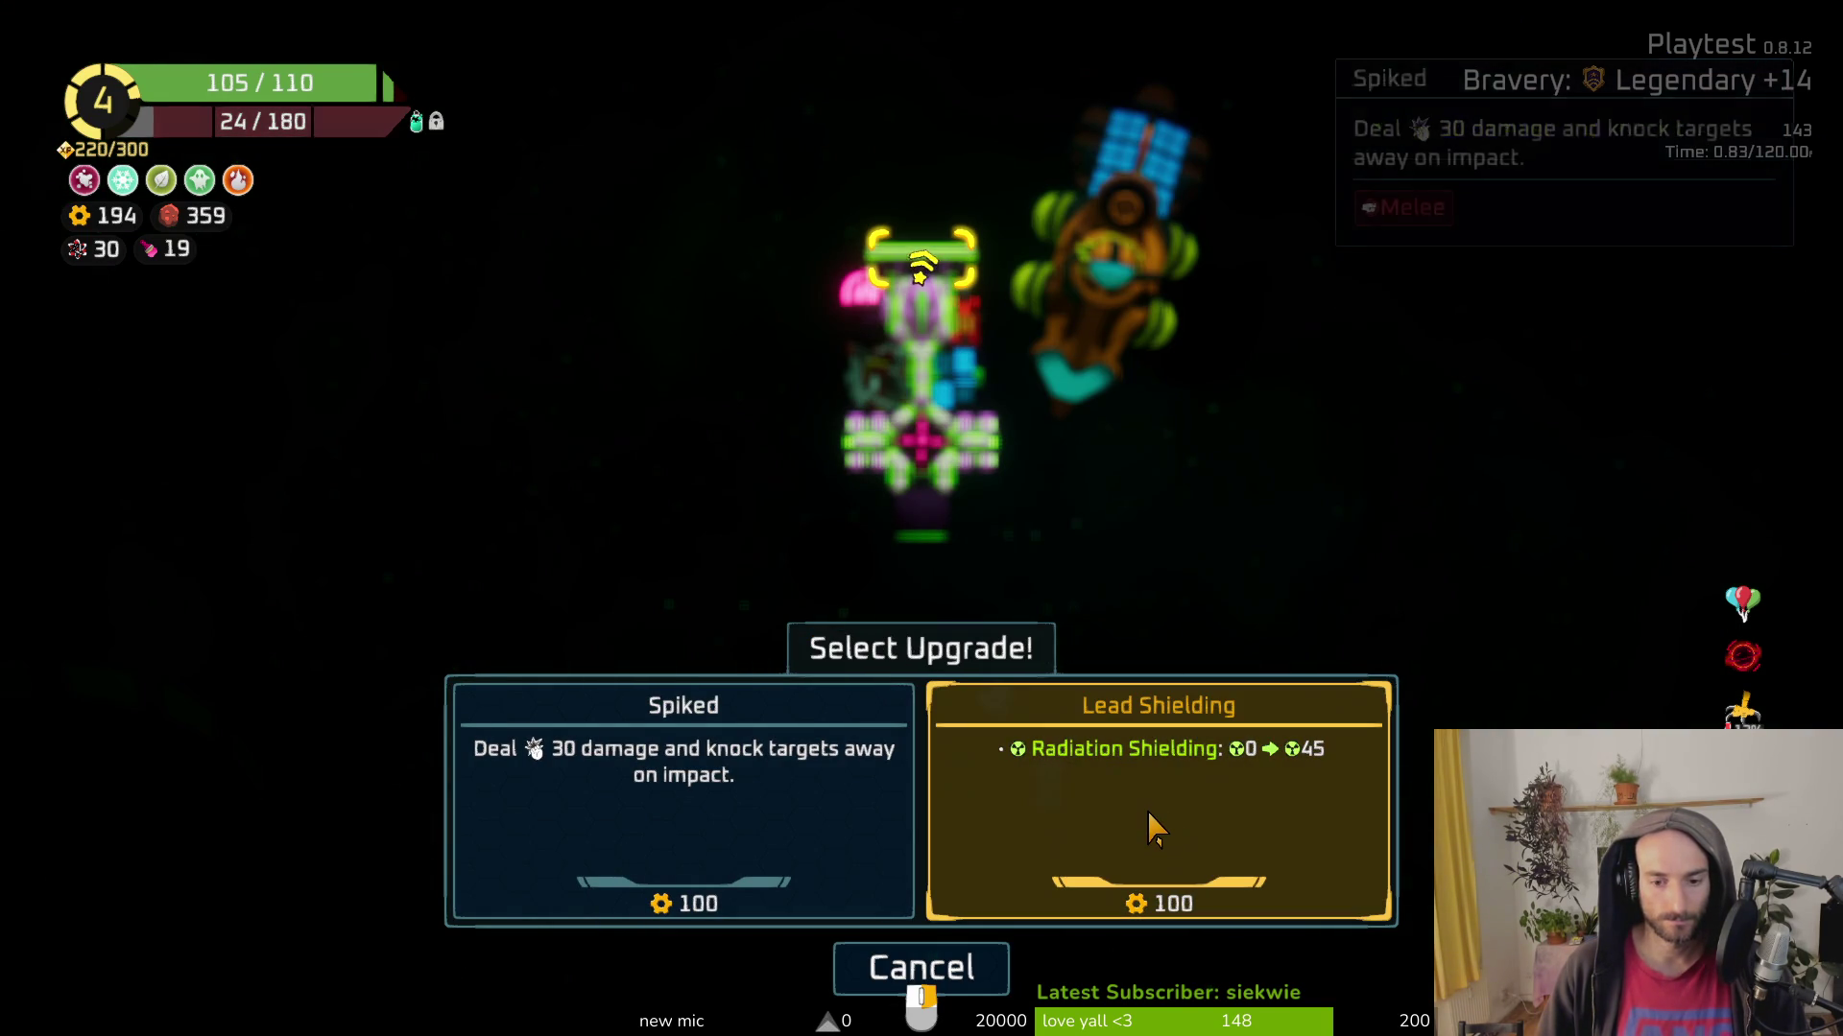
left_click(960, 734)
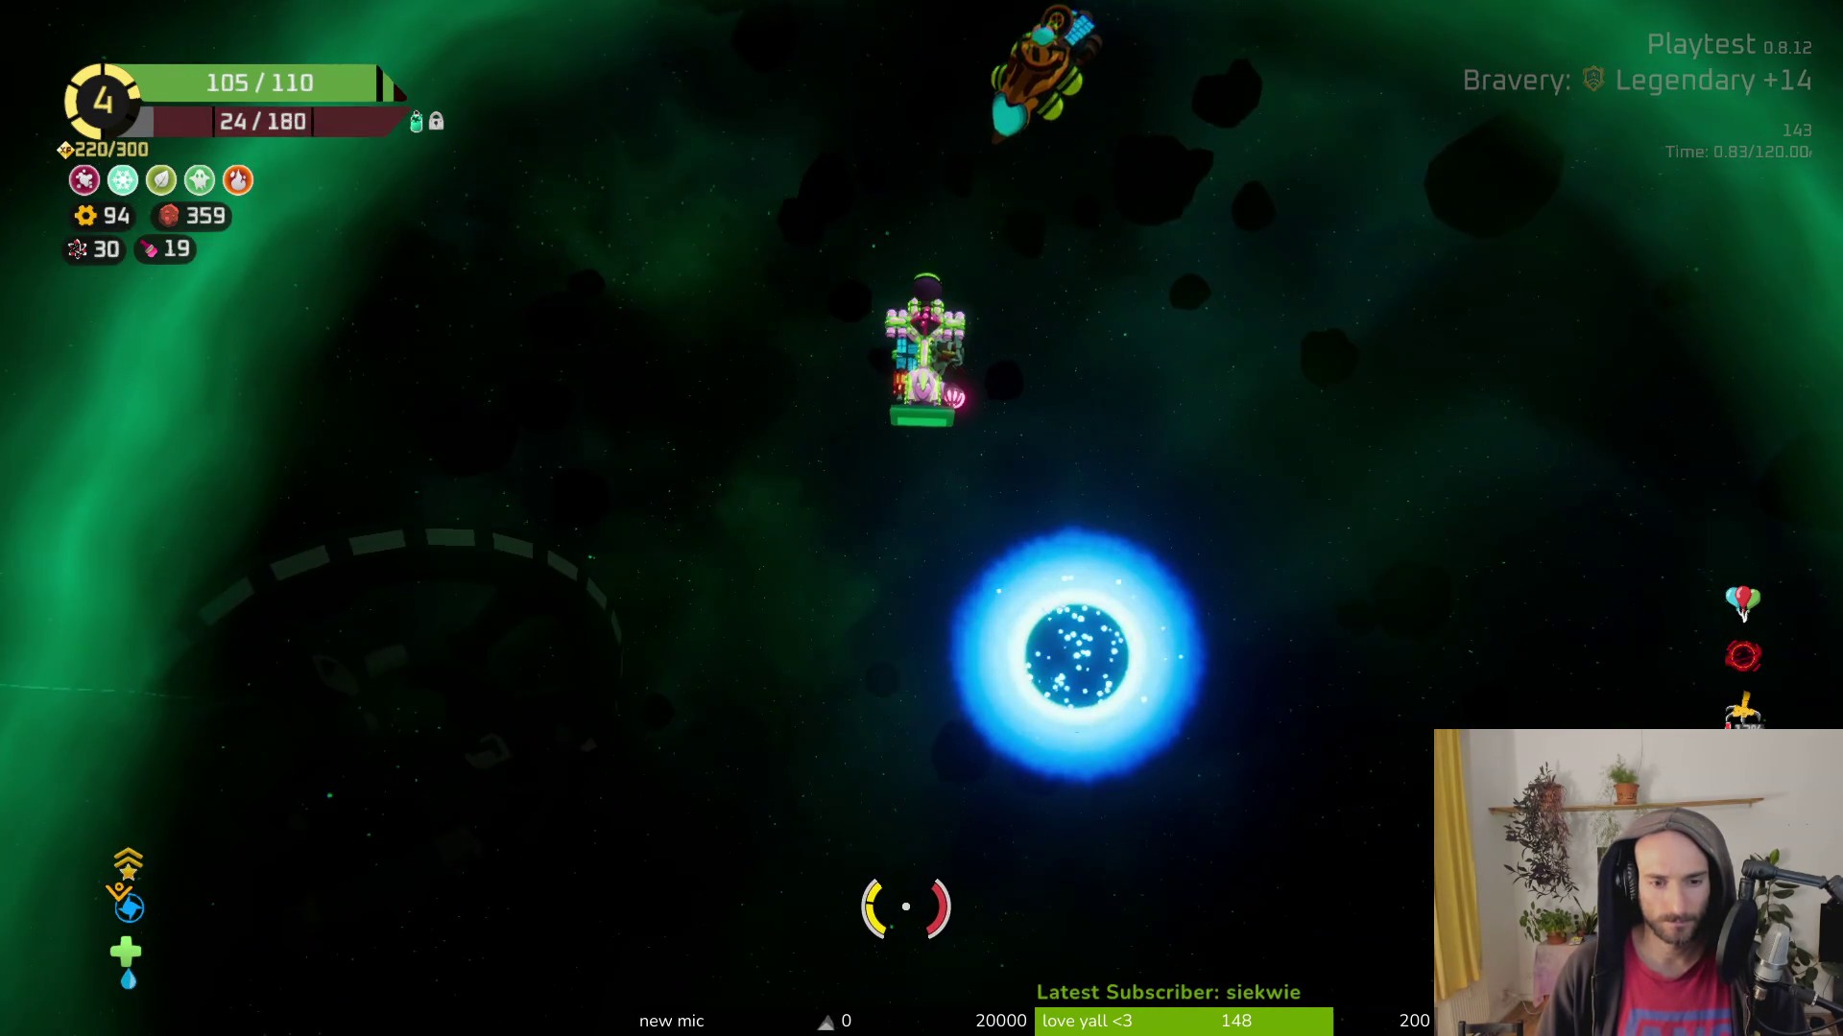
- Restore health to 110/110 at the green healing orb and warp through the blue portal
key("w")
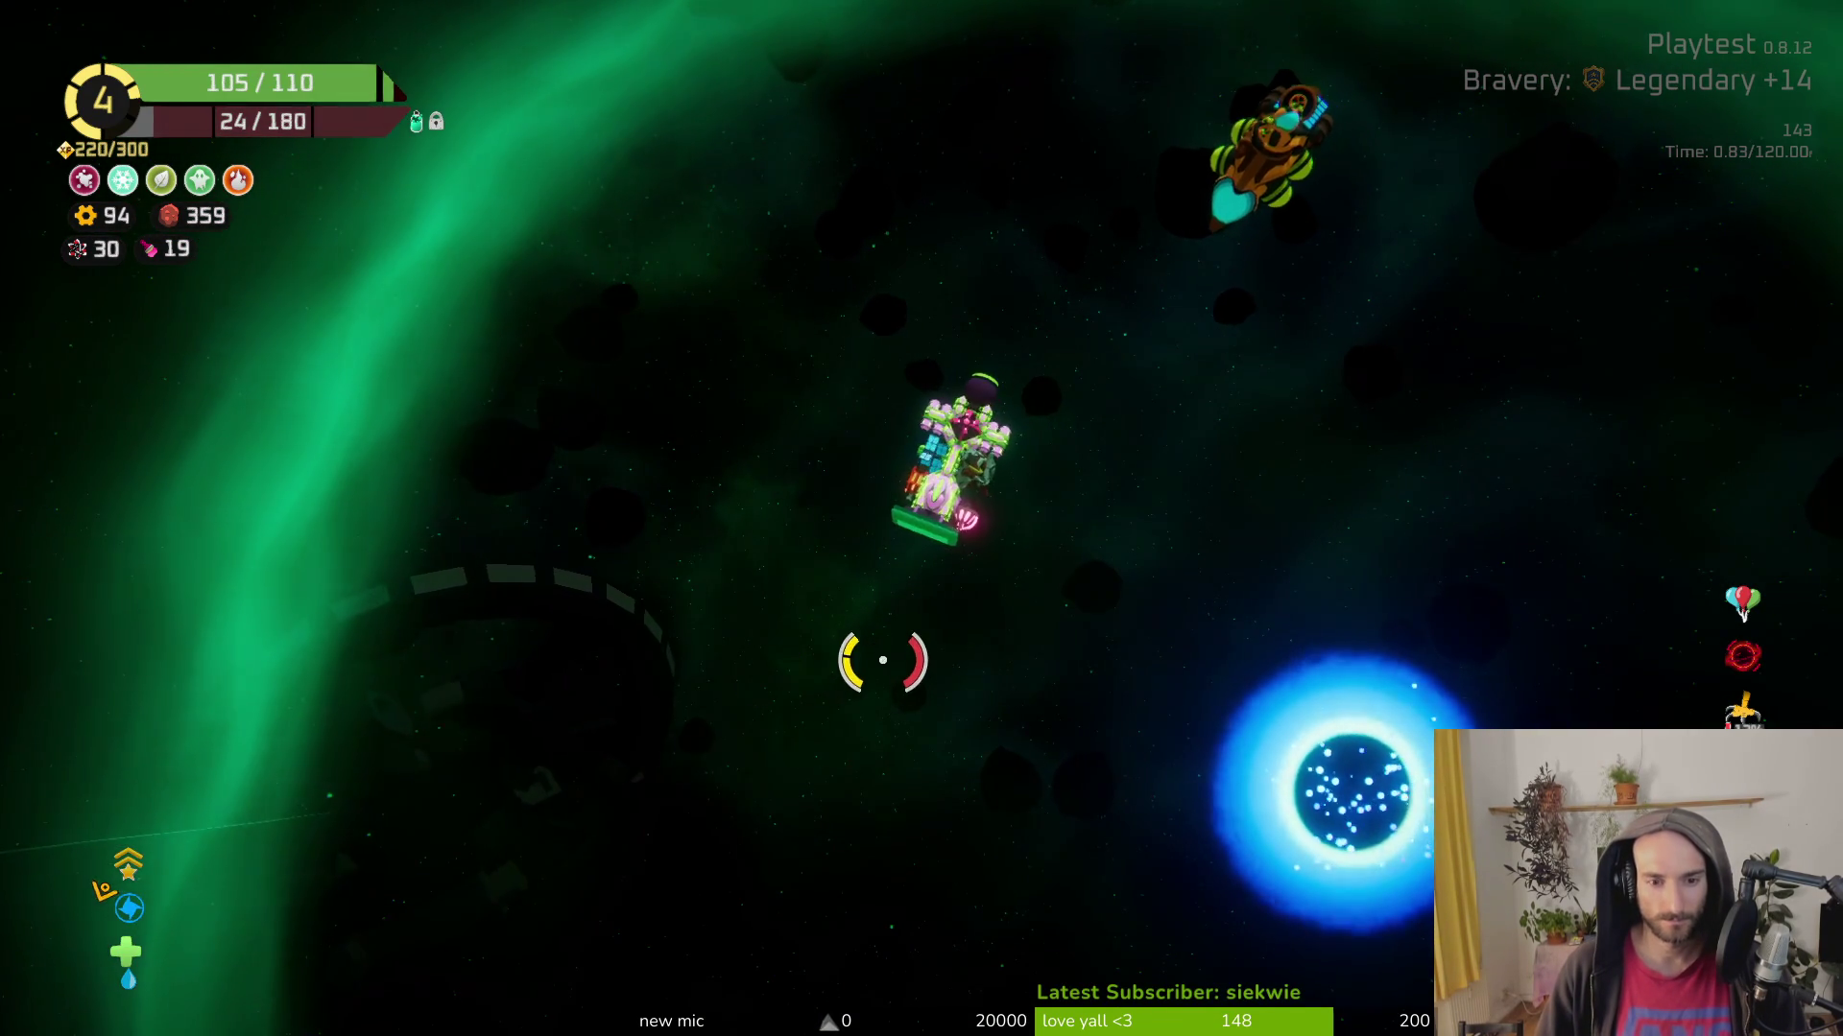
key("s")
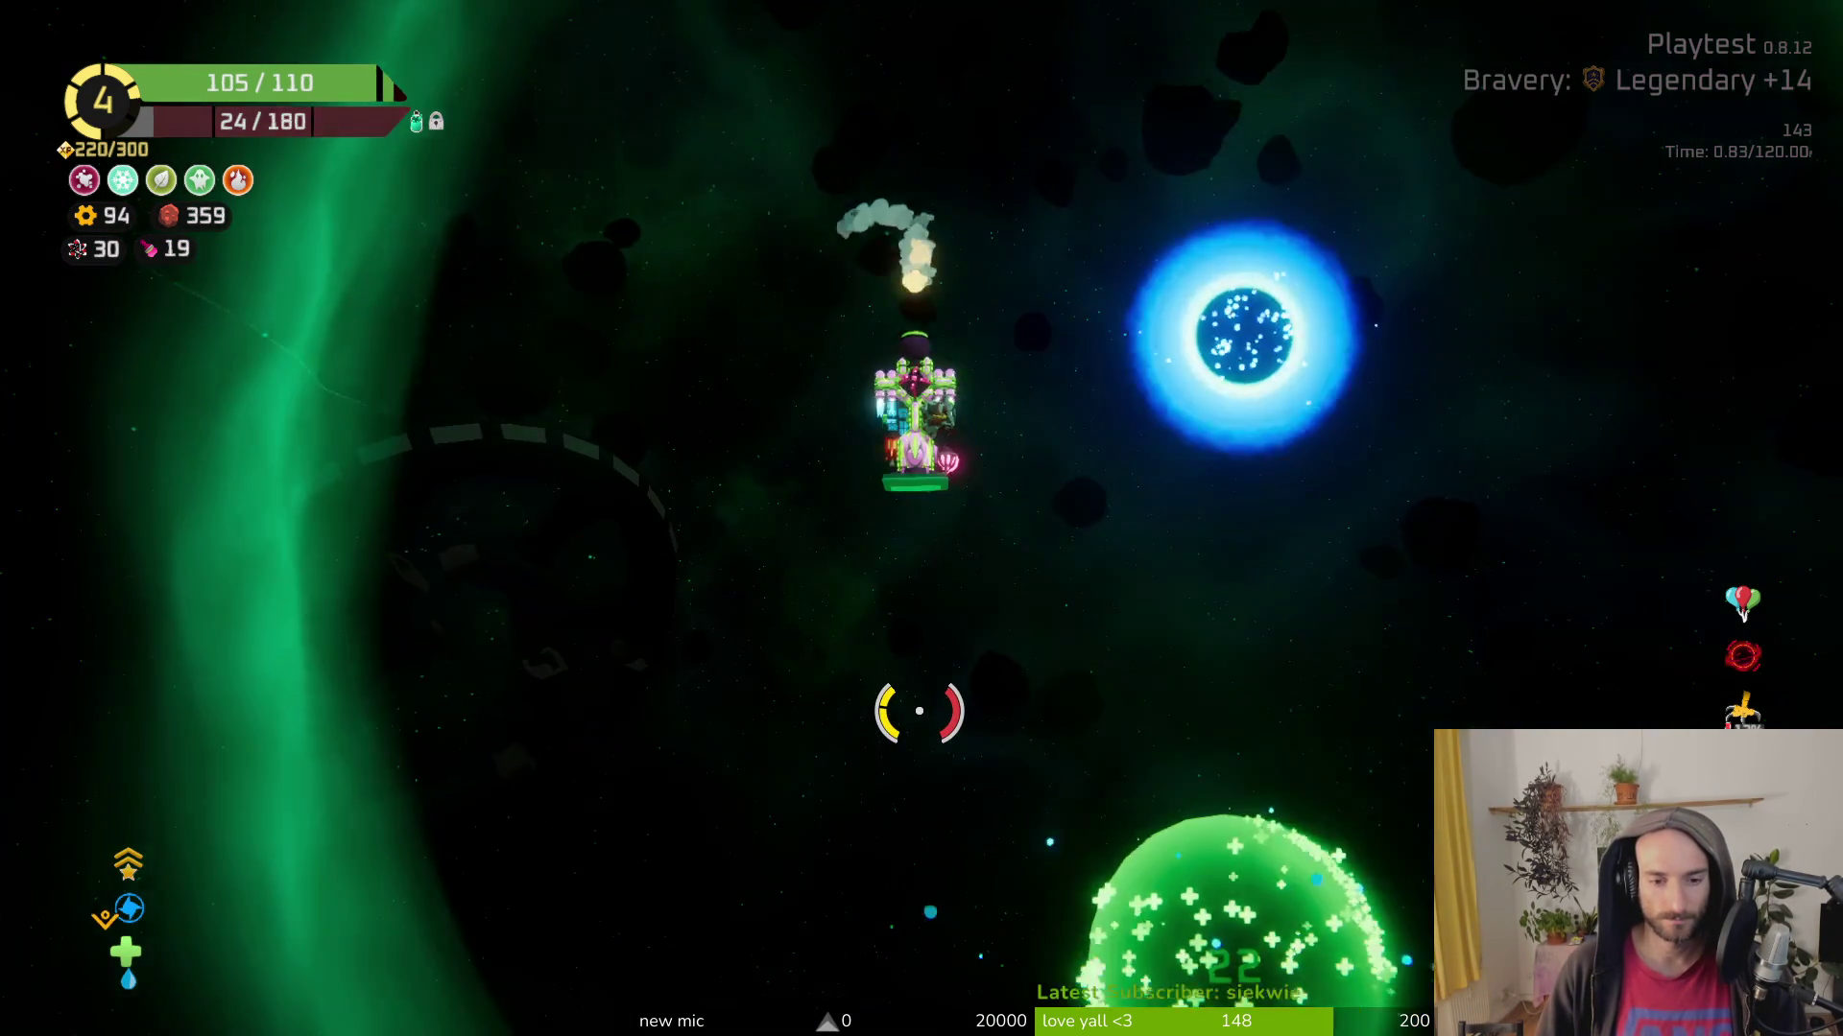
key("Tab")
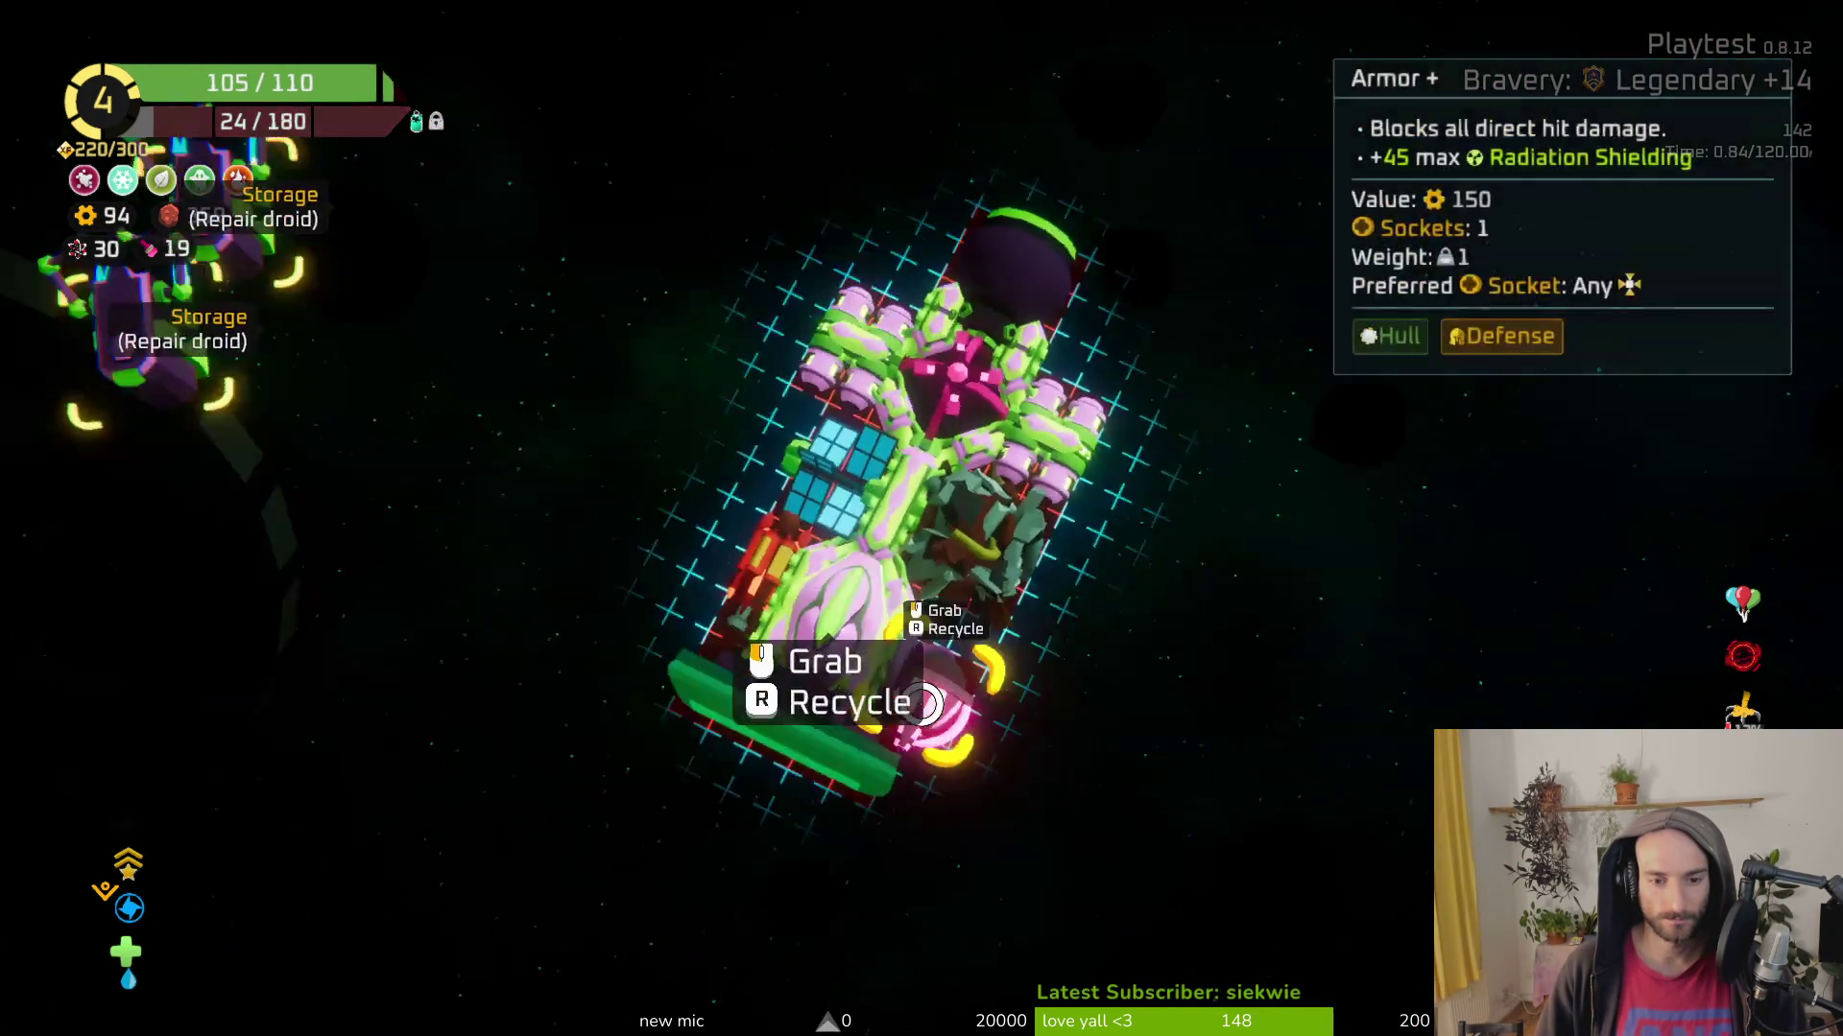
key("Tab")
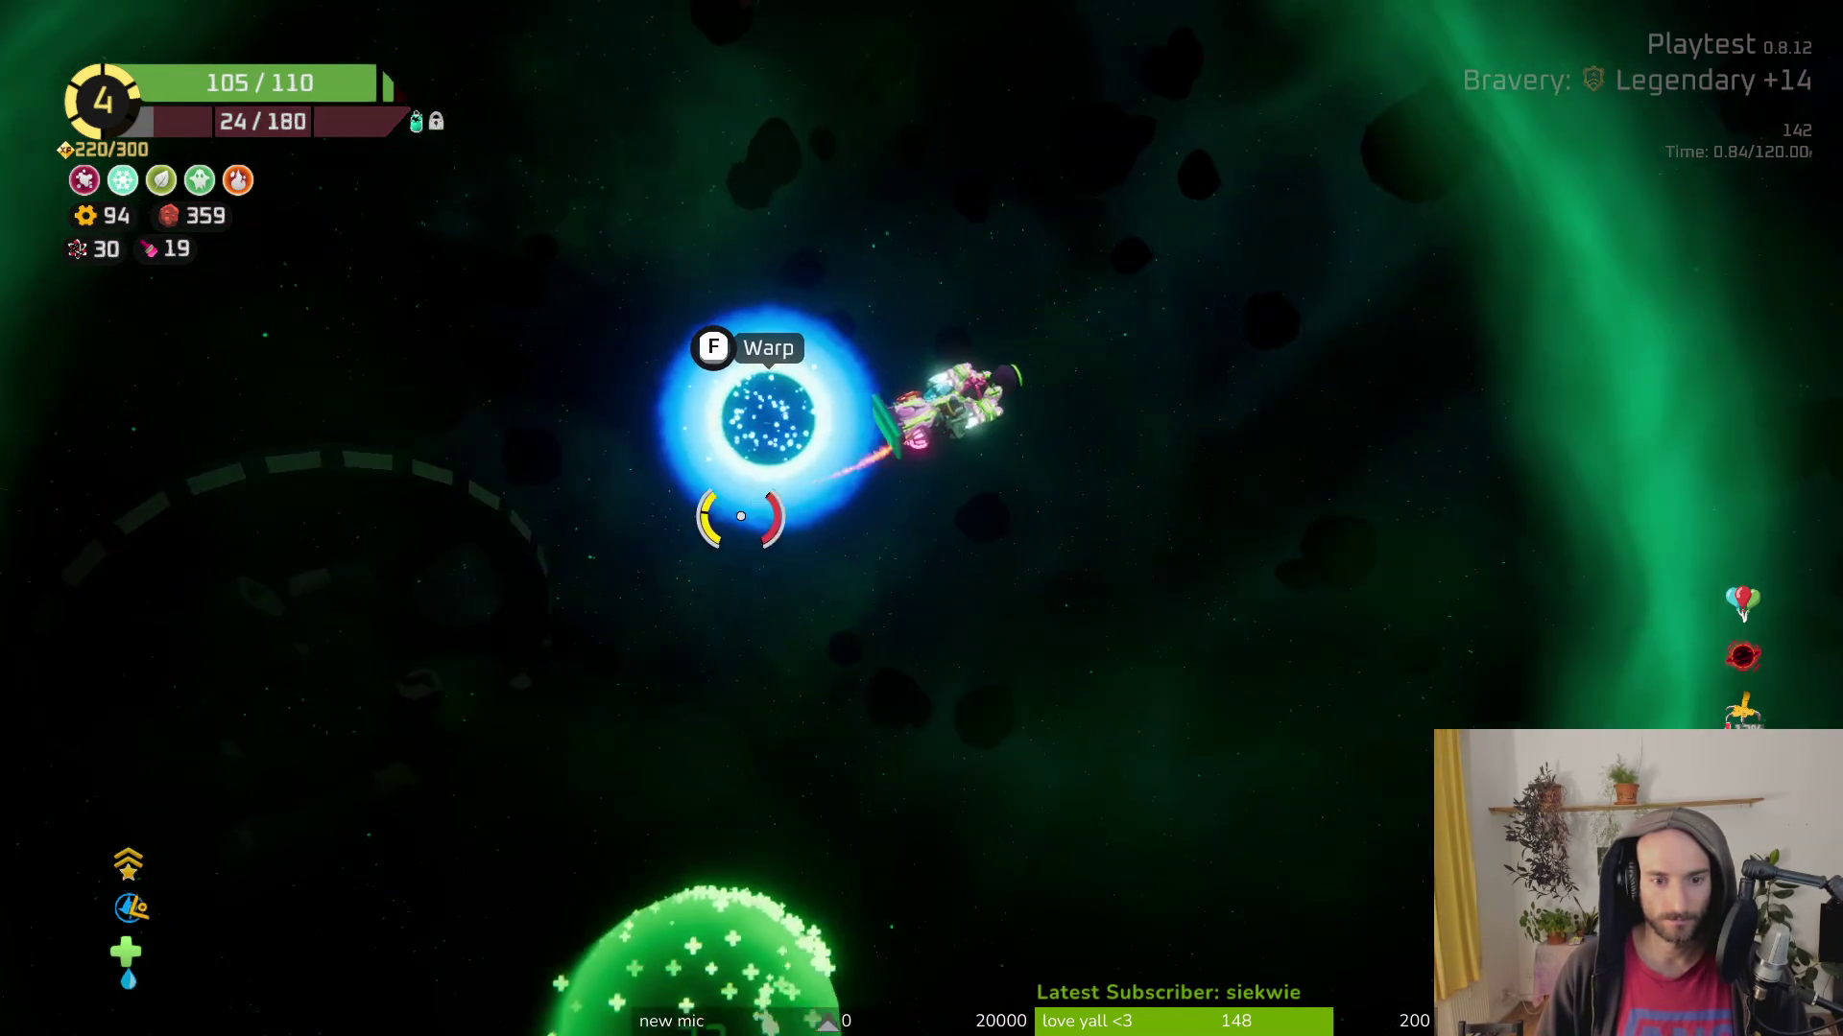
key("w")
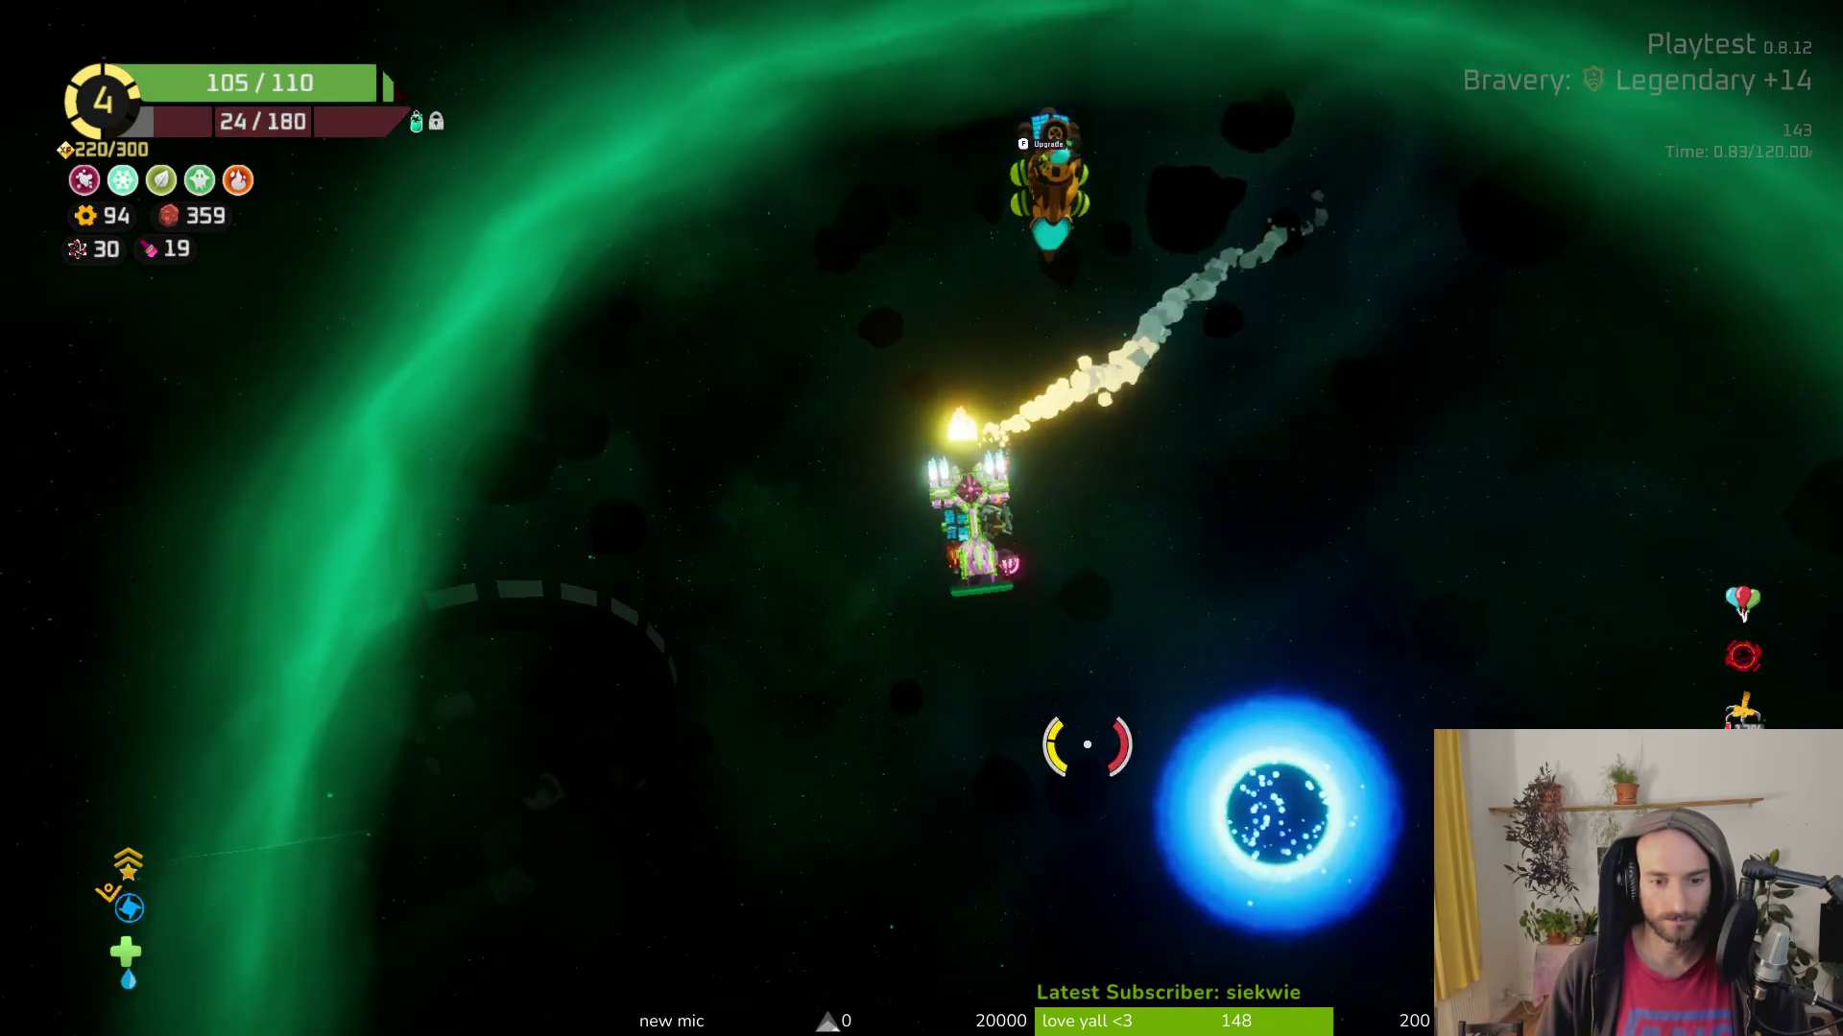
key("w")
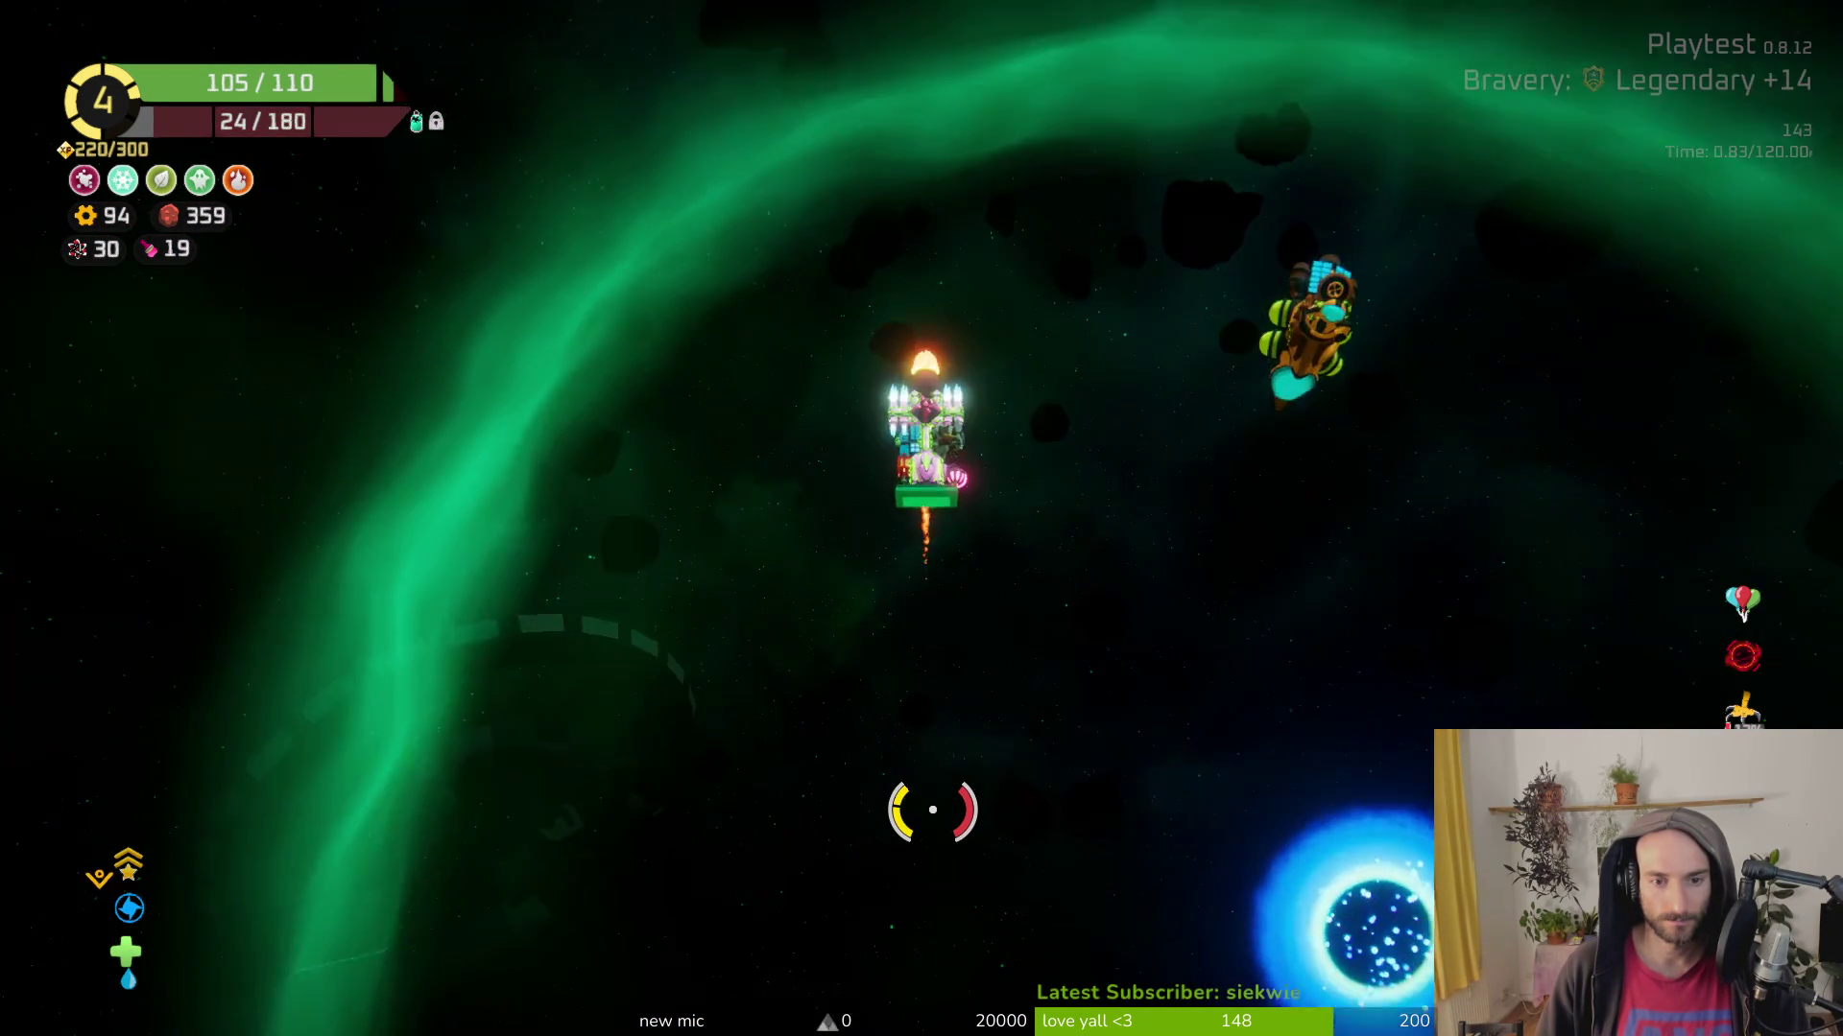
key("s")
key("w")
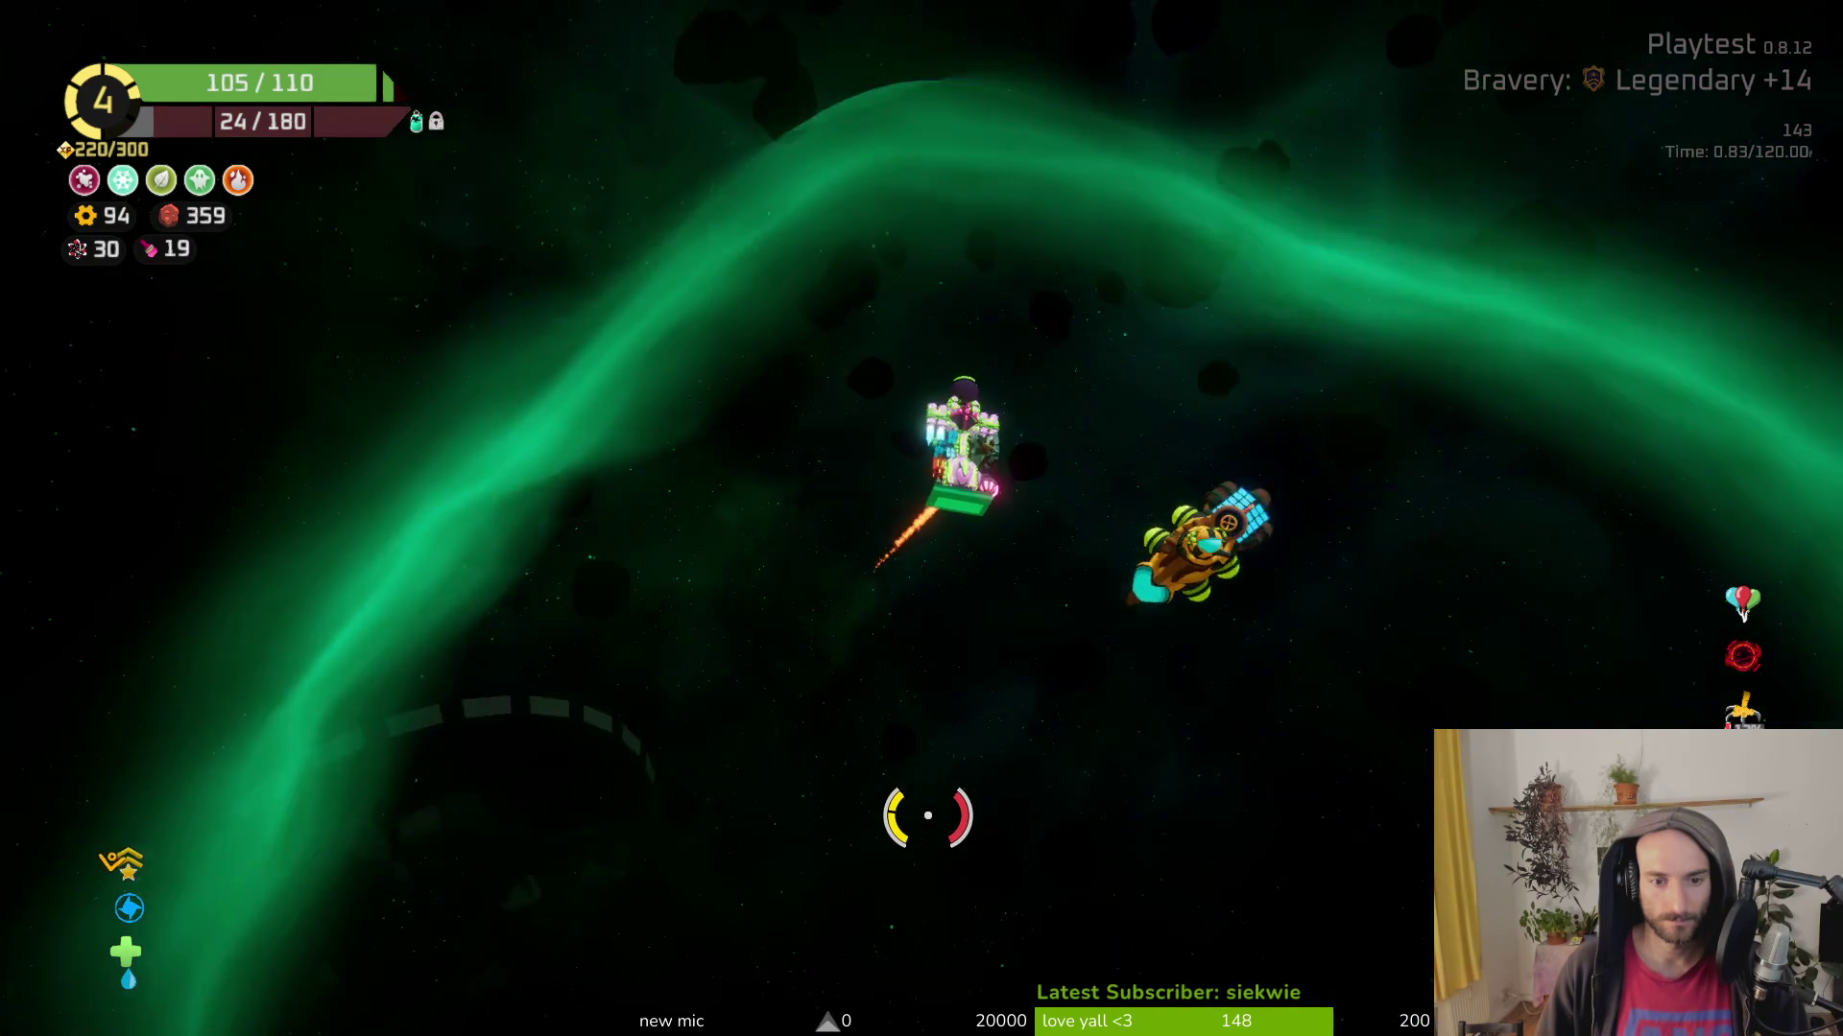
key("s")
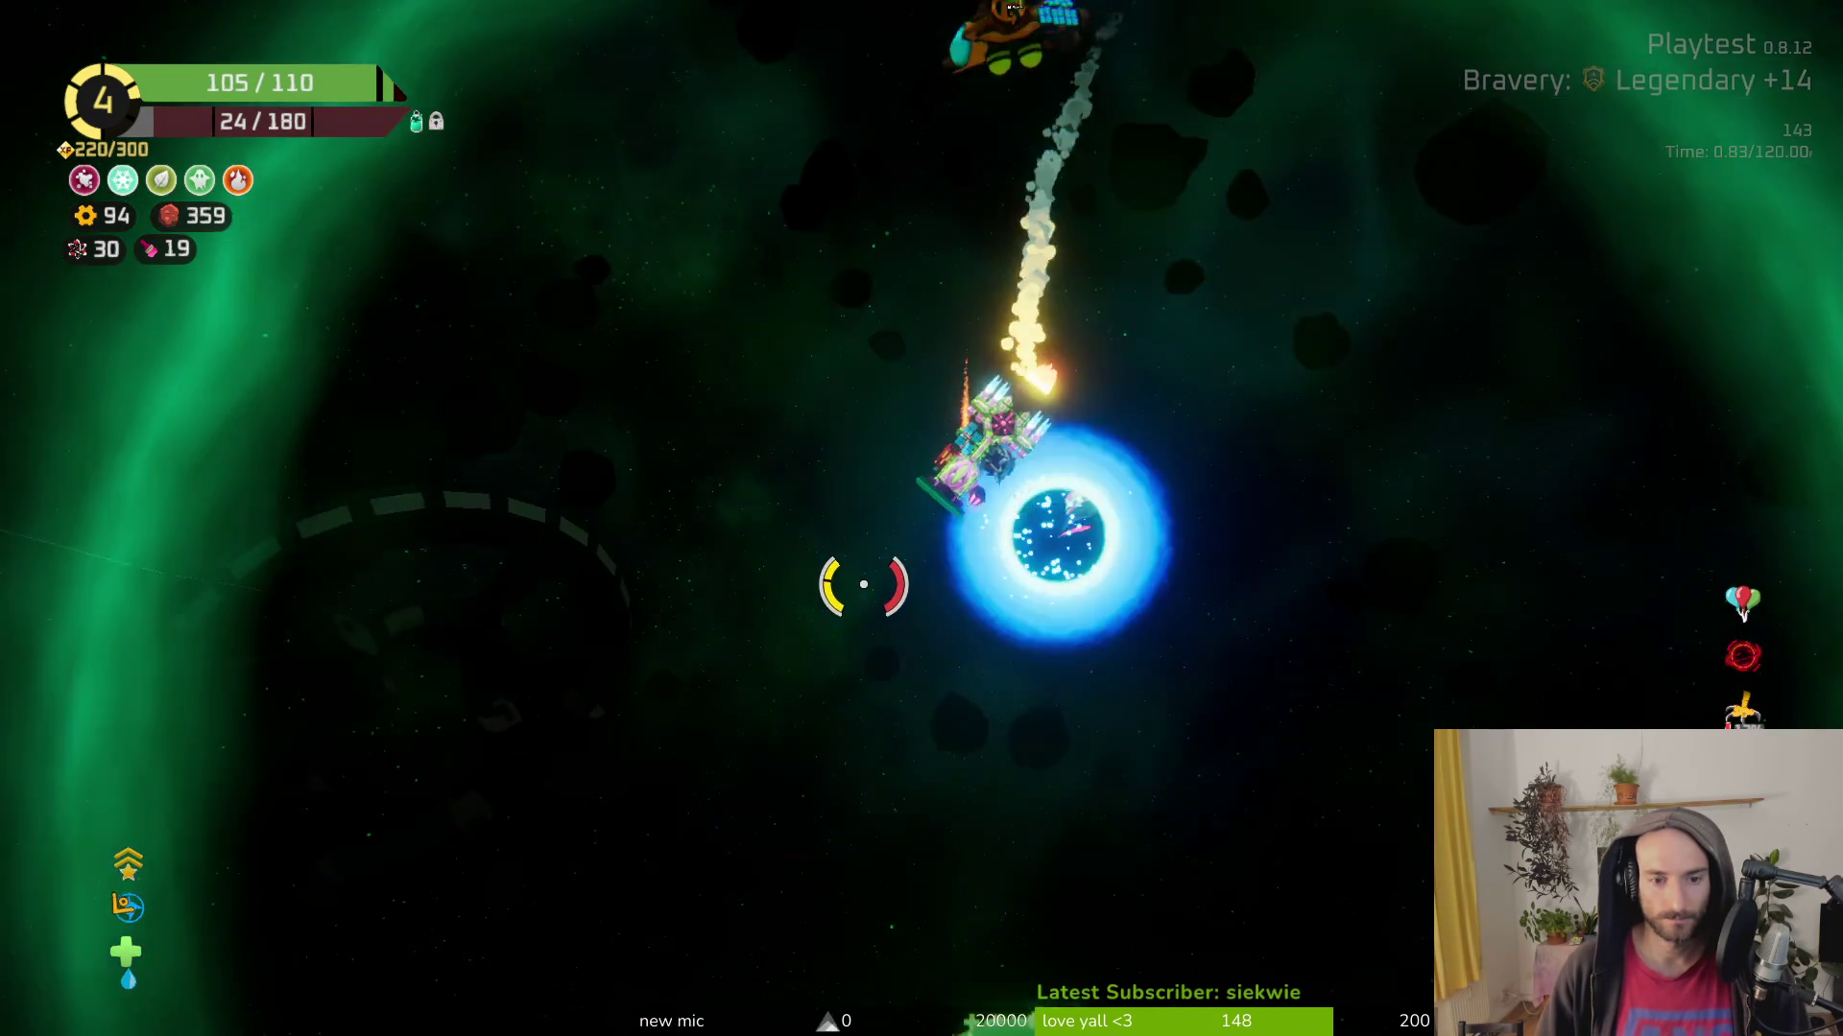
key("s")
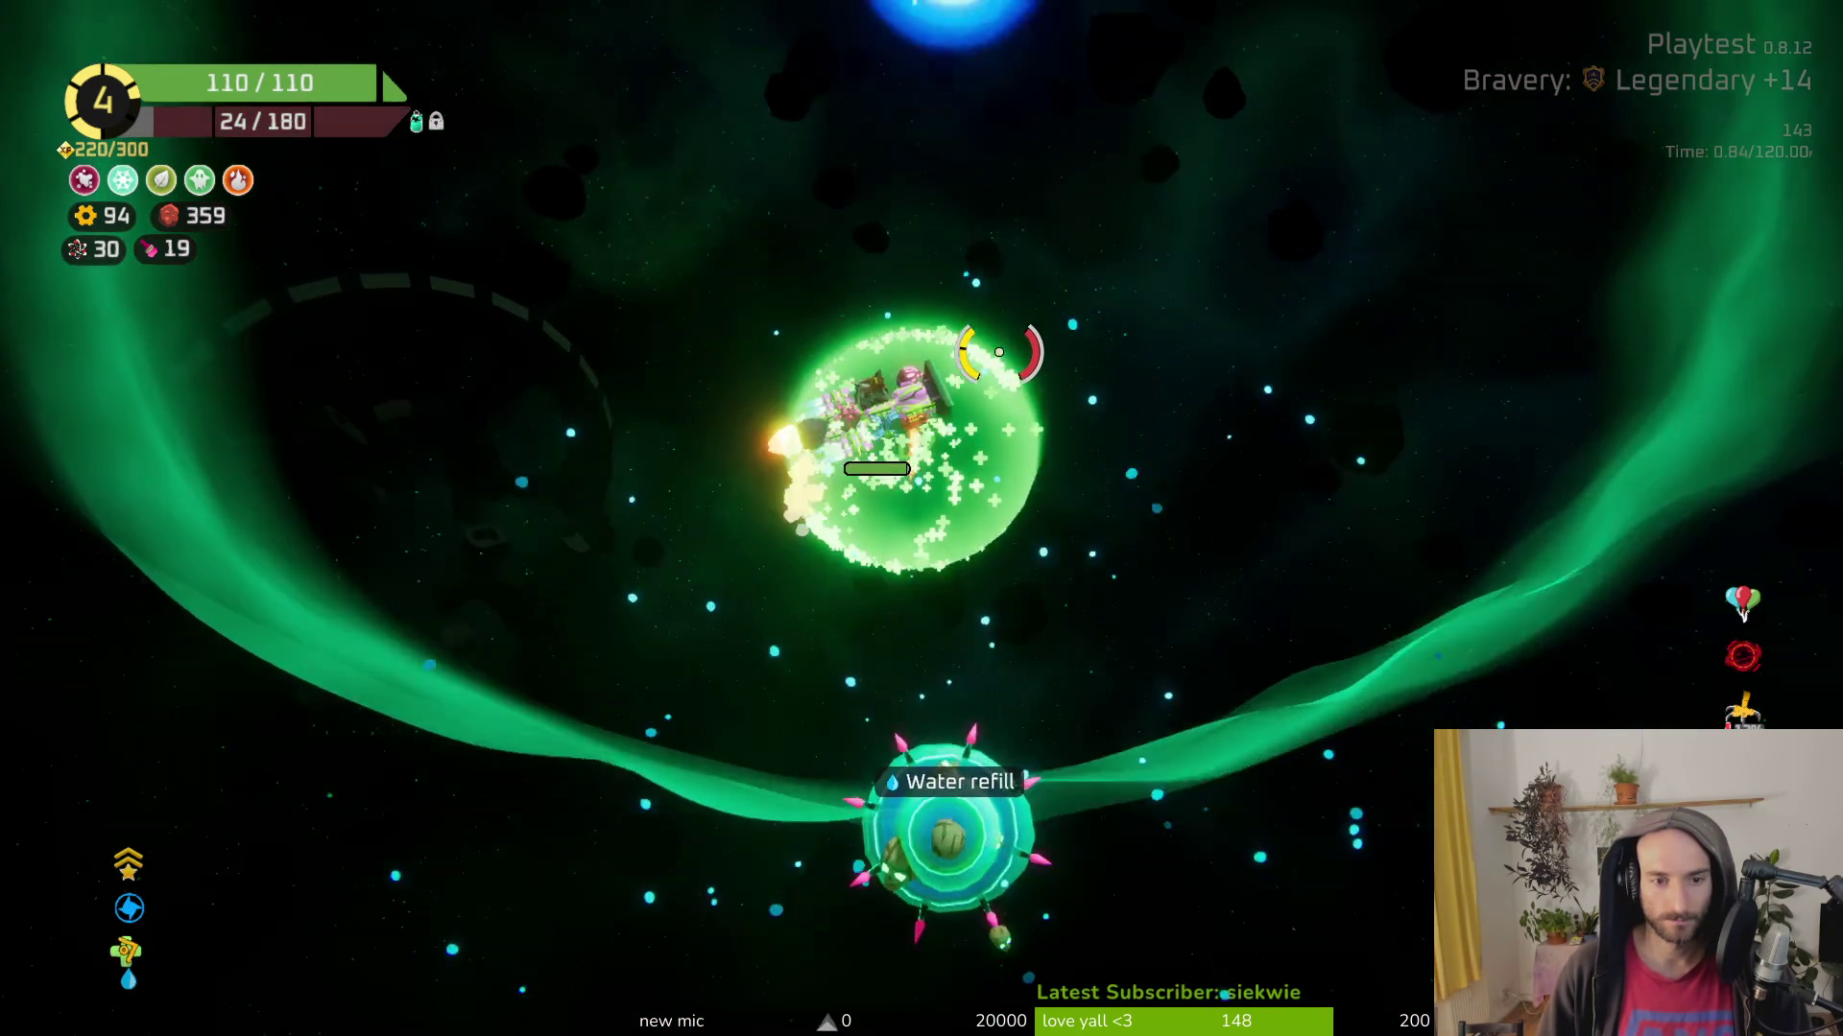
key("w")
key("f")
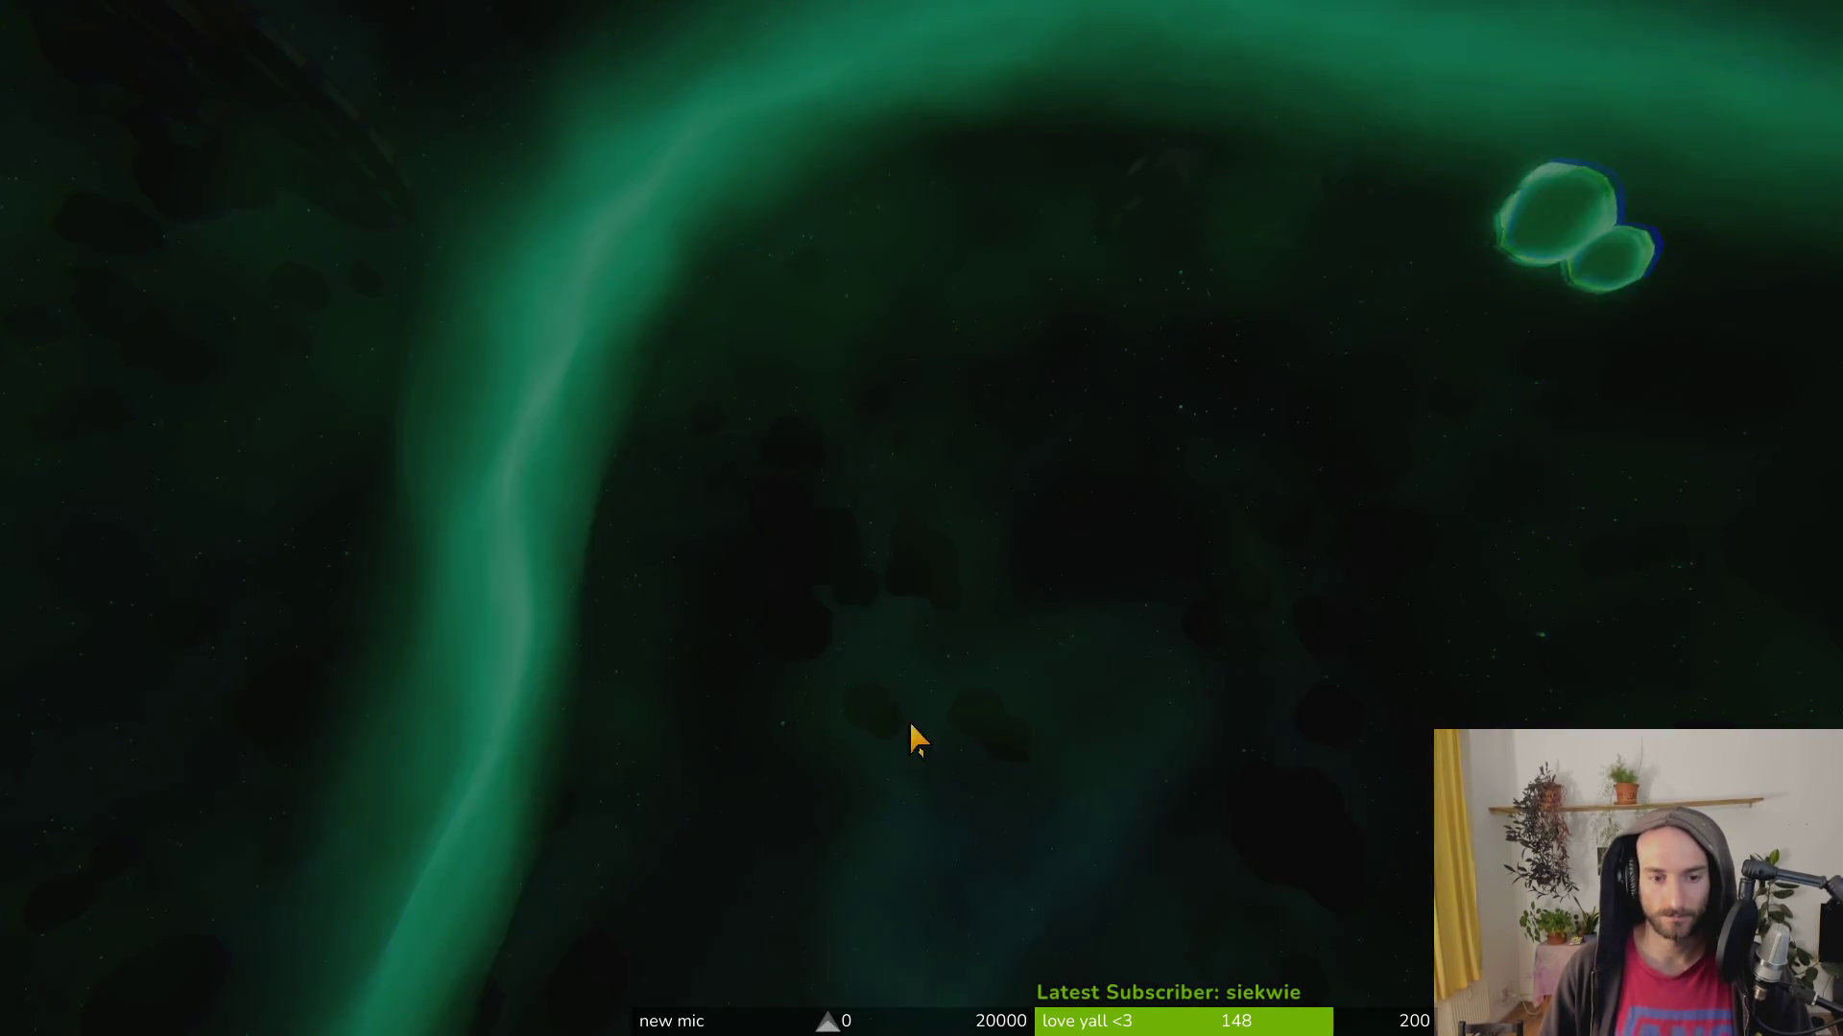
- Fight through asteroids and enemies onto the planet, grabbing the first warp core (1/3)
key("w")
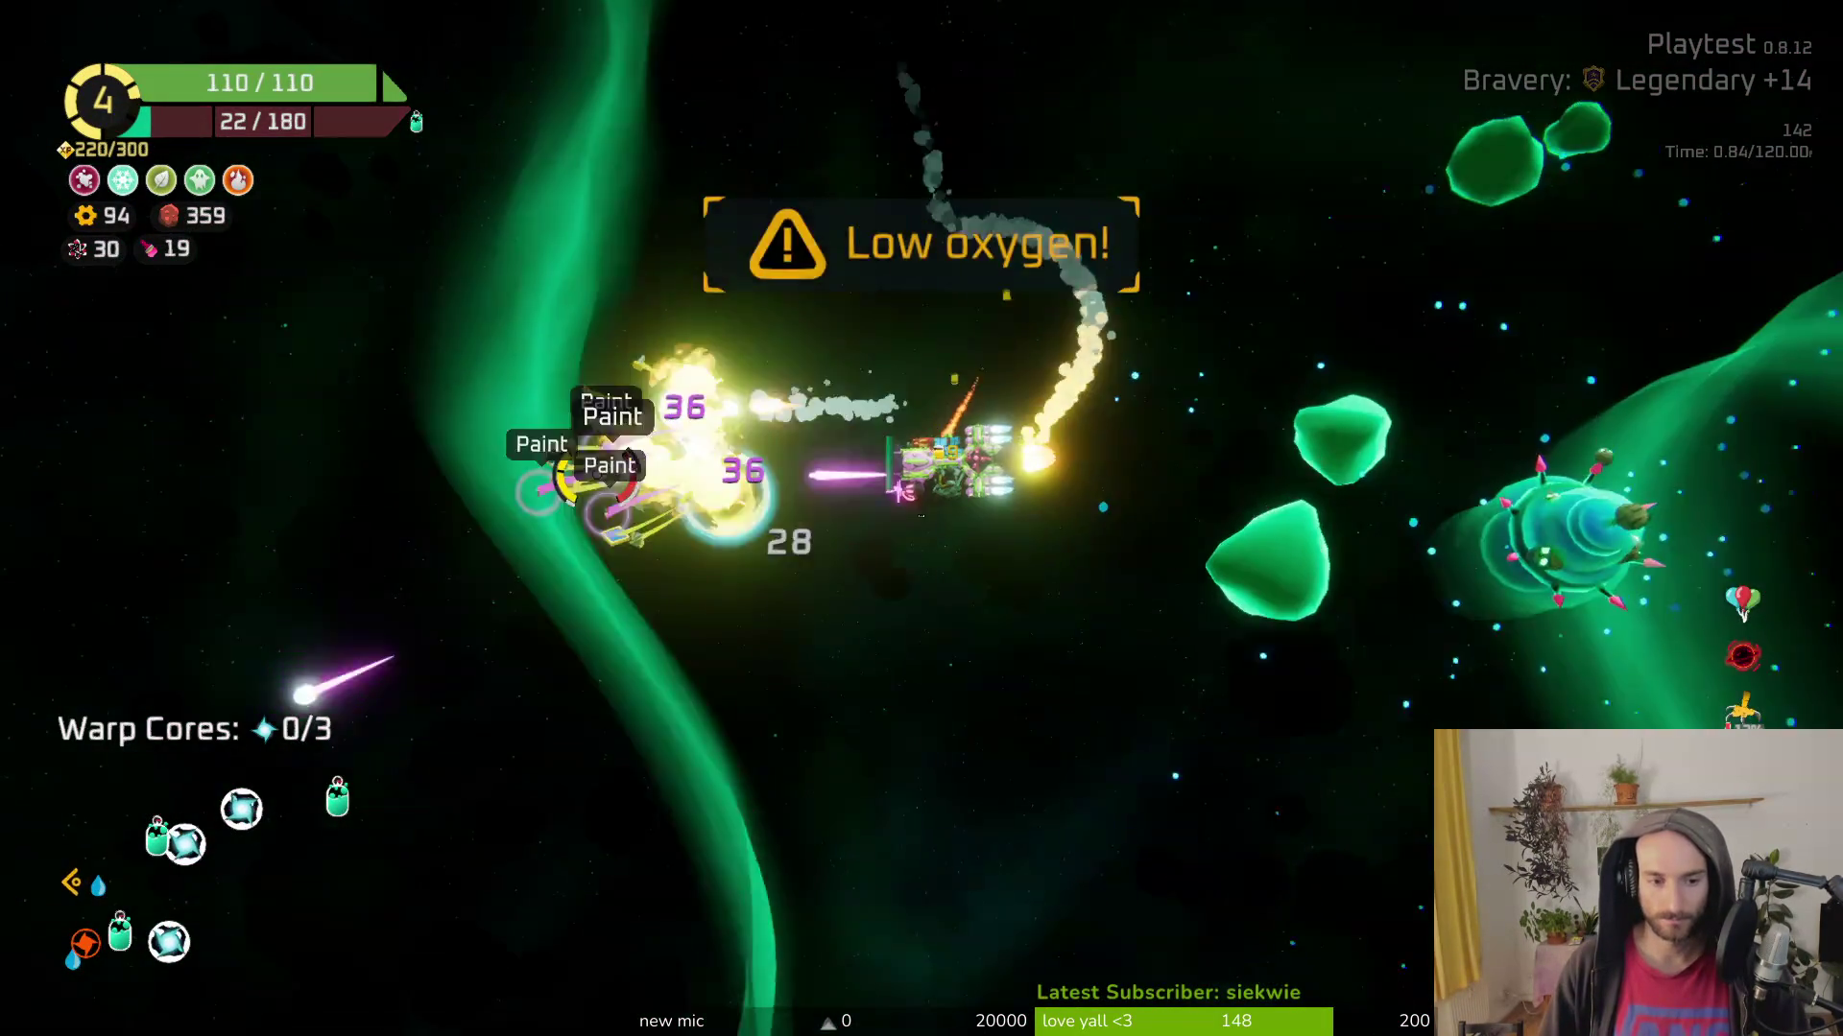
key("w")
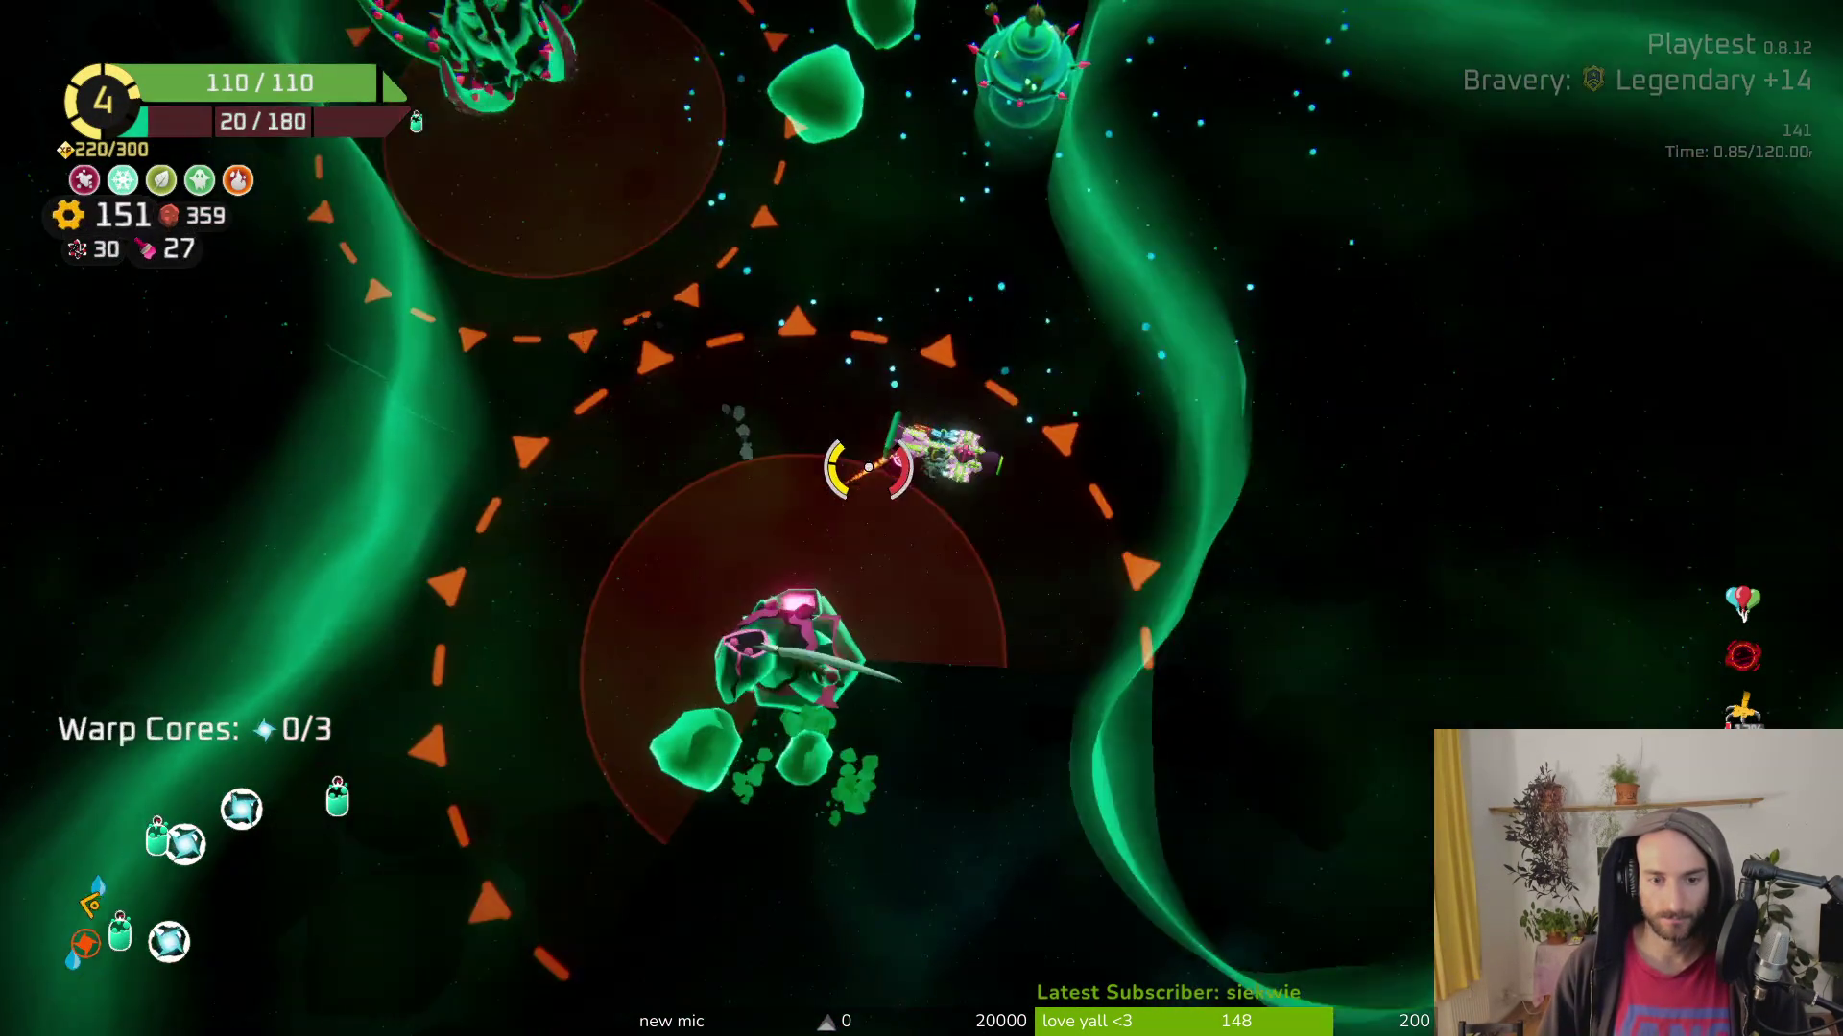
key("w")
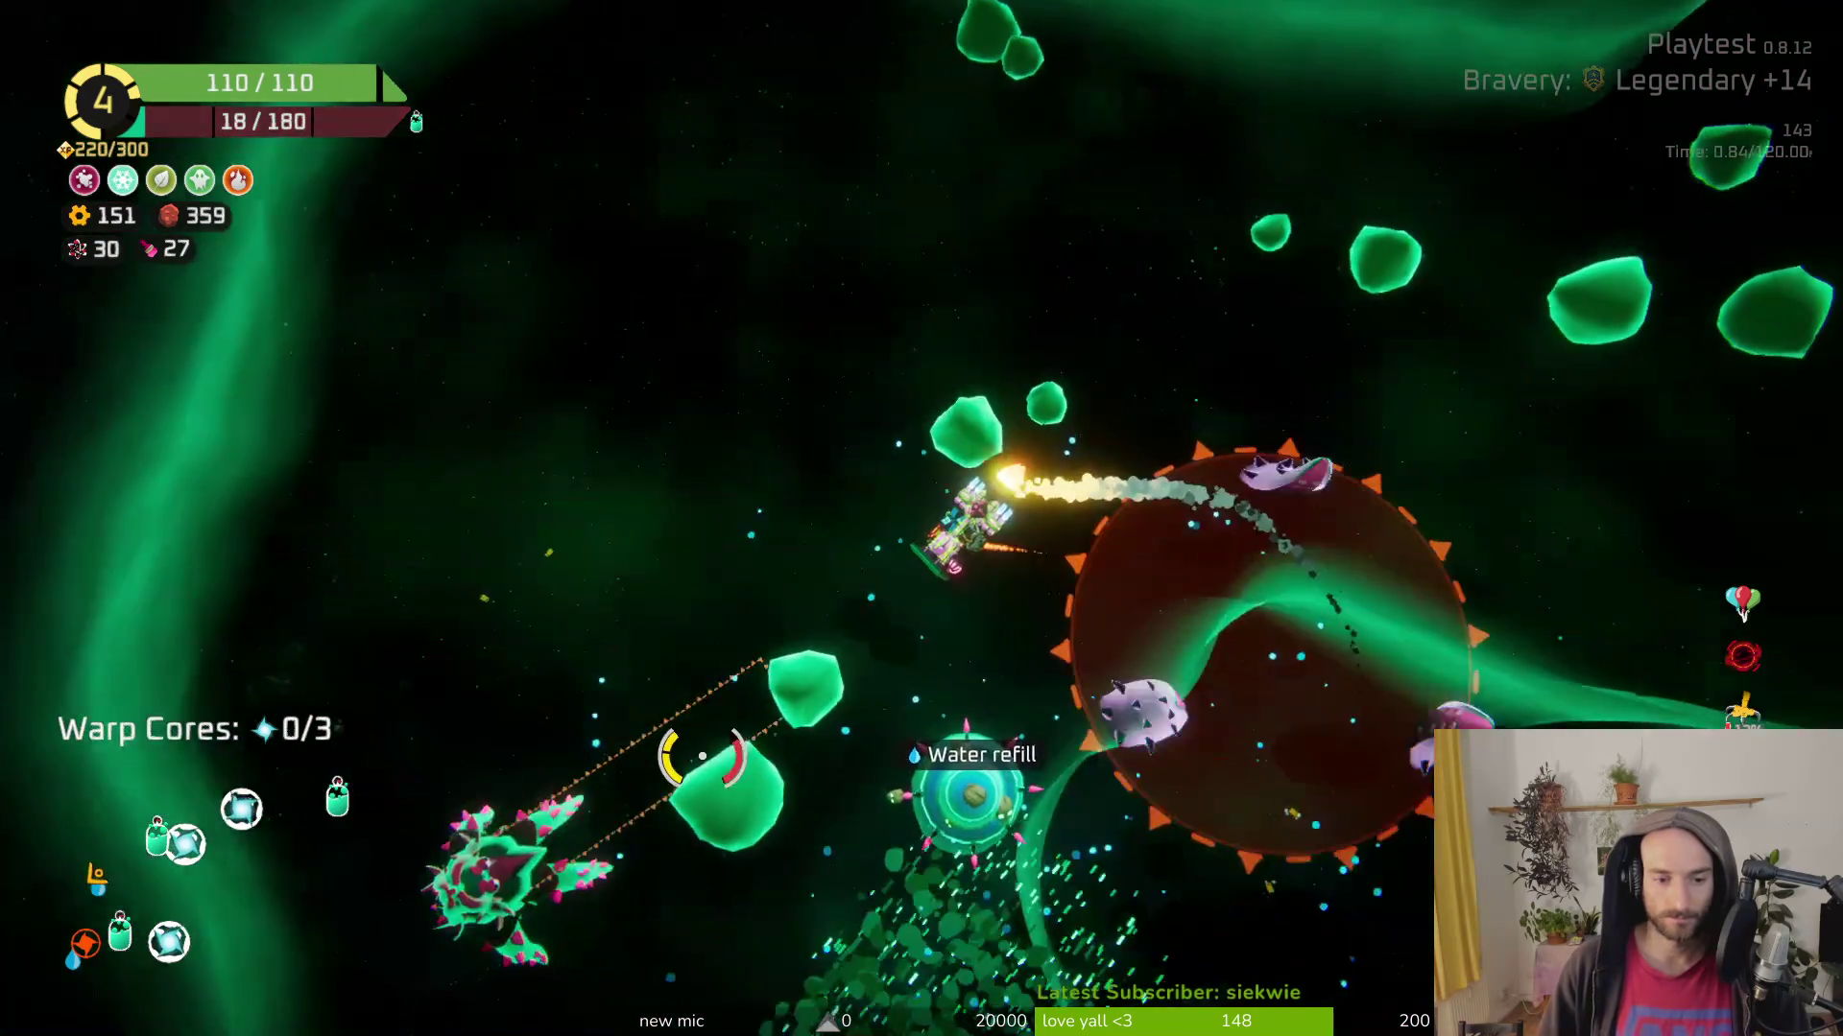
key("w")
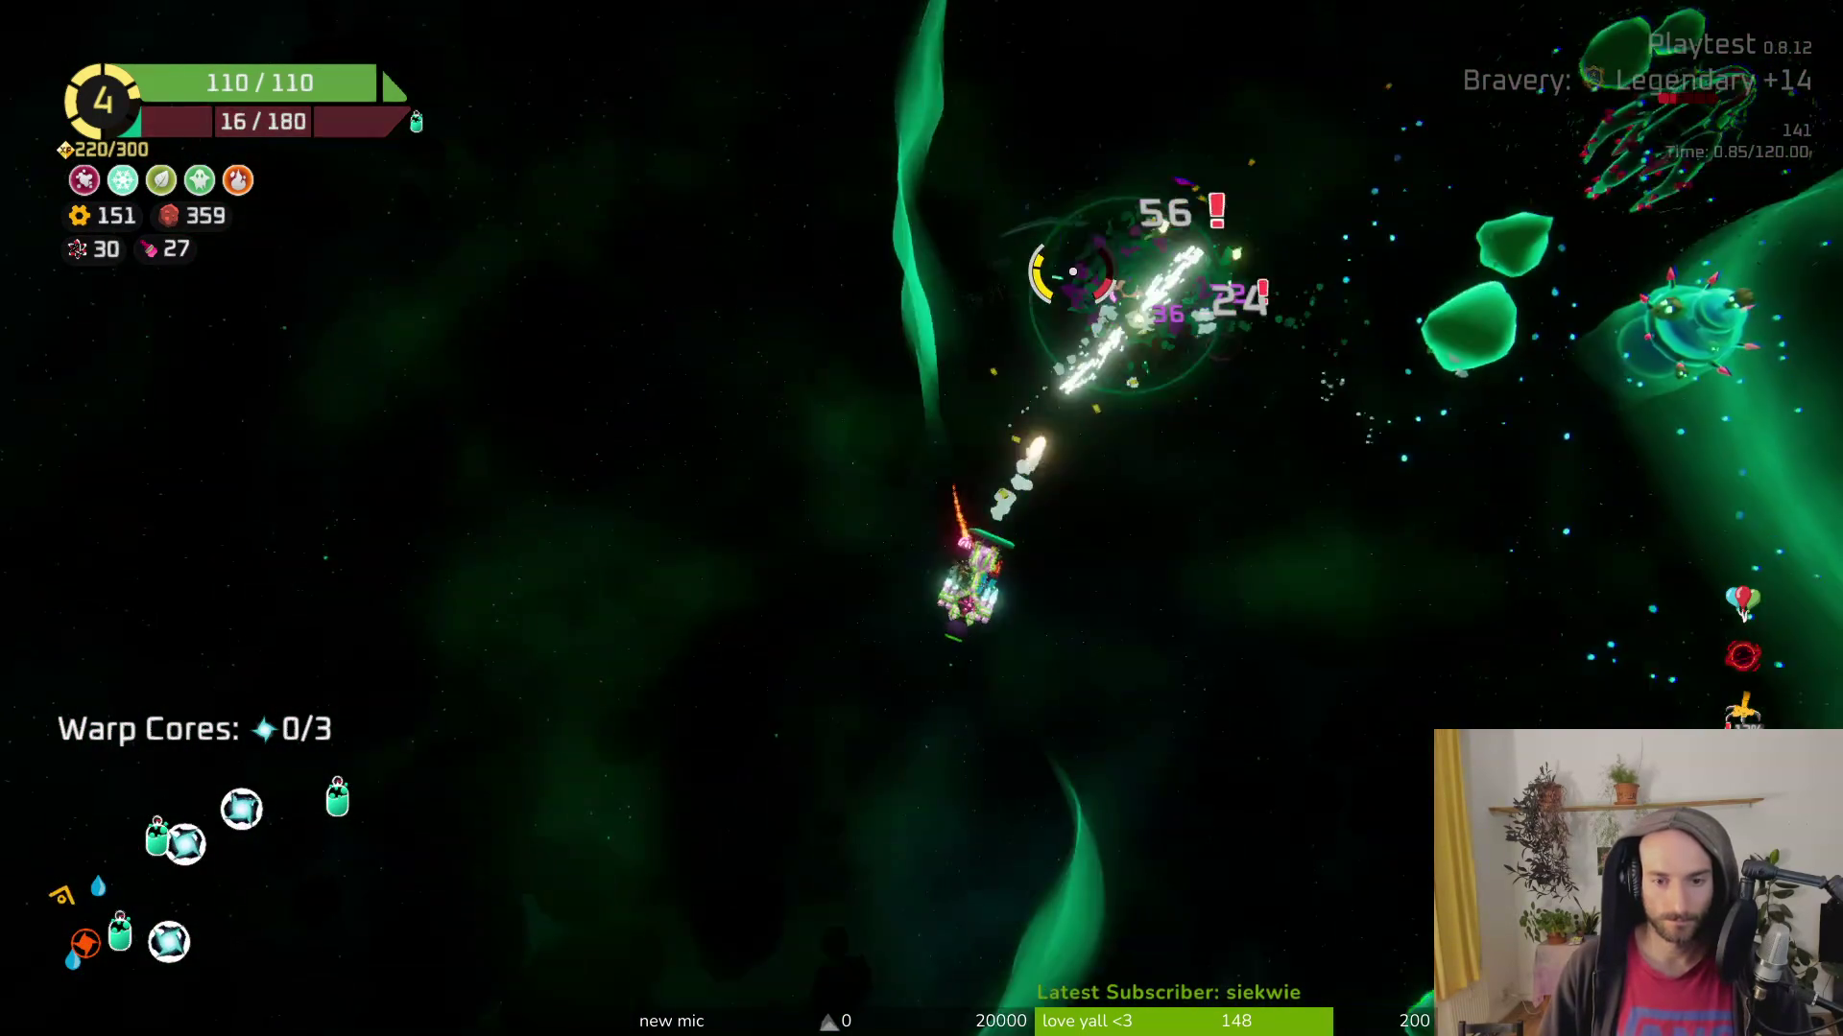
key("w")
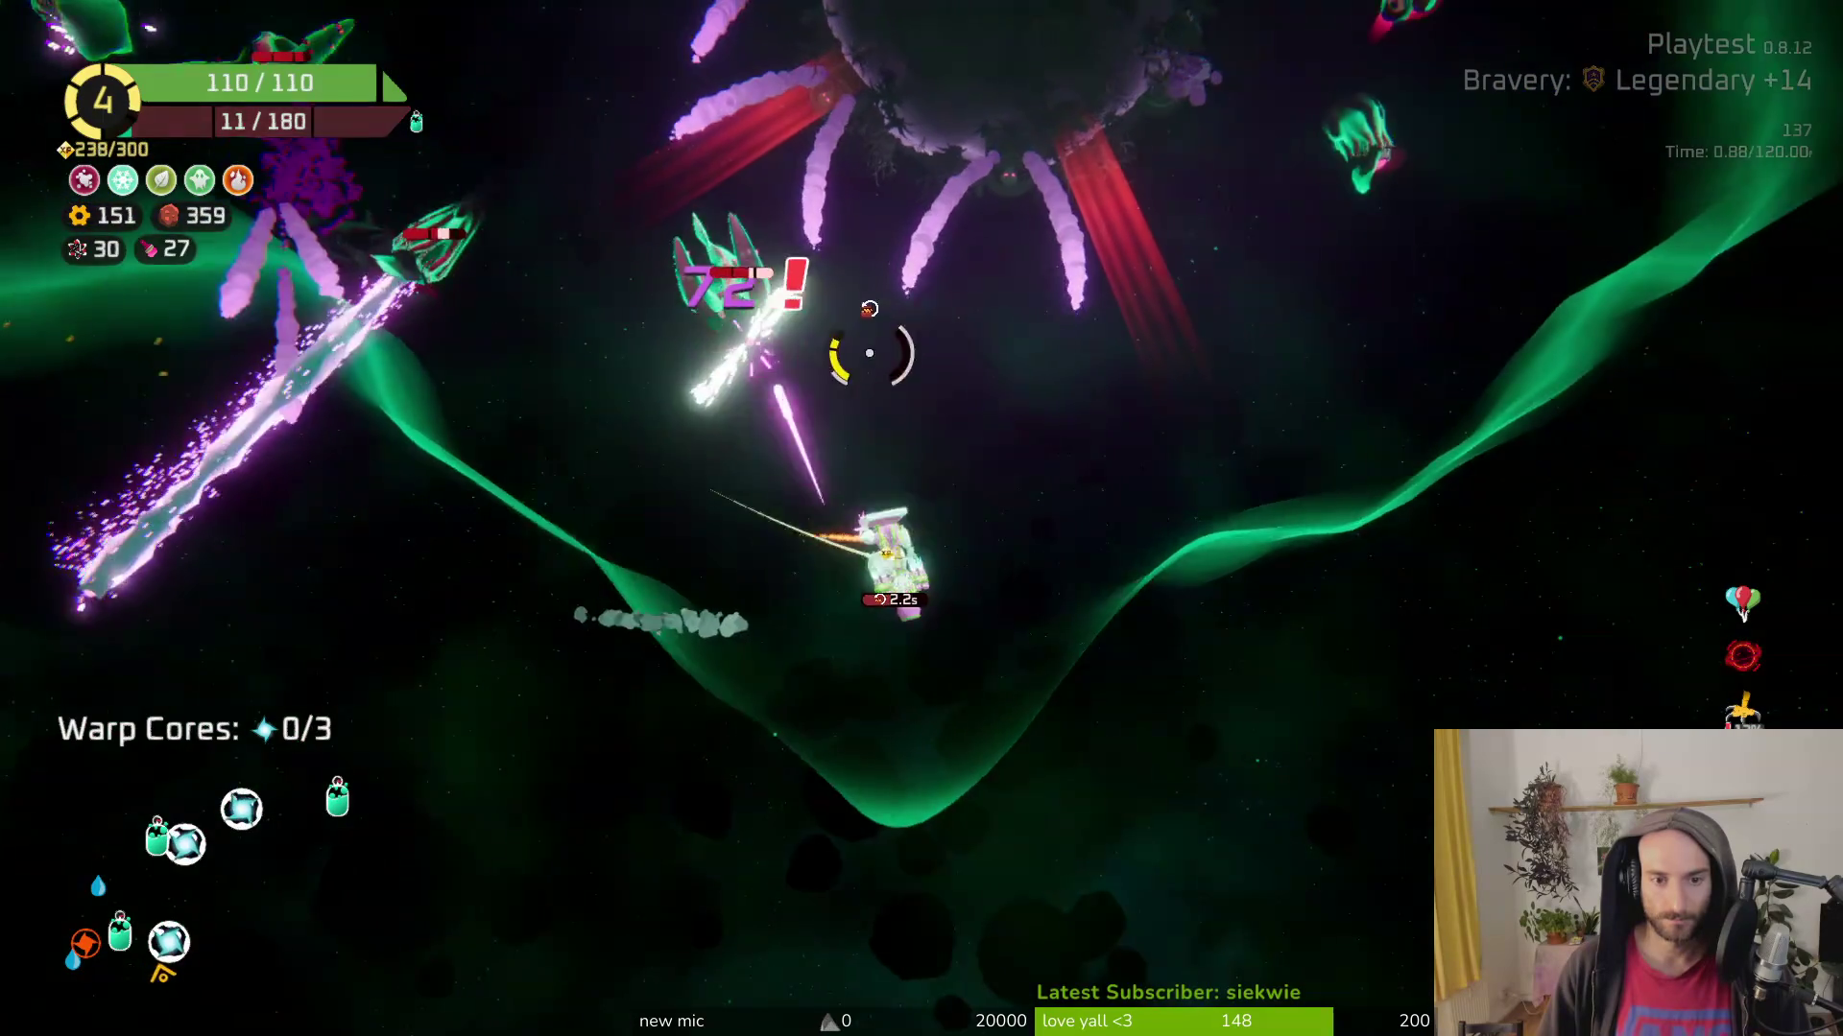
key("w")
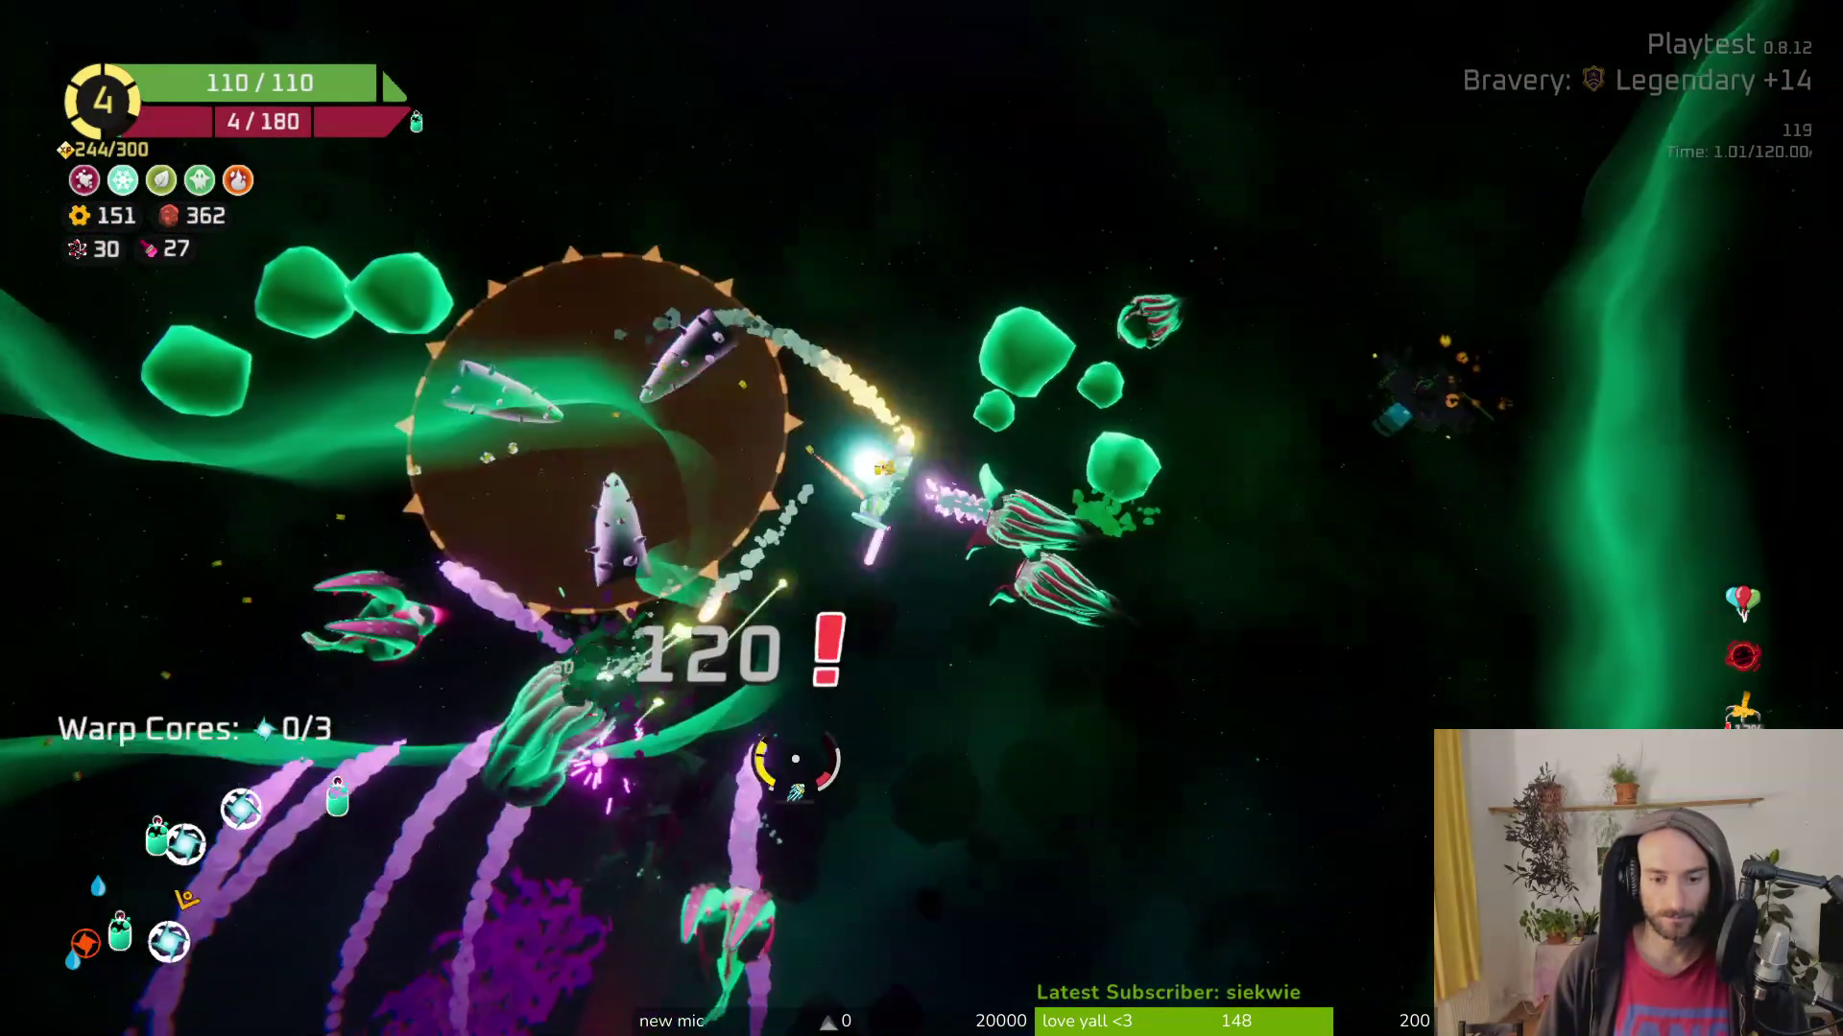
key("d")
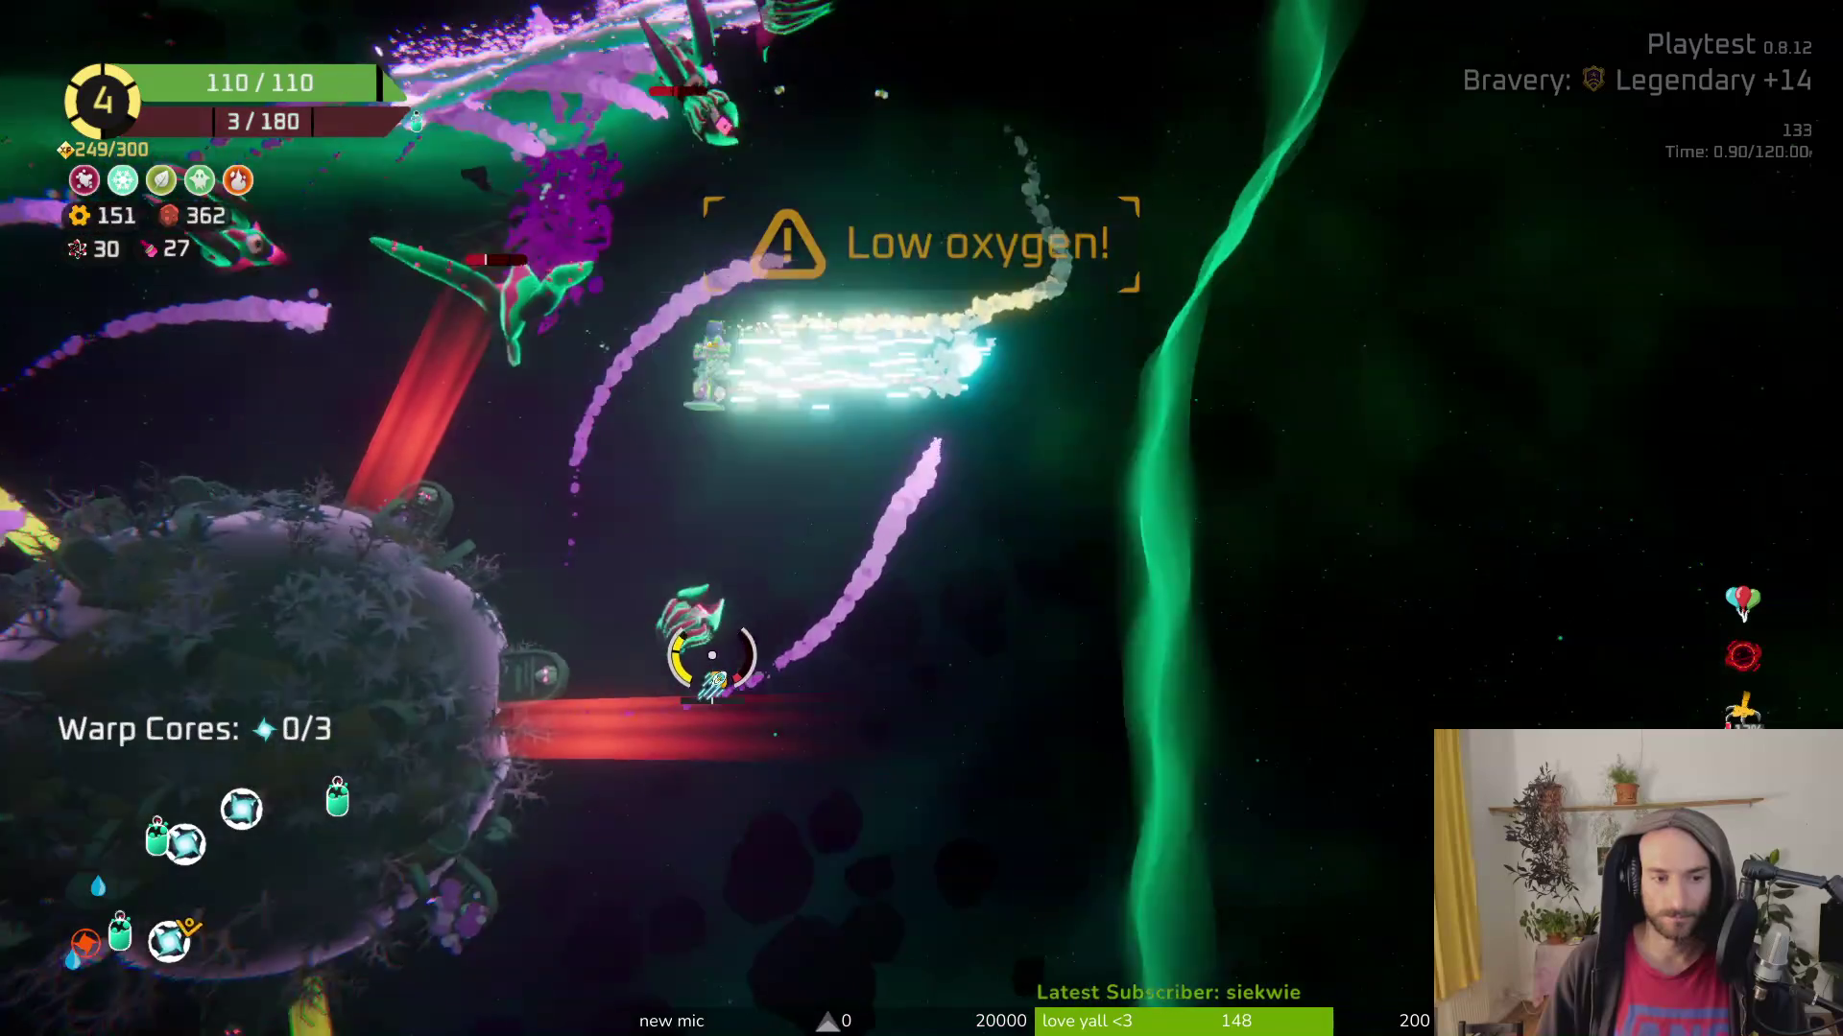
key("w")
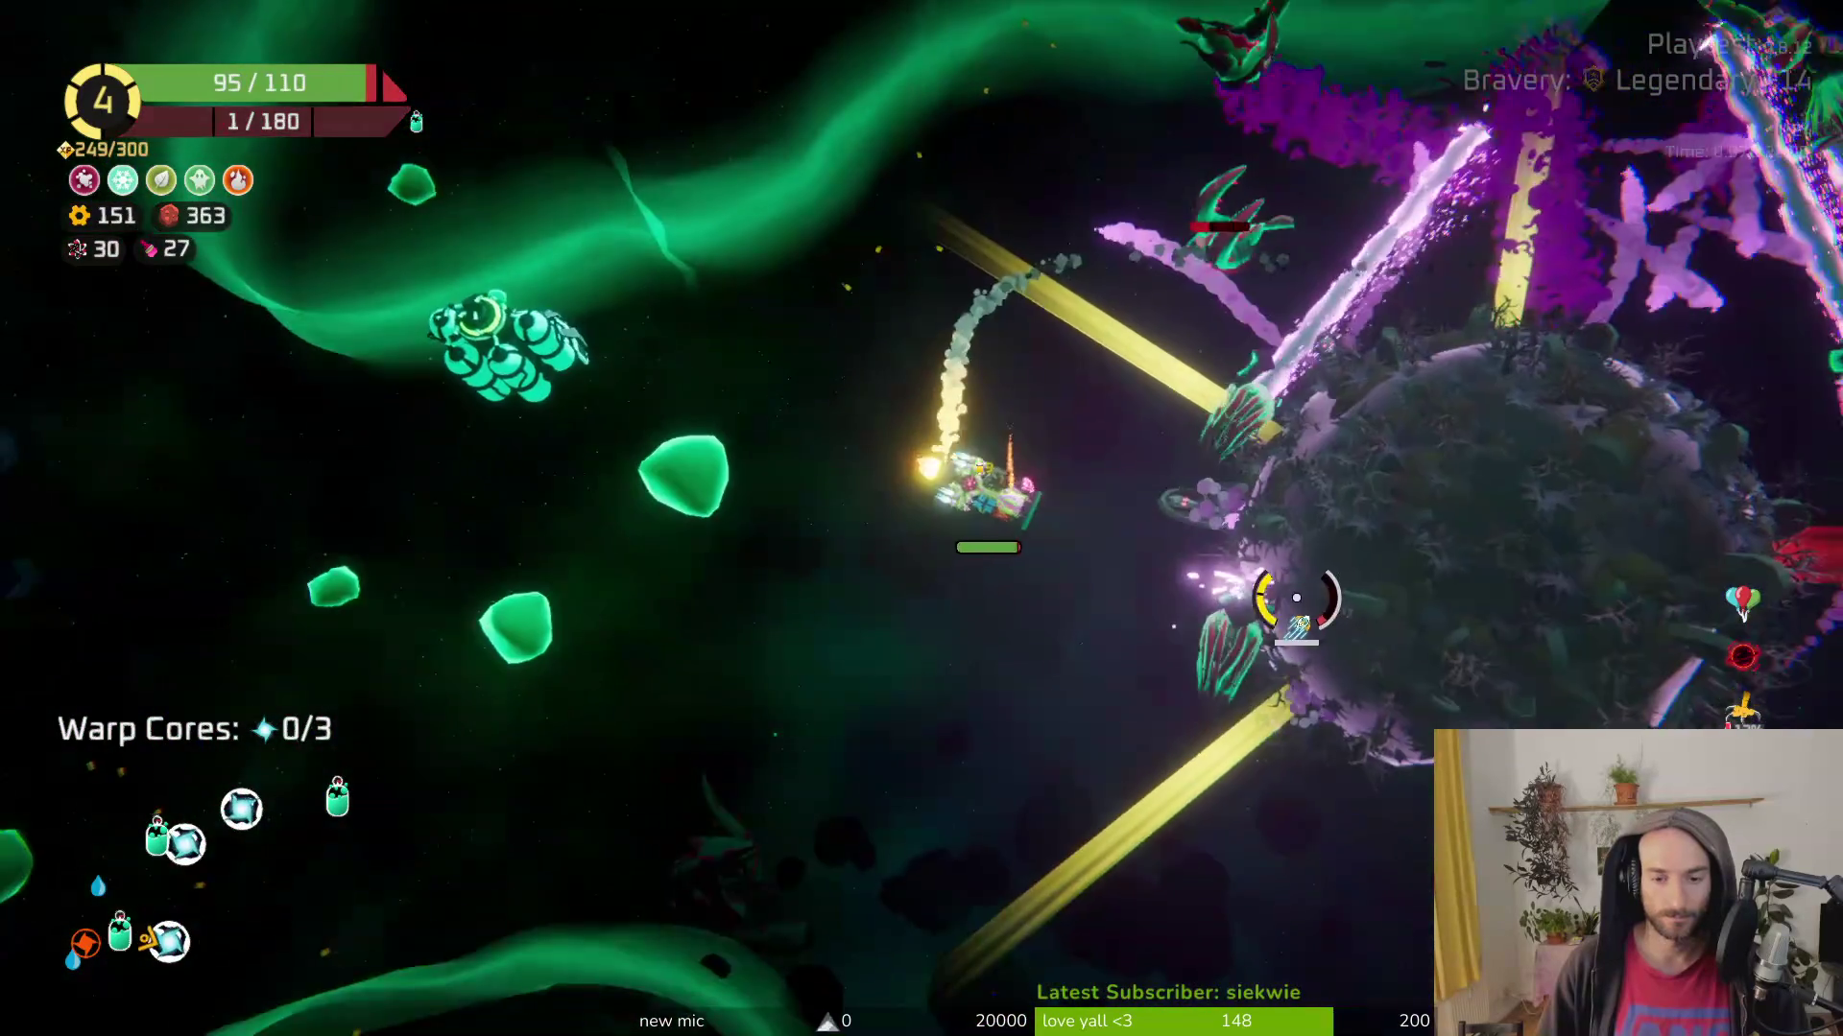
key("w")
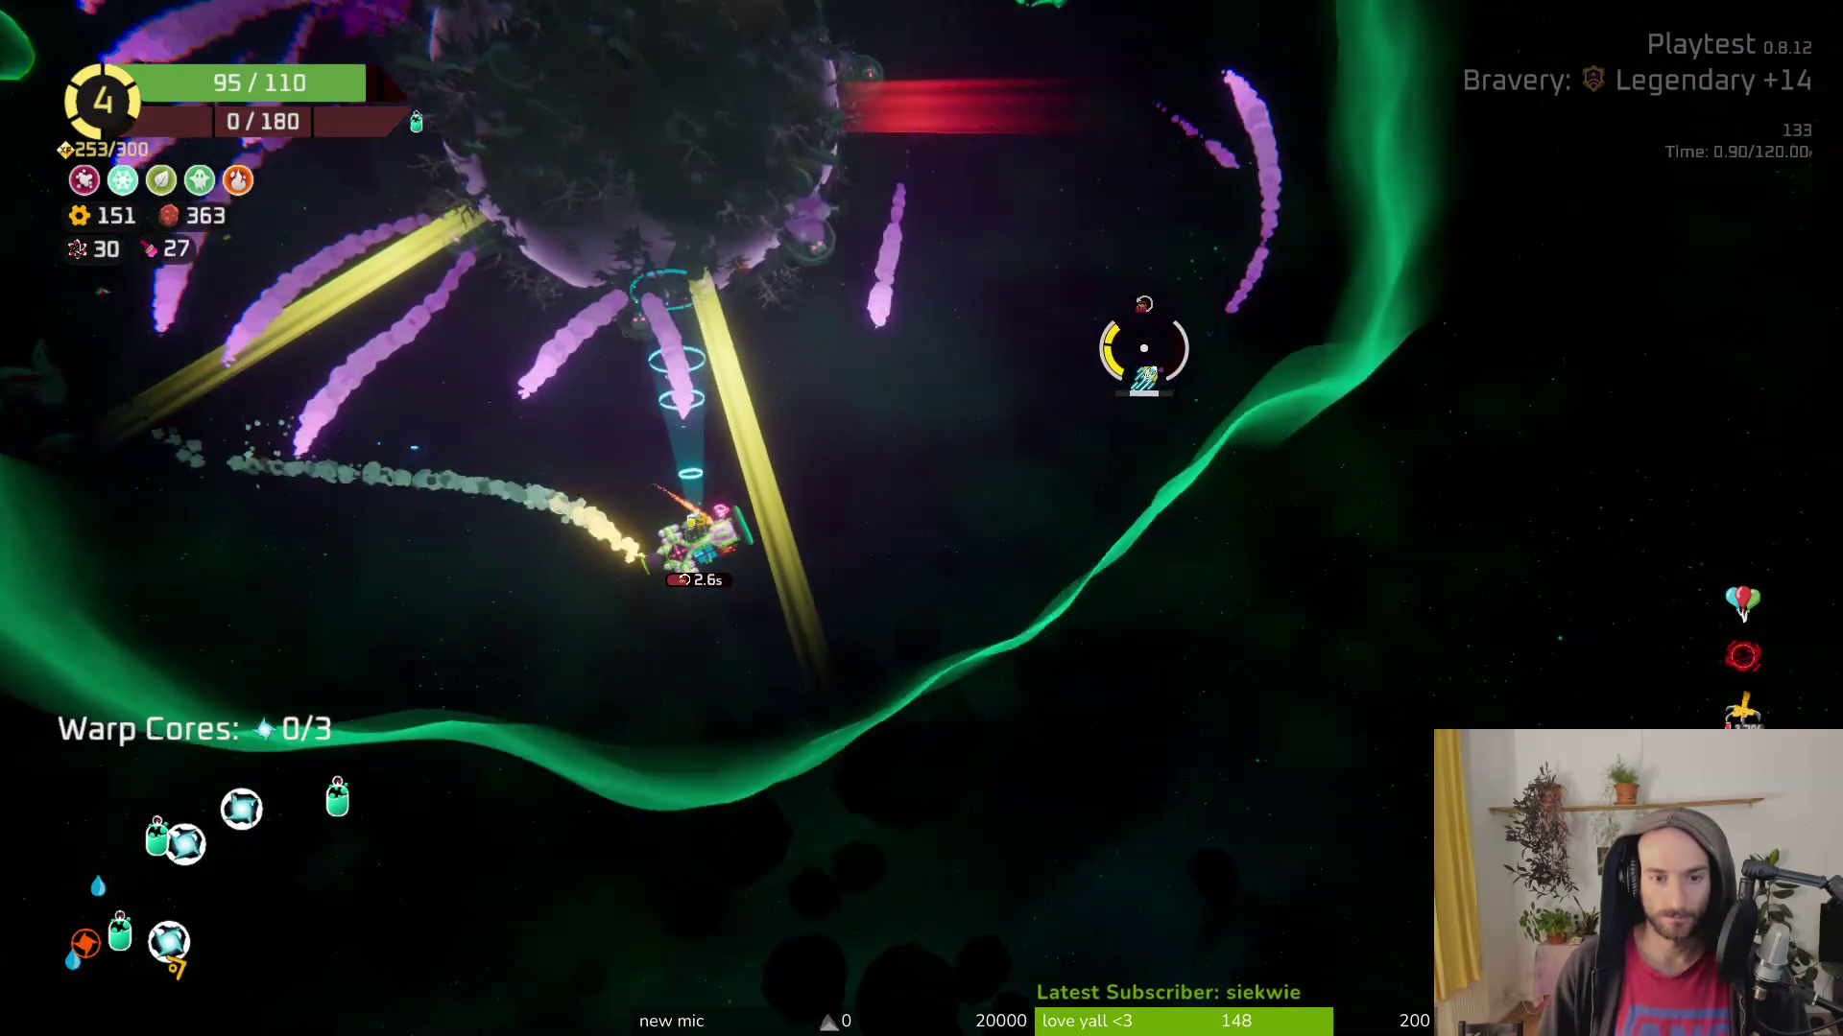
key("w")
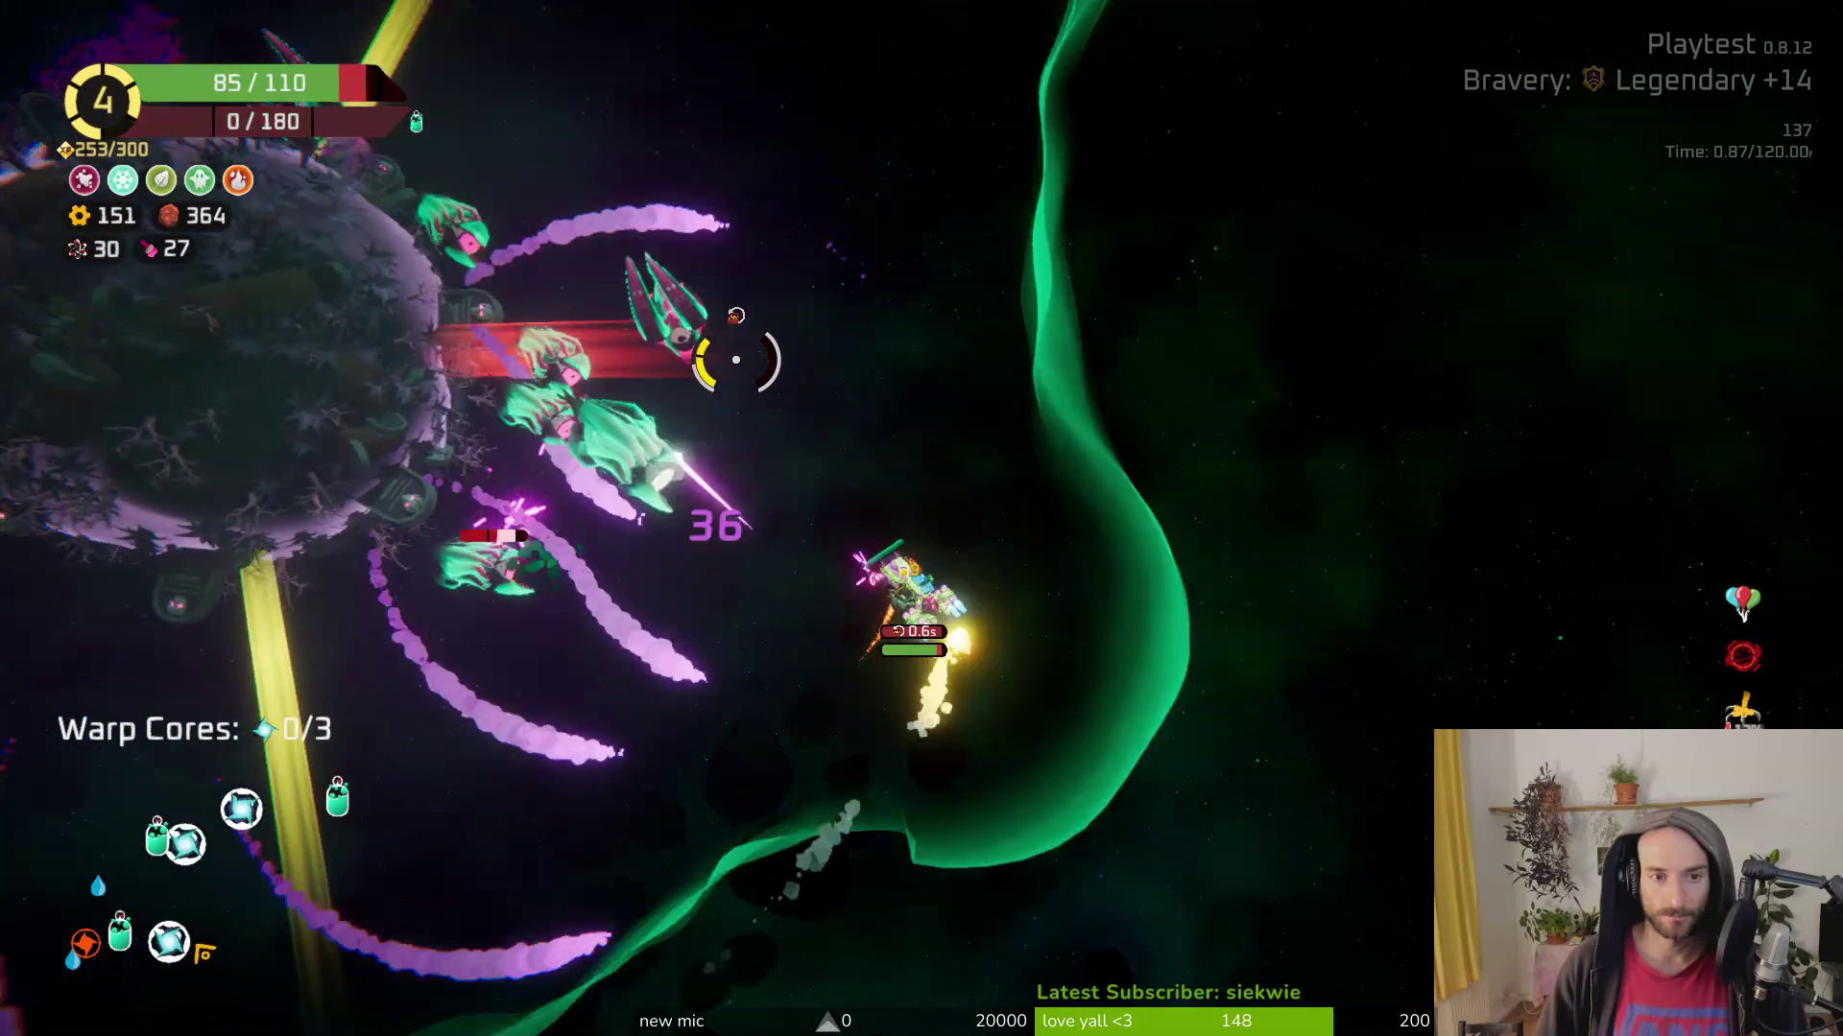
key("w")
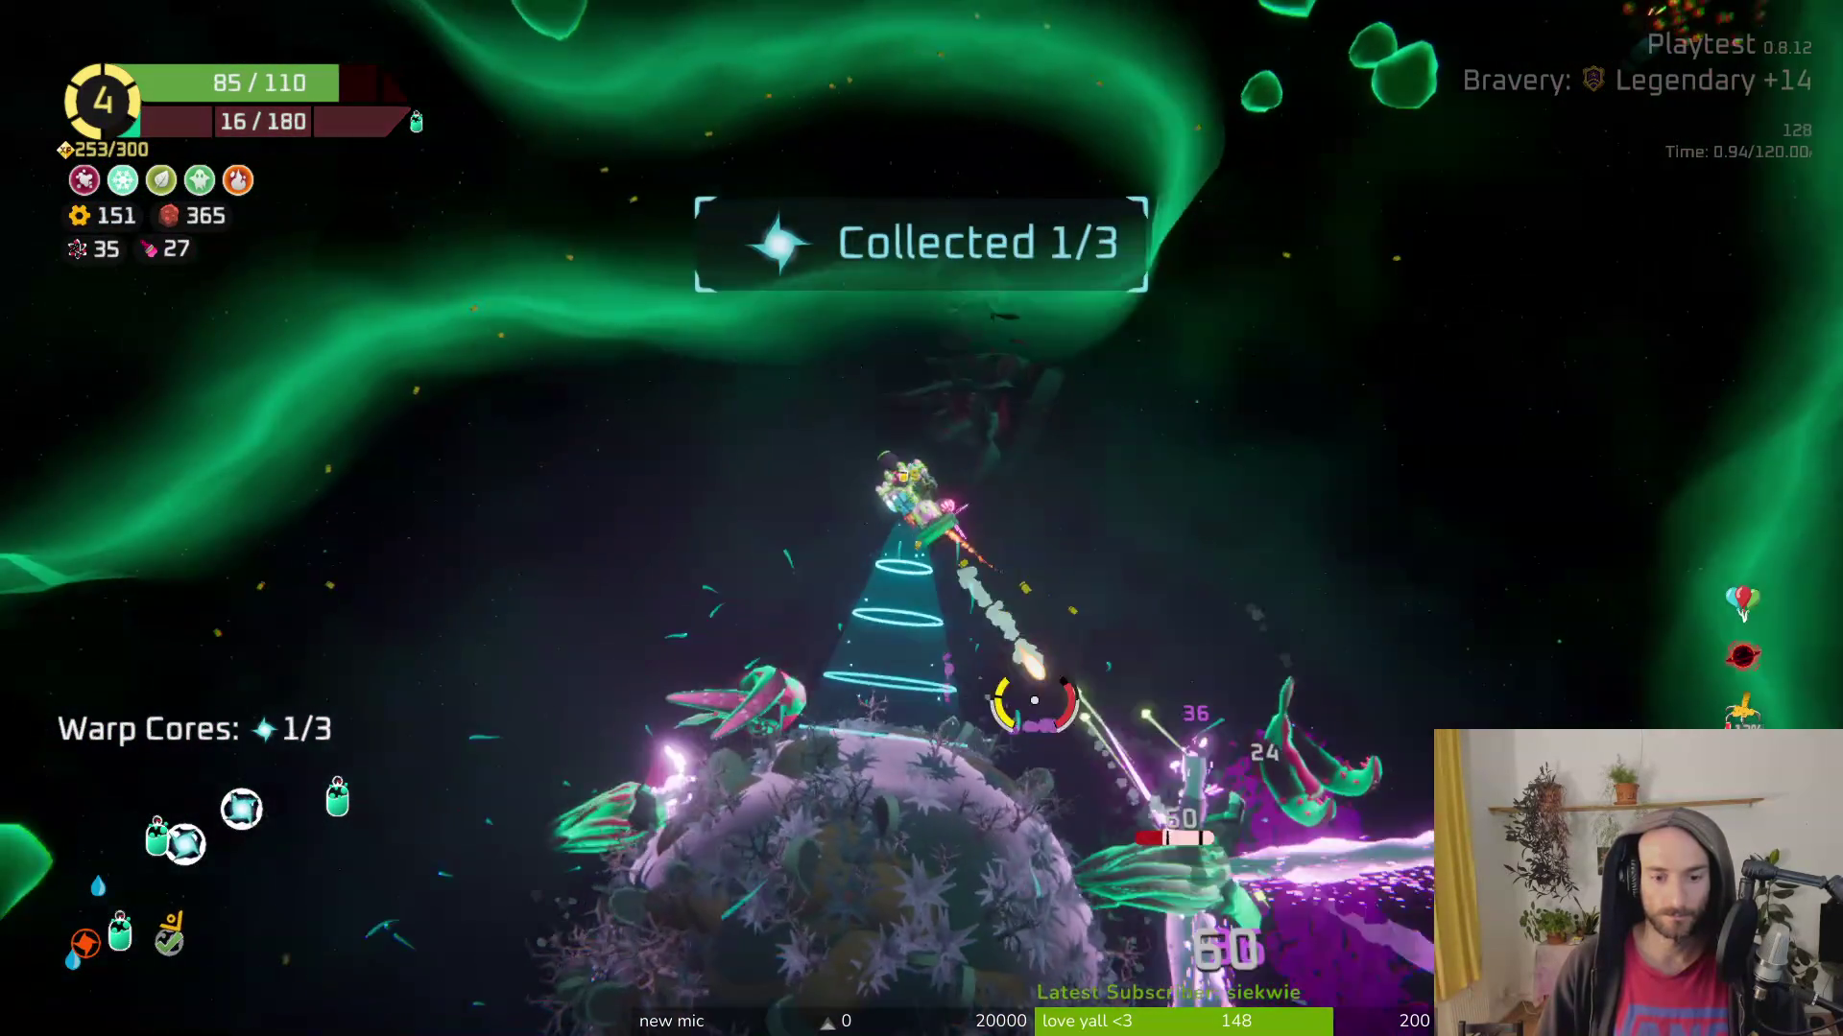
- Fly to the oxygen station and claim the 90 oxygen refill reward
key("w")
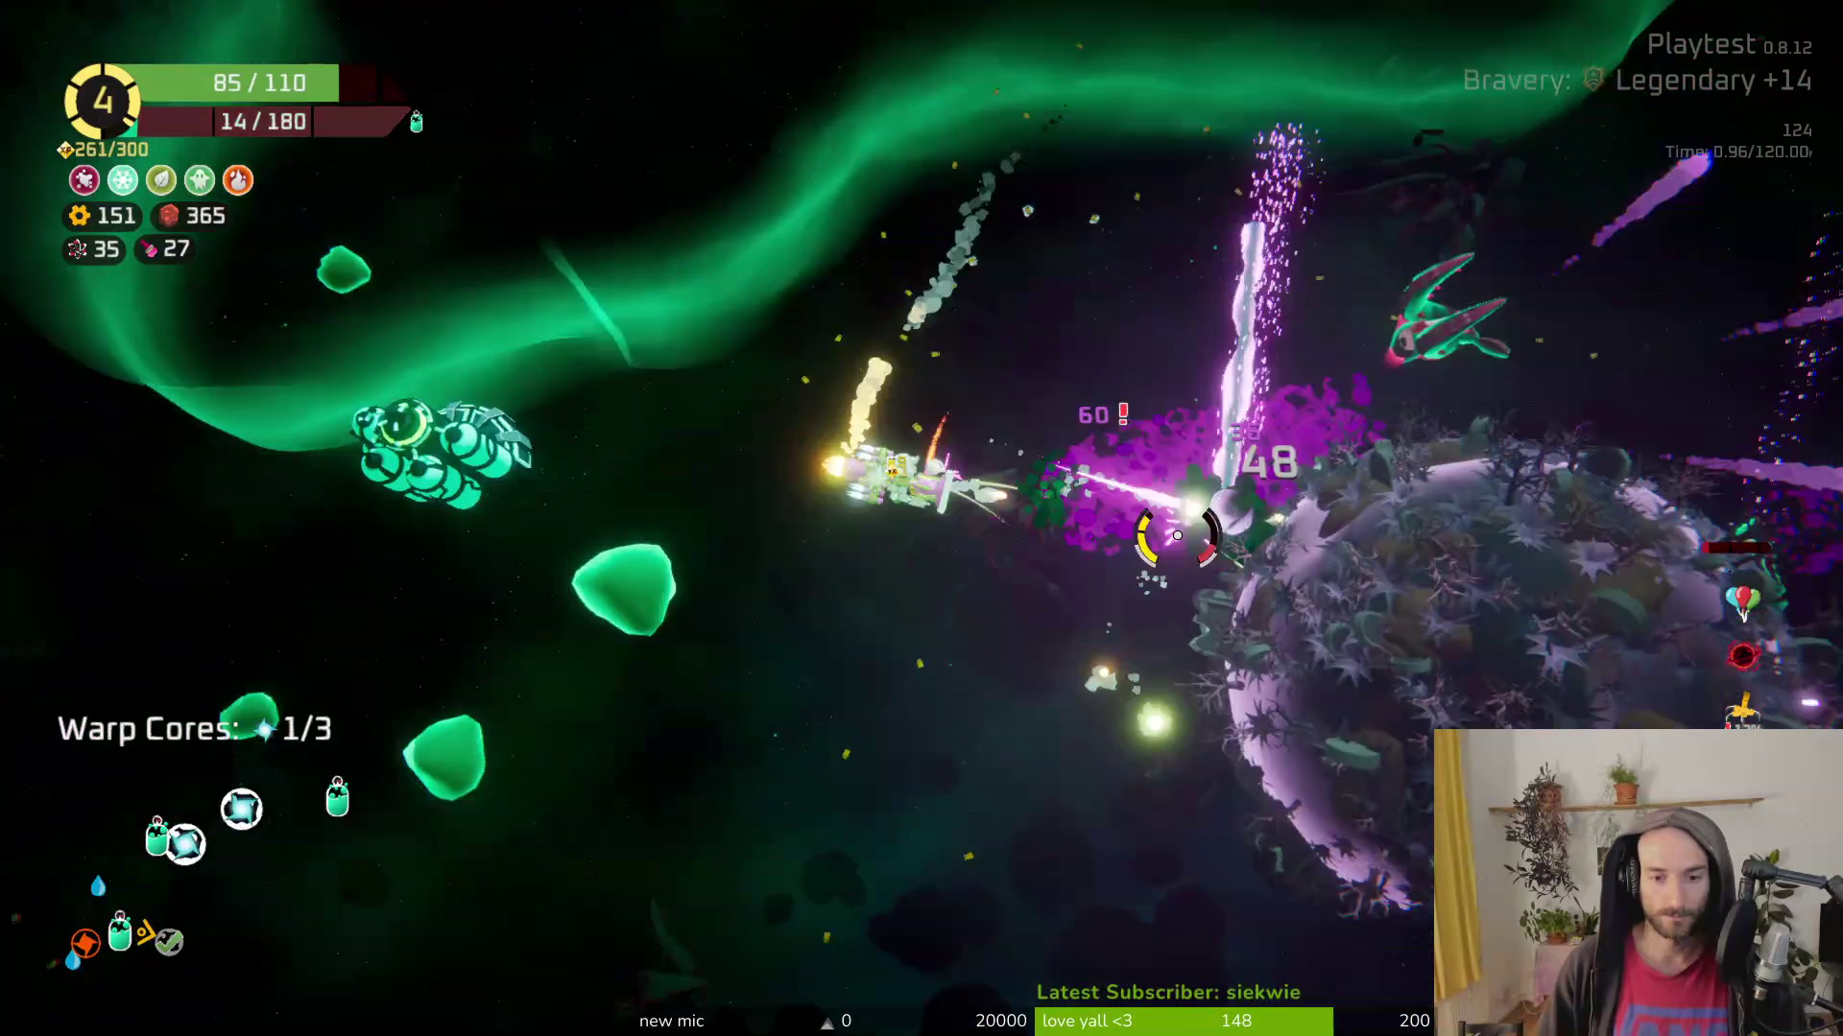
key("w")
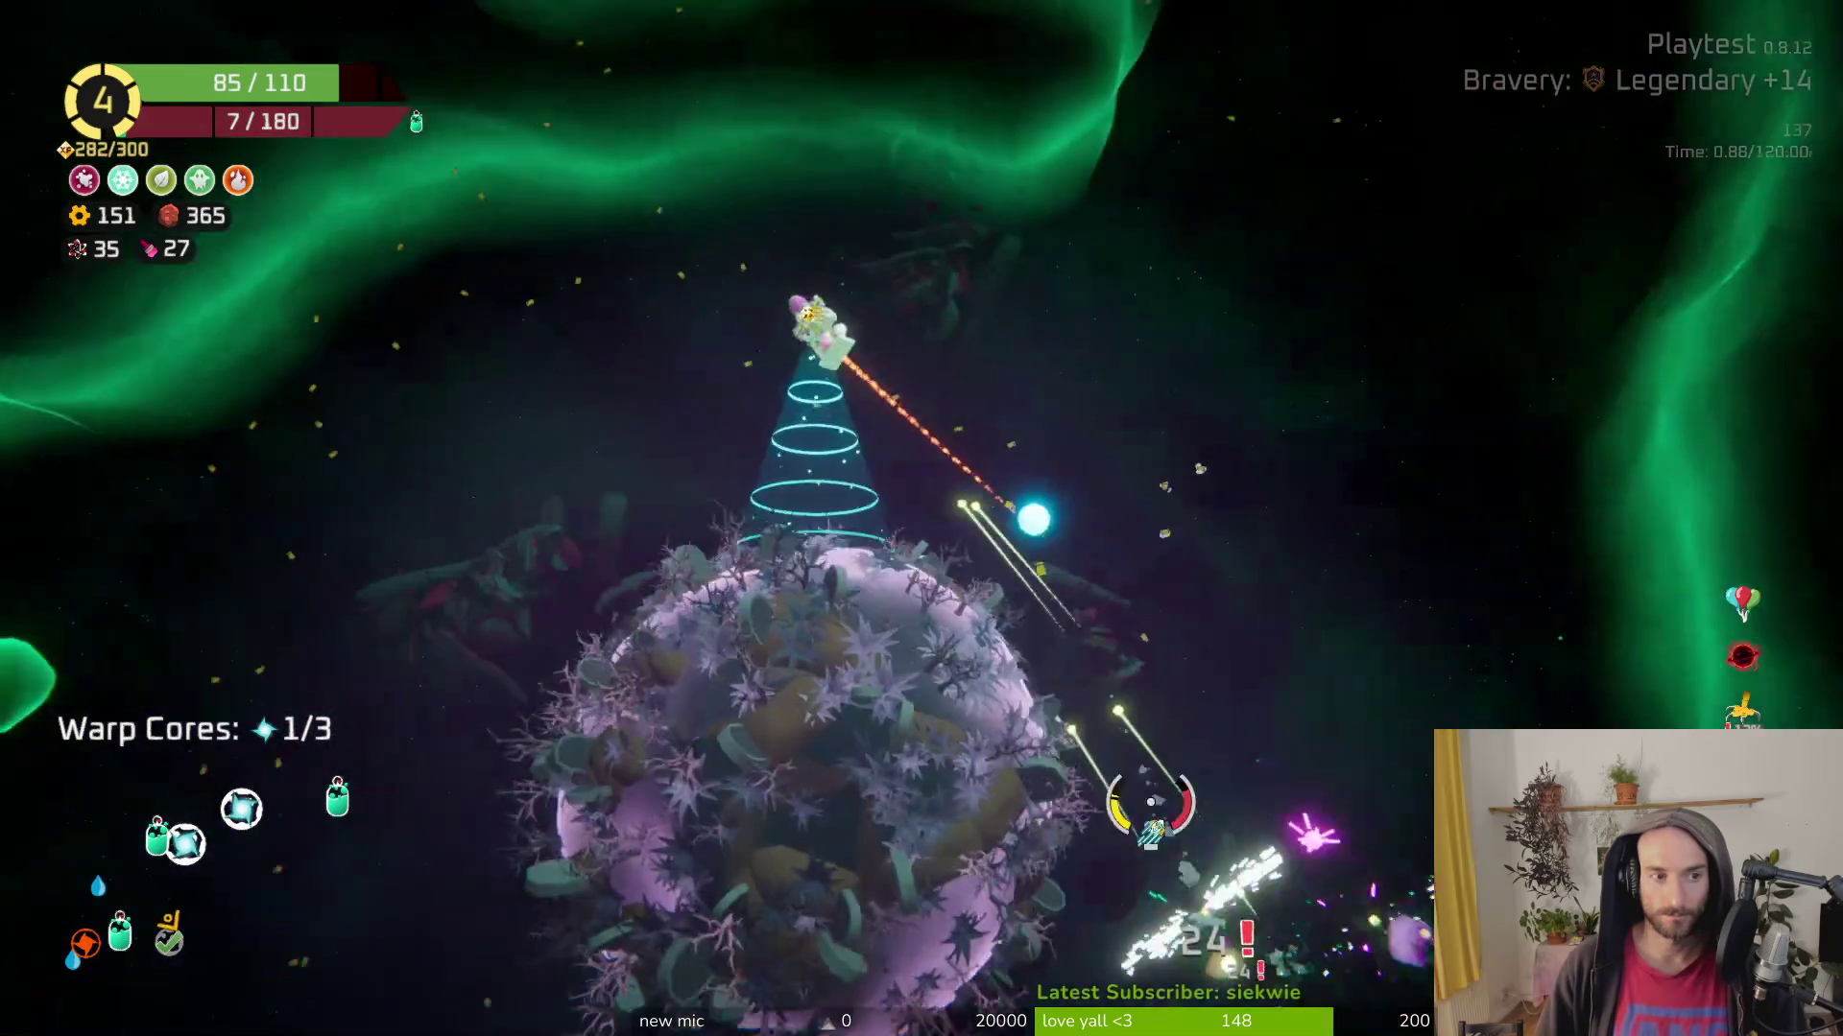
left_click(670, 703)
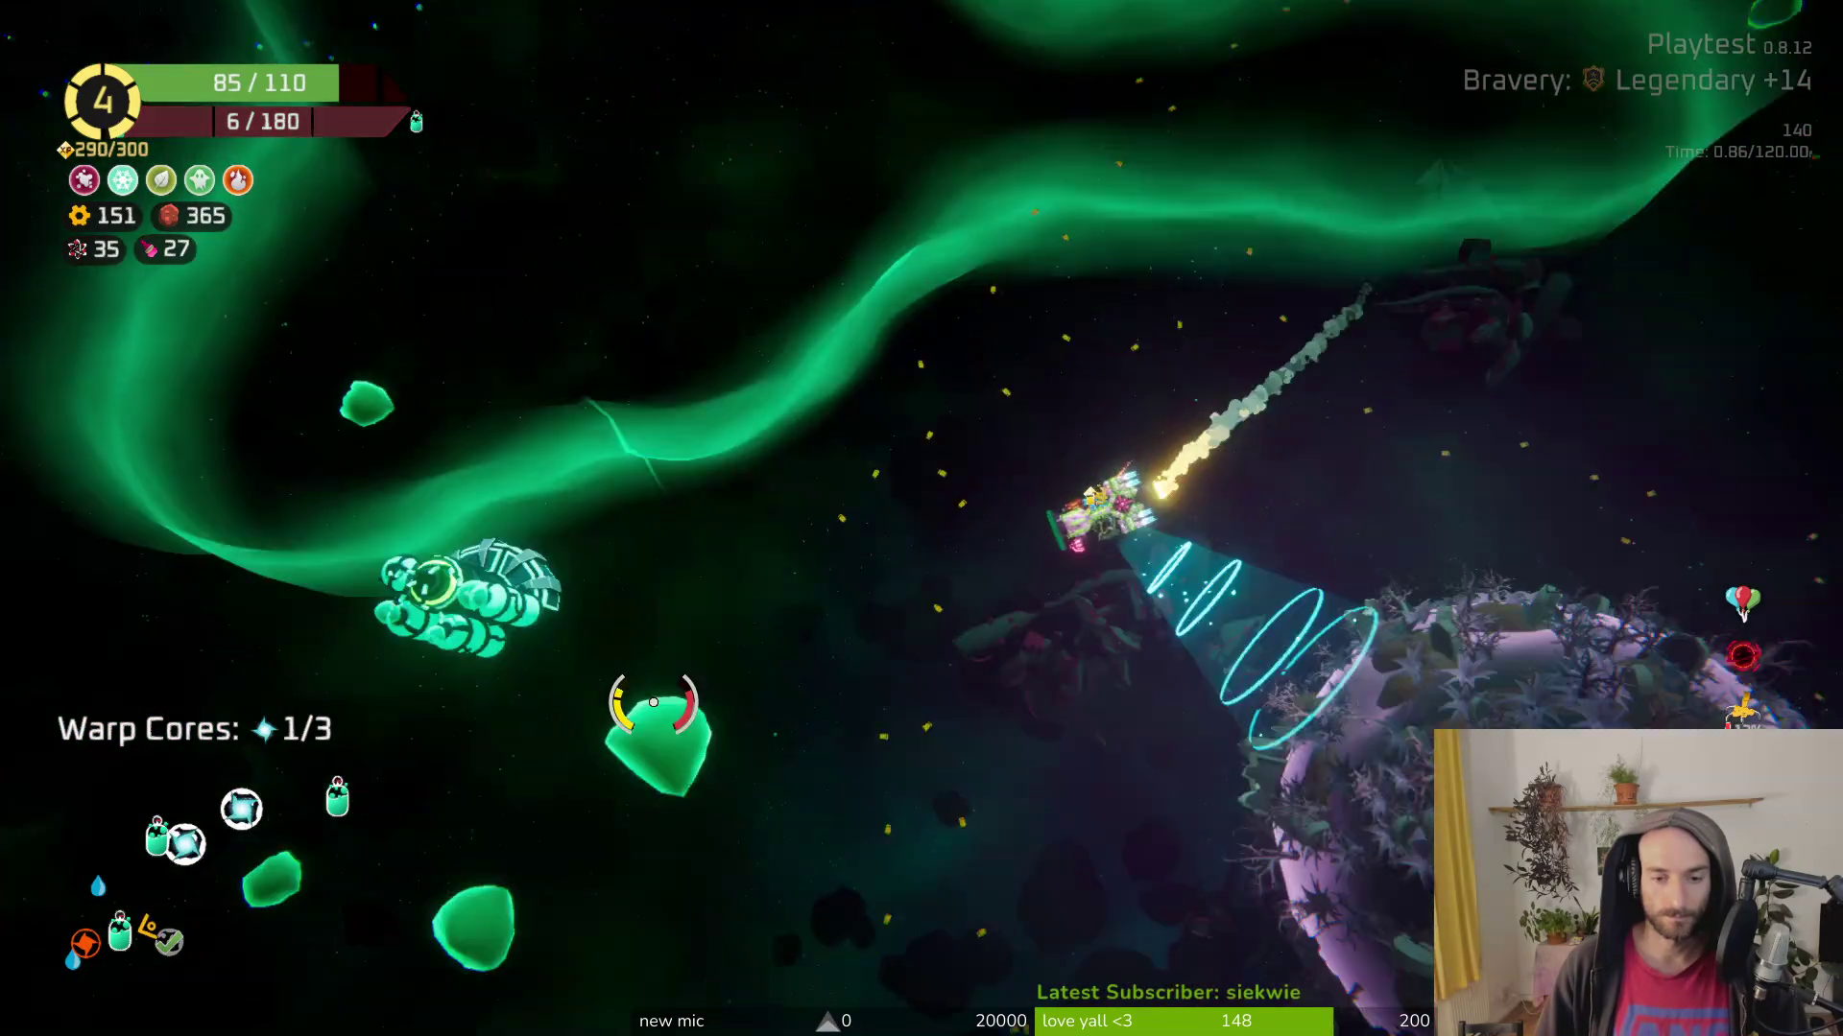
key("e")
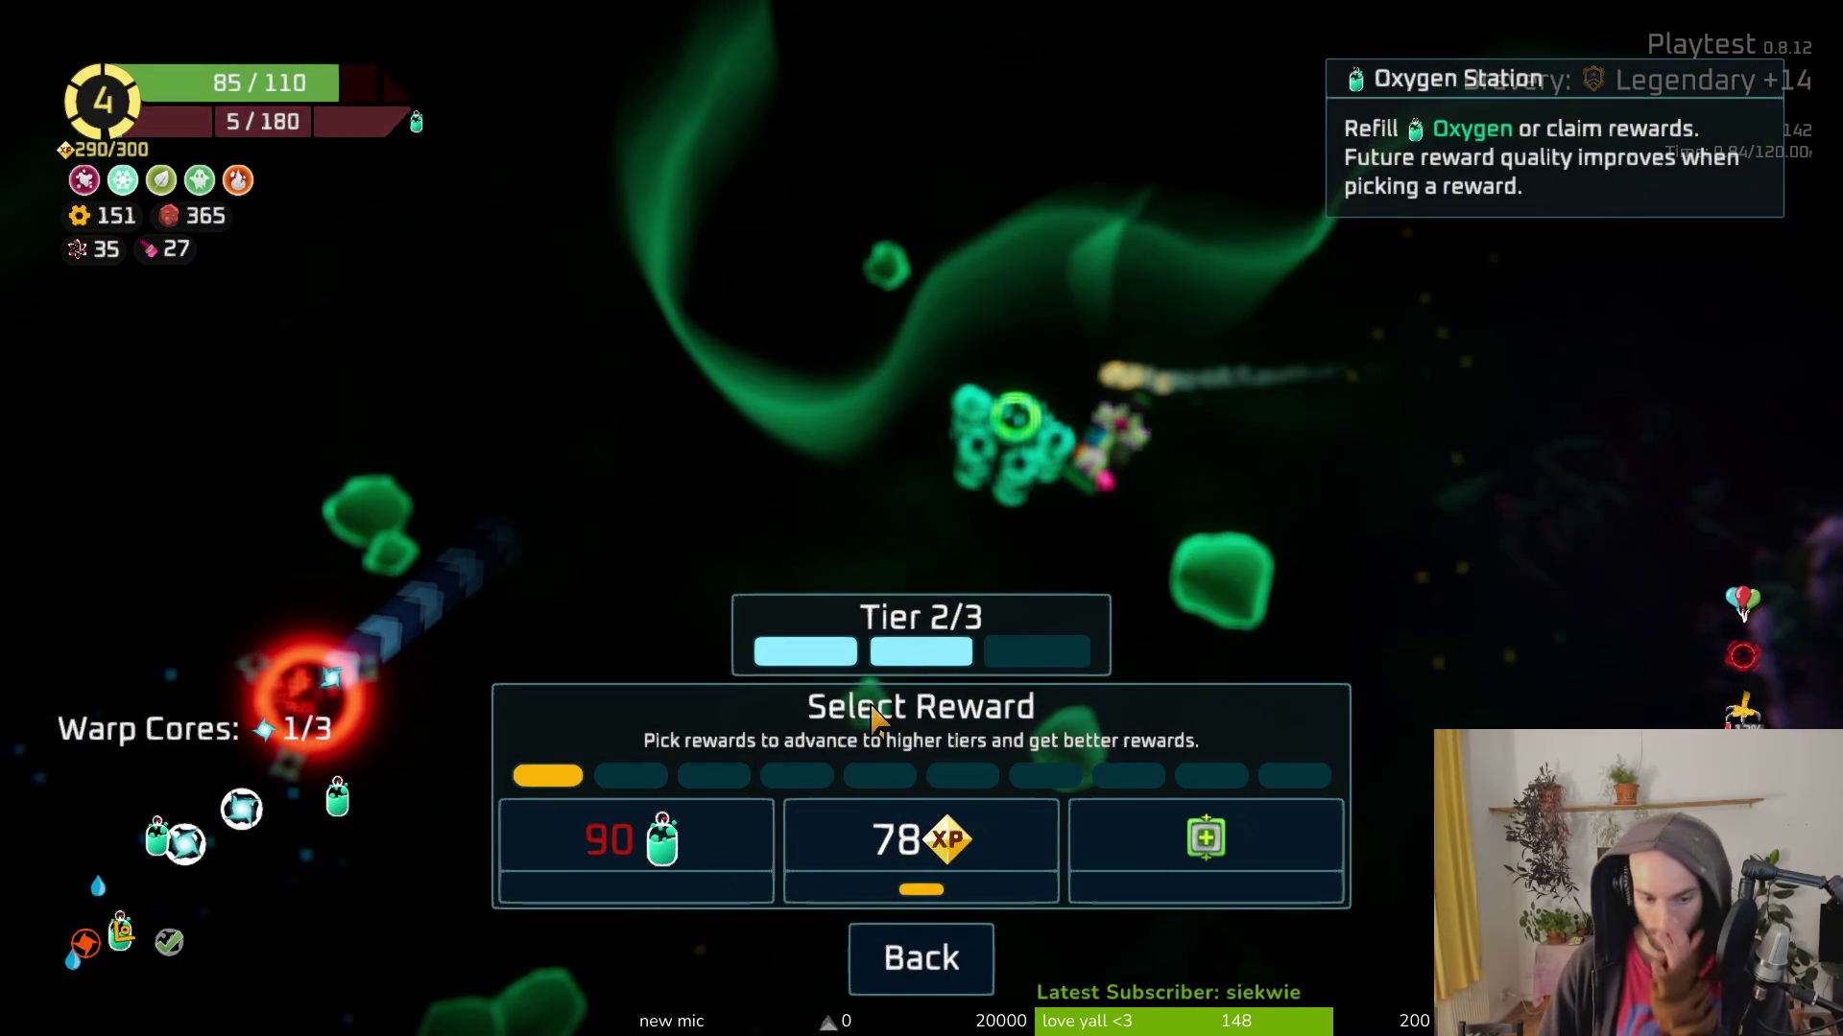
left_click(699, 878)
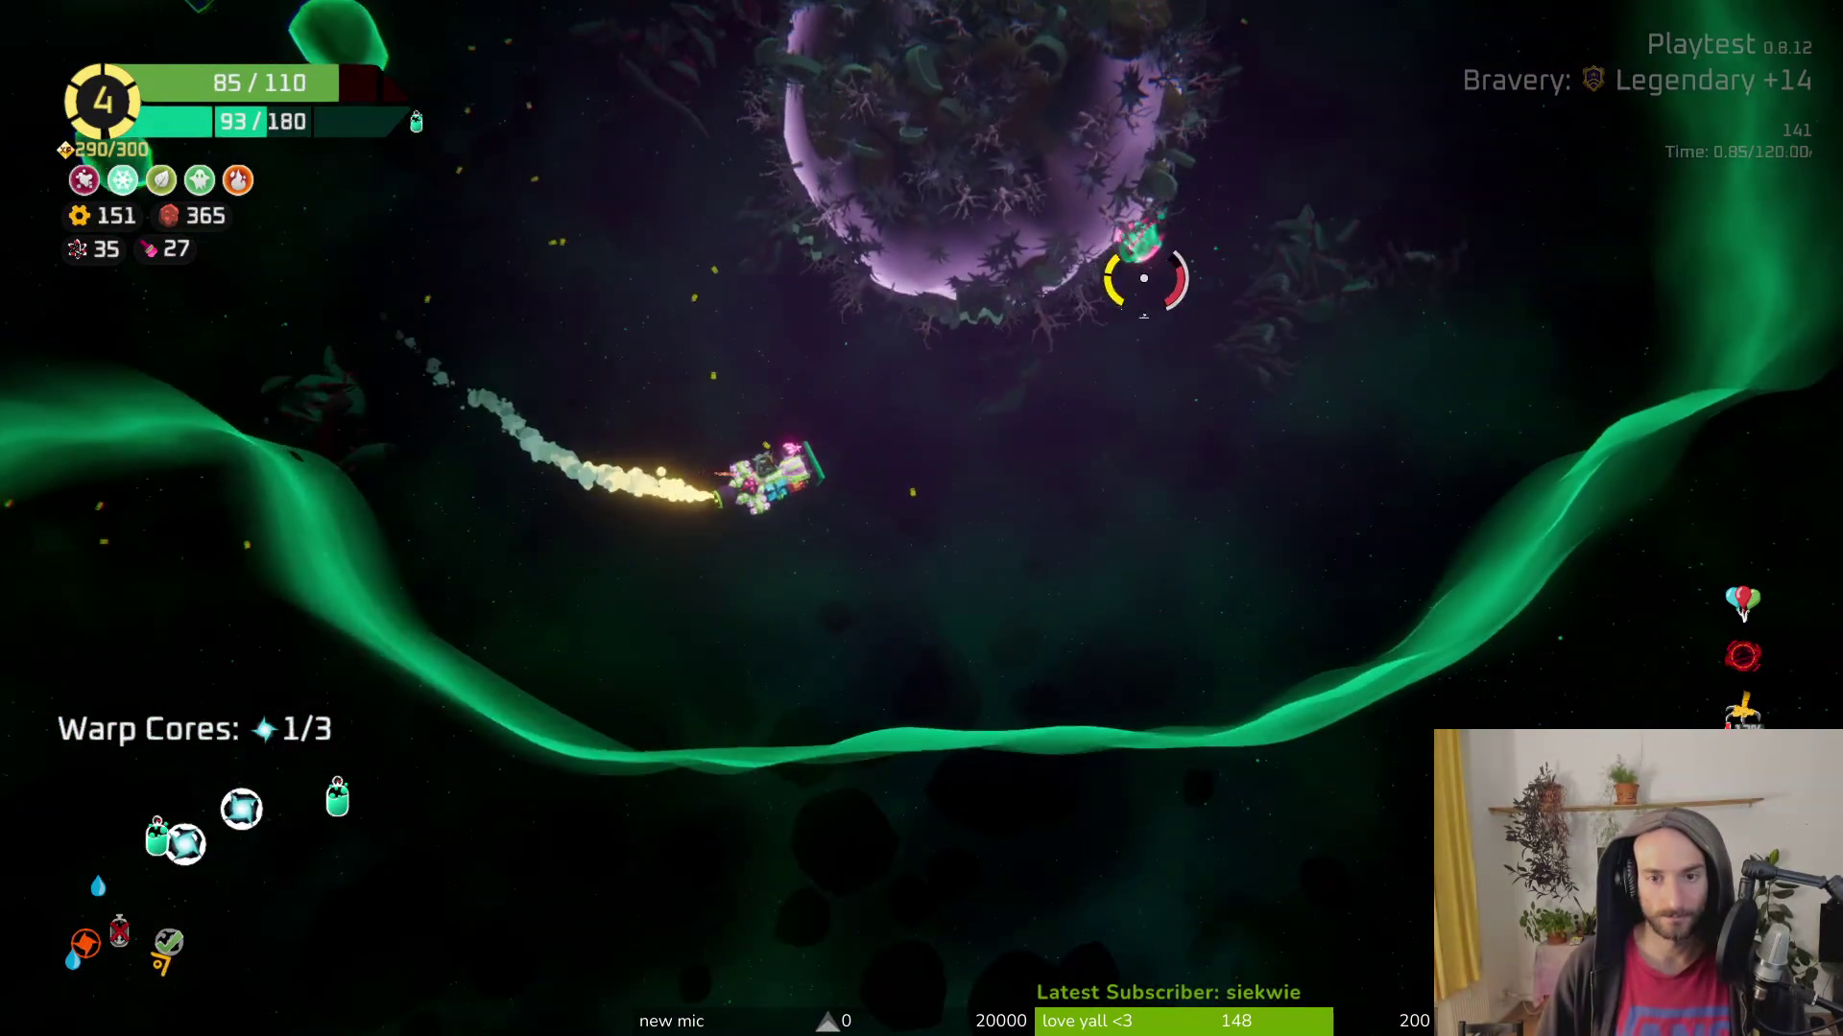
- Boost away and pick up the spare parts into the build grid
key("space")
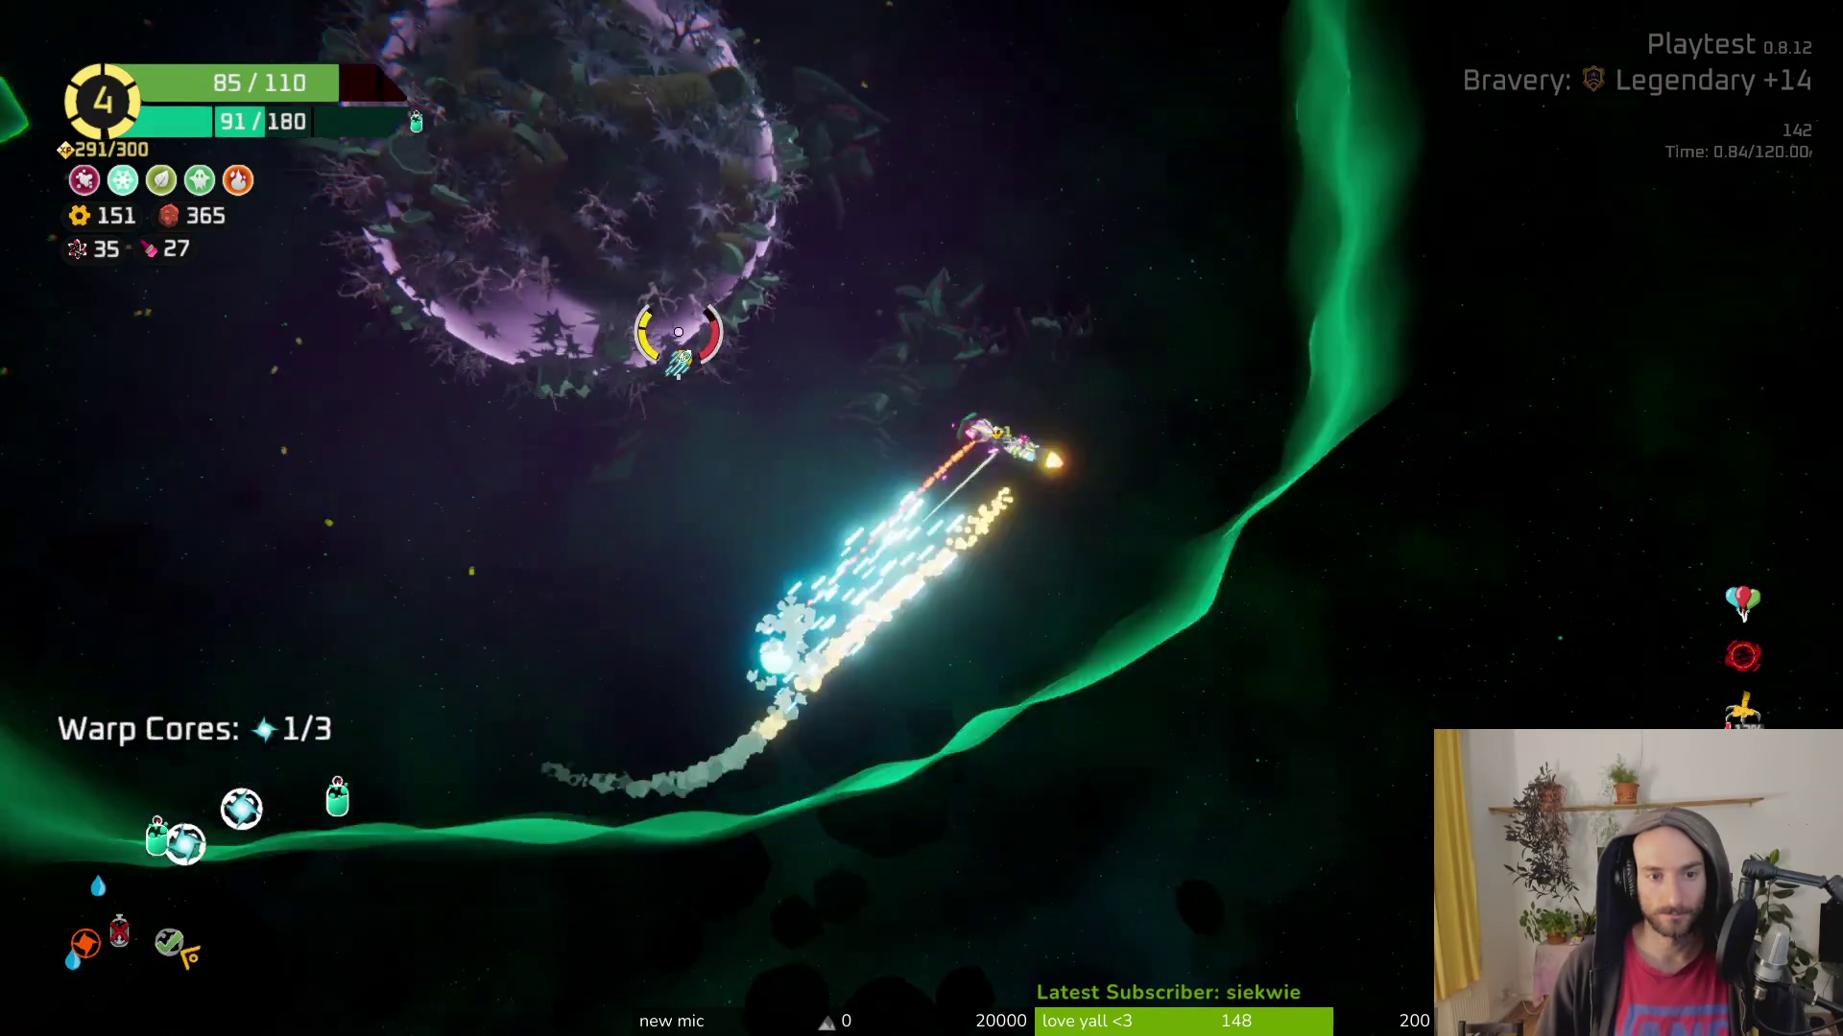
key("w")
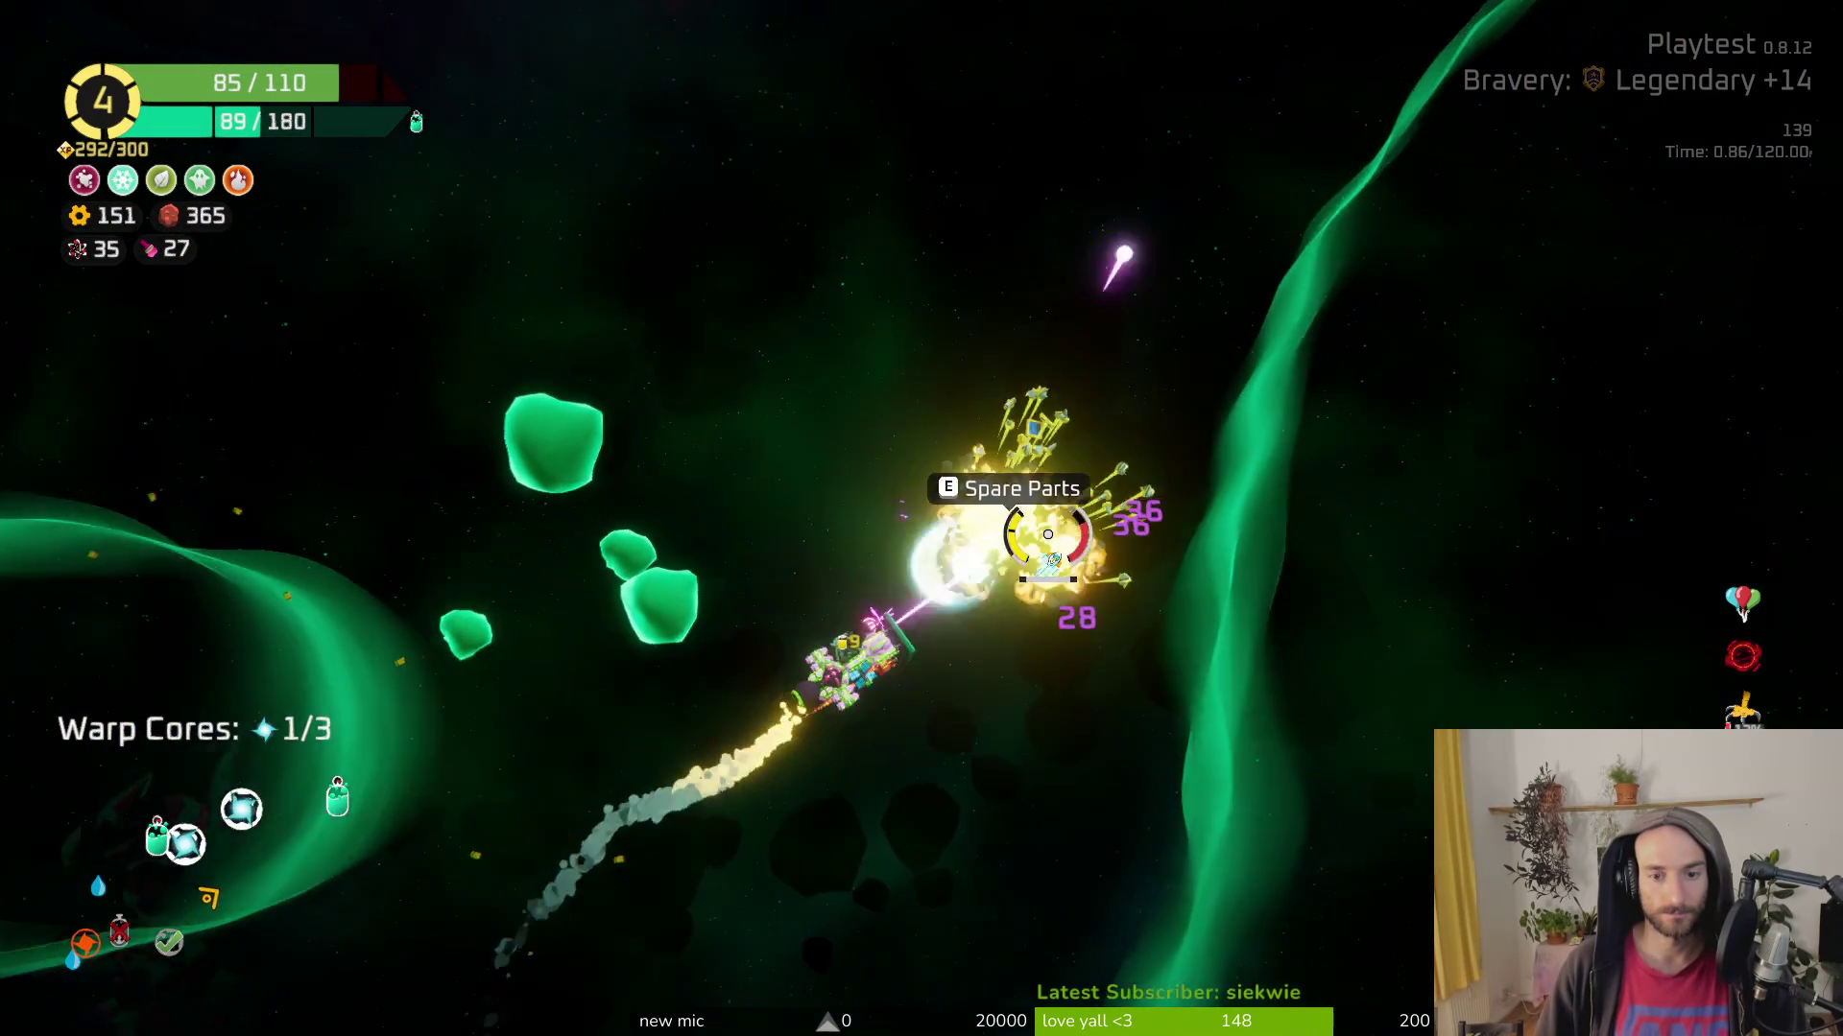
key("e")
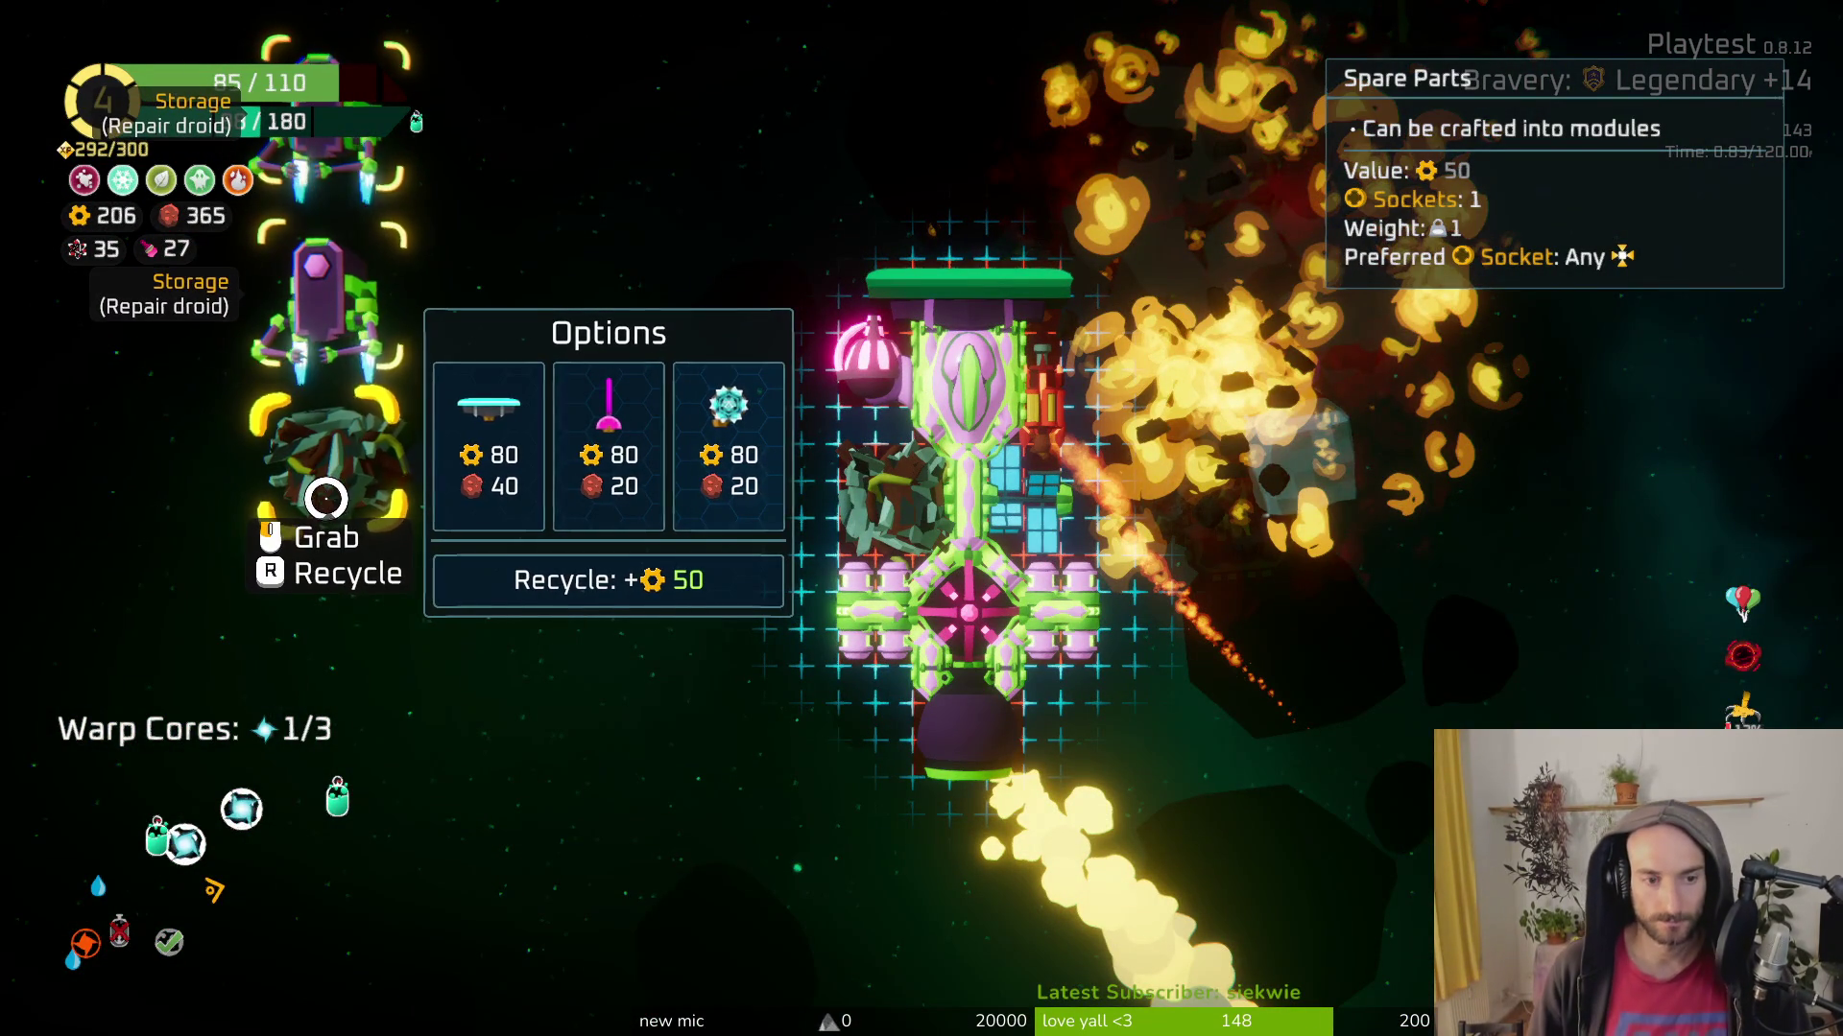
- Circle the purple planet and grab the second warp core (2/3)
key("e")
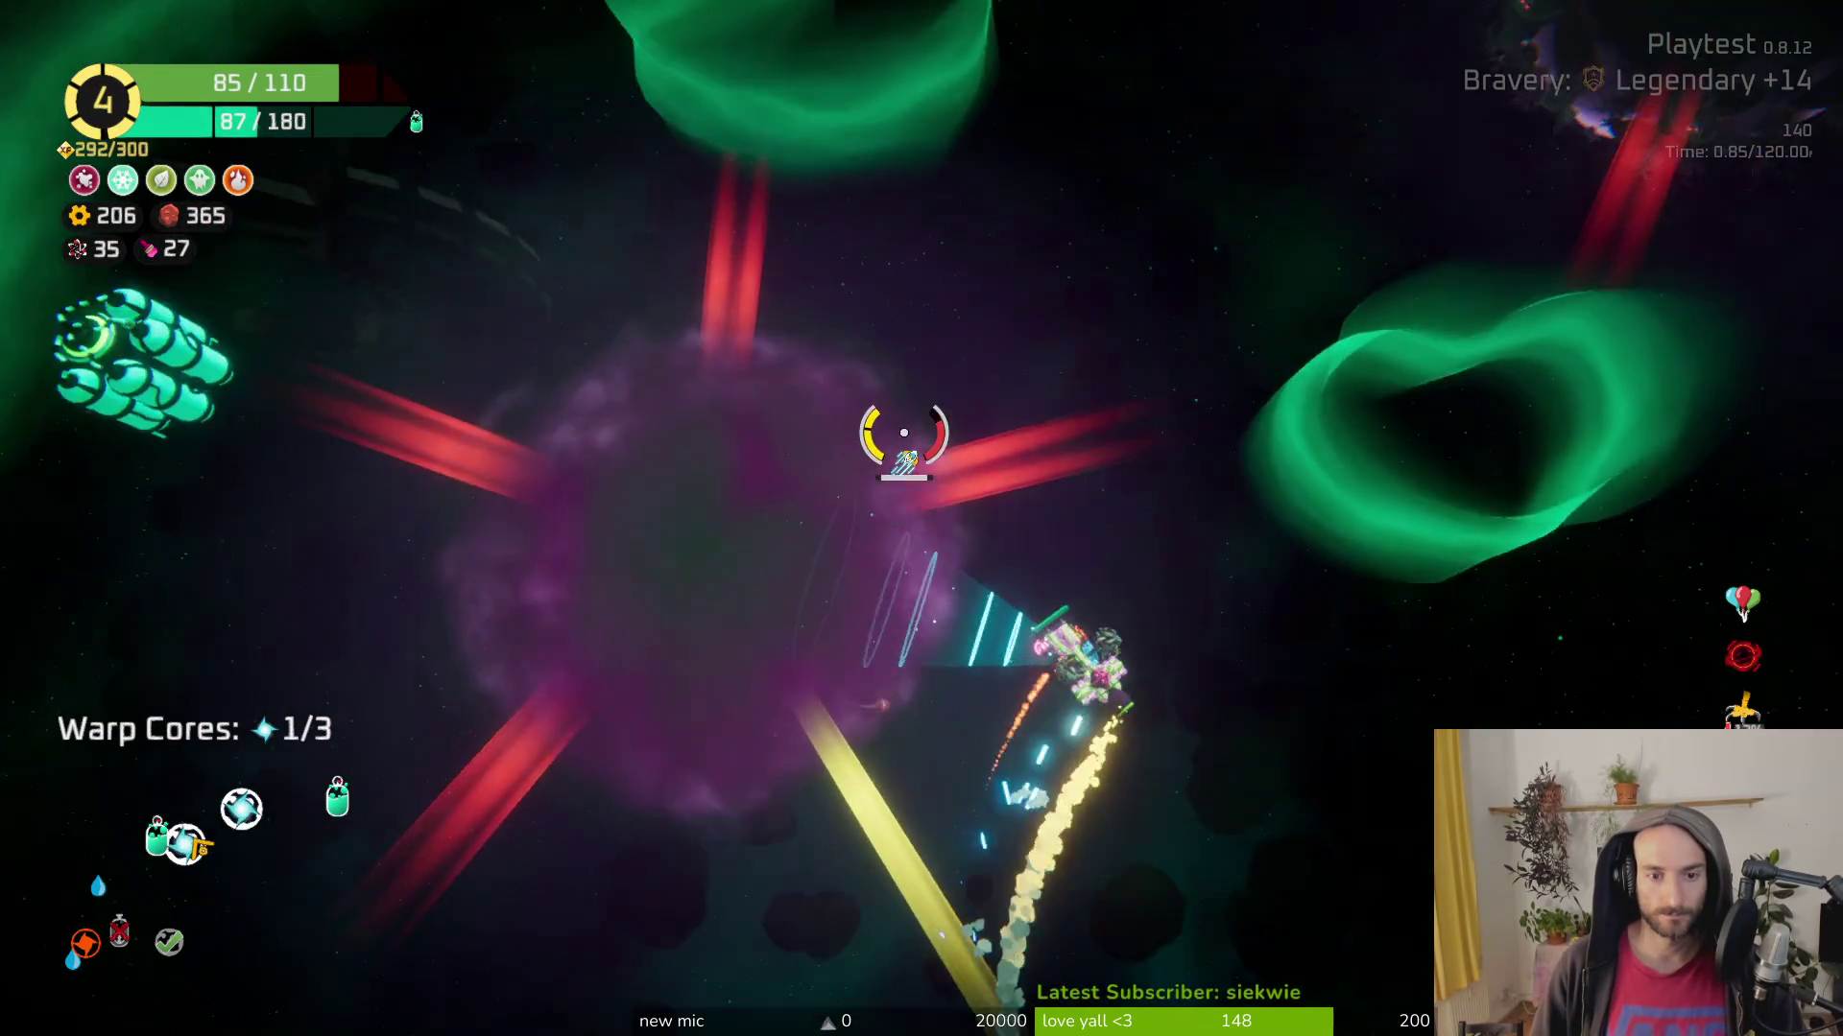
key("w")
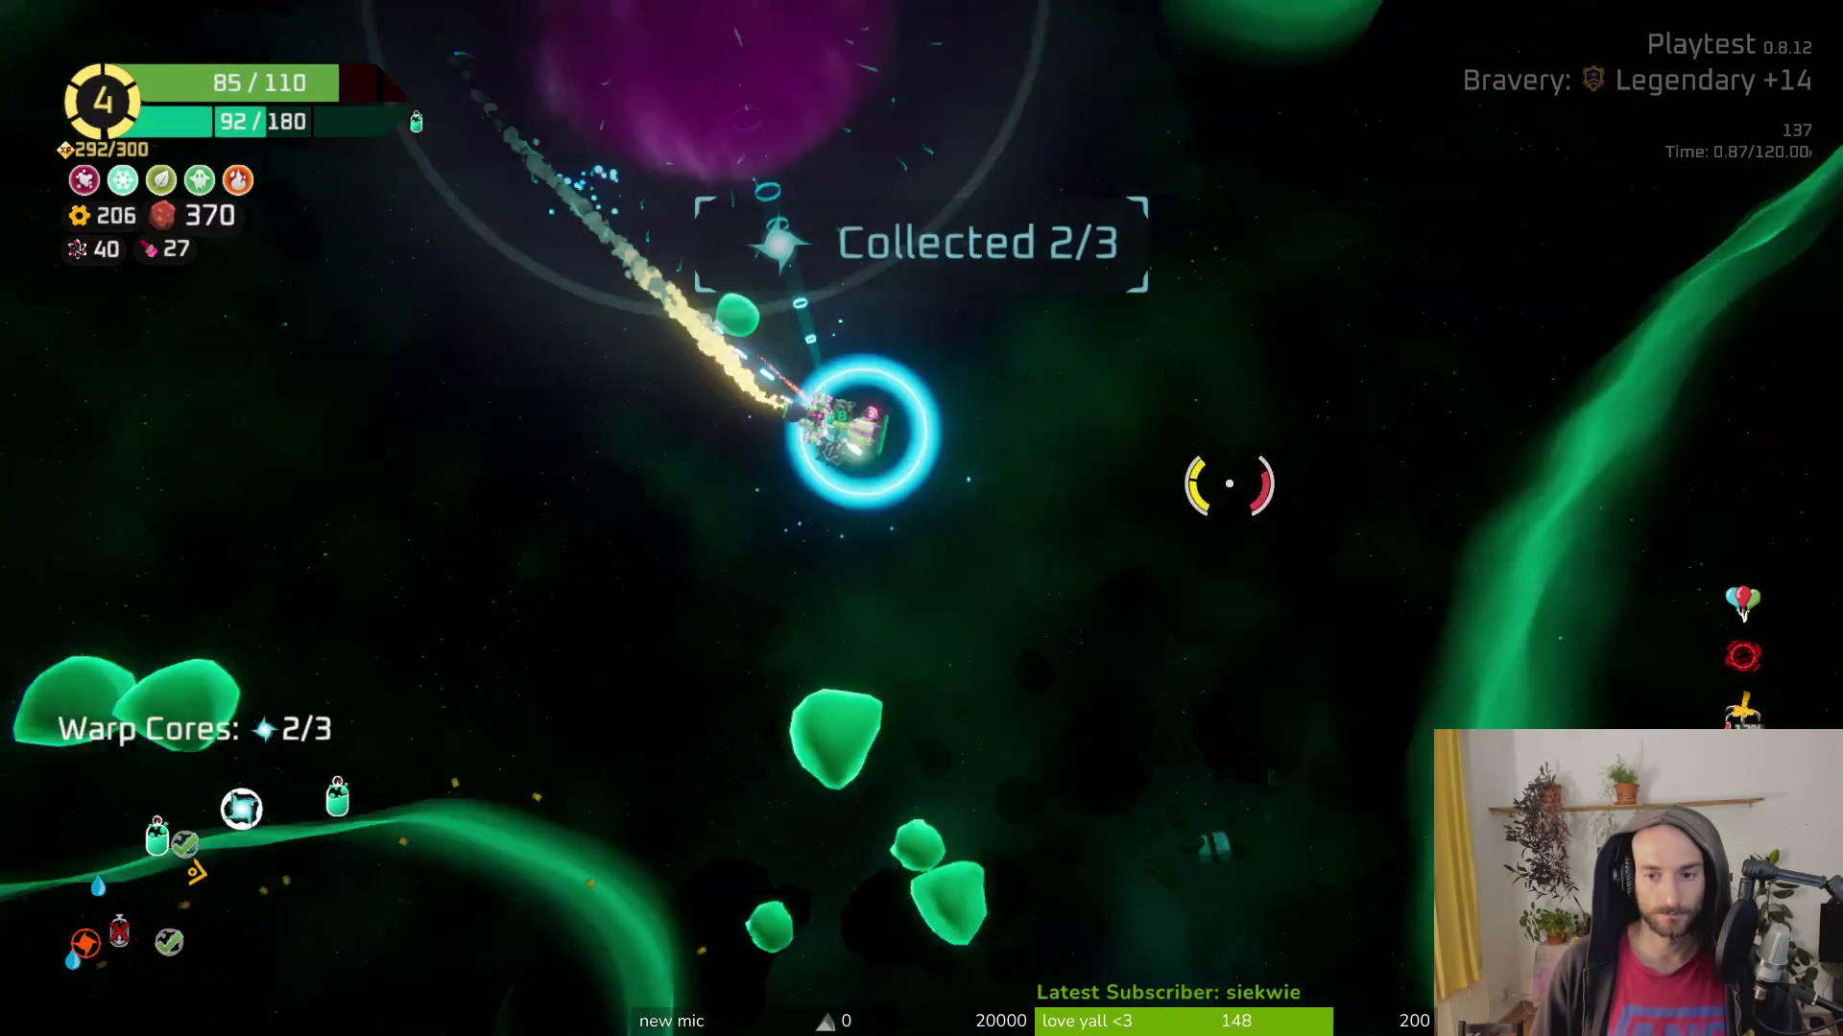
left_click(989, 274)
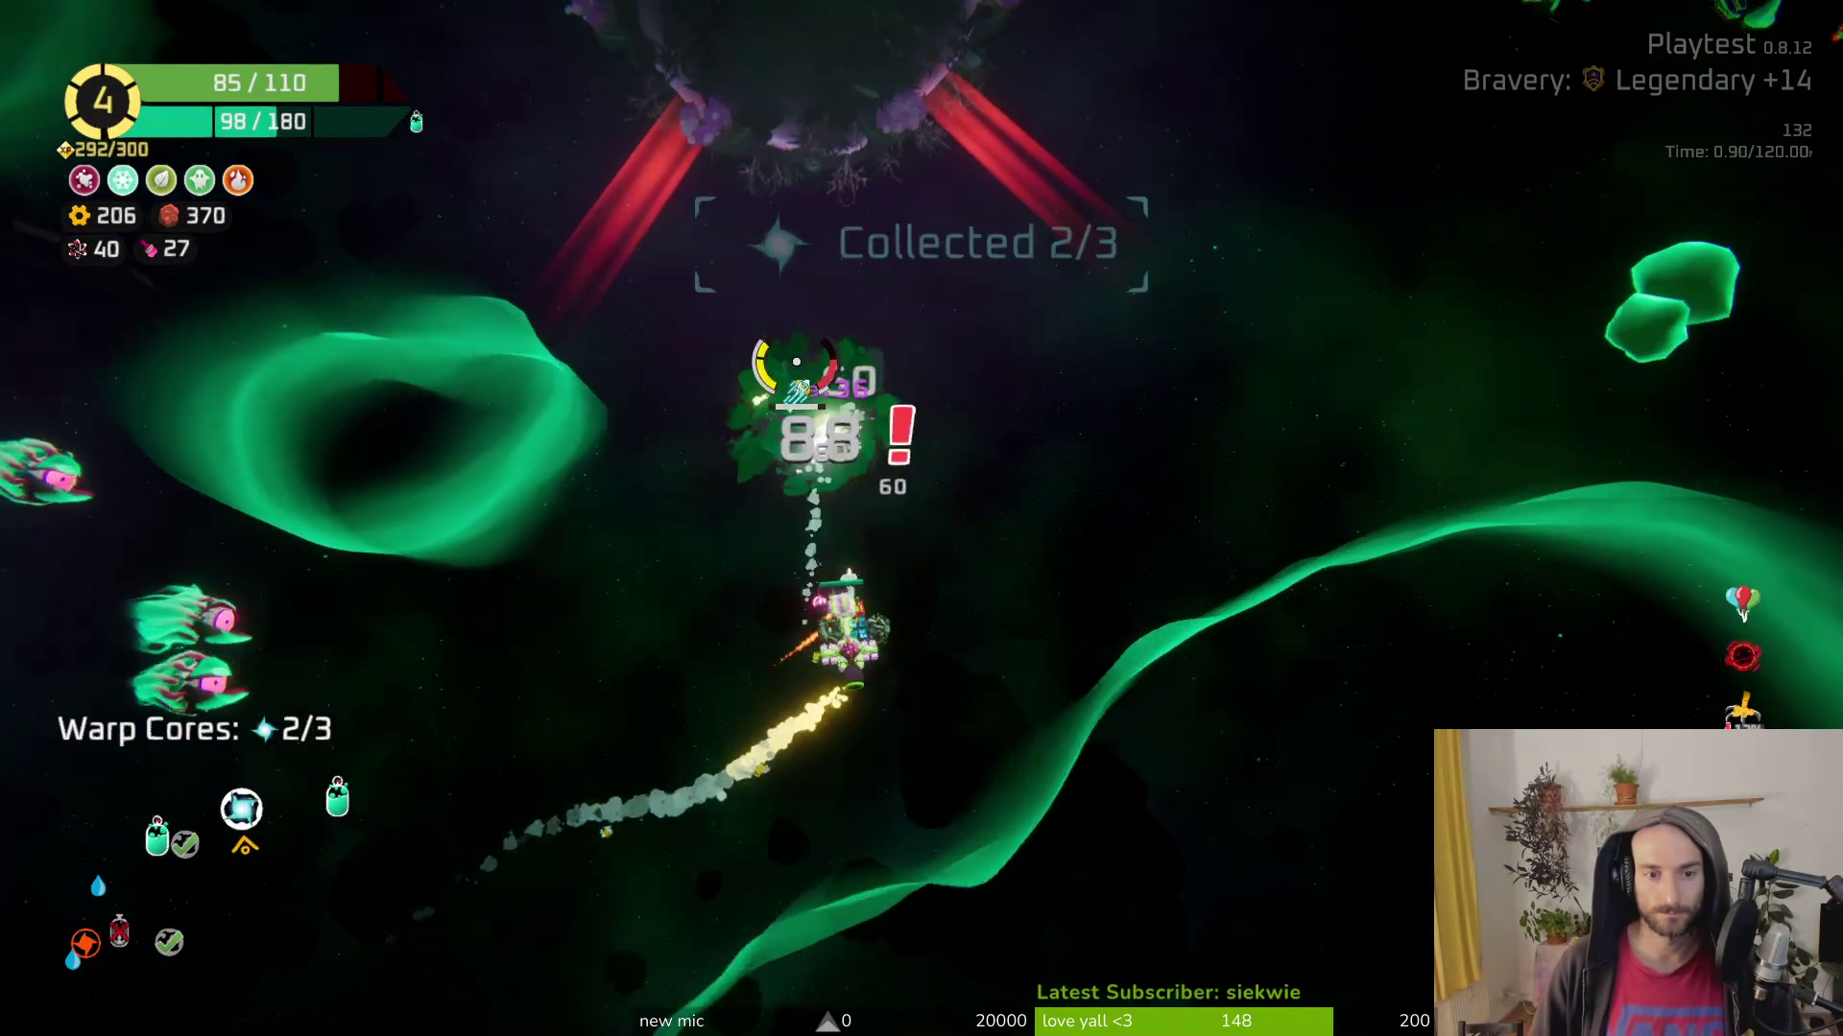
left_click(858, 351)
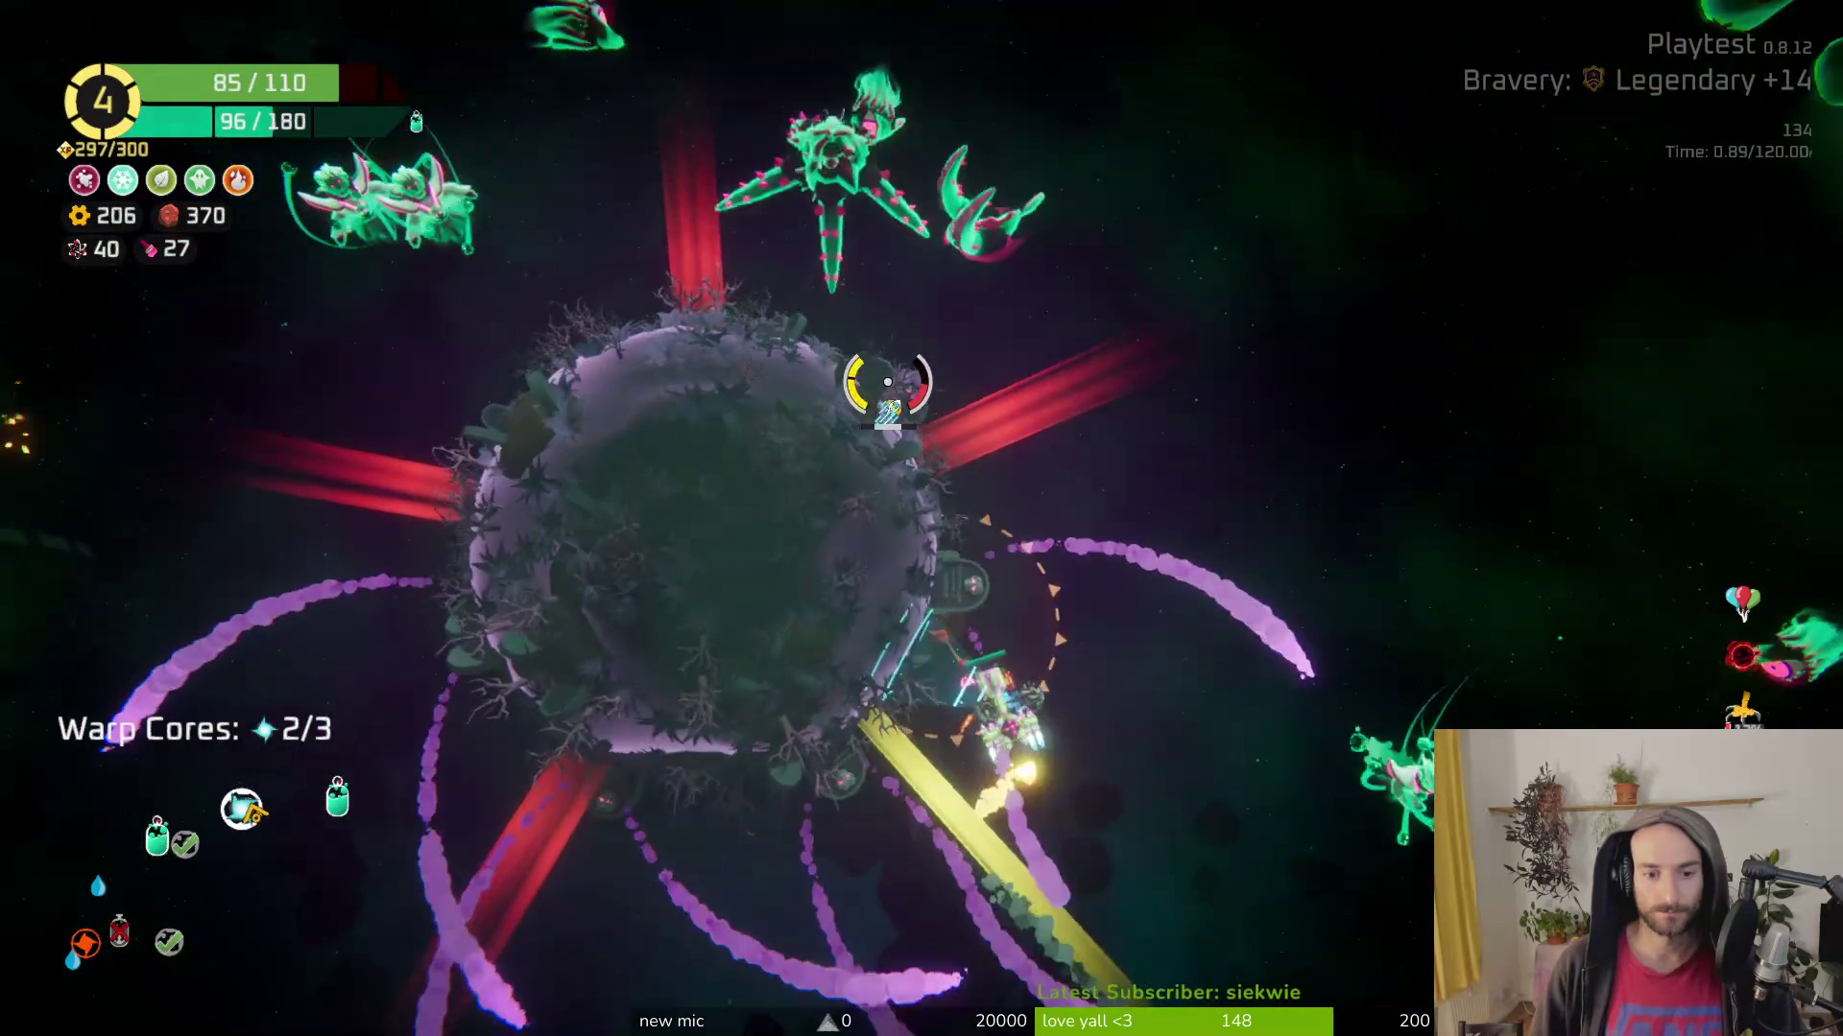
- Break the ring of green enemies, reaching rank 5 with 272 gears
key("w")
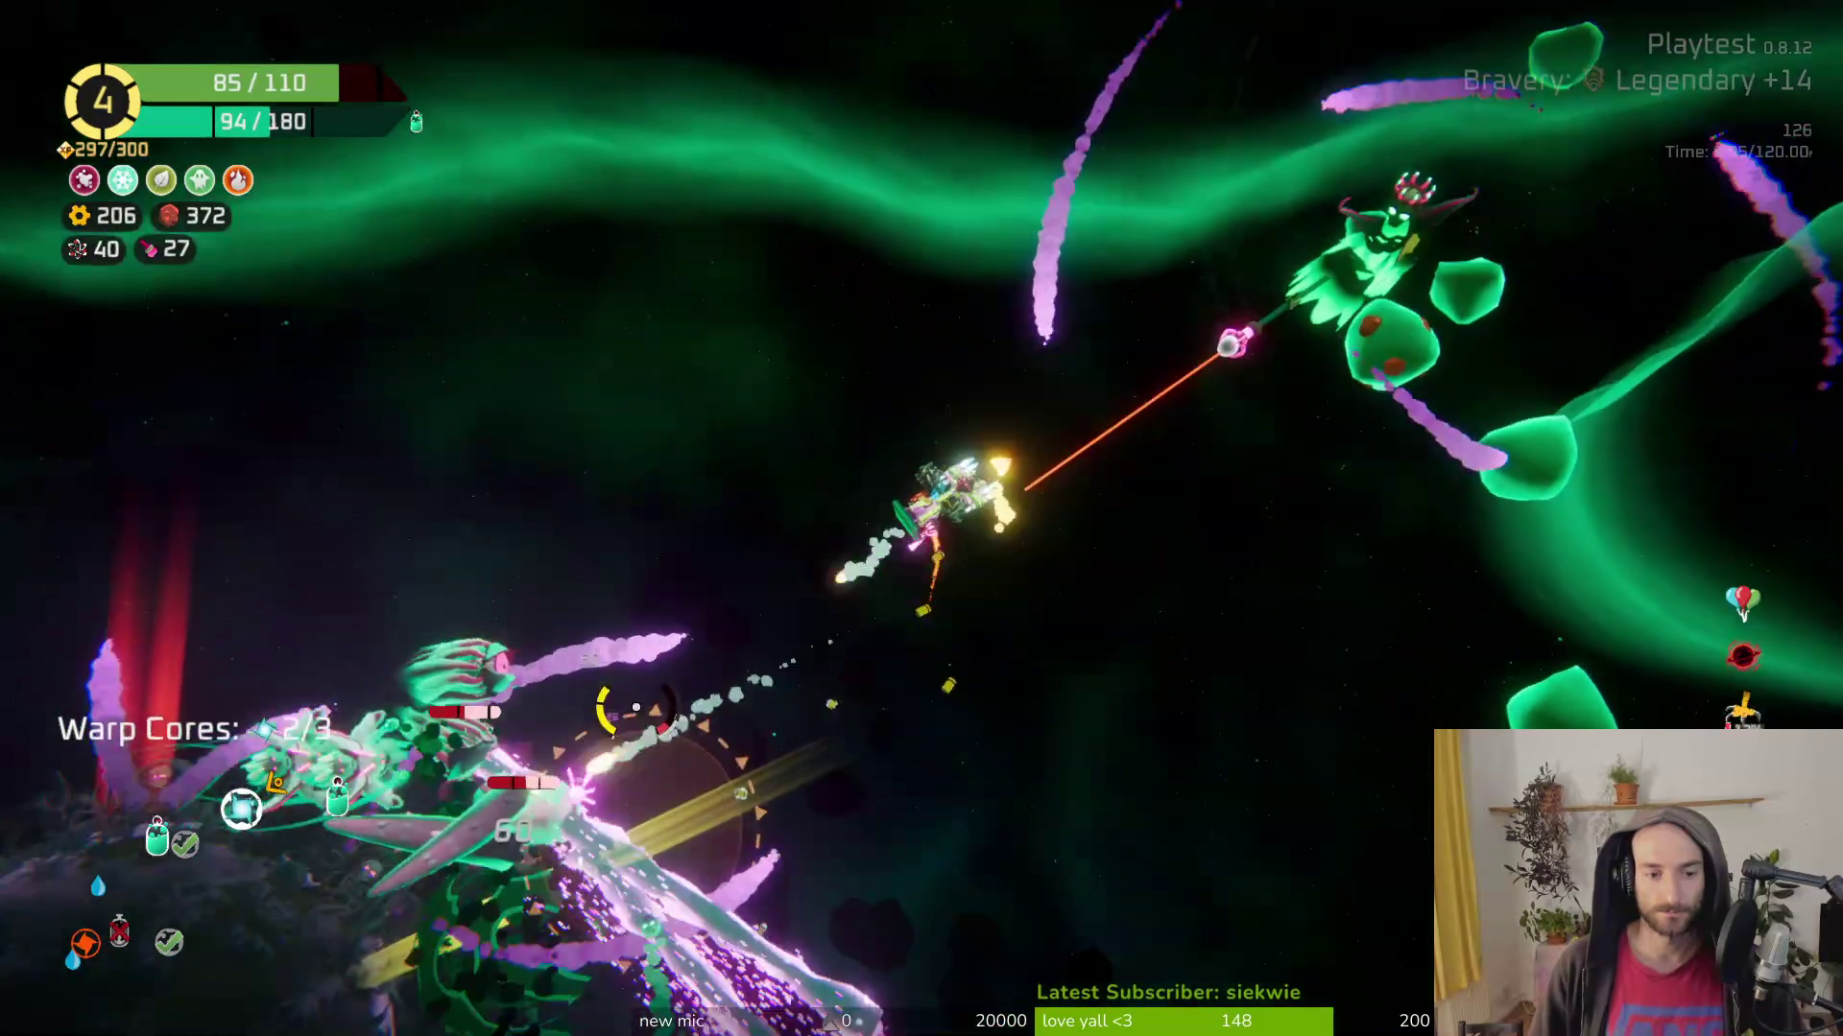
key("w")
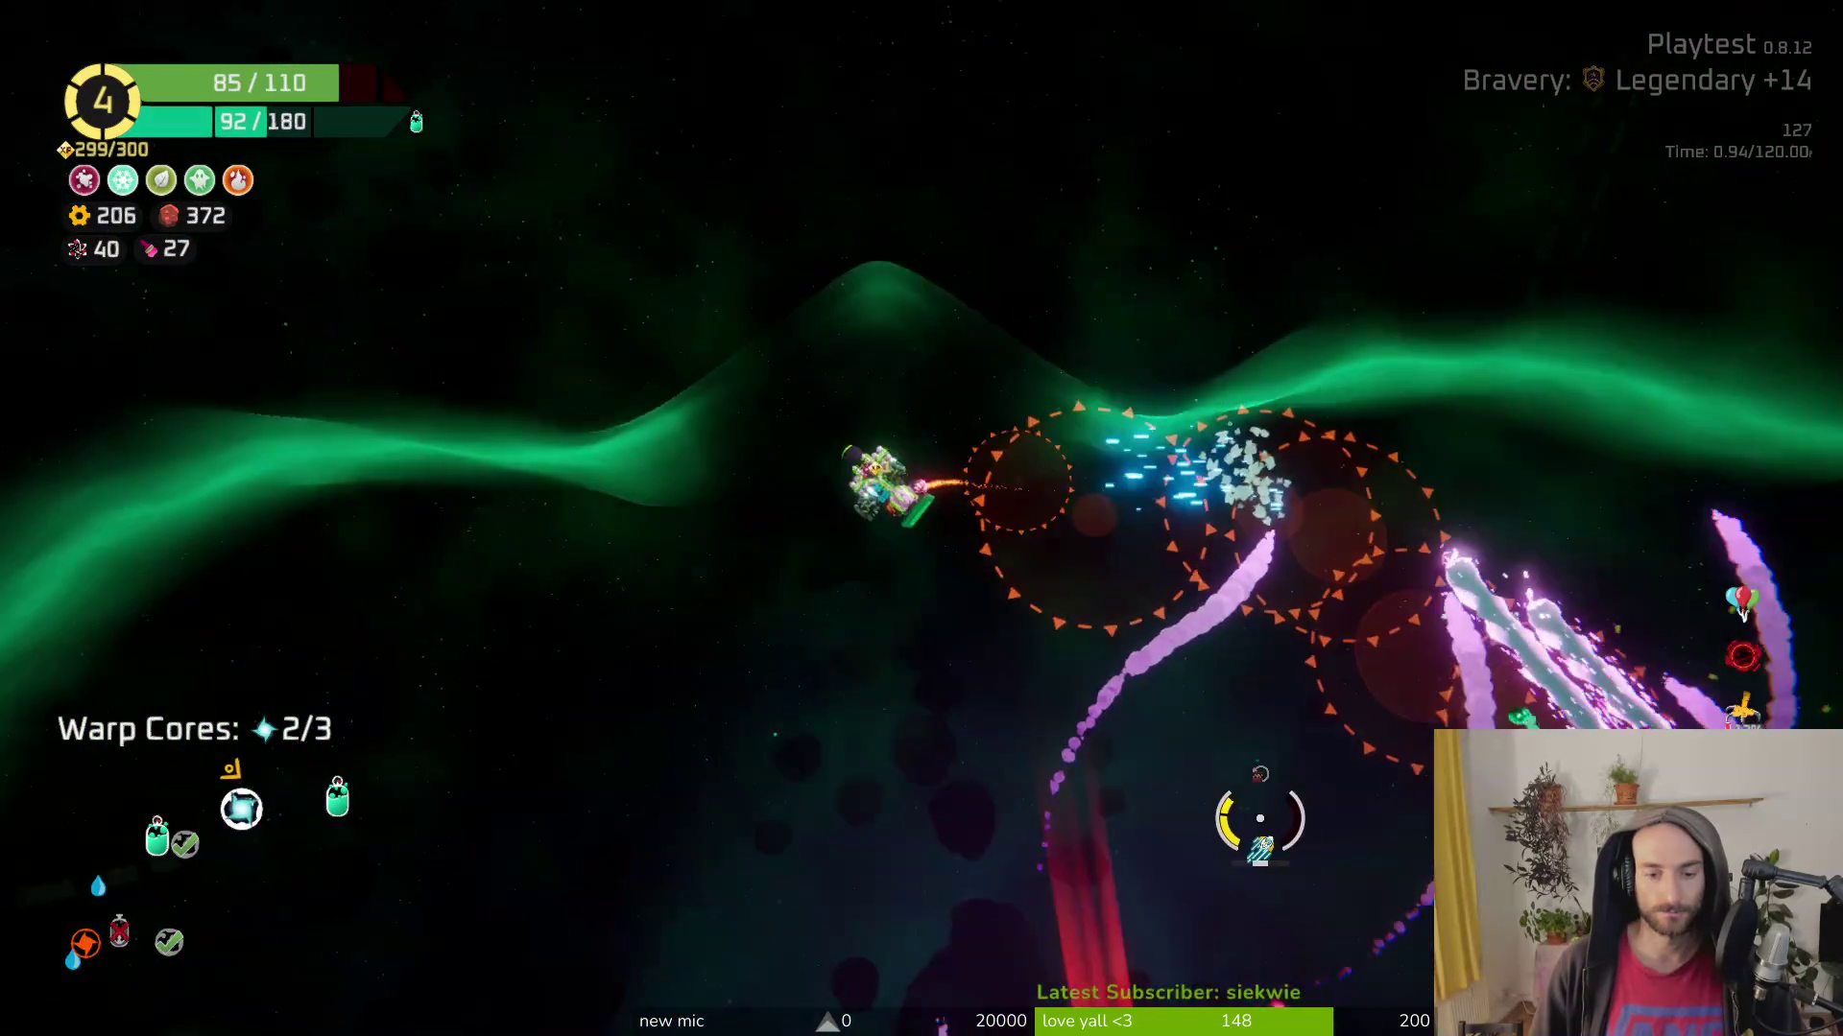
key("w")
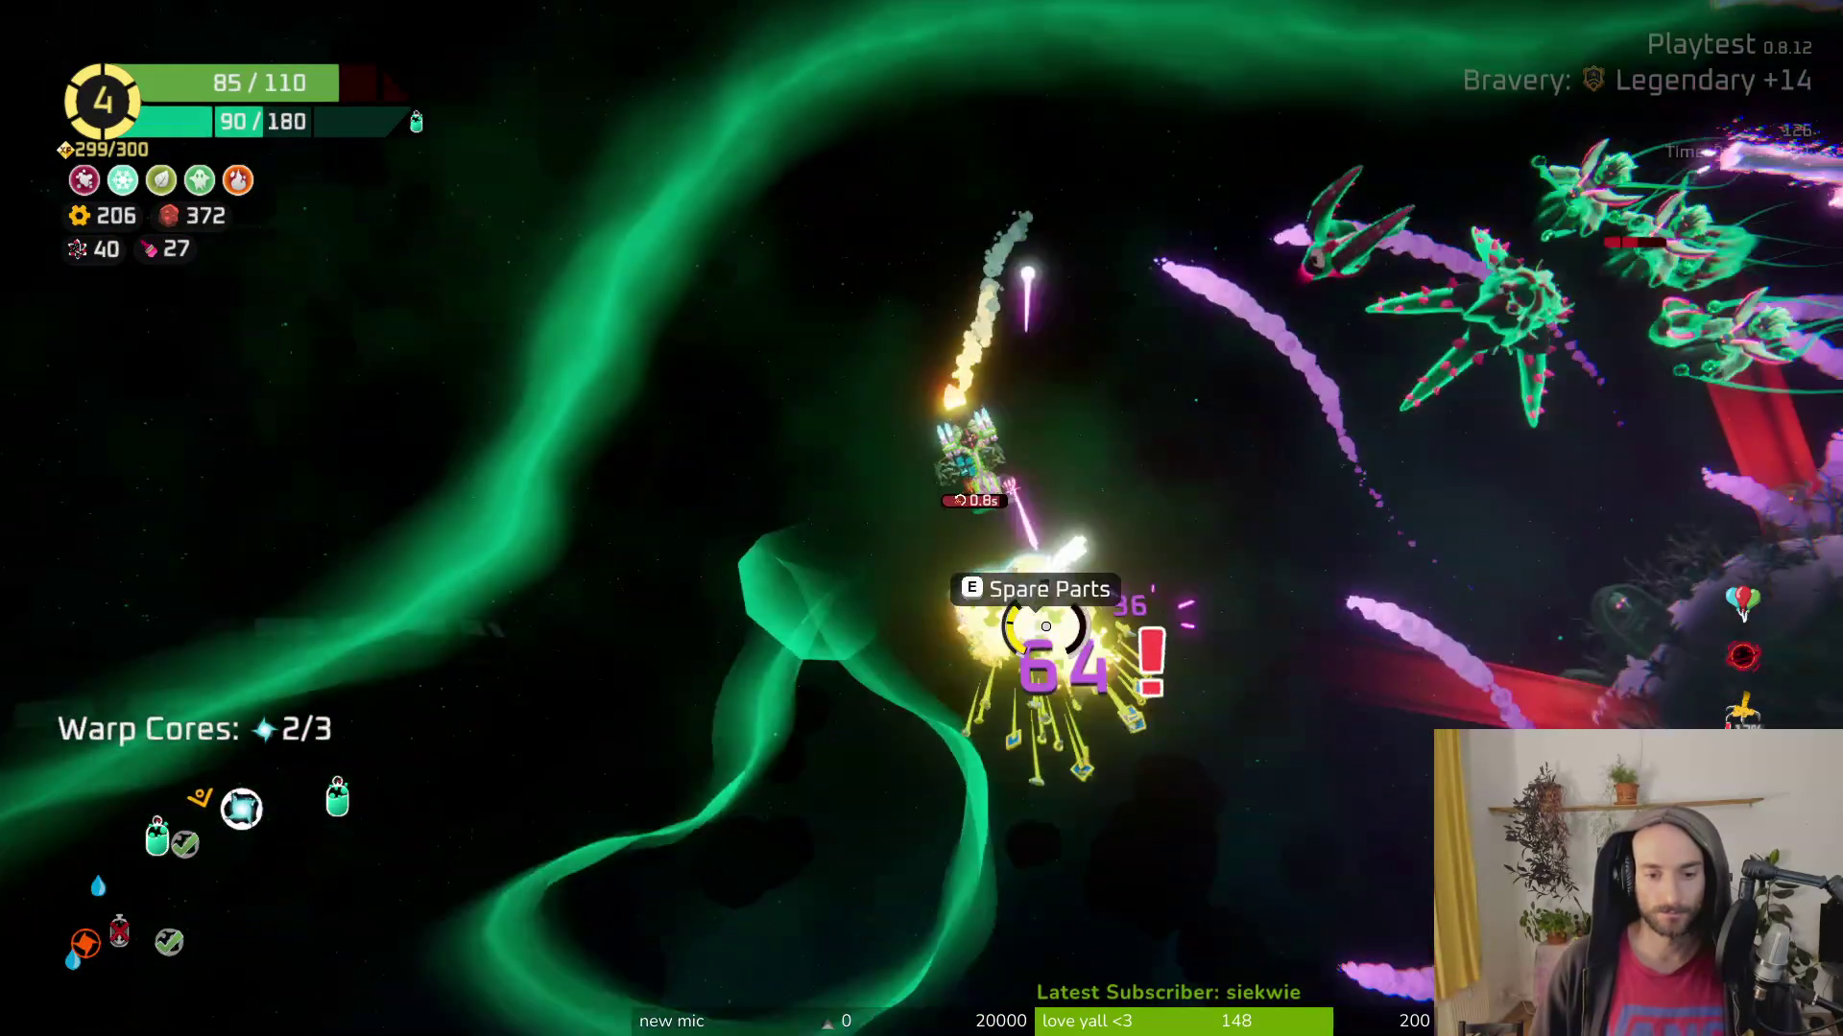
key("a")
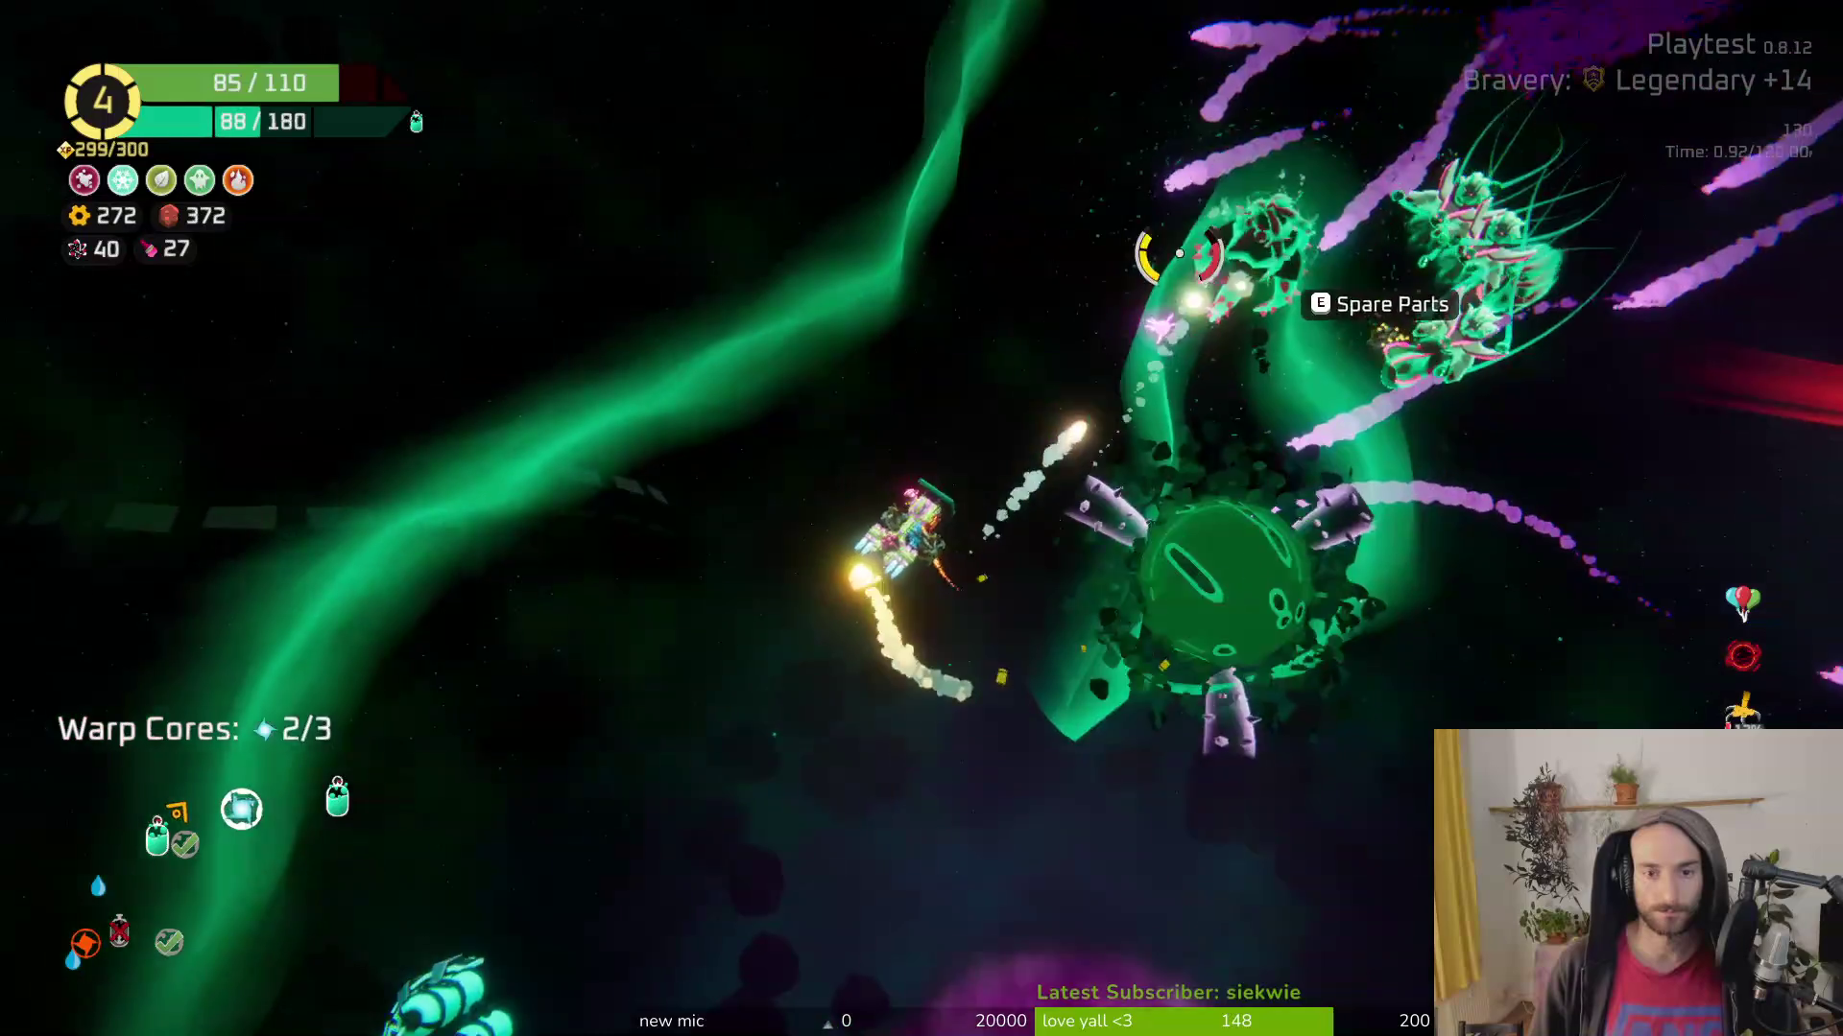
key("w")
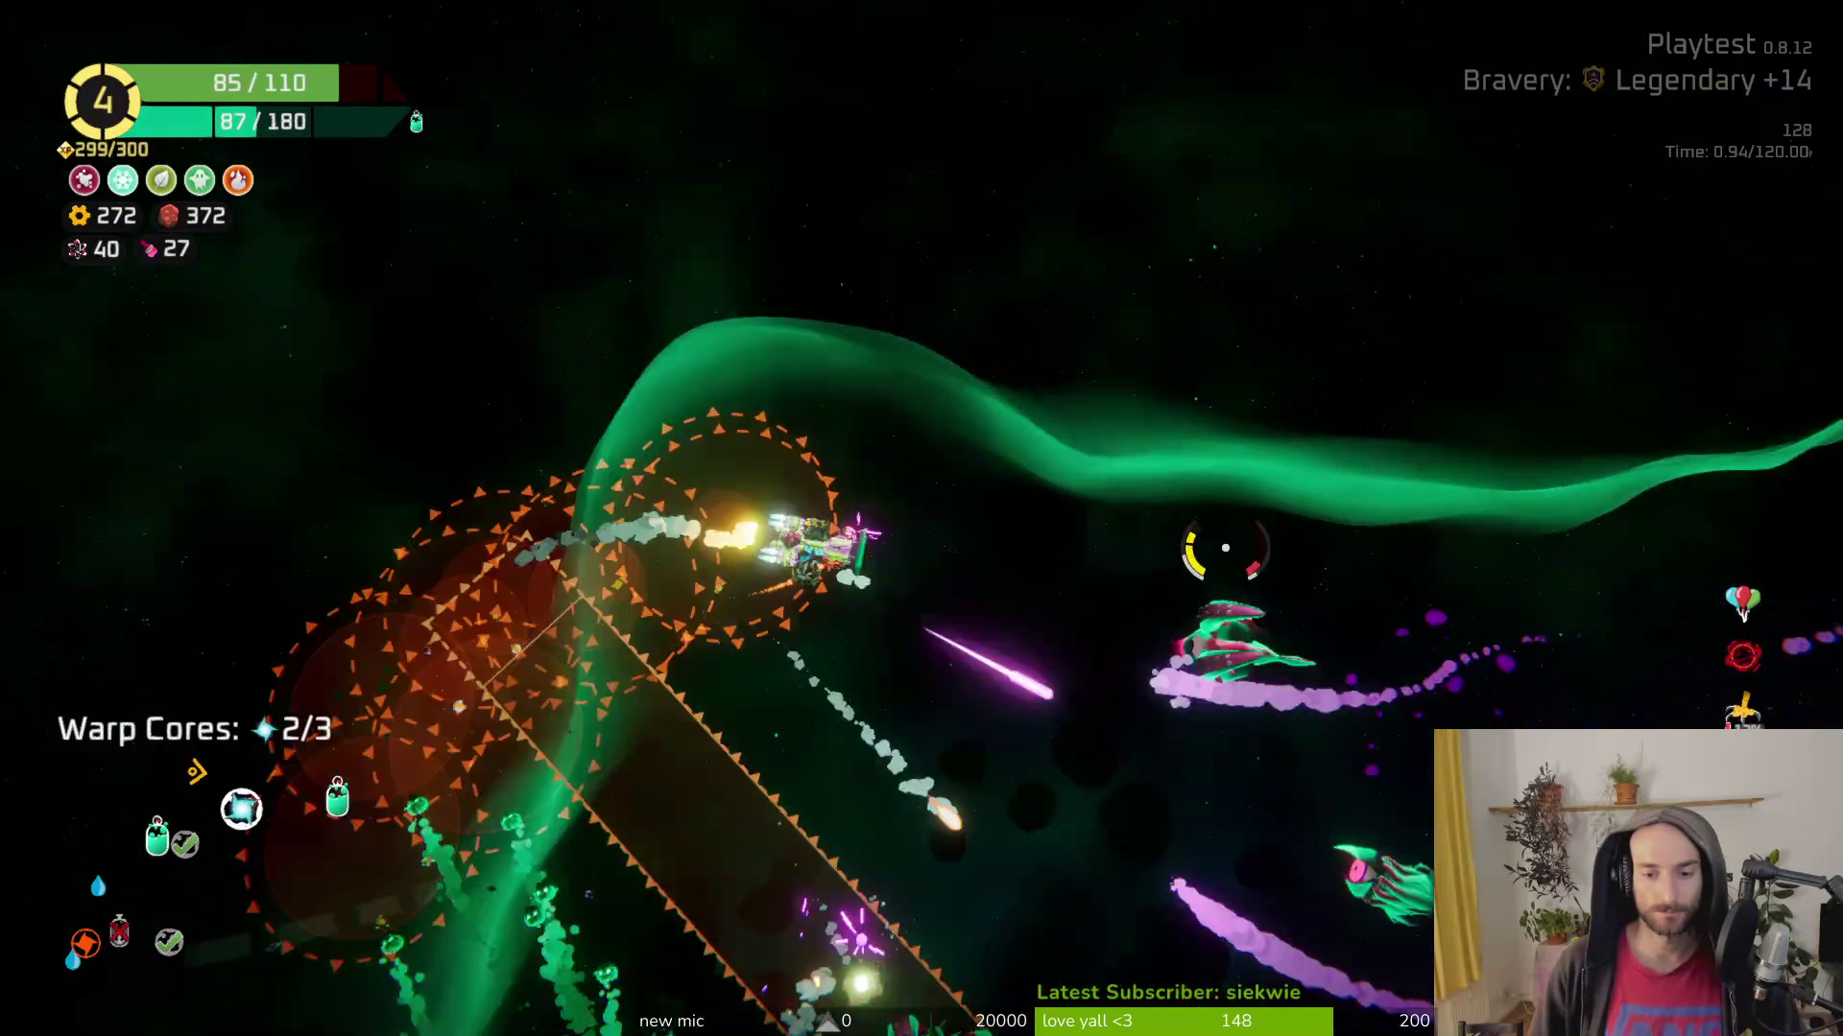
key("w")
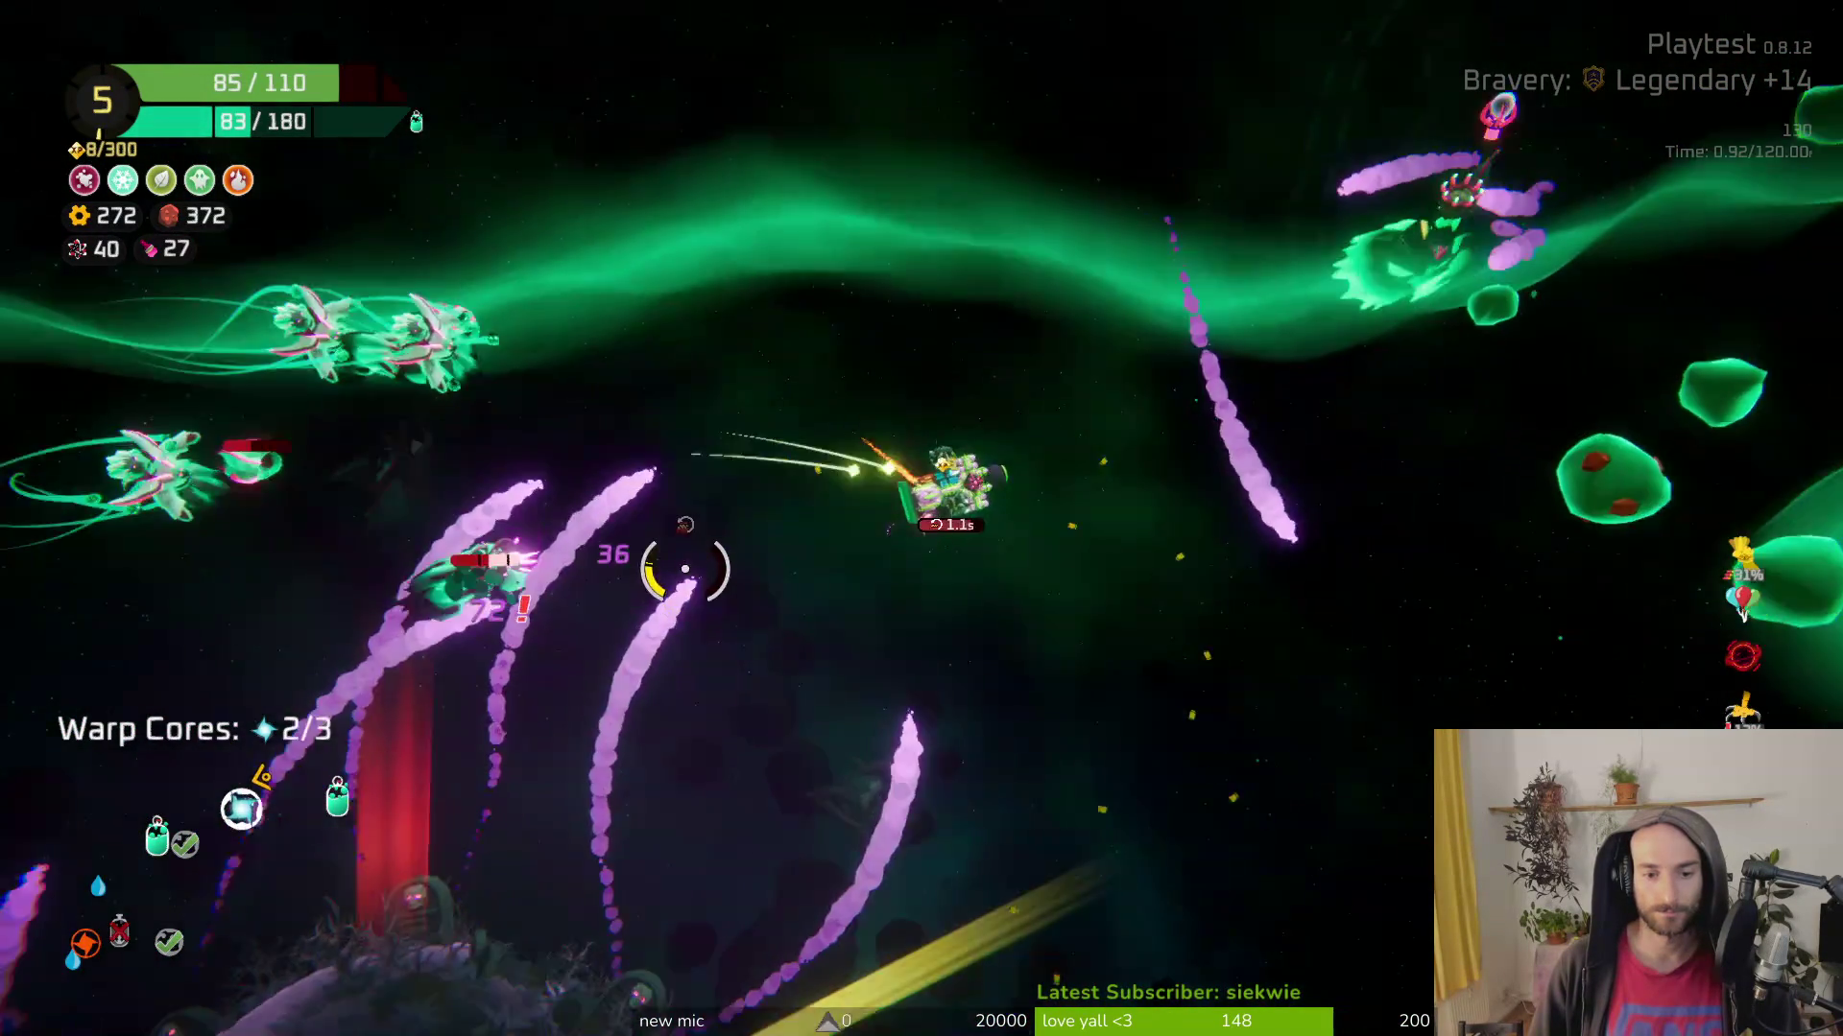
- Fly up away from the enemies and collect the third warp core (3/3)
key("w")
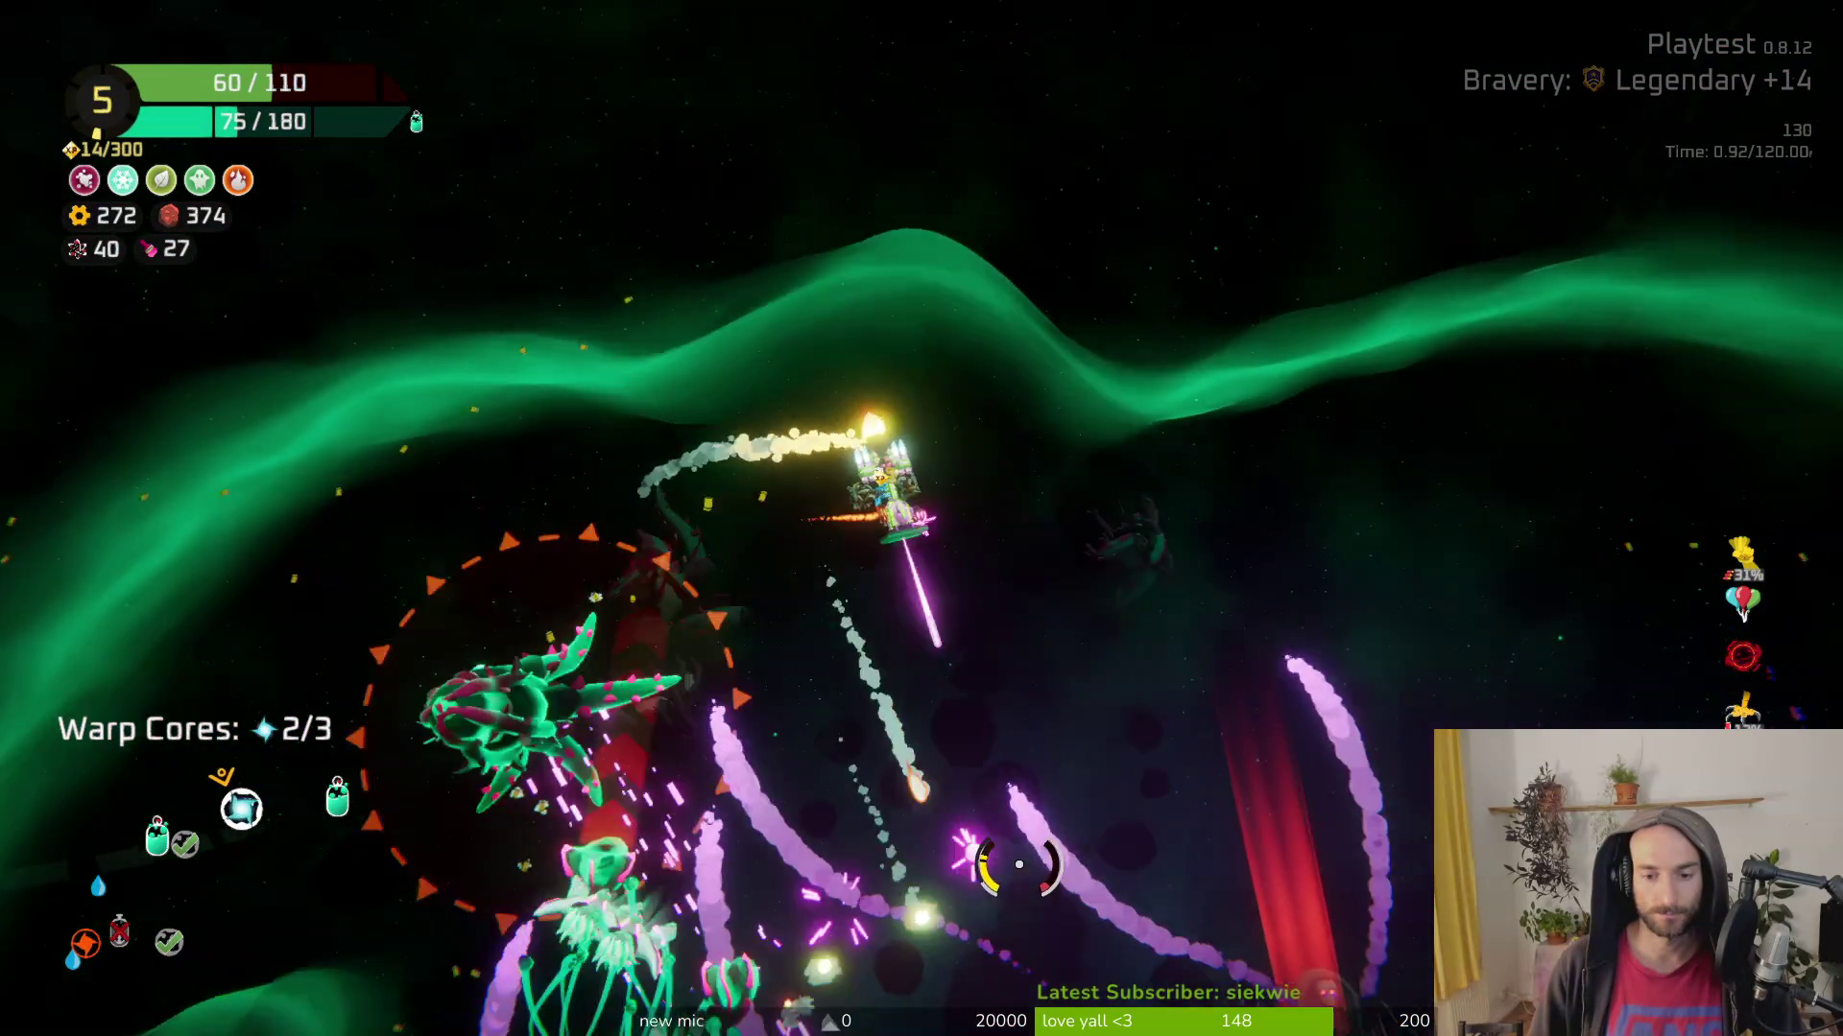
key("a")
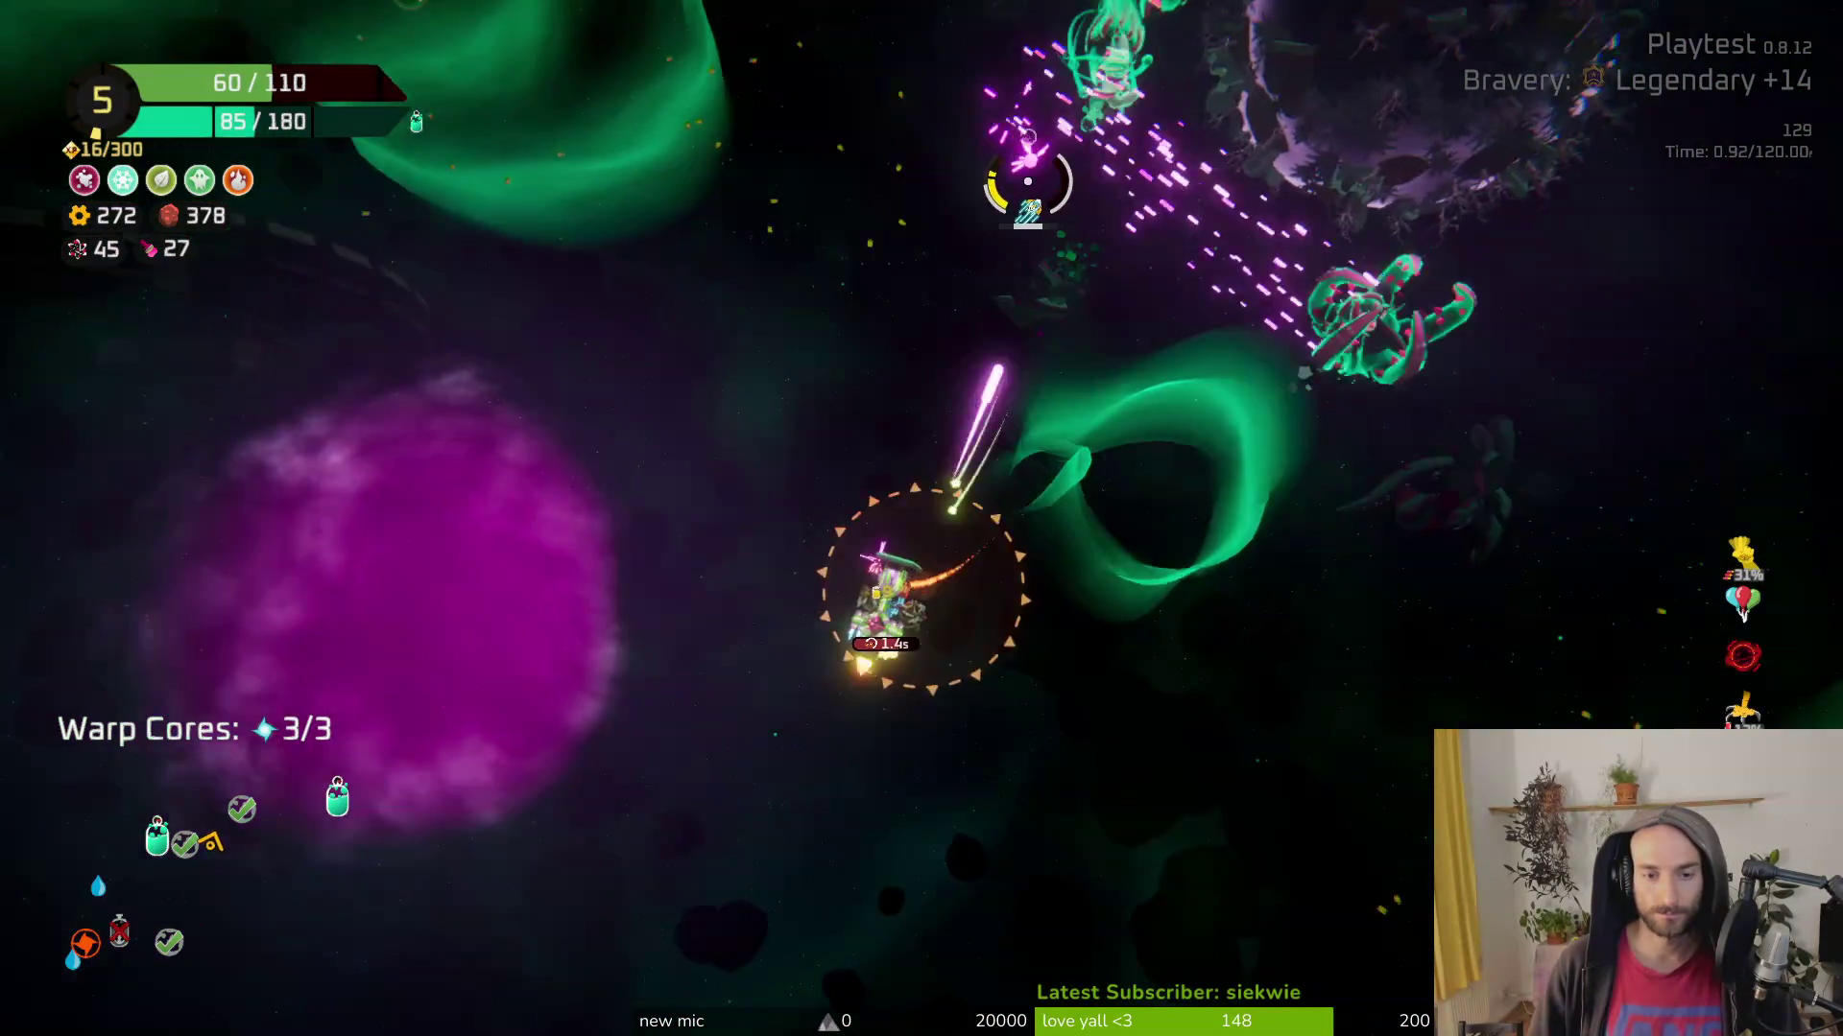
key("w")
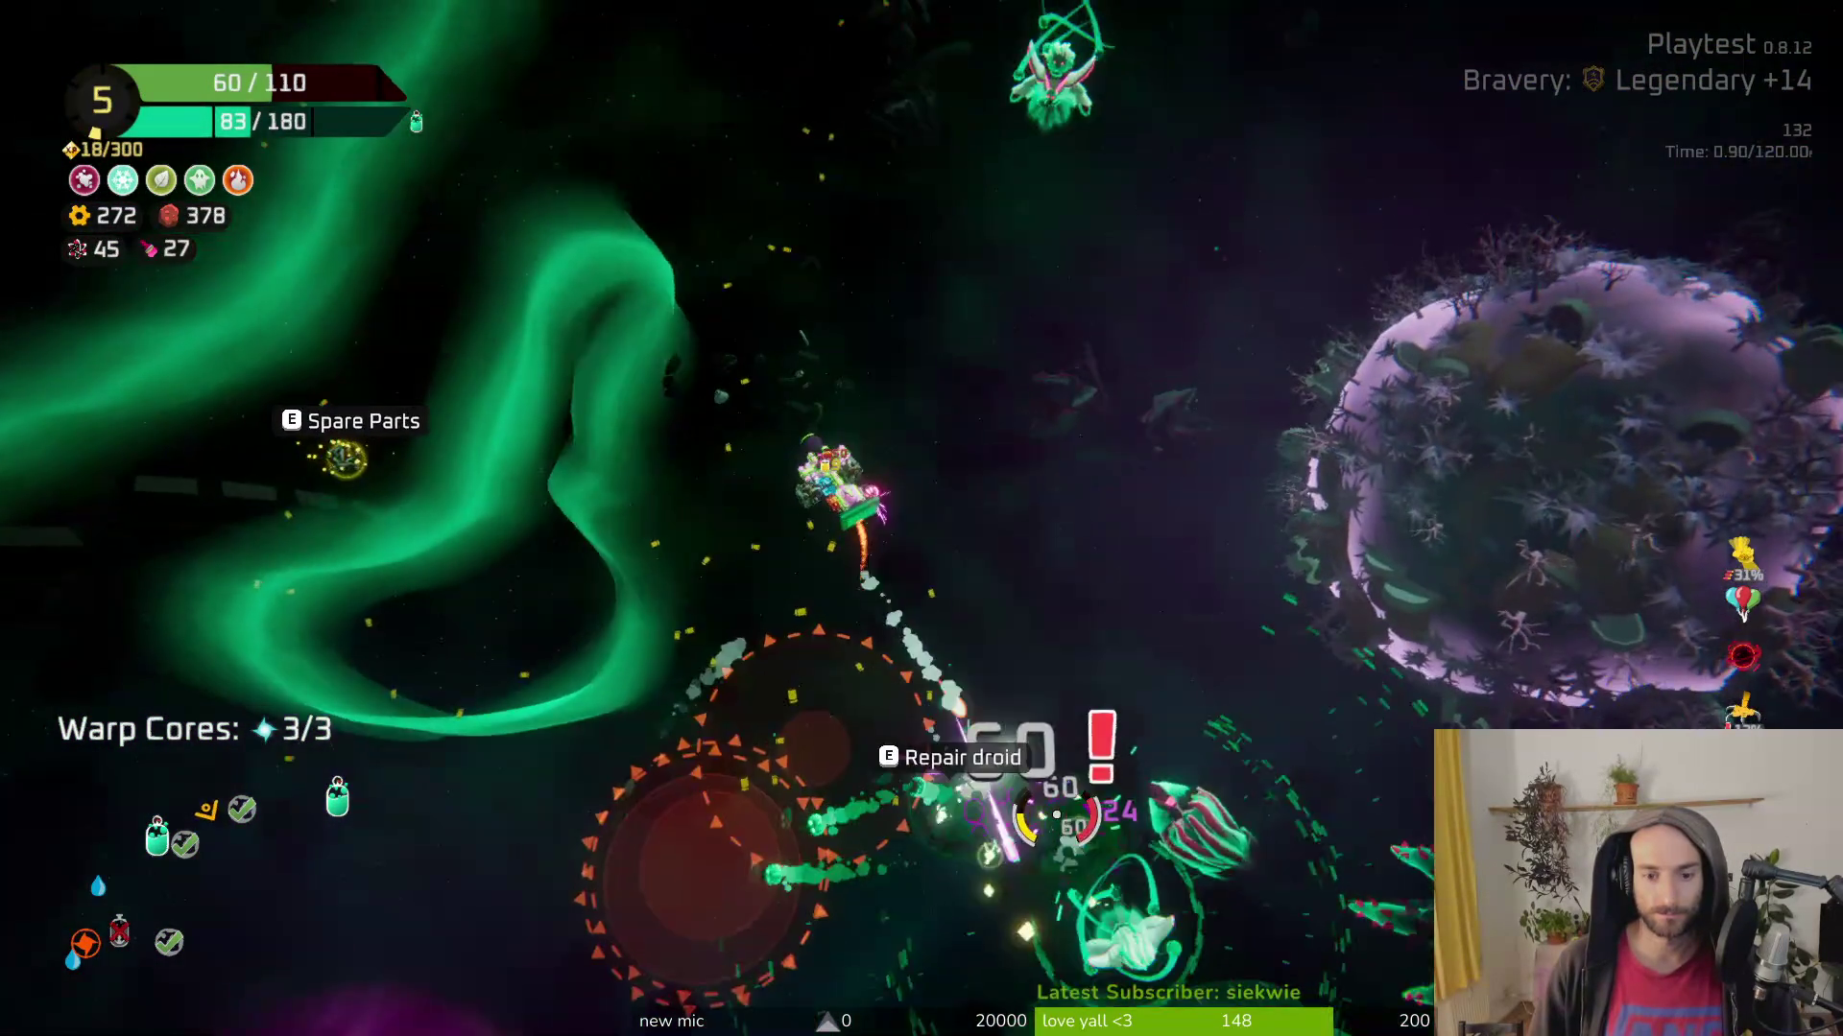
- Fly down to the repair droid and pick it up into storage
key("w")
key("s")
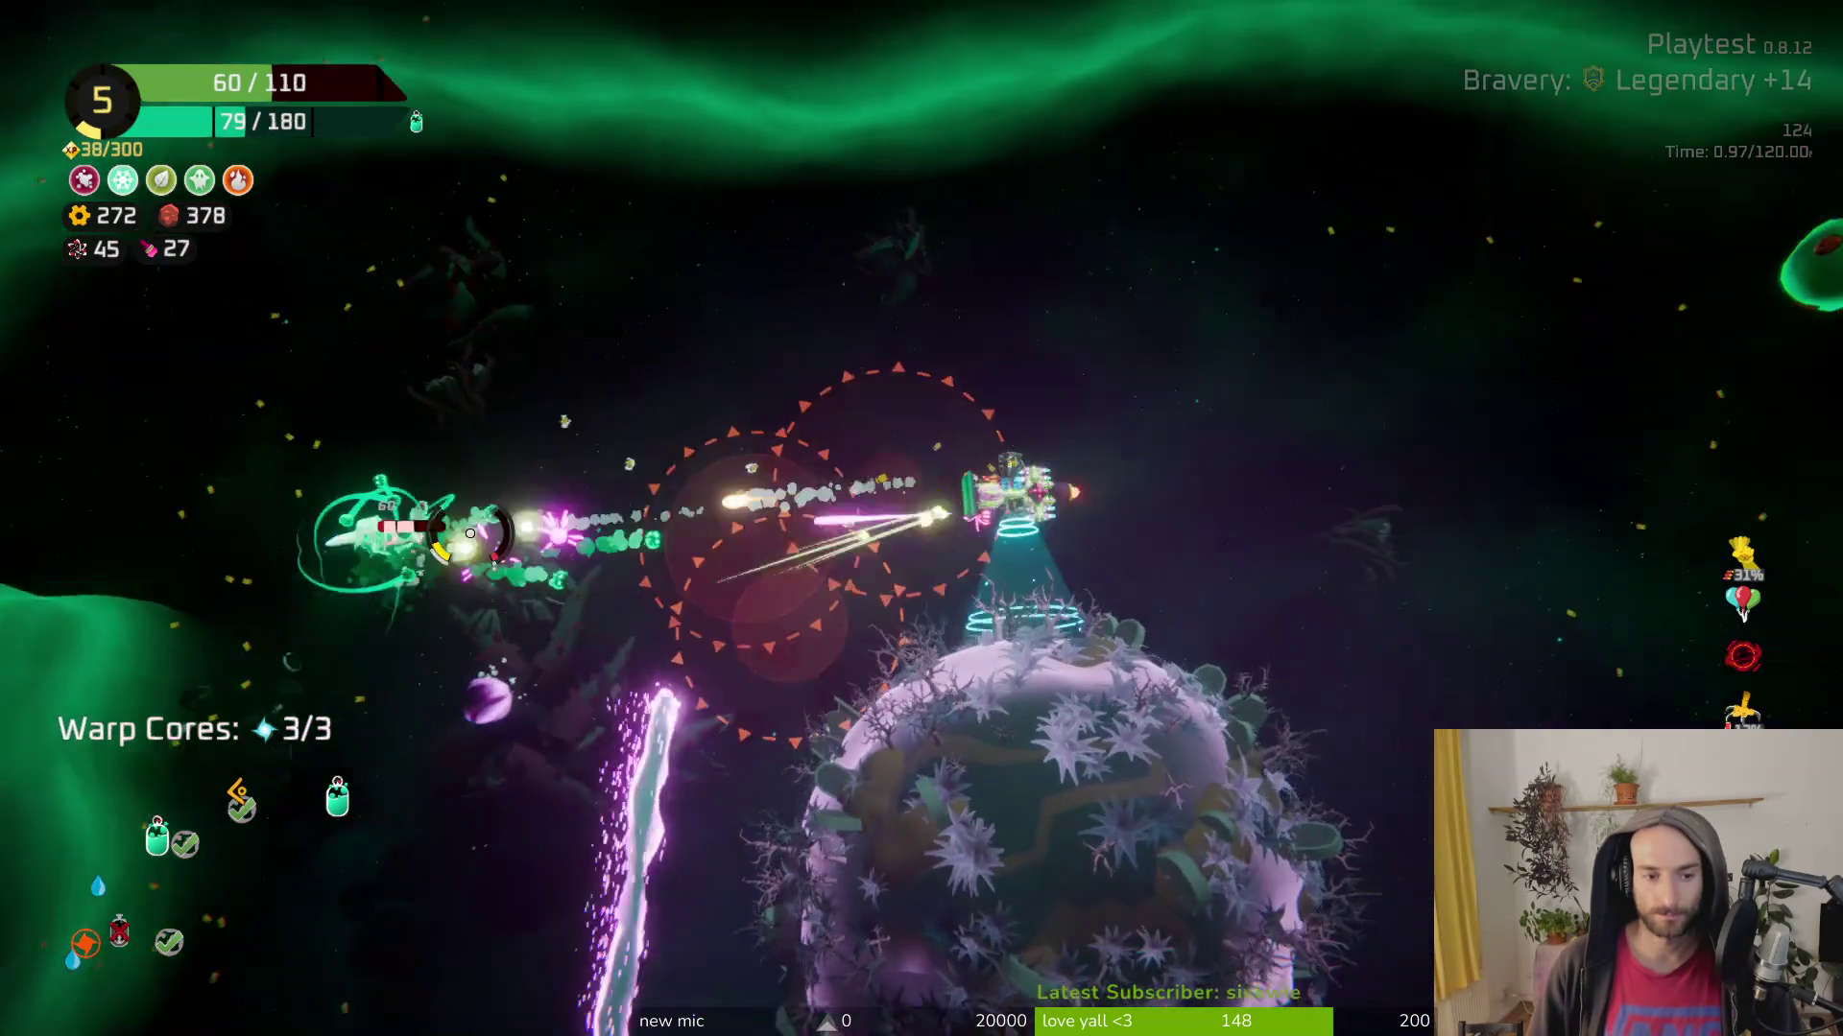
key("s")
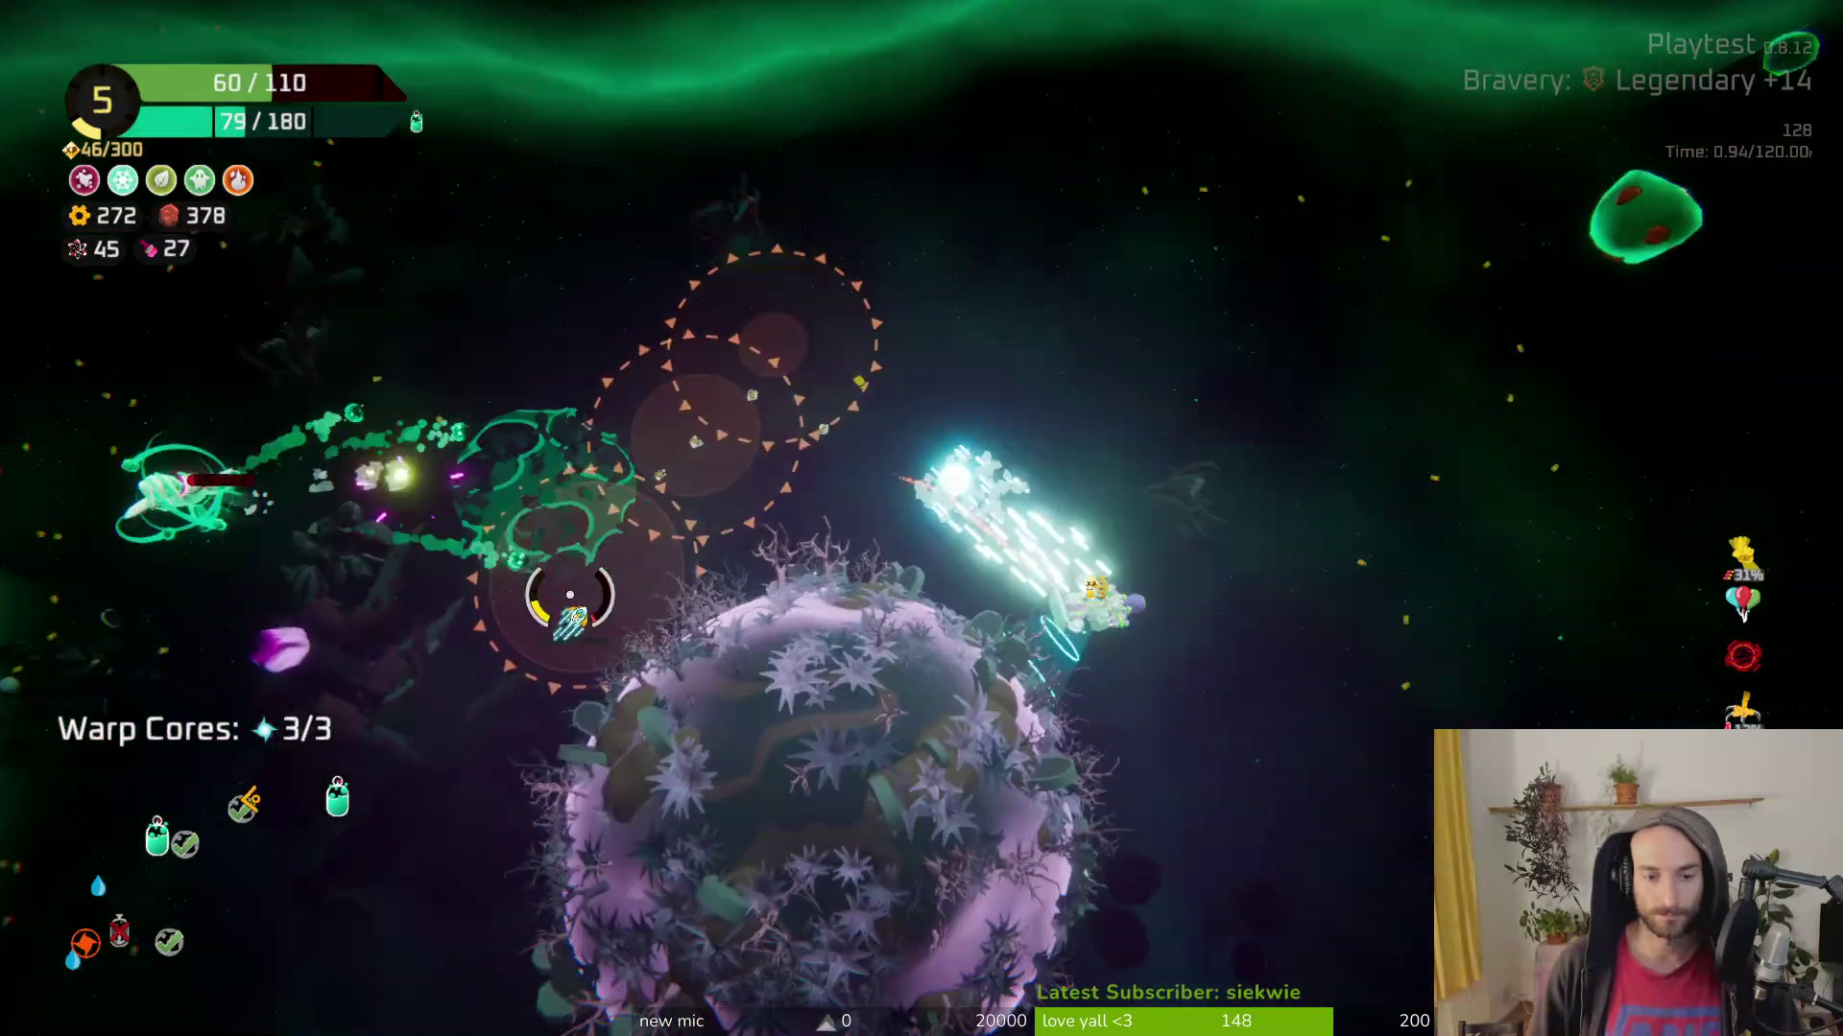
key("a")
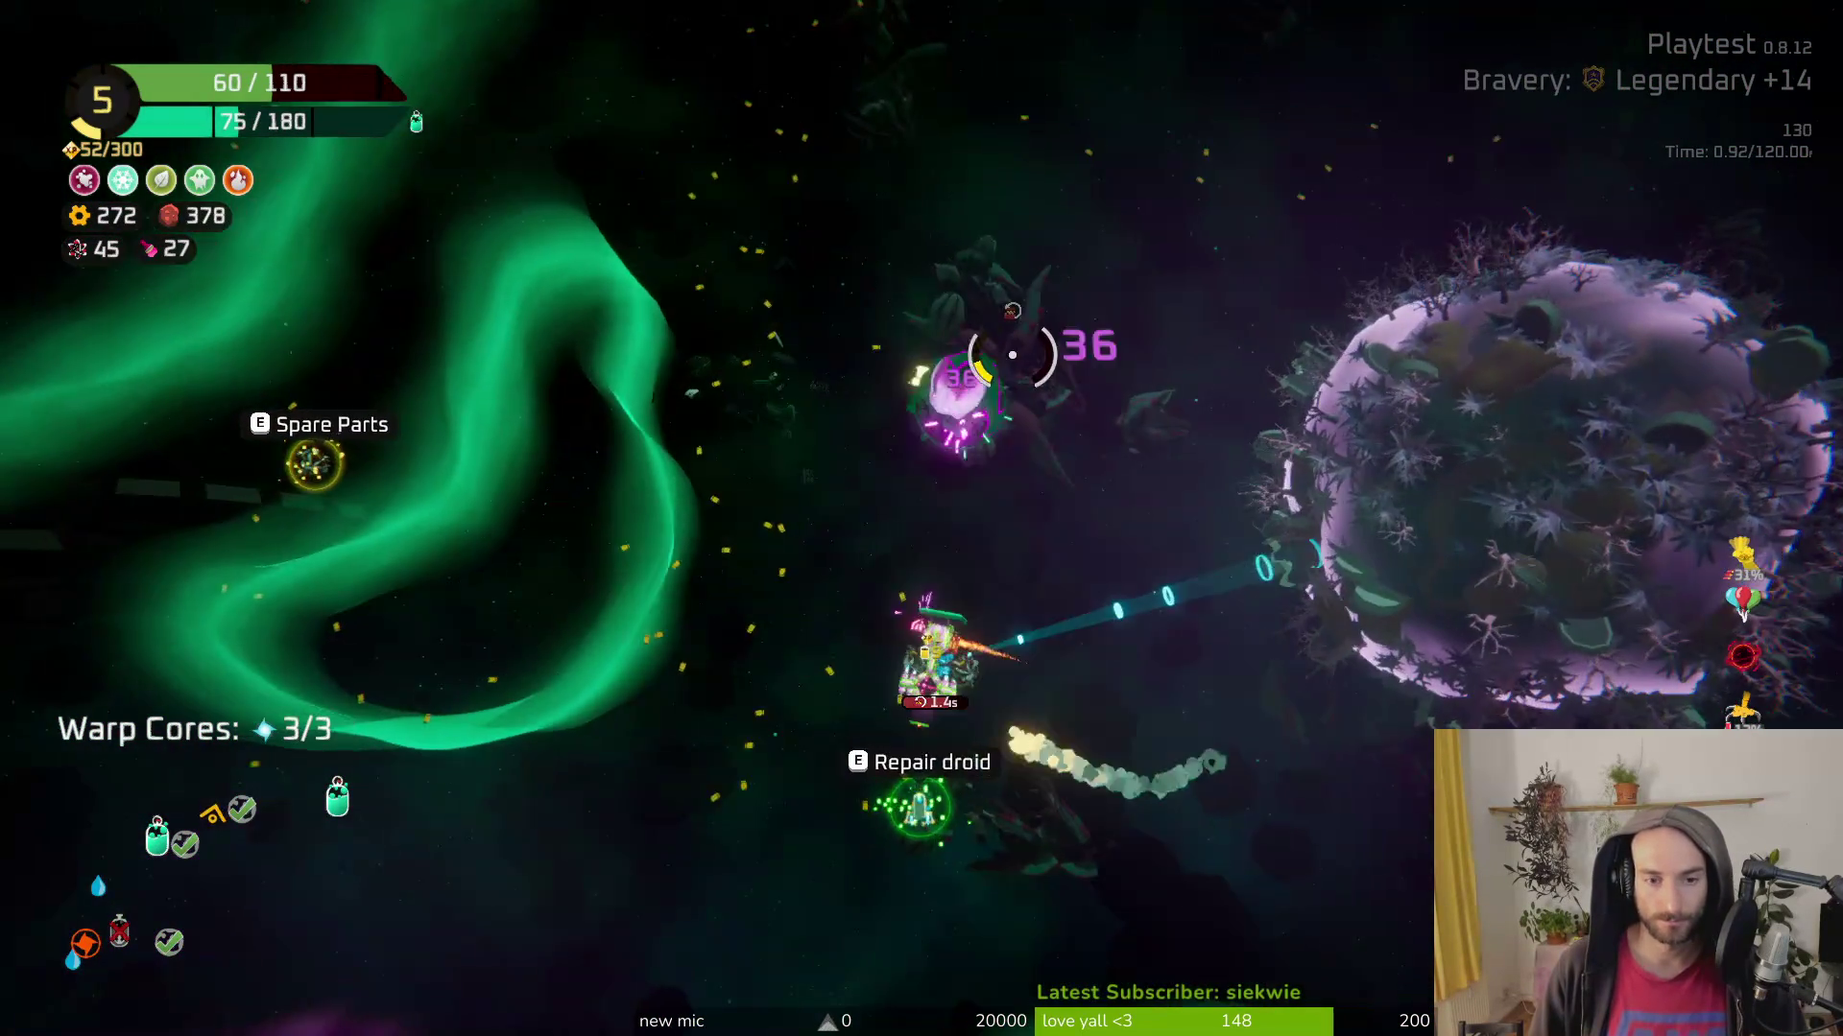
key("e")
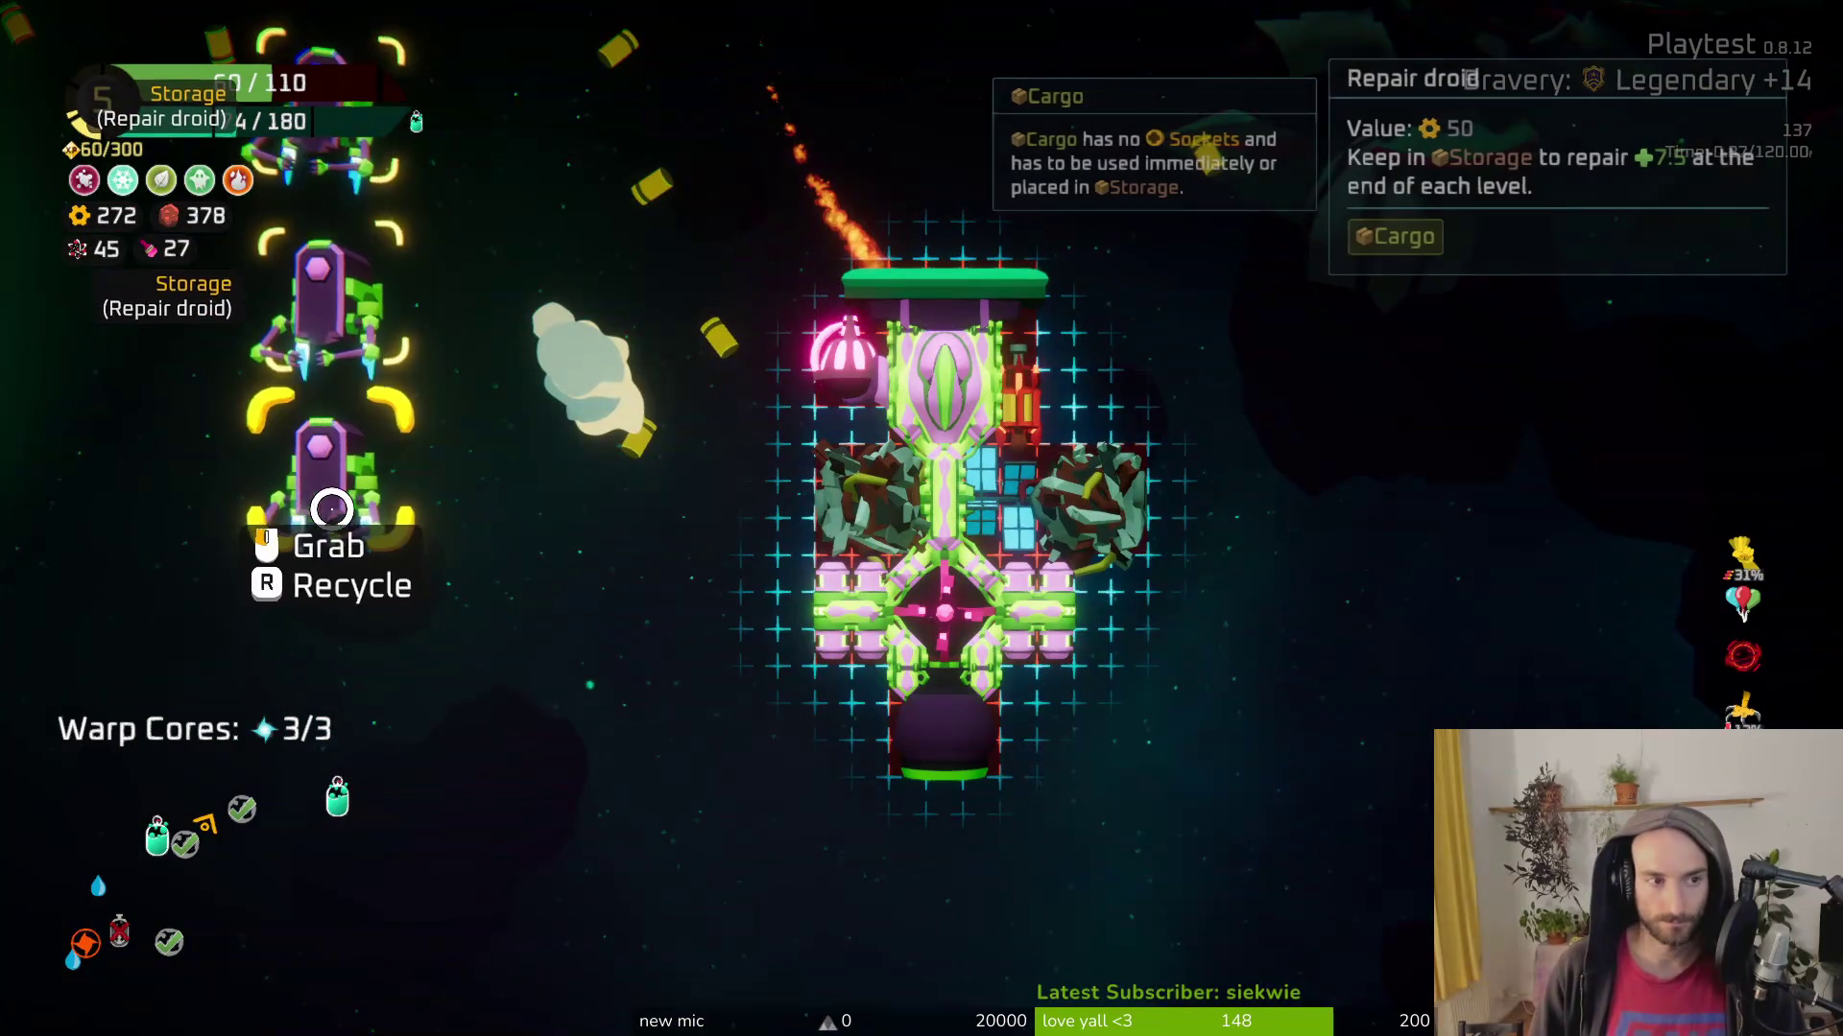
- Craft a Body module from spare parts, fit it on the left side, and recycle a part
key("e")
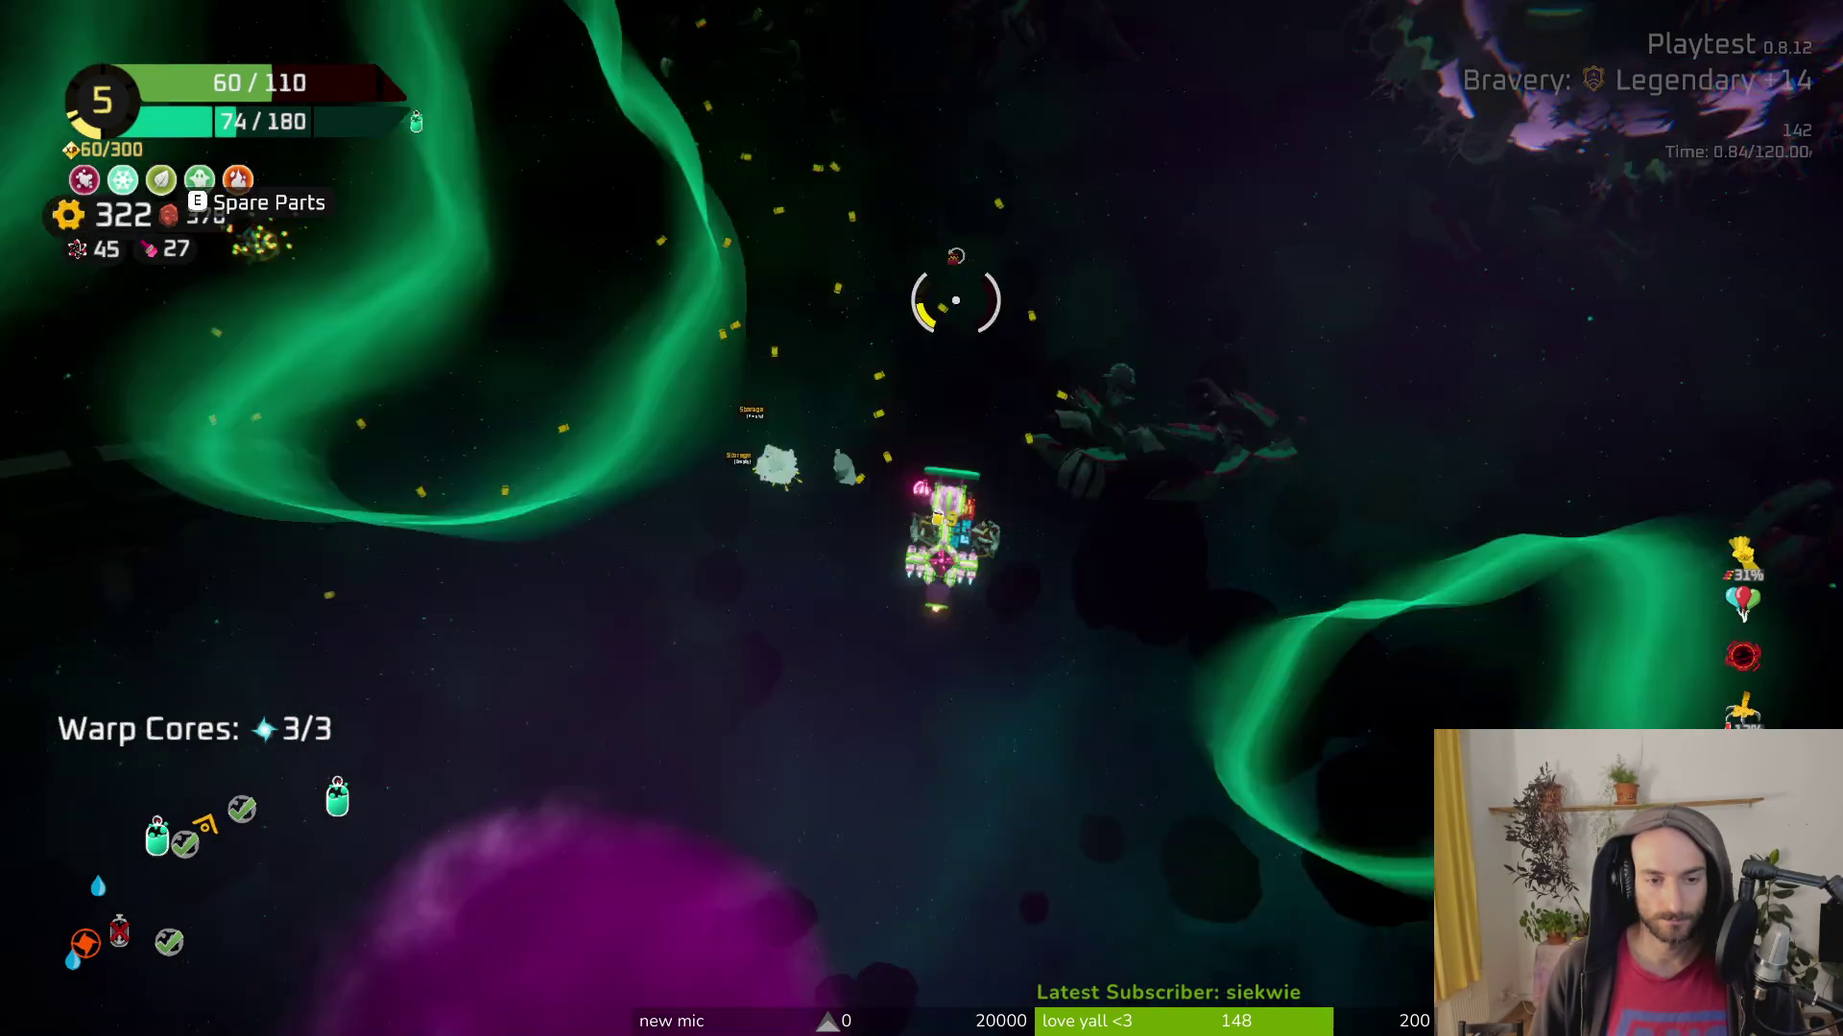
key("e")
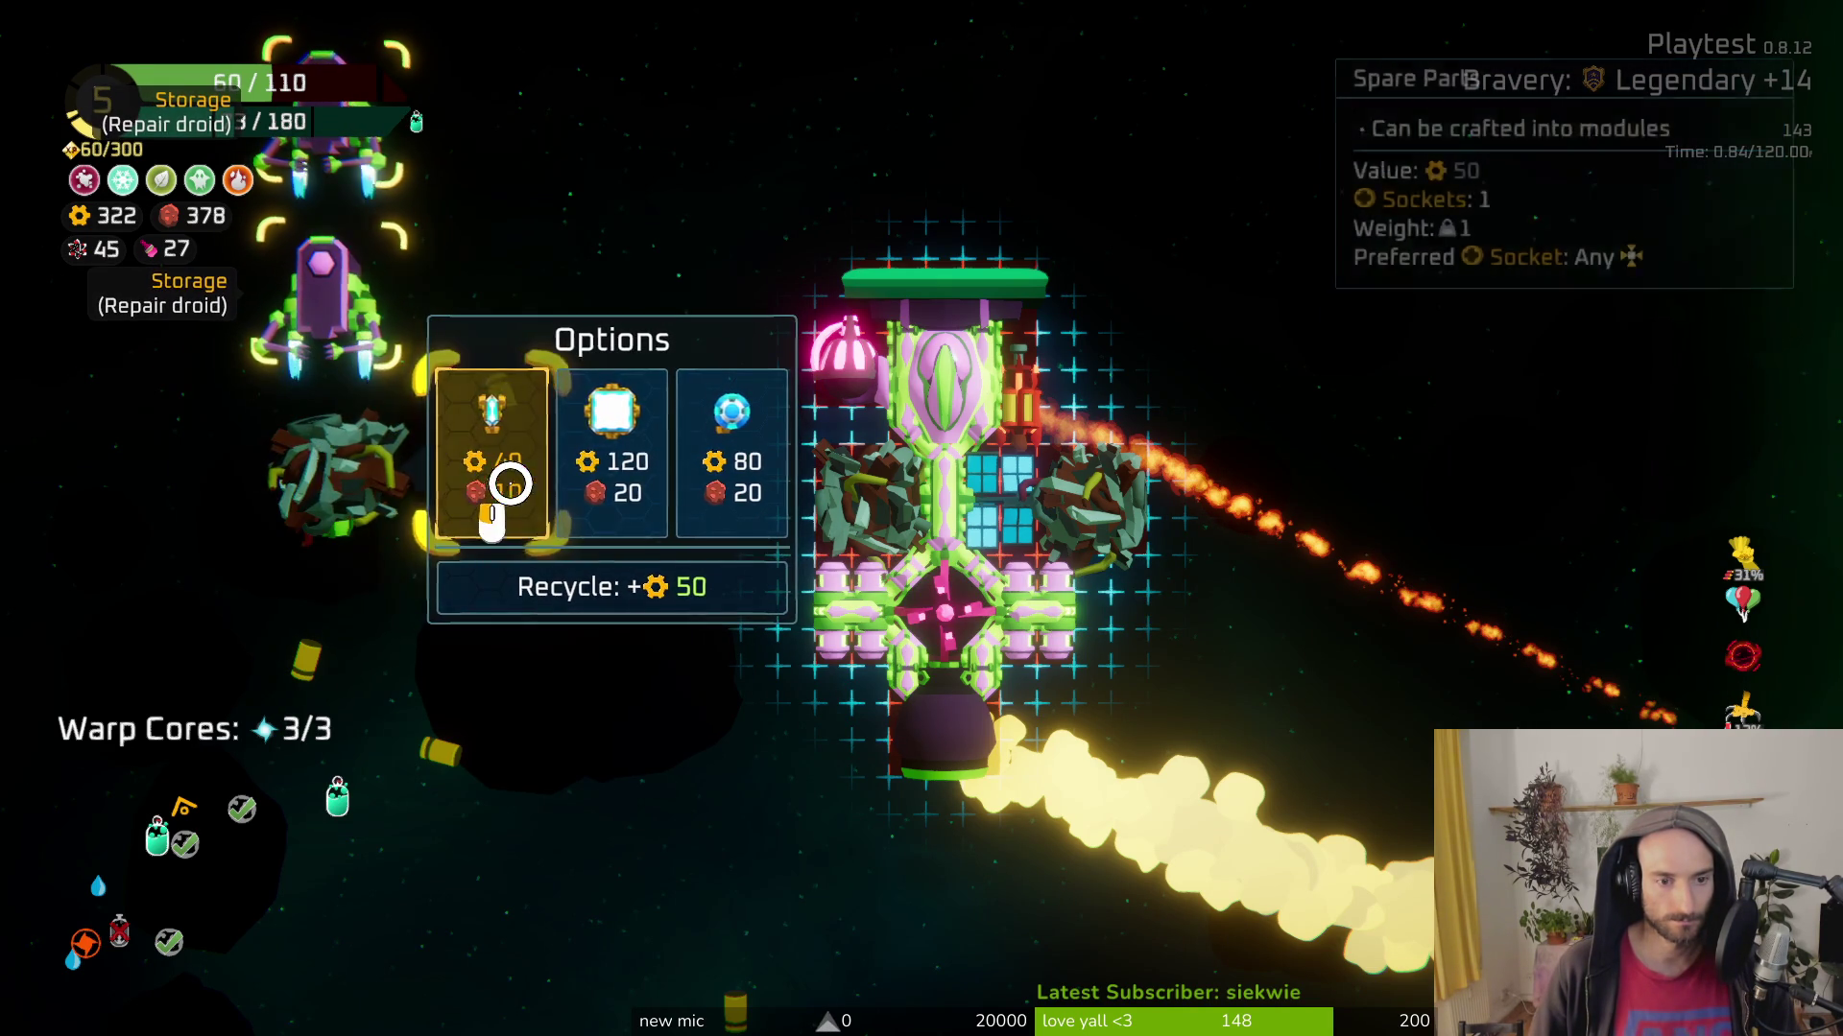
left_click(593, 472)
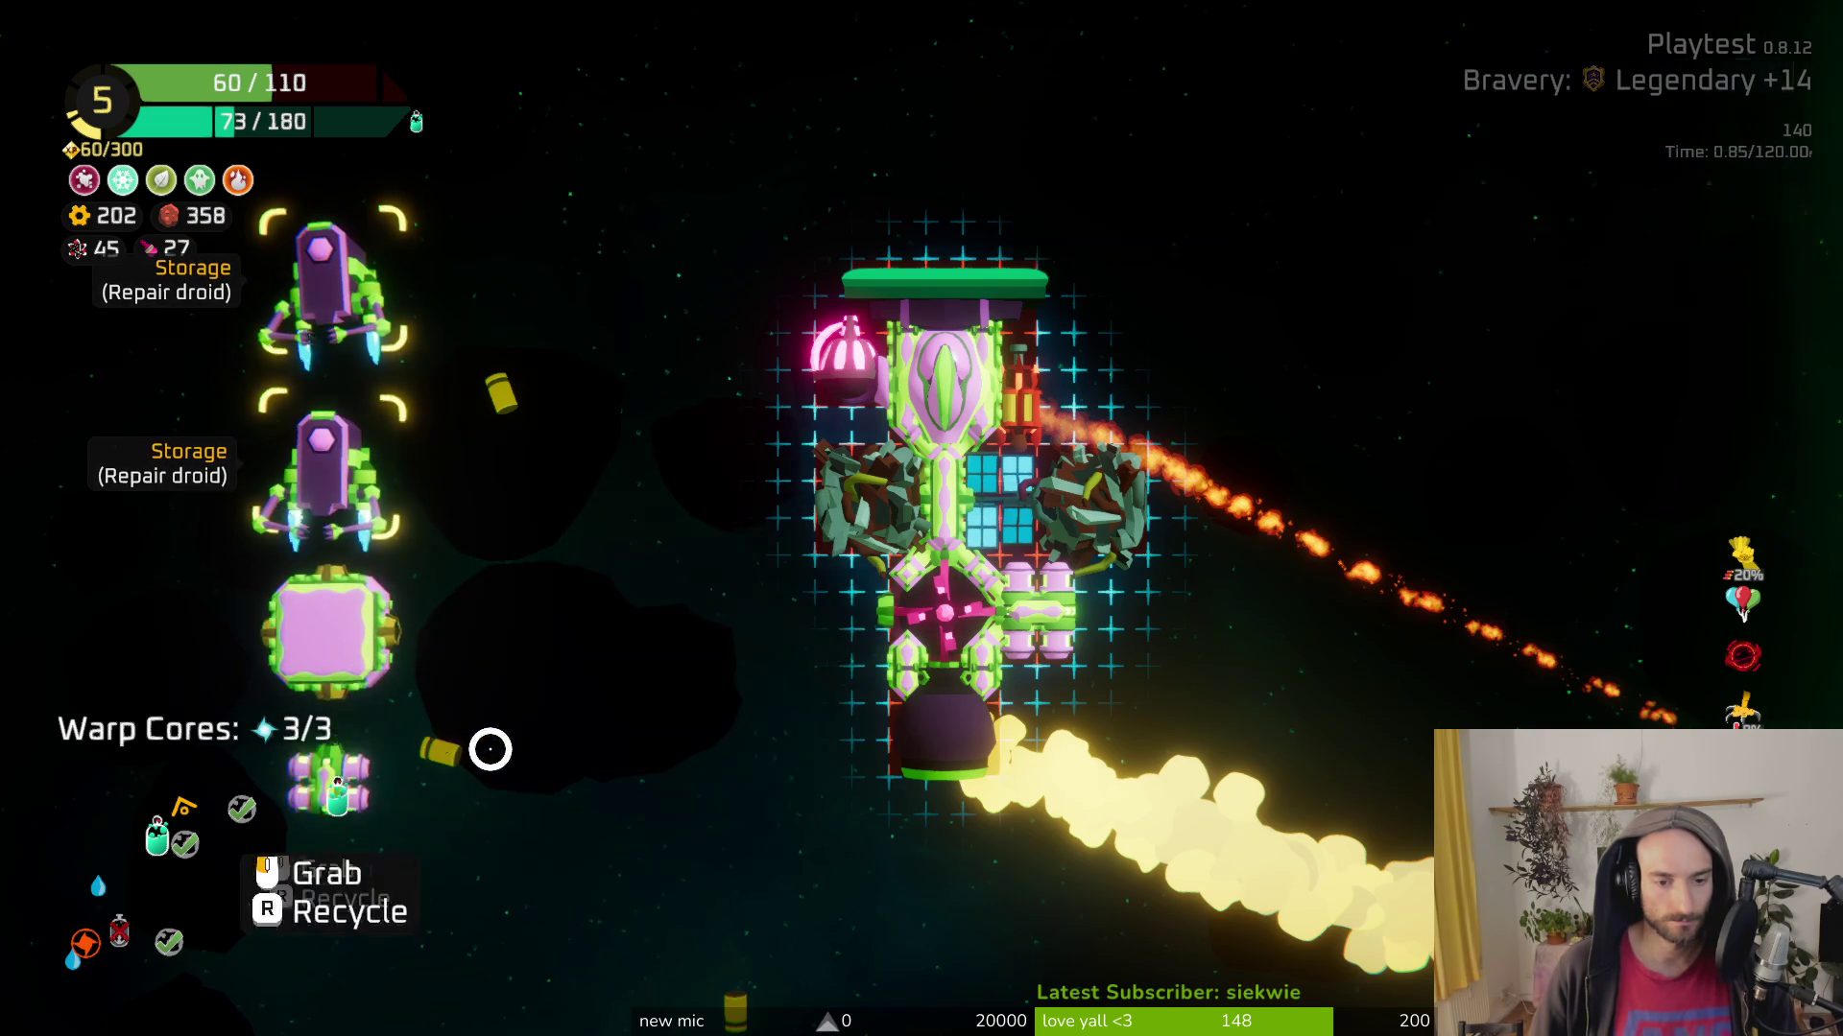
left_click(742, 655)
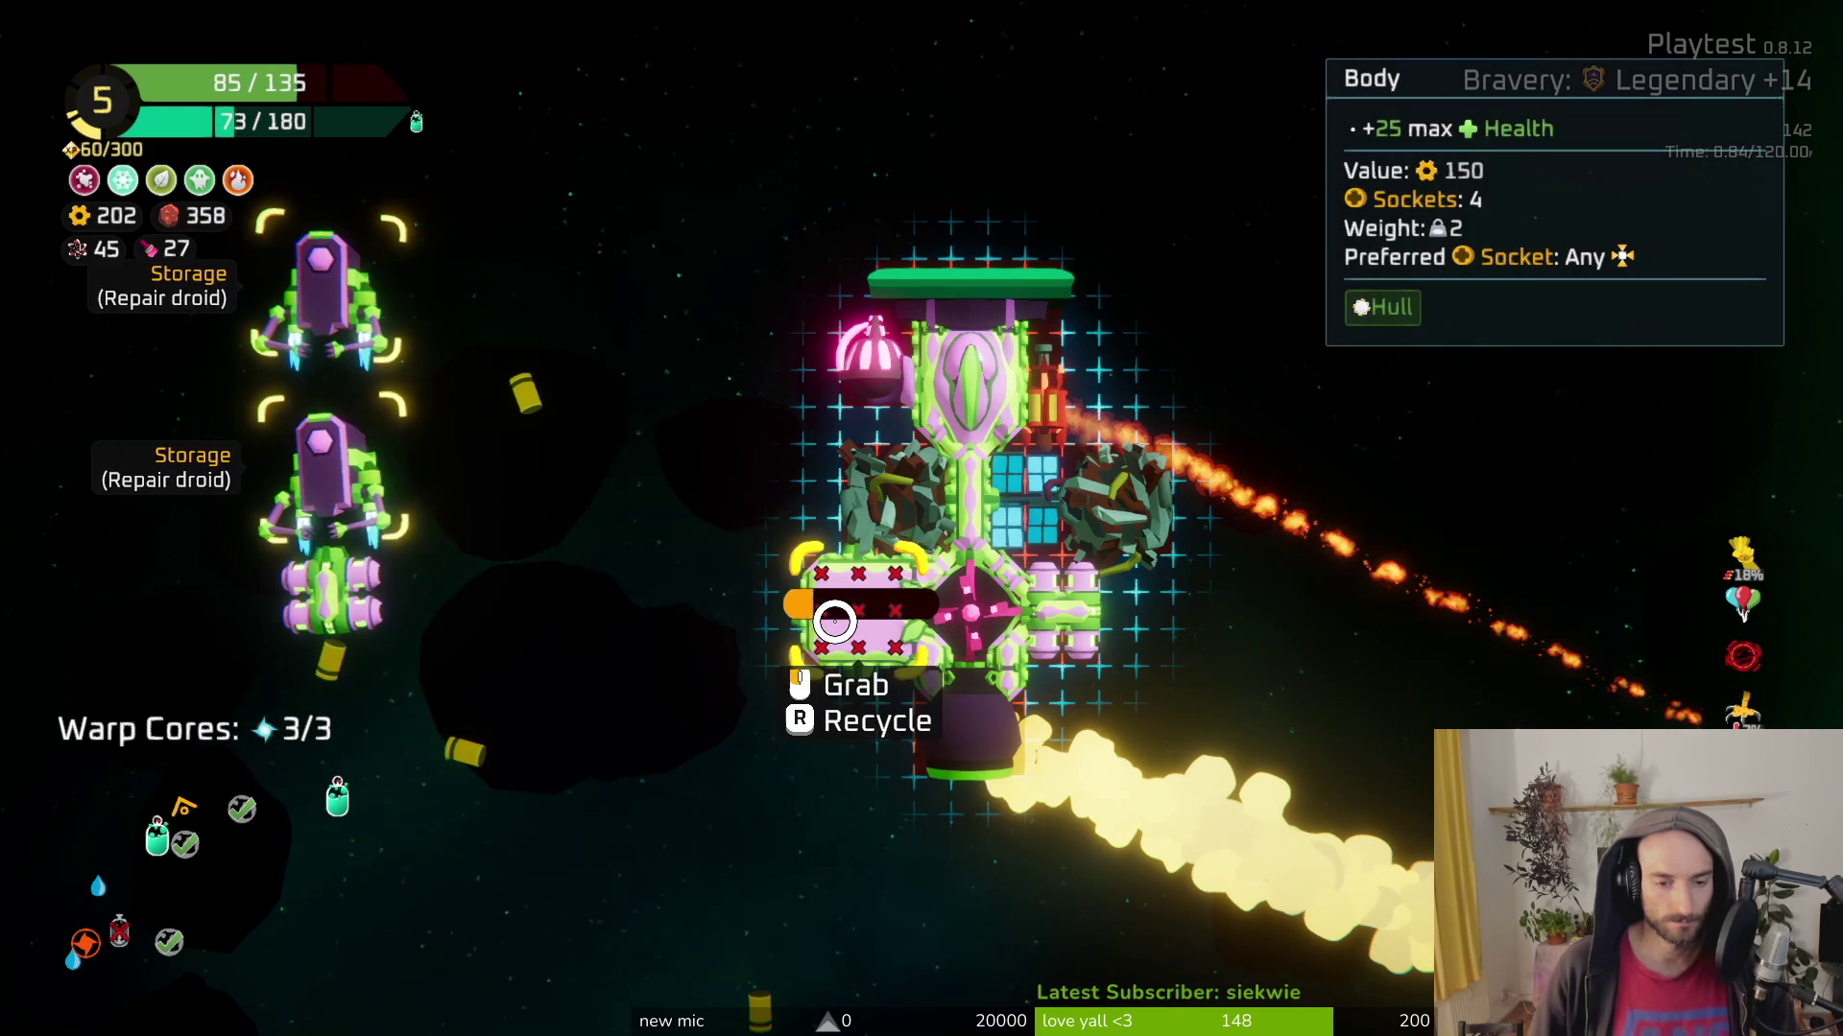
key("Tab")
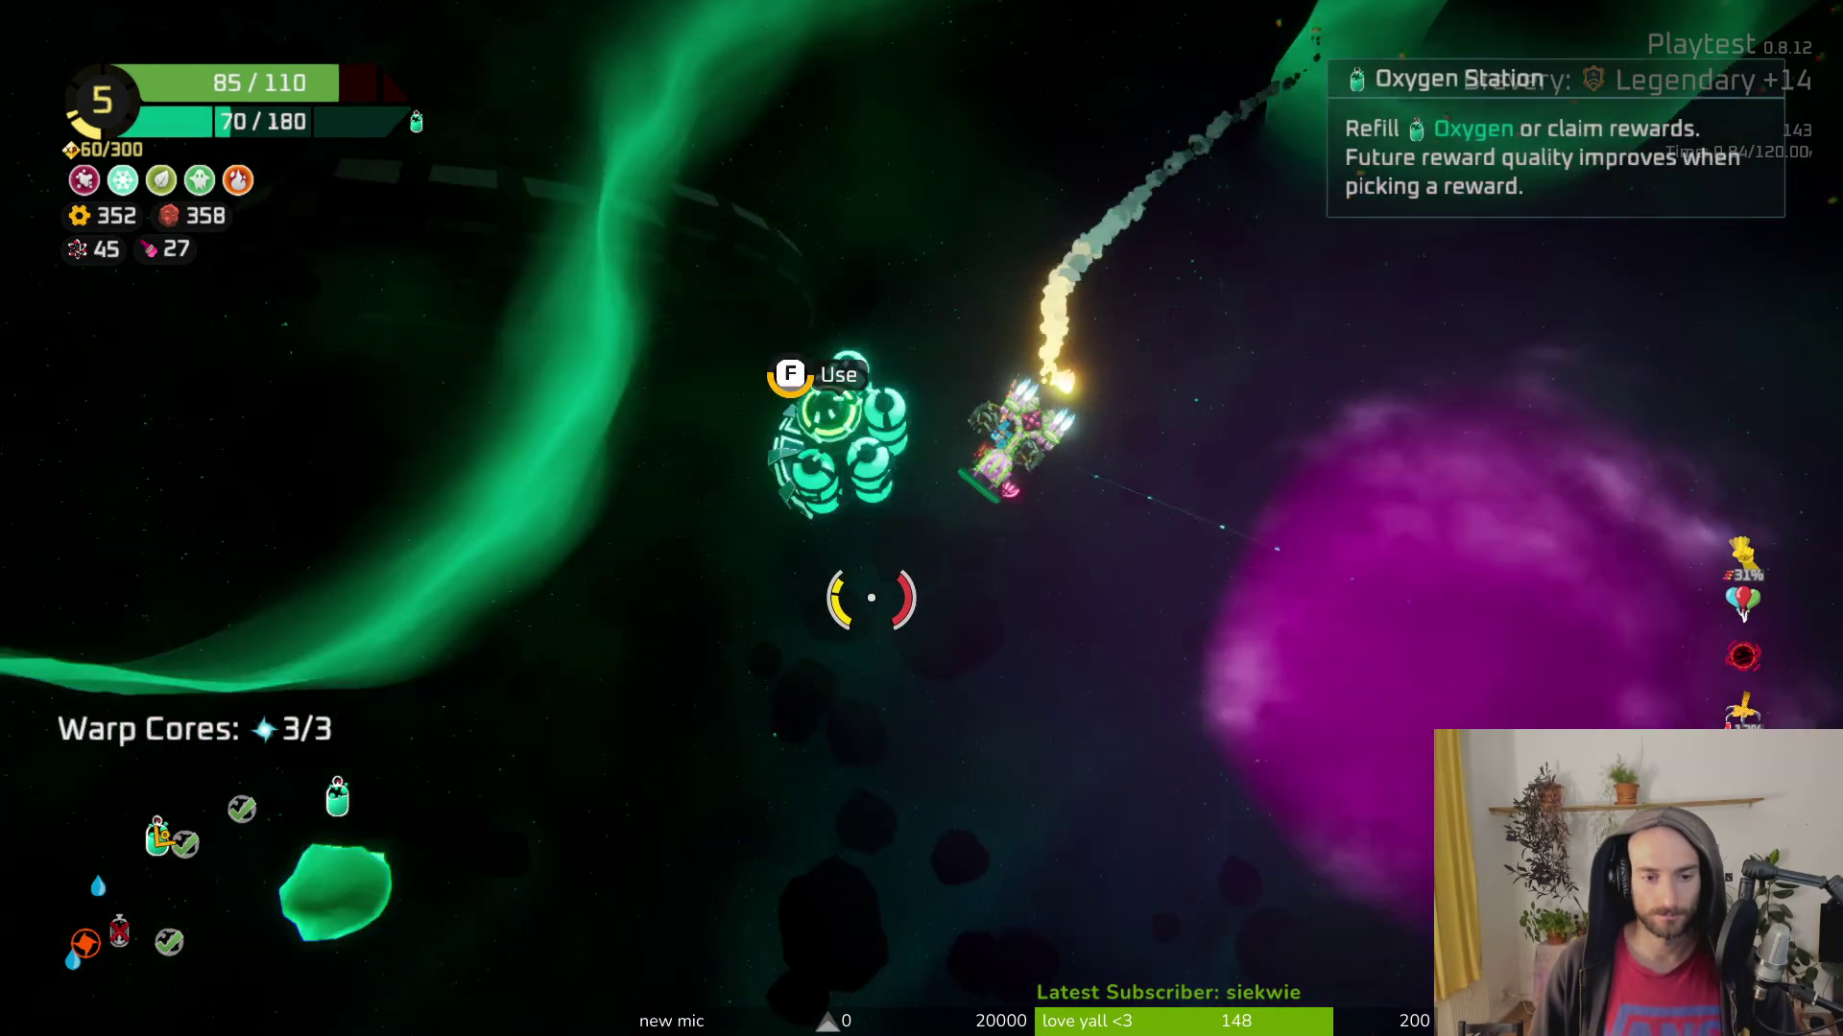
- Claim the 190 scrap reward at the oxygen station and cross the asteroid field
key("e")
left_click(1044, 897)
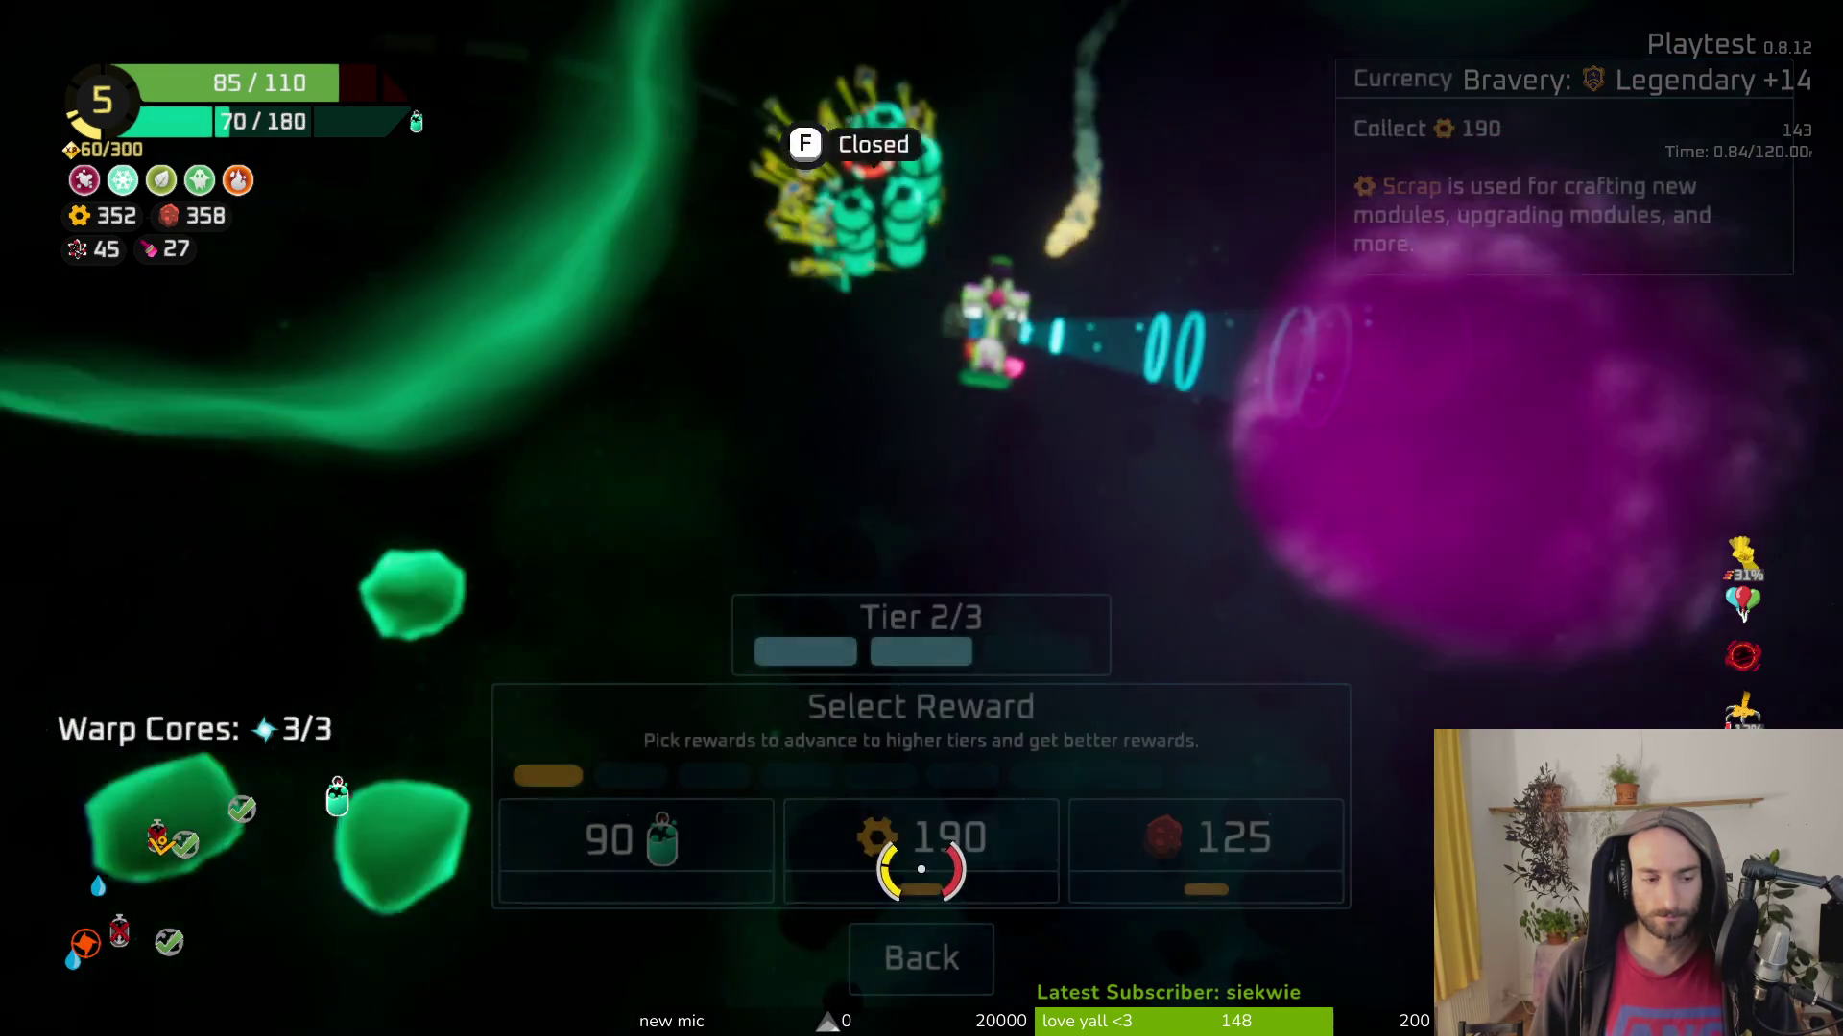
key("w")
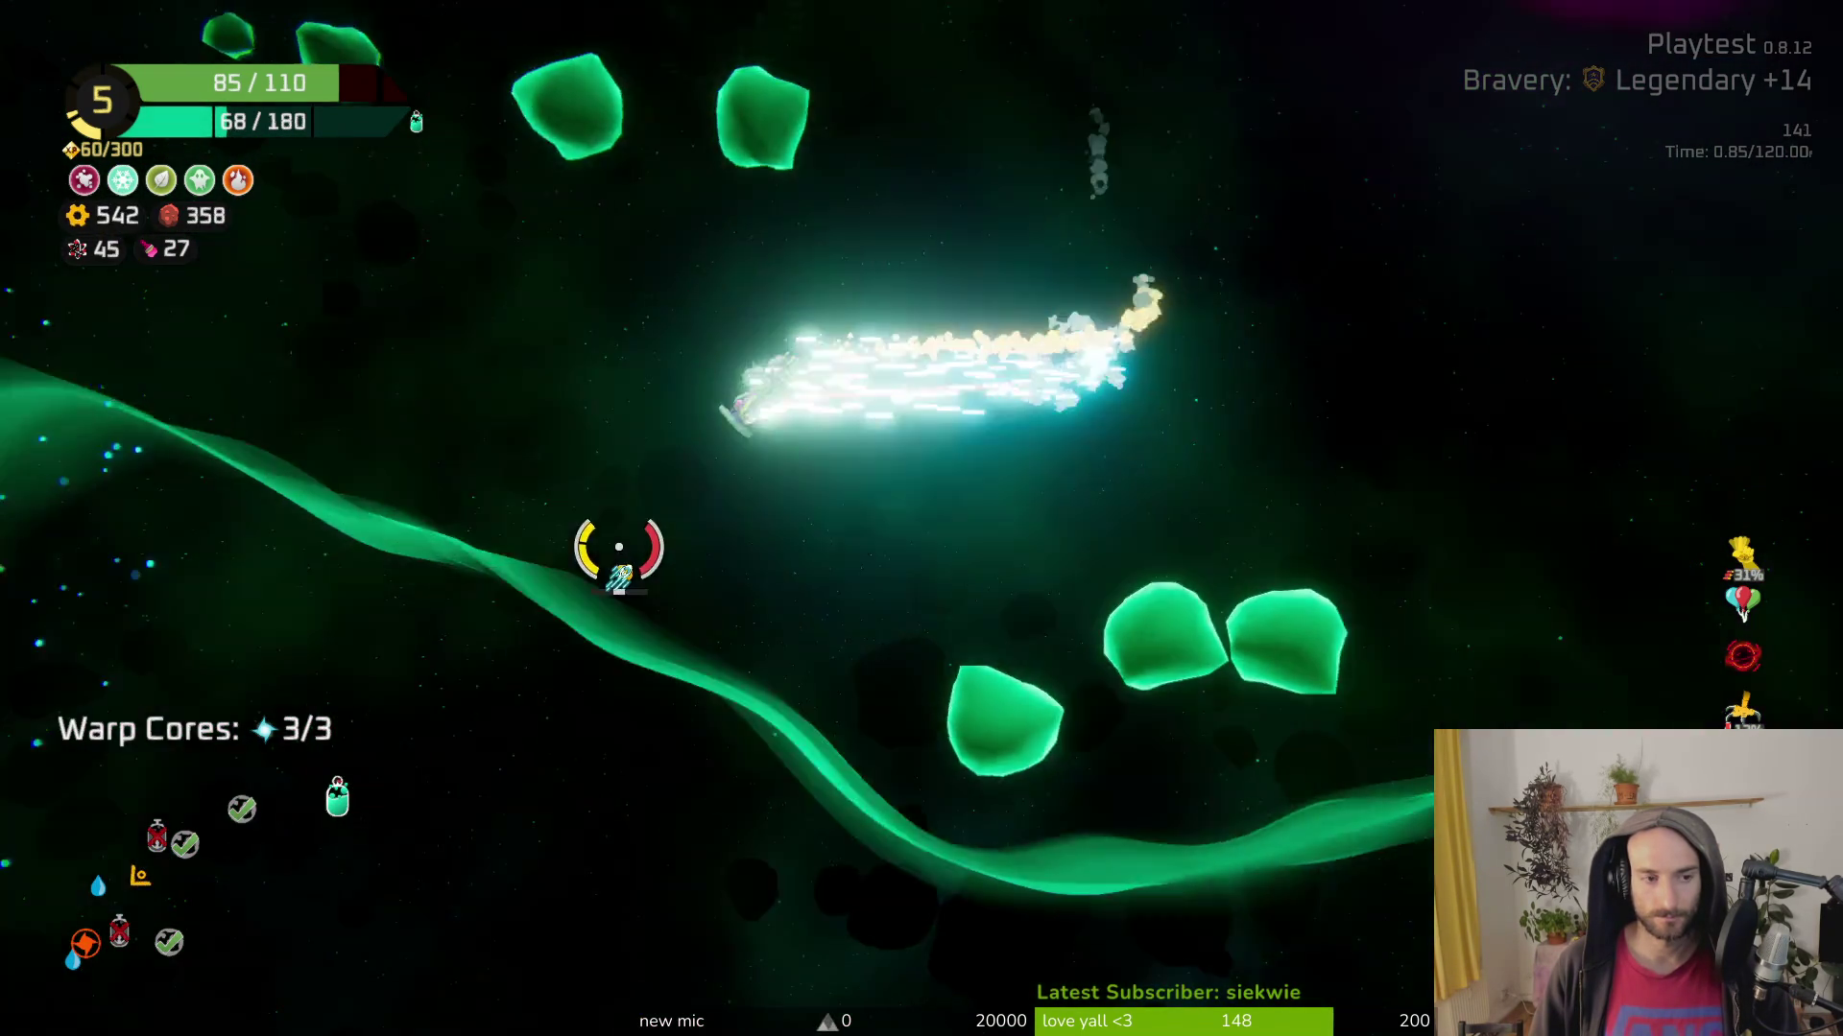
key("w")
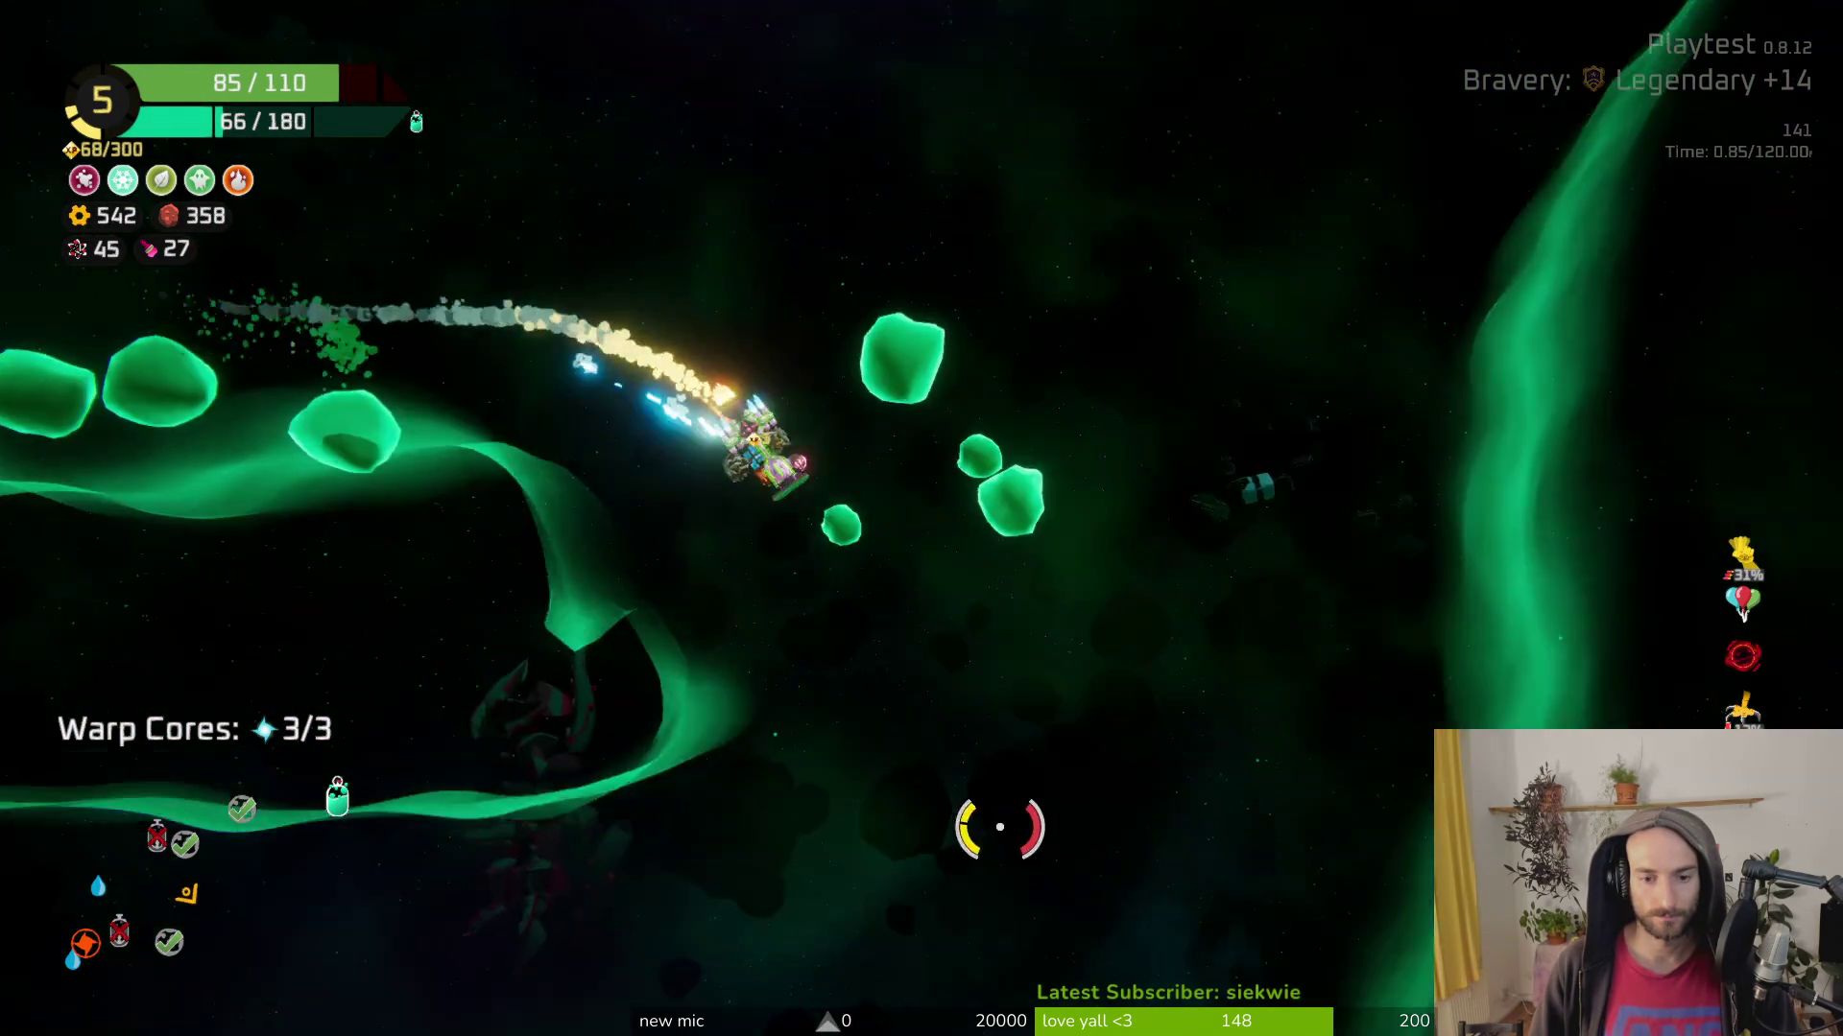
key("w")
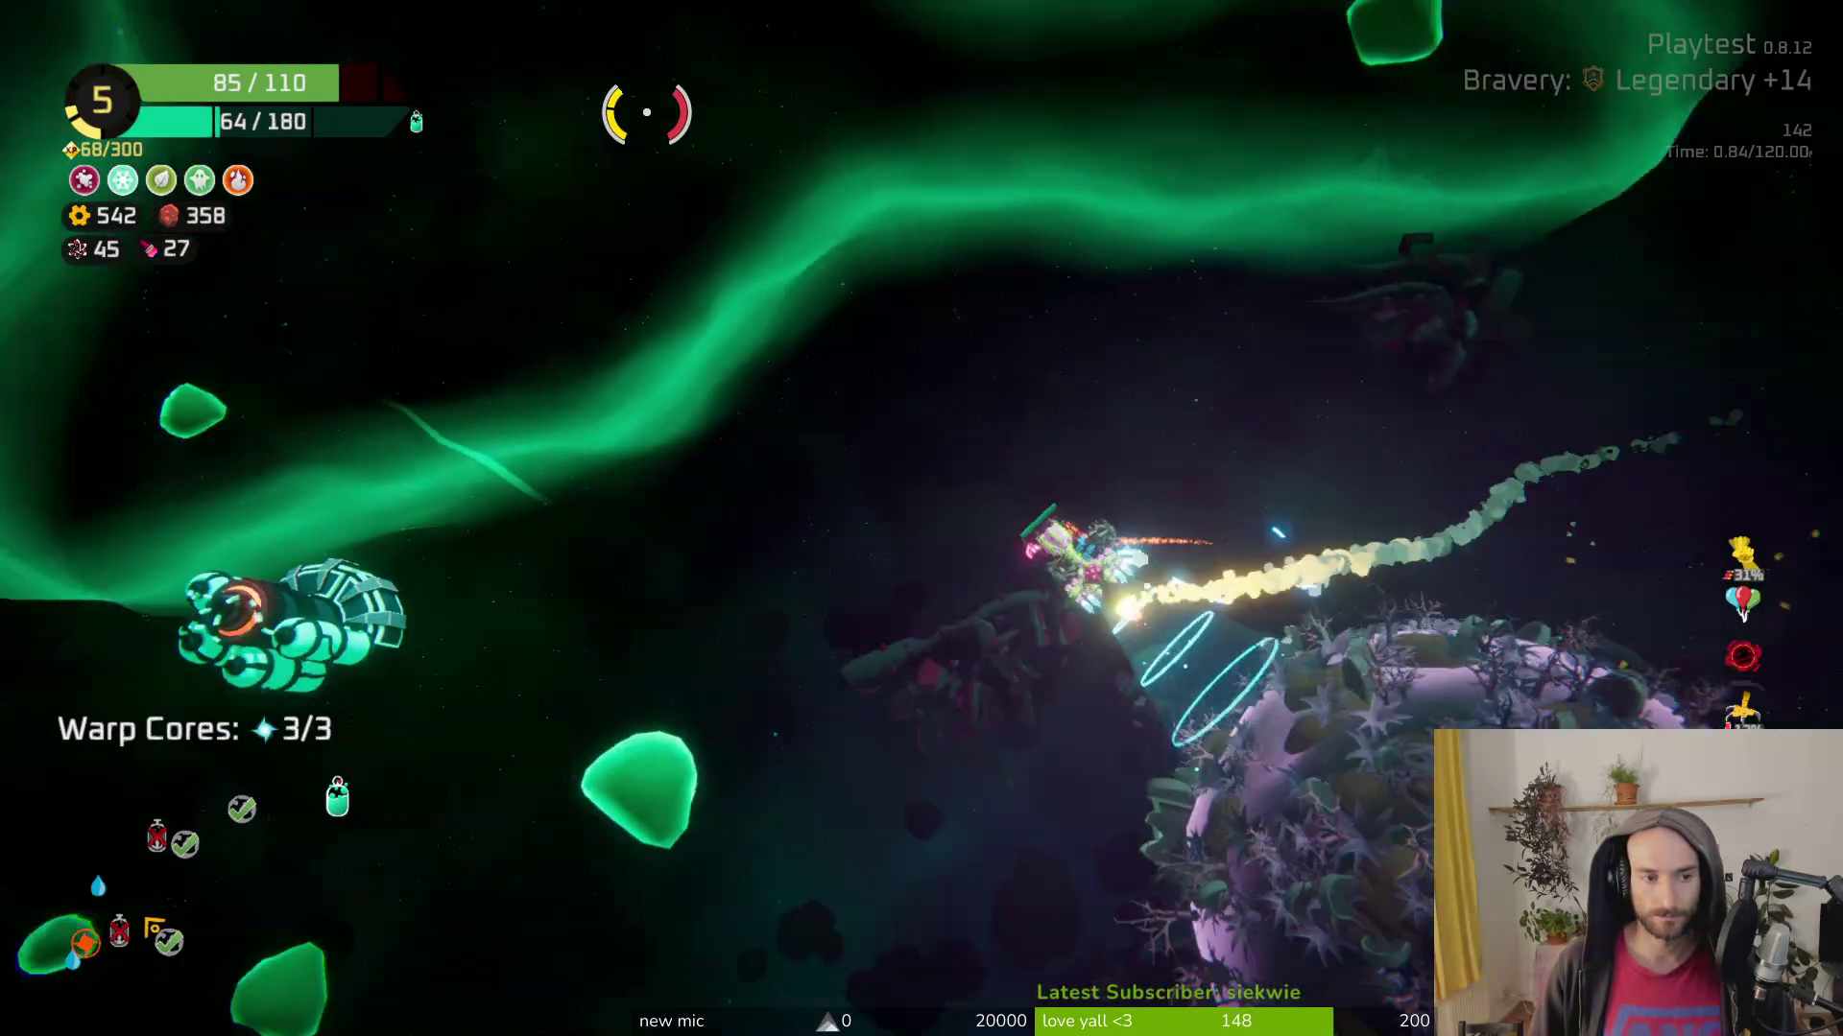
key("w")
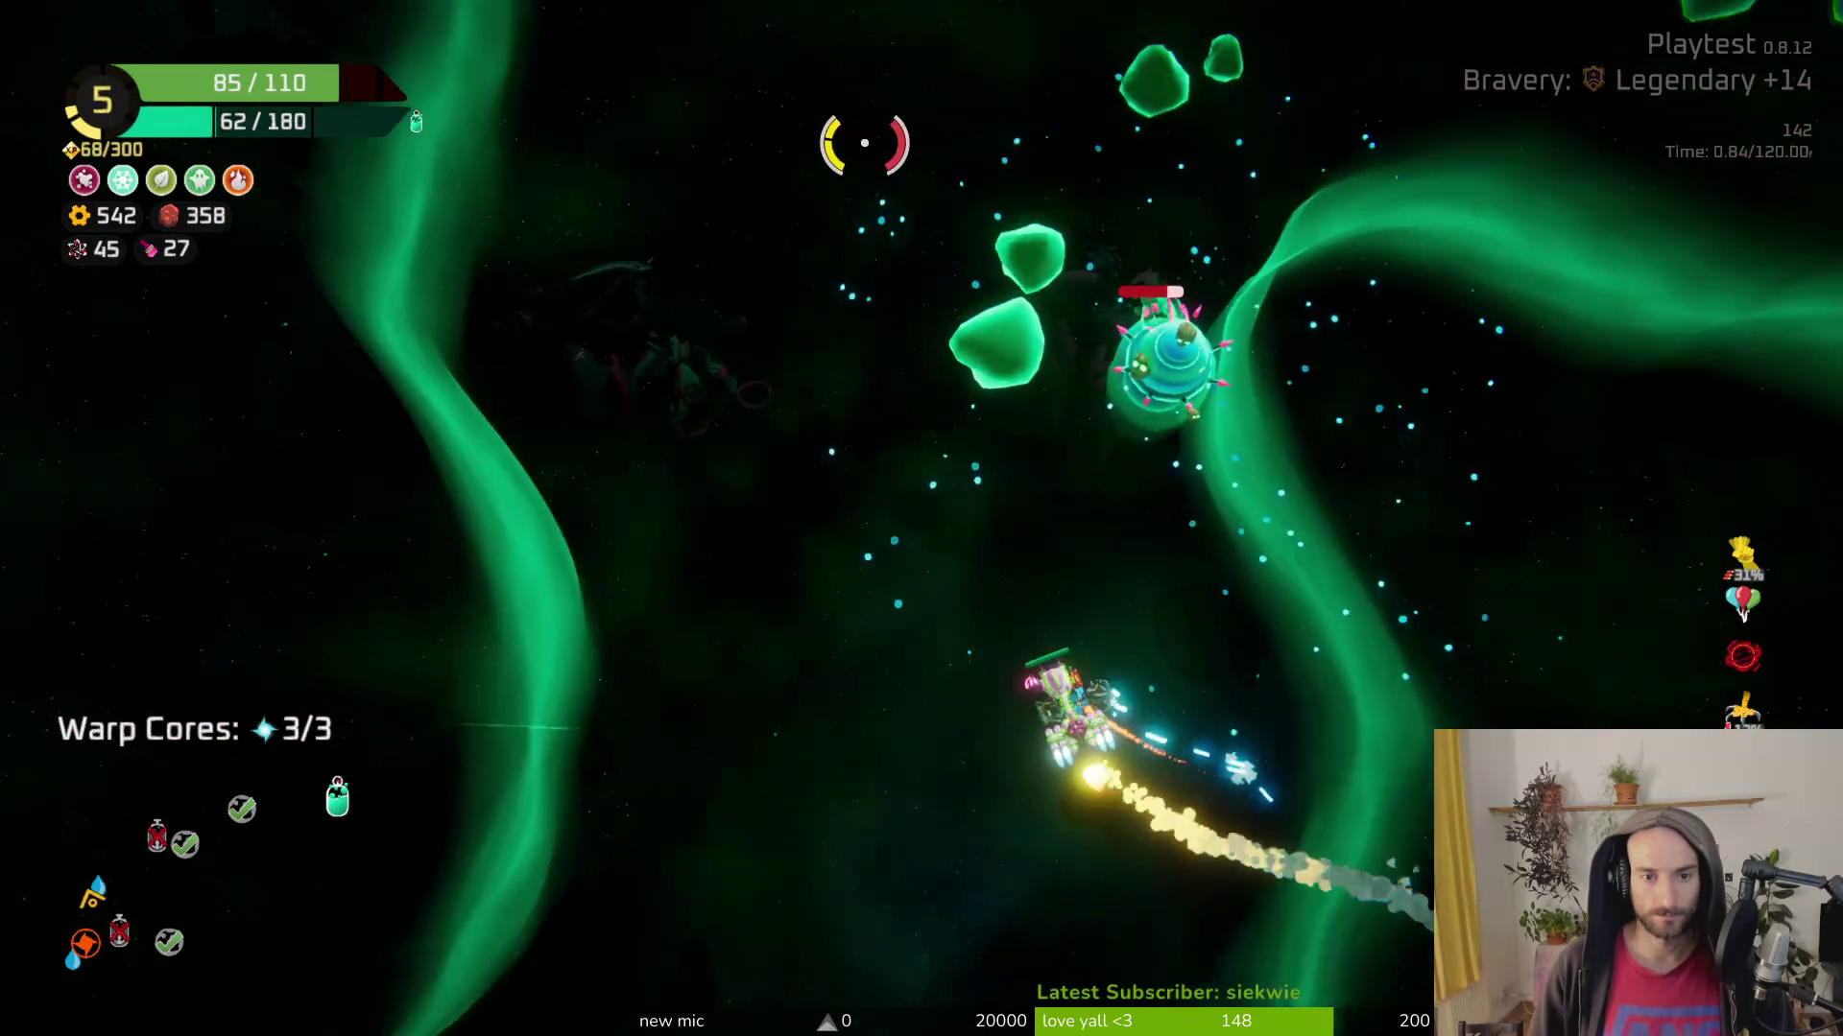
key("w")
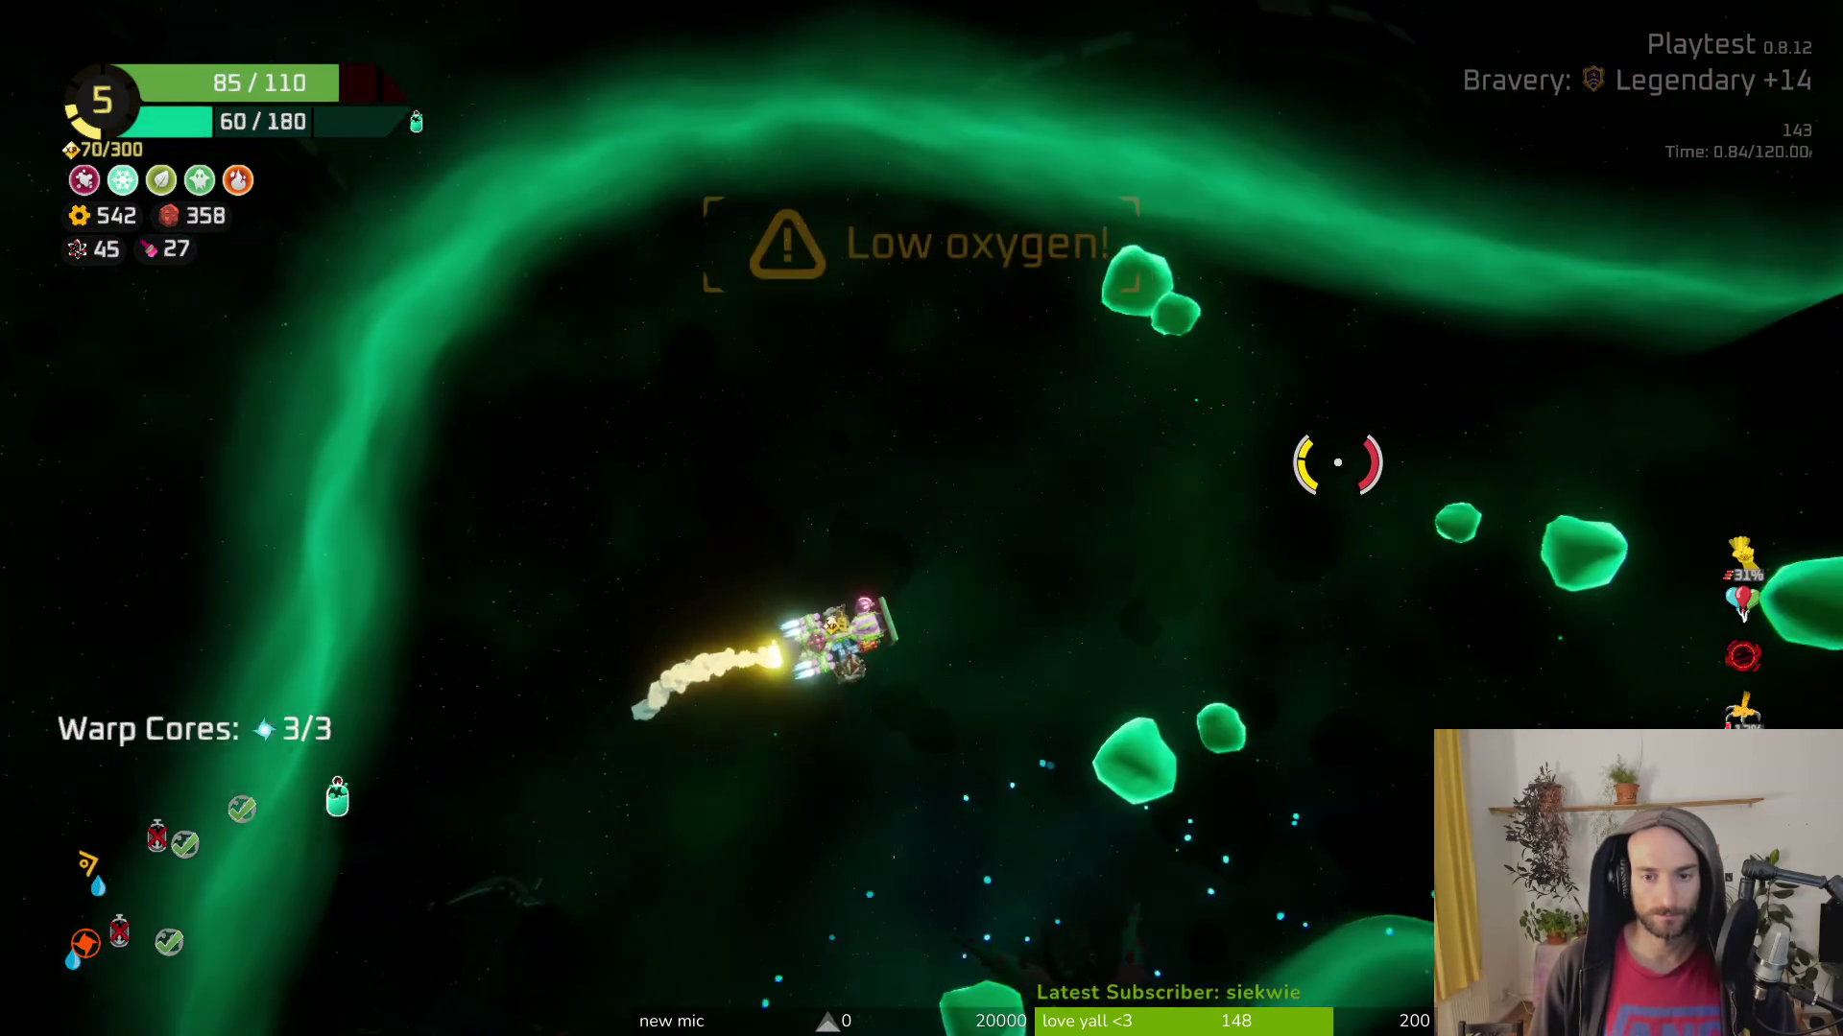
key("w")
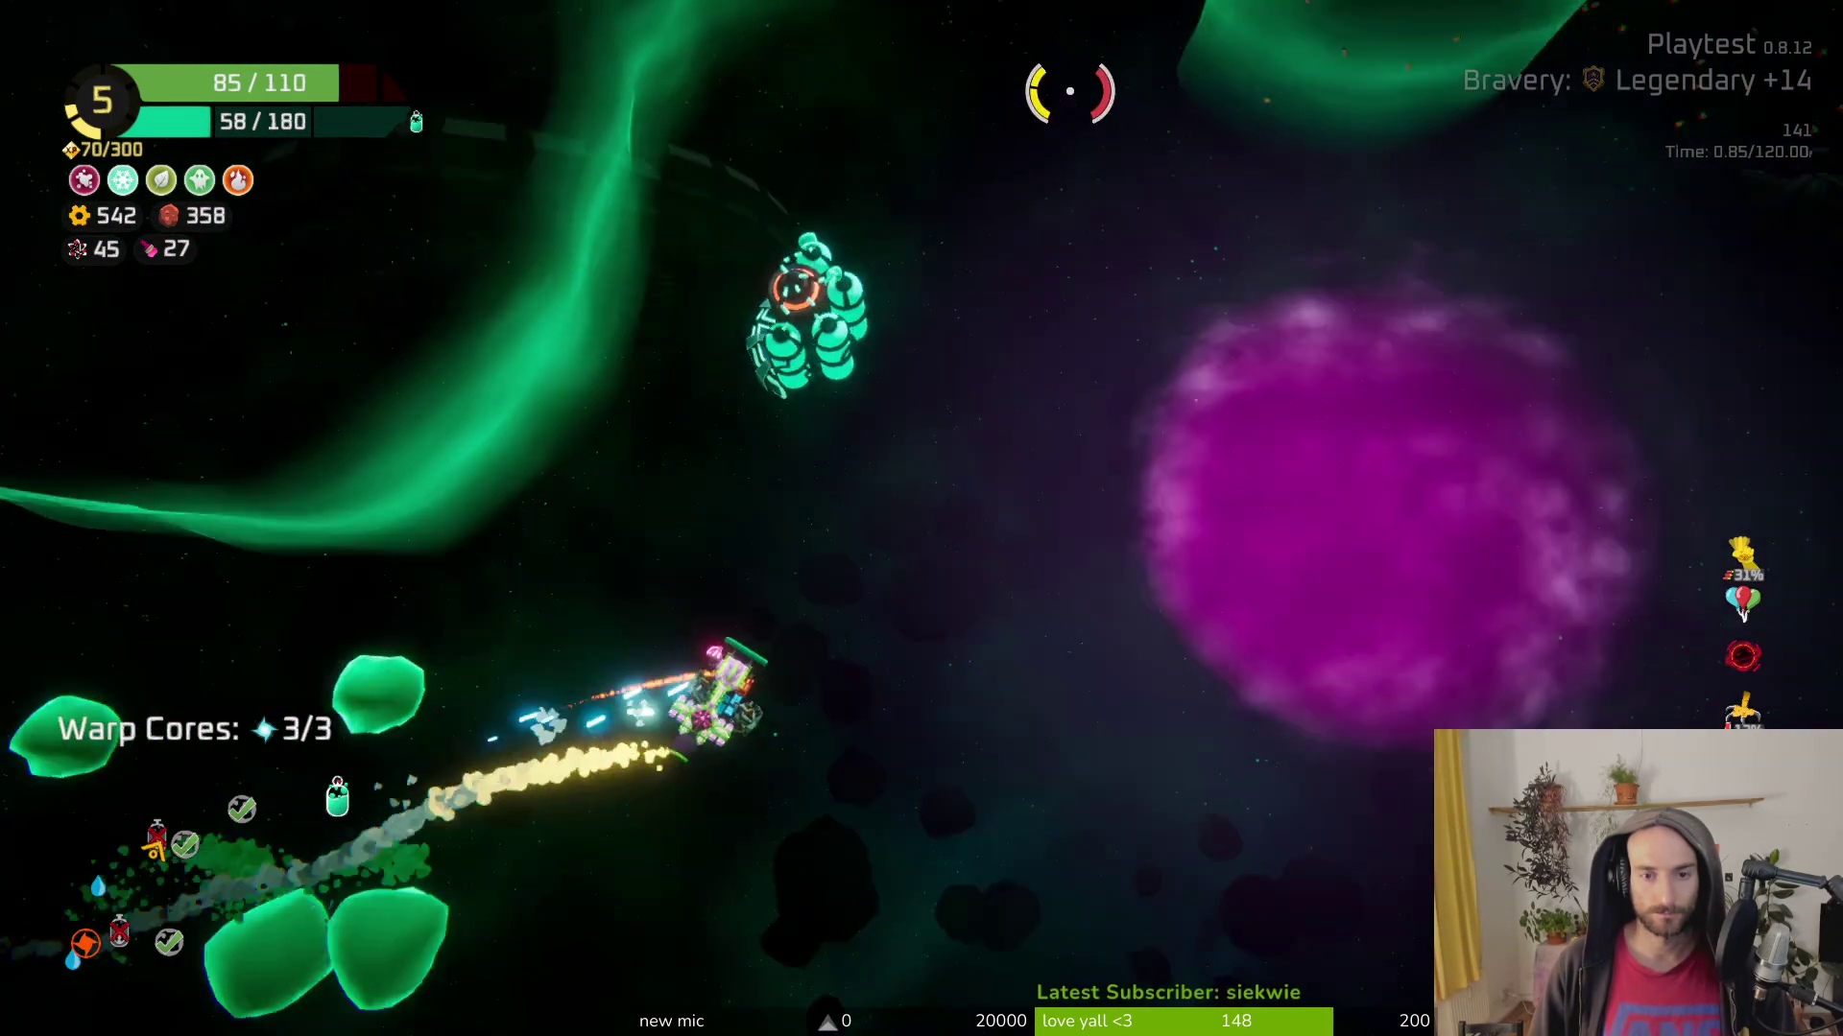
key("w")
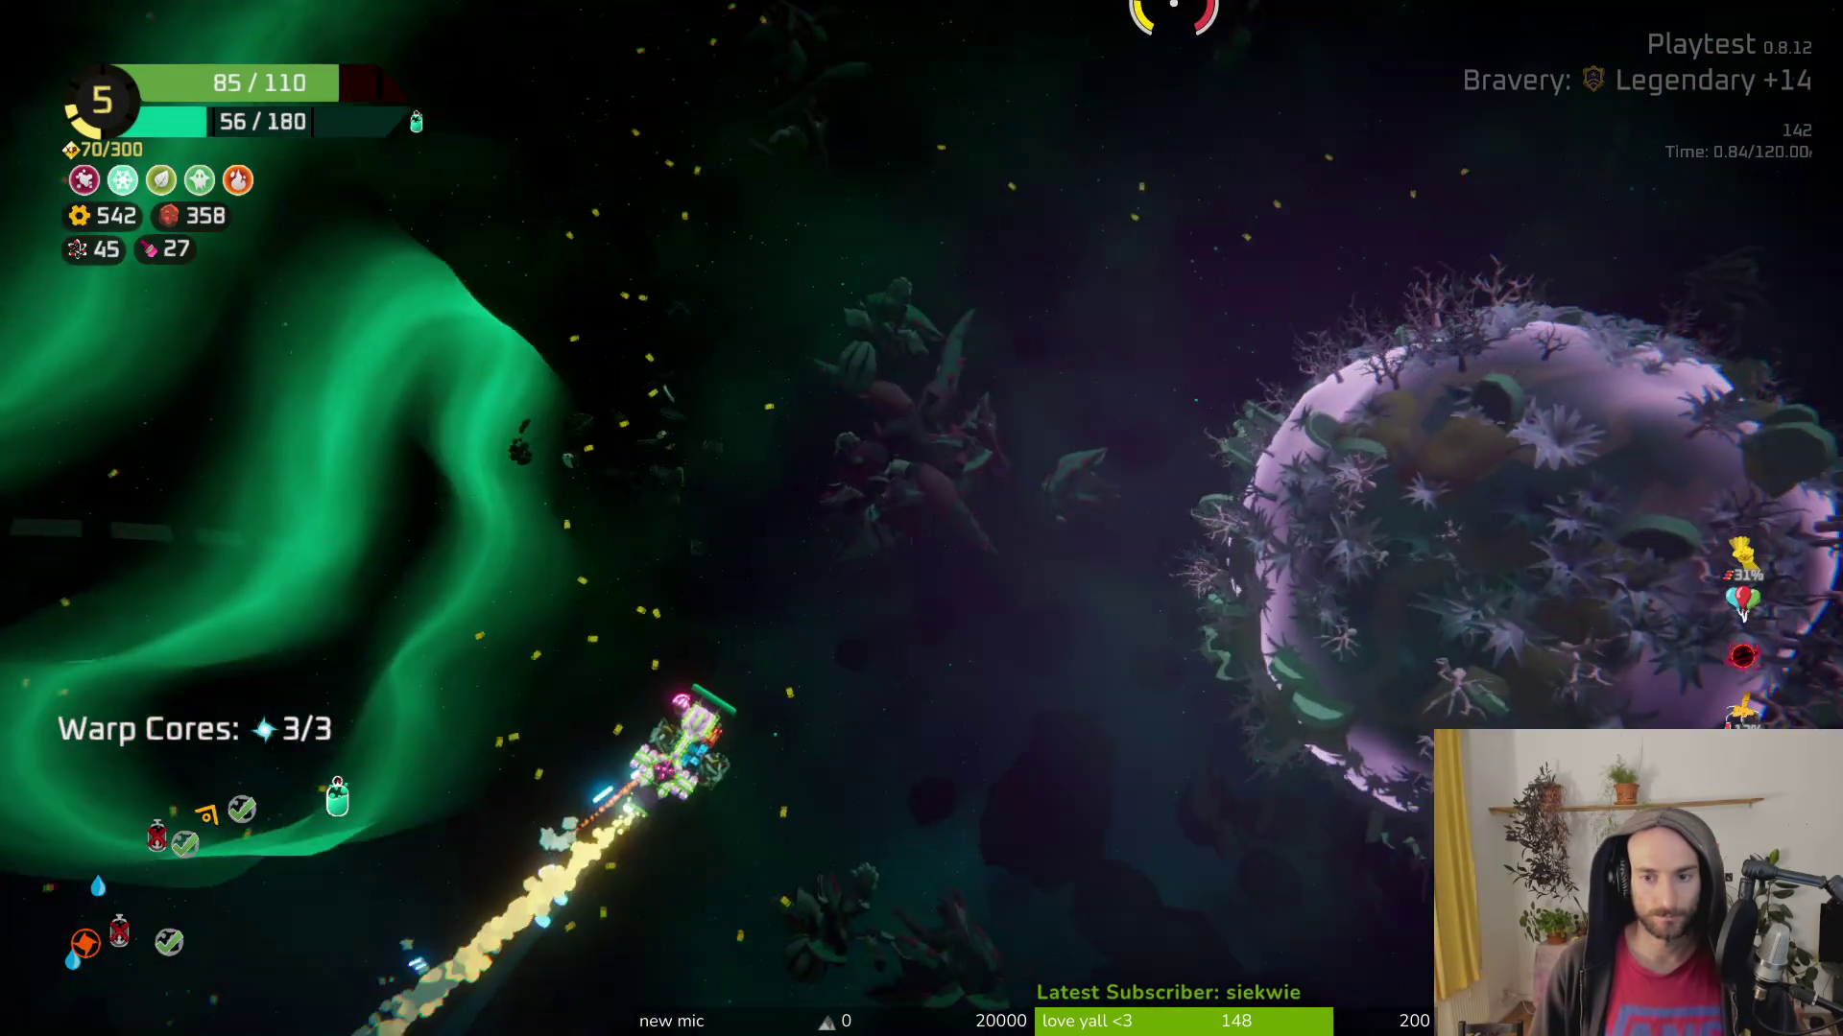
key("w")
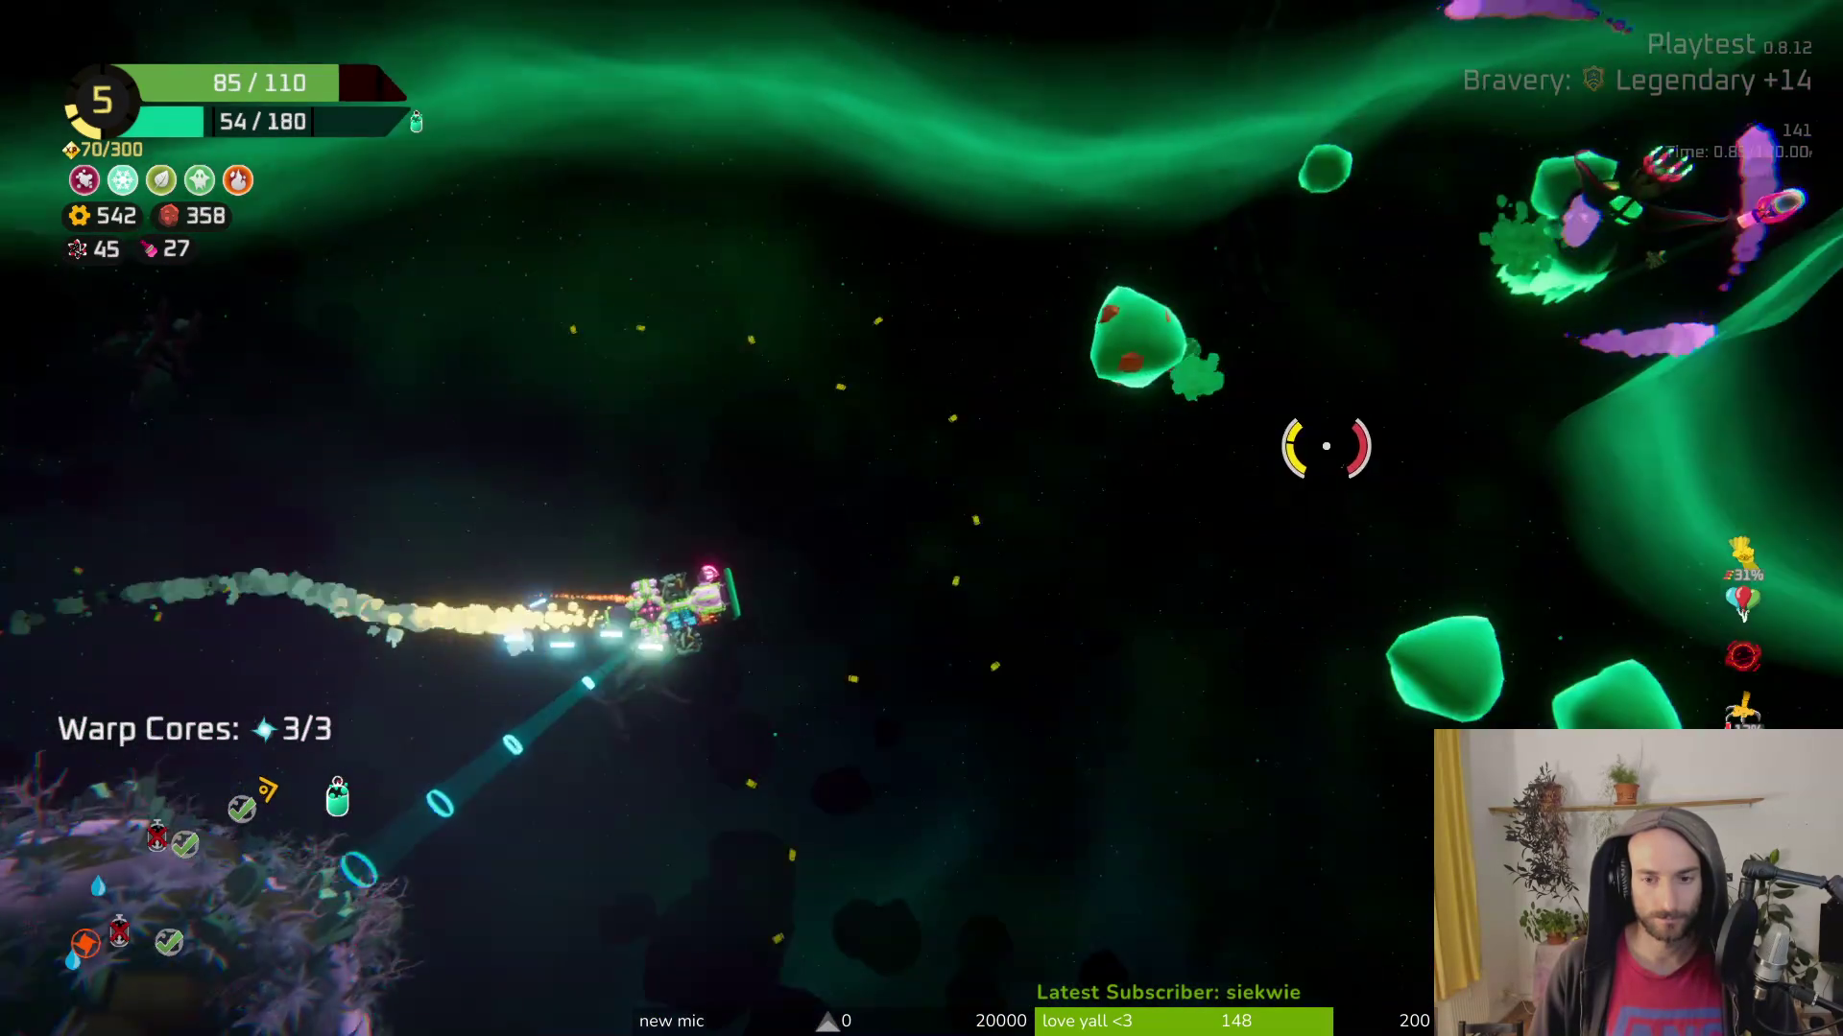
- Fight the enemy ships and boss, then claim 220 scrap at the next oxygen station
key("w")
key("w")
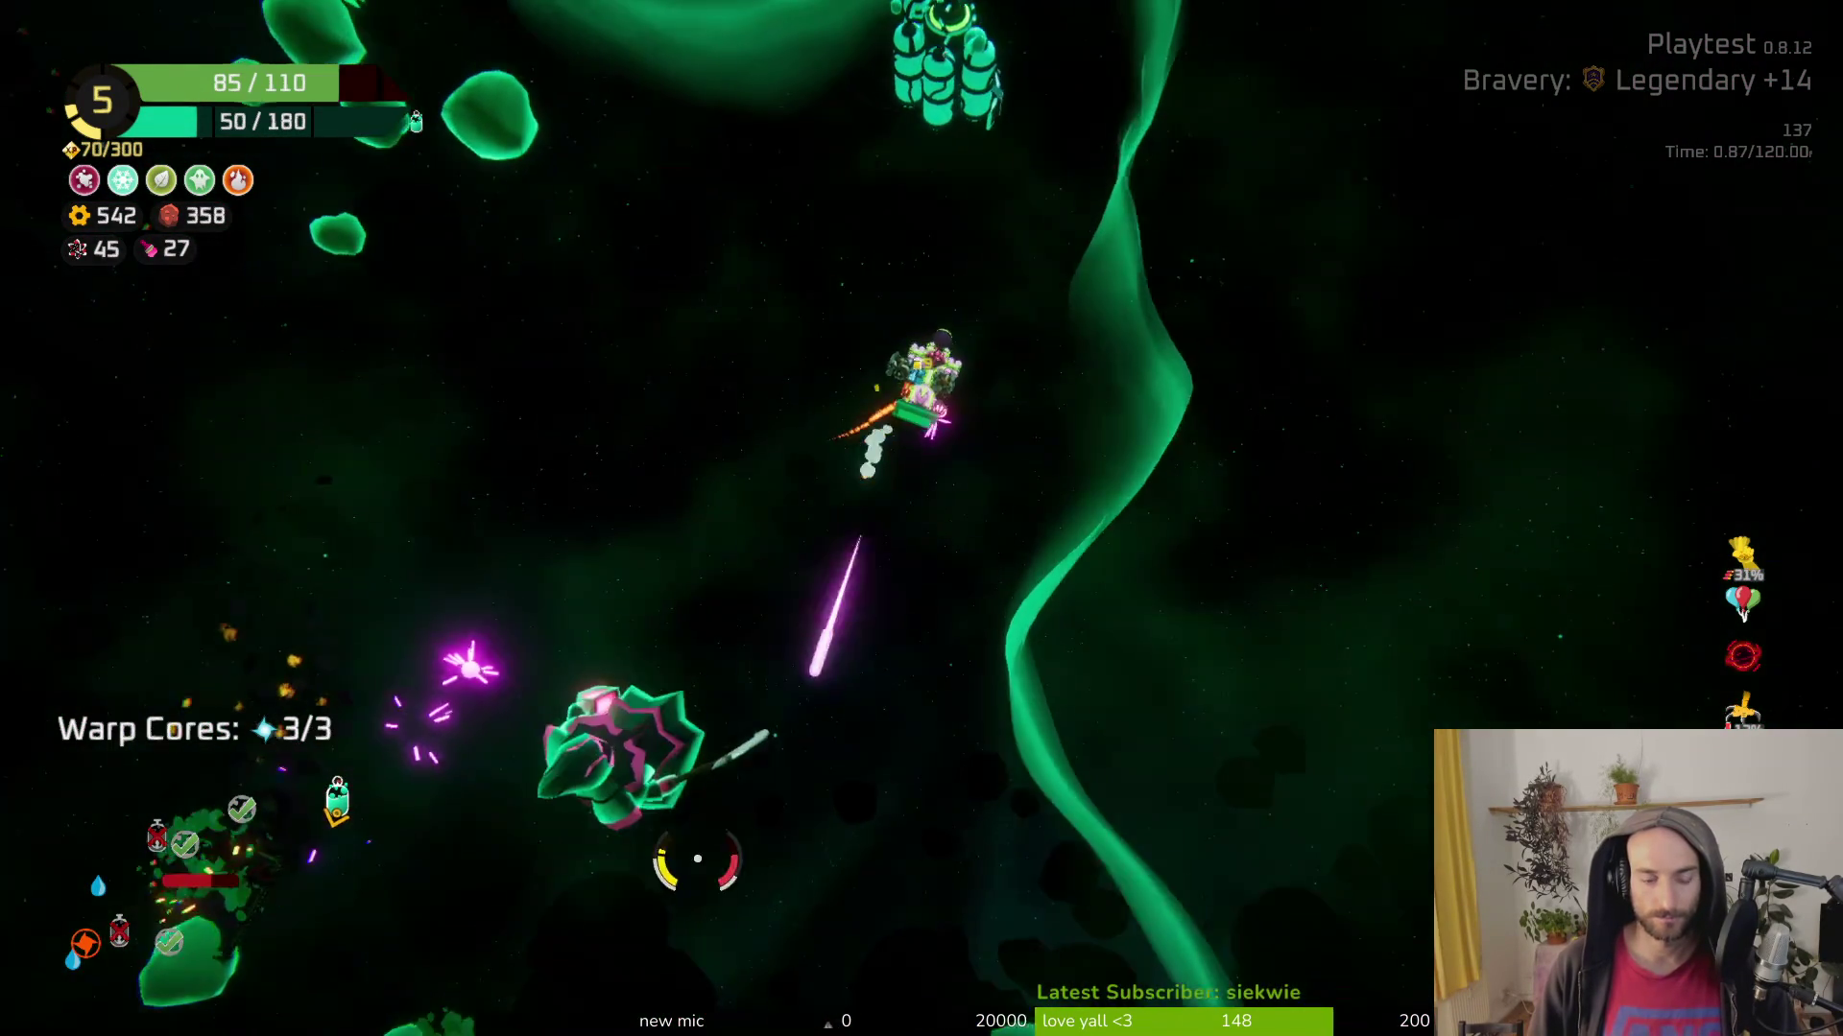
key("w")
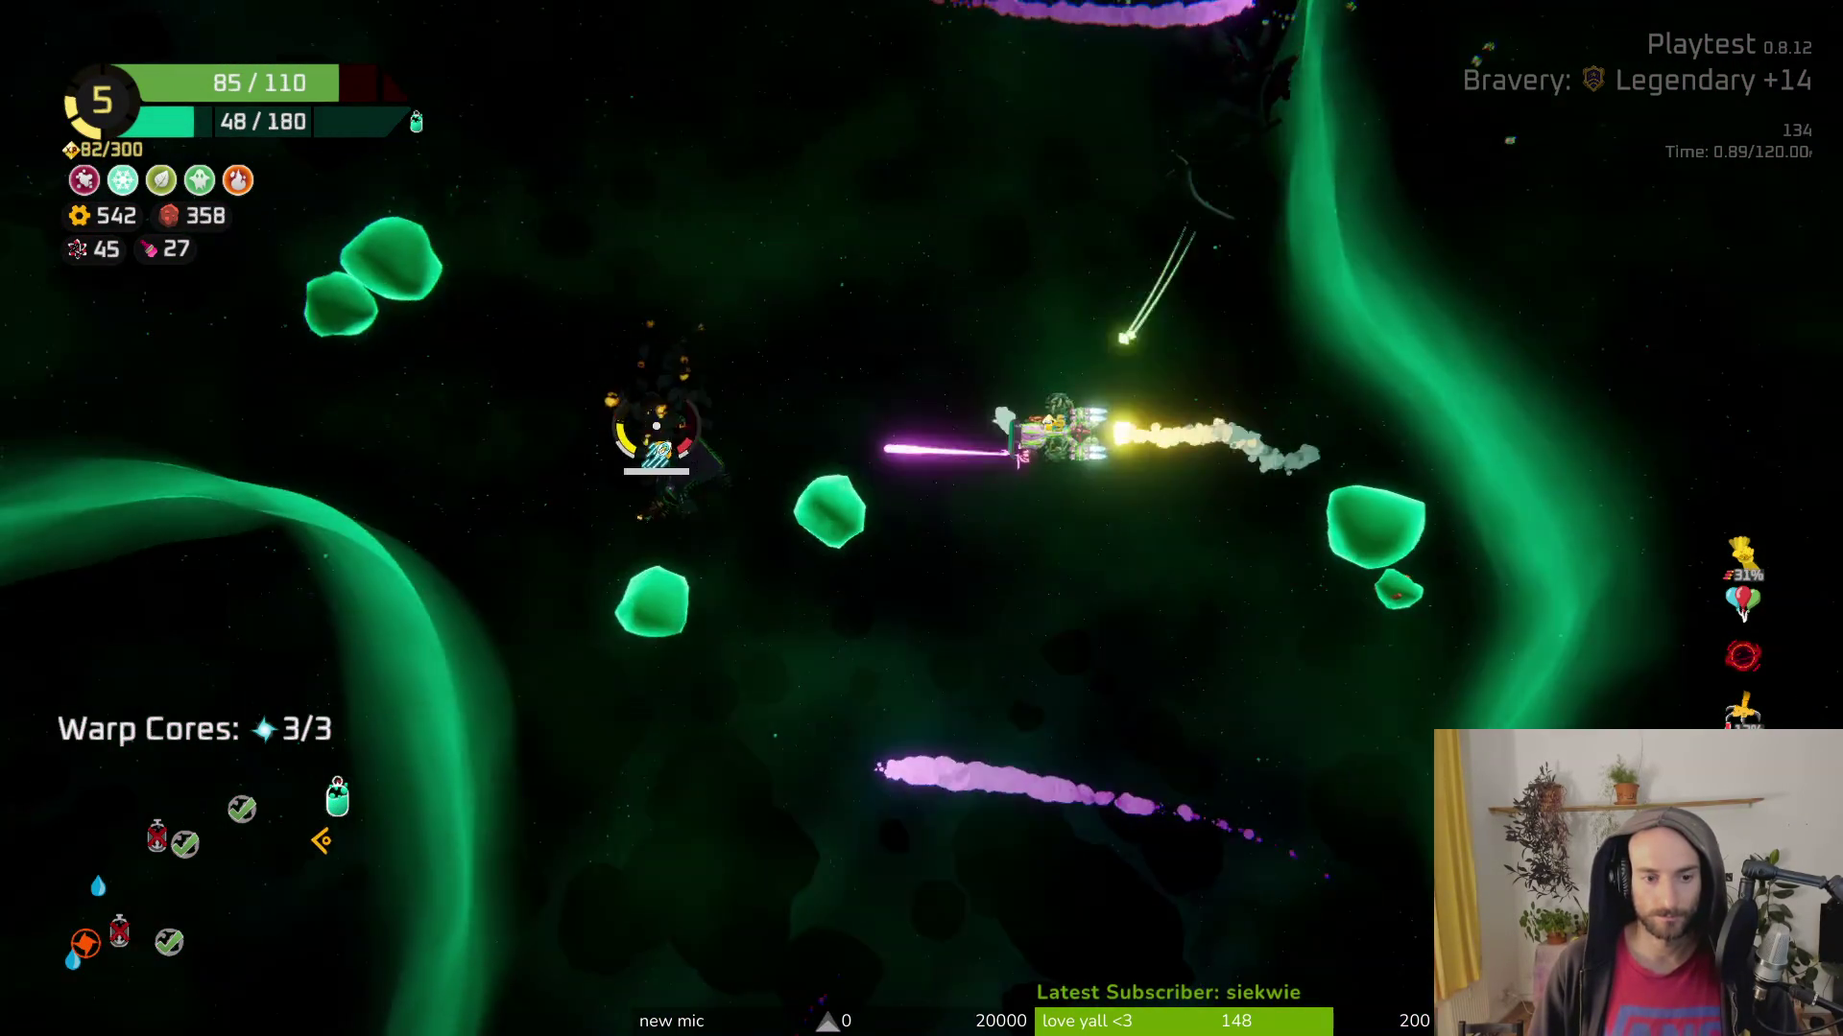
key("w")
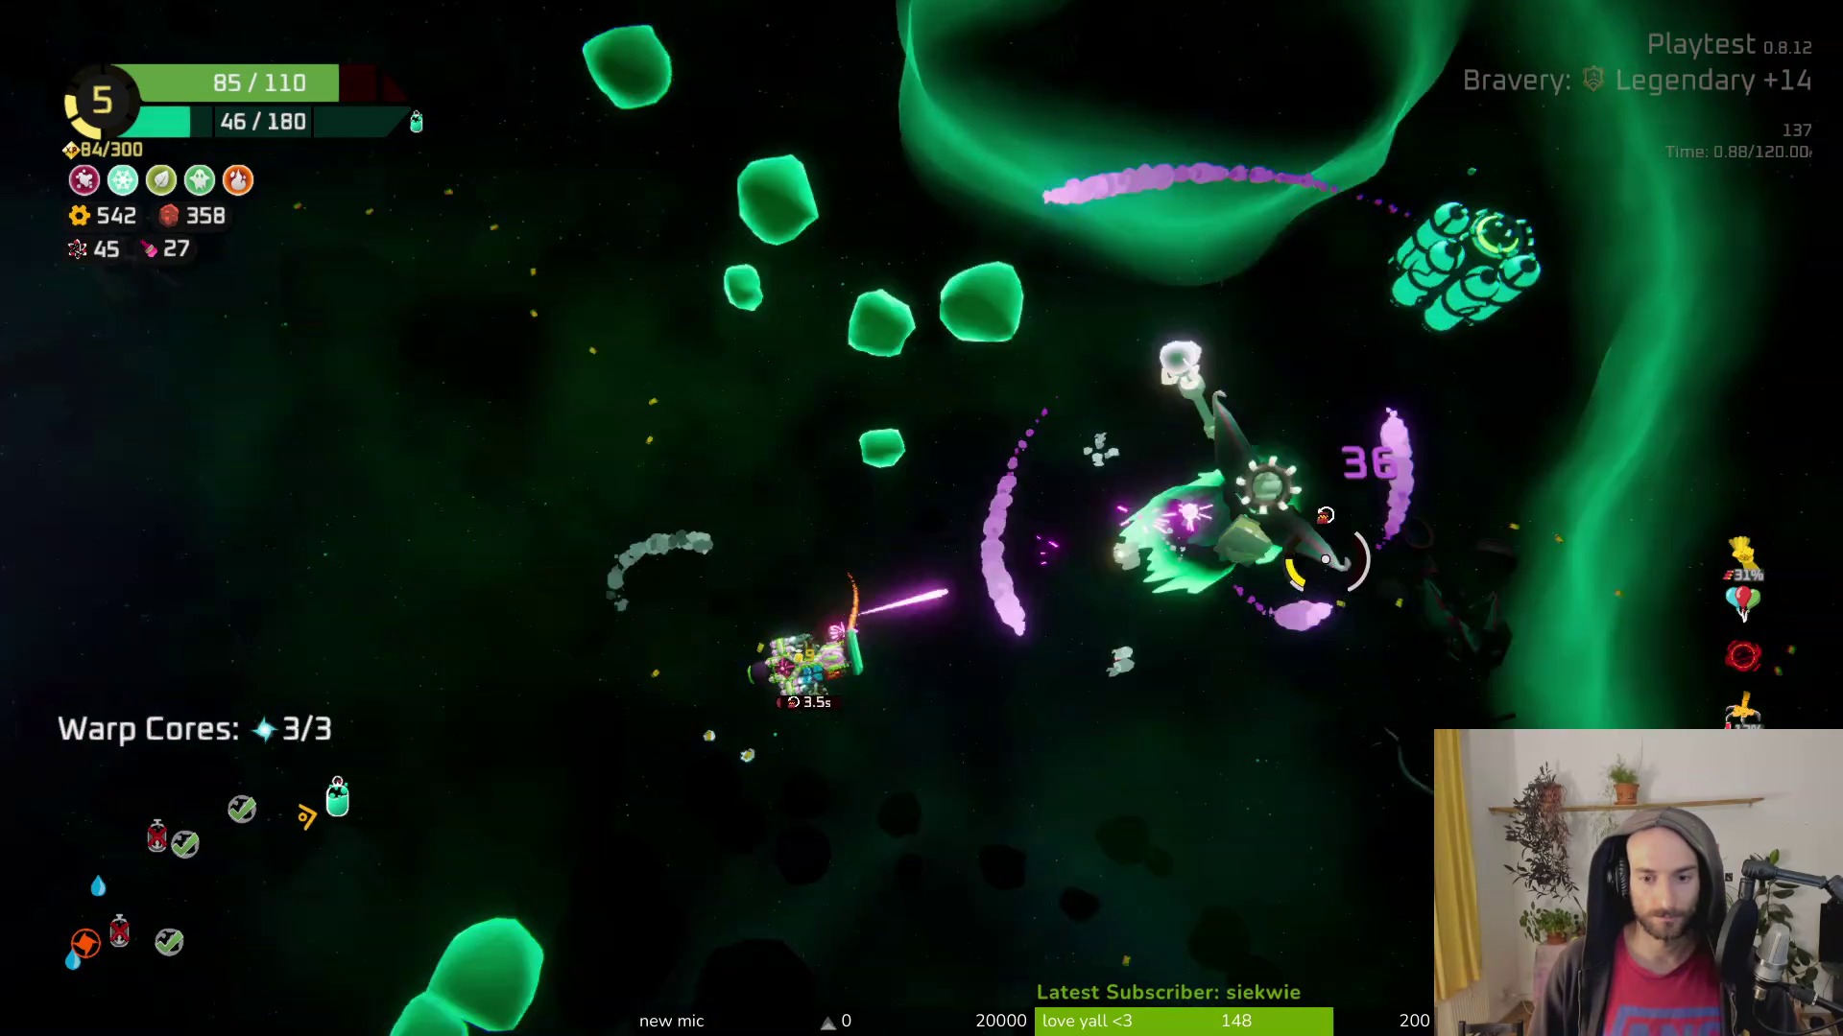
key("w")
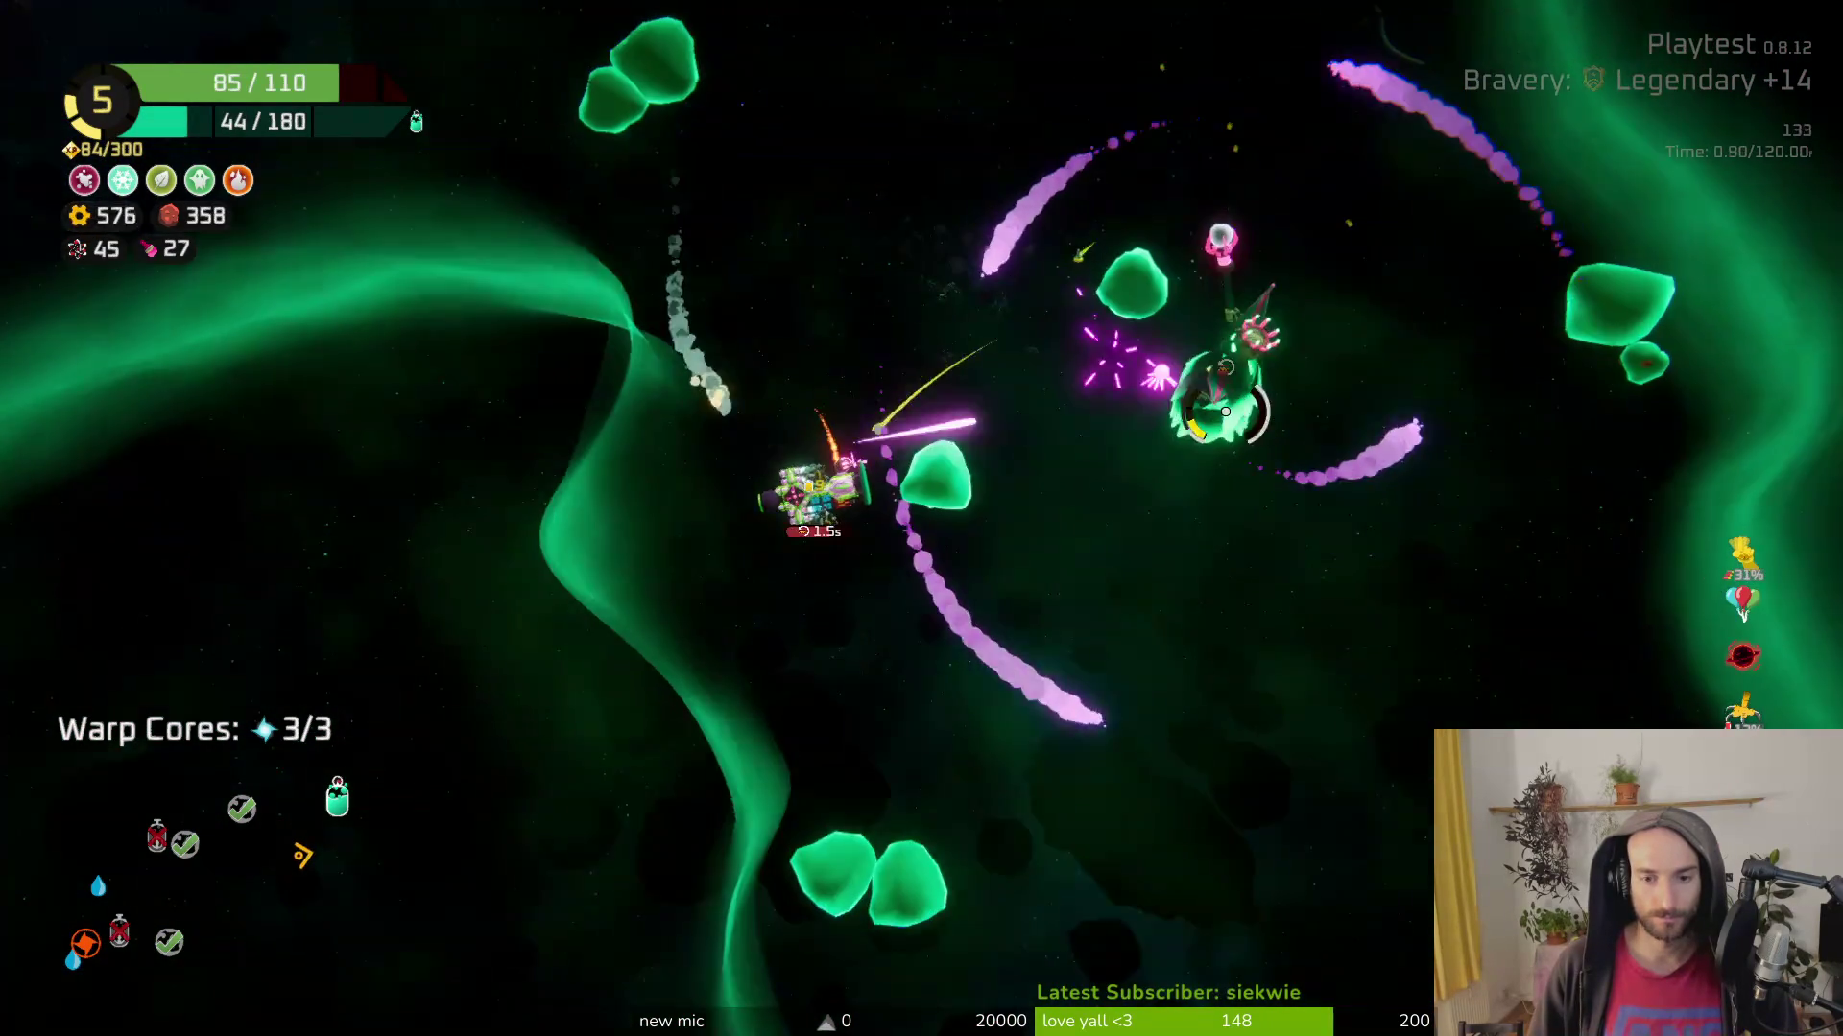
key("w")
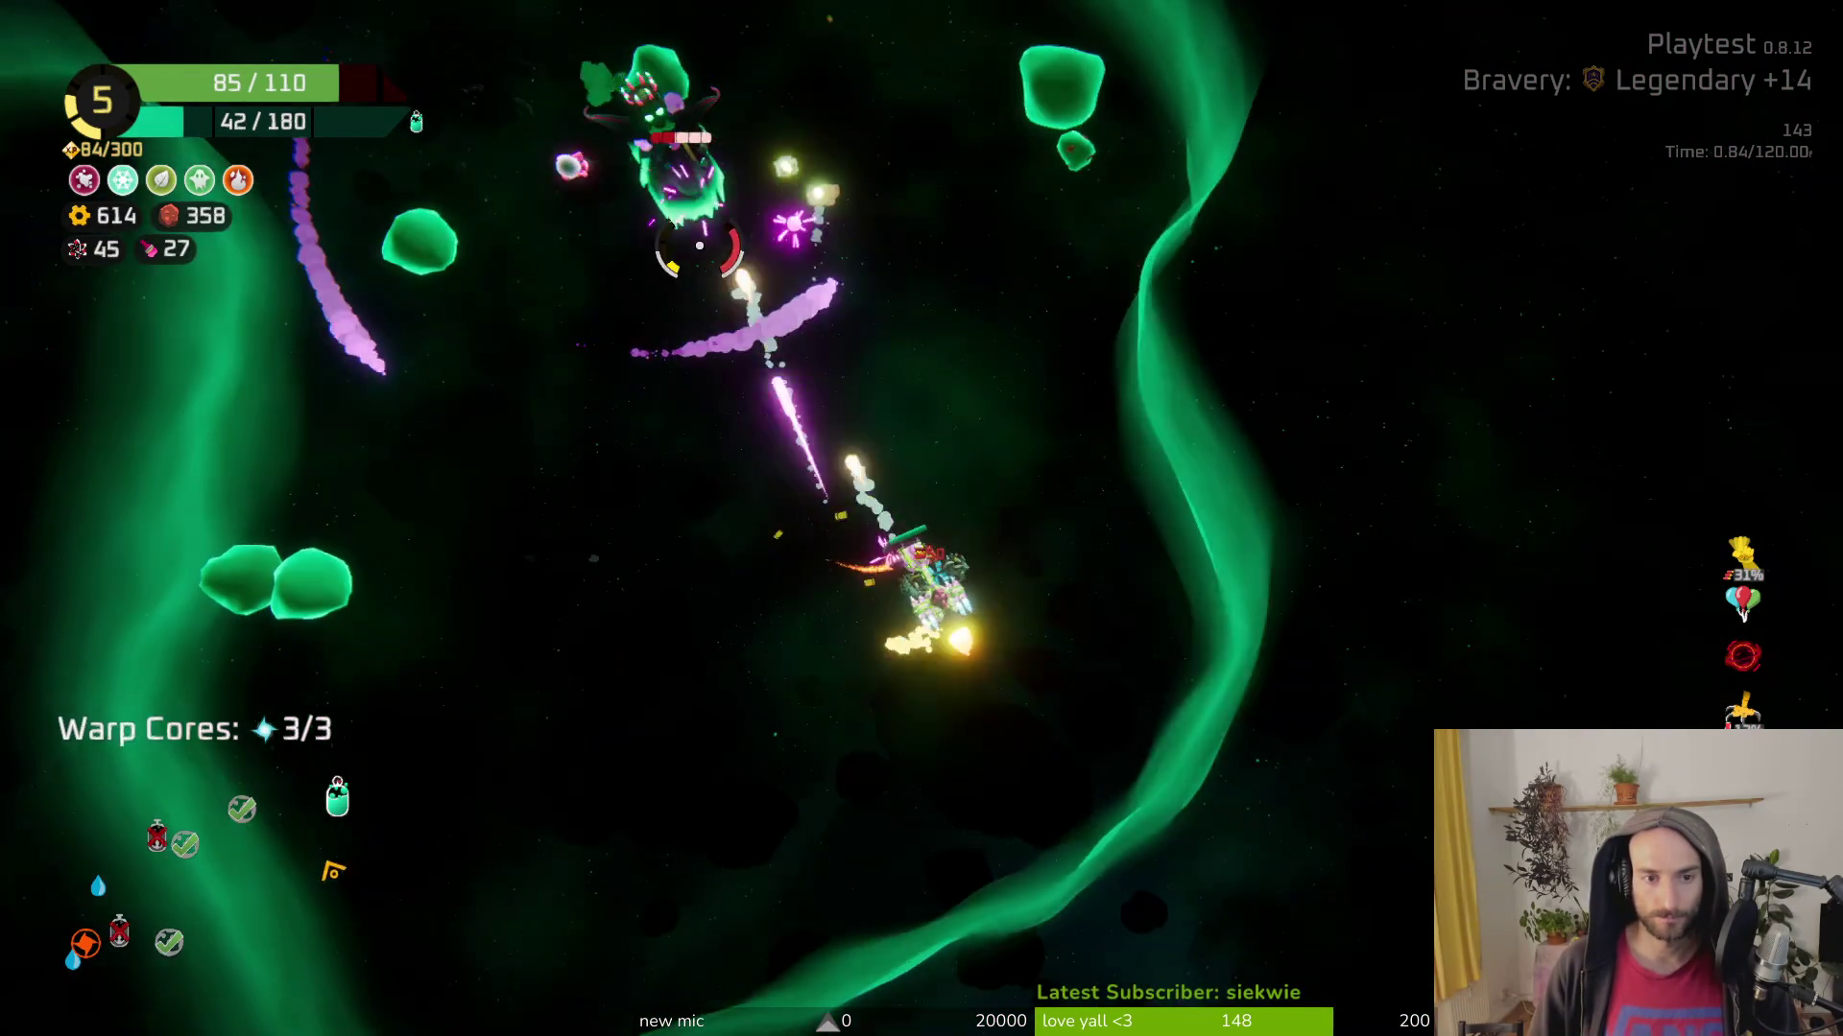
key("w")
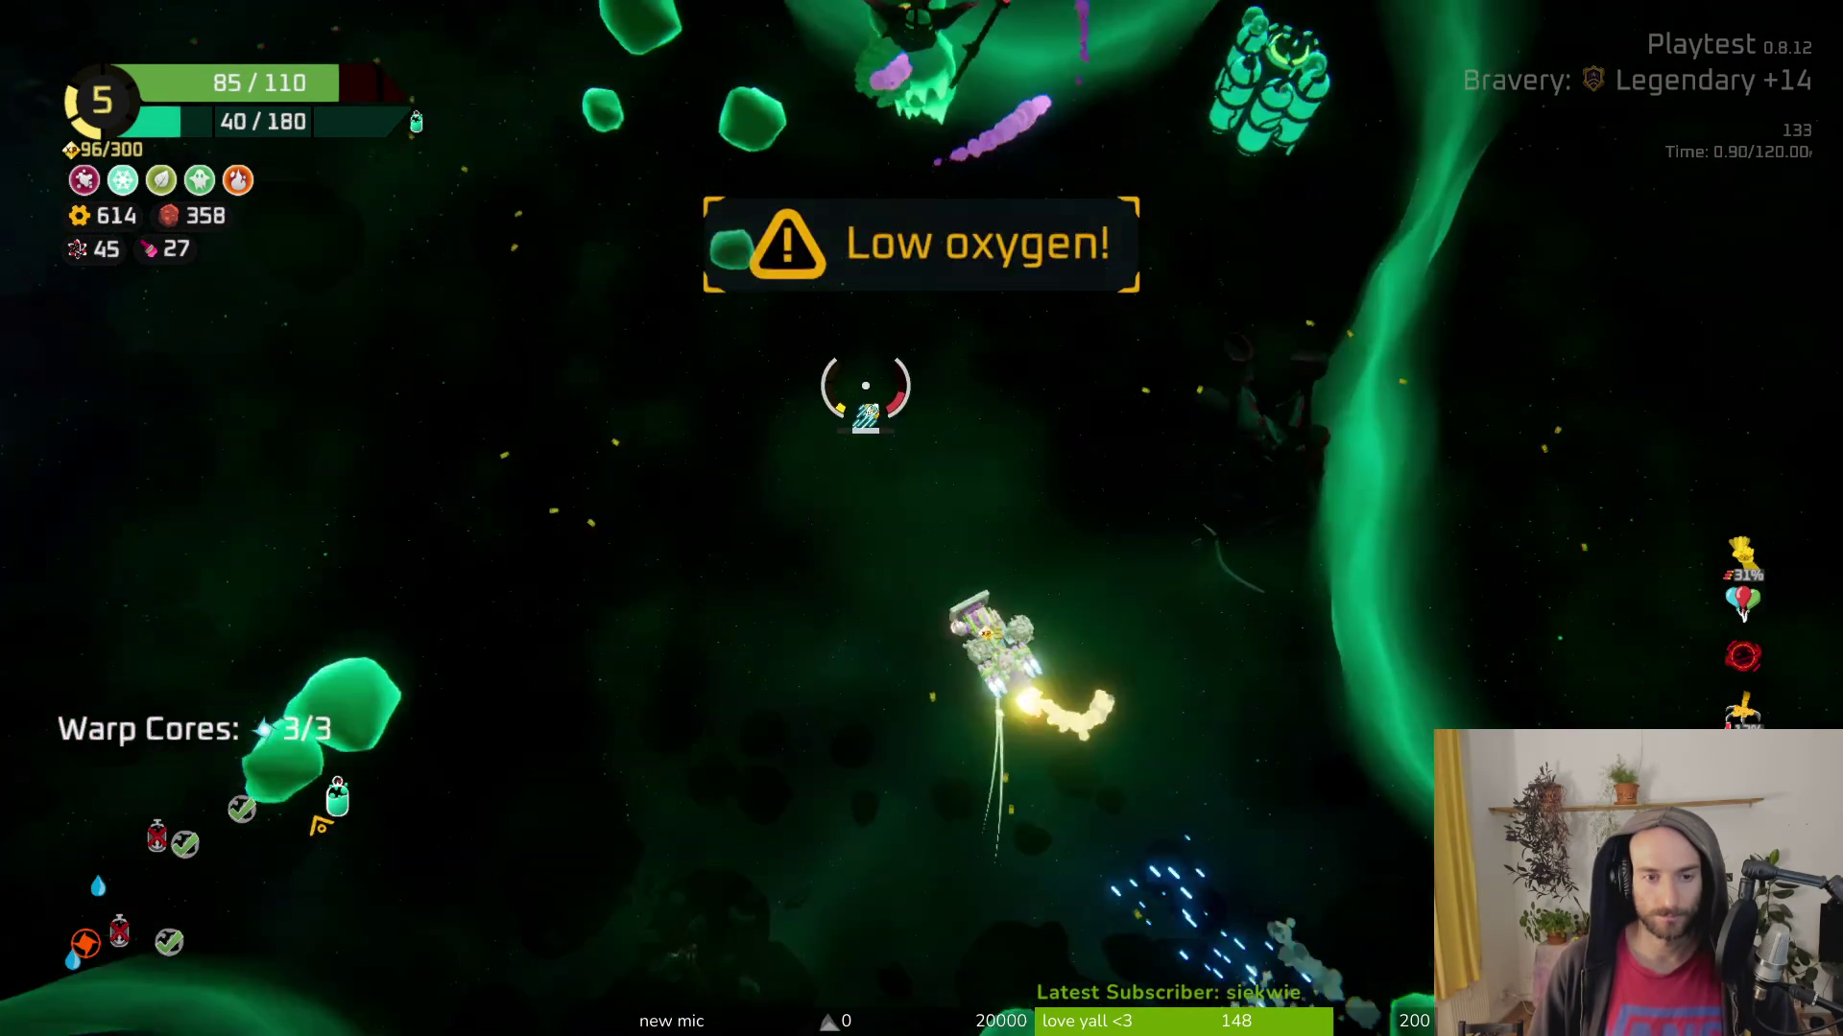
key("w")
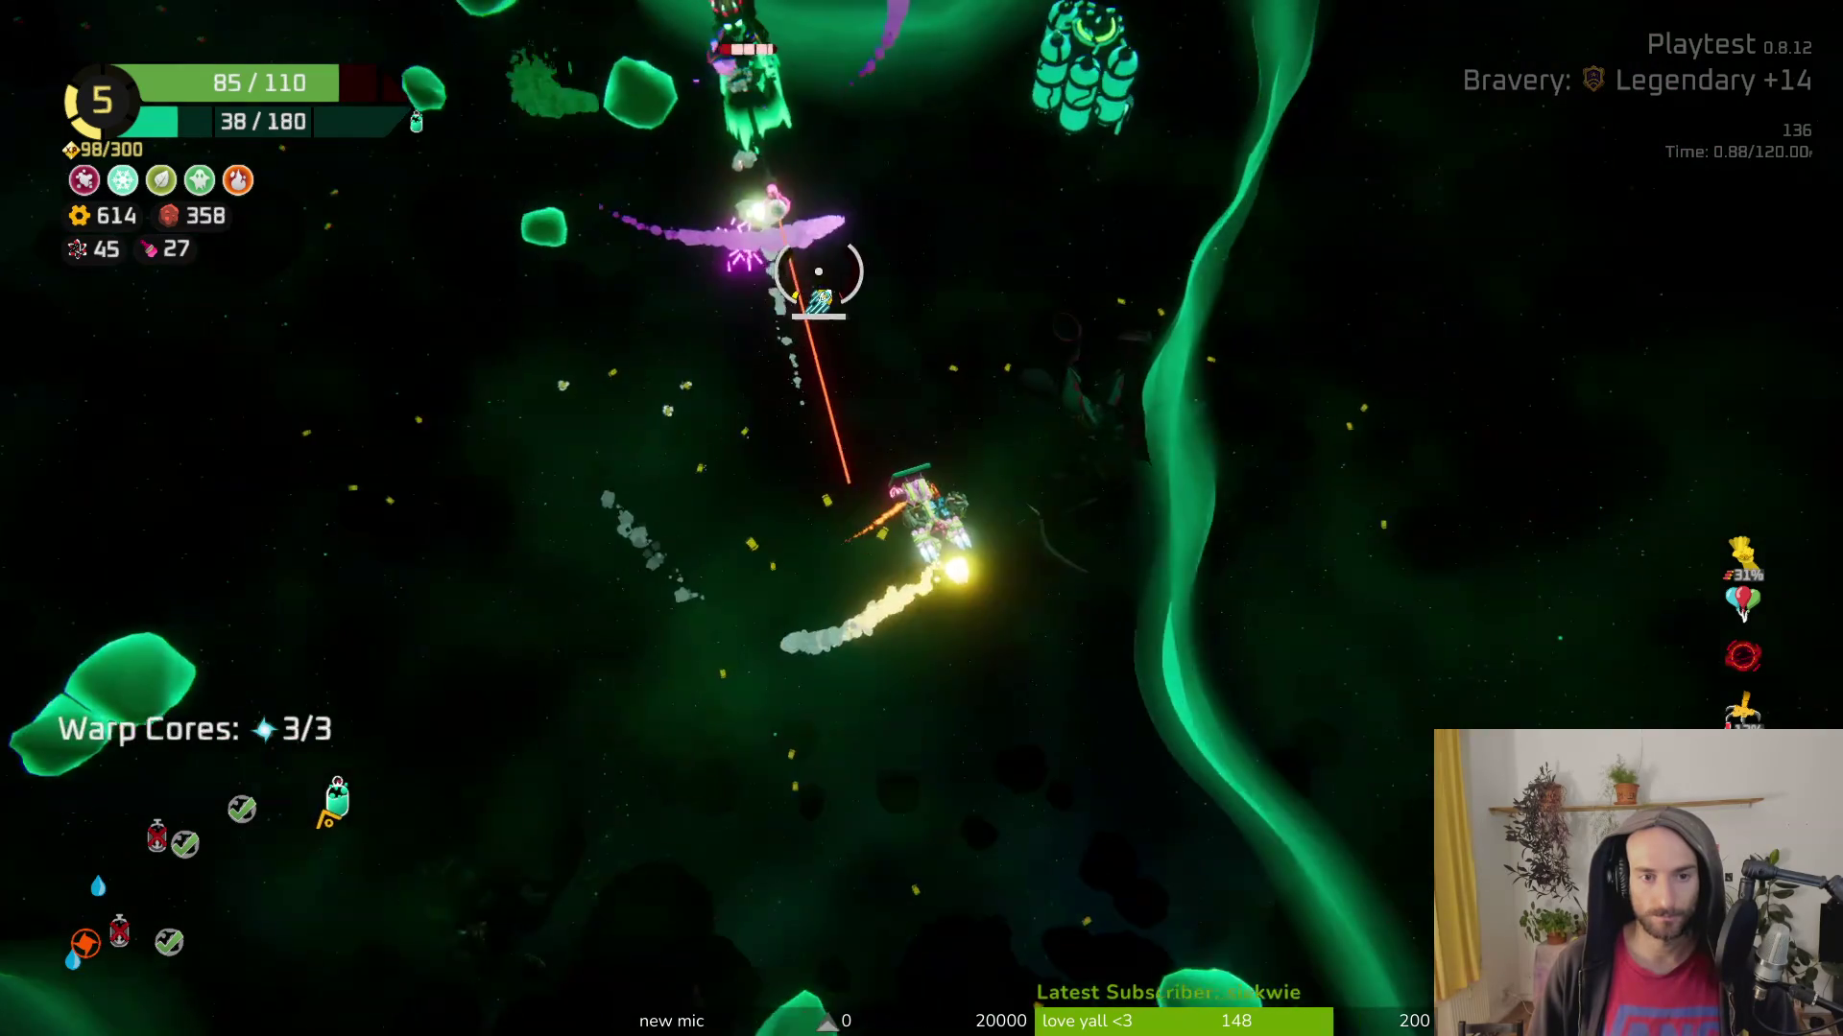
key("w")
key("f")
left_click(1137, 876)
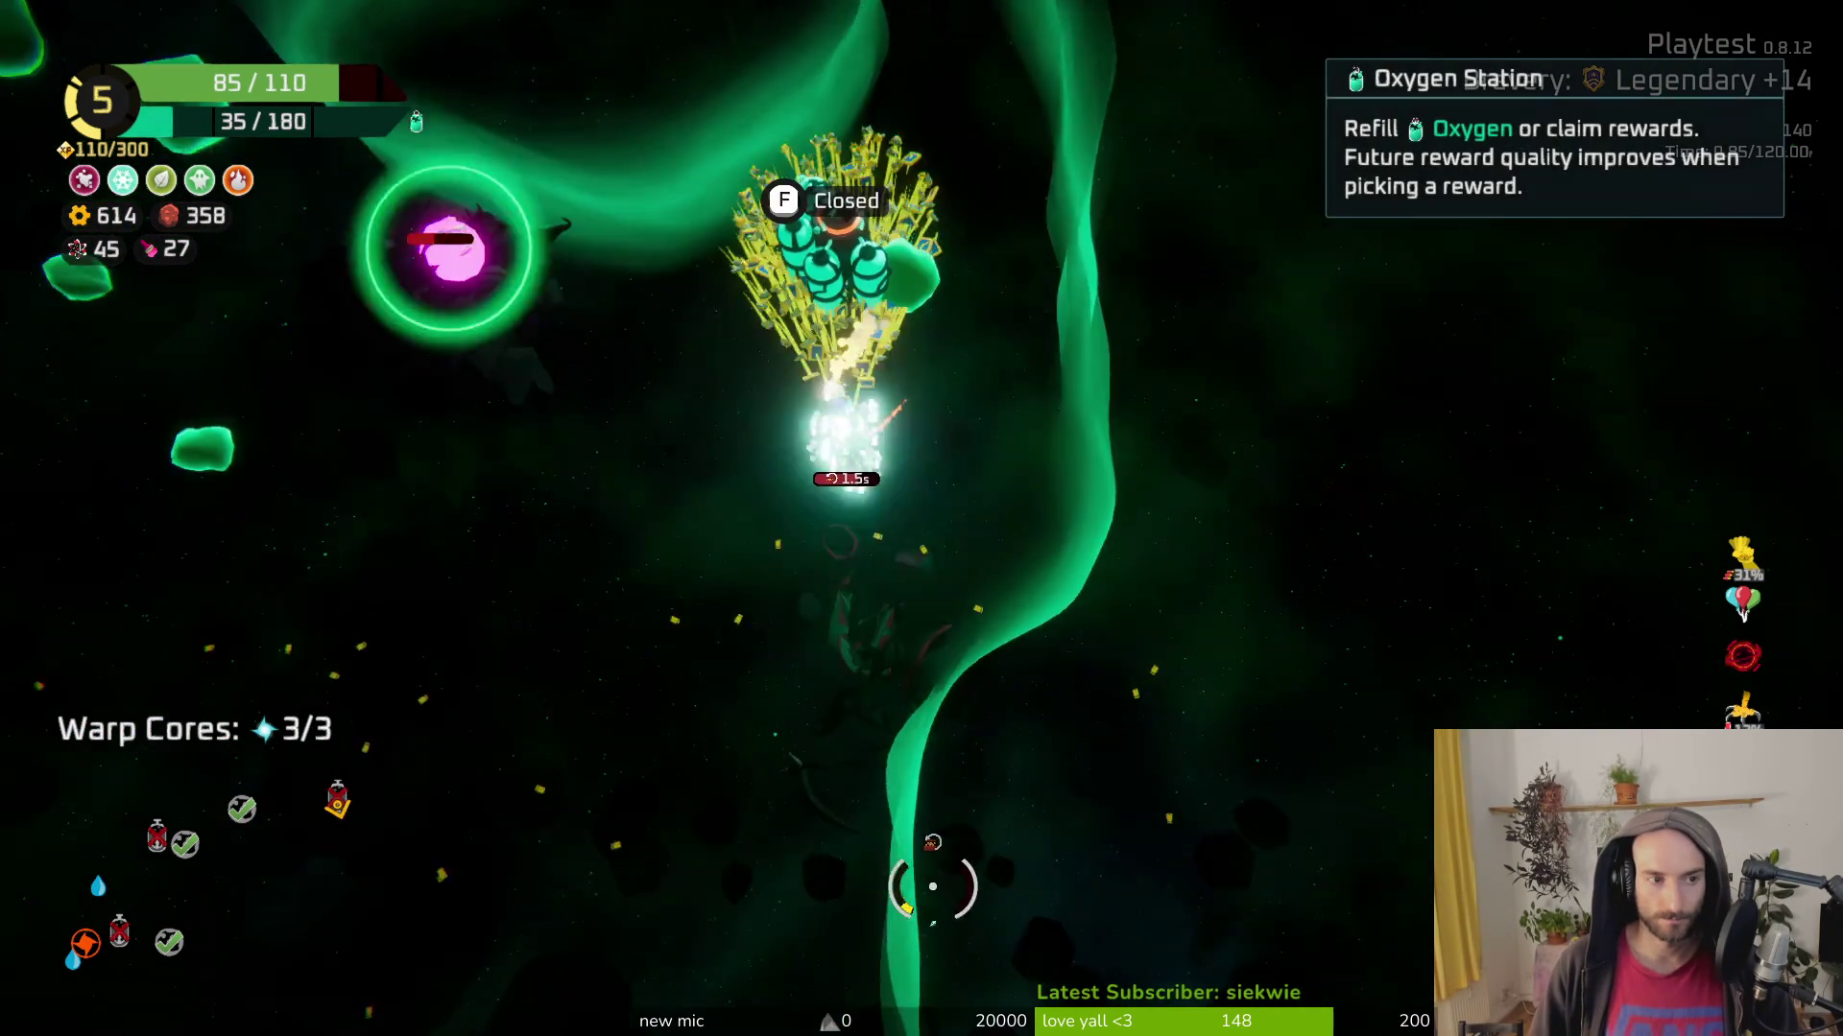
- Shoot asteroids for ore across the nebula, then warp out through the gate with all three cores
key("w")
key("w")
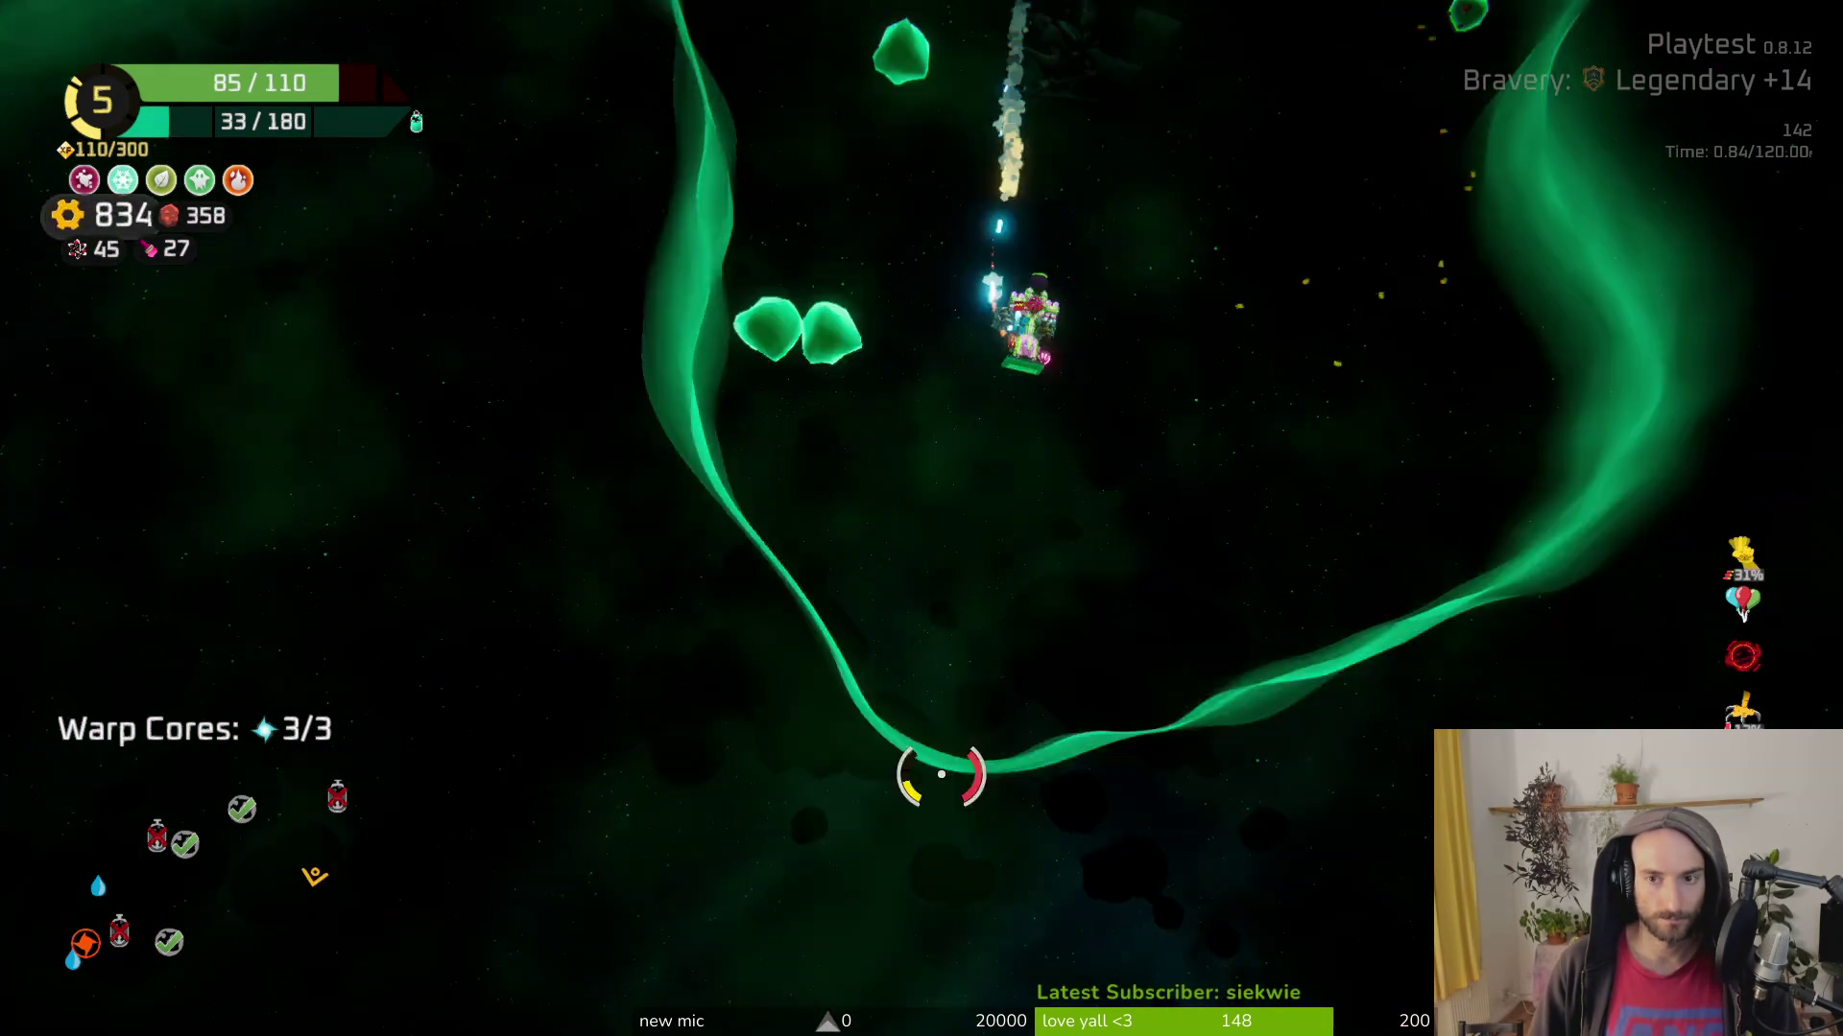
key("w")
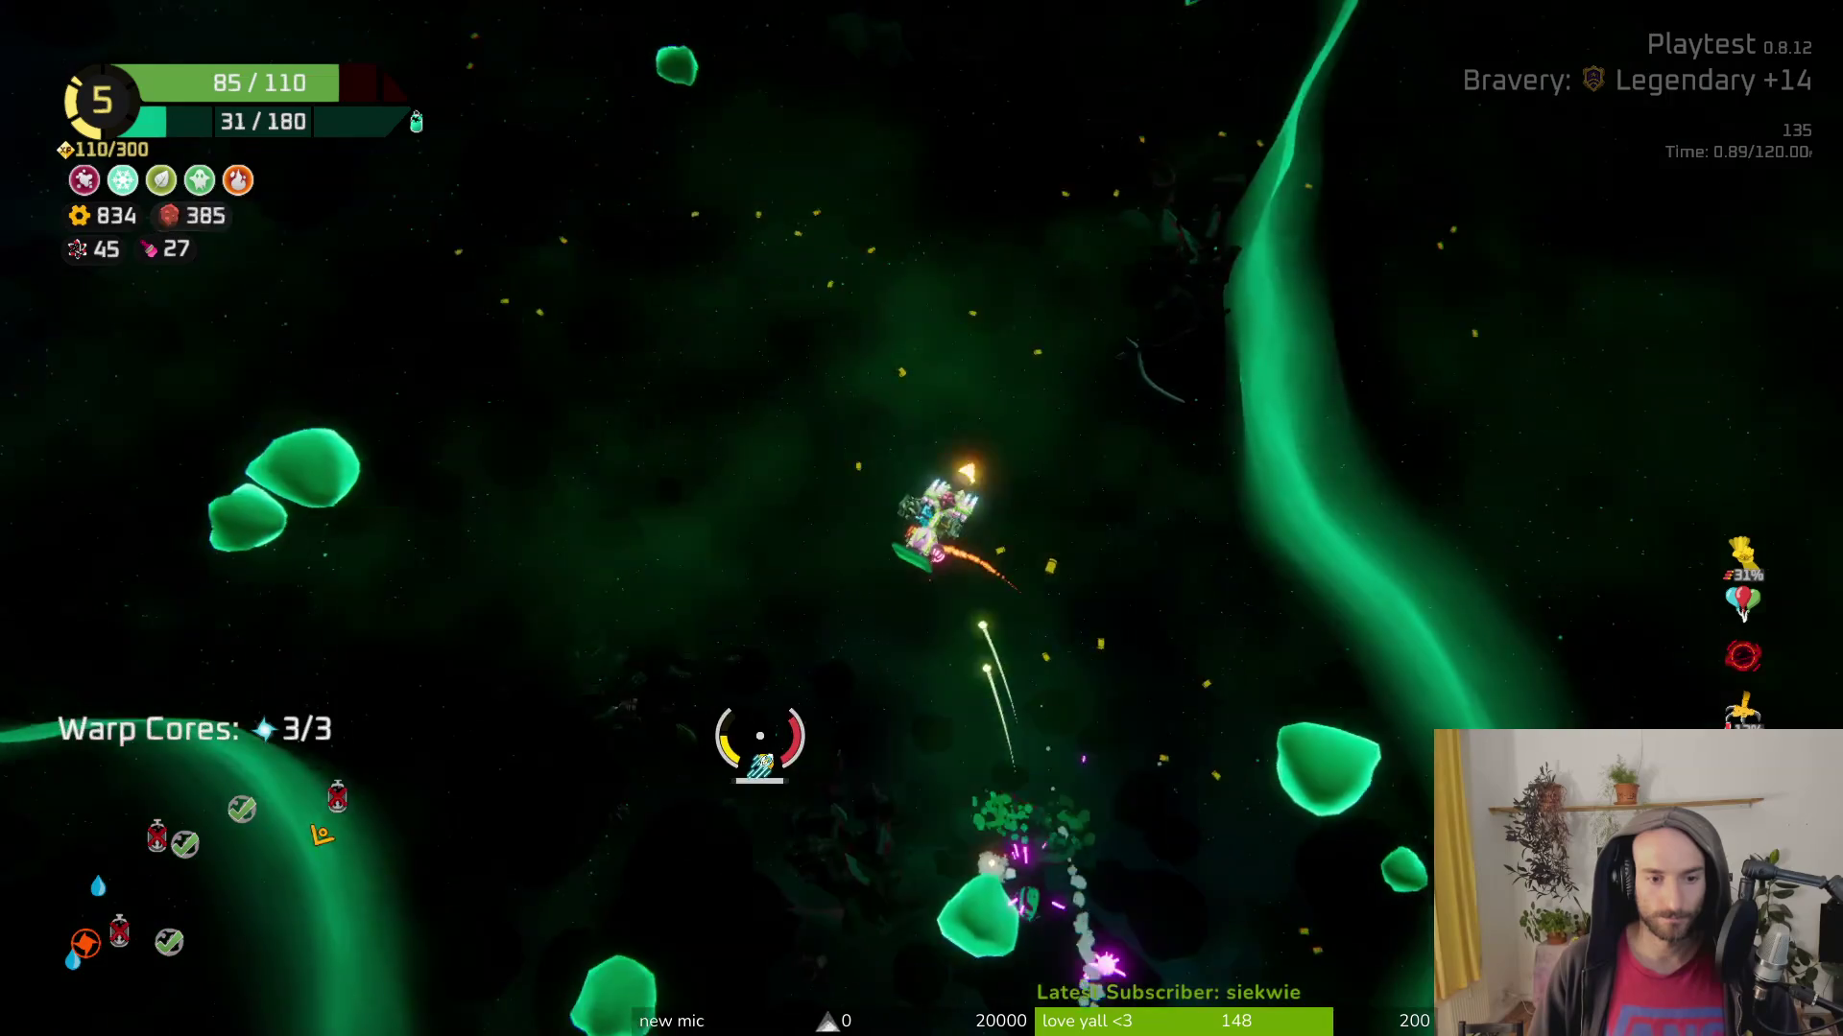
key("w")
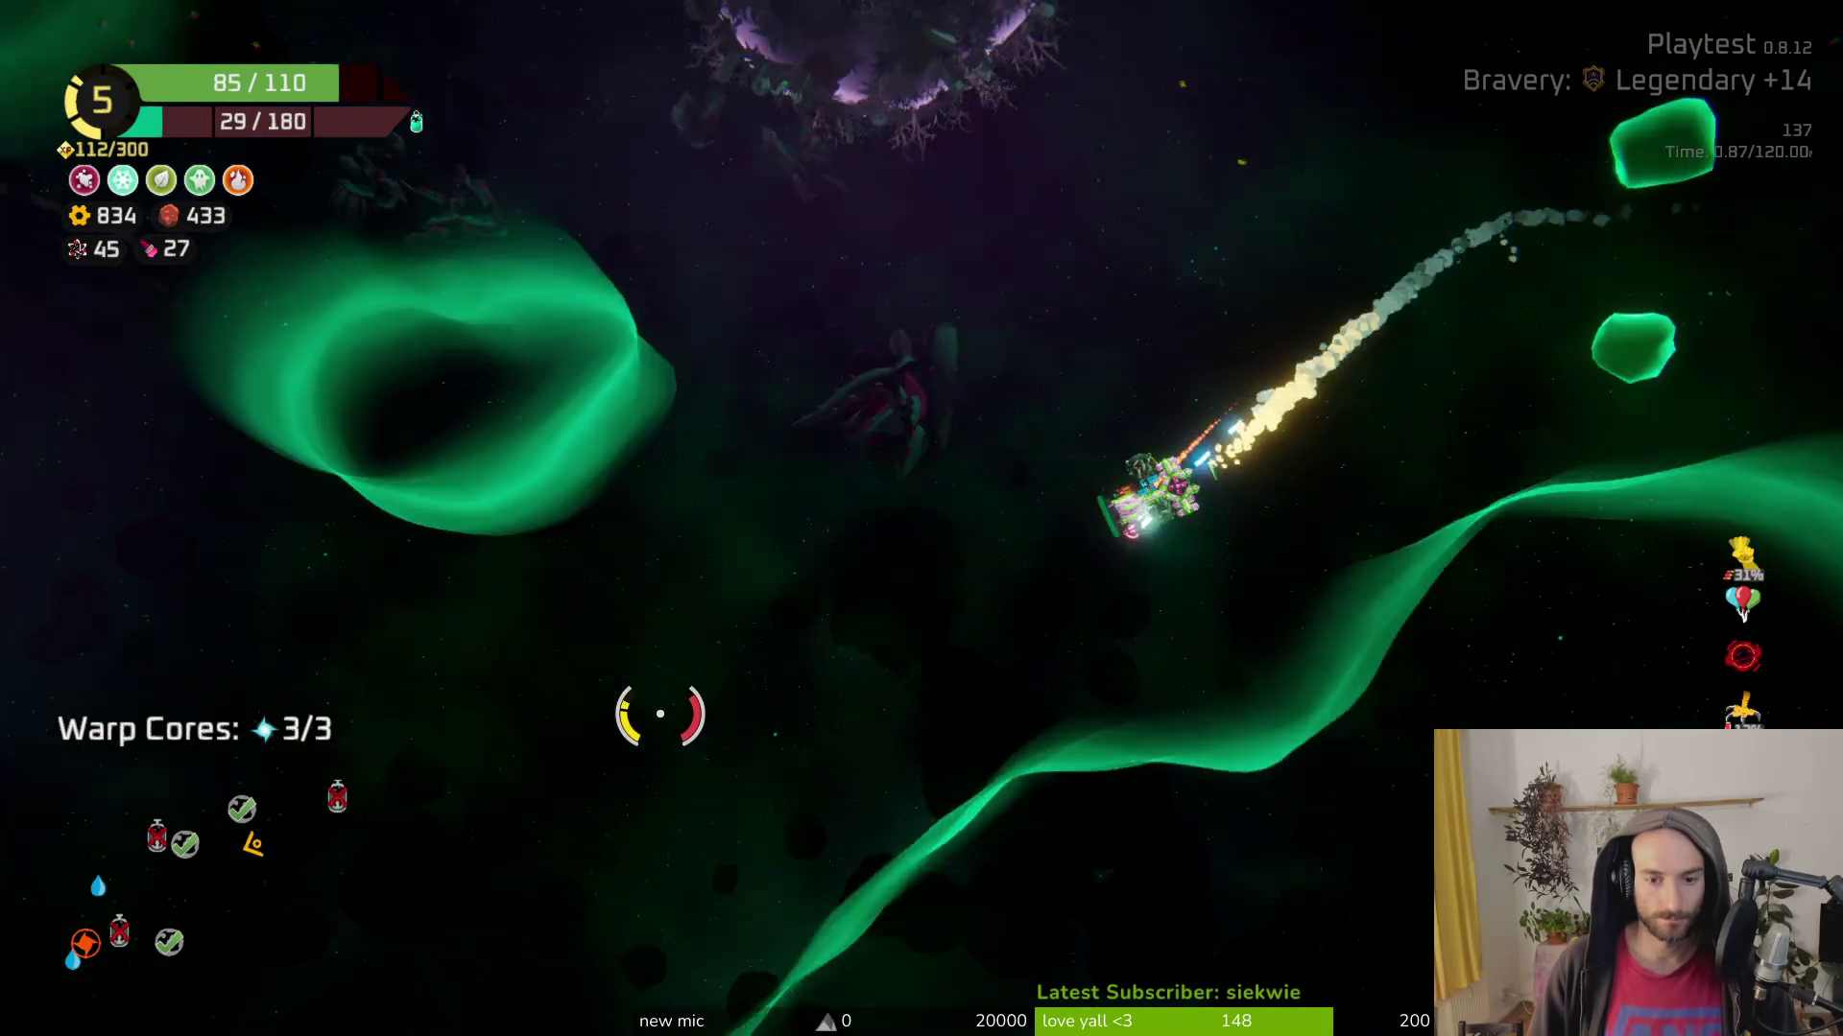
key("w")
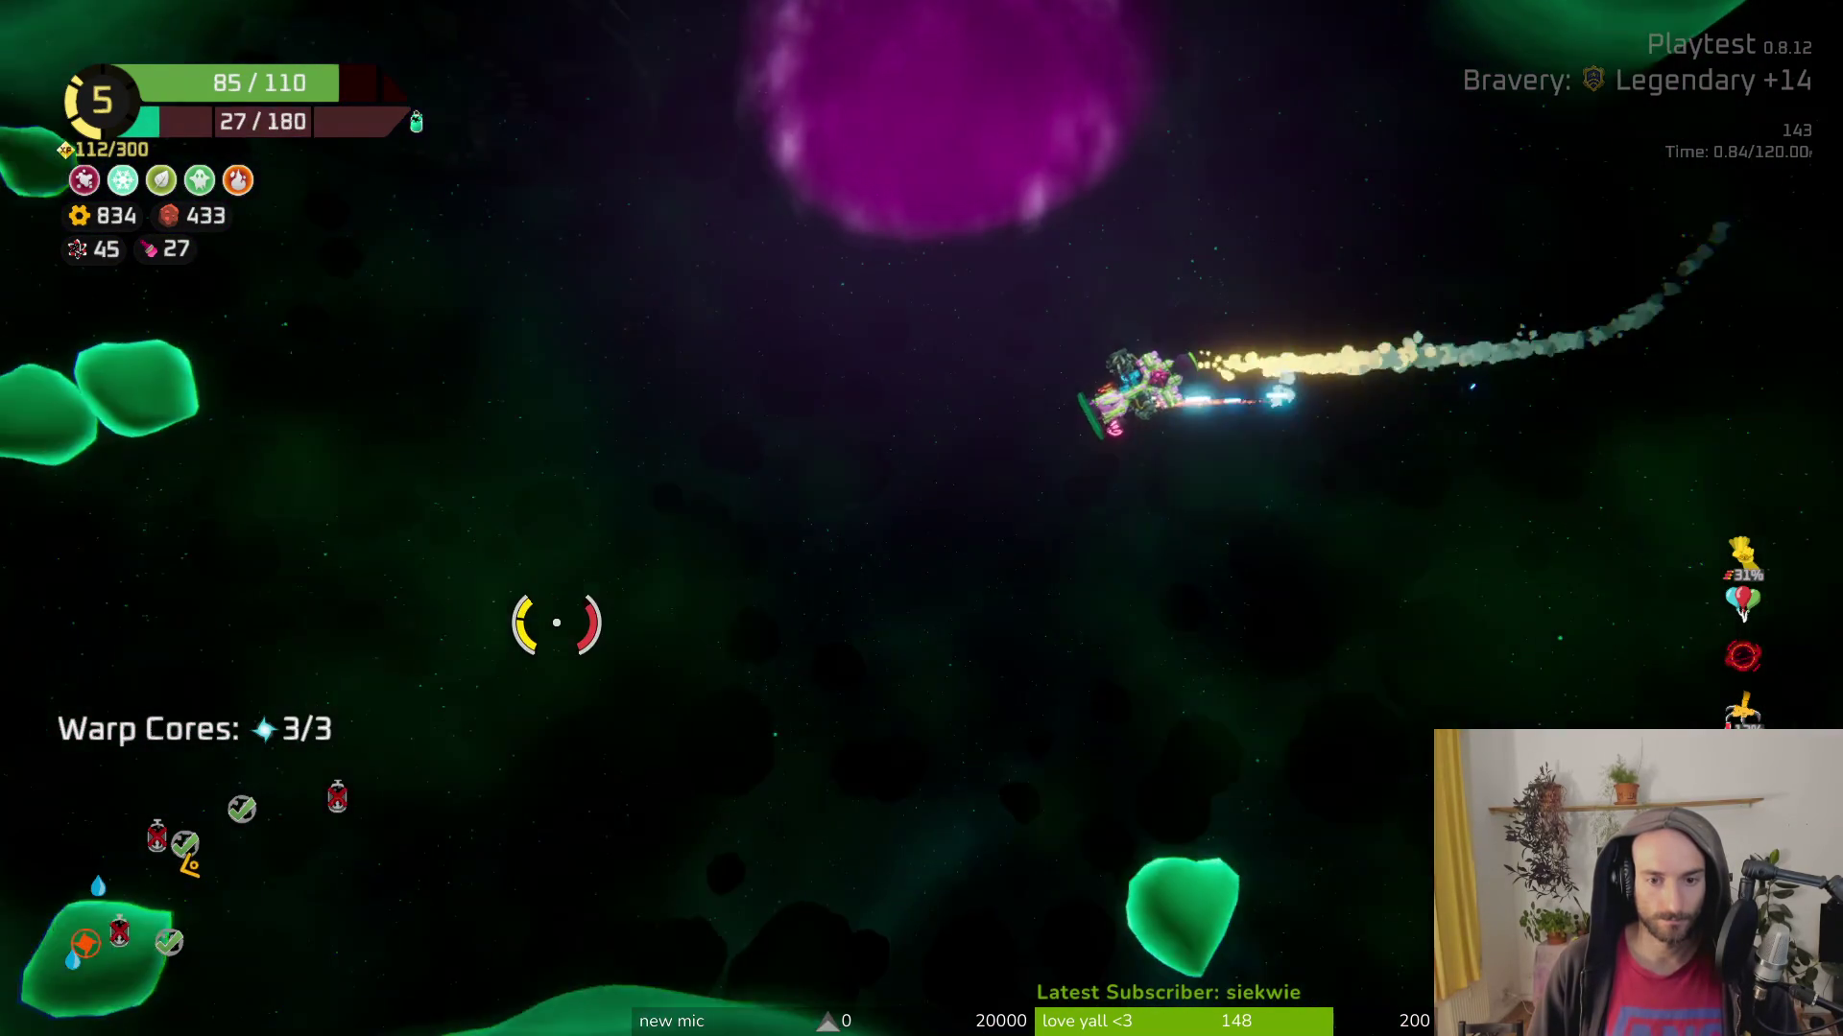
key("w")
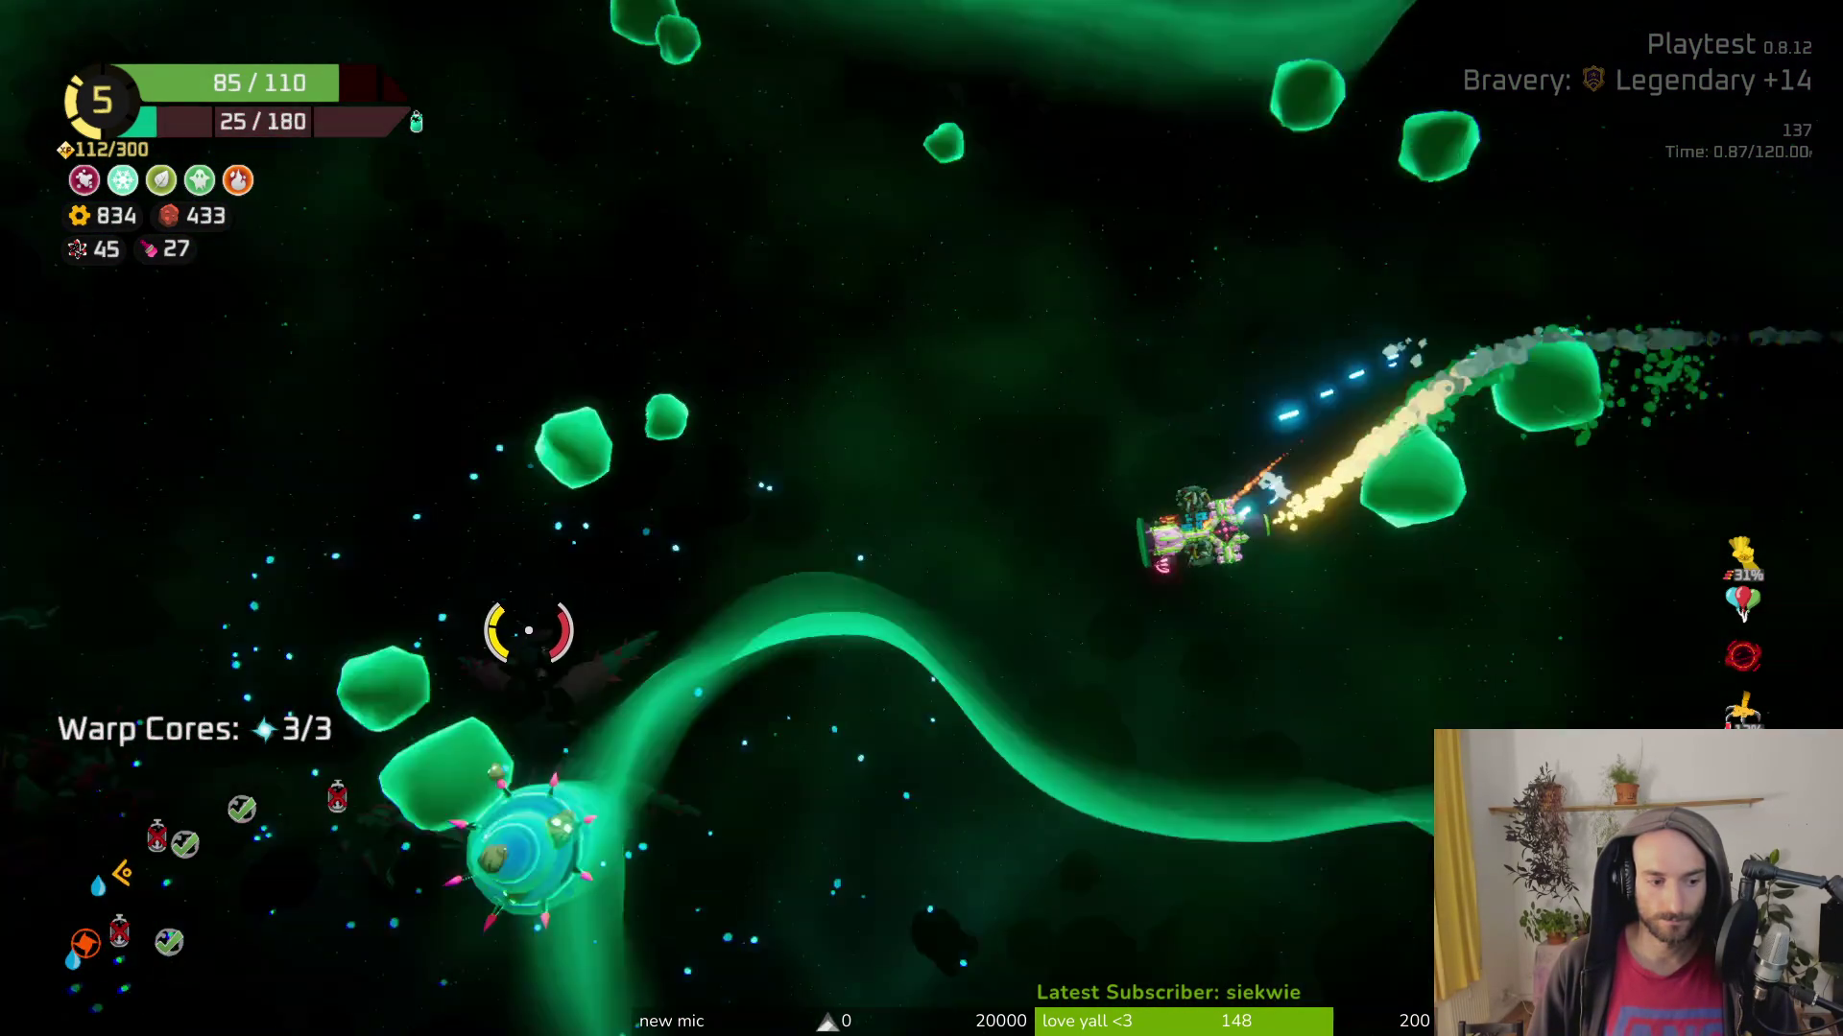
key("w")
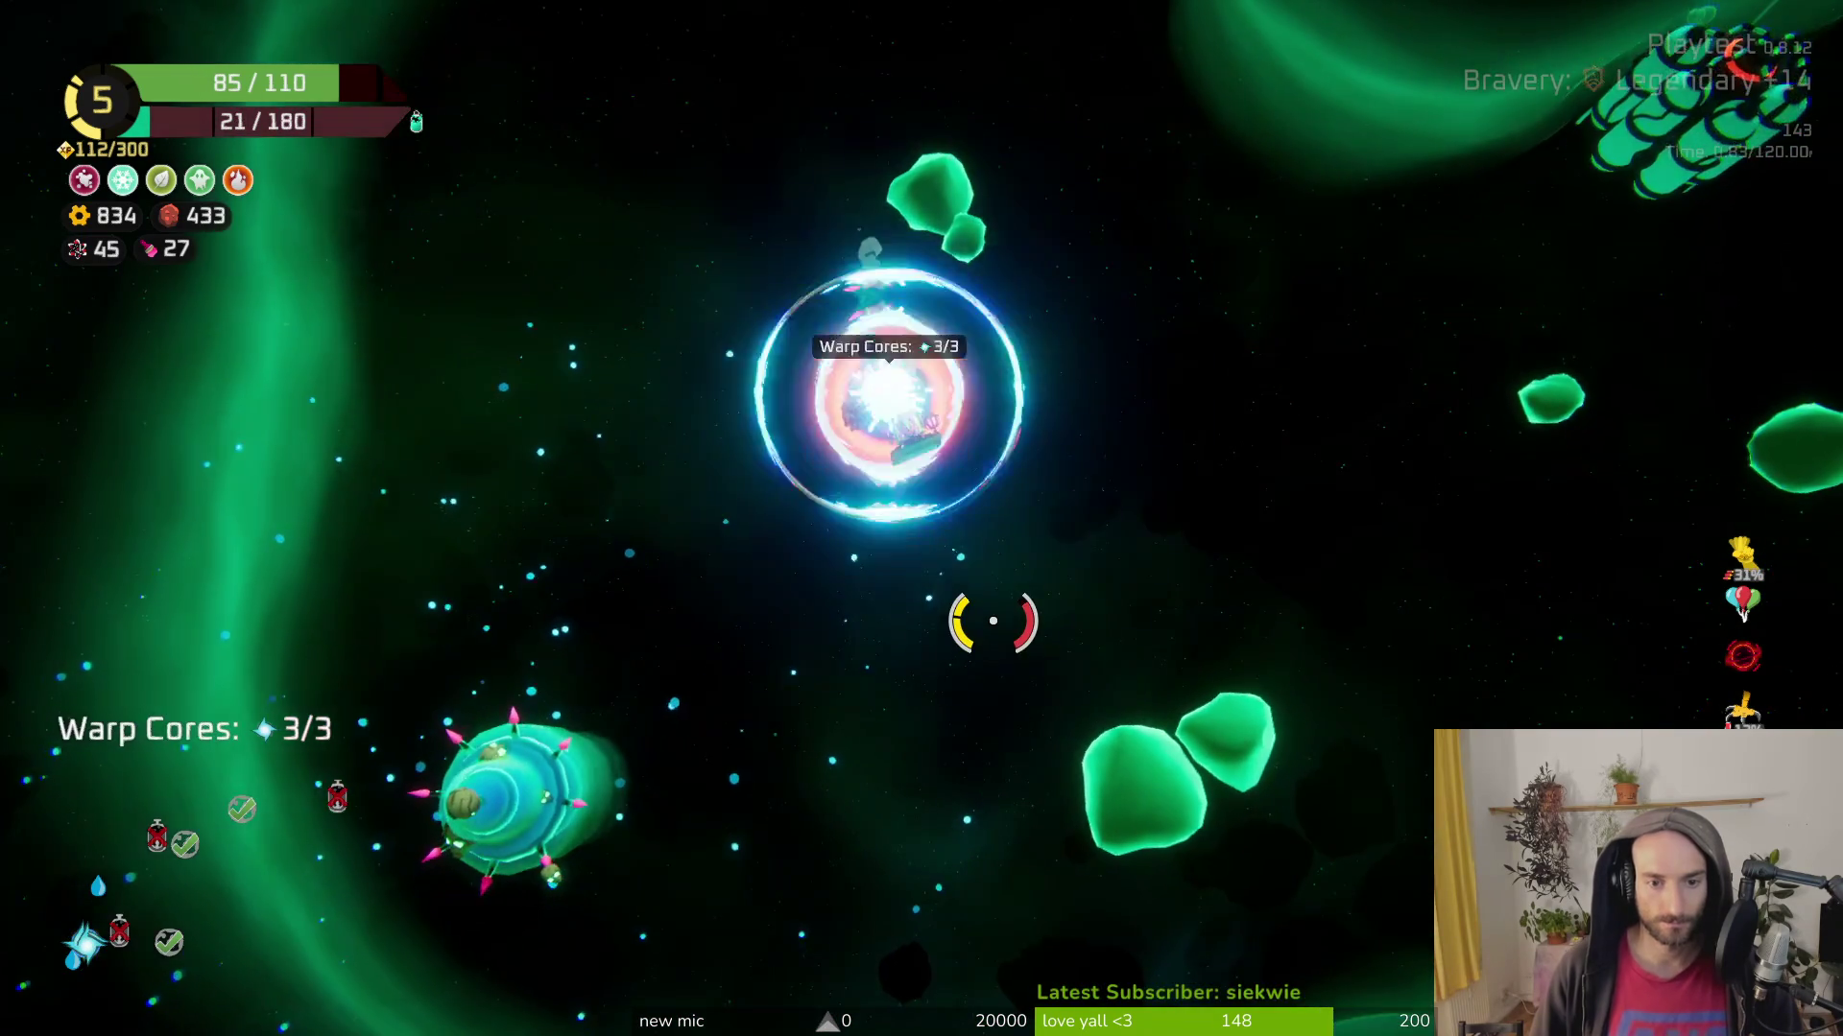
key("f")
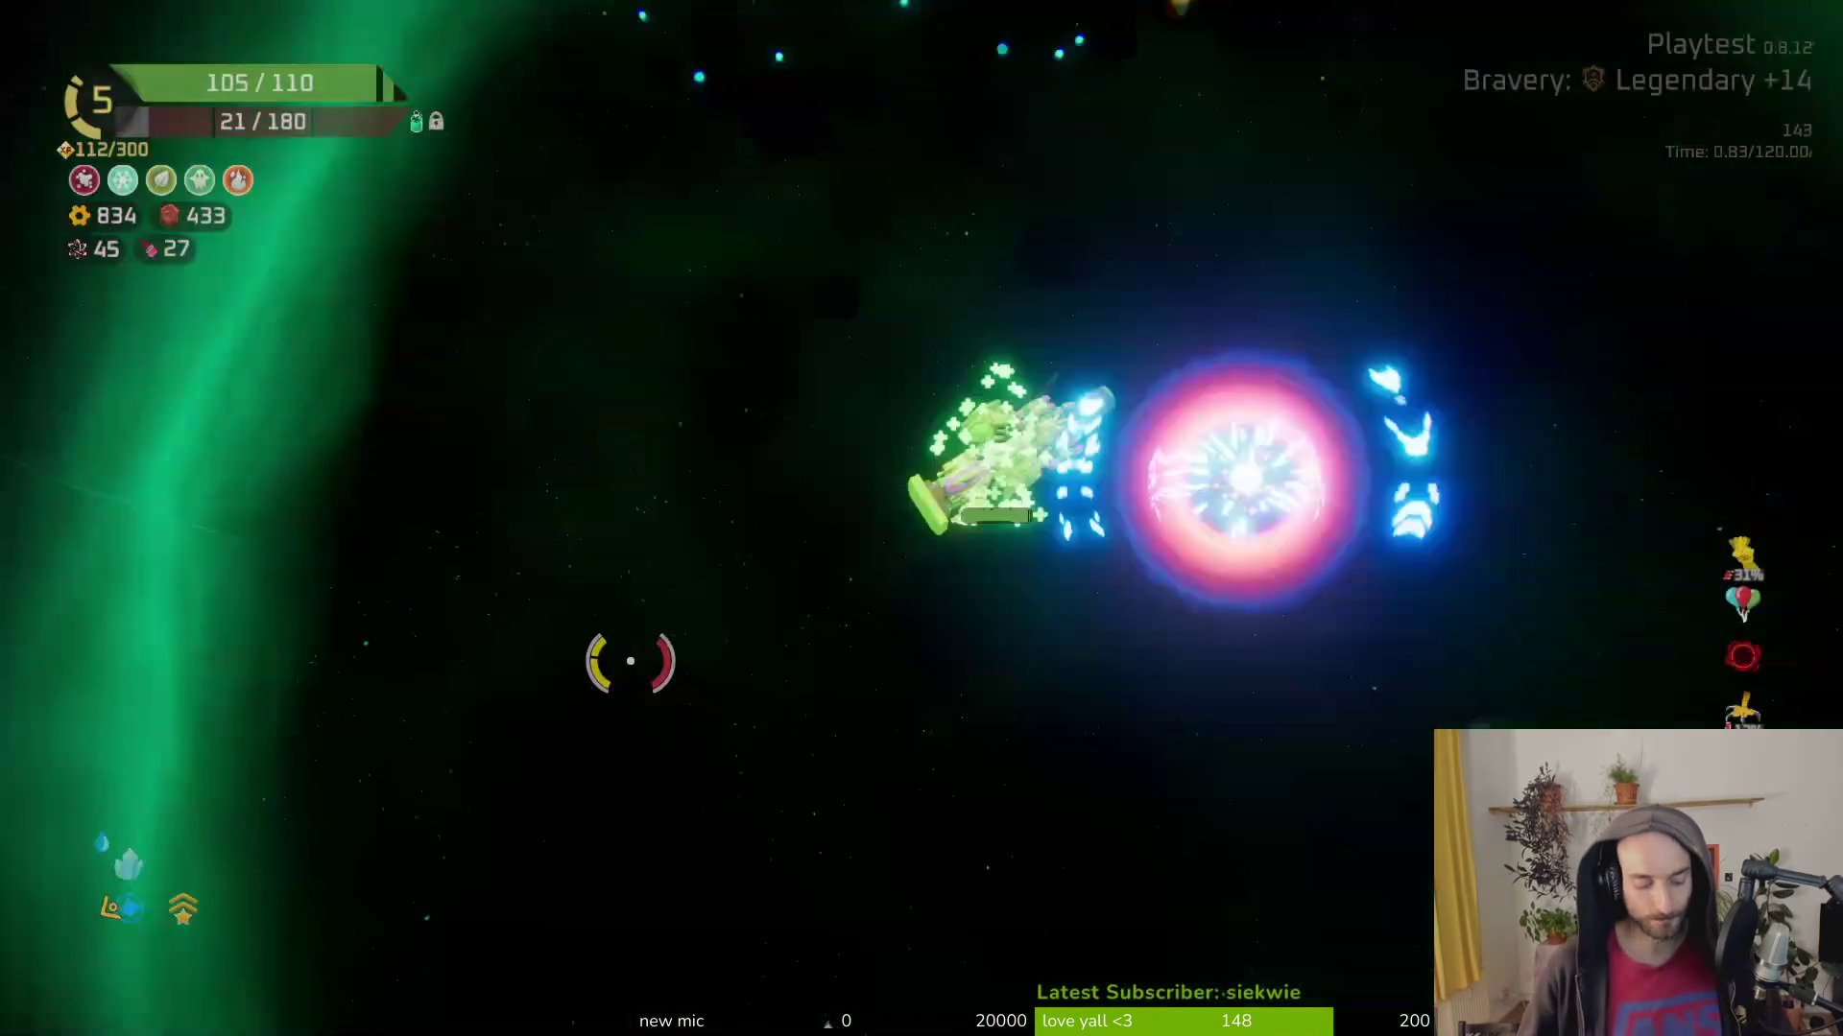
- In the build grid, detach the bramble module and refit it to the ship's right side
key("w")
key("Tab")
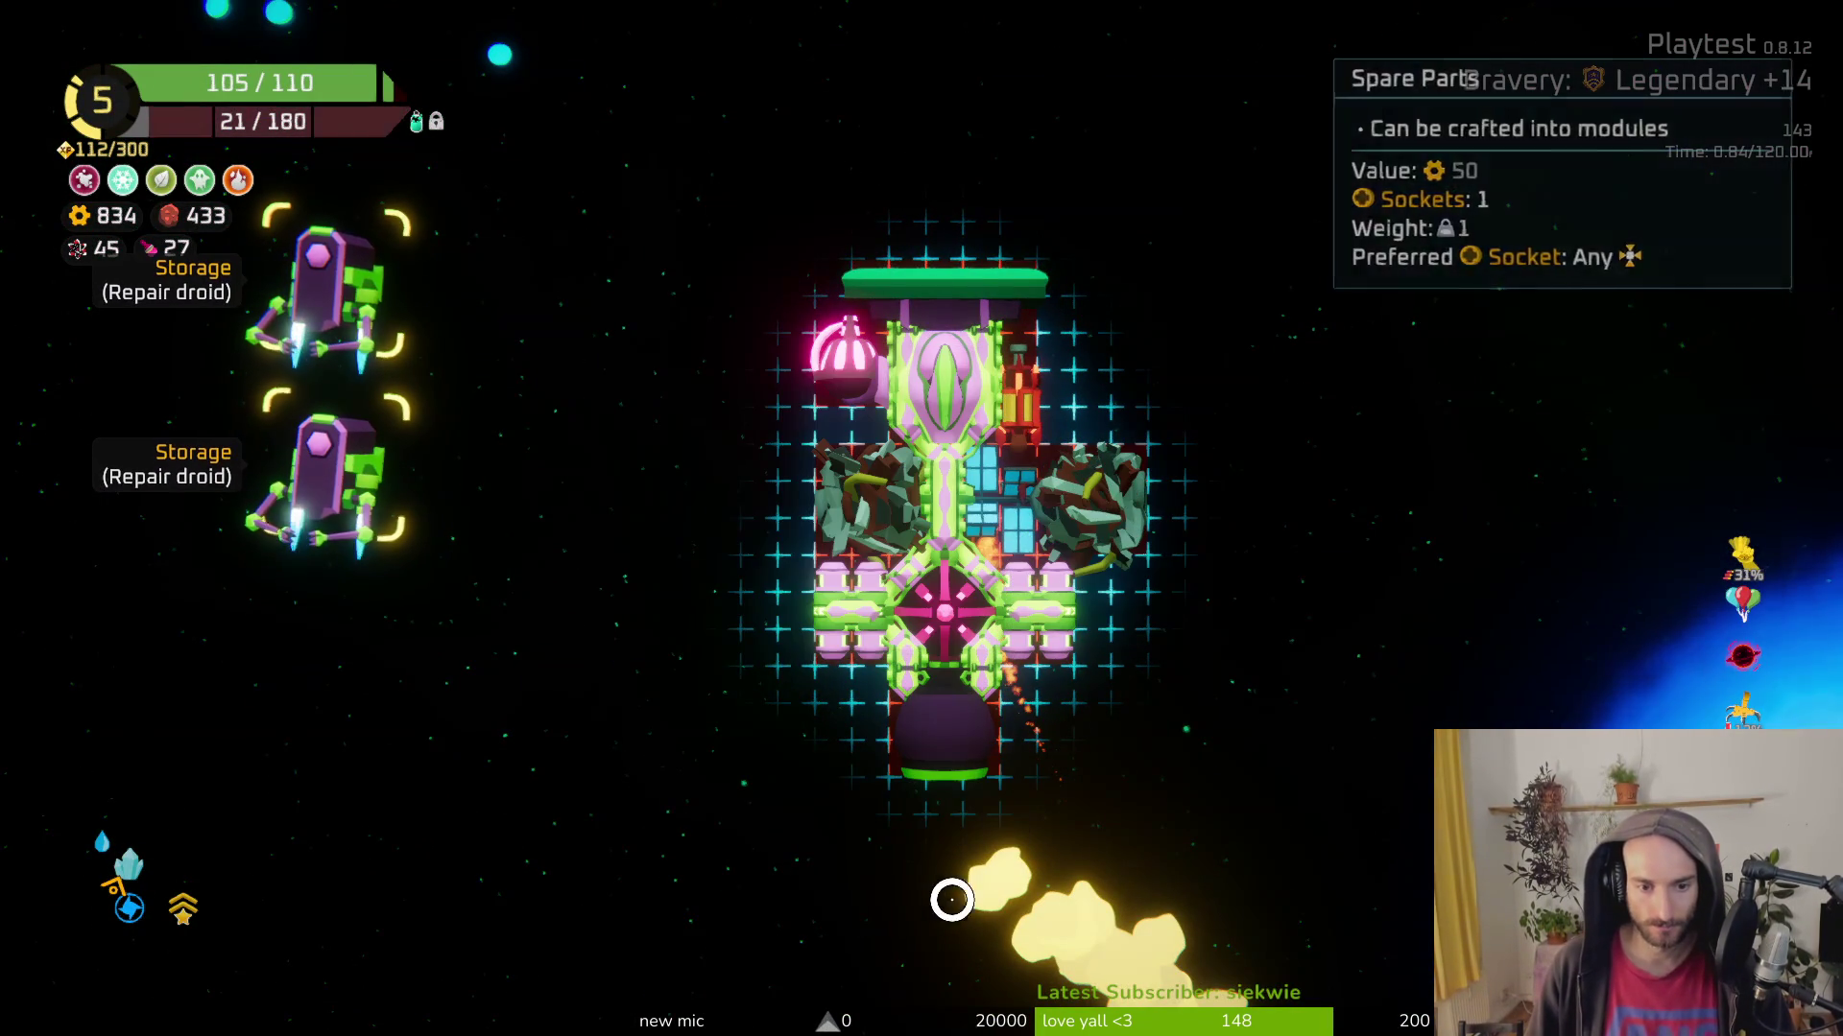
left_click_drag(864, 510, 1019, 684)
left_click(803, 519)
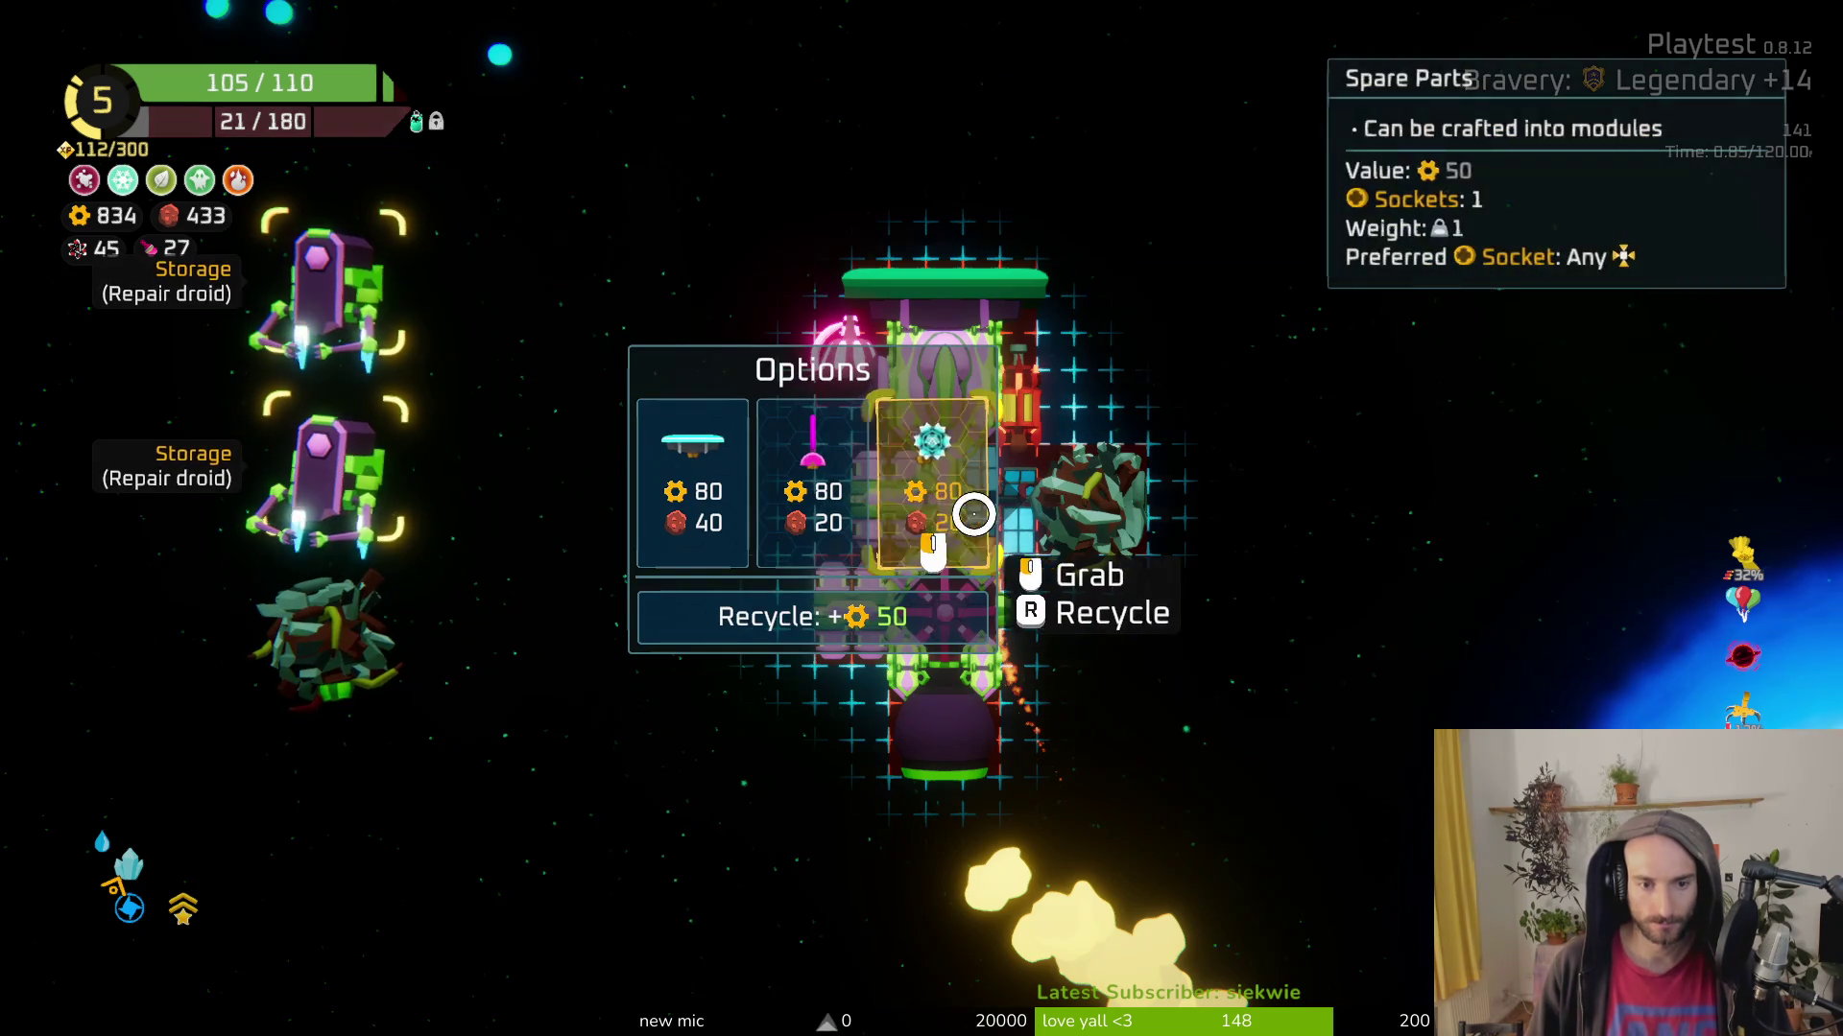
mouse_move(1104, 531)
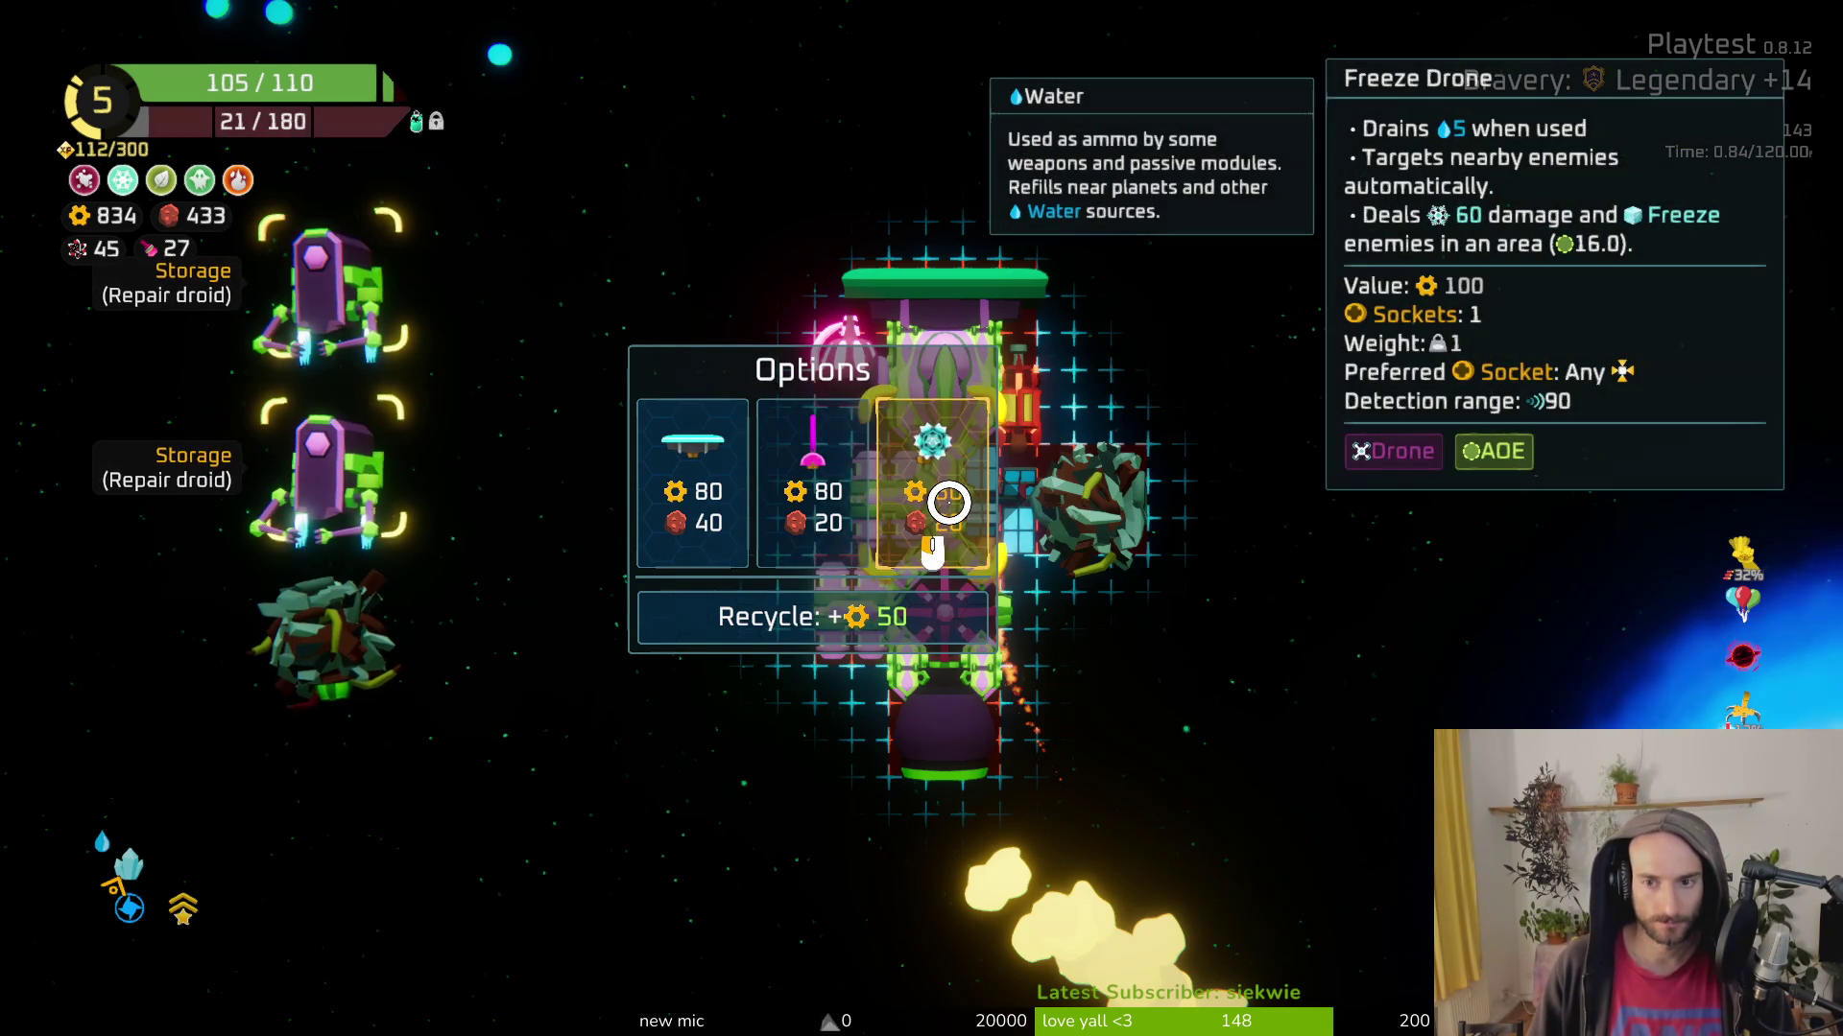
left_click(1075, 527)
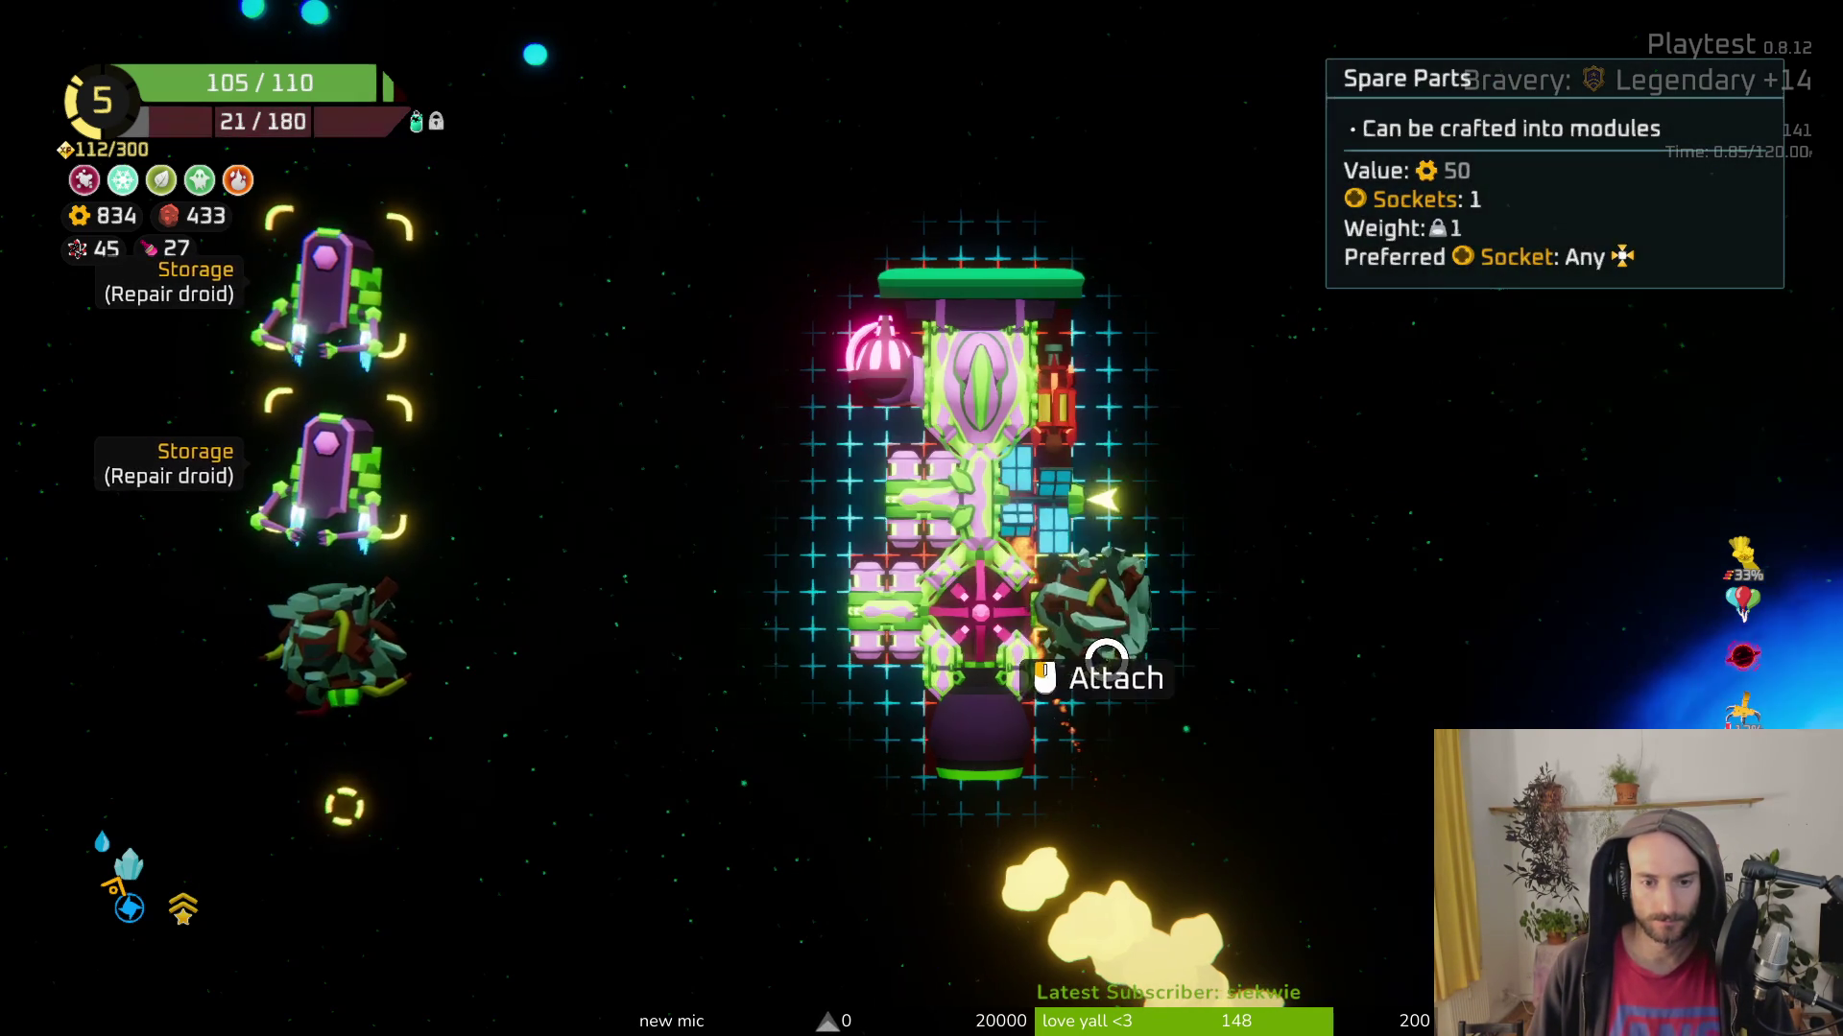
left_click(1080, 622)
- Attach the stored bramble part to the ship's left side and exit build mode
left_click(362, 626)
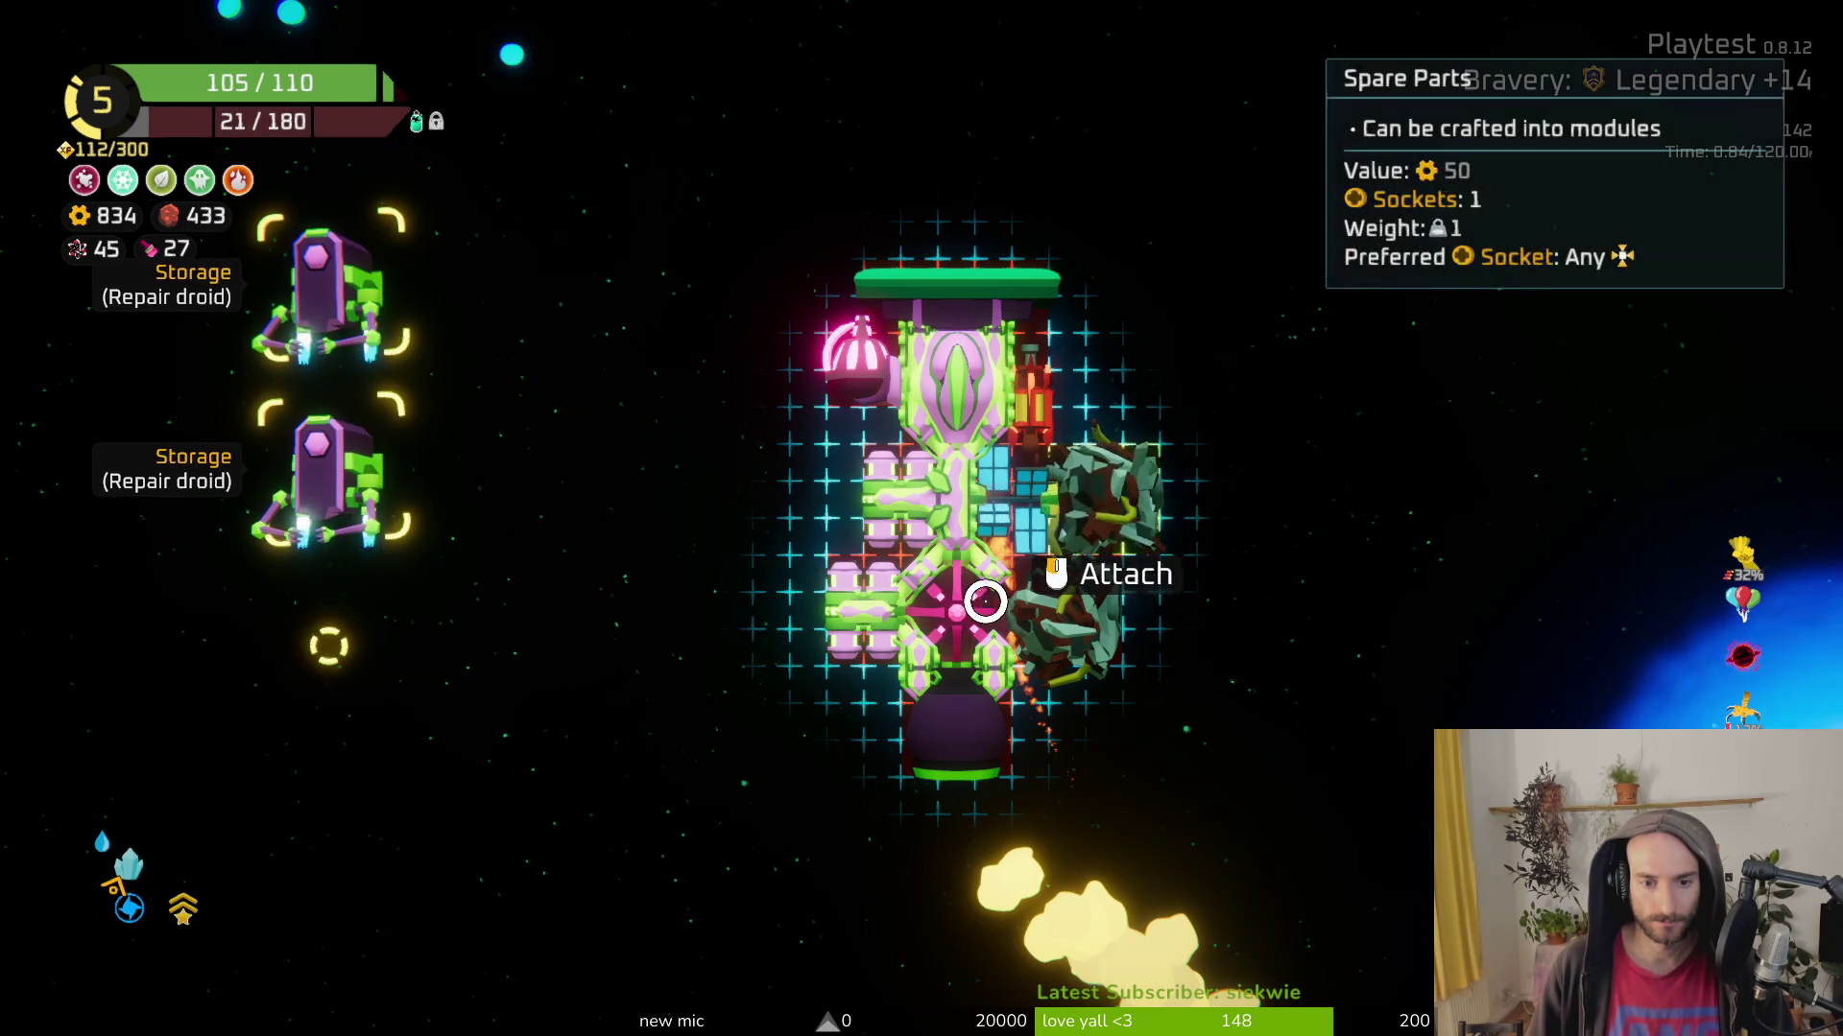
right_click(596, 752)
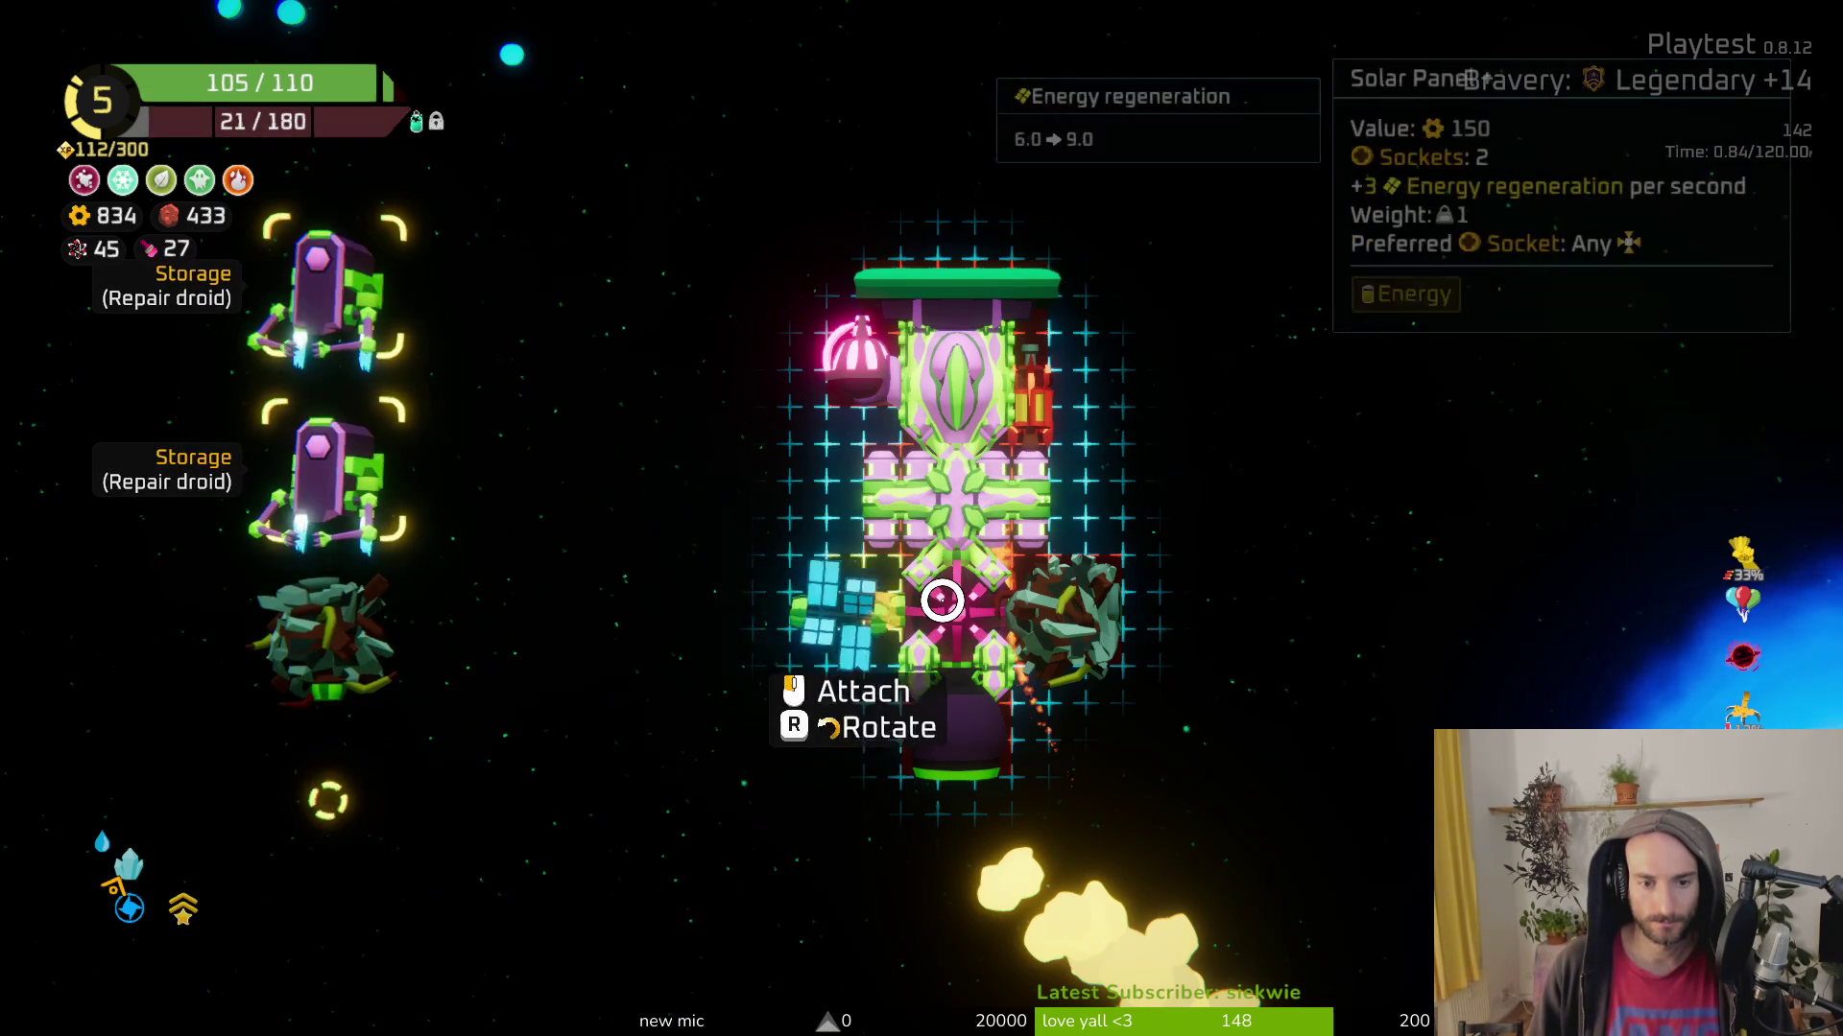
mouse_move(287, 665)
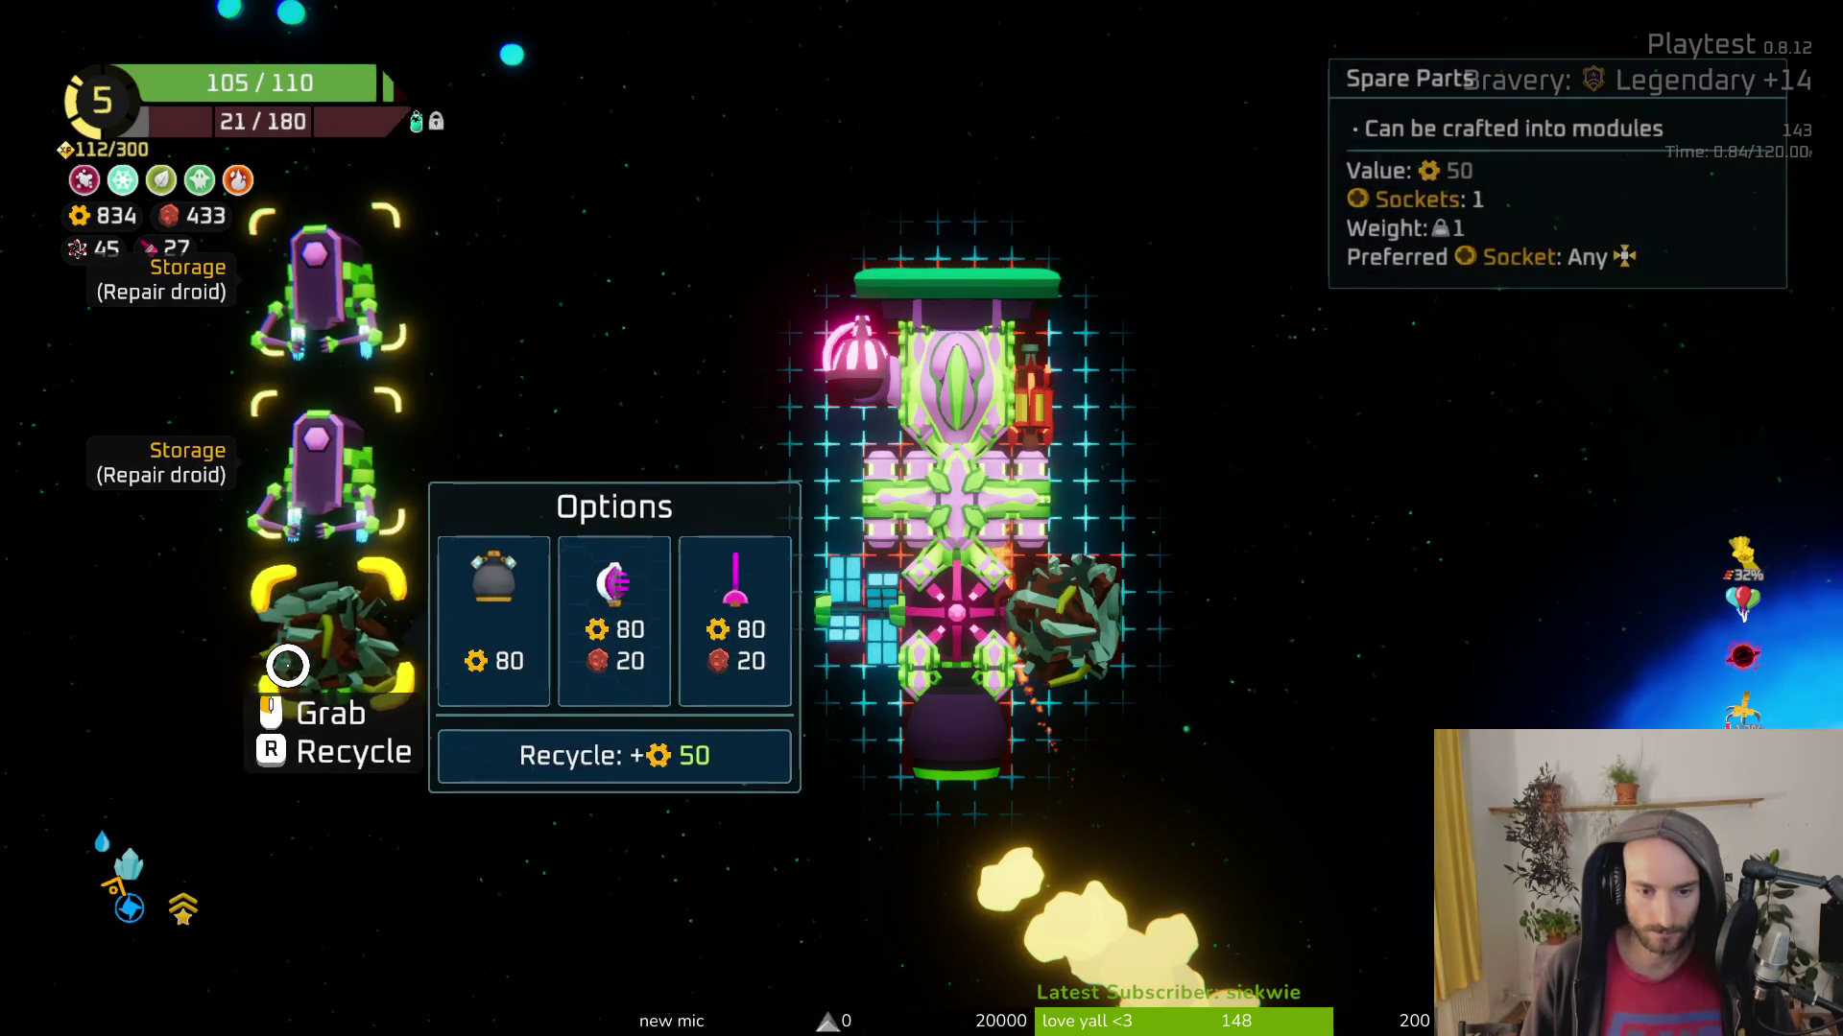
left_click(291, 665)
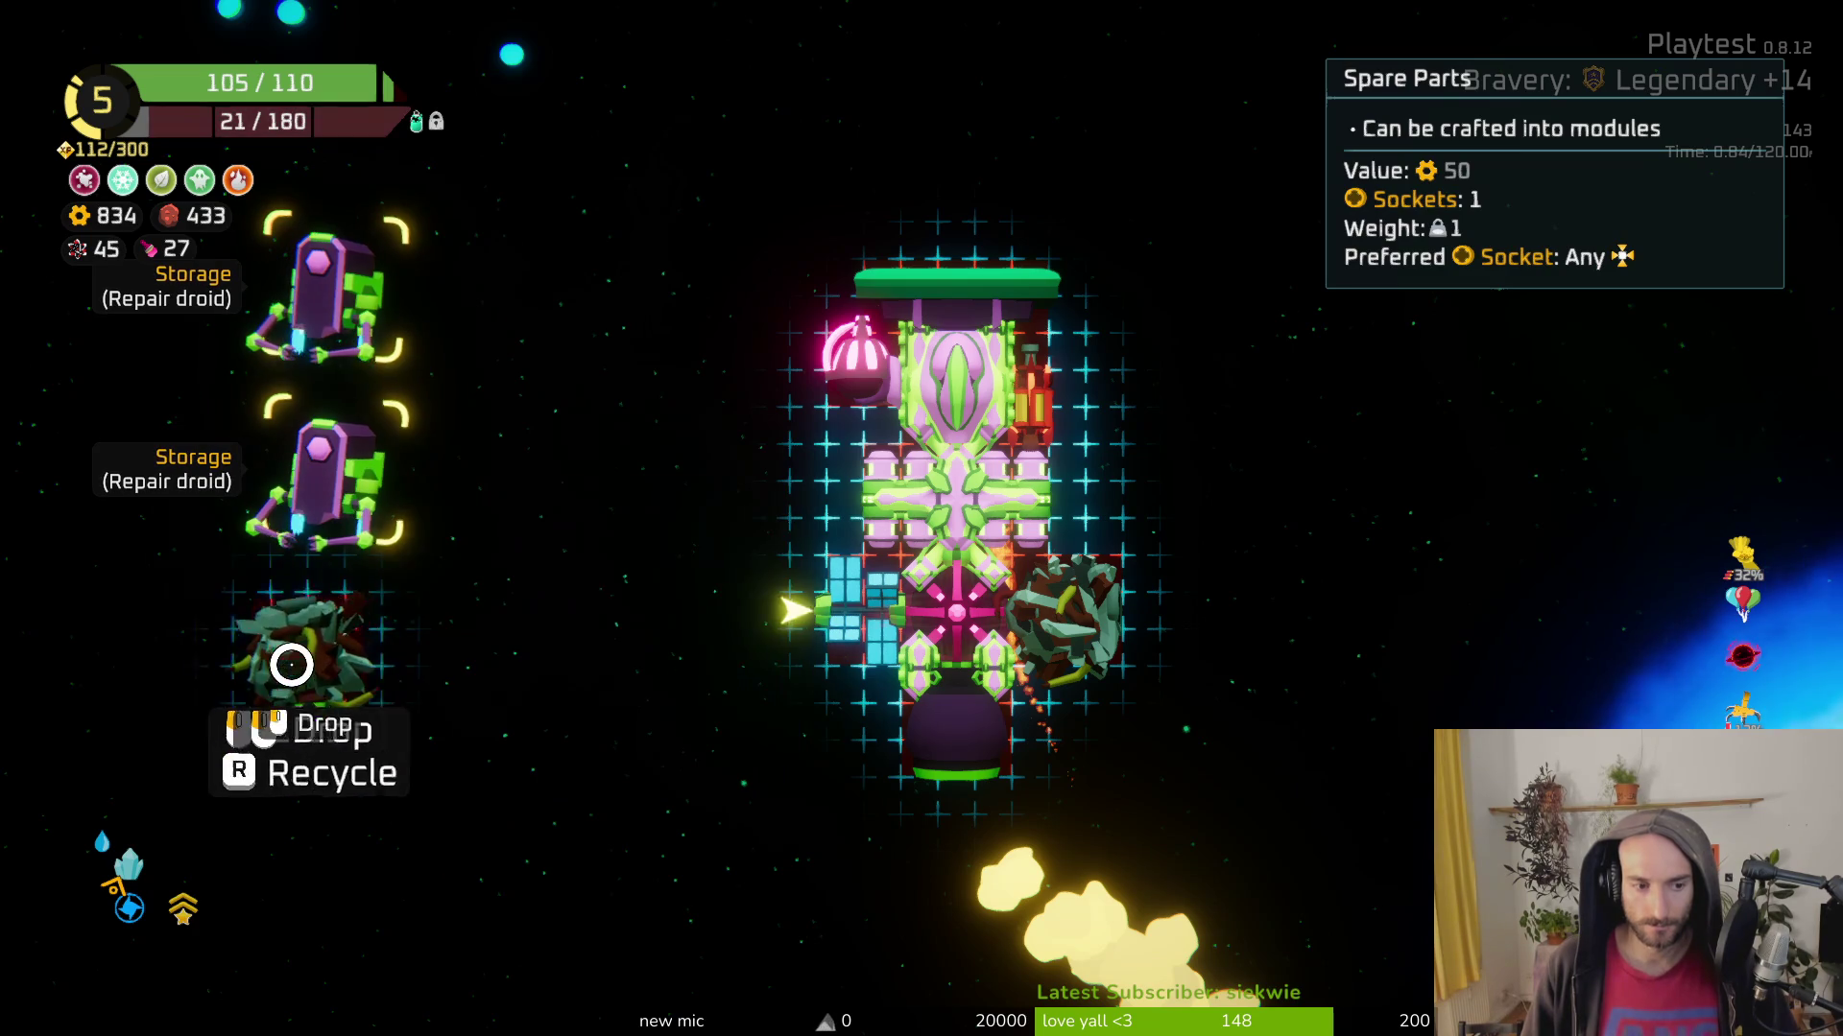
left_click(815, 636)
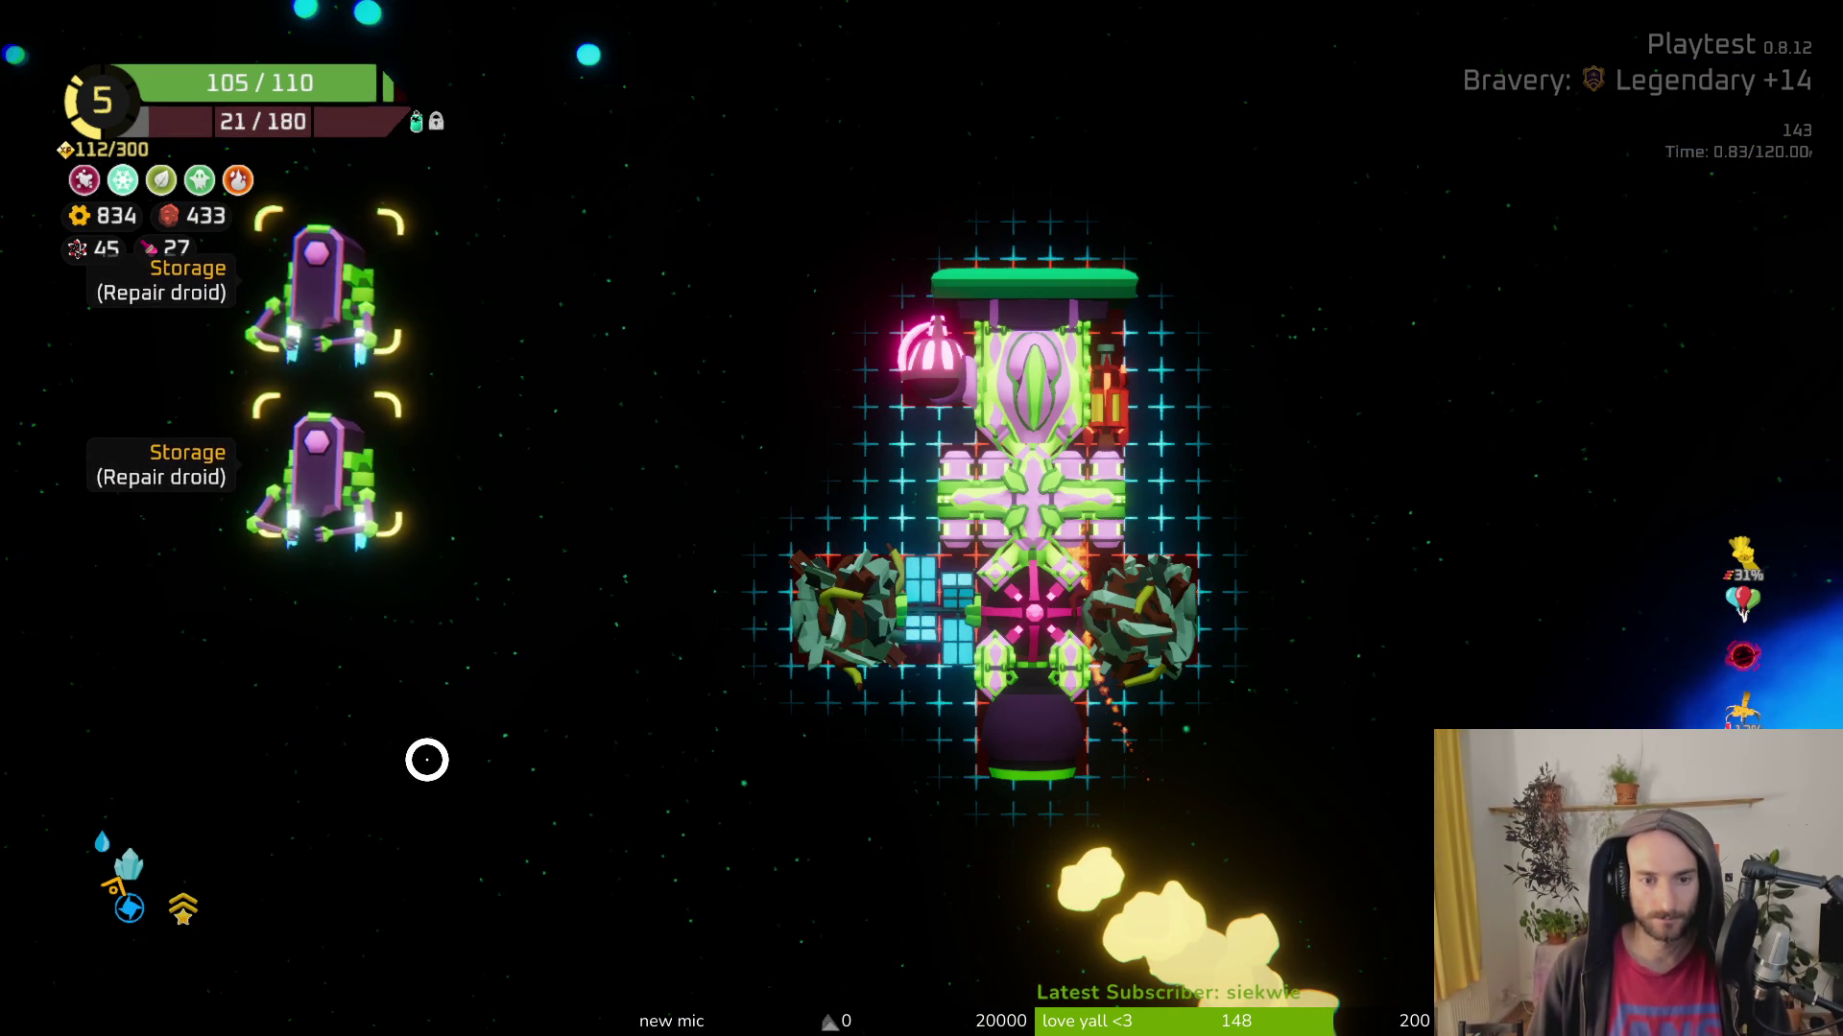
key("Tab")
key("Tab")
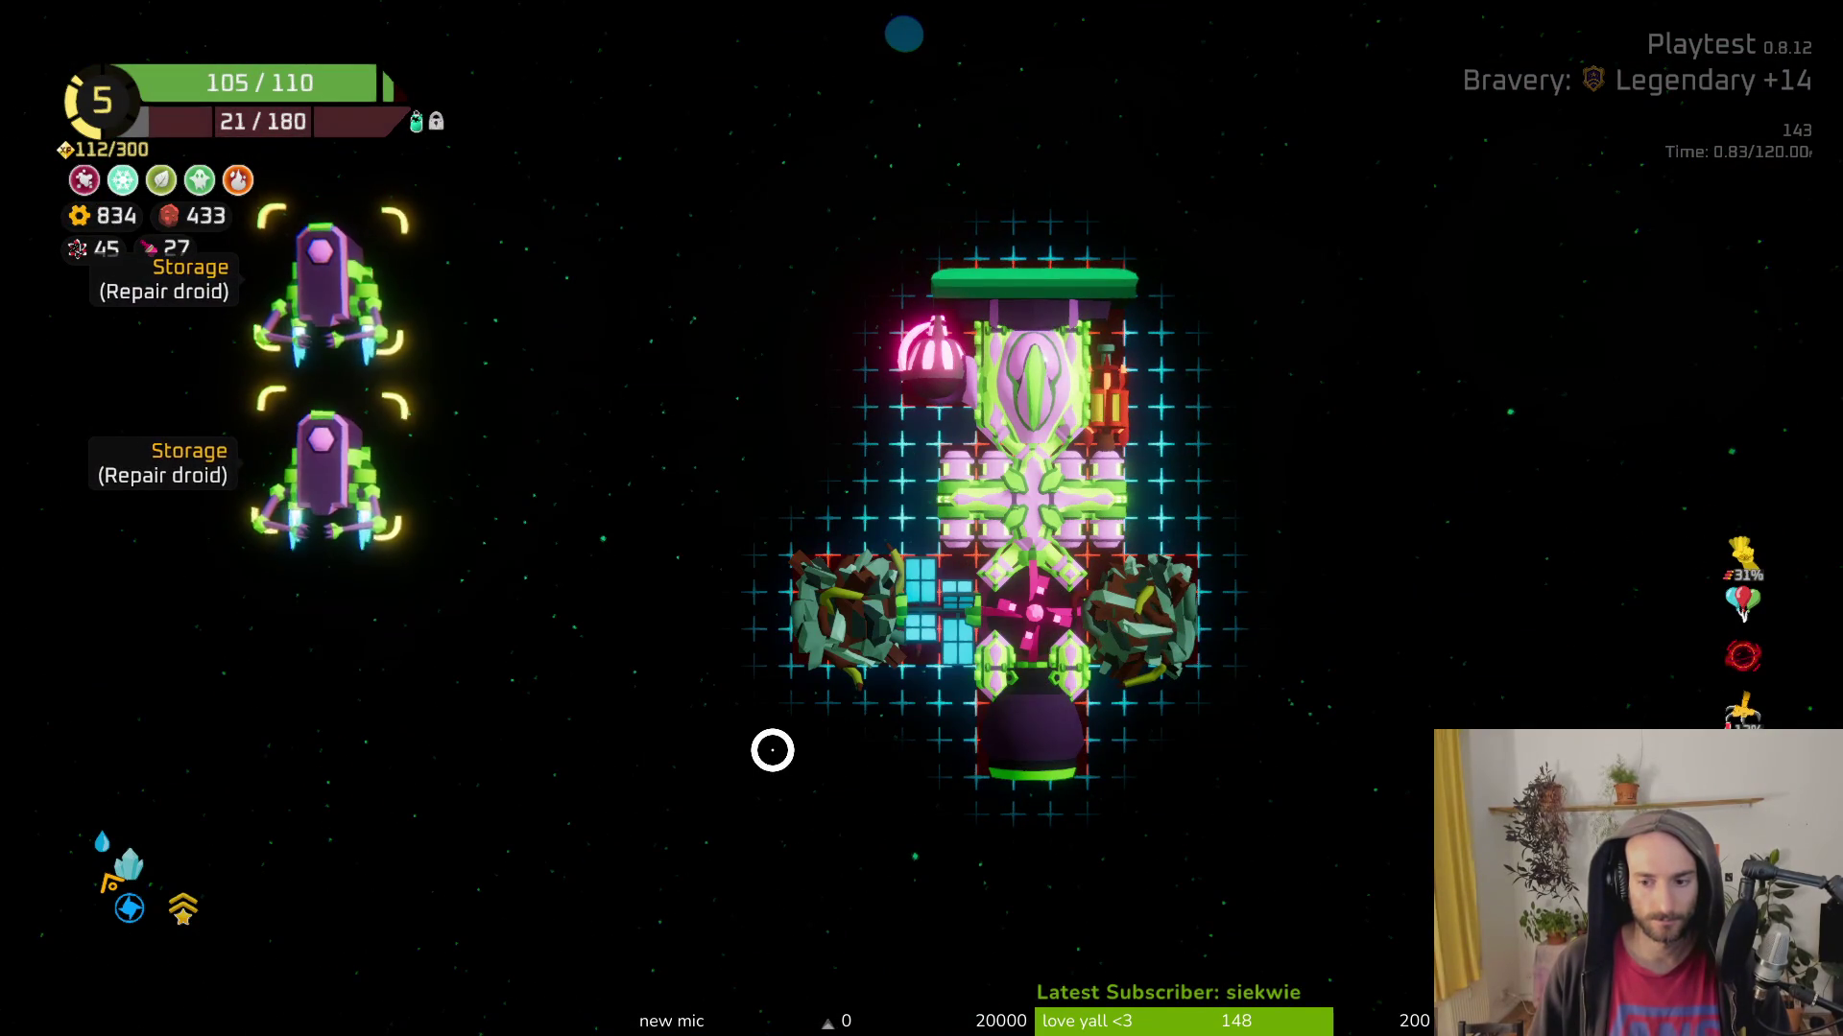
key("Tab")
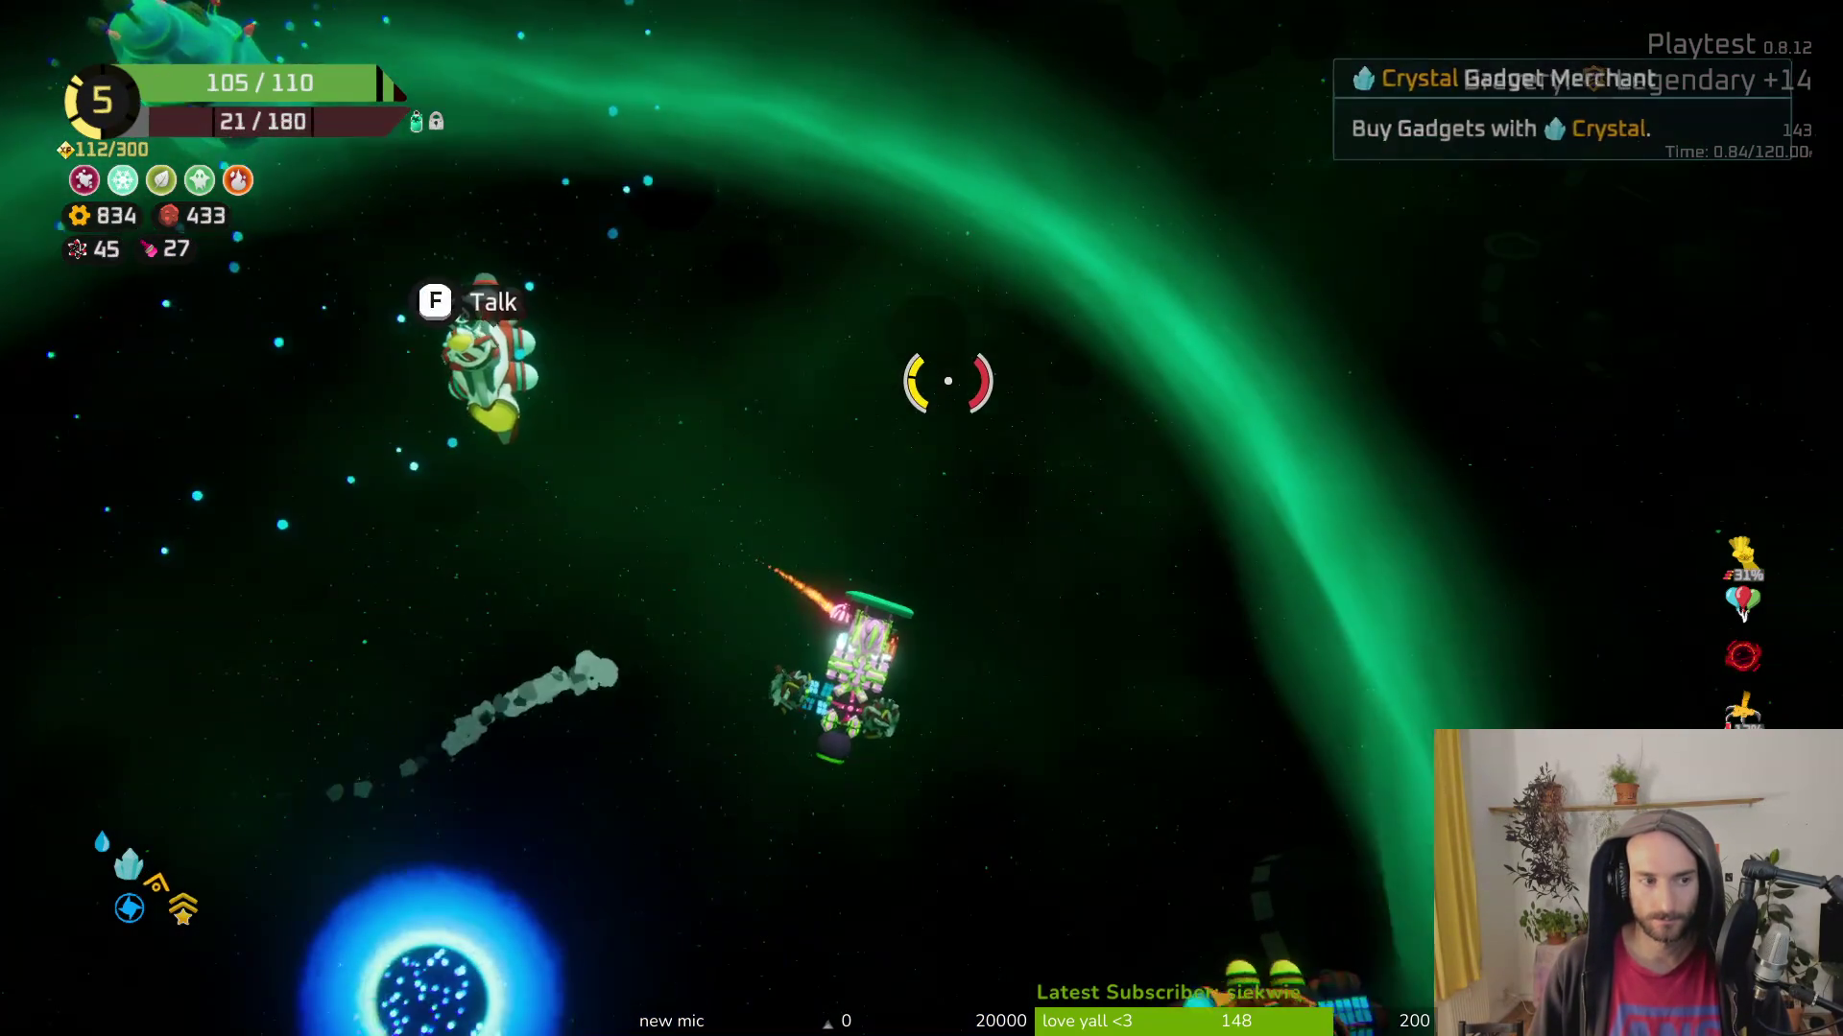
- Buy Heavy Tiny Laser and Gyroscope upgrades at the Refiner, leaving 34 gears
key("f")
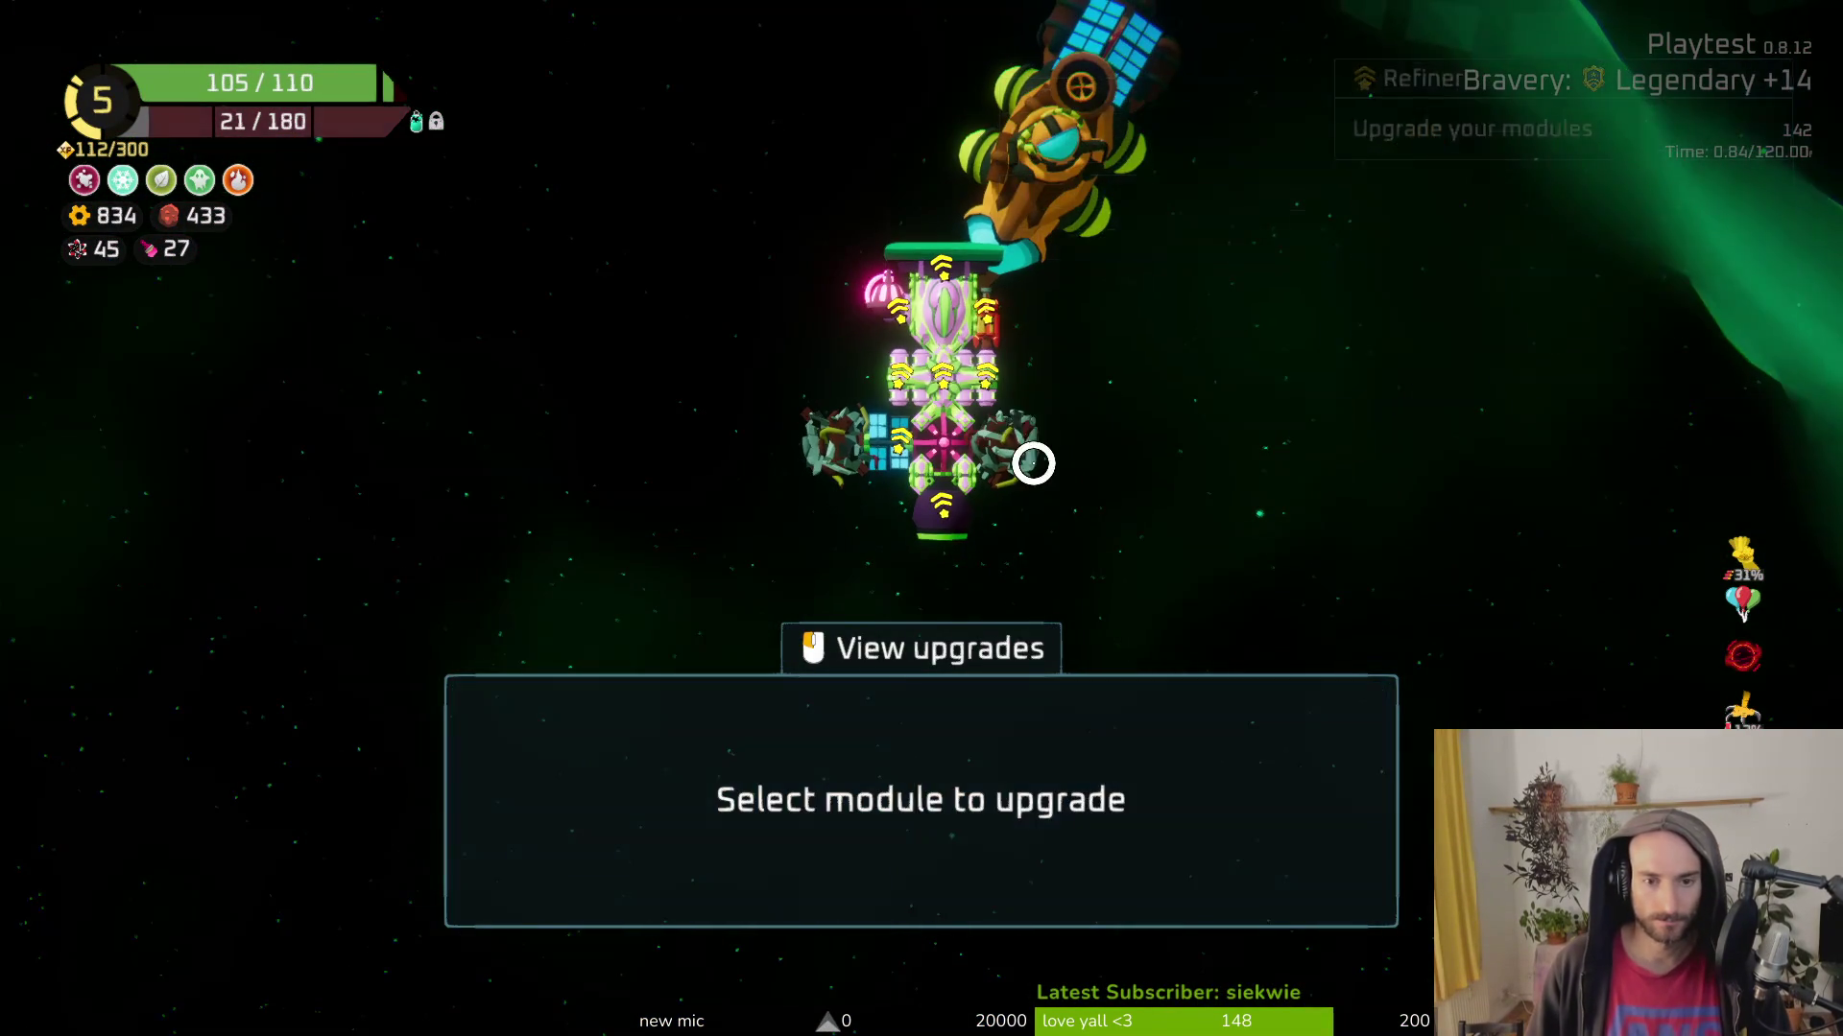
left_click(911, 327)
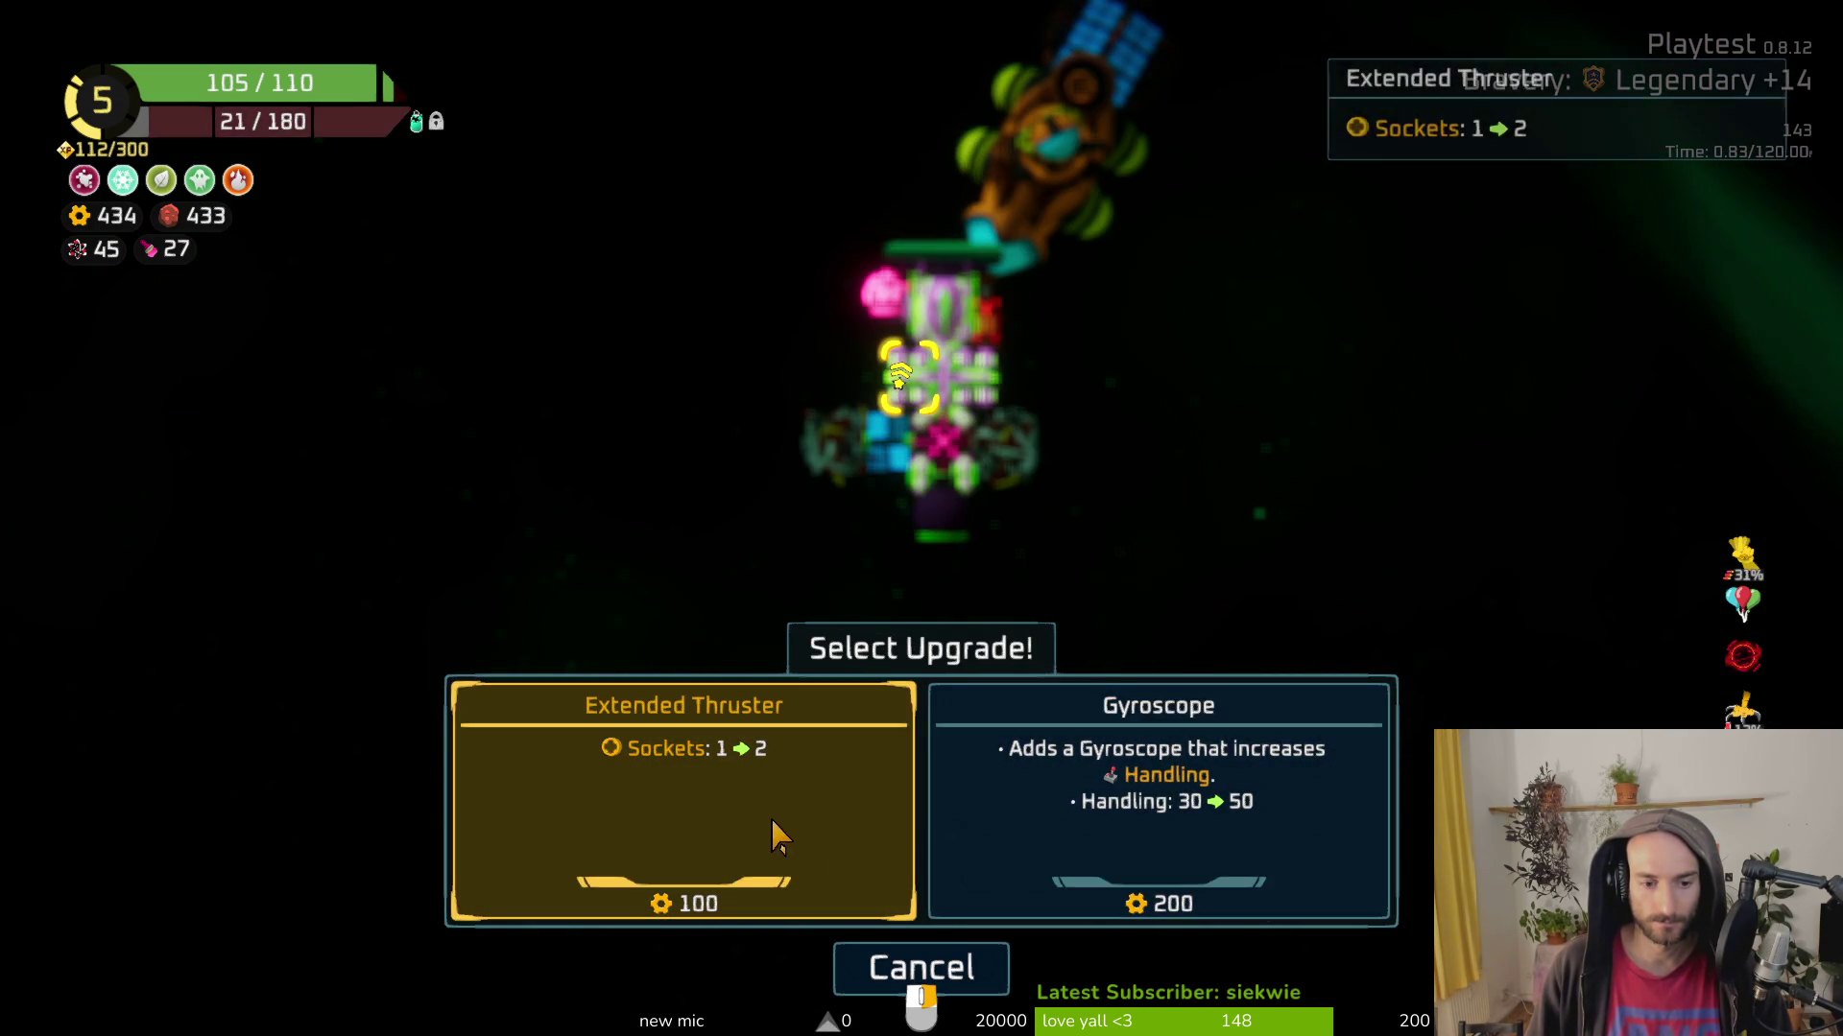
right_click(756, 471)
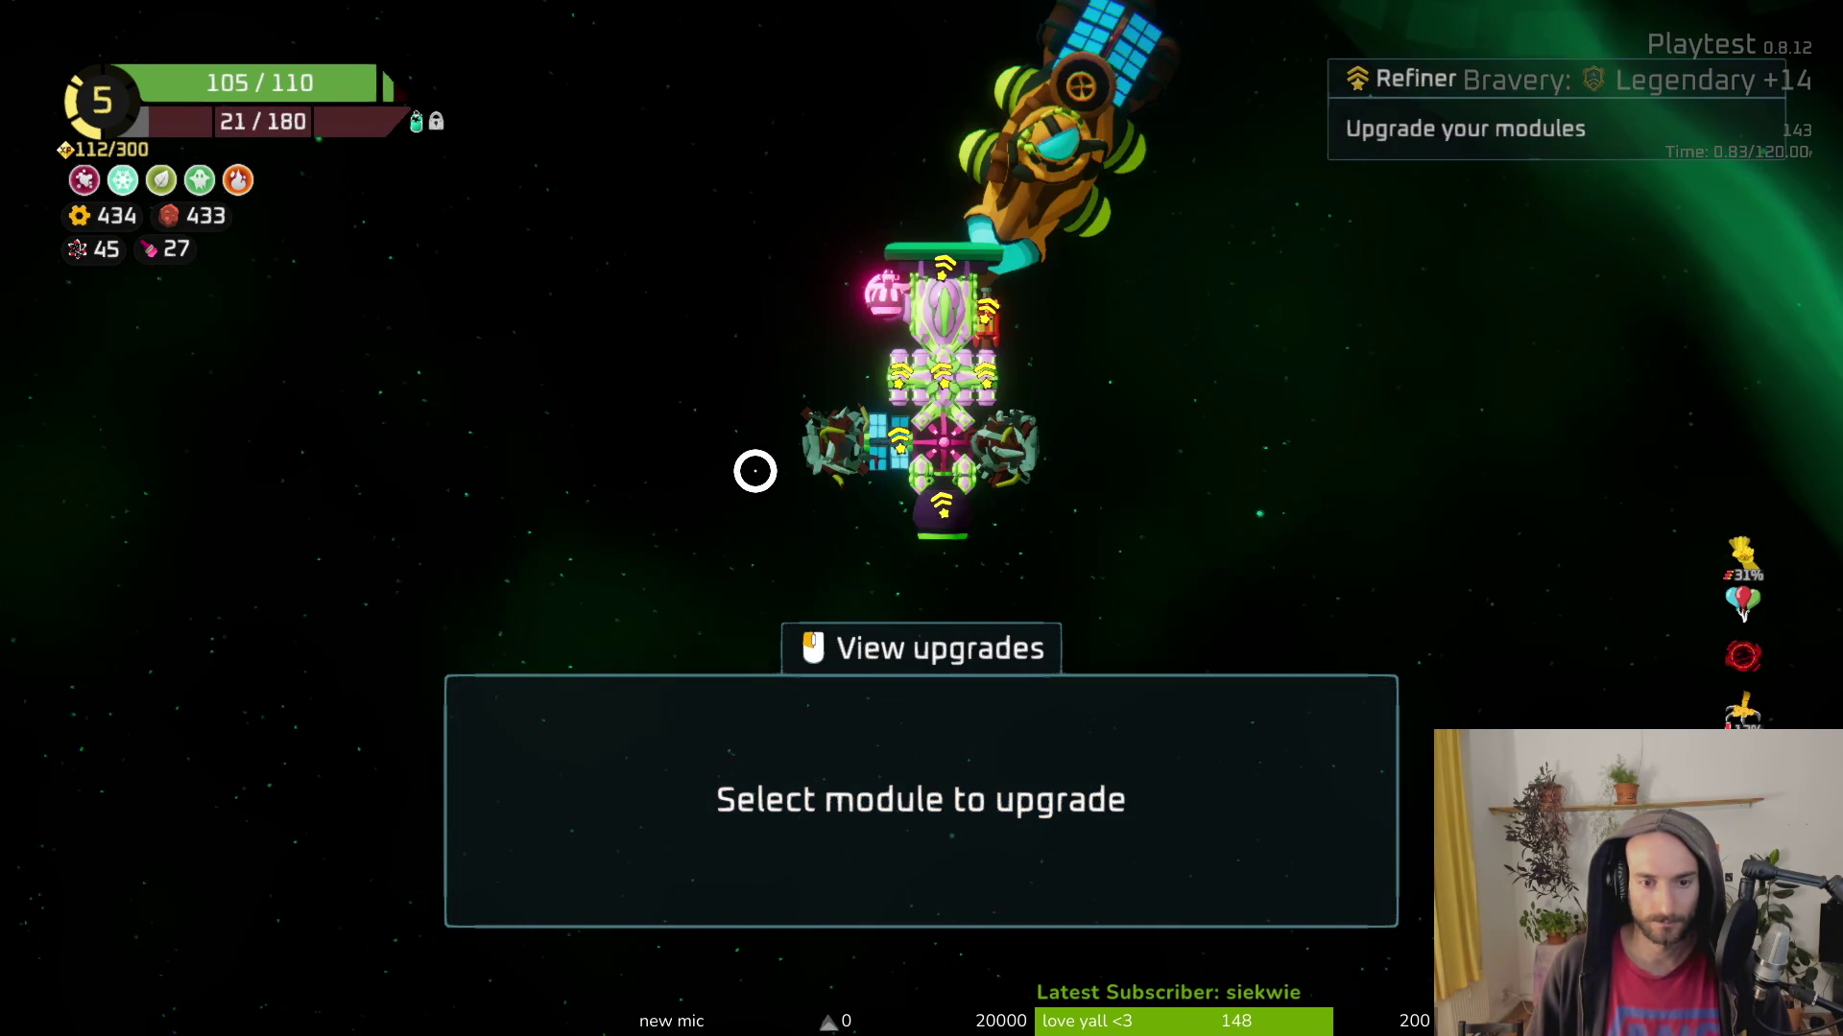
left_click(912, 383)
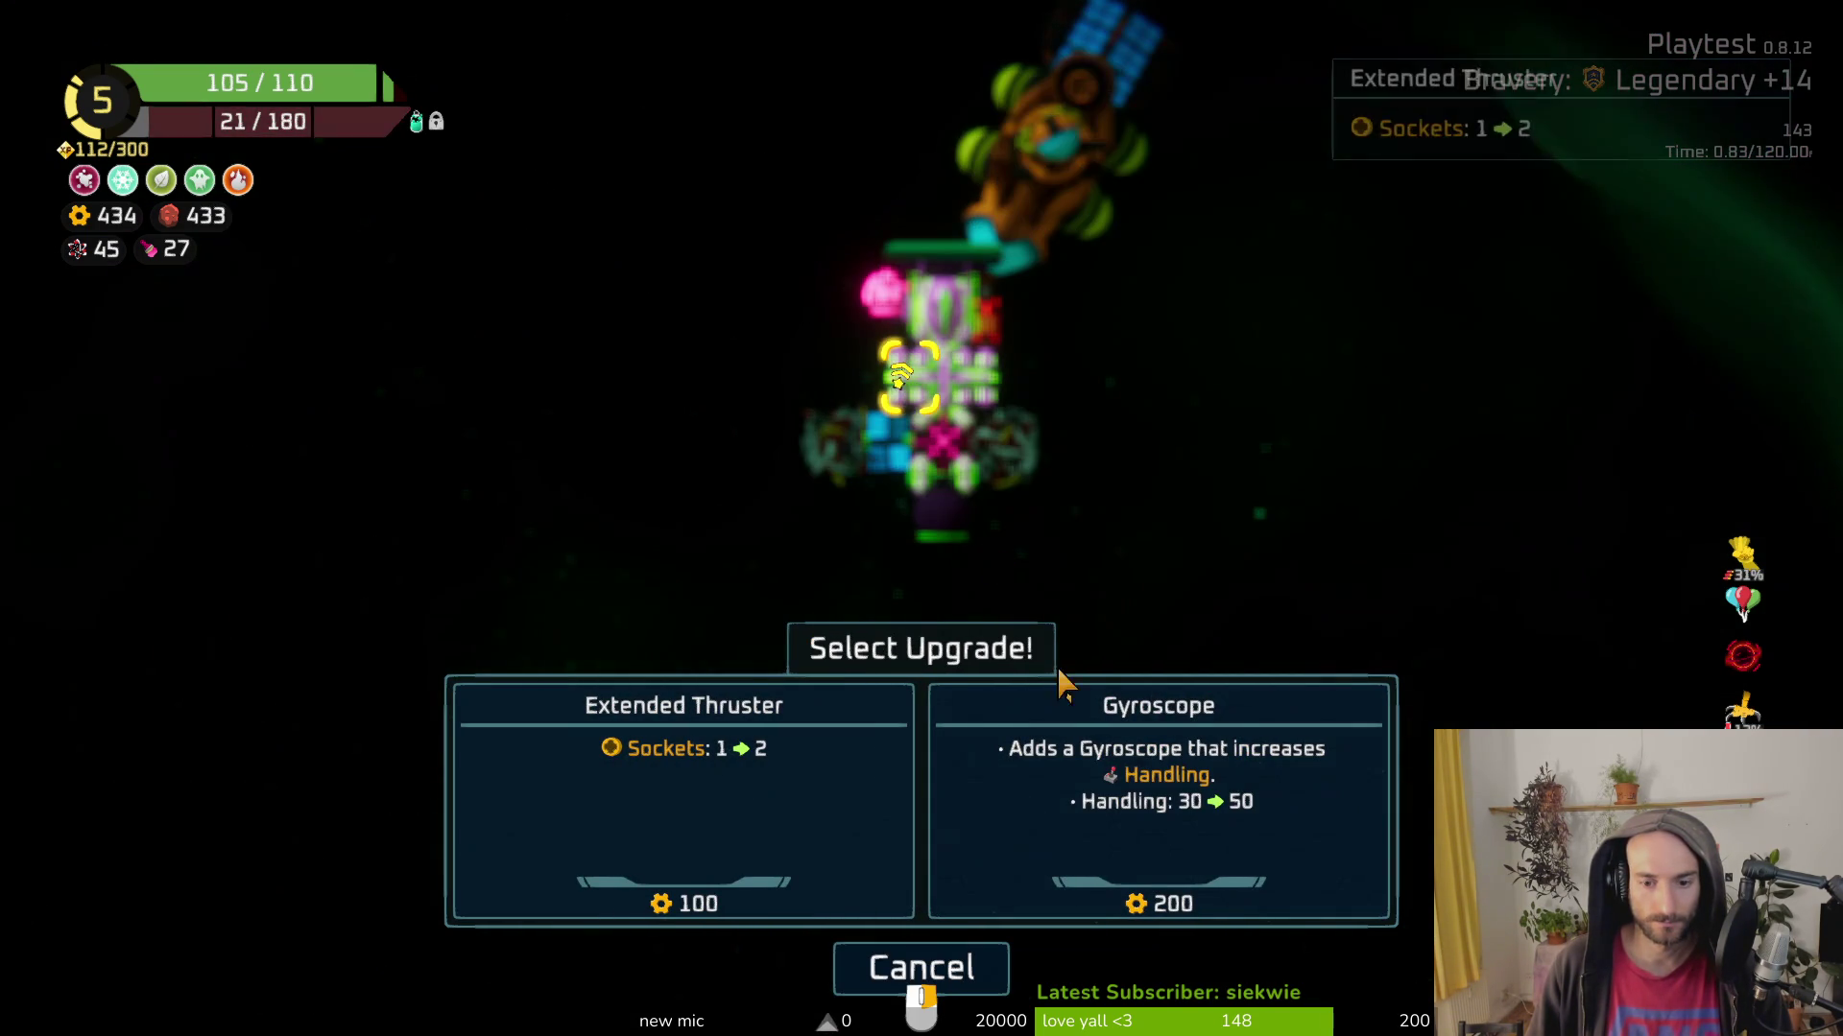
left_click(1107, 779)
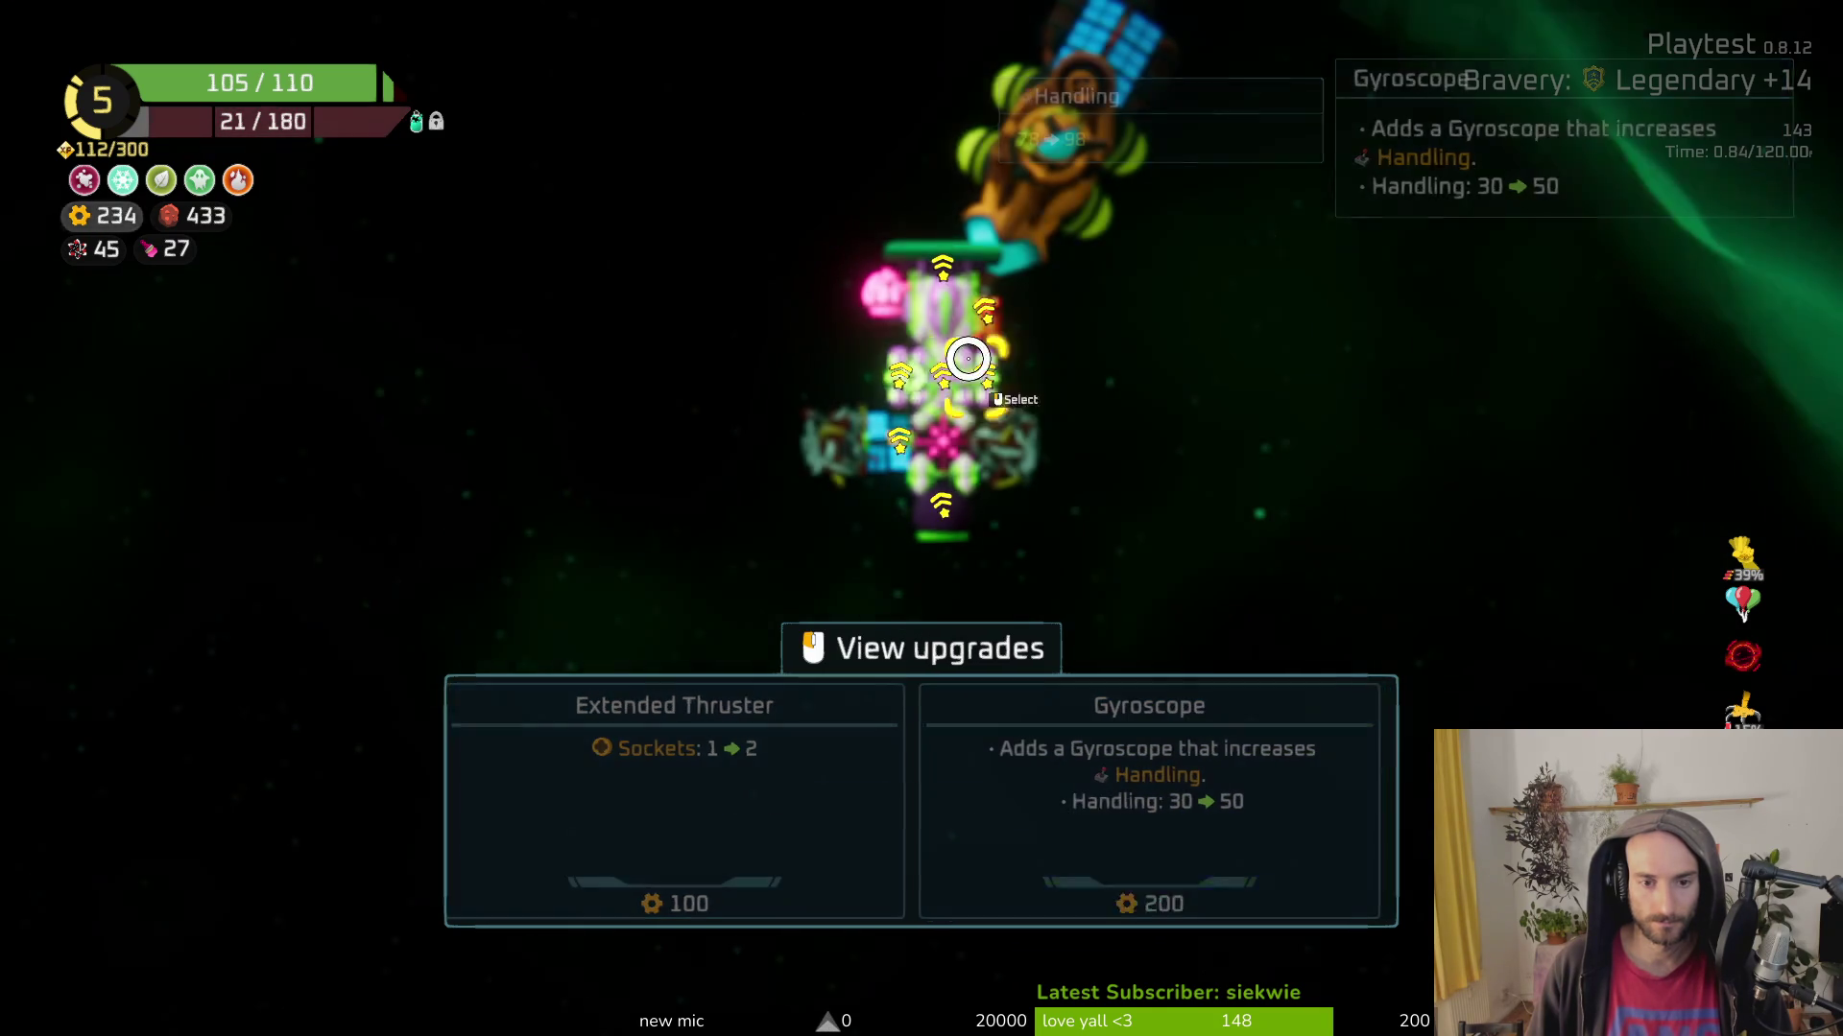
left_click(979, 379)
left_click(552, 439)
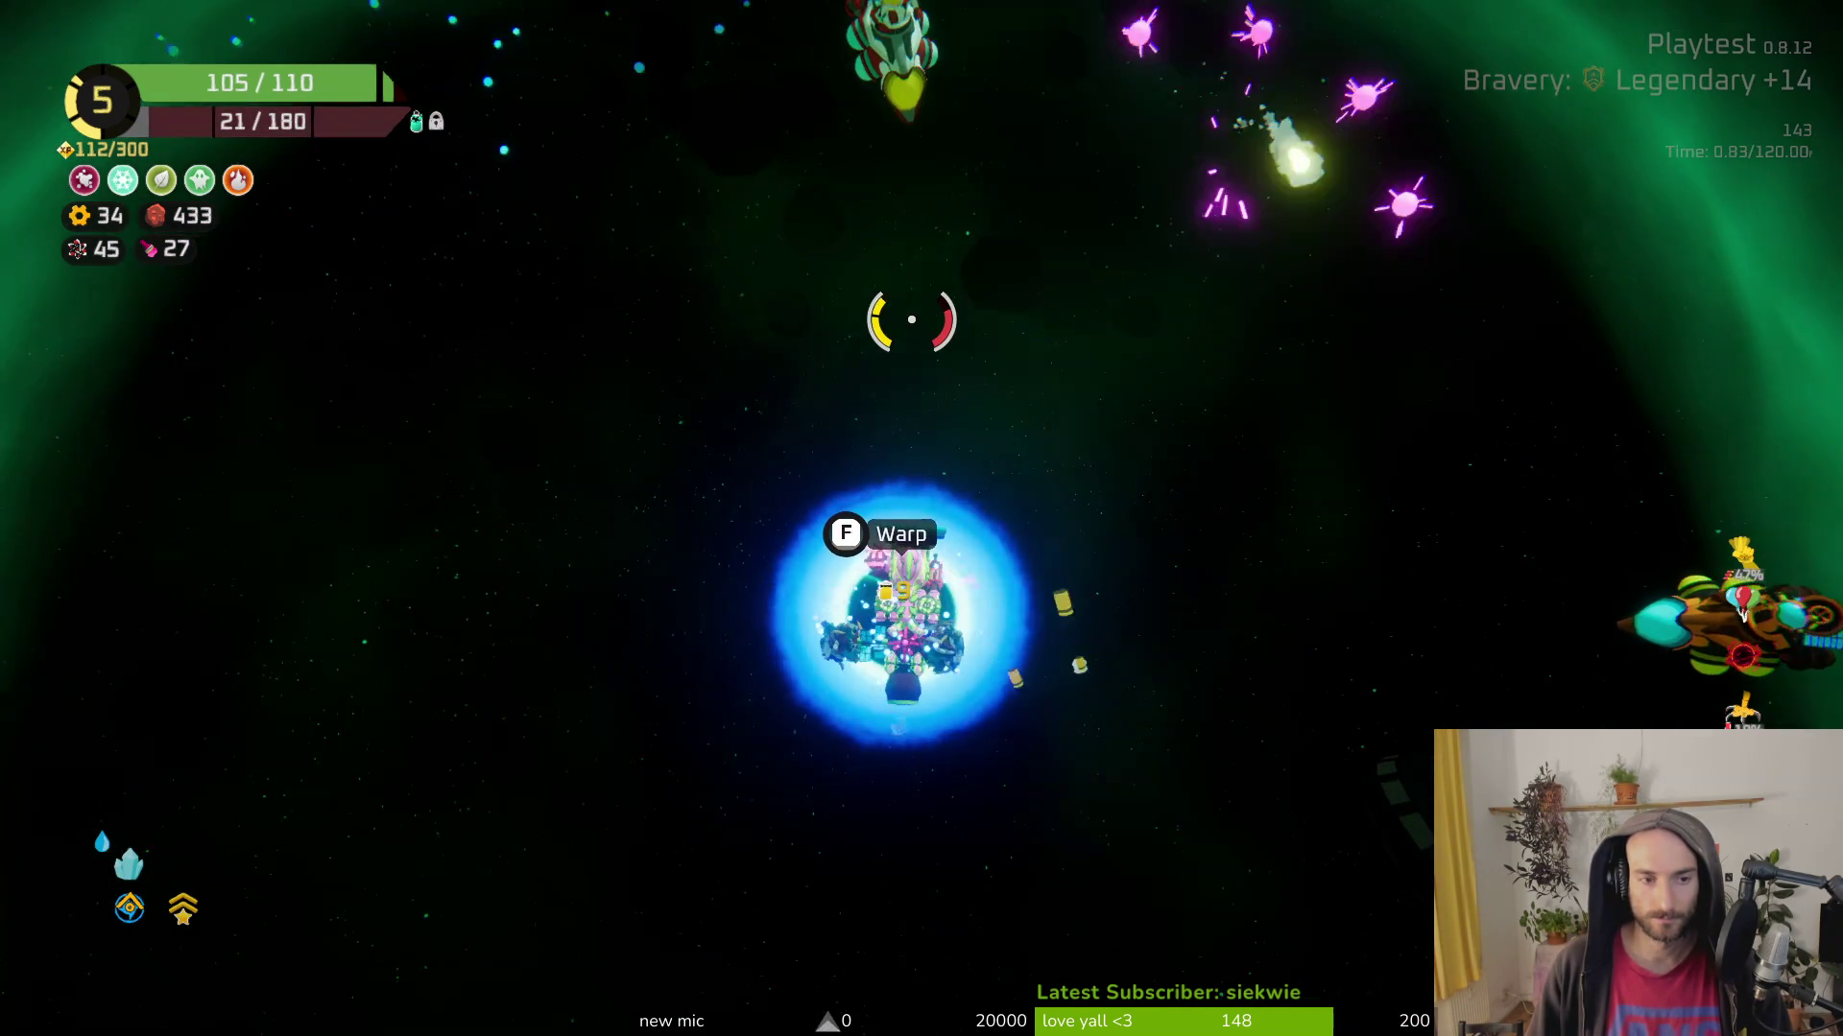
- Warp from the portal into the next sector with the upgraded ship
key("f")
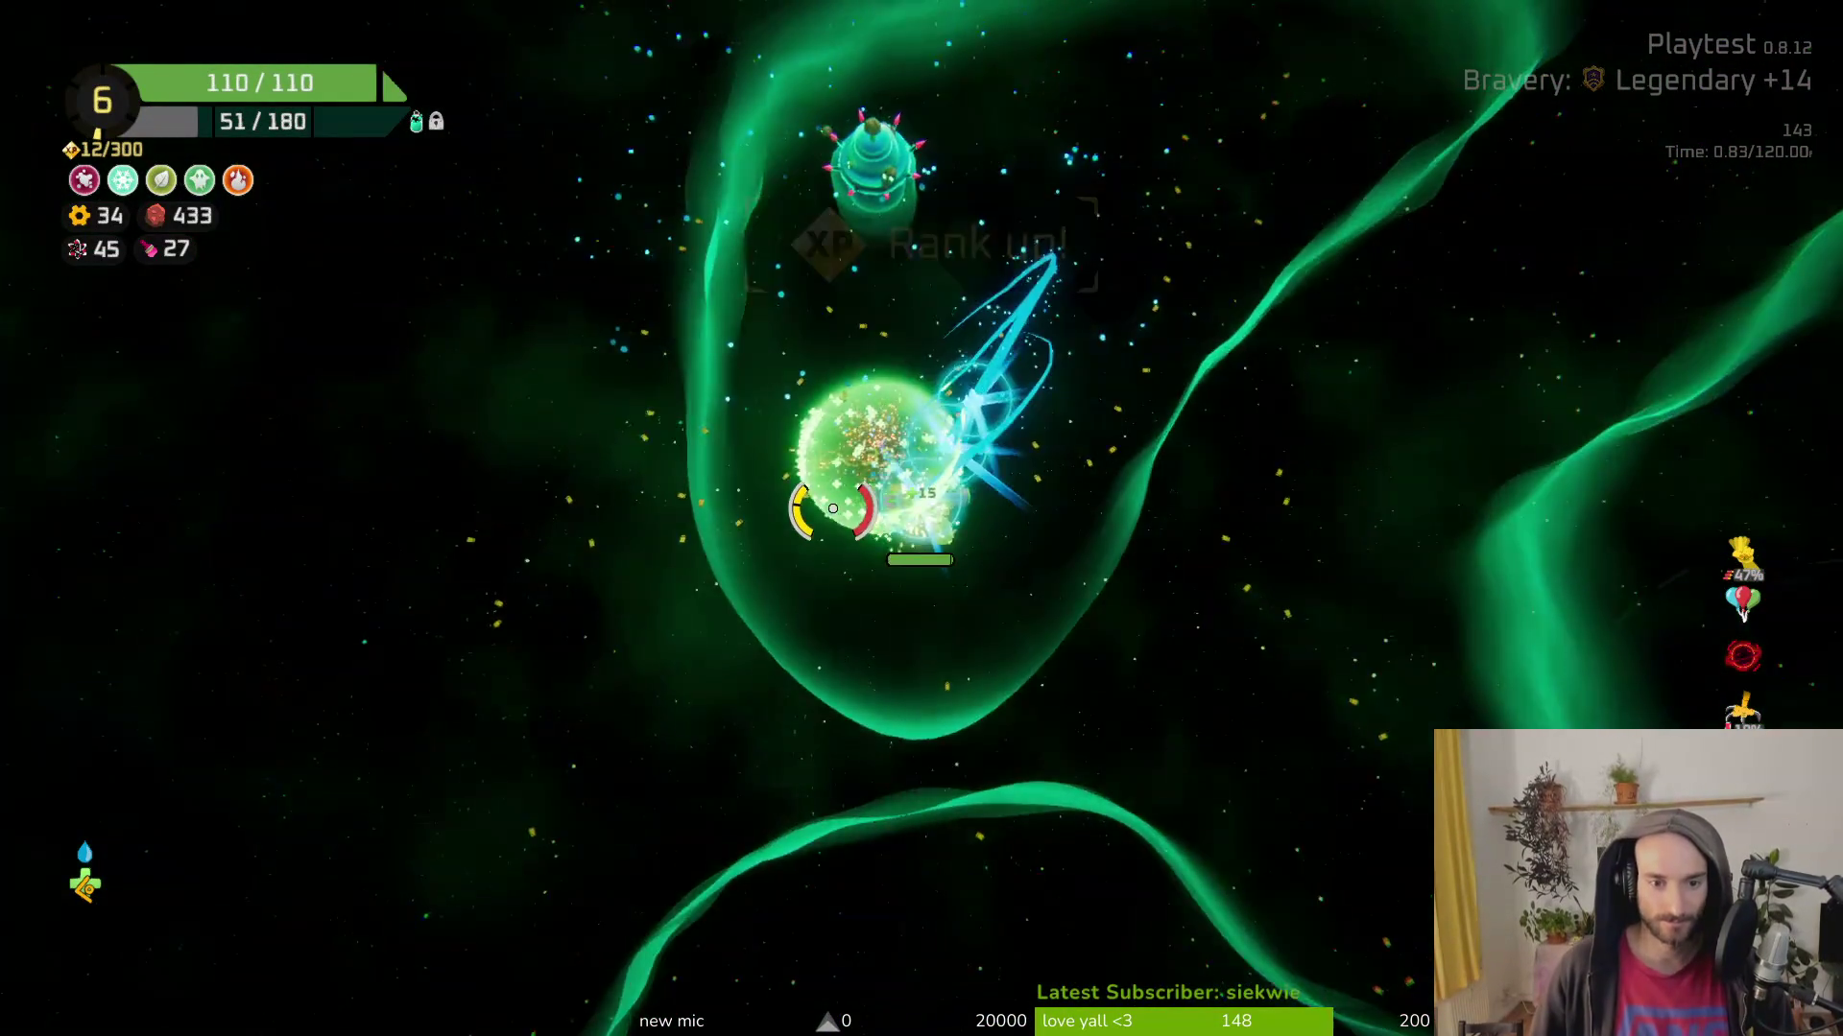
- Dismiss the rank card screen and buy the Balance Scale gadget from the Gadget Merchant
left_click(533, 634)
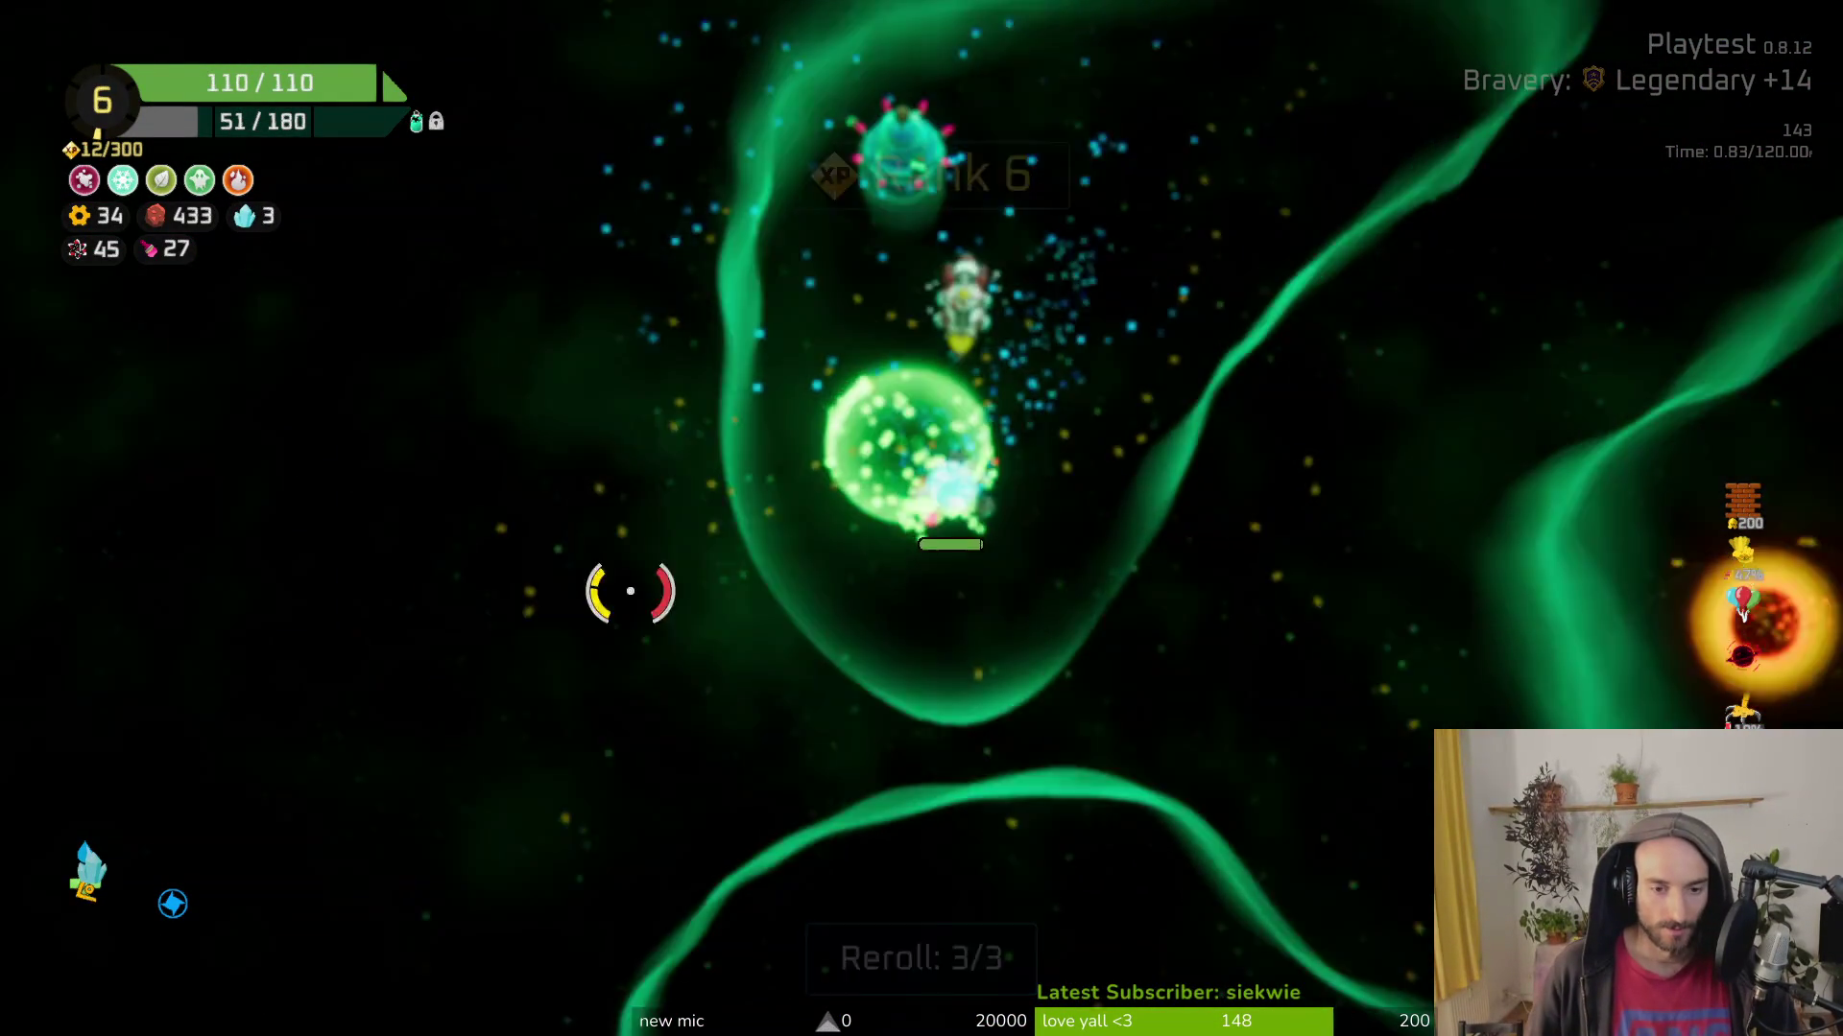
key("f")
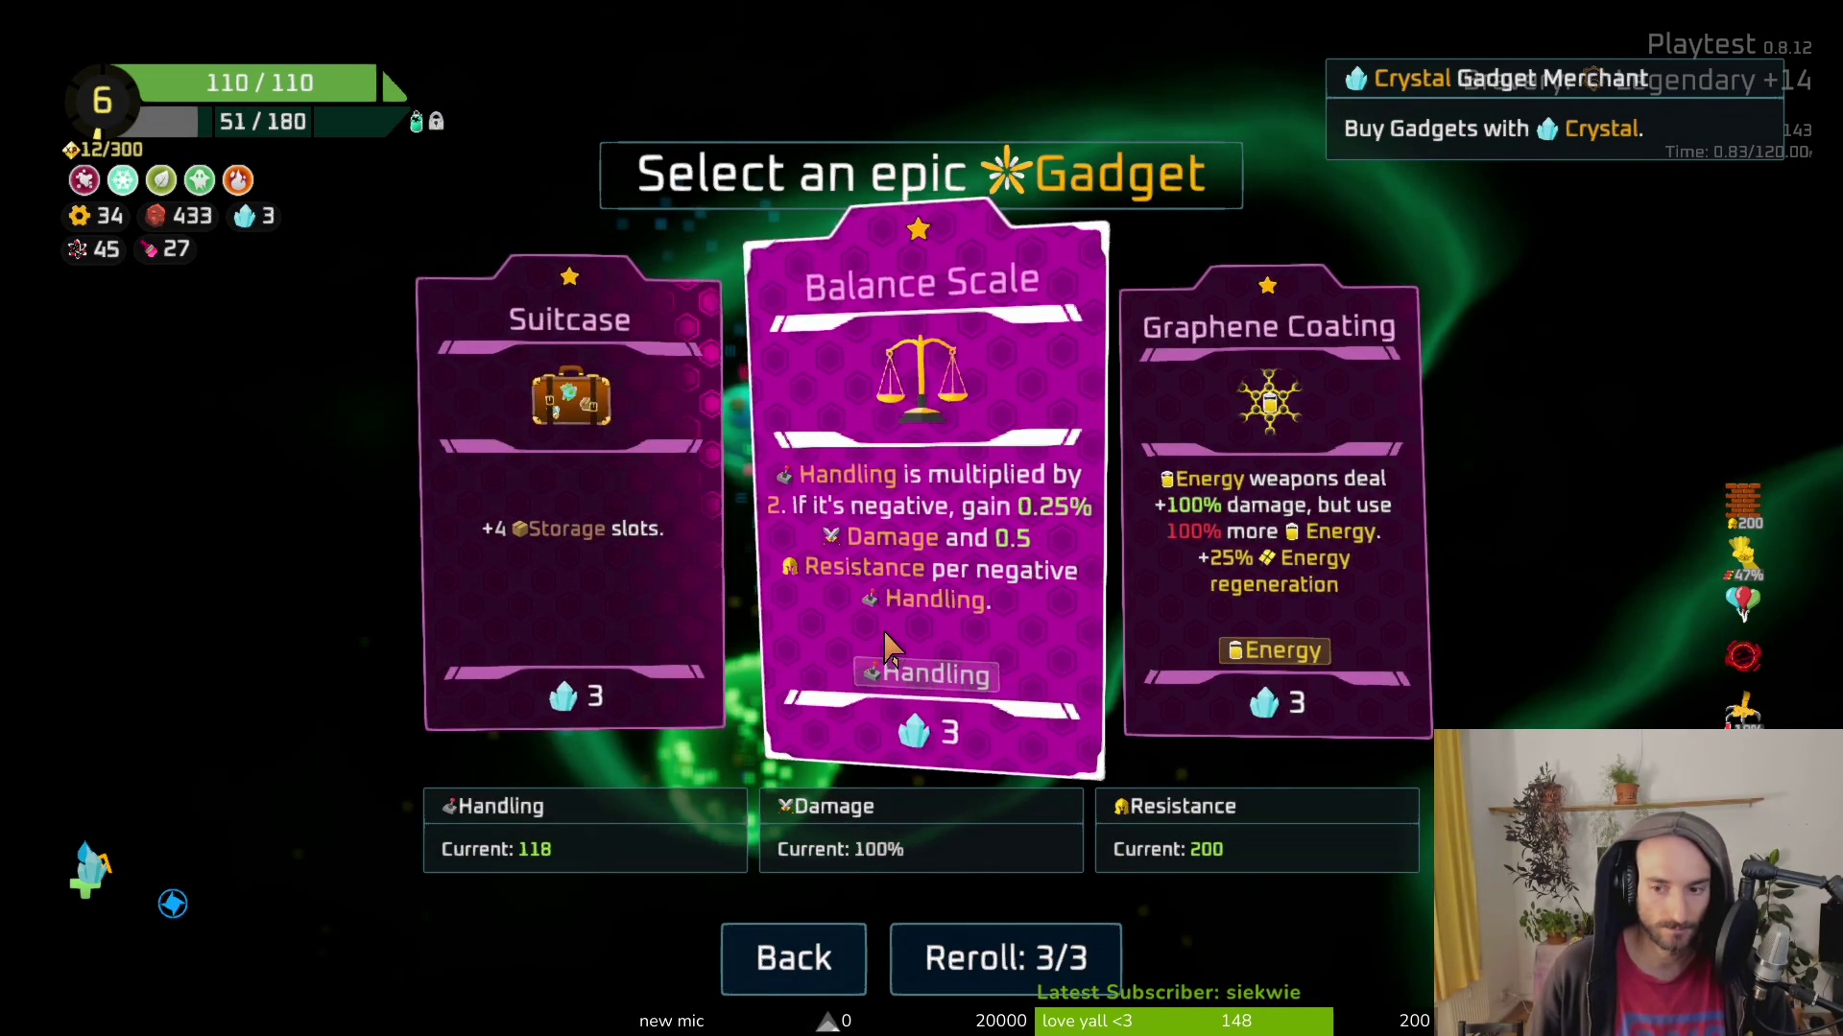
left_click(884, 633)
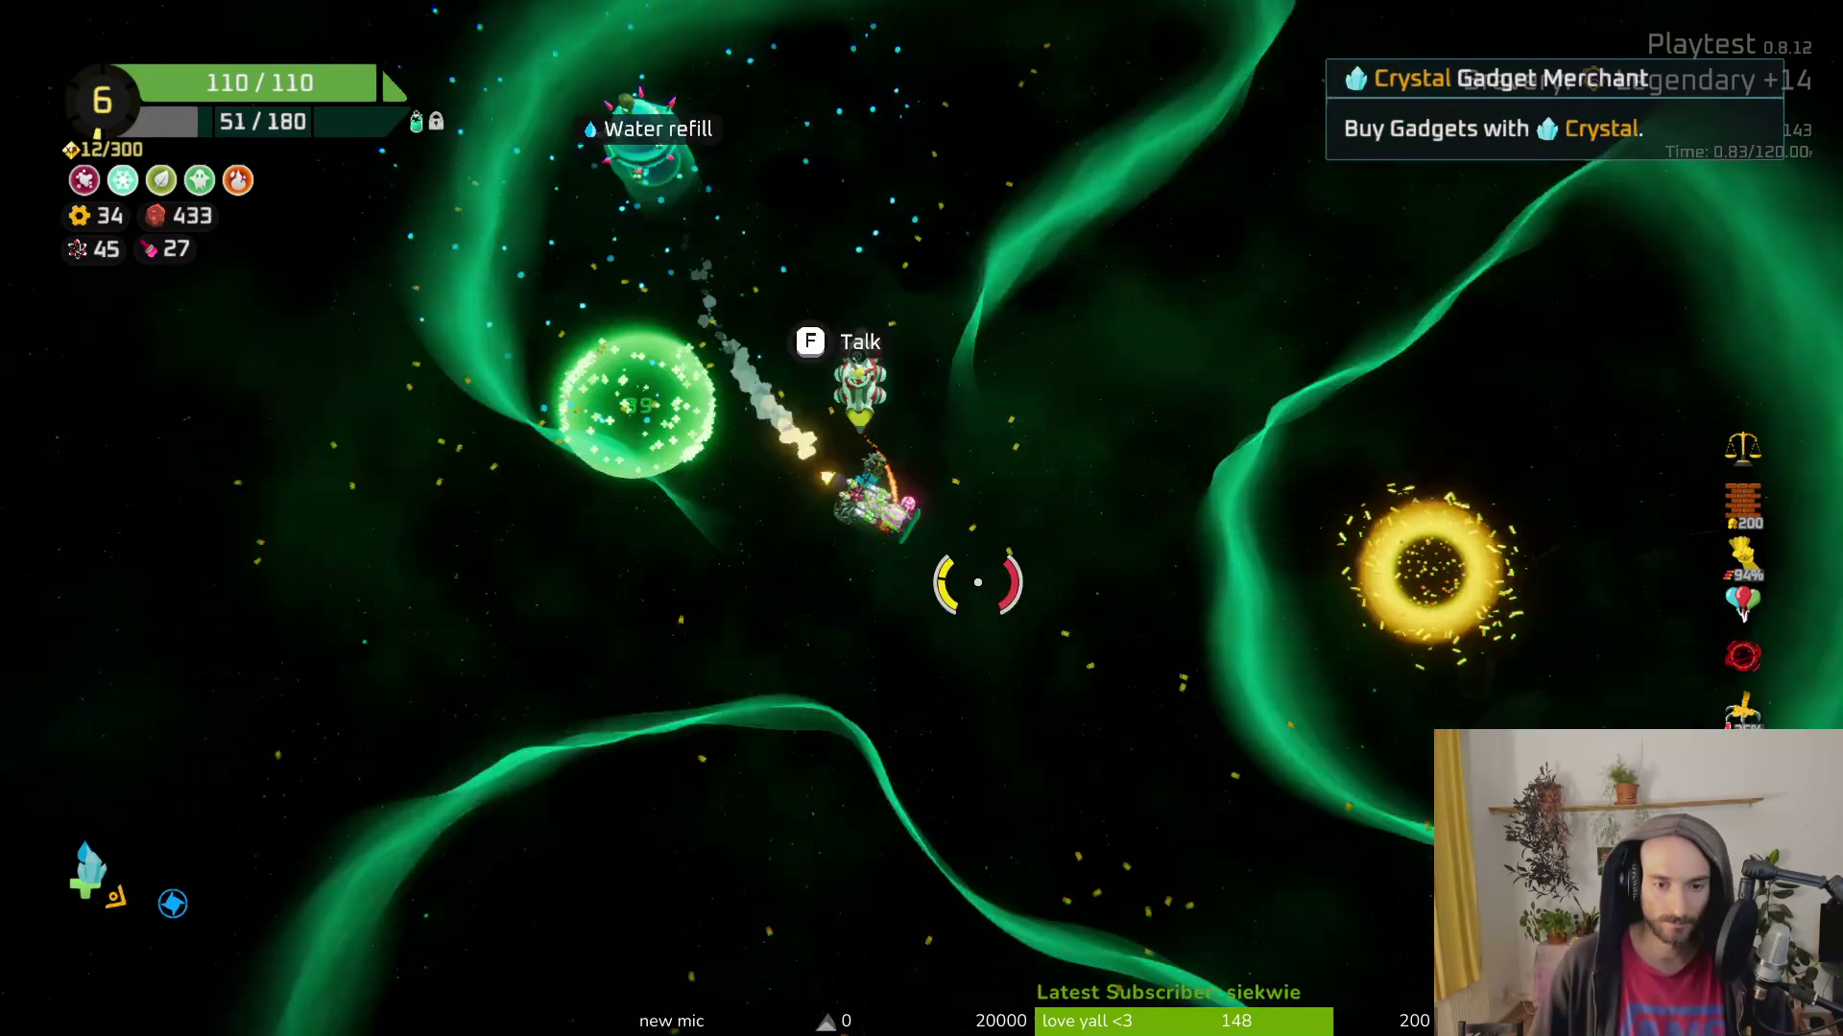
- Fly over to the golden portal and warp out of the sector
key("s")
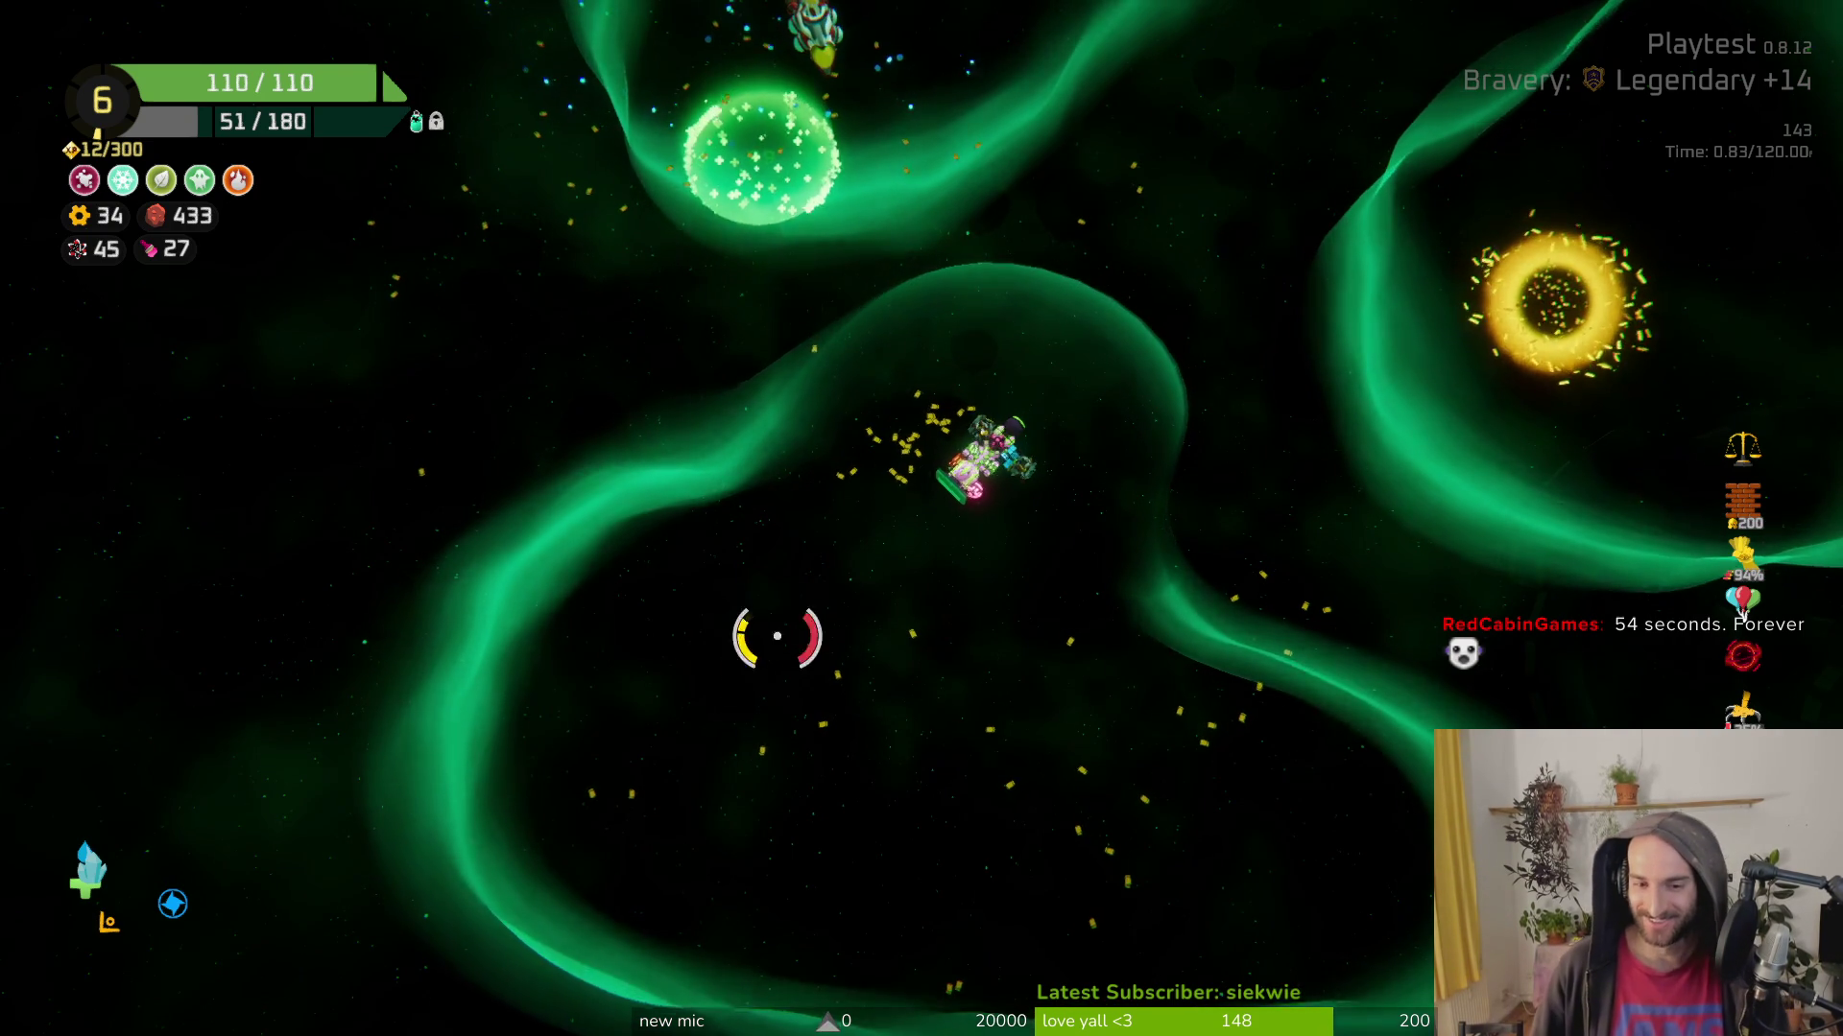
key("Tab")
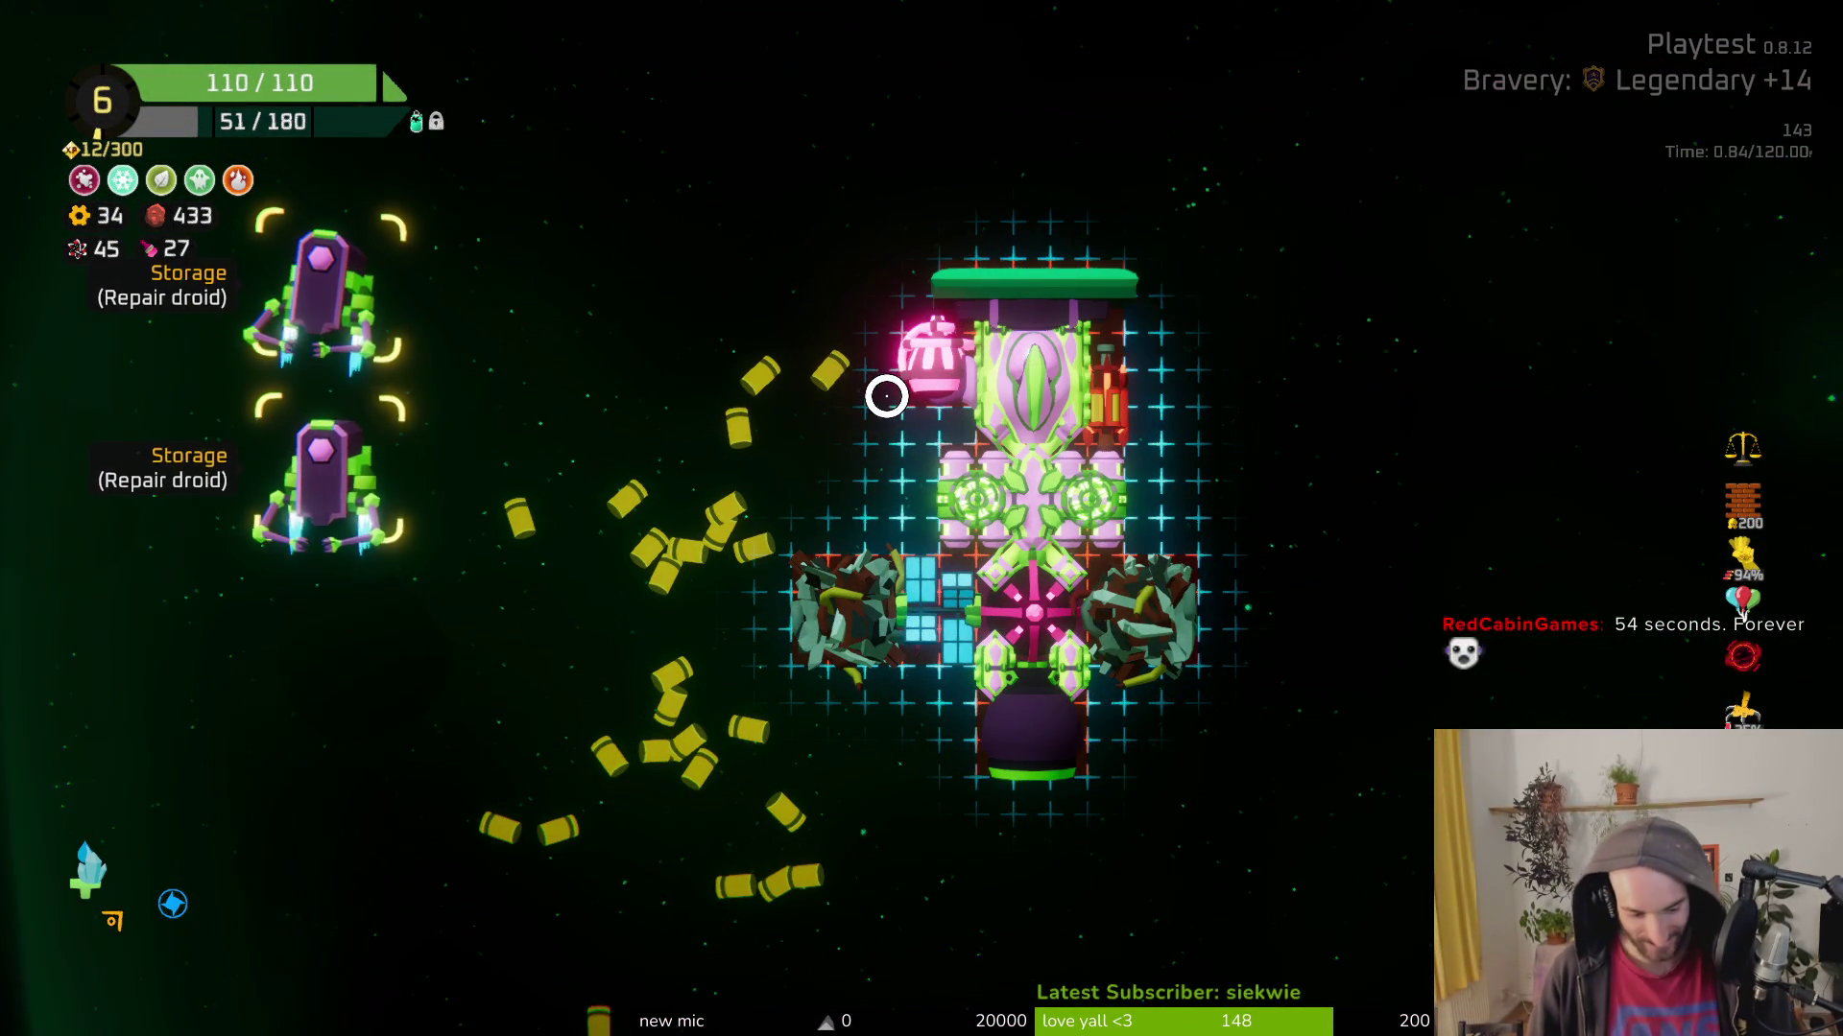
key("Tab")
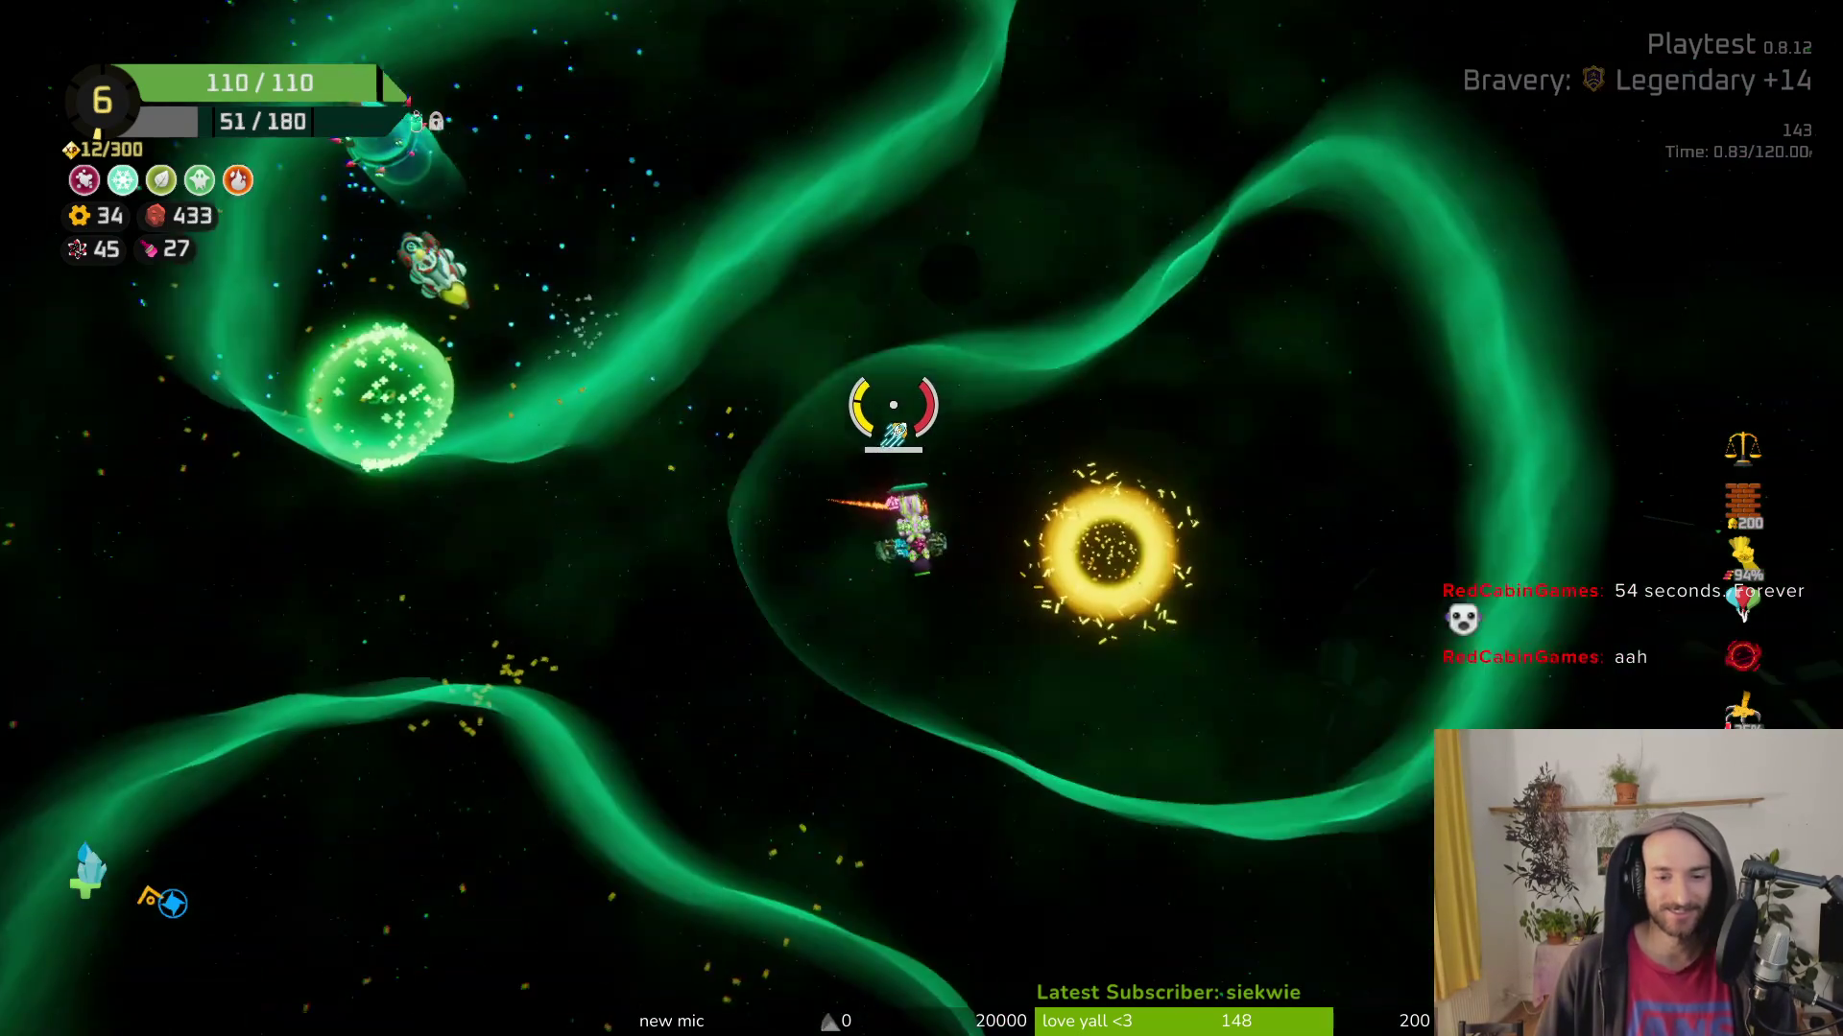
key("f")
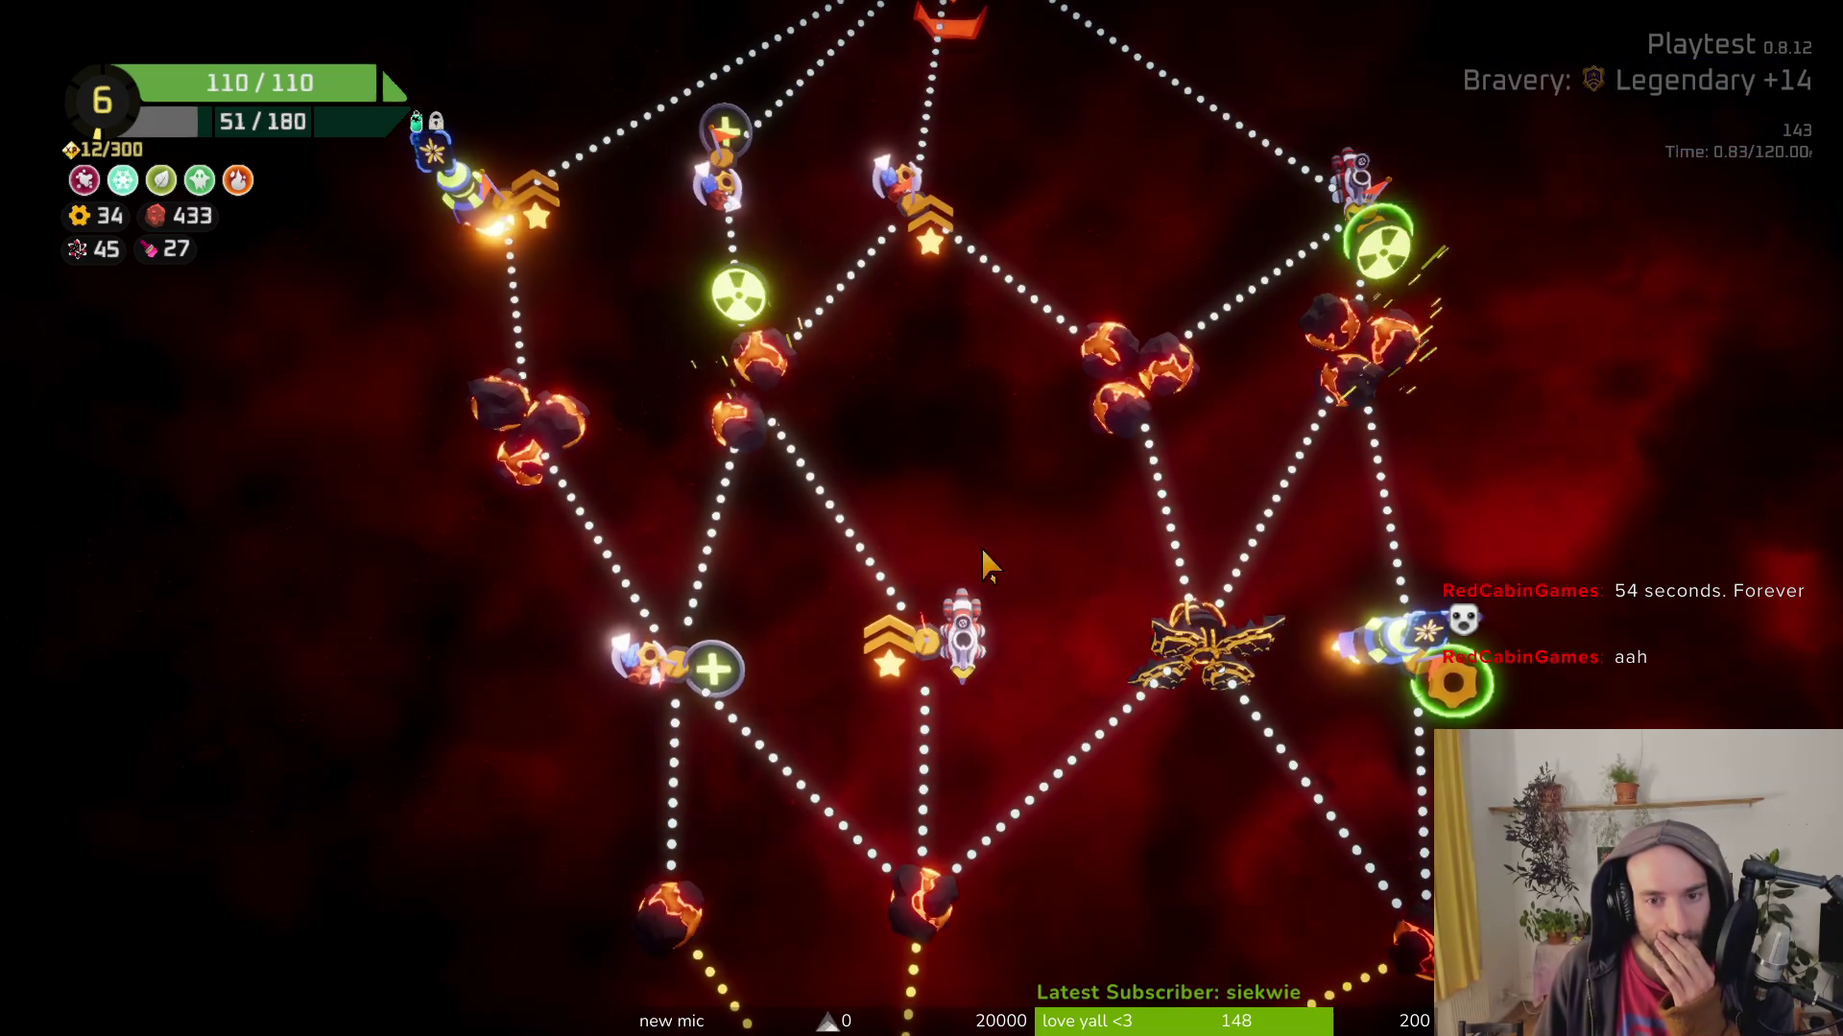
- Choose the next lava asteroid node on the route map and travel there
mouse_move(537, 213)
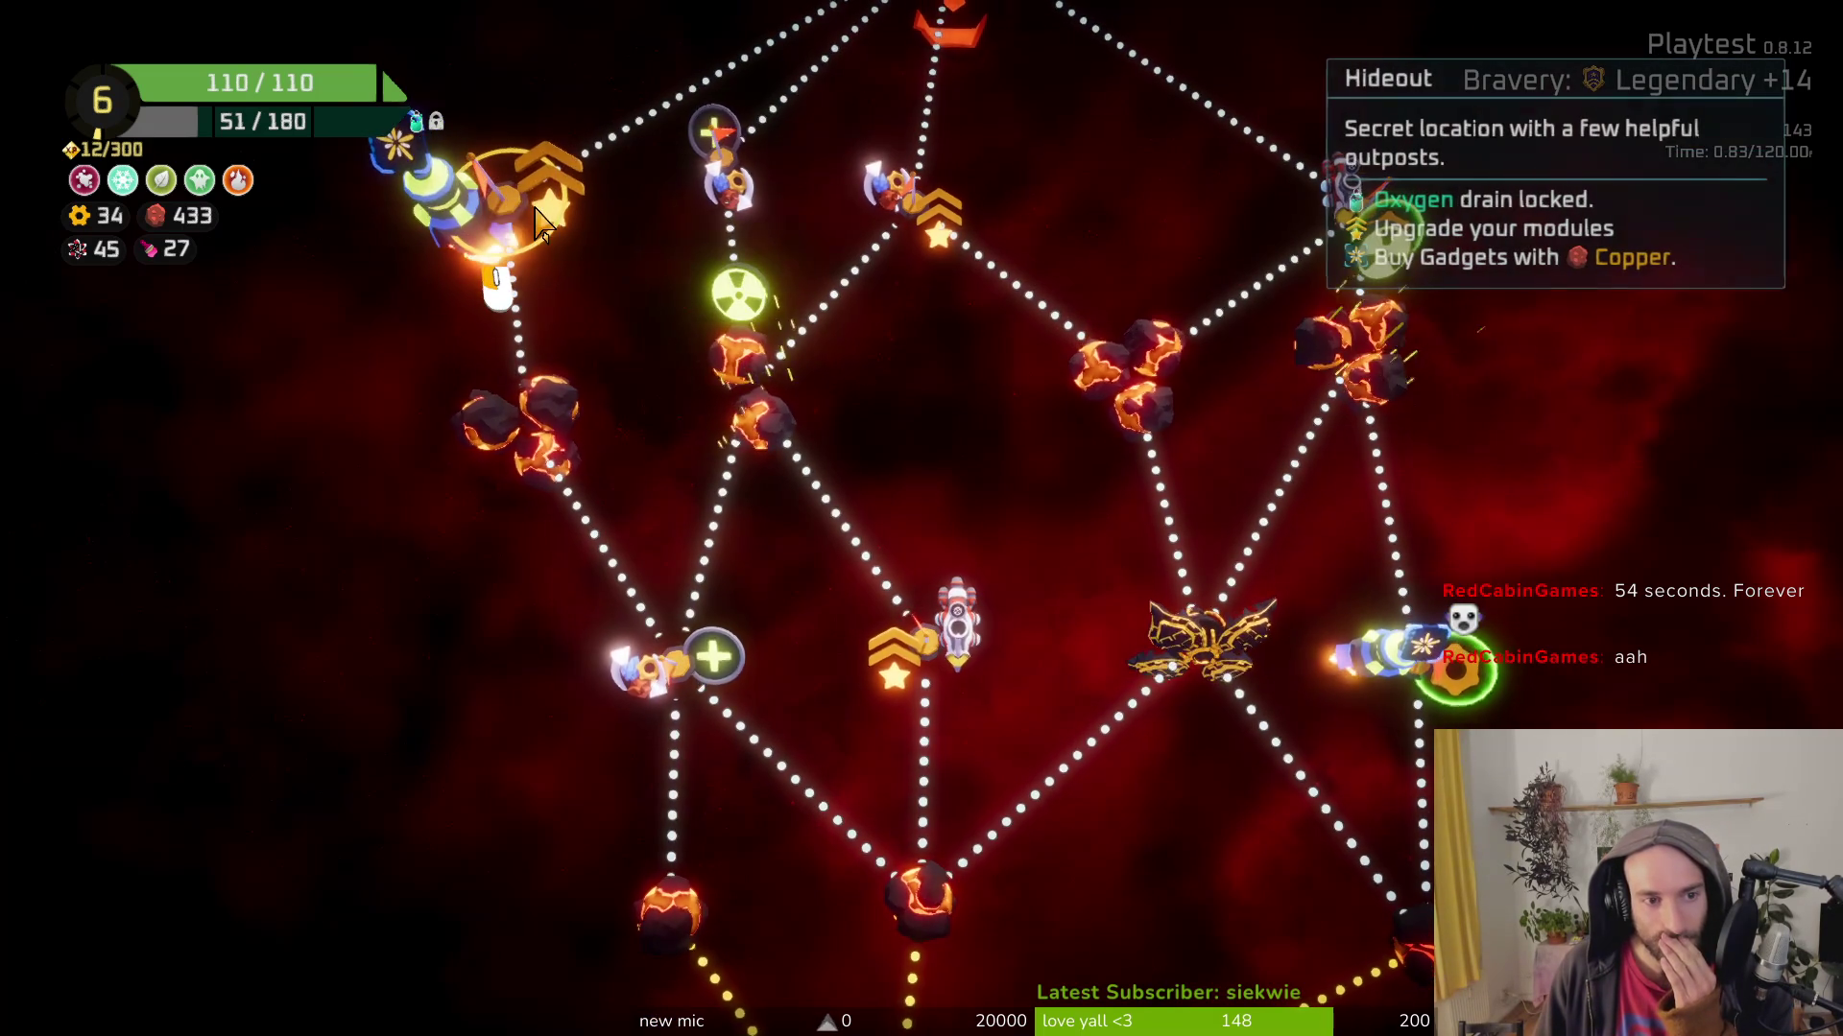
left_click(660, 892)
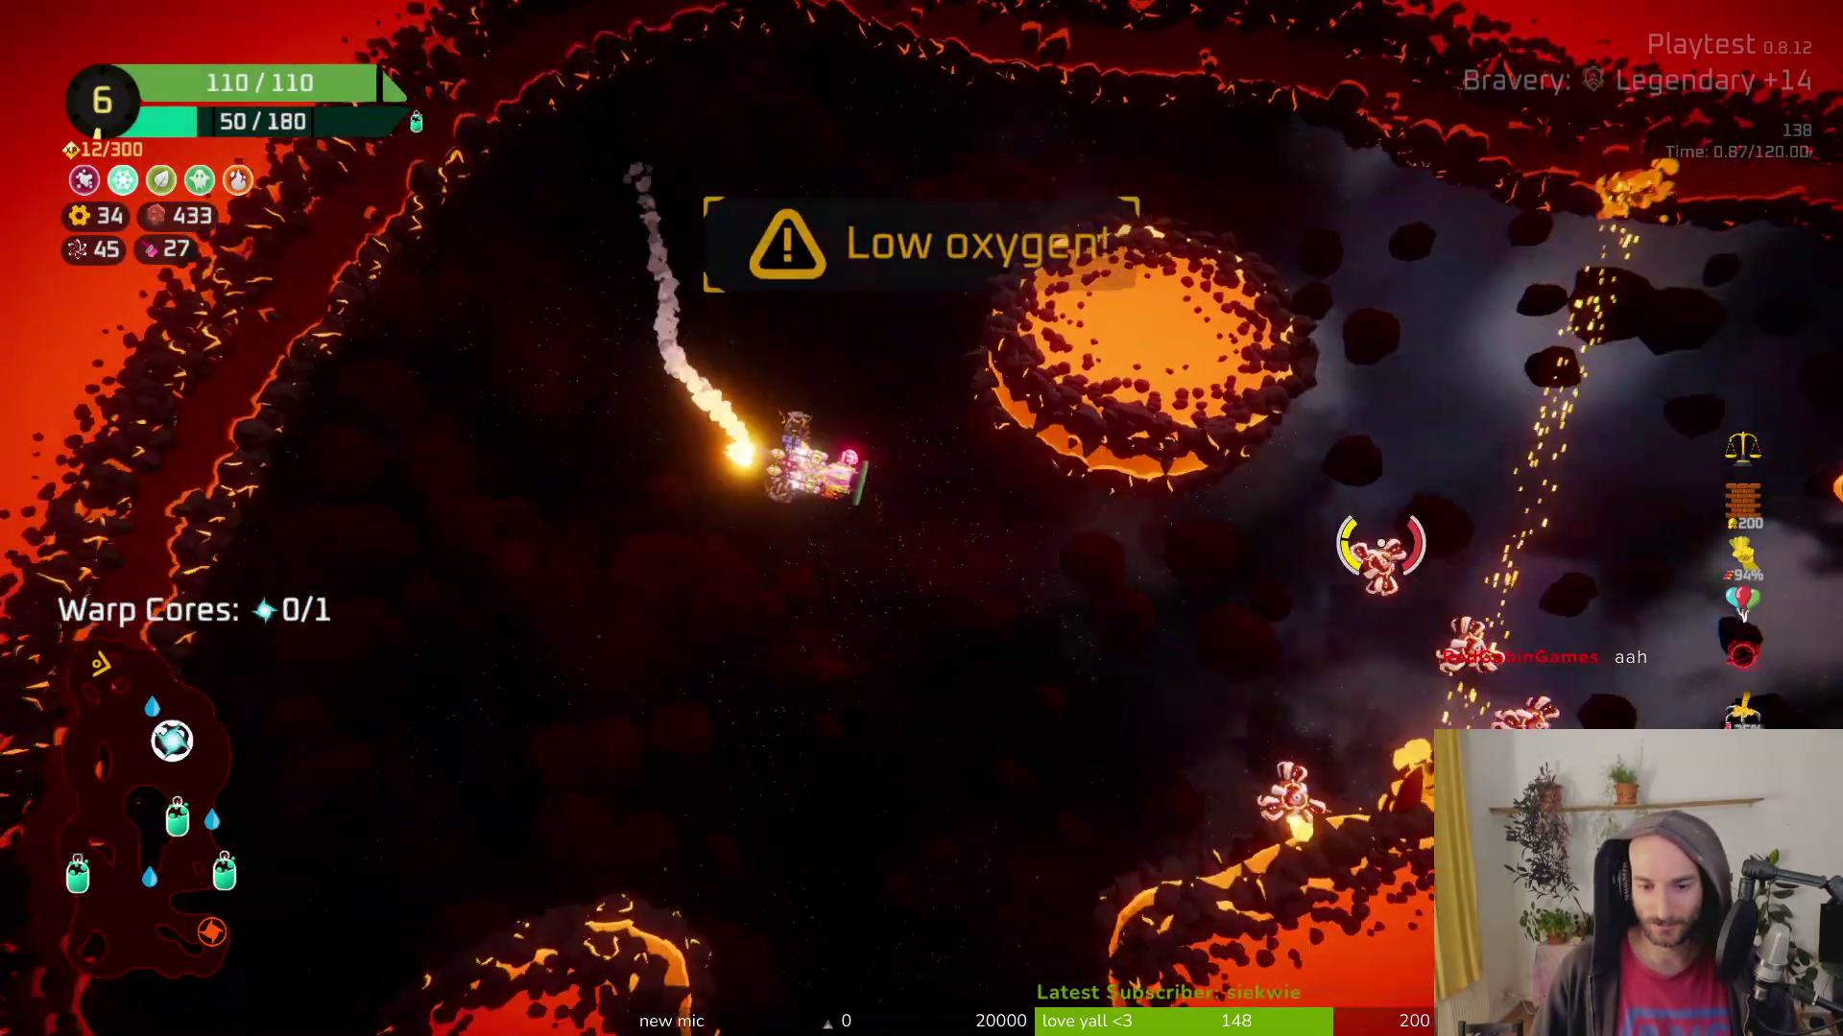
- Fly right and down across the lava map, lasering enemies to raise experience to 72/300
key("d")
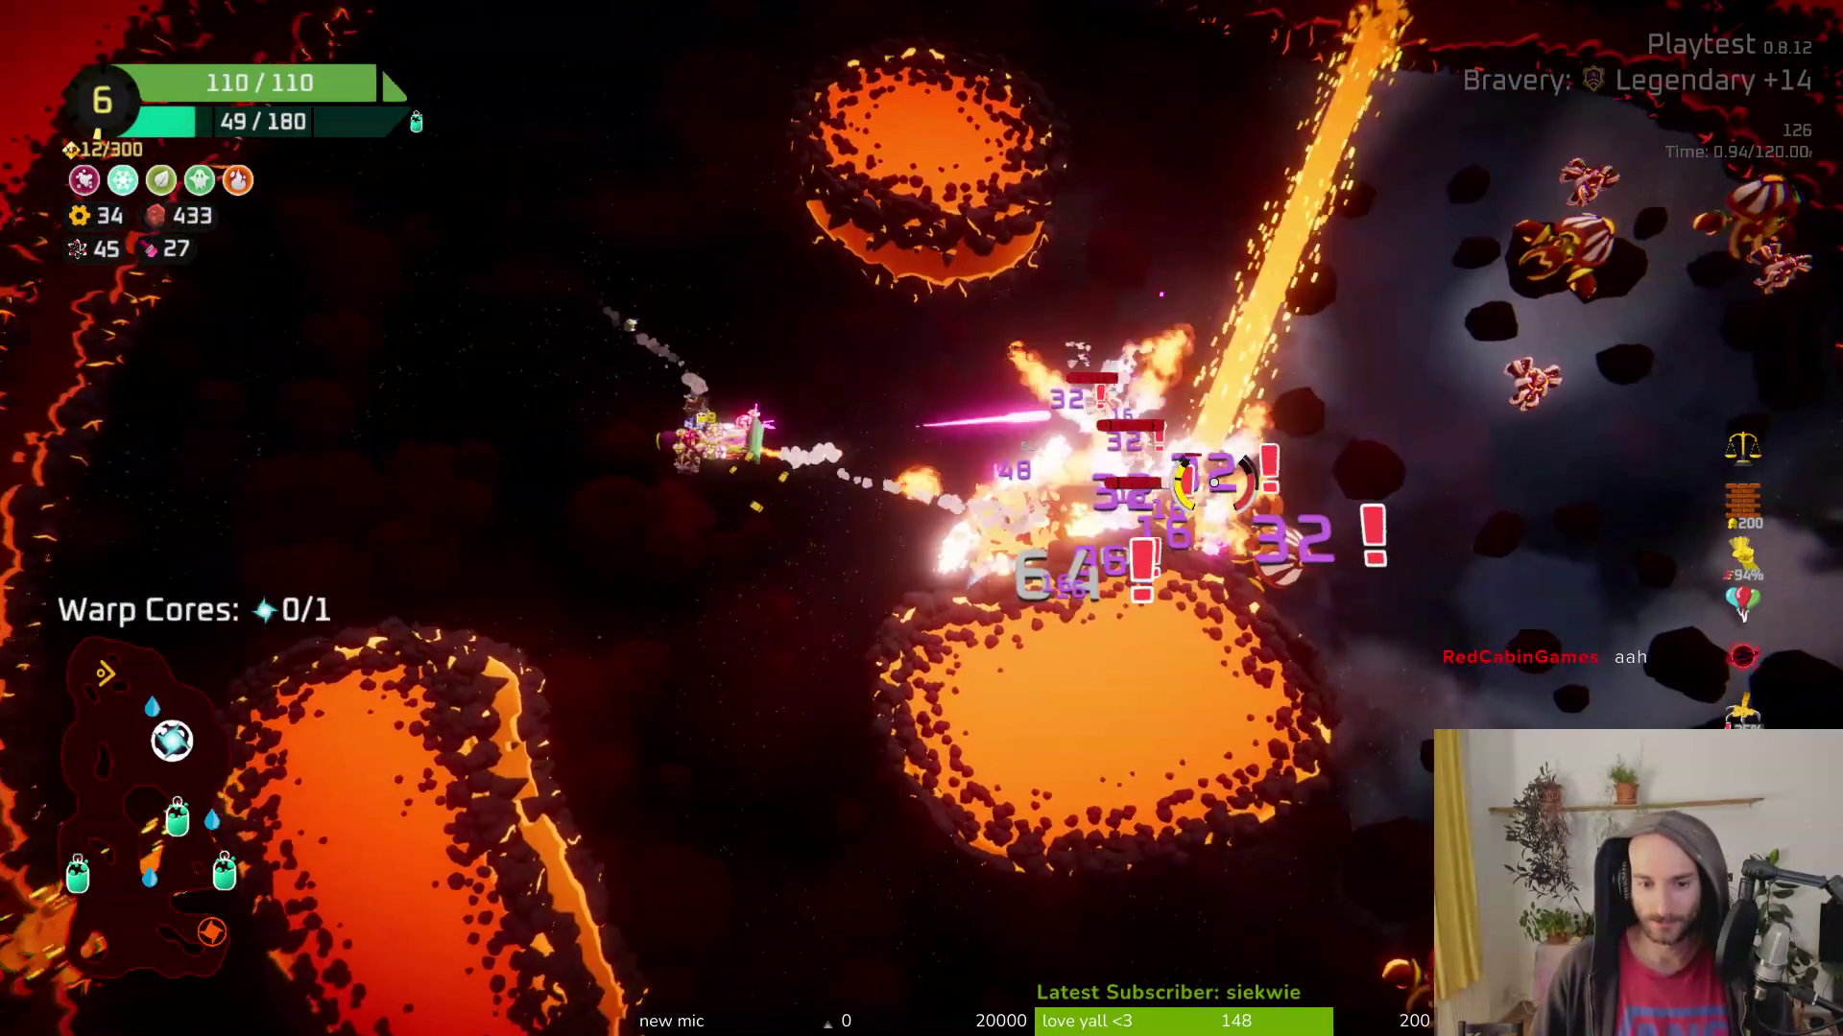
key("d")
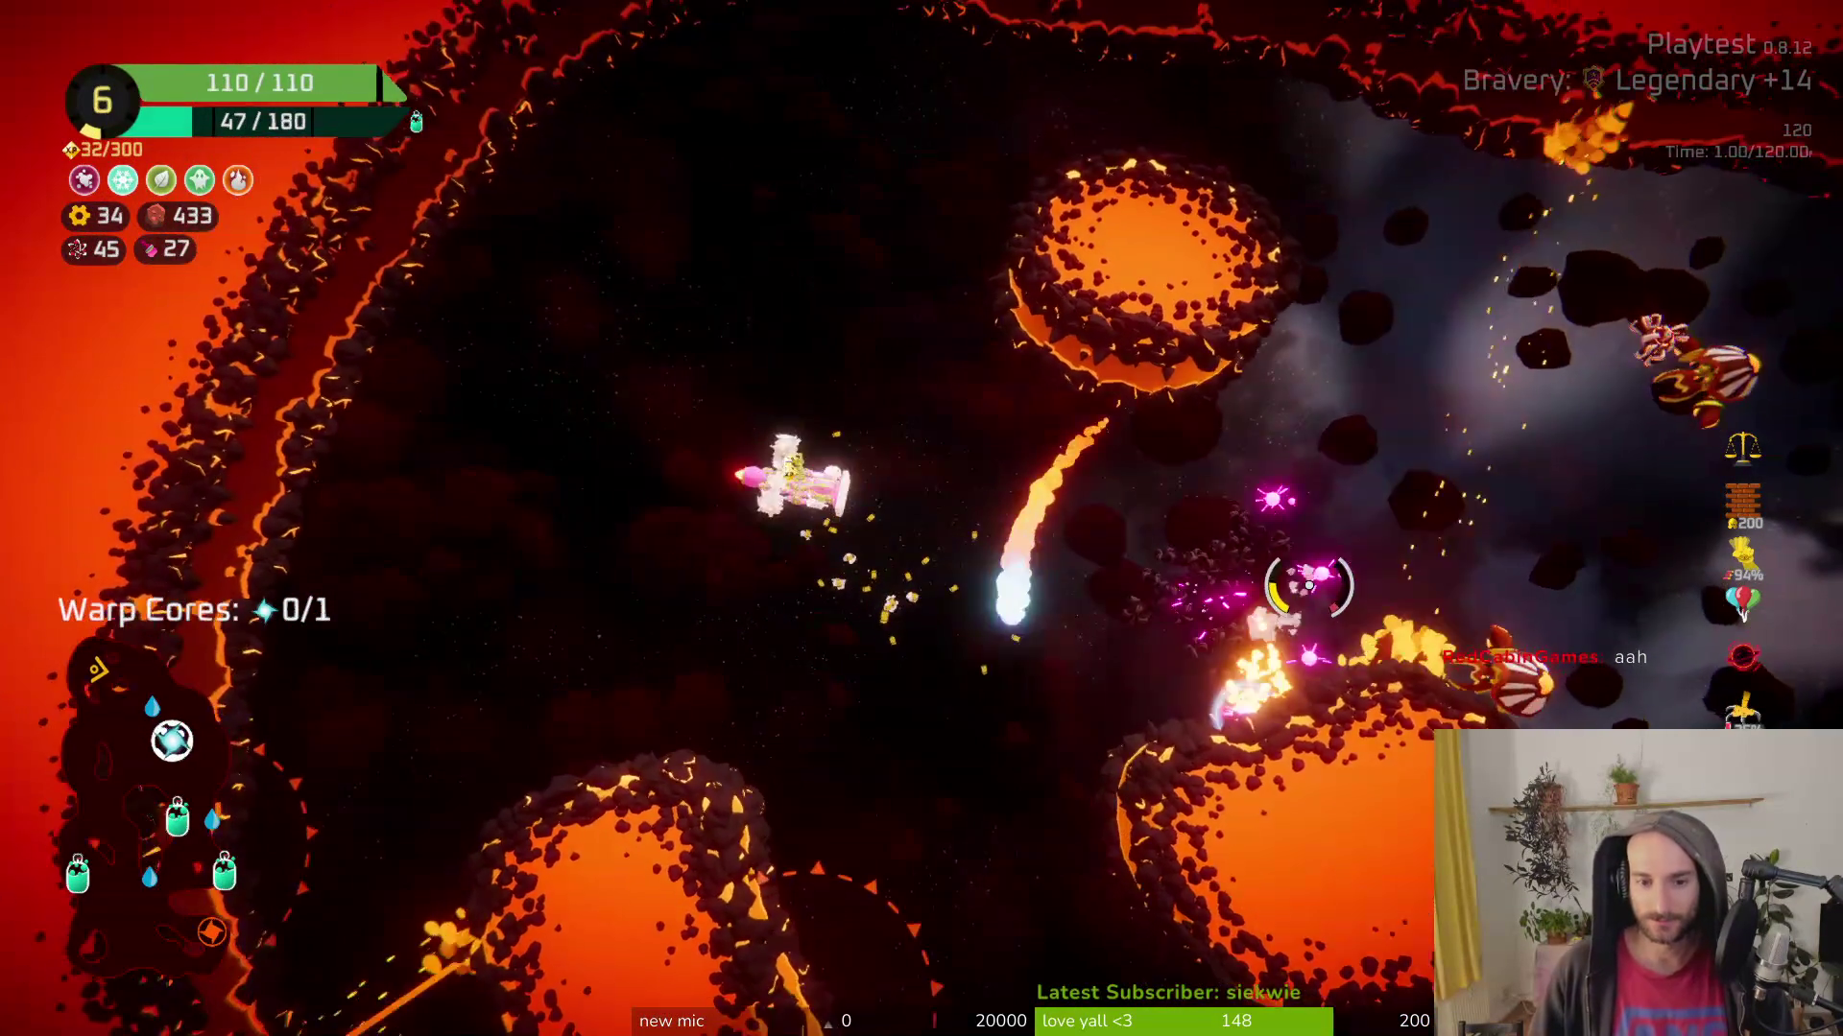
key("d")
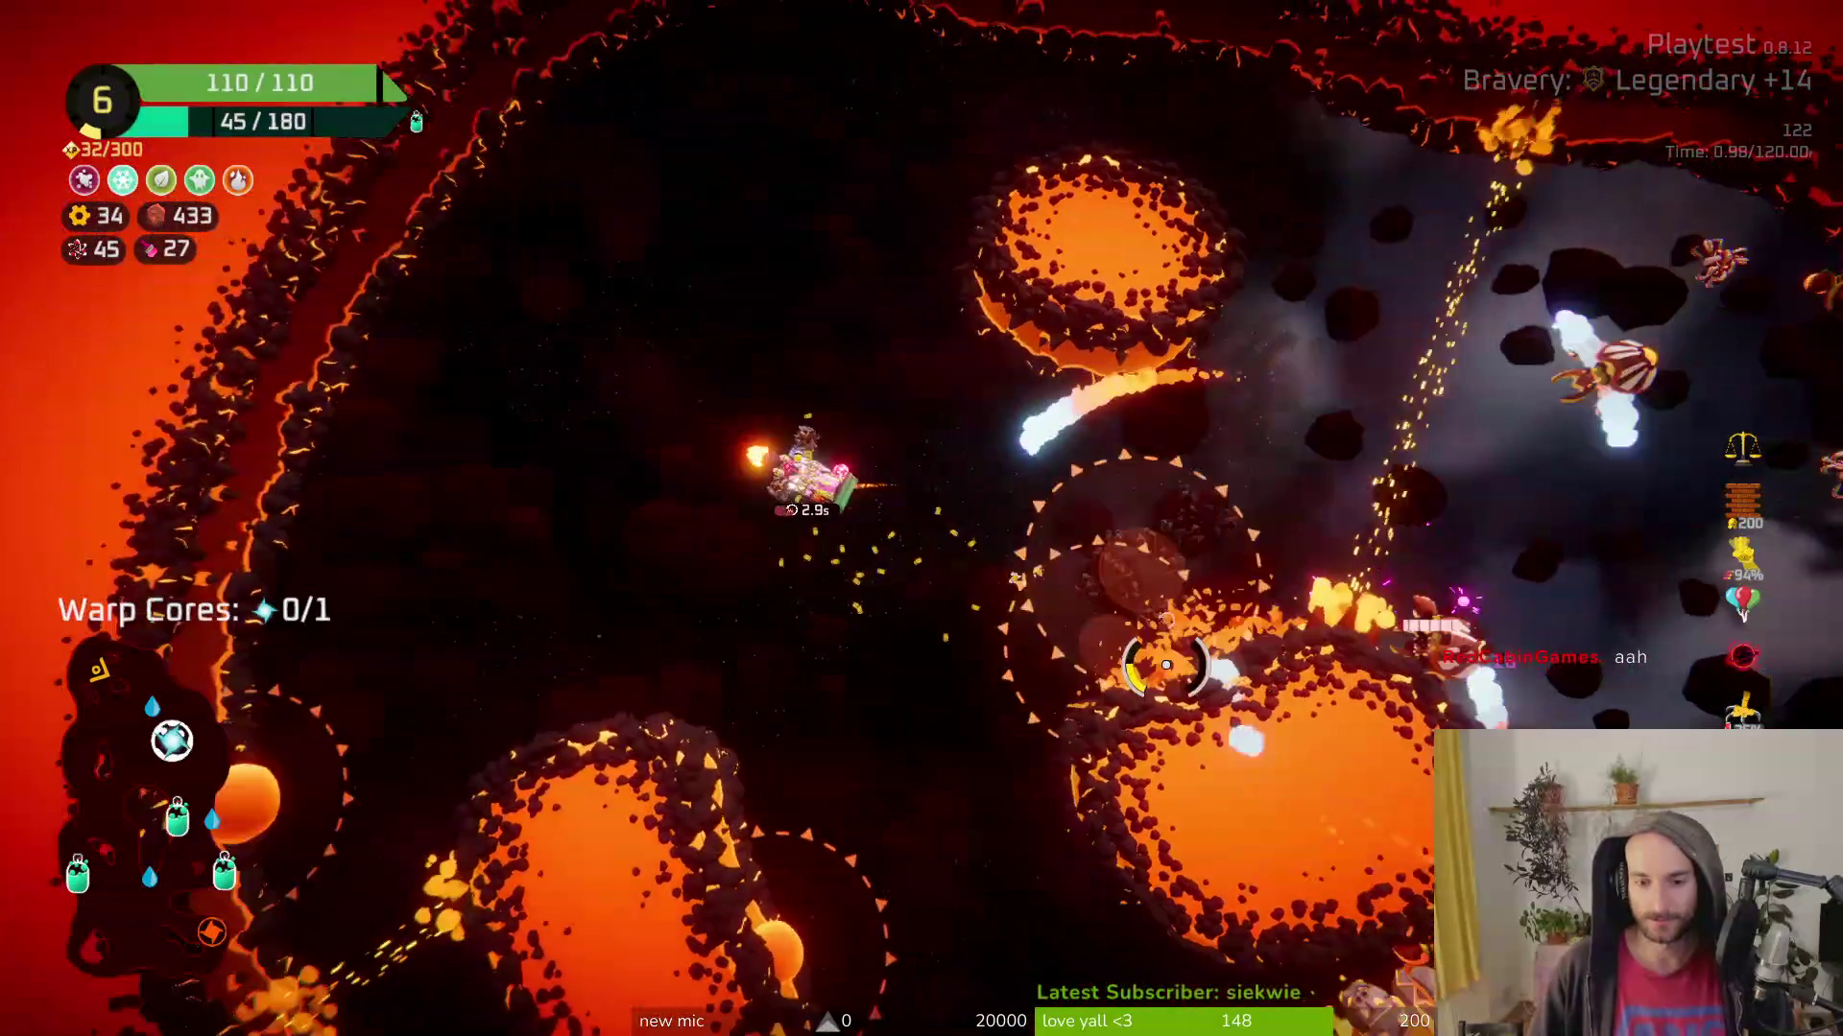
key("d")
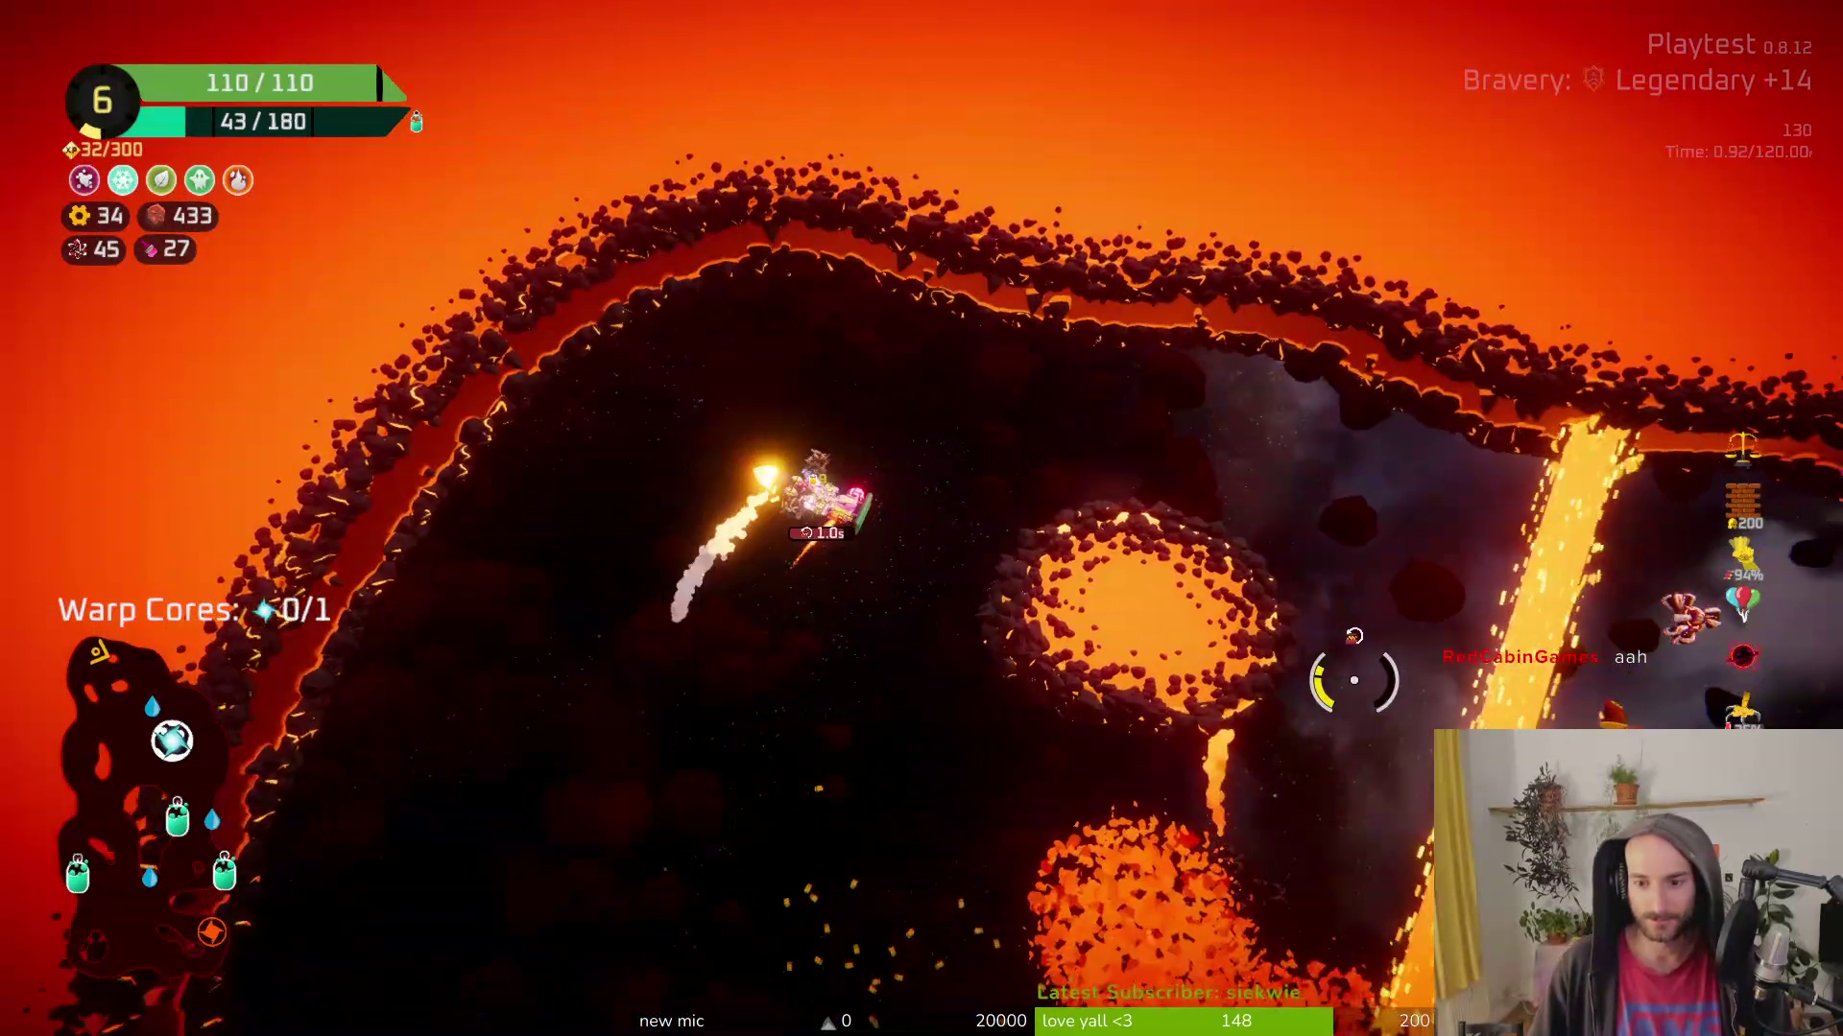
key("d")
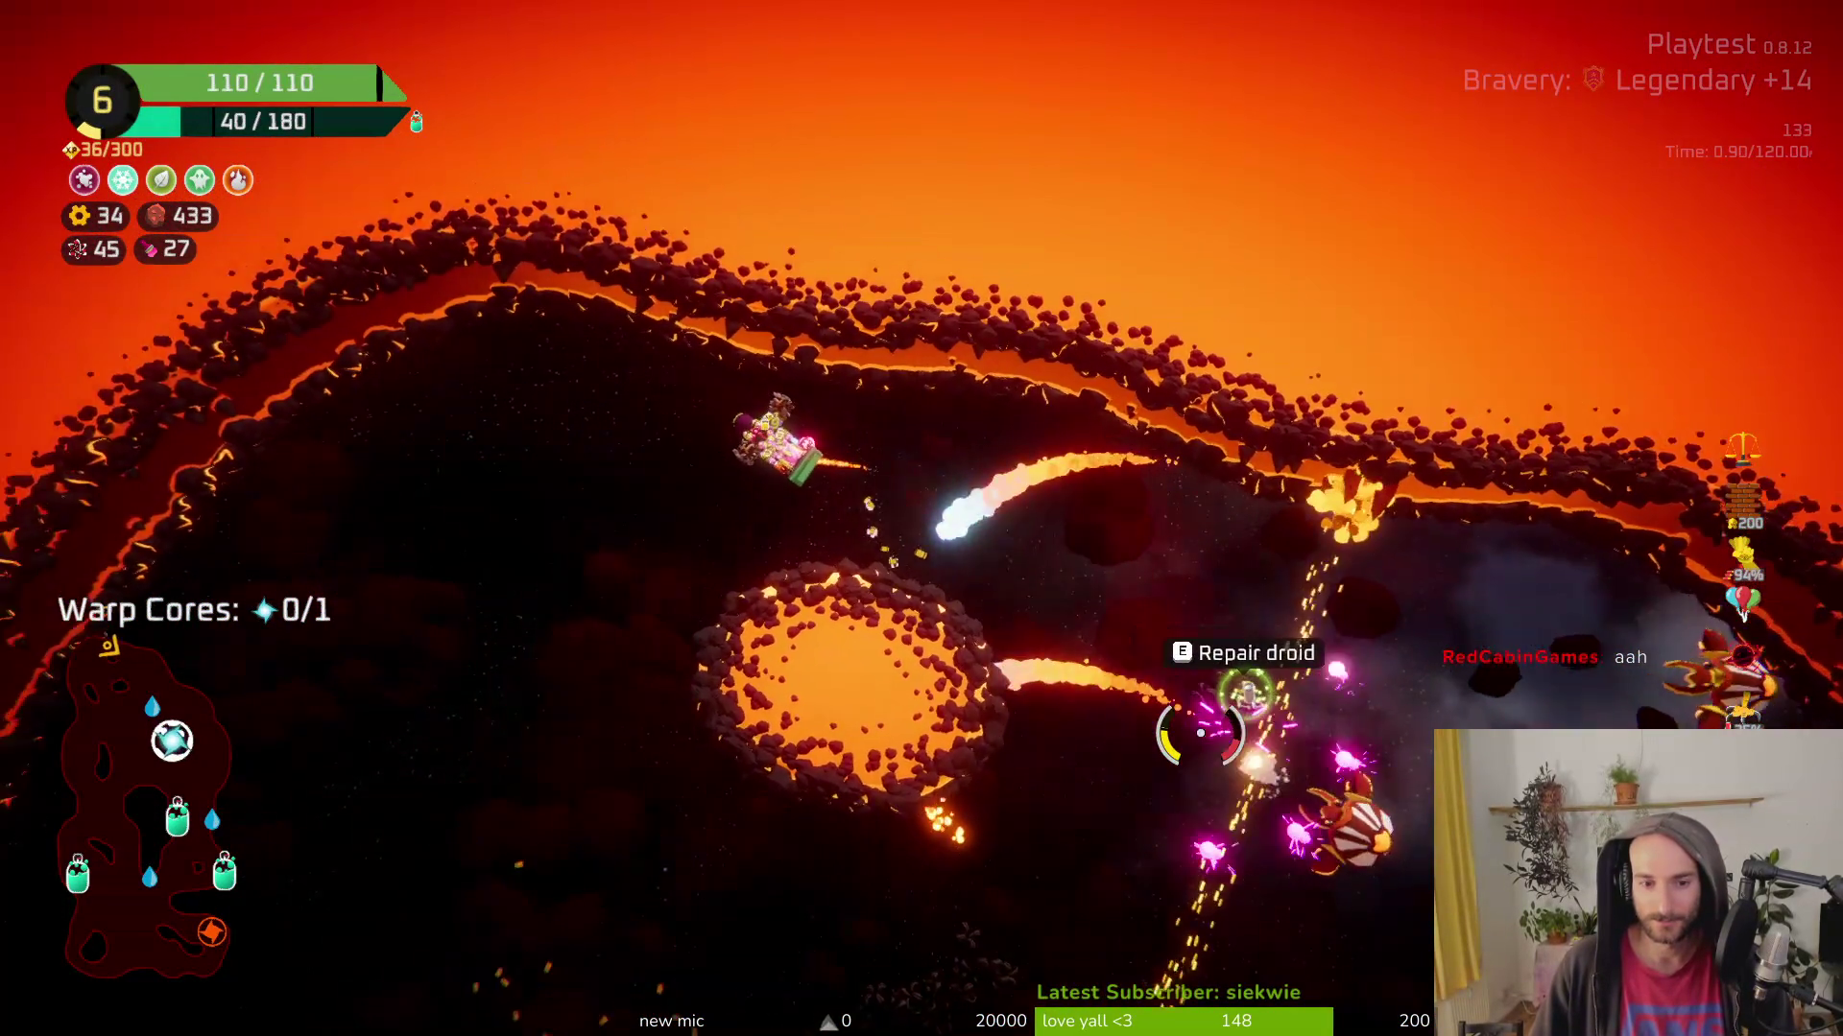
key("s")
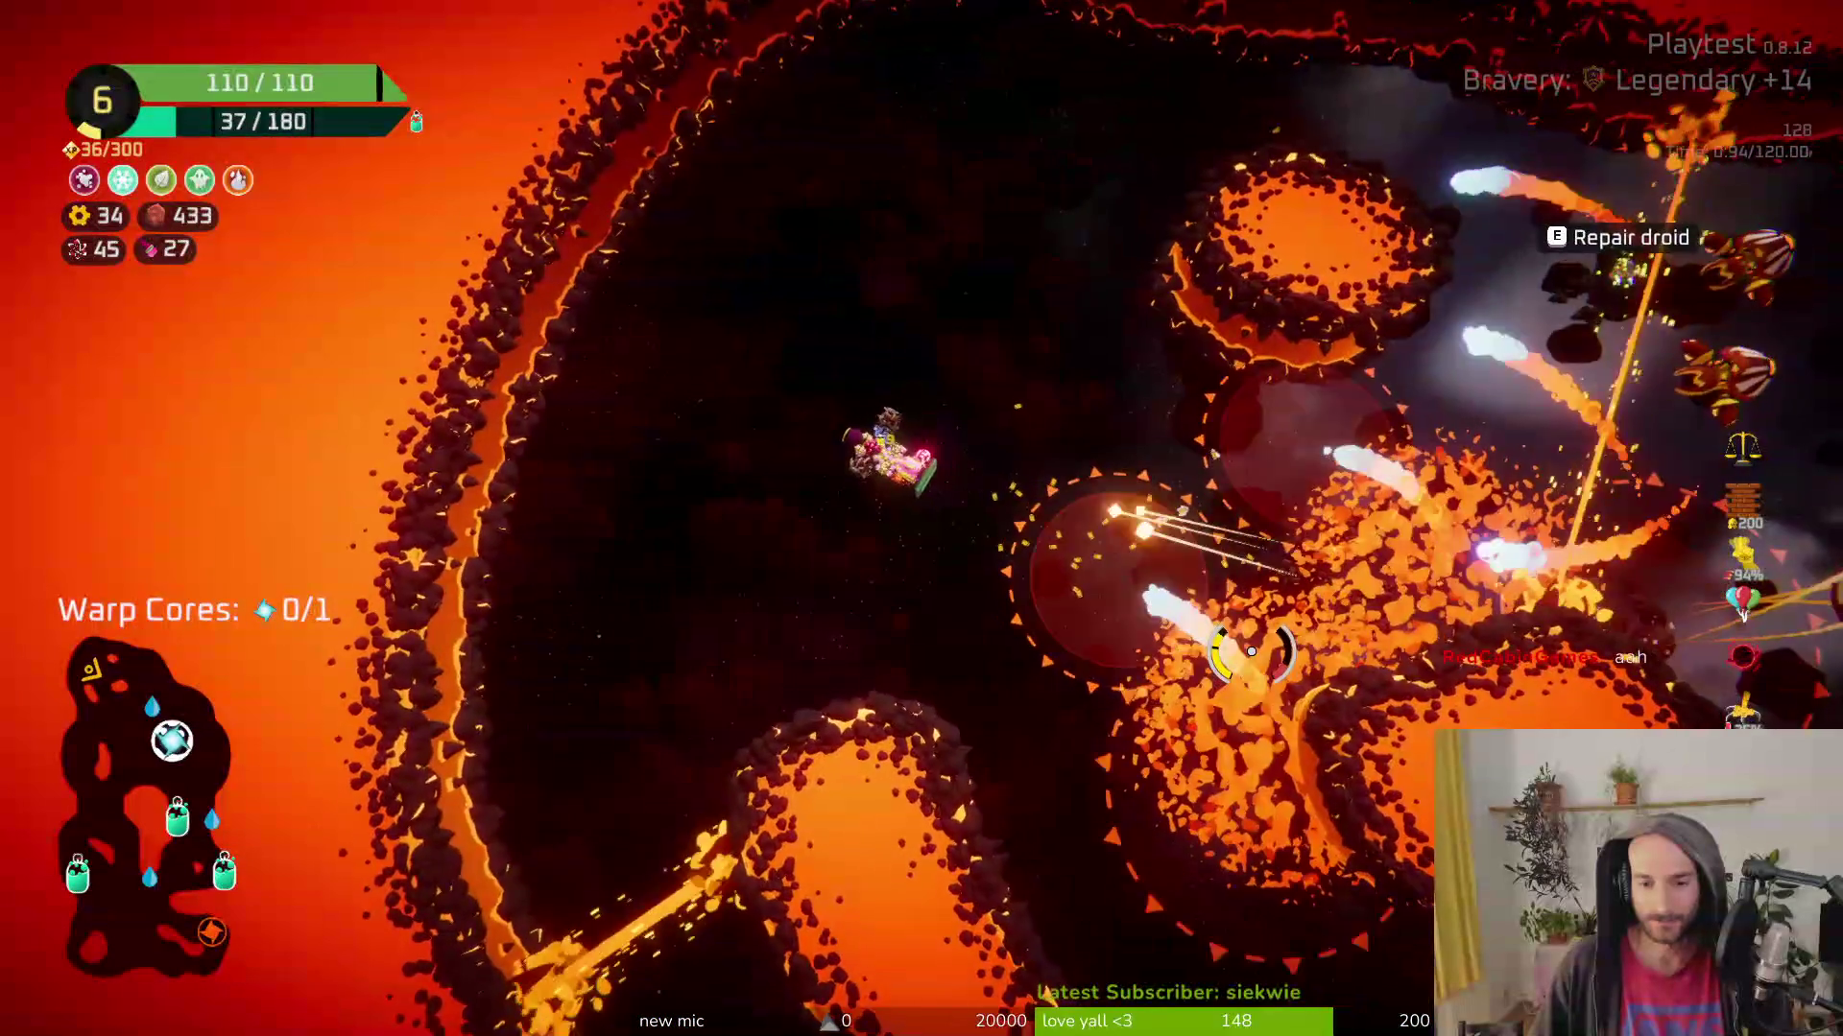
key("d")
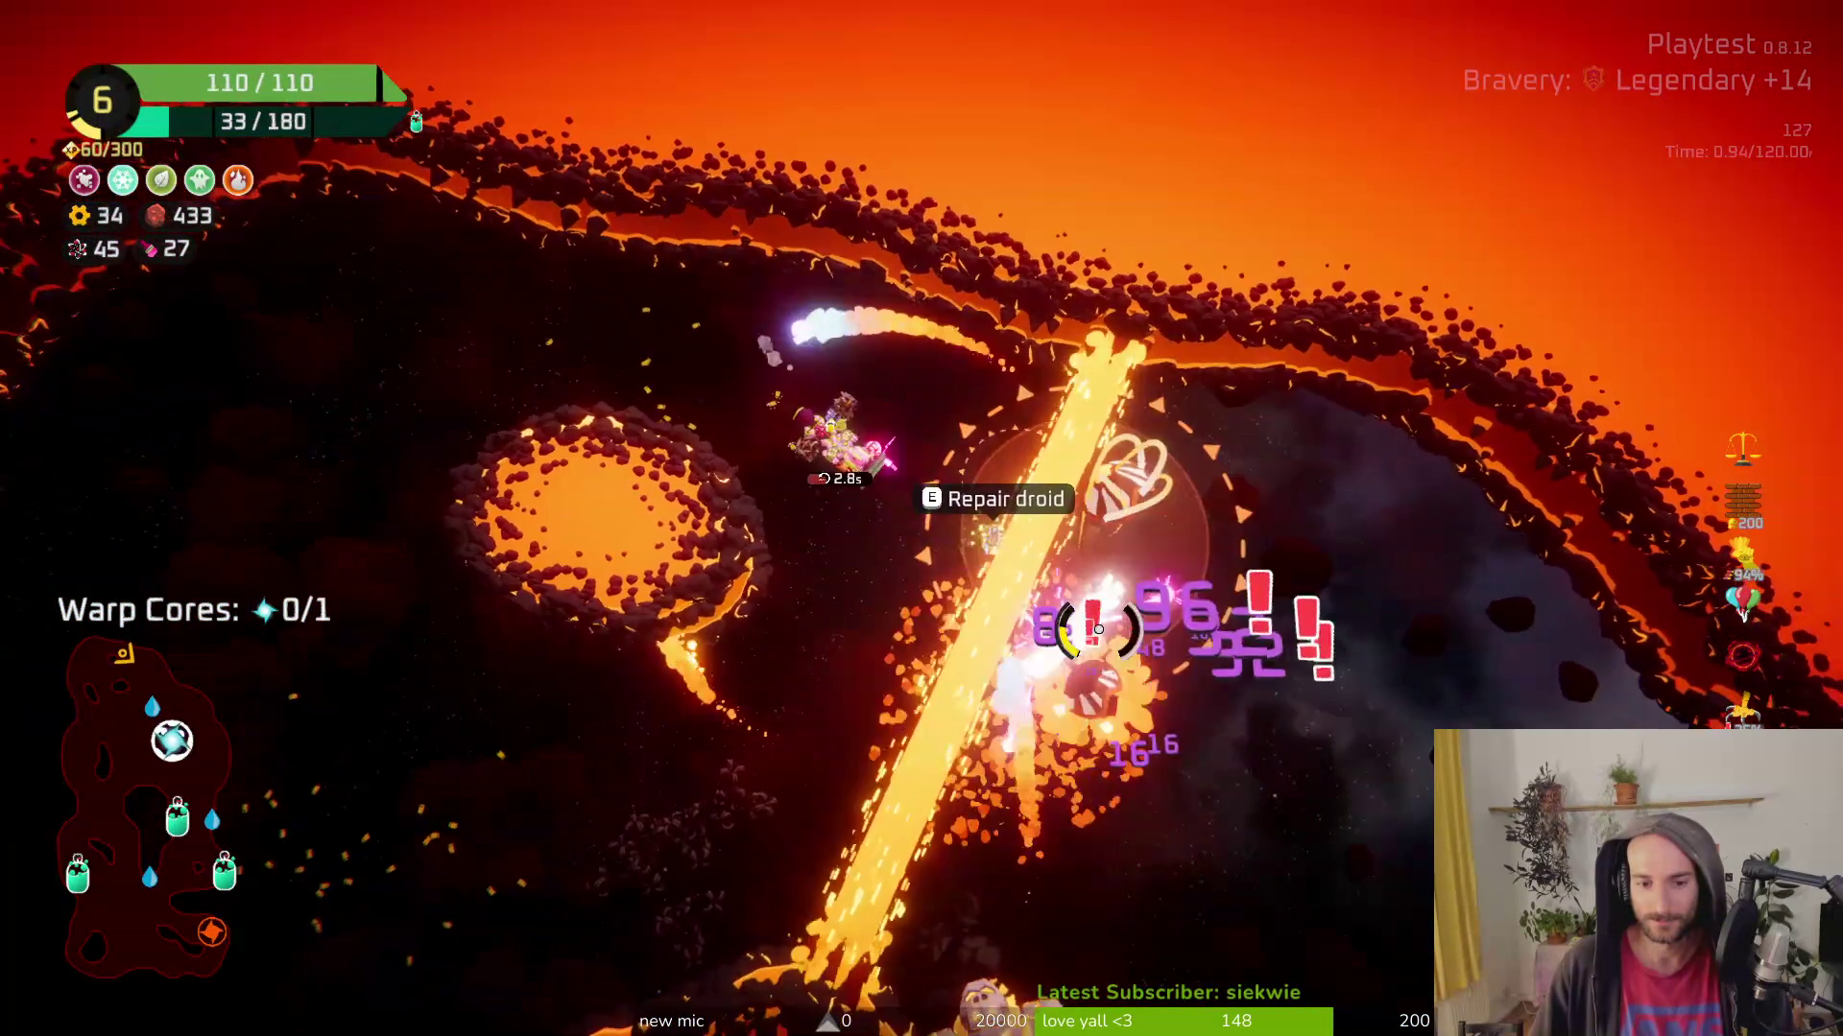
key("s")
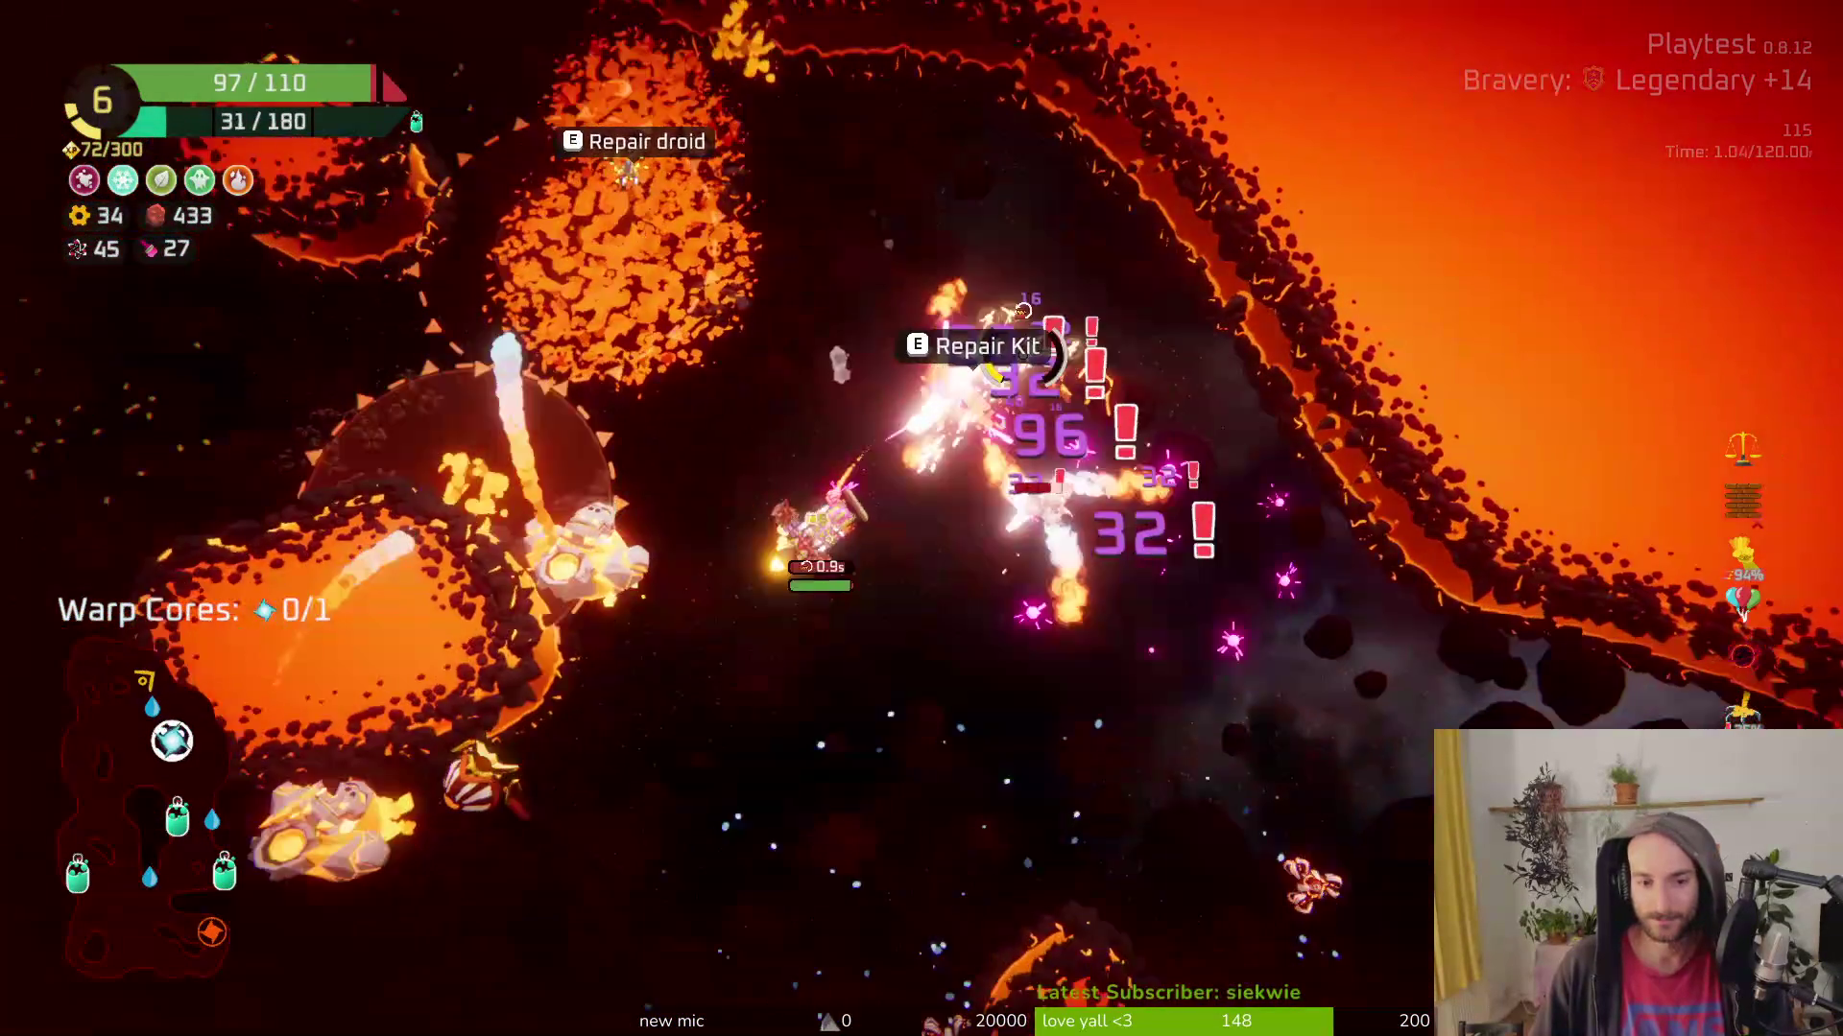